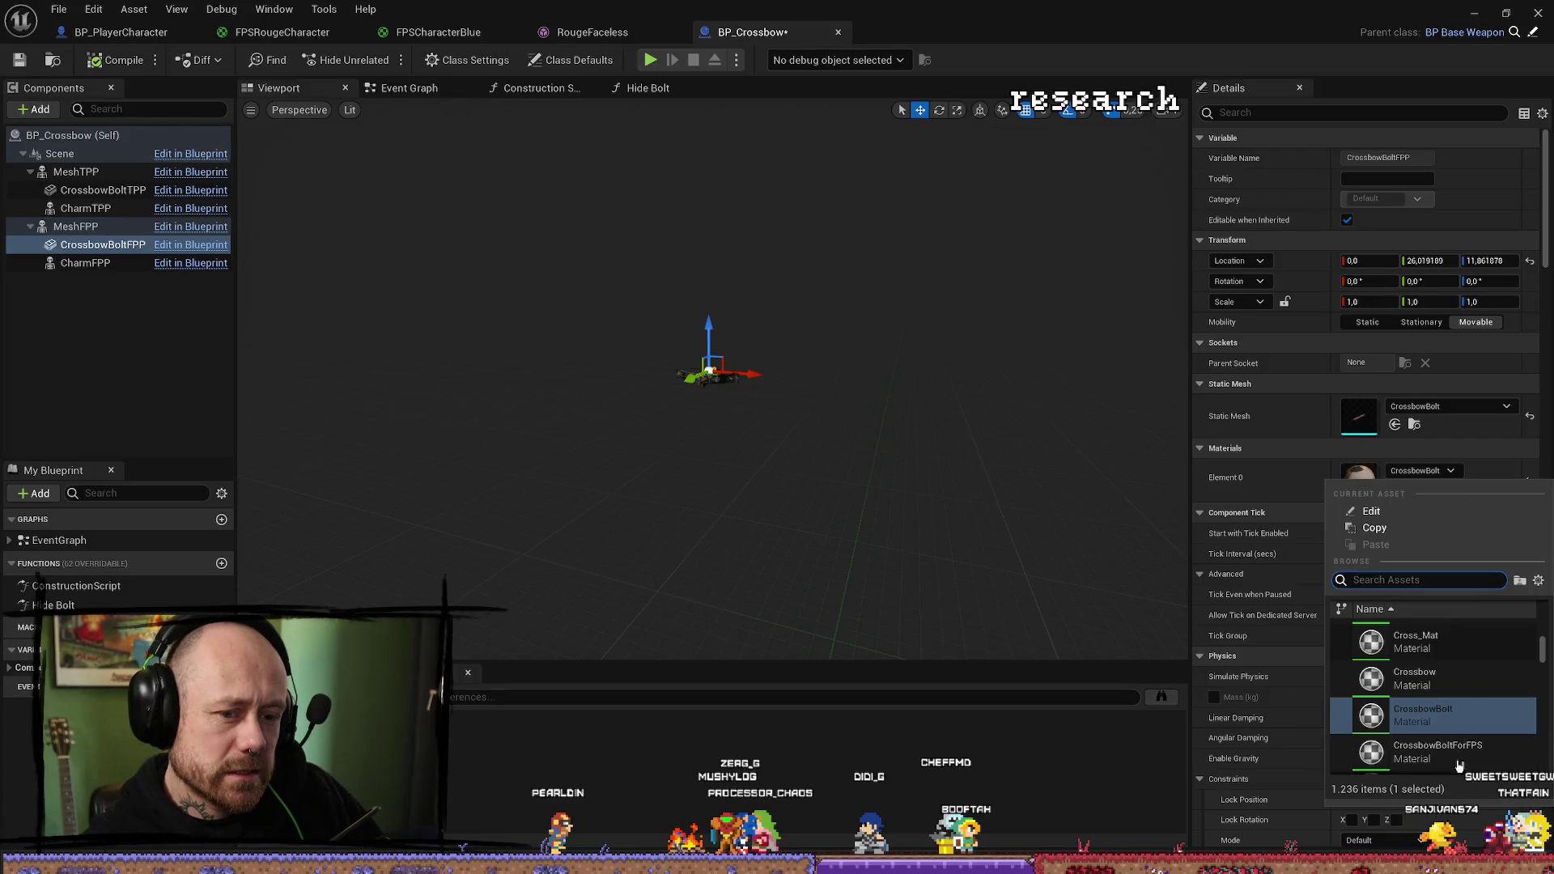
Try a different Element 0 material on CrossbowBoltFPP, then undo to keep CrossbowBoltForFPS_Inst.
left_click(1449, 479)
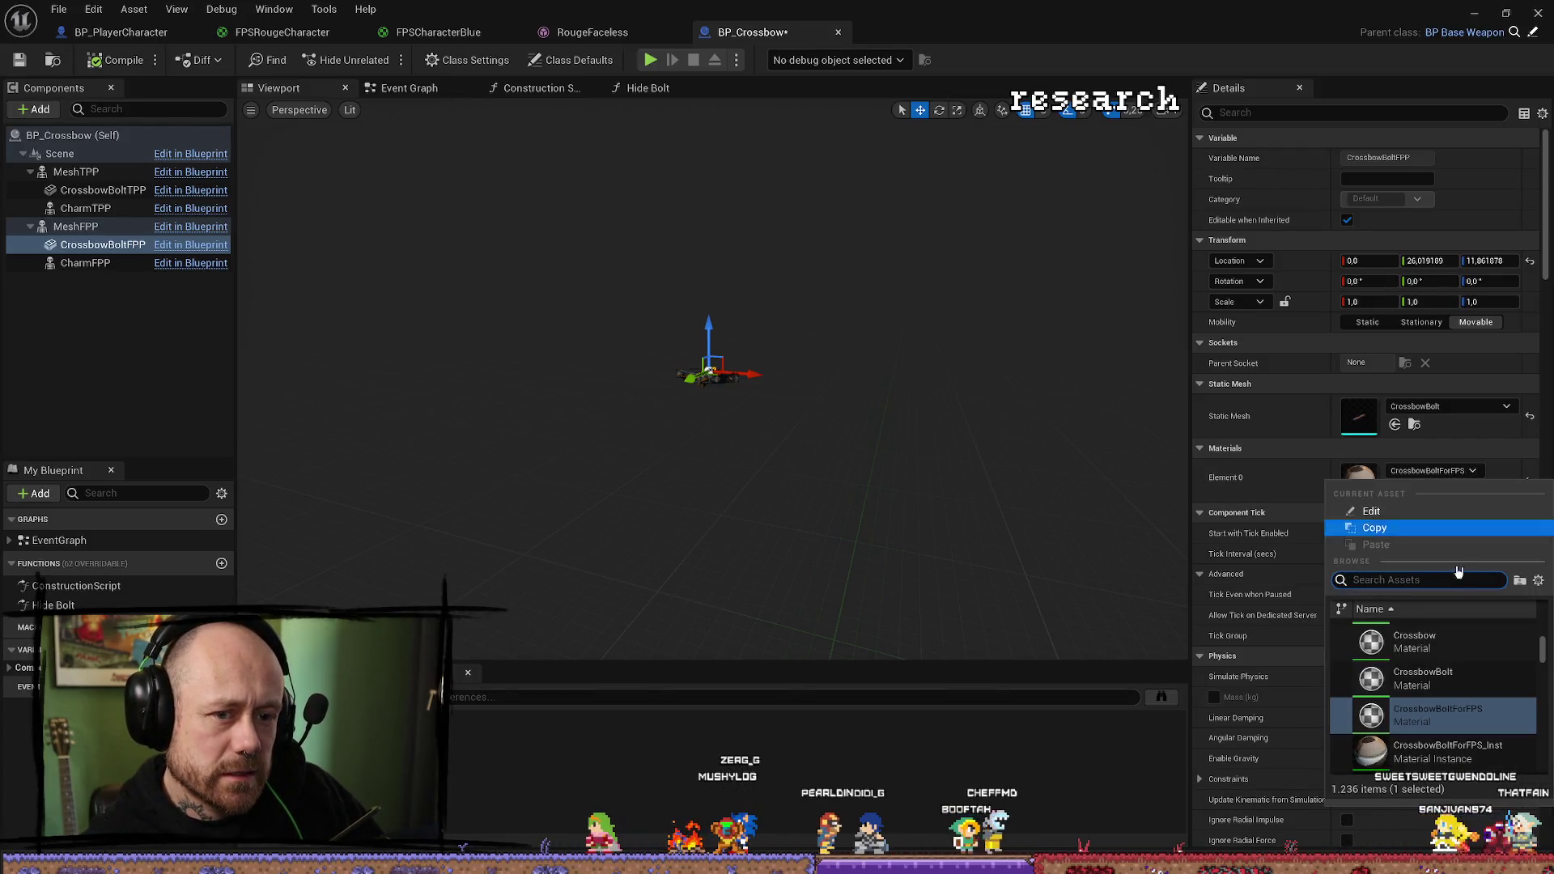
type("fps")
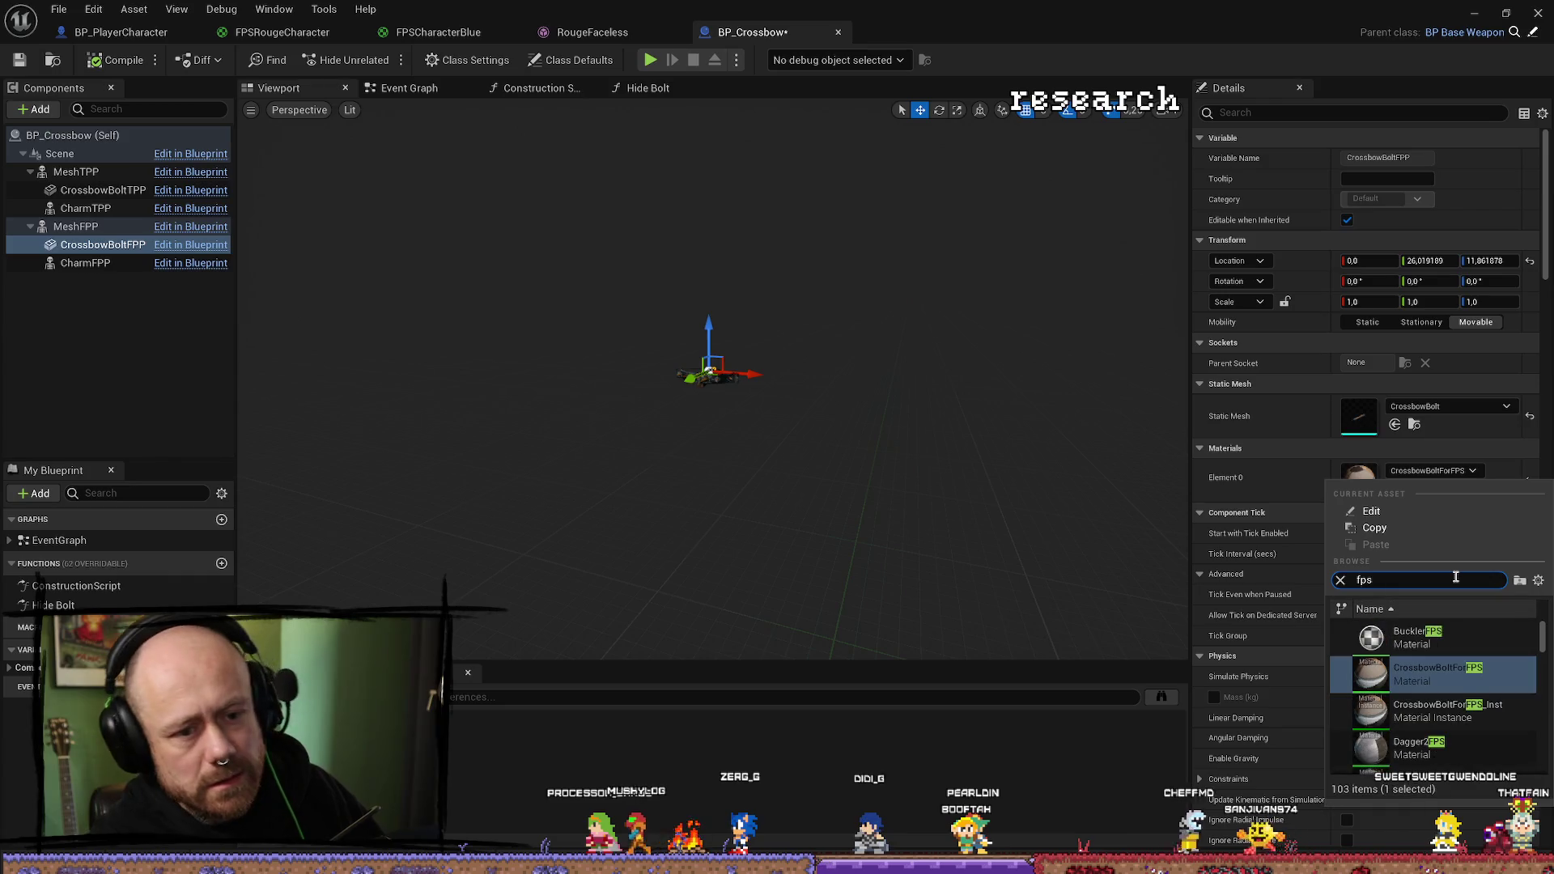
scroll(1470, 728, "down", 4)
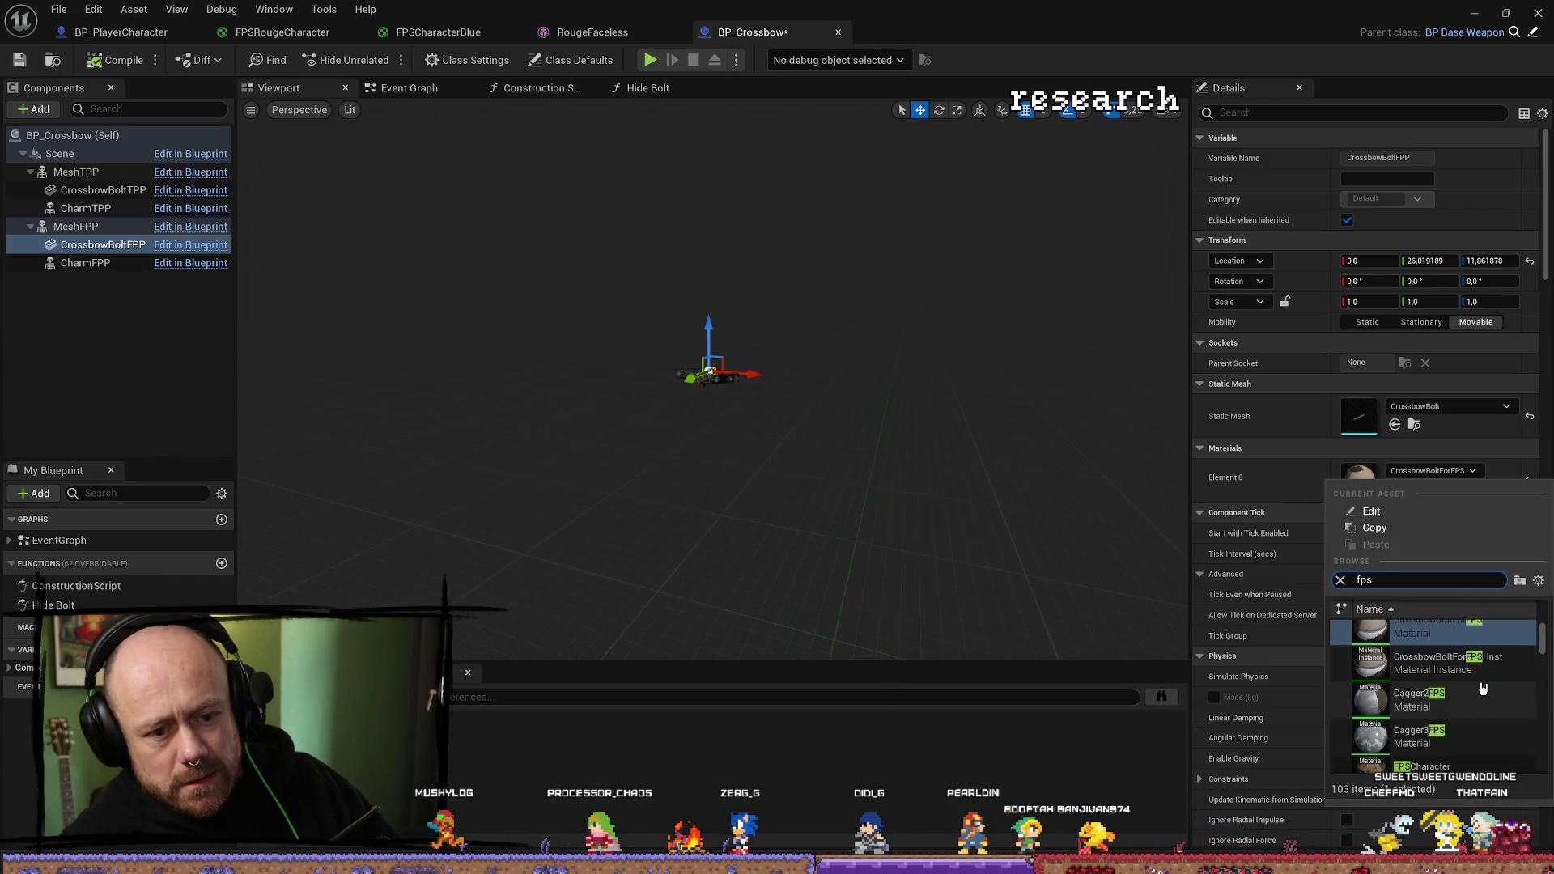
scroll(1518, 686, "down", 1)
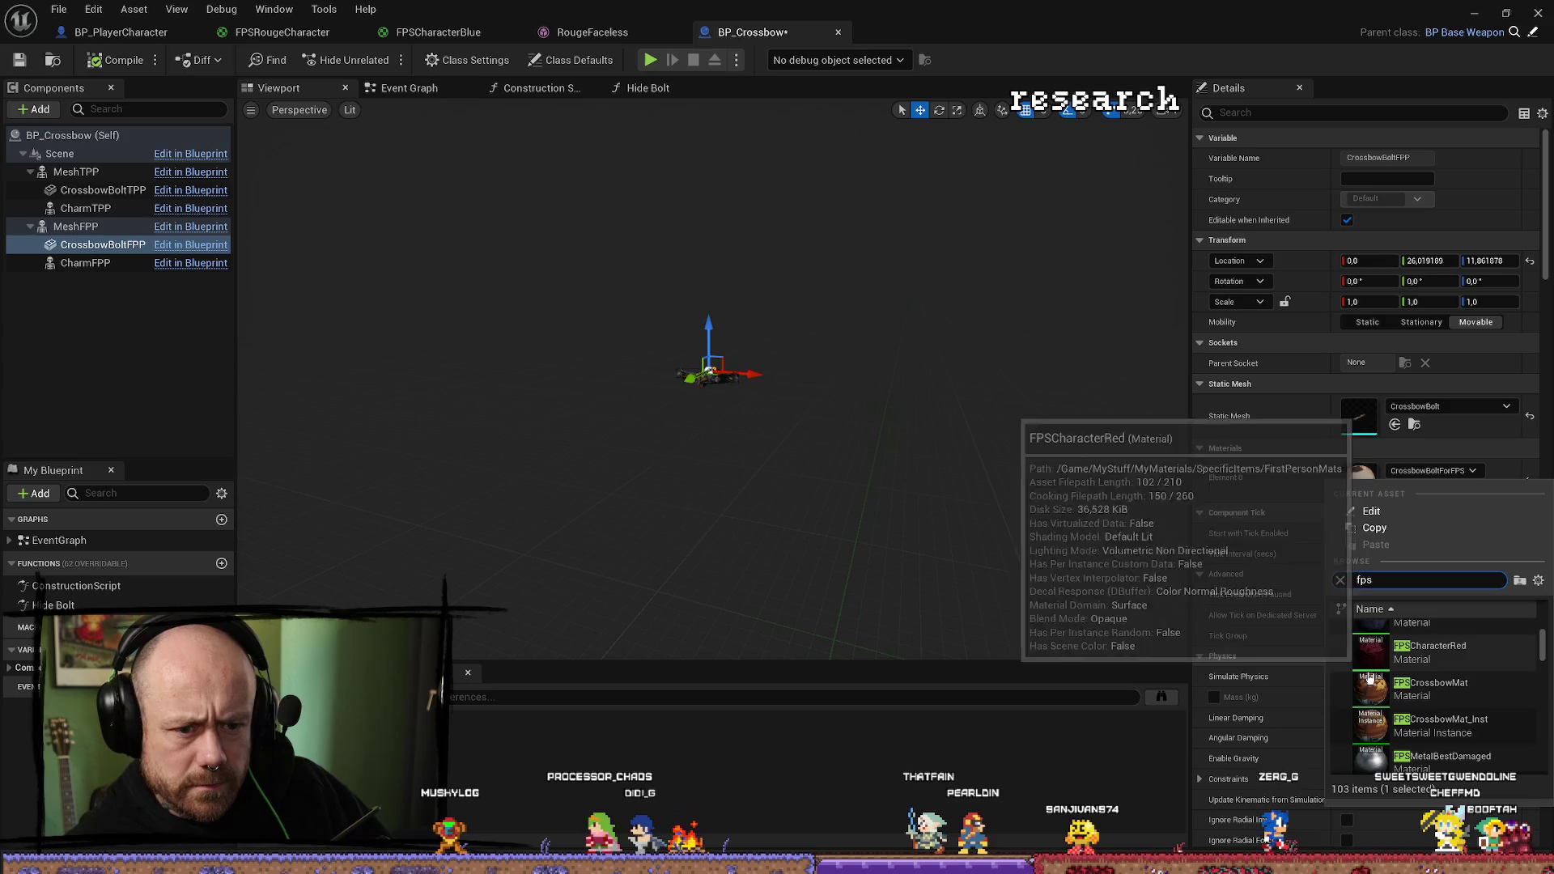
left_click(1483, 736)
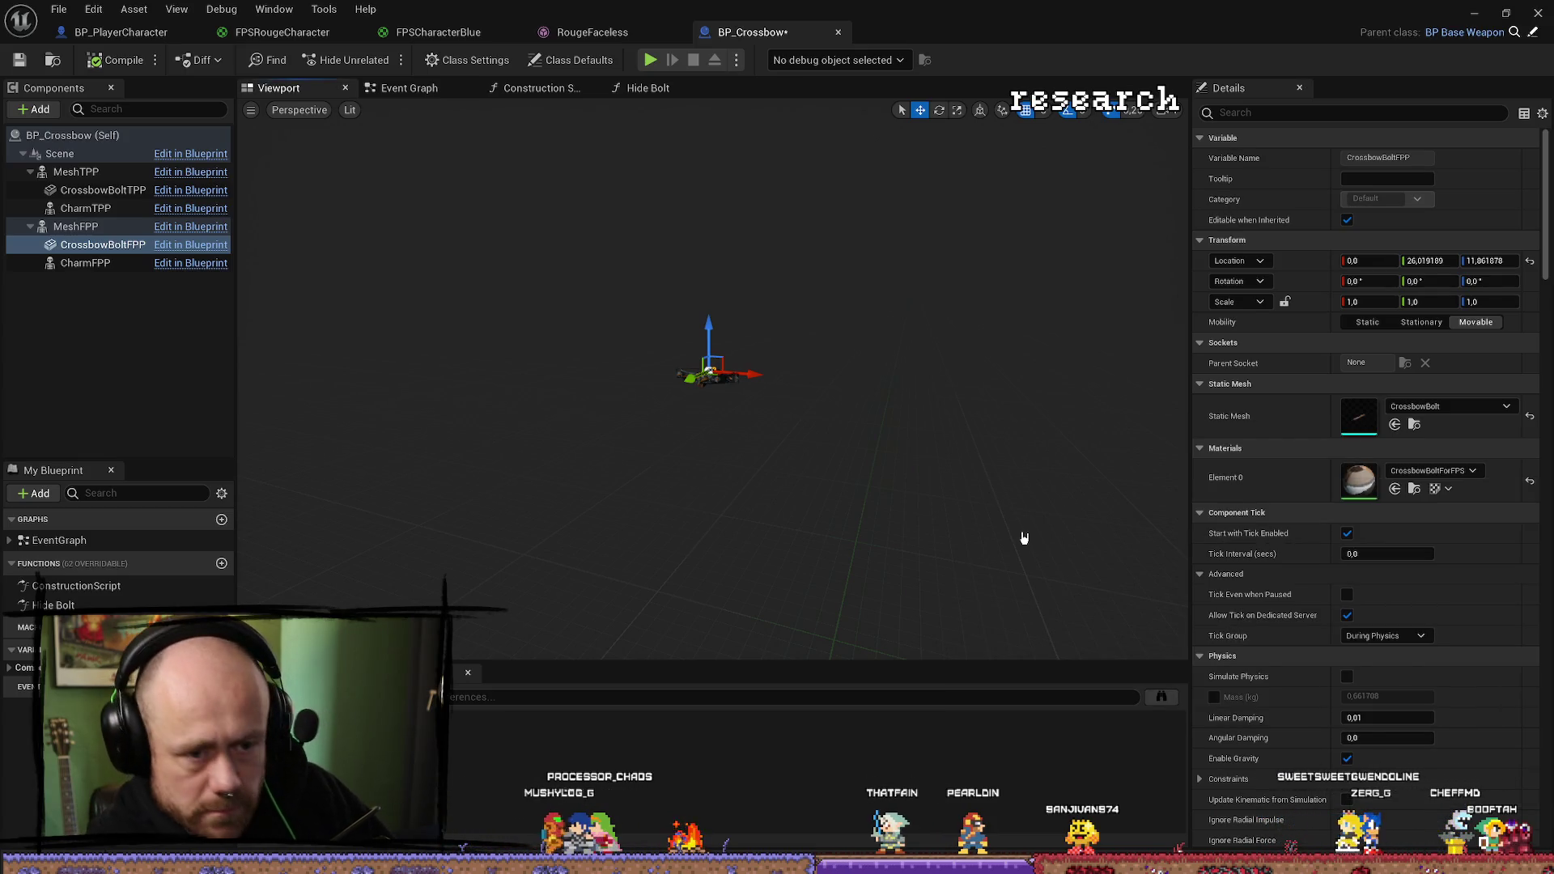
key("ctrl+z")
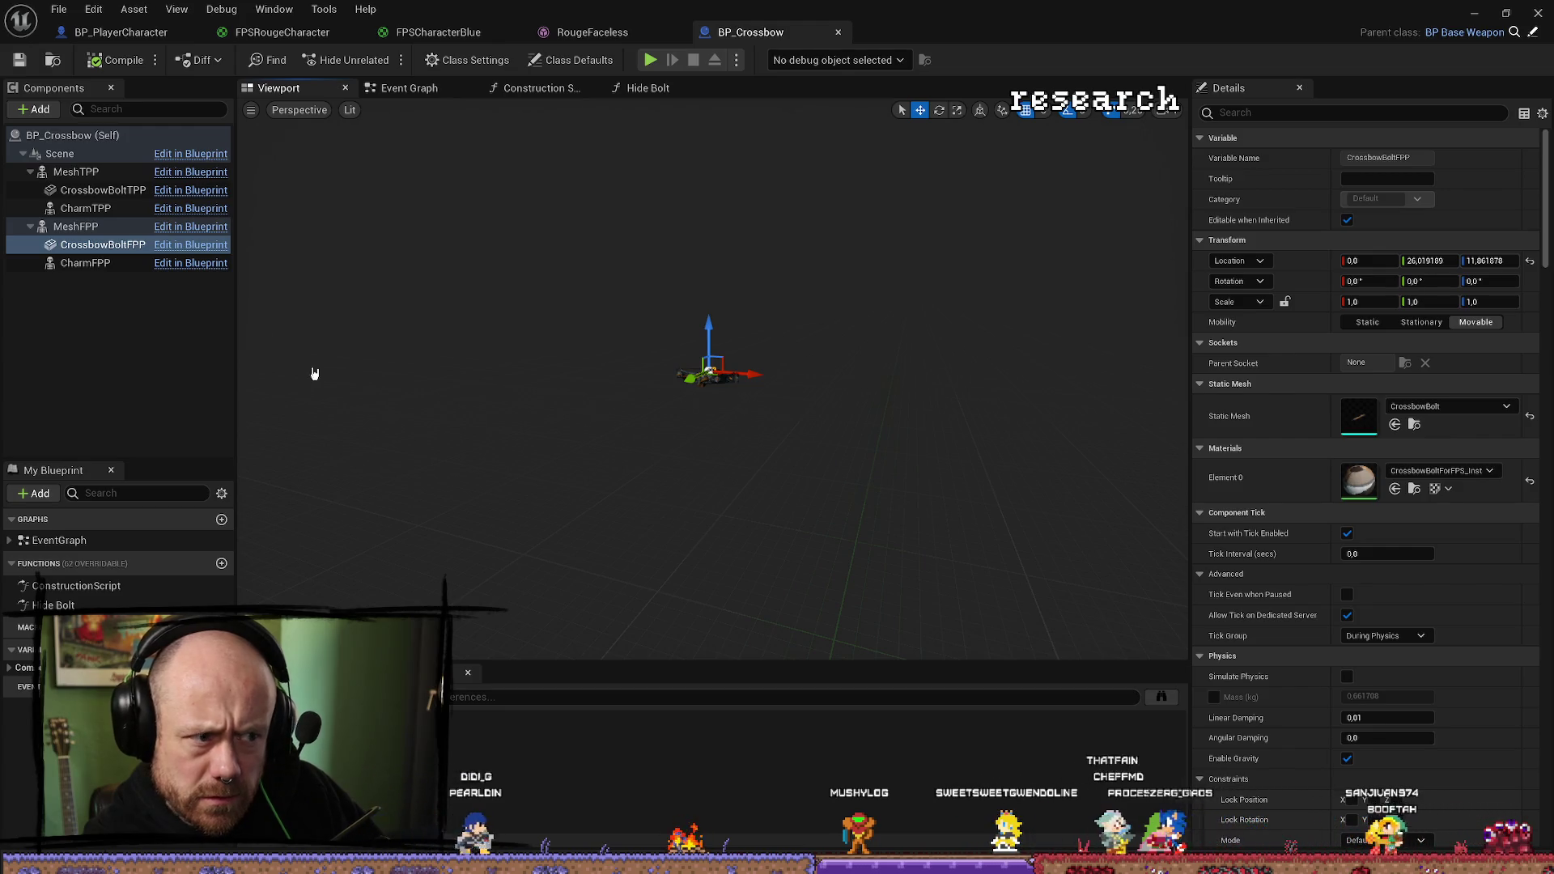
Inspect the MeshFPP and CrossbowBoltFPP components, then bring up the level editor.
left_click(100, 230)
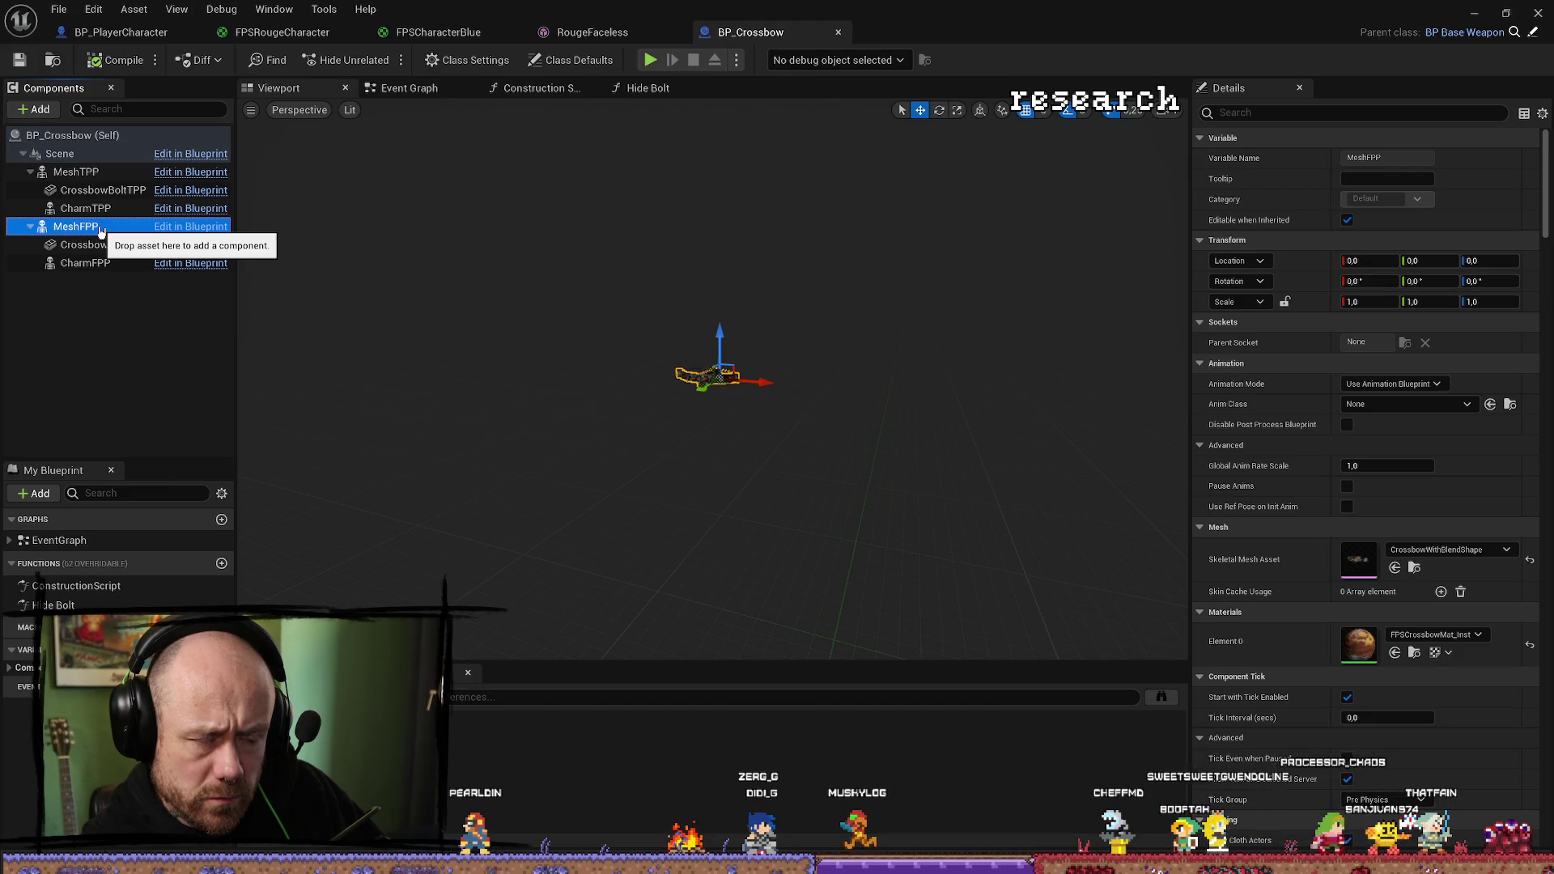
left_click(100, 234)
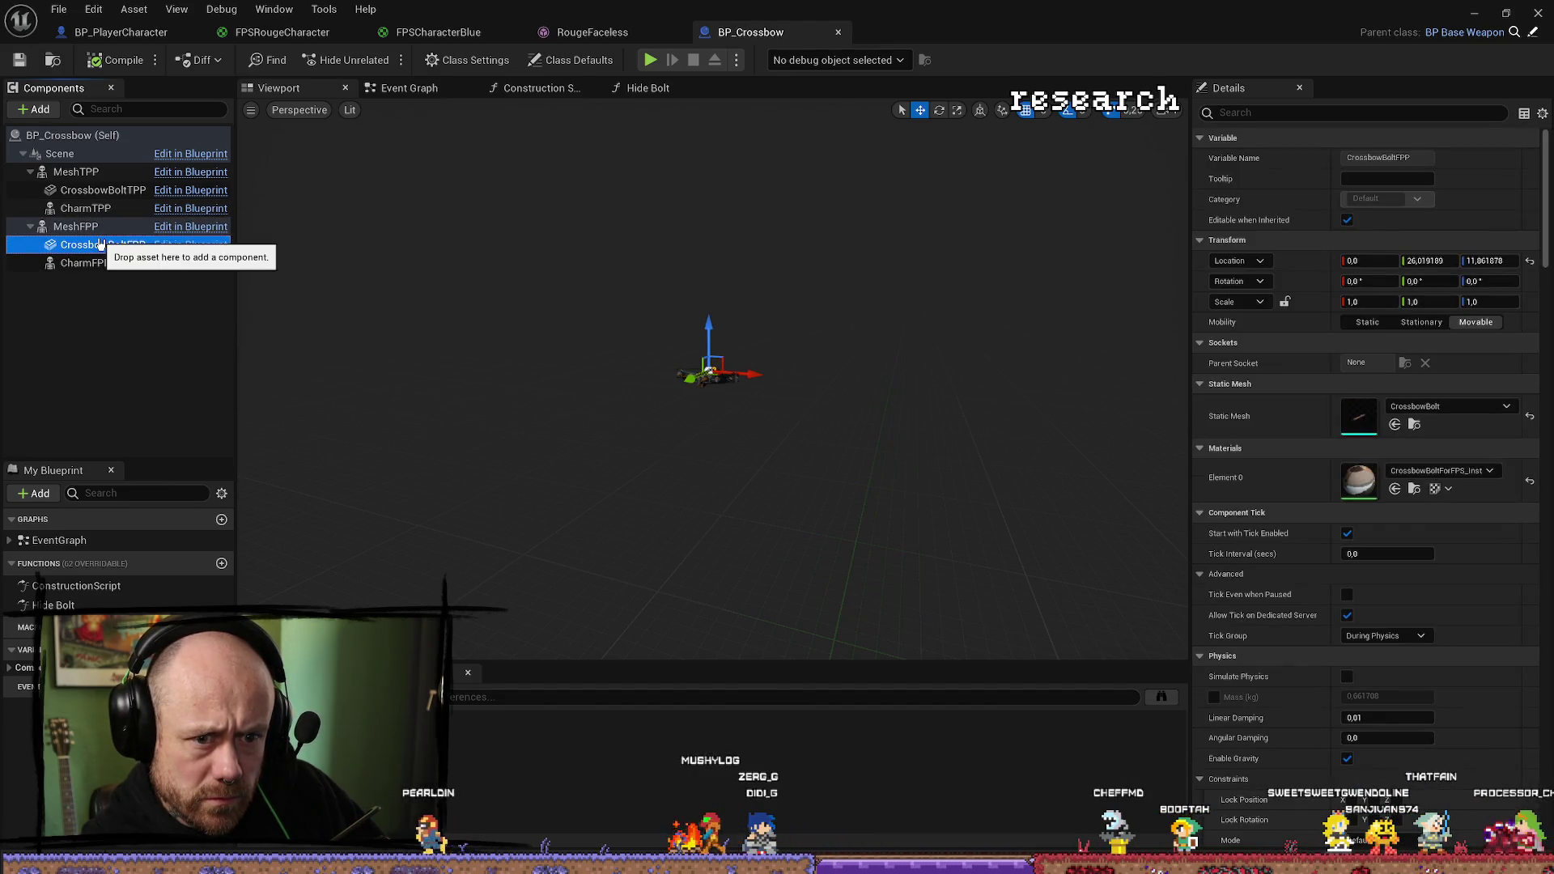
left_click(105, 230)
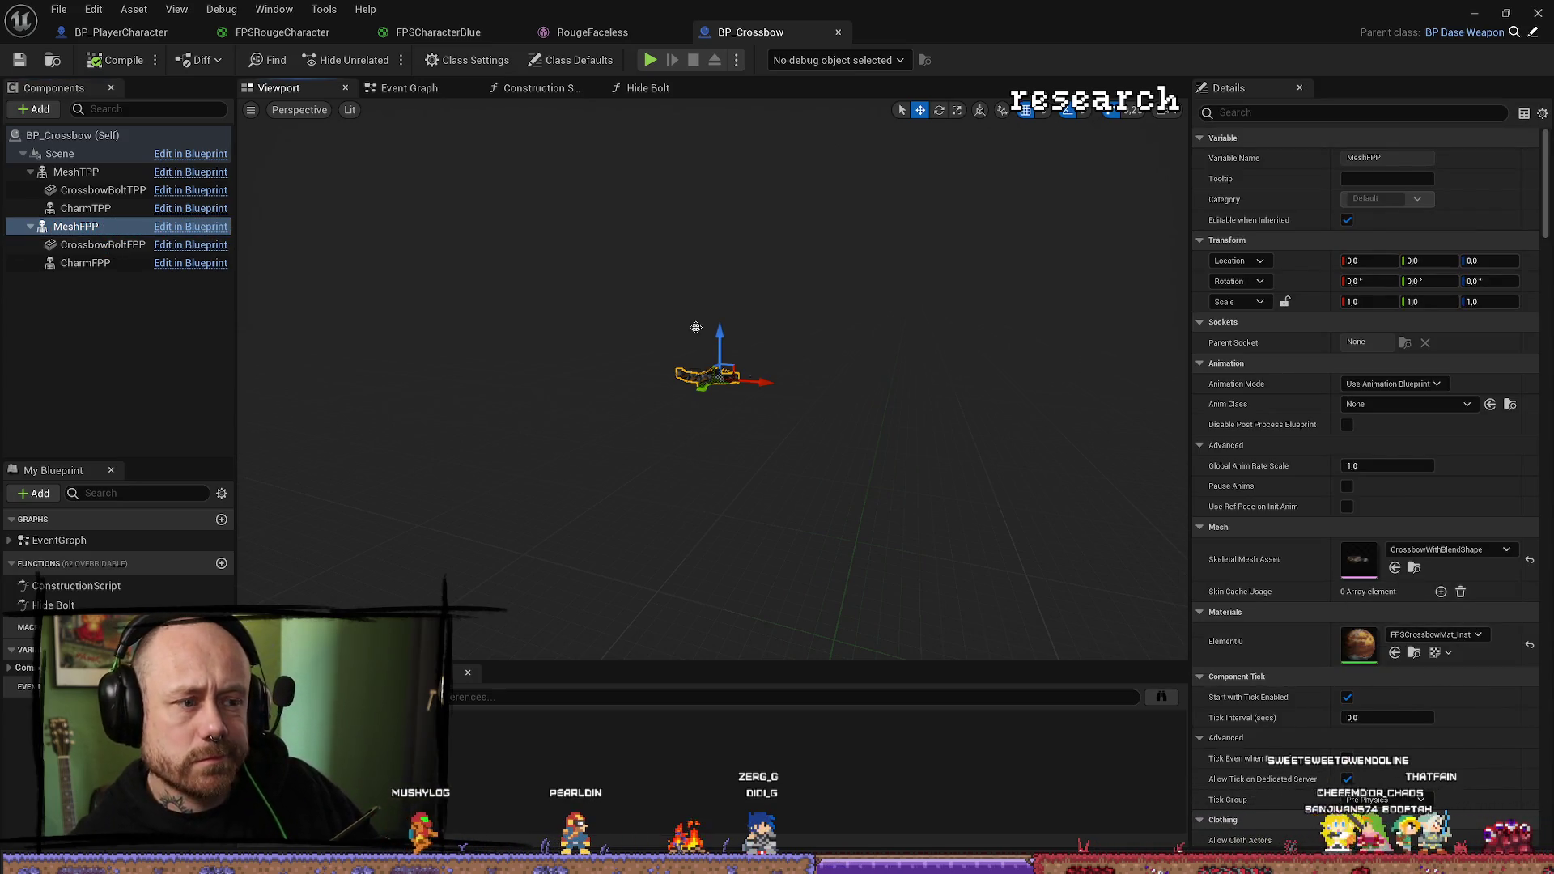
left_click(1471, 15)
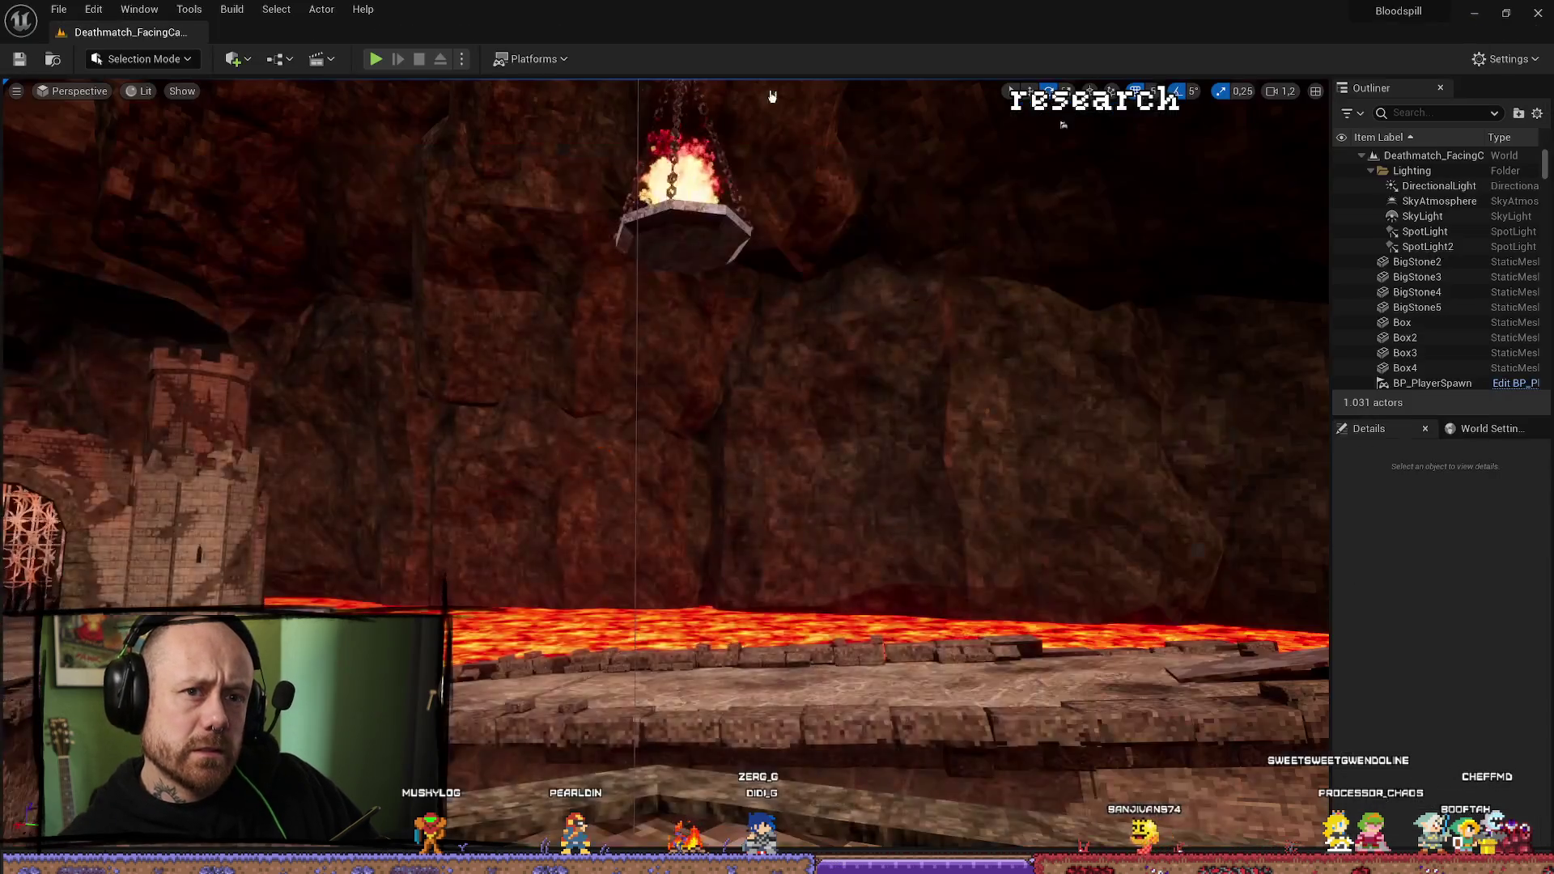
Play-test the crossbow after deploying from the loadout screen, then stop and return to BP_Crossbow.
left_click(375, 60)
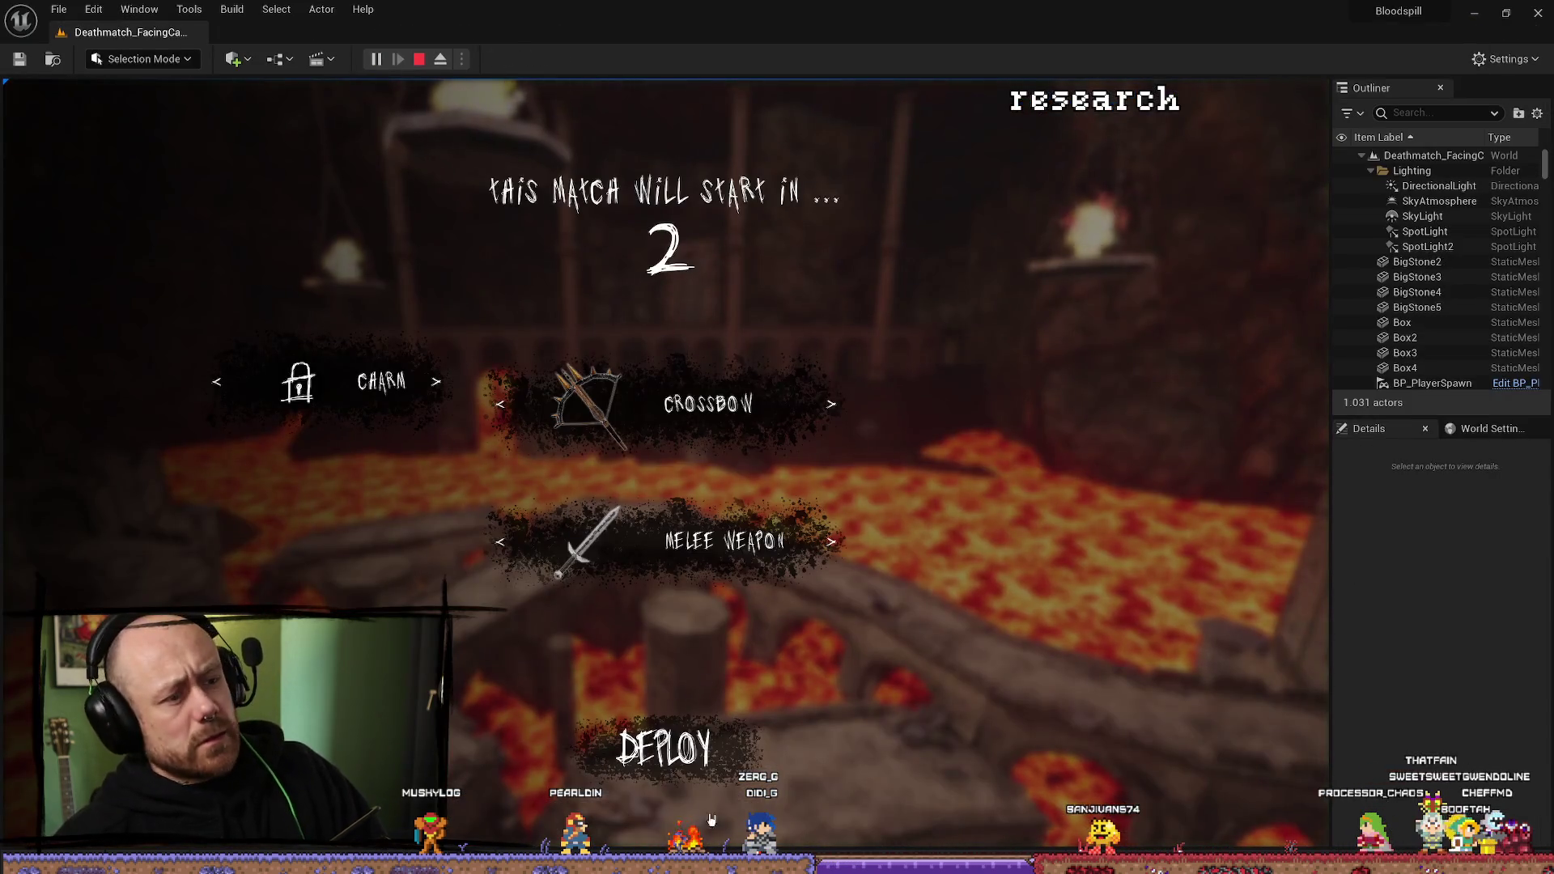
left_click(664, 748)
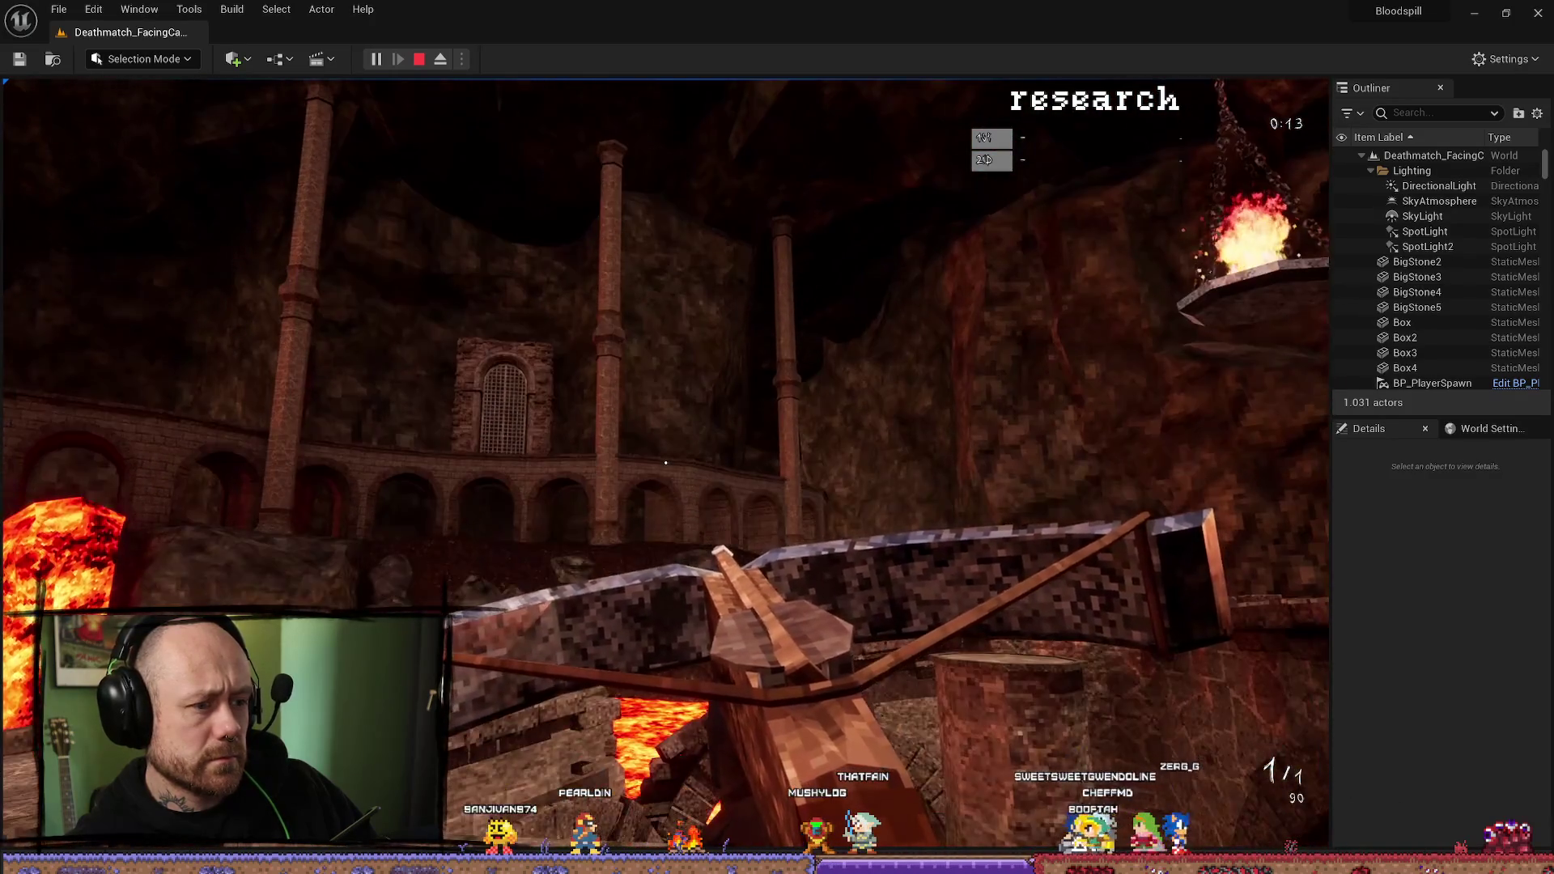
key("Escape")
key("ctrl+space")
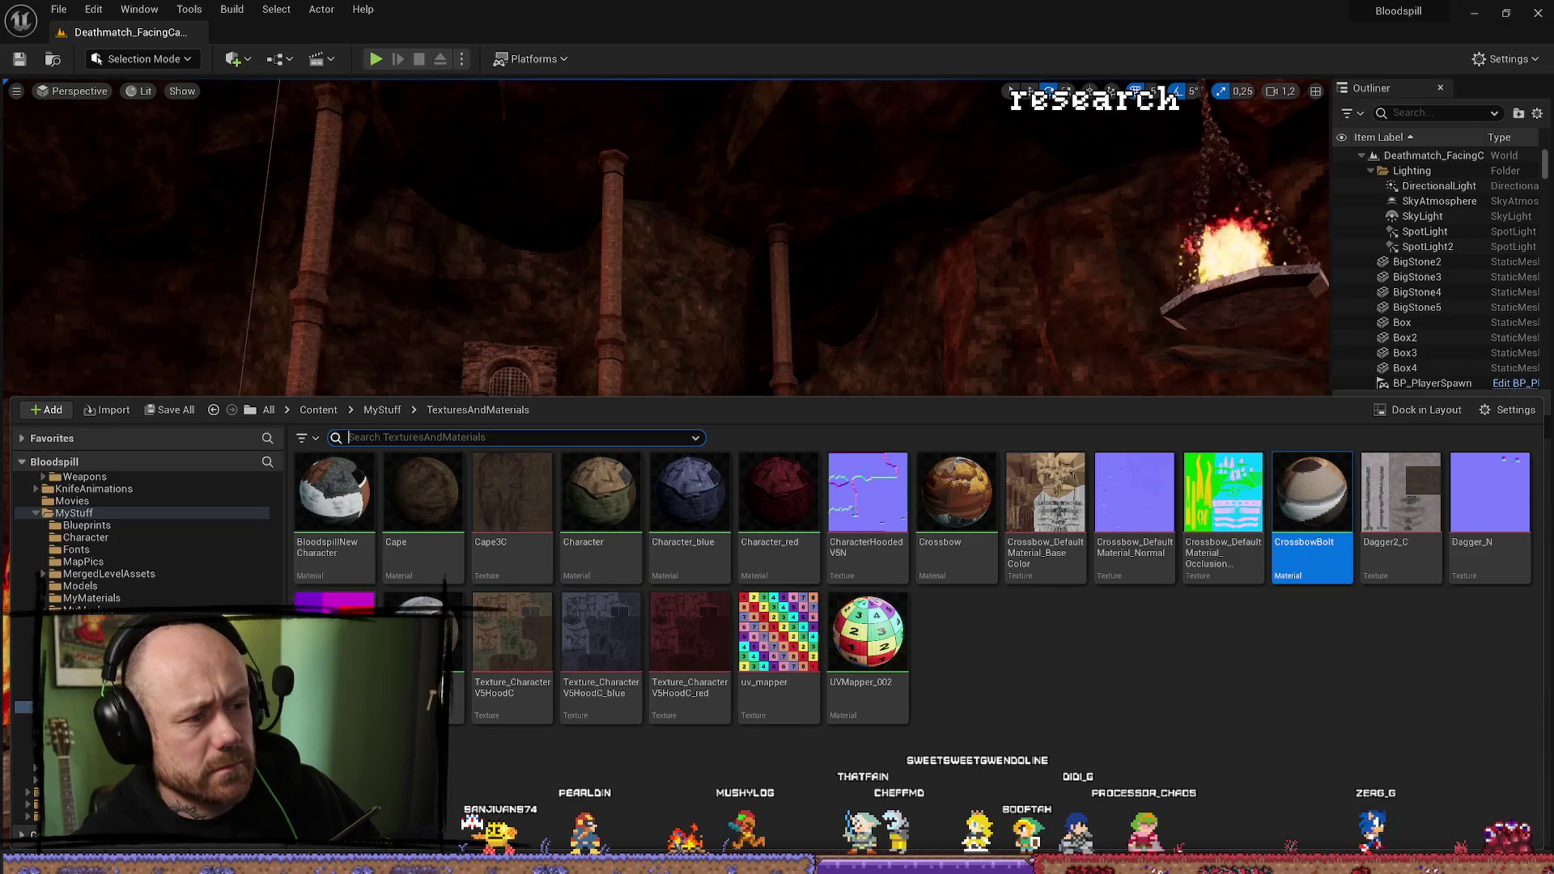
key("alt+Tab")
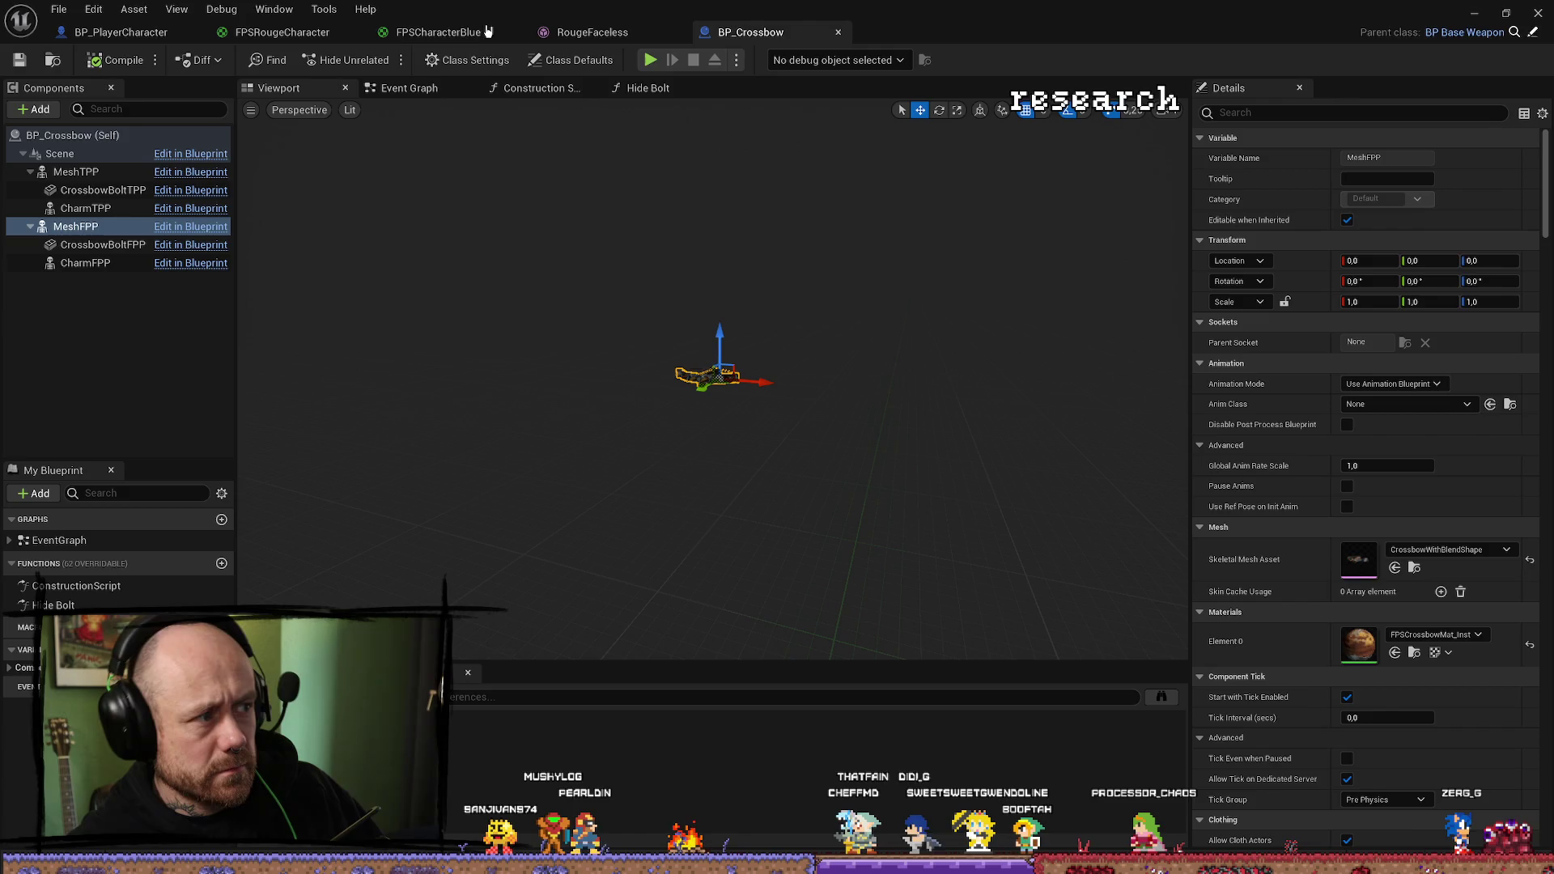
Close BP_Crossbow and check MeshFP's skeletal mesh list in BP_PlayerCharacter without changing it.
left_click(835, 32)
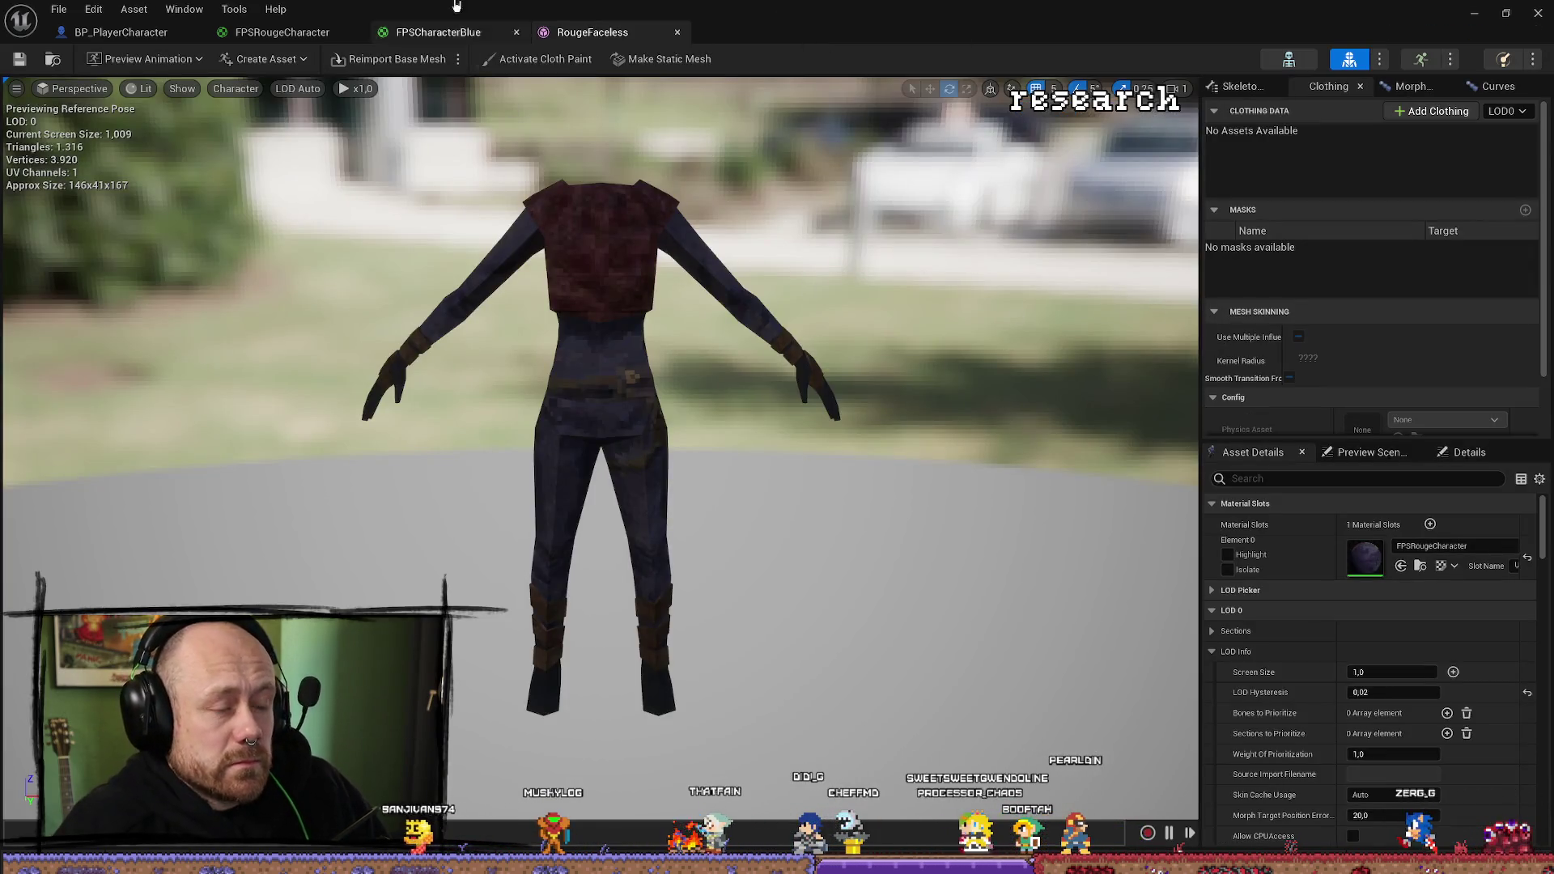
left_click(122, 32)
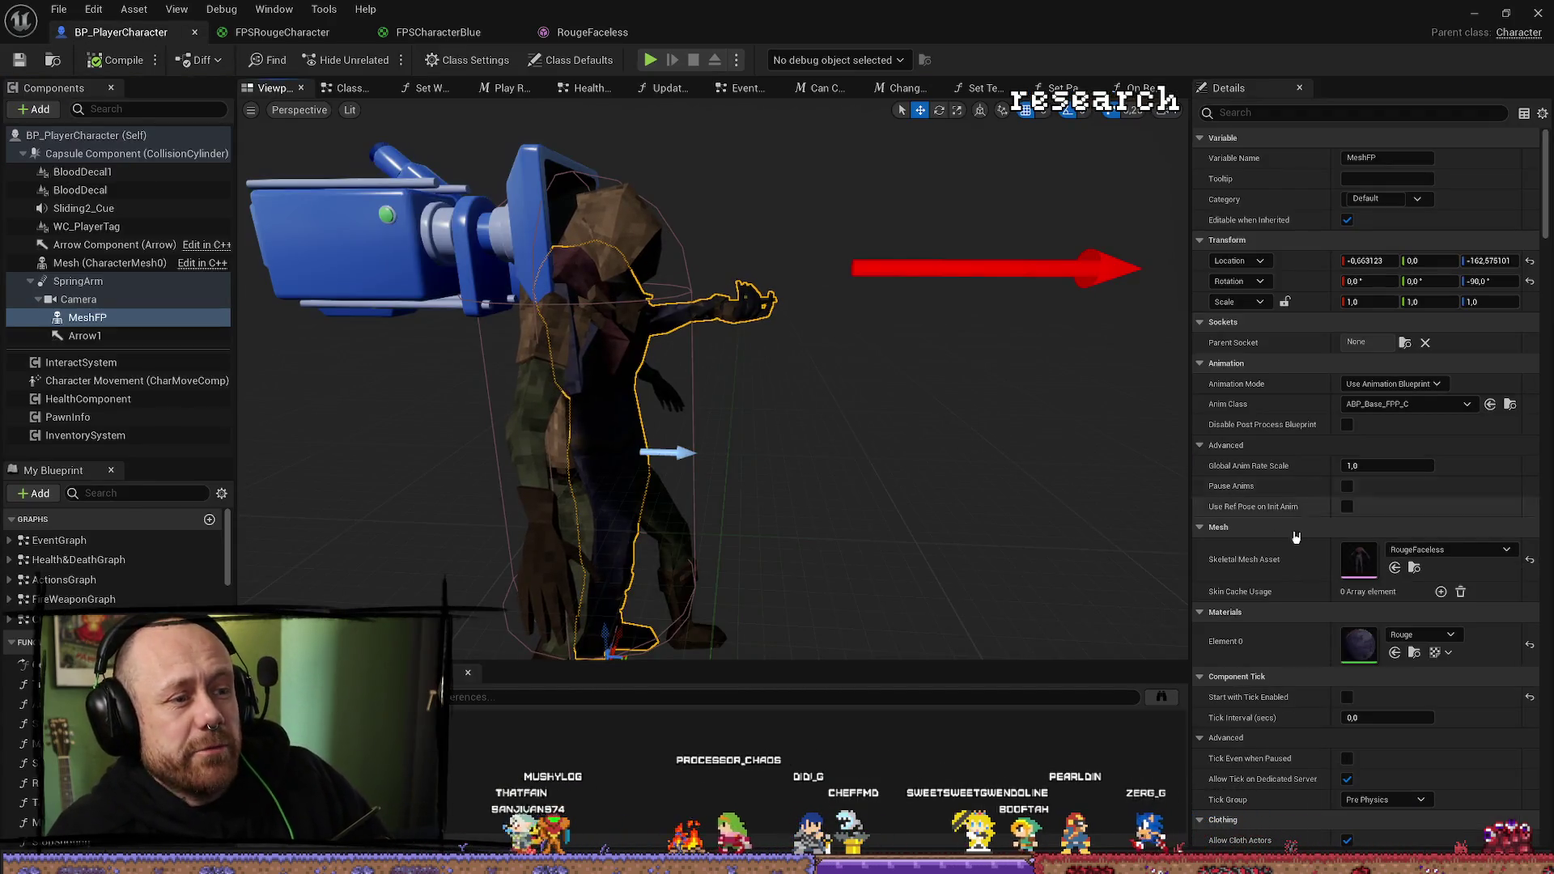
left_click(1464, 551)
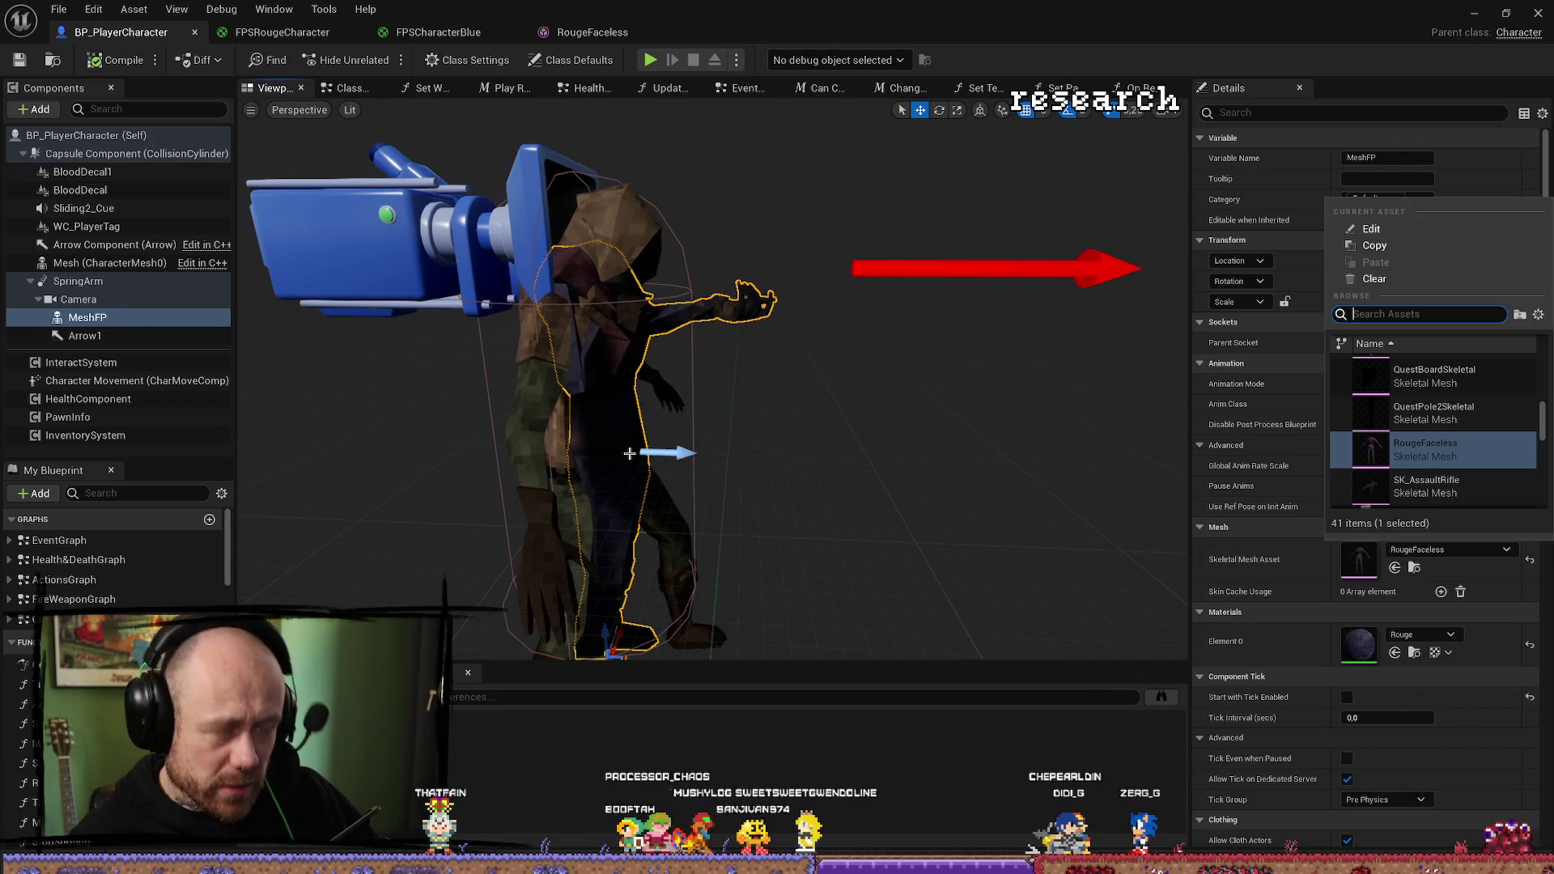
left_click(918, 443)
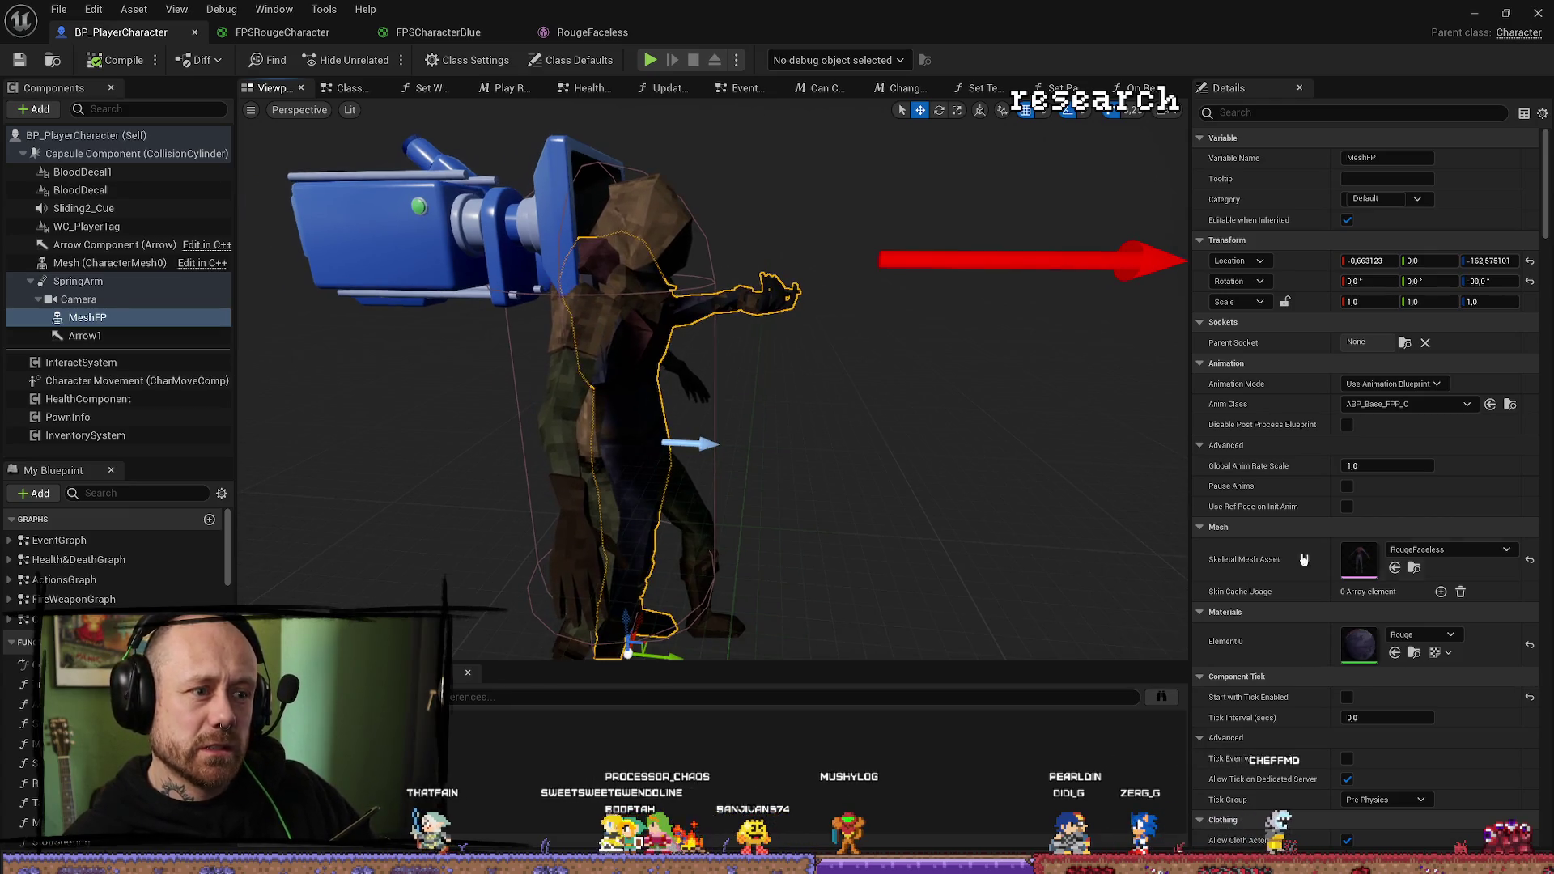
Give MeshFP's Element 0 the Character material, save BP_PlayerCharacter, and return to the level editor.
left_click(1427, 635)
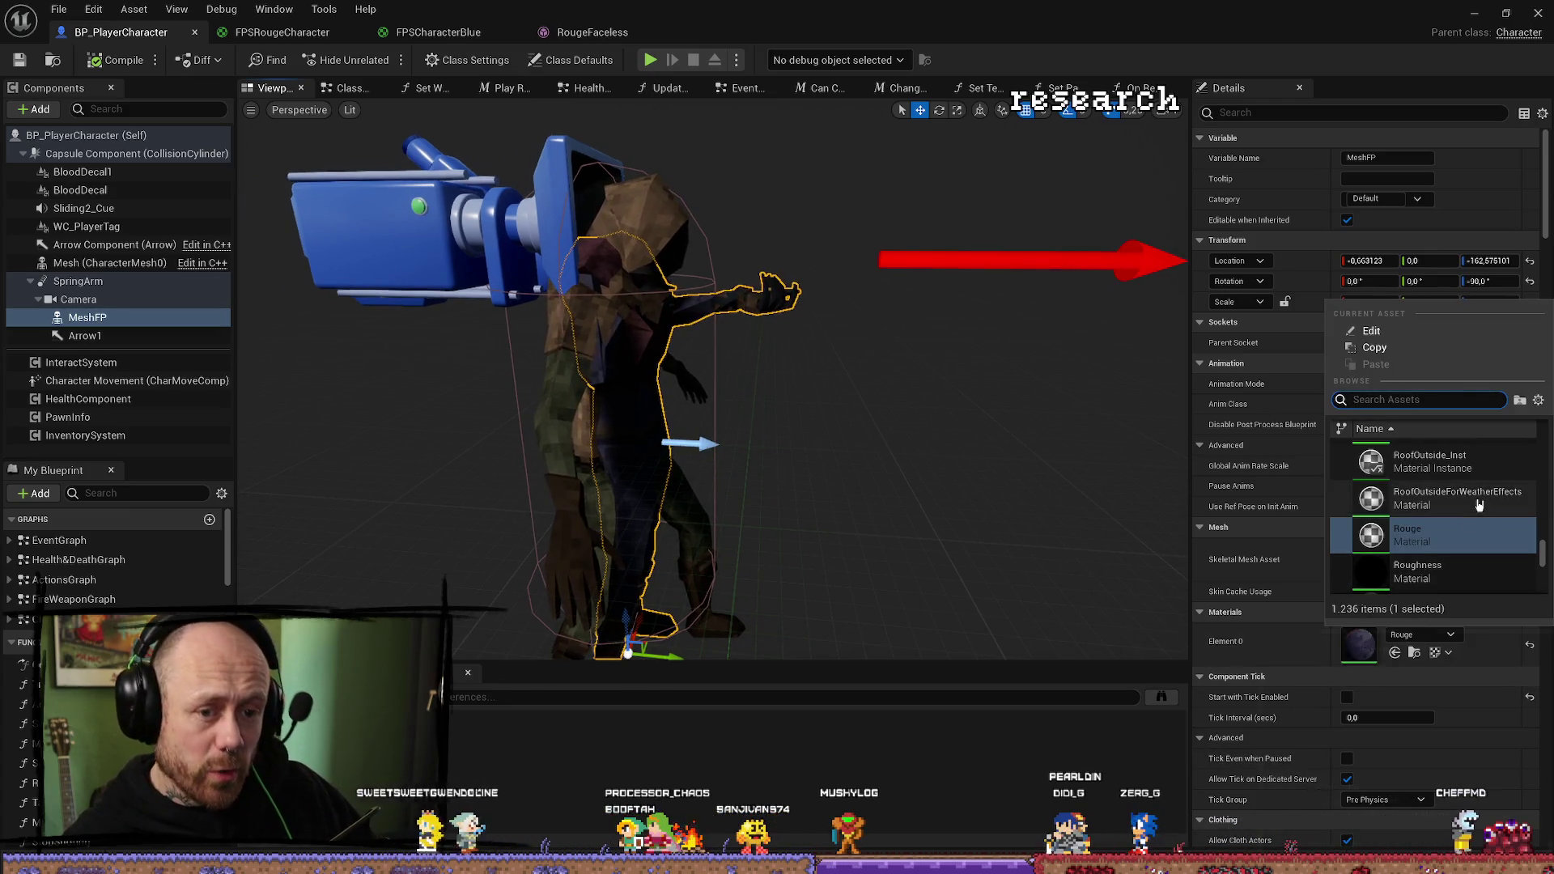
type("character")
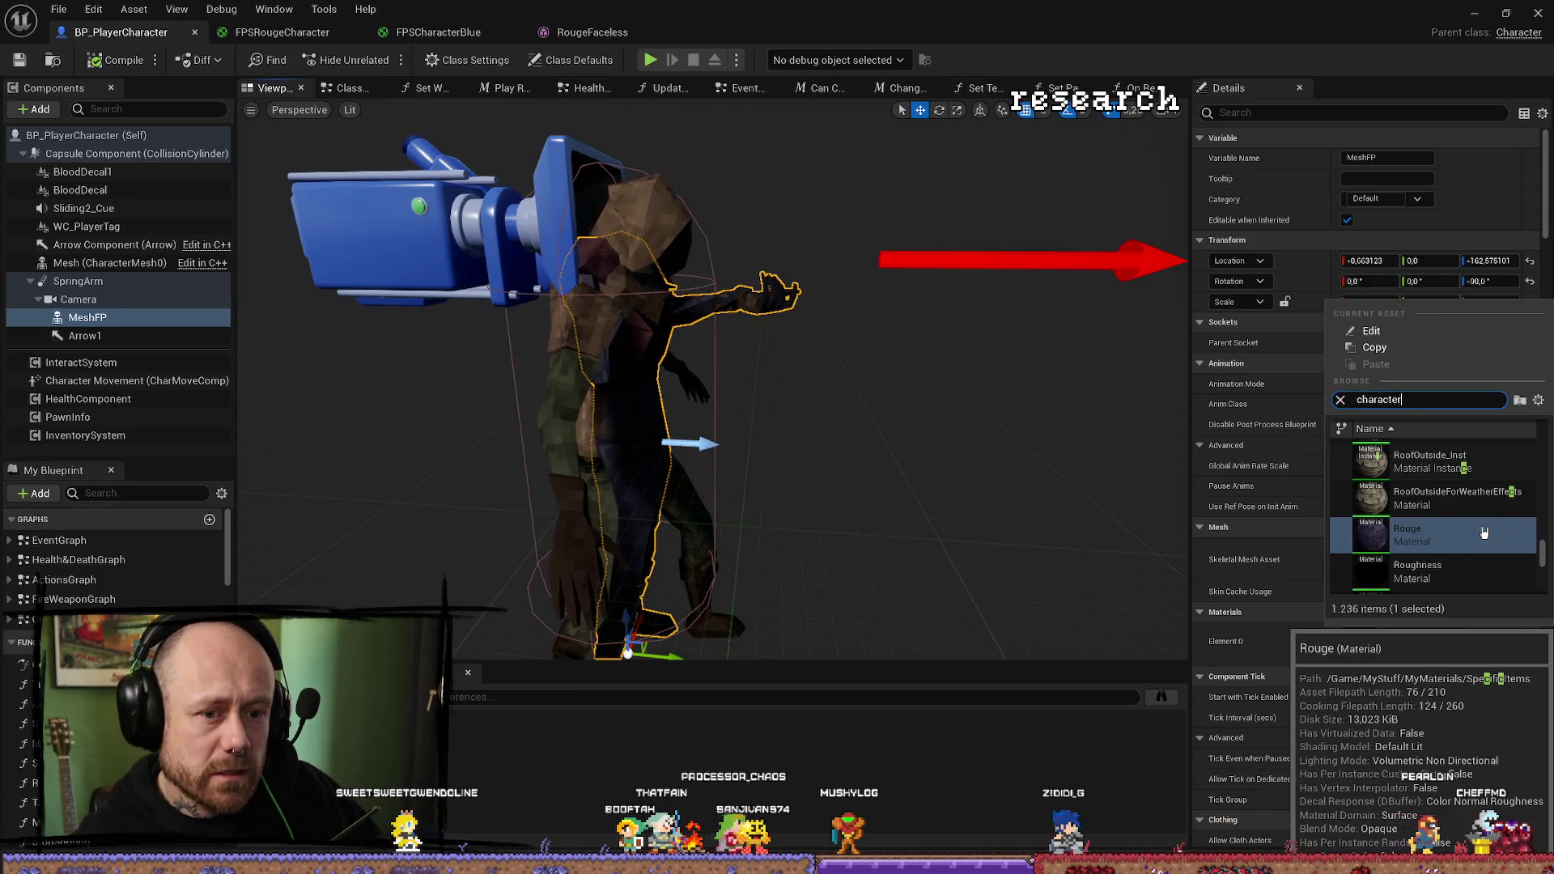
scroll(1524, 528, "down", 3)
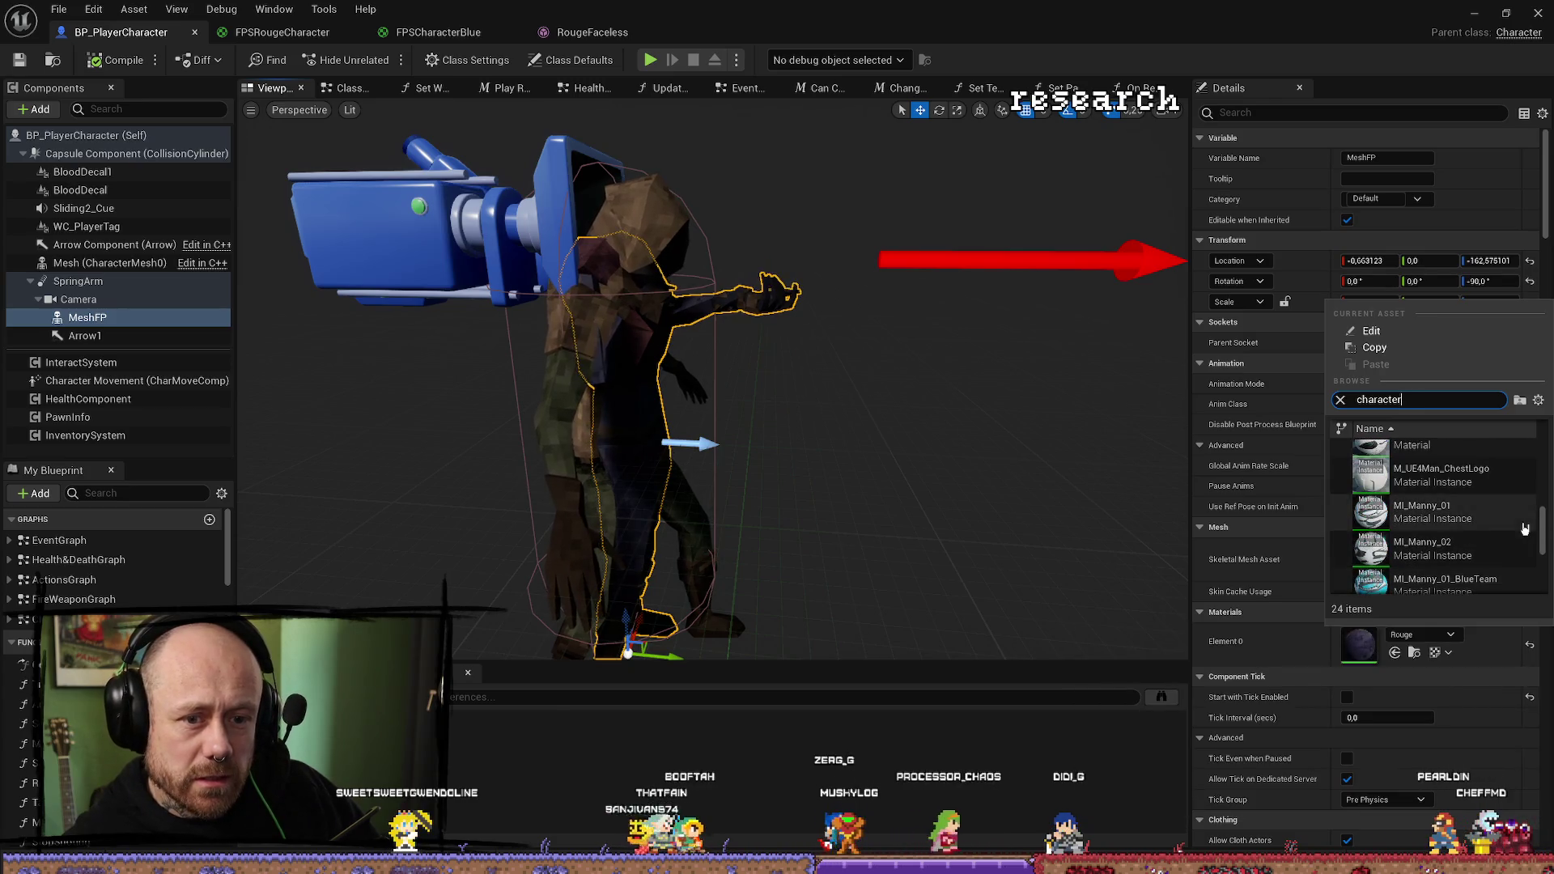
scroll(1542, 527, "up", 3)
left_click(1433, 457)
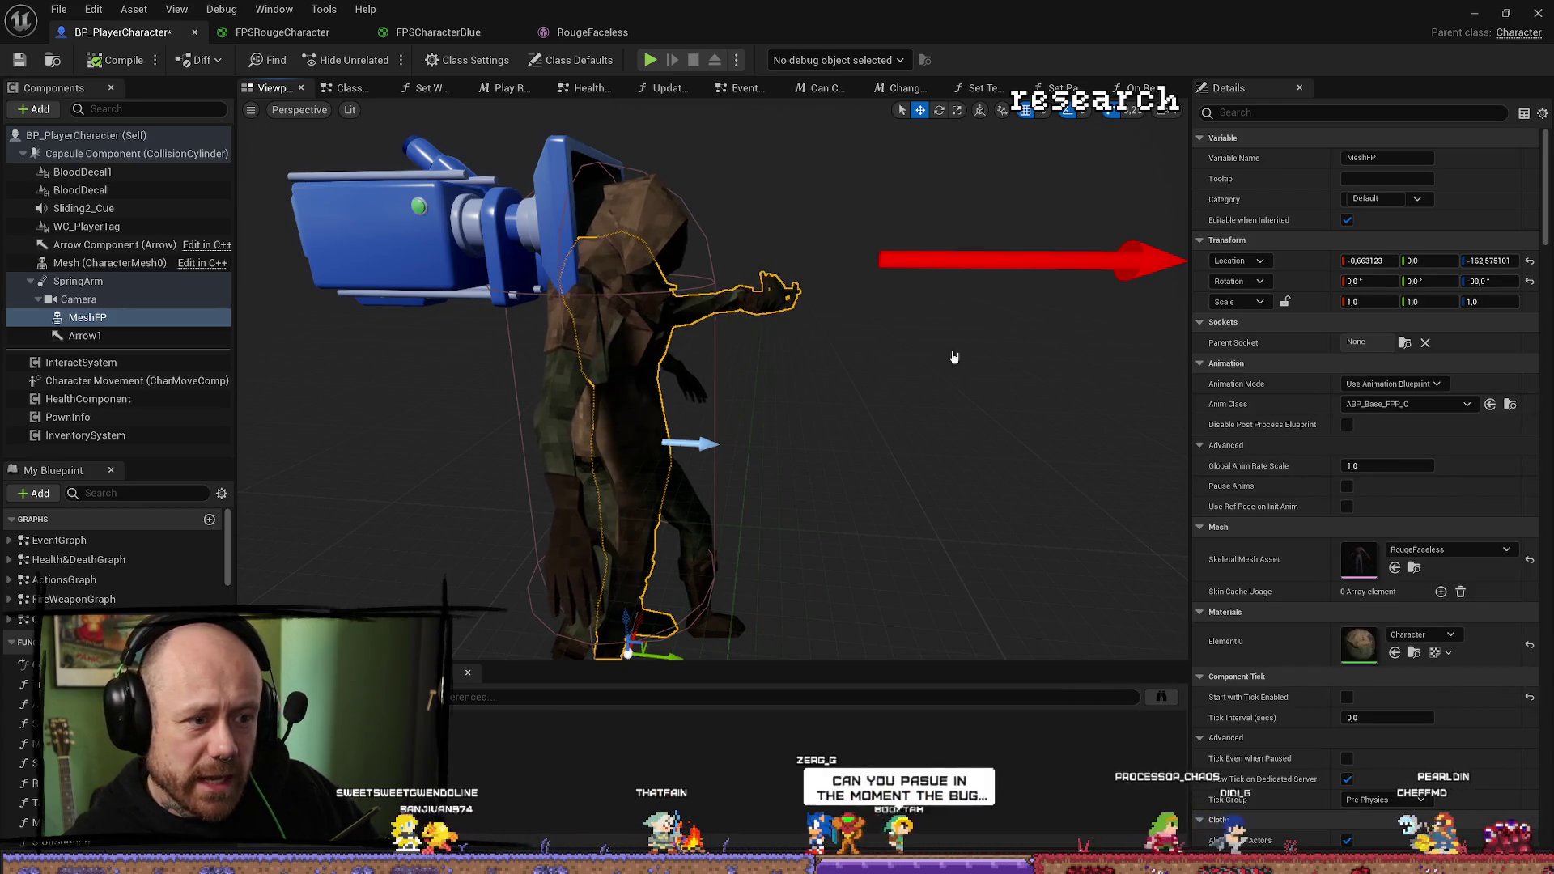
left_click(19, 59)
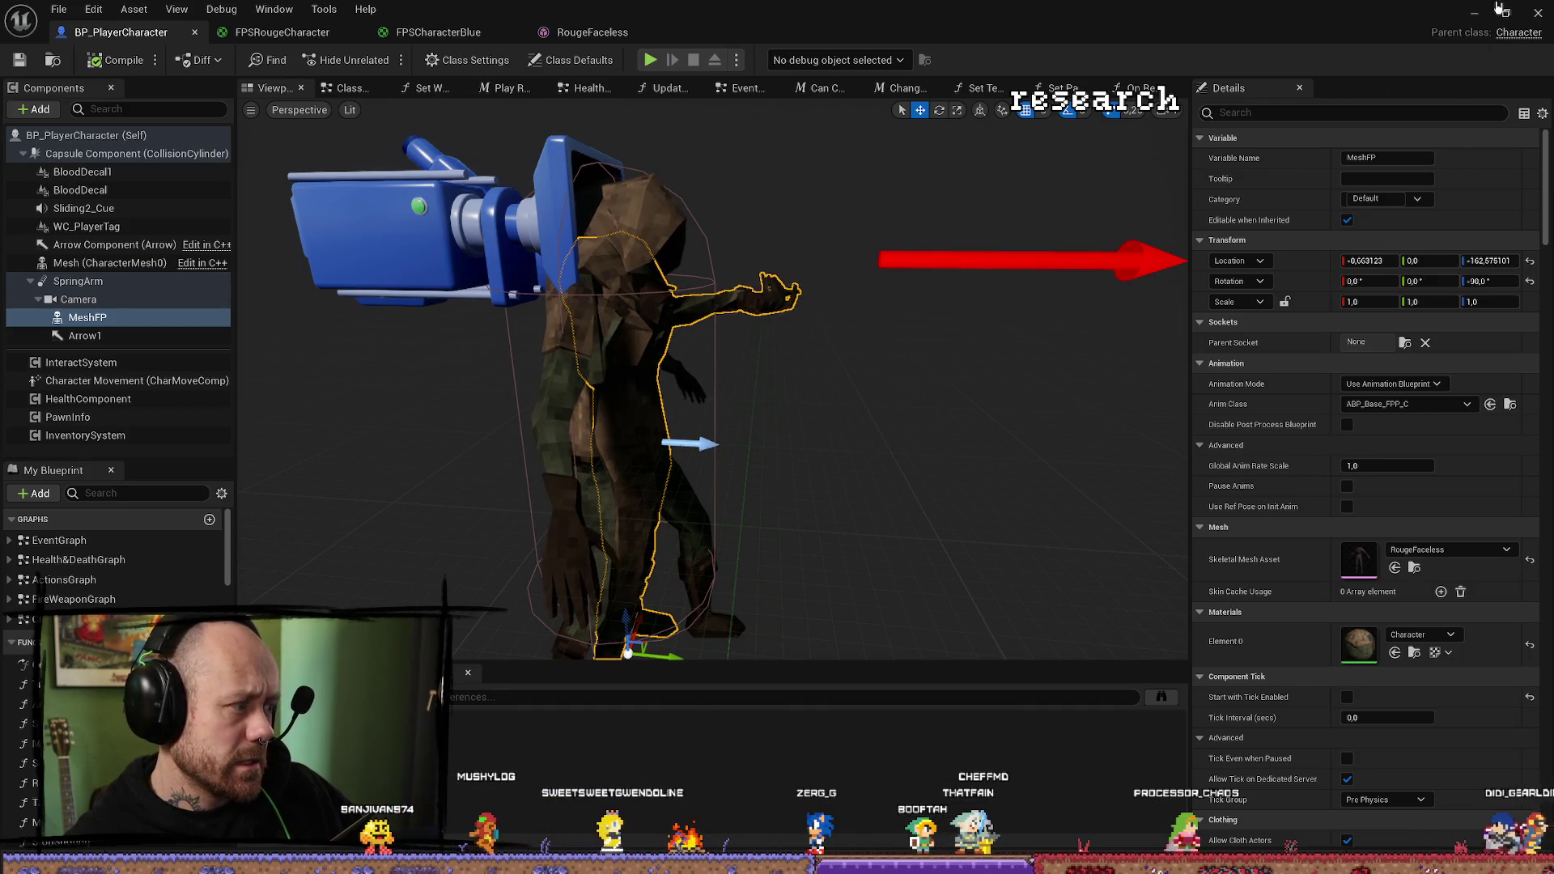
left_click(1470, 14)
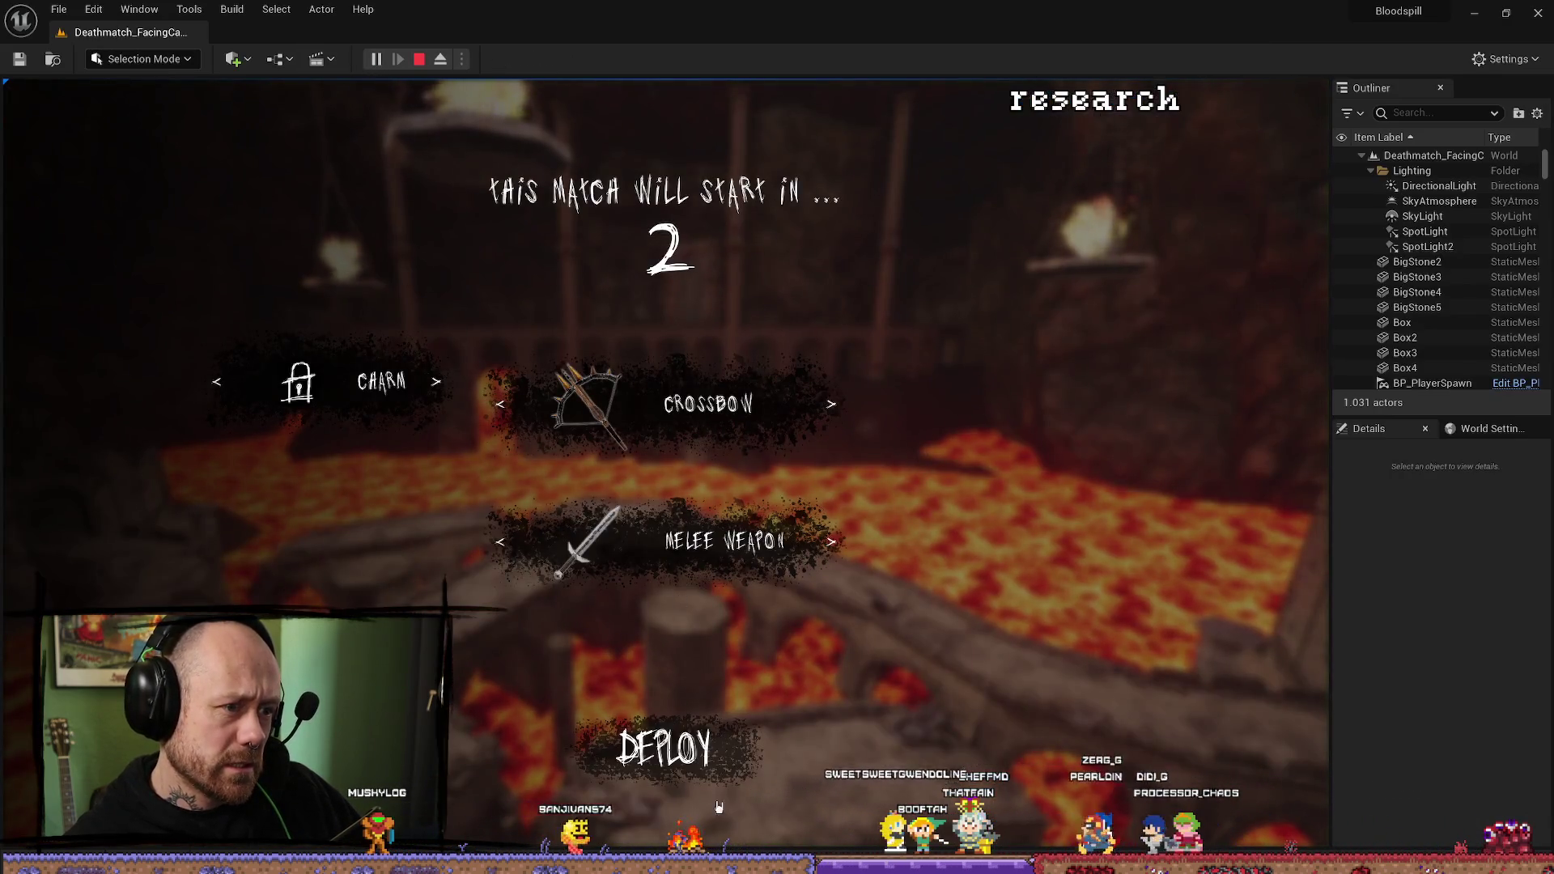
Deploy into the match, eject with F8 to look around, then stop the session.
left_click(664, 749)
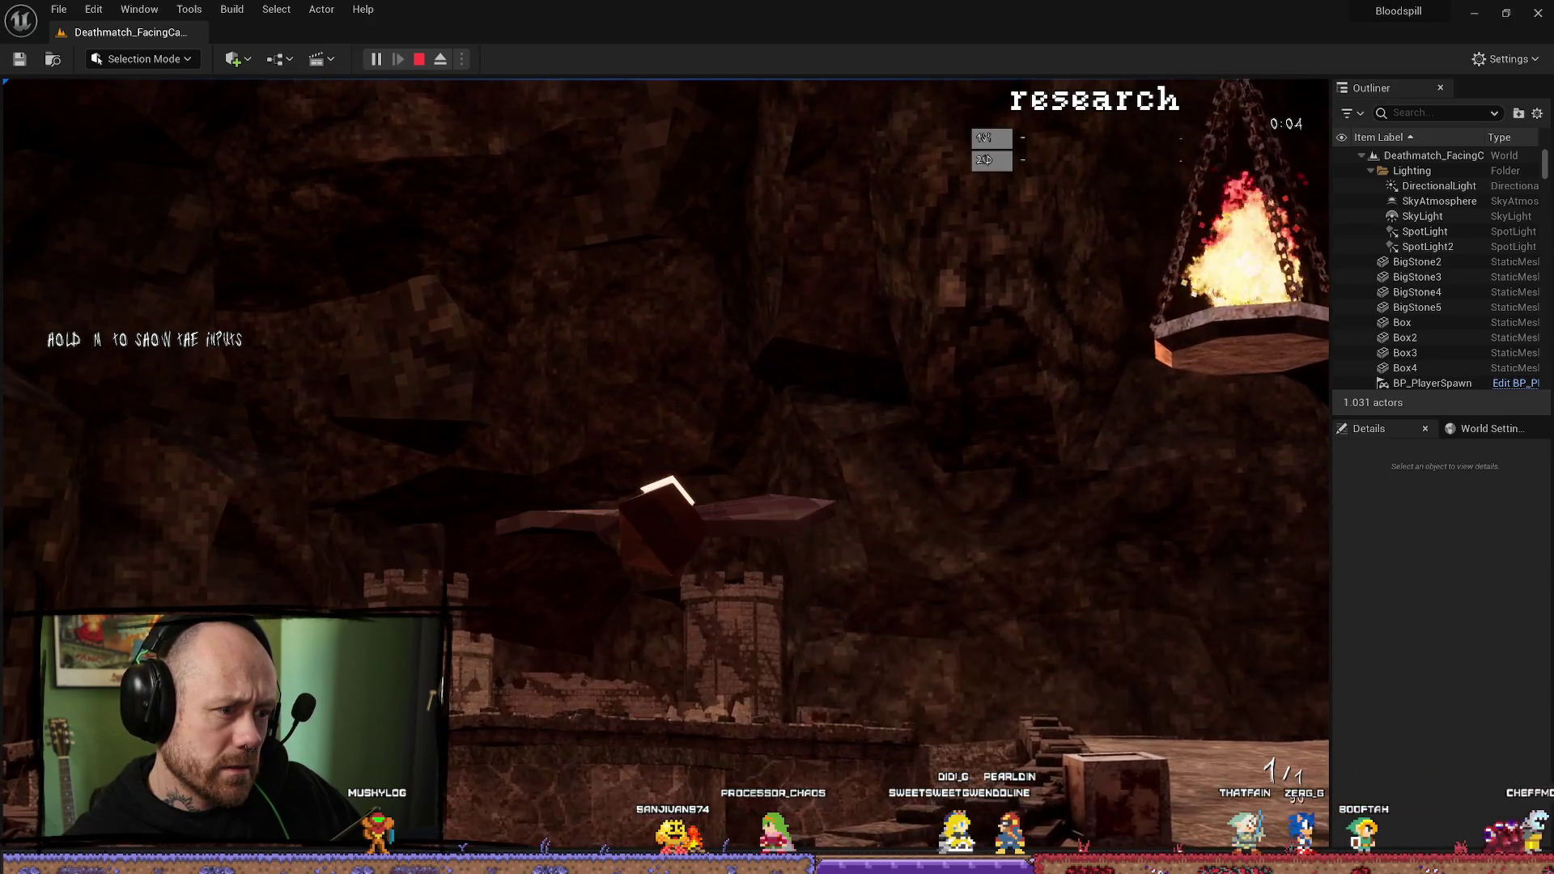
key("F8")
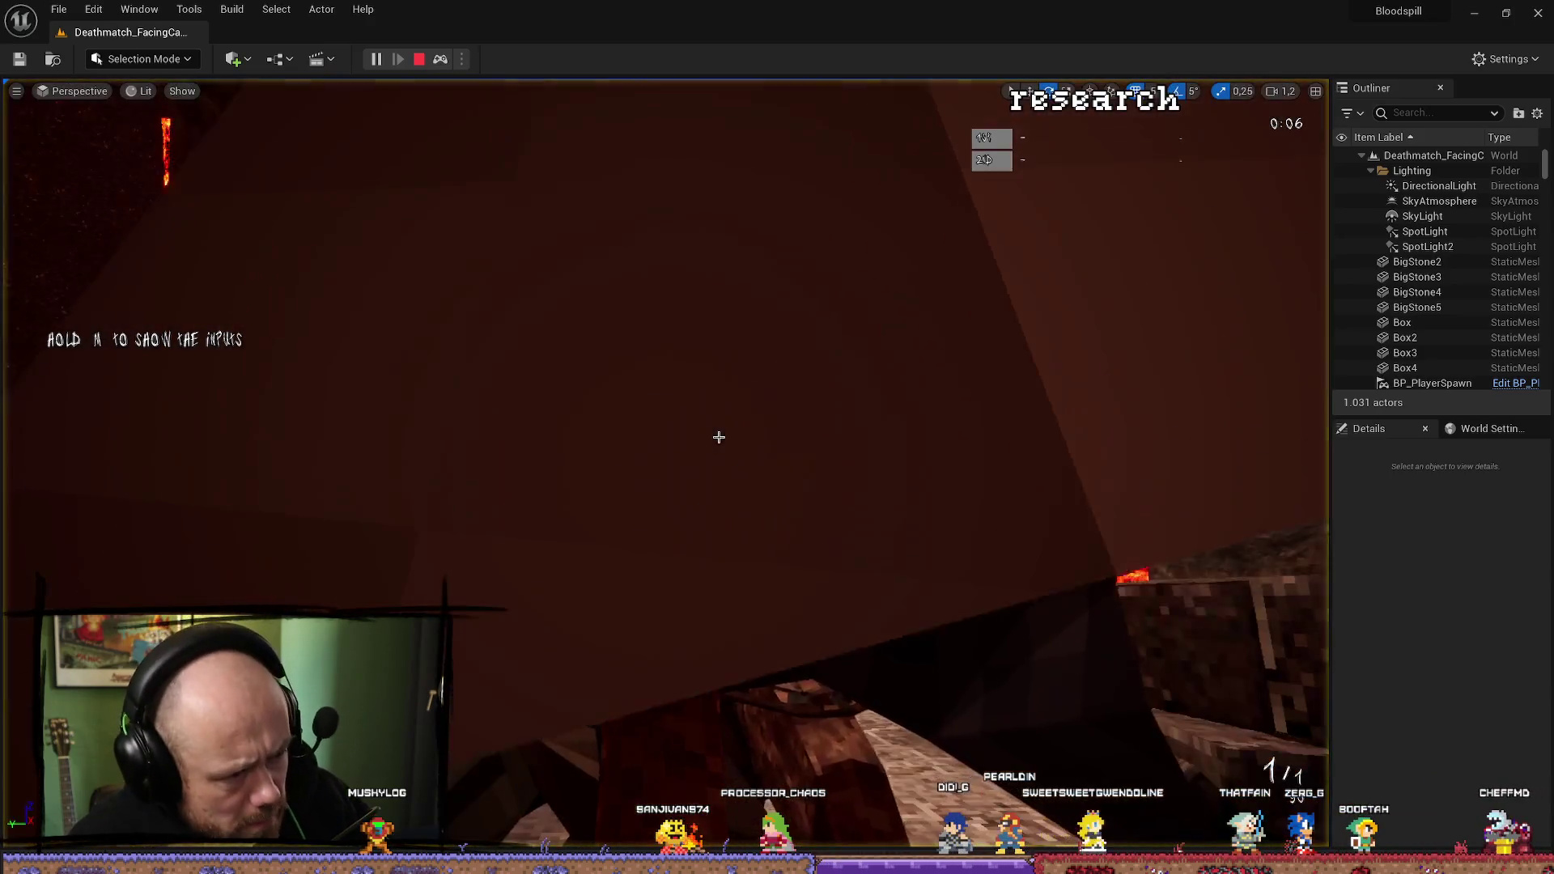
scroll(664, 405, "down", 1)
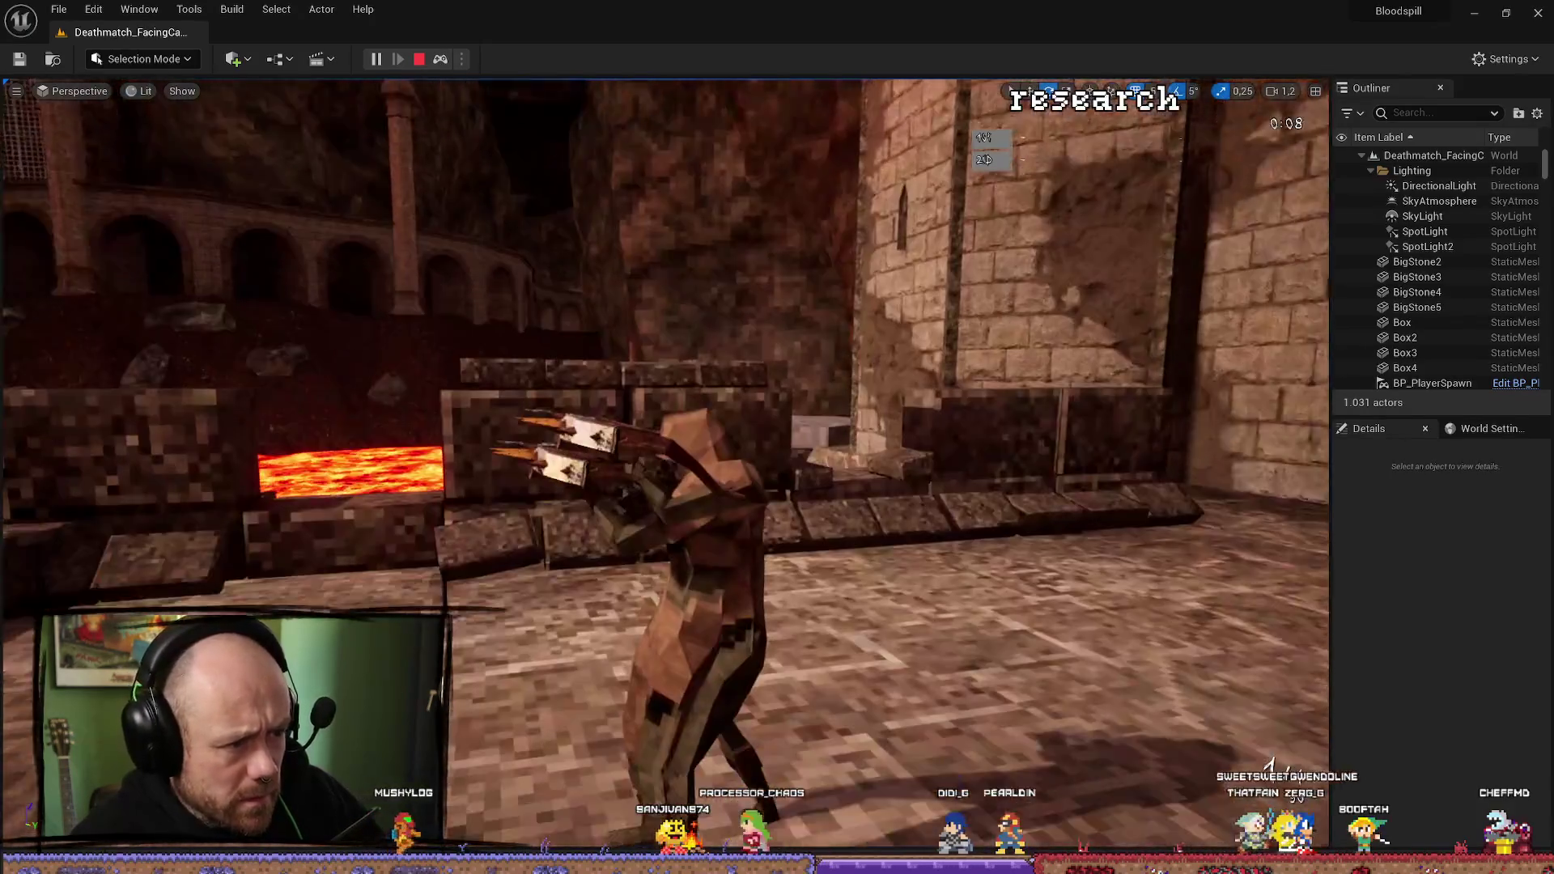
scroll(781, 348, "up", 2)
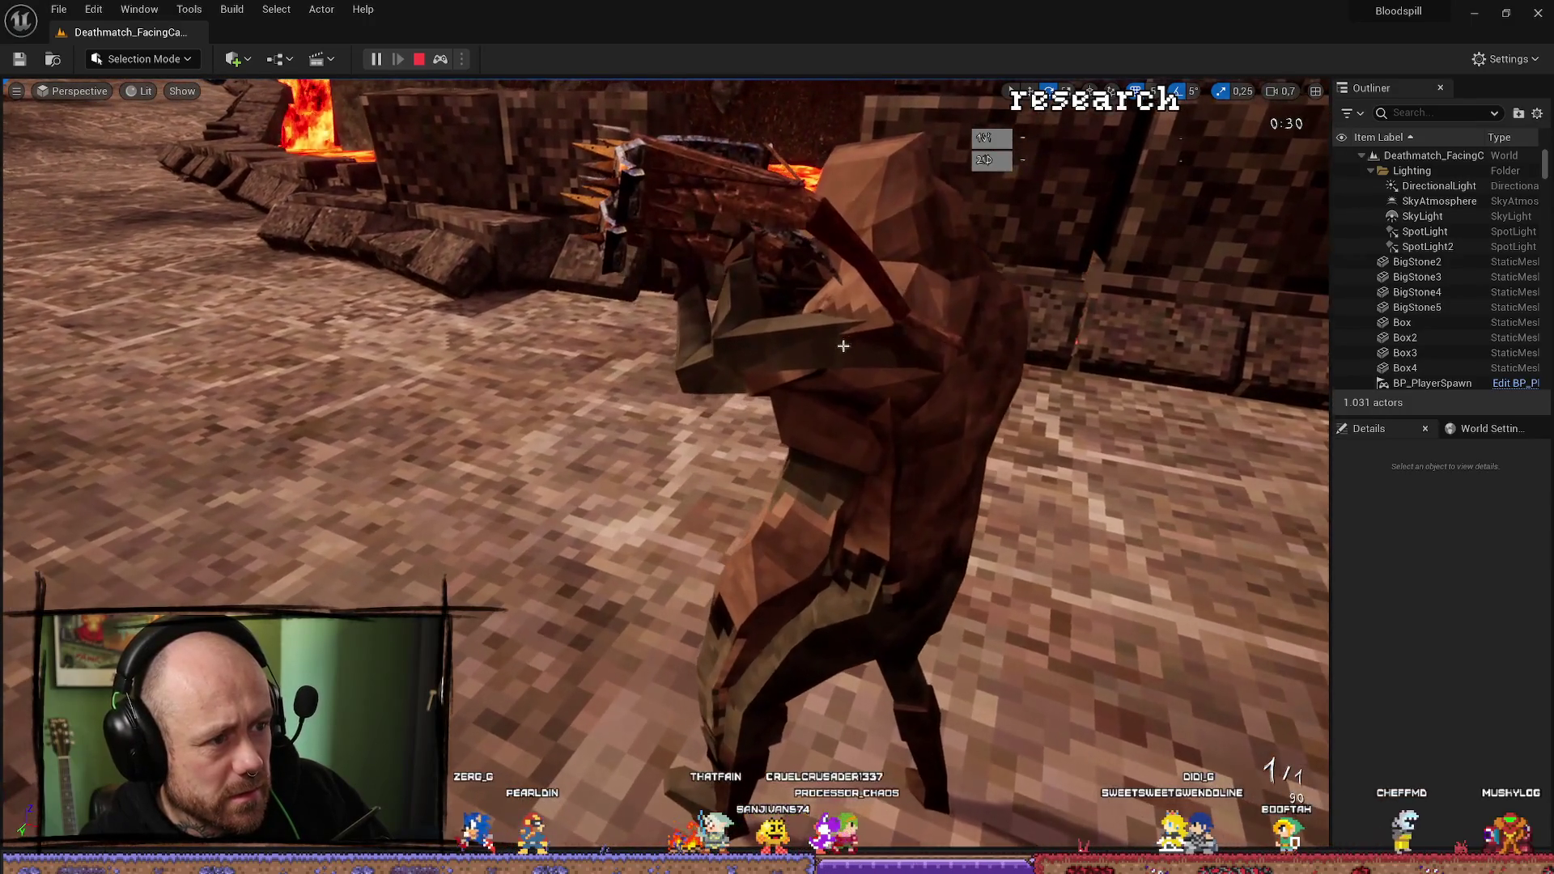
key("F8")
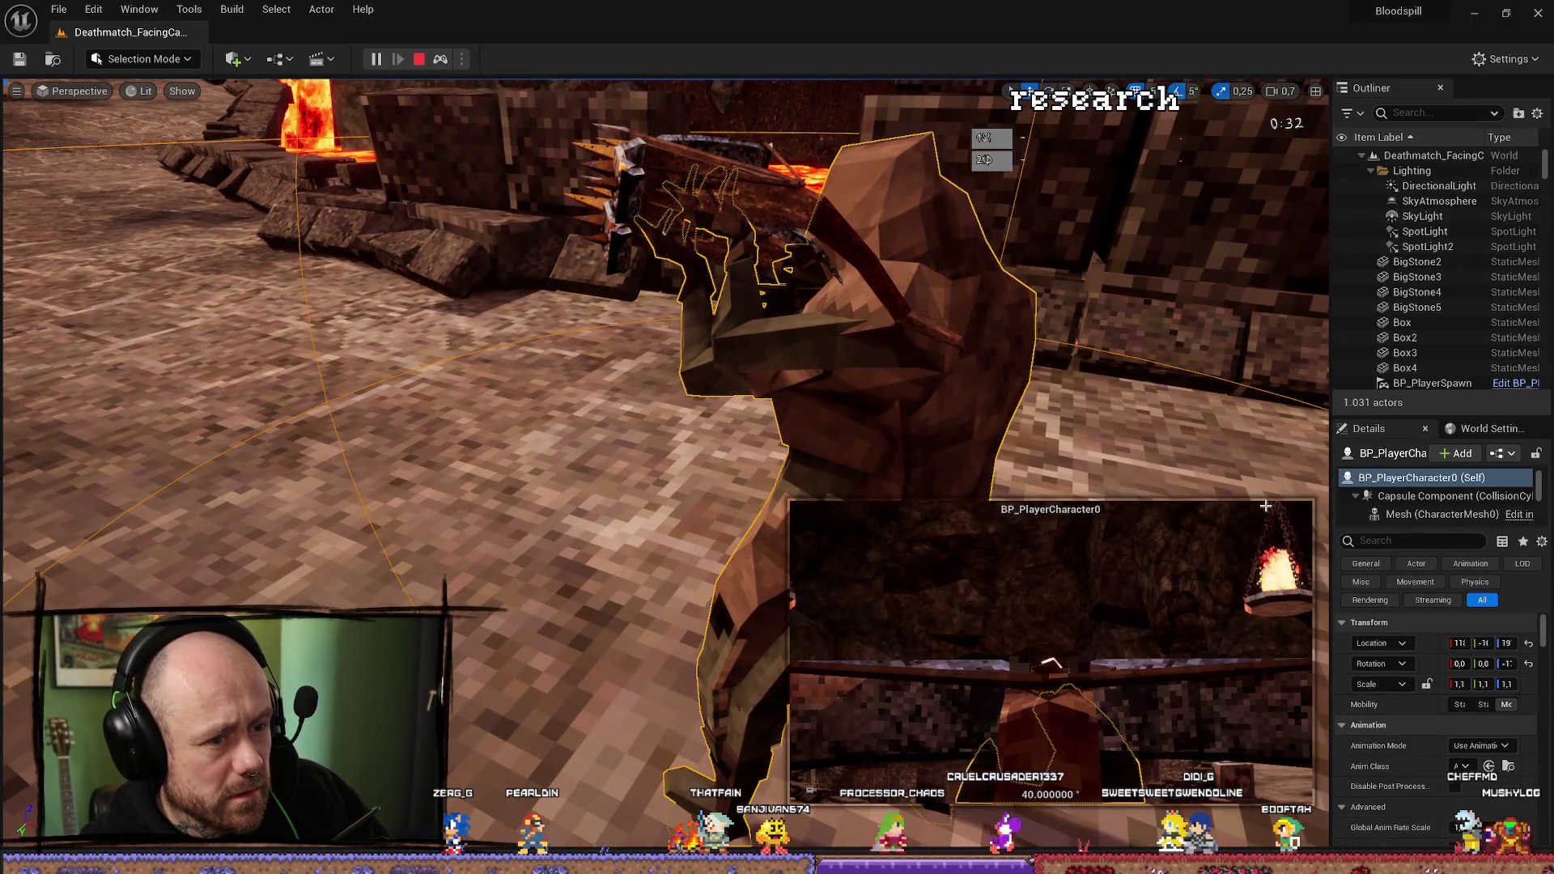
left_click(420, 59)
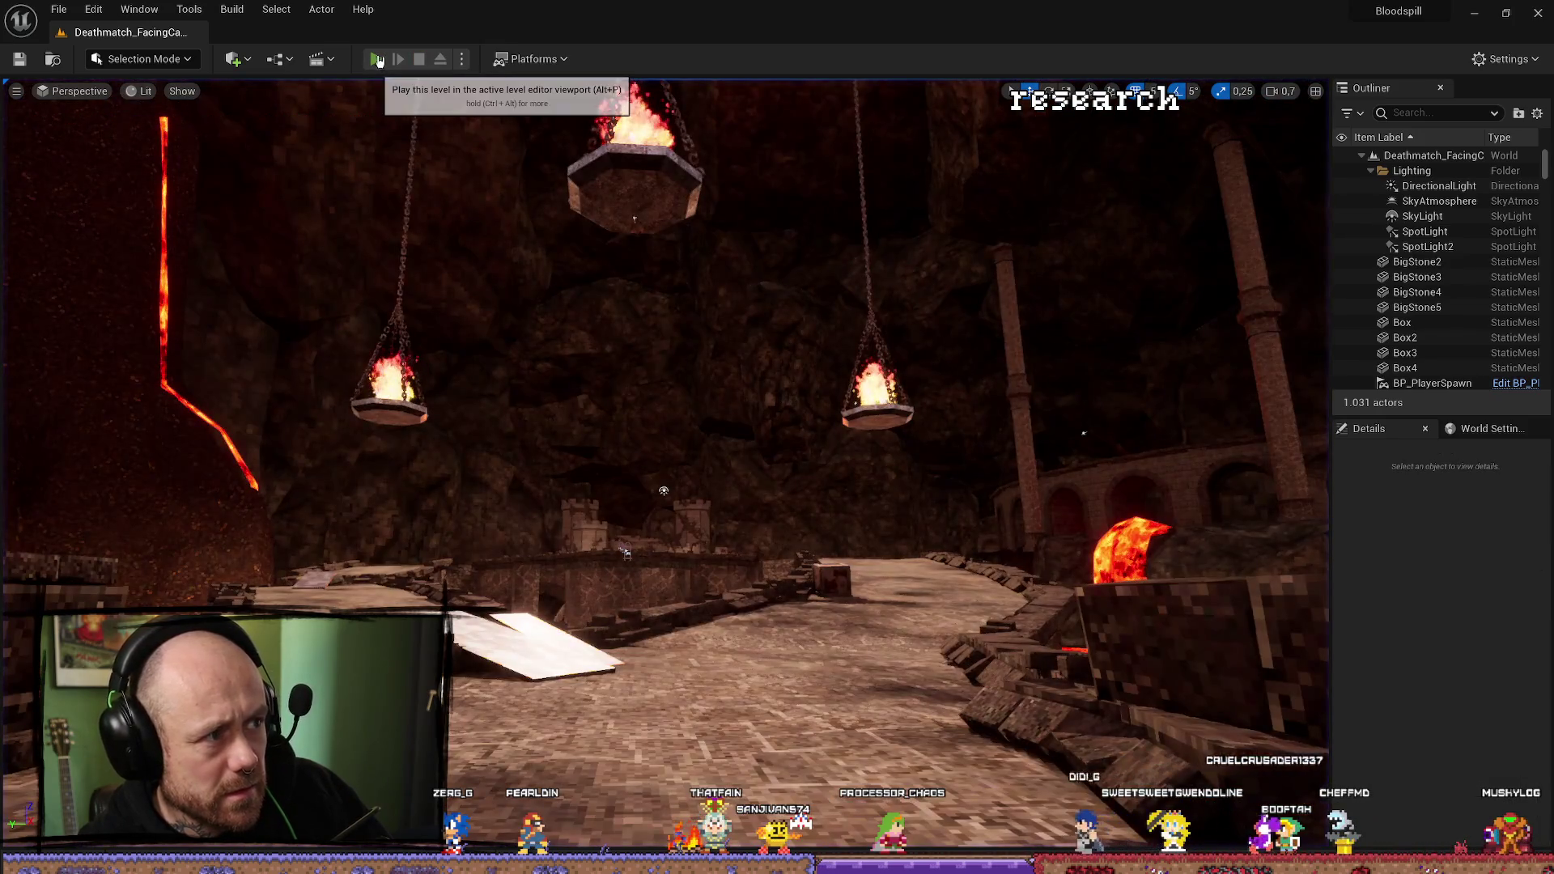
Run a second play test, eject and fly around the first-person weapon arms, then stop.
key("alt+p")
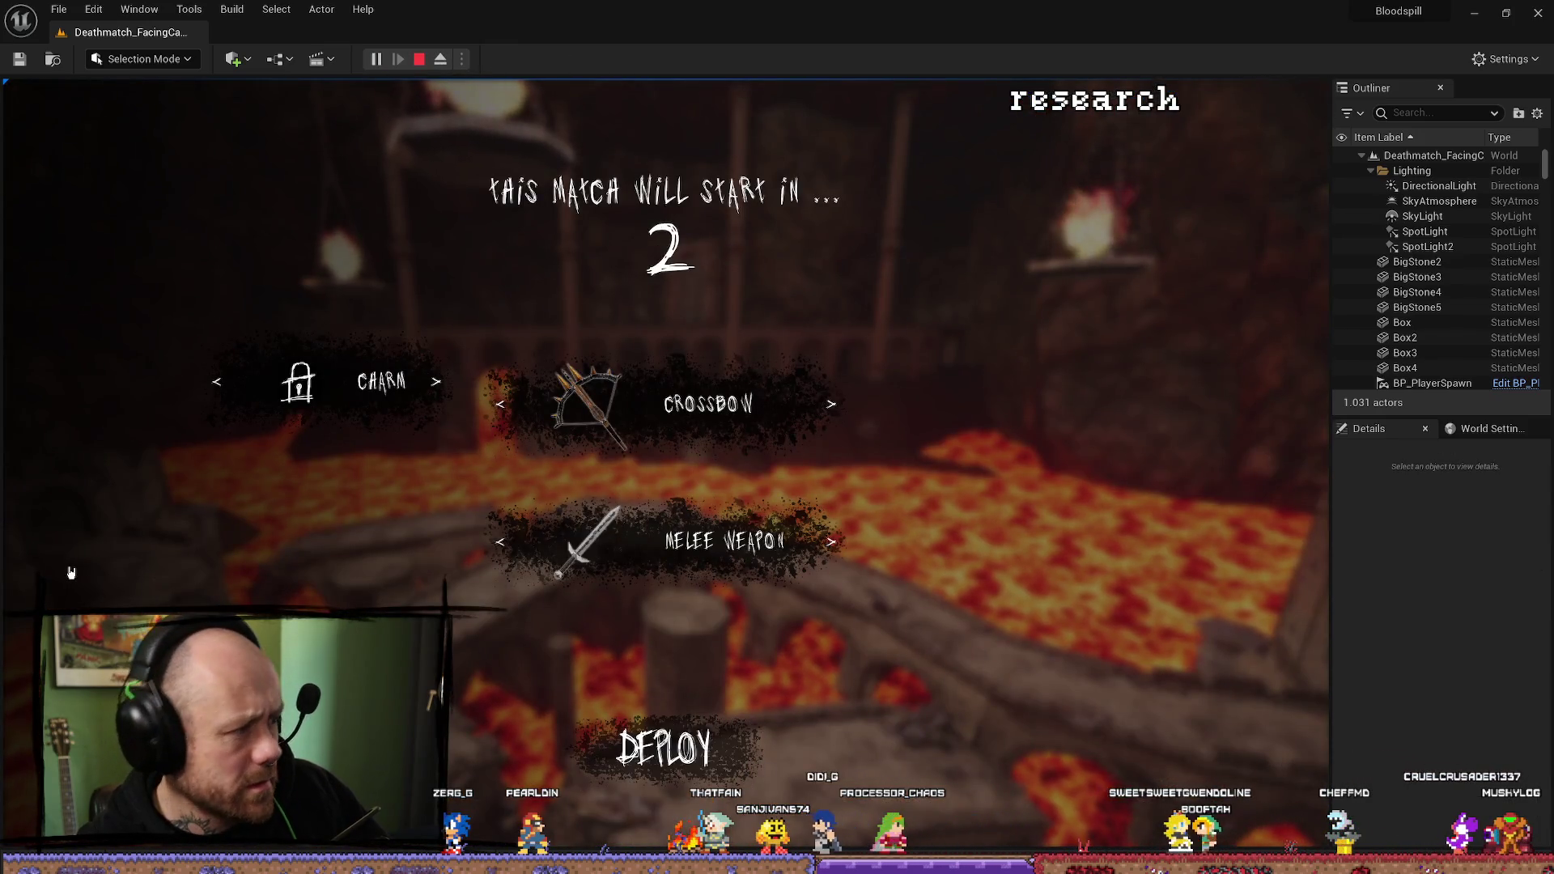
key("XF86AudioNext")
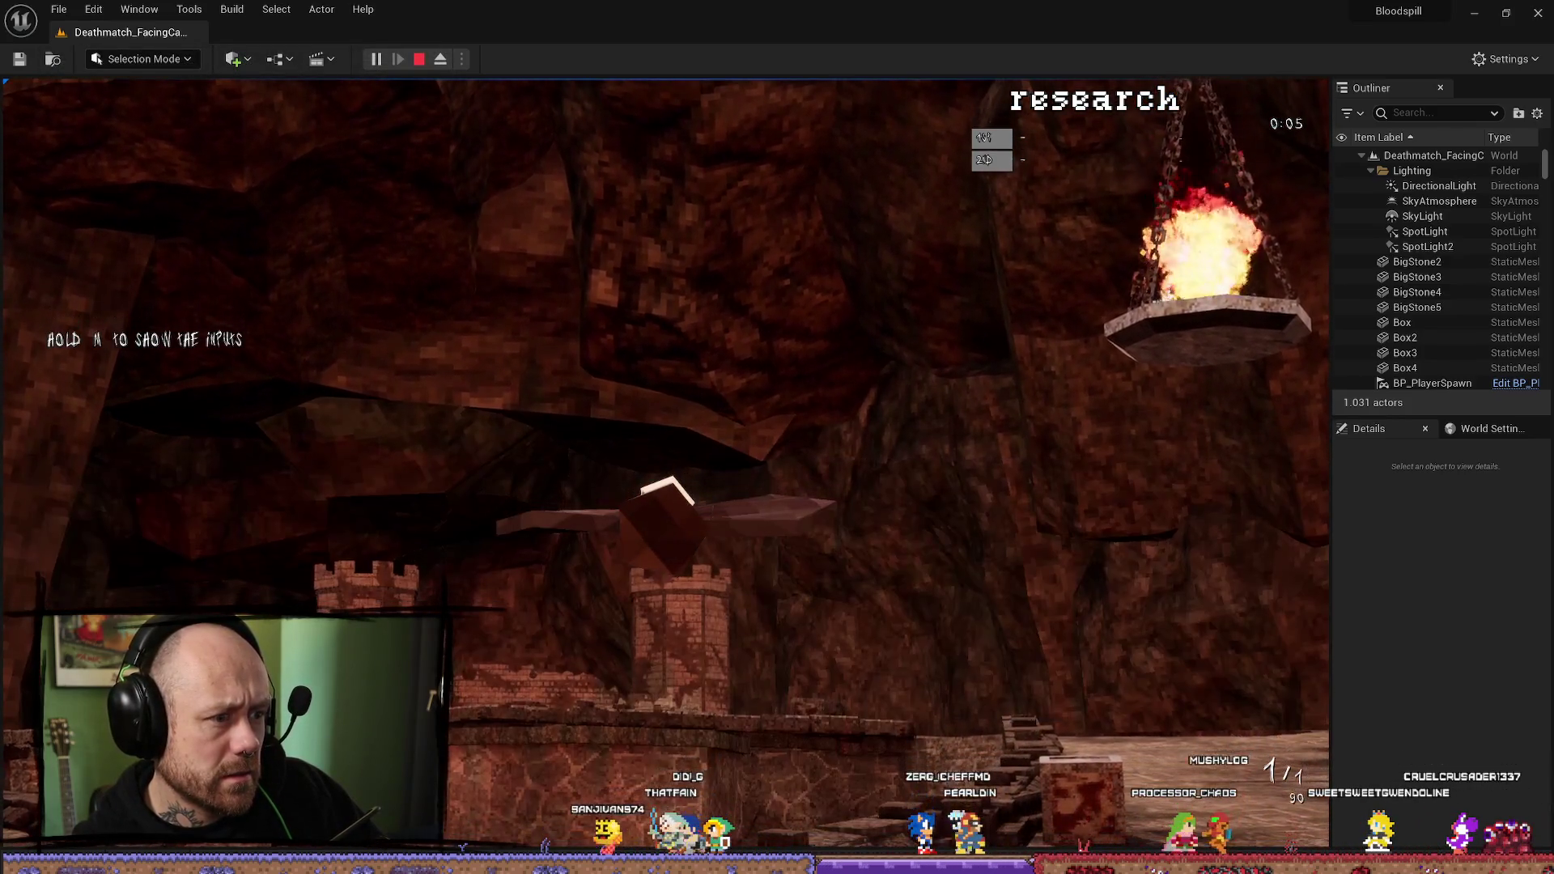
key("F8")
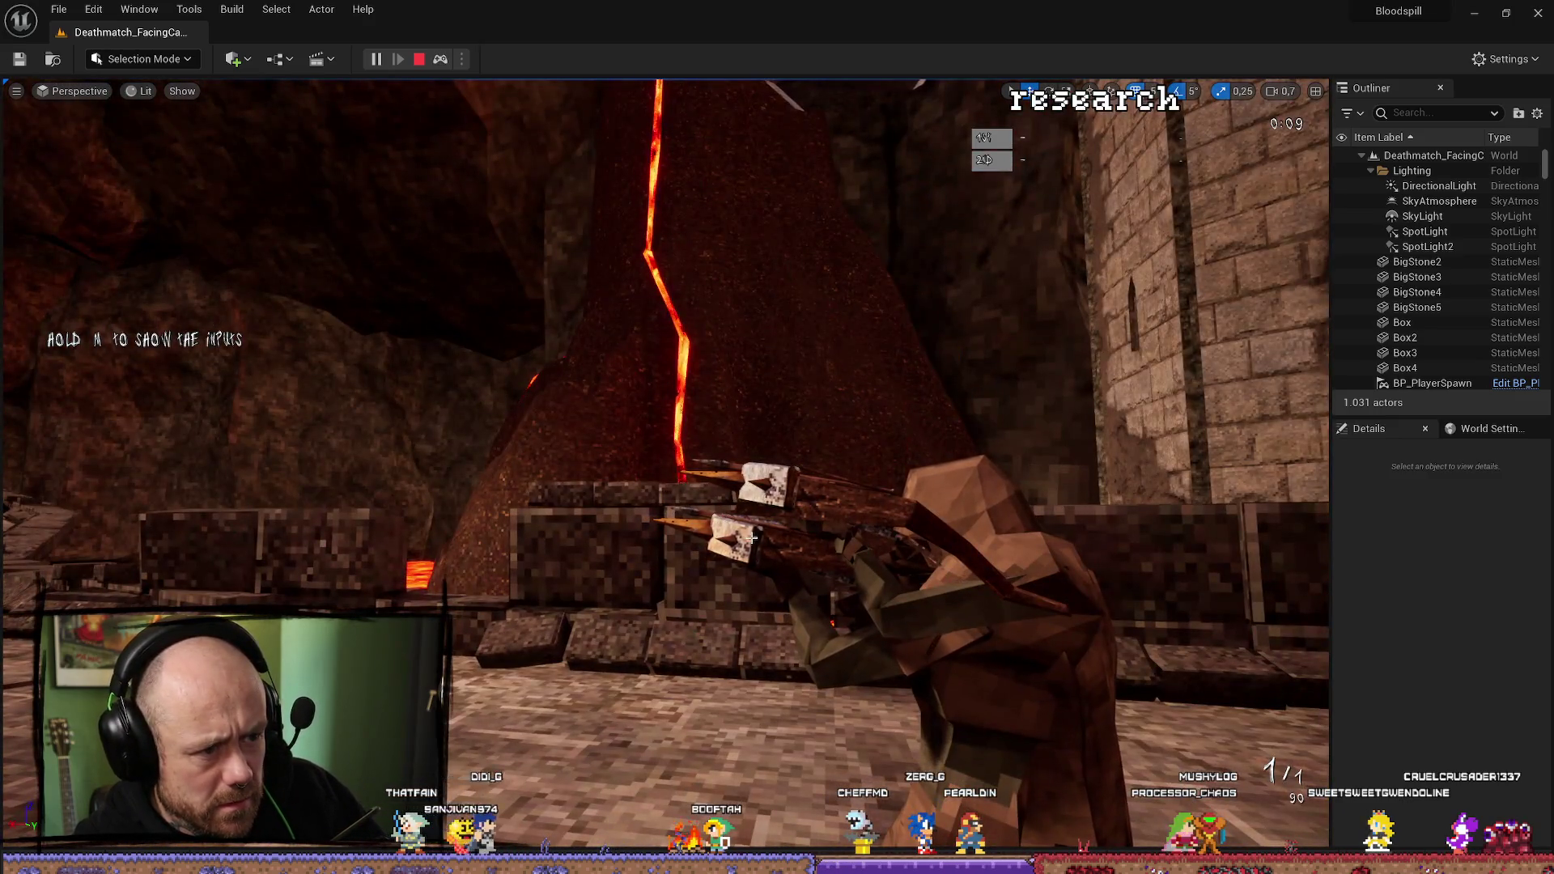
mouse_move(752, 539)
left_mouse_down()
mouse_move(757, 682)
mouse_move(716, 612)
left_mouse_up()
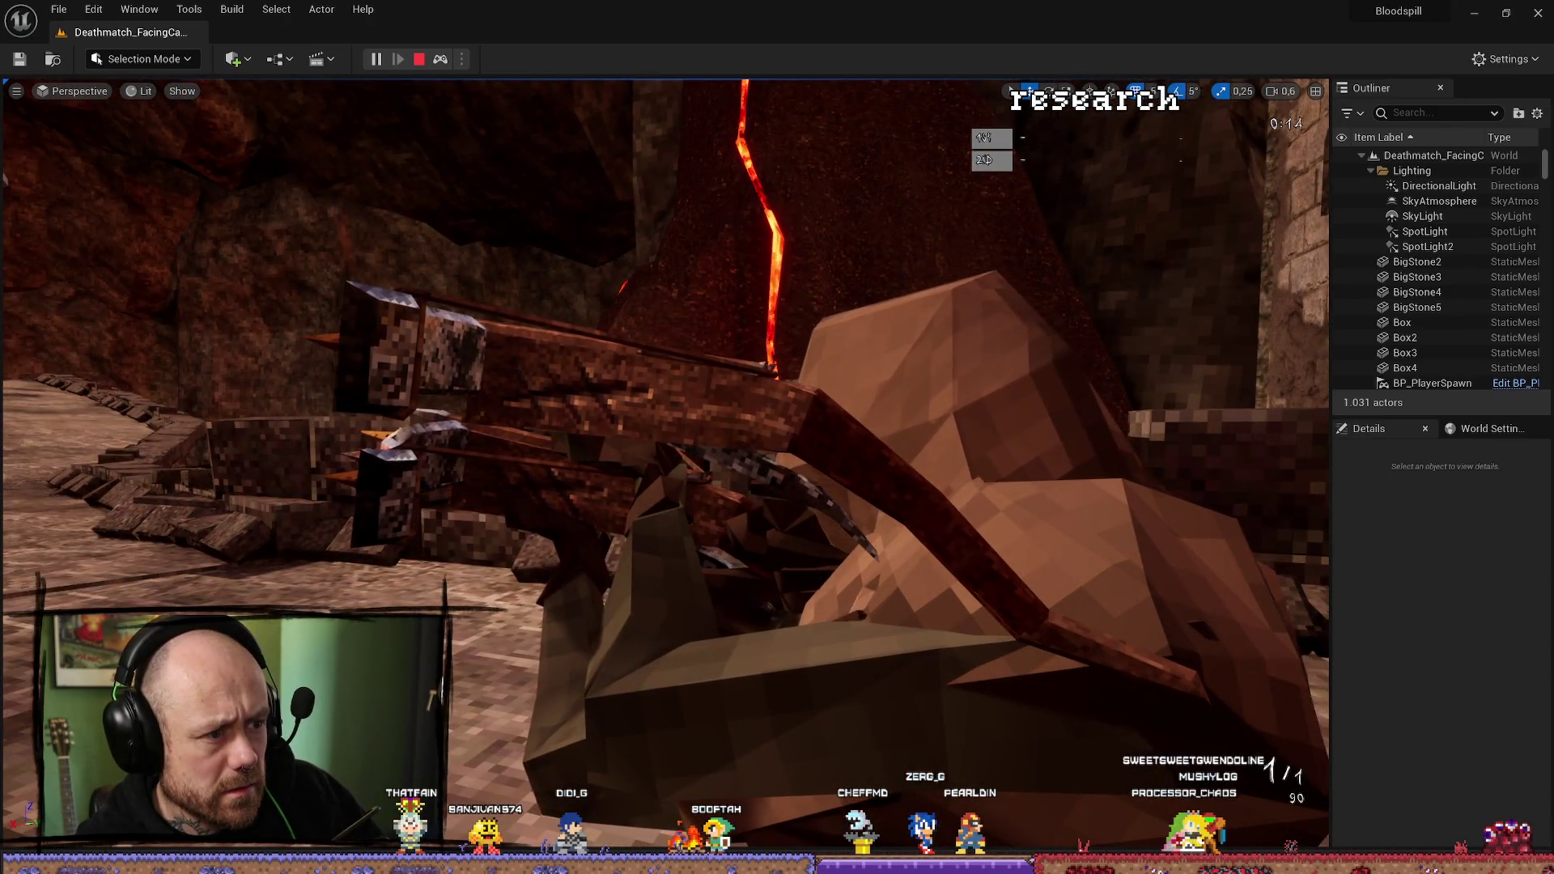
left_click_drag(716, 613, 656, 572)
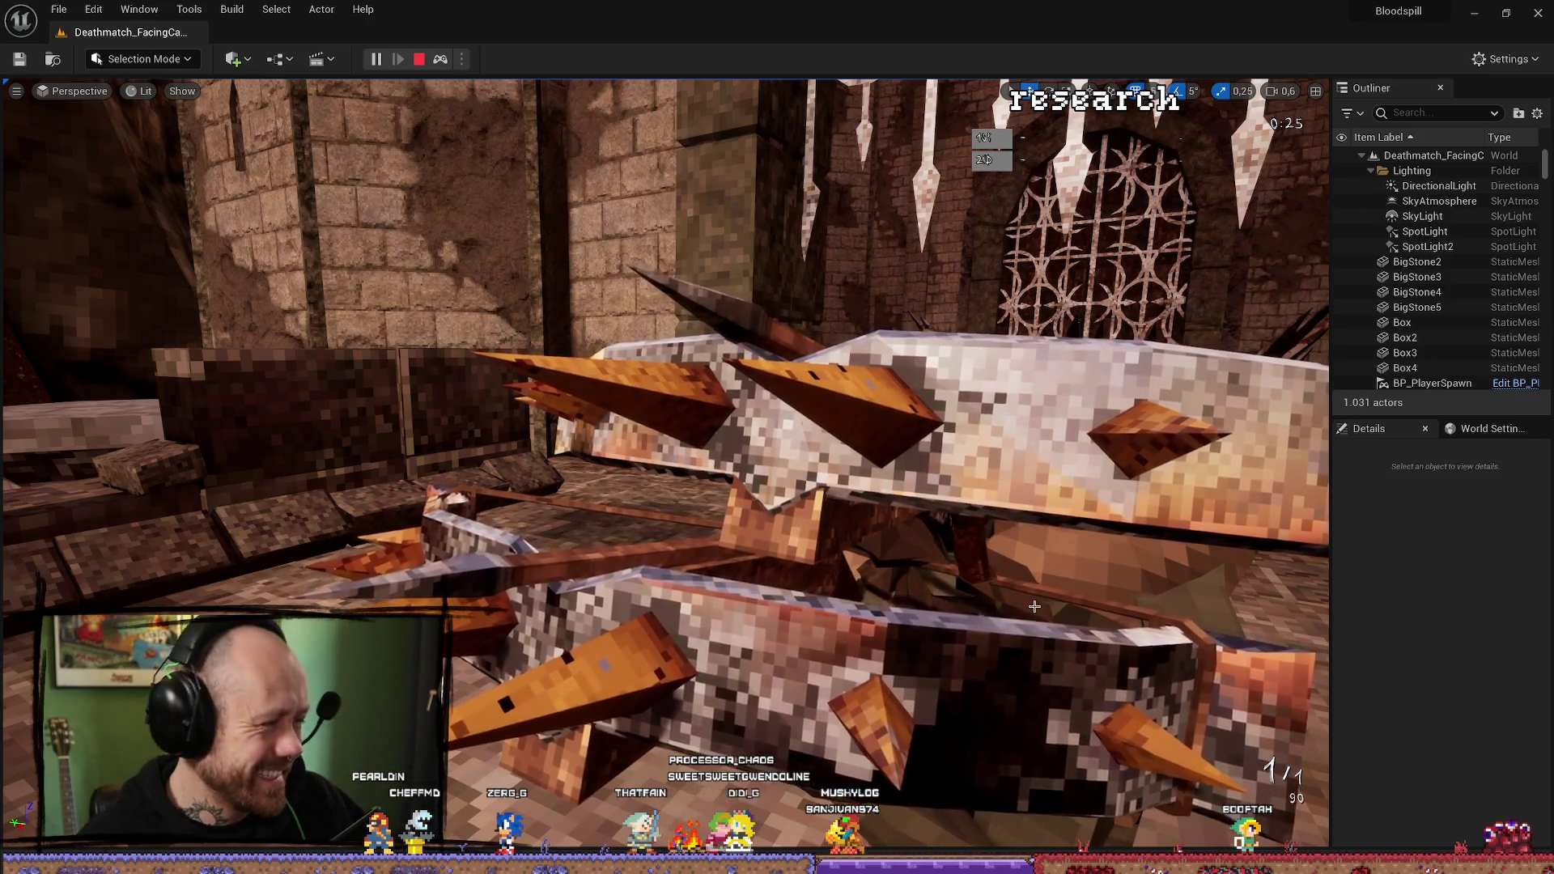
left_click(420, 61)
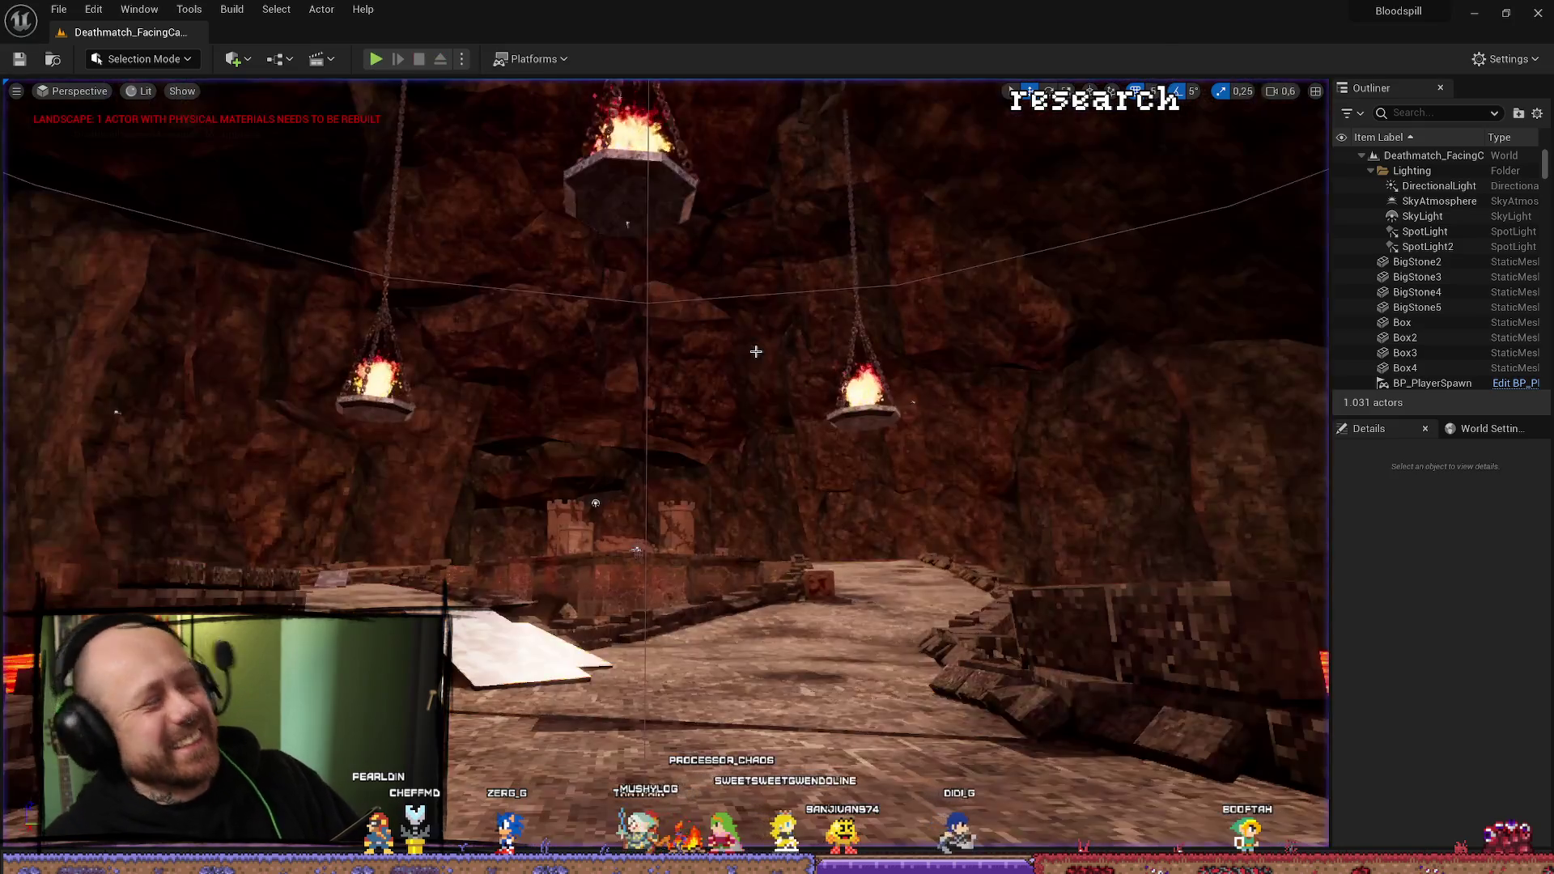
Set MeshFP's Skeletal Mesh Asset to Test_007Faceless and compile and save BP_PlayerCharacter.
mouse_move(863, 500)
left_mouse_down()
mouse_move(858, 421)
mouse_move(890, 405)
mouse_move(841, 437)
mouse_move(841, 485)
mouse_move(761, 461)
mouse_move(810, 494)
mouse_move(729, 469)
mouse_move(761, 477)
mouse_move(530, 78)
left_mouse_up()
key("ctrl+space")
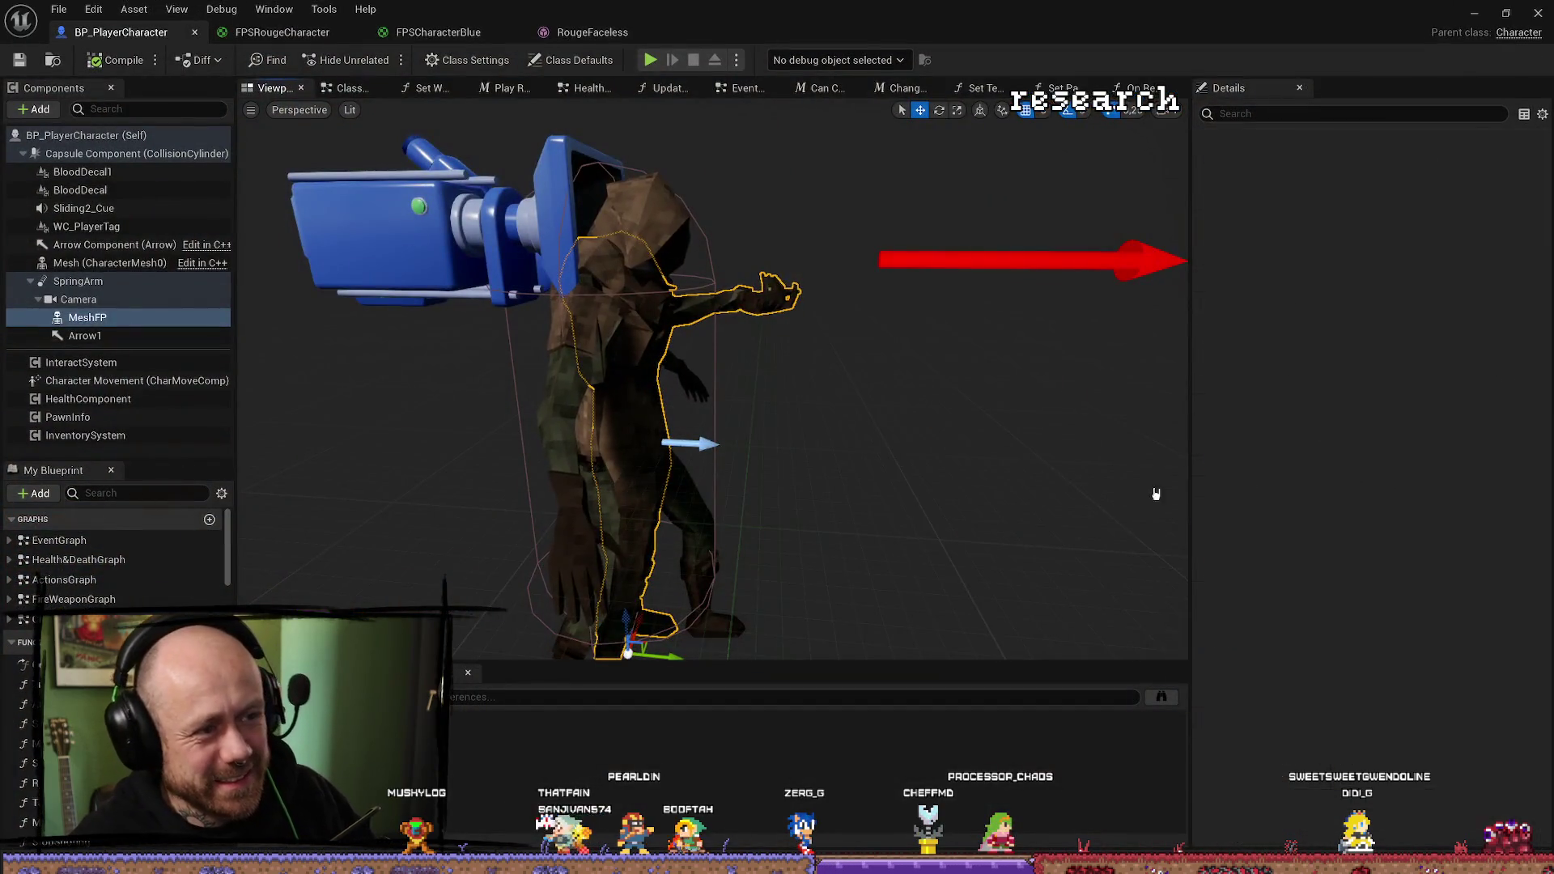
left_click(1491, 549)
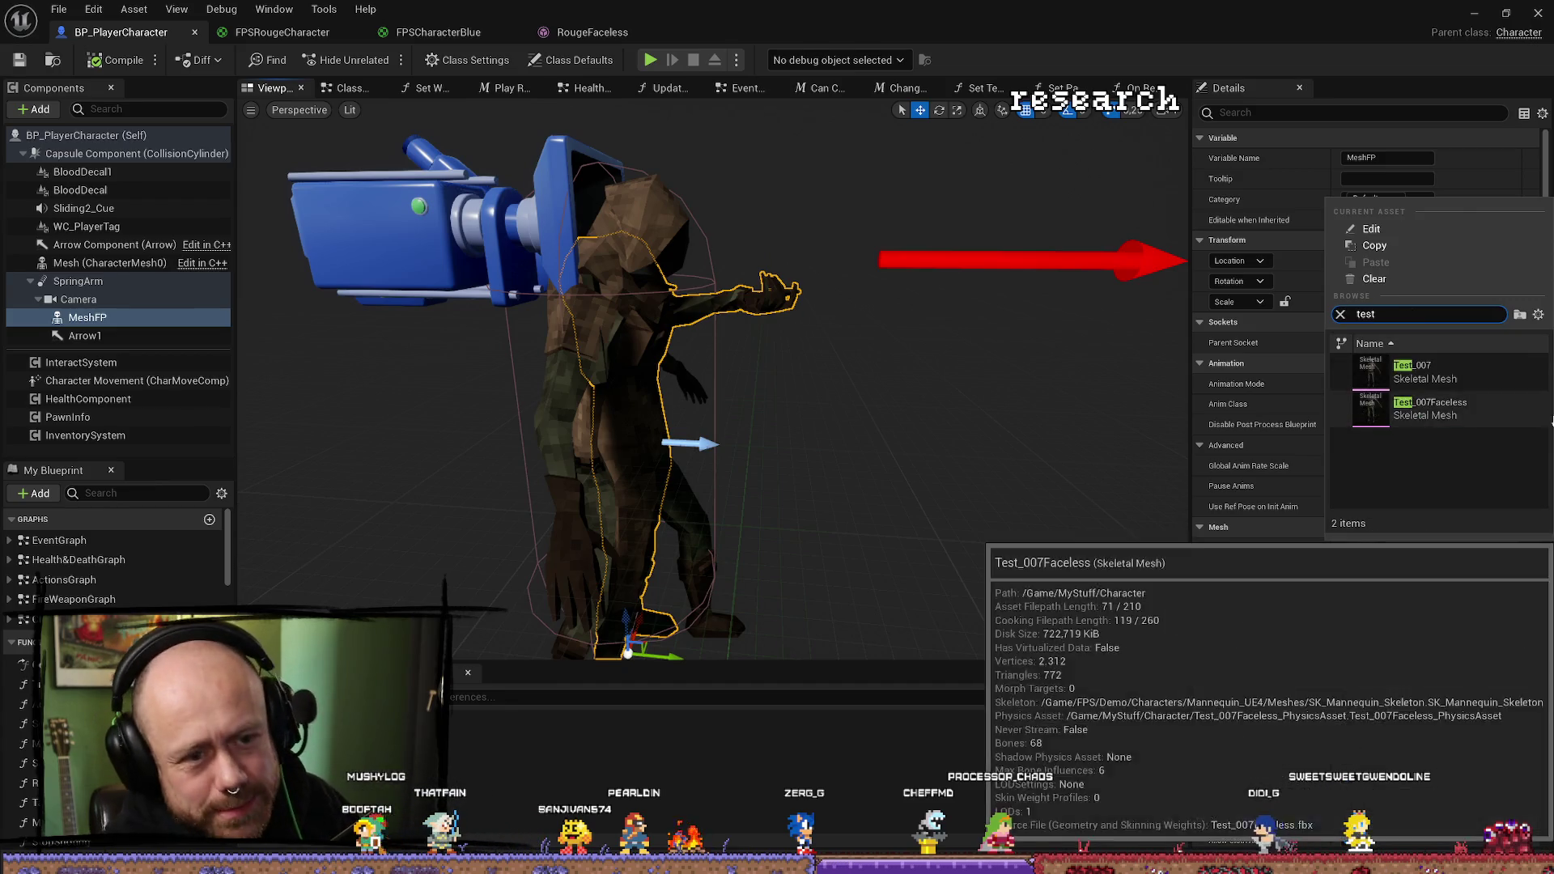
left_click(1428, 375)
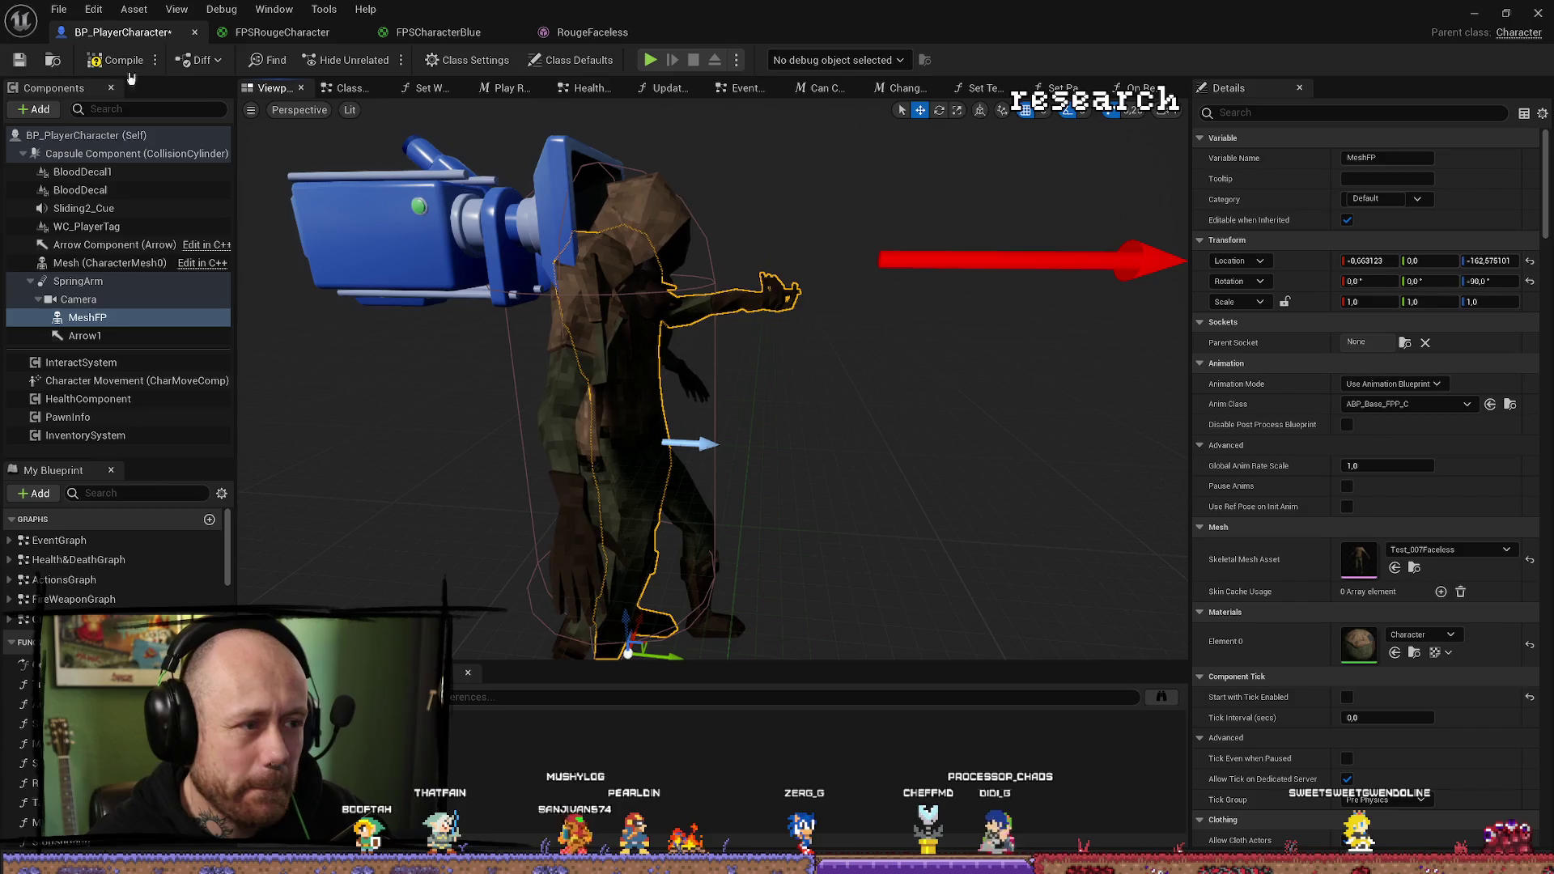
left_click(30, 60)
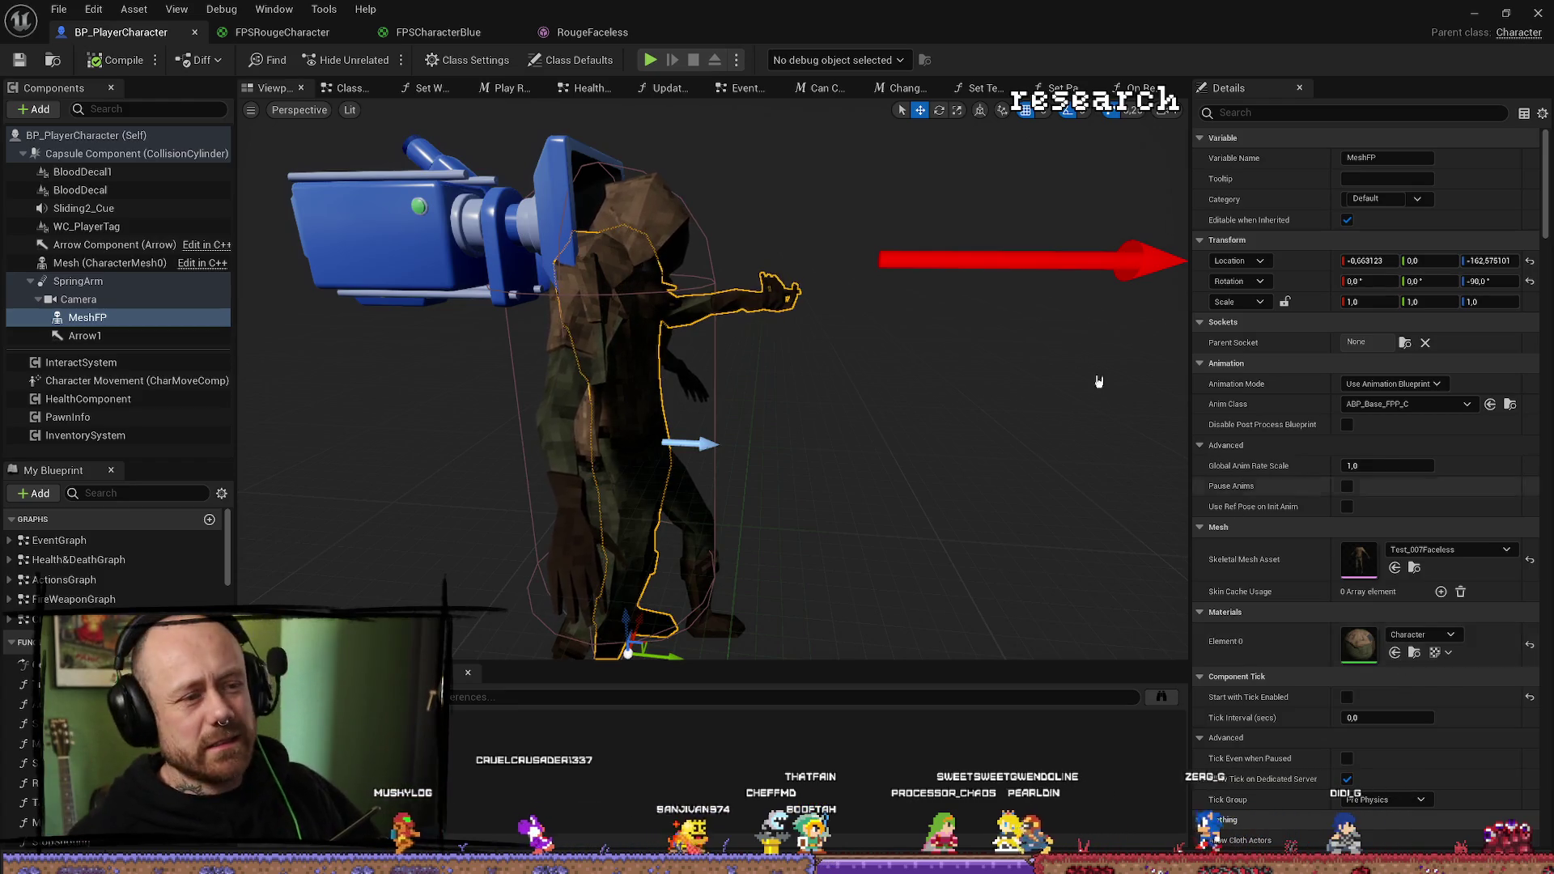
Change MeshFP's Element 0 material to FPSCharacter.
left_click(1432, 637)
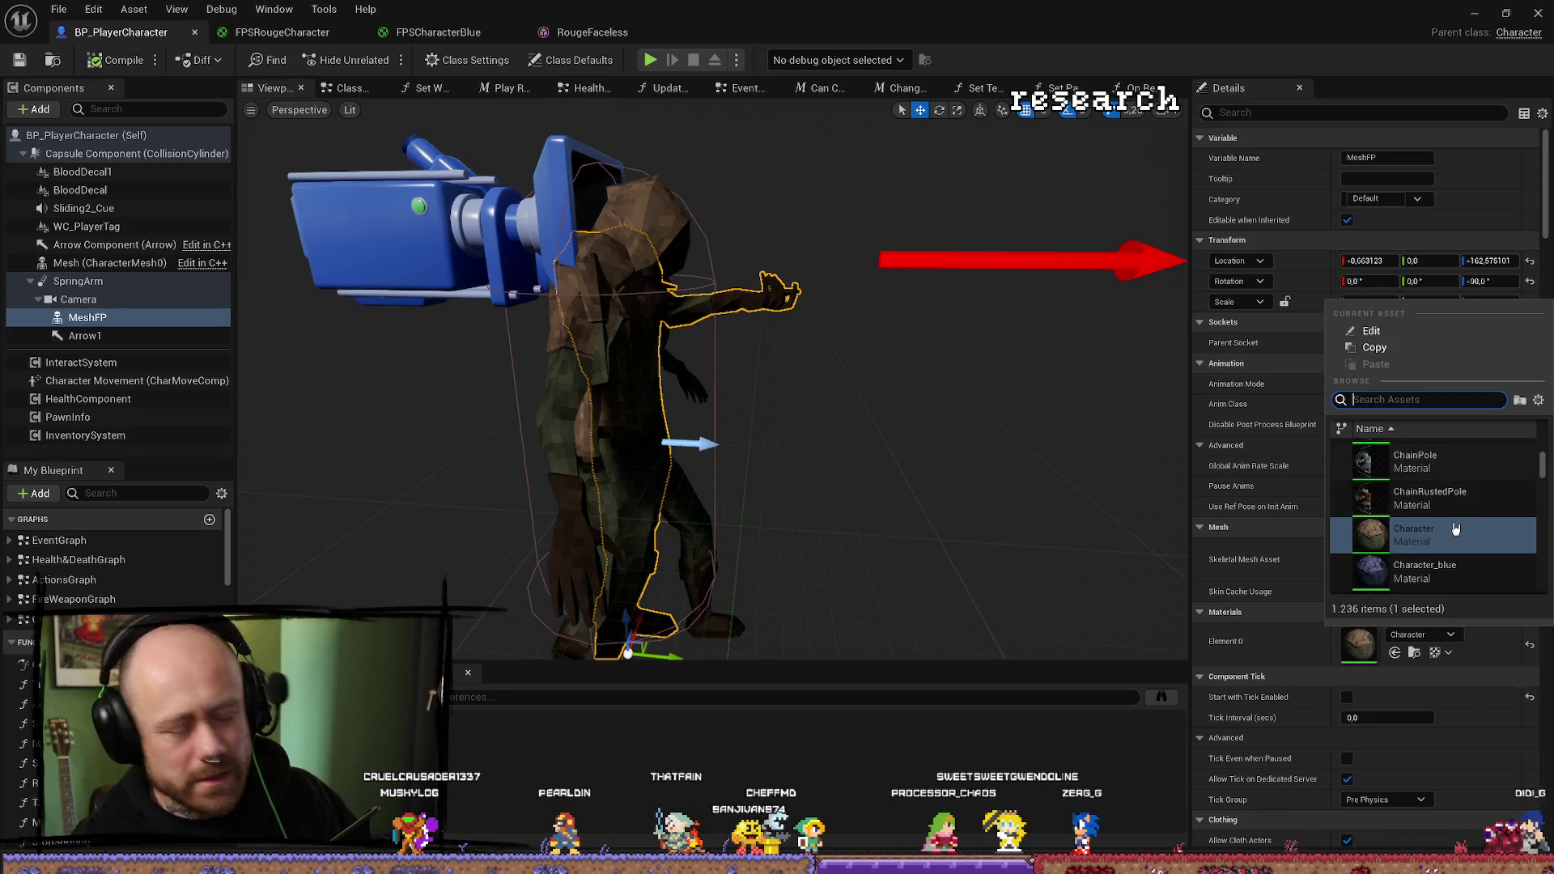
type("fpschara")
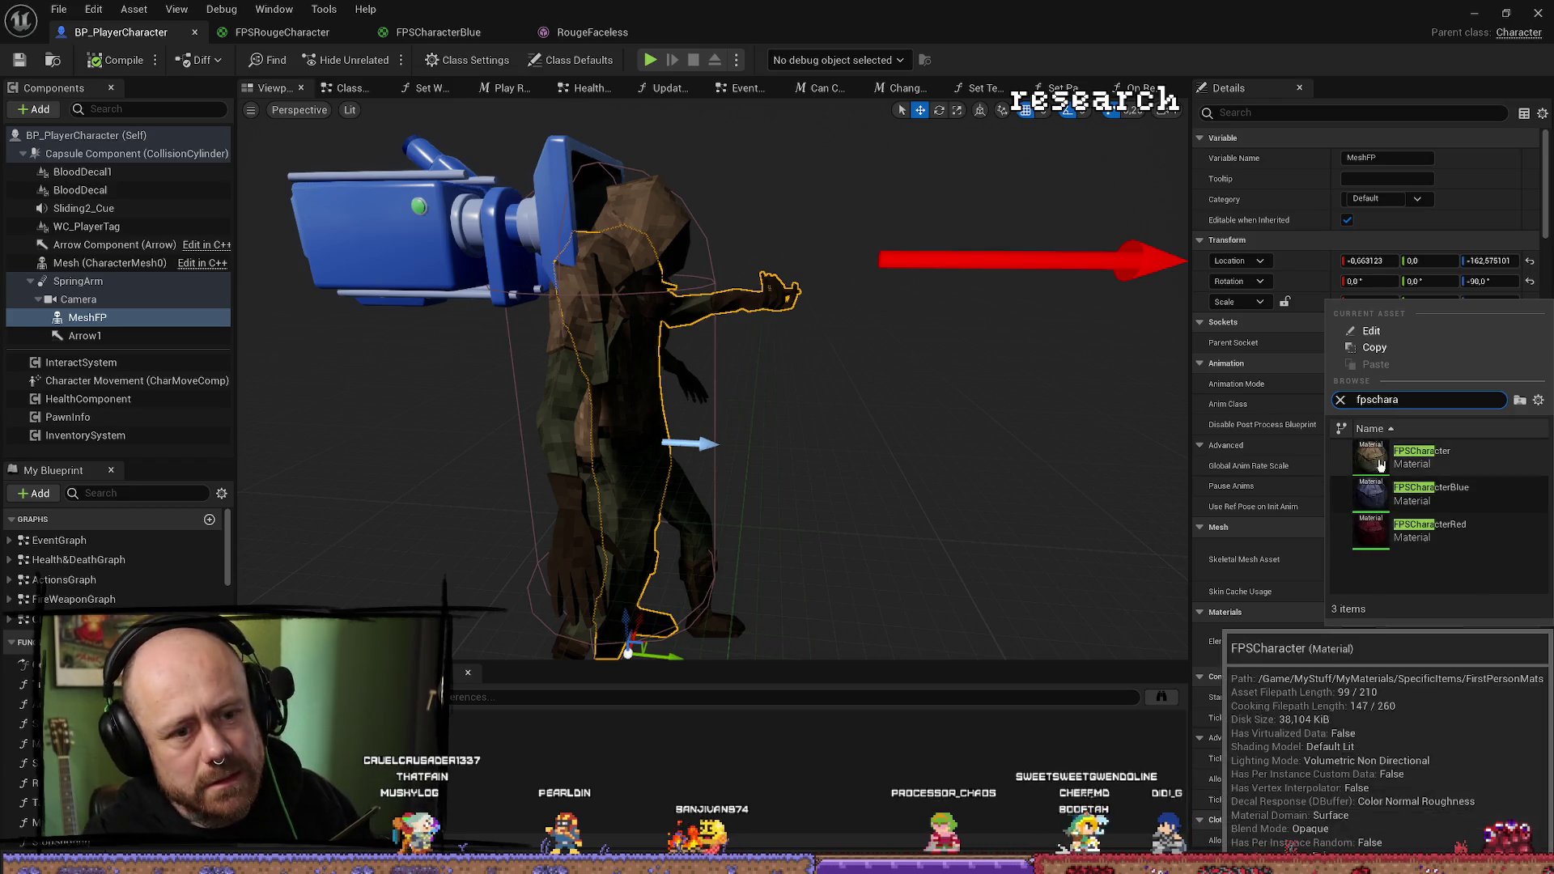
left_click(1475, 461)
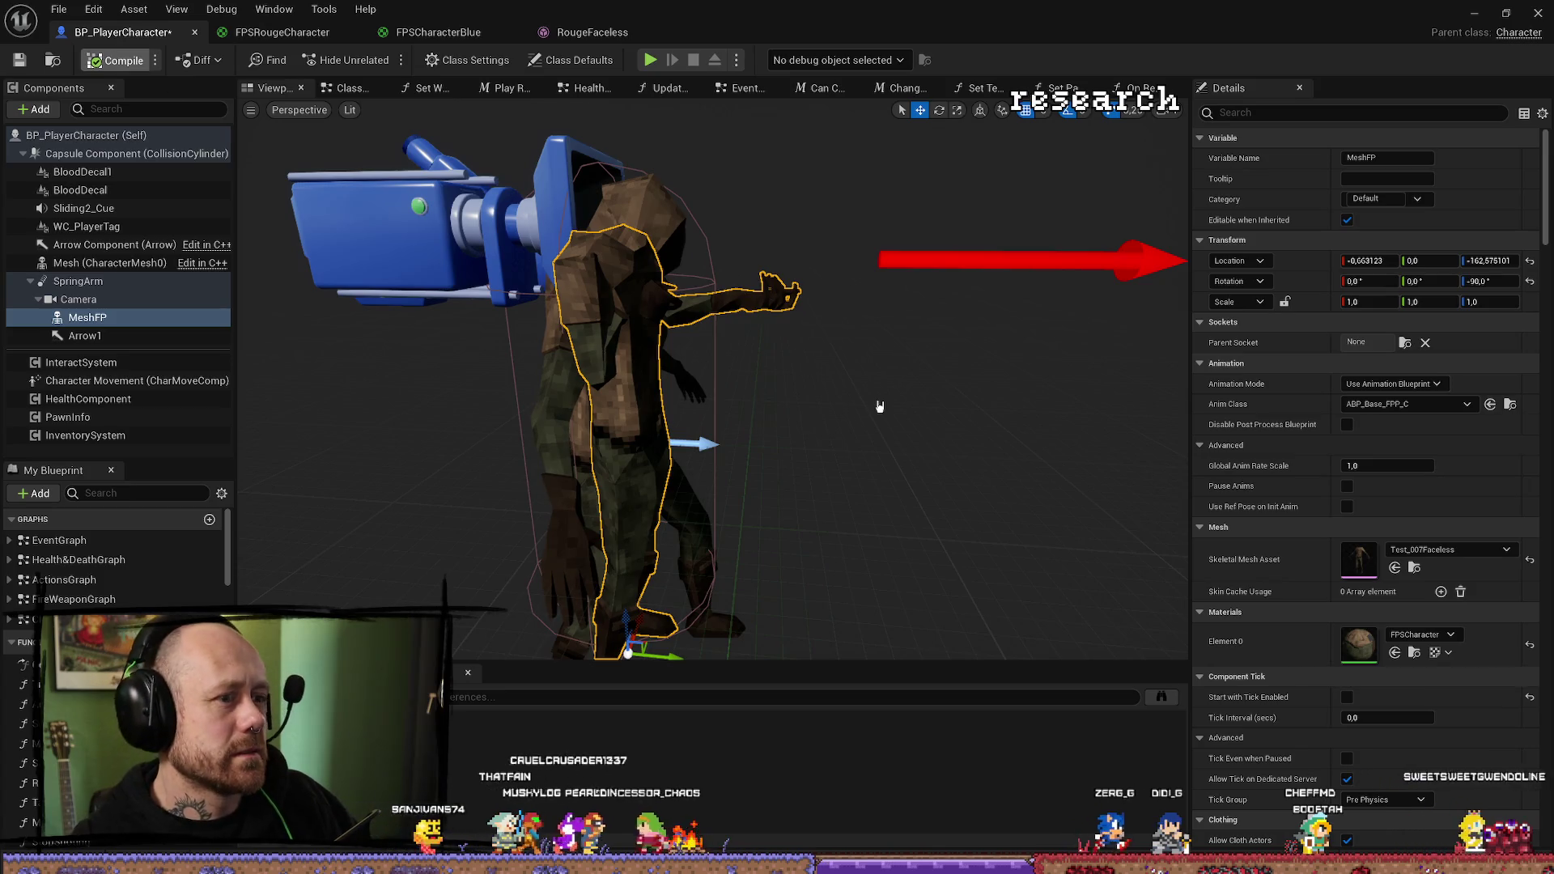
Play-test the level with the FPSCharacter-textured arms, then end it with Esc.
key("alt+Tab")
key("alt+p")
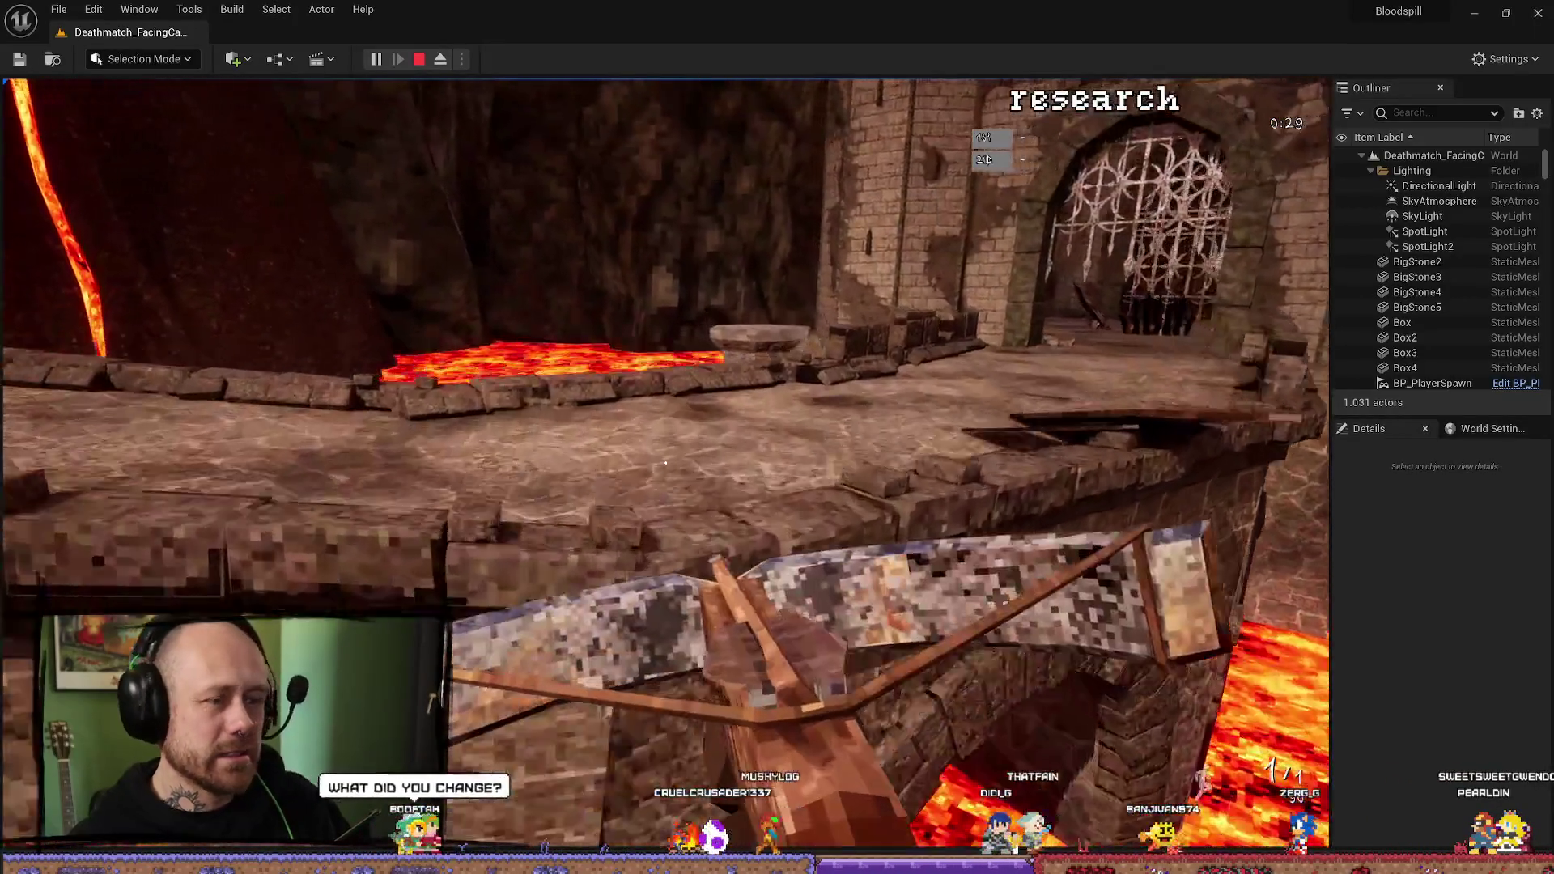
key("Escape")
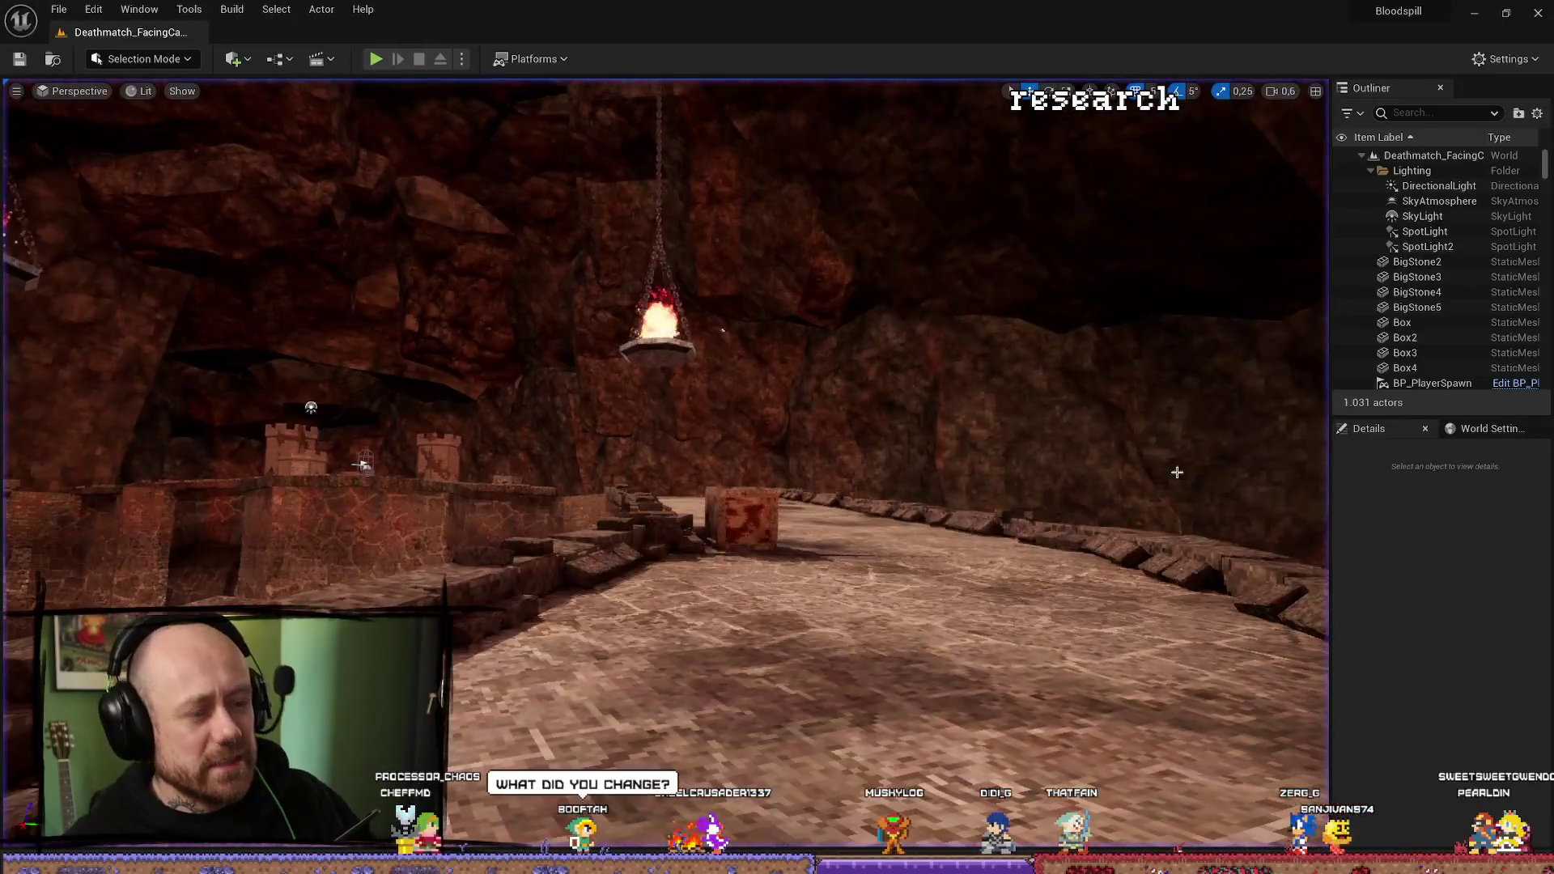
Return to BP_PlayerCharacter and list the skeletal mesh choices for MeshFP.
key("ctrl+space")
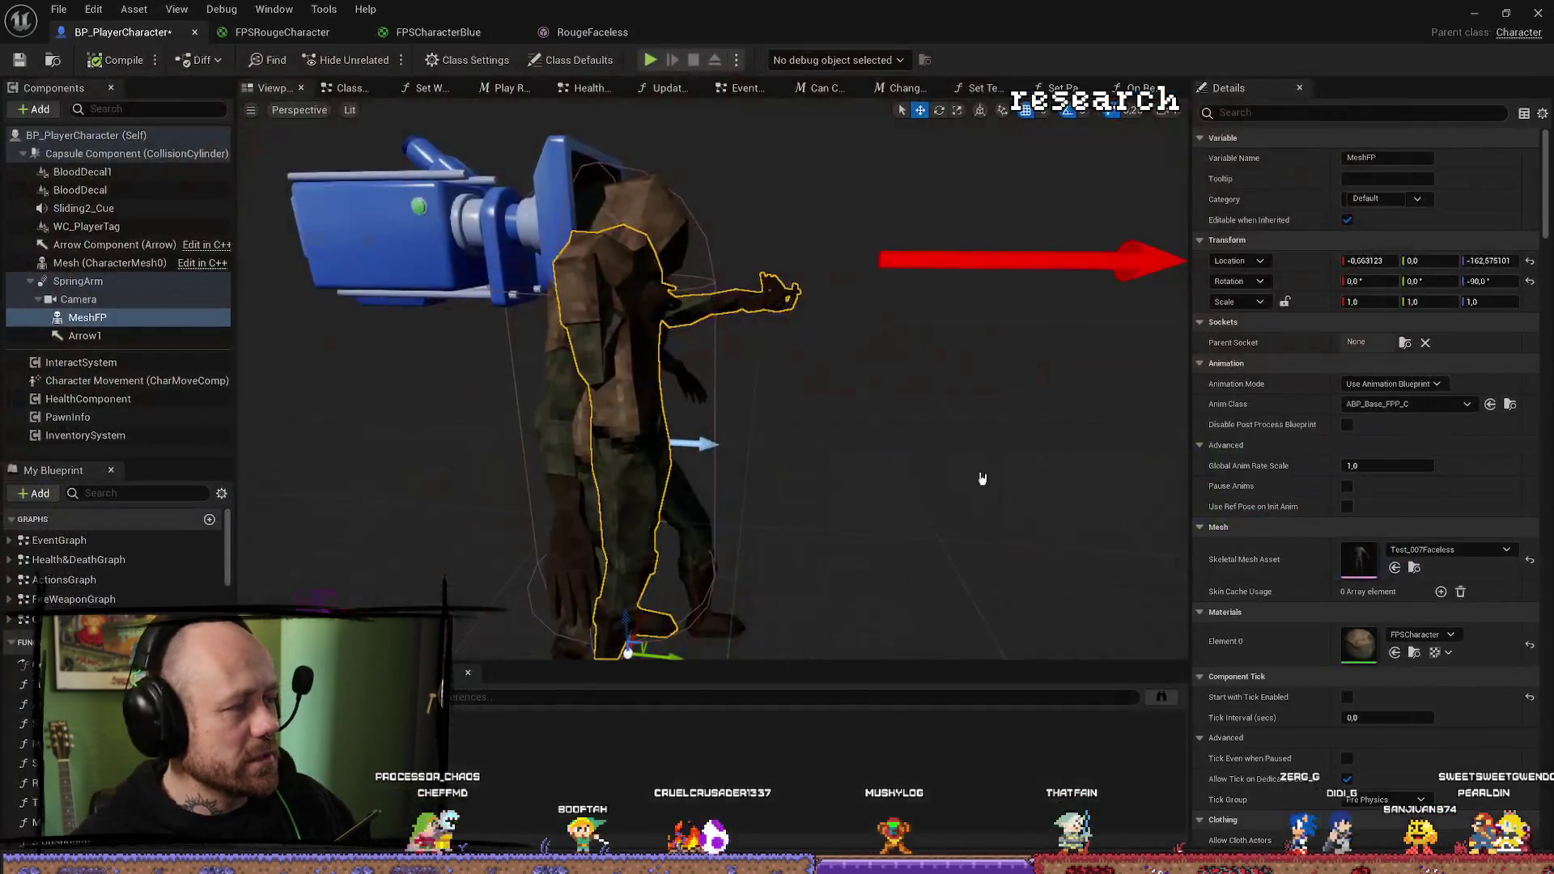
left_click(1491, 550)
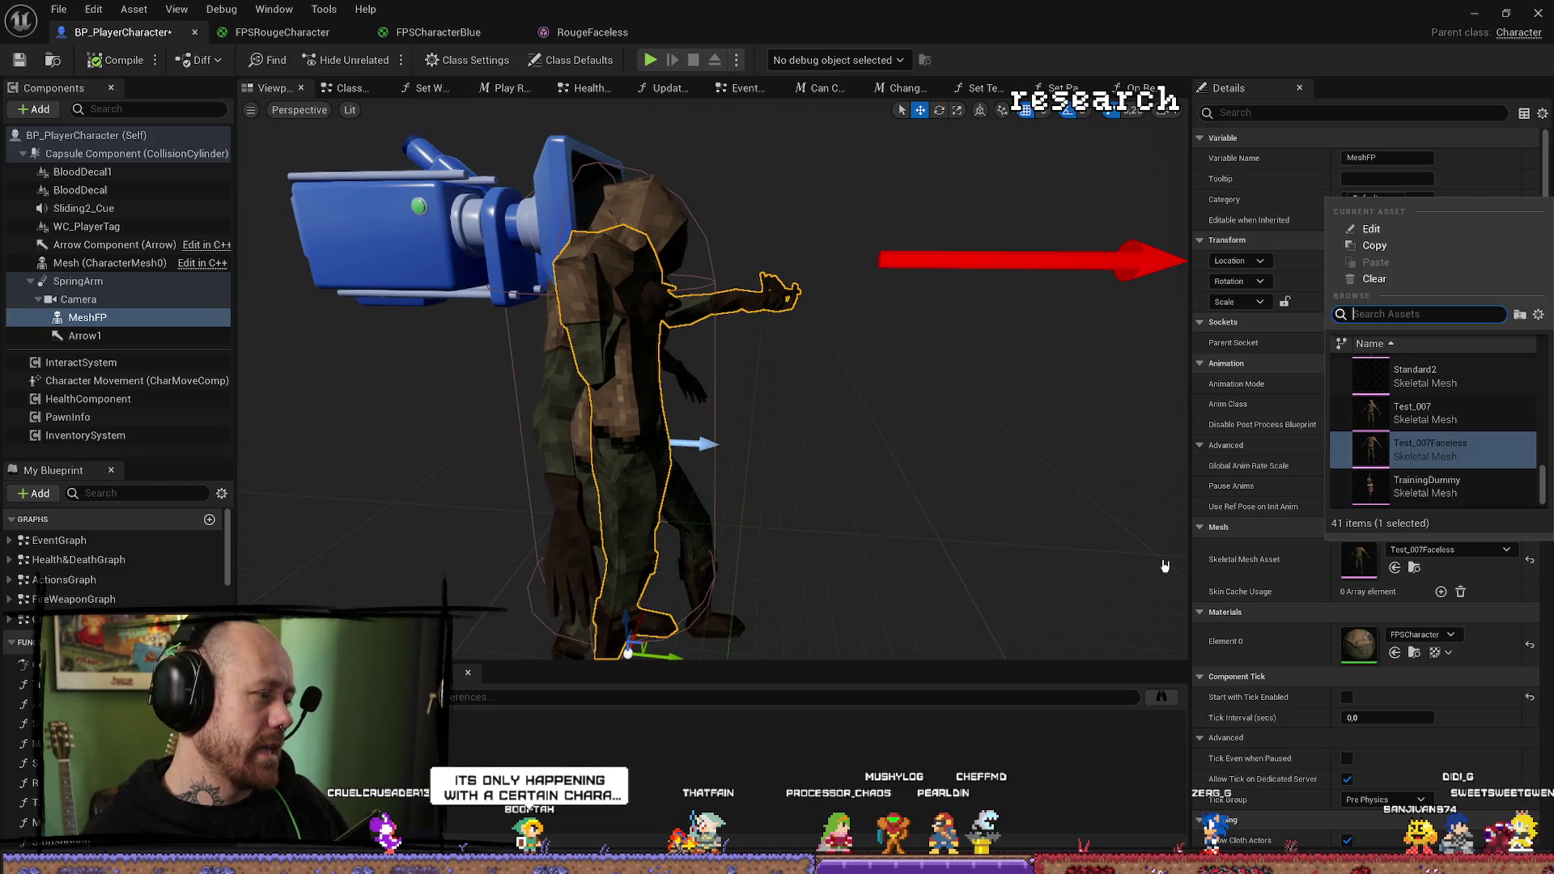
In MyStuff/Character, start deleting Test_007Faceless_PhysicsAsset, then cancel to keep it.
left_click(983, 542)
key("ctrl+space")
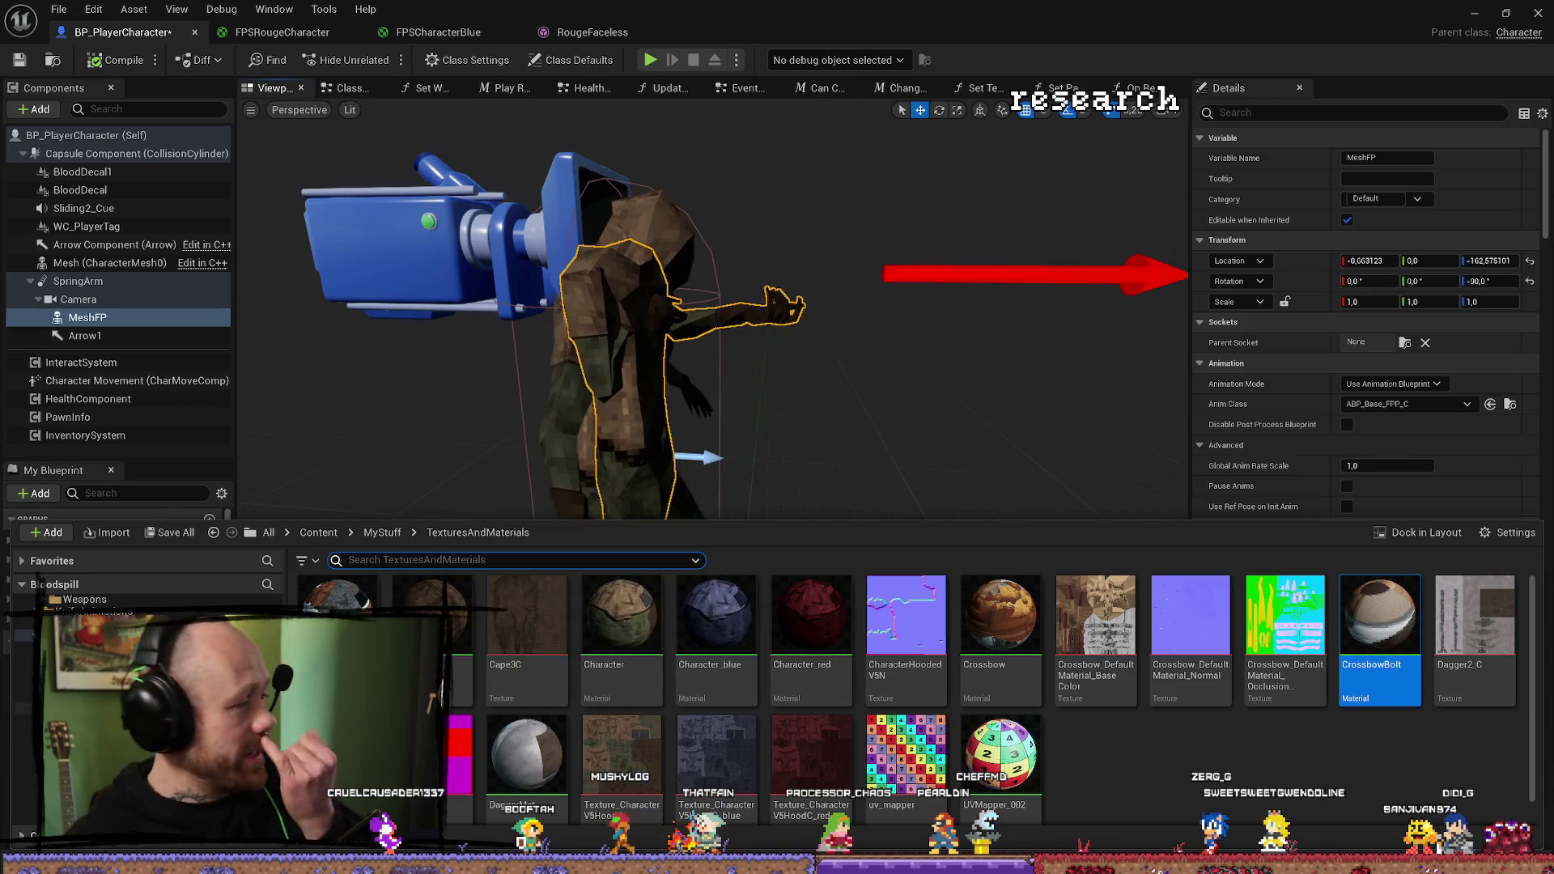
left_click(80, 648)
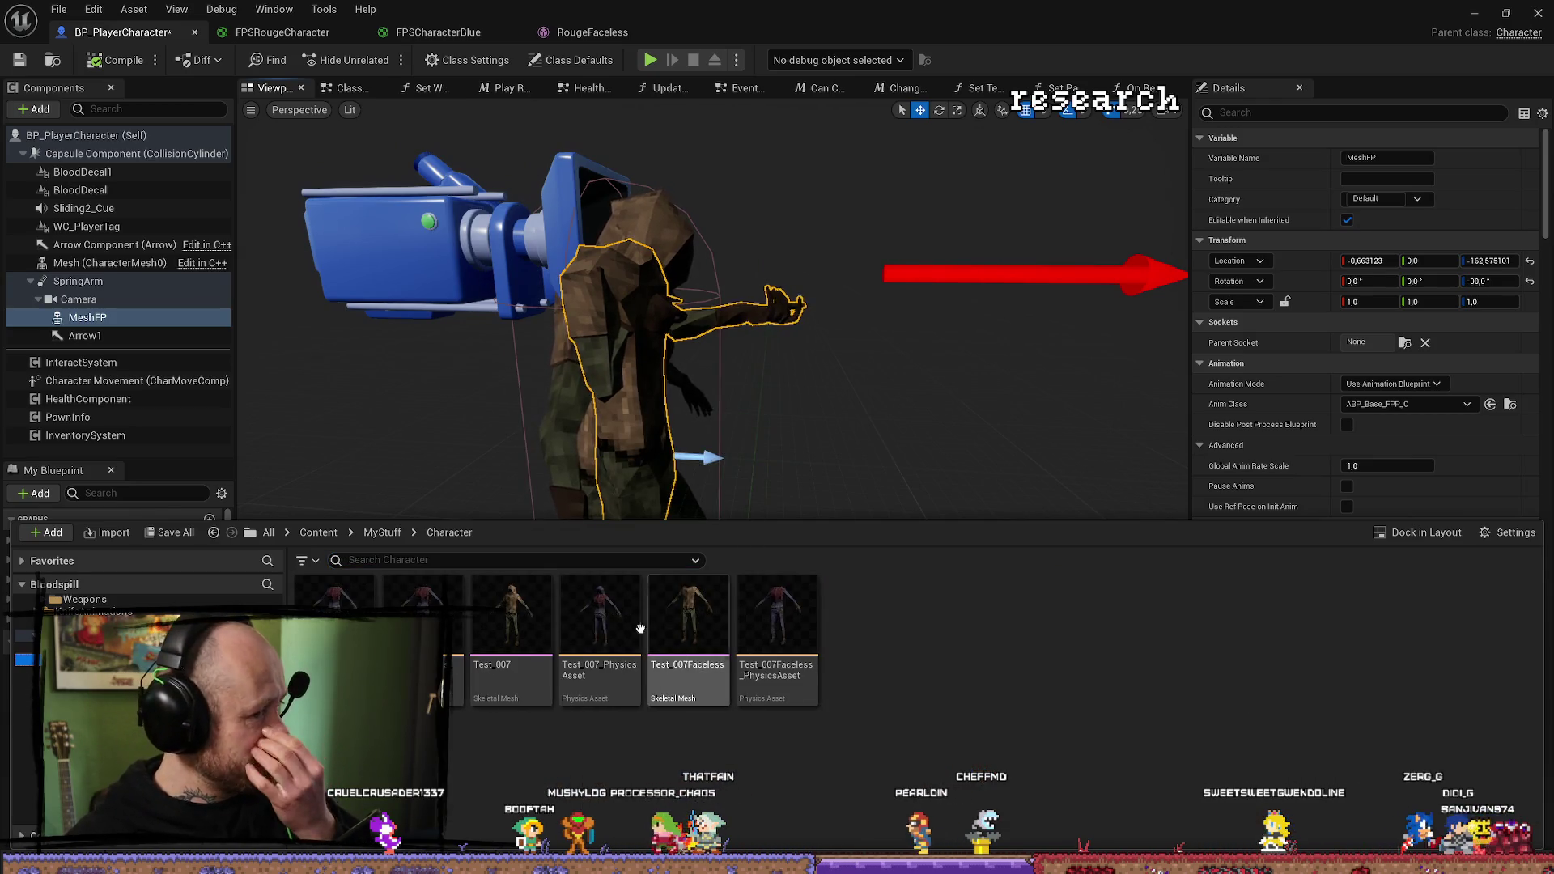
left_click(813, 648)
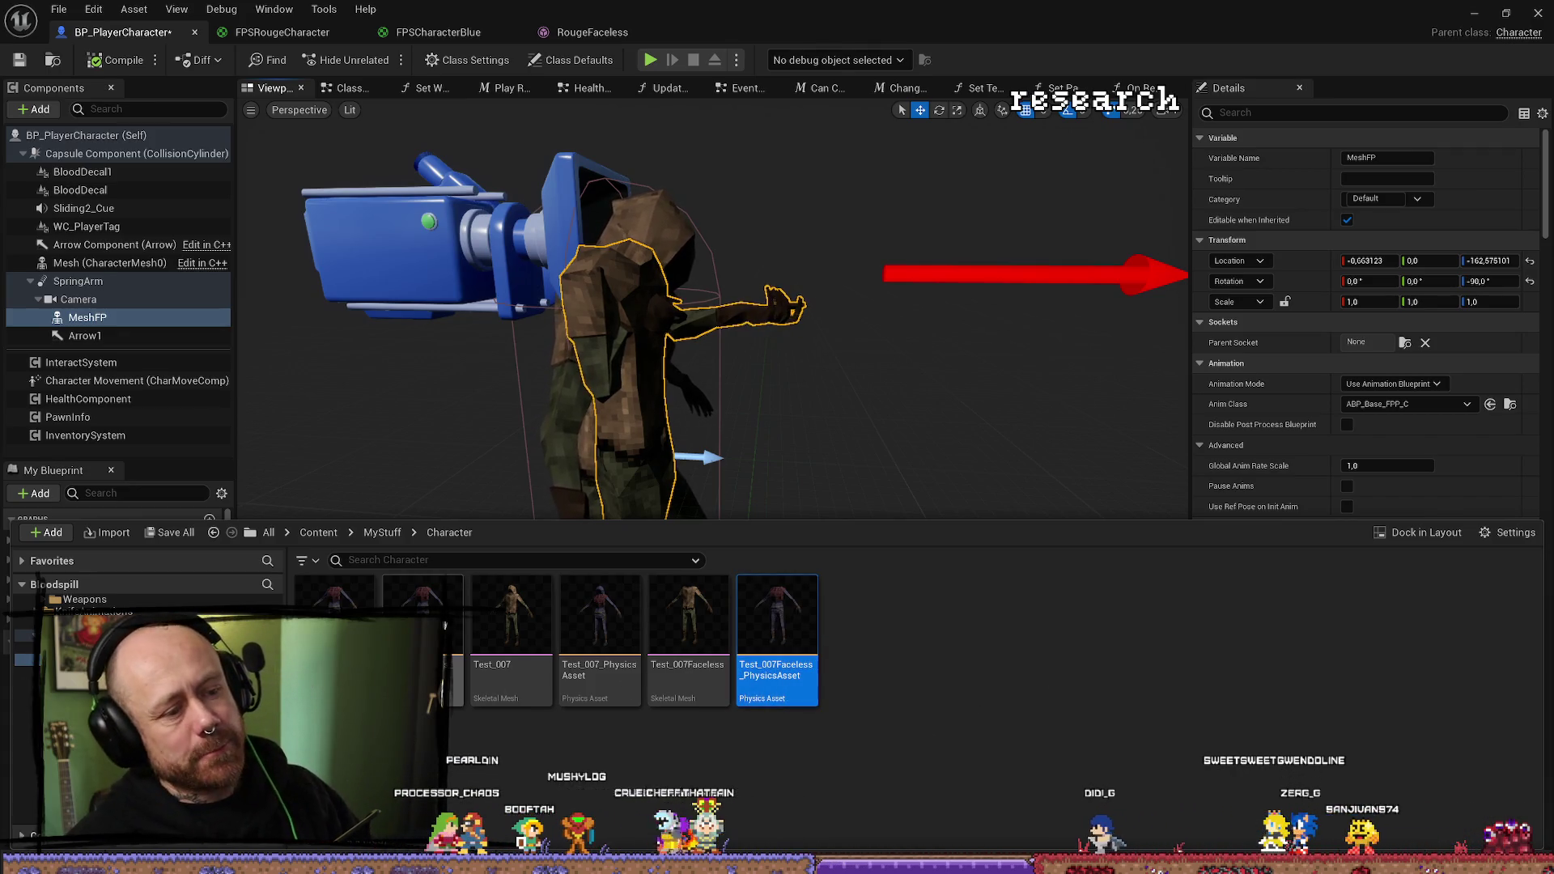
left_click(422, 647)
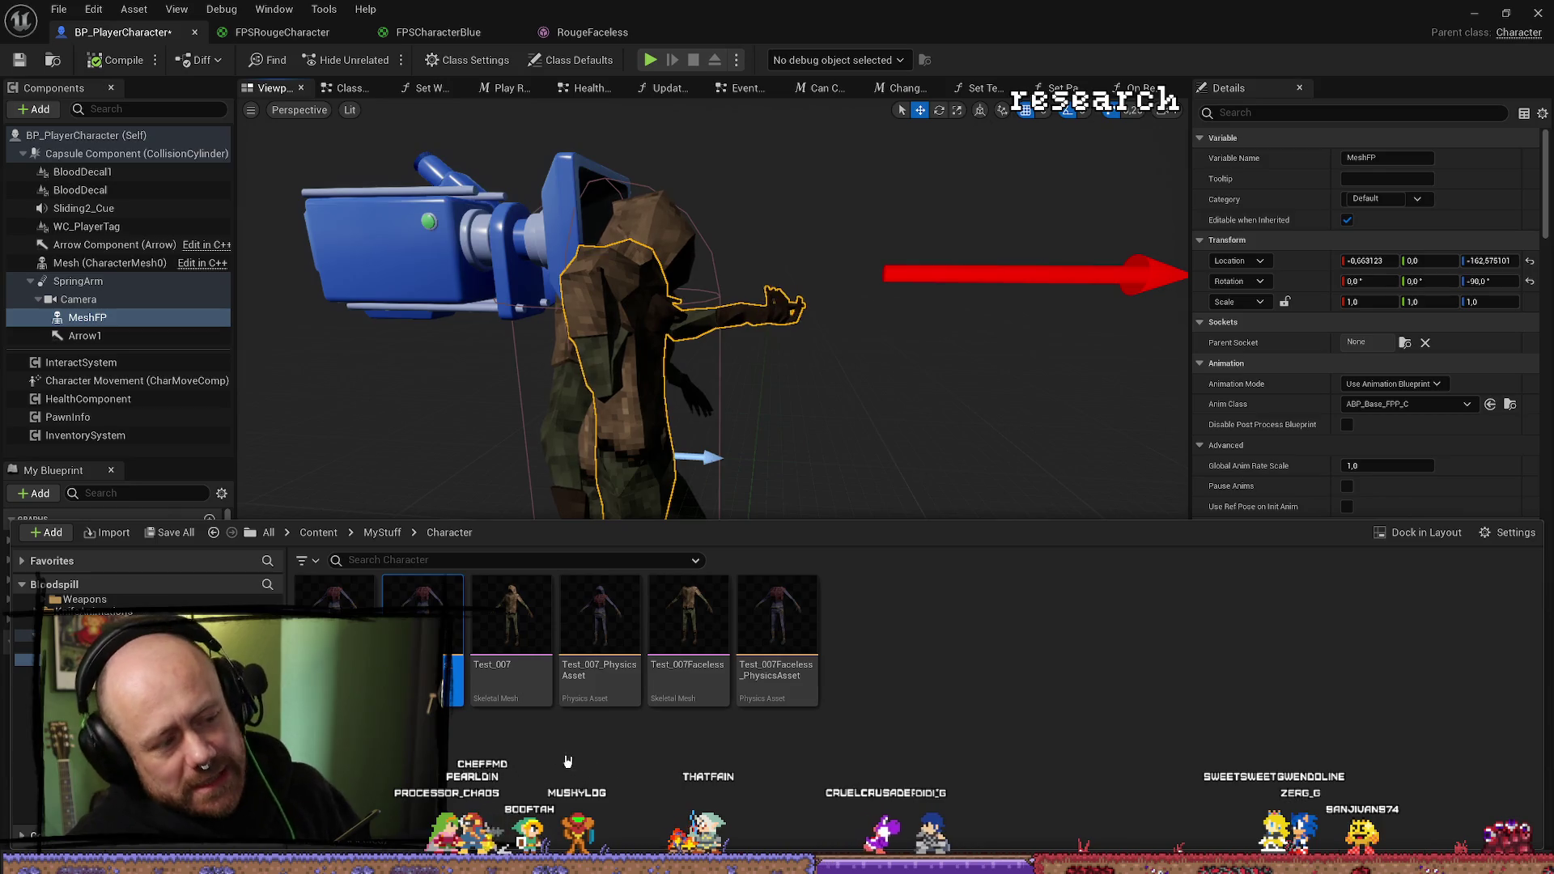
left_click(777, 639)
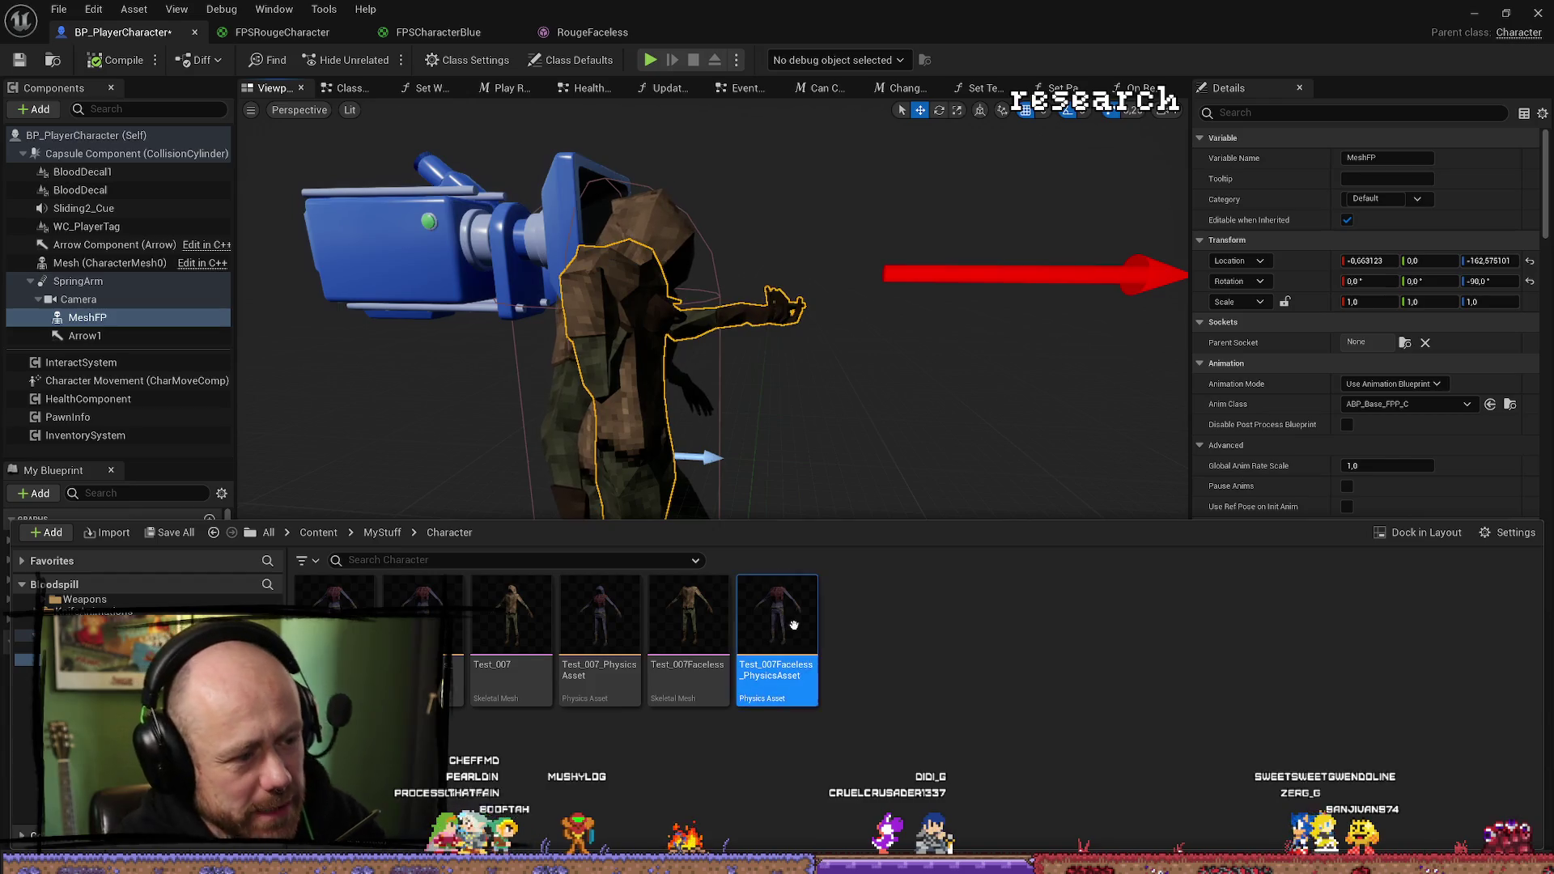
key("Delete")
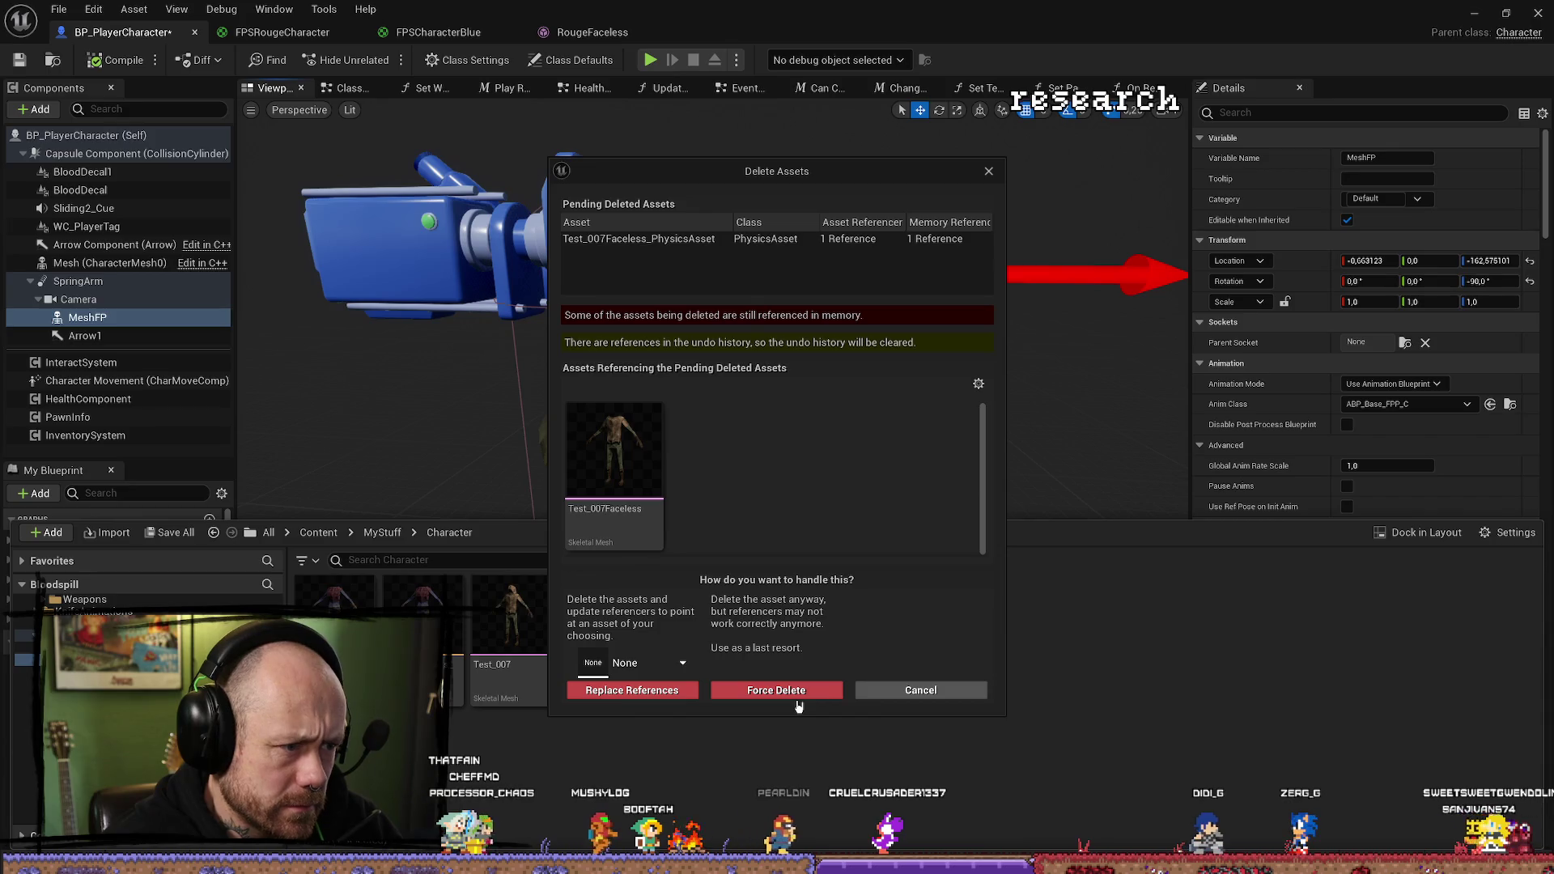
left_click(922, 691)
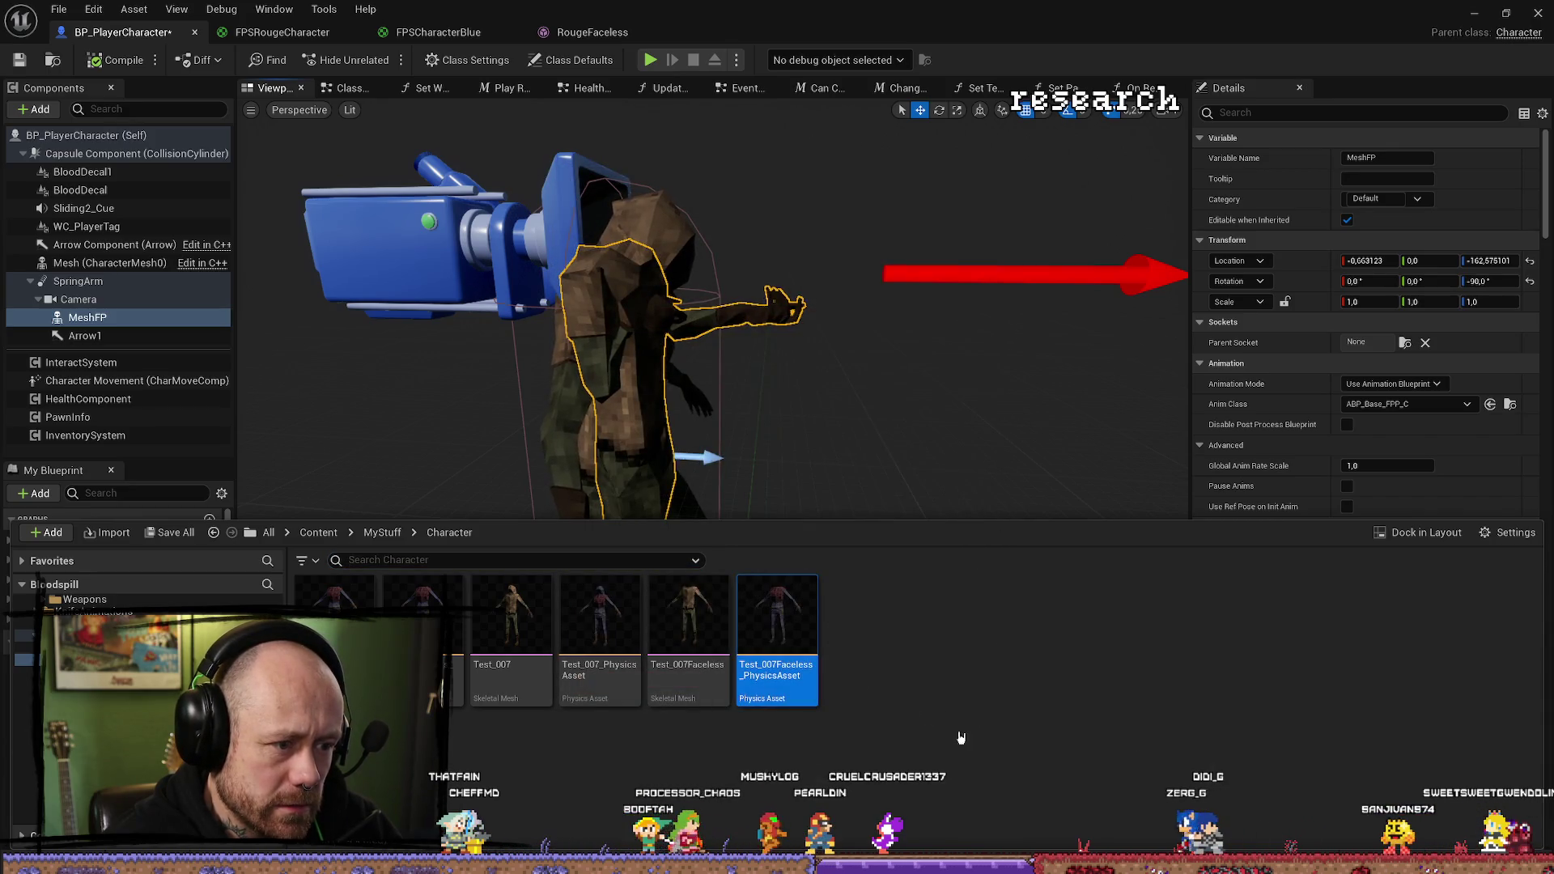
Force delete RougeFaceless_PhysicsAsset from the Character folder.
left_click(953, 724)
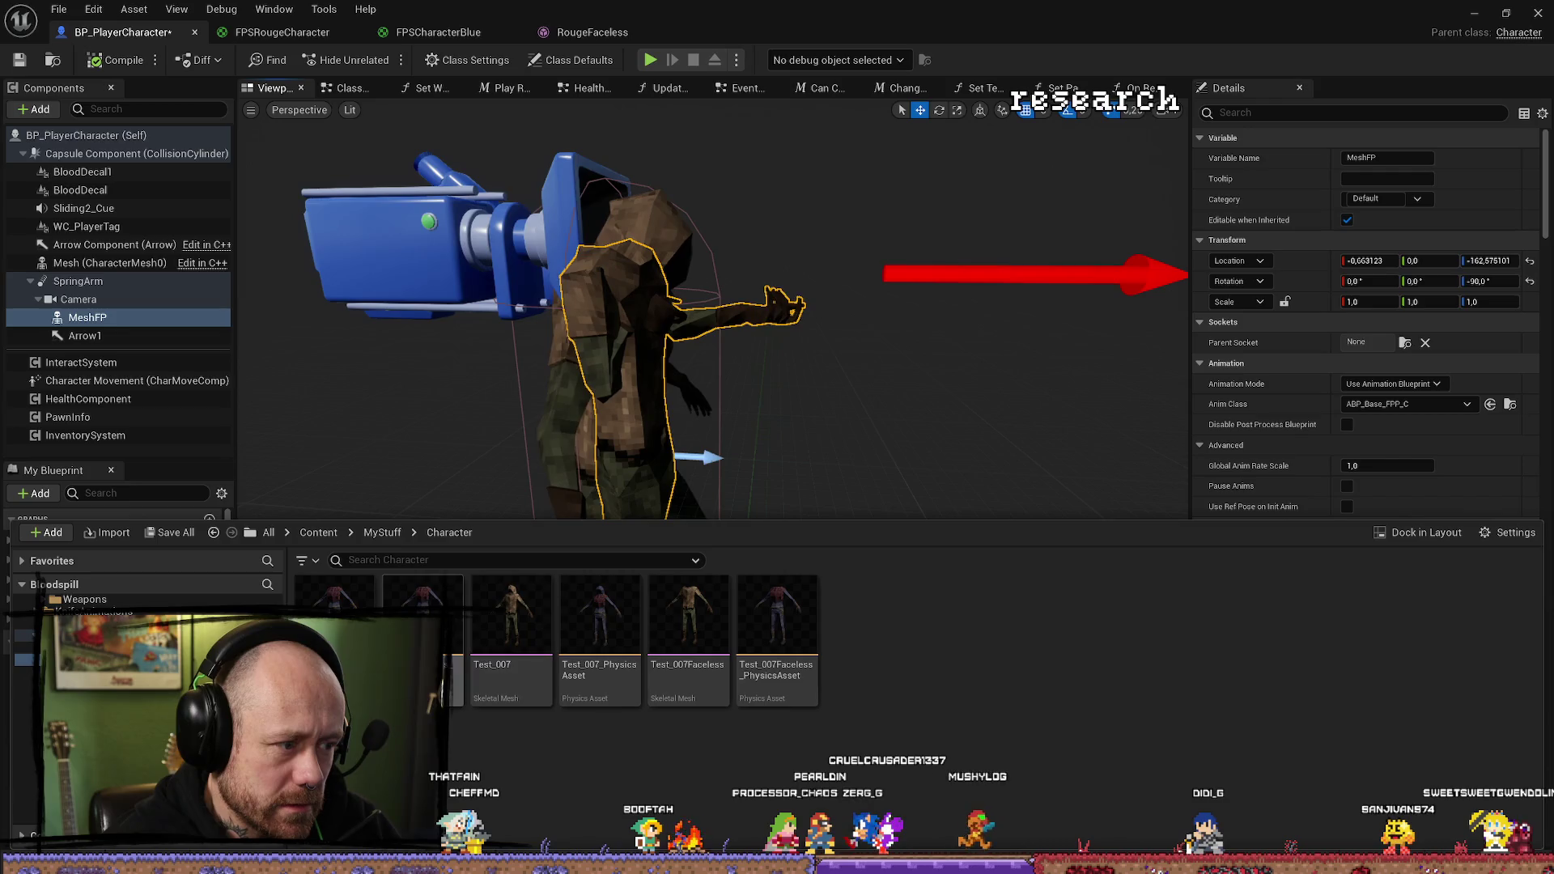
key("Delete")
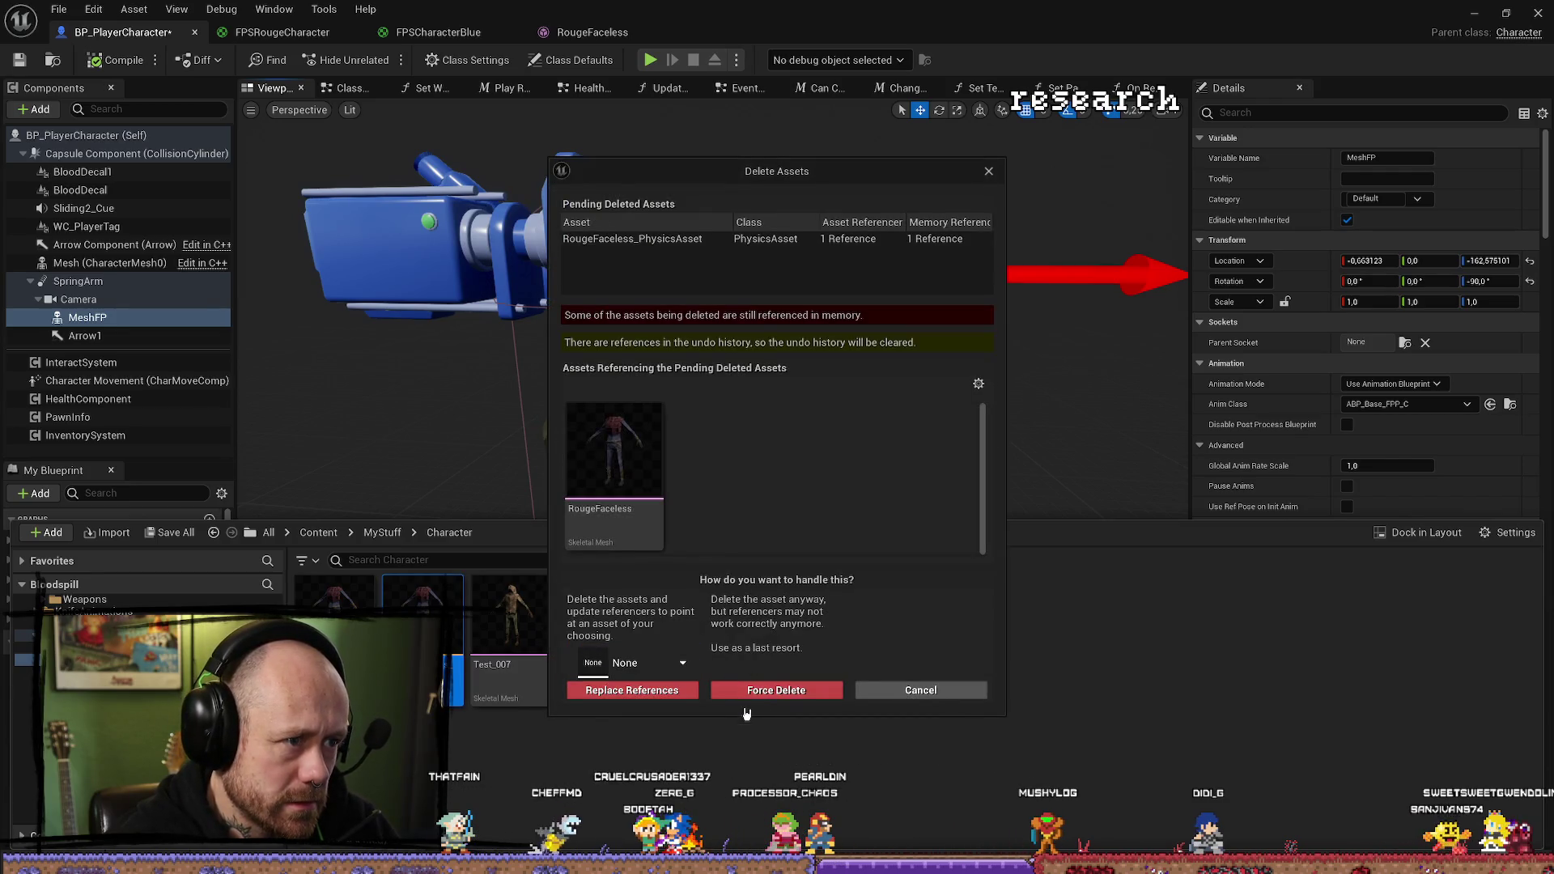
left_click(749, 693)
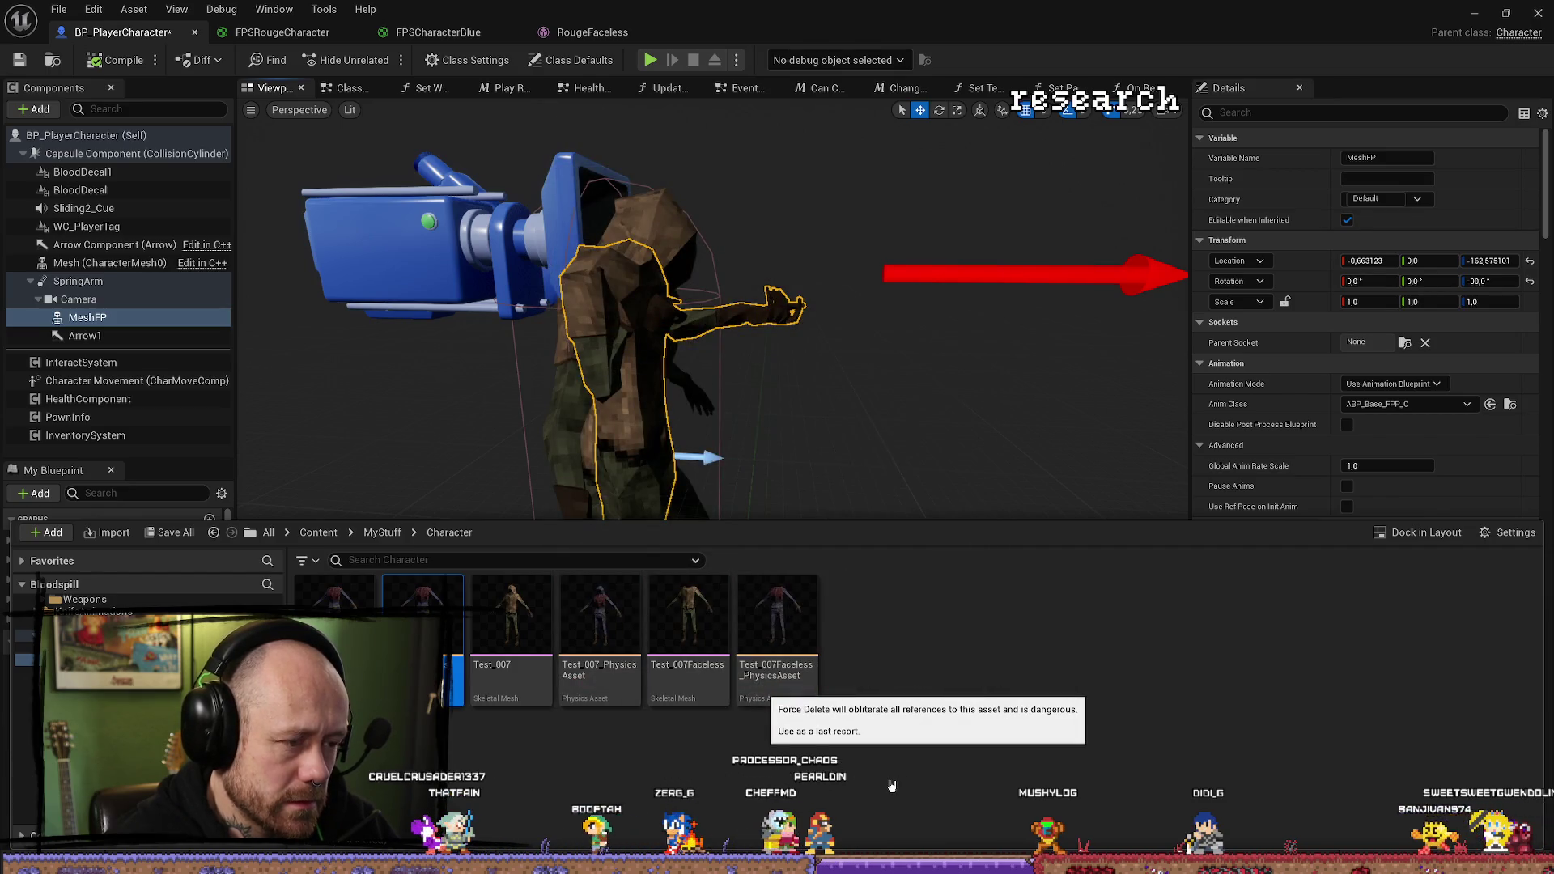
key("ctrl+space")
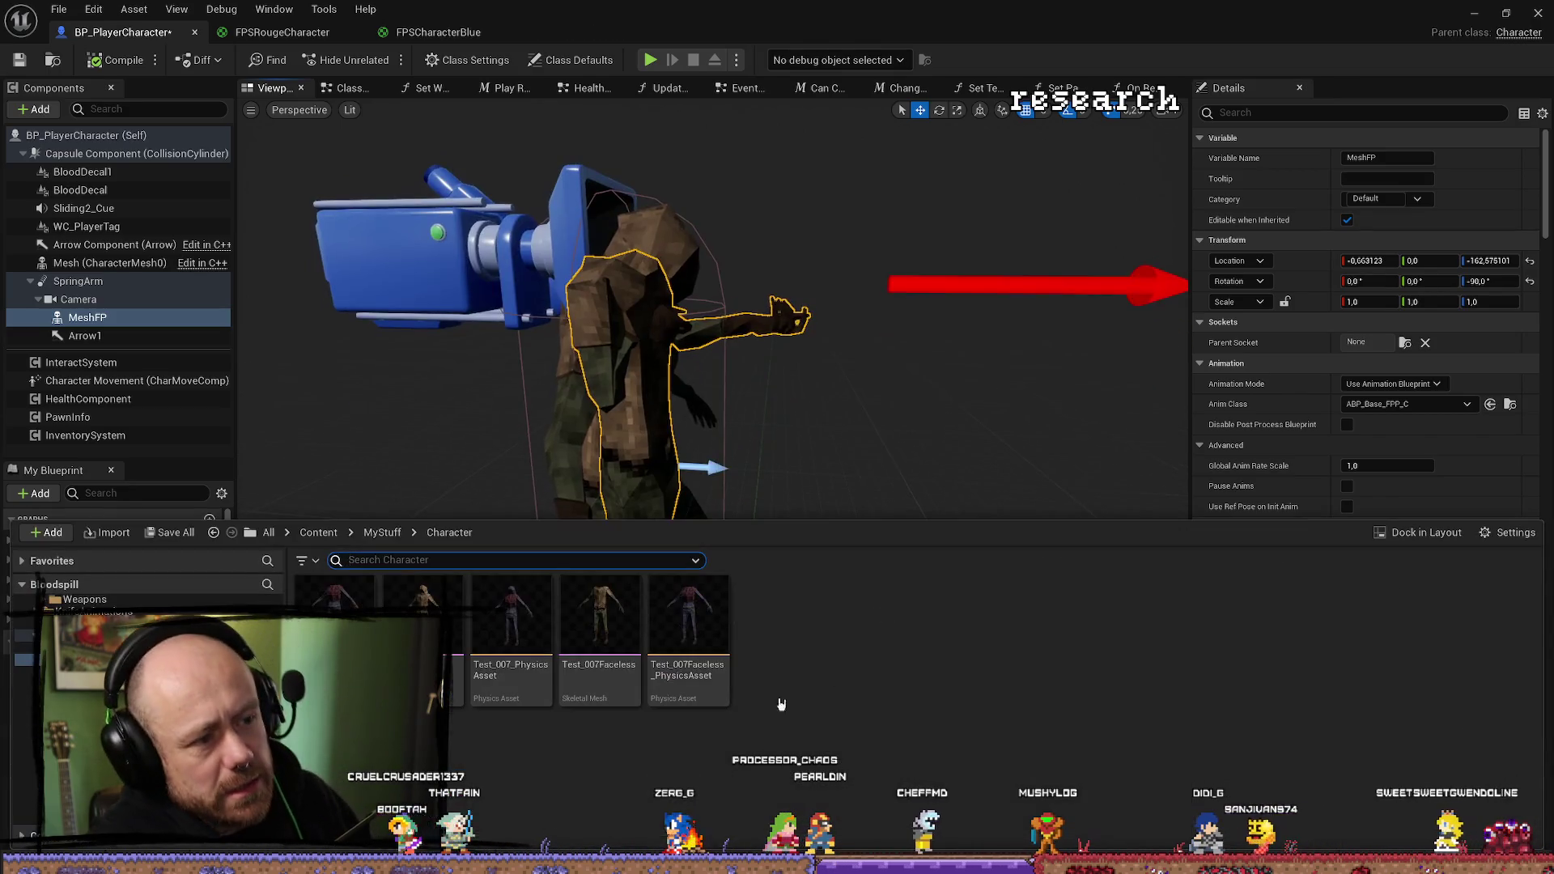
Open the RougeFaceless skeletal mesh and set its Physics Asset to Test_007Faceless_PhysicsAsset.
double_click(334, 607)
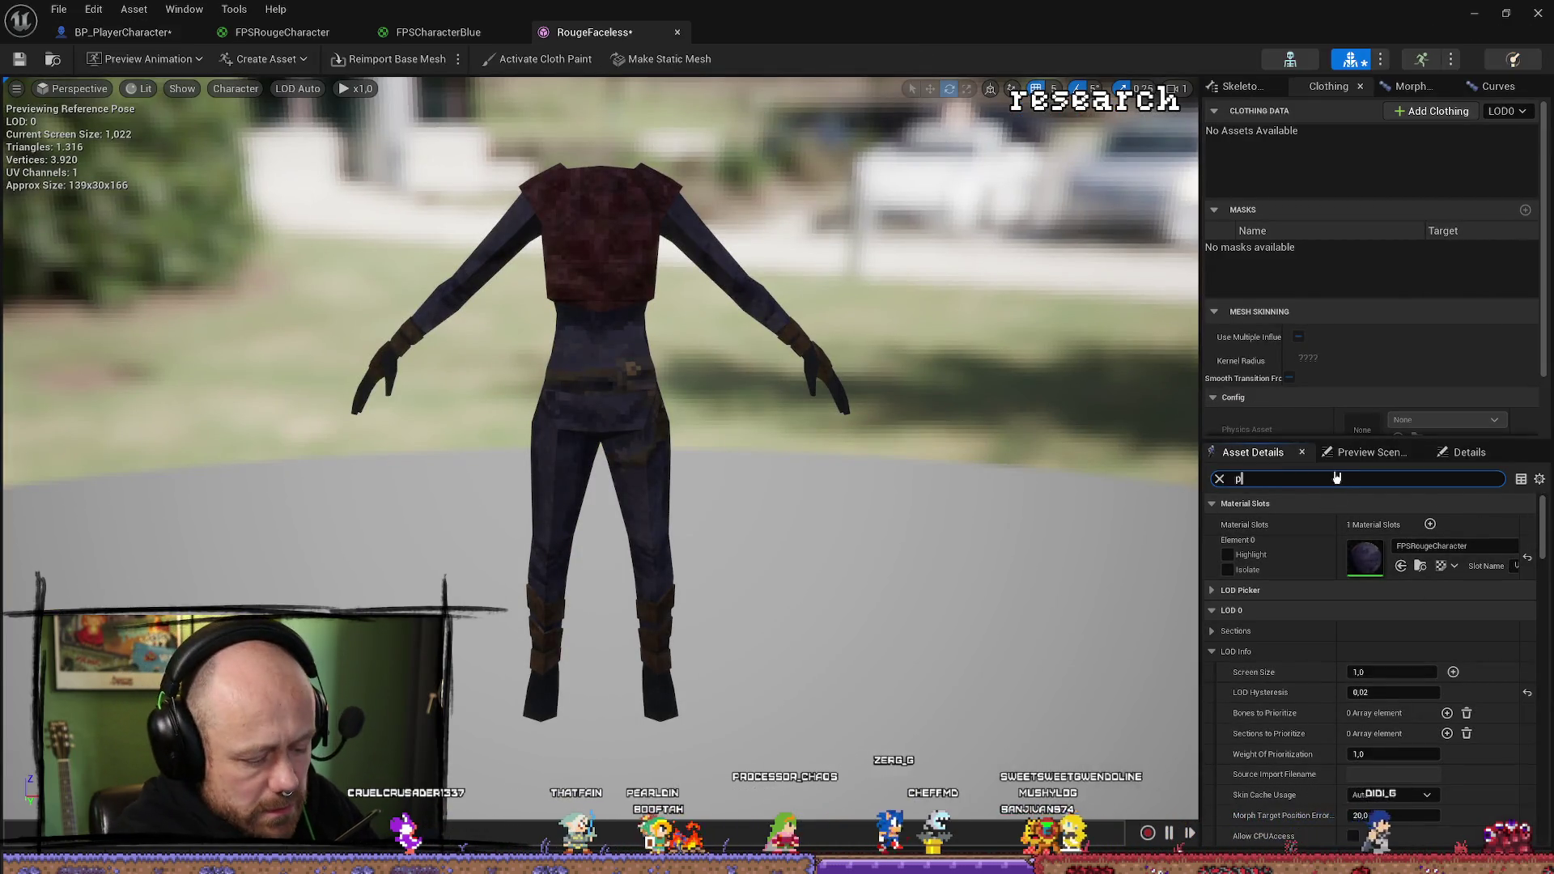
type("hys")
left_click(1441, 548)
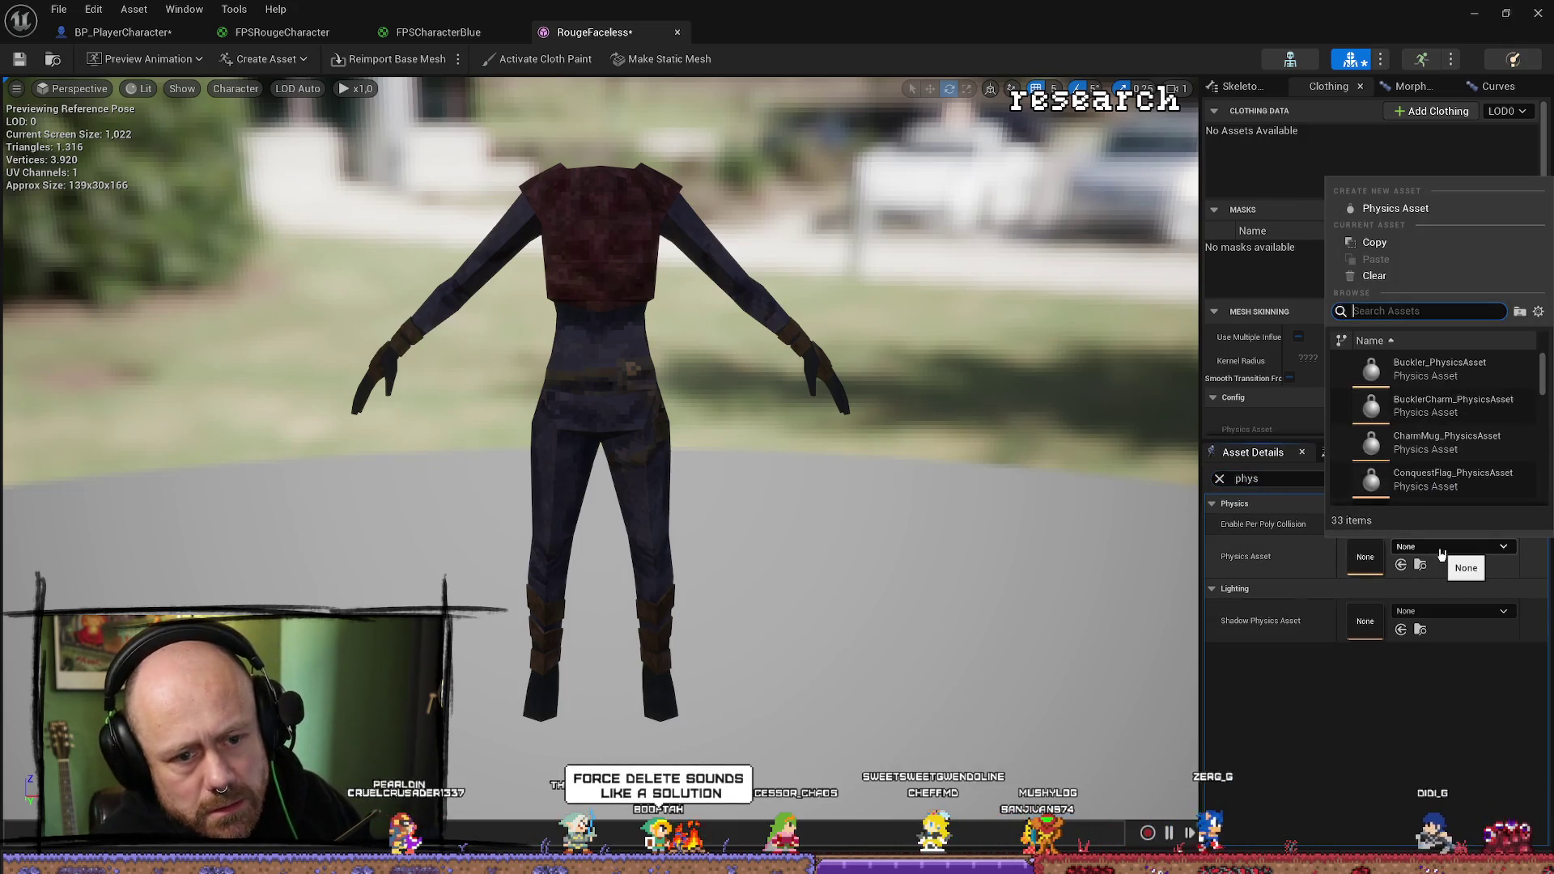
type("test")
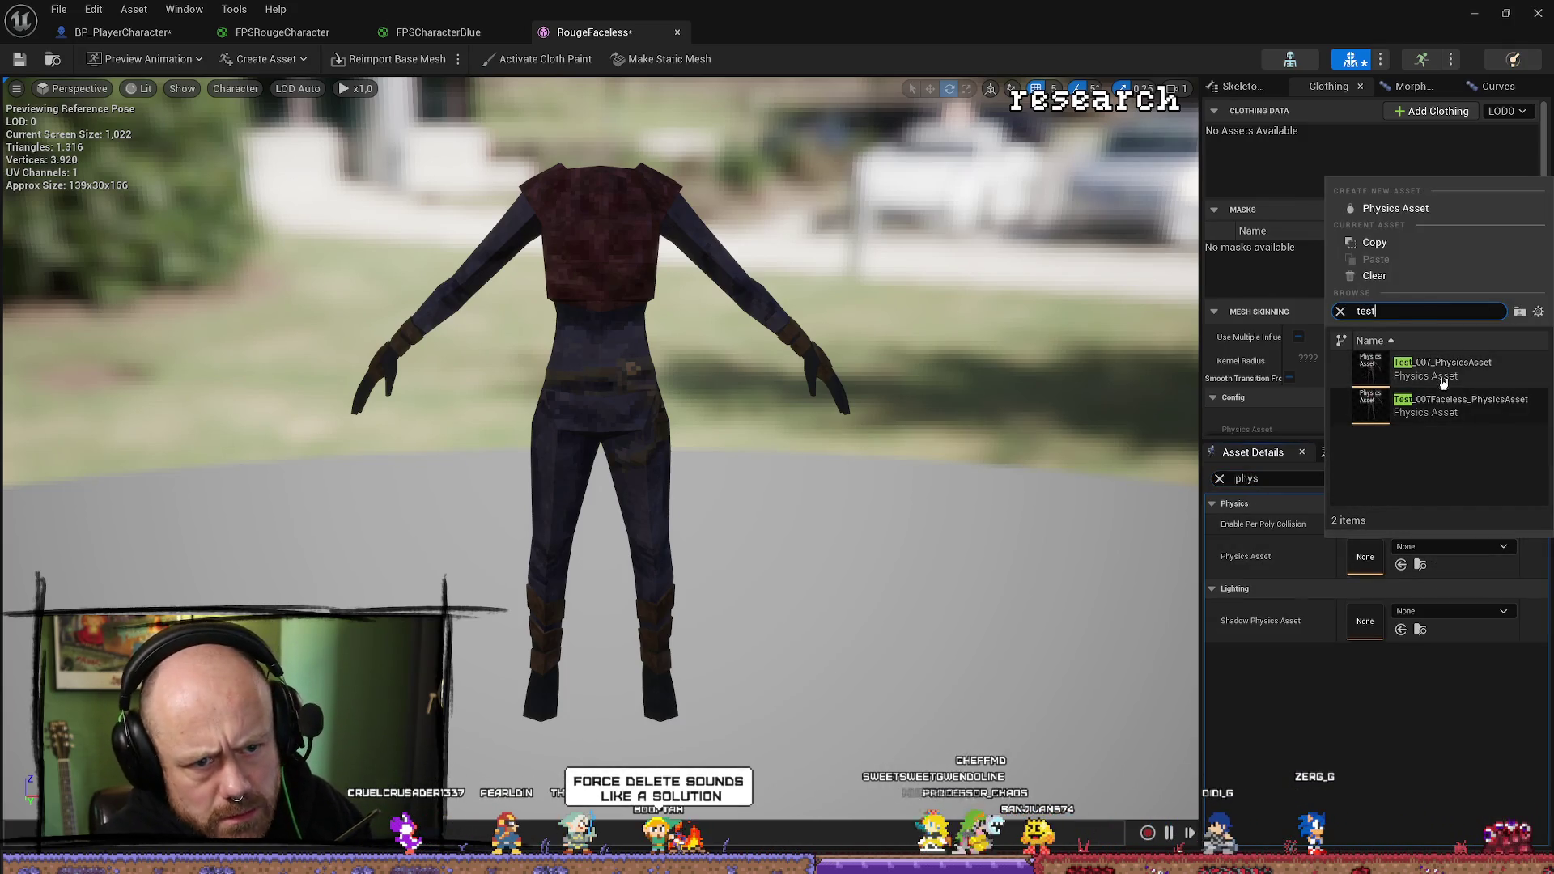
mouse_move(1451, 377)
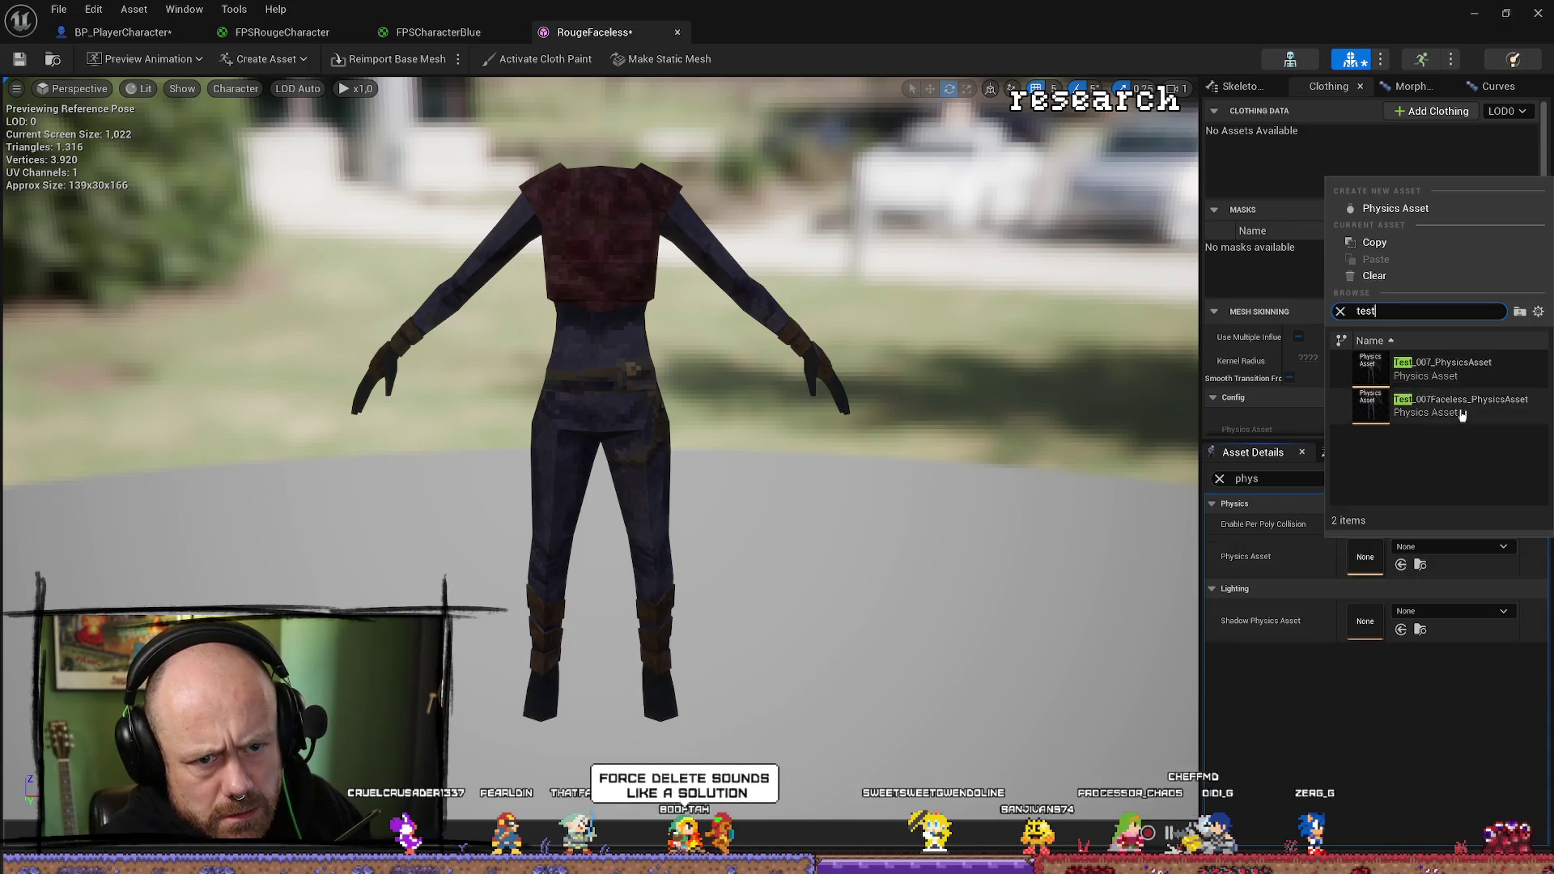
left_click(1453, 406)
Save all modified assets, then cycle through FPSCharacterBlue, FPSRougeCharacter and BP_PlayerCharacter tabs.
left_click(19, 59)
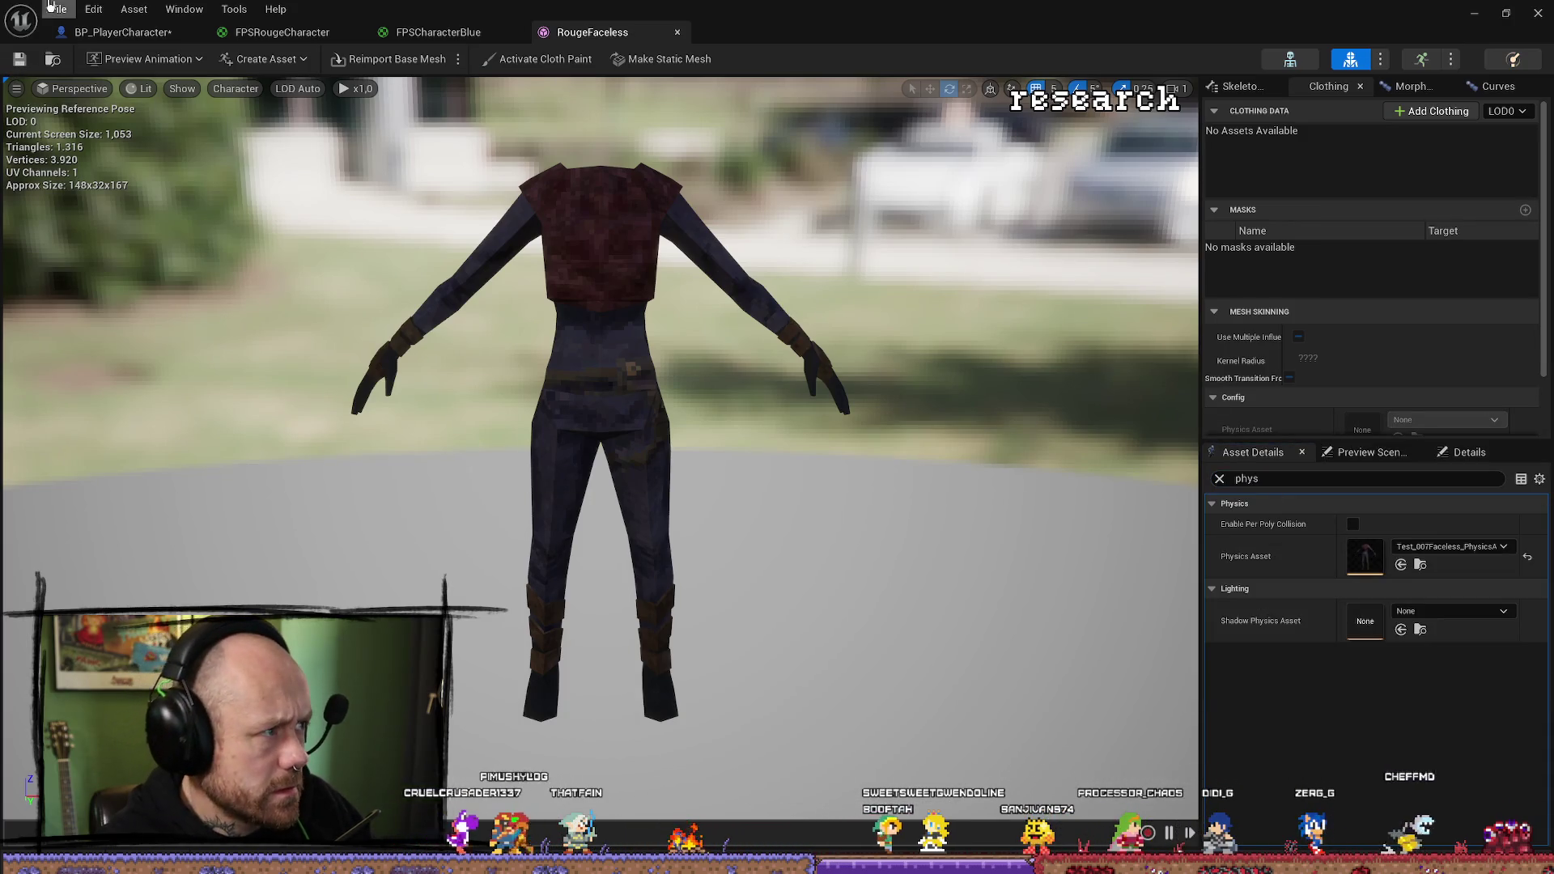
left_click(58, 8)
left_click(97, 64)
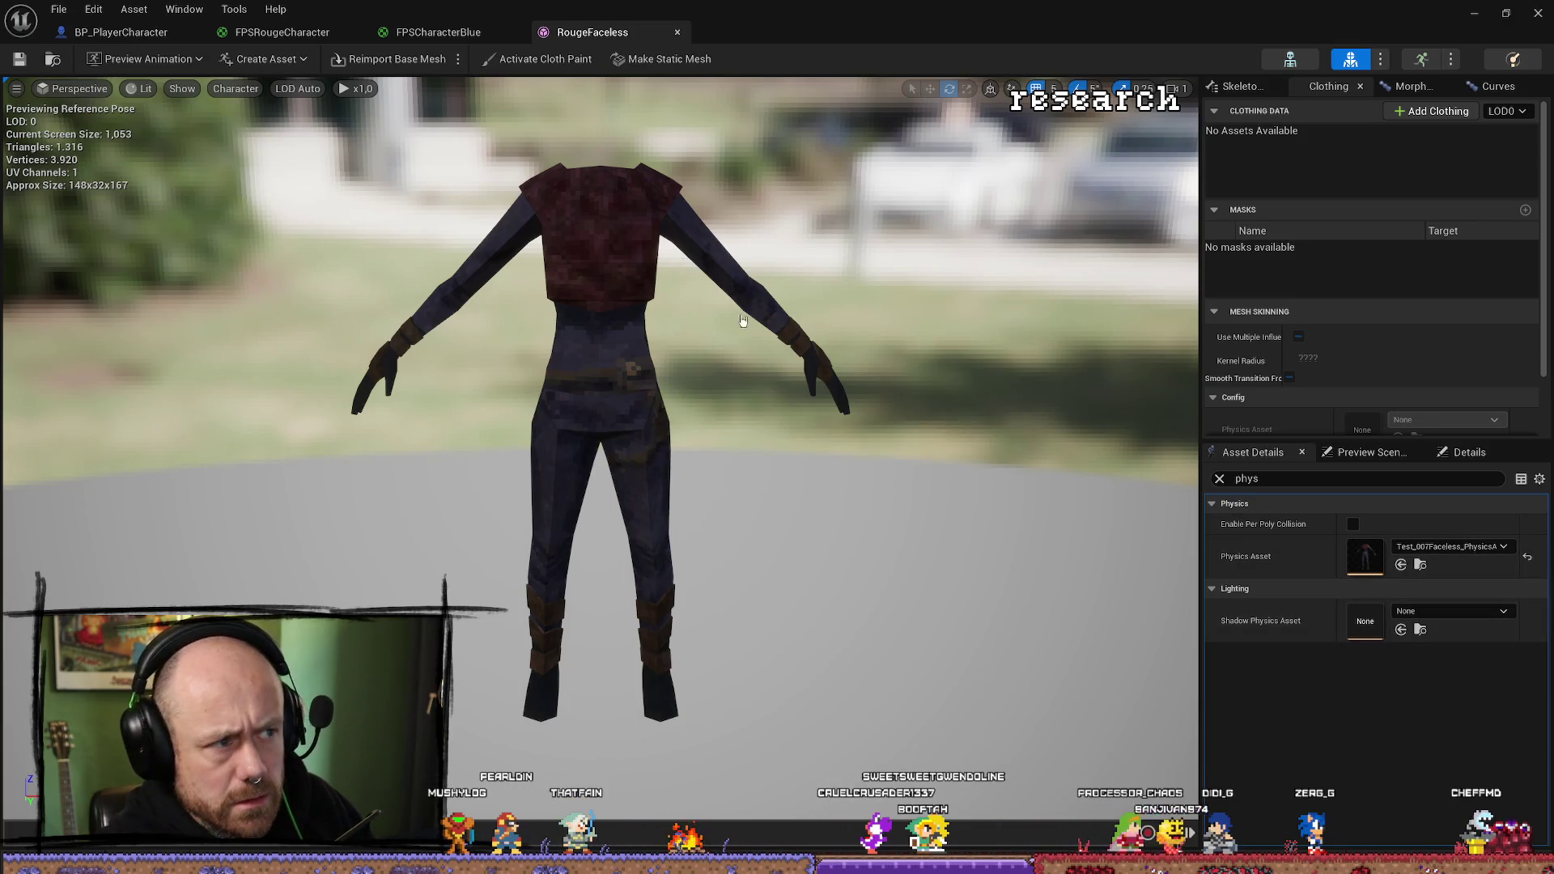
left_click(445, 33)
left_click(283, 33)
left_click(121, 32)
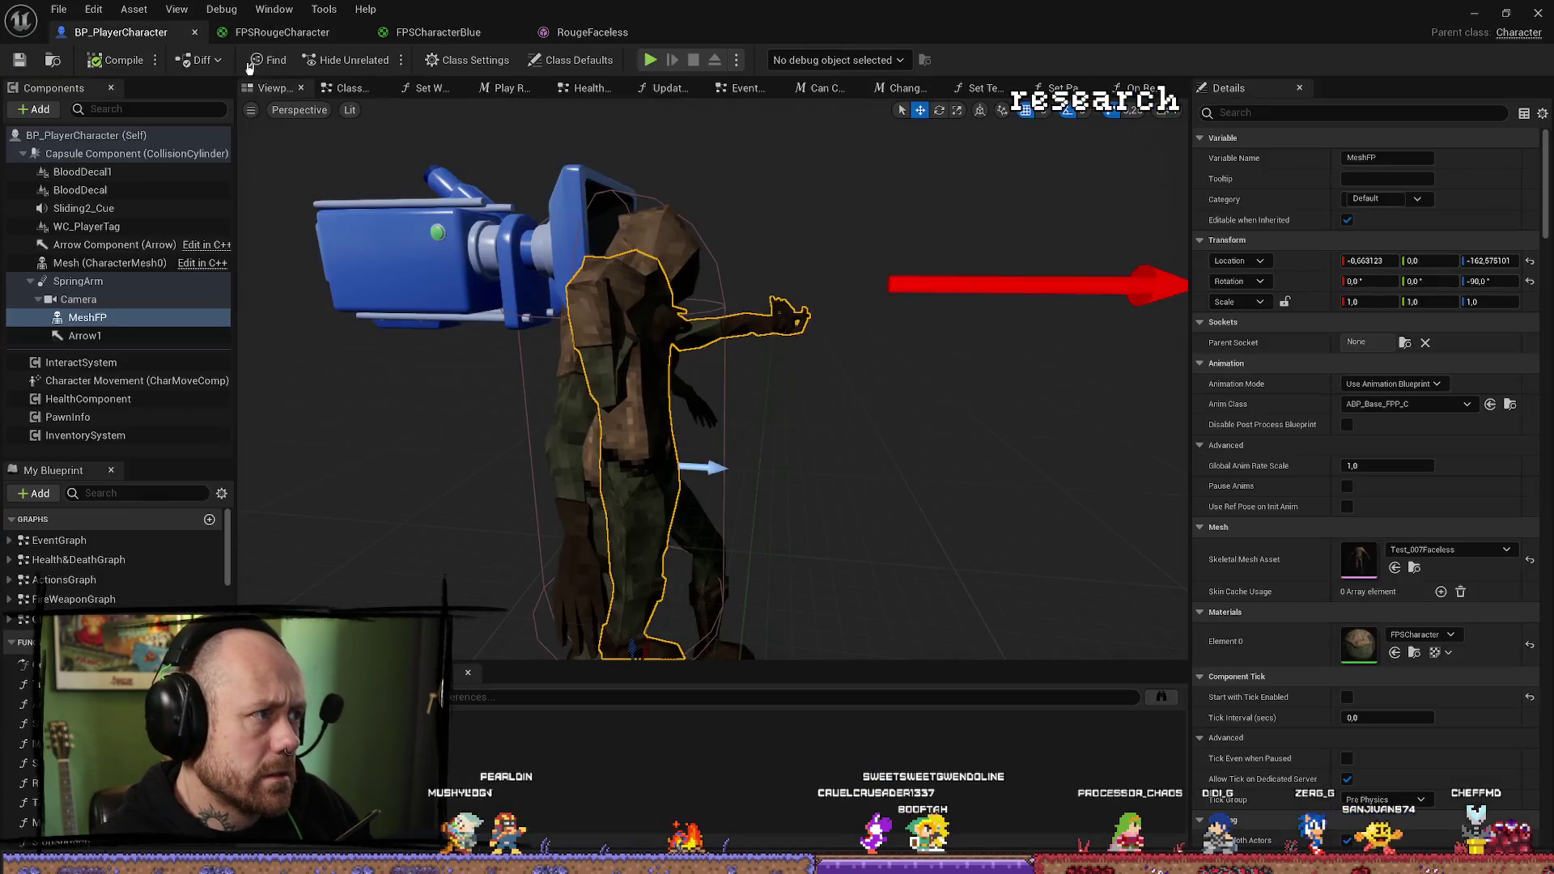
Set MeshFP's Skeletal Mesh Asset to RougeFaceless and compile BP_PlayerCharacter.
left_click(1448, 549)
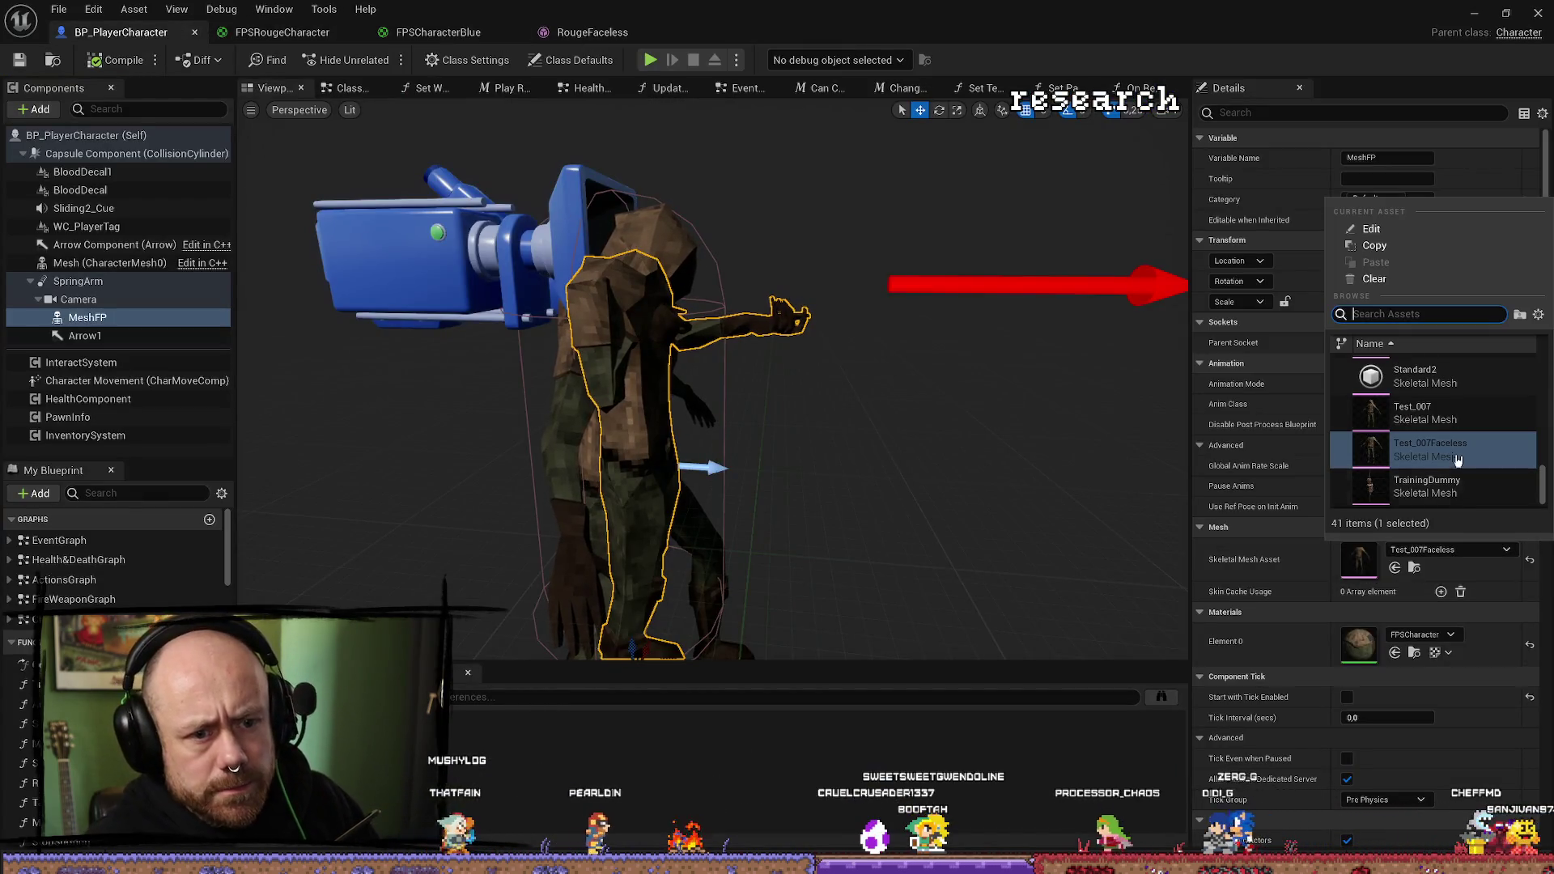
type("facel")
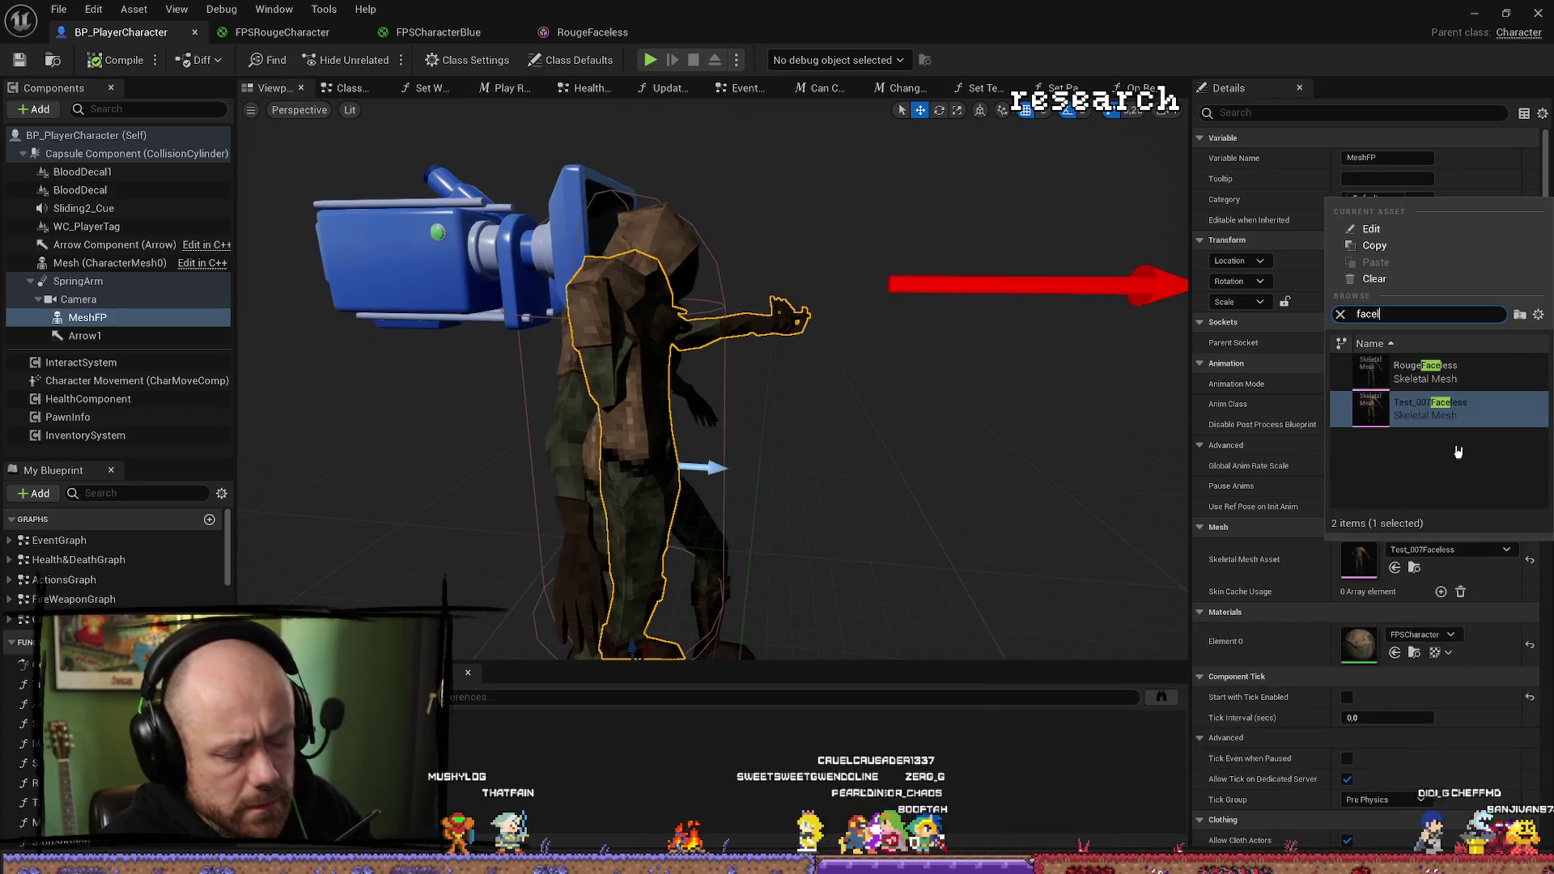
left_click(1451, 378)
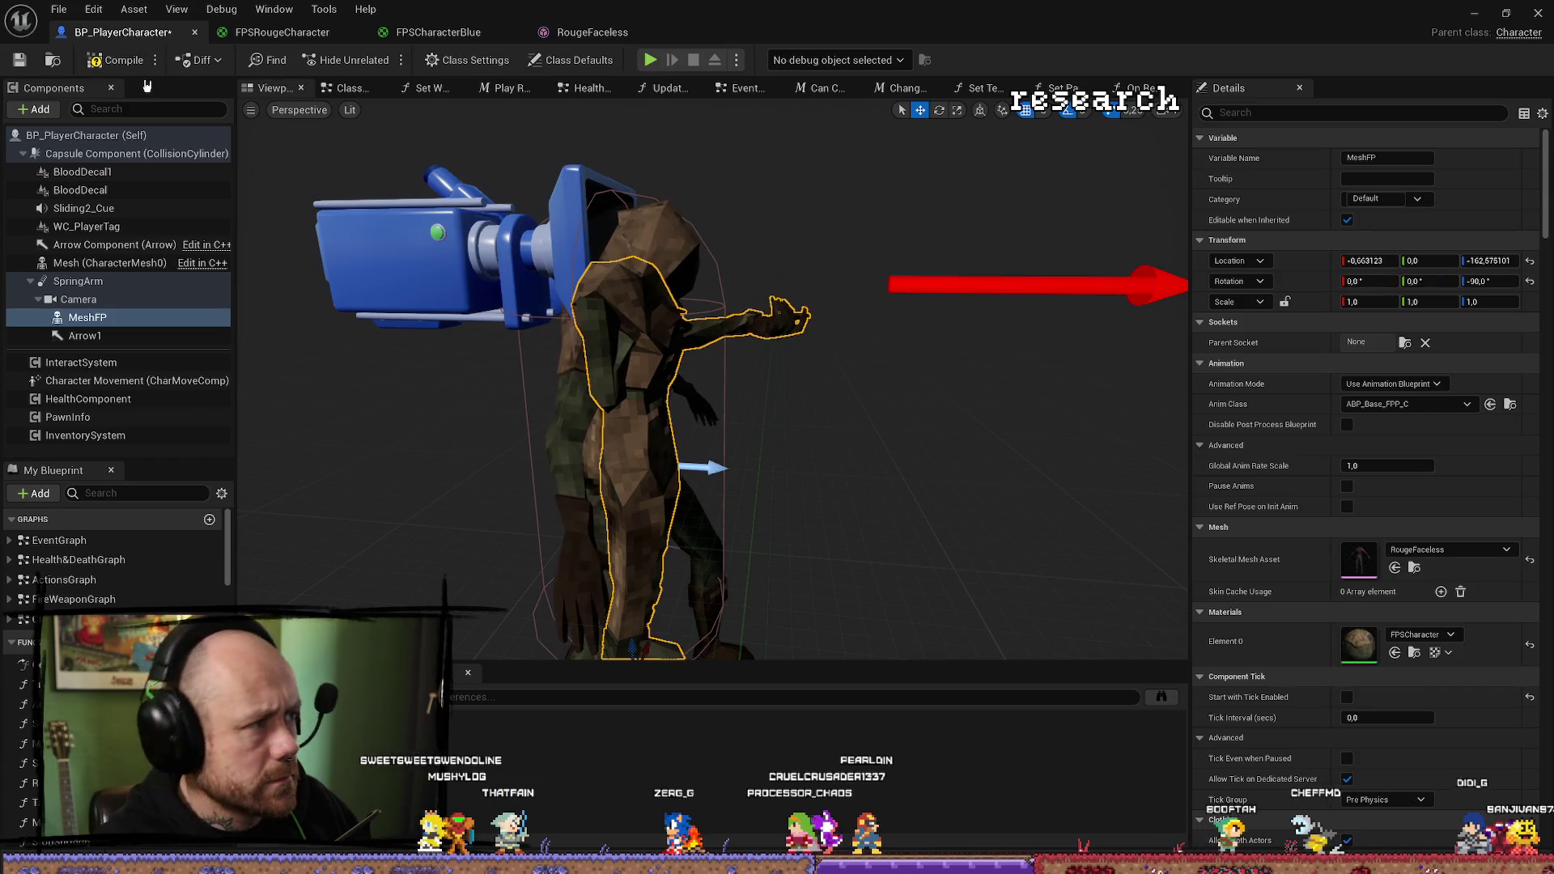
left_click(119, 63)
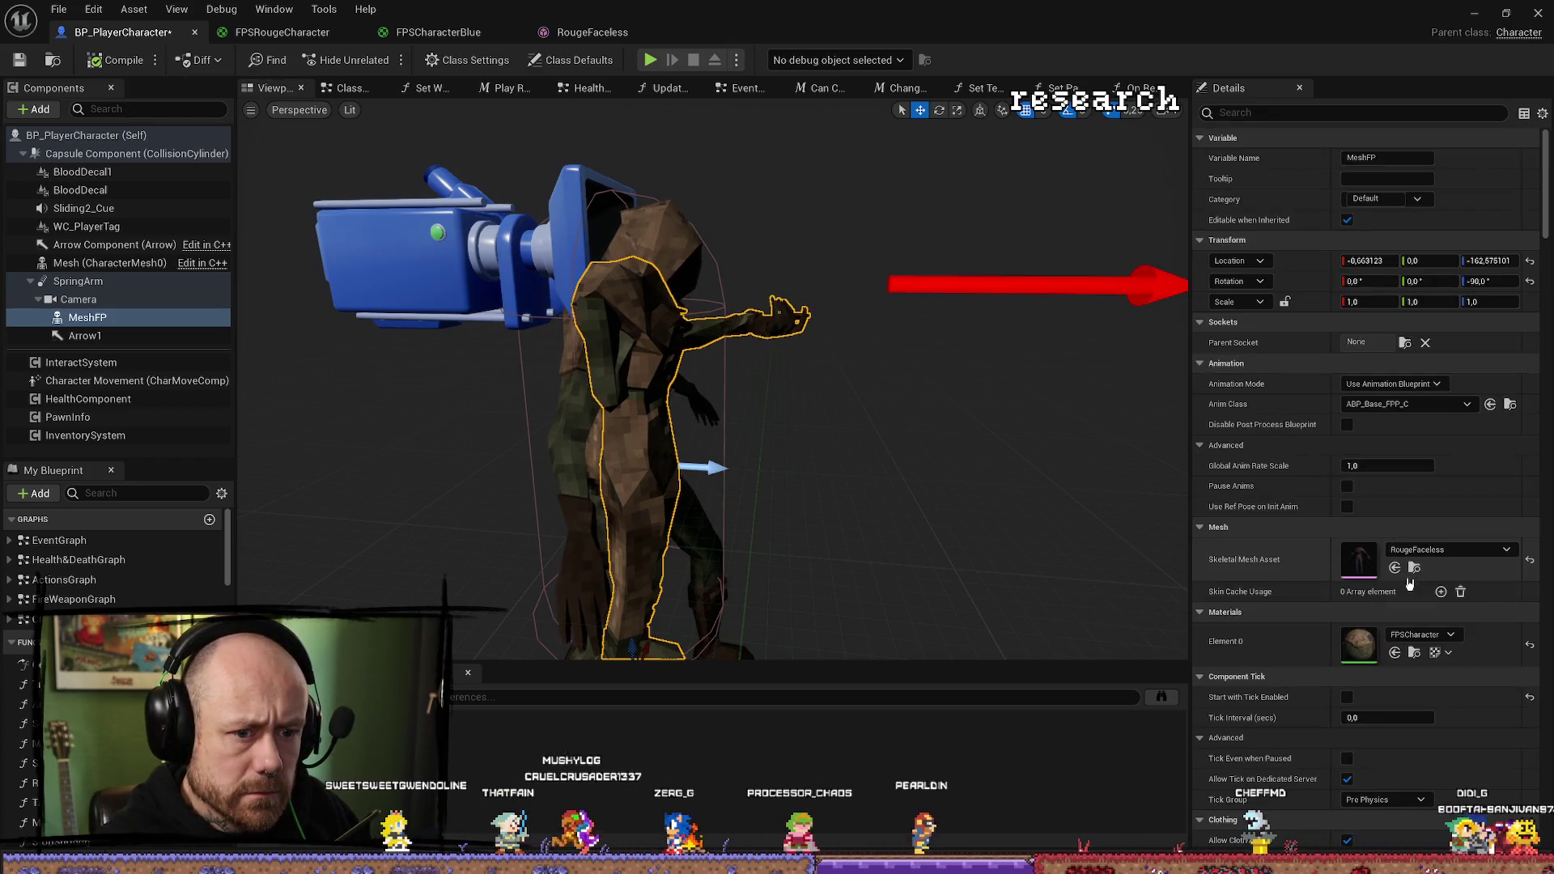
Browse to and open the RougeFaceless mesh, then return to the level editor.
scroll(1424, 578, "down", 2)
scroll(1424, 578, "down", 3)
left_click(1415, 399)
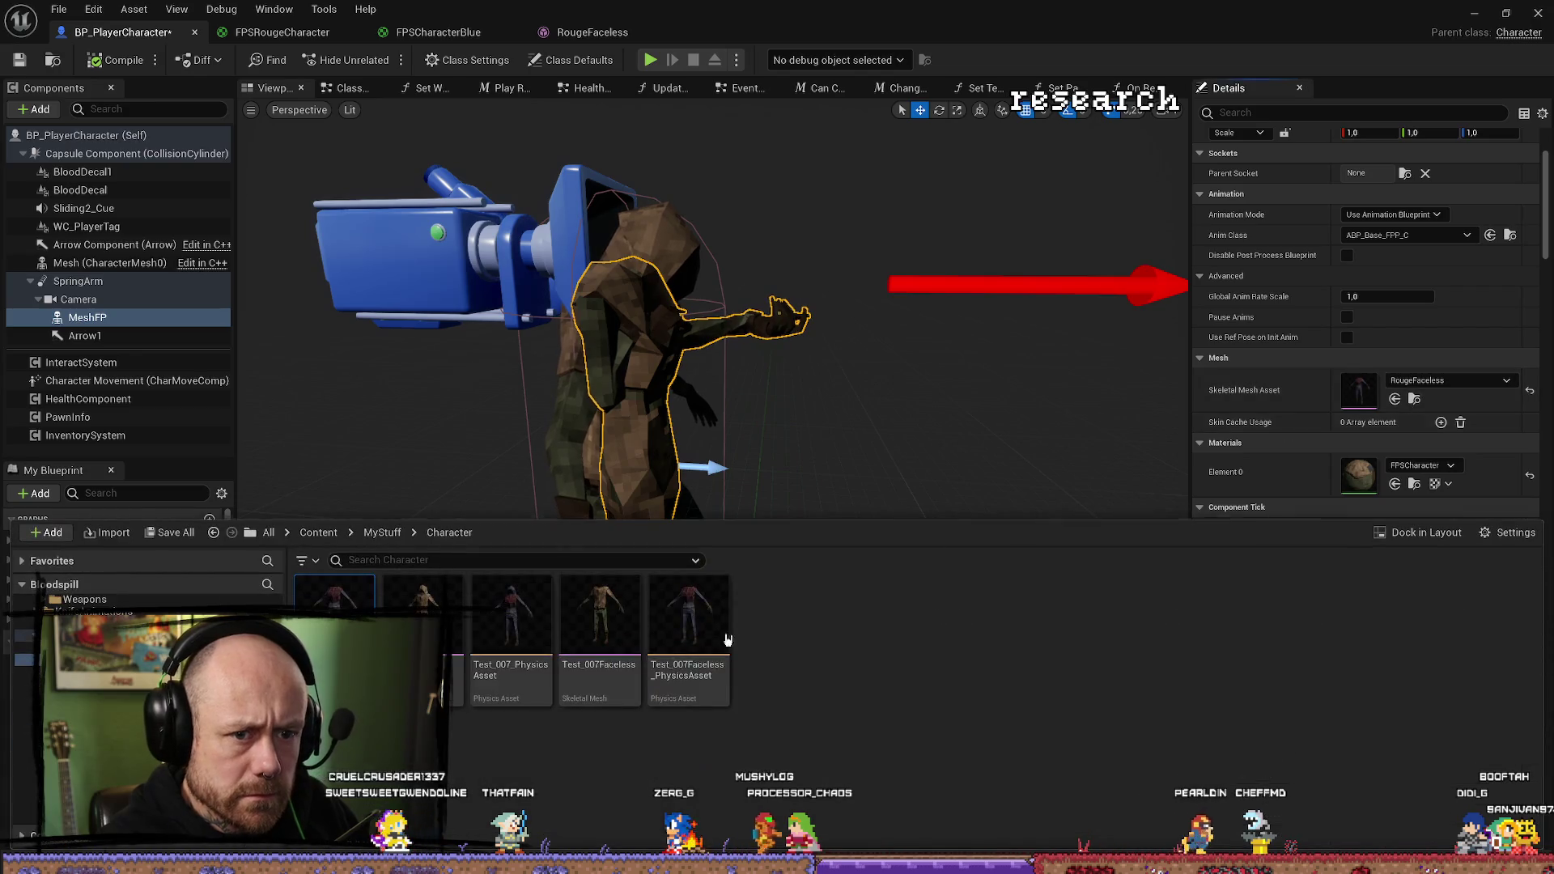
double_click(771, 686)
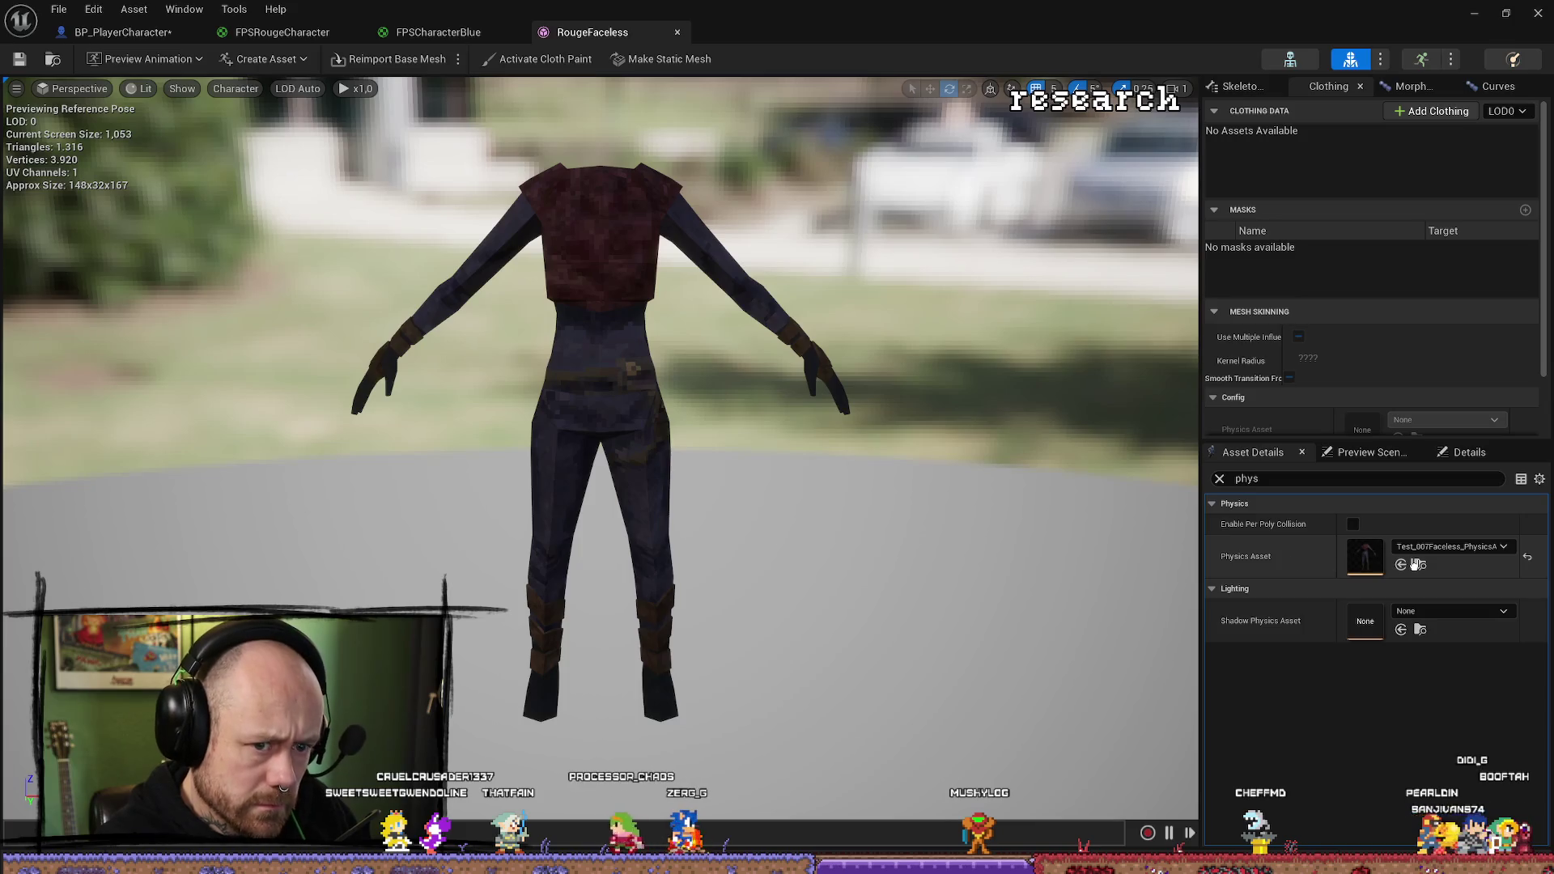
key("alt+Tab")
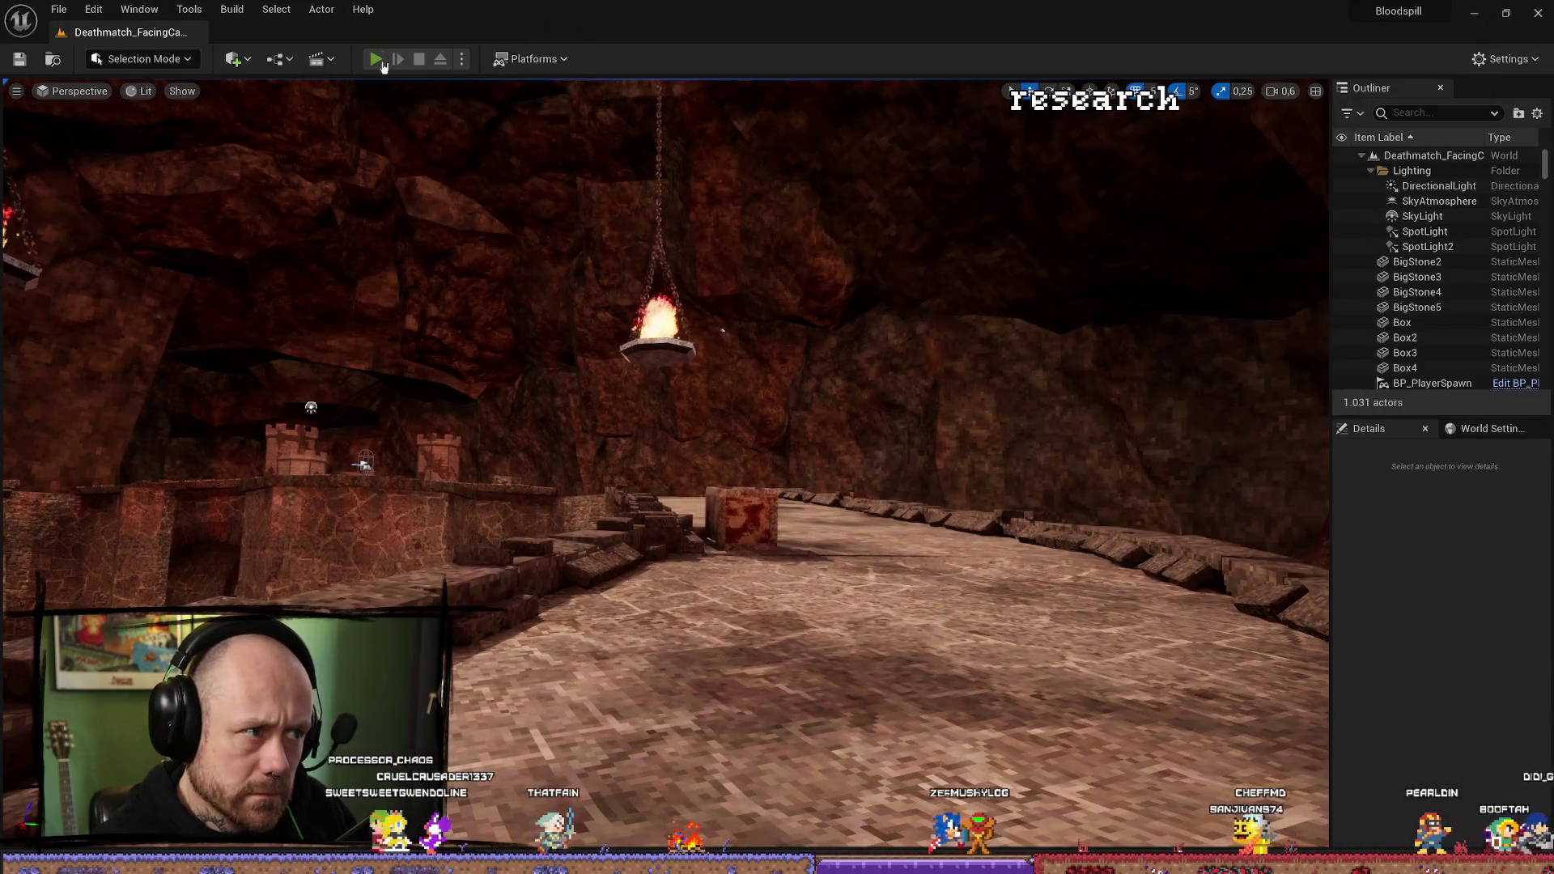
Play-test the cave level, then save BP_PlayerCharacter and WB_CharacterSelection.
key("alt+p")
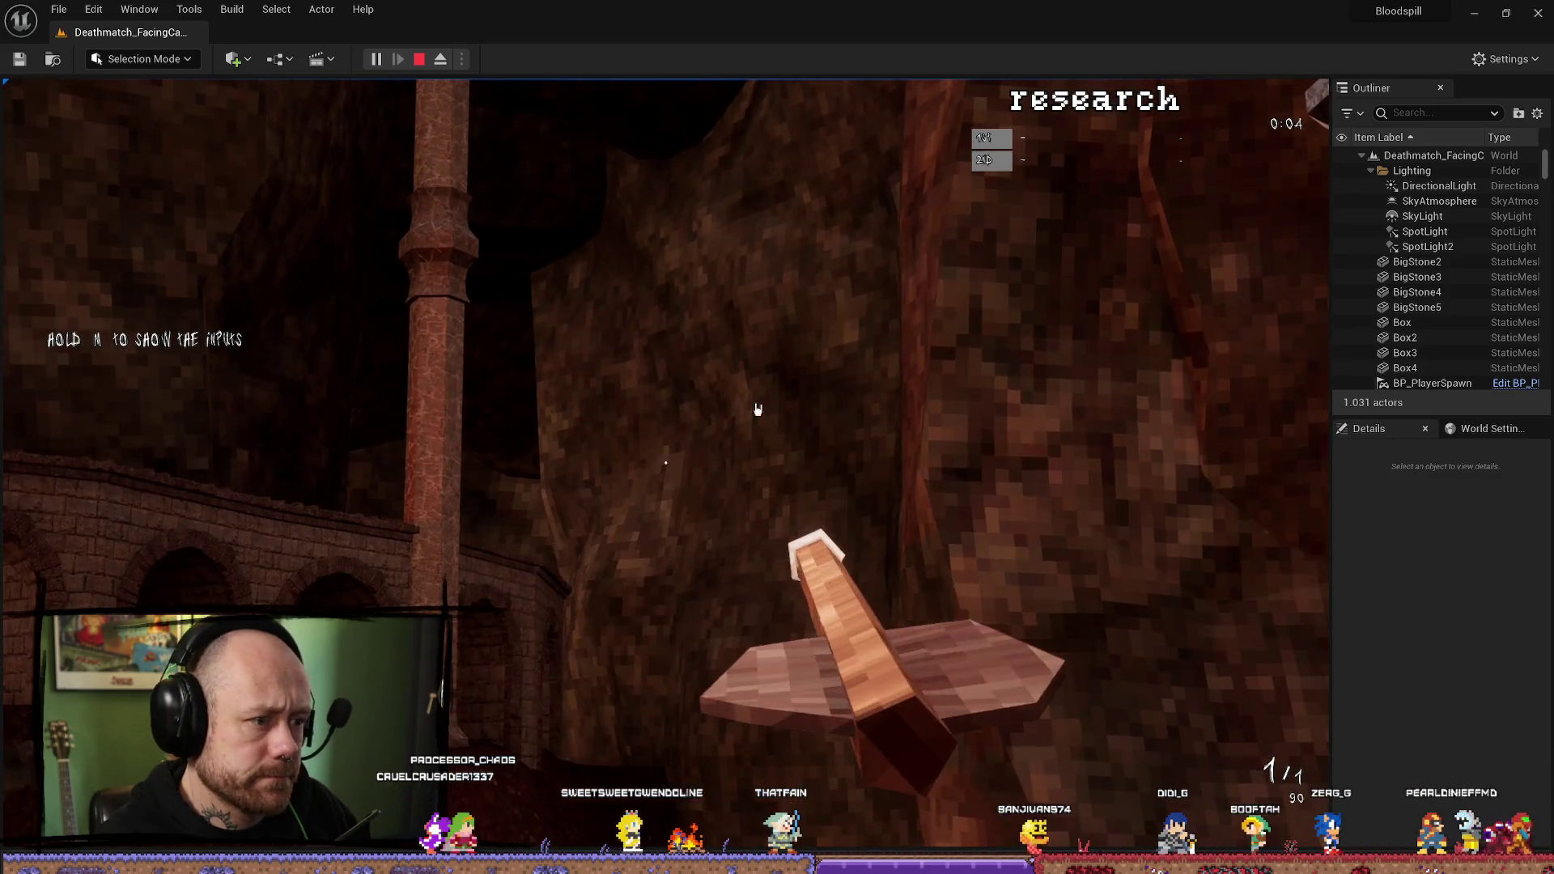
key("Escape")
key("ctrl+shift+s")
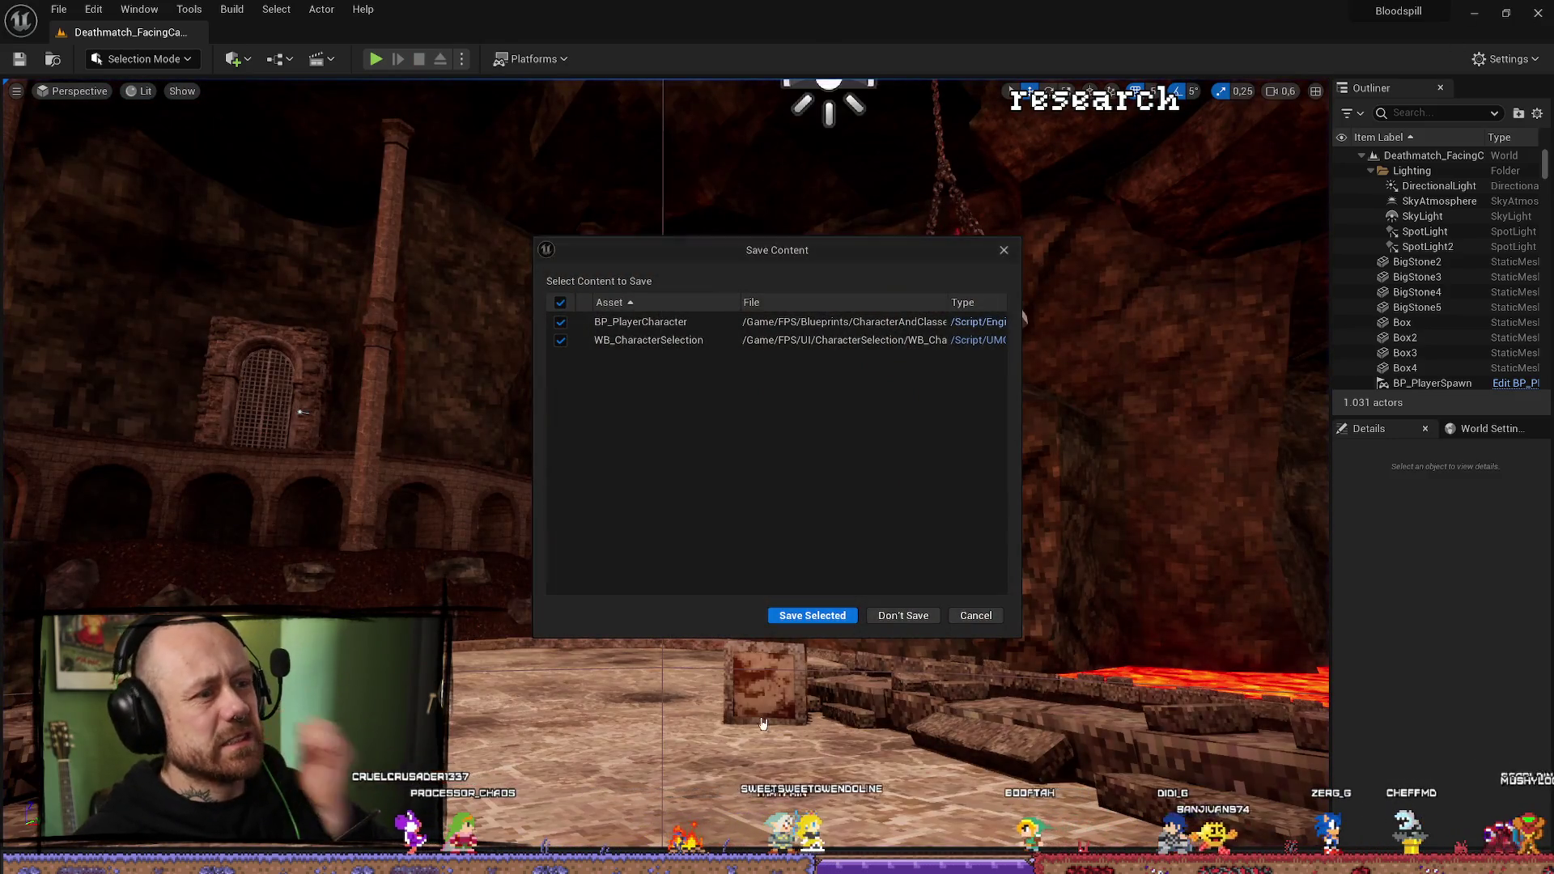
left_click(807, 613)
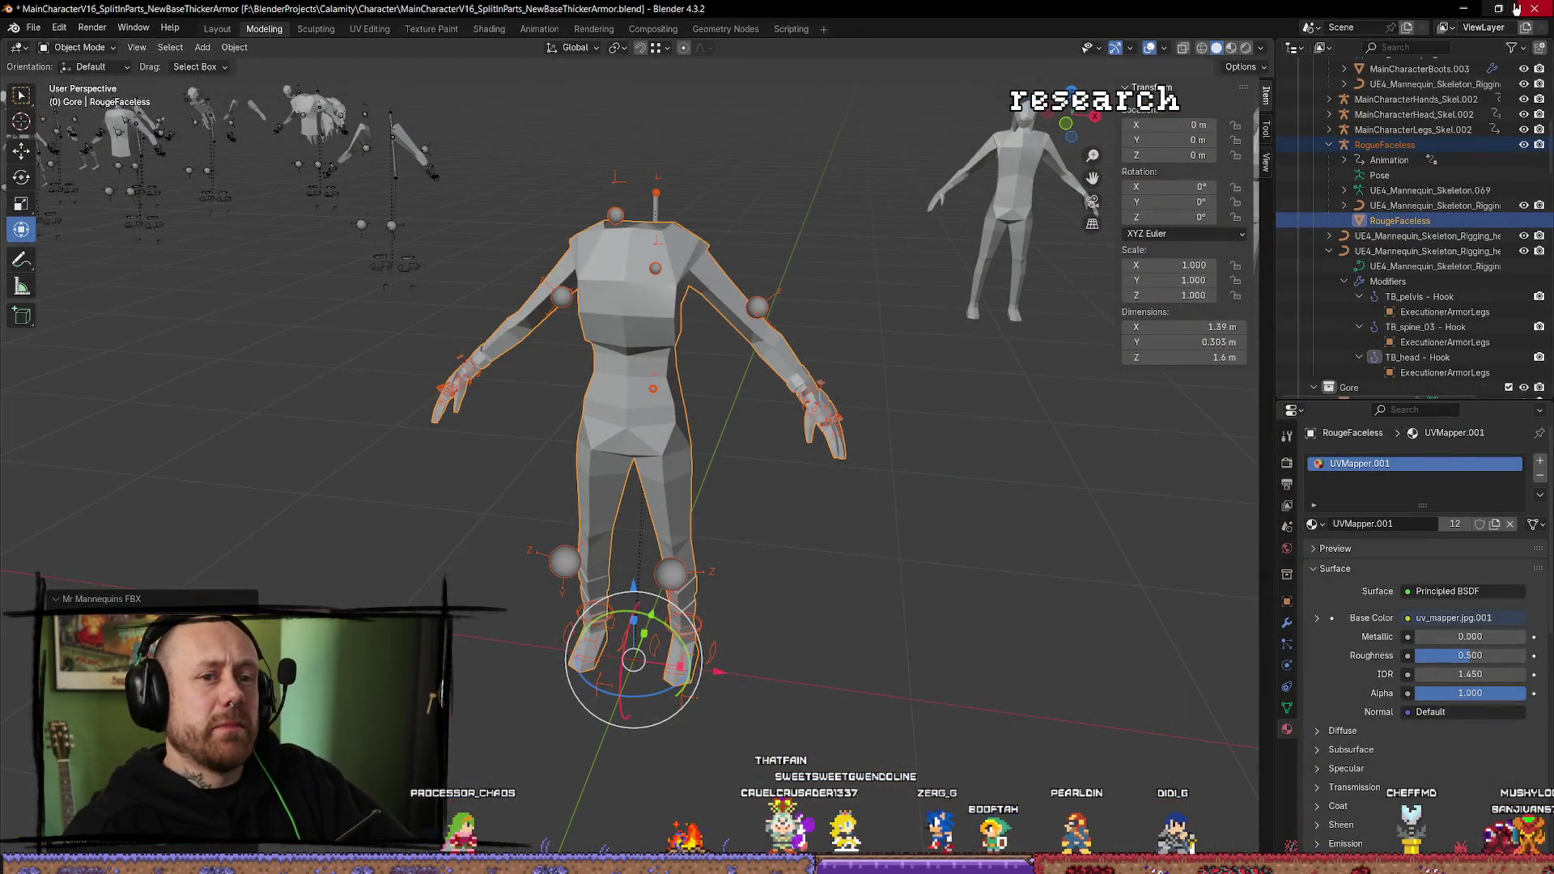
Minimize Blender, view Aseprite's page in the Steam library, then minimize Steam.
left_click(1459, 10)
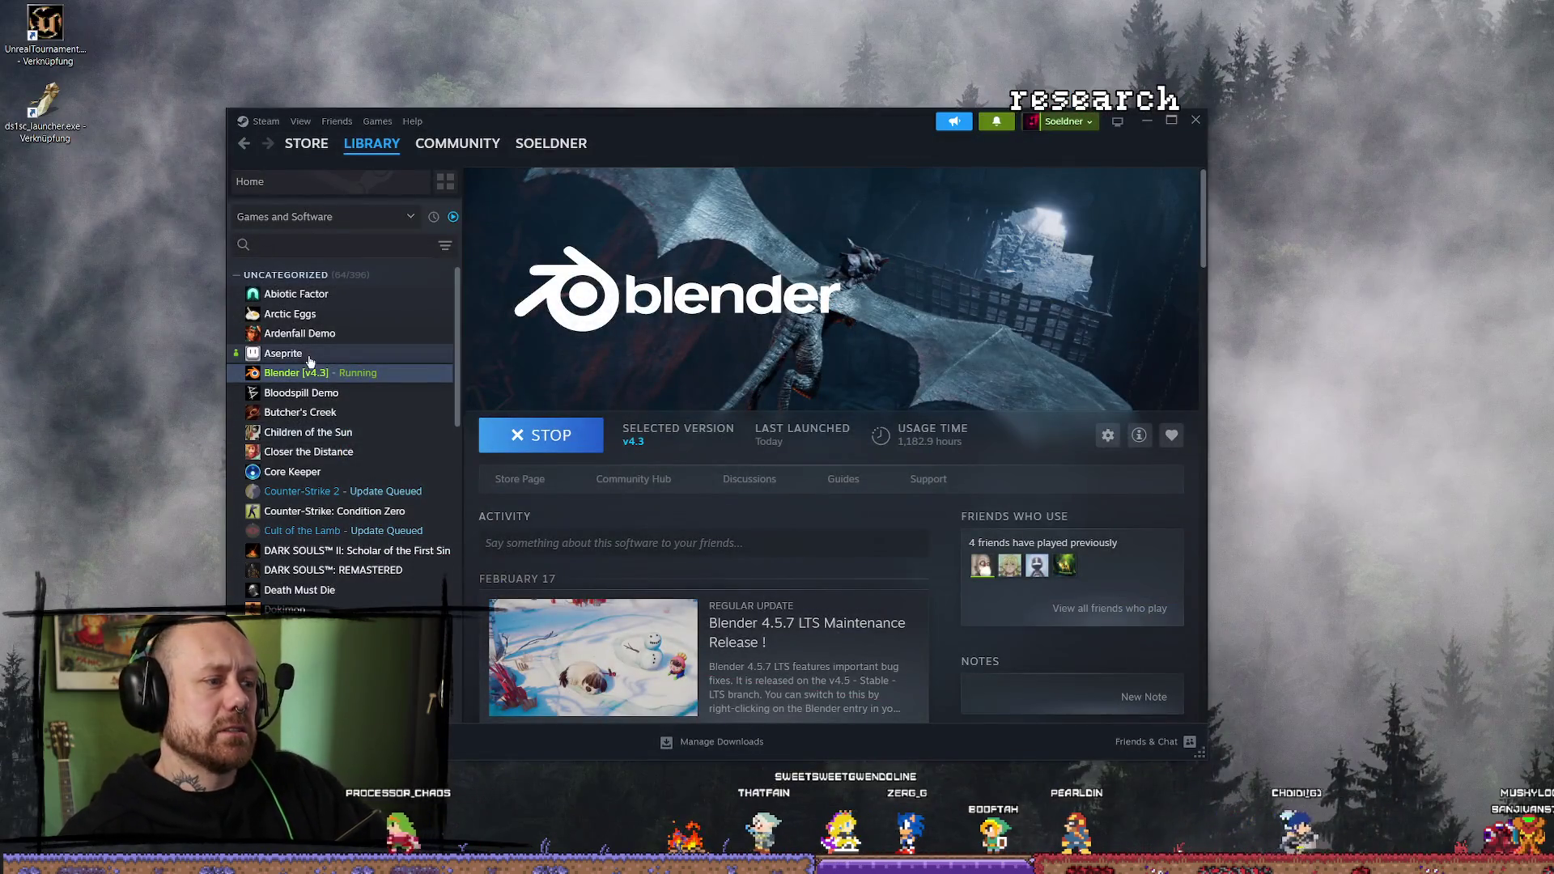
left_click(306, 354)
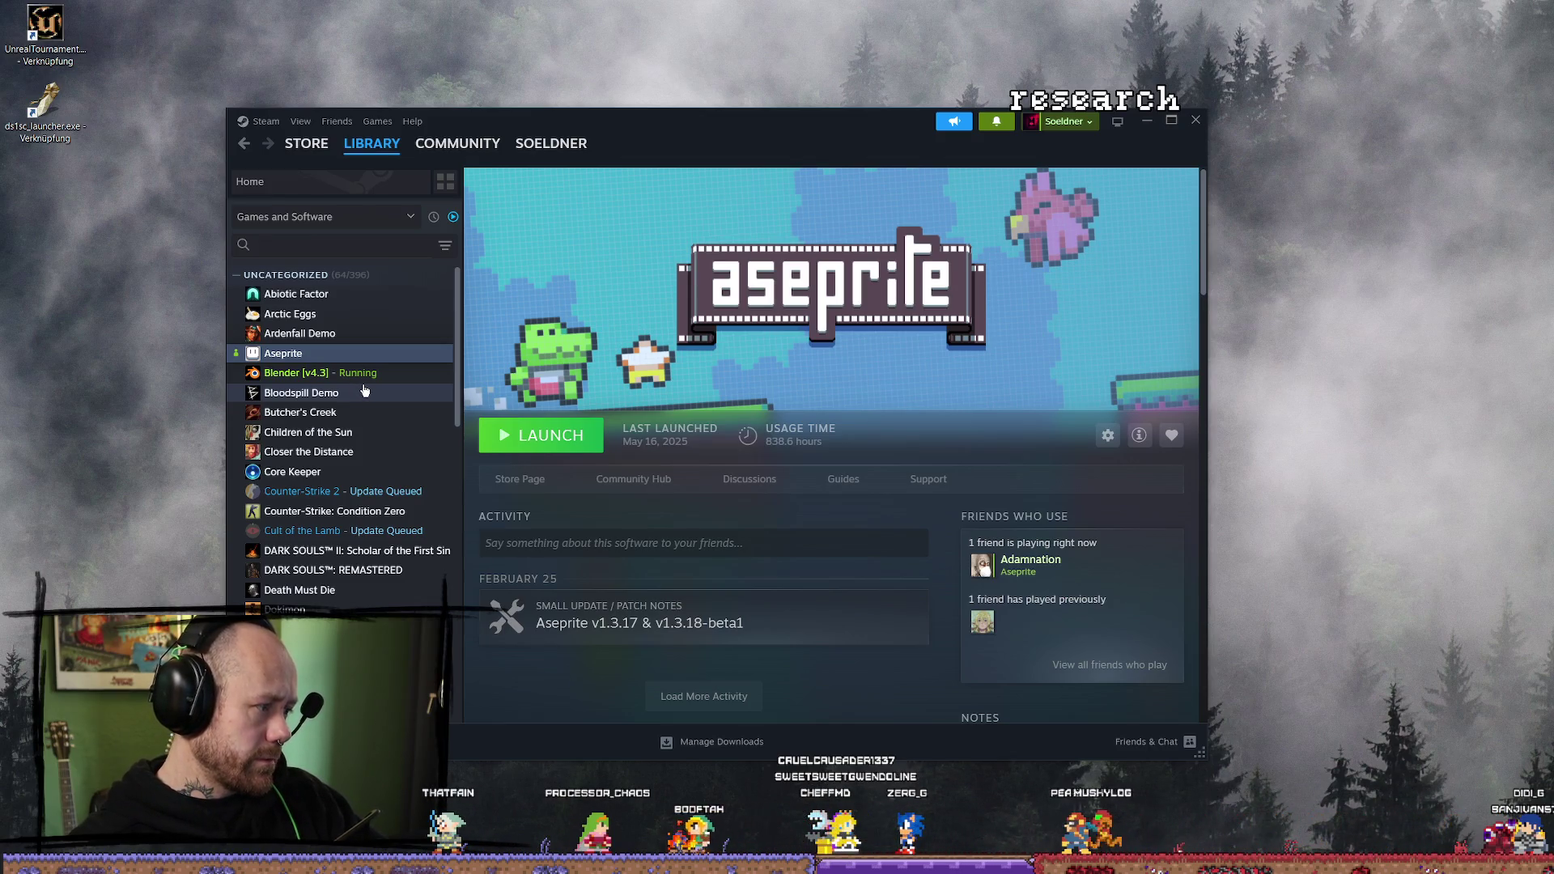
left_click(1144, 123)
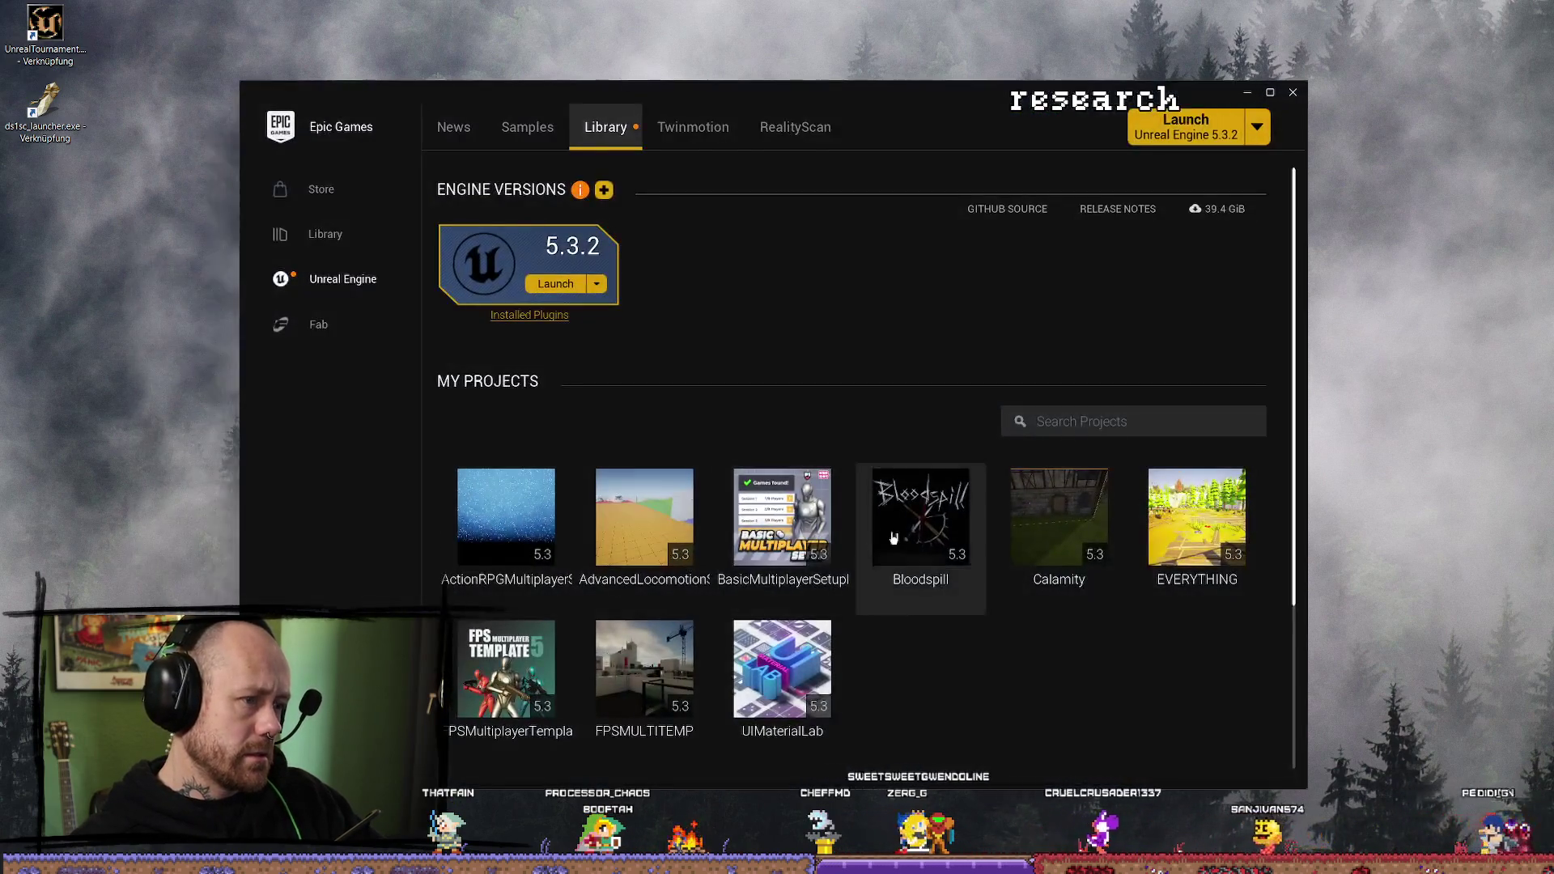
Launch the Bloodspill project from the Epic Games Launcher library, then return to Blender.
double_click(967, 544)
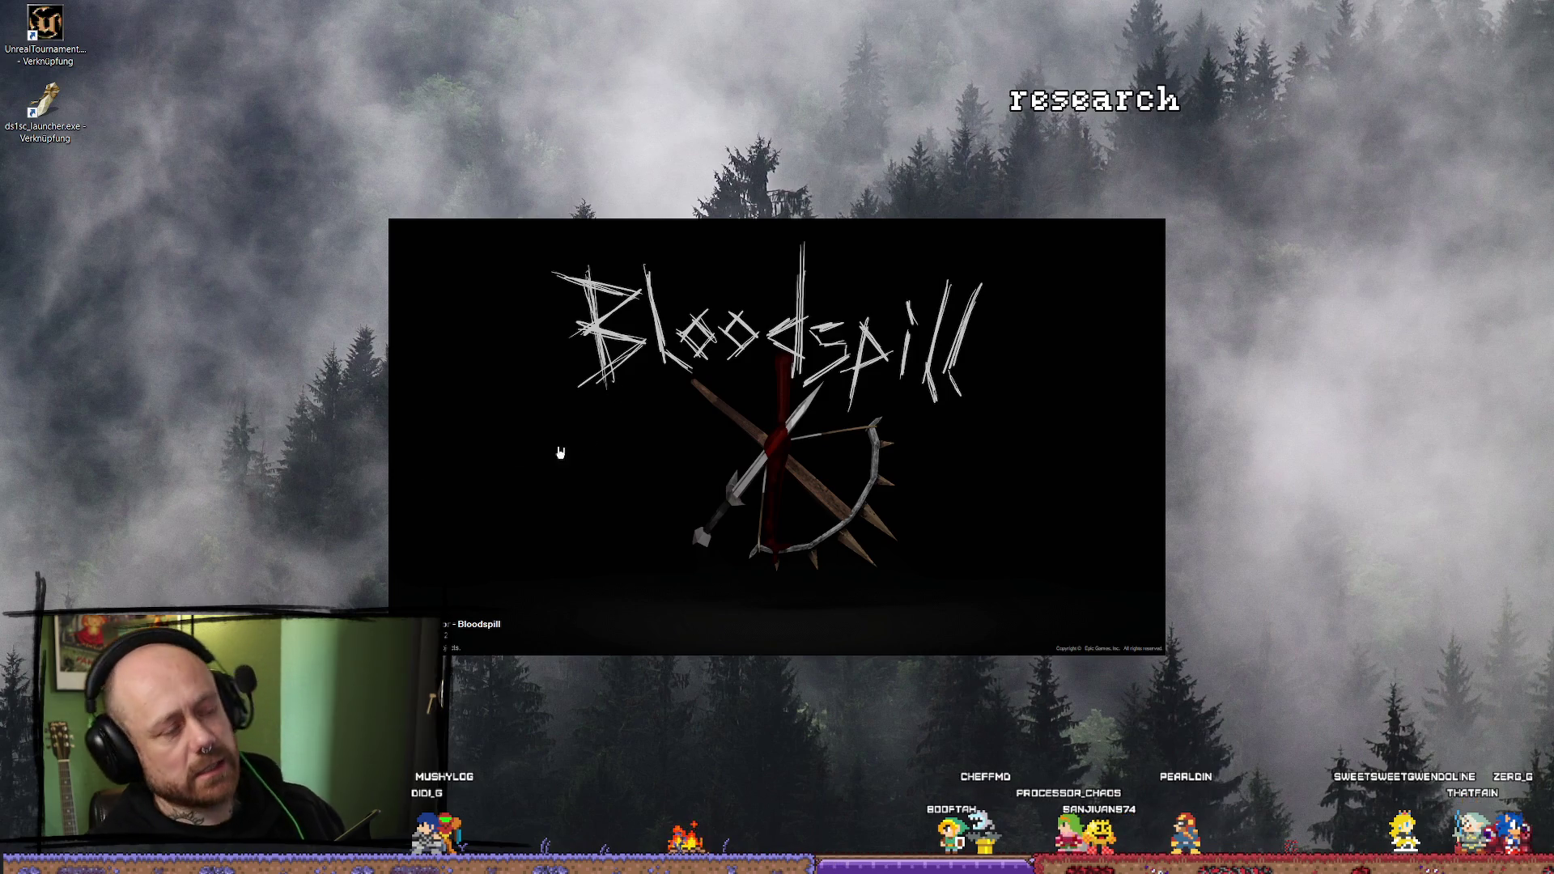
key("alt+Tab")
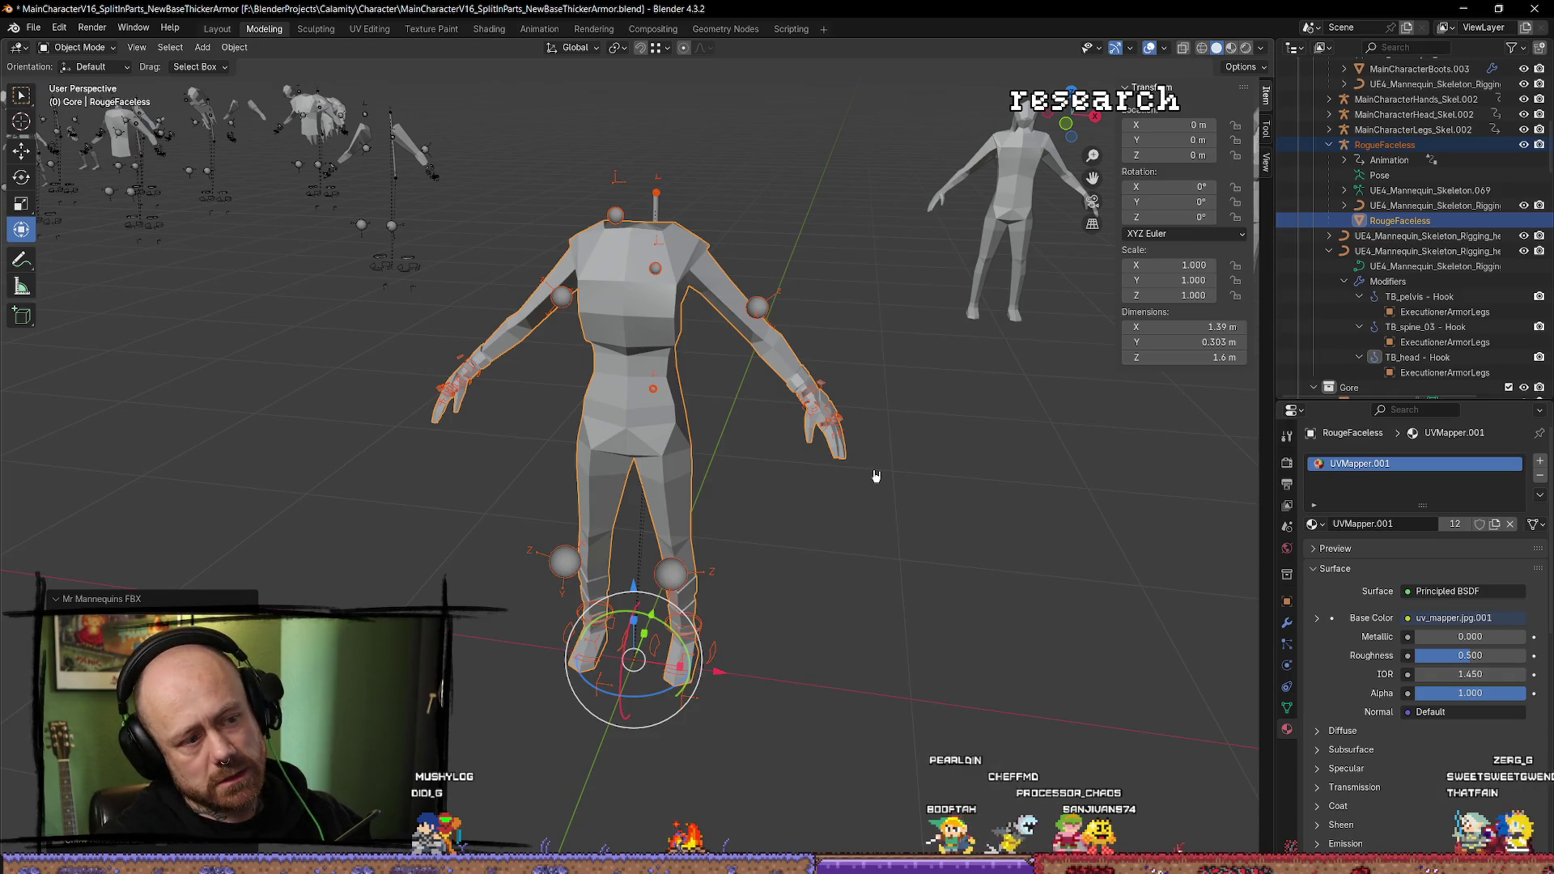
scroll(898, 429, "down", 3)
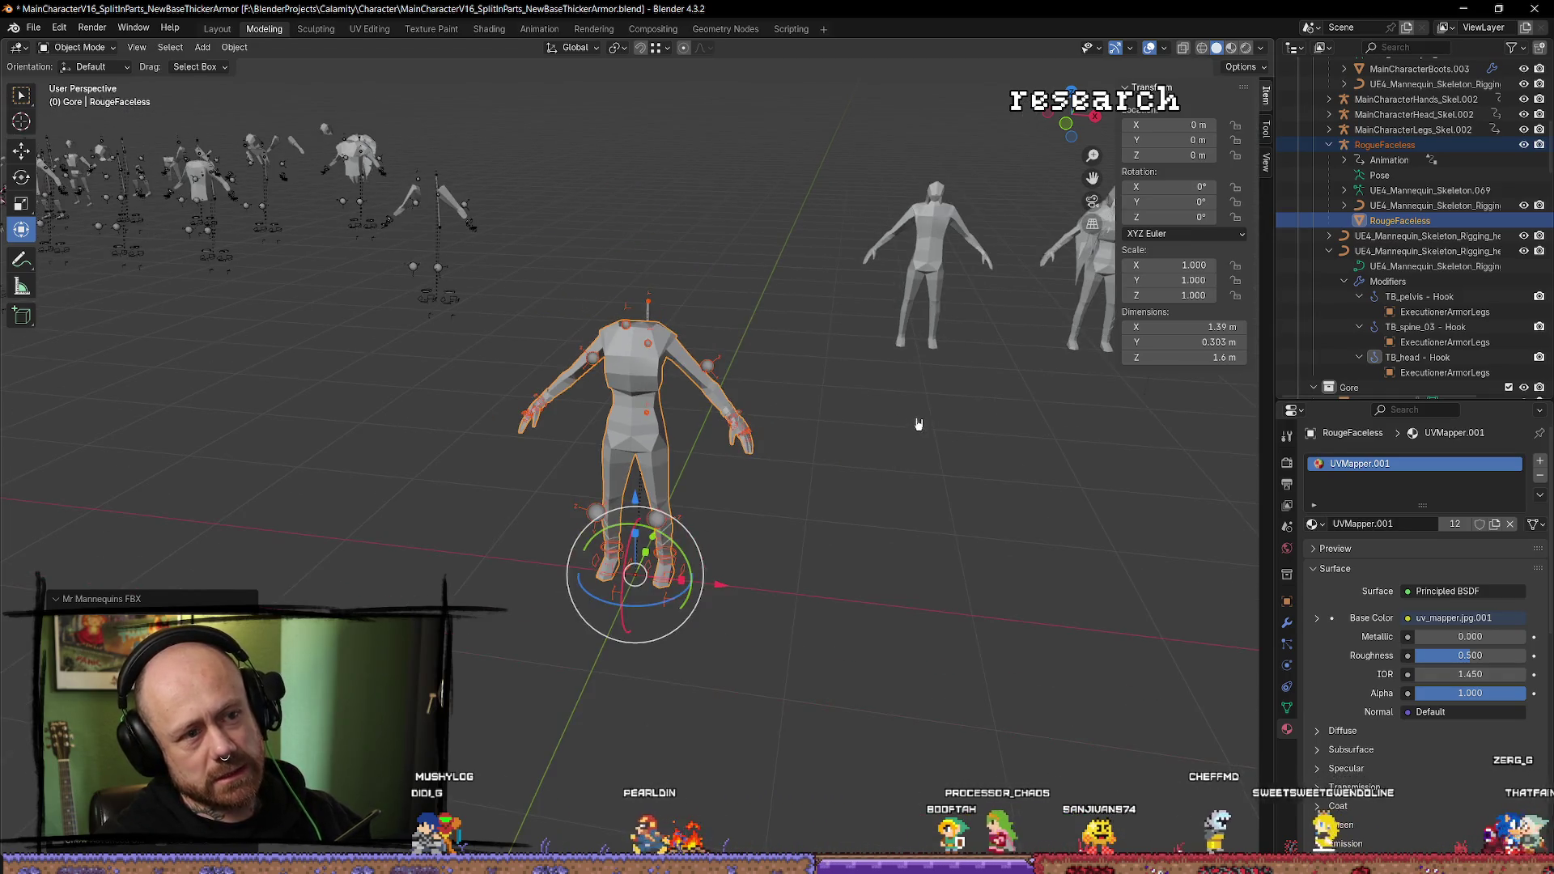
mouse_move(894, 449)
left_mouse_down()
mouse_move(836, 440)
mouse_move(936, 434)
mouse_move(866, 507)
left_mouse_up()
scroll(846, 508, "up", 4)
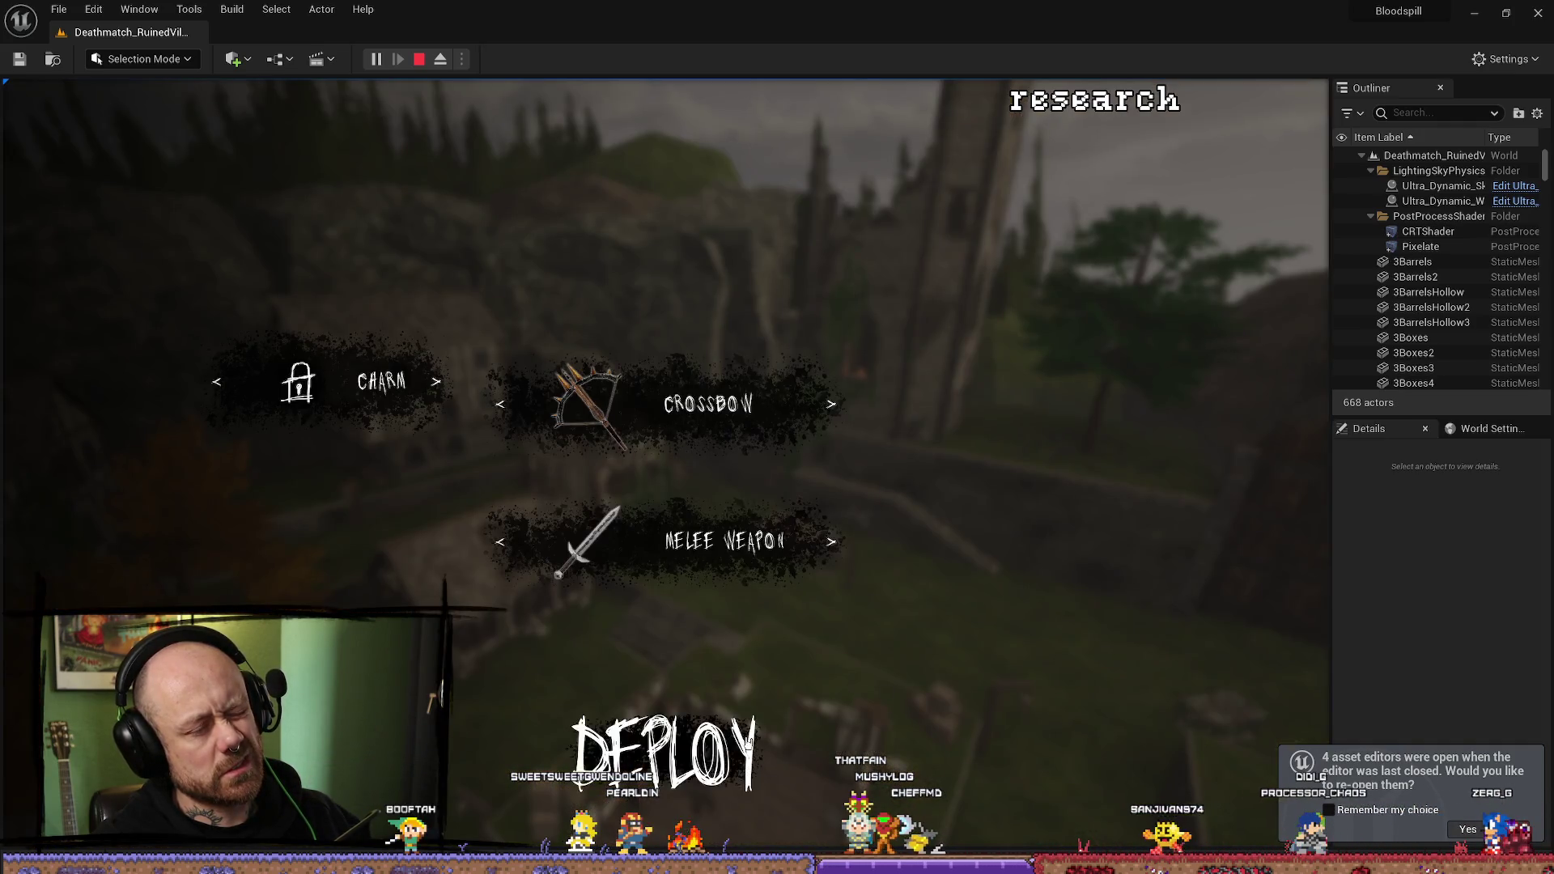
Deploy from the loadout menu and play-test the ruined village with the crossbow.
left_click(748, 741)
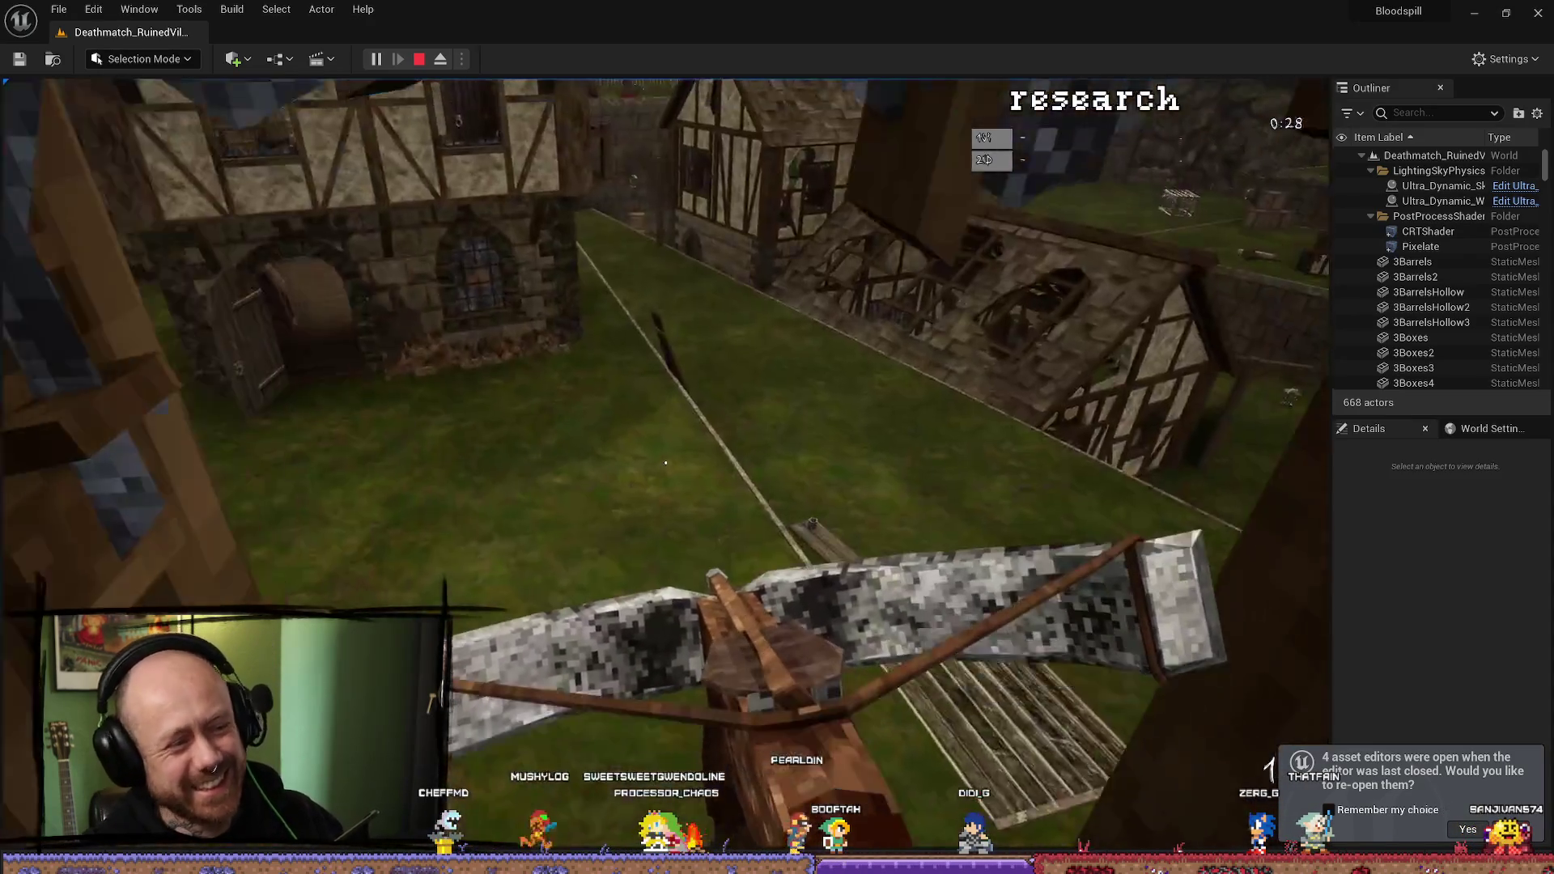
key("Escape")
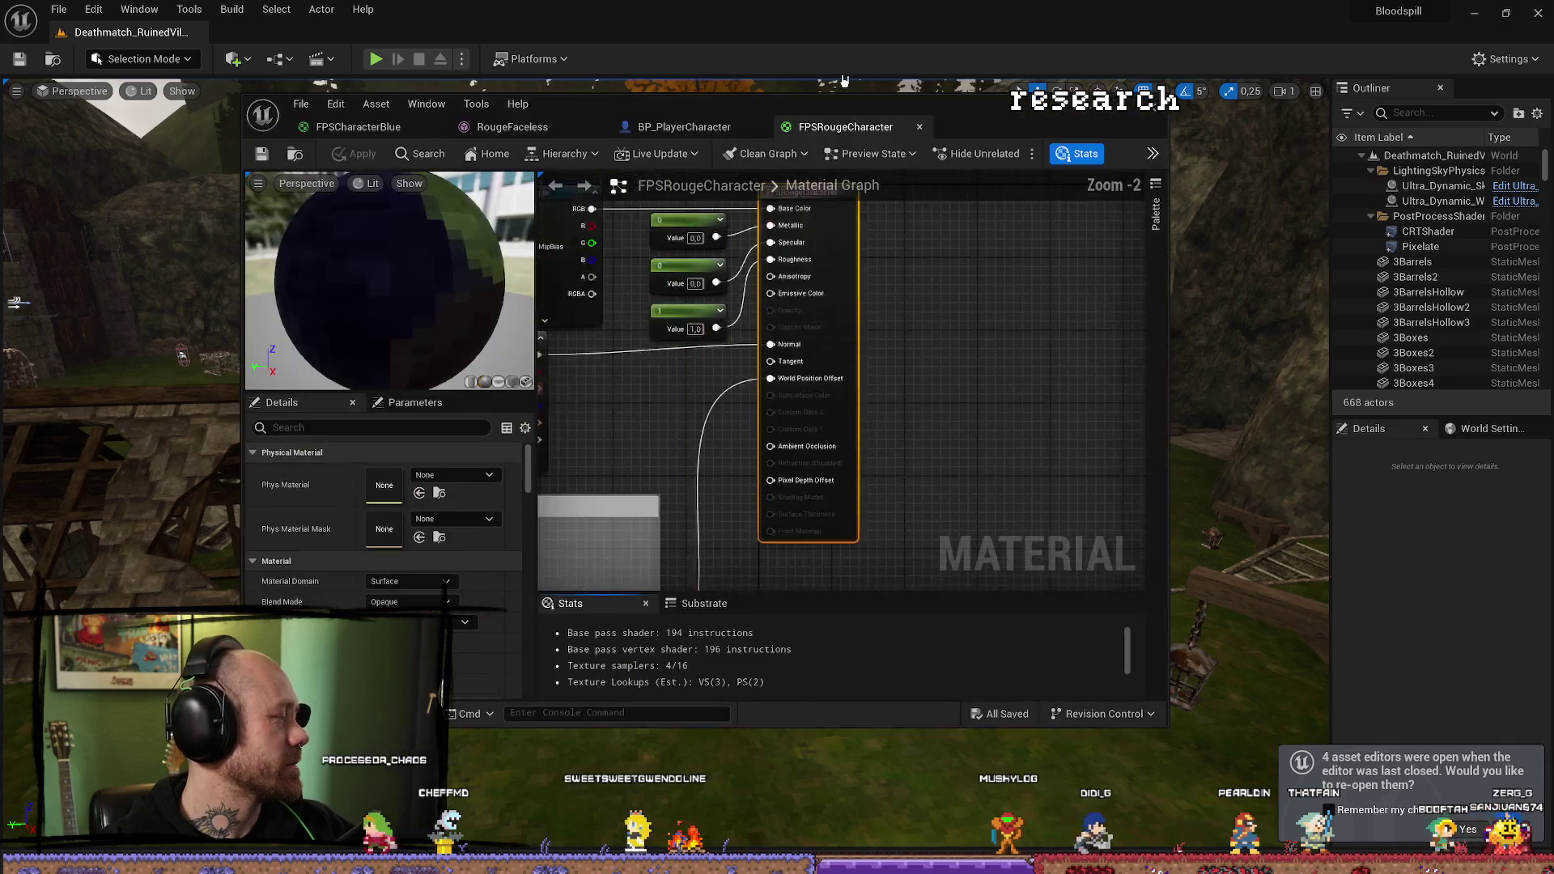
Set the FPSRougeCharacter material's Scale In Depth to 0.01 and save the material.
key("Home")
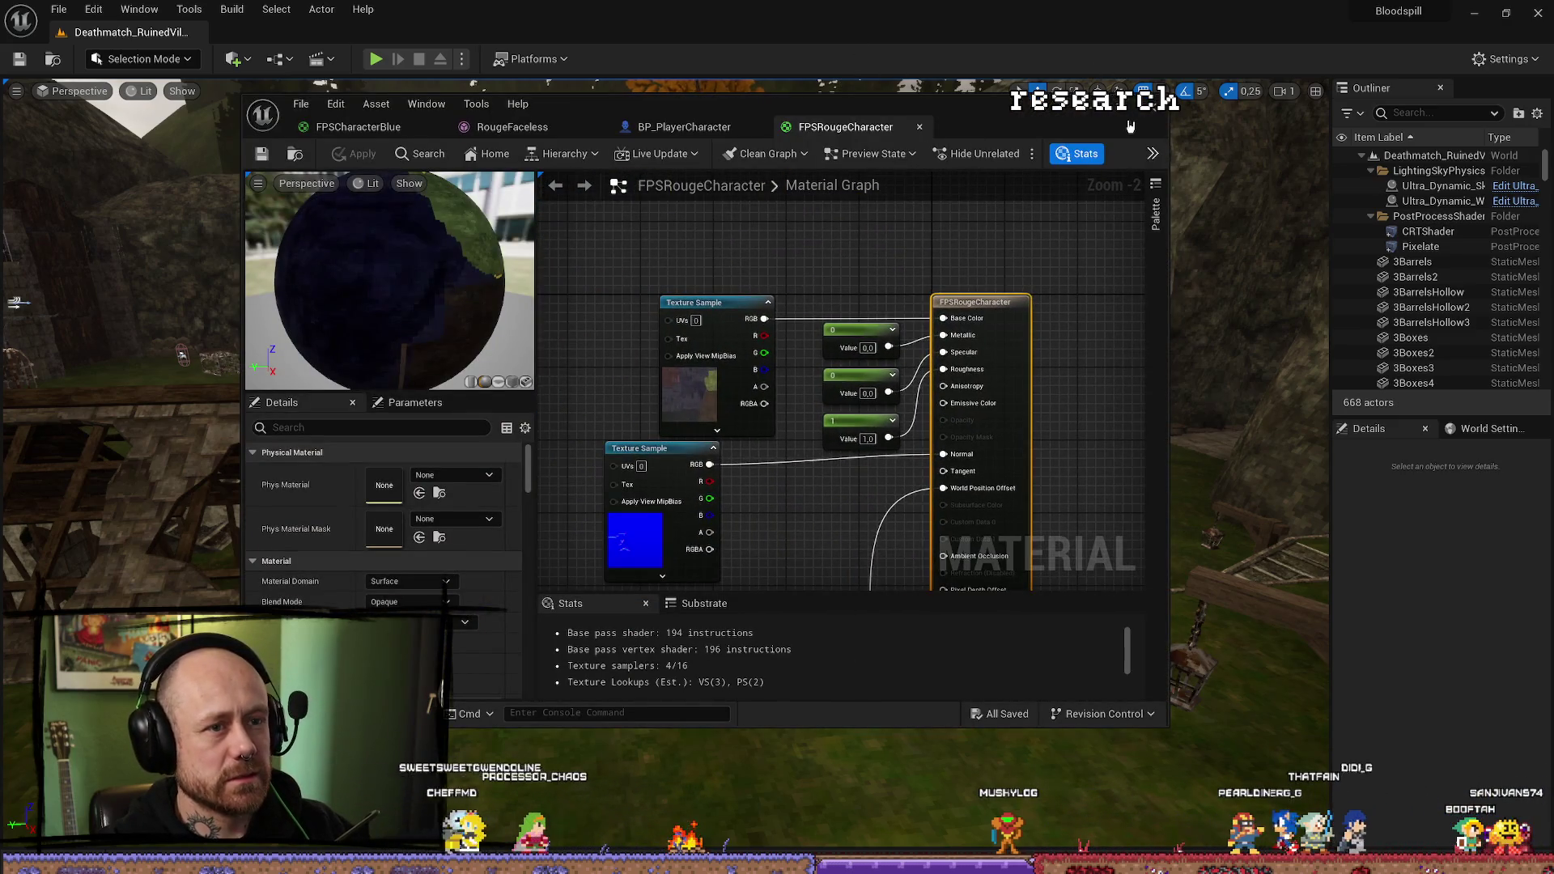
double_click(1130, 126)
scroll(733, 413, "up", 1)
scroll(732, 413, "down", 3)
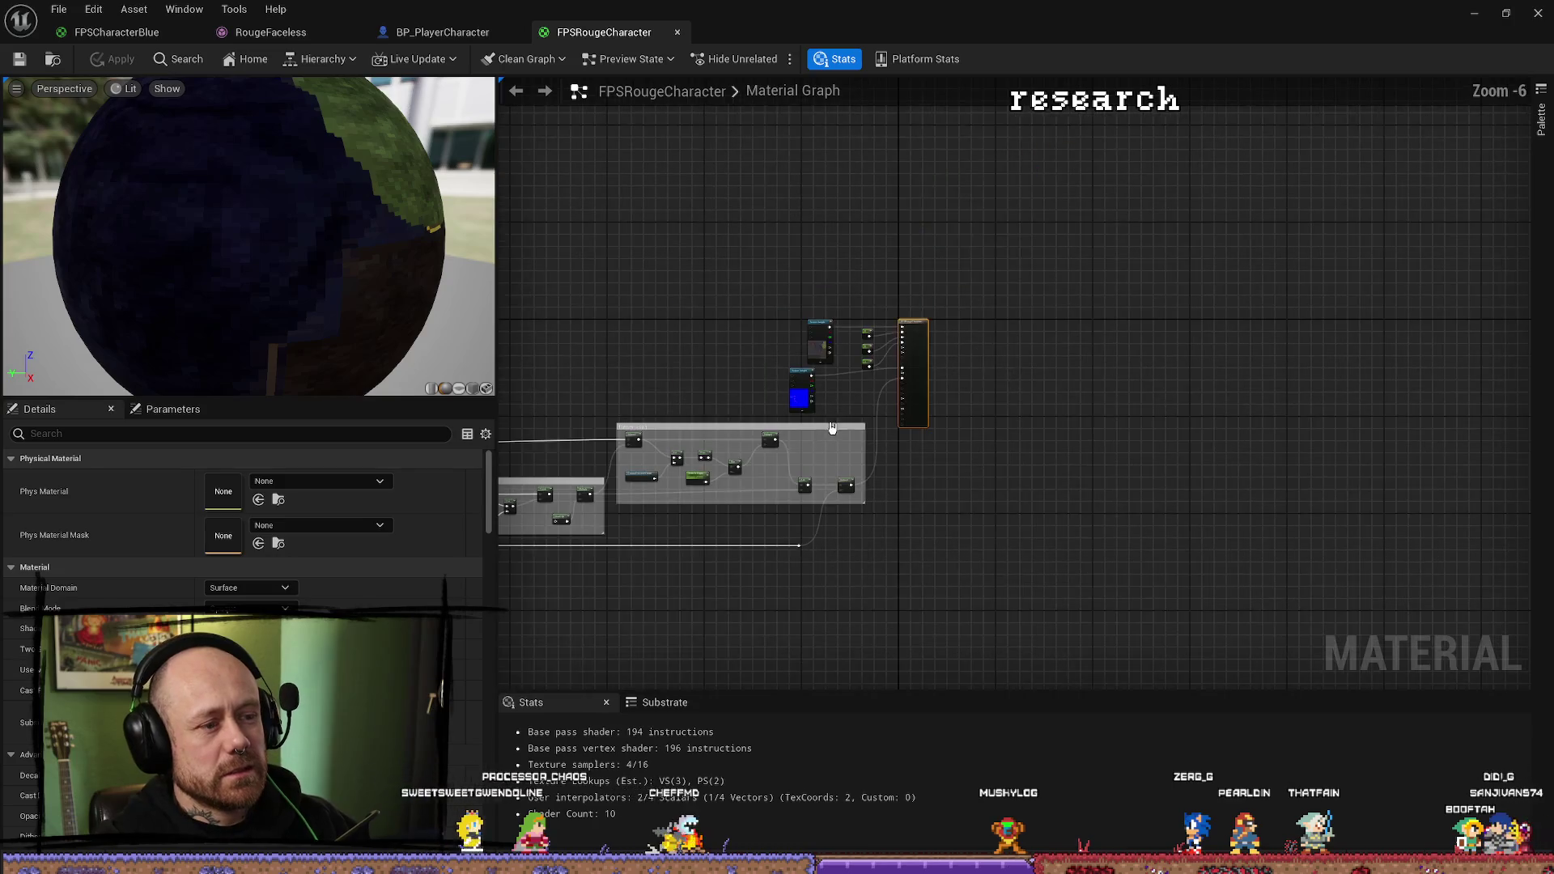
scroll(732, 413, "up", 6)
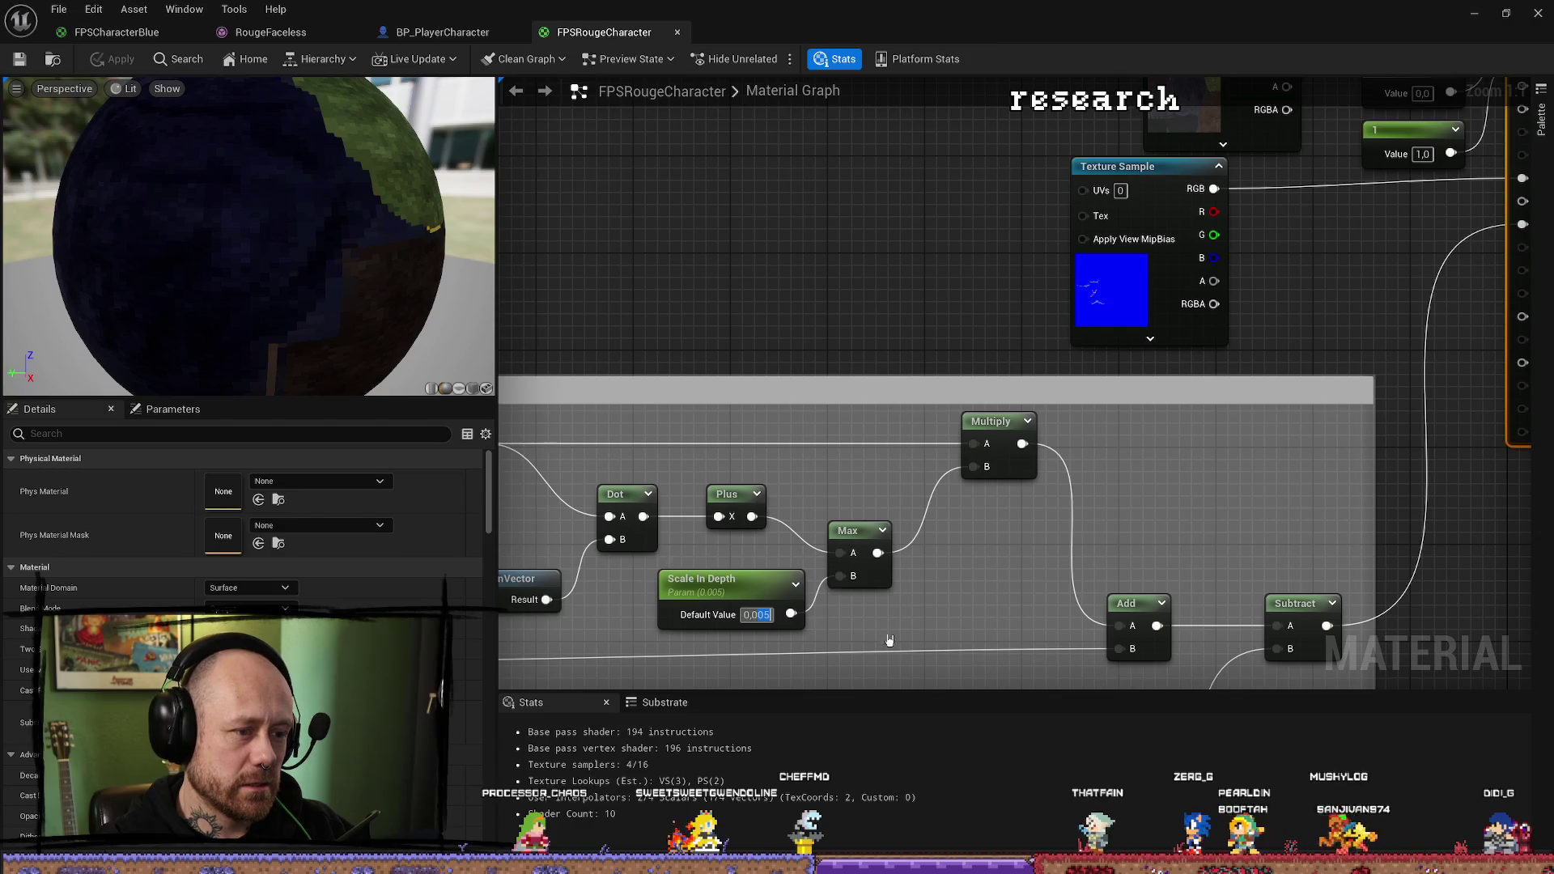
type("0.1")
key("Return")
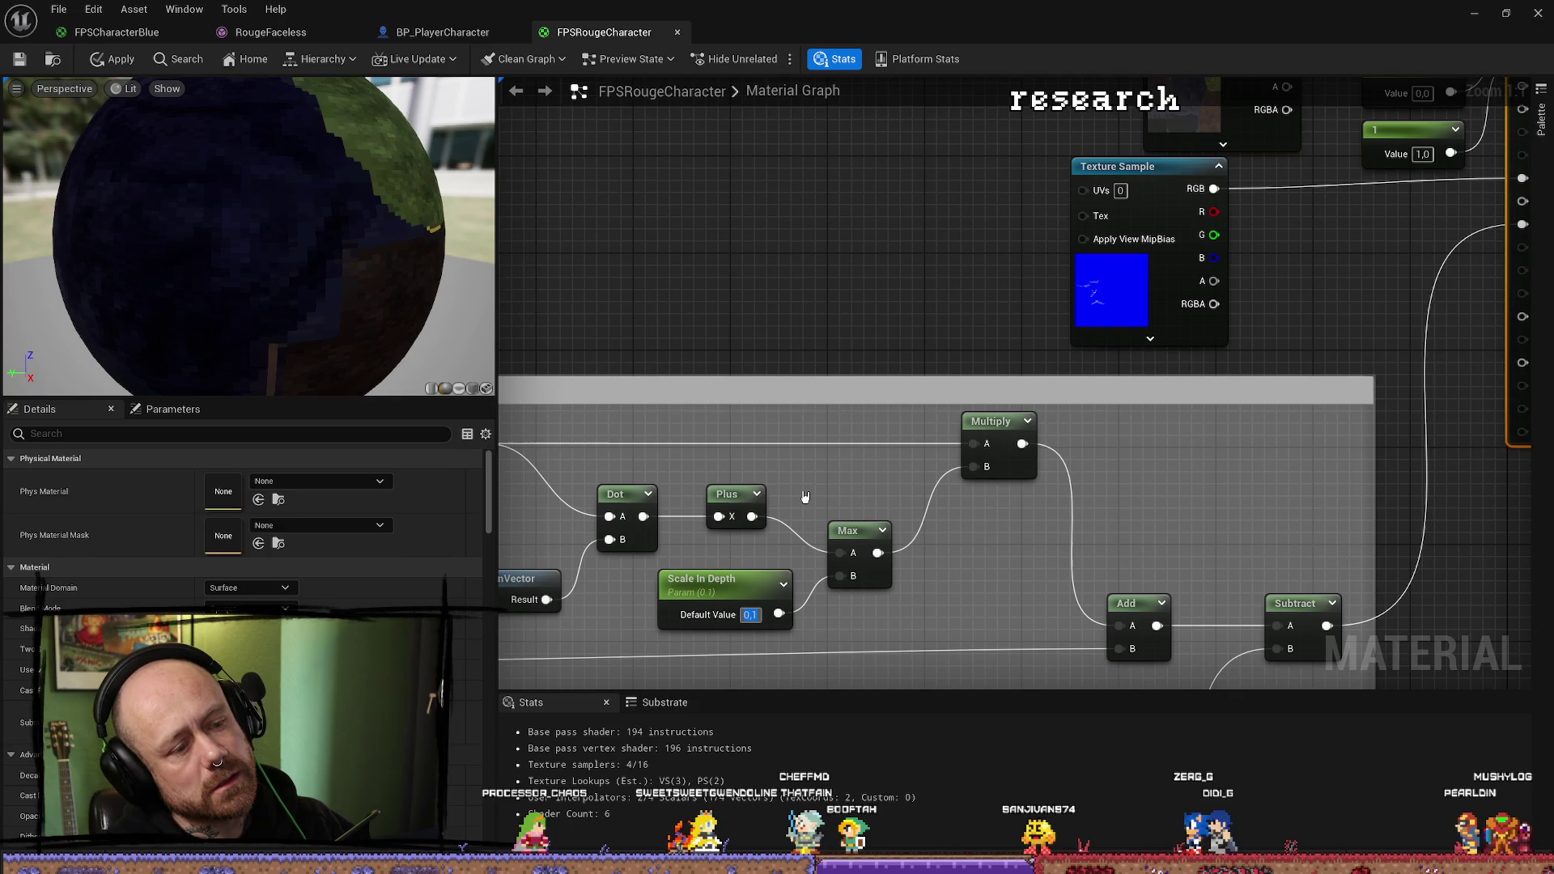
type("0")
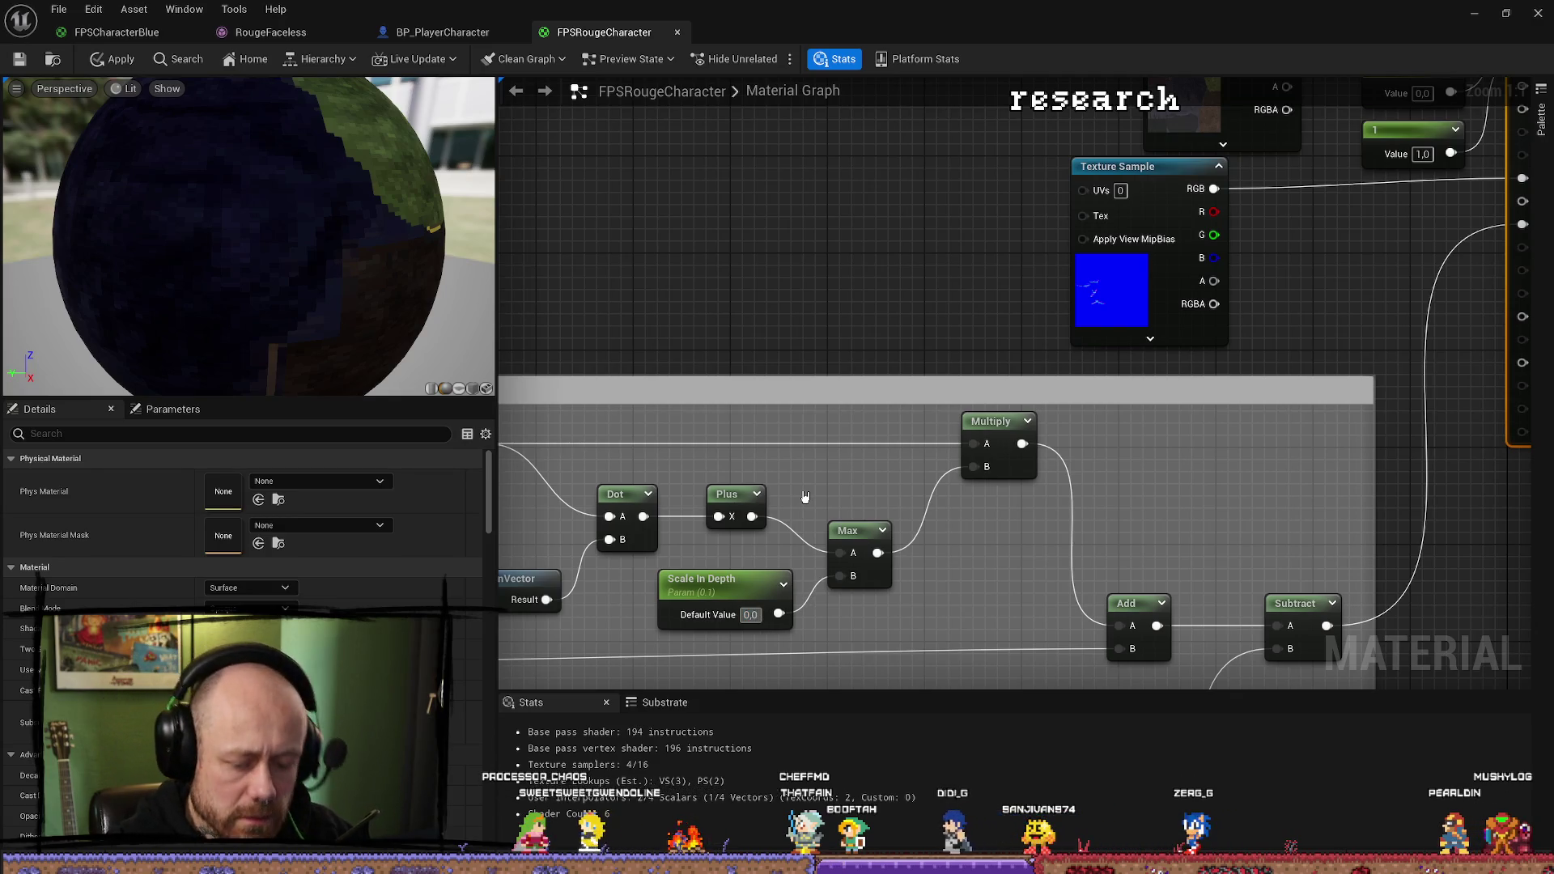
type(".01")
key("Return")
left_click(20, 59)
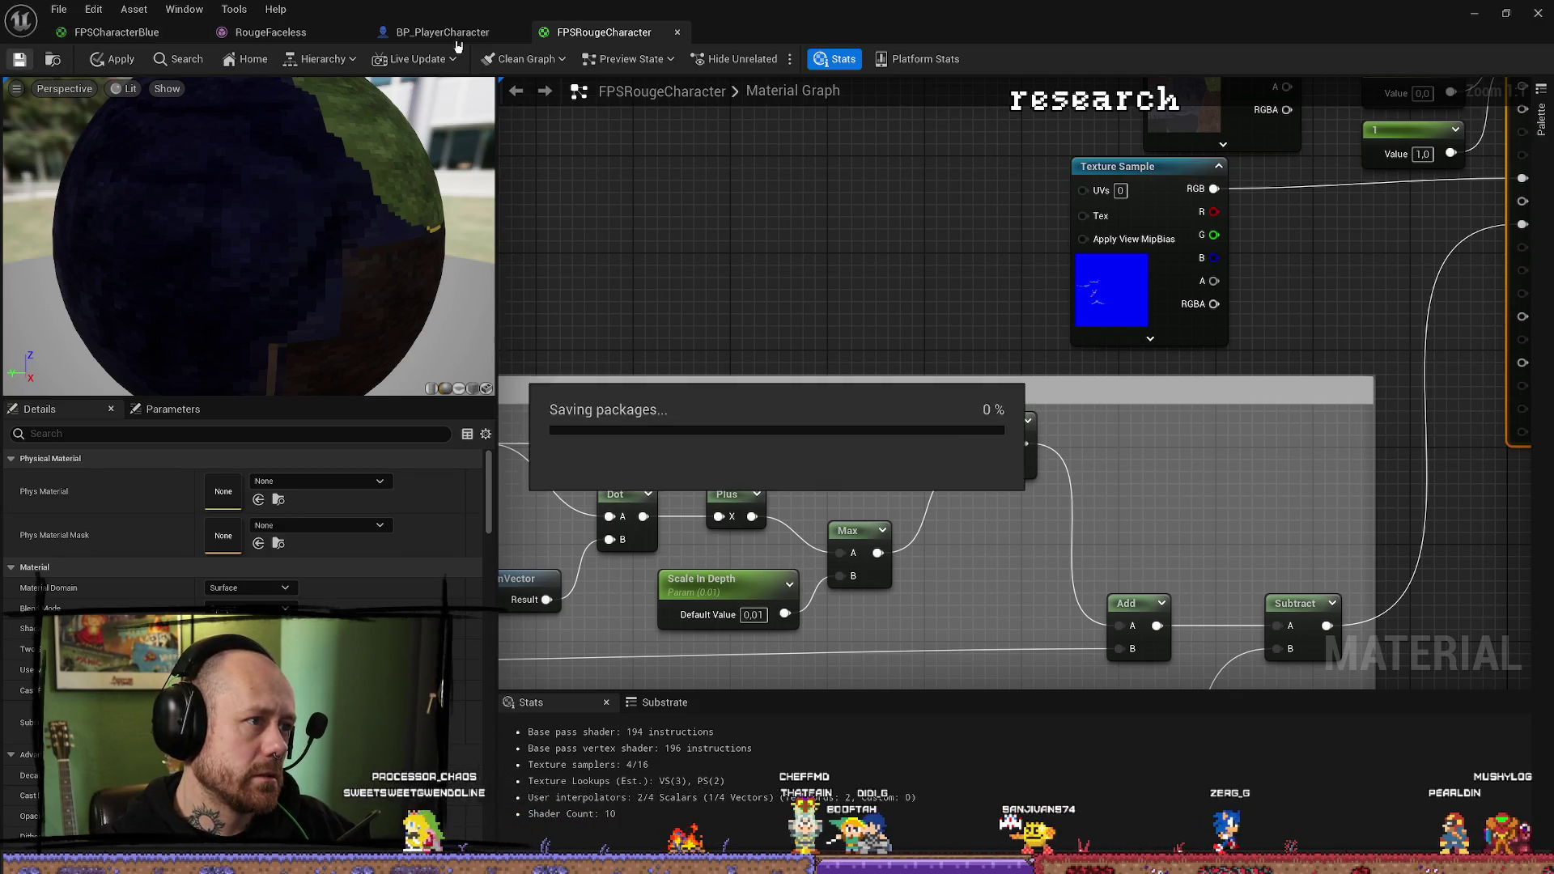
Close the FPSCharacterBlue, RougeFaceless and FPSRougeCharacter editor tabs.
left_click(442, 31)
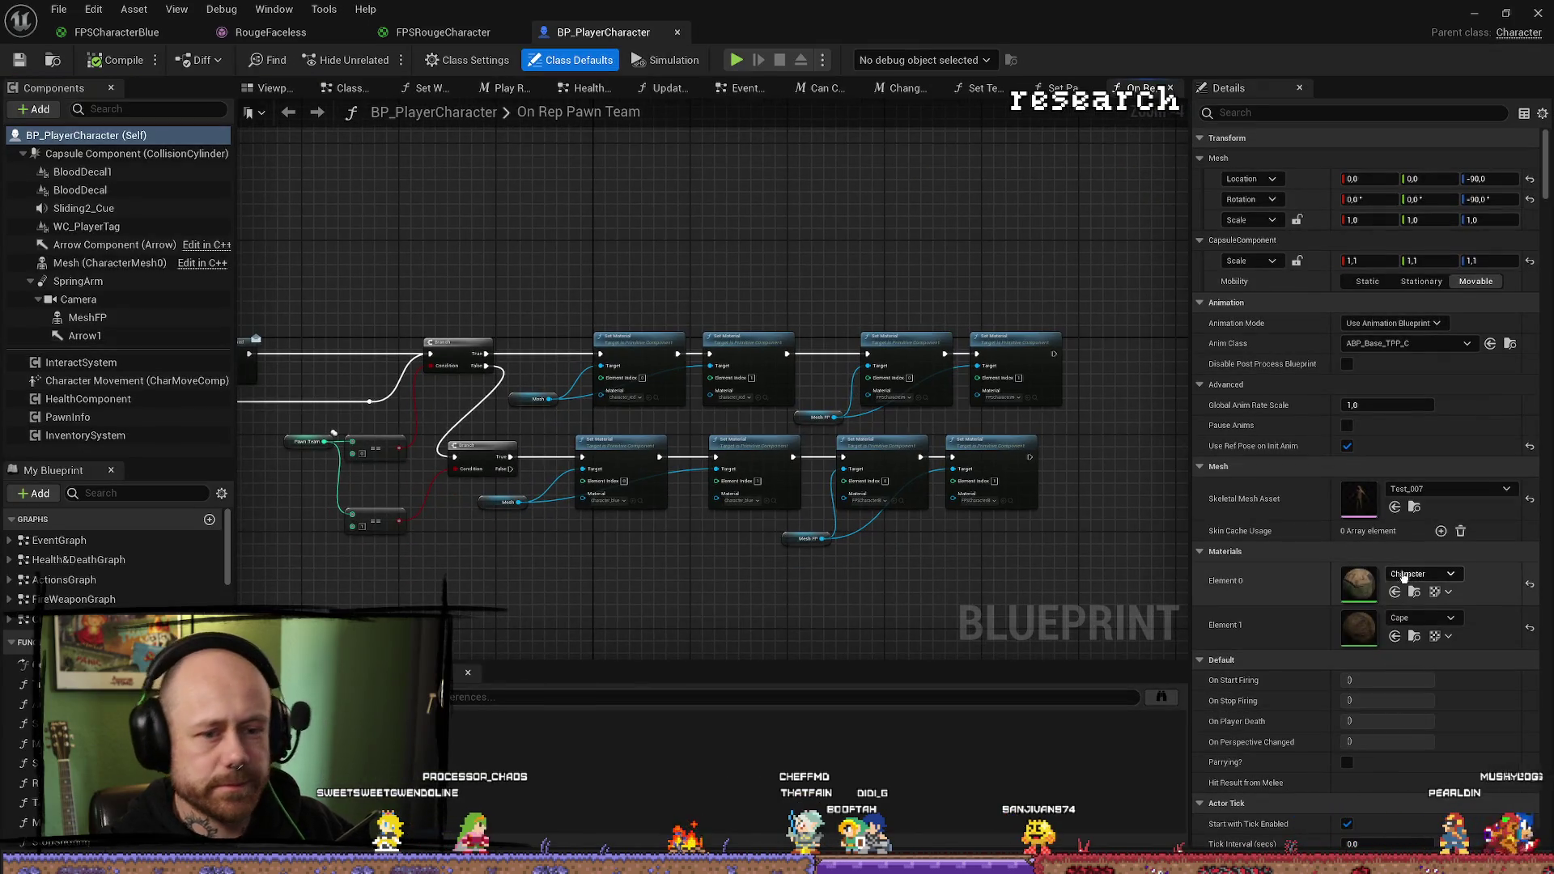
left_click(457, 32)
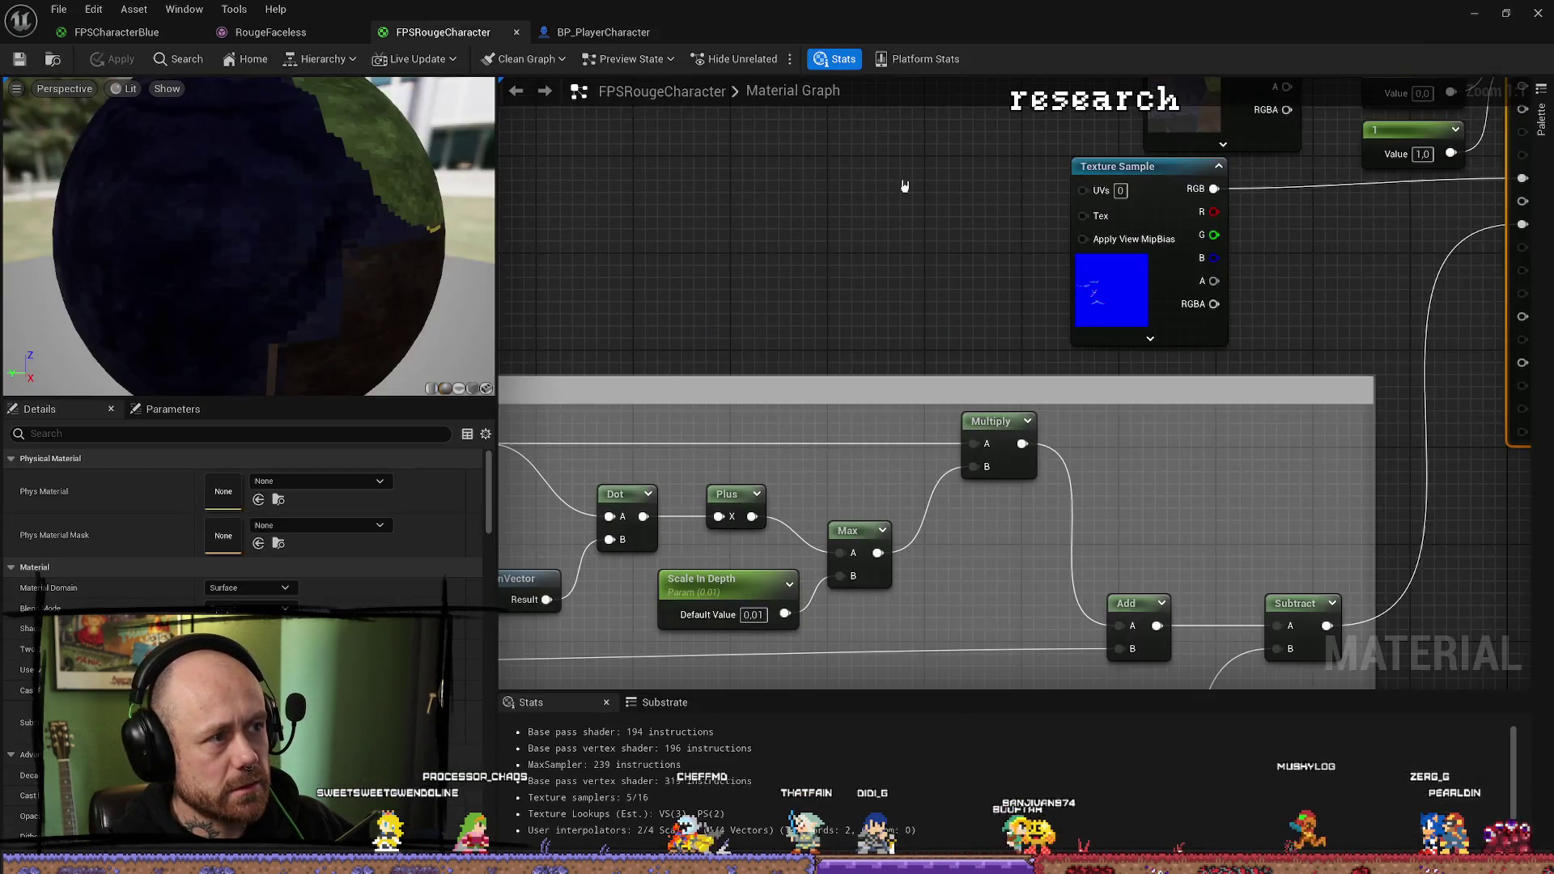
left_click(270, 32)
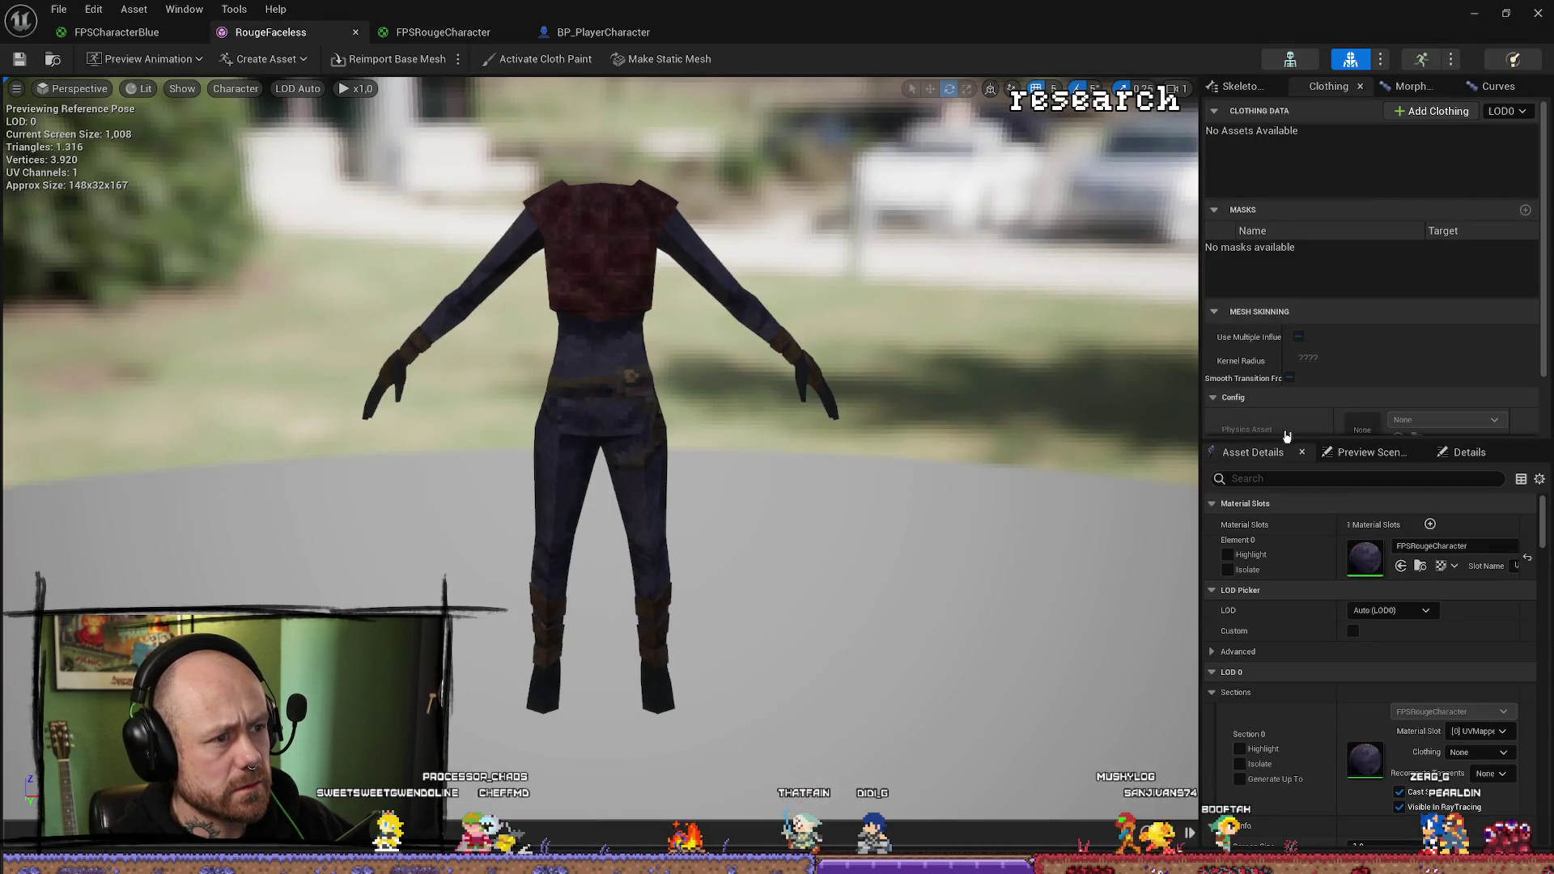
left_click(116, 32)
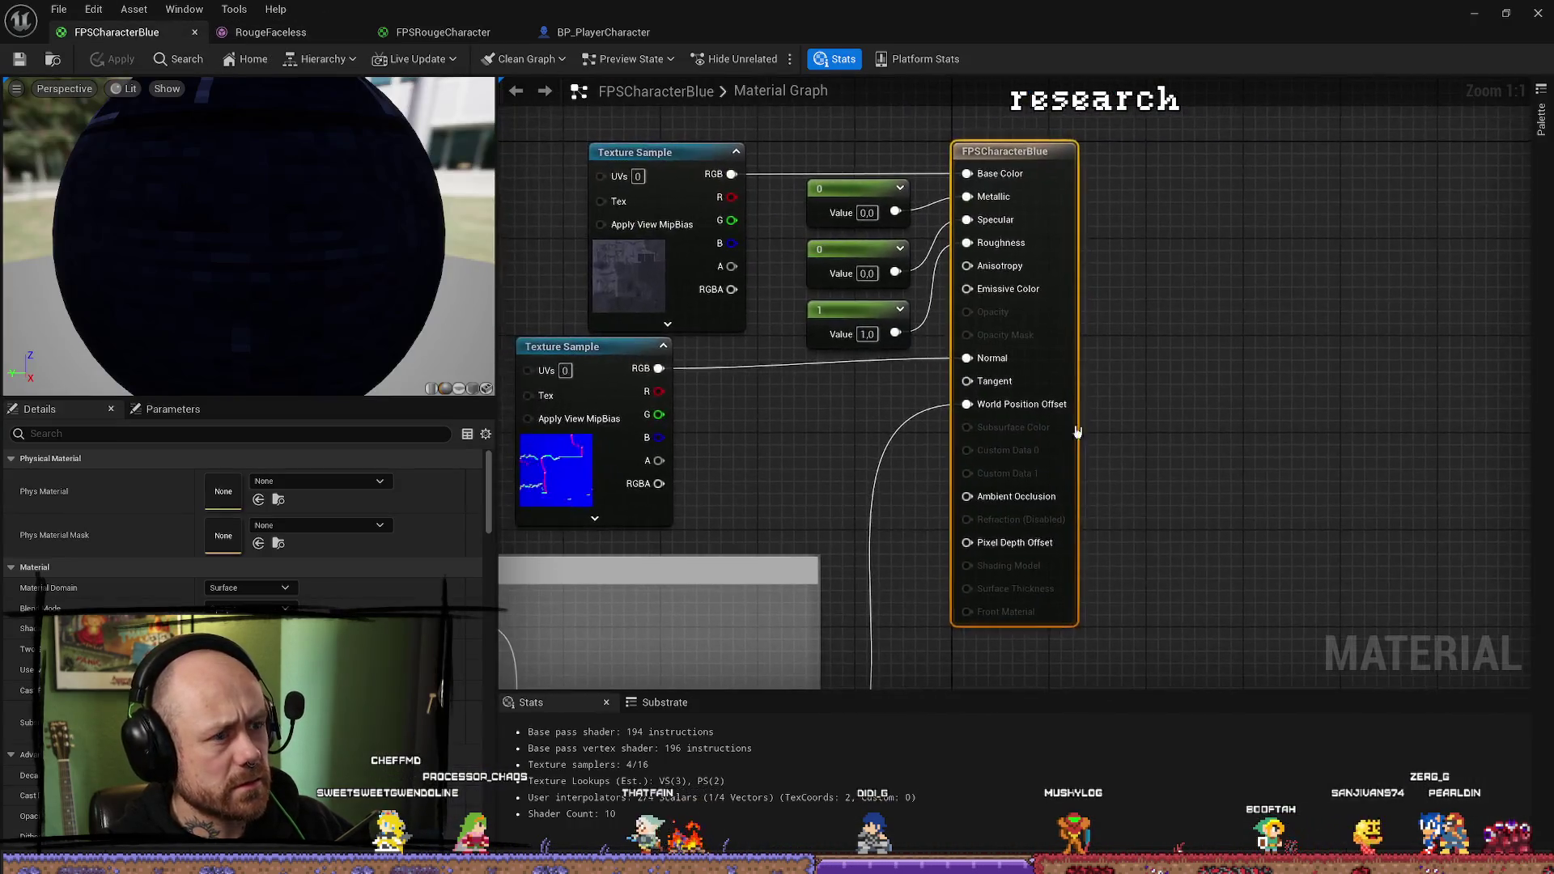
left_click(194, 31)
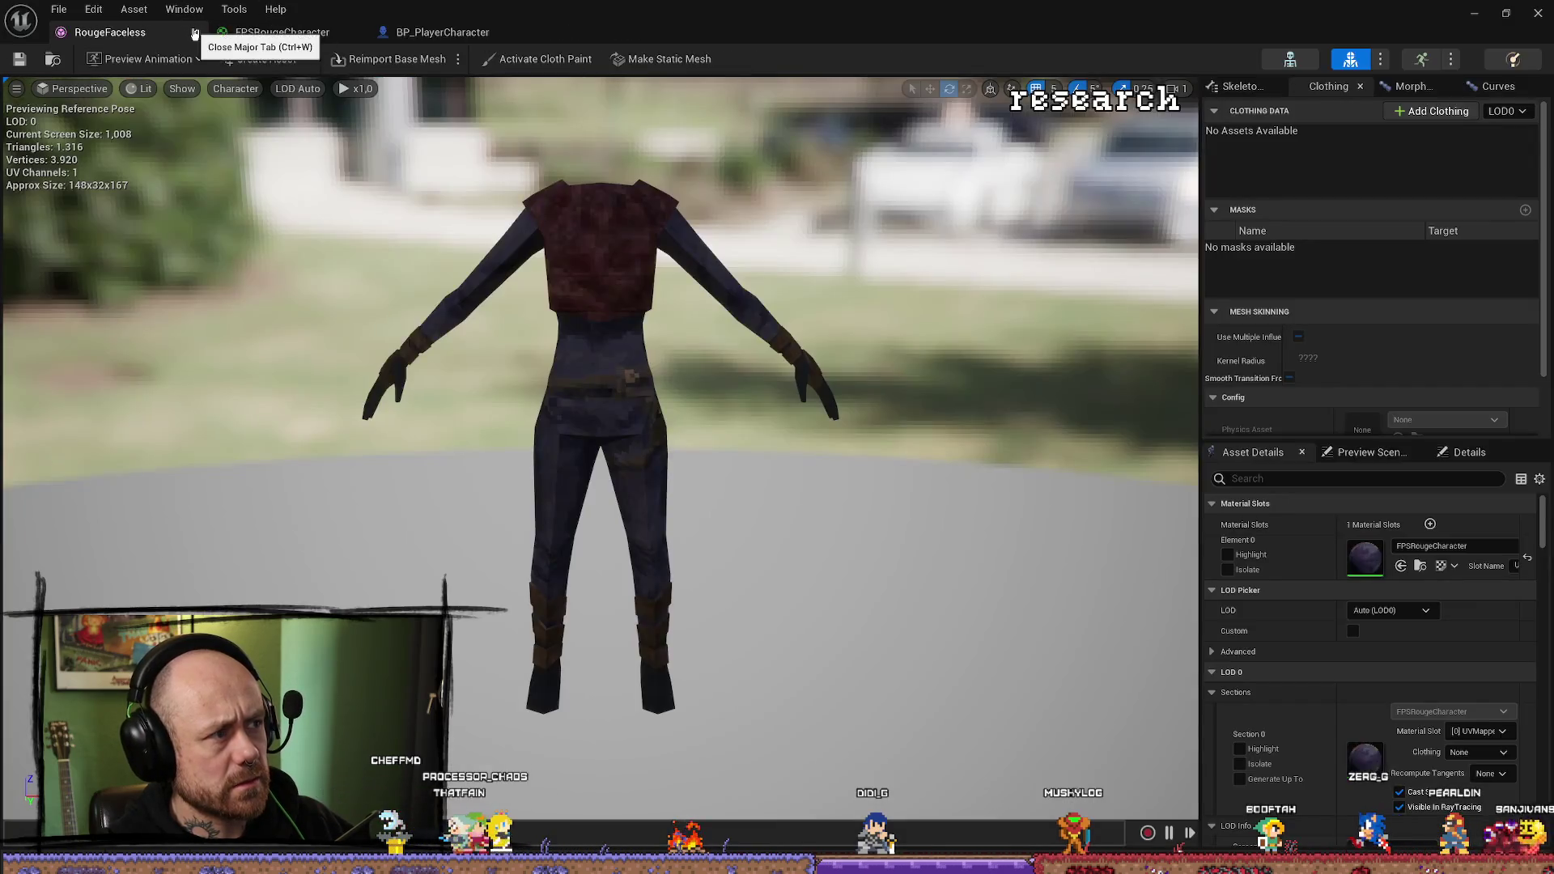
left_click(195, 32)
left_click(196, 31)
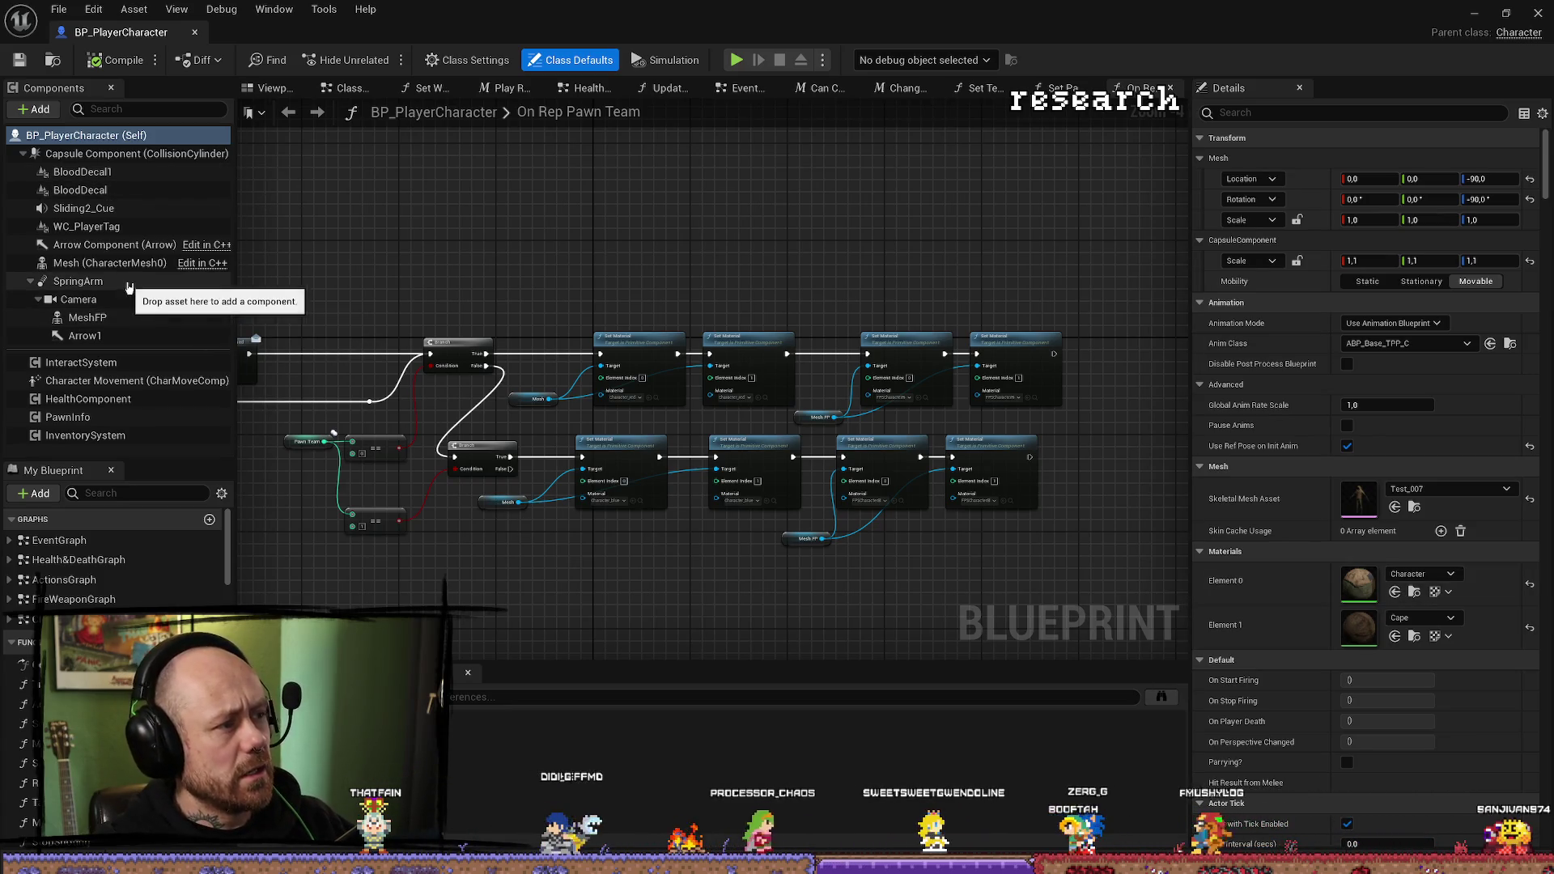
Show the blueprint's 3D viewport and select the MeshFP component.
left_click_drag(496, 312, 950, 337)
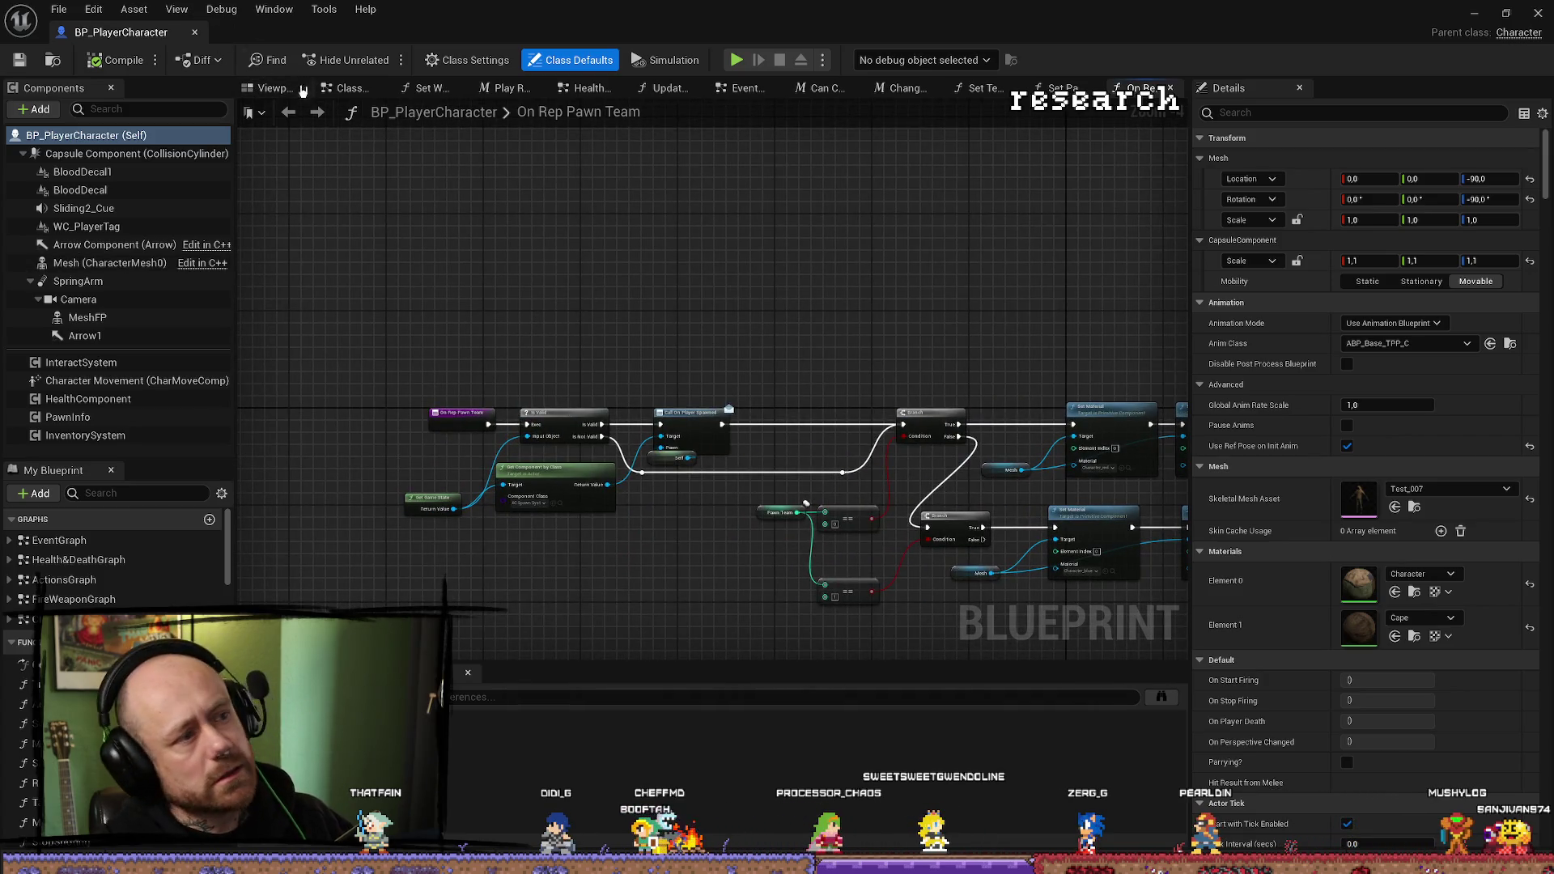
left_click(274, 87)
left_click(737, 302)
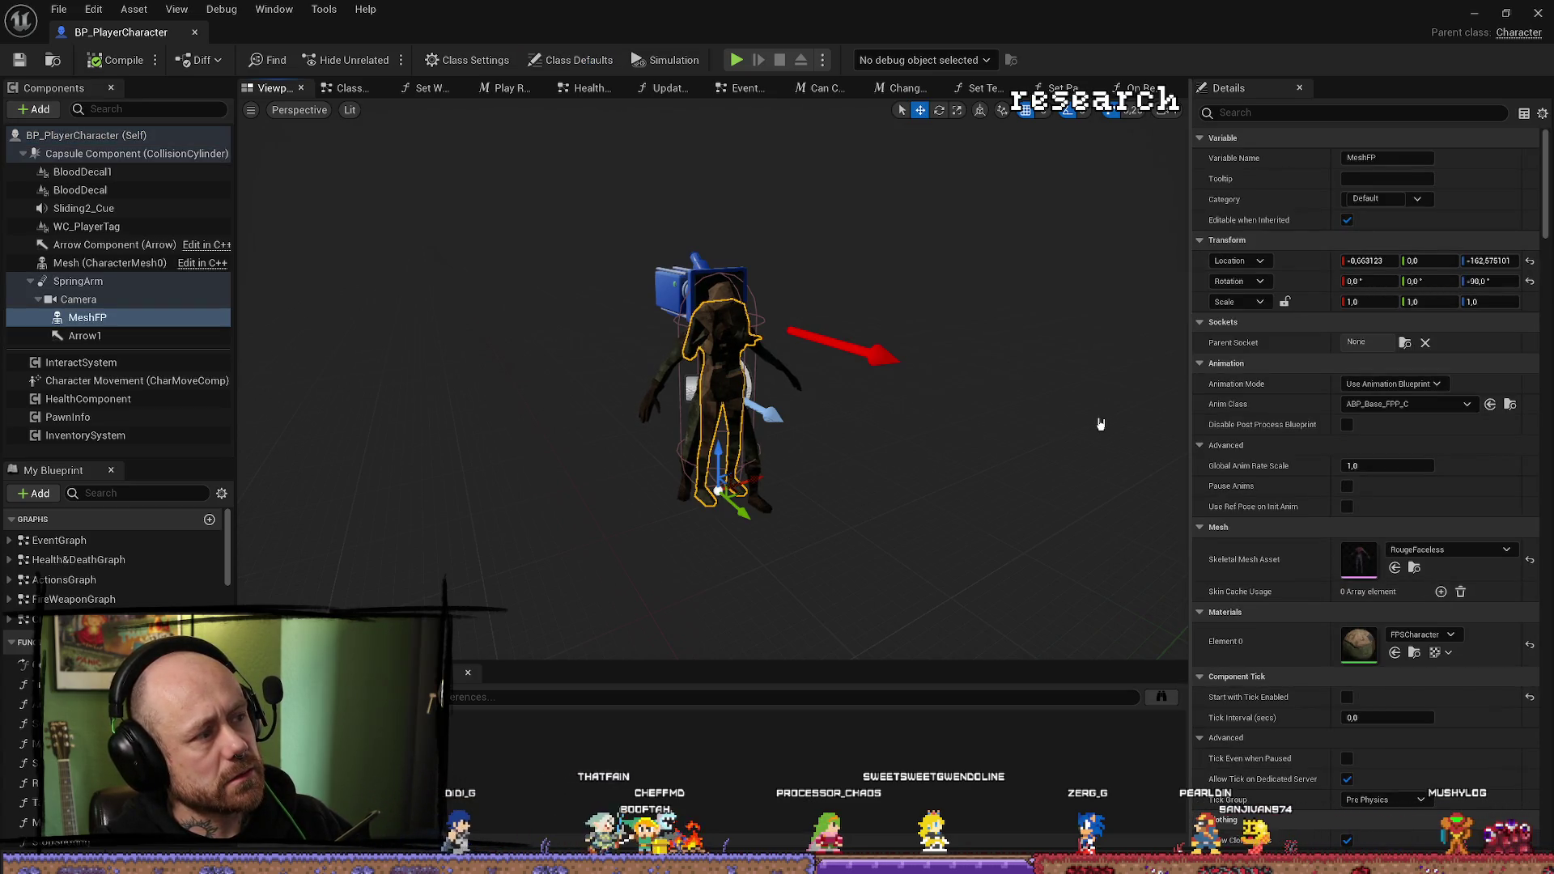
left_click(110, 262)
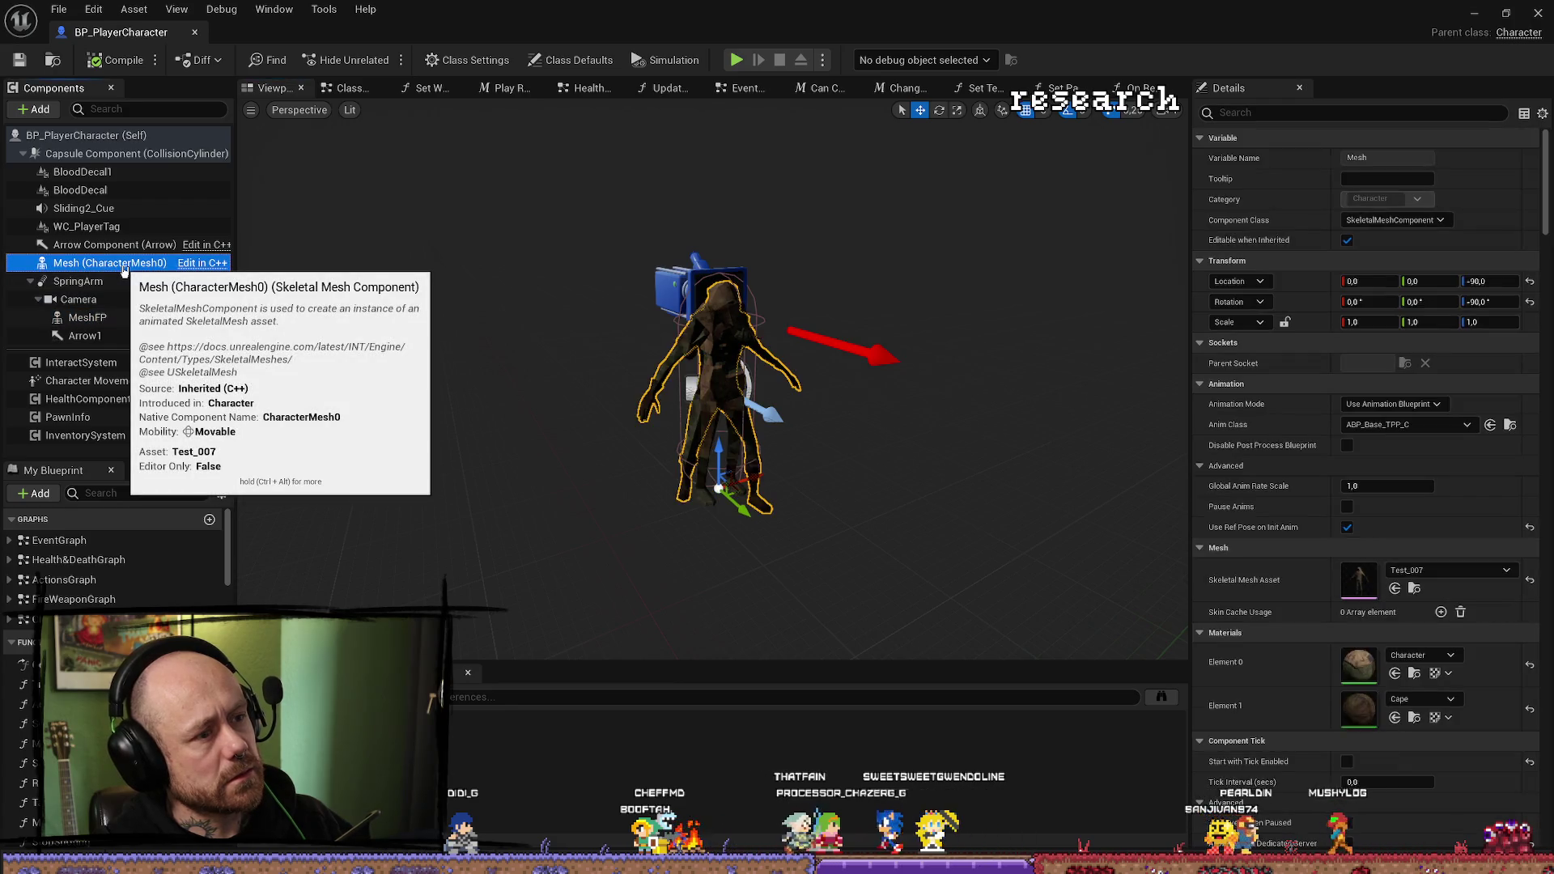
left_click(101, 318)
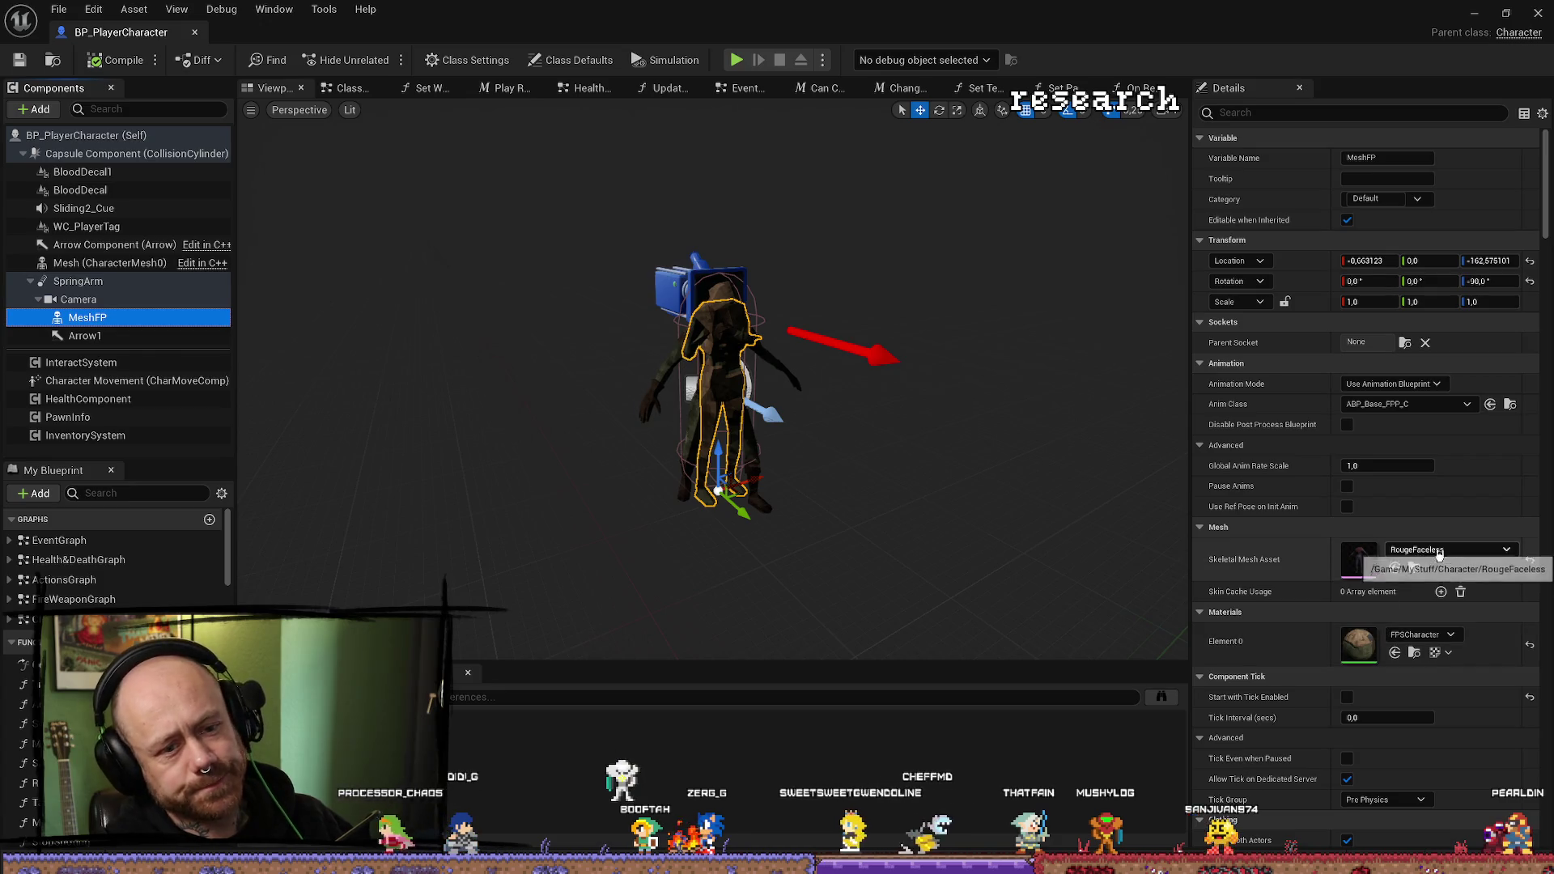
Try Test_007Faceless as MeshFP's skeletal mesh, then undo back to RougeFaceless.
left_click(1471, 552)
left_click(1471, 551)
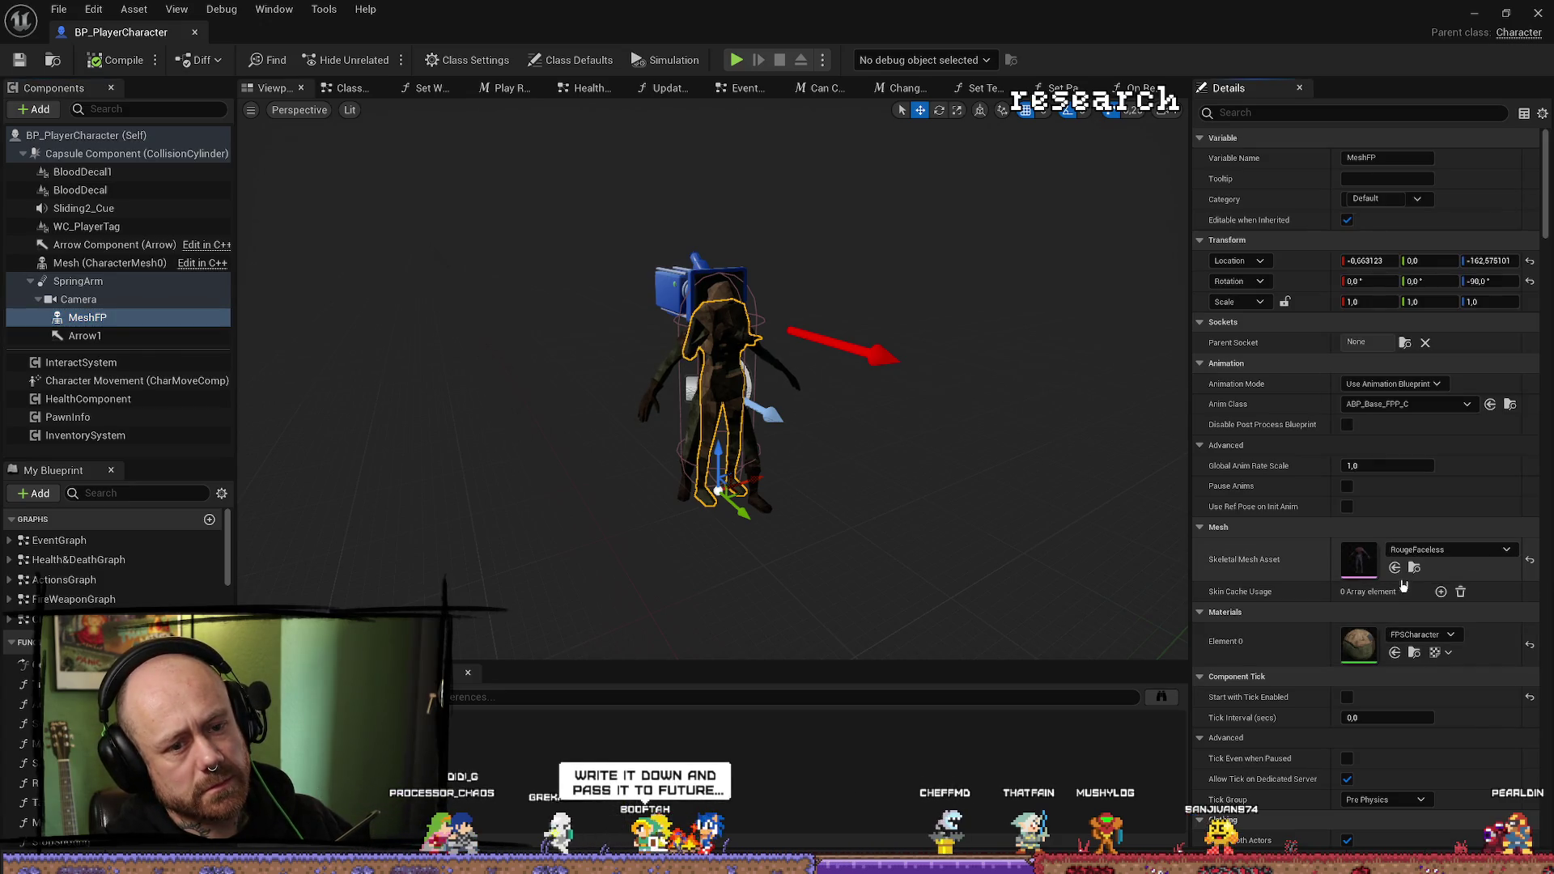
left_click(1415, 570)
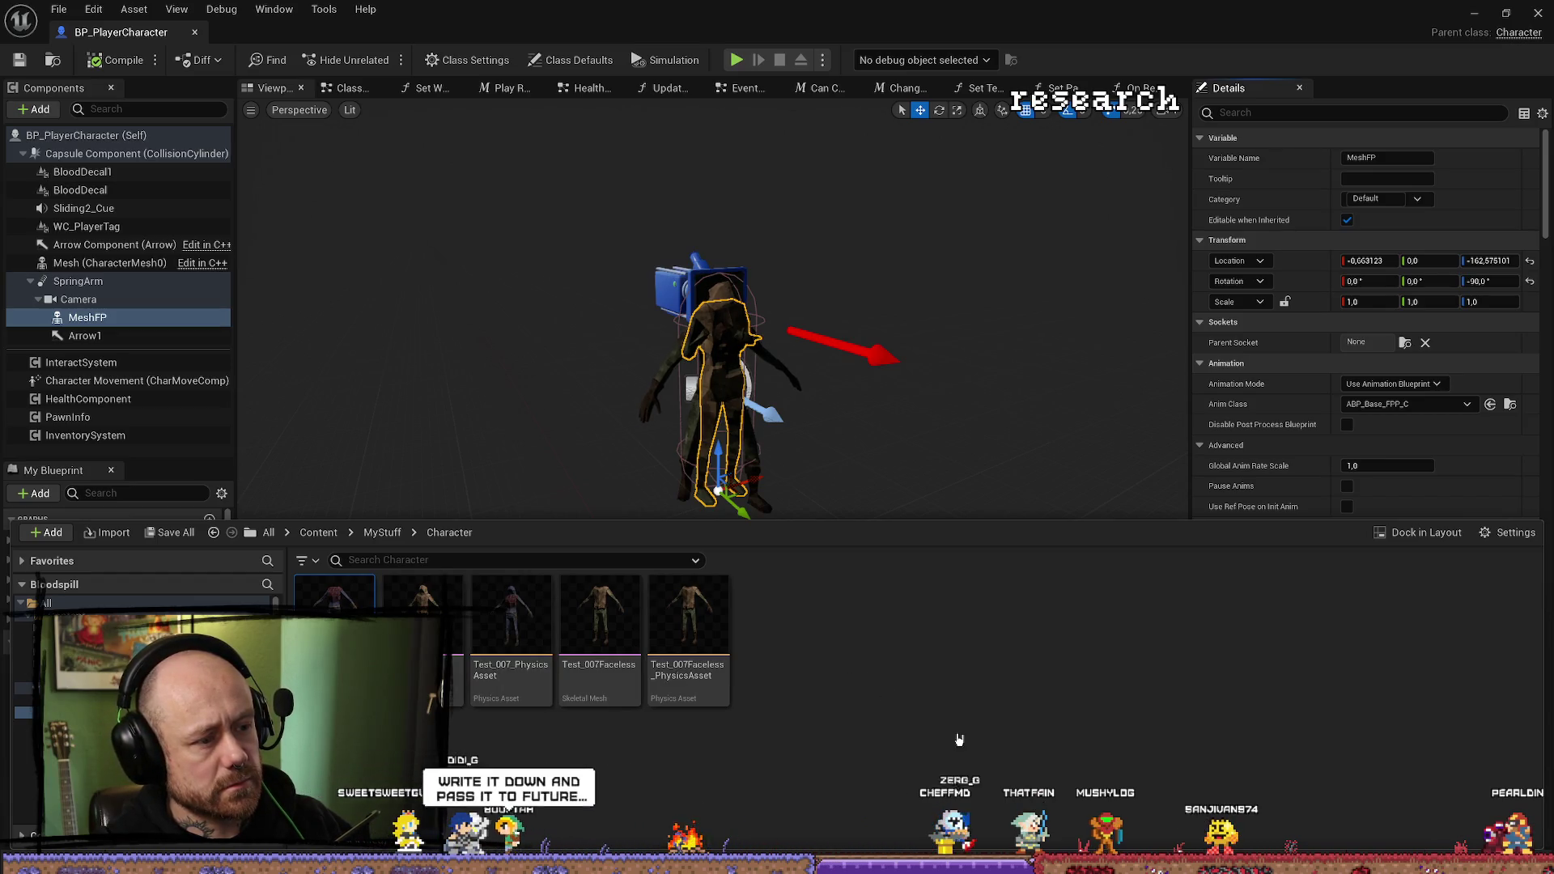
left_click(599, 623)
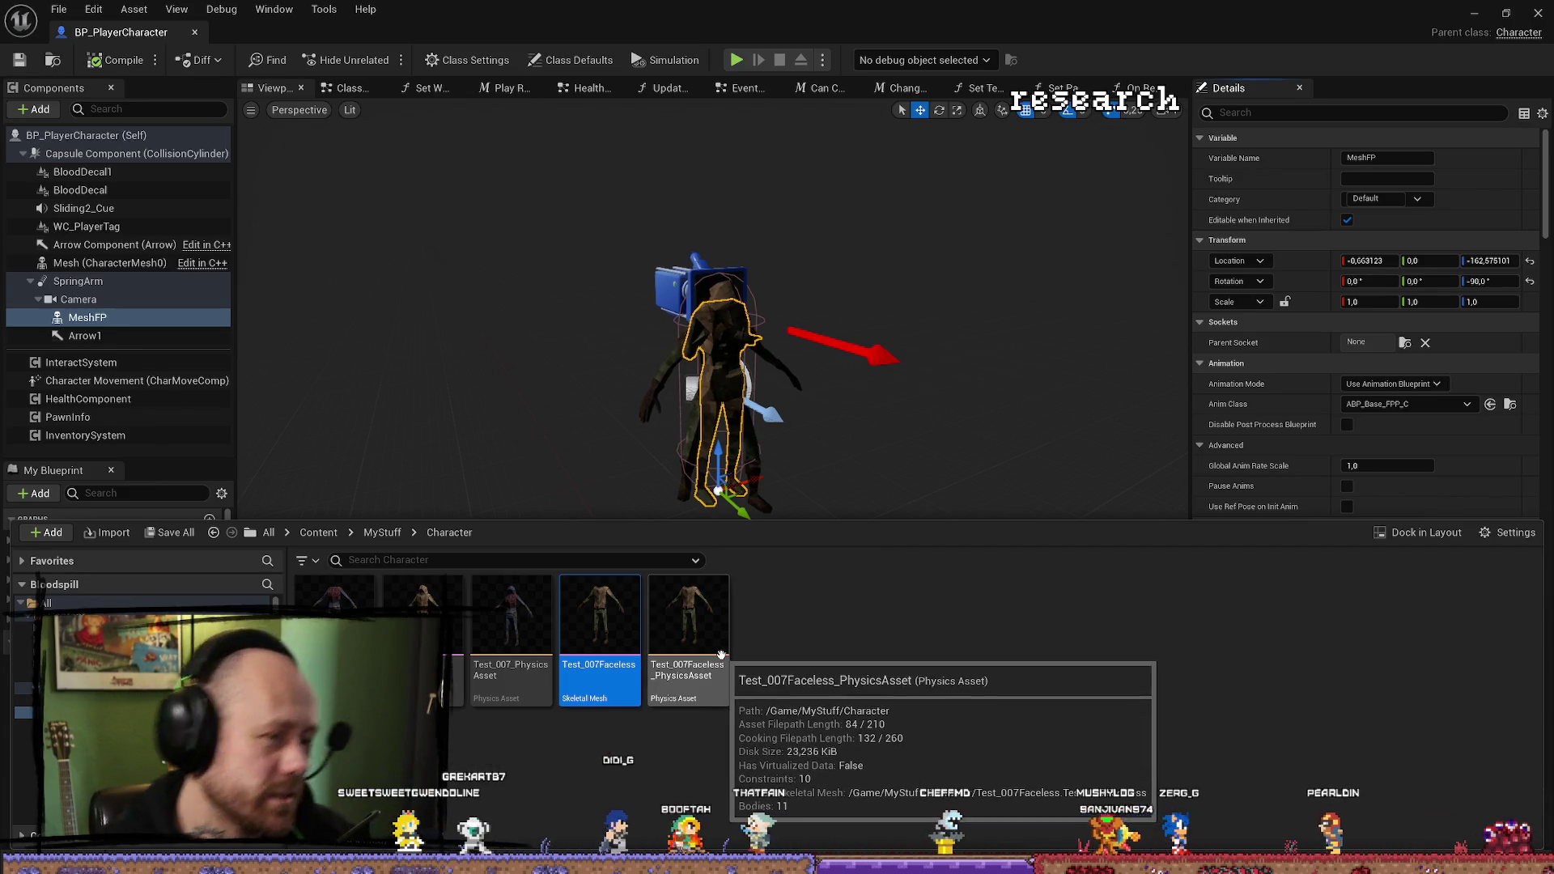
key("ctrl+space")
scroll(712, 388, "up", 2)
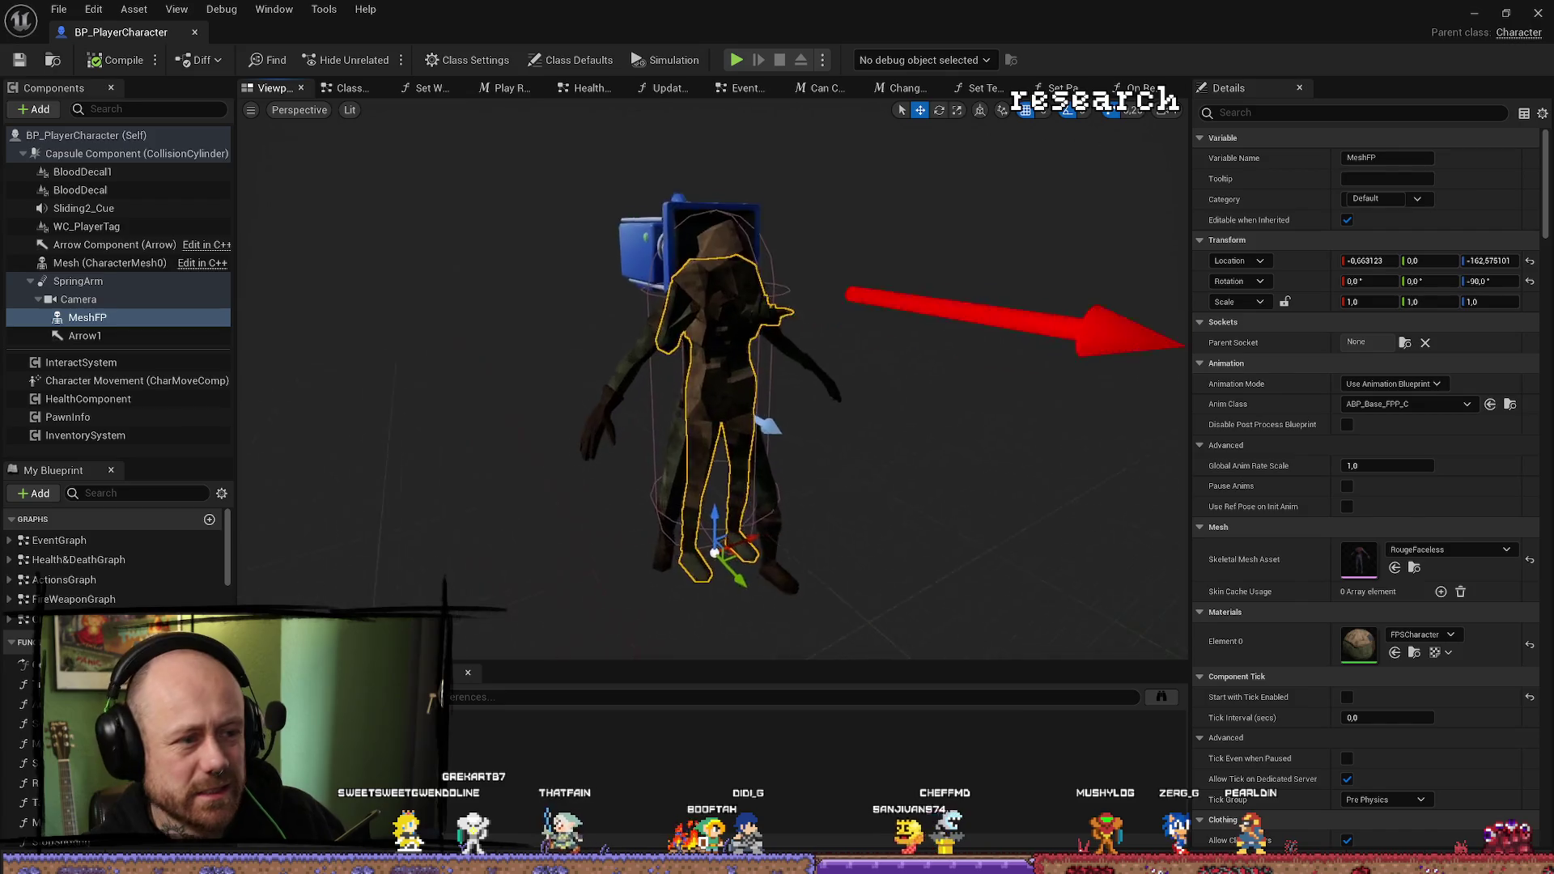
scroll(712, 389, "up", 4)
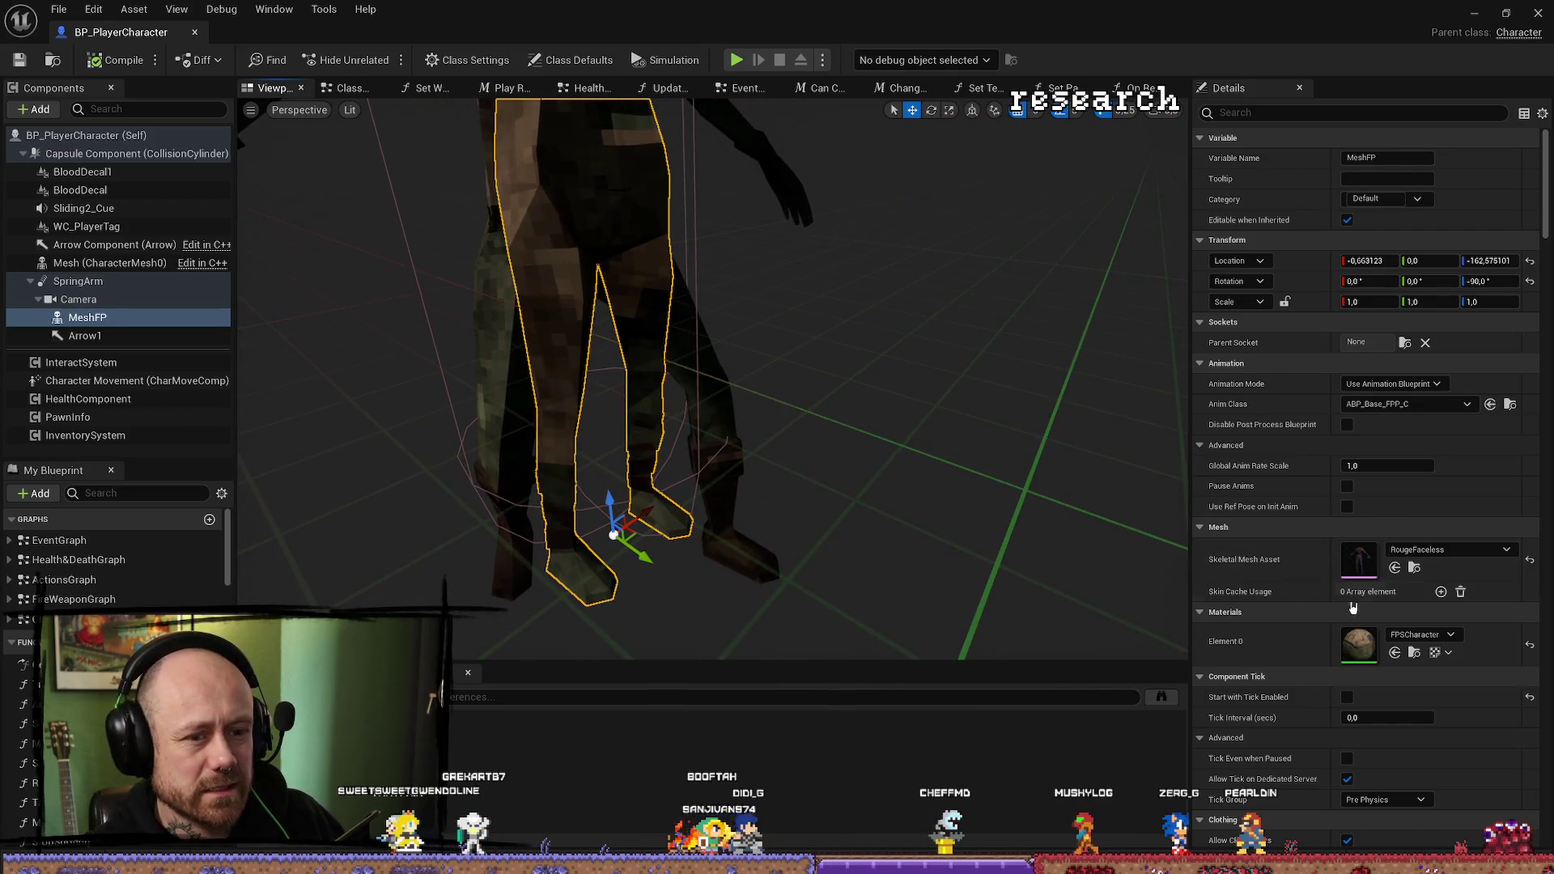
scroll(1039, 440, "down", 3)
left_click(1394, 568)
mouse_move(713, 389)
left_mouse_down()
mouse_move(672, 369)
mouse_move(672, 291)
mouse_move(672, 340)
mouse_move(688, 340)
mouse_move(672, 344)
left_mouse_up()
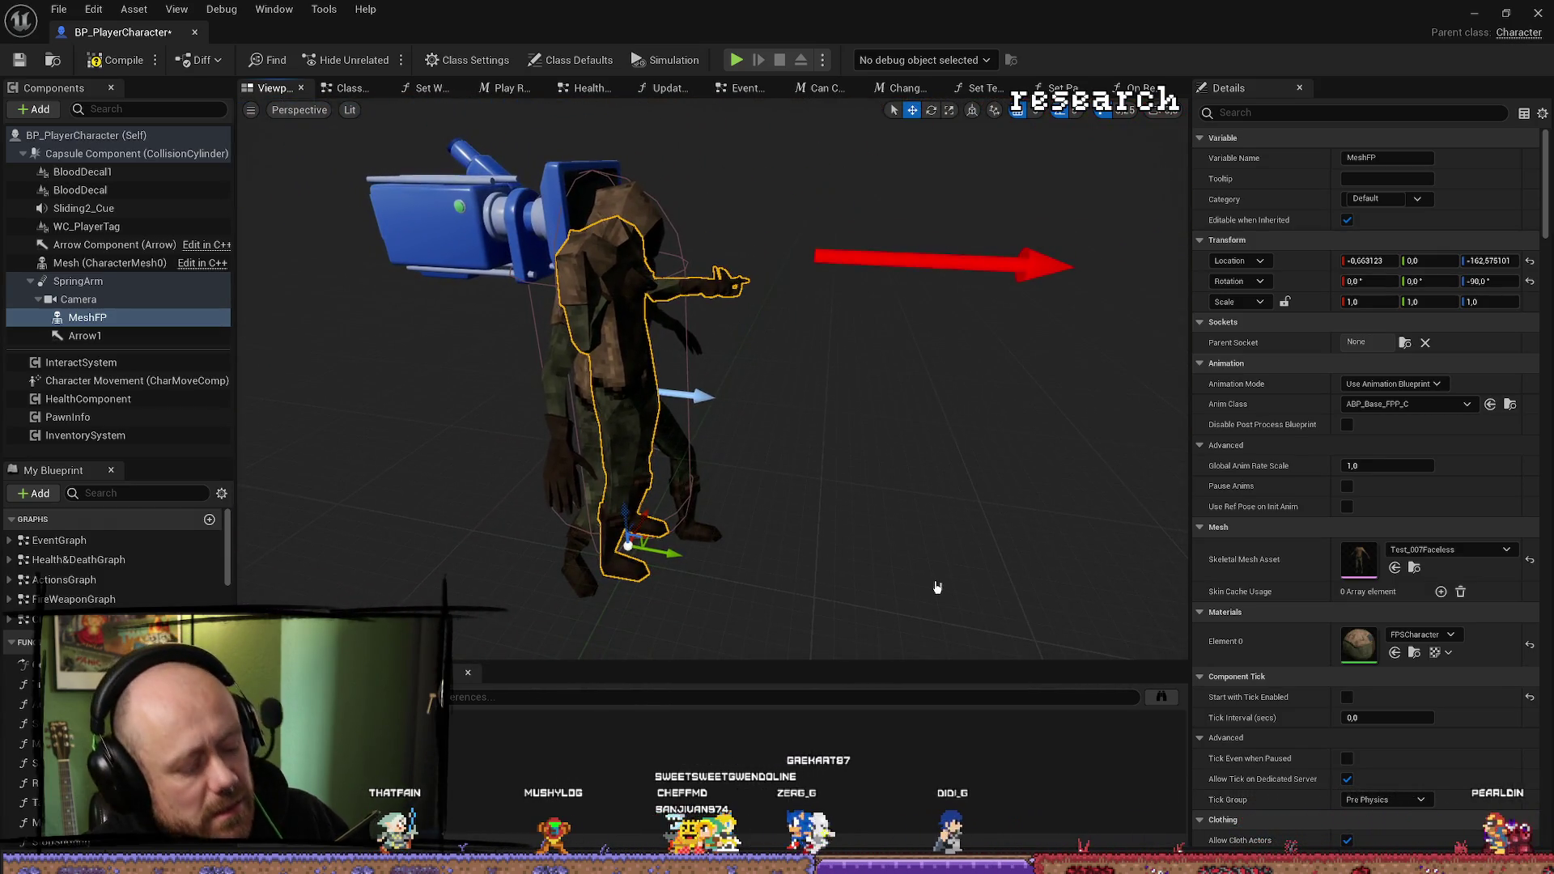
key("ctrl+z")
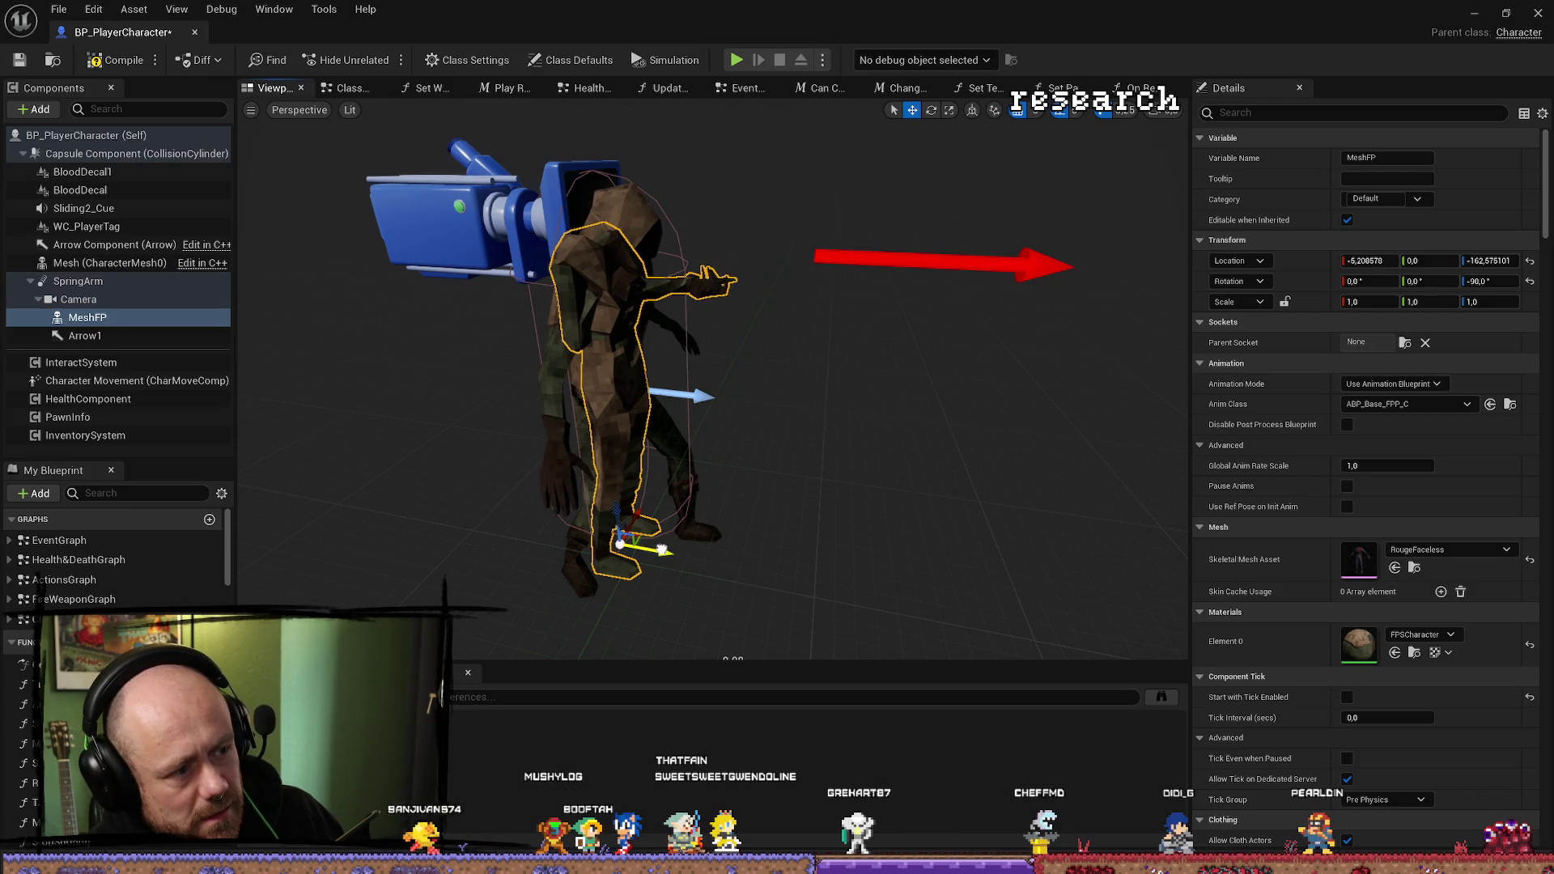
left_click(1473, 11)
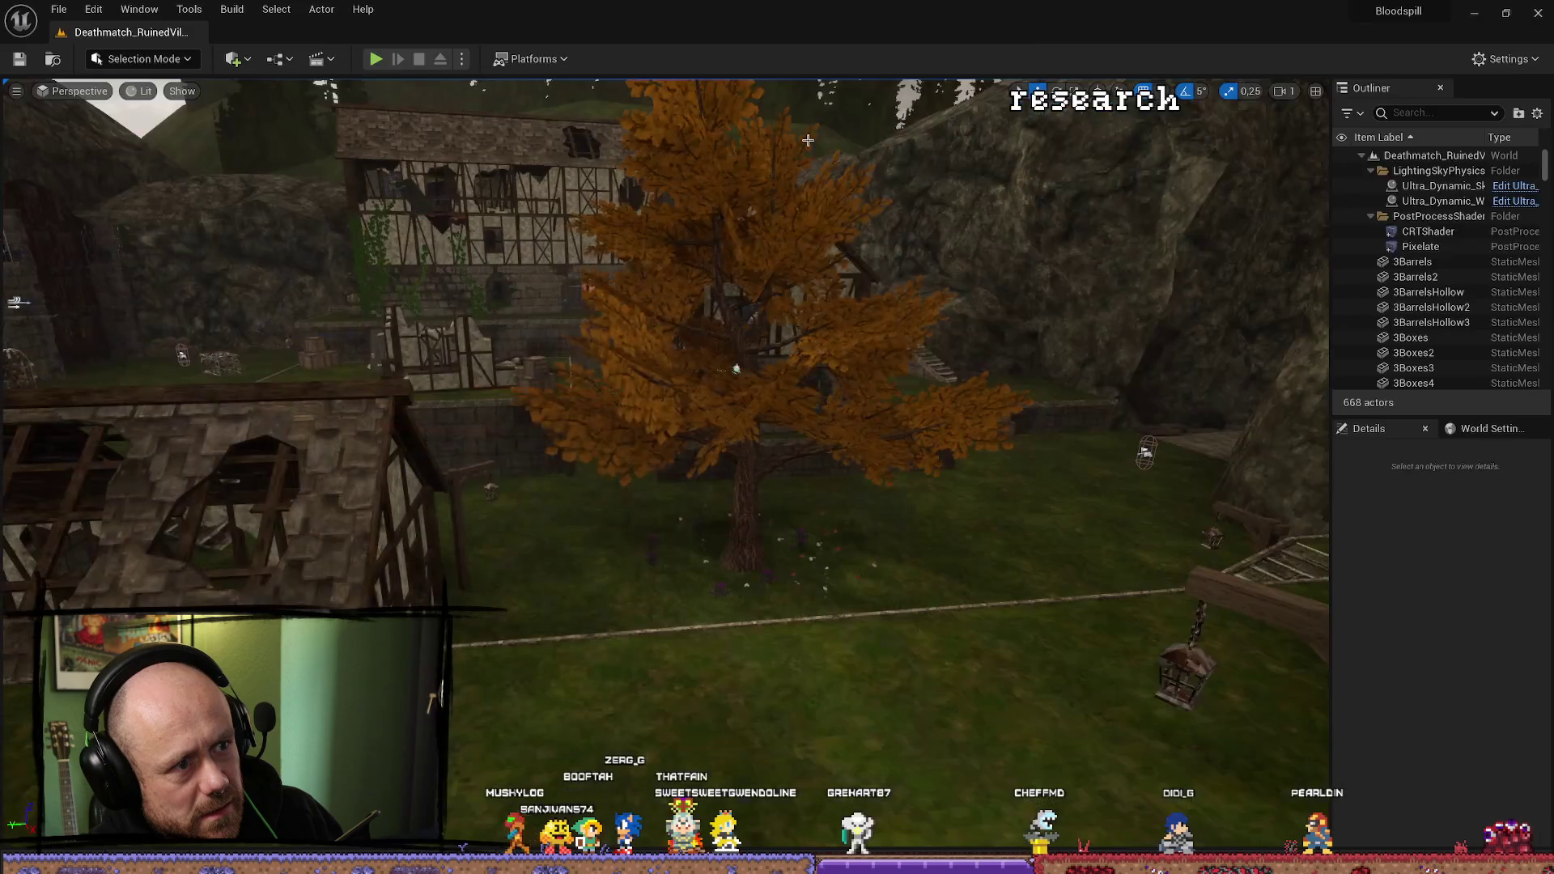
Play-test the level briefly and stop it.
key("alt+p")
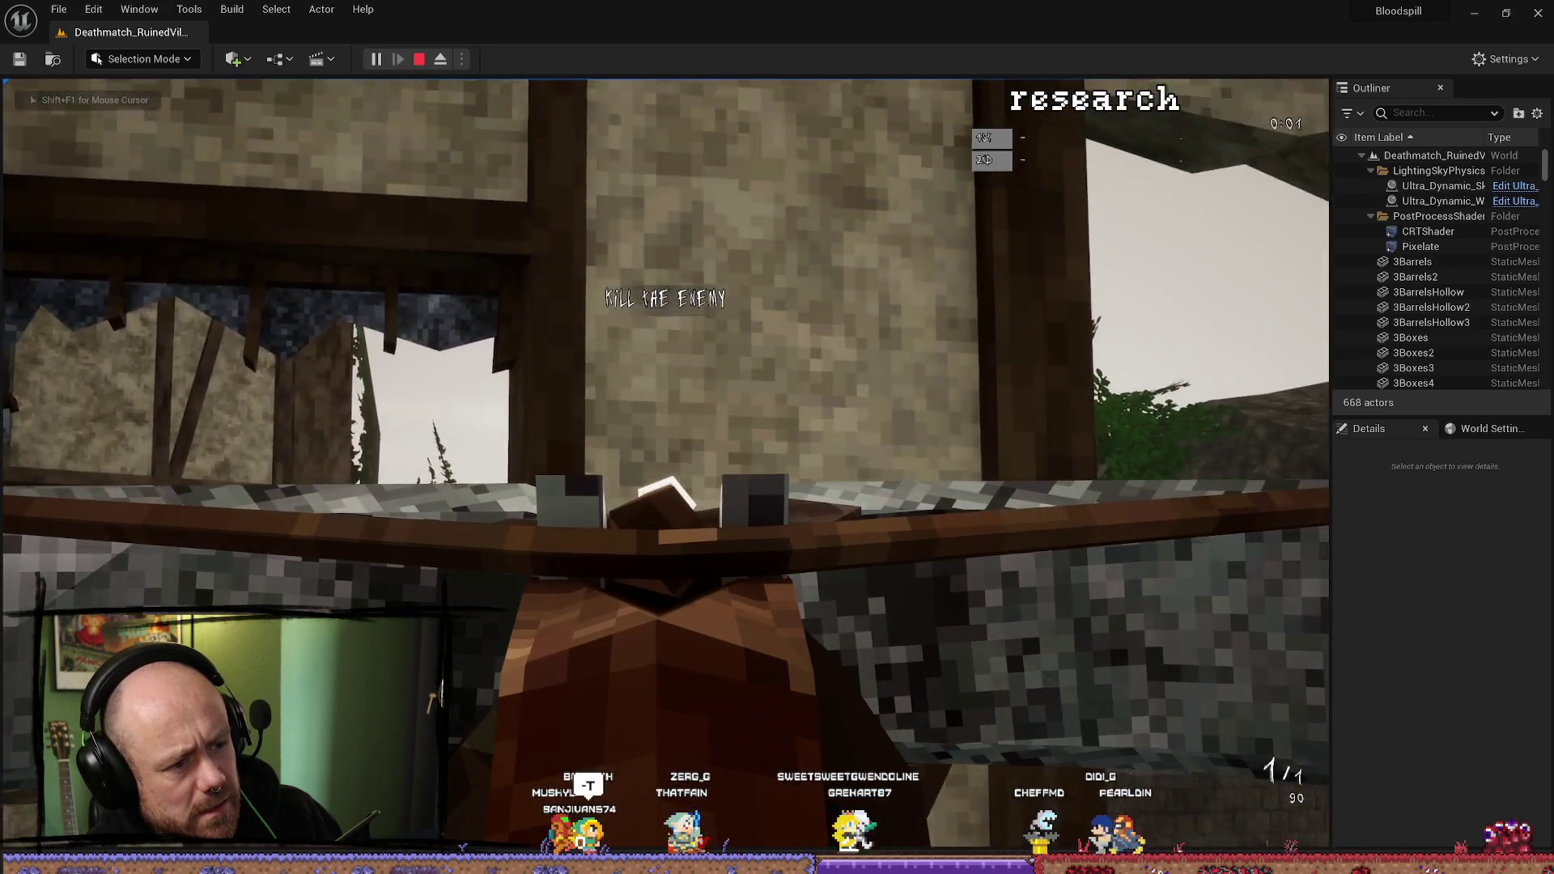
key("Escape")
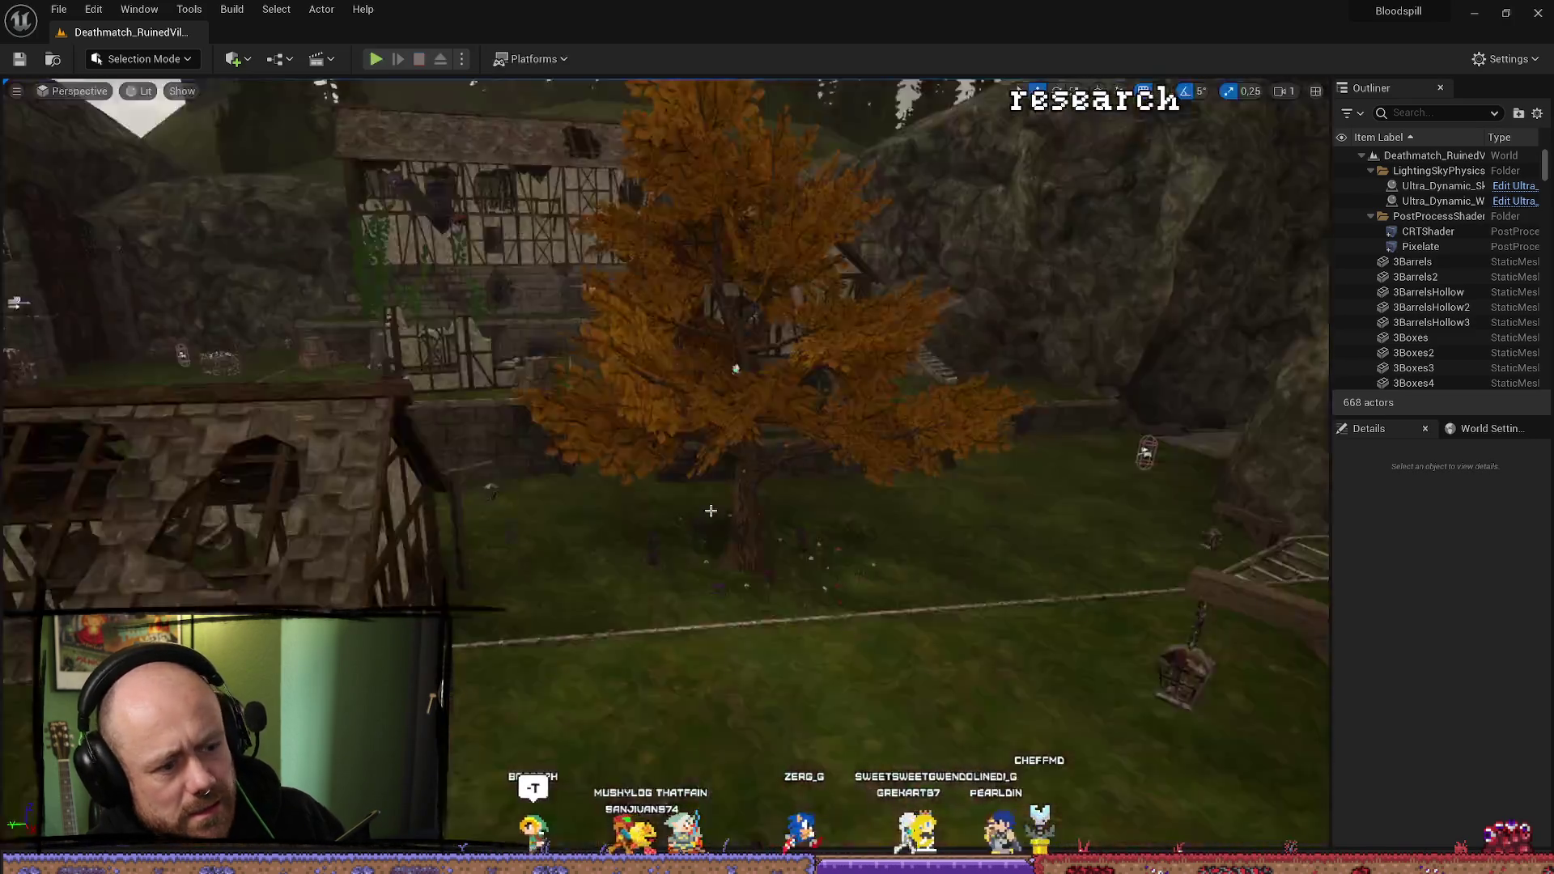
key("ctrl+space")
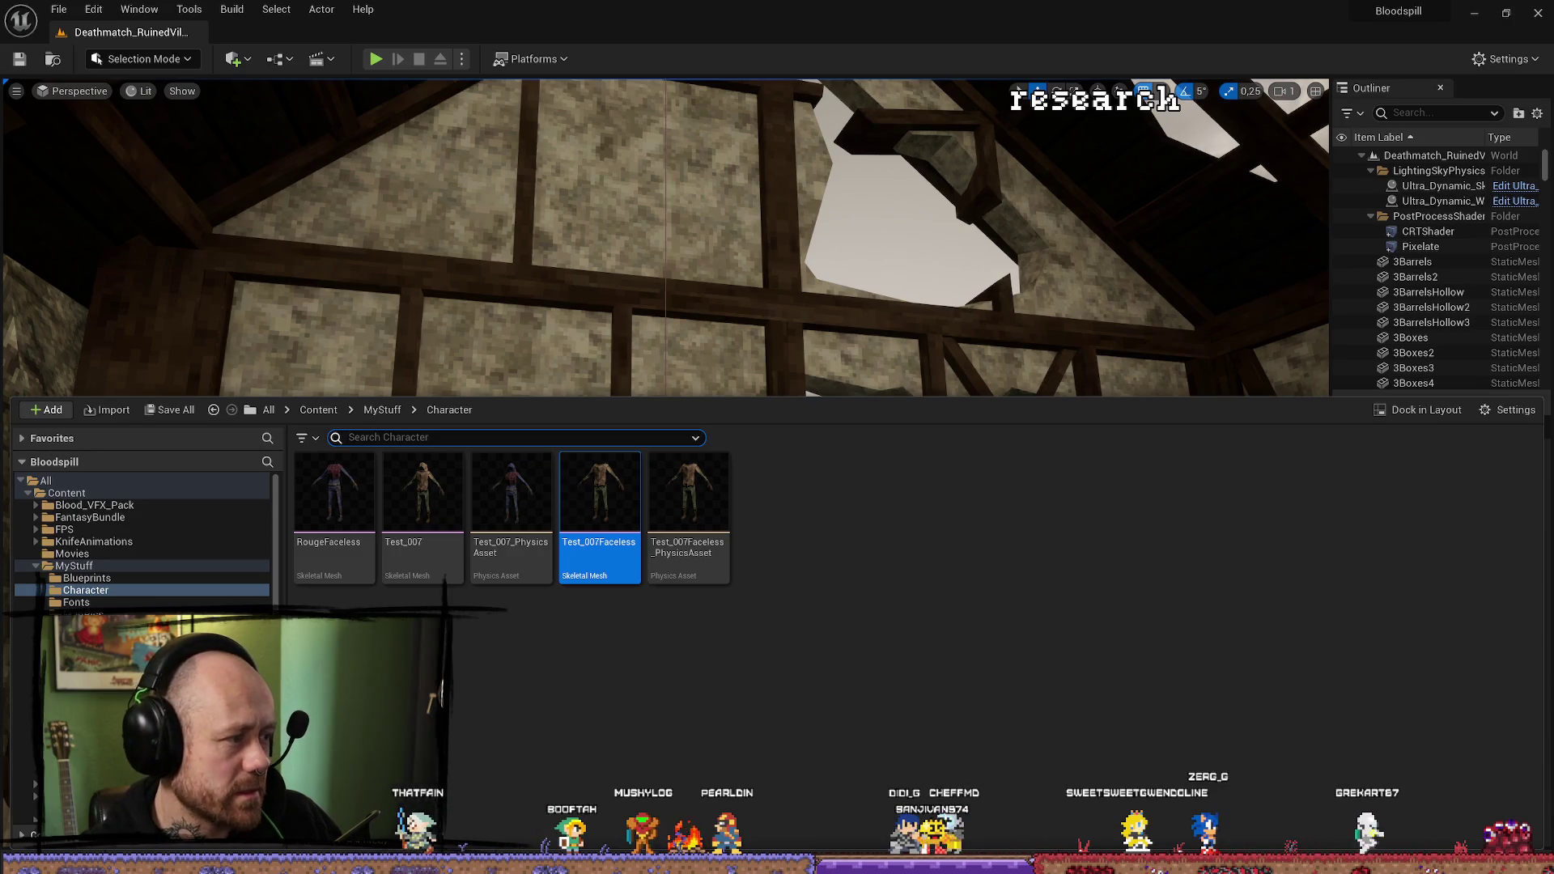
Undo MeshFP's location change in BP_PlayerCharacter and quit the editor without saving.
key("alt+Tab")
key("ctrl+z")
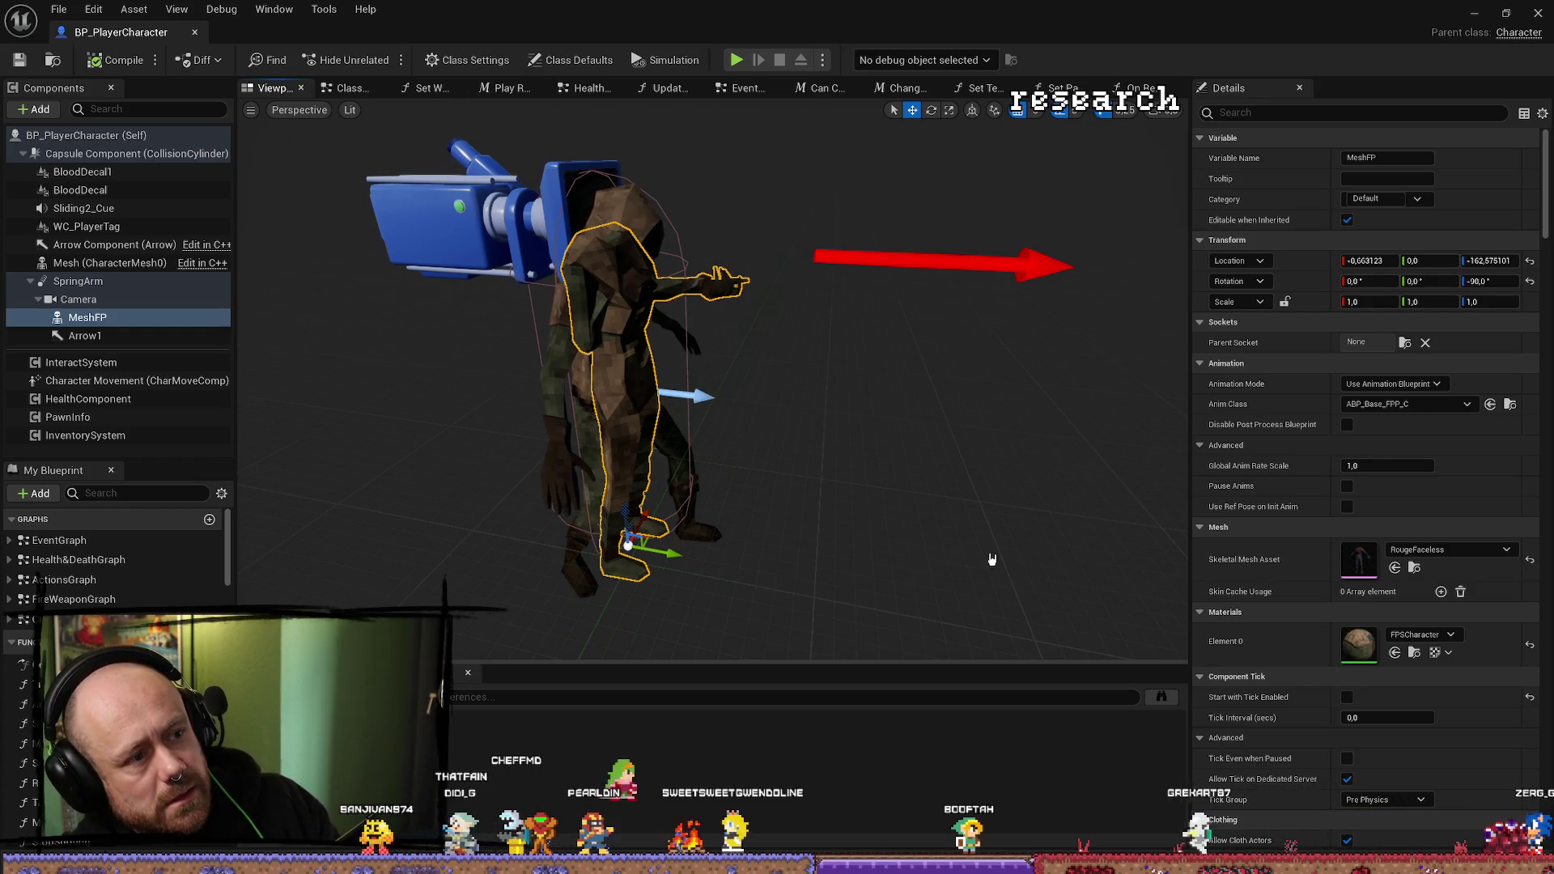
left_click(1537, 14)
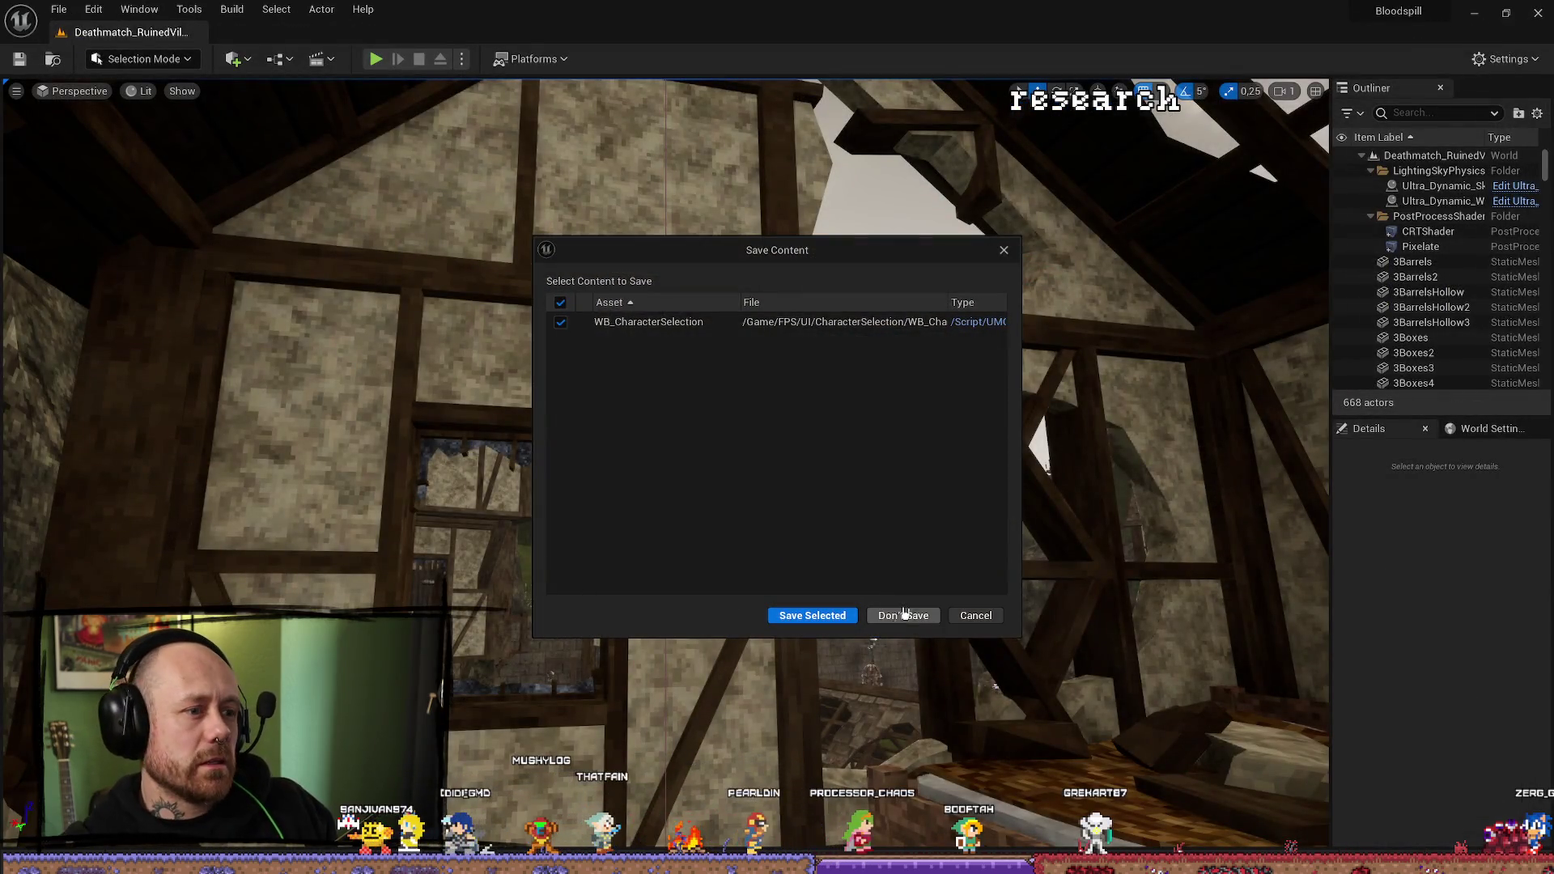
left_click(904, 616)
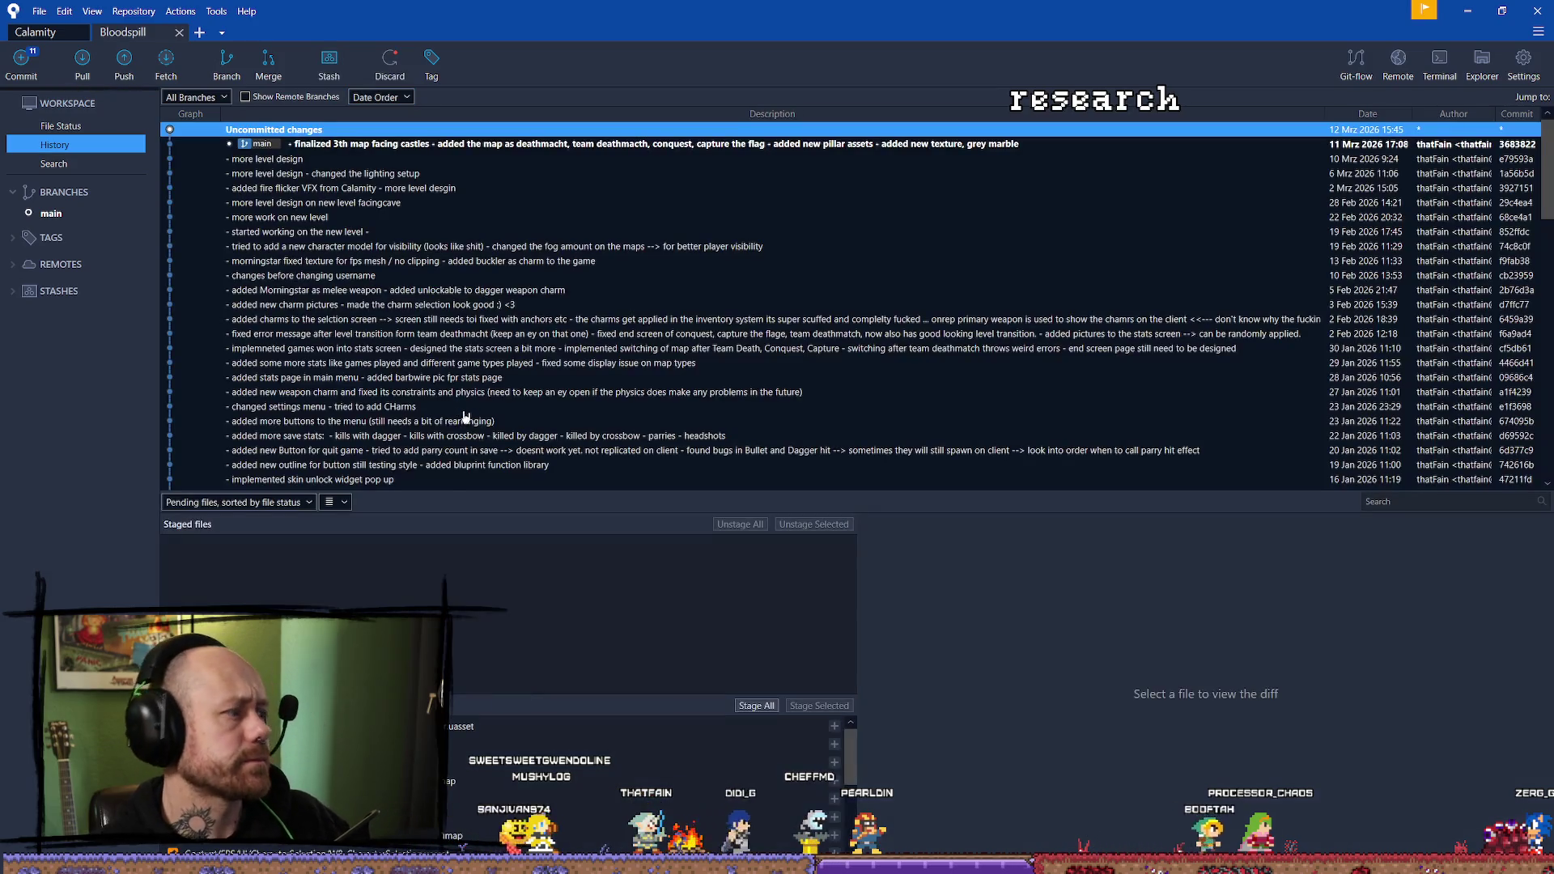
Revert the uncommitted changes to BP_PlayerCharacter.uasset and BP_Crossbow.uasset.
left_click(450, 726)
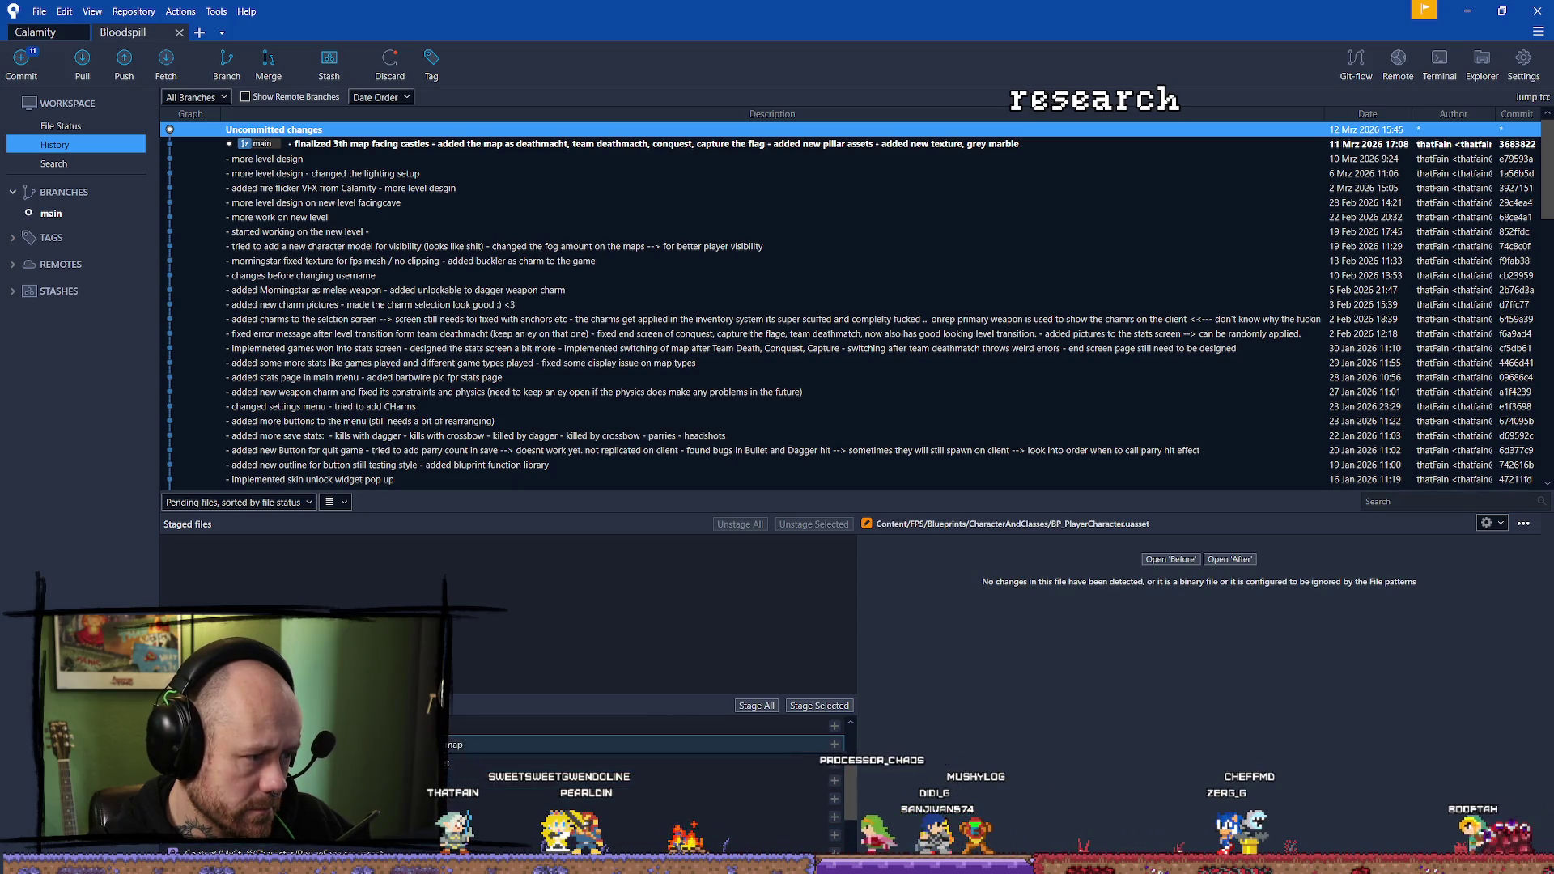
scroll(460, 767, "up", 2)
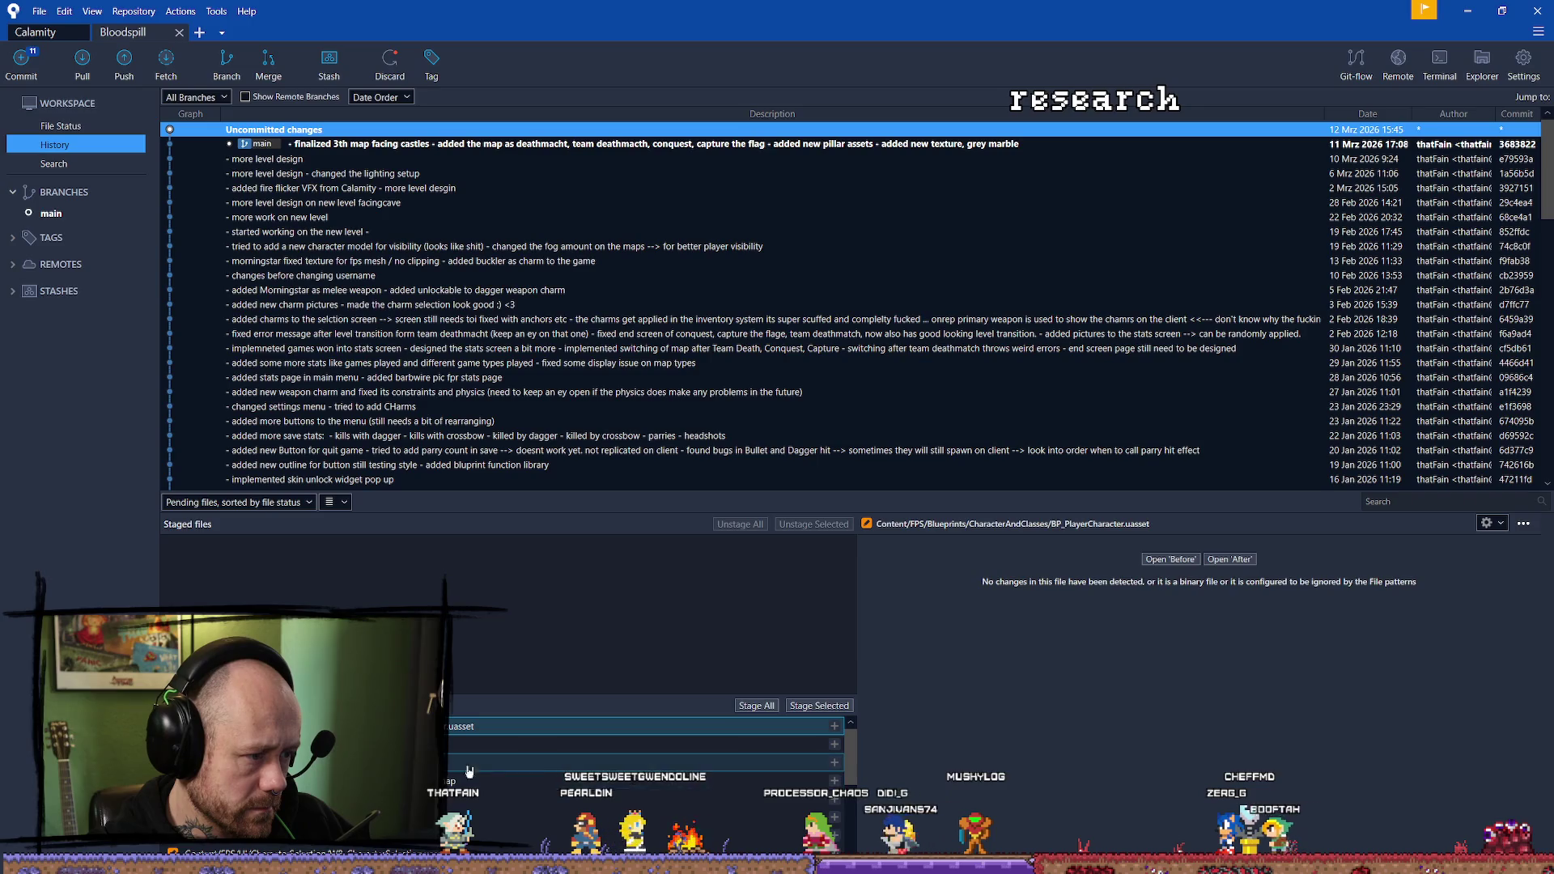
left_click(567, 761)
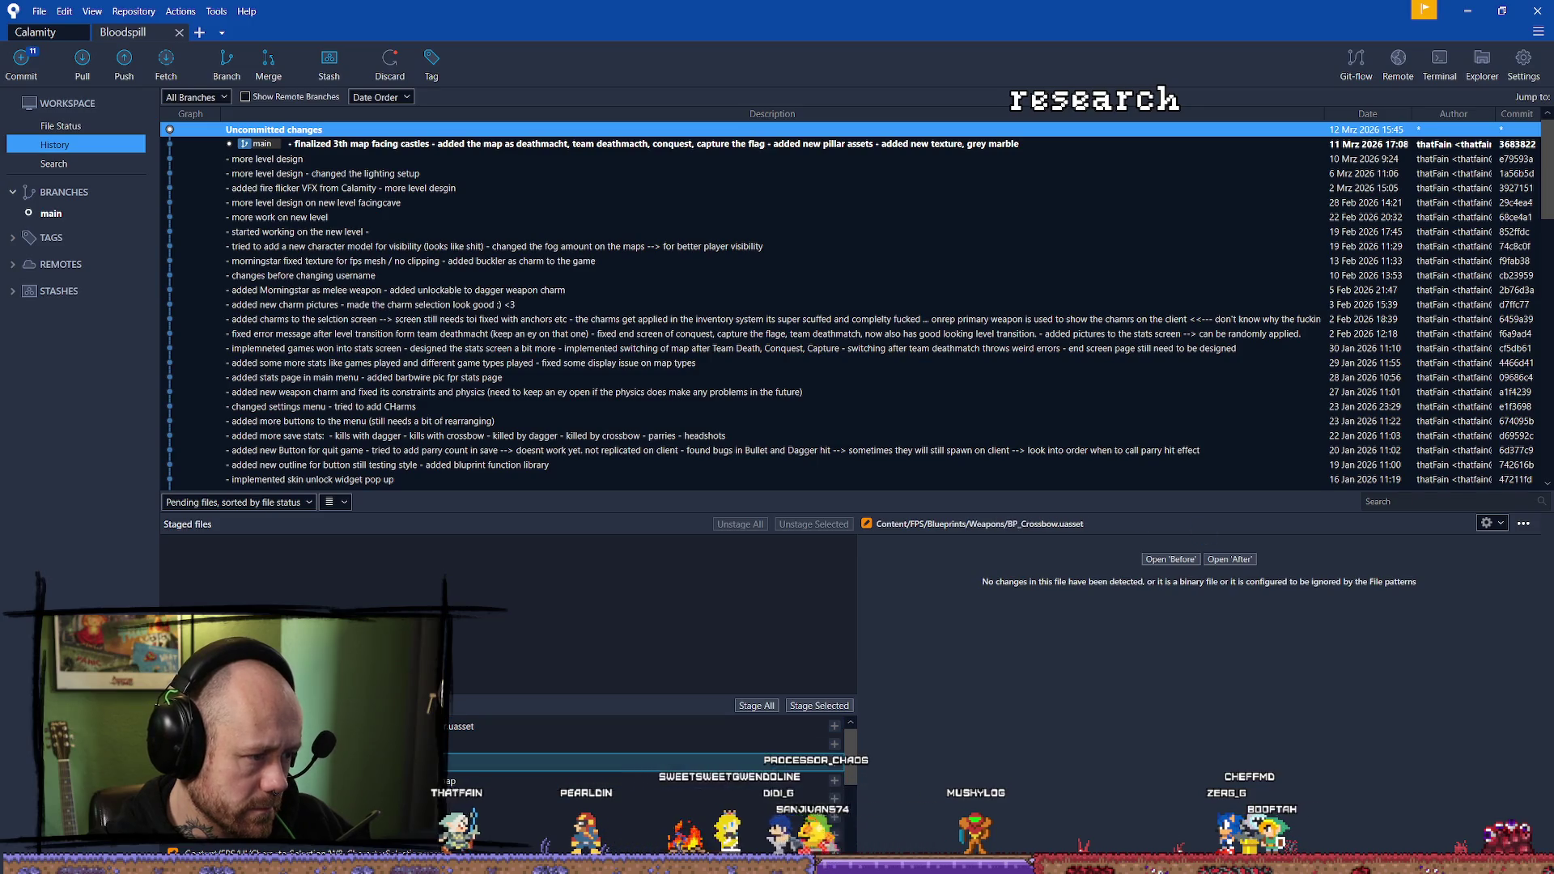
left_click(476, 749, "shift")
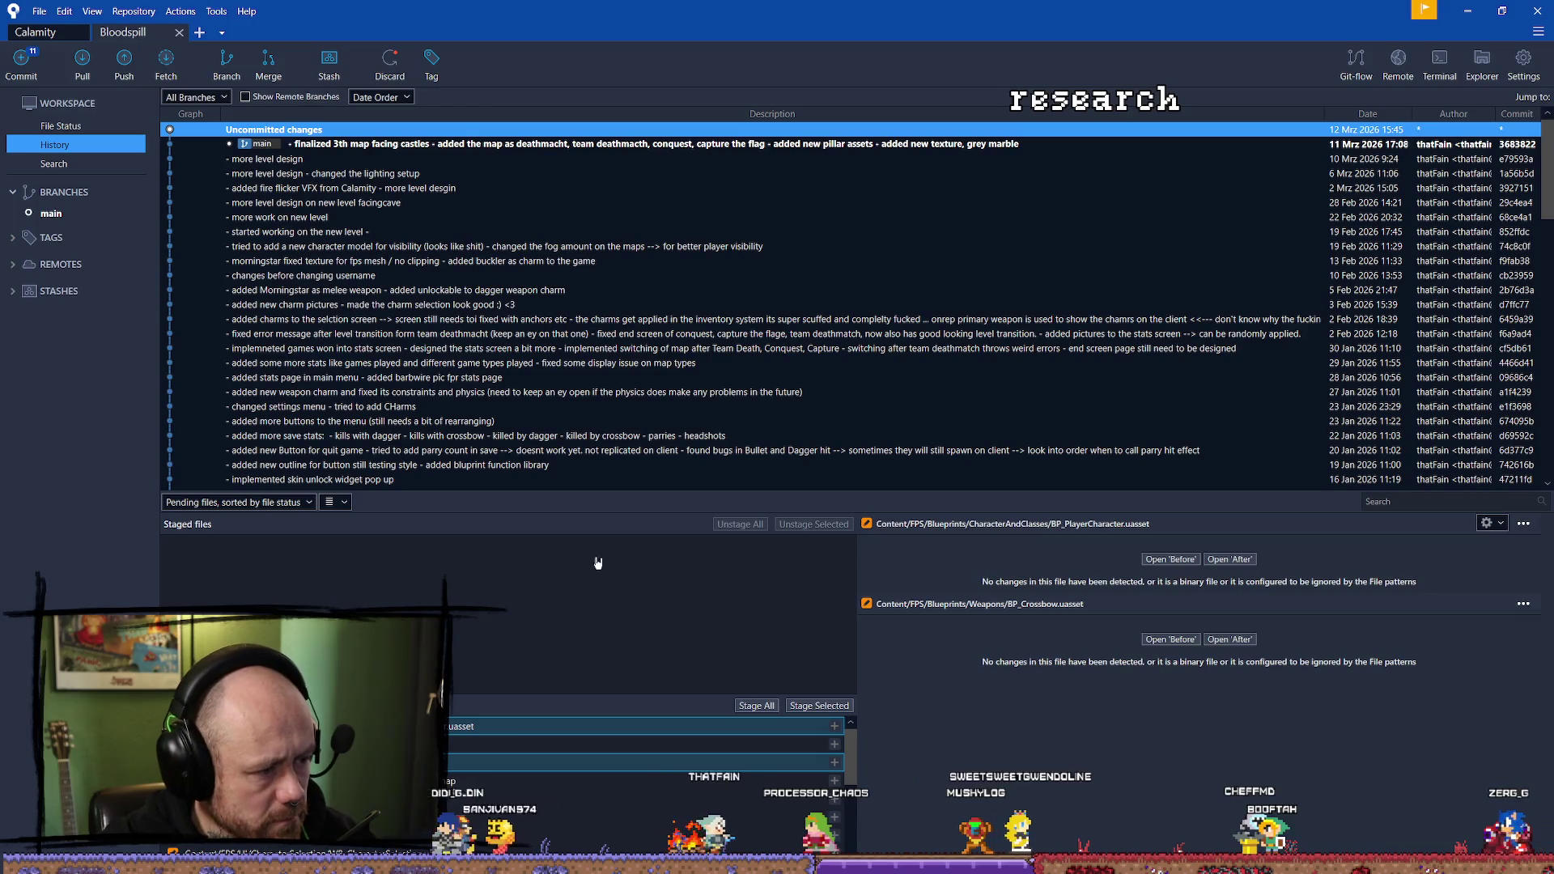
right_click(533, 723)
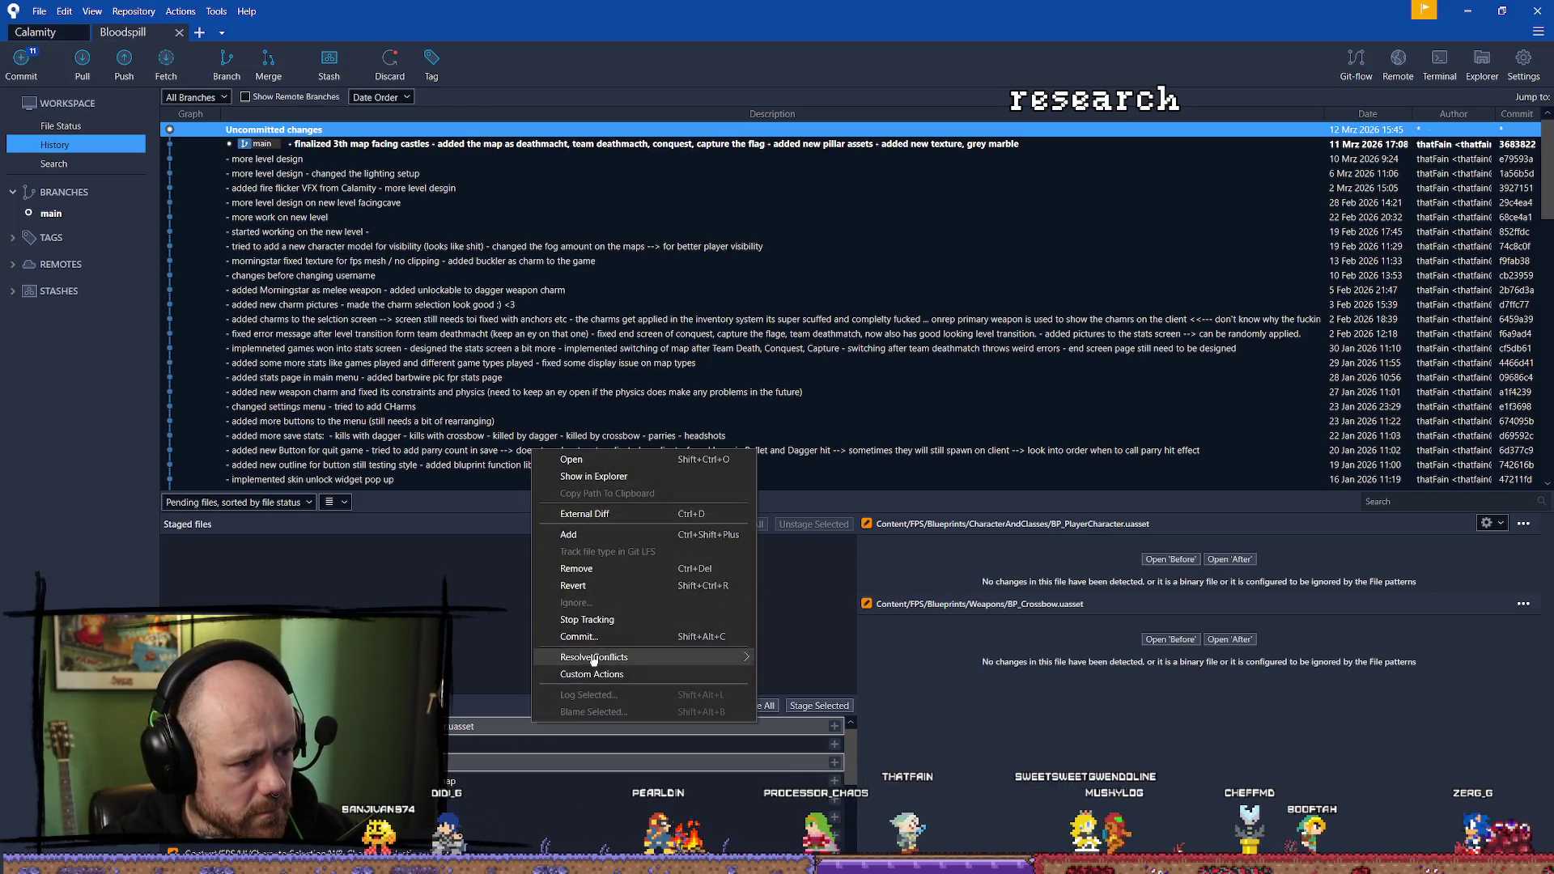
left_click(611, 586)
key("Return")
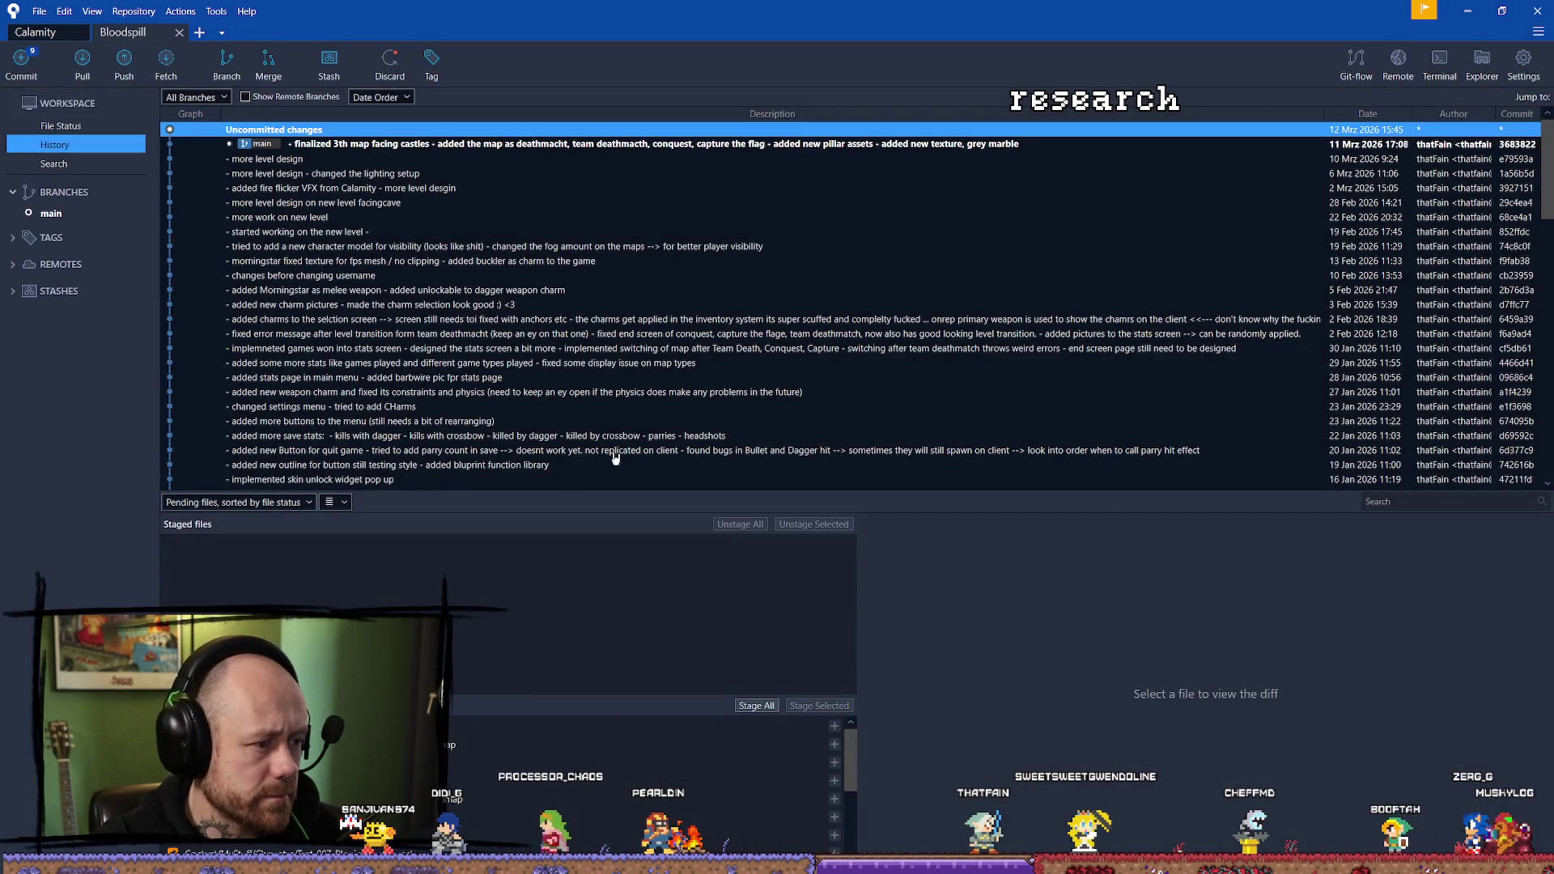
Relaunch Bloodspill from the Epic Games Launcher and minimize the launcher.
key("alt+Tab")
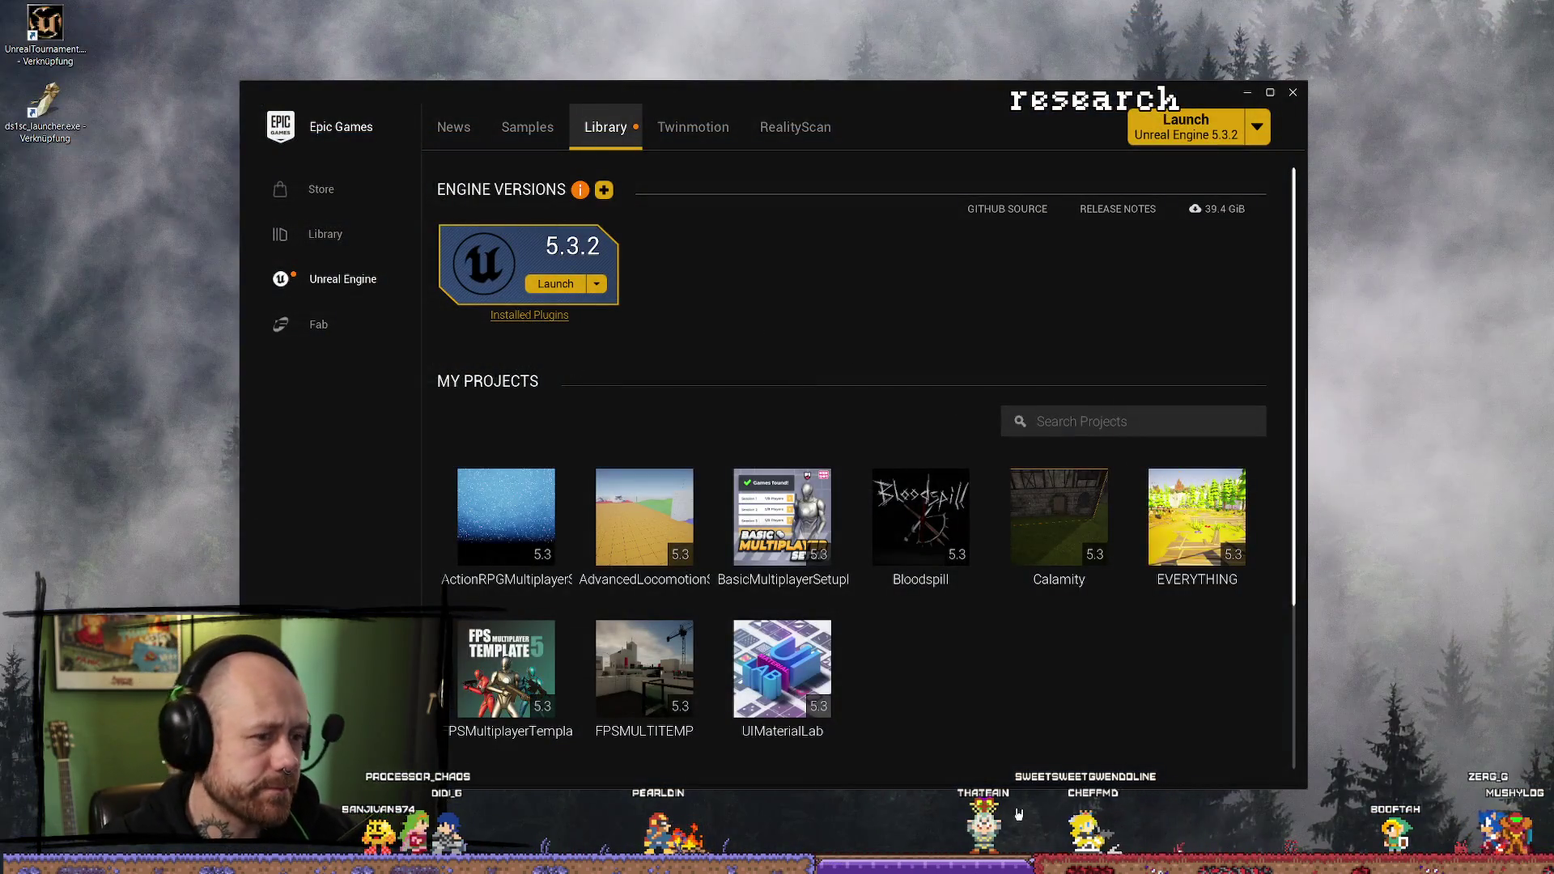
double_click(921, 522)
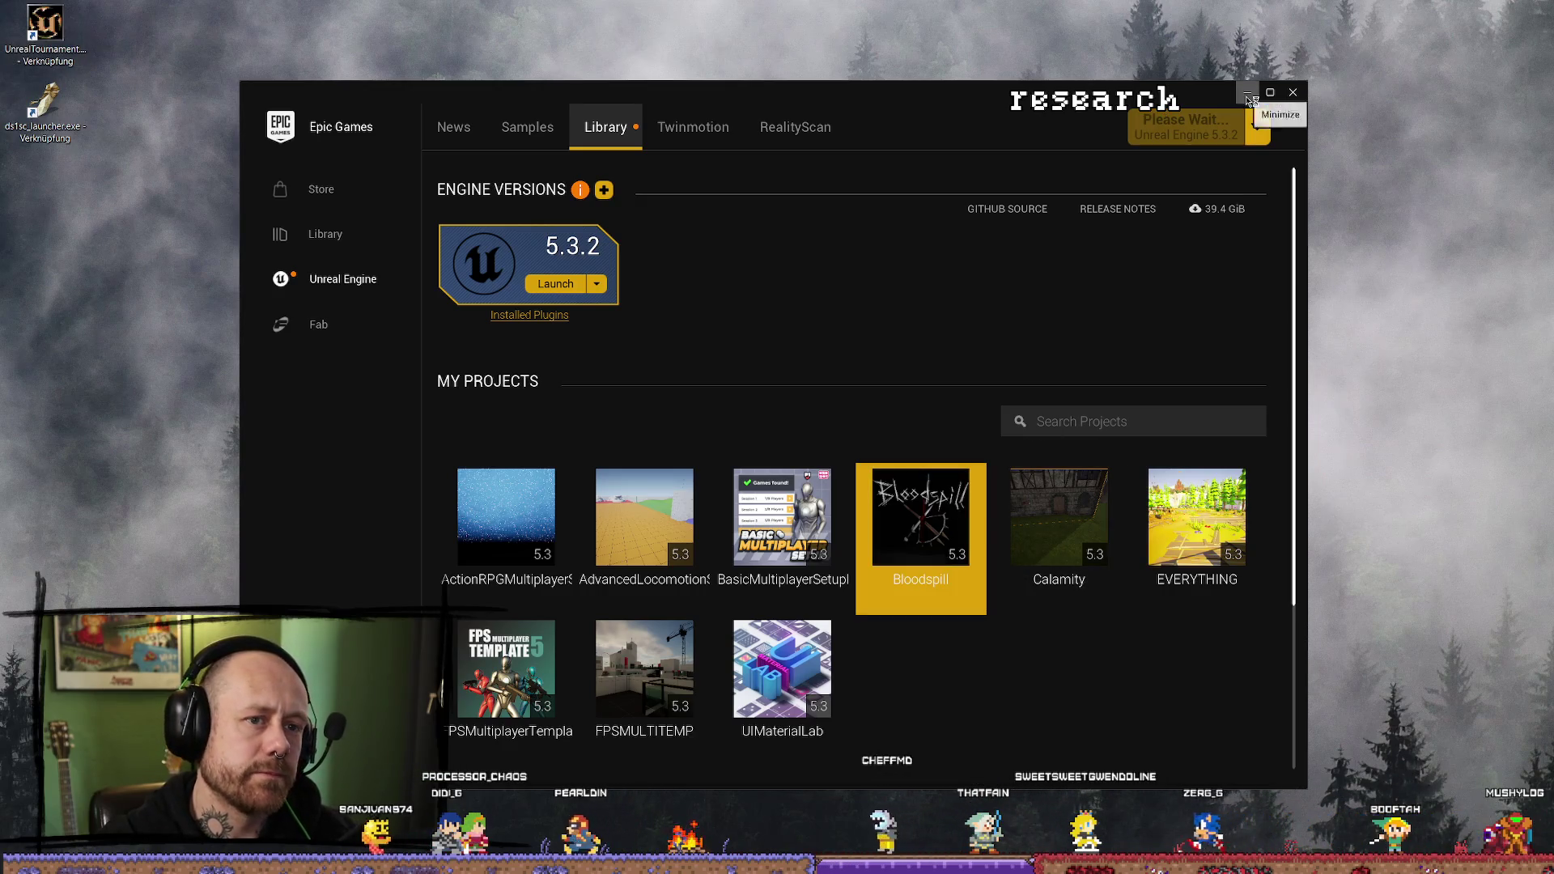
left_click(1248, 96)
key("alt+Tab")
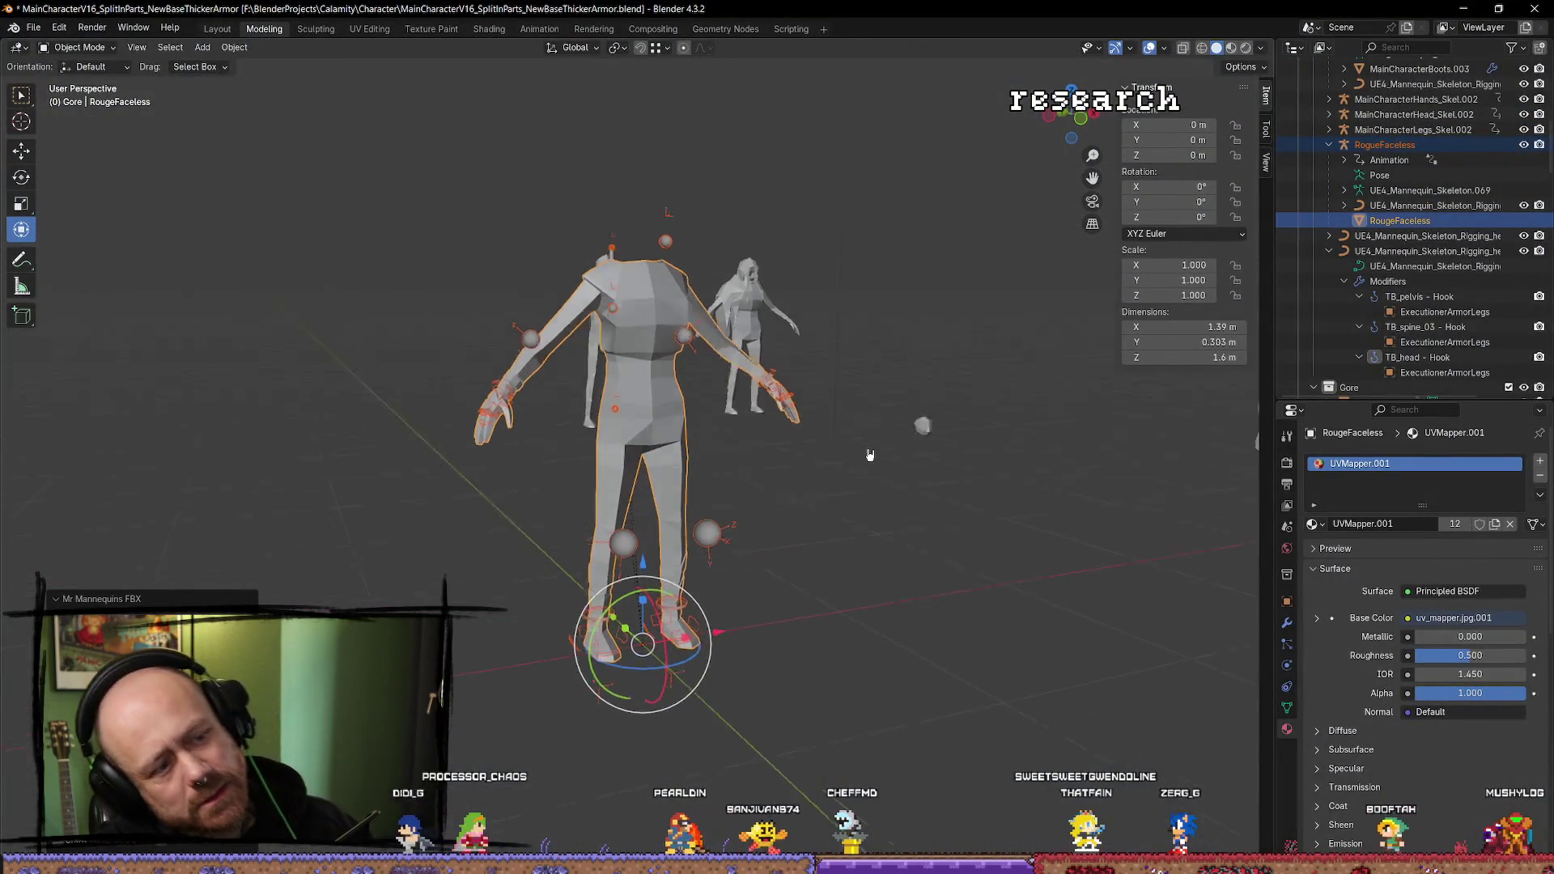
Orbit Blender's viewport to a top-down view of the headless rig.
scroll(867, 444, "down", 5)
mouse_move(790, 510)
left_mouse_down()
mouse_move(988, 557)
mouse_move(1090, 494)
mouse_move(959, 585)
left_mouse_up()
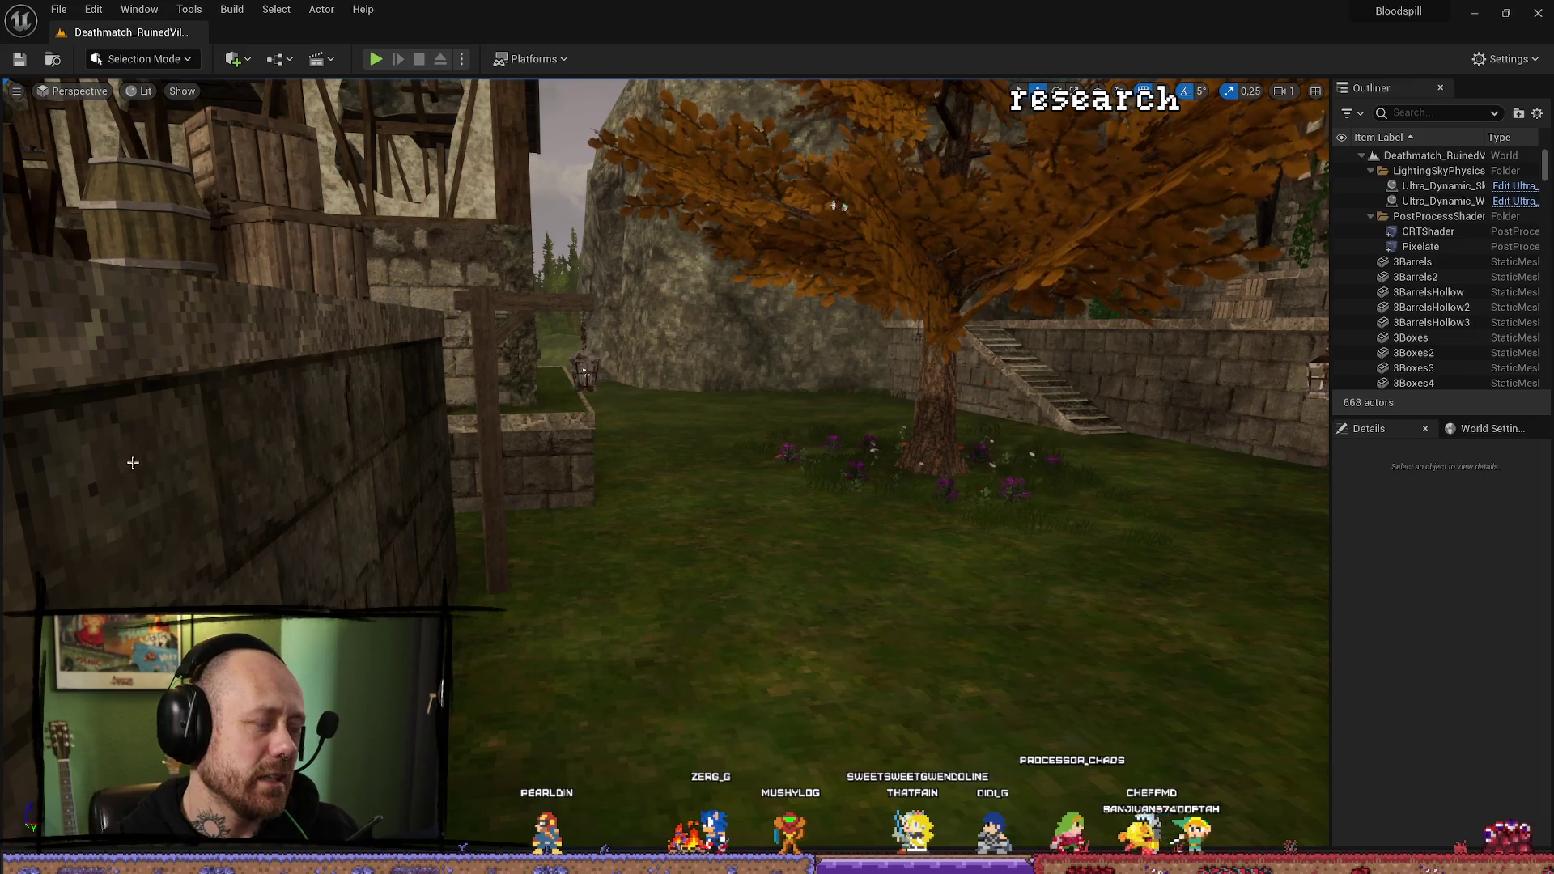
Search the Content Drawer for CHARACTER and open the BP_PlayerCharacter Blueprint.
key("alt+Tab")
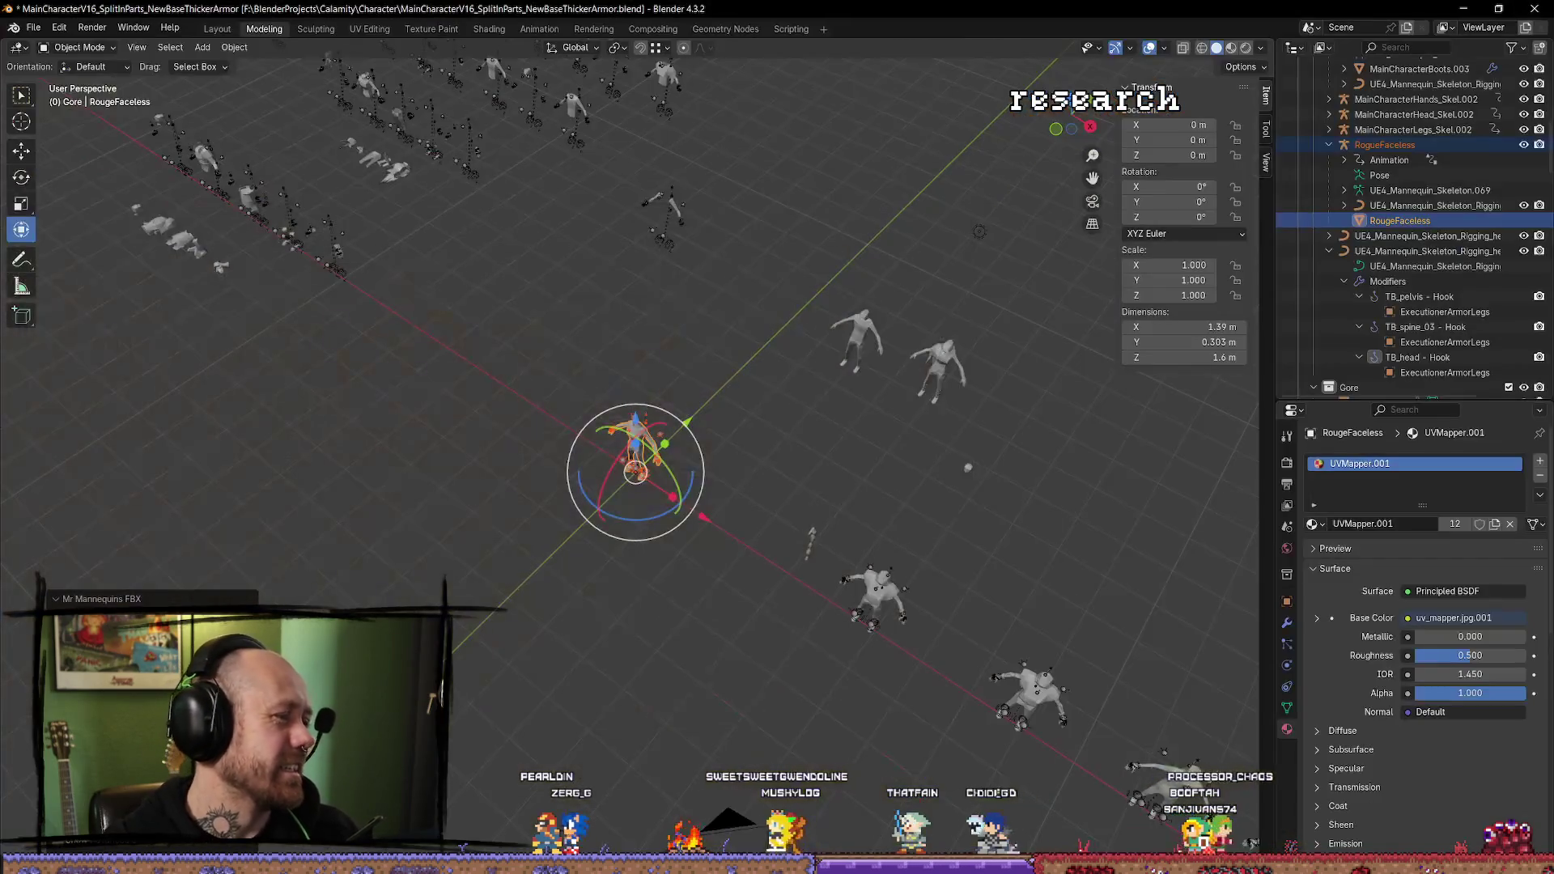
key("alt+Tab")
mouse_move(970, 538)
left_mouse_down()
mouse_move(1174, 534)
mouse_move(971, 538)
left_mouse_up()
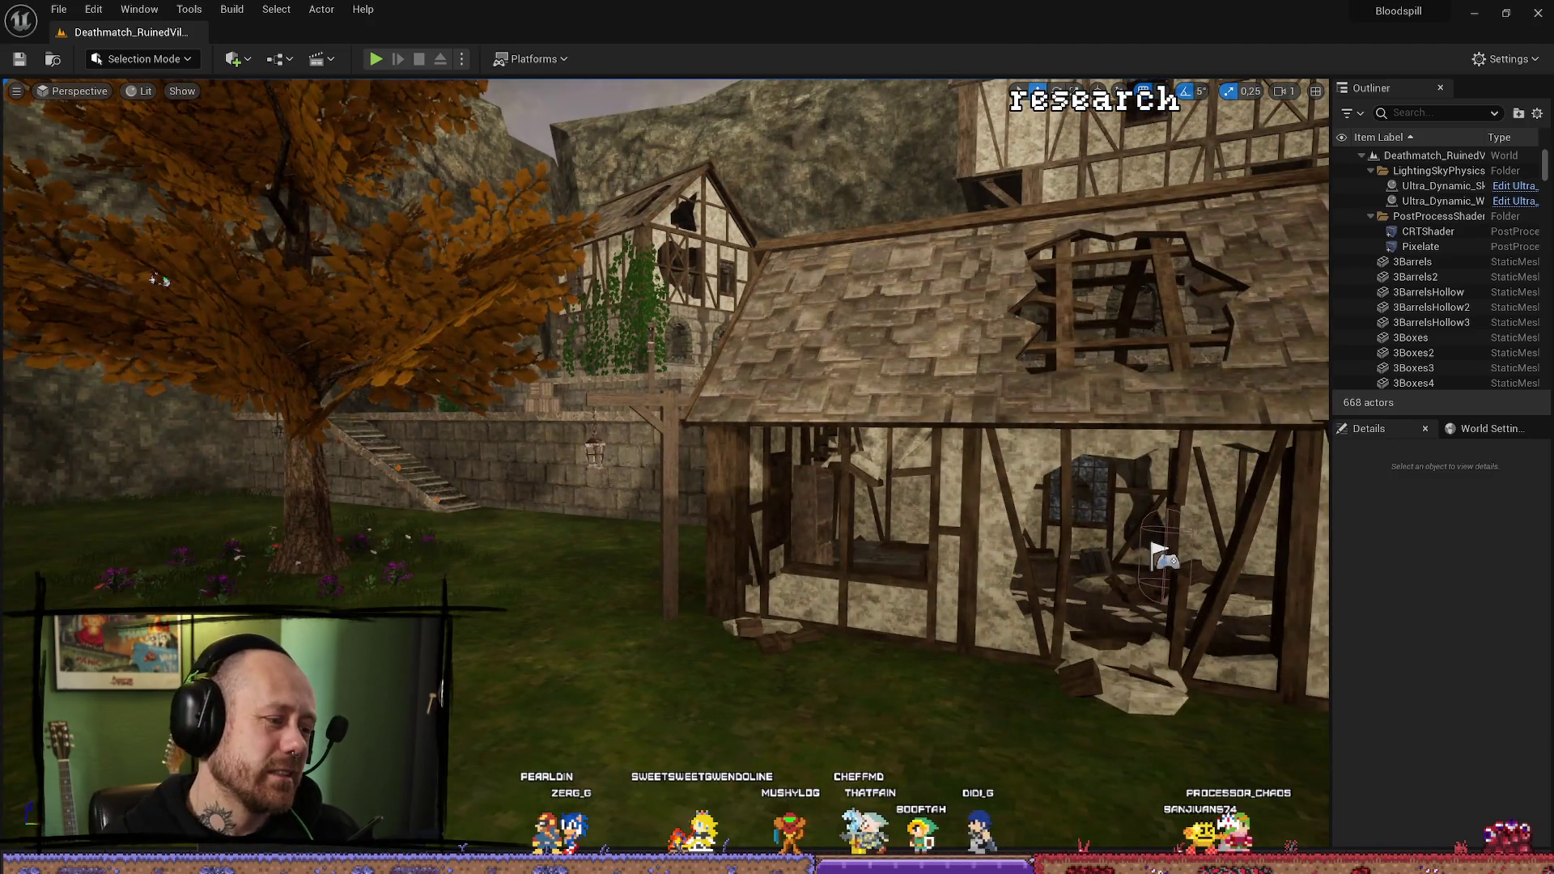
left_click_drag(638, 779, 623, 746)
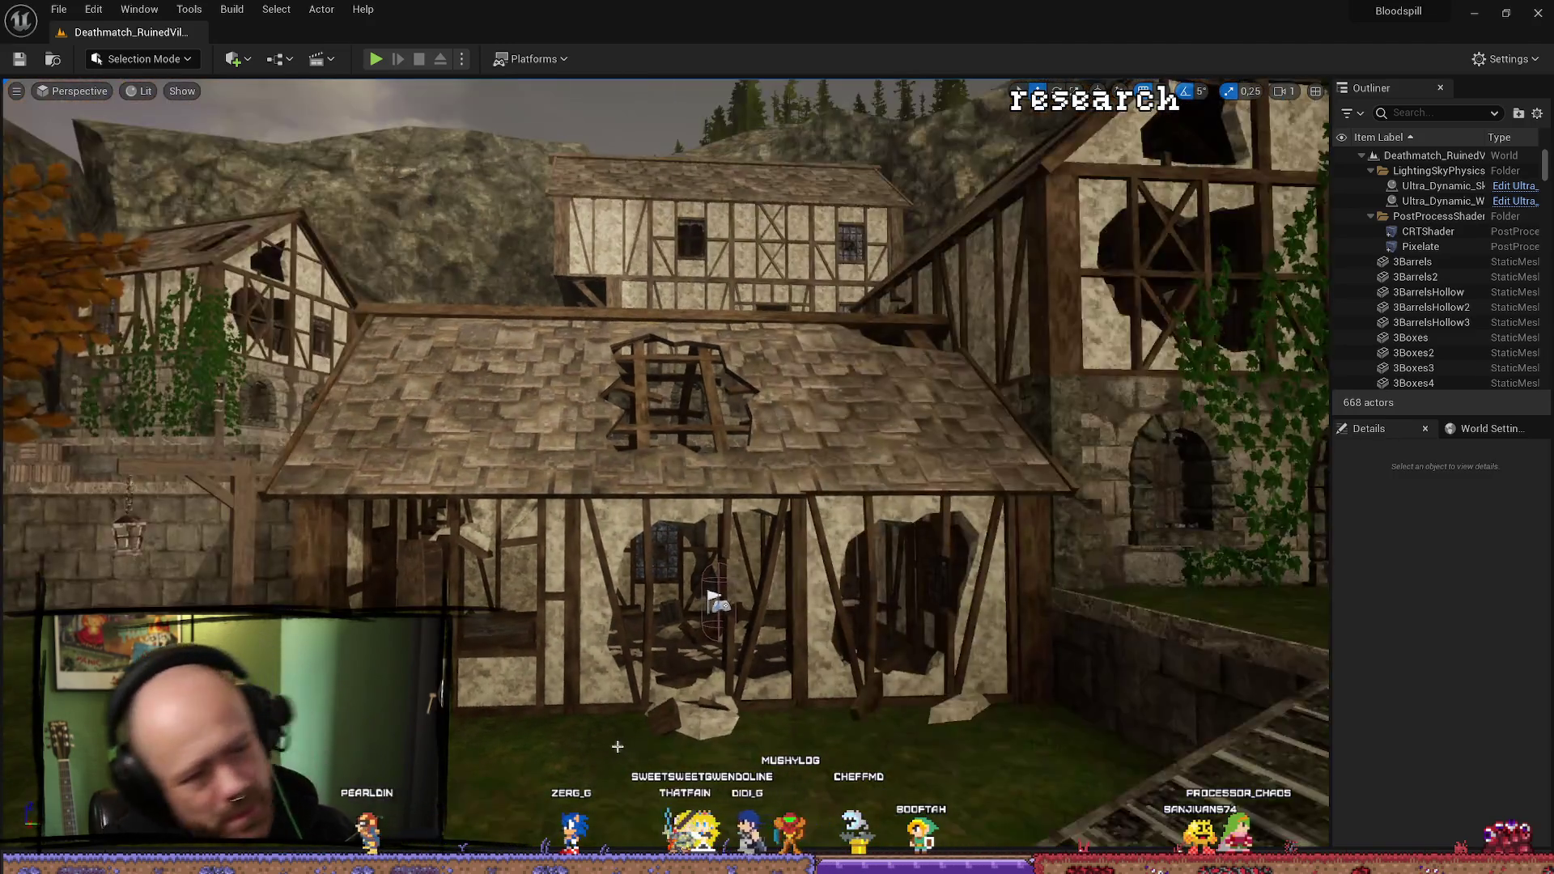
key("ctrl+space")
left_click(88, 590)
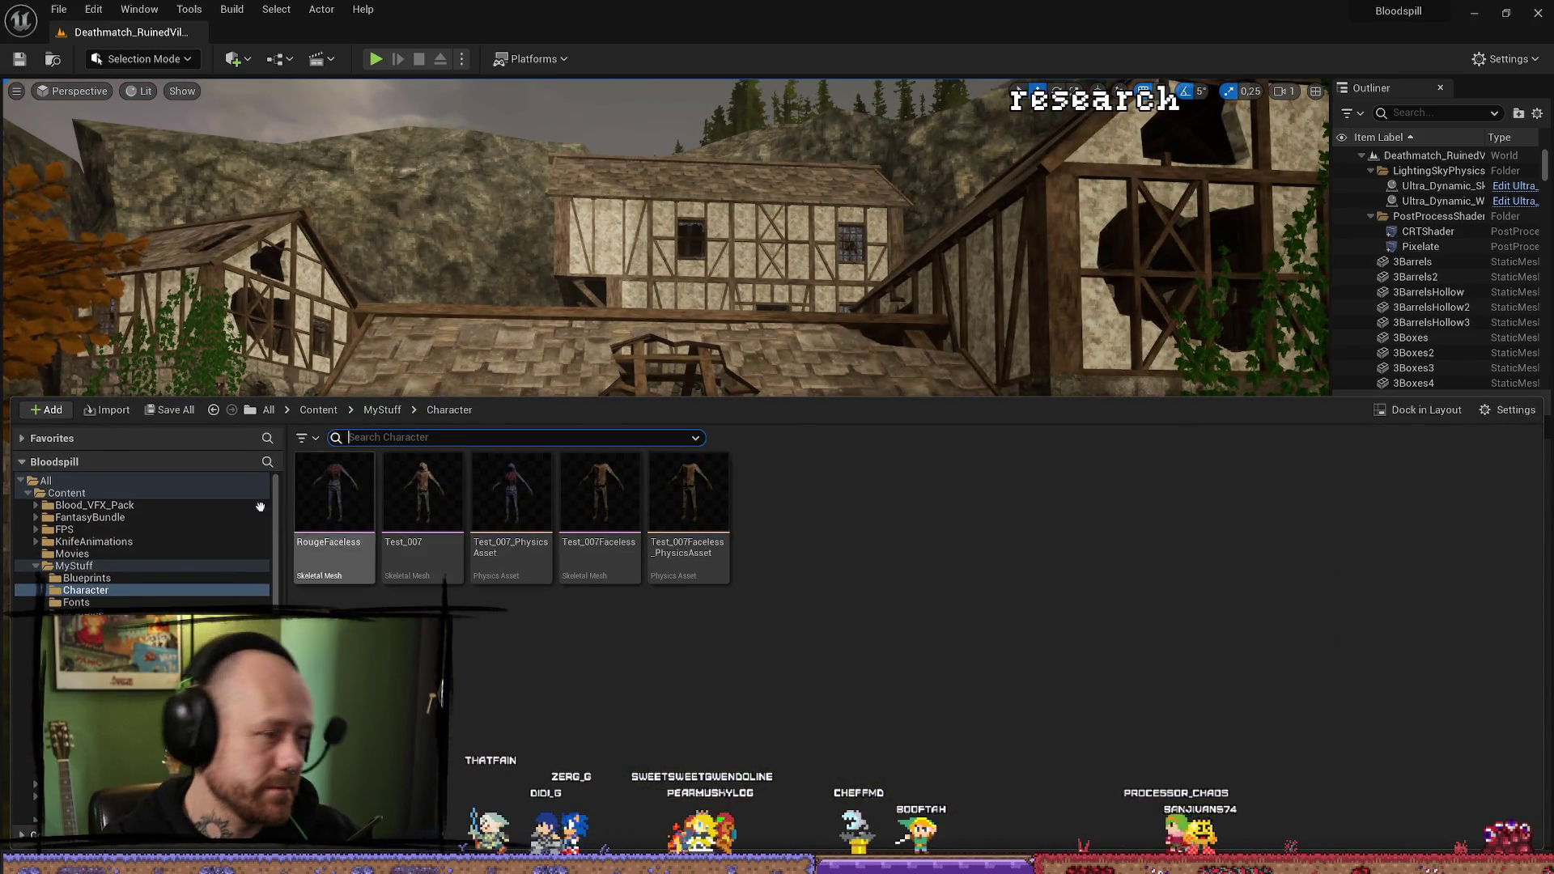
double_click(74, 565)
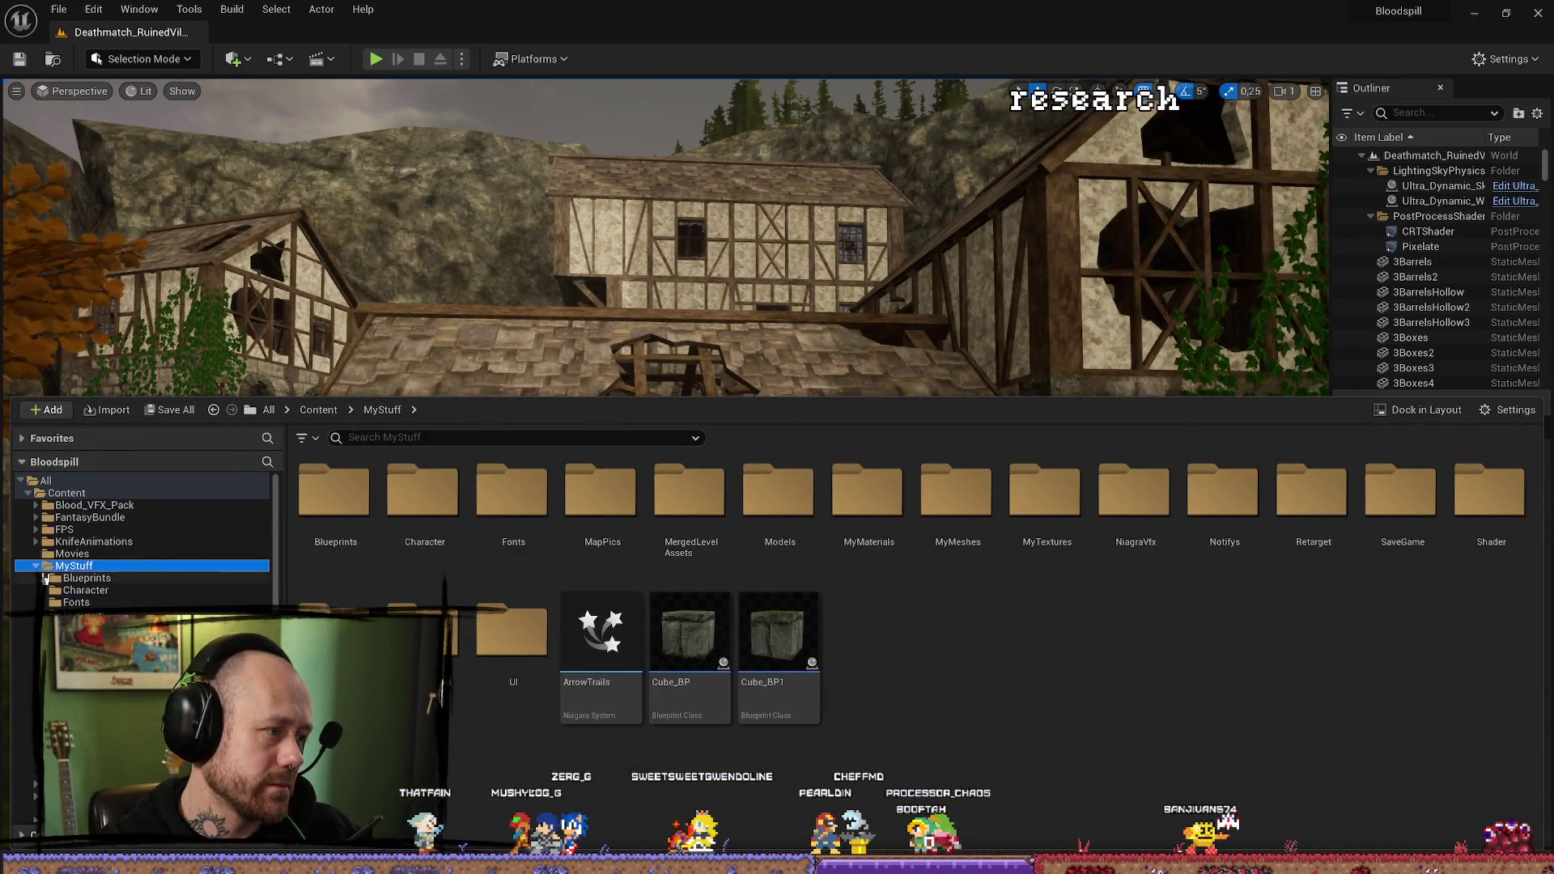
left_click(66, 493)
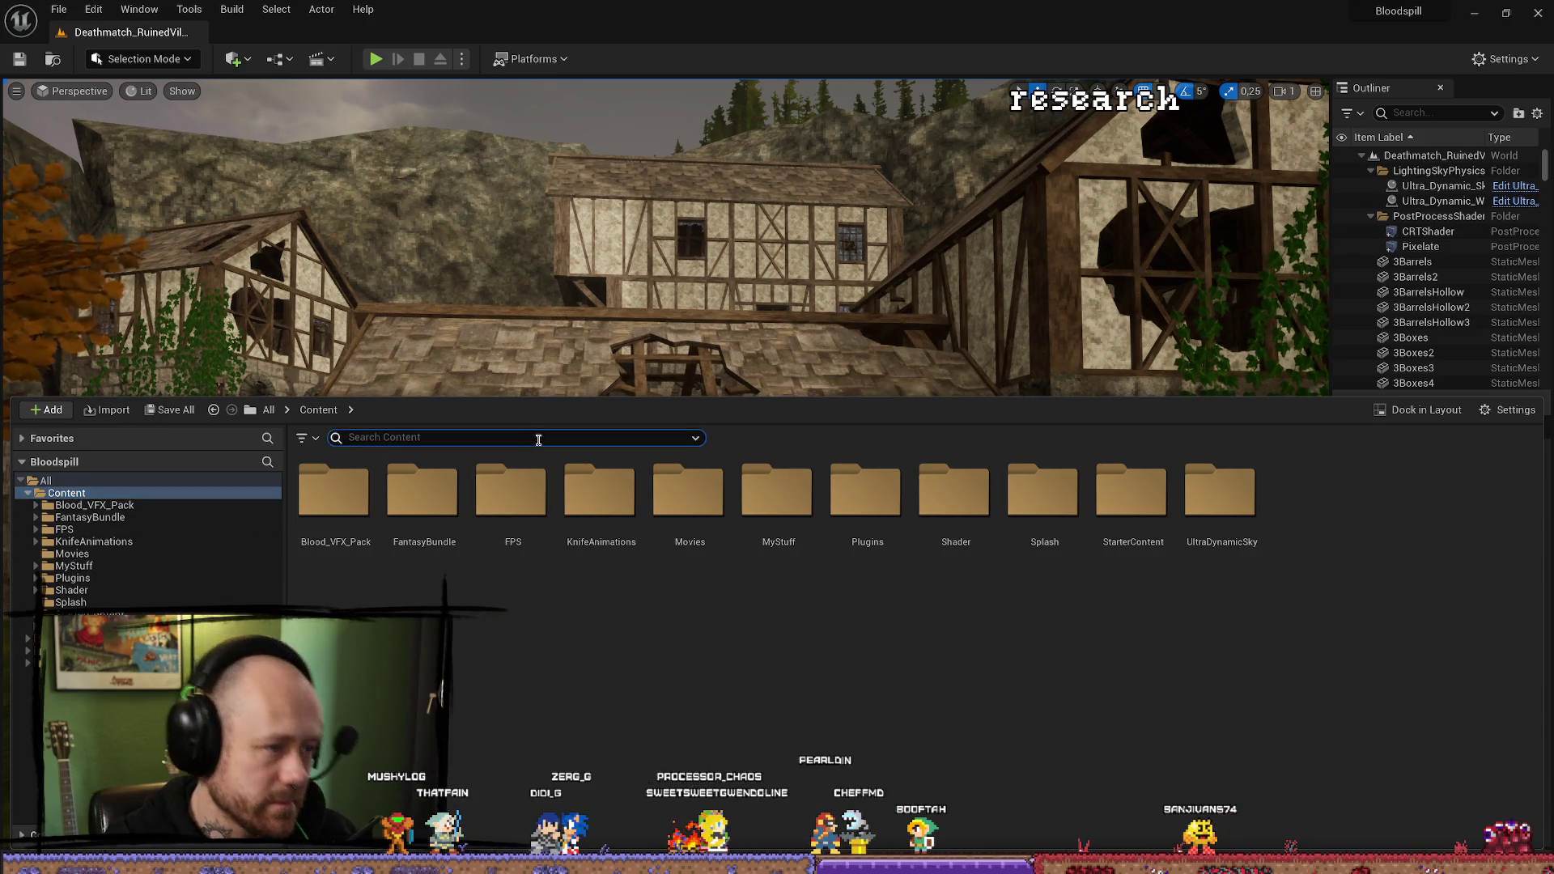
type("CHARACTER")
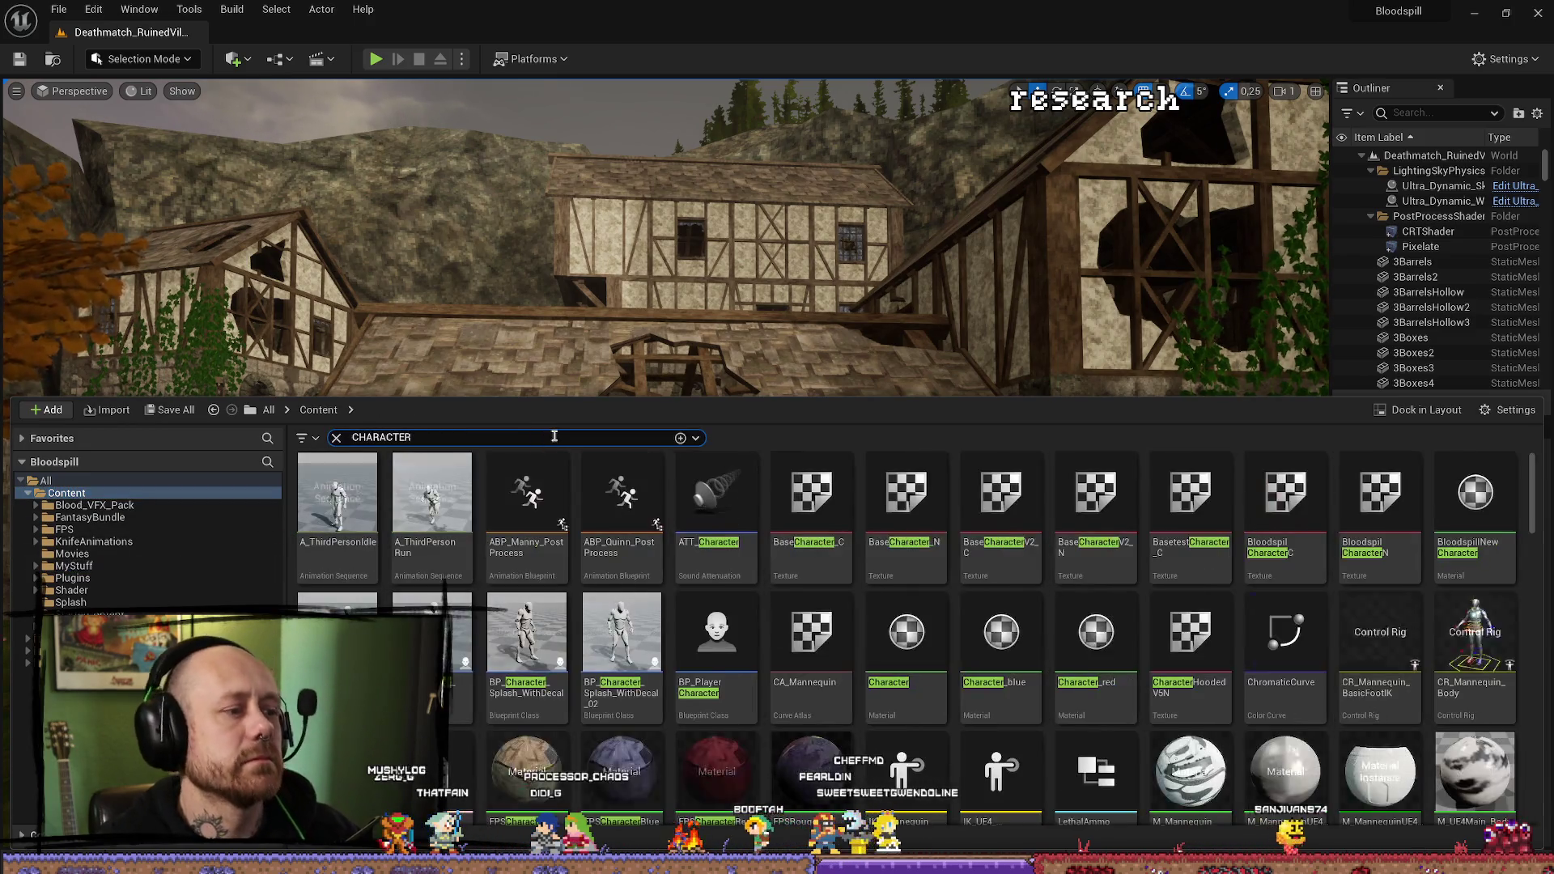
double_click(716, 640)
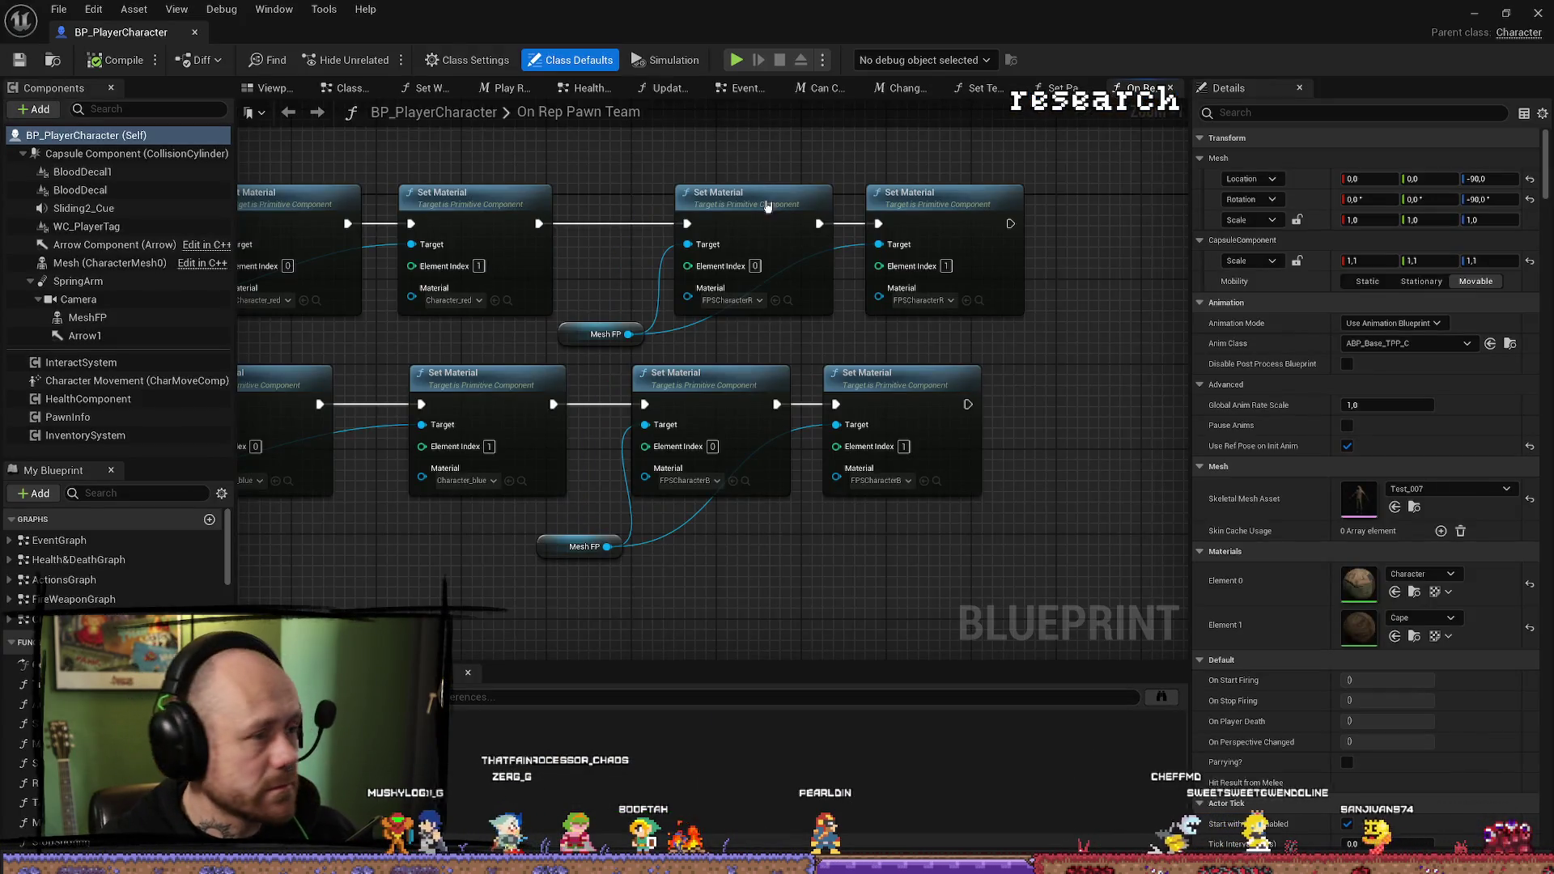
Inspect the Mesh and MeshFP components, confirming MeshFP uses Test_007Faceless.
scroll(844, 546, "down", 5)
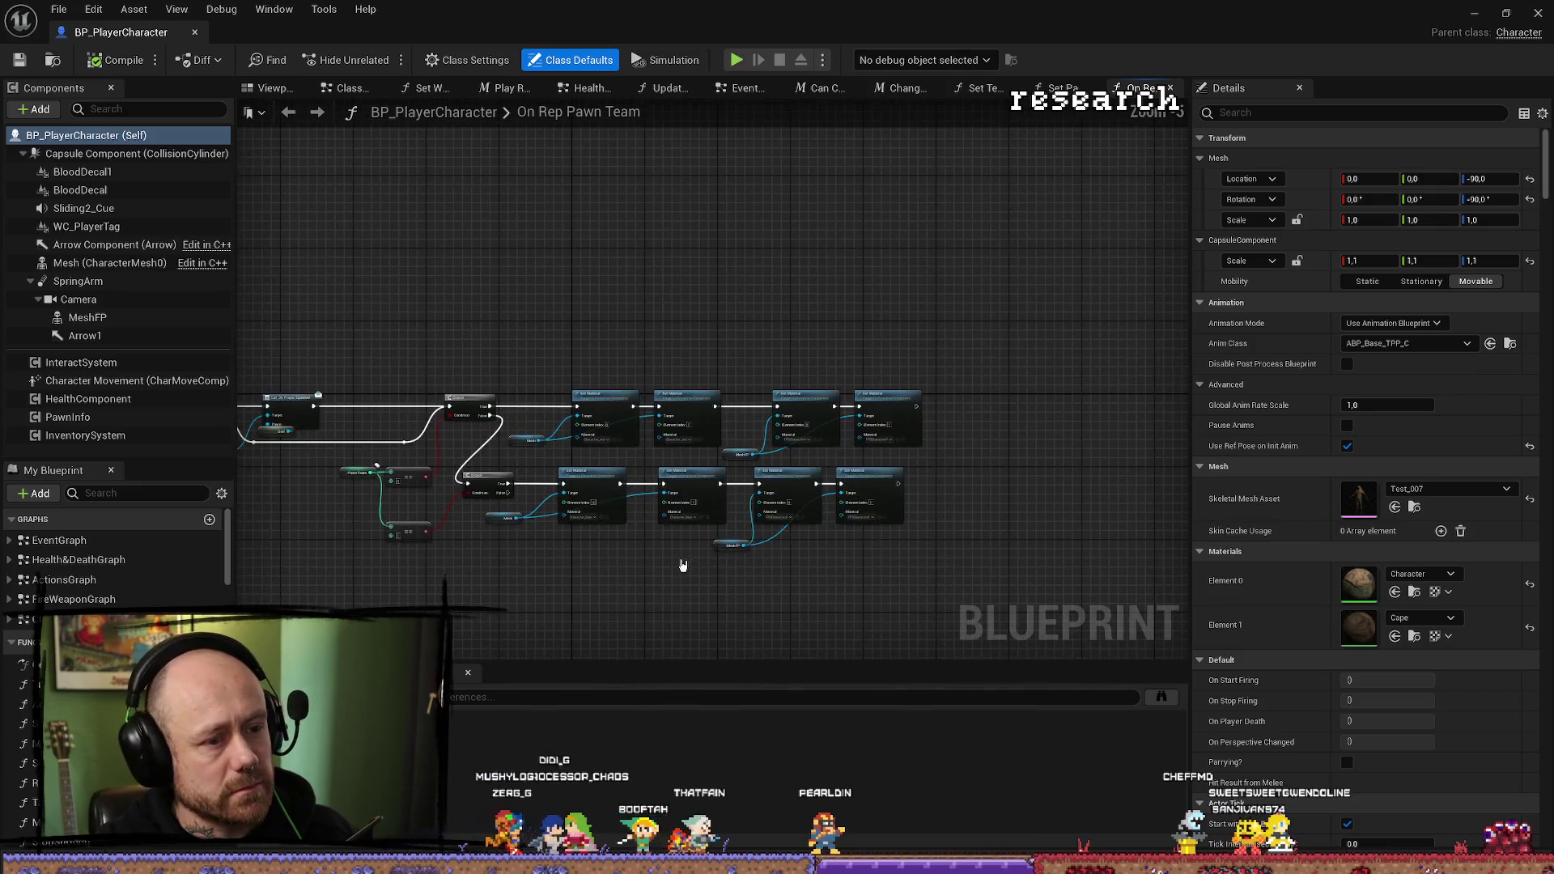
left_click(113, 263)
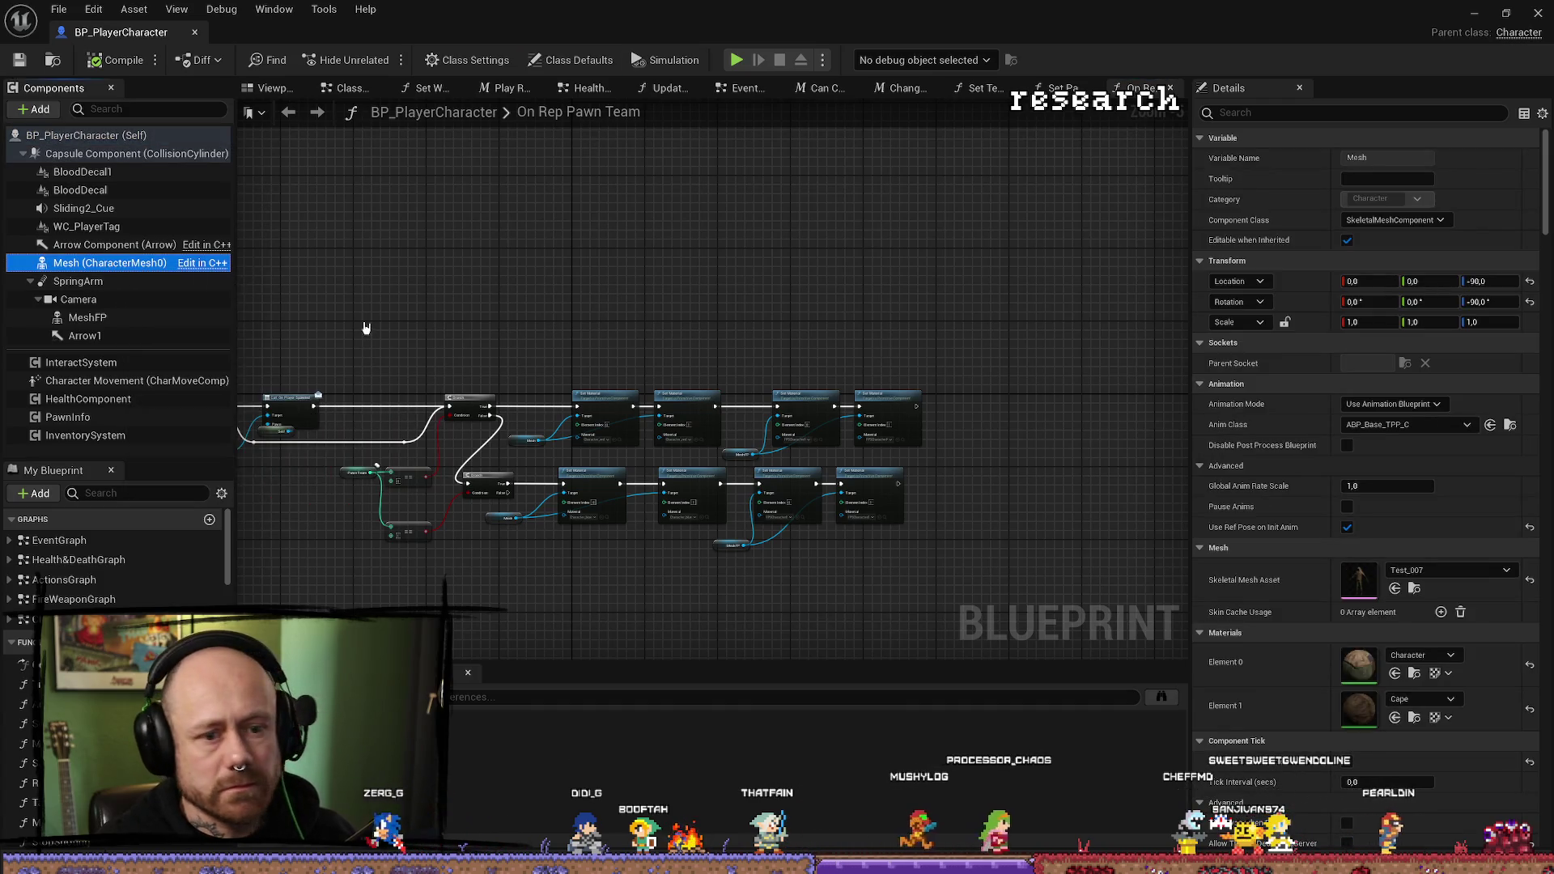
left_click(122, 317)
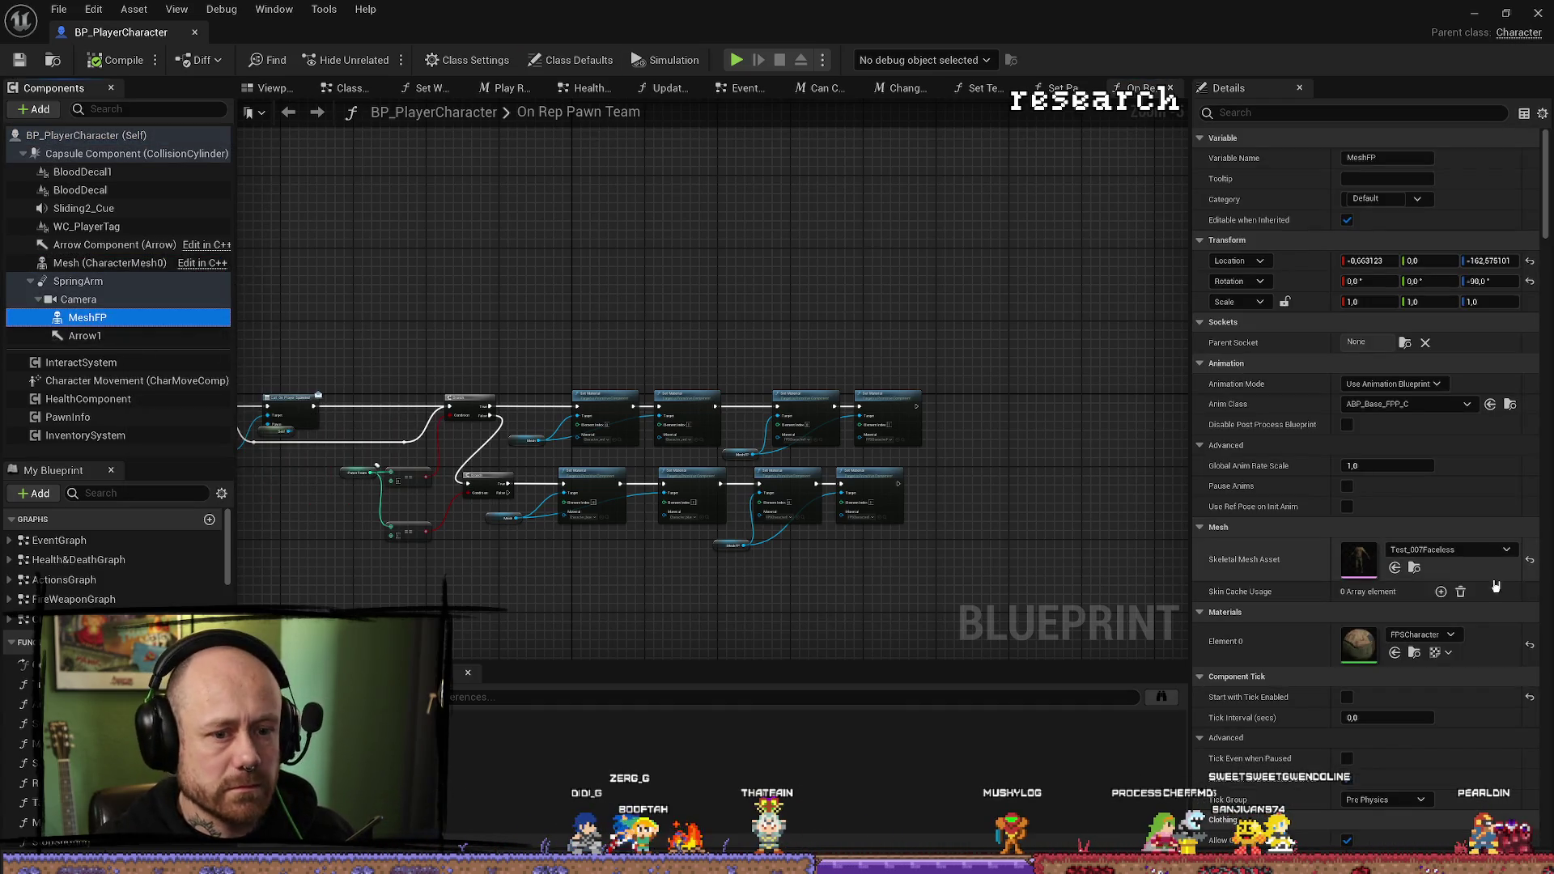
Check the character in the 3D Viewport preview, then minimize the Blueprint editor.
left_click(272, 88)
left_click_drag(844, 384, 720, 417)
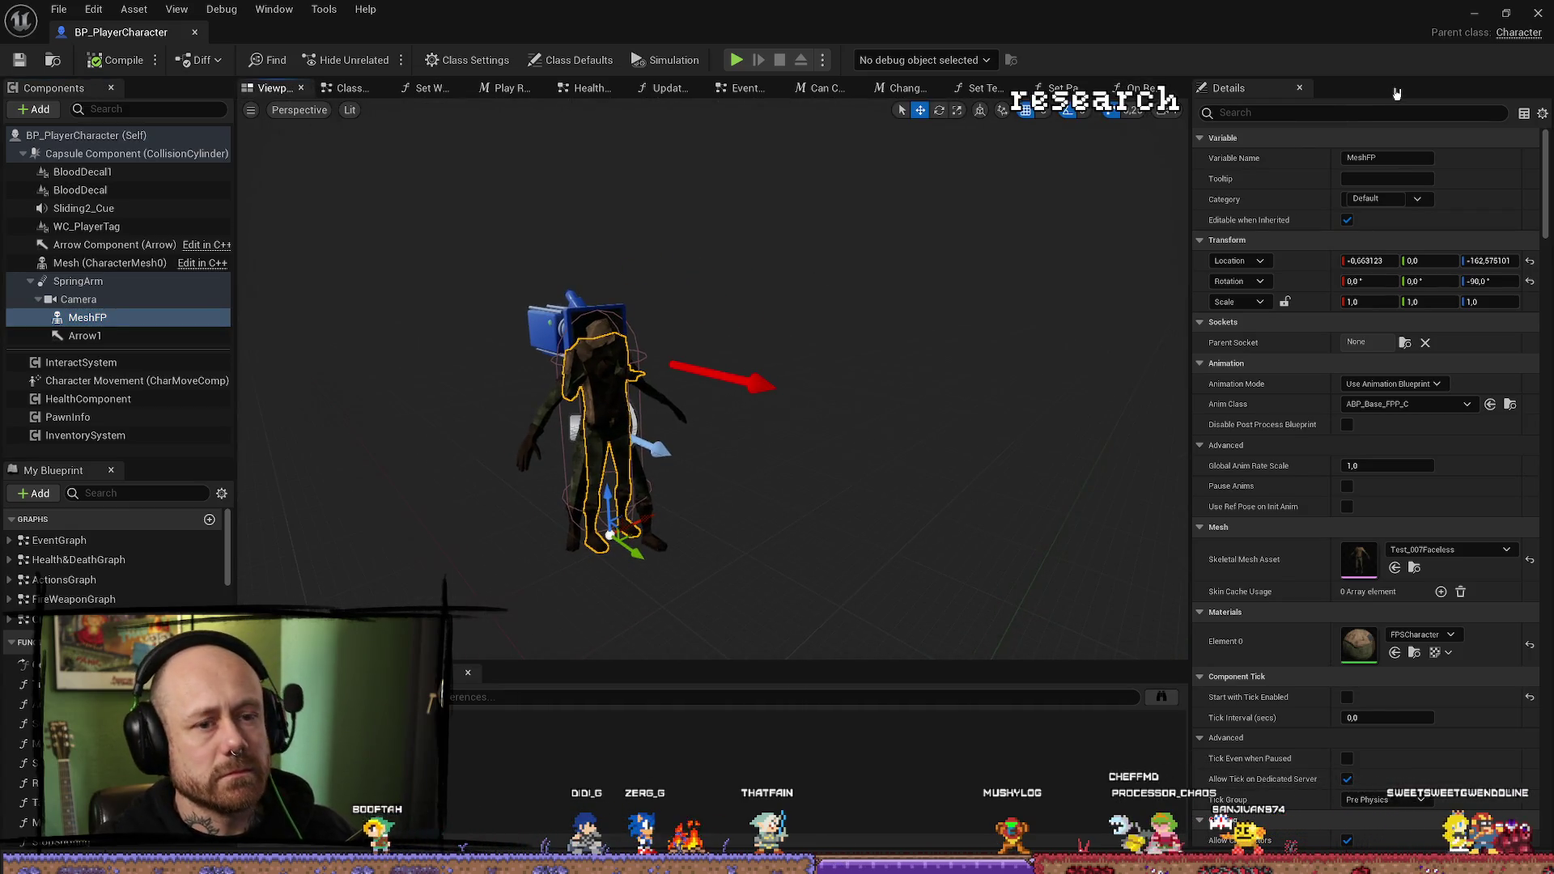
left_click(1474, 14)
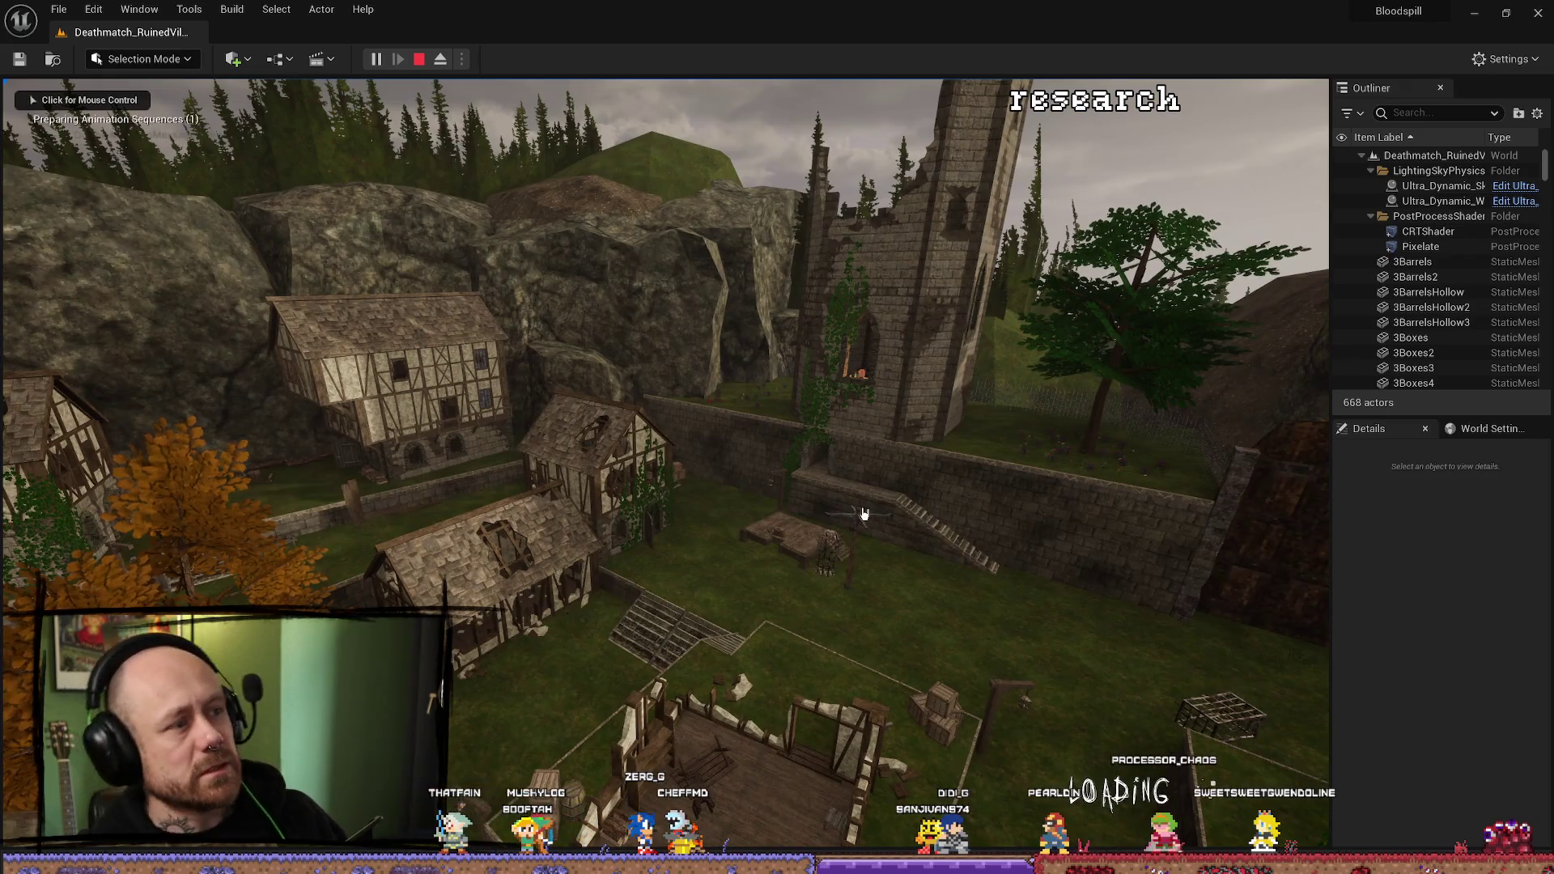
Deploy and walk the crossbow-carrying player past walls, stairs, courtyard and timber house.
left_click(805, 582)
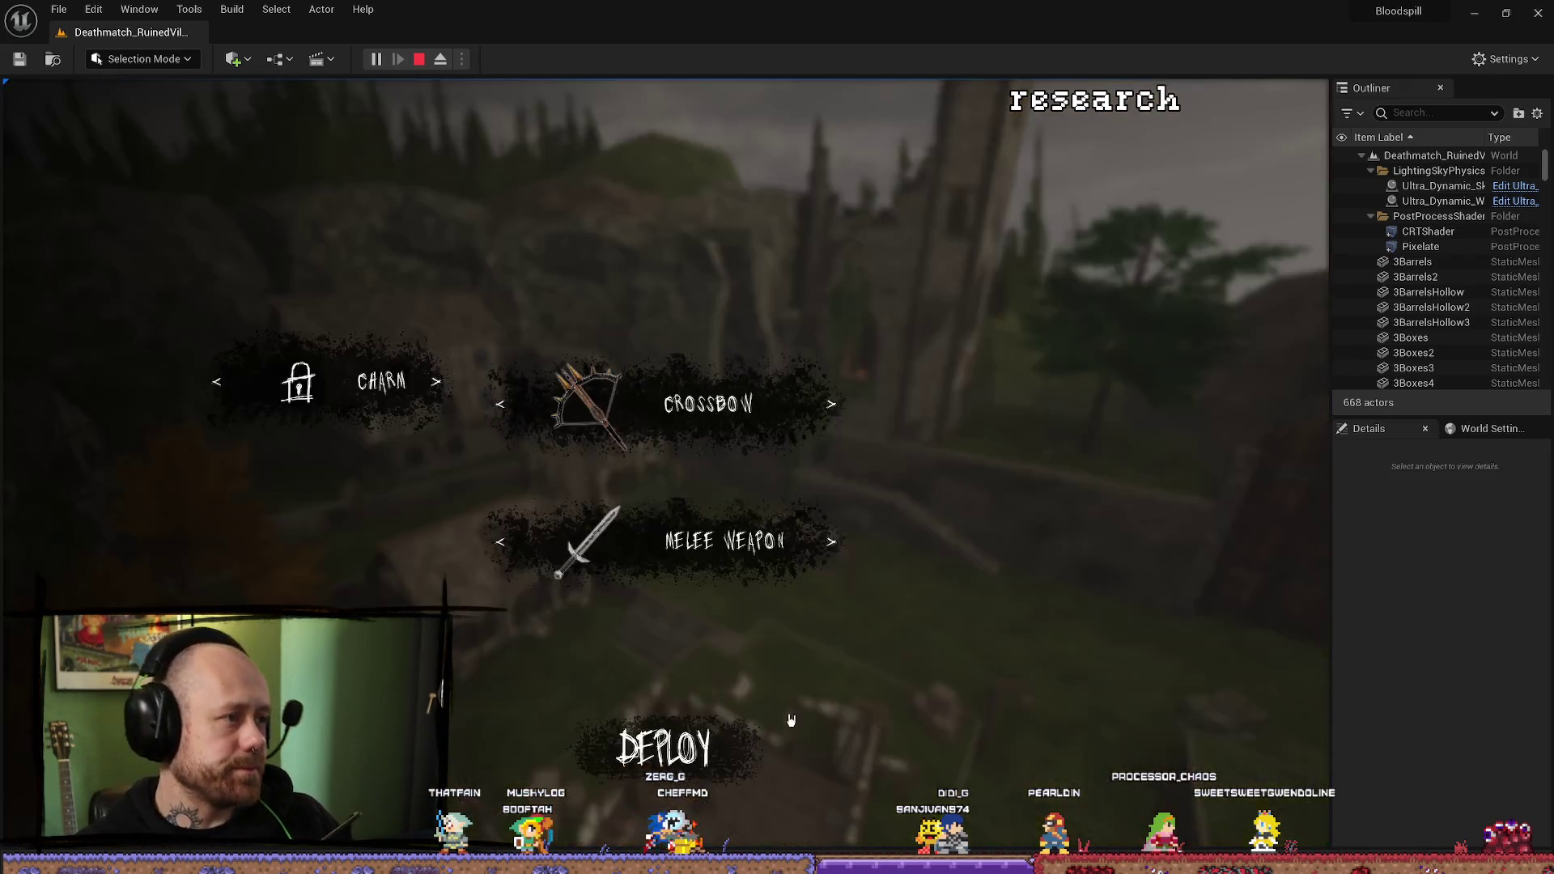
key("w")
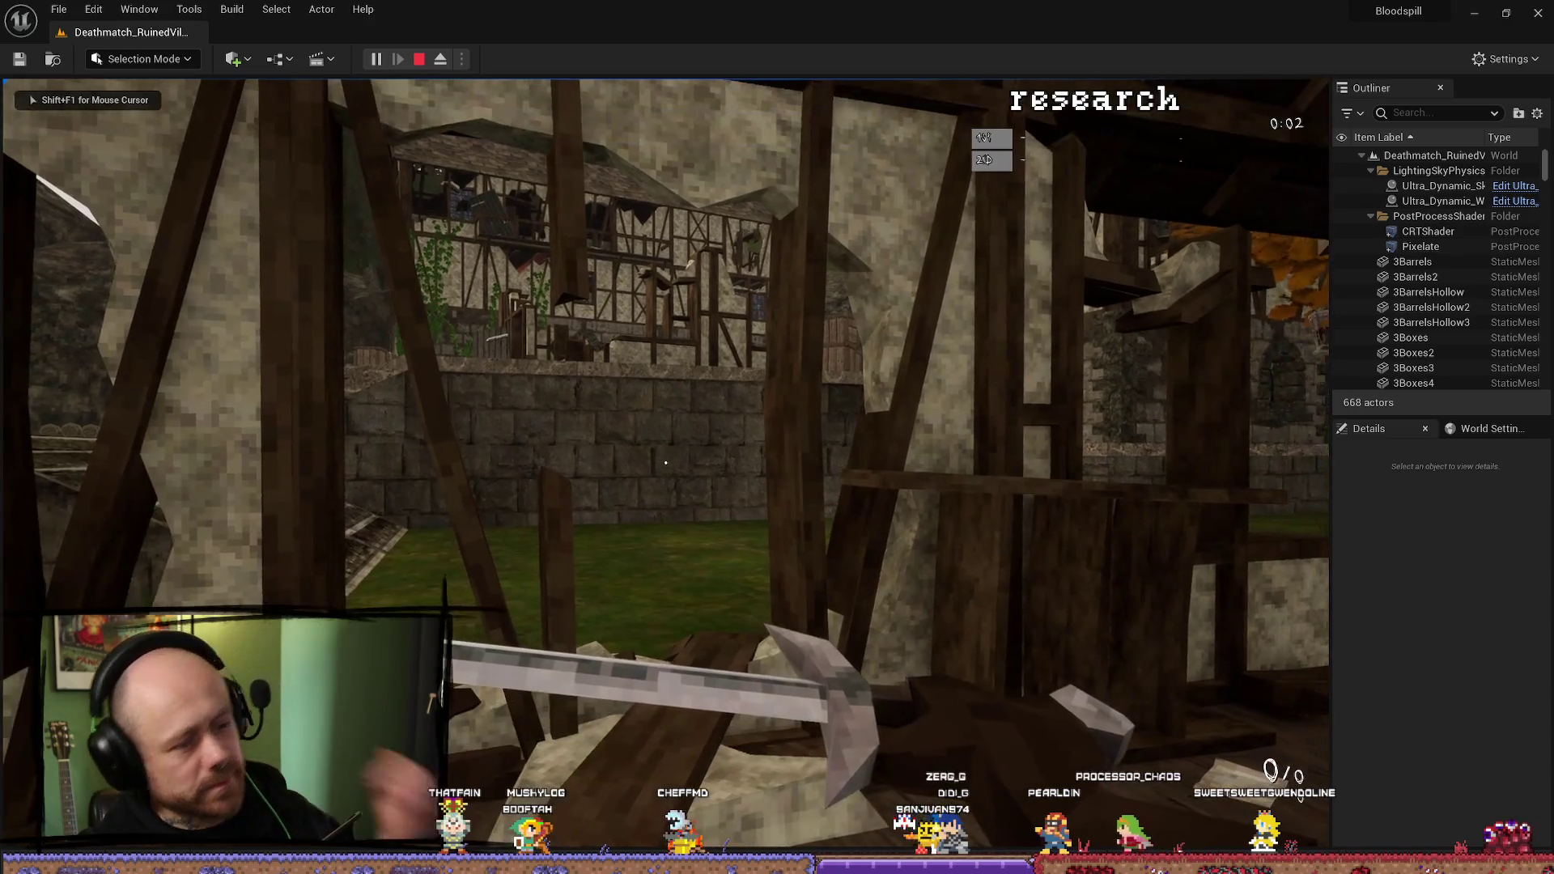
key("w")
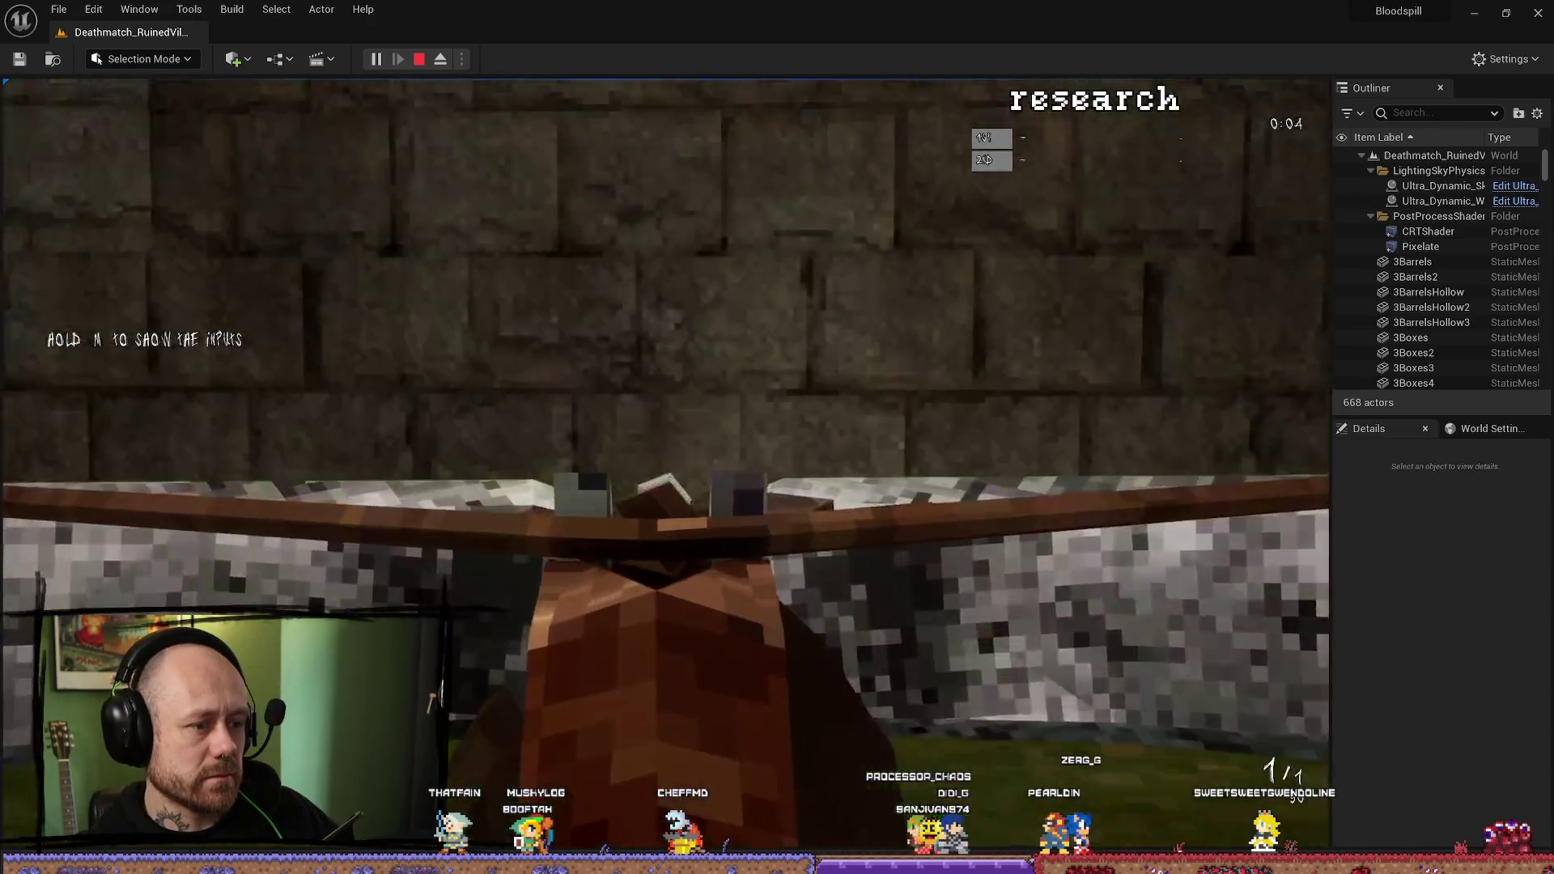
key("w")
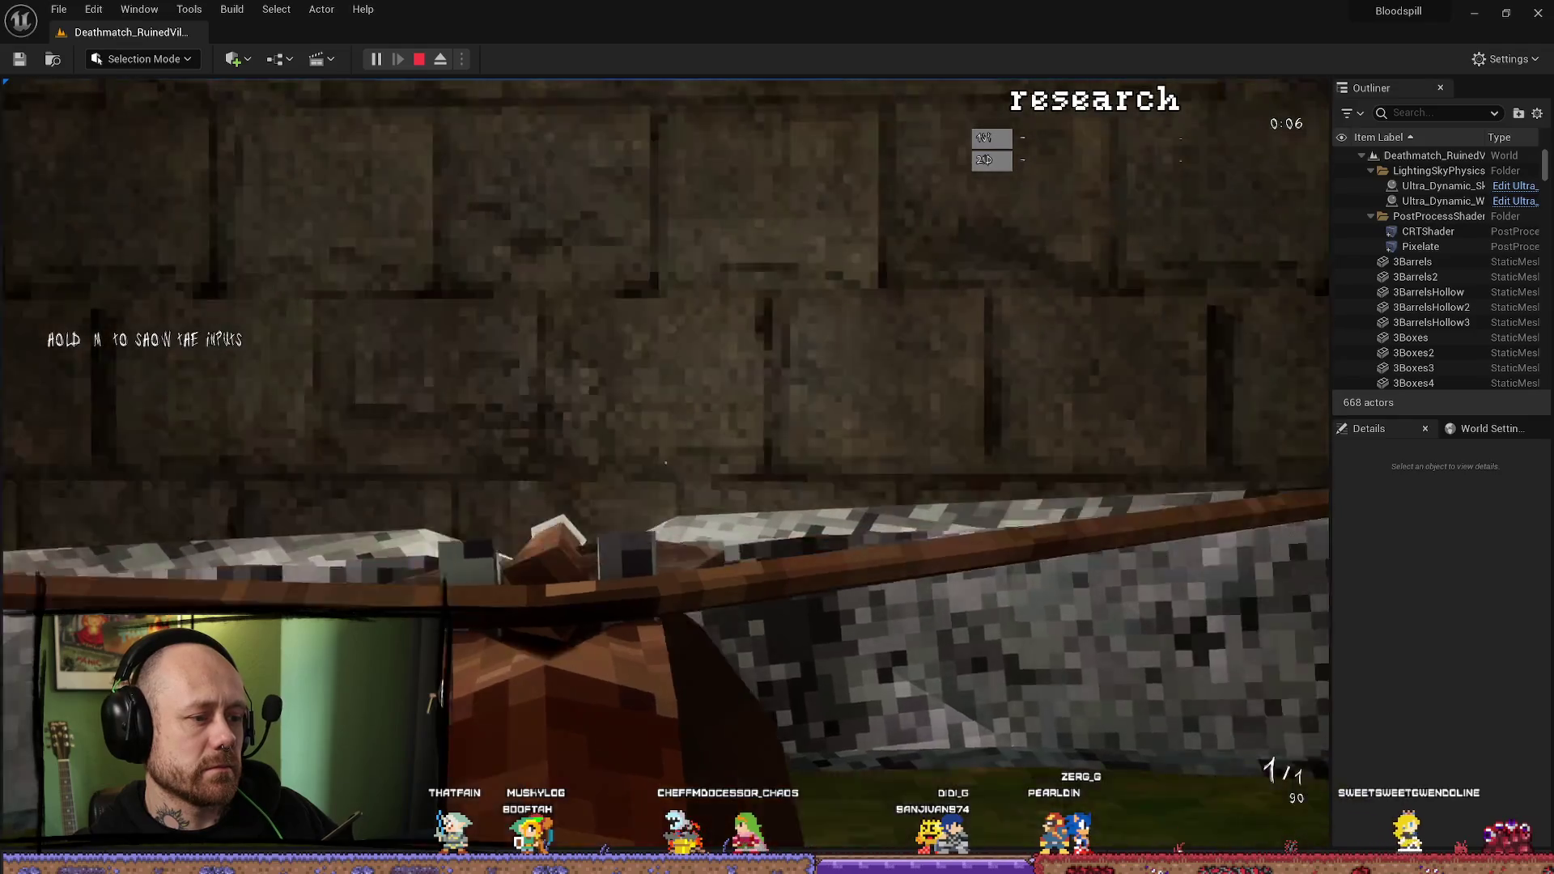
key("w")
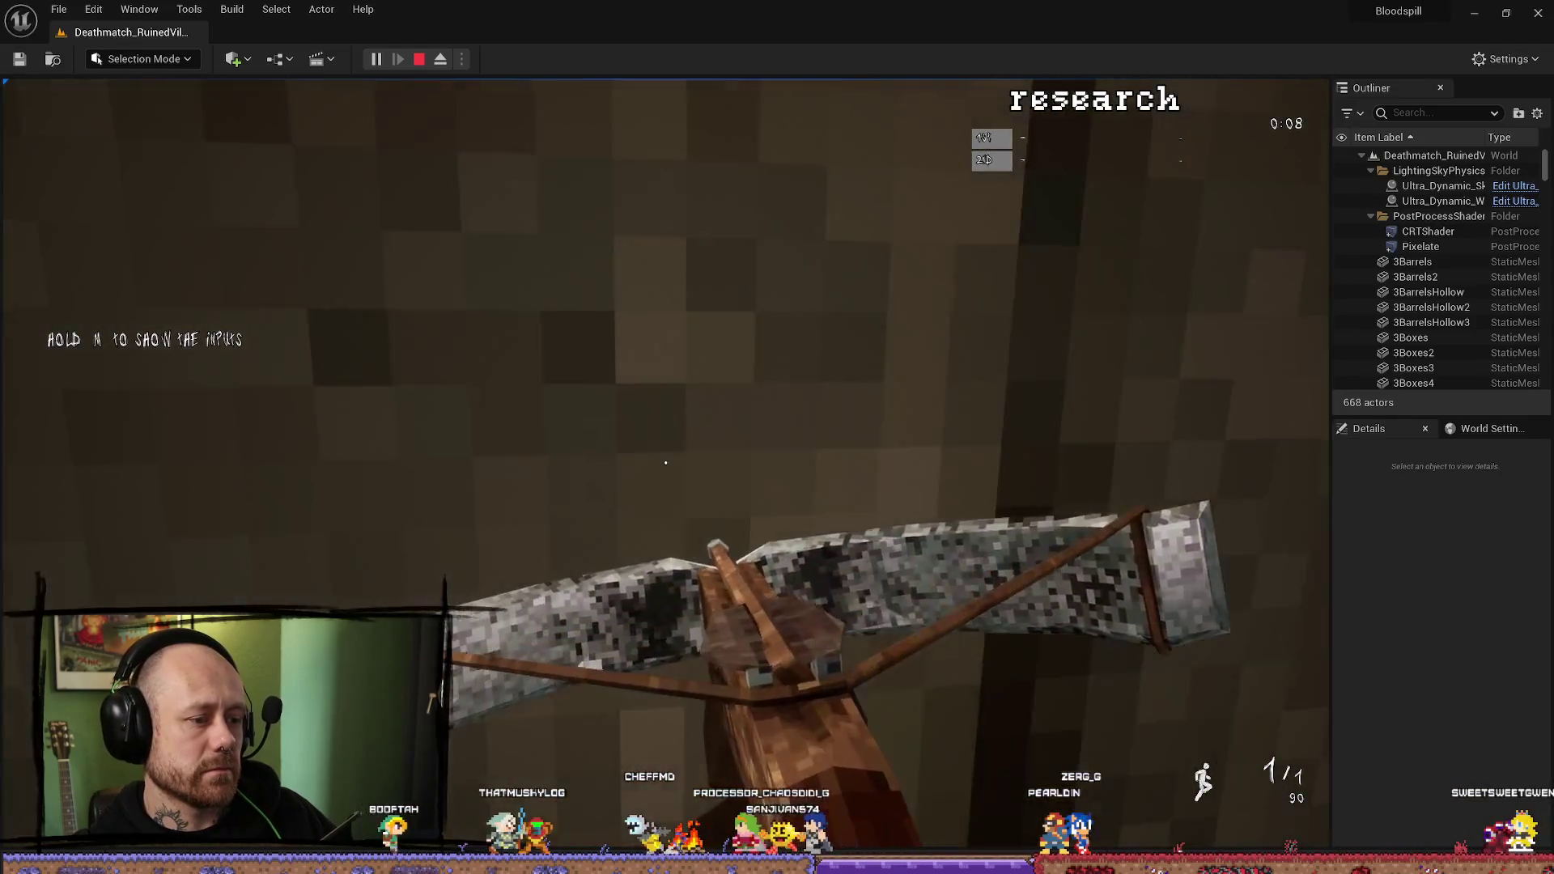
key("w")
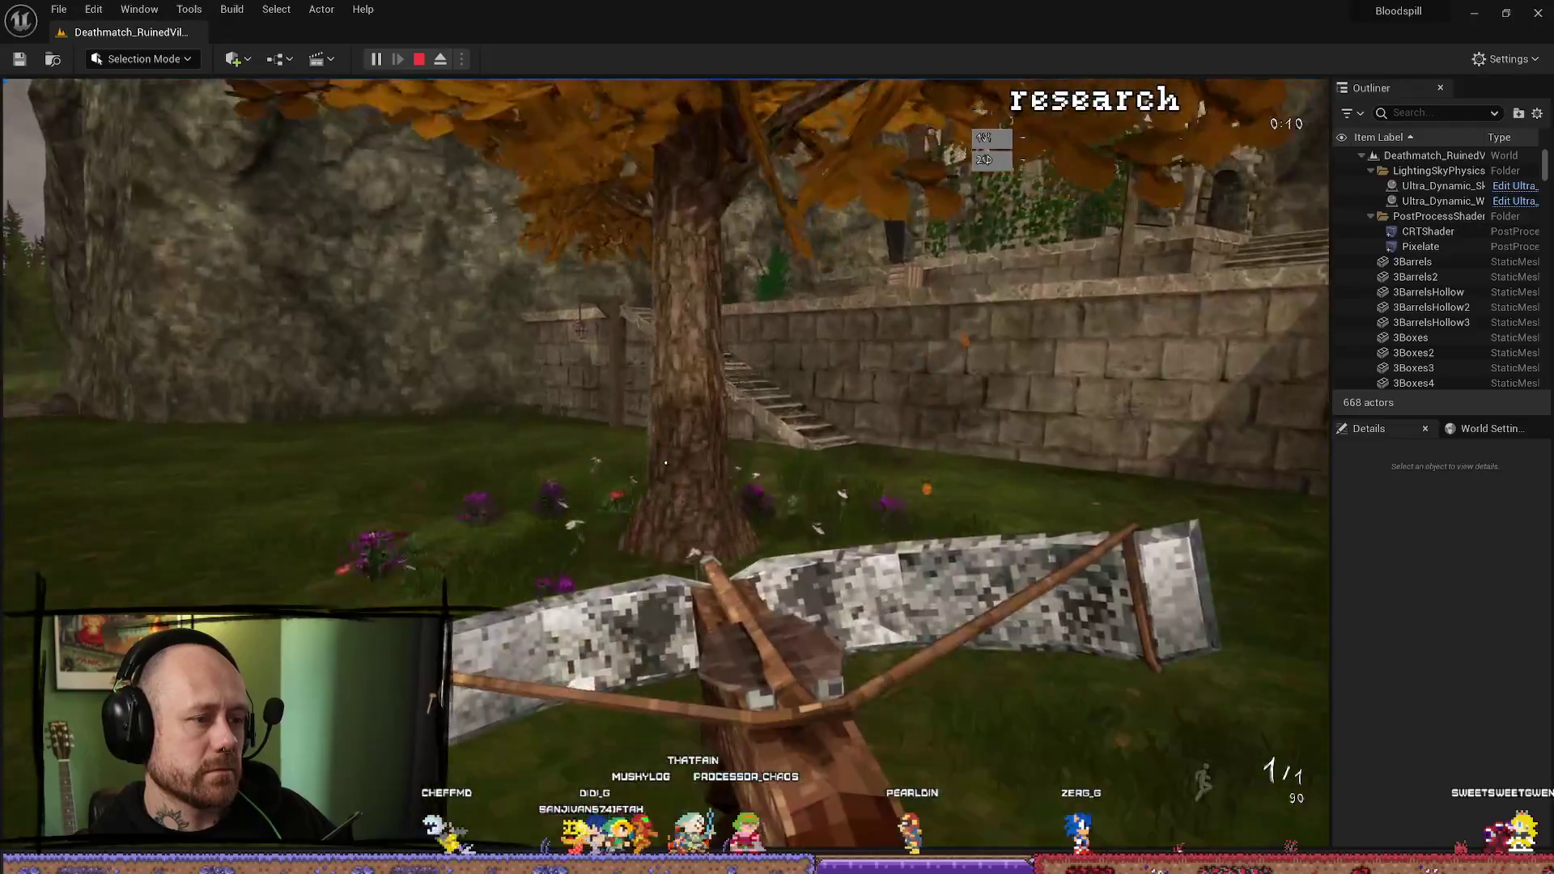
key("w")
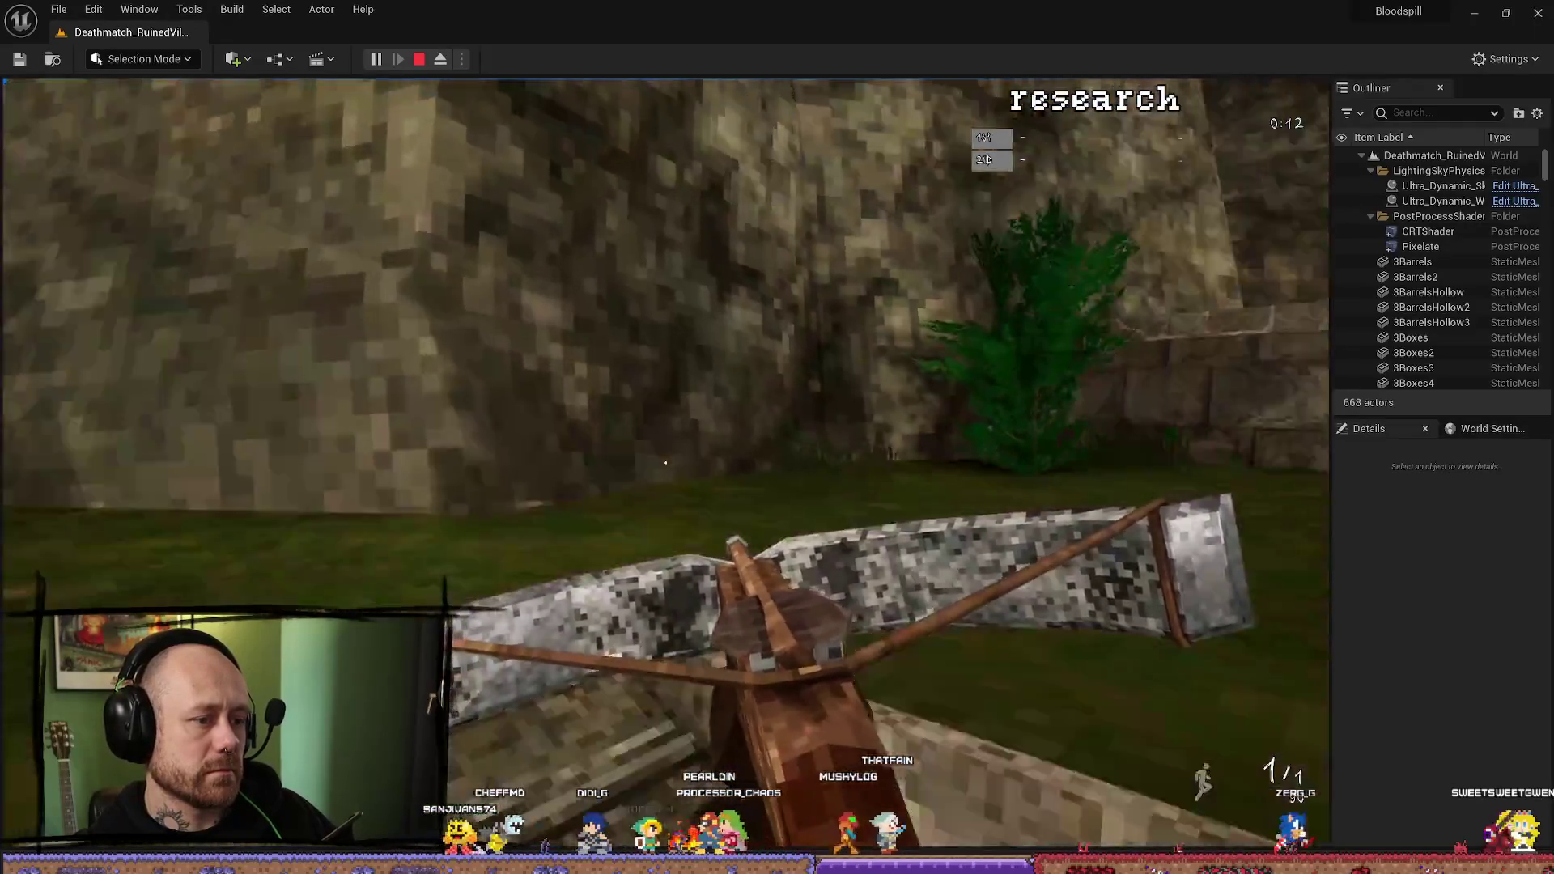
key("w")
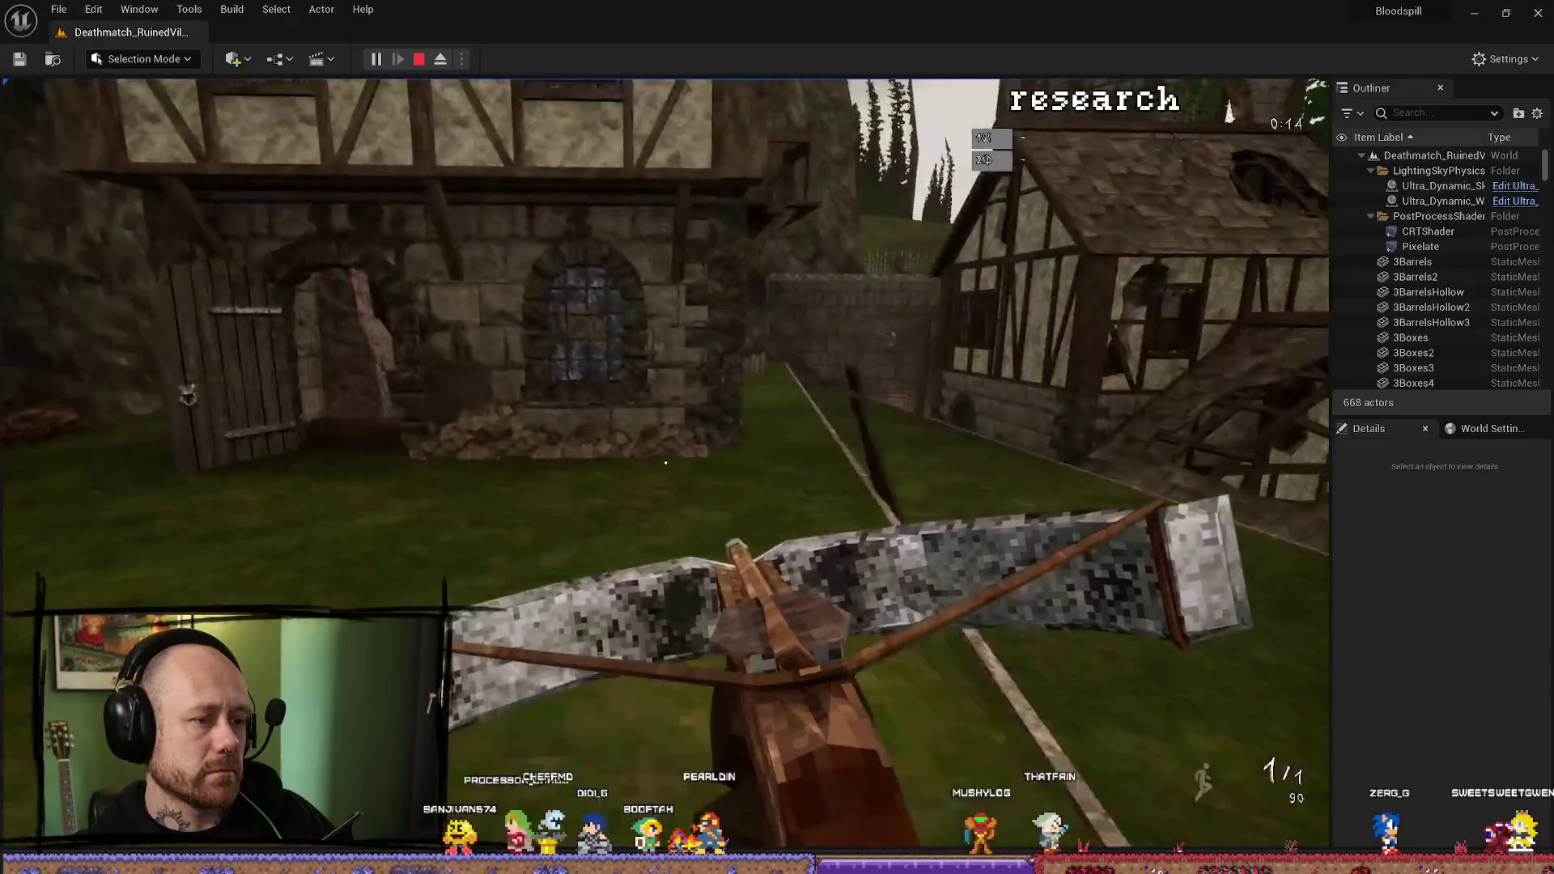
key("w")
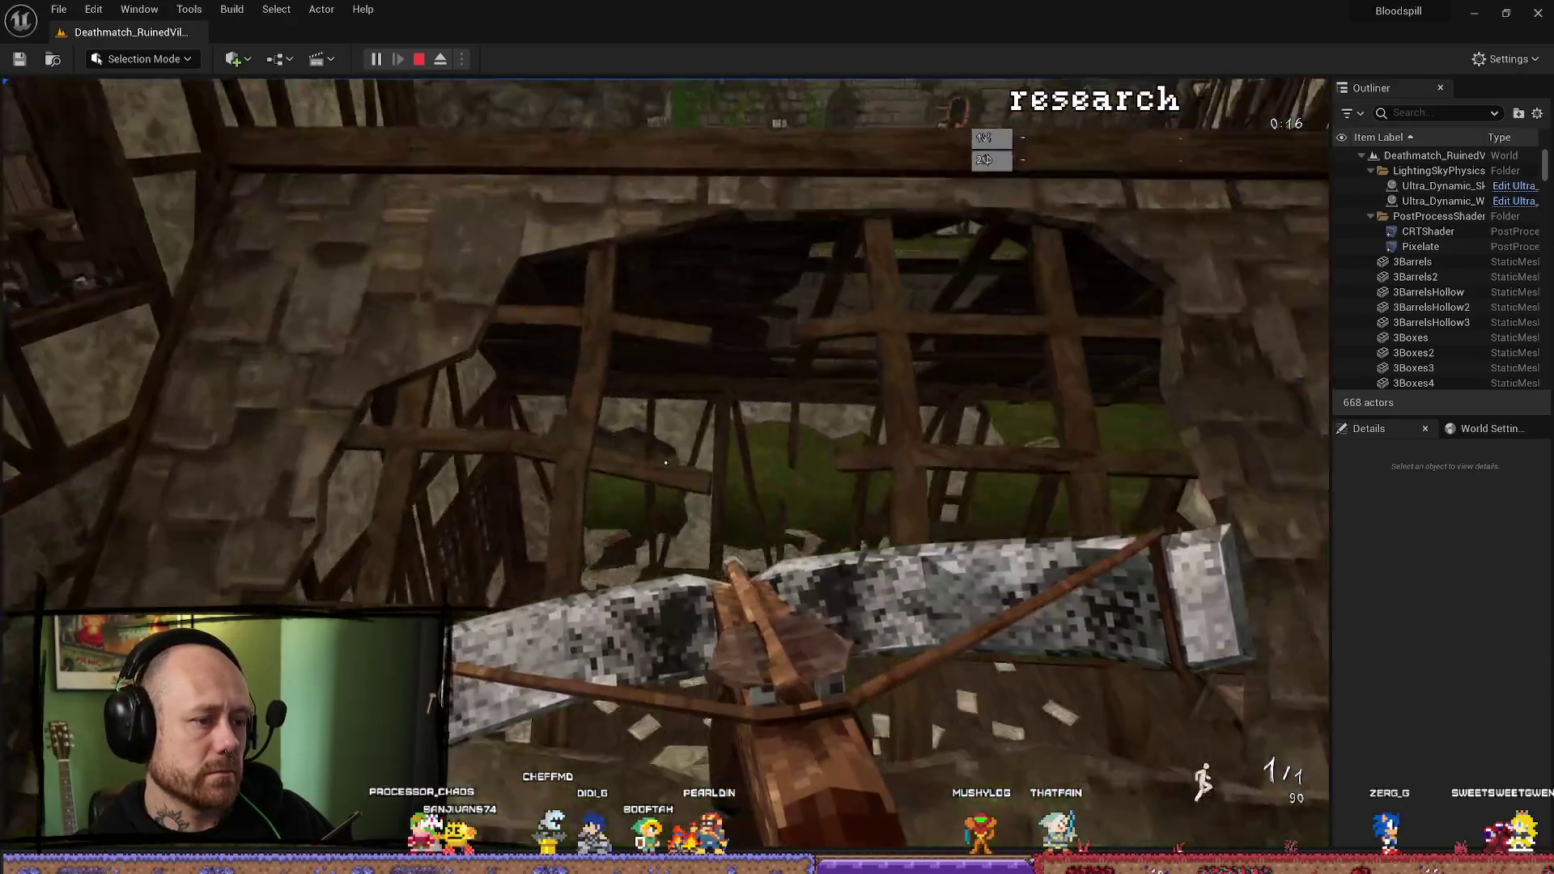
key("w")
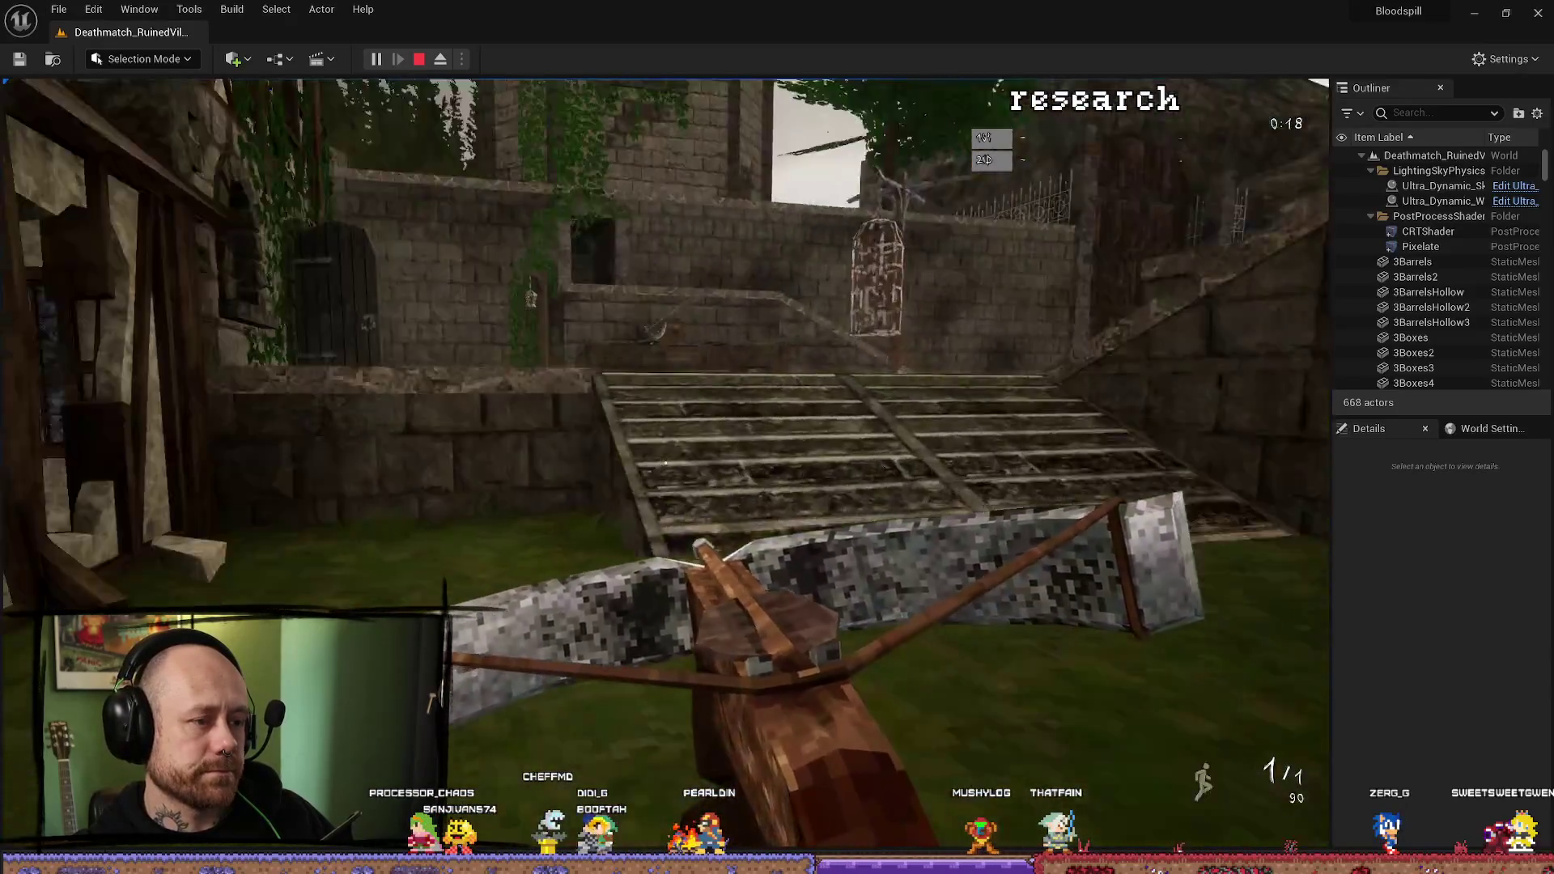
key("w")
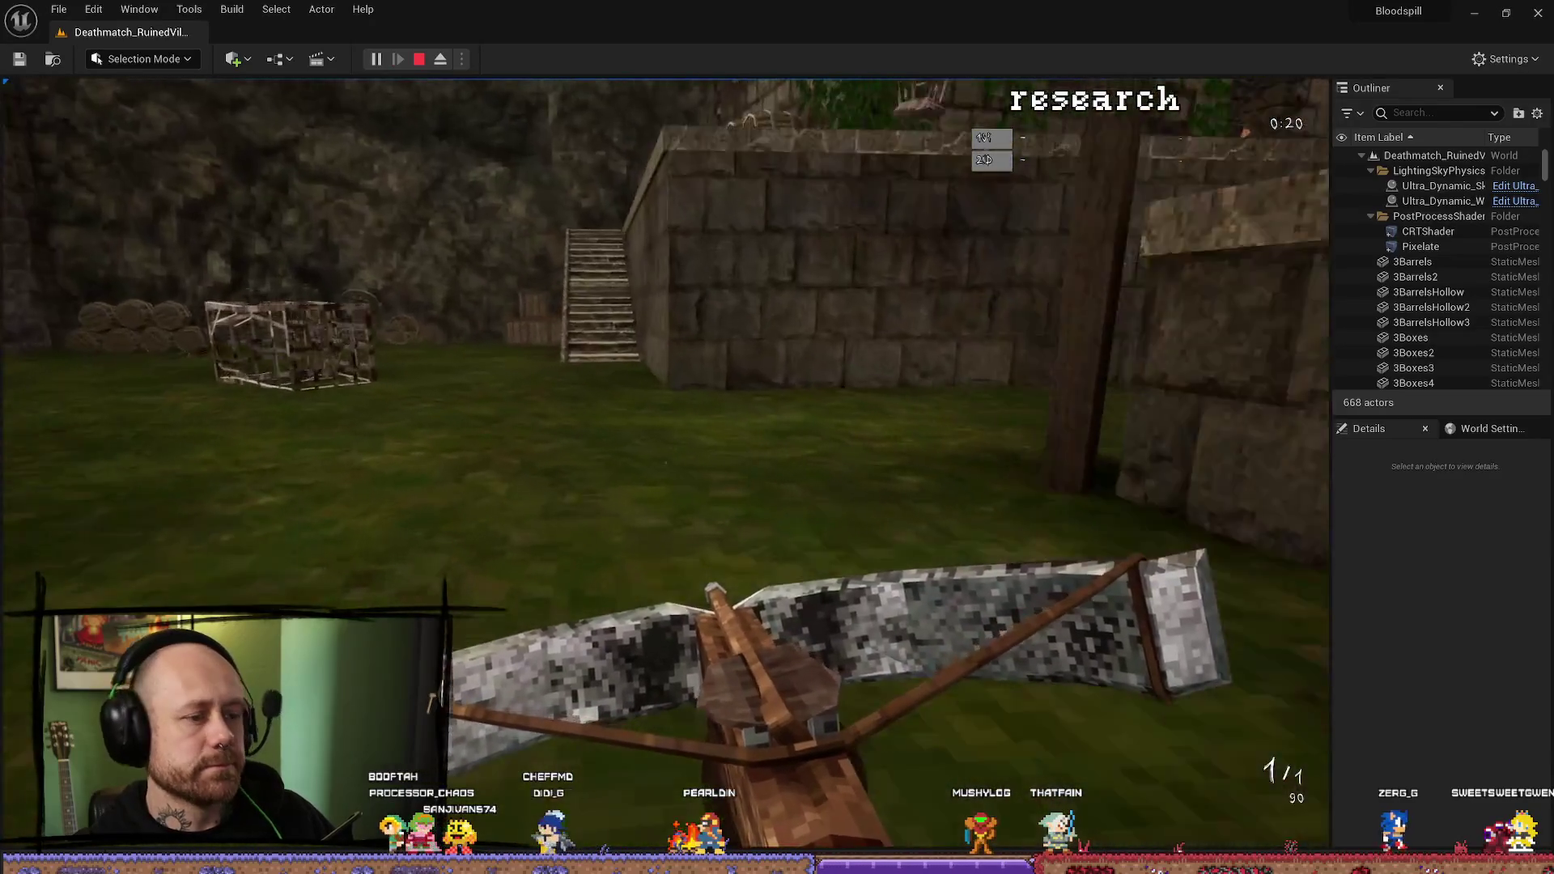
key("w")
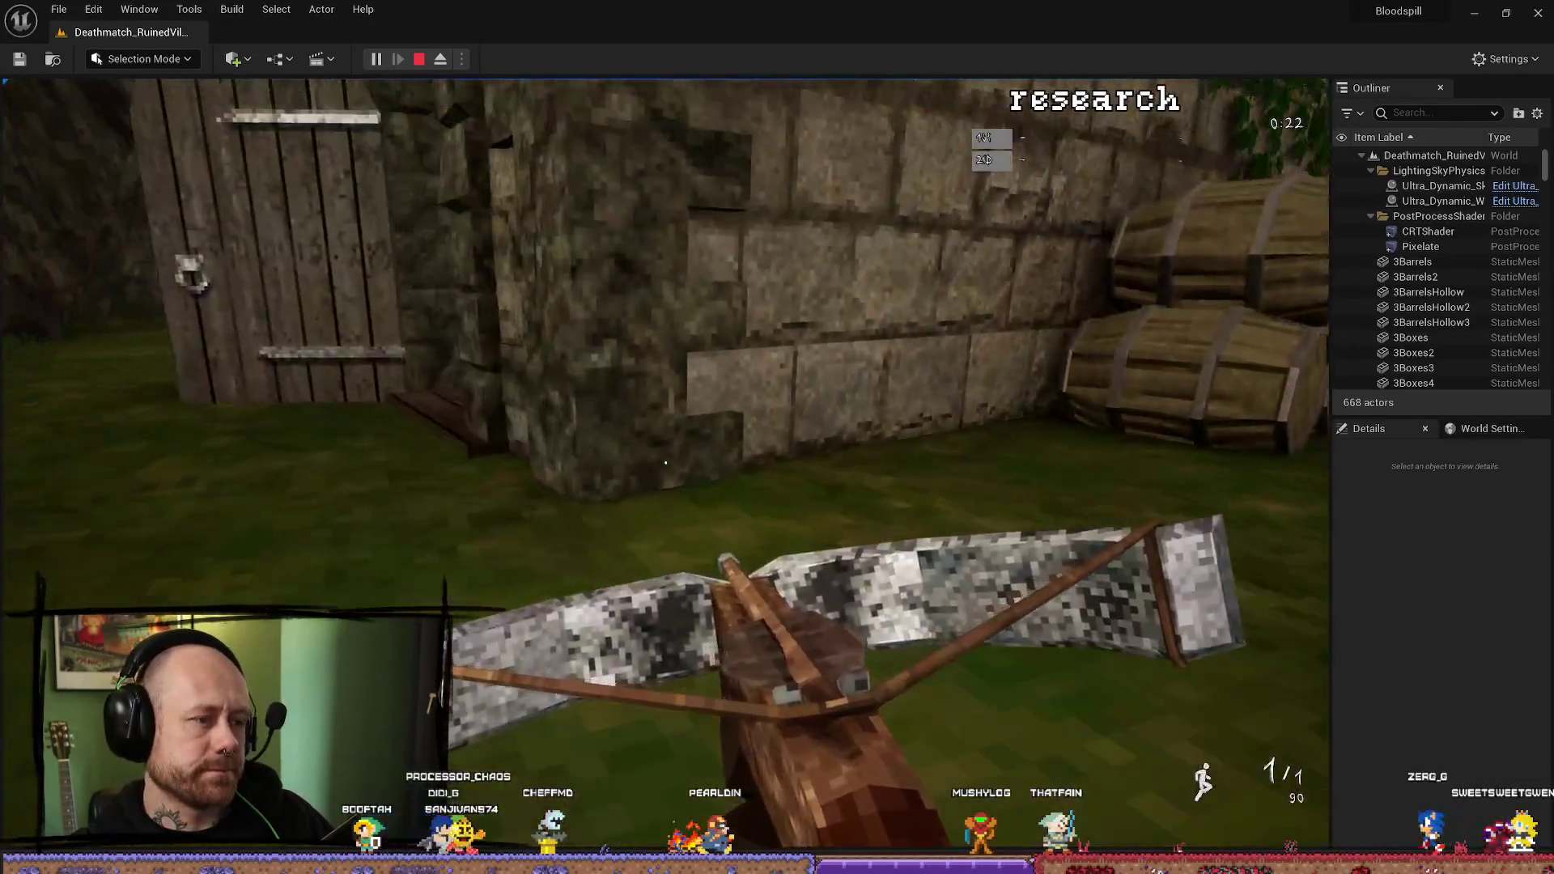
key("w")
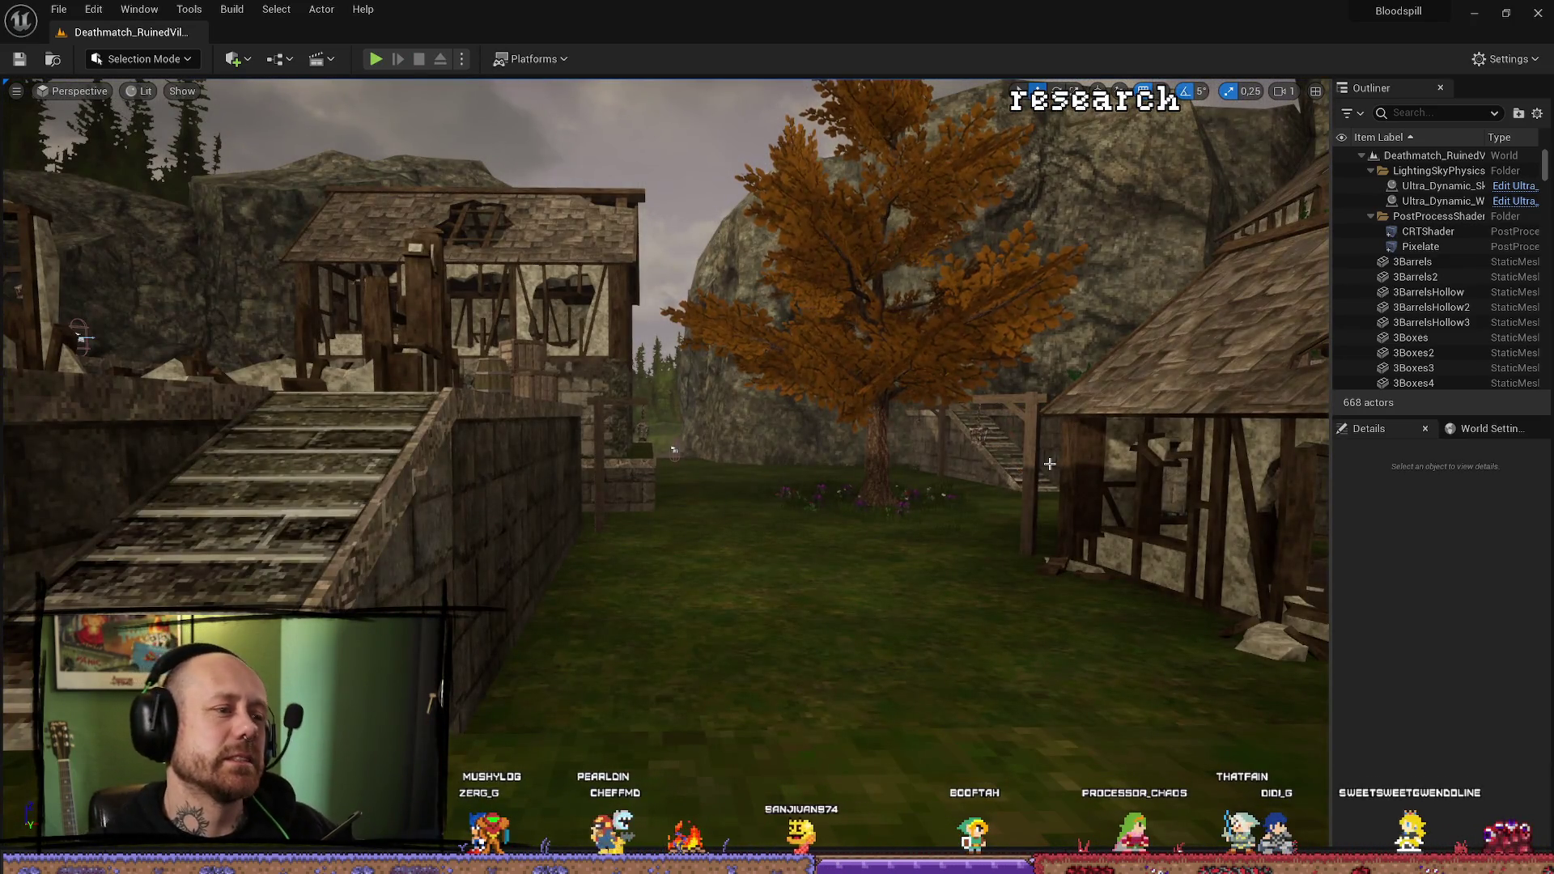
Leave the stopped level view and switch to Blender's character scene, orbiting to a new angle.
left_click_drag(1001, 423, 997, 419)
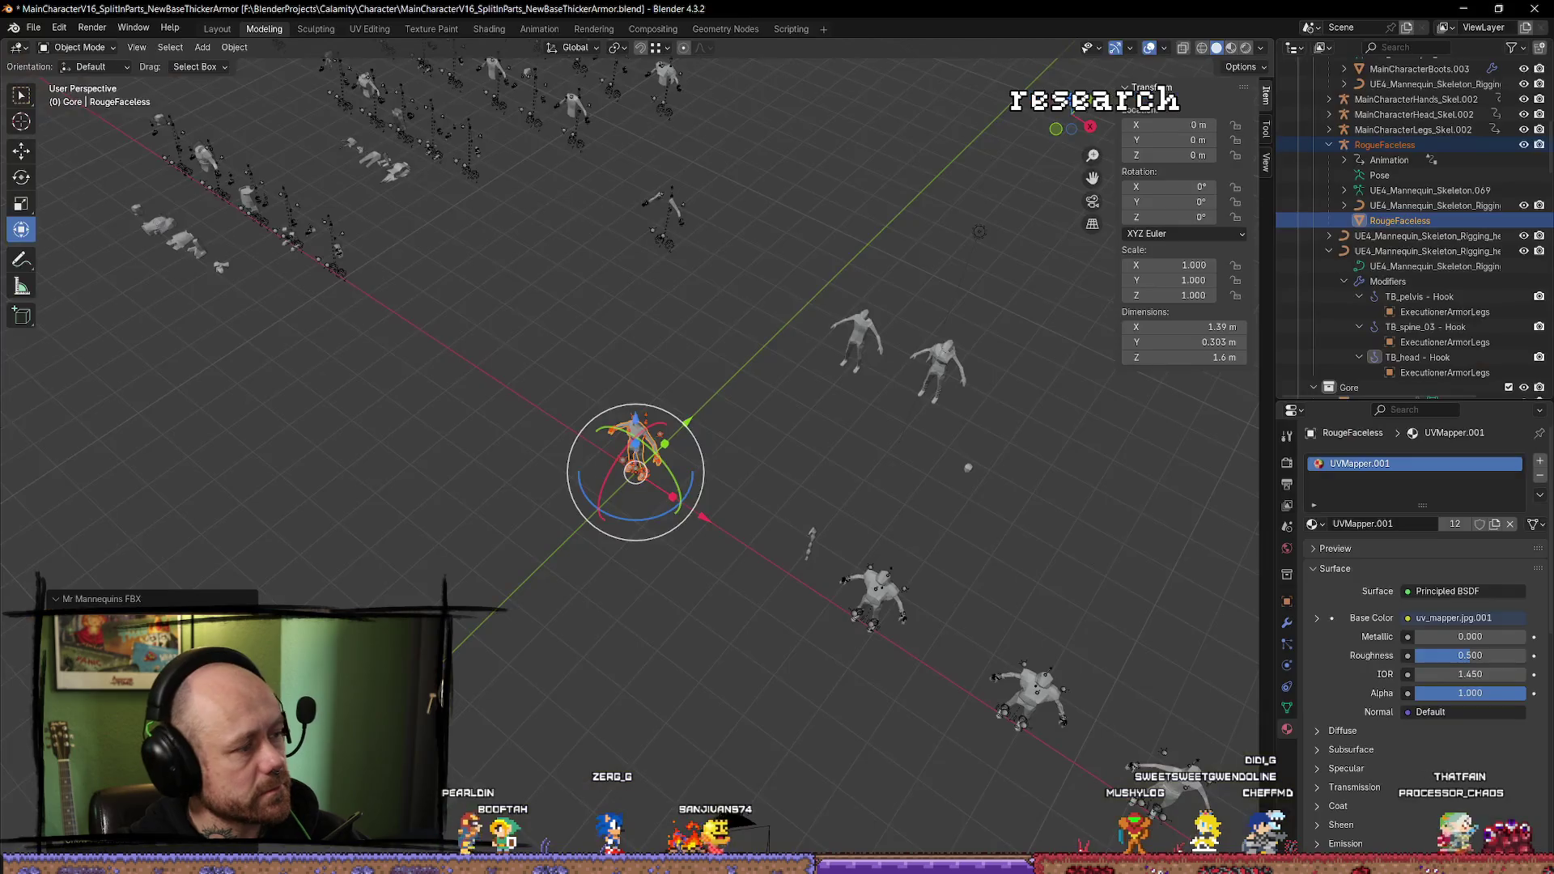
key("alt+Tab")
left_click_drag(497, 626, 671, 337)
Frame Rouge.006 and orbit until the row of mannequins lines up in view.
left_click(678, 322)
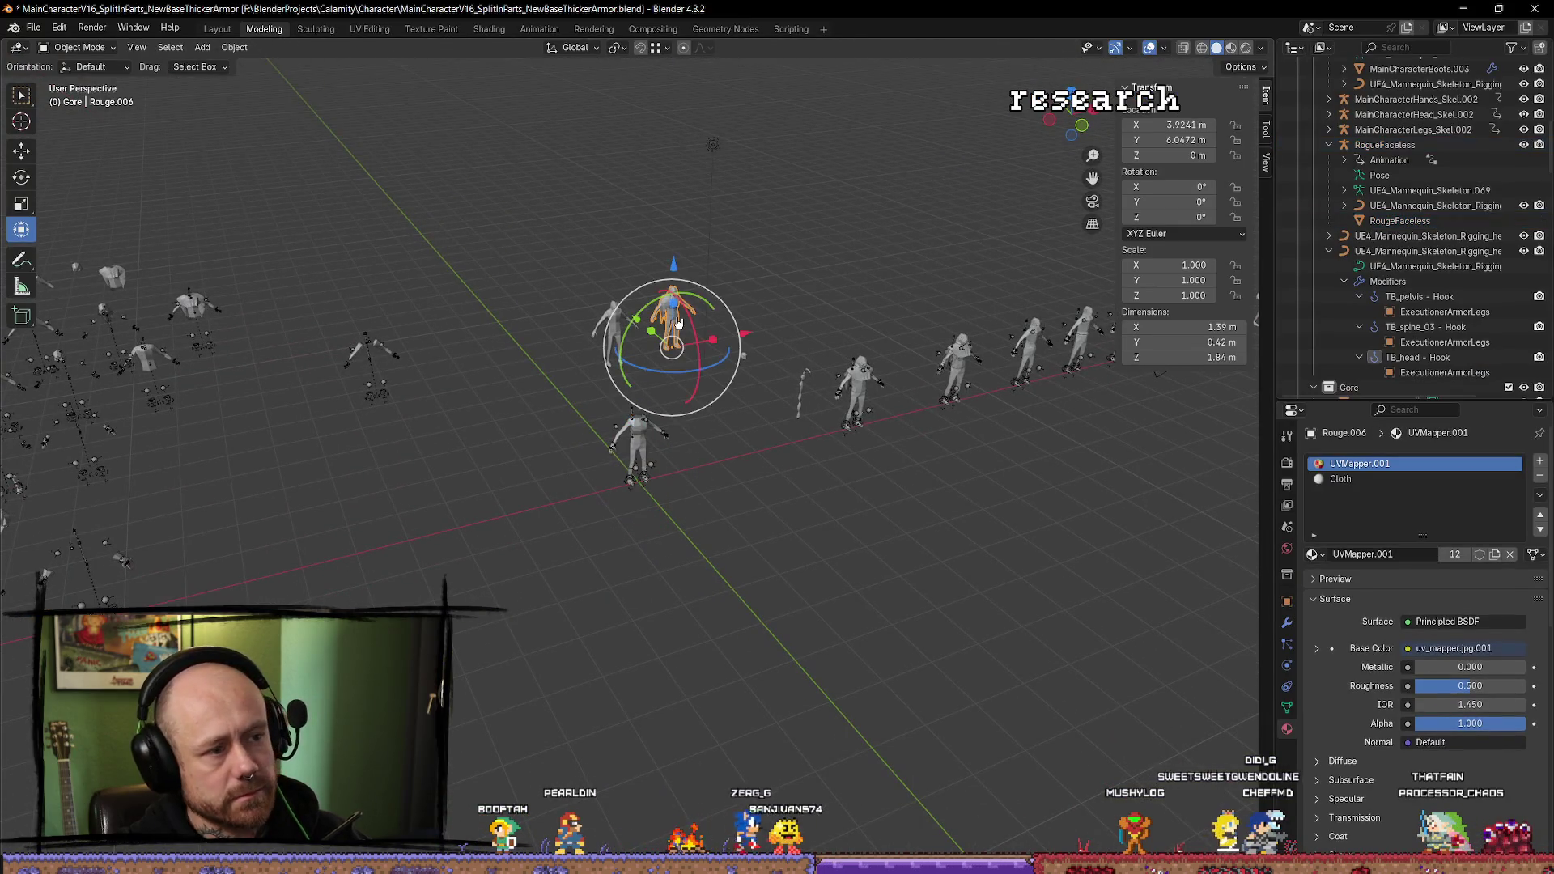
key("KP_Decimal")
scroll(803, 519, "down", 5)
mouse_move(757, 527)
left_mouse_down()
mouse_move(742, 531)
mouse_move(753, 555)
mouse_move(744, 539)
left_mouse_up()
scroll(745, 539, "down", 8)
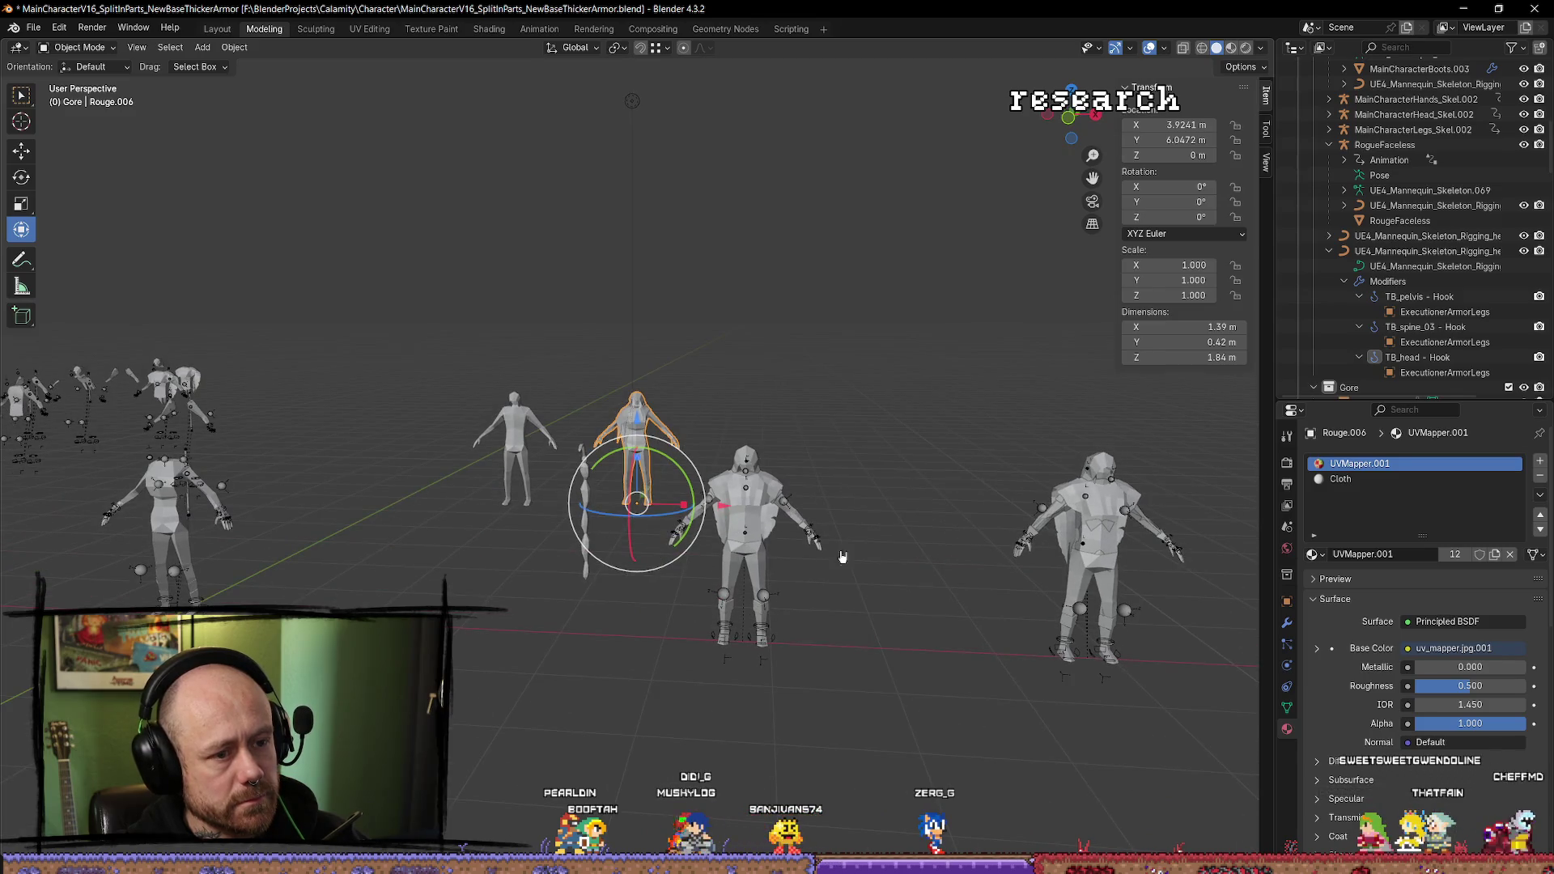
scroll(957, 586, "down", 3)
mouse_move(956, 587)
left_mouse_down()
mouse_move(982, 578)
mouse_move(975, 558)
mouse_move(1116, 579)
mouse_move(48, 576)
mouse_move(314, 594)
left_mouse_up()
left_click_drag(468, 462, 683, 556)
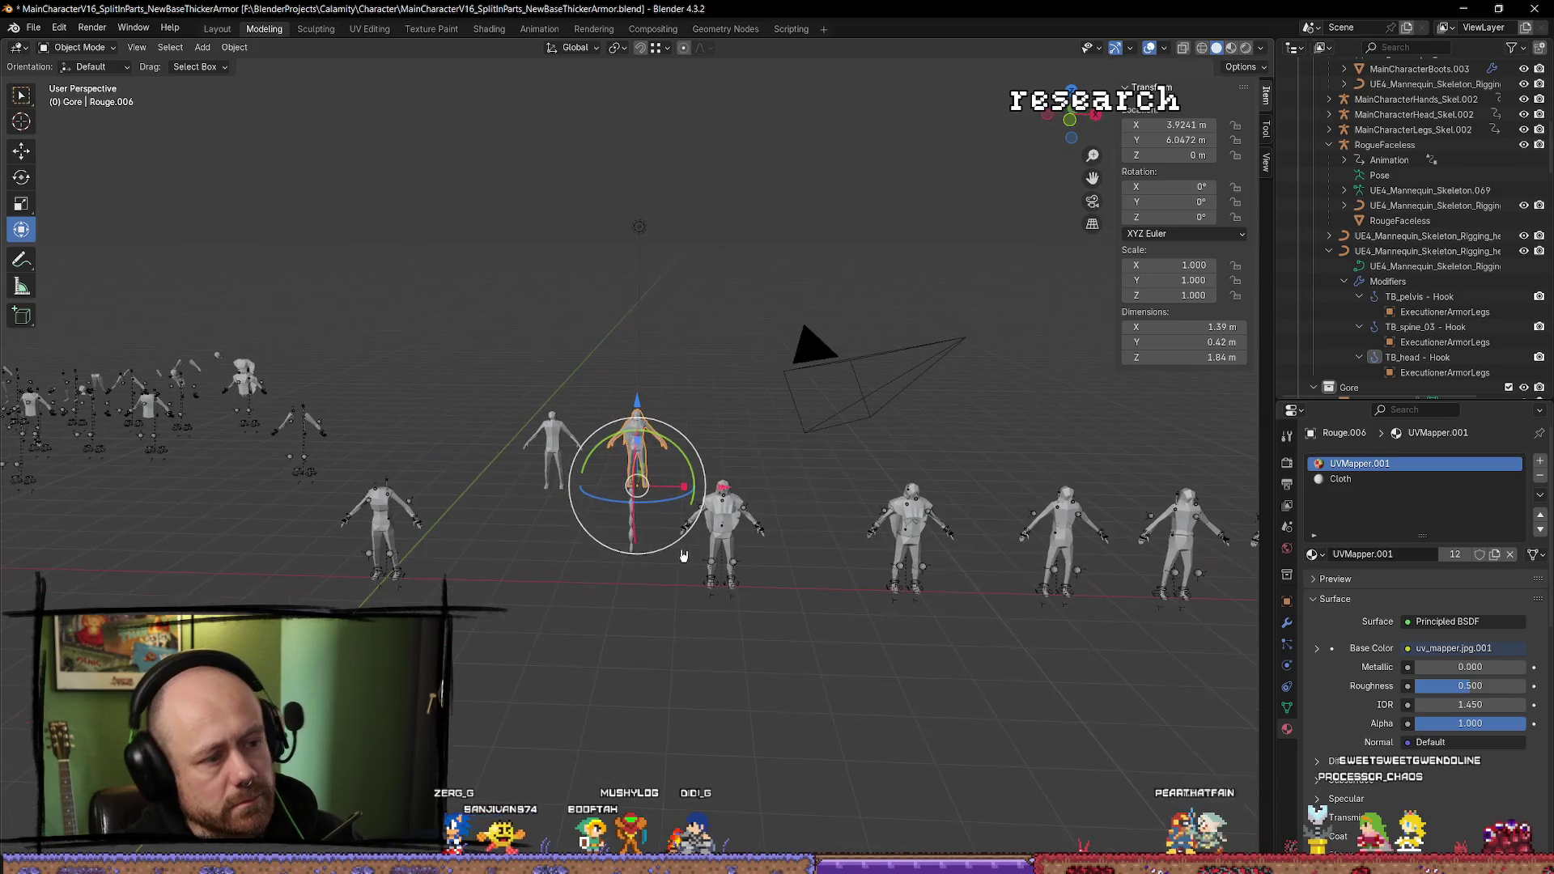
Delete the RougeFaceless mannequin mesh.
left_click(389, 533)
key("KP_Decimal")
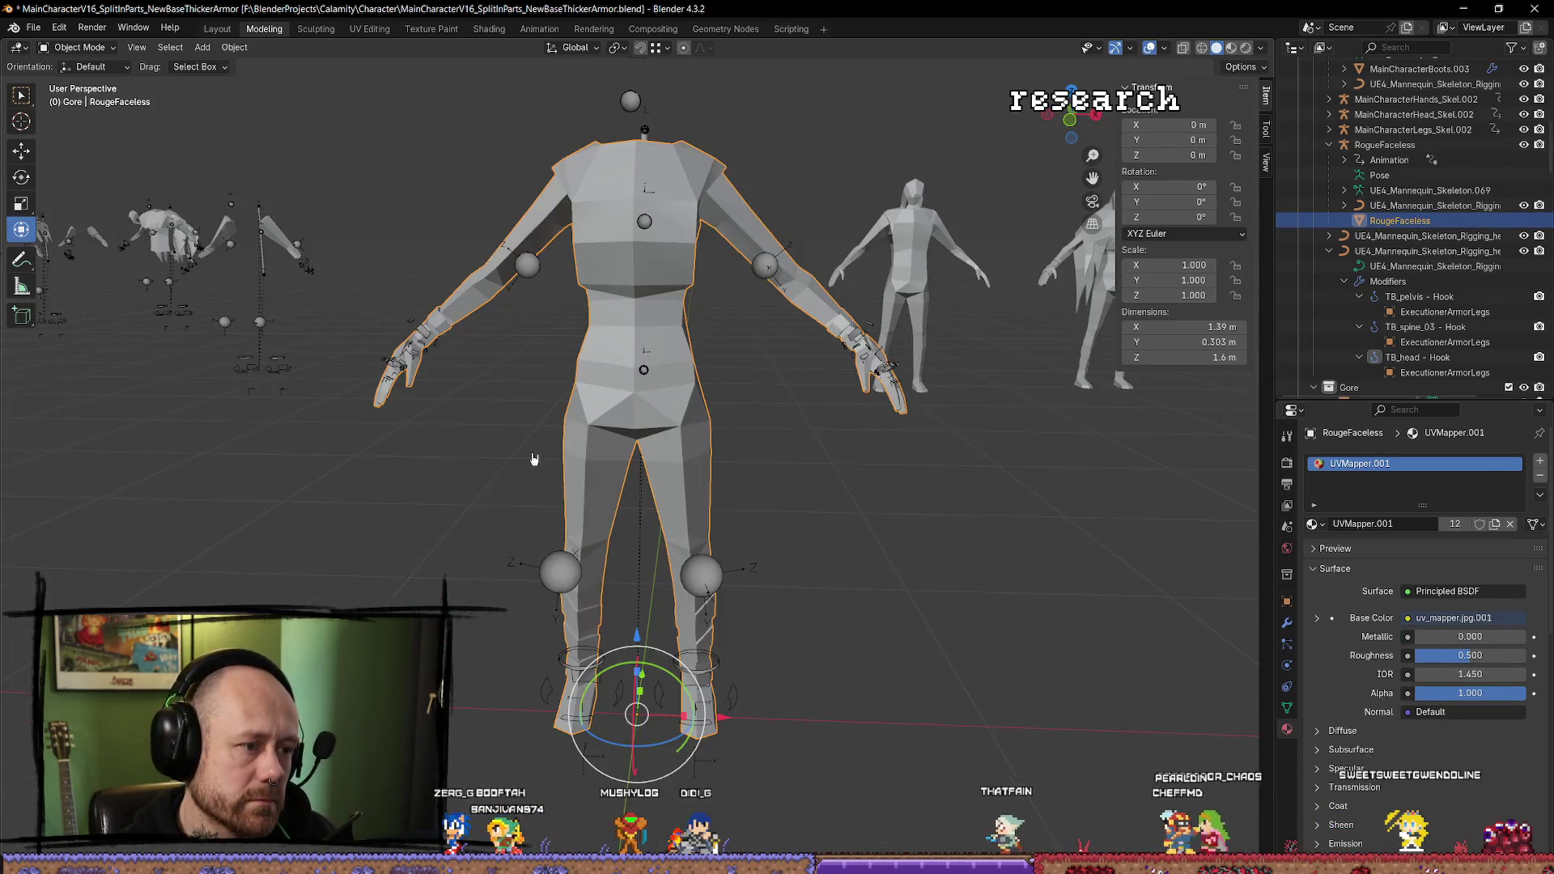
scroll(759, 635, "down", 5)
left_click(981, 510)
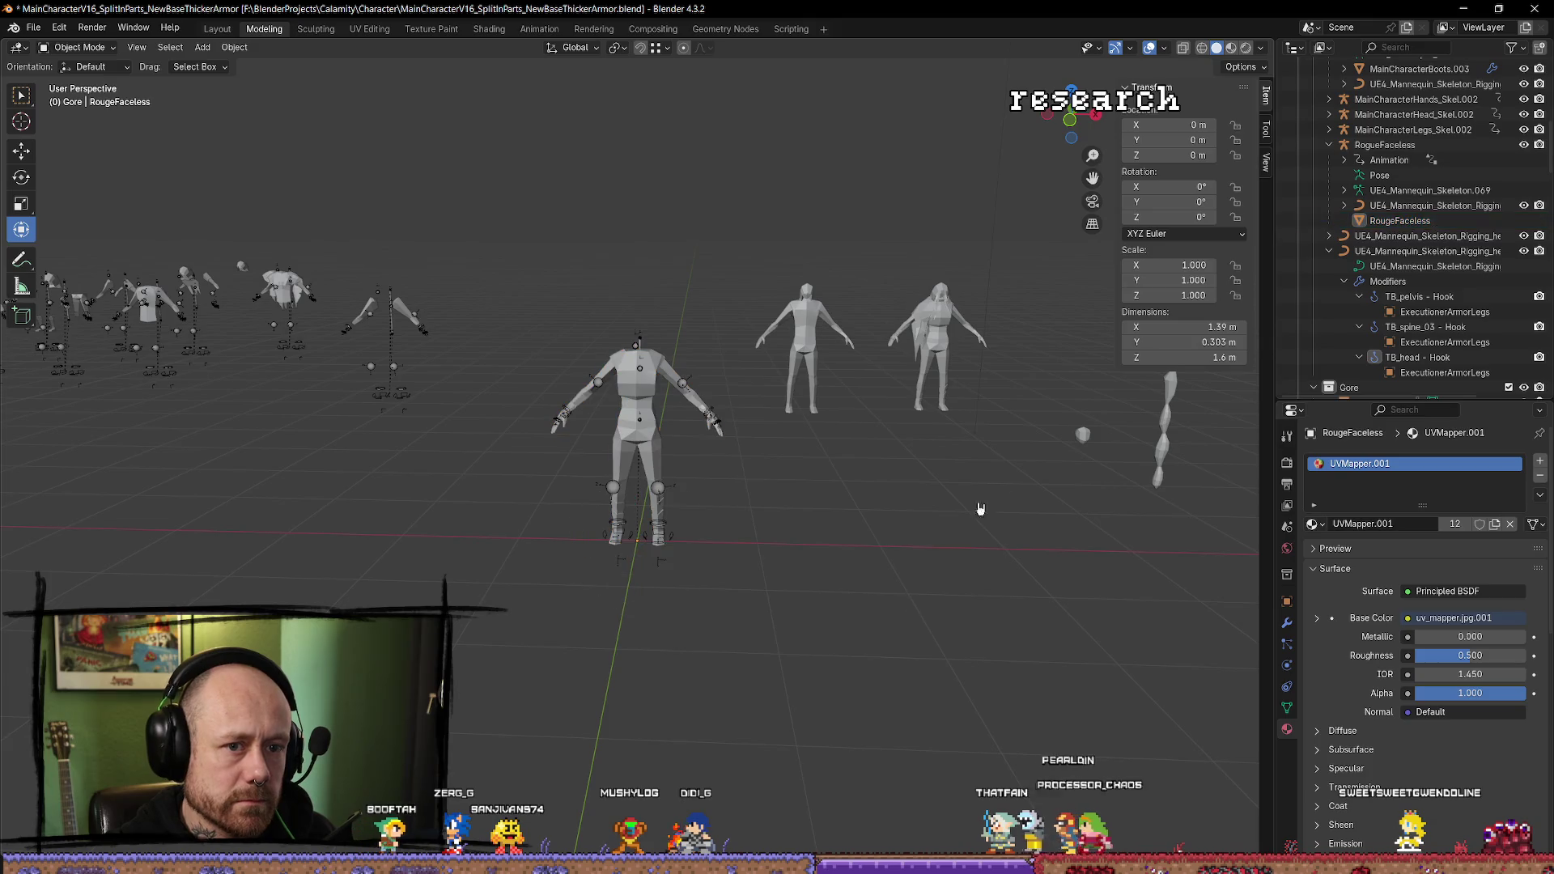
left_click(1448, 221)
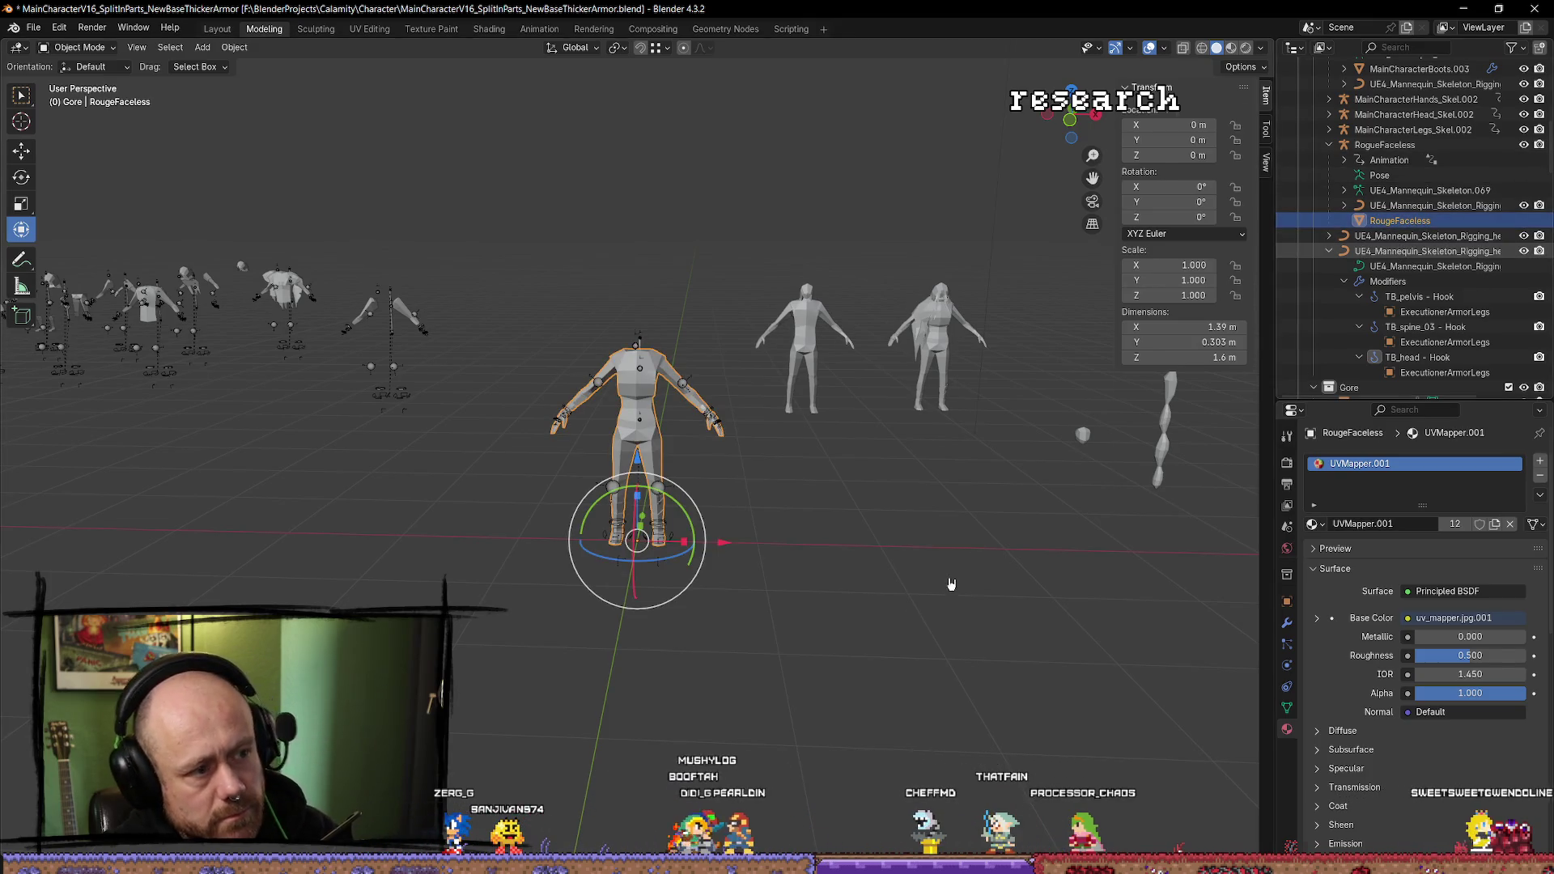
key("Delete")
scroll(371, 571, "down", 3)
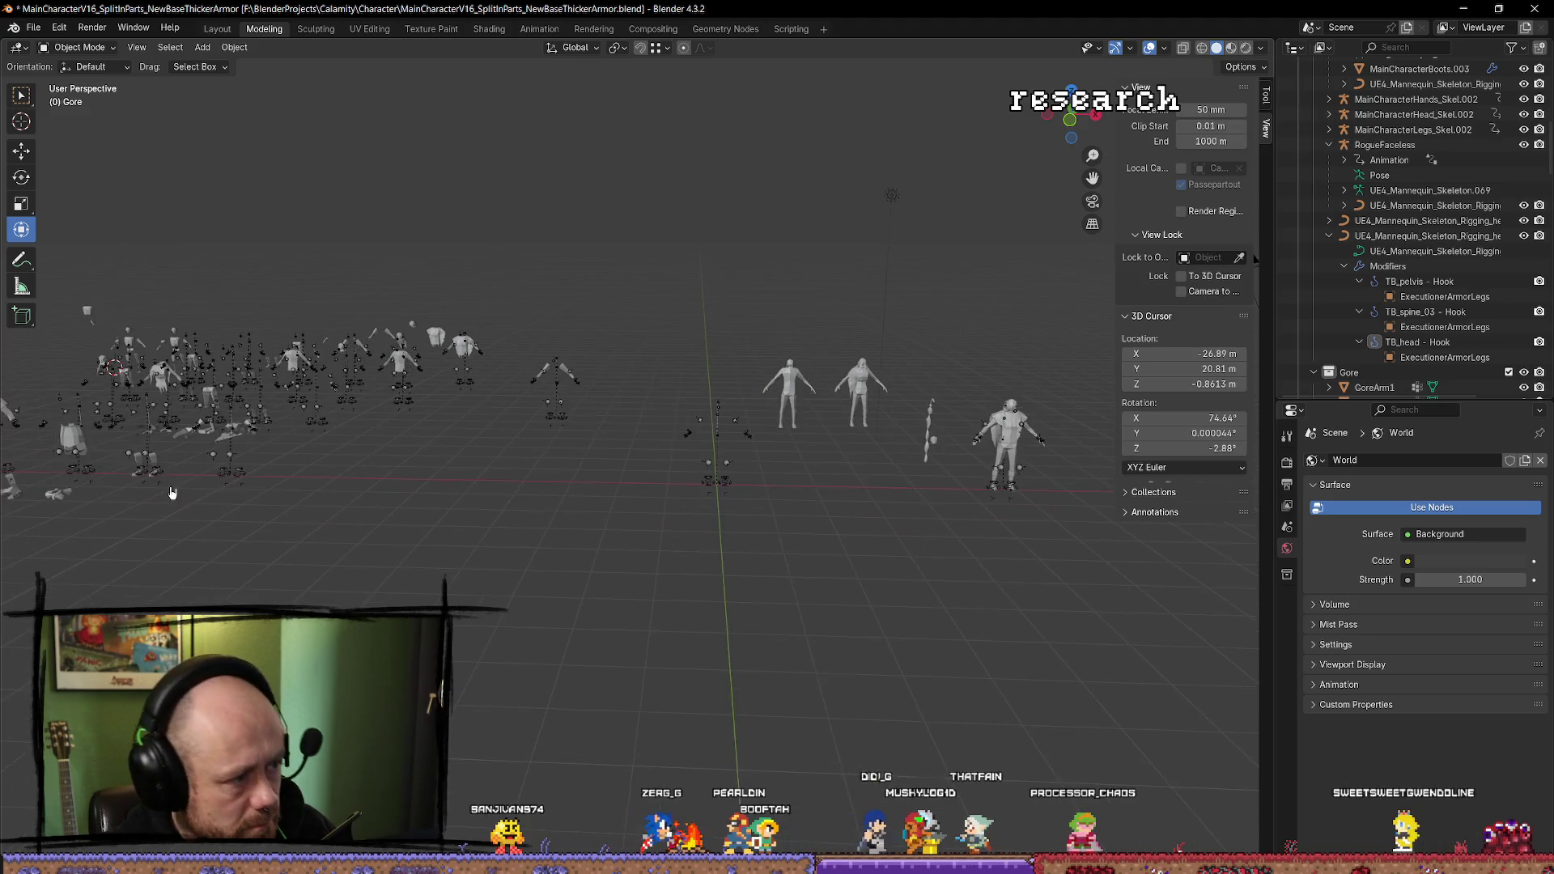
Select the FinalMoreVerts character mesh, showing its UVMapper.002 material.
left_click(97, 534)
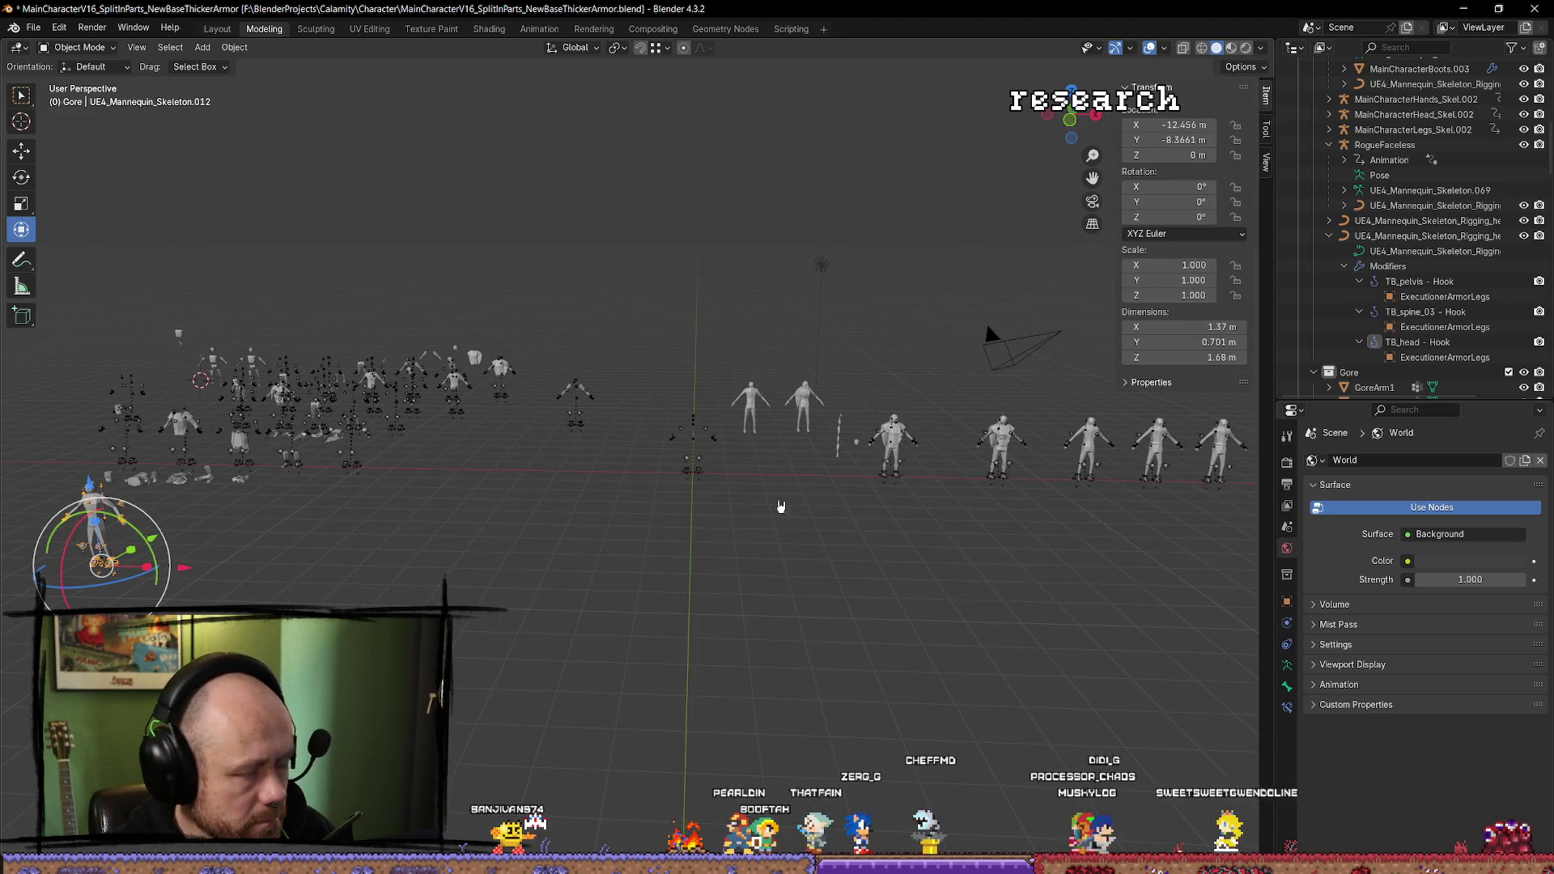
key("KP_Decimal")
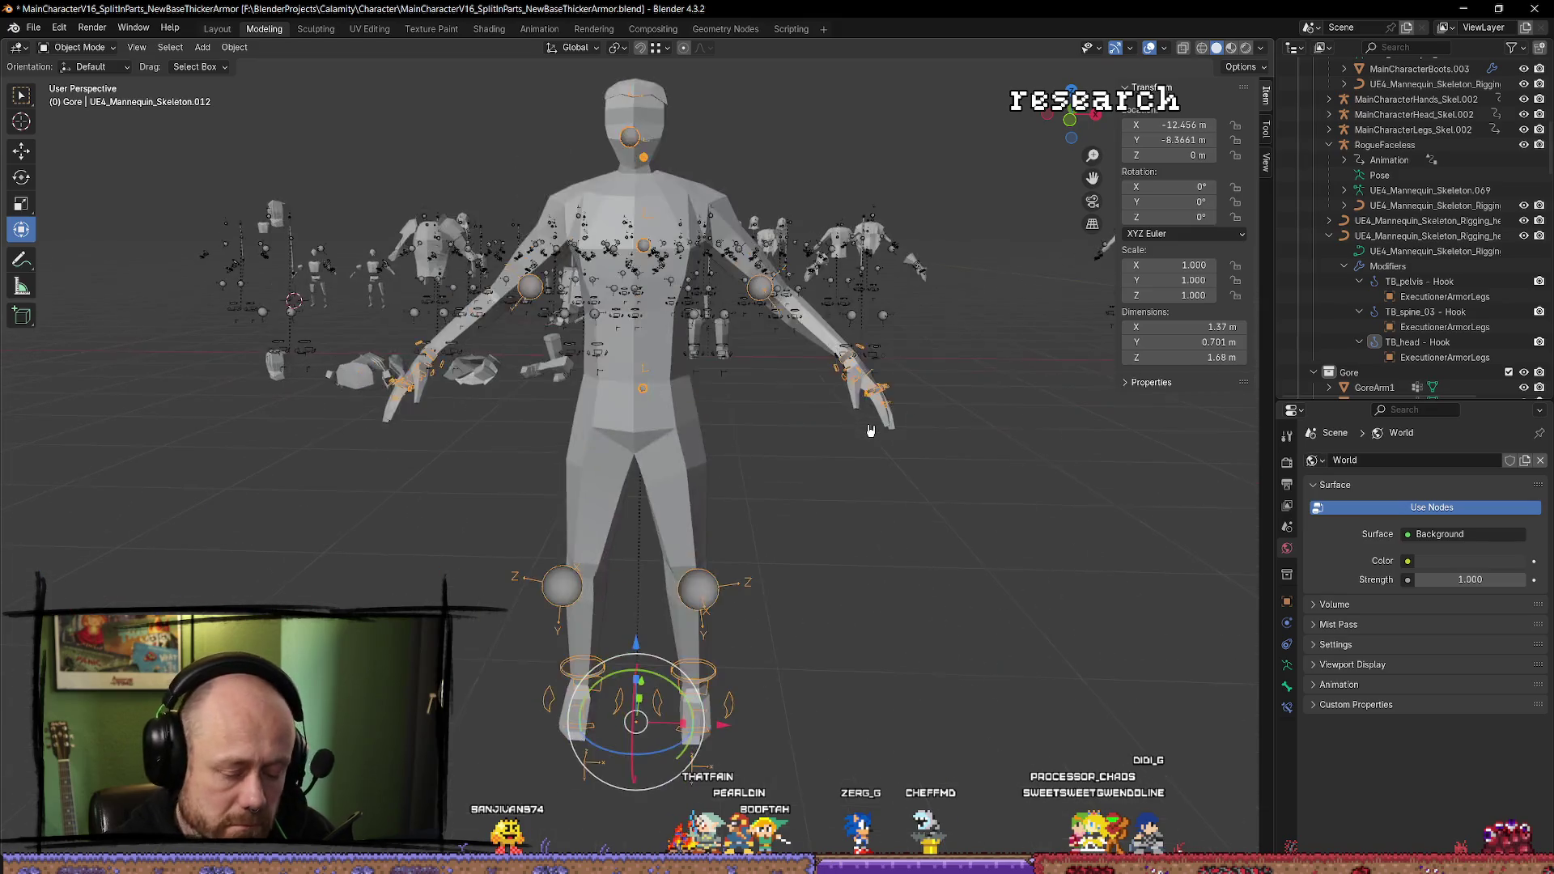
left_click(659, 456)
scroll(659, 456, "down", 5)
left_click(1287, 728)
scroll(1392, 324, "up", 10)
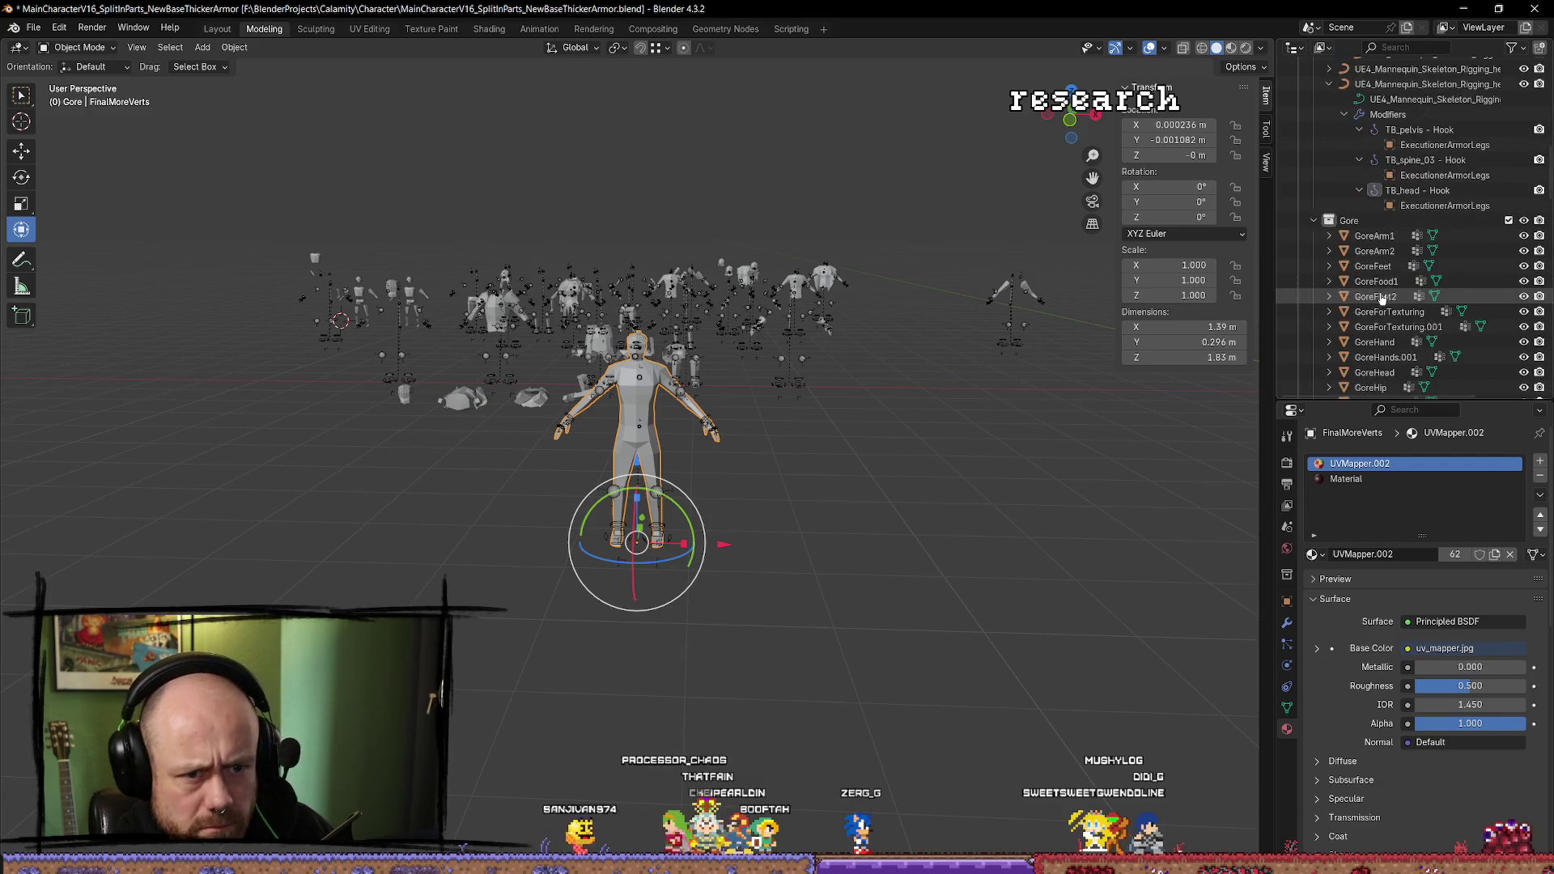
scroll(986, 455, "down", 2)
scroll(898, 537, "up", 4)
scroll(790, 496, "down", 4)
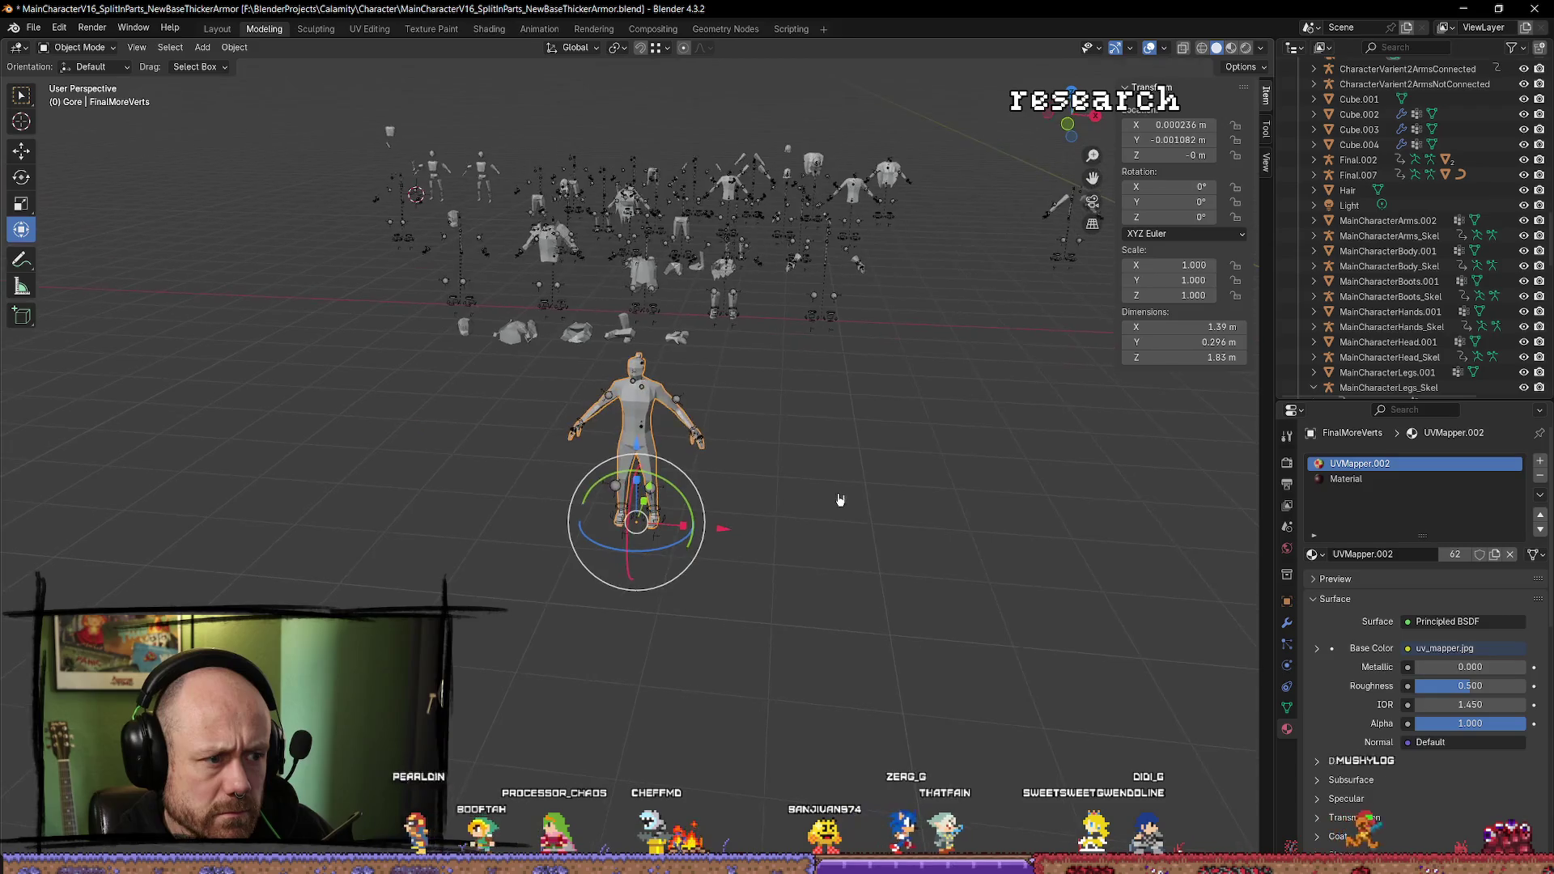
Duplicate FinalMoreVerts and slide the copy sideways along X.
key("shift+d")
key("Escape")
key("h")
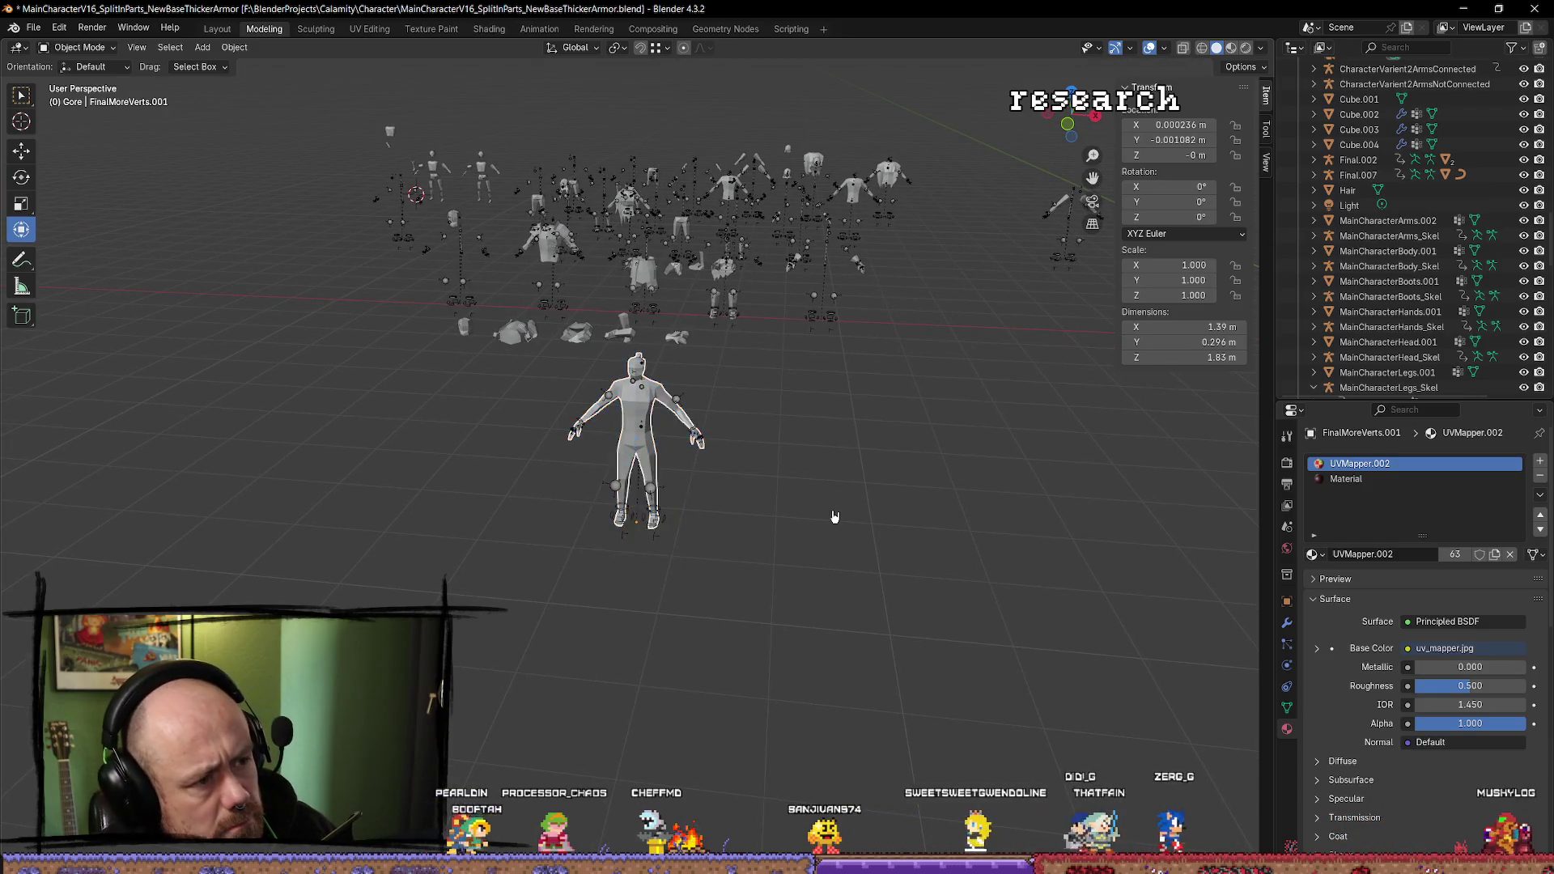
key("alt+h")
key("g")
key("x")
left_click(1076, 625)
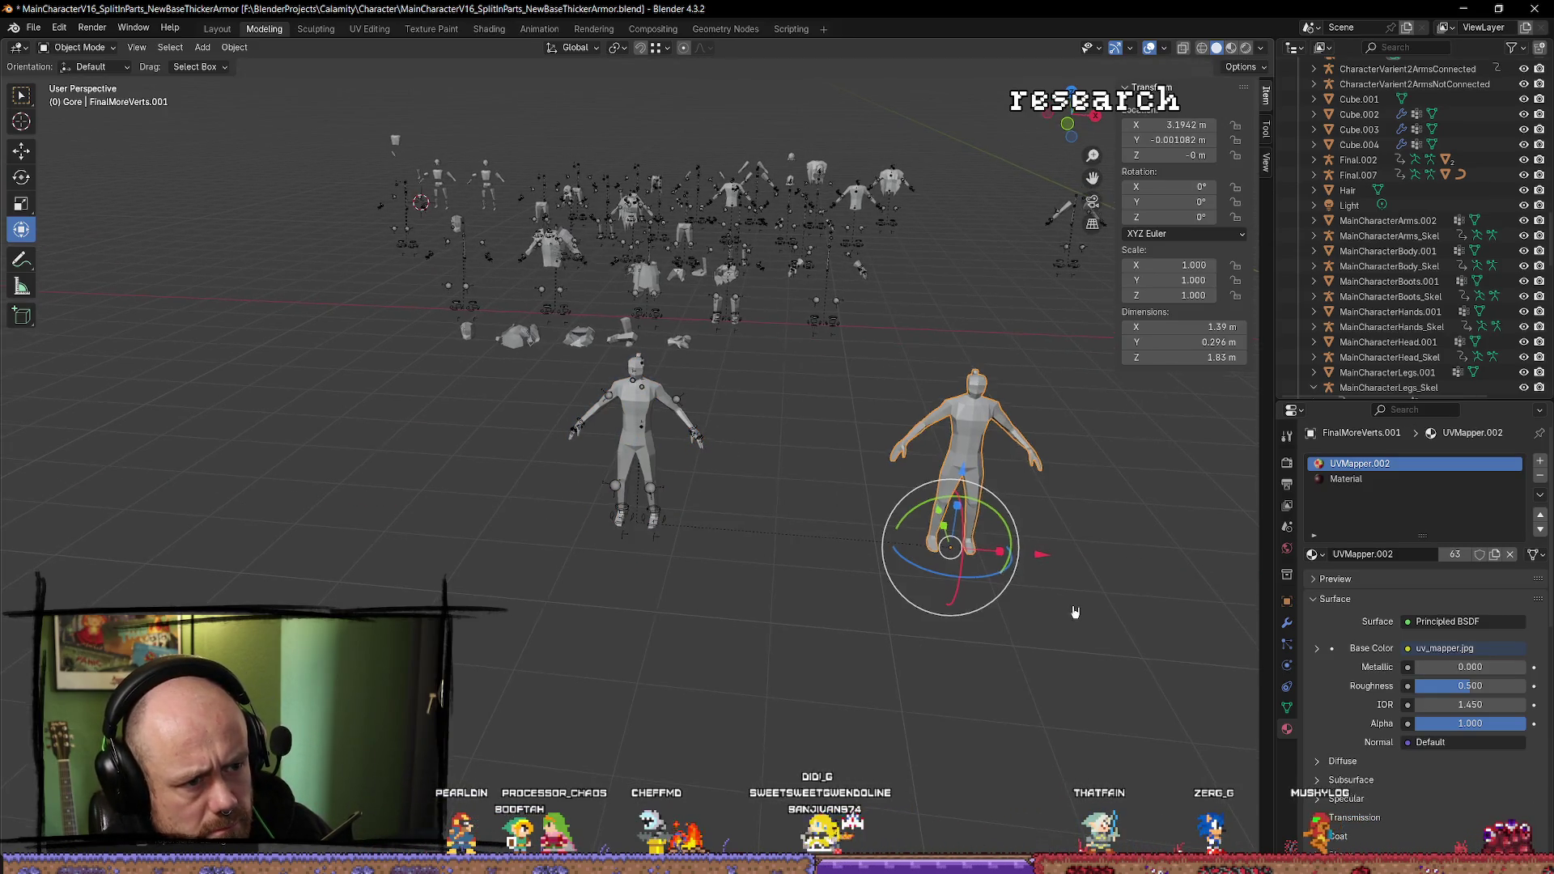
left_click_drag(1075, 612, 1066, 517)
Unparent the copy keeping its transform, and set its Location X and Y to 0 m.
key("alt+p")
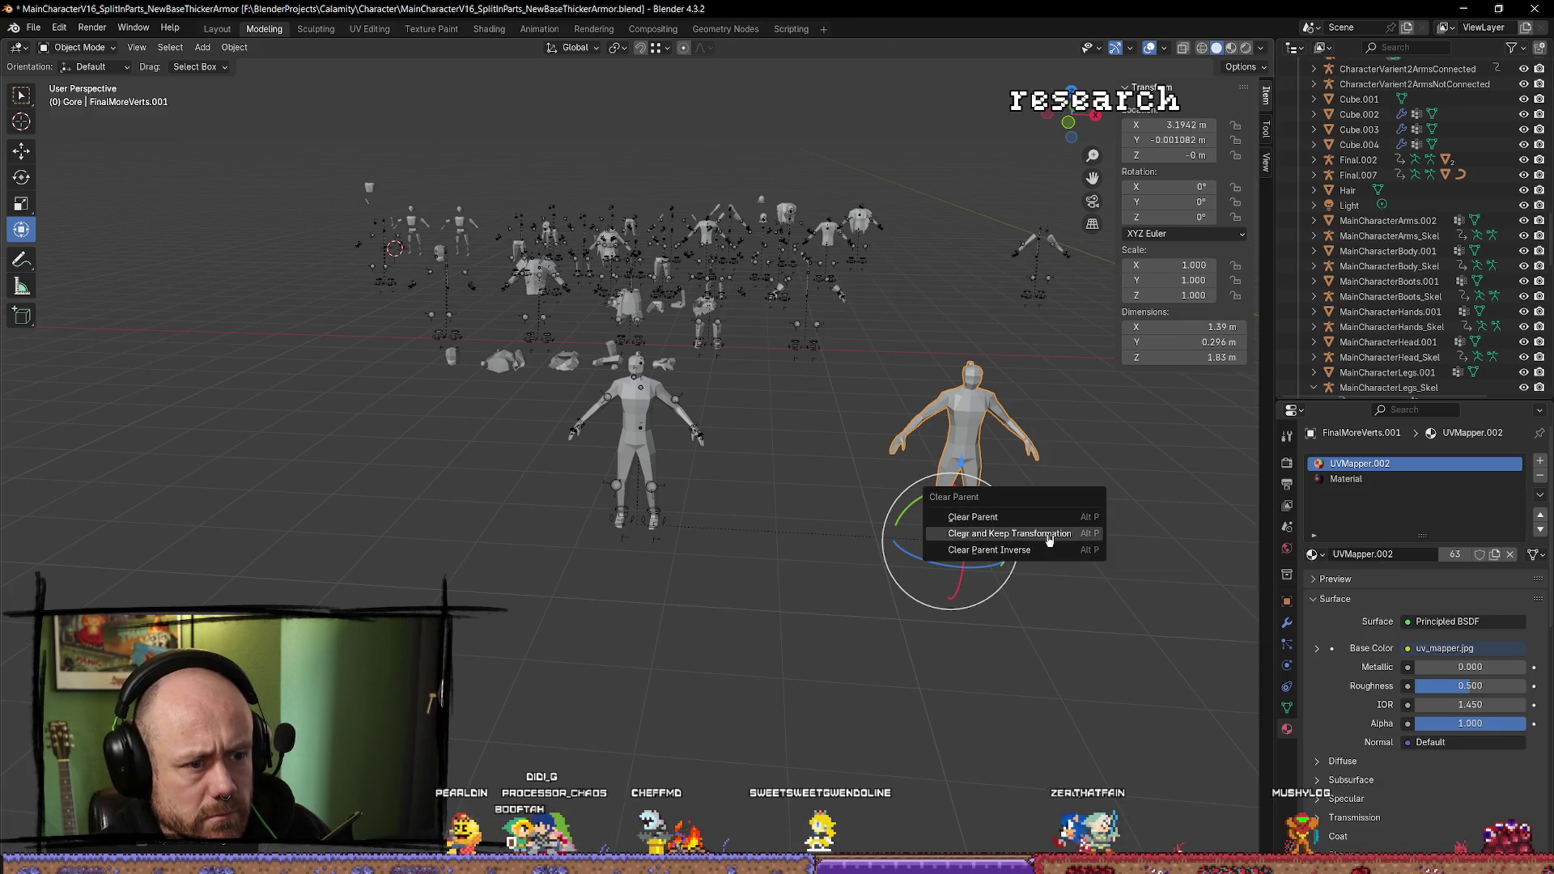
left_click(1010, 533)
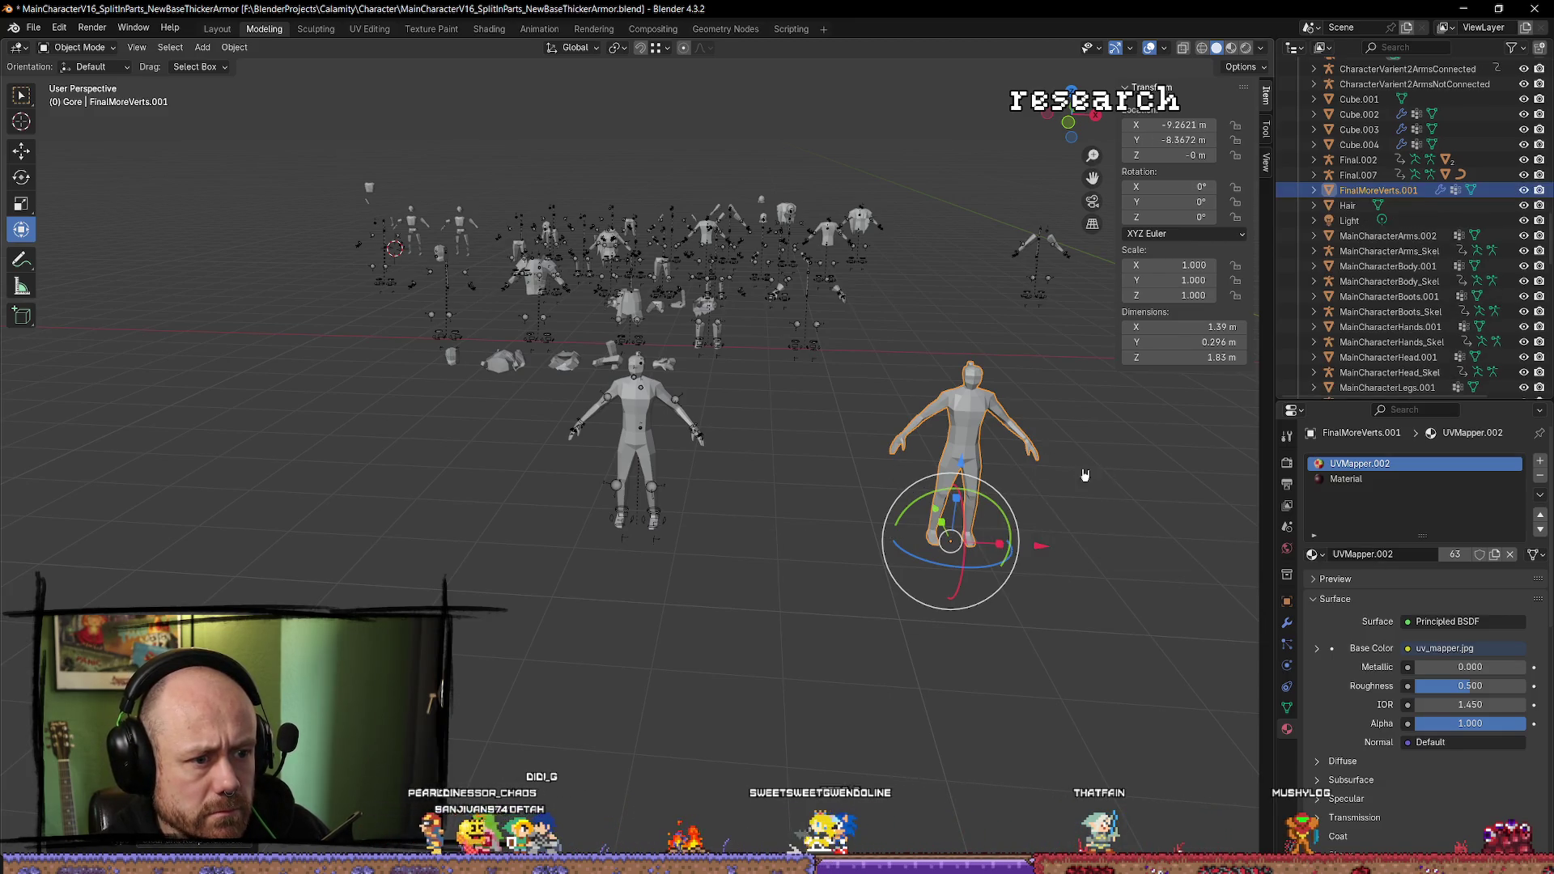
double_click(1170, 124)
type("0")
key("Tab")
type("0")
key("Return")
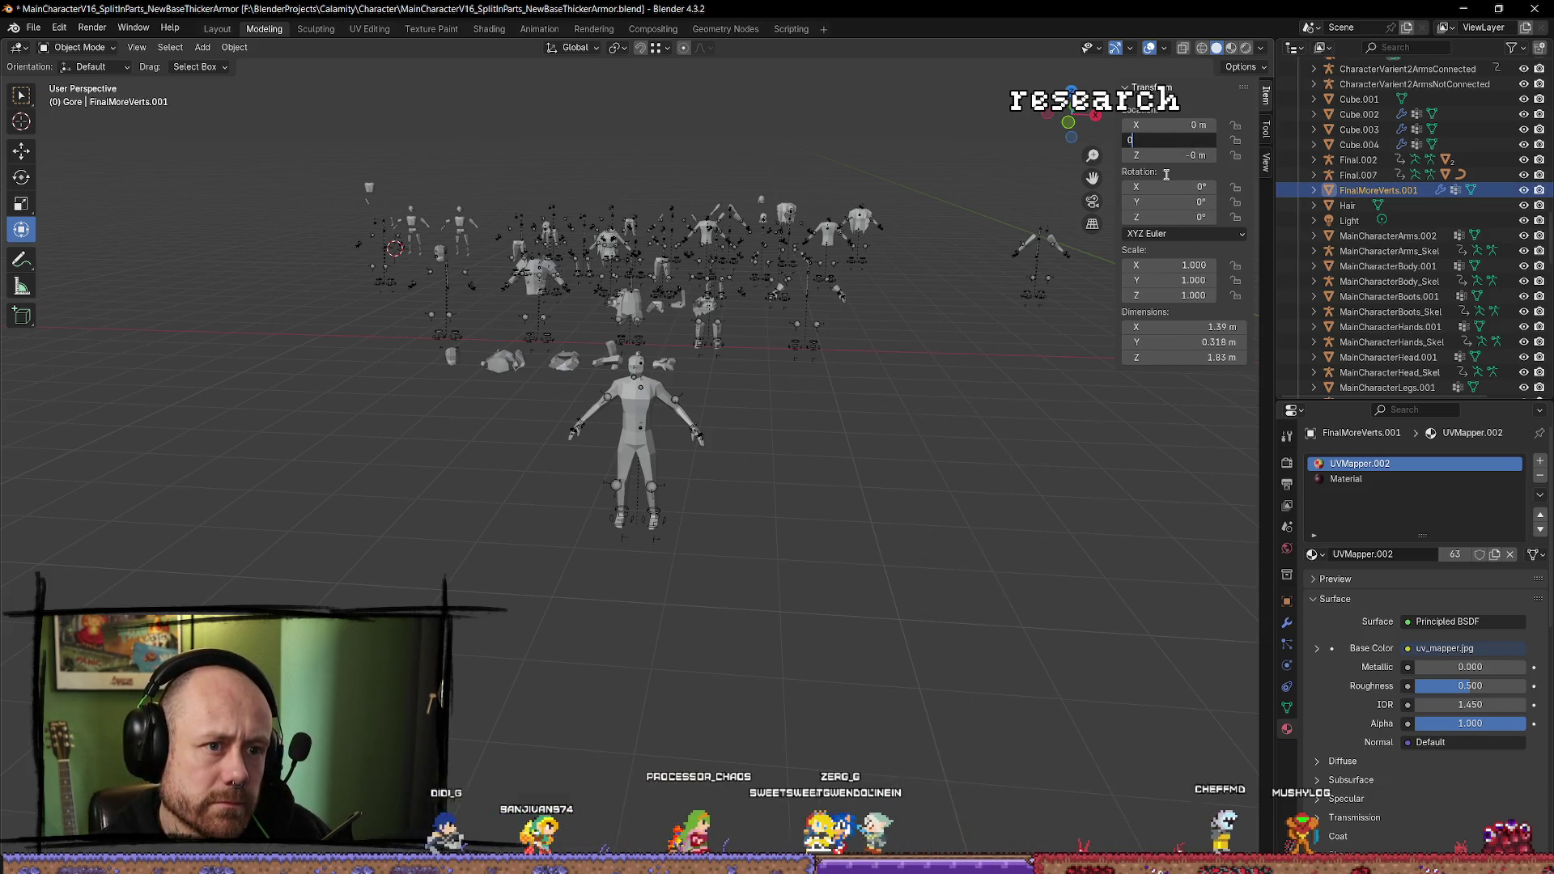
scroll(992, 417, "down", 3)
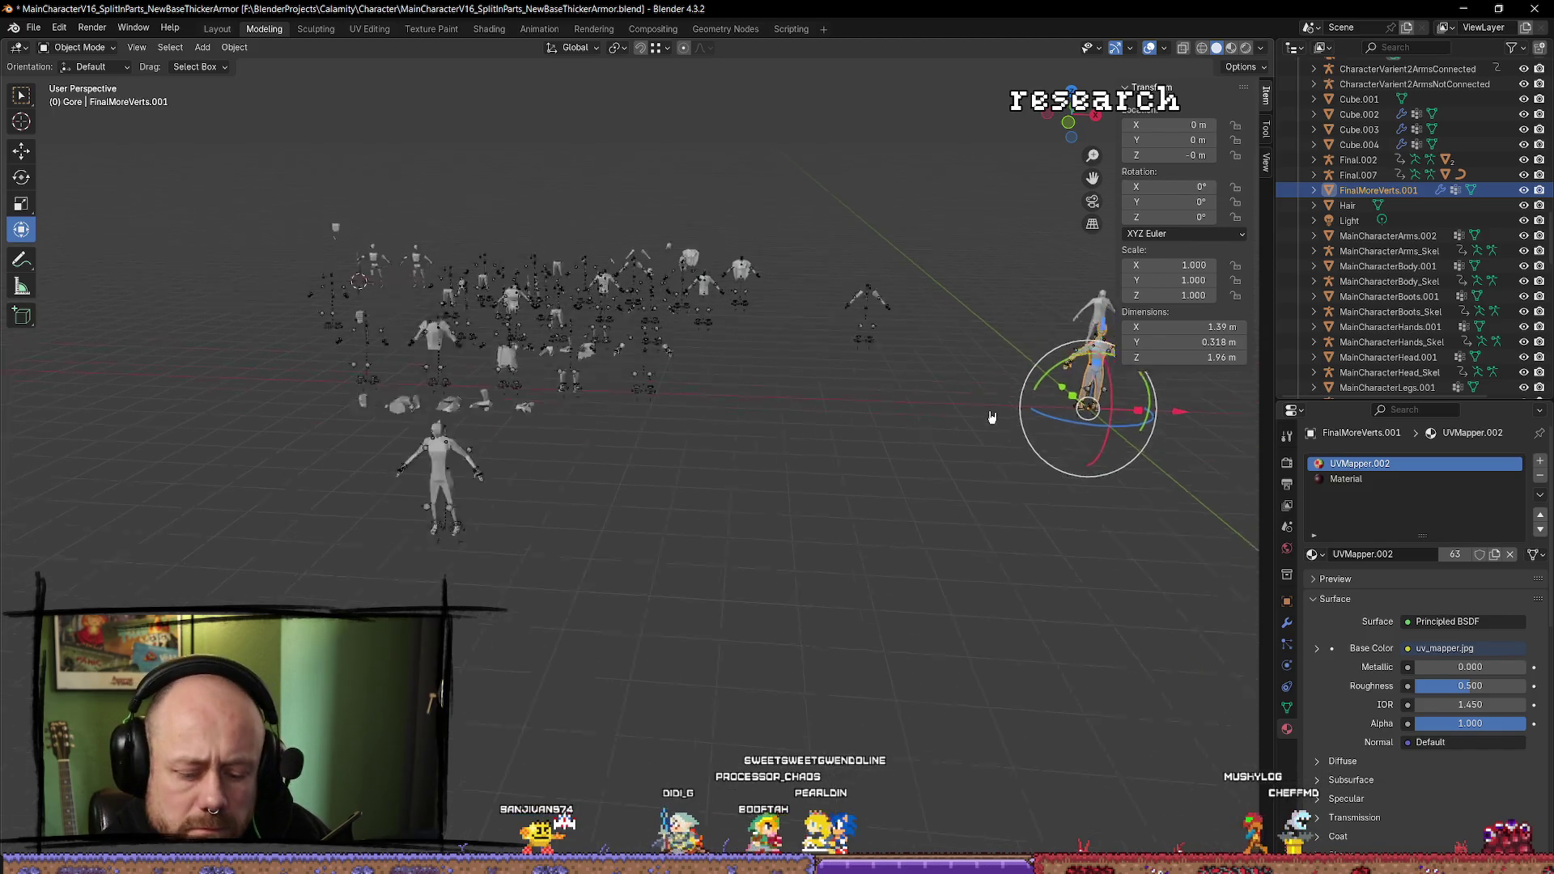
key("KP_Decimal")
scroll(726, 517, "up", 4)
mouse_move(838, 535)
left_mouse_down()
mouse_move(939, 534)
mouse_move(861, 599)
left_mouse_up()
scroll(940, 536, "down", 4)
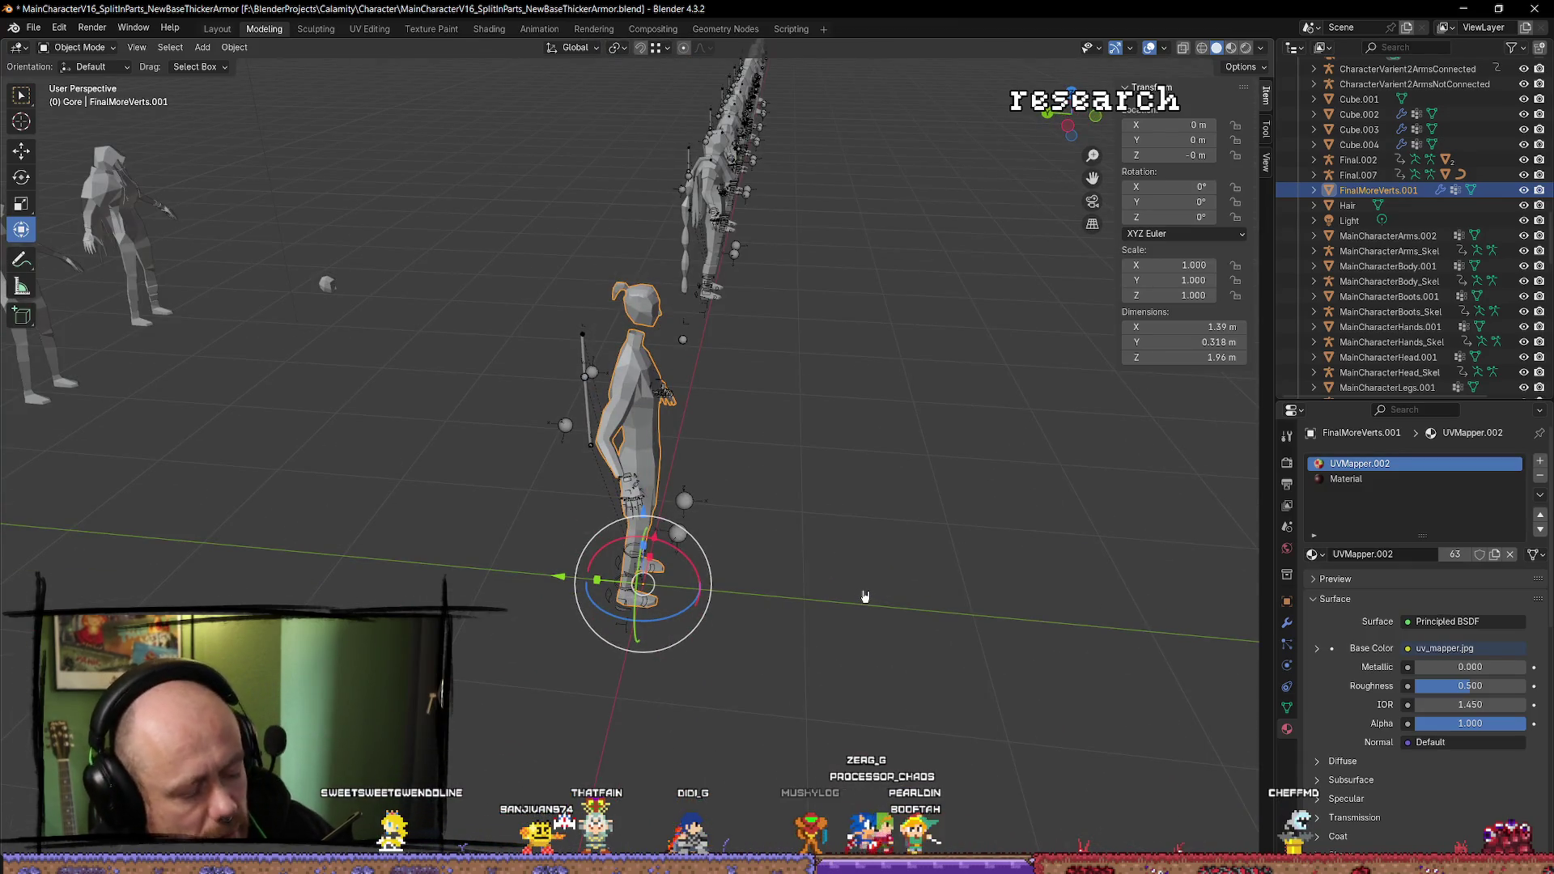
Move the copy along Y to -8.3672 m and reselect it.
key("g")
key("y")
mouse_move(850, 628)
left_mouse_down()
mouse_move(537, 610)
mouse_move(572, 590)
left_mouse_up()
key("KP_Decimal")
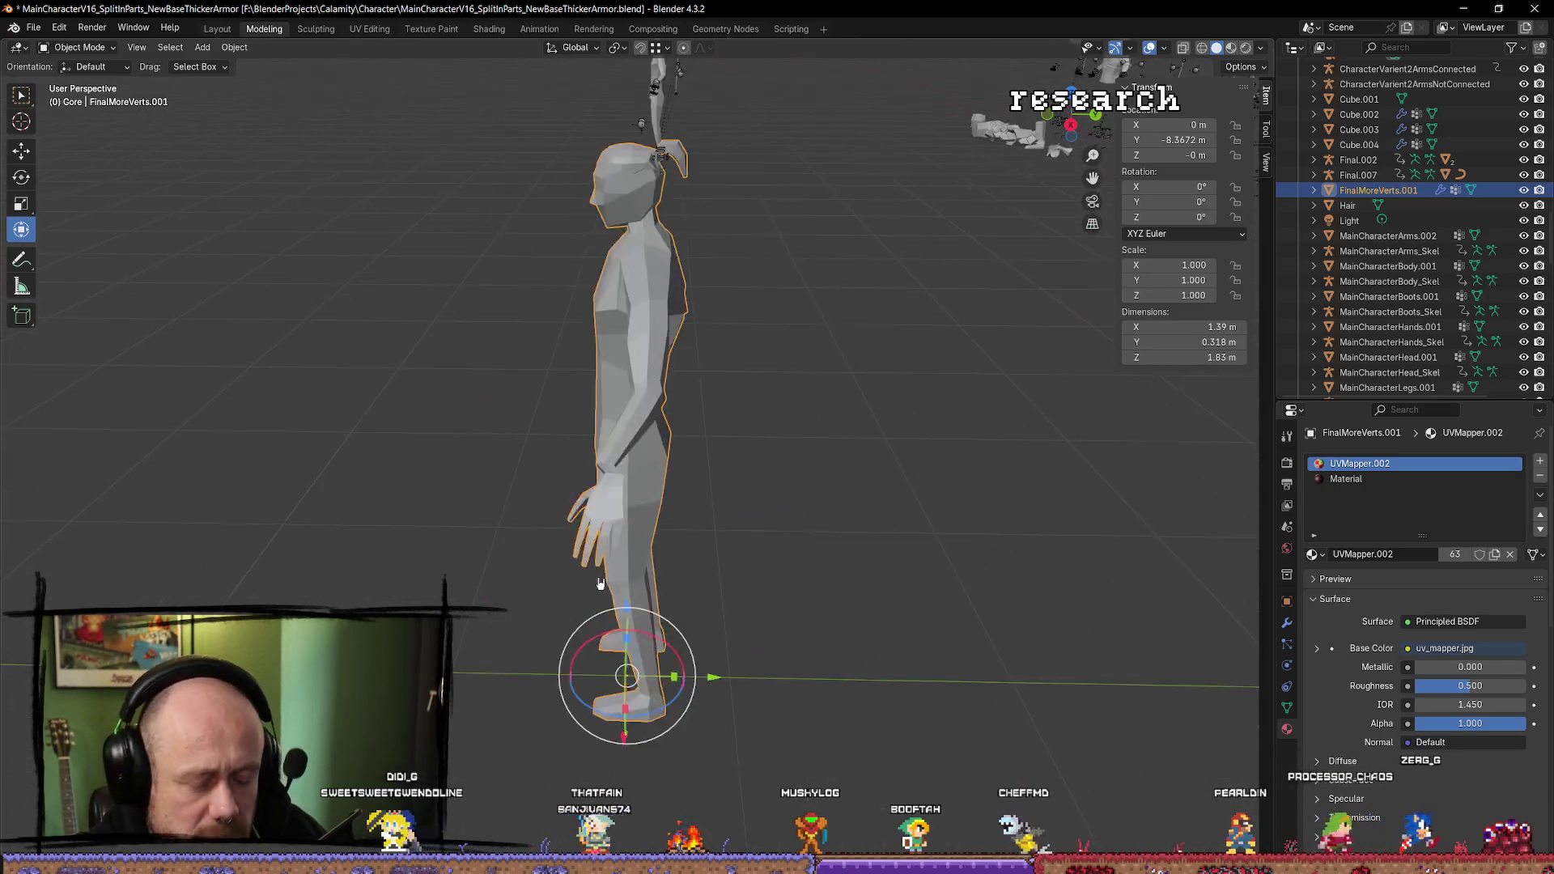
scroll(728, 486, "down", 4)
left_click_drag(769, 453, 888, 422)
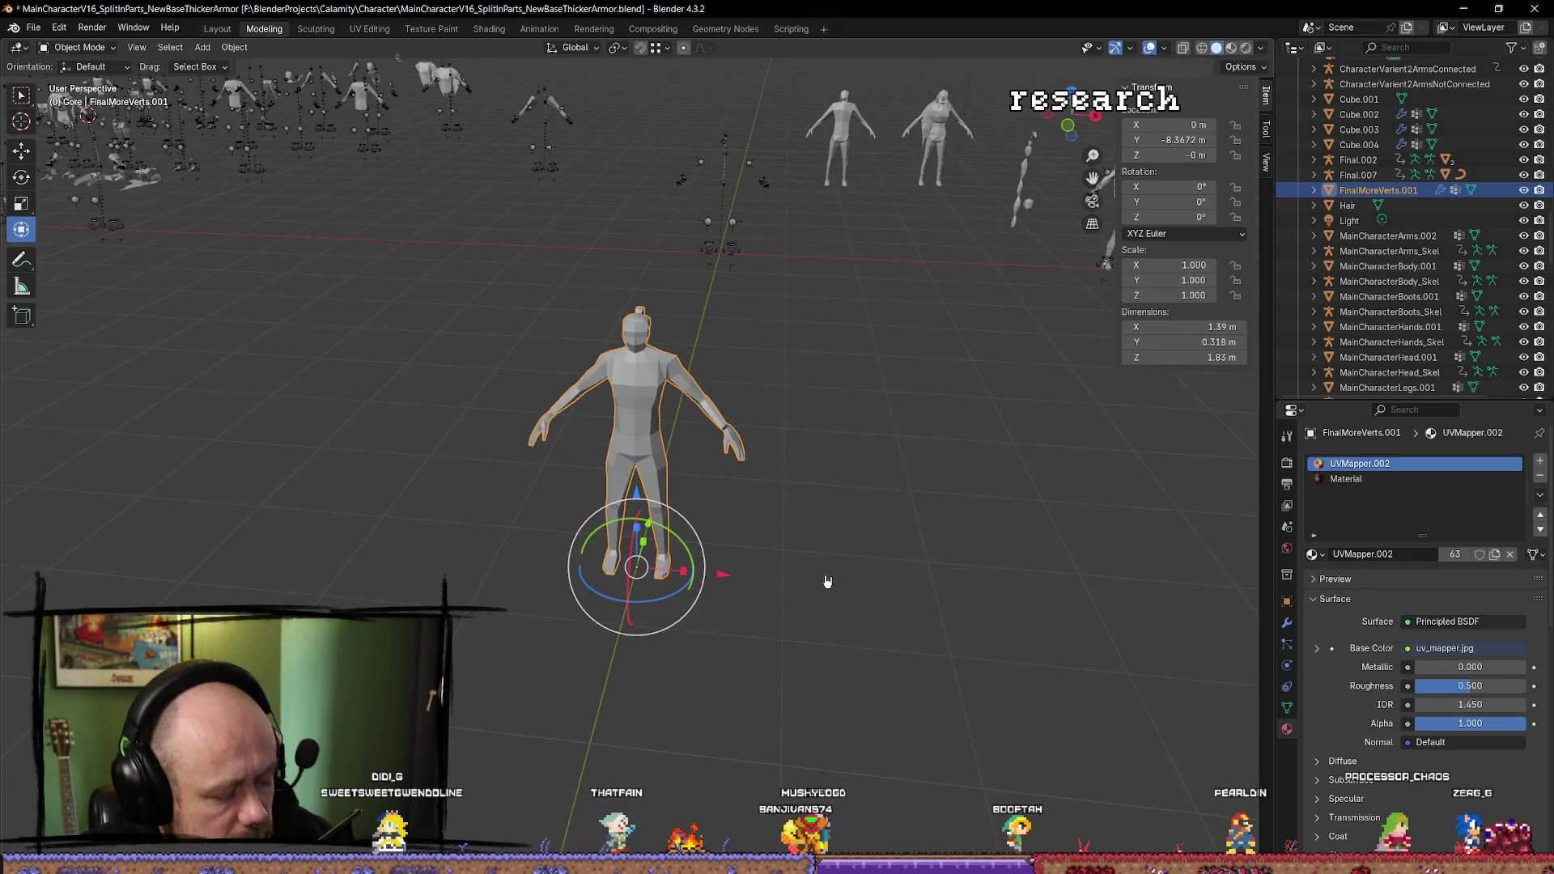
key("alt+p")
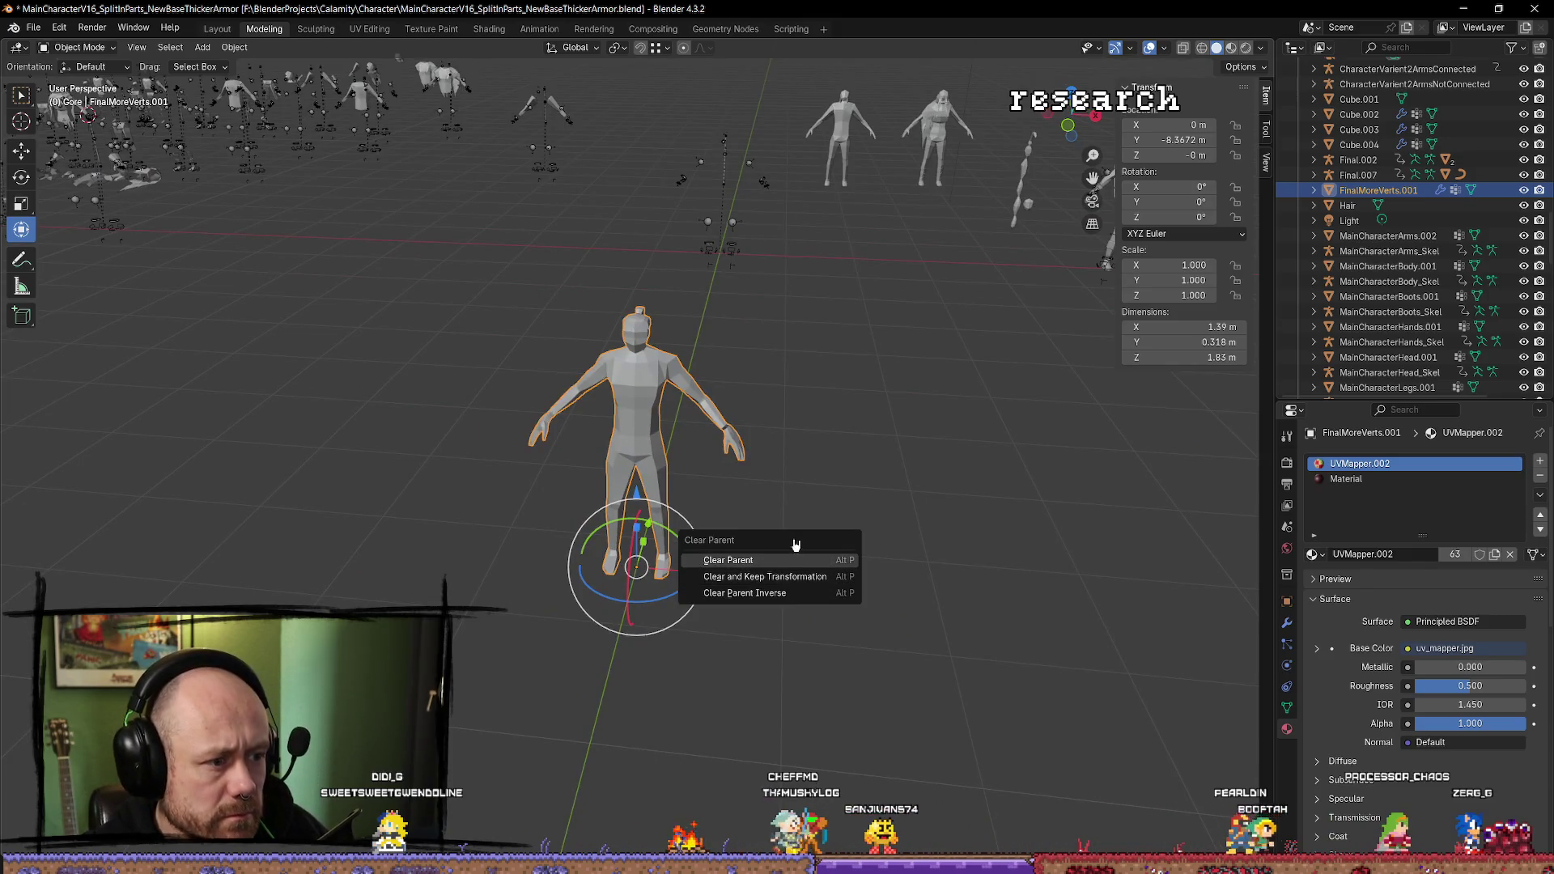
key("Return")
left_click(643, 527)
left_click(646, 490)
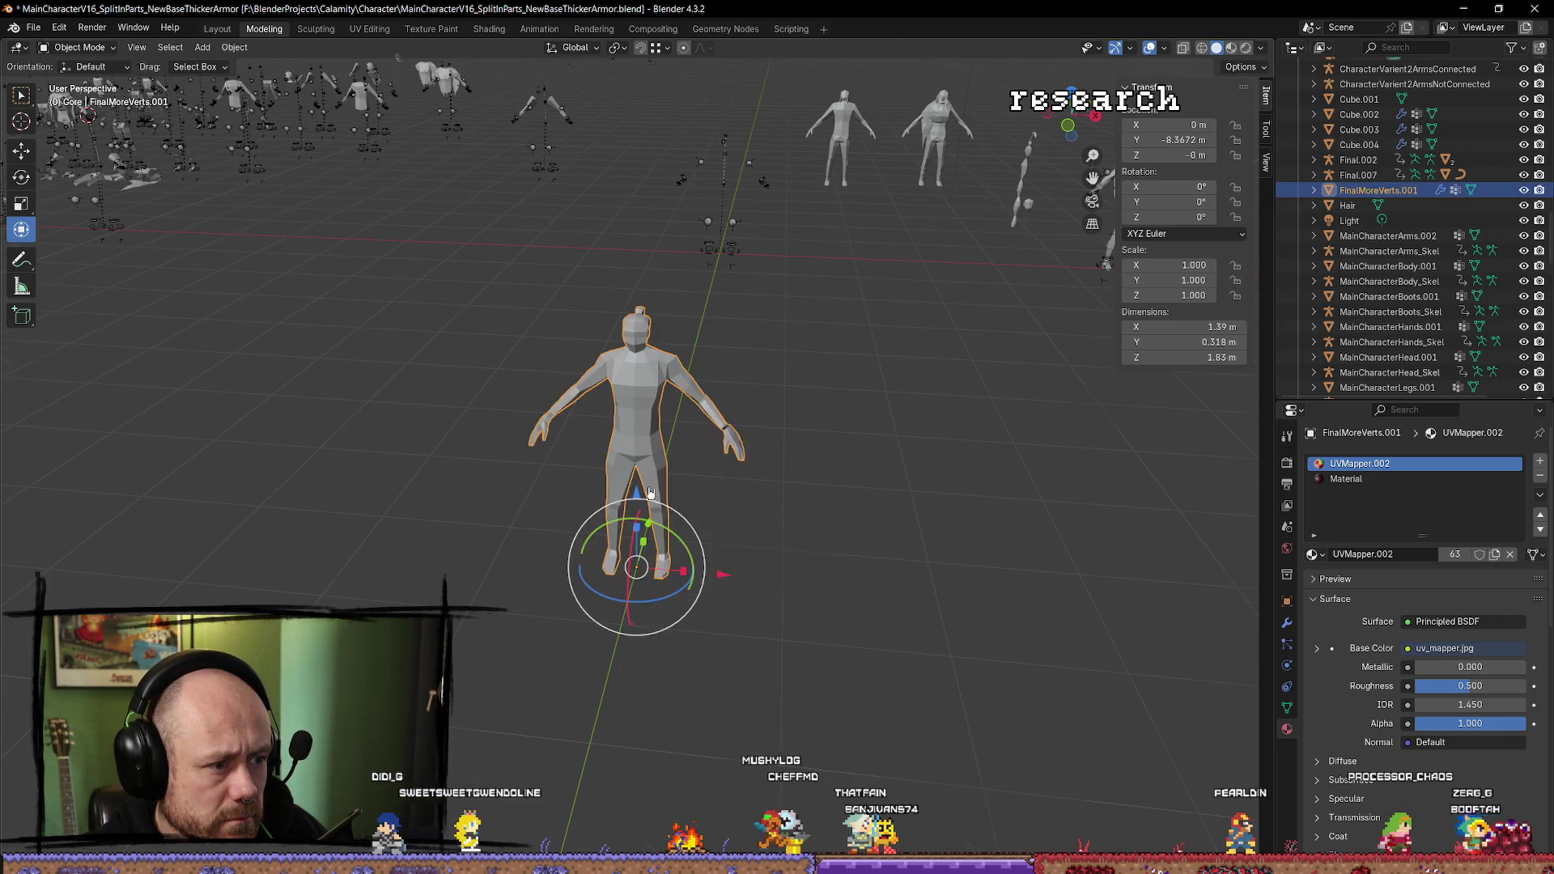
Undo an accidental slide, then apply the character's scale and rotation.
mouse_move(704, 530)
left_mouse_down()
mouse_move(1133, 421)
mouse_move(939, 368)
mouse_move(389, 550)
mouse_move(552, 534)
left_mouse_up()
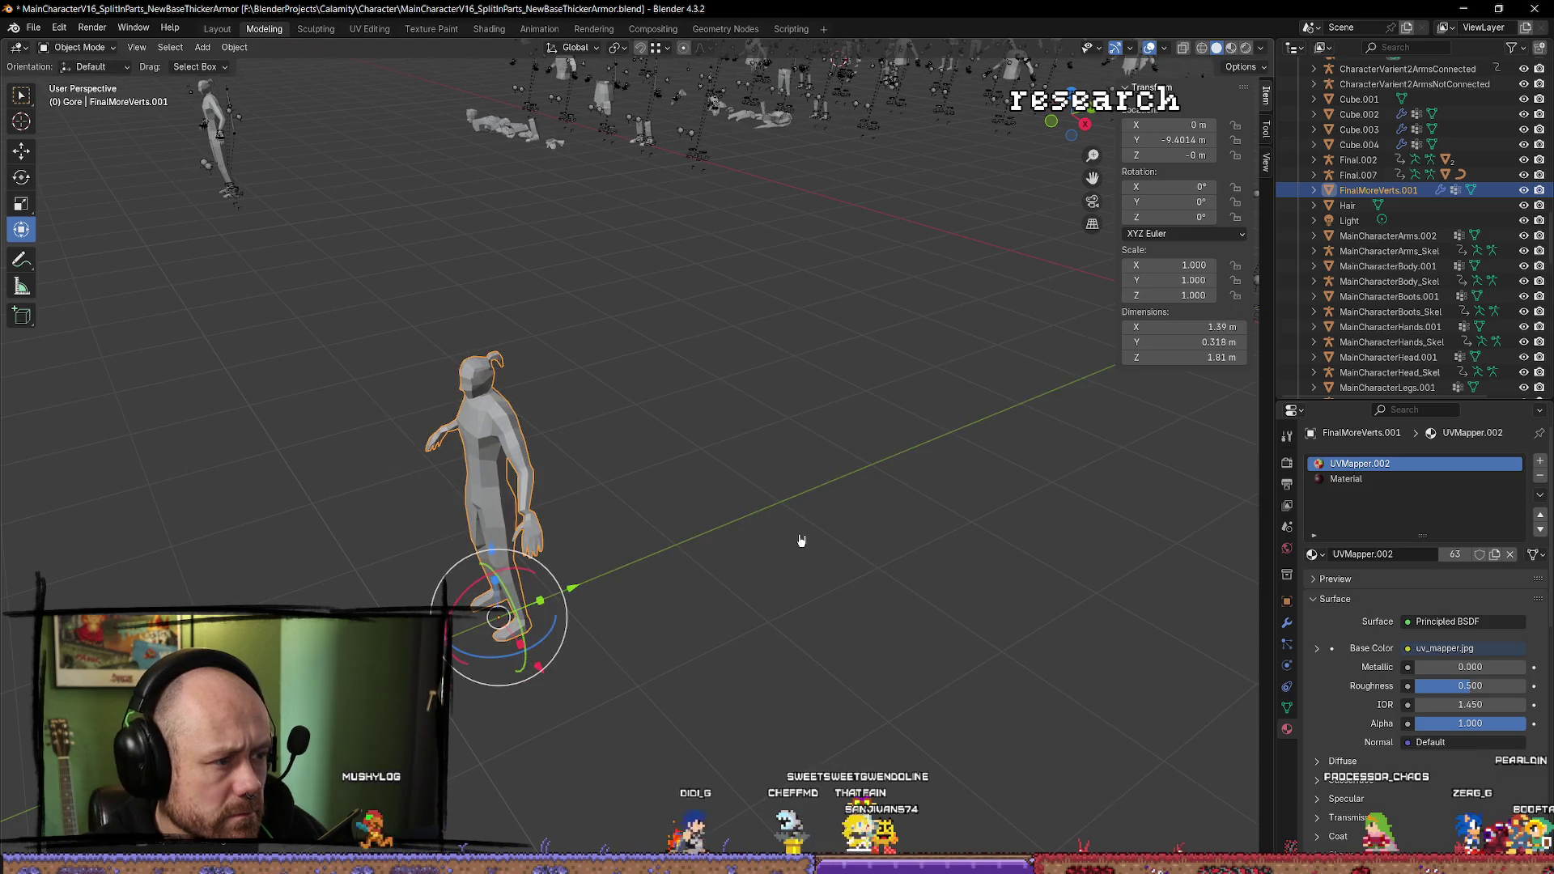
key("ctrl+z")
key("ctrl+z")
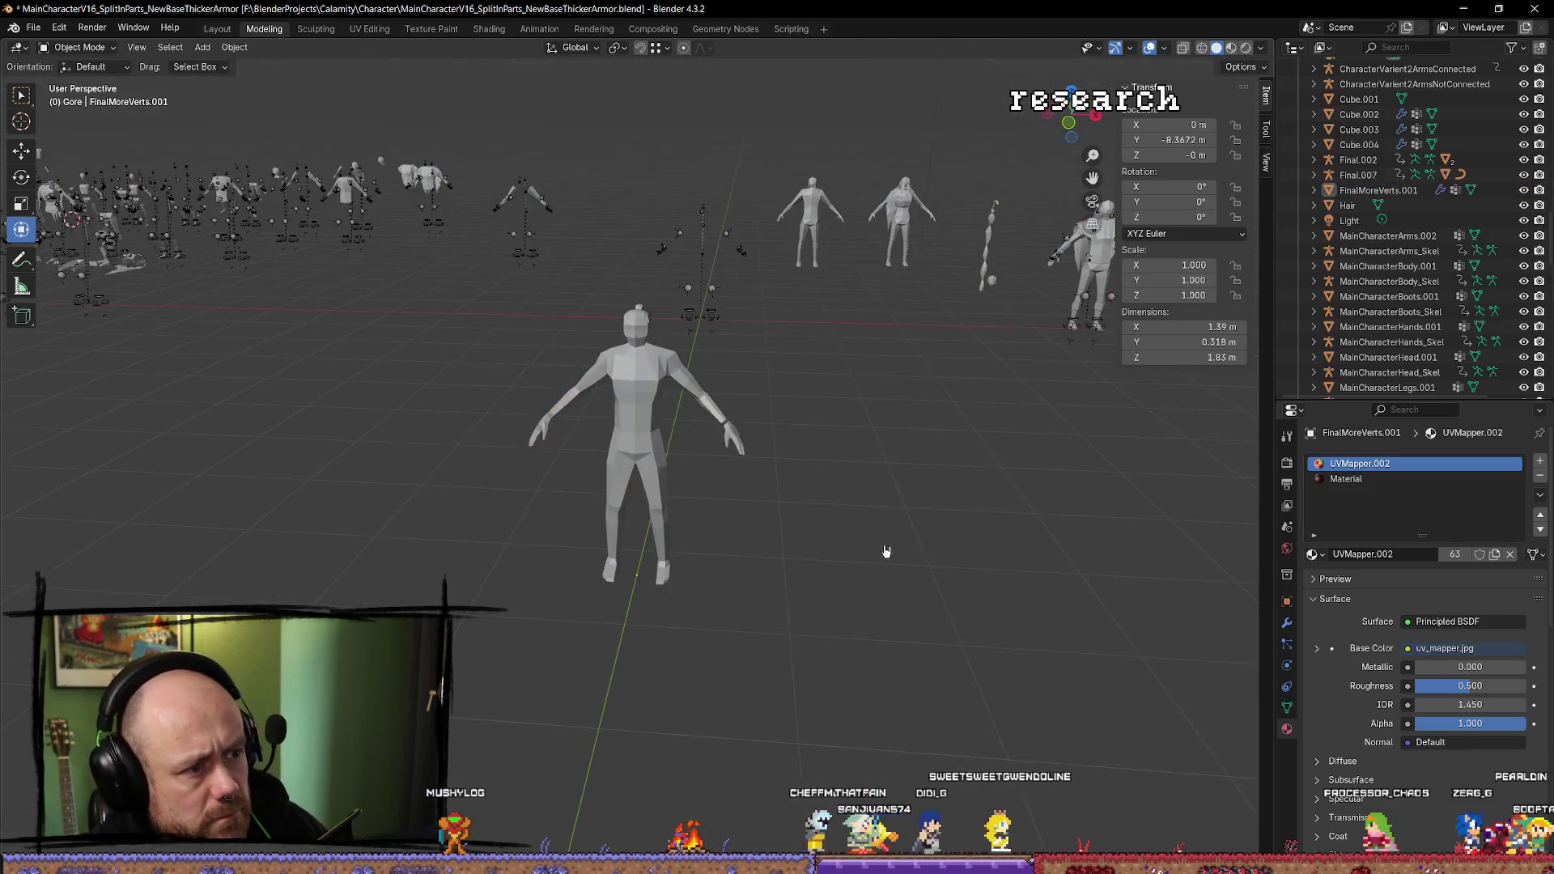
left_click(642, 469)
key("shift+a")
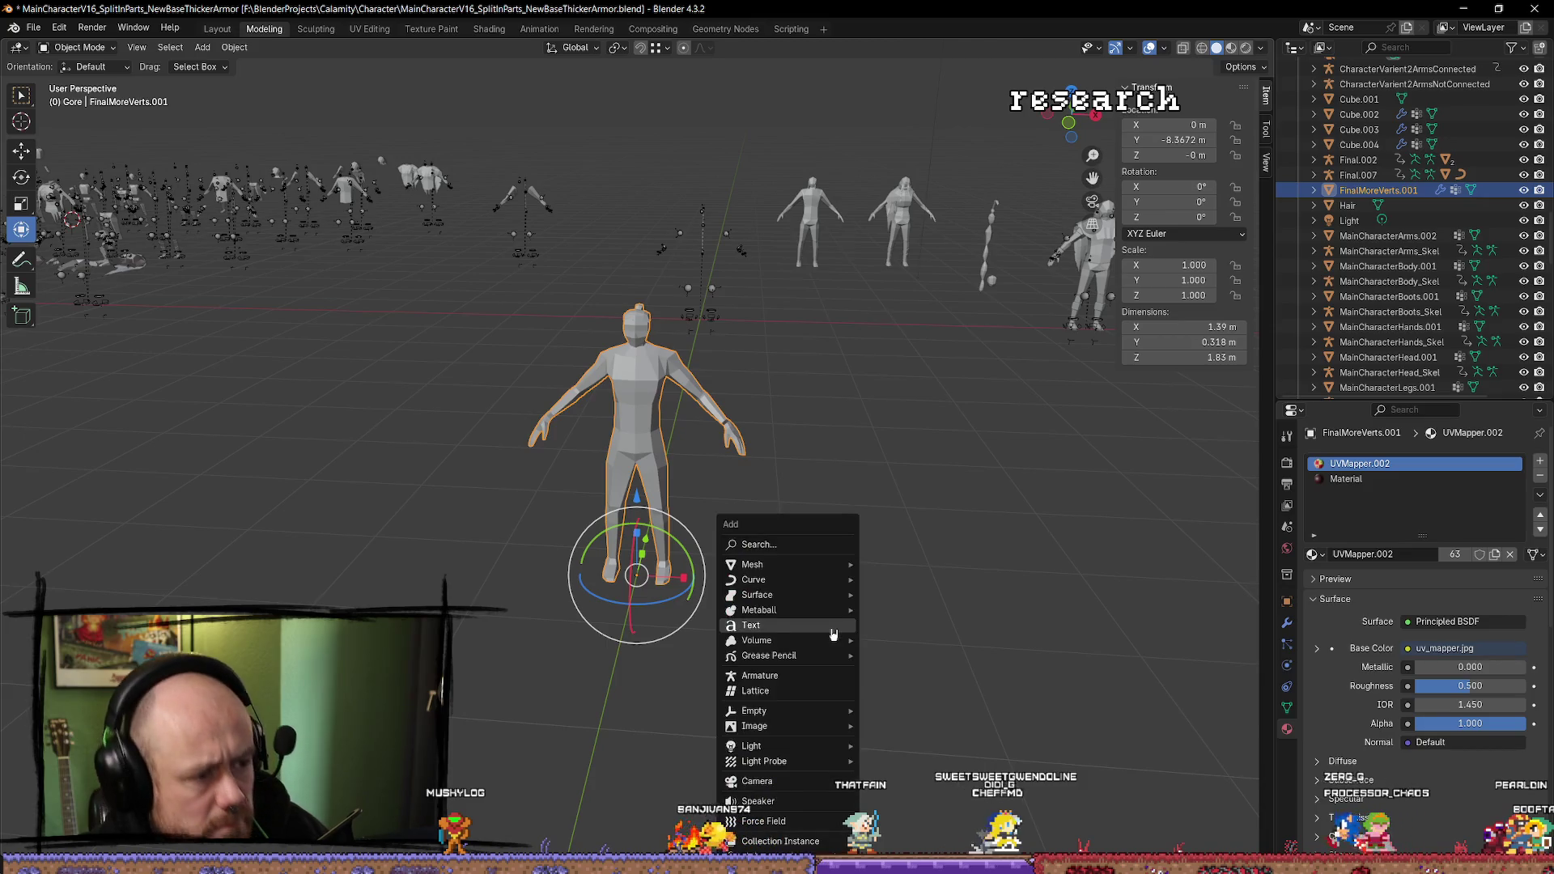
key("ctrl+a")
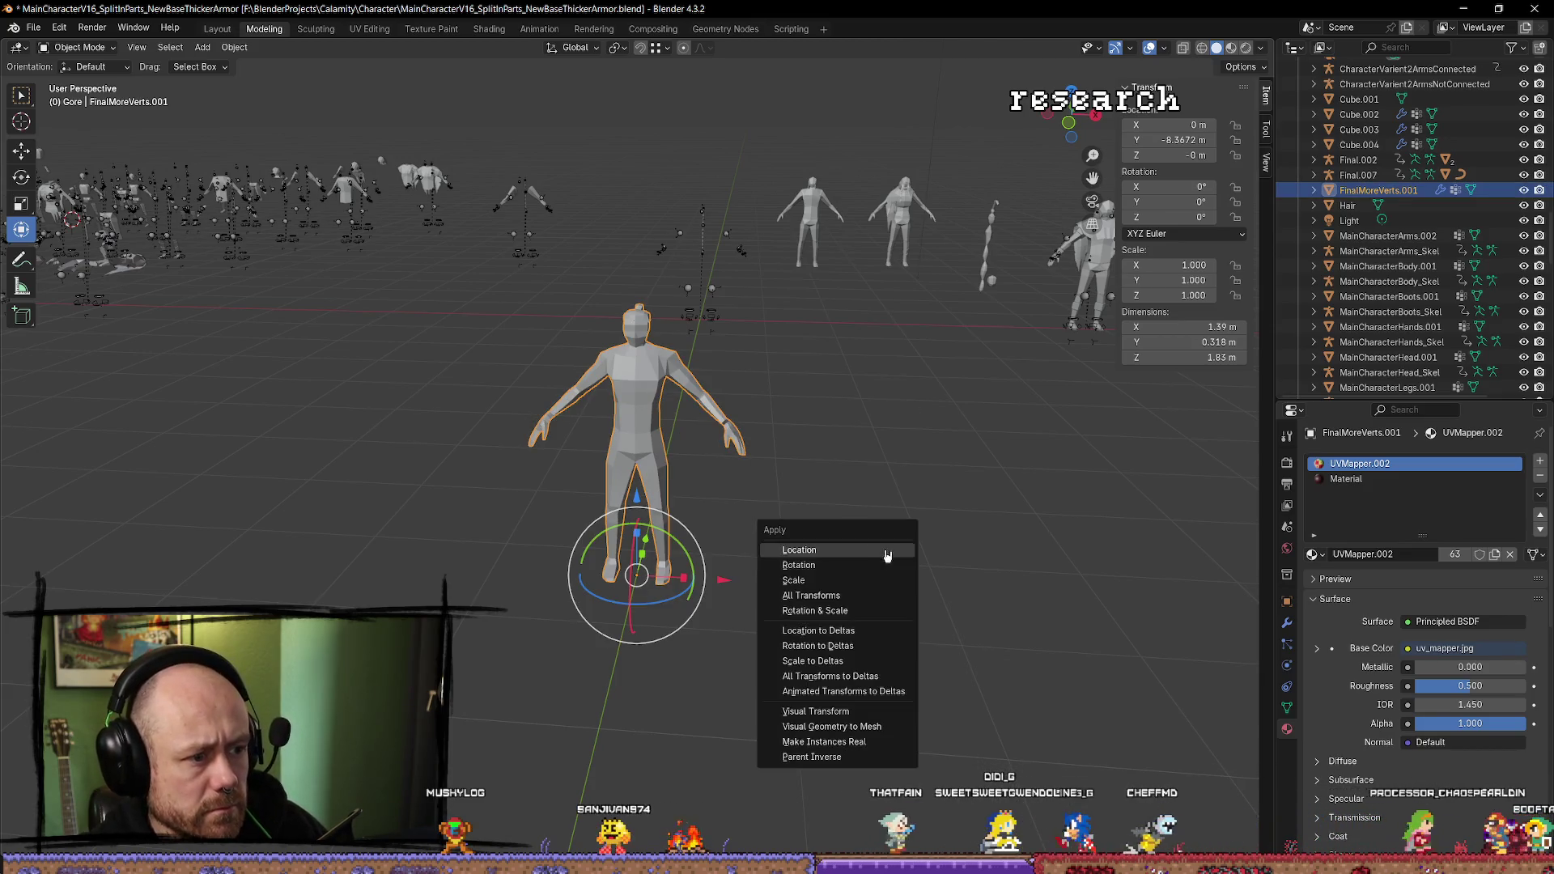
left_click(842, 589)
key("ctrl+a")
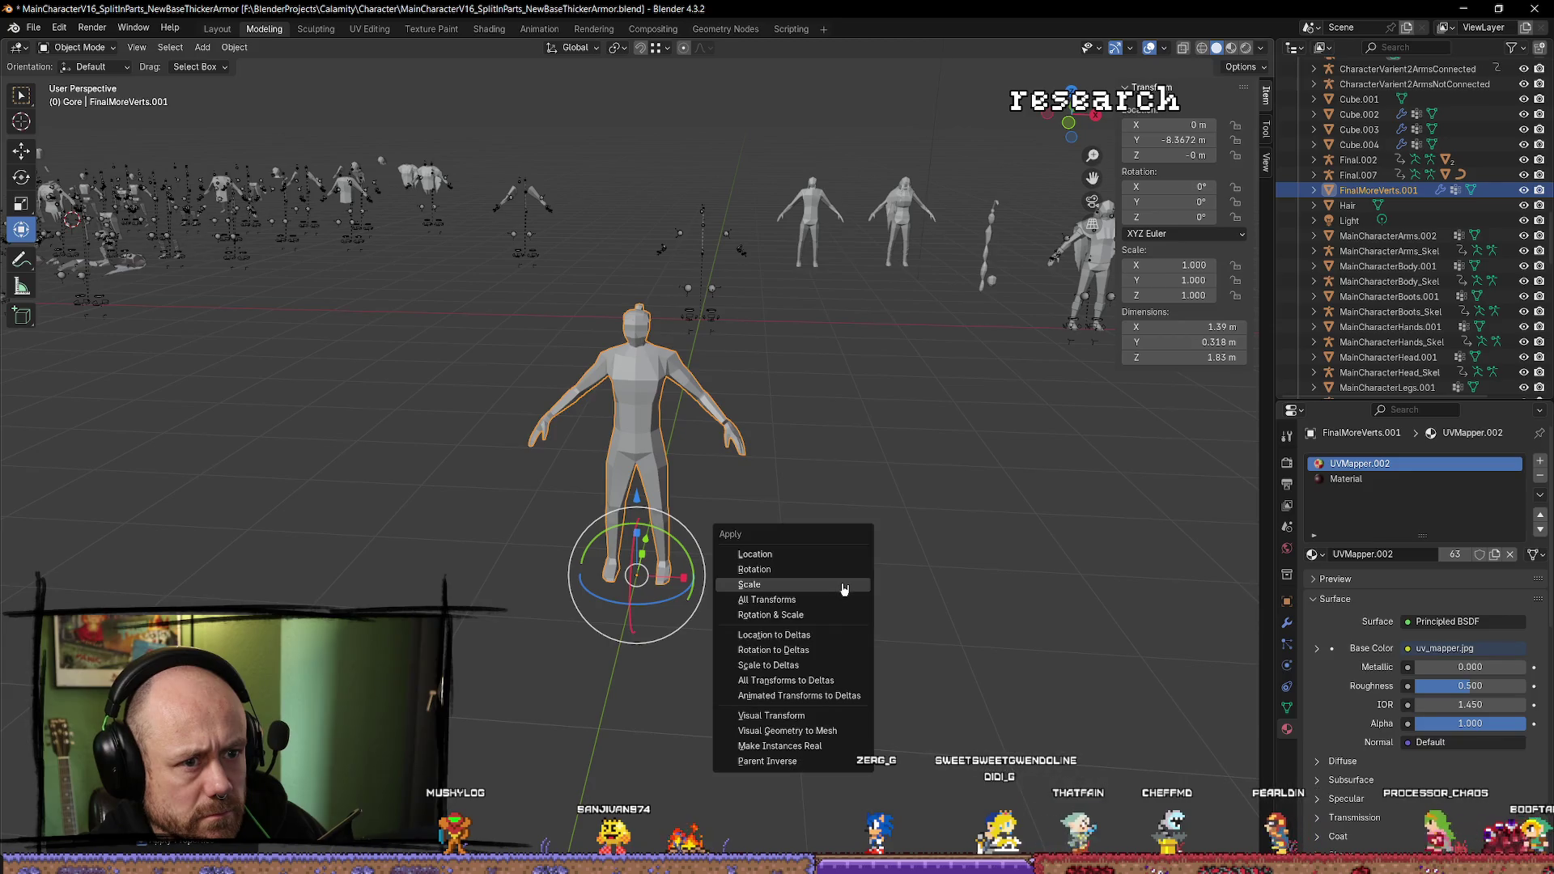
left_click(825, 580)
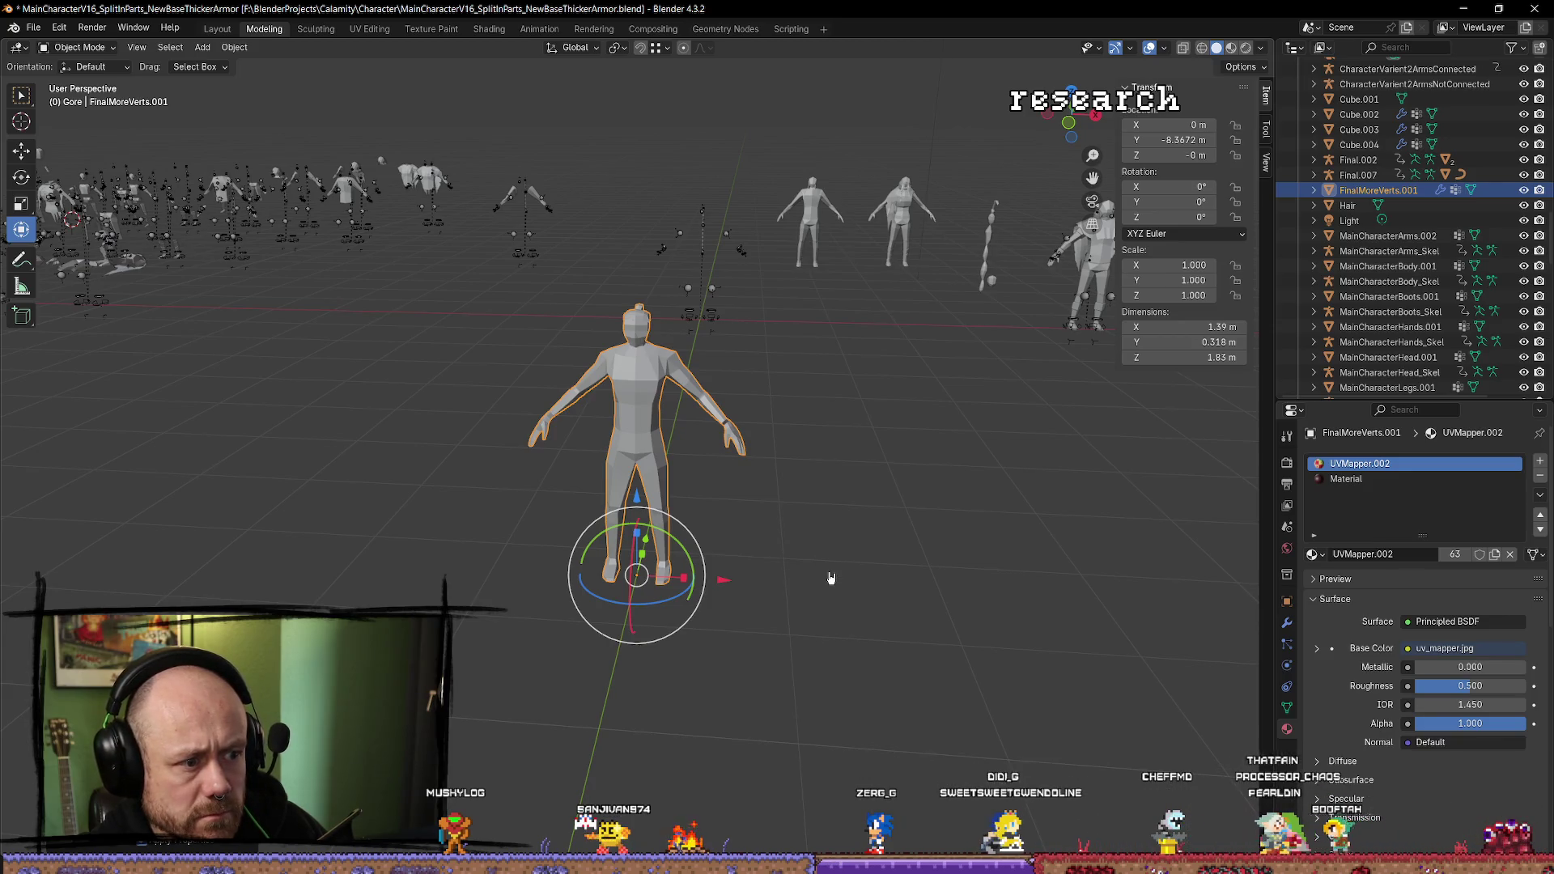
Move the character along Y to -3.5325, then shift it along Y again.
key("g")
key("y")
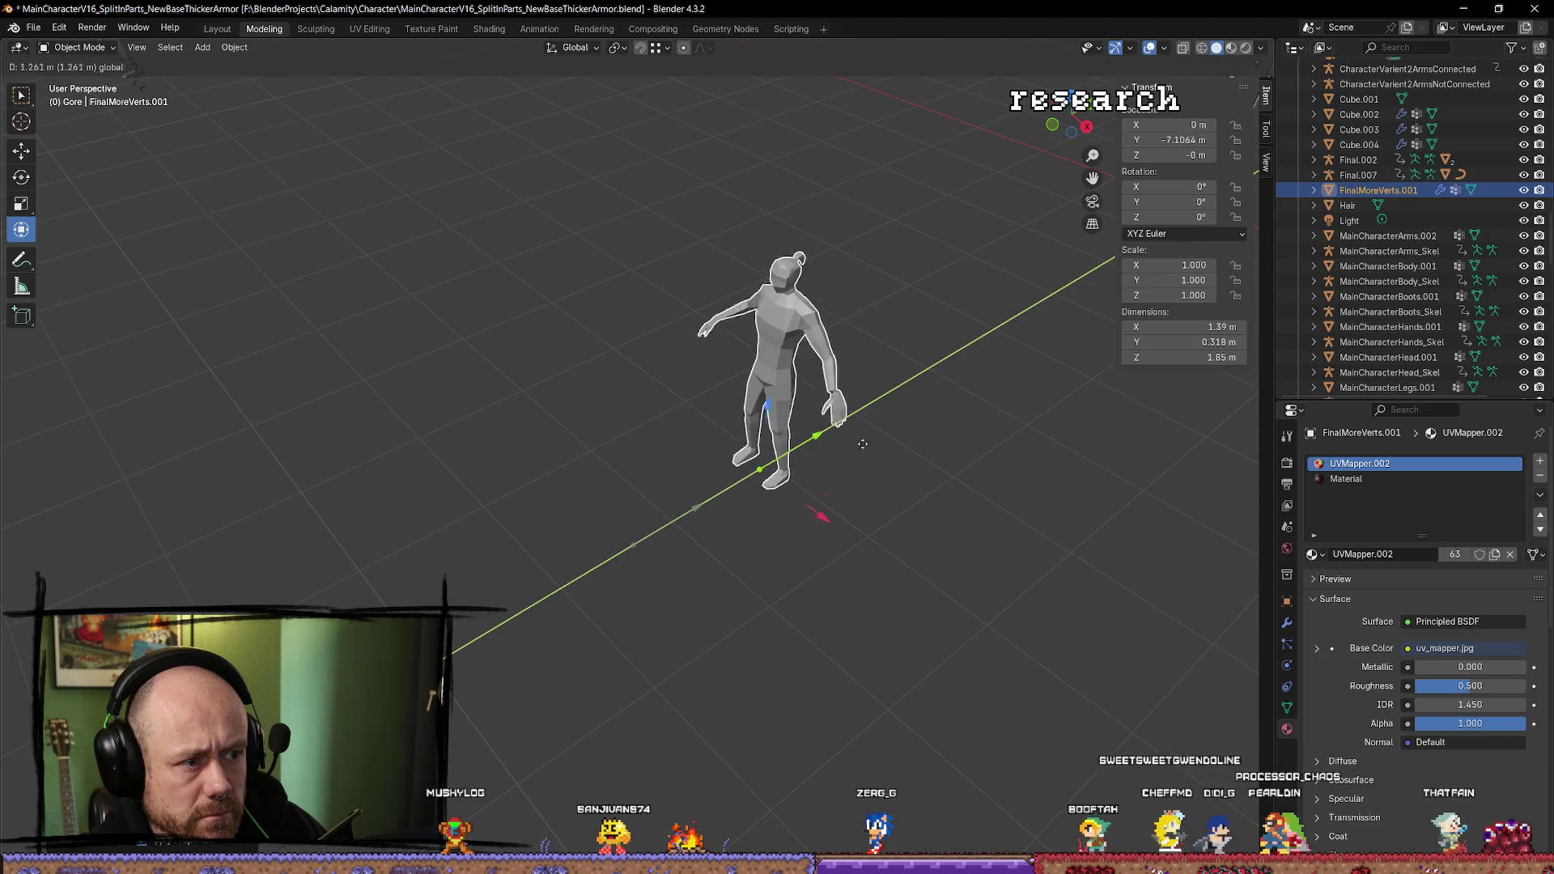
left_click(1083, 461)
key("KP_Decimal")
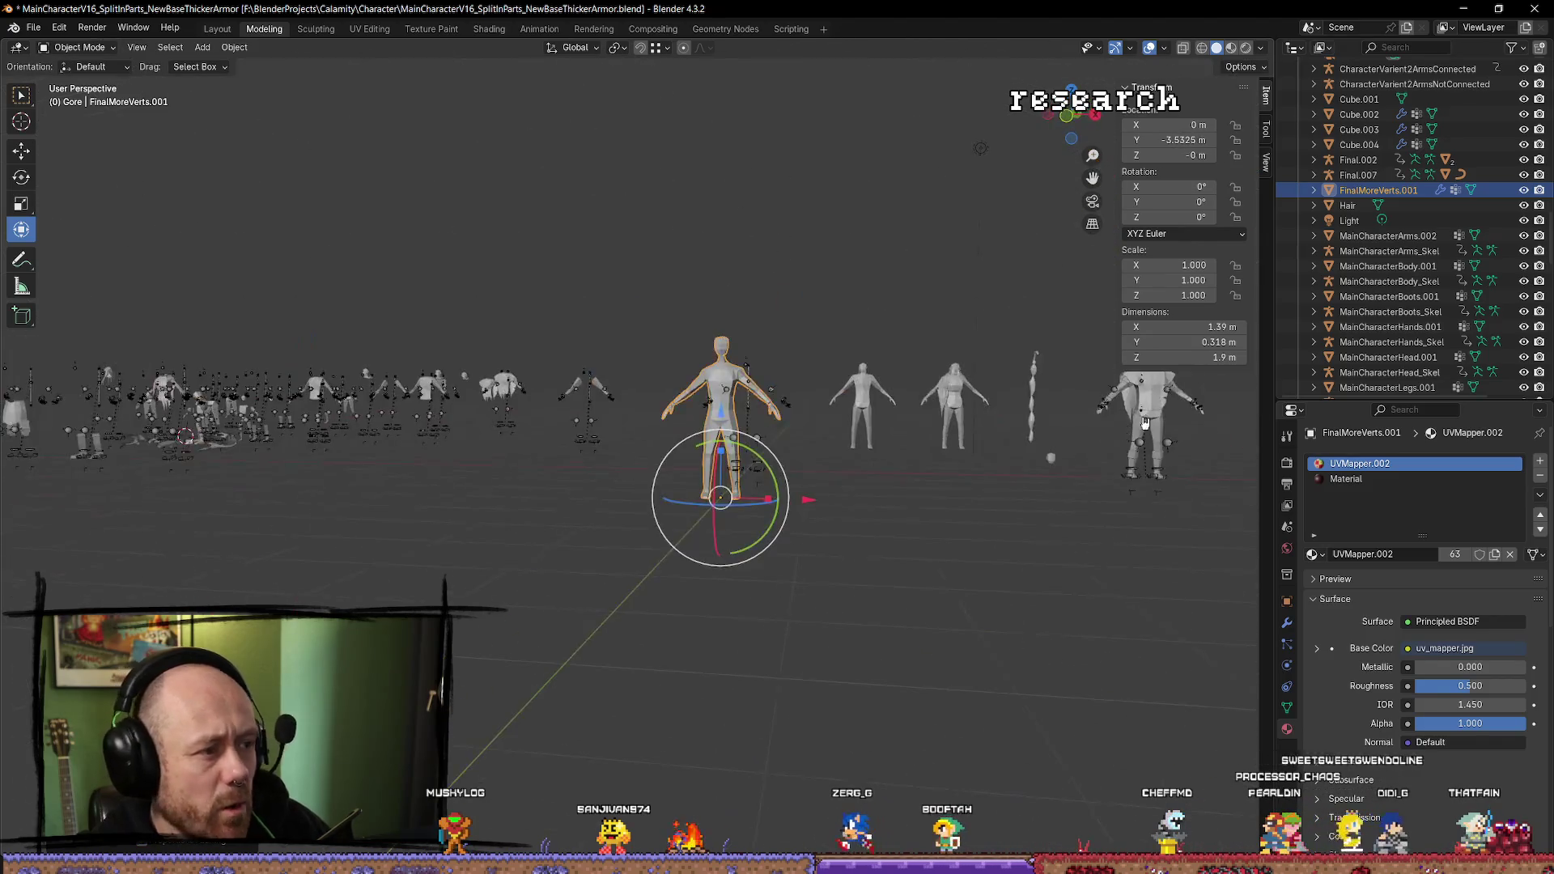
key("KP_4")
key("KP_4")
key("KP_4")
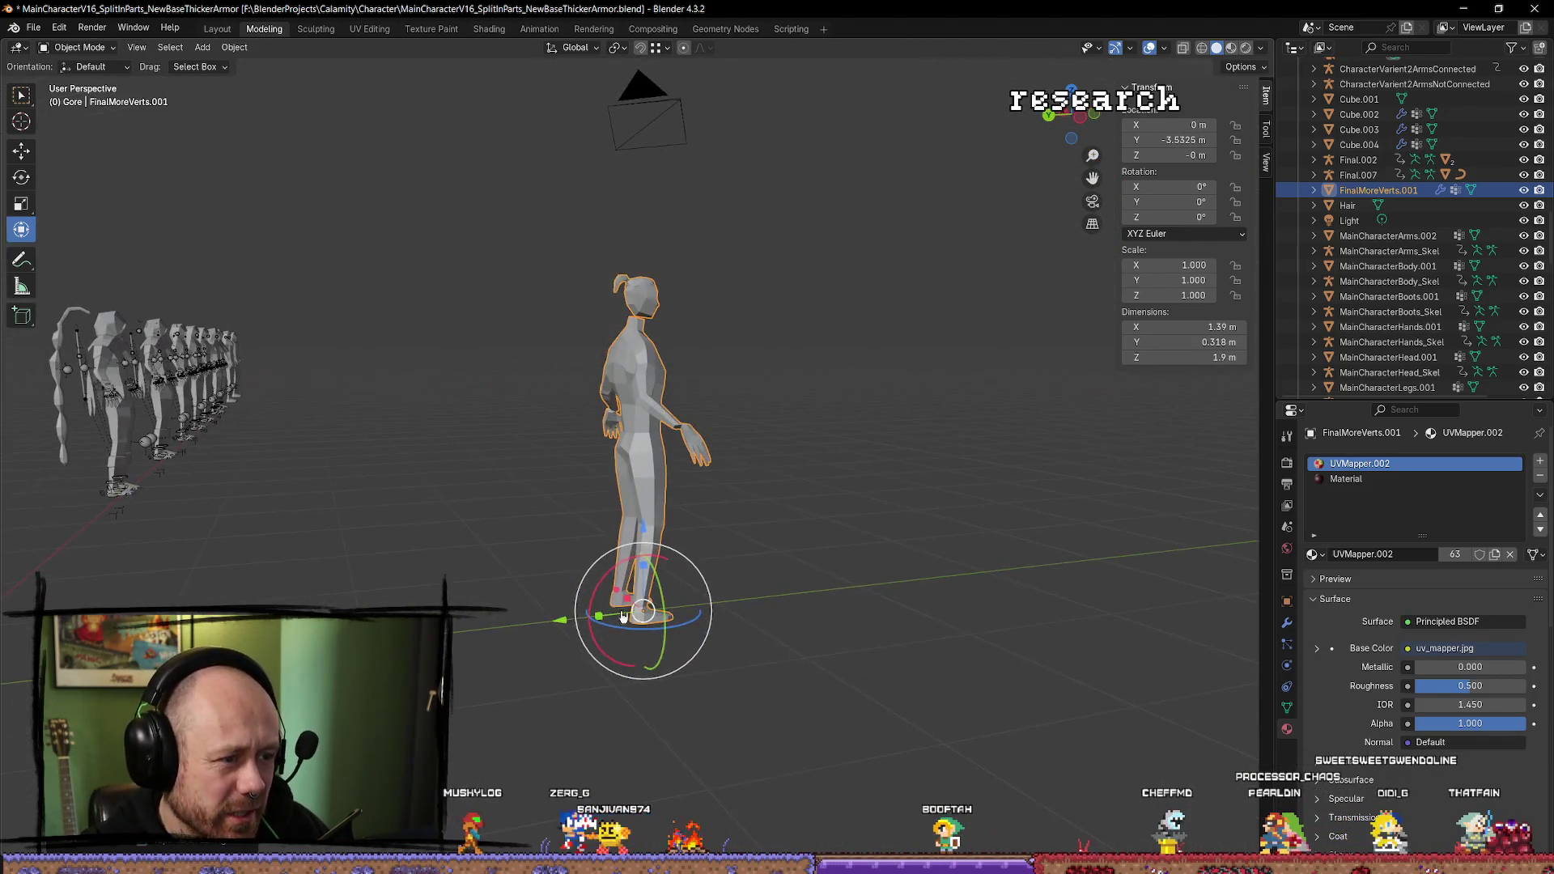
key("g")
key("y")
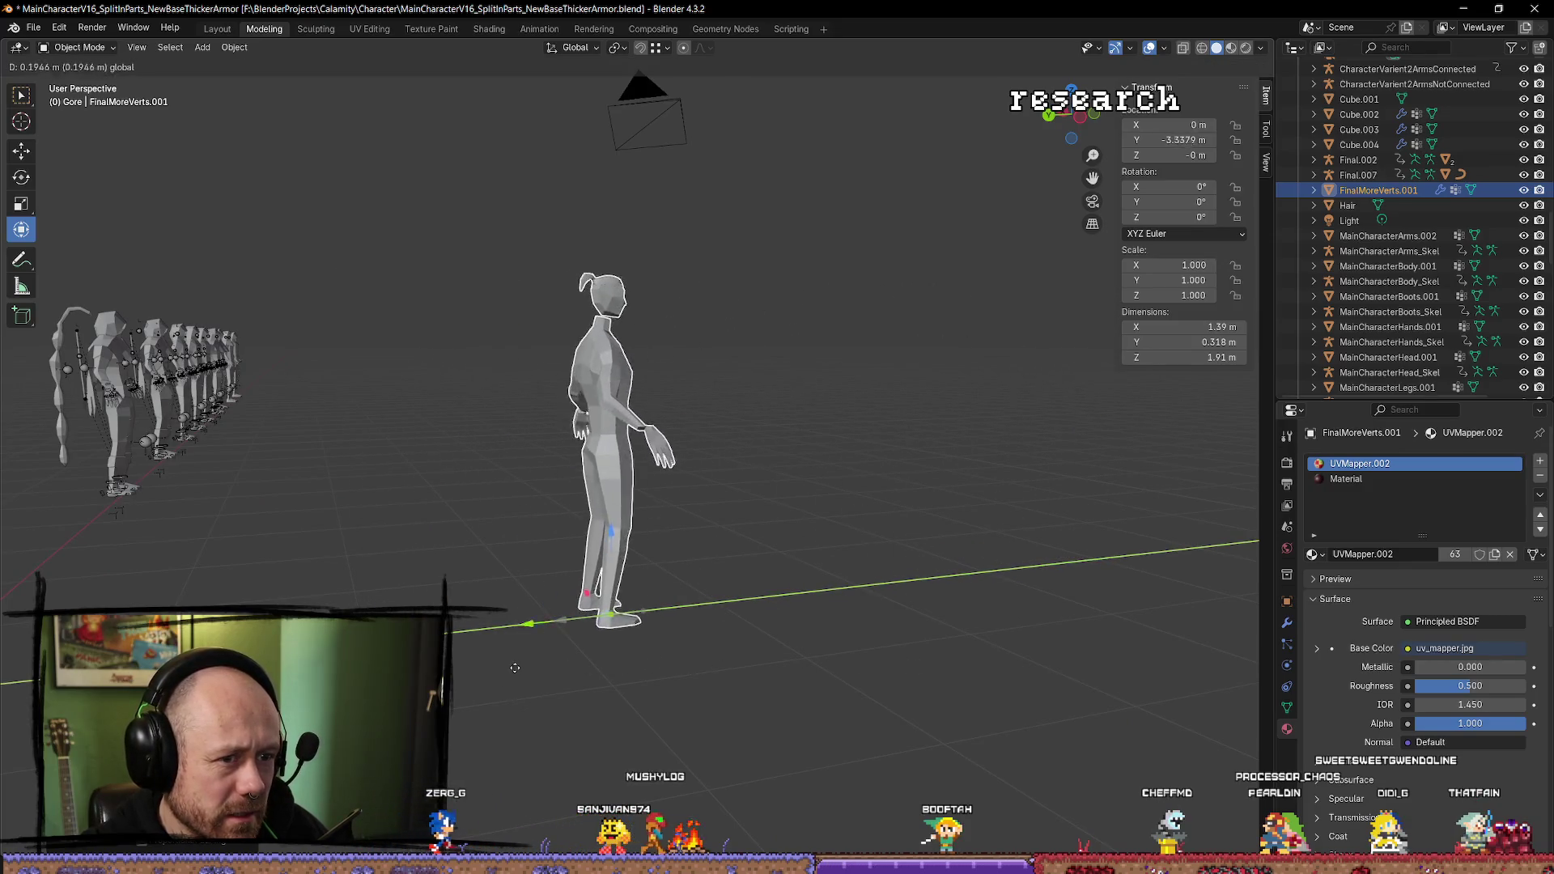
left_click(767, 632)
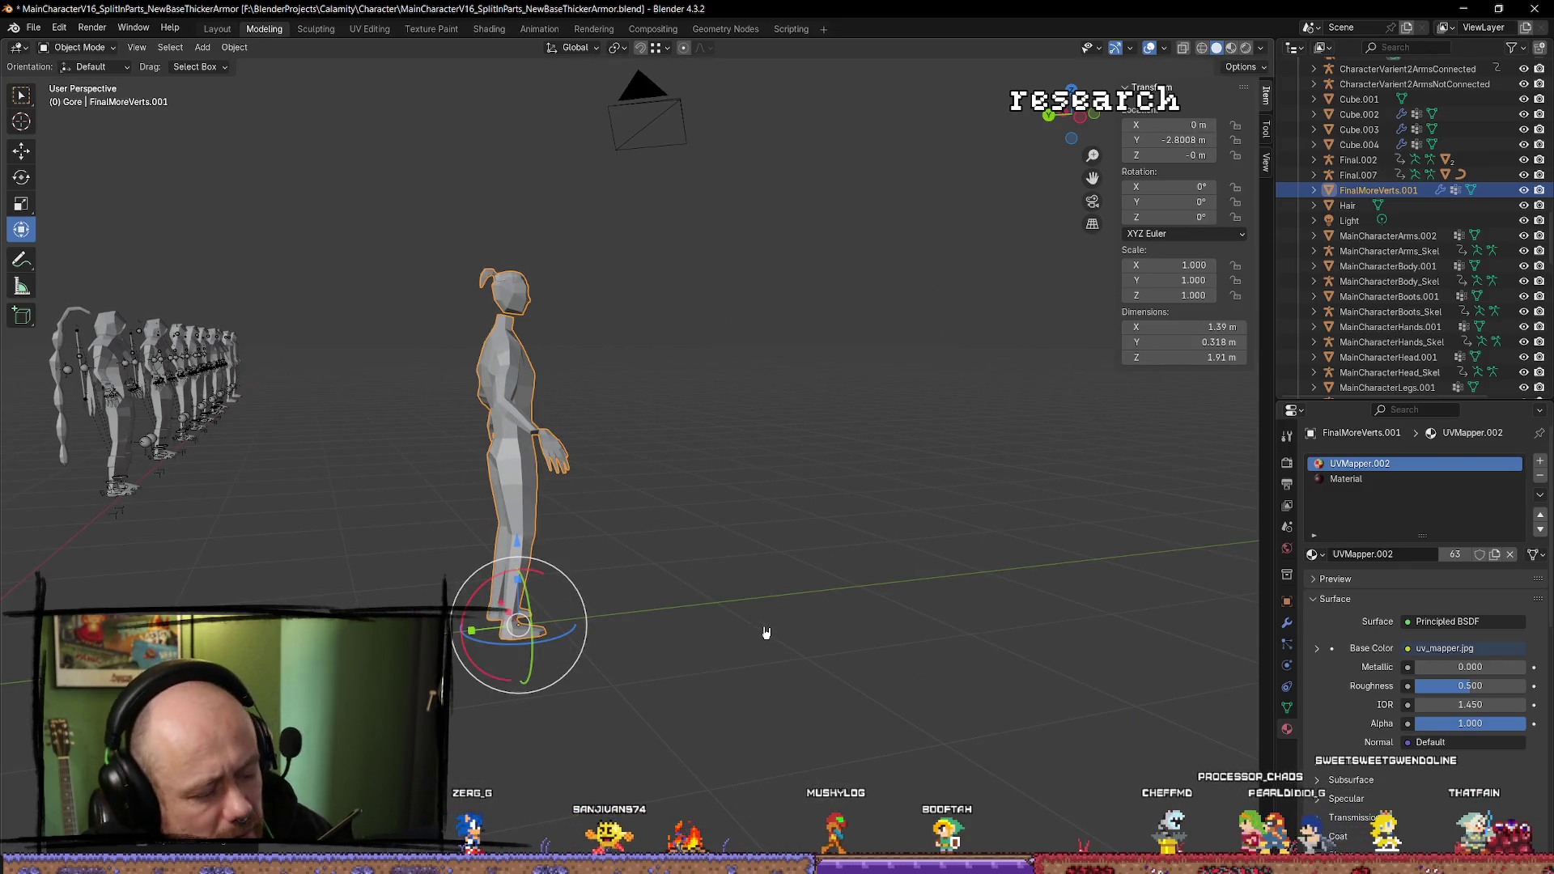
Undo the last move back to Y -8.3672 and view the character from a three-quarter angle.
key("ctrl+z")
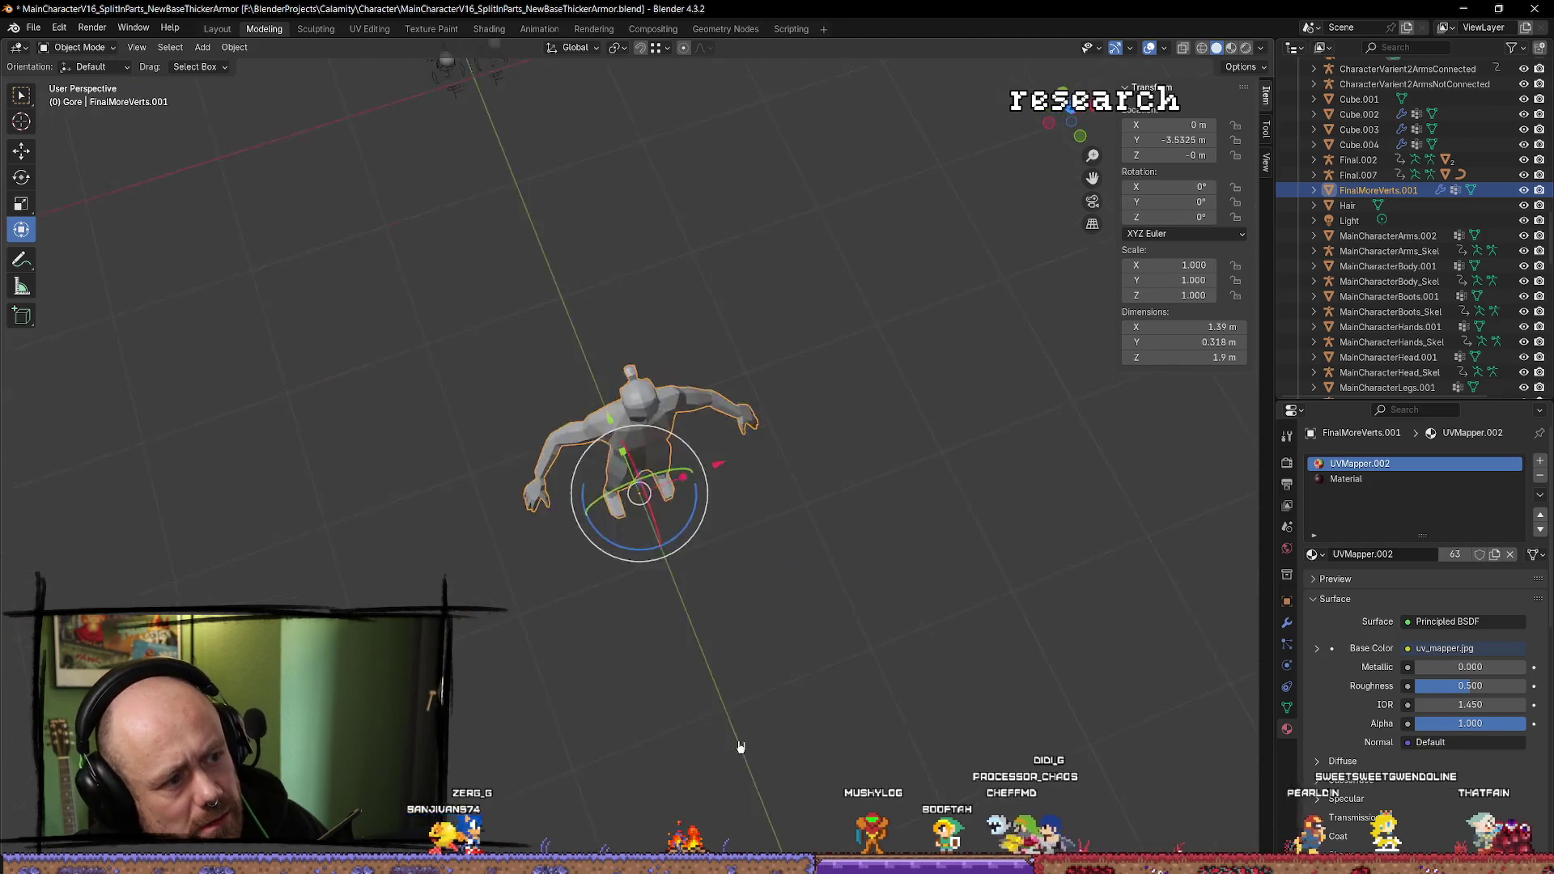
key("KP_2")
key("KP_2")
key("KP_2")
key("g")
key("y")
left_click(823, 671)
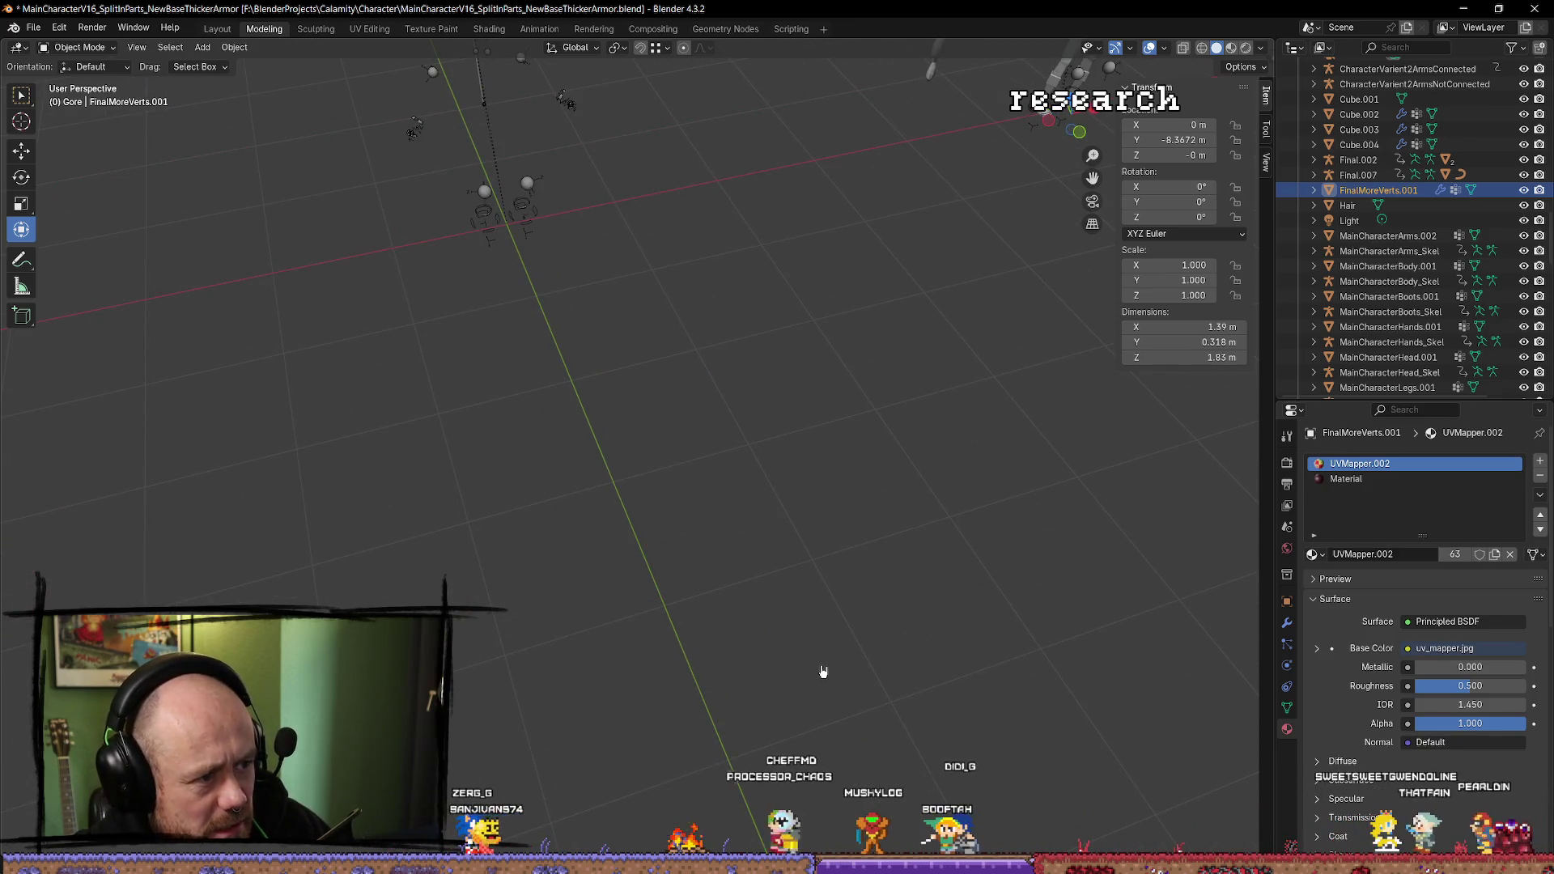
key("KP_Decimal")
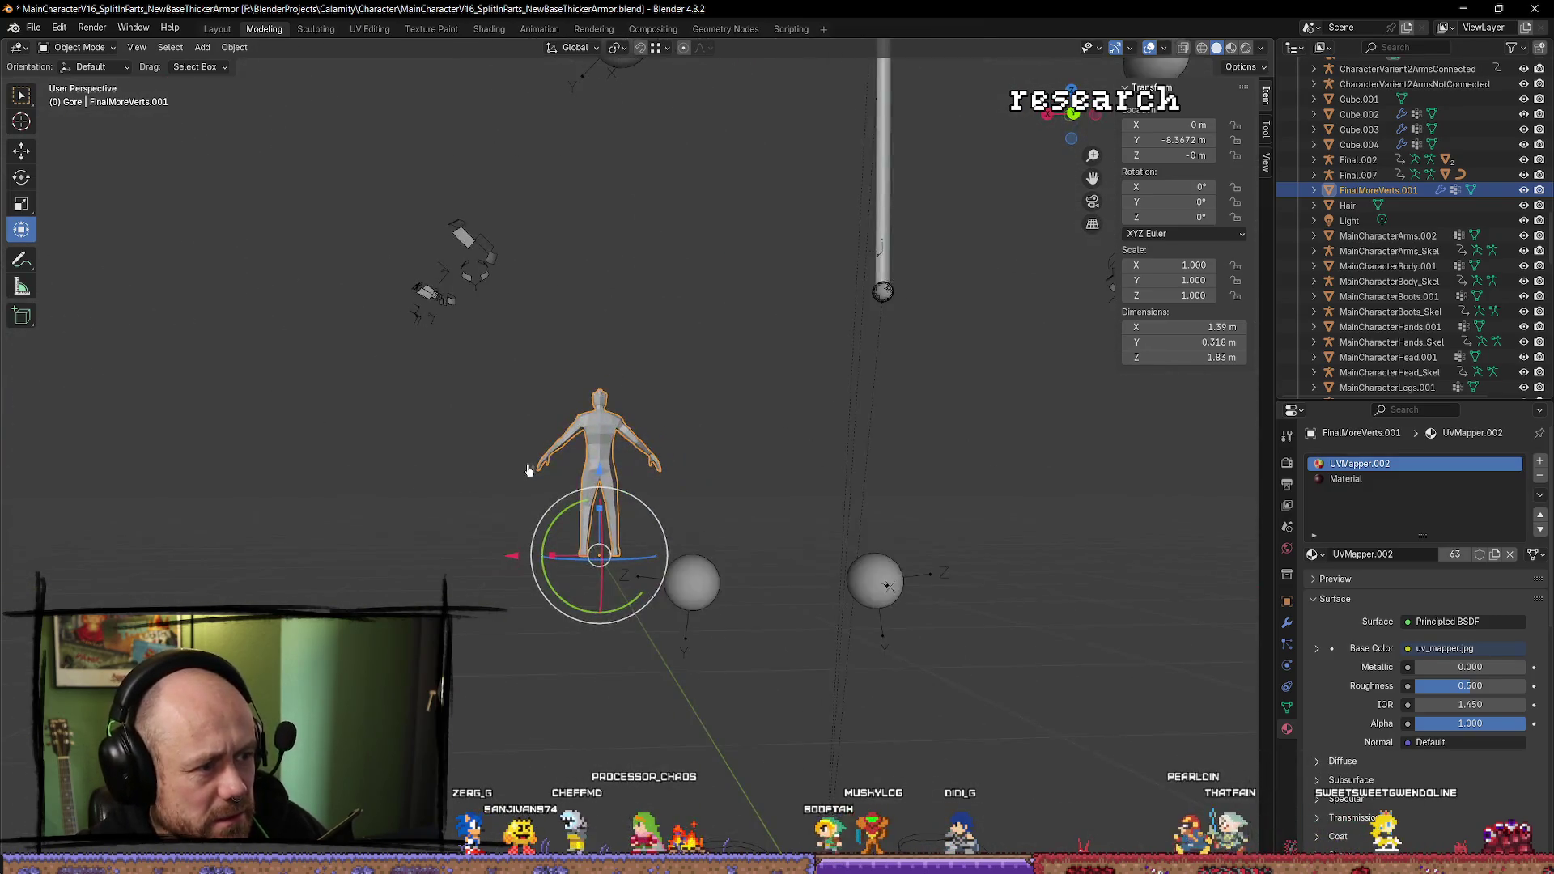
scroll(528, 469, "up", 5)
mouse_move(528, 469)
left_mouse_down()
mouse_move(854, 514)
mouse_move(854, 529)
left_mouse_up()
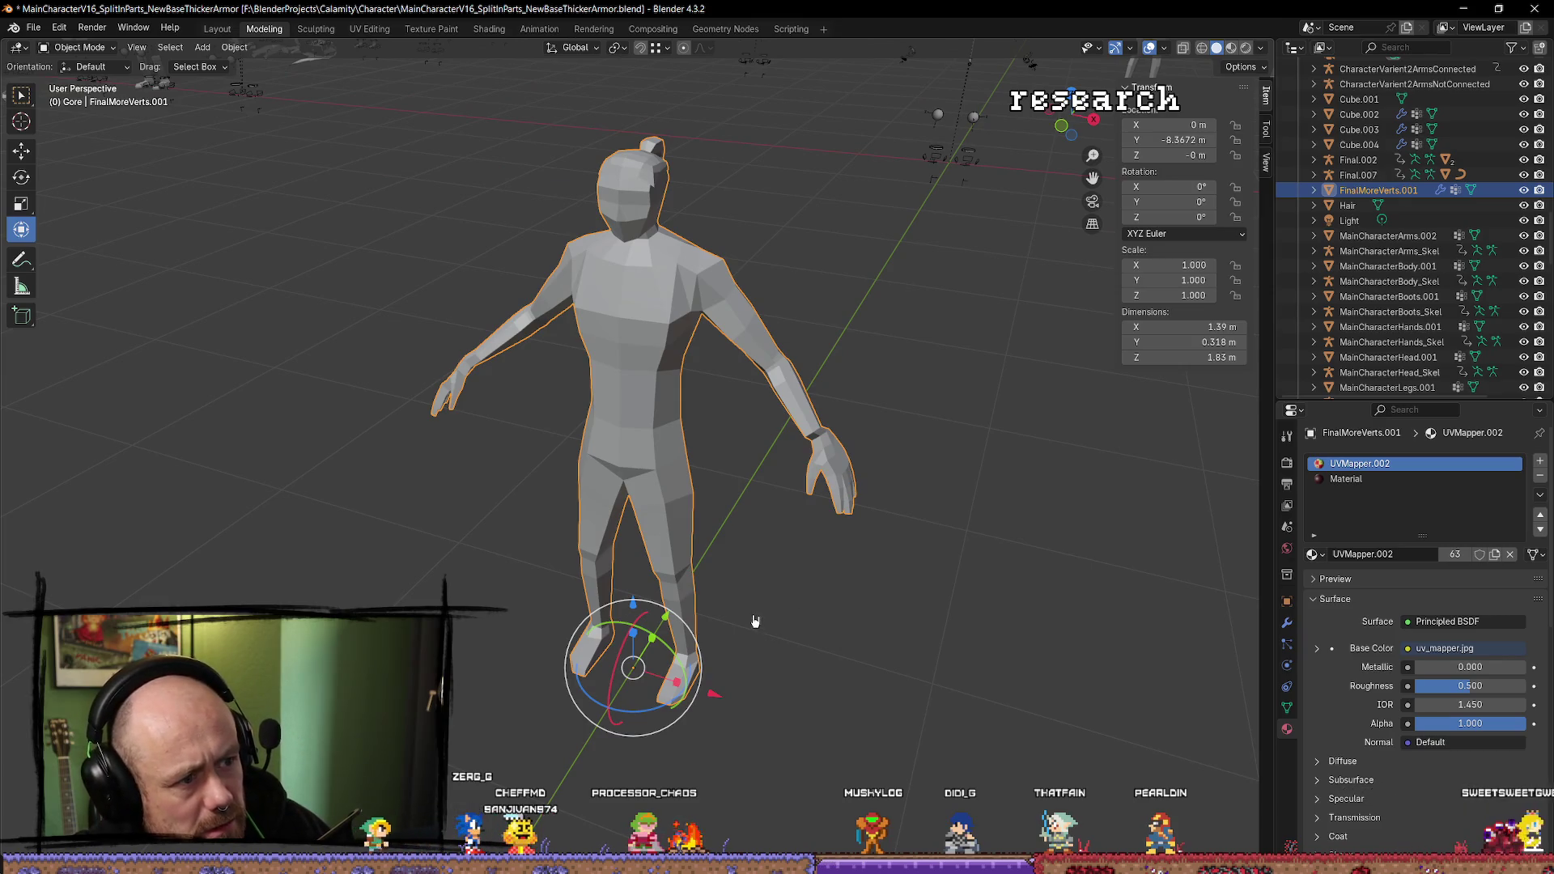
Delete the FinalMoreVerts.001 character.
left_click(783, 592)
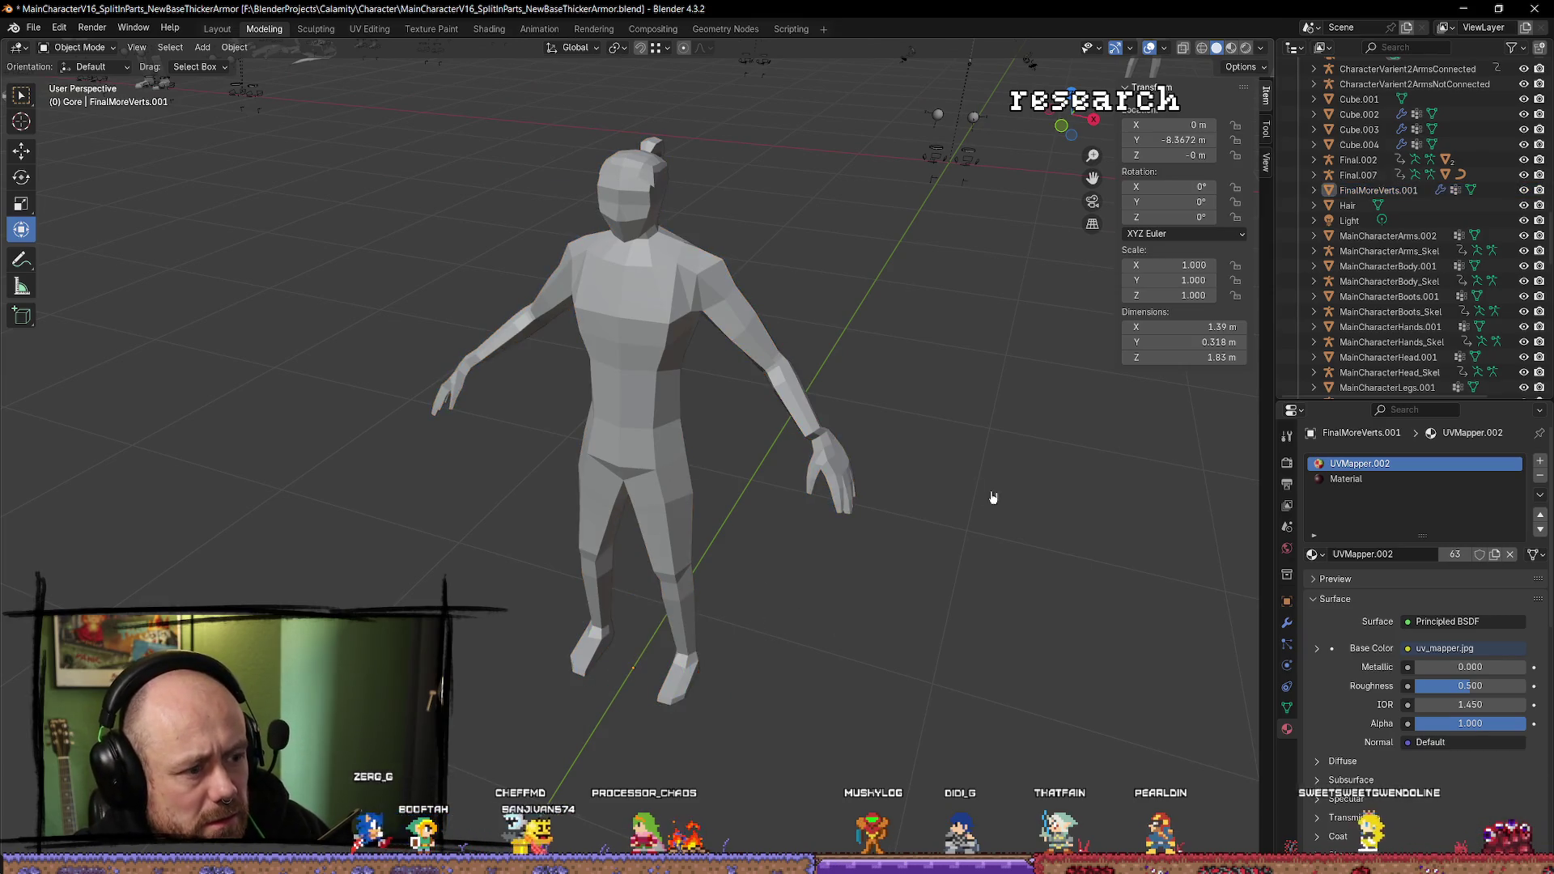
left_click(677, 443)
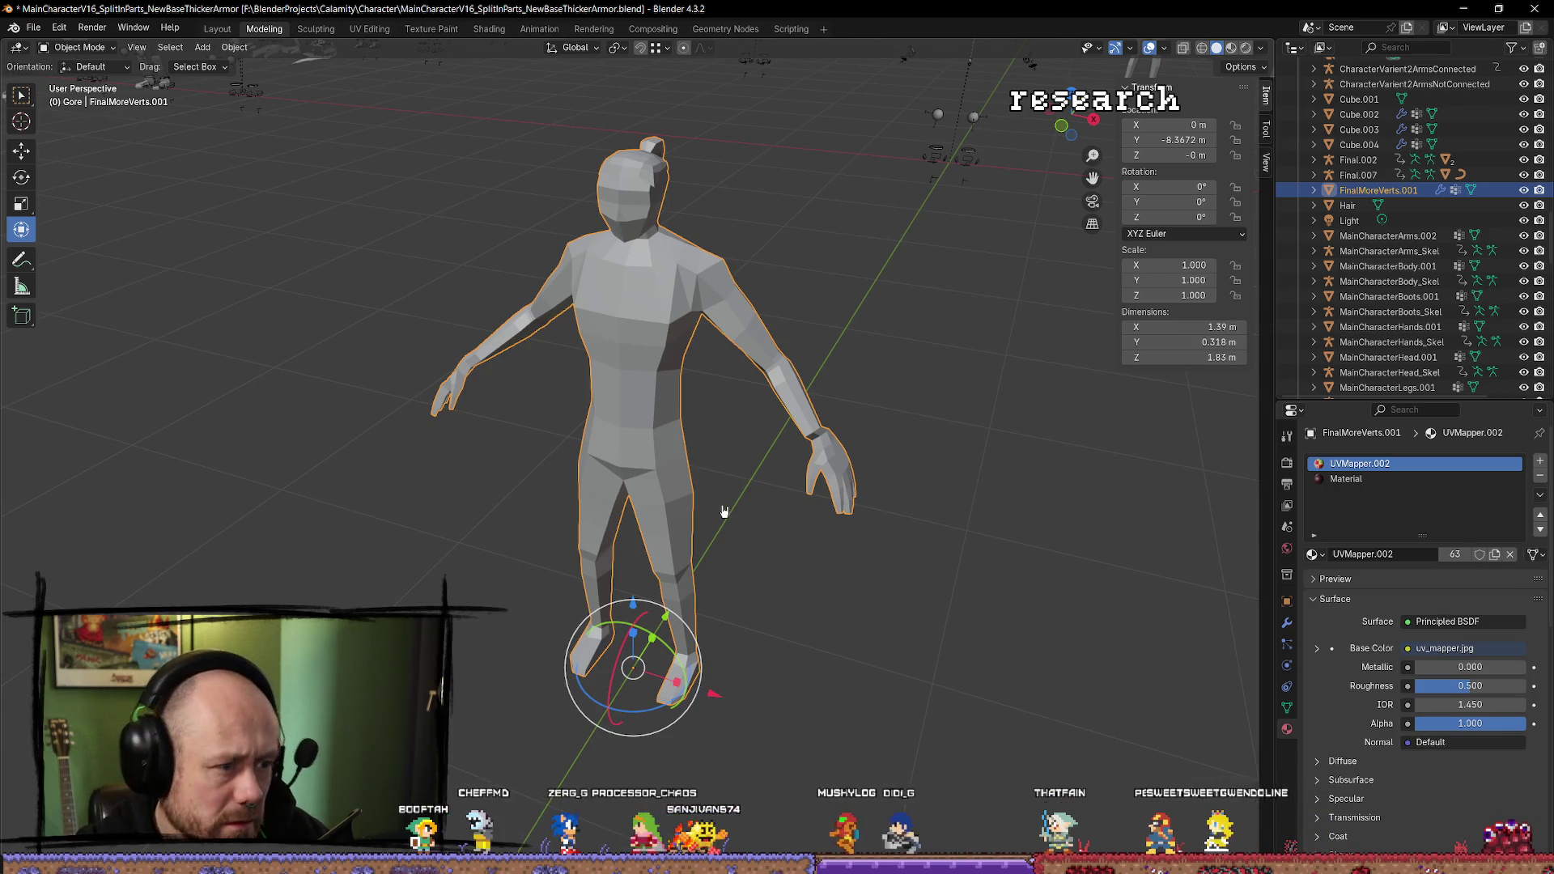
key("Delete")
scroll(729, 511, "down", 6)
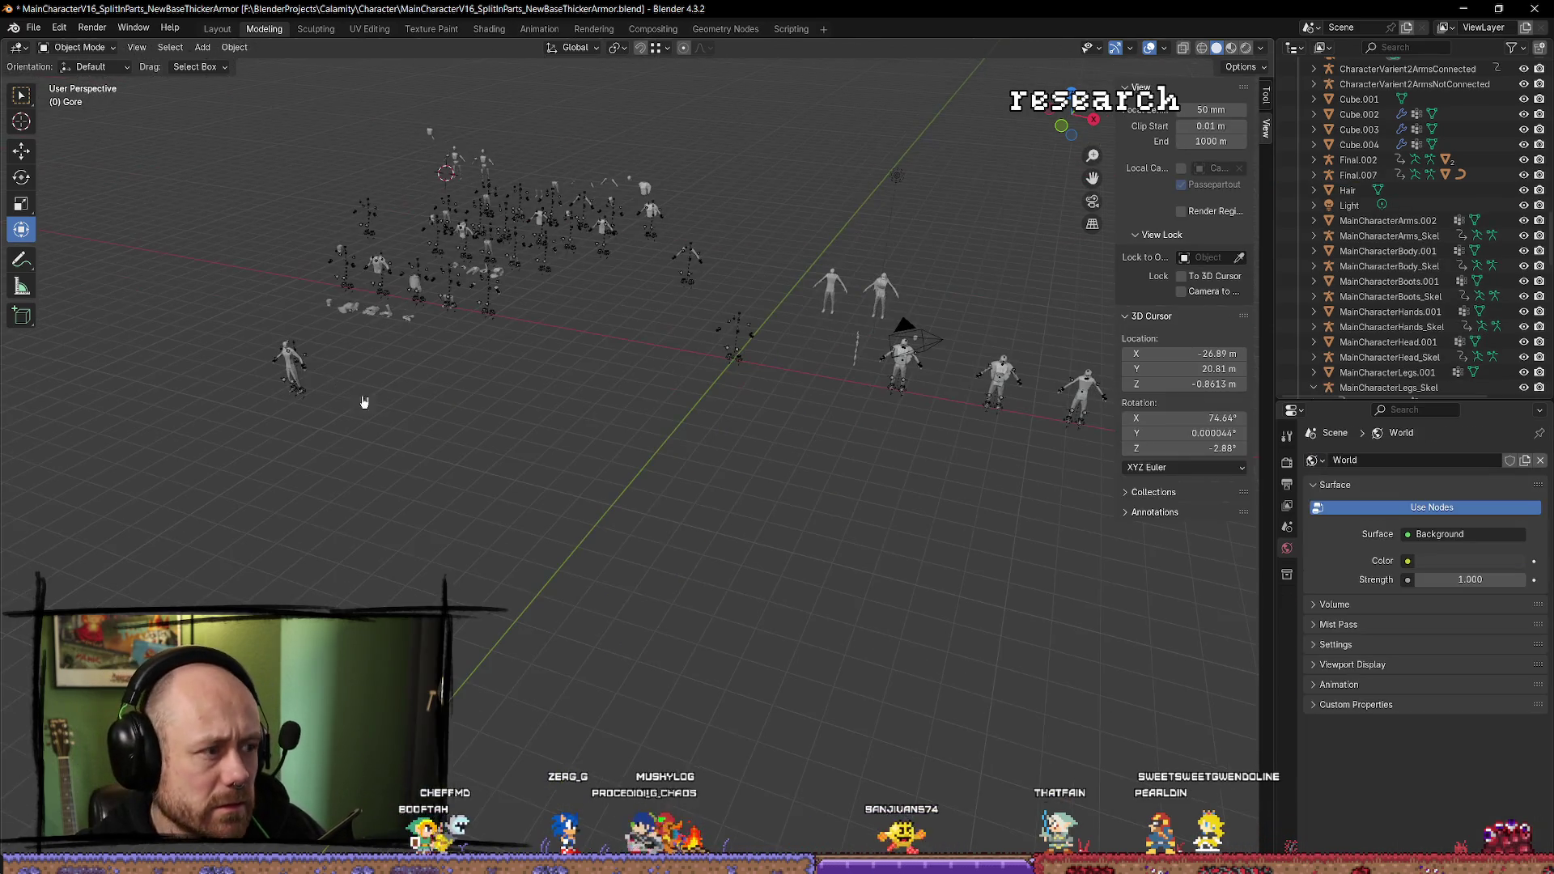
Frame and inspect UE4_Mannequin_Skeleton.012, Cube.002, Cube.003, Rouge.006 and CharacterBaseBody.002.
left_click(283, 357)
key("KP_Decimal")
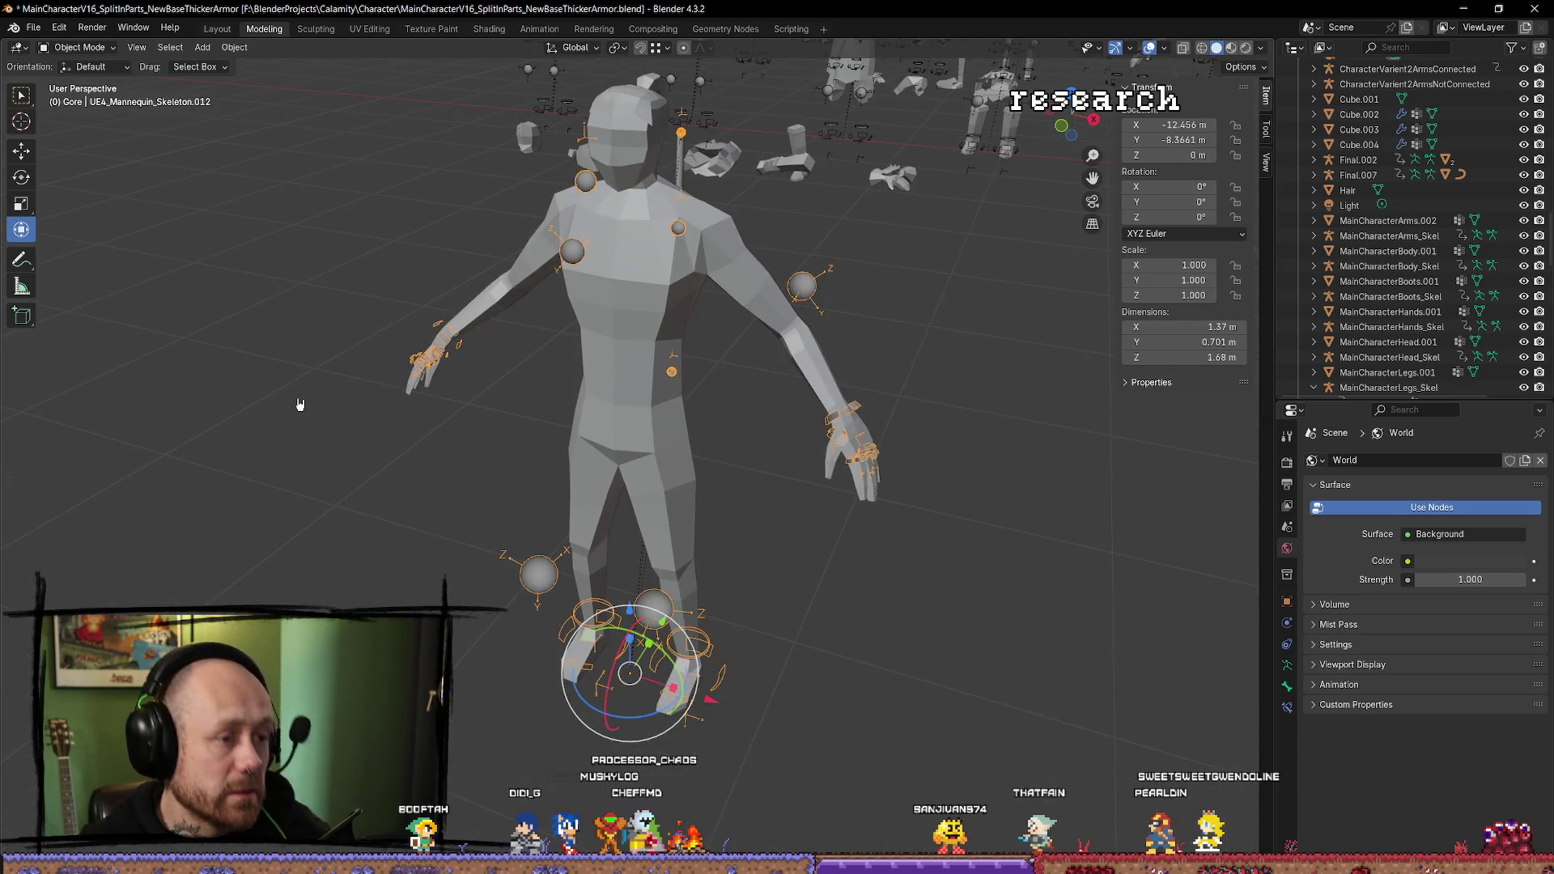
scroll(906, 243, "down", 8)
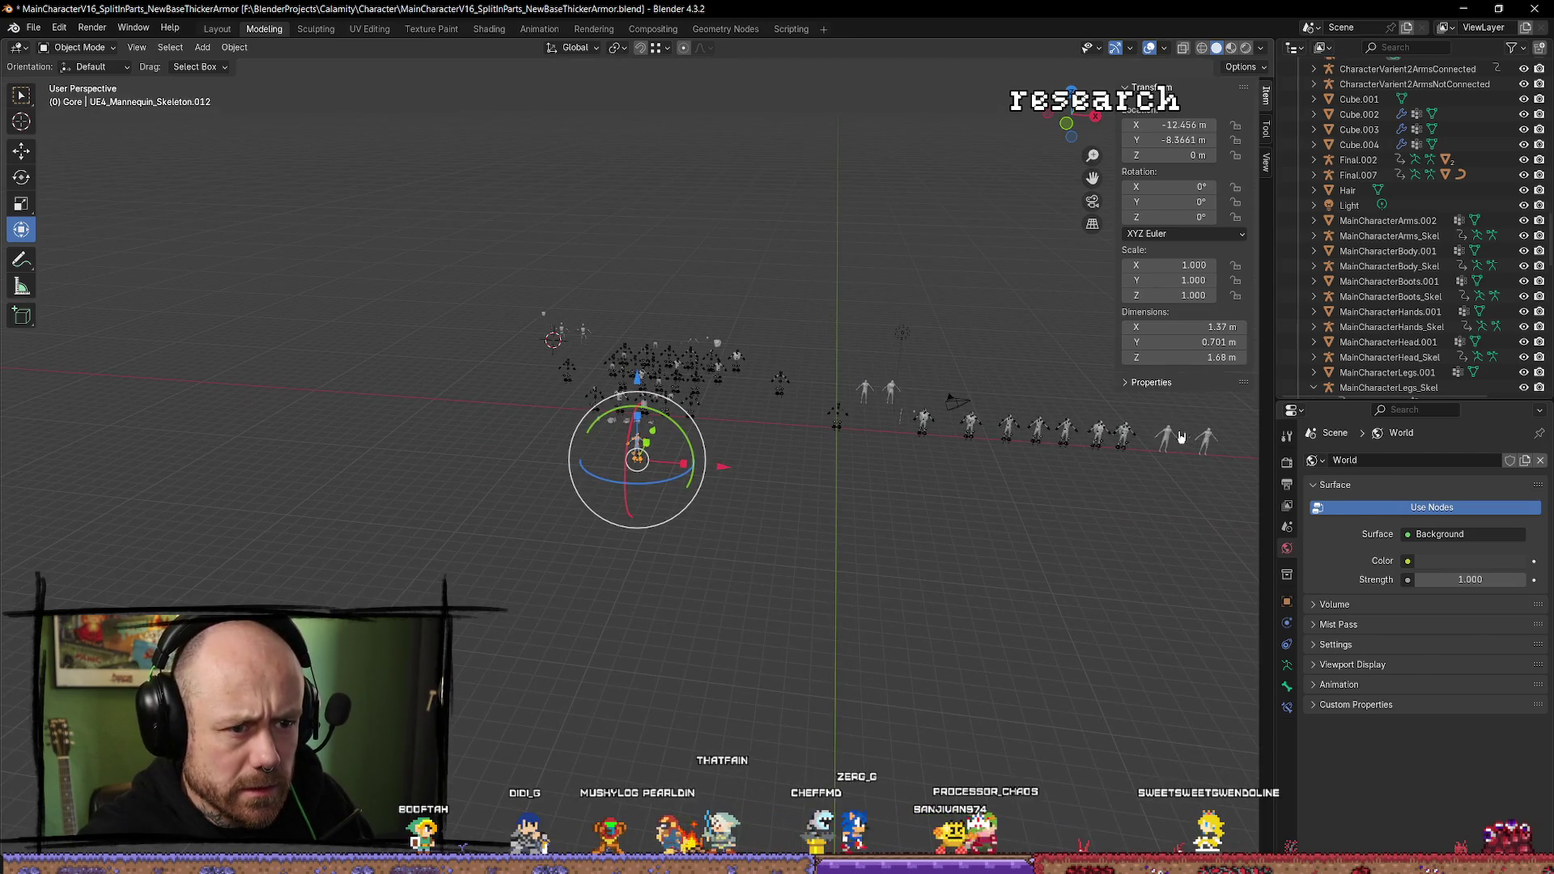
left_click(1177, 435)
key("KP_Decimal")
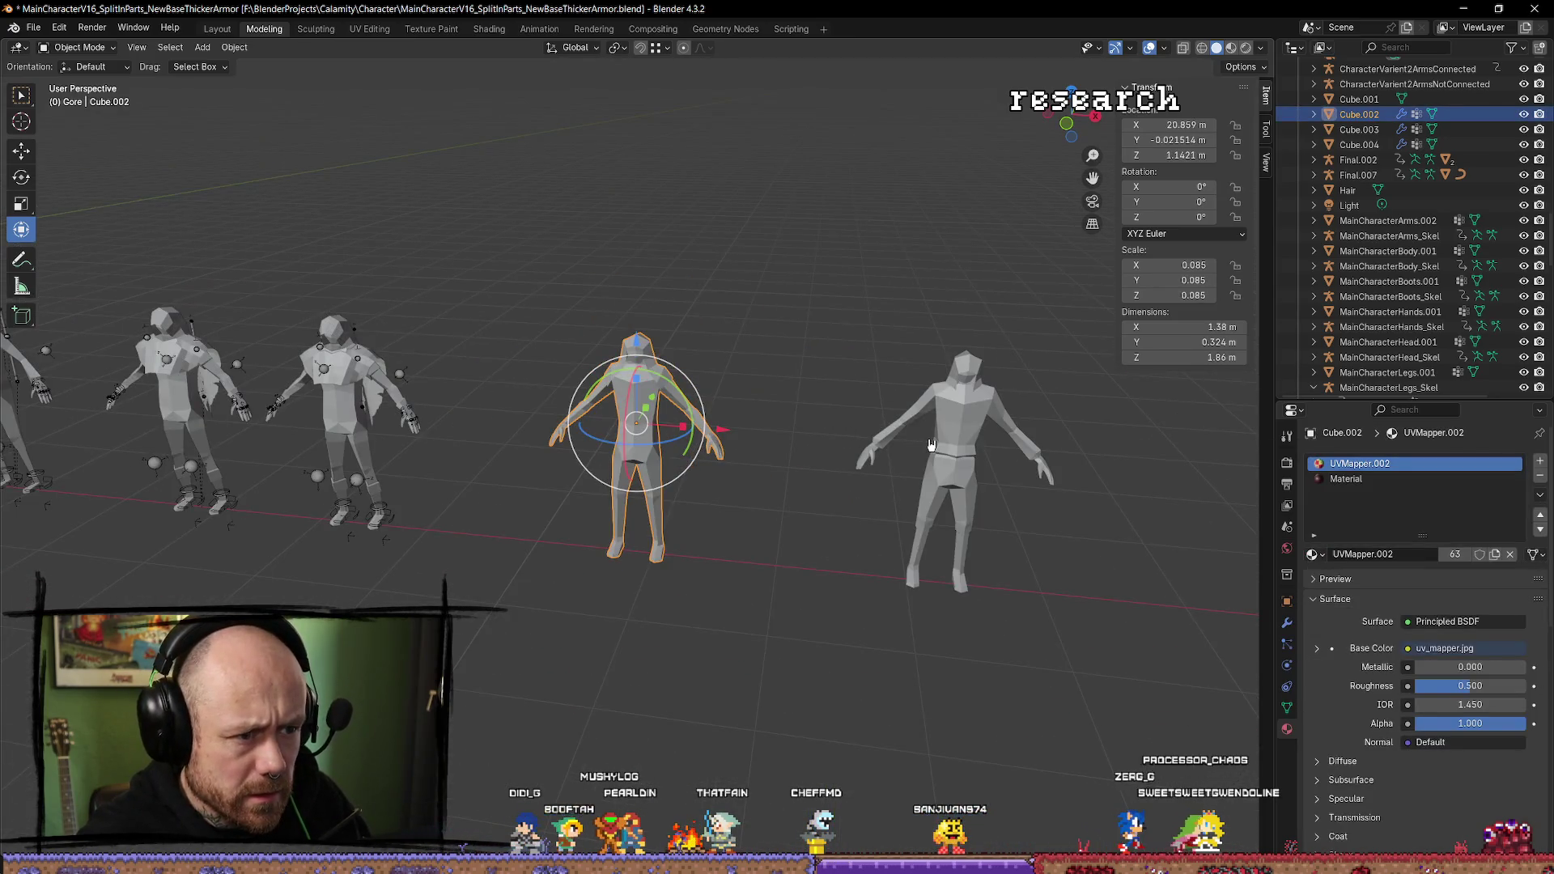
left_click(931, 445)
left_click_drag(973, 460, 376, 190)
left_click(350, 188)
key("KP_Decimal")
scroll(485, 364, "down", 4)
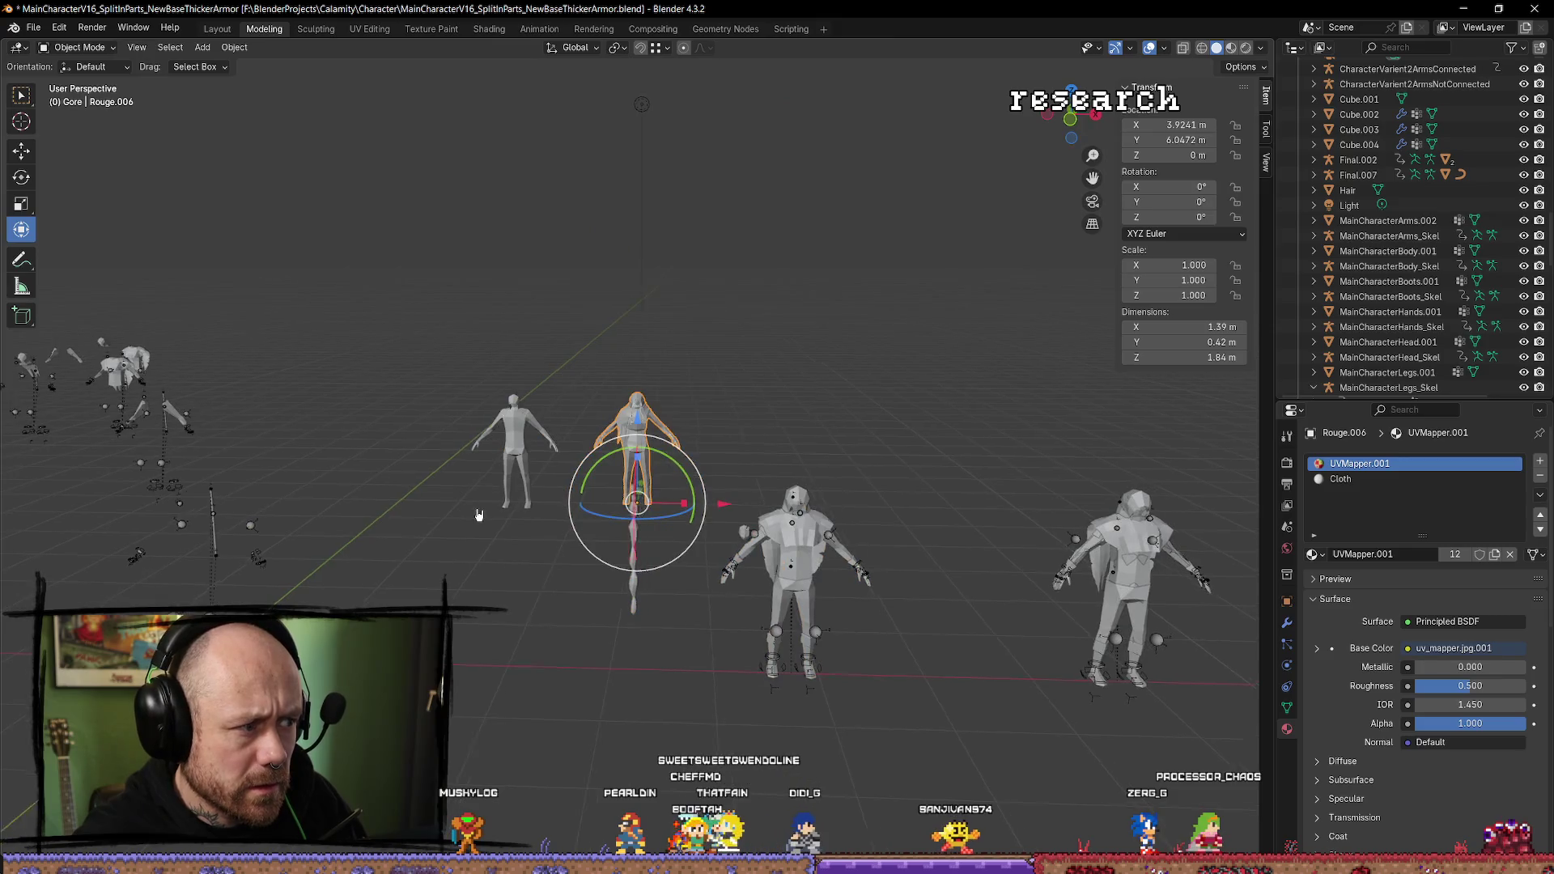
left_click(514, 453)
key("KP_Decimal")
View CharacterBaseBody.002 from the front, then select and frame FinalMoreVerts.
mouse_move(685, 390)
left_mouse_down()
mouse_move(944, 139)
mouse_move(1030, 437)
mouse_move(23, 443)
left_mouse_up()
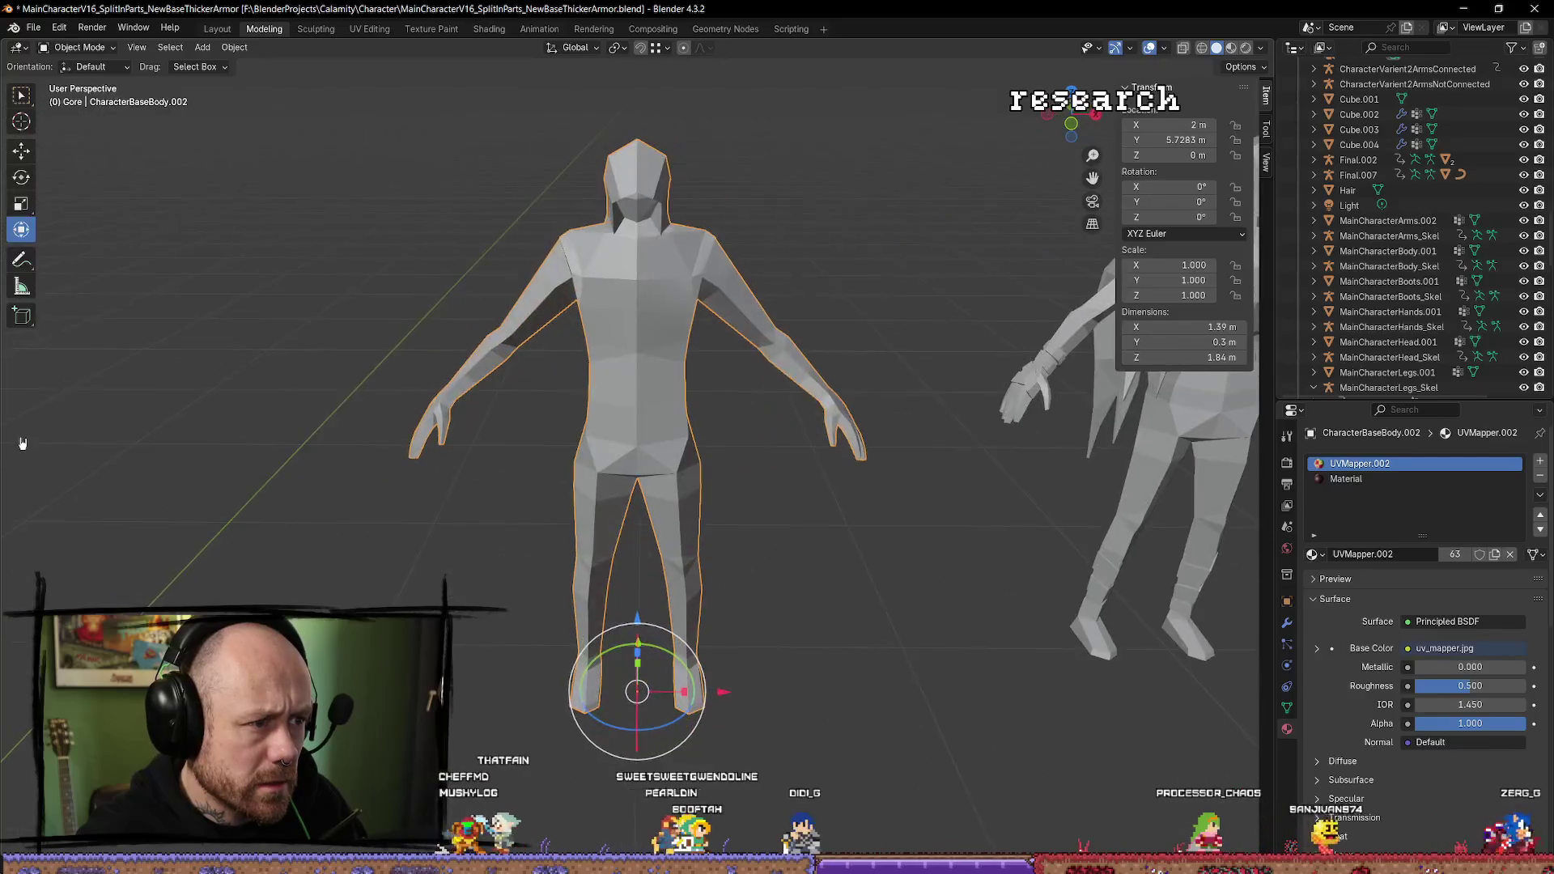
scroll(340, 465, "down", 10)
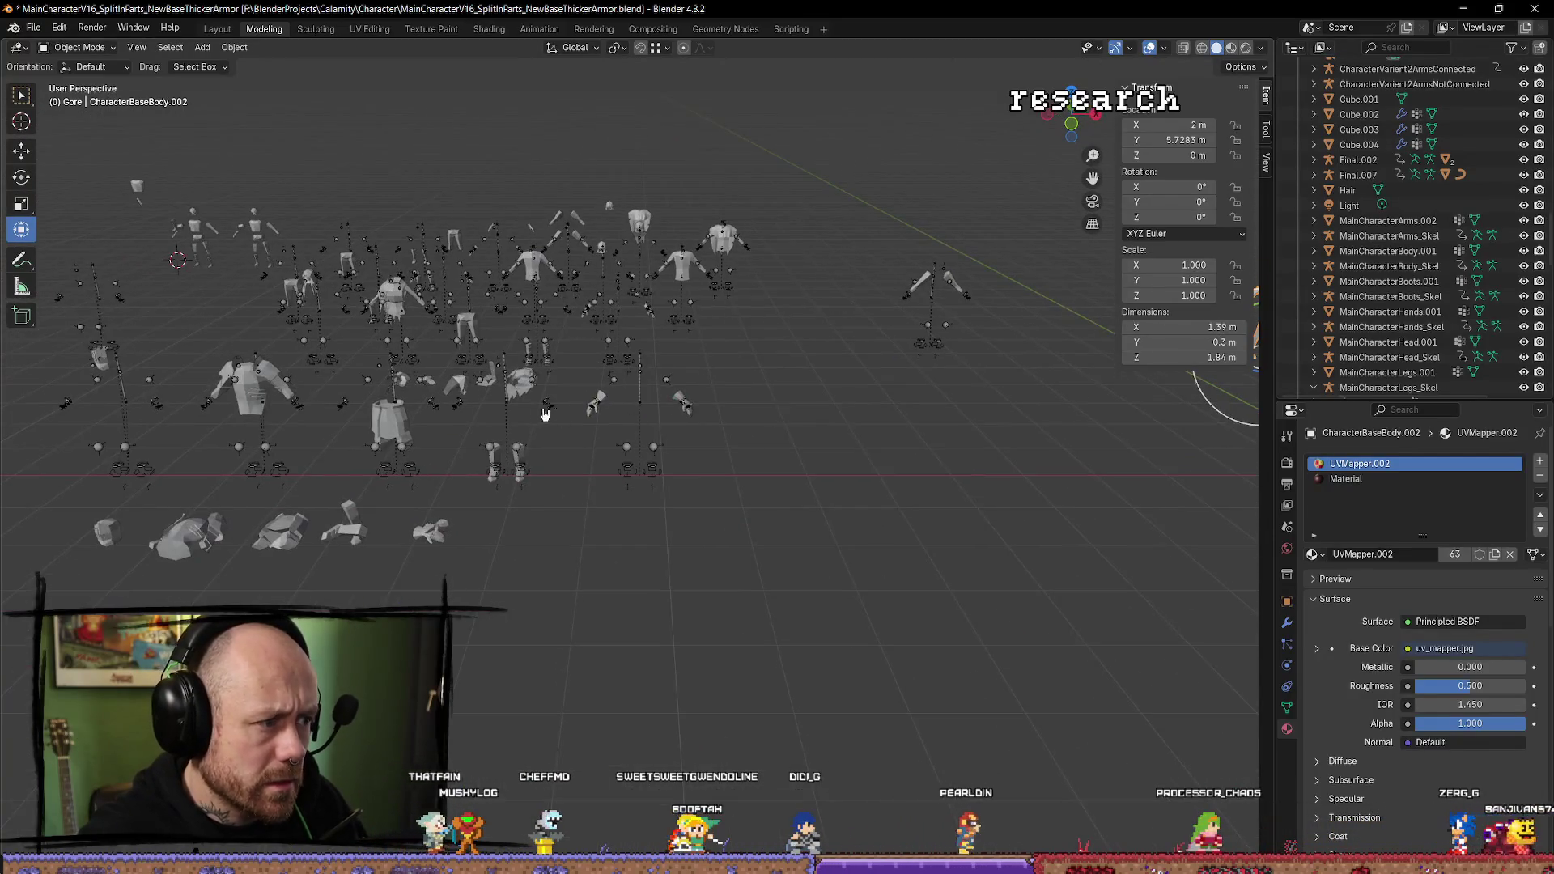
scroll(538, 414, "up", 6)
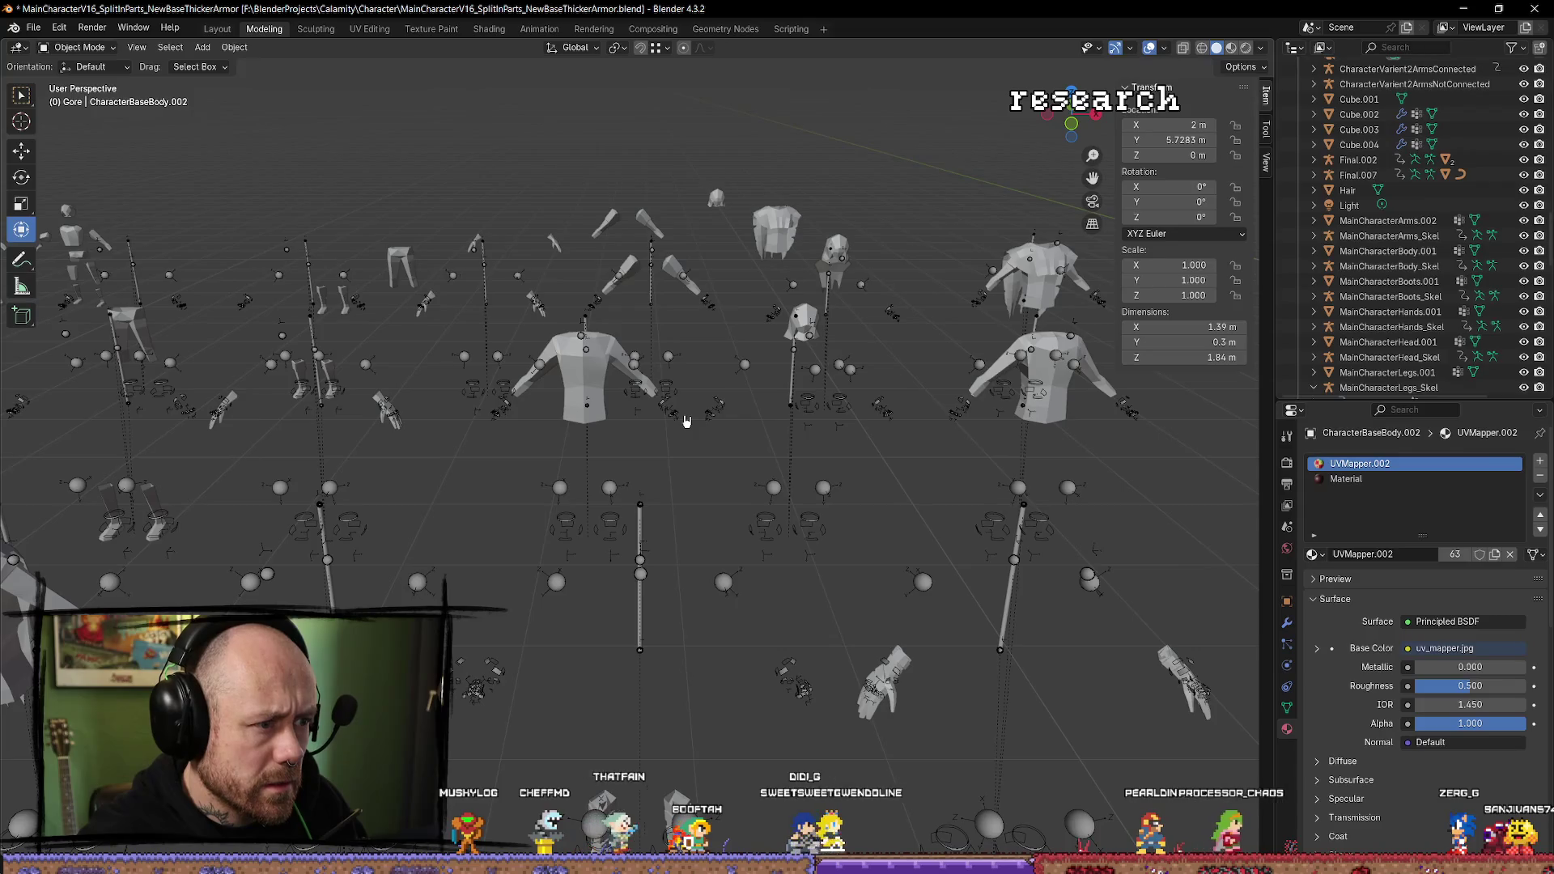
scroll(688, 420, "down", 4)
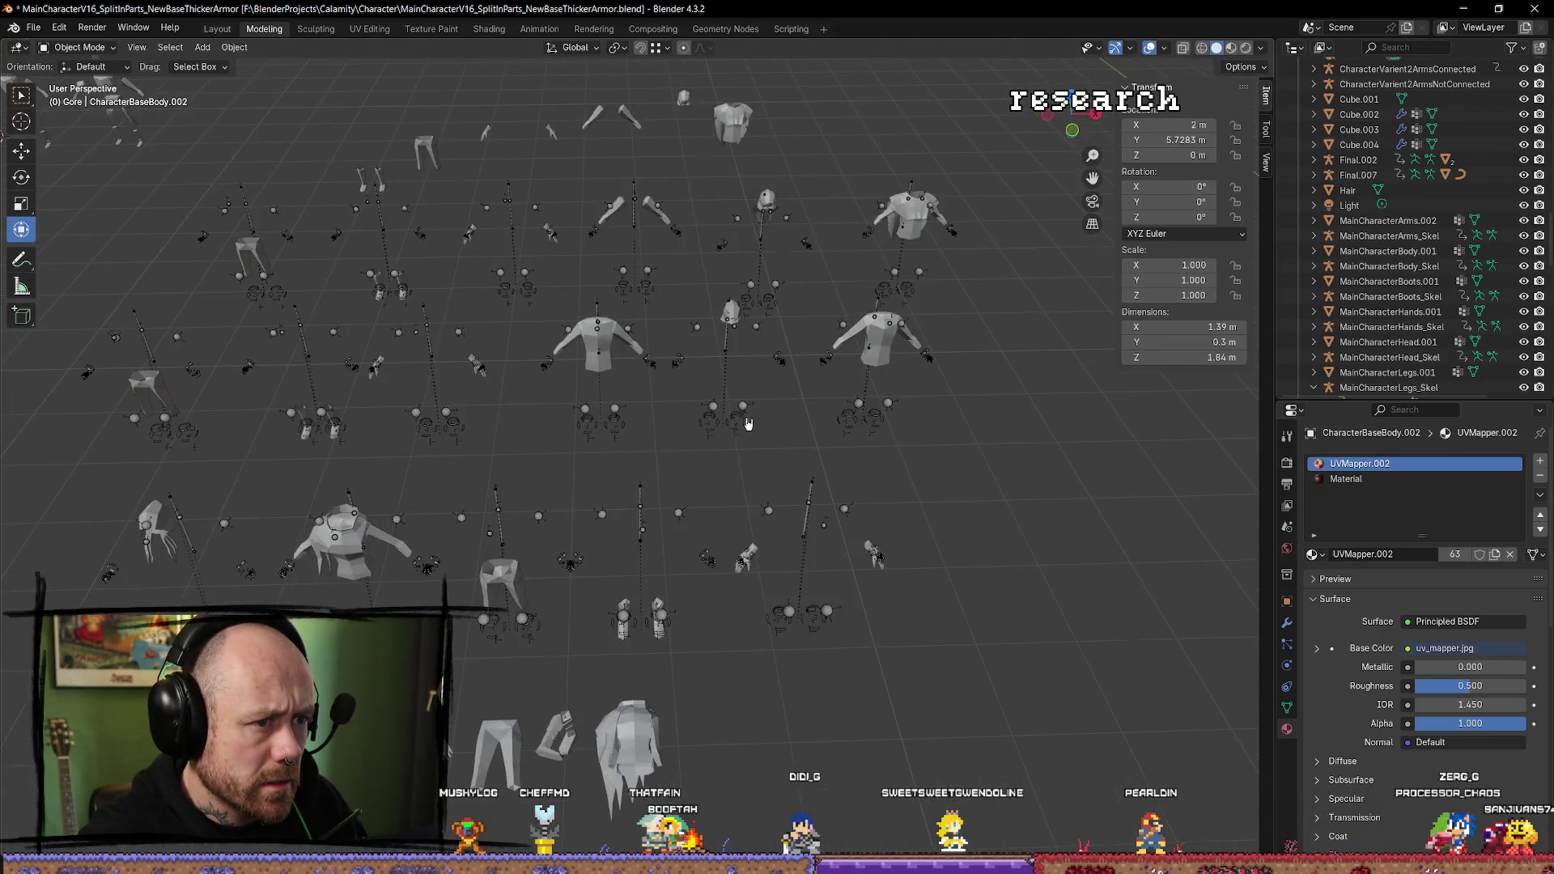
scroll(703, 436, "up", 3)
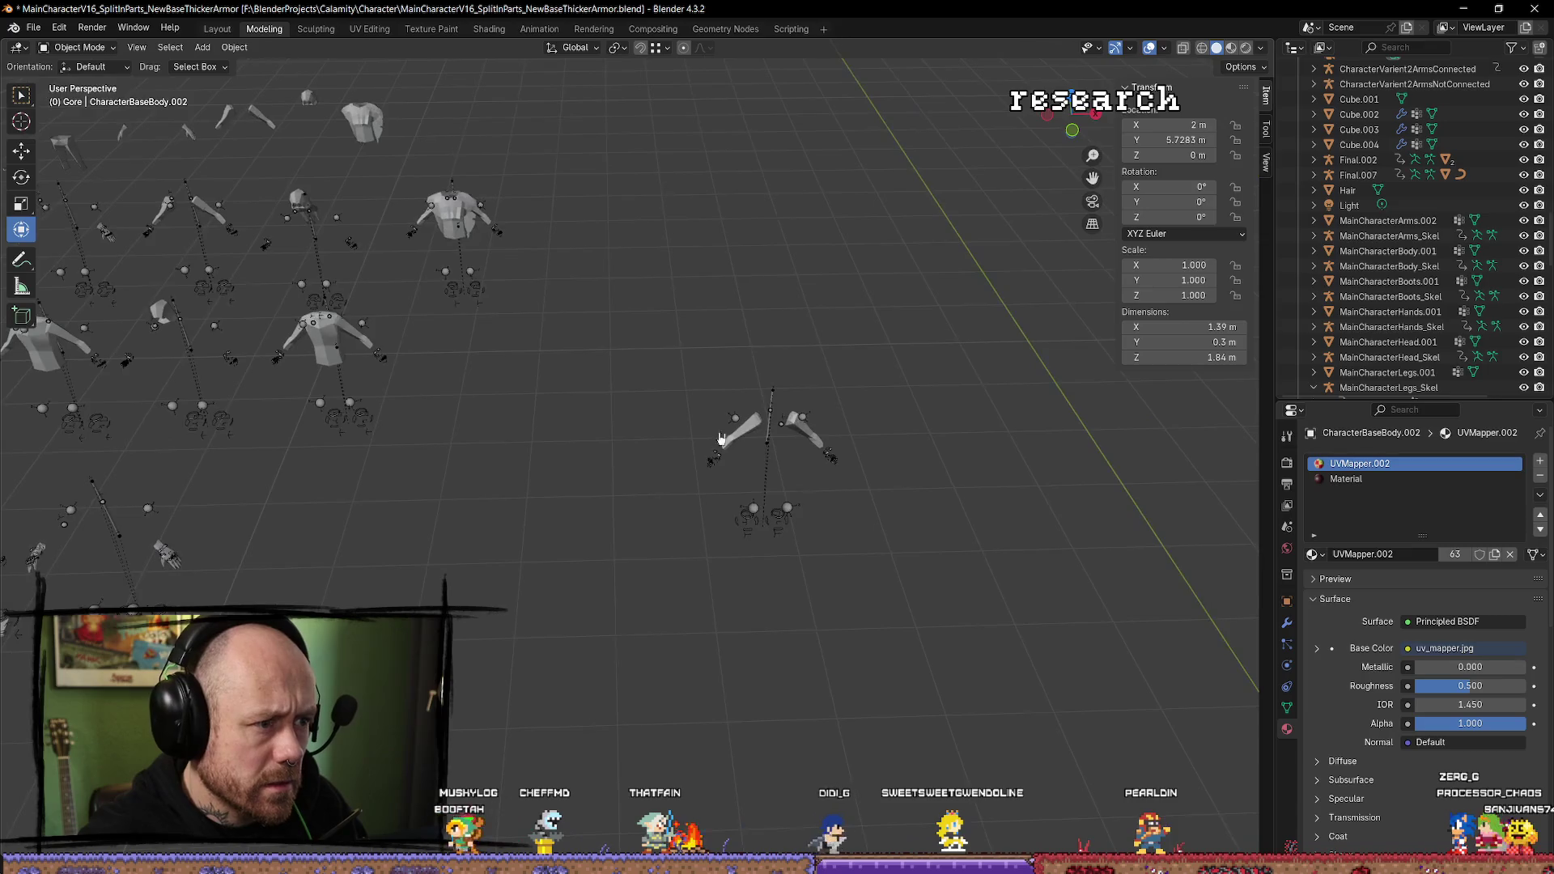
key("KP_Decimal")
scroll(743, 458, "down", 6)
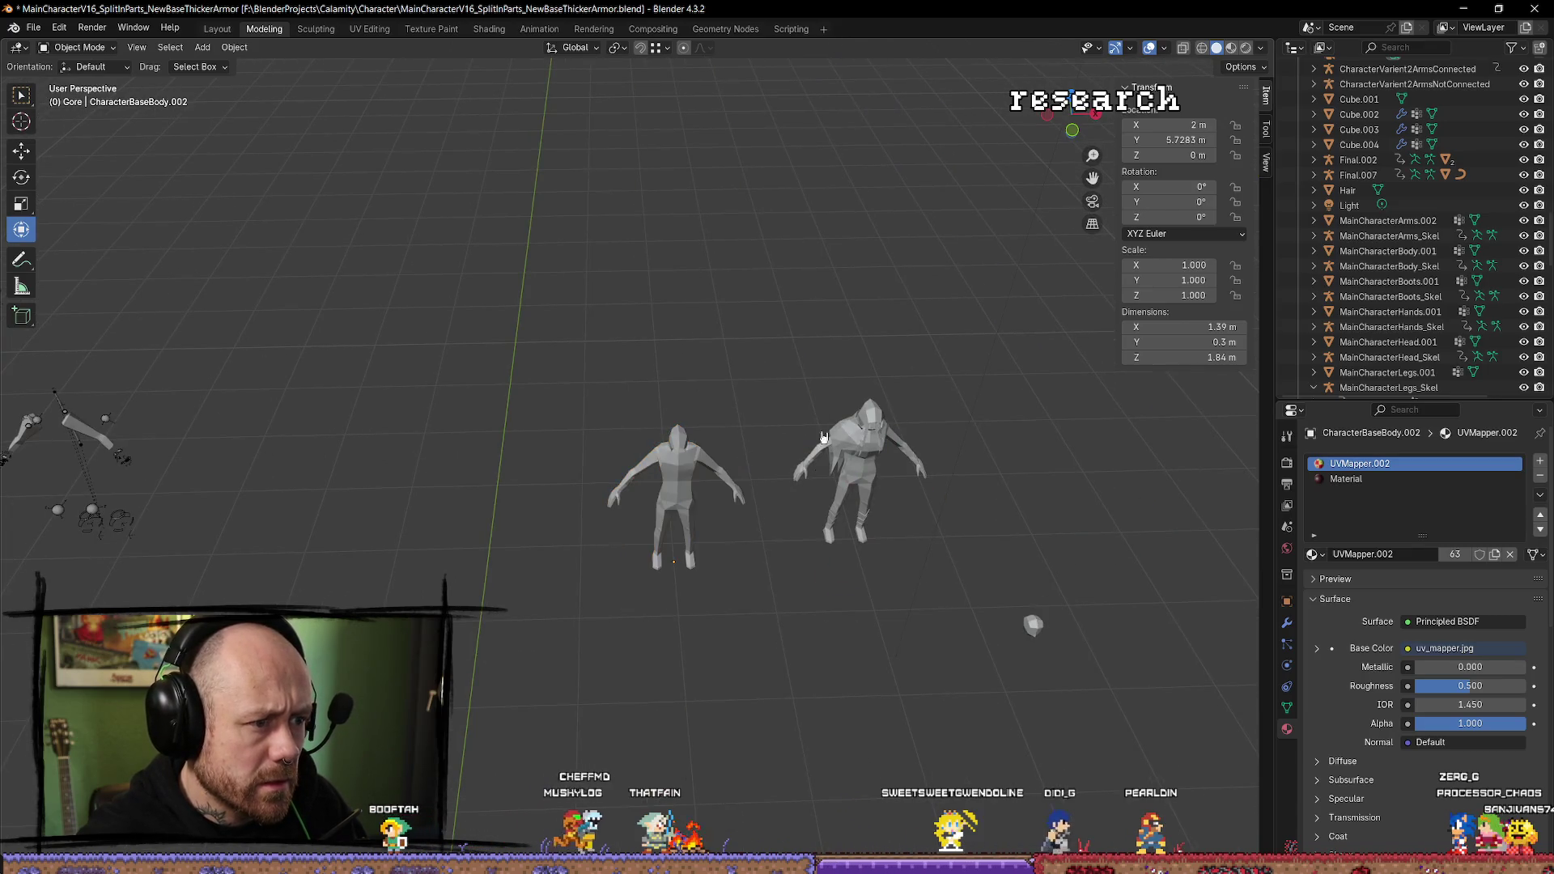
left_click_drag(743, 458, 497, 516)
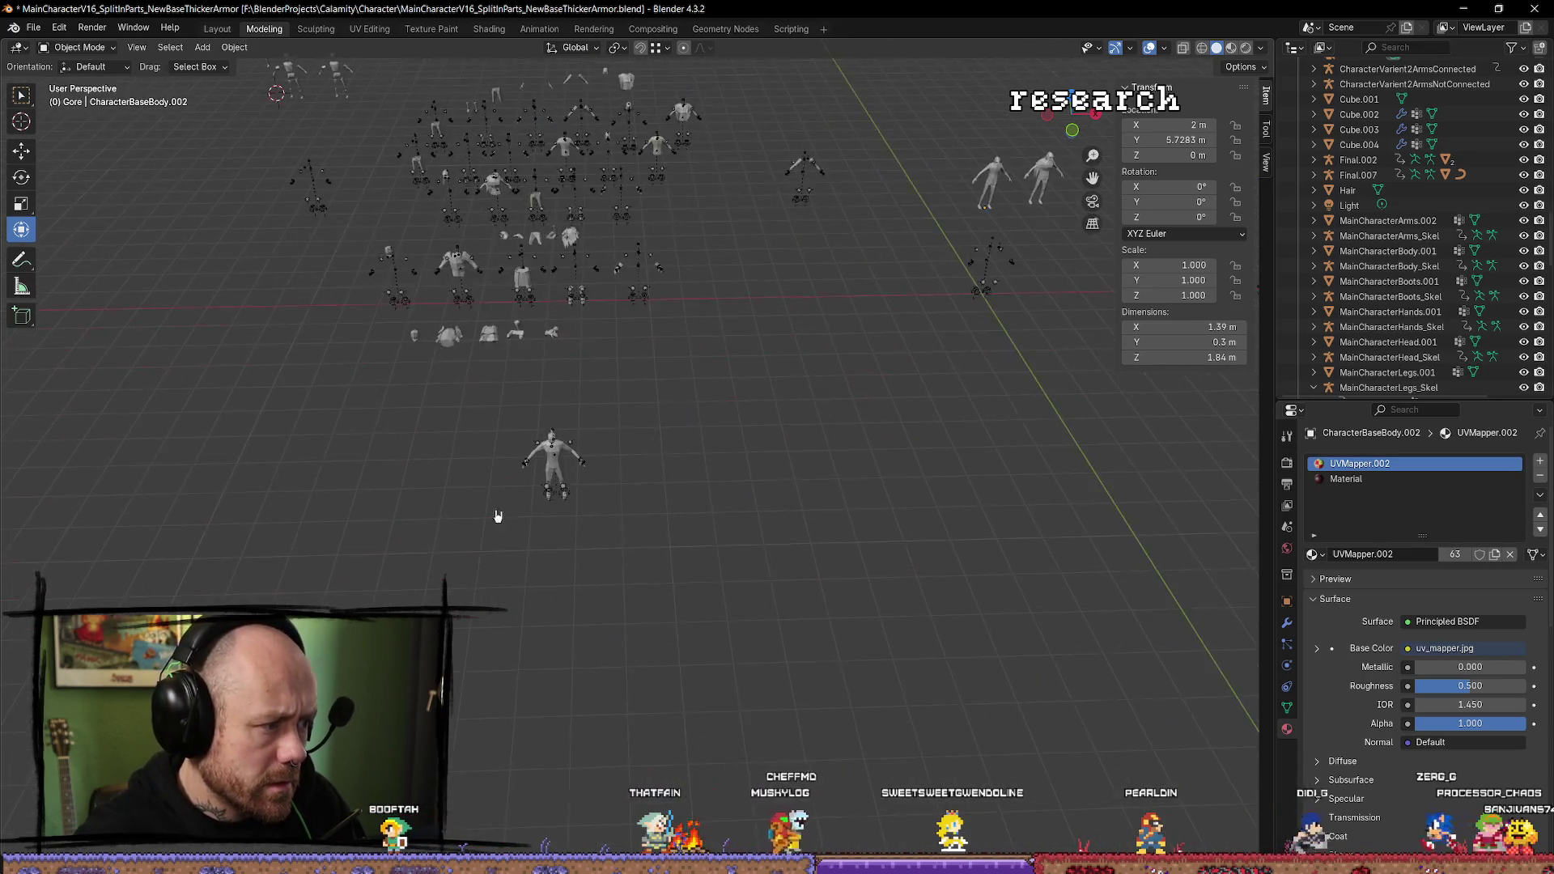
left_click(561, 473)
key("KP_Decimal")
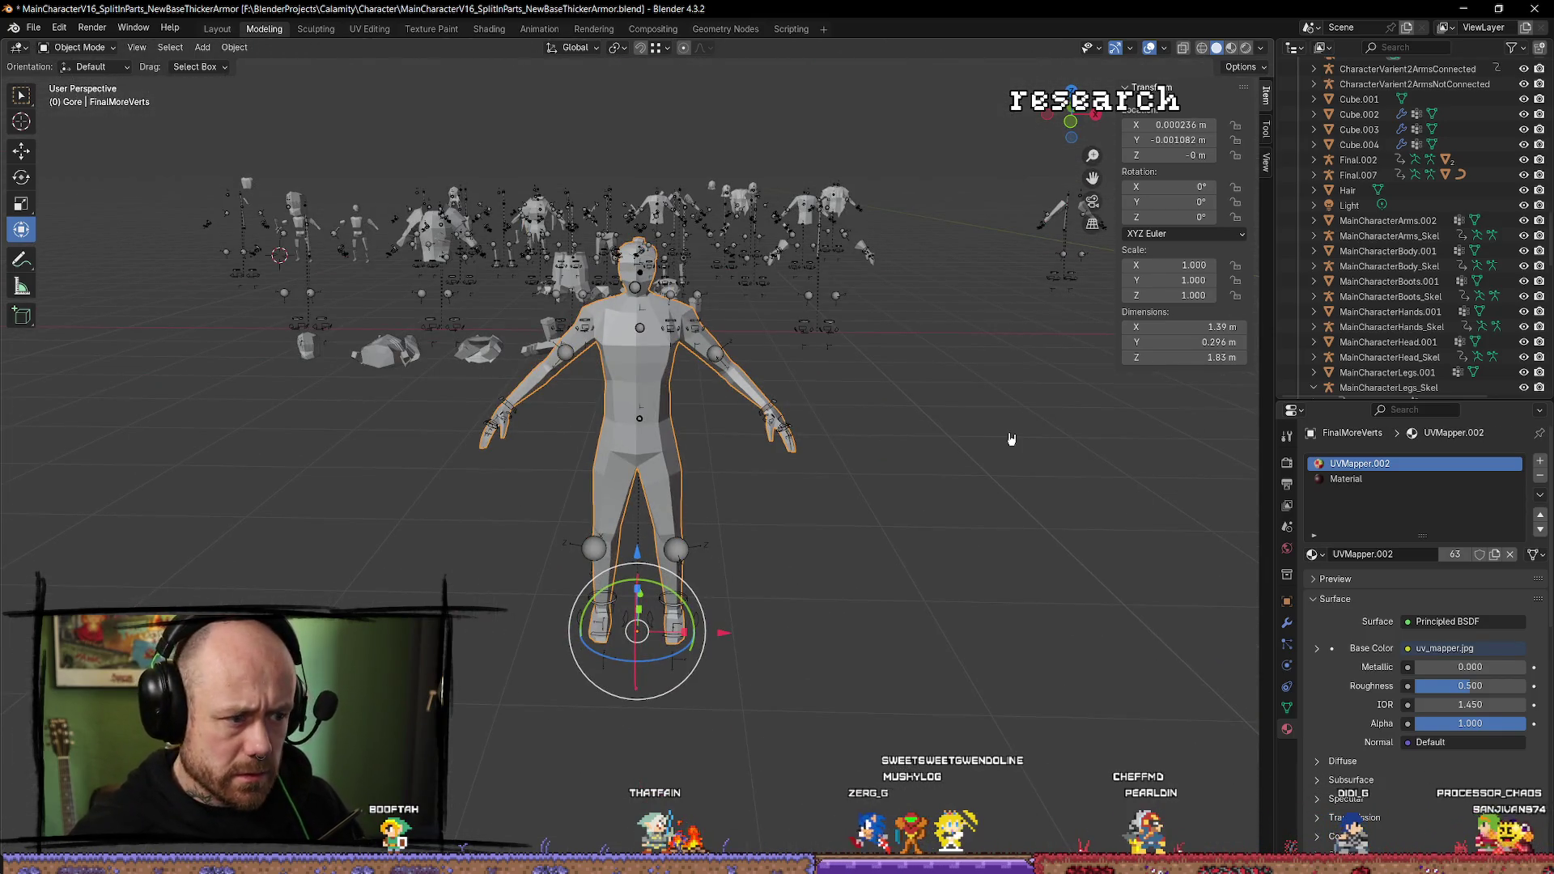
Select FinalMoreVerts in the outliner and duplicate it in place.
key("KP_Decimal")
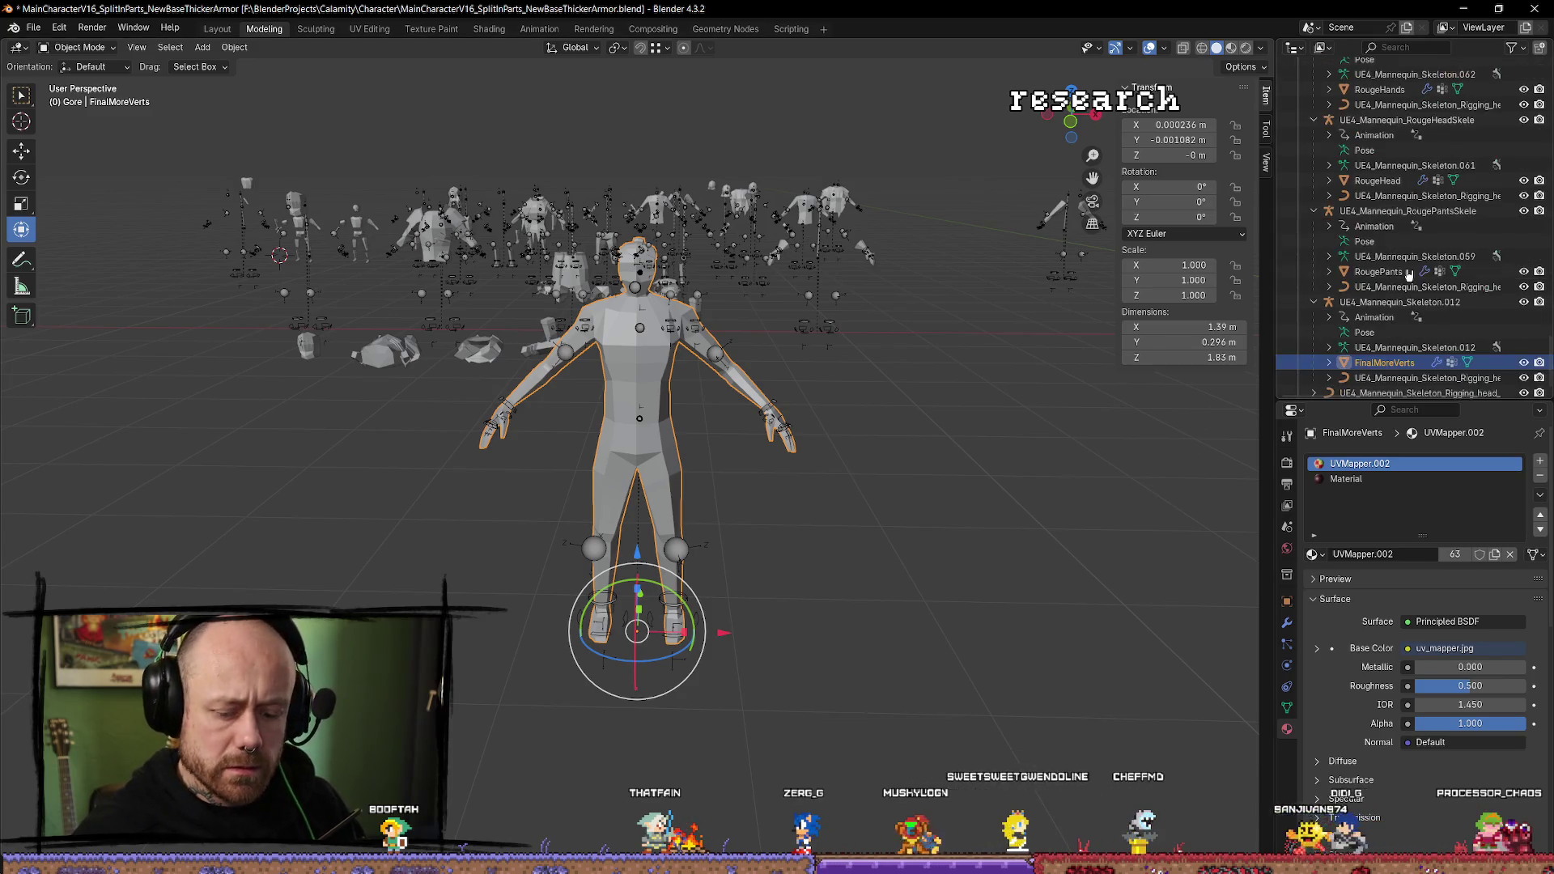
left_click(1392, 348)
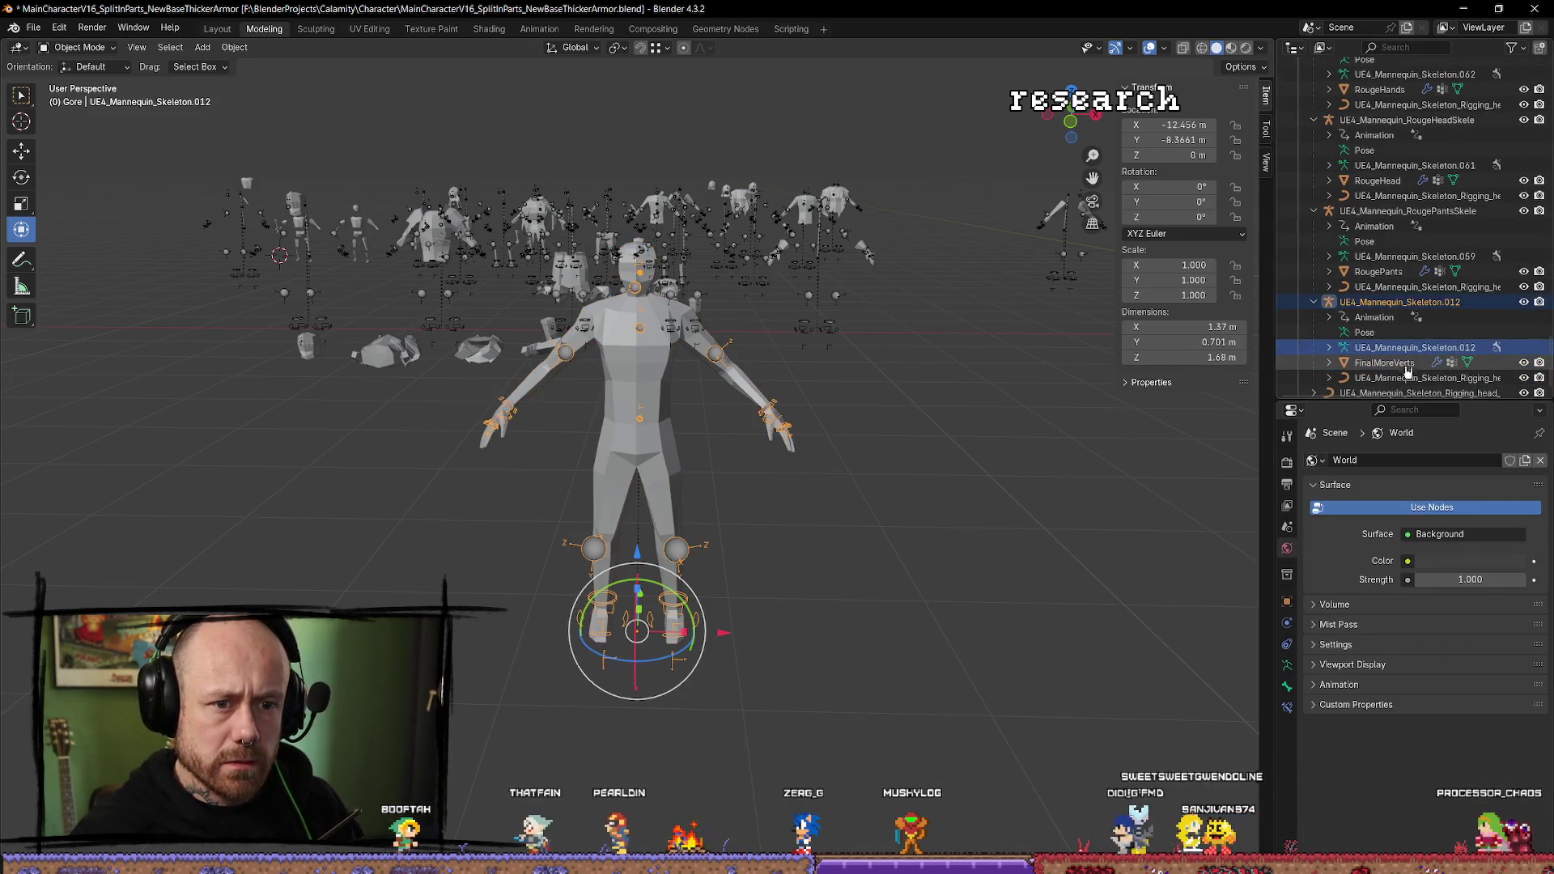
left_click(1384, 362)
left_click(1413, 379)
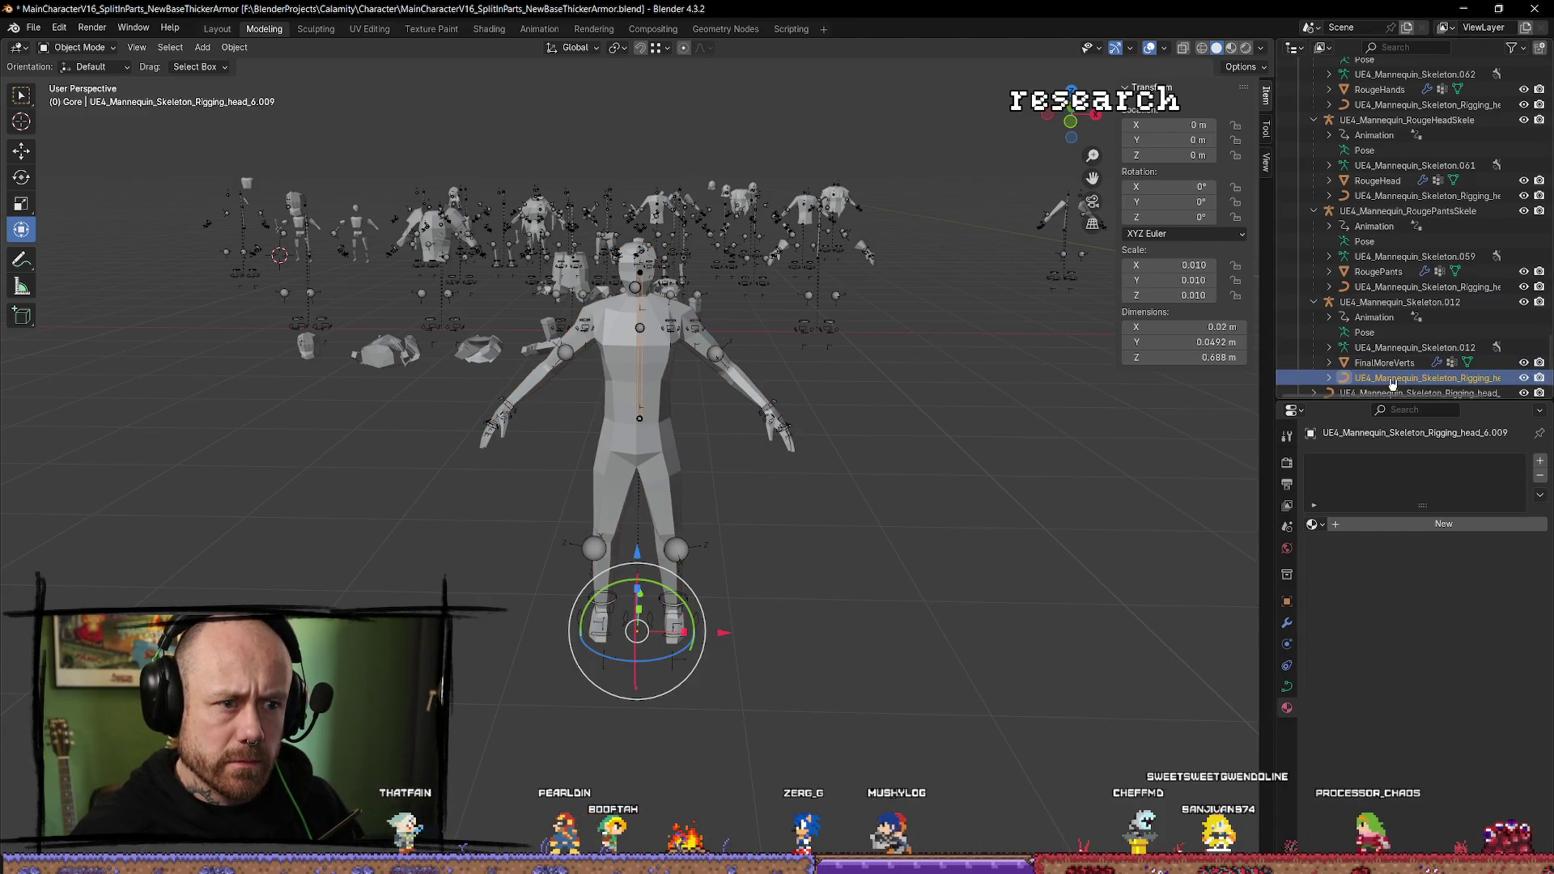
left_click(1384, 363)
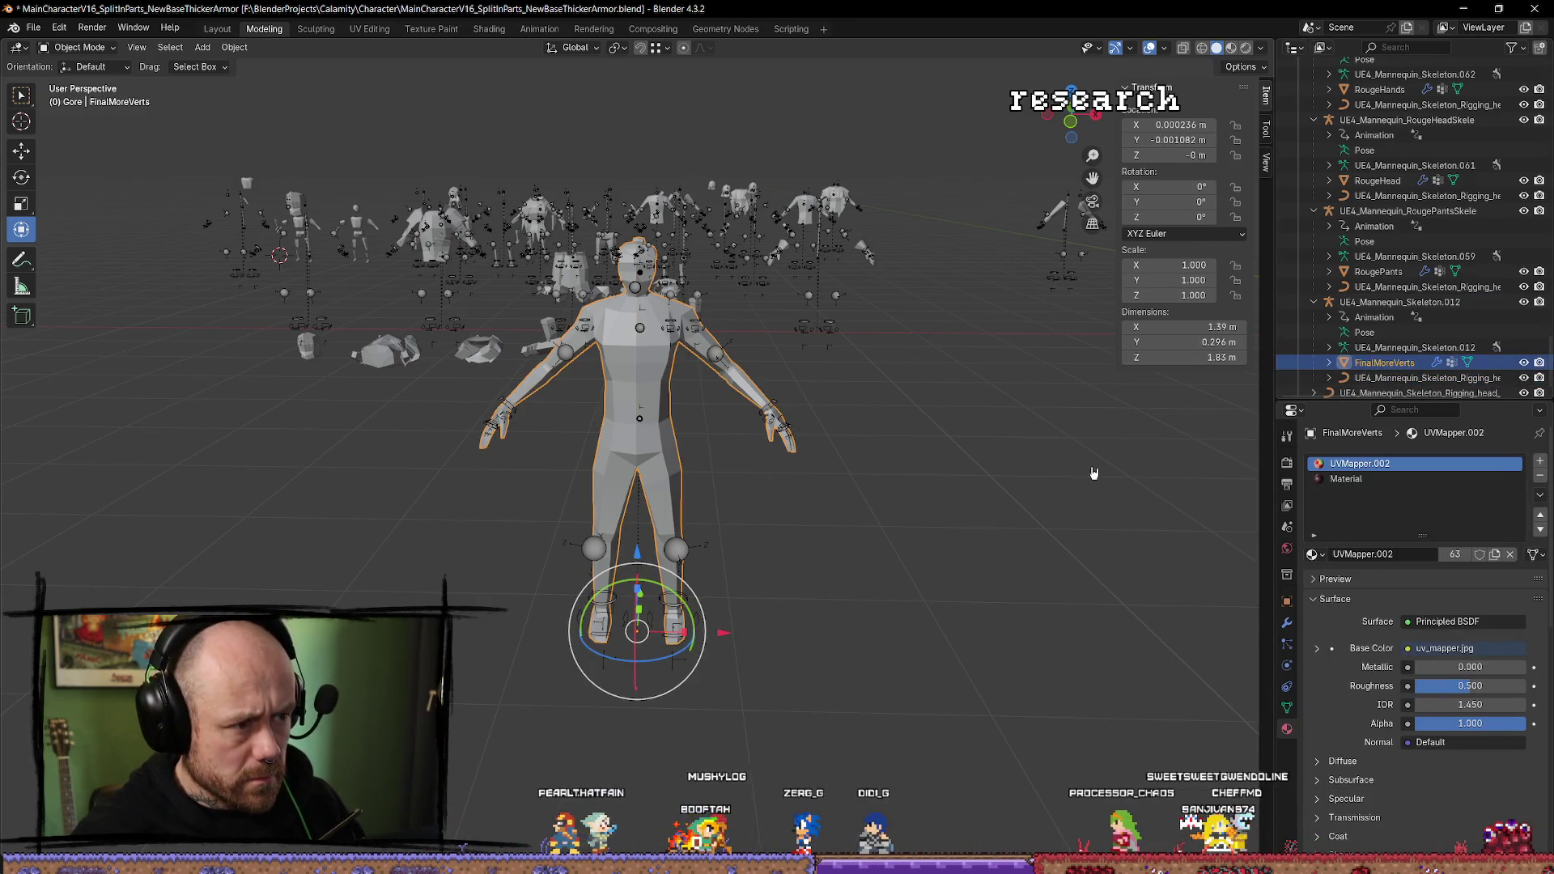
key("shift+d")
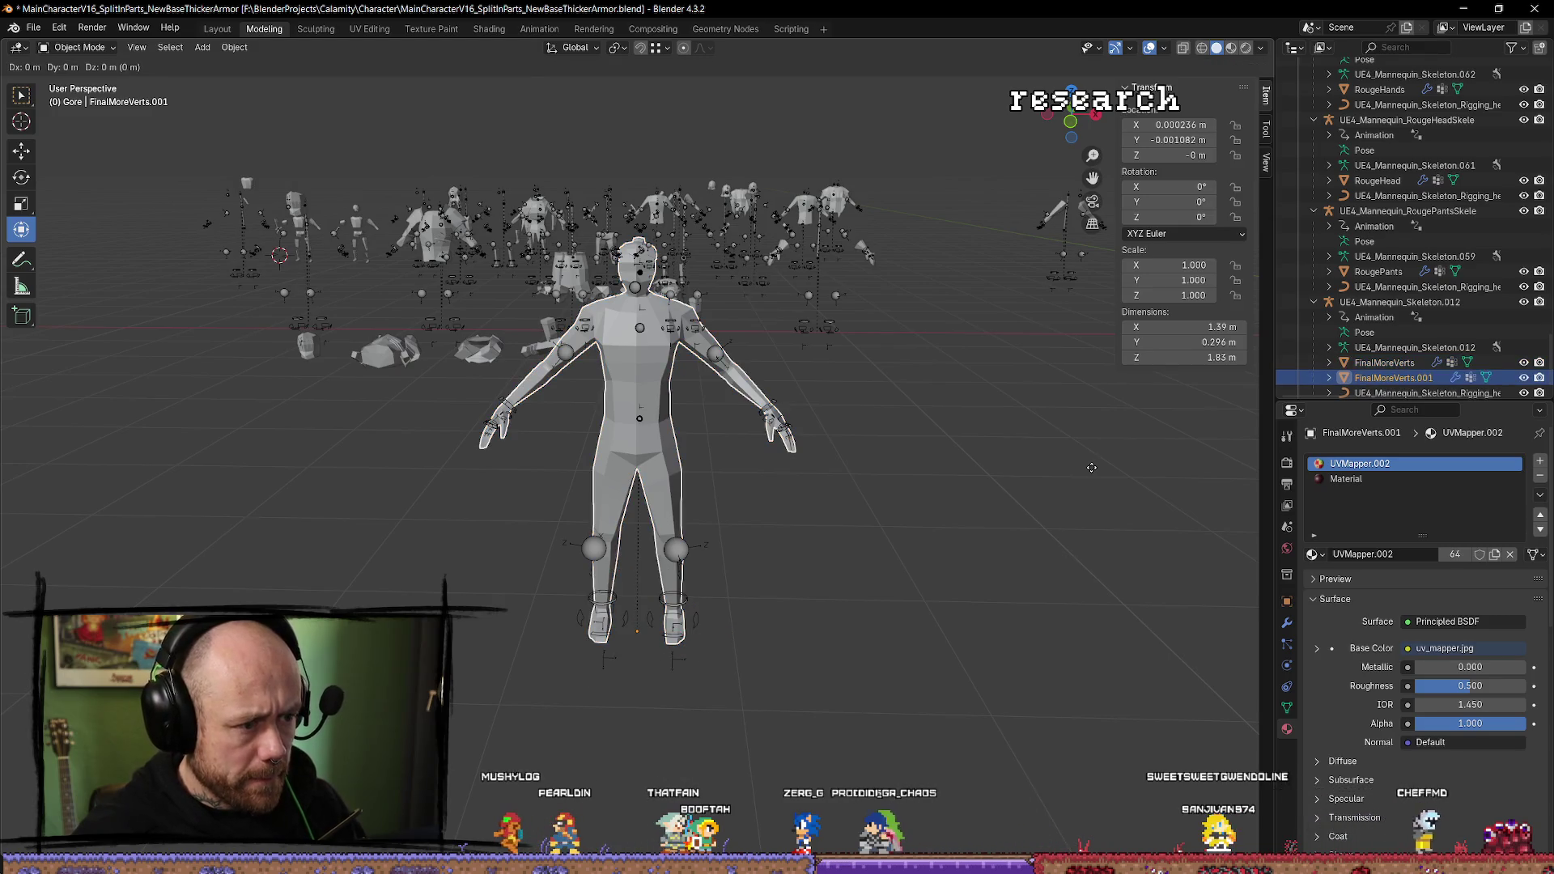
right_click(1091, 468)
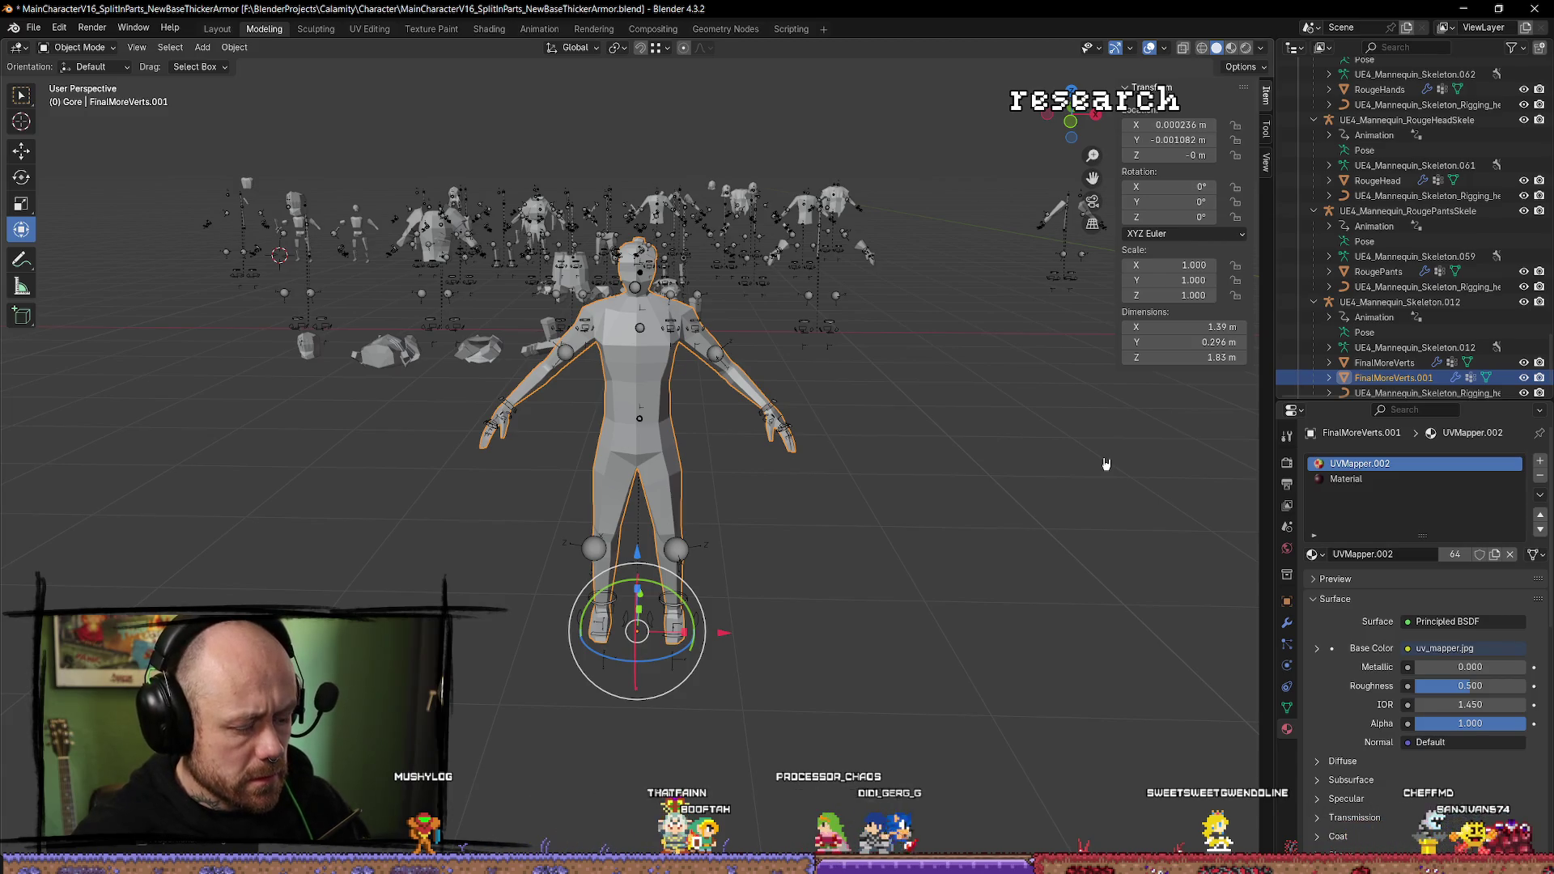
Clear the duplicate's parent so it is detached from the mannequin skeleton.
key("alt+p")
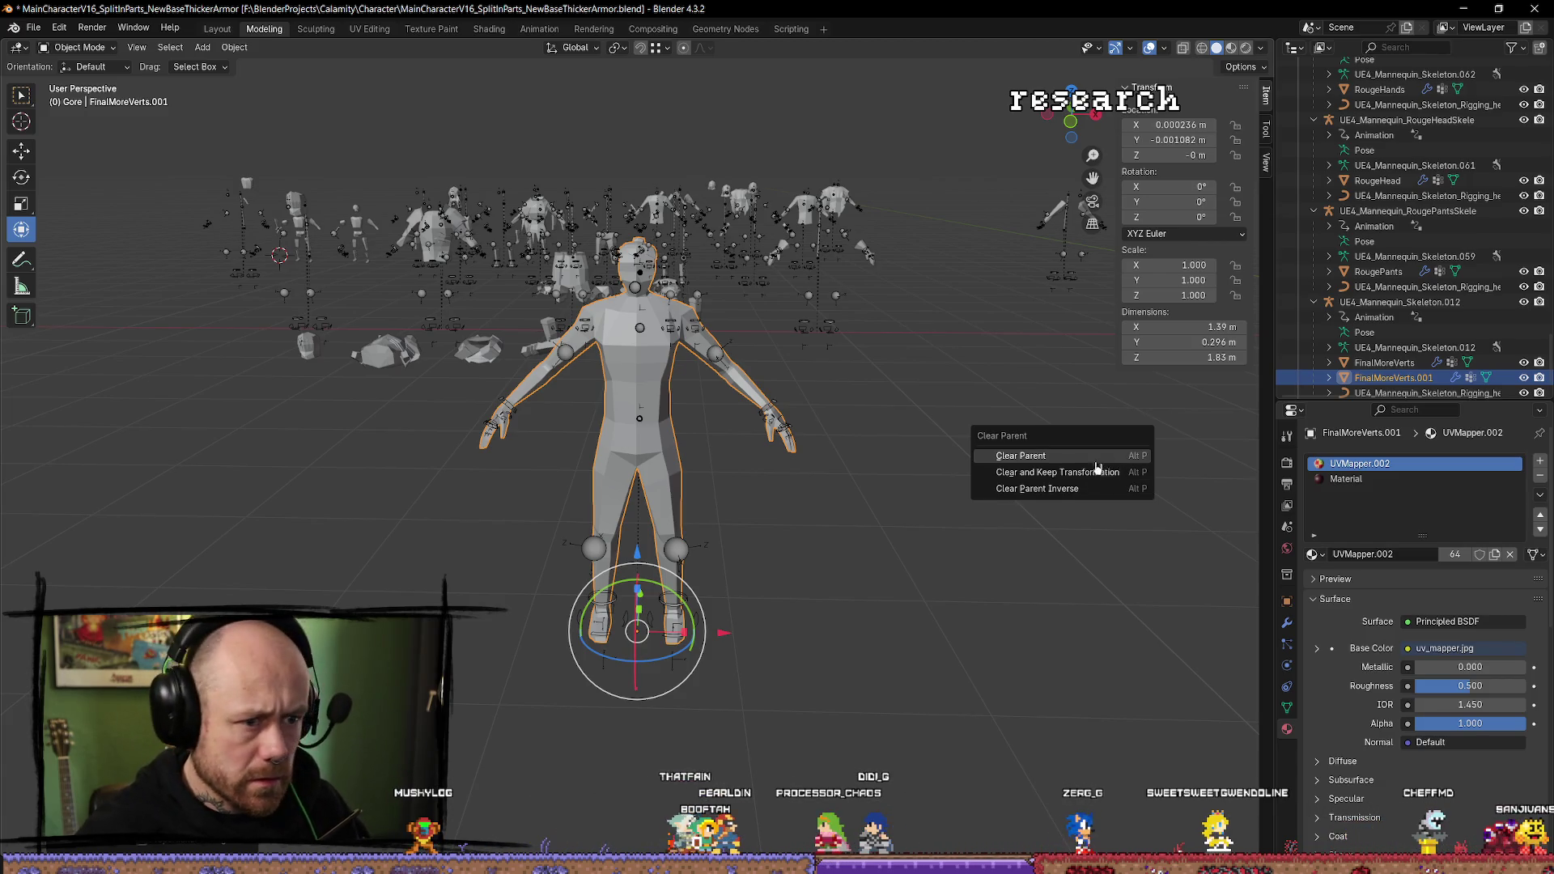
left_click(1040, 484)
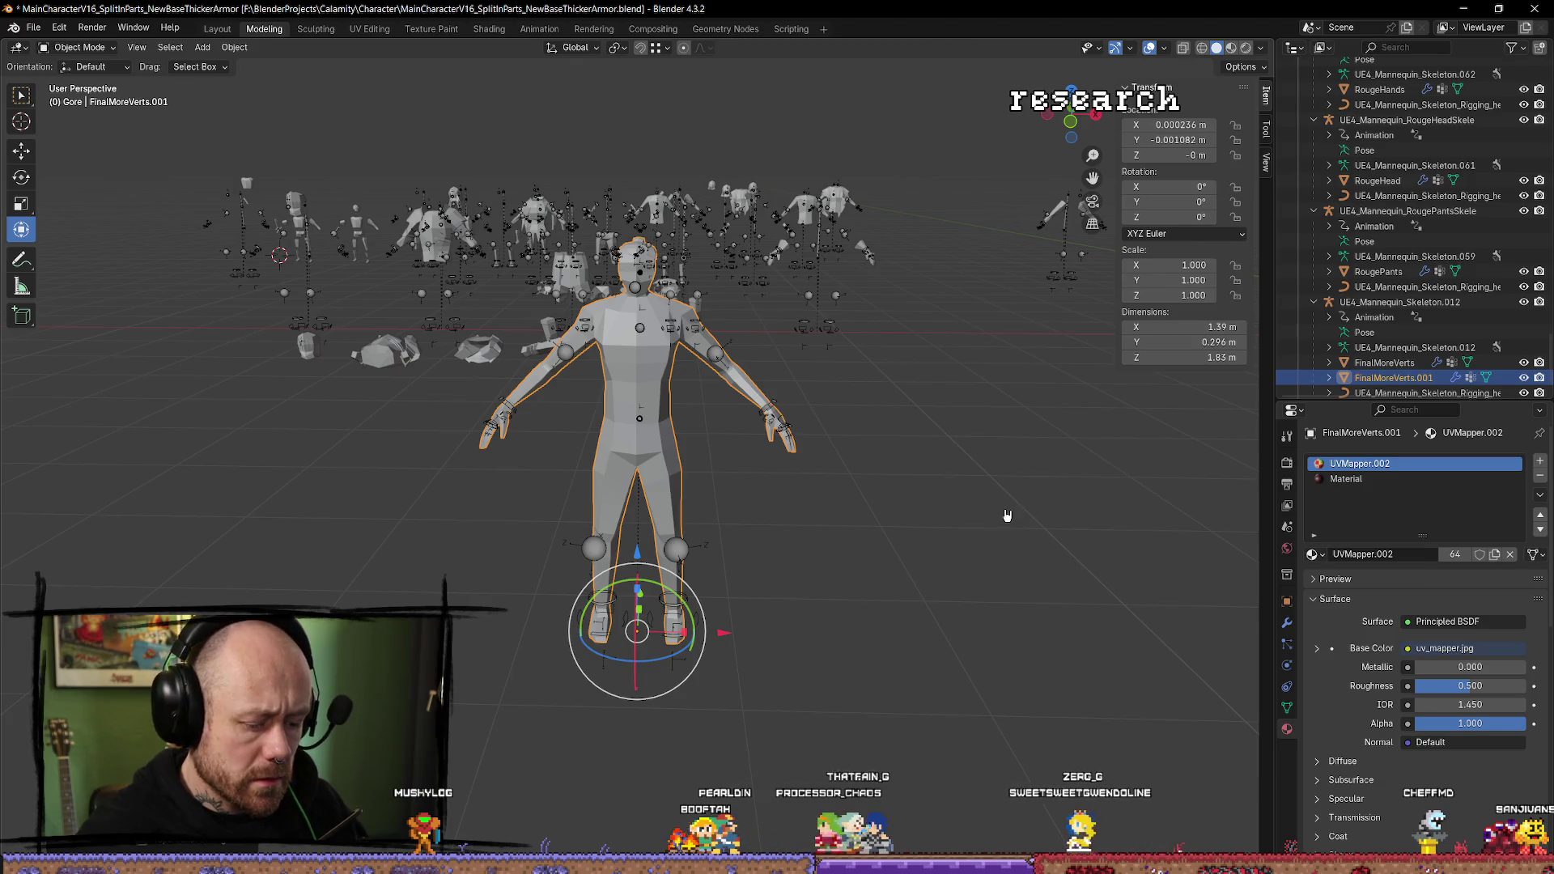
key("alt+p")
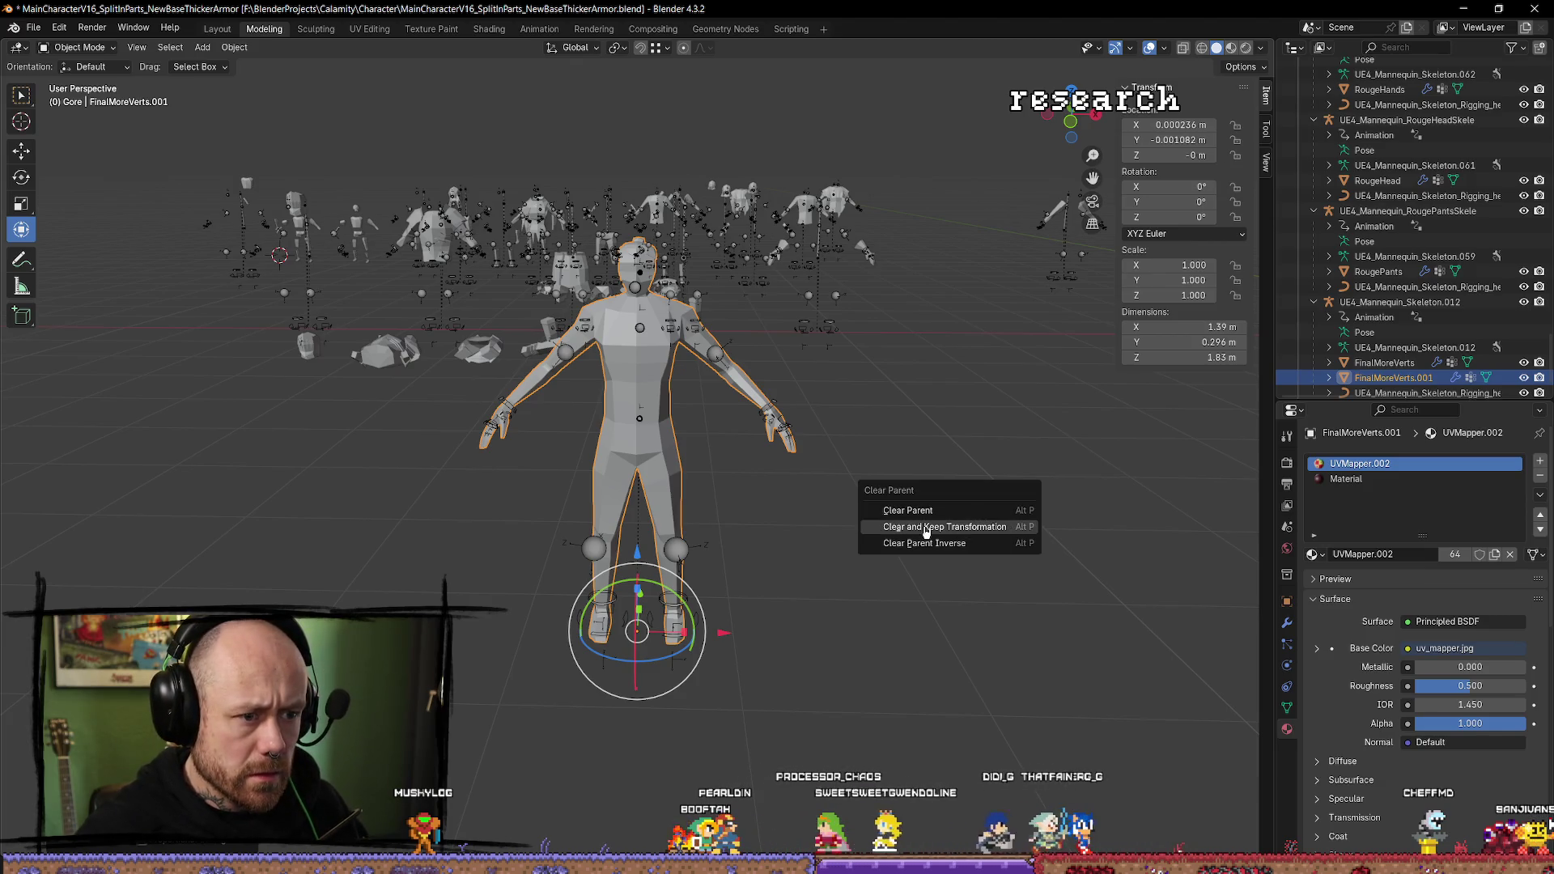
left_click(975, 511)
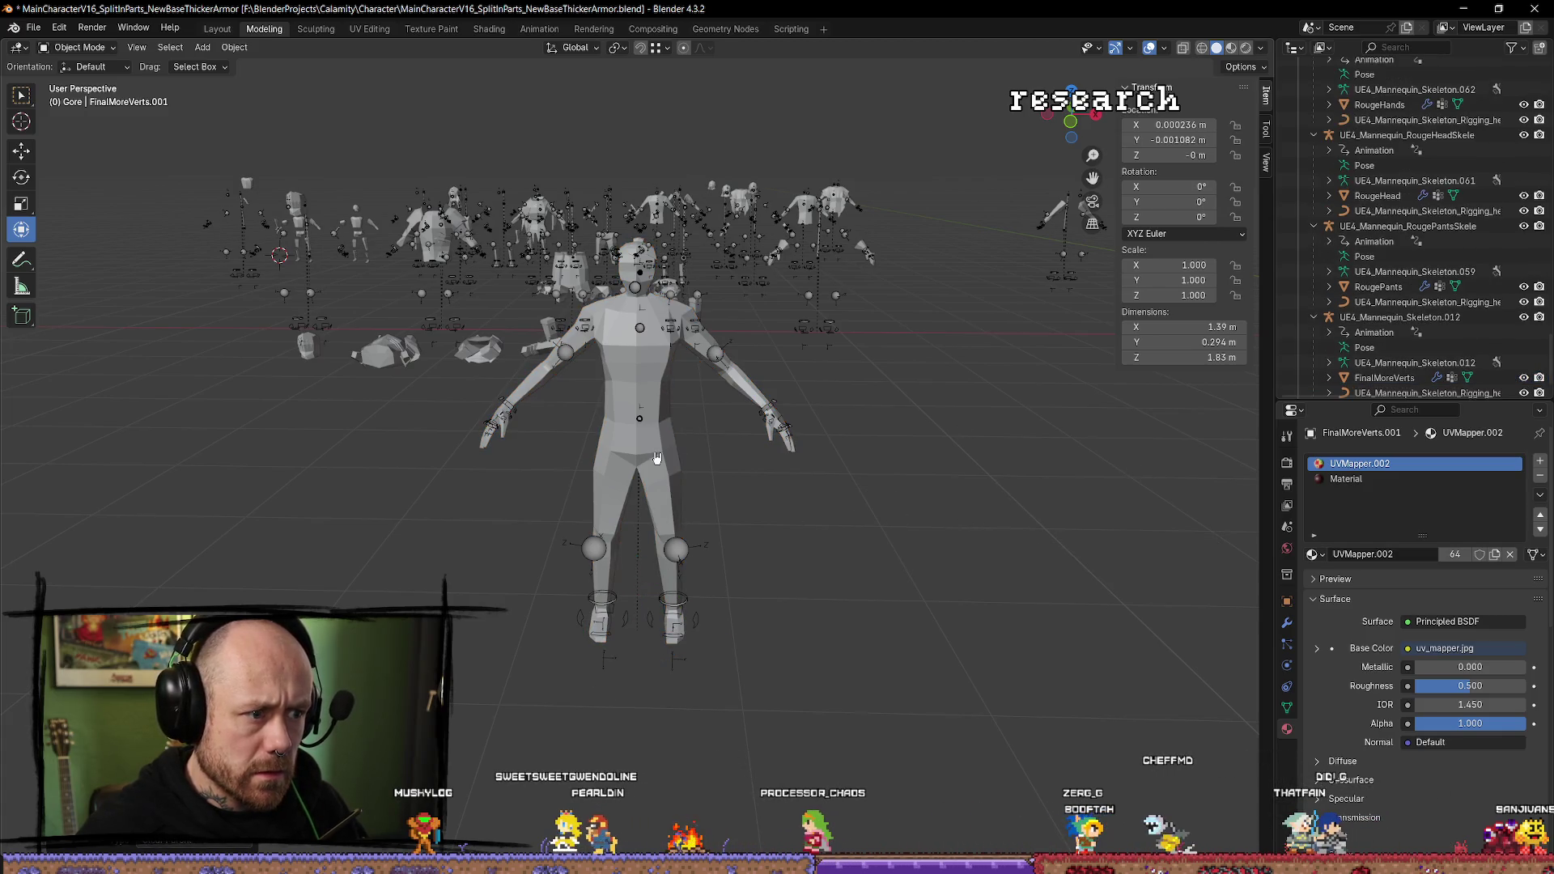
Test-move the original FinalMoreVerts along X, undo it, and collapse the skeleton's children.
left_click(673, 623)
left_click_drag(725, 637, 1108, 643)
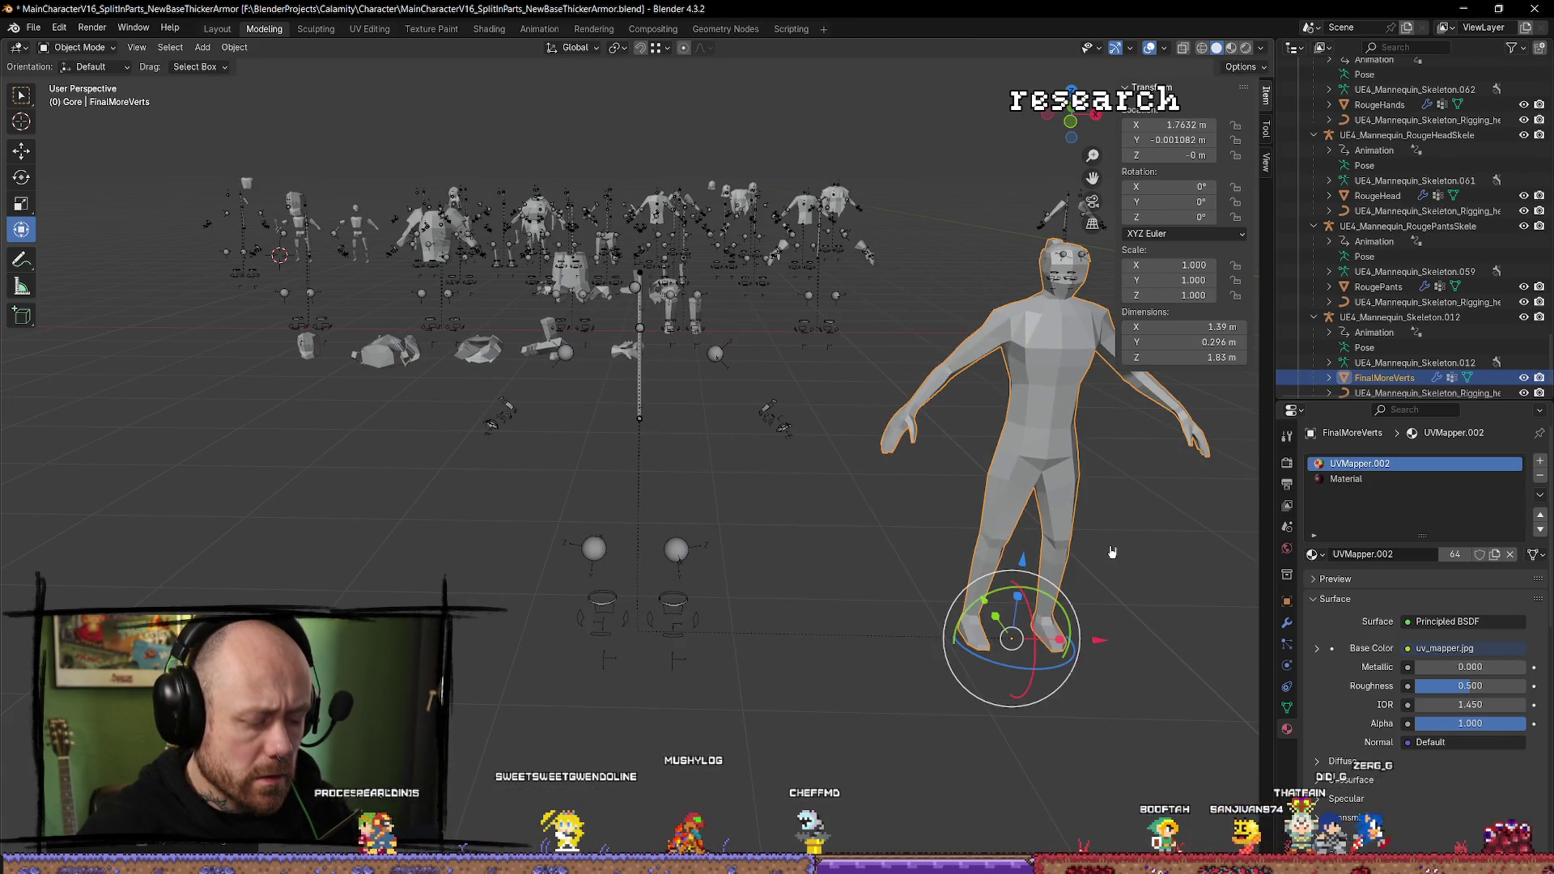
key("ctrl+z")
scroll(1384, 341, "down", 1)
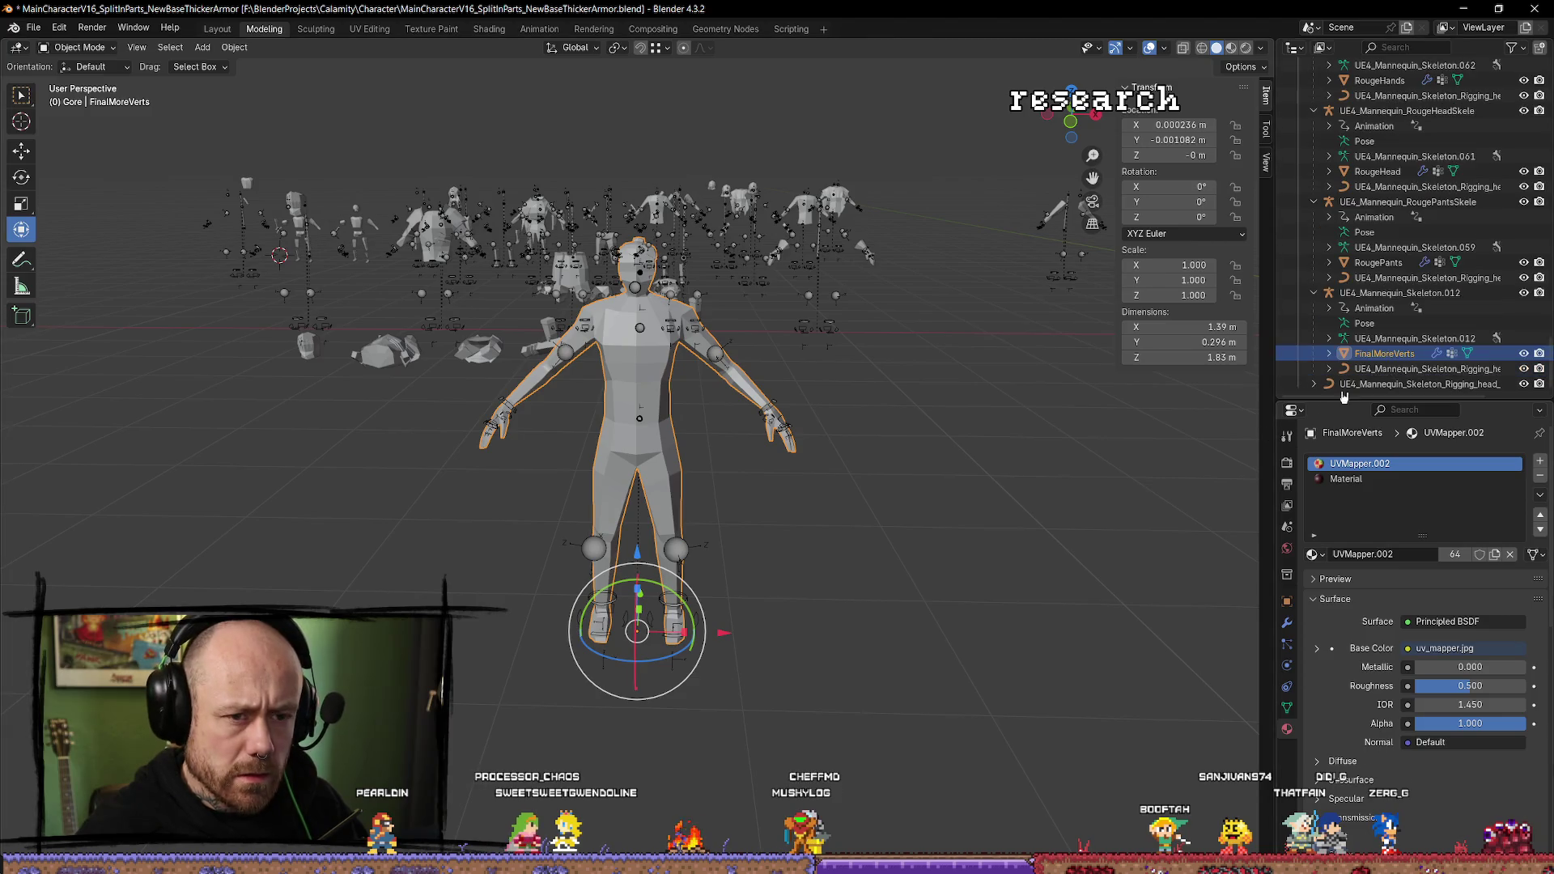
left_click(1384, 341)
left_click(1313, 292)
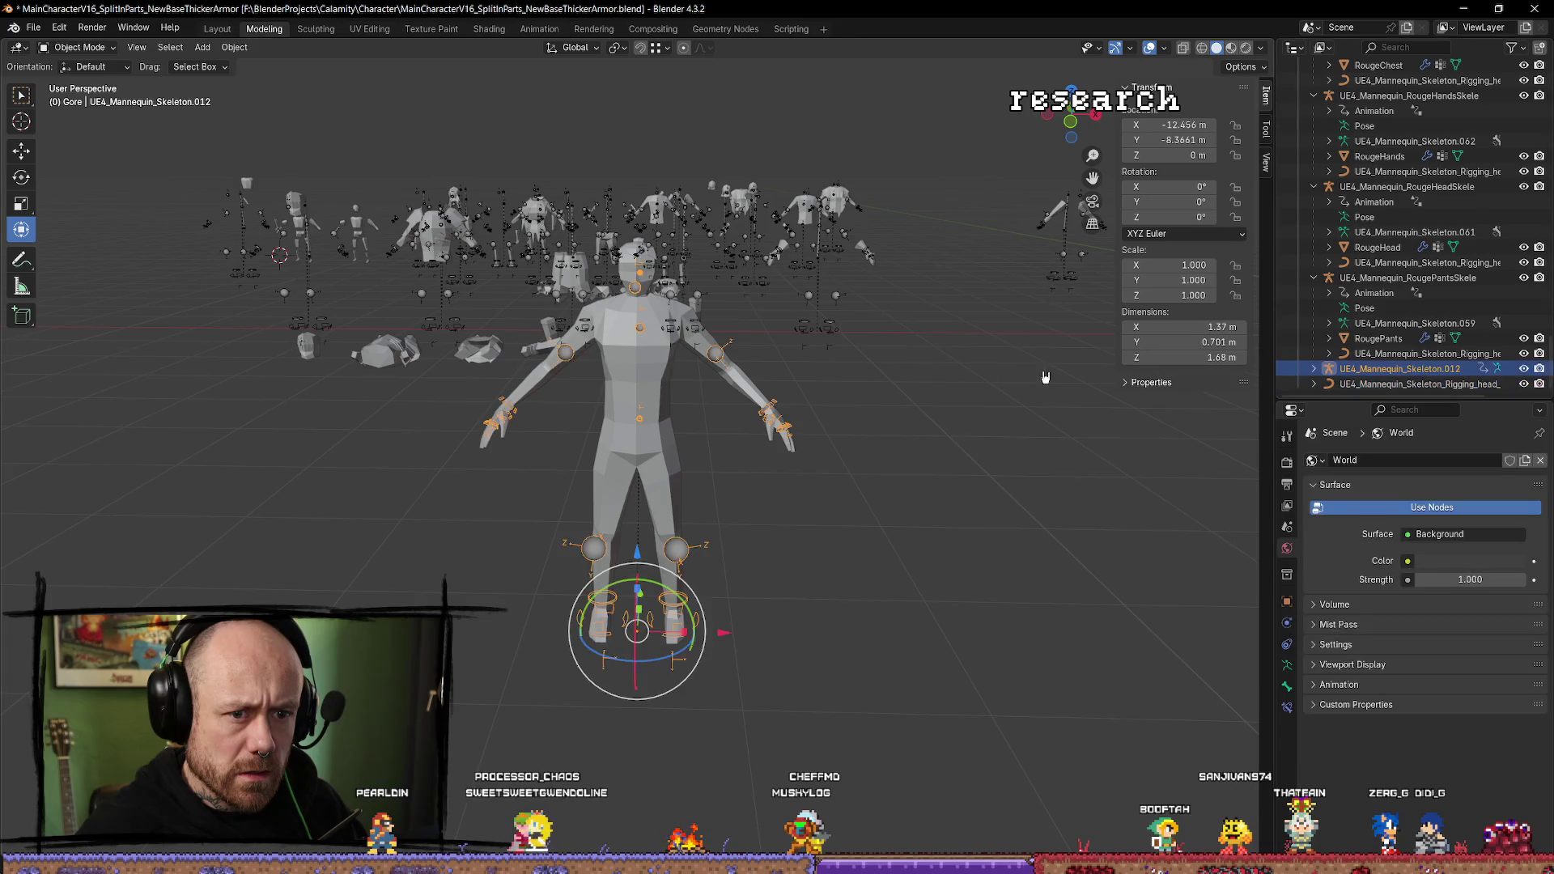
Slide the skeleton along X, then step back and forth through undo history to restore it.
scroll(821, 555, "down", 3)
left_click_drag(728, 566, 1036, 585)
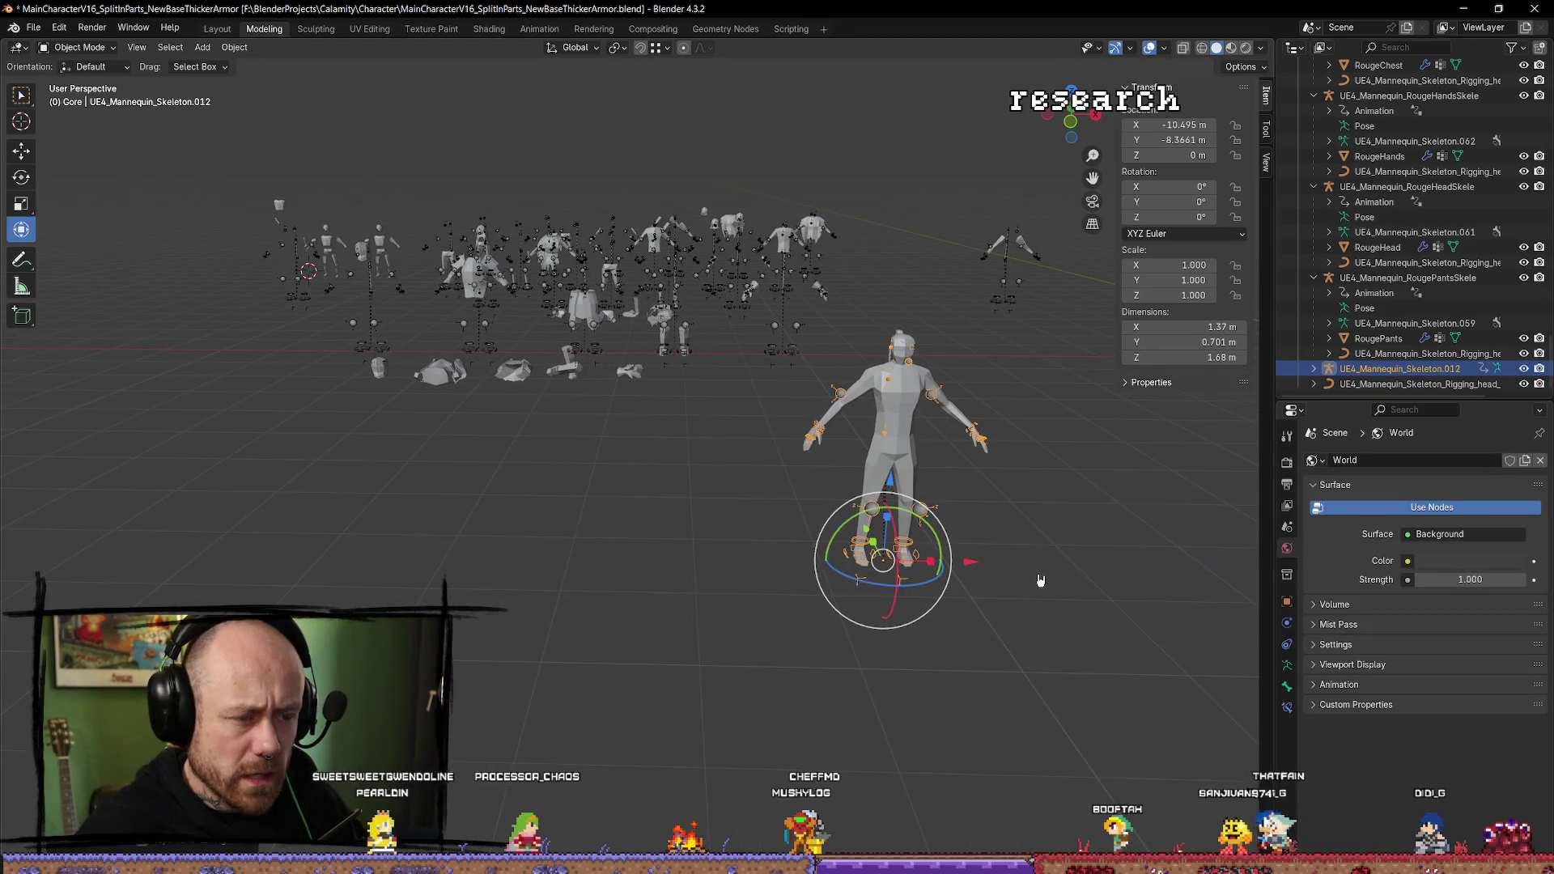
key("ctrl+z")
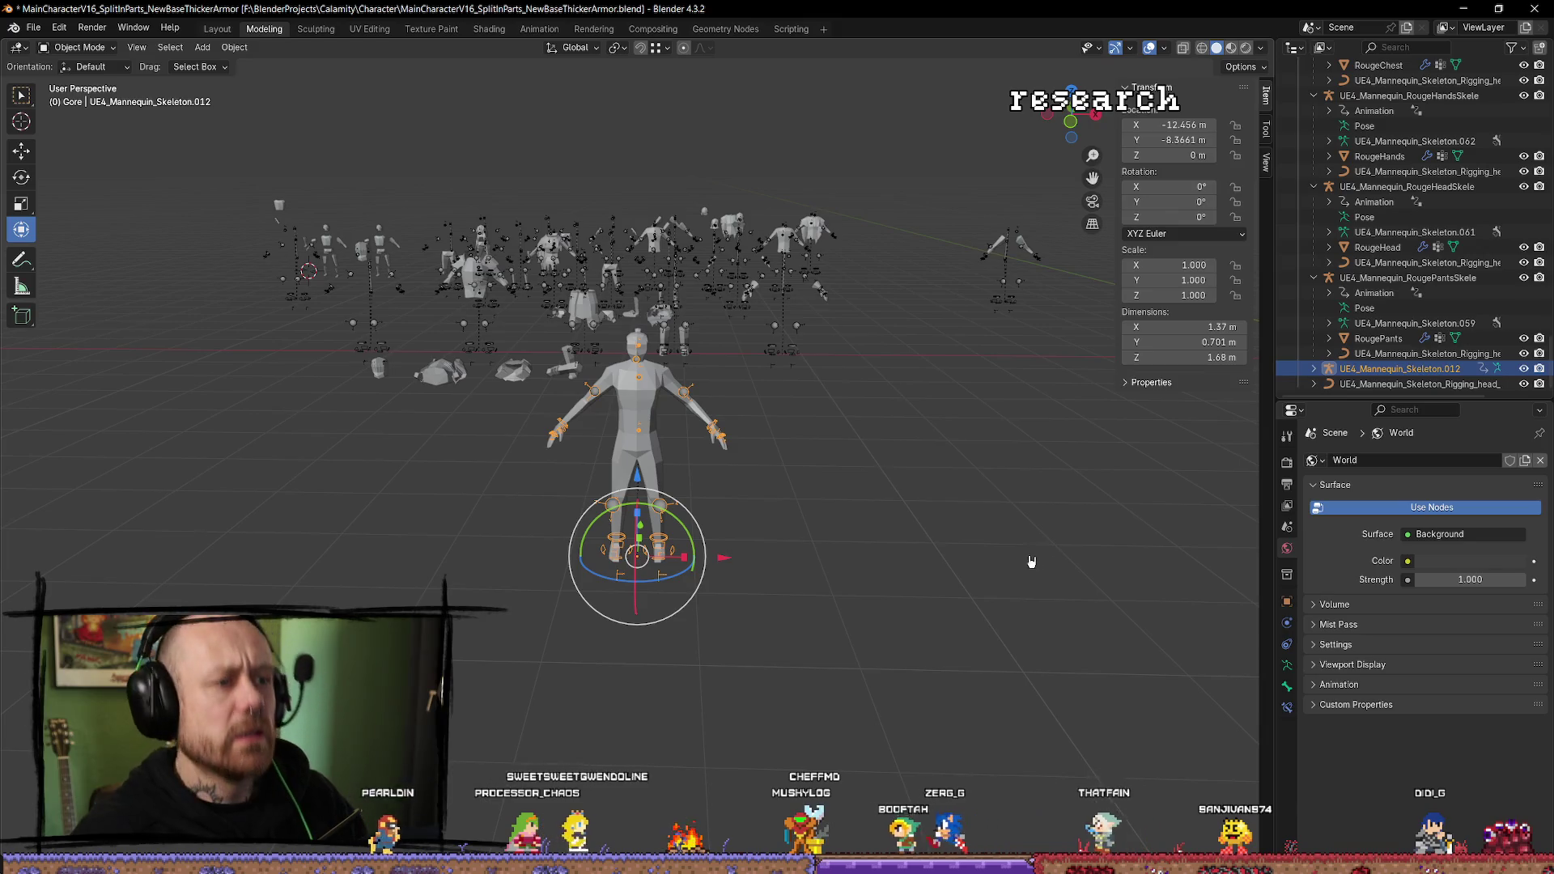
key("ctrl+z")
key("ctrl+shift+z")
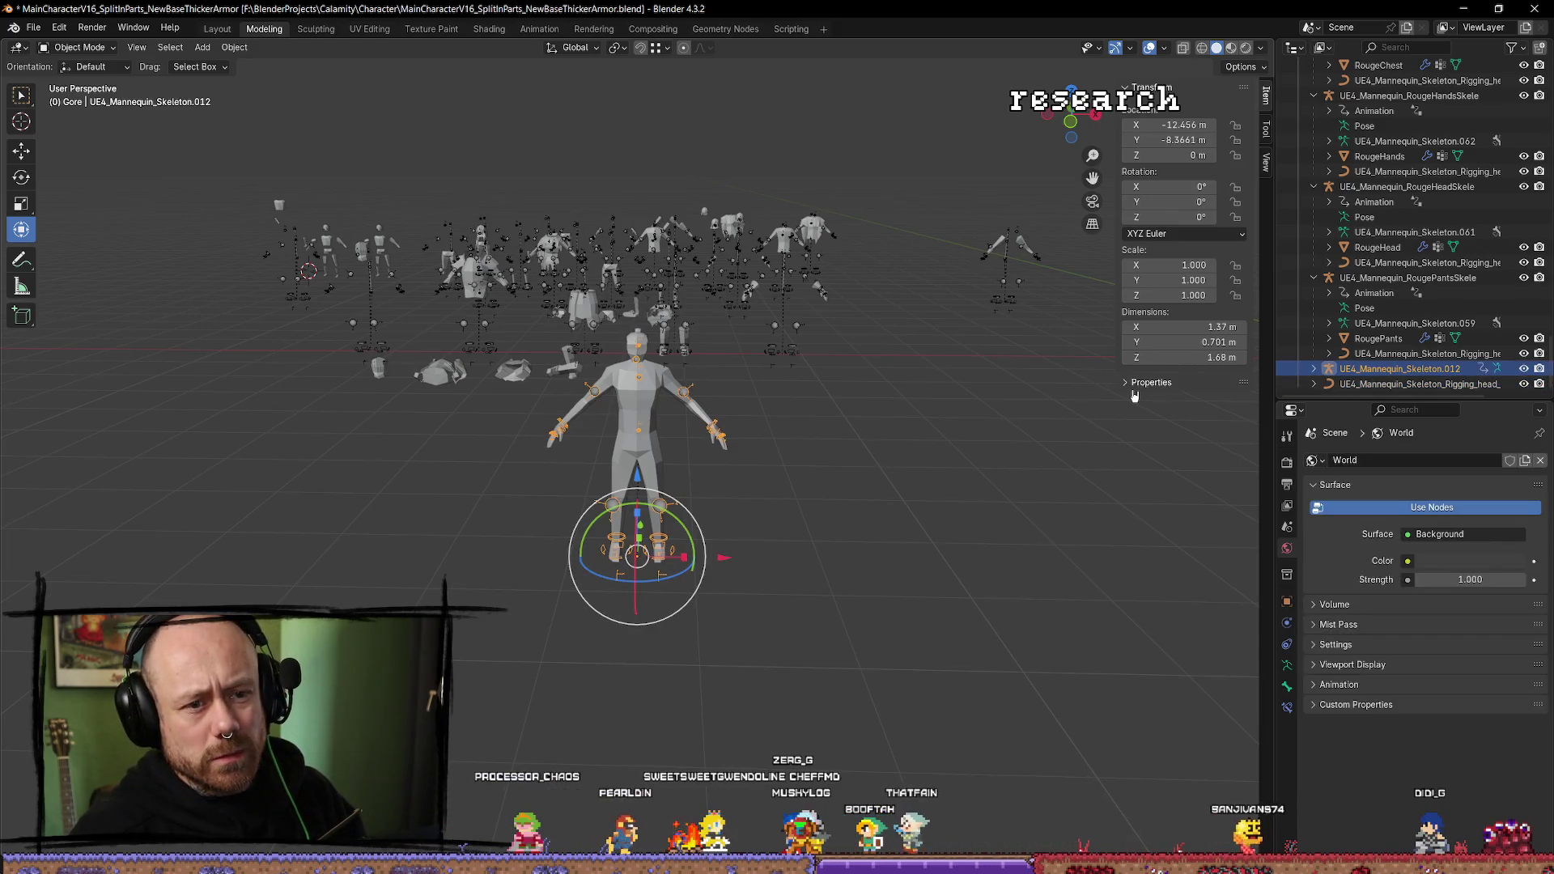
key("ctrl+shift+z")
key("ctrl+shift+z")
key("ctrl+shift+z")
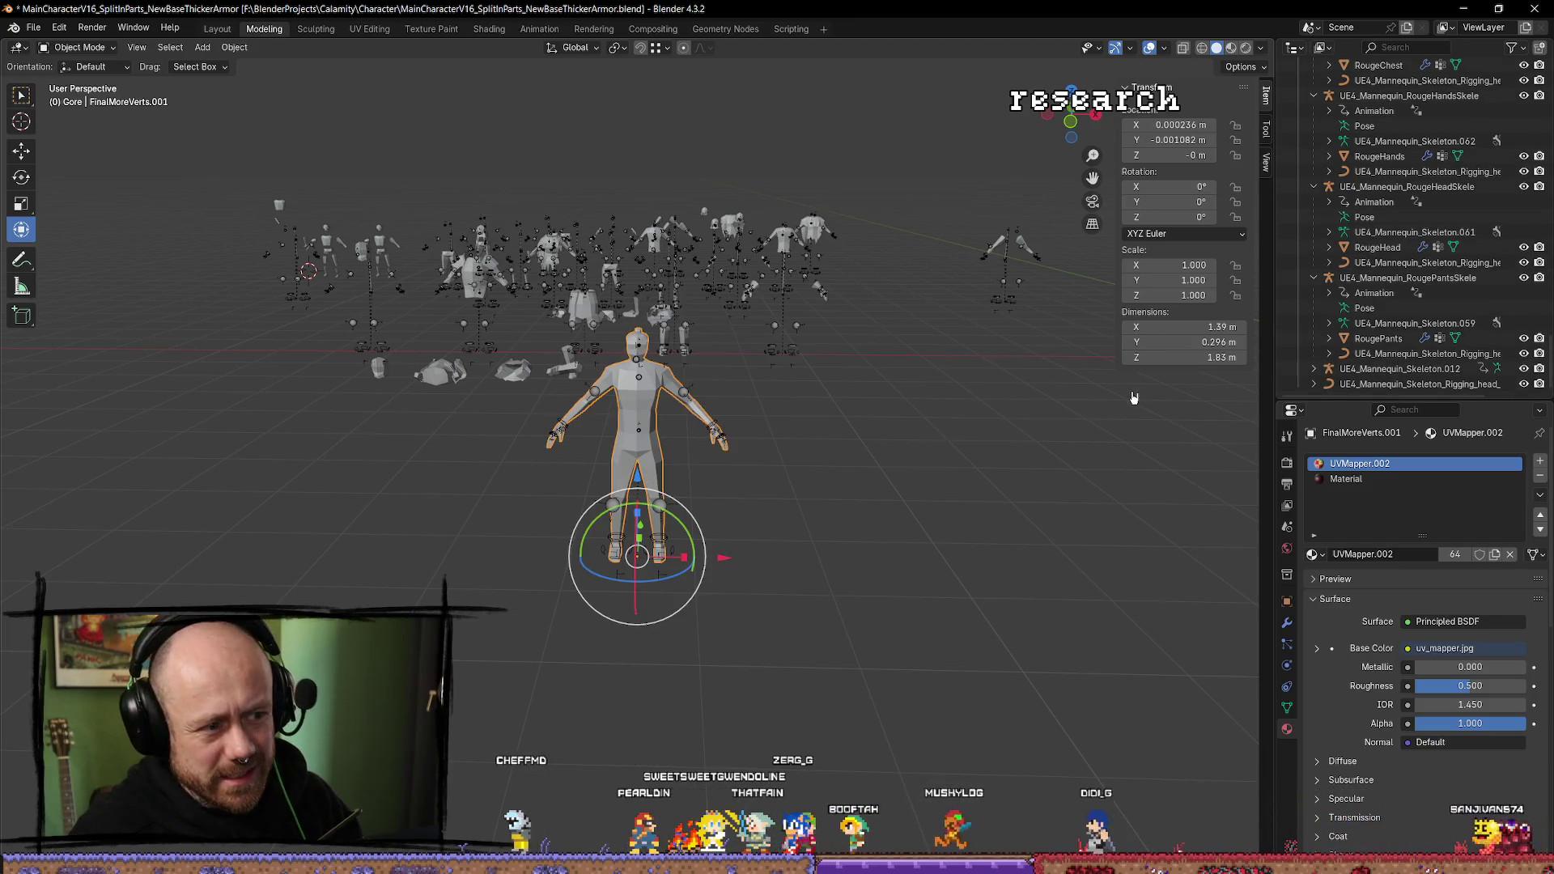
key("ctrl+shift+z")
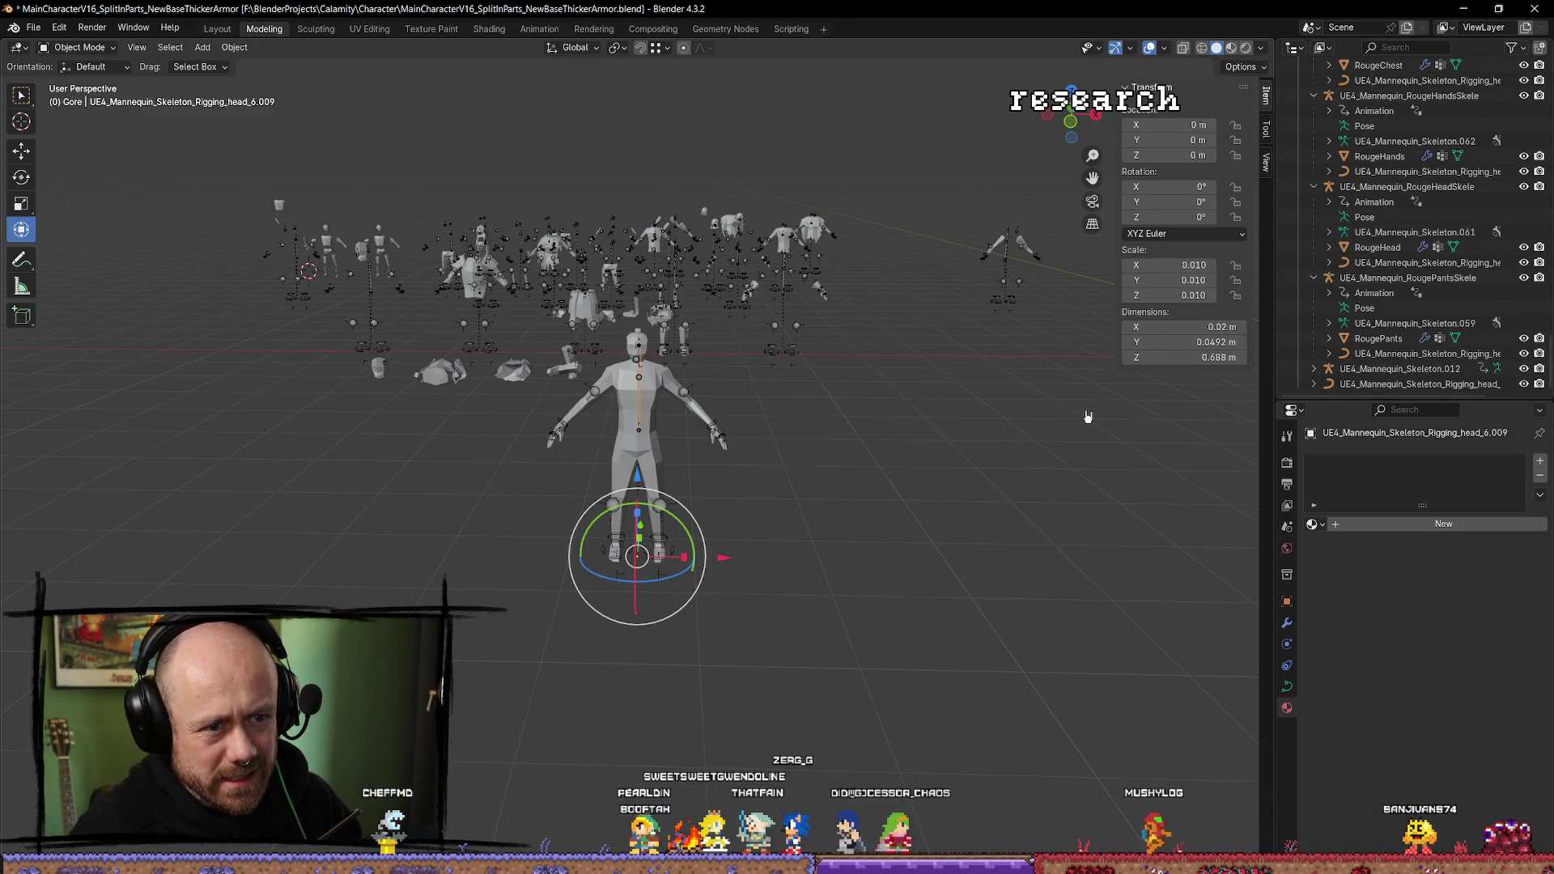
key("ctrl+z")
key("ctrl+z")
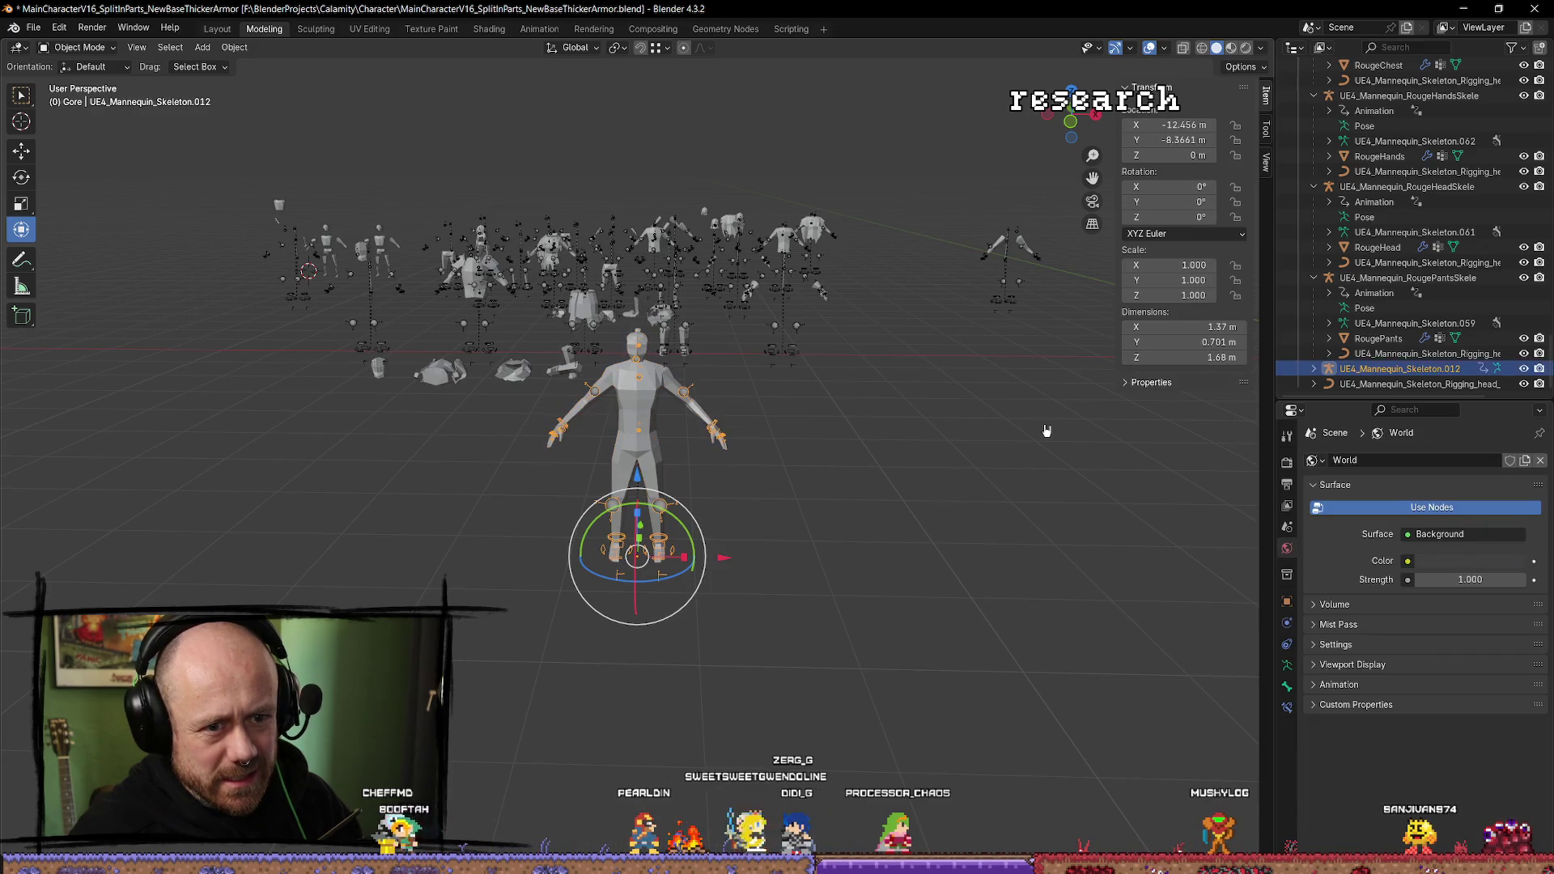
key("ctrl+shift+z")
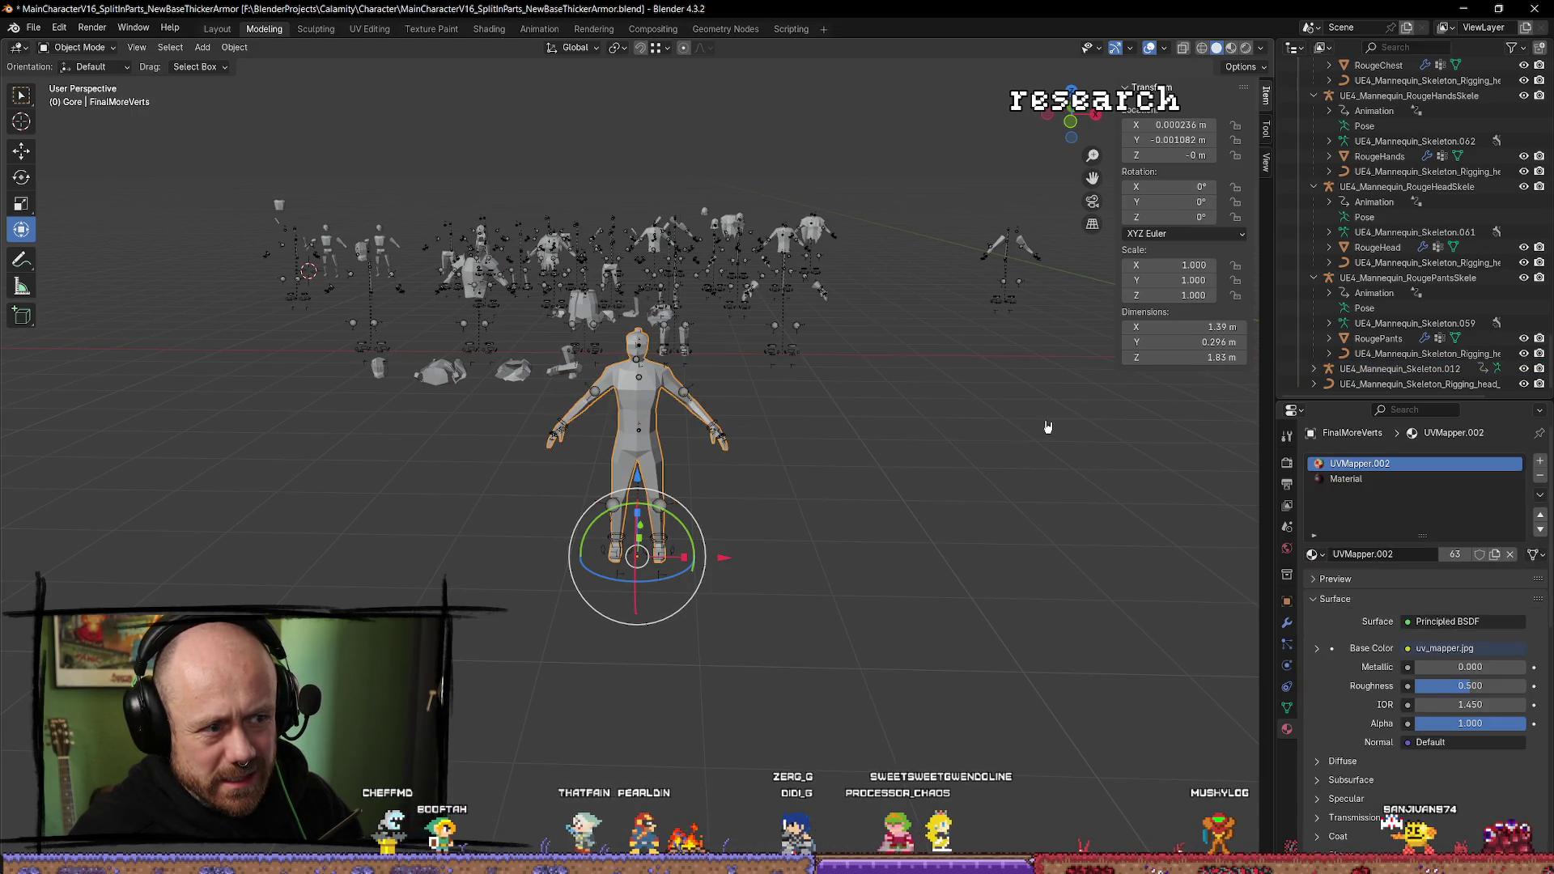
key("ctrl+z")
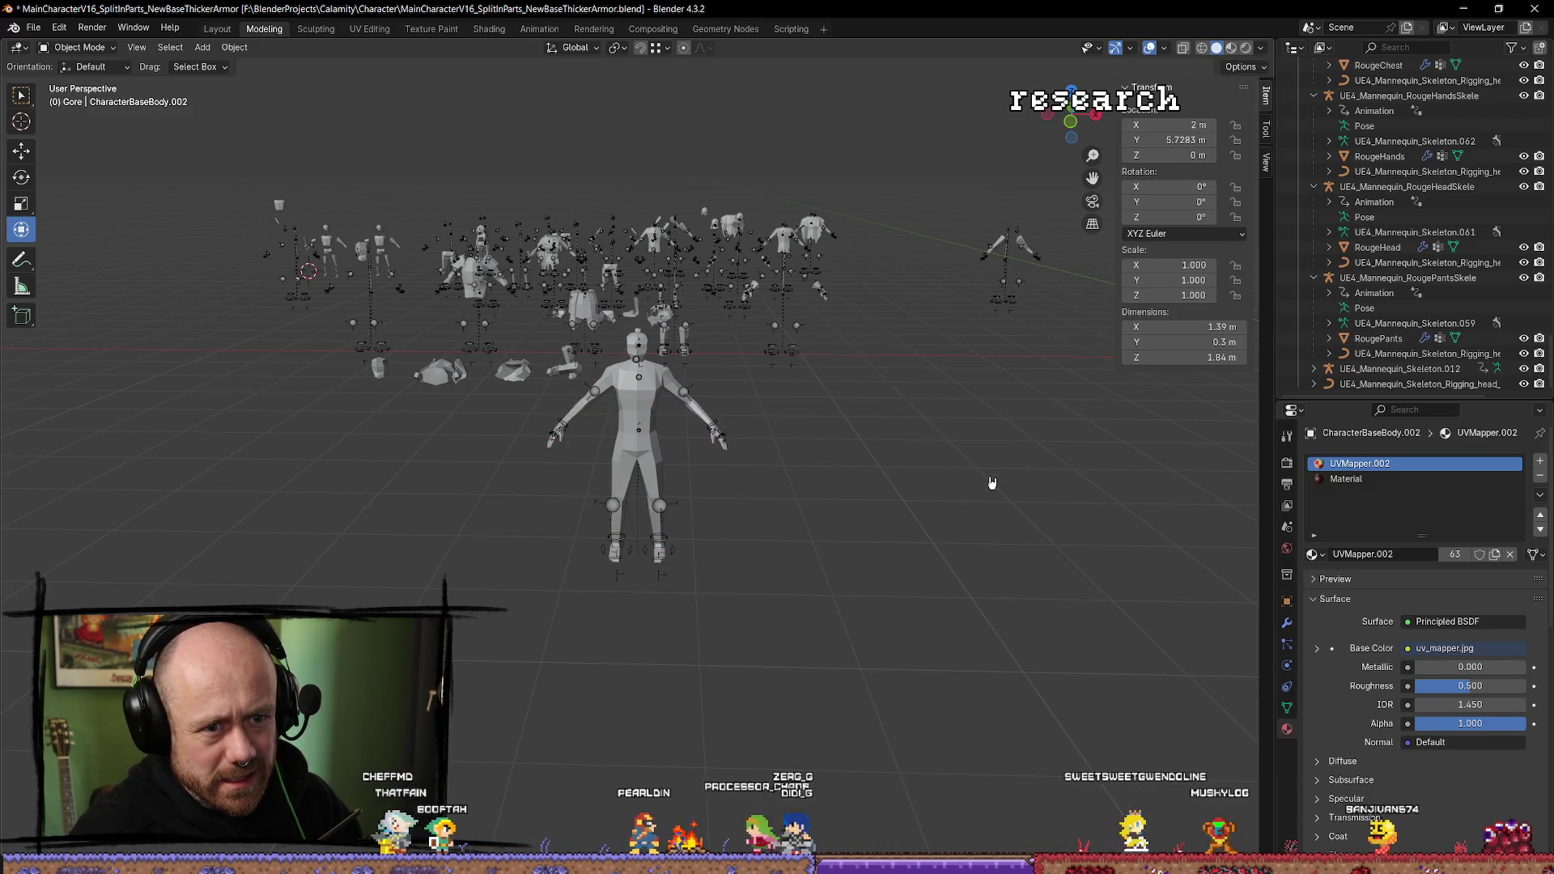
key("ctrl+z")
Select the headless FinalMoreVerts mesh and reveal its entry in the outliner.
mouse_move(997, 456)
left_mouse_down()
mouse_move(1037, 499)
mouse_move(1042, 469)
left_mouse_up()
left_click(645, 437)
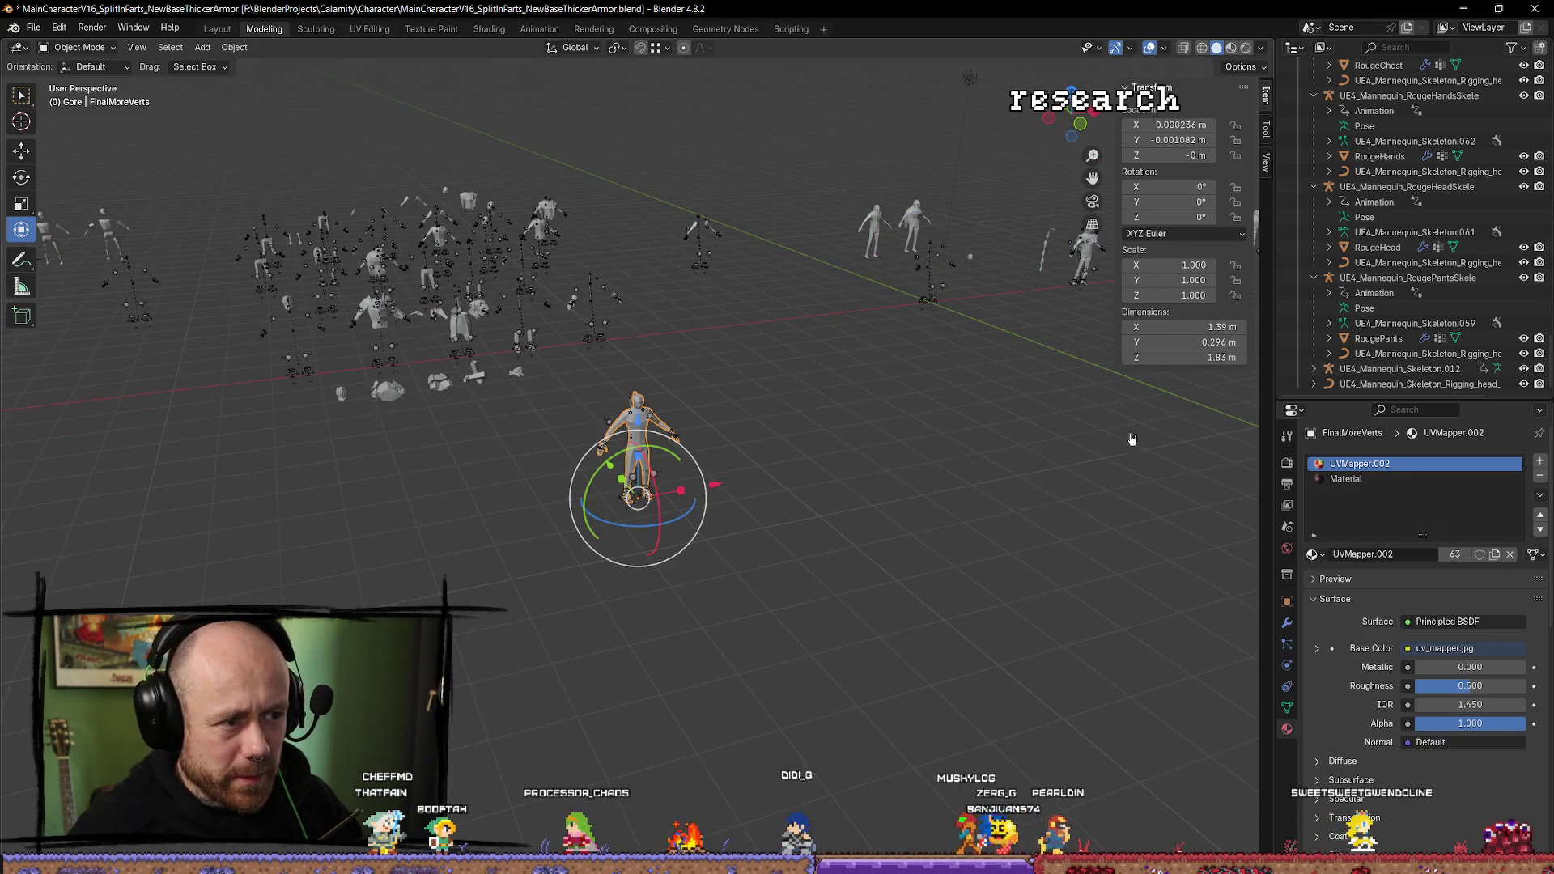
key("period")
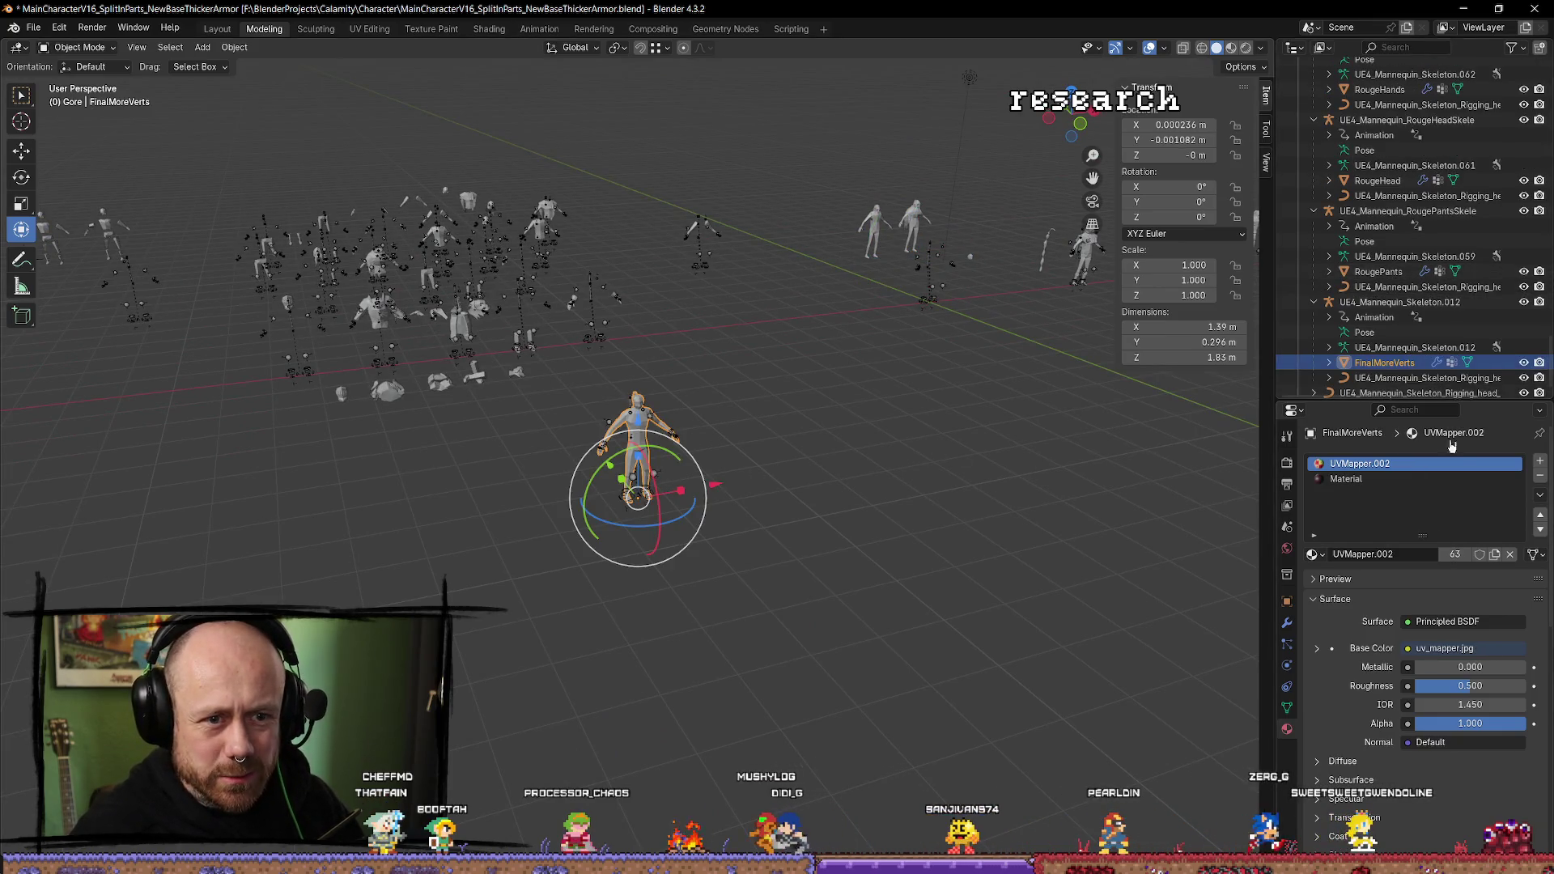
Reselect FinalMoreVerts and duplicate it exactly over the original.
scroll(1399, 370, "down", 1)
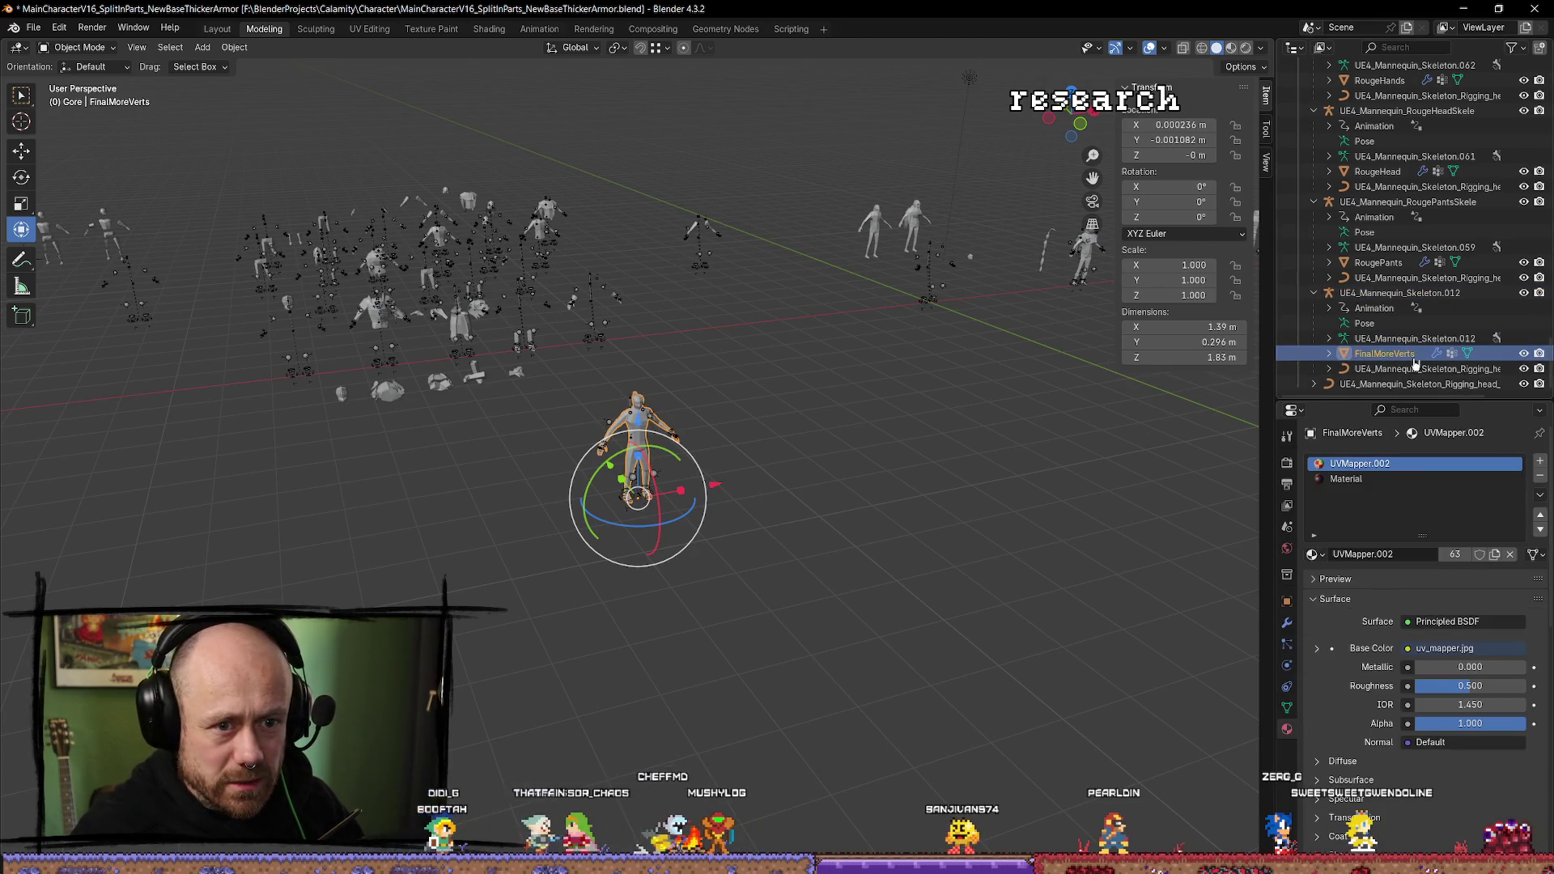
left_click(1415, 368)
left_click(1389, 353)
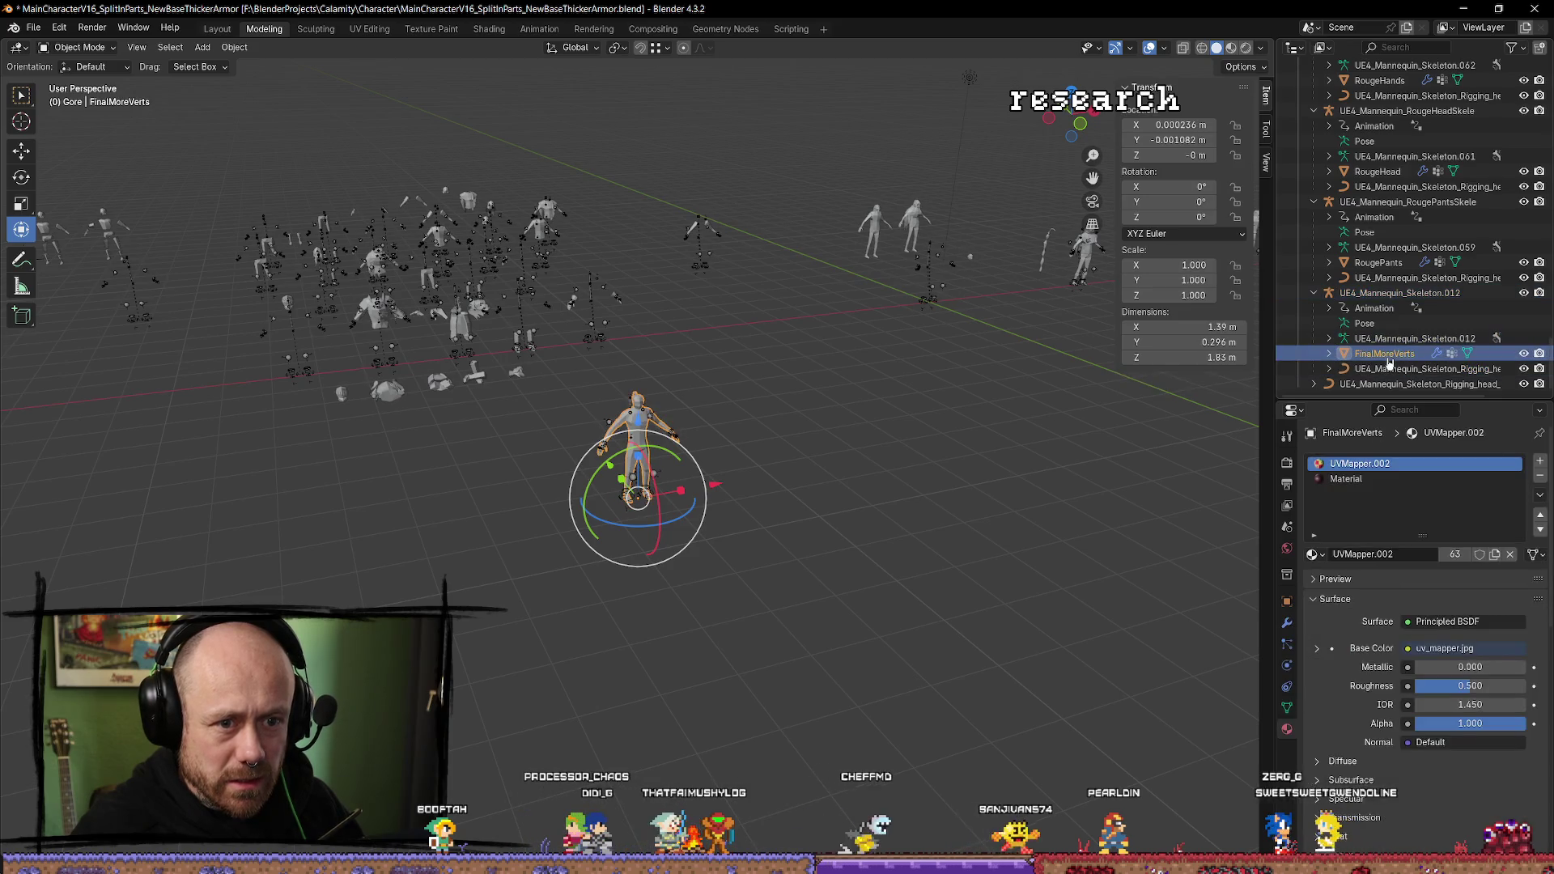
key("Down")
key("Down")
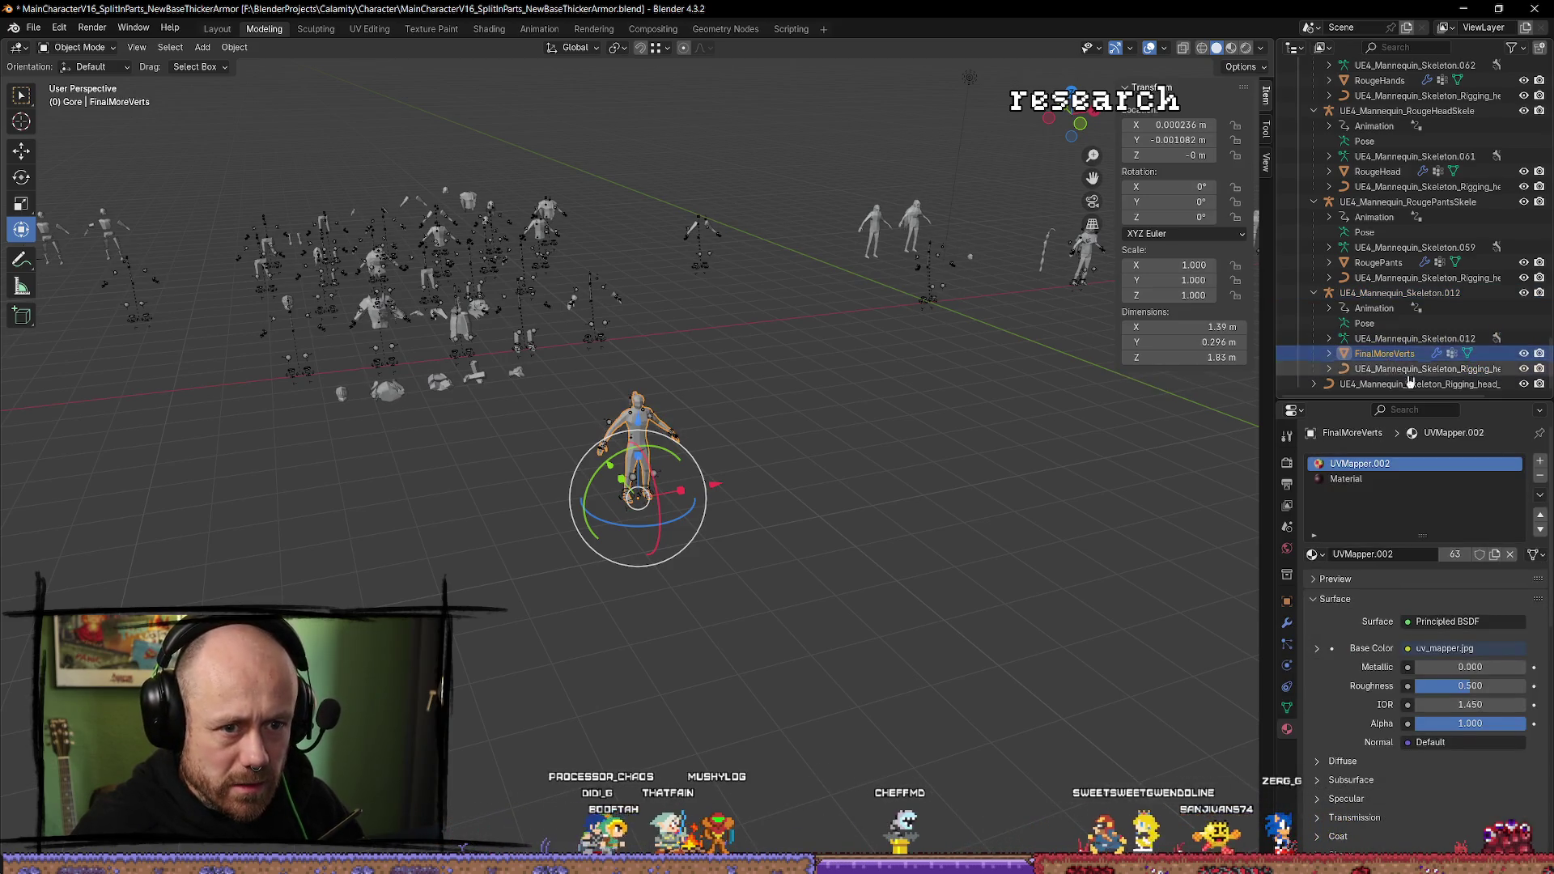
left_click(1391, 356)
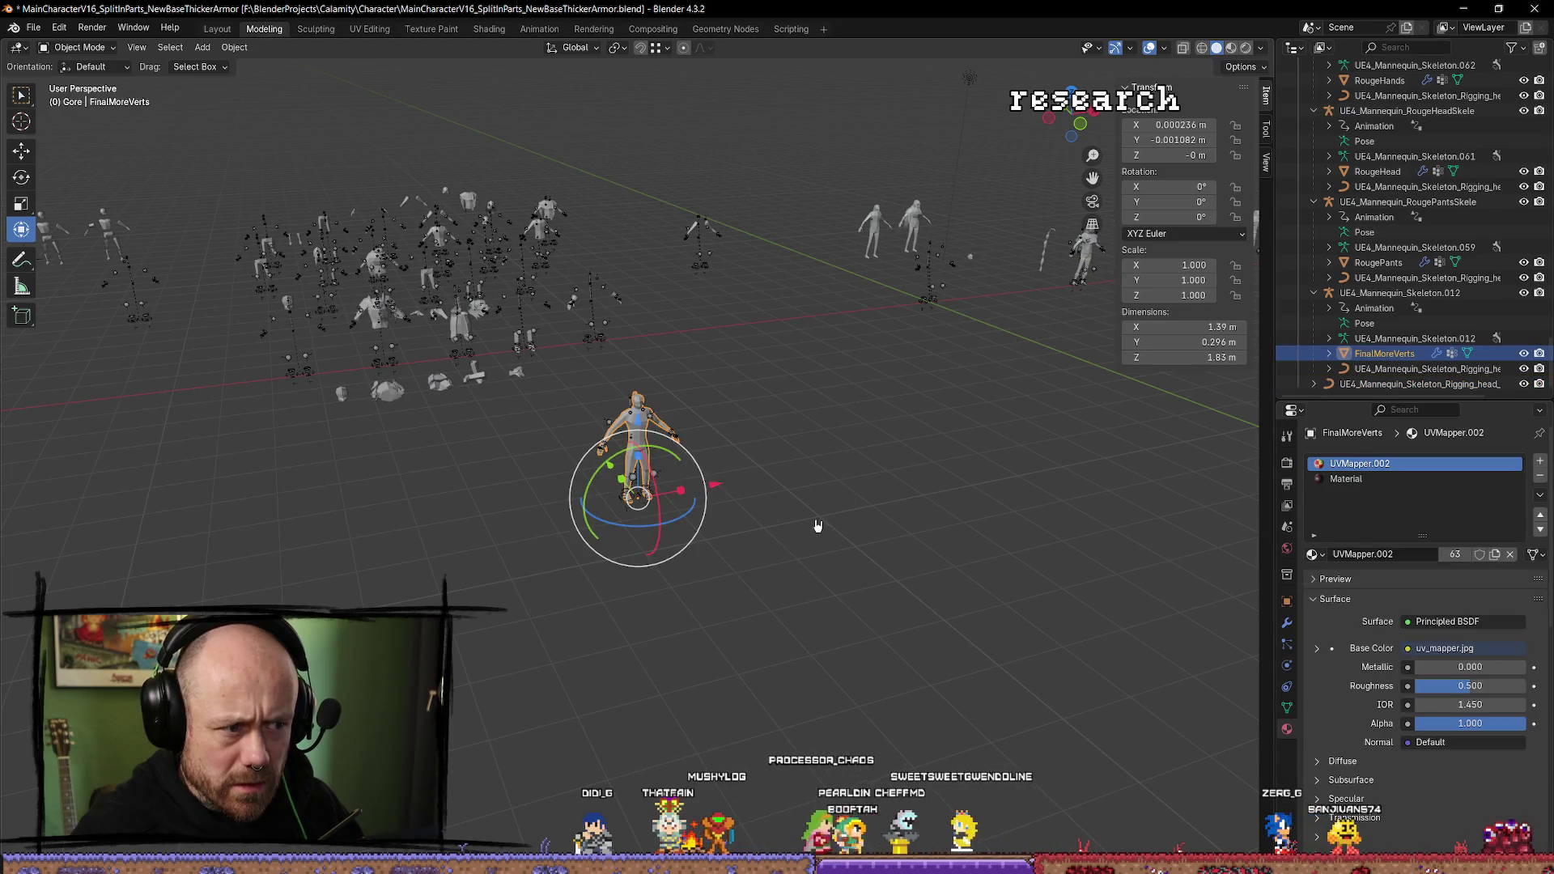
key("shift+d")
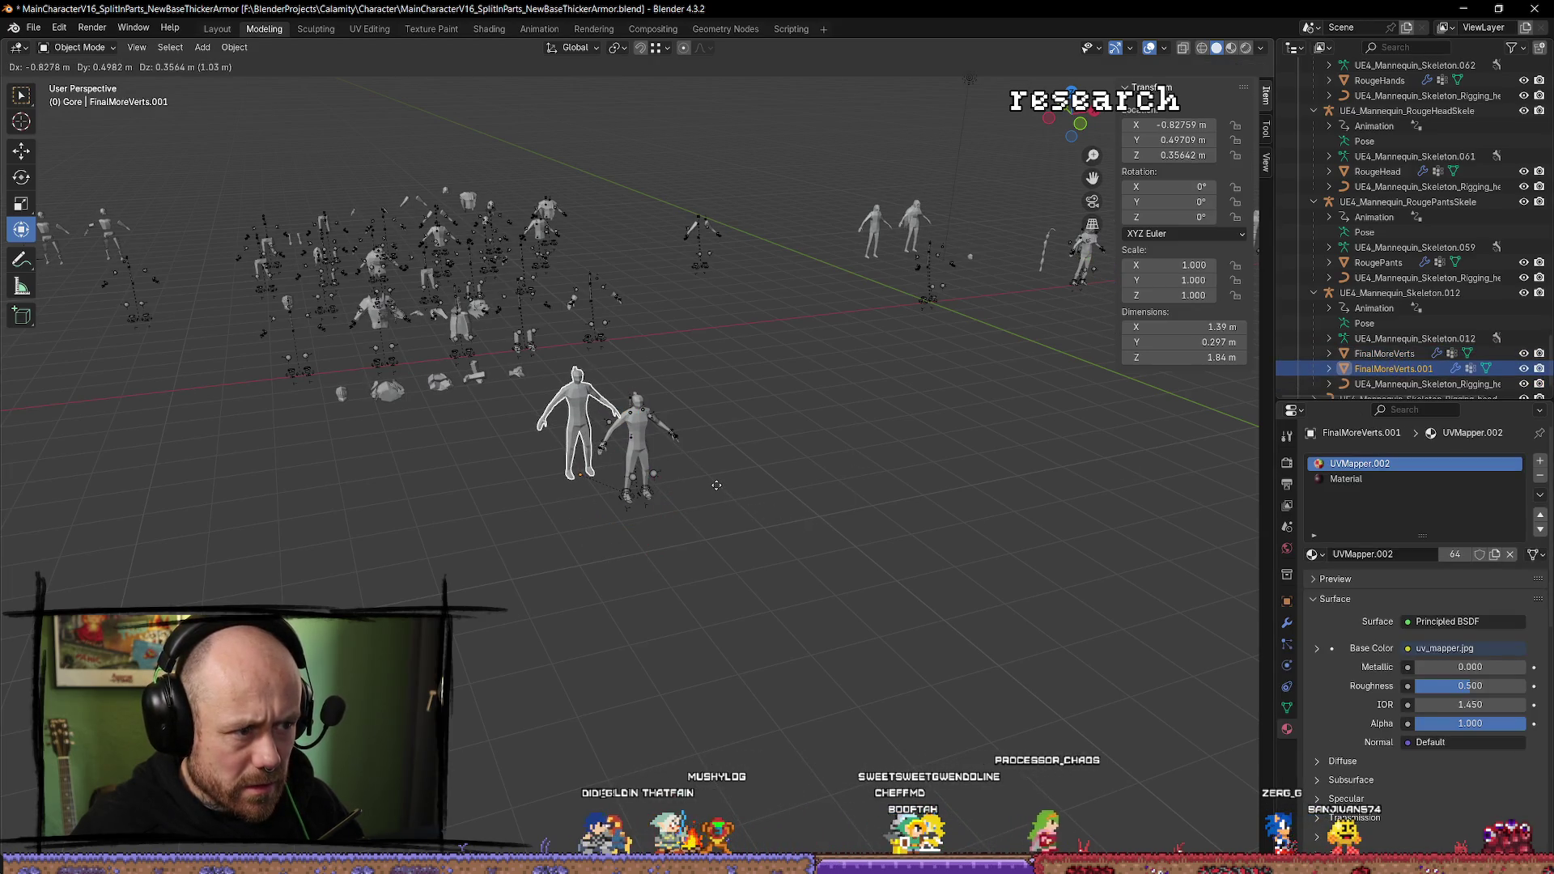
right_click(716, 484)
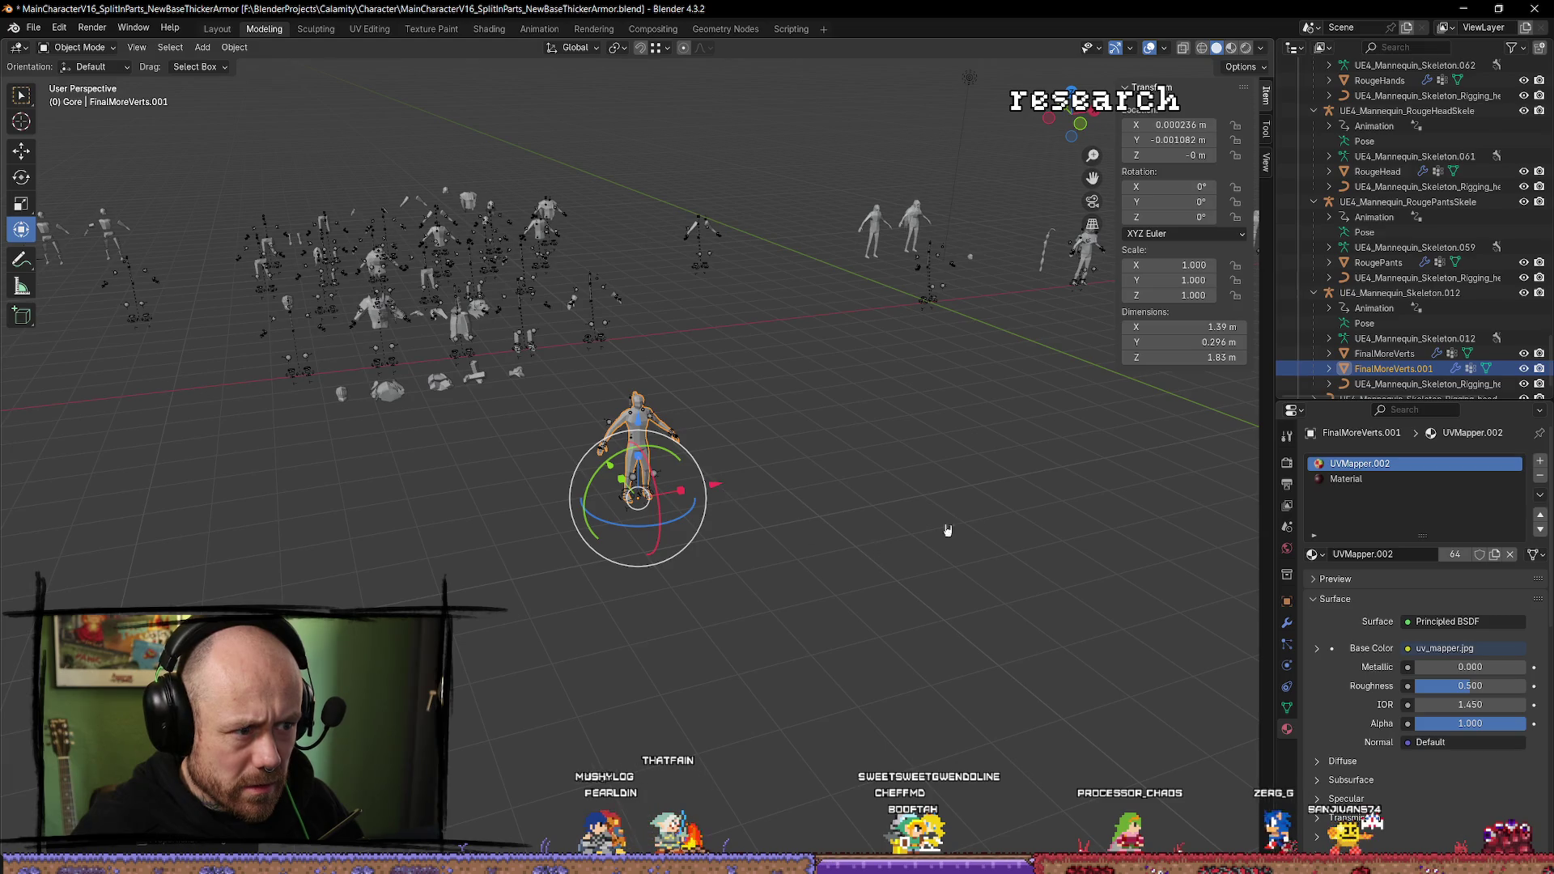
Select both copies and parent them with Ctrl+P > Object.
left_click_drag(925, 536, 954, 511)
left_click(1385, 353)
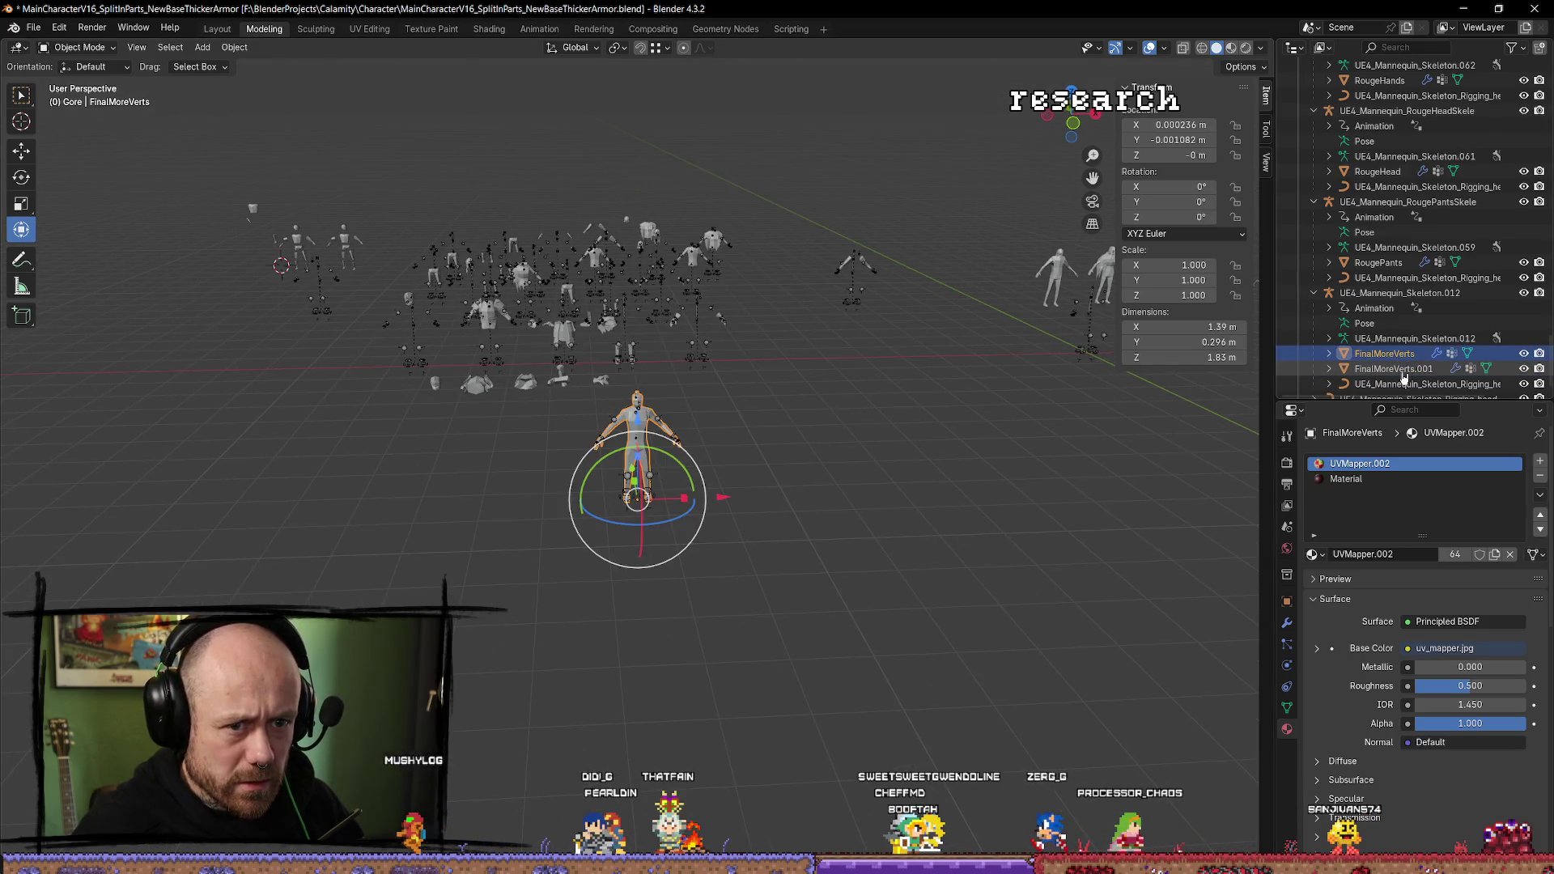
key("ctrl+p")
left_click(1042, 401)
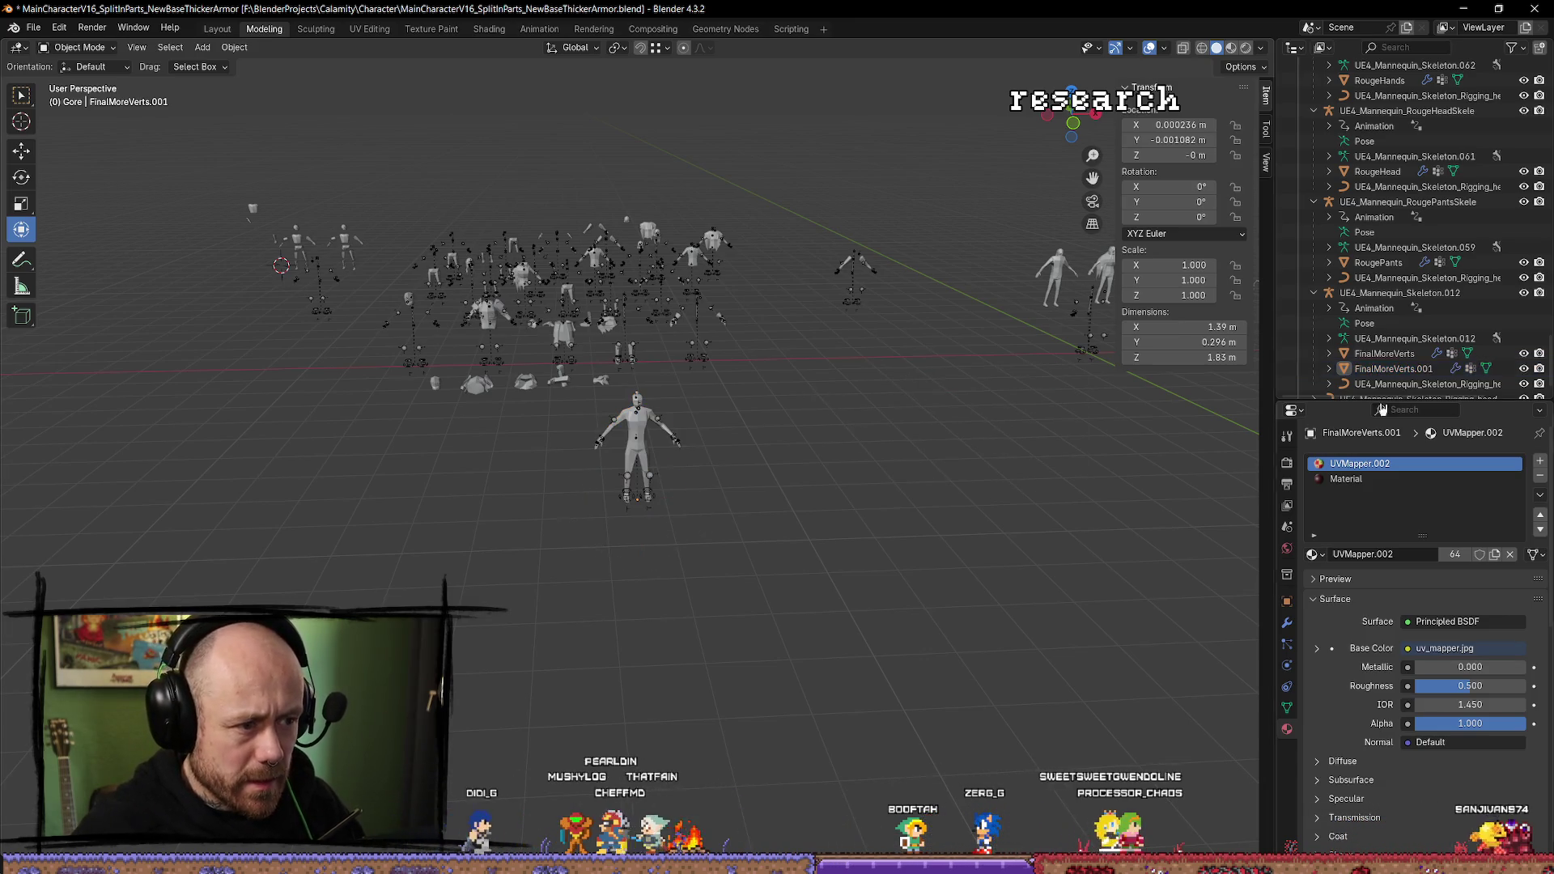
left_click(1385, 369)
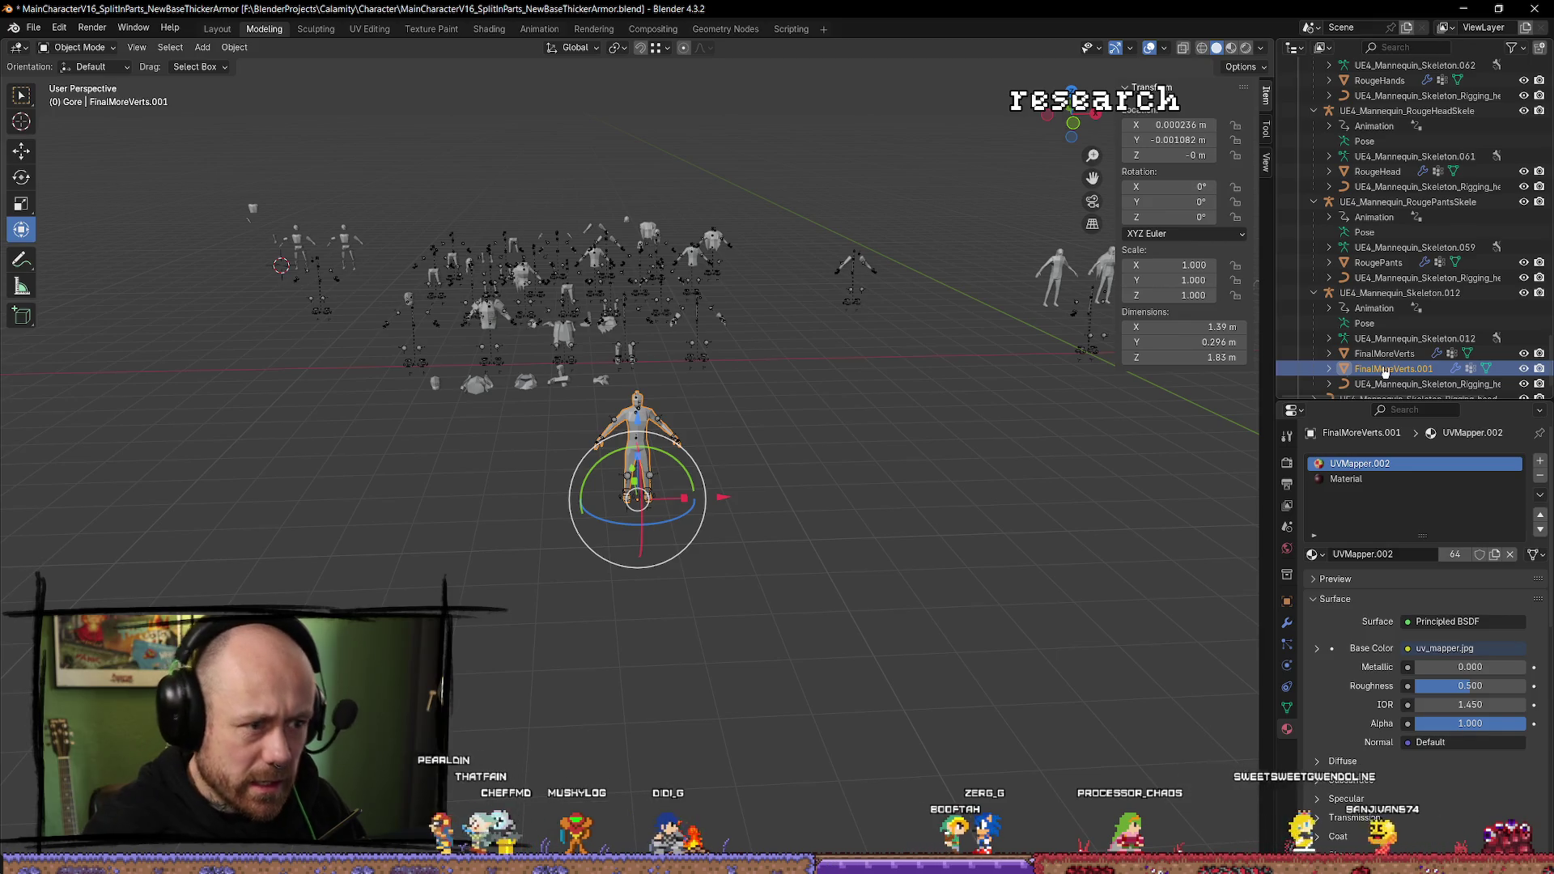
Clear FinalMoreVerts.001's parent, then frame and orbit to inspect the freed copy.
key("alt+p")
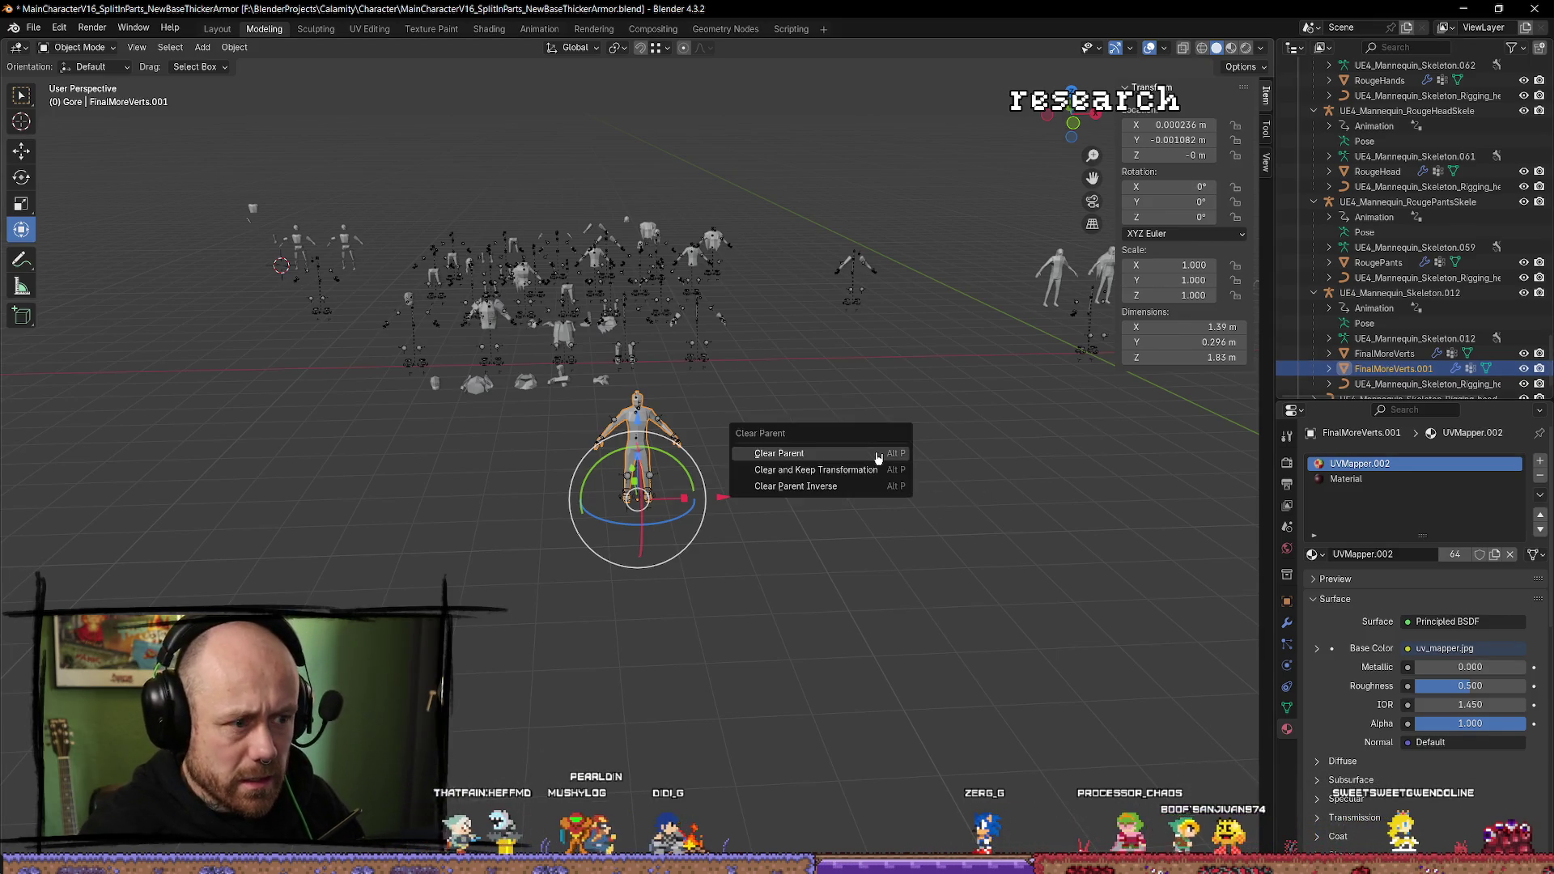
left_click(879, 458)
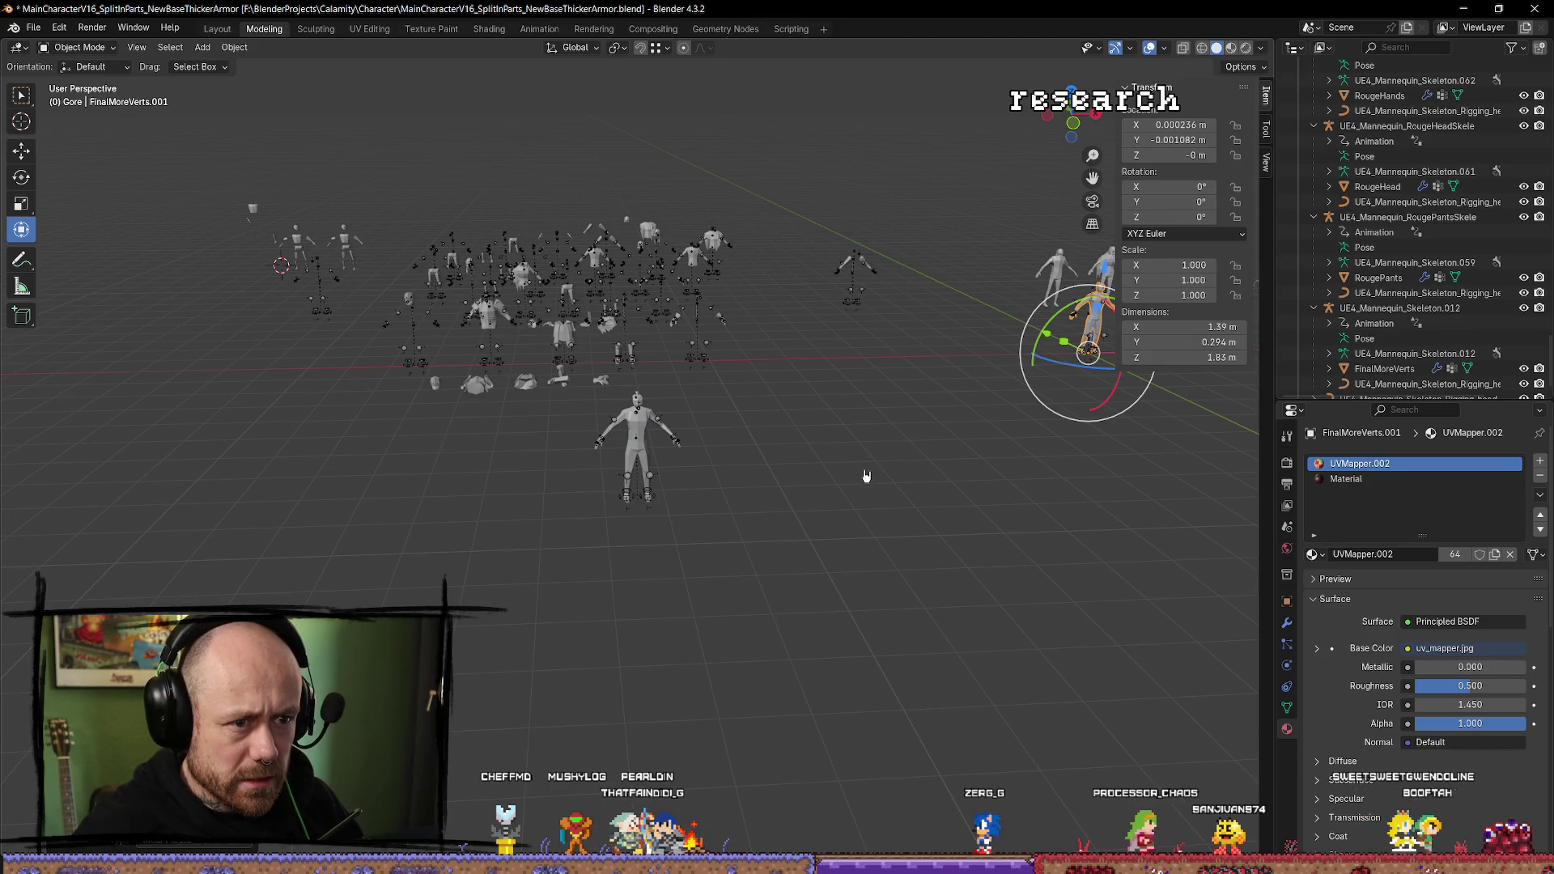
key("KP_Decimal")
mouse_move(964, 464)
left_mouse_down()
mouse_move(883, 522)
mouse_move(978, 510)
mouse_move(1027, 537)
mouse_move(951, 547)
mouse_move(698, 459)
mouse_move(701, 426)
mouse_move(684, 493)
left_mouse_up()
left_click(693, 452)
key("alt+a")
left_click(716, 587)
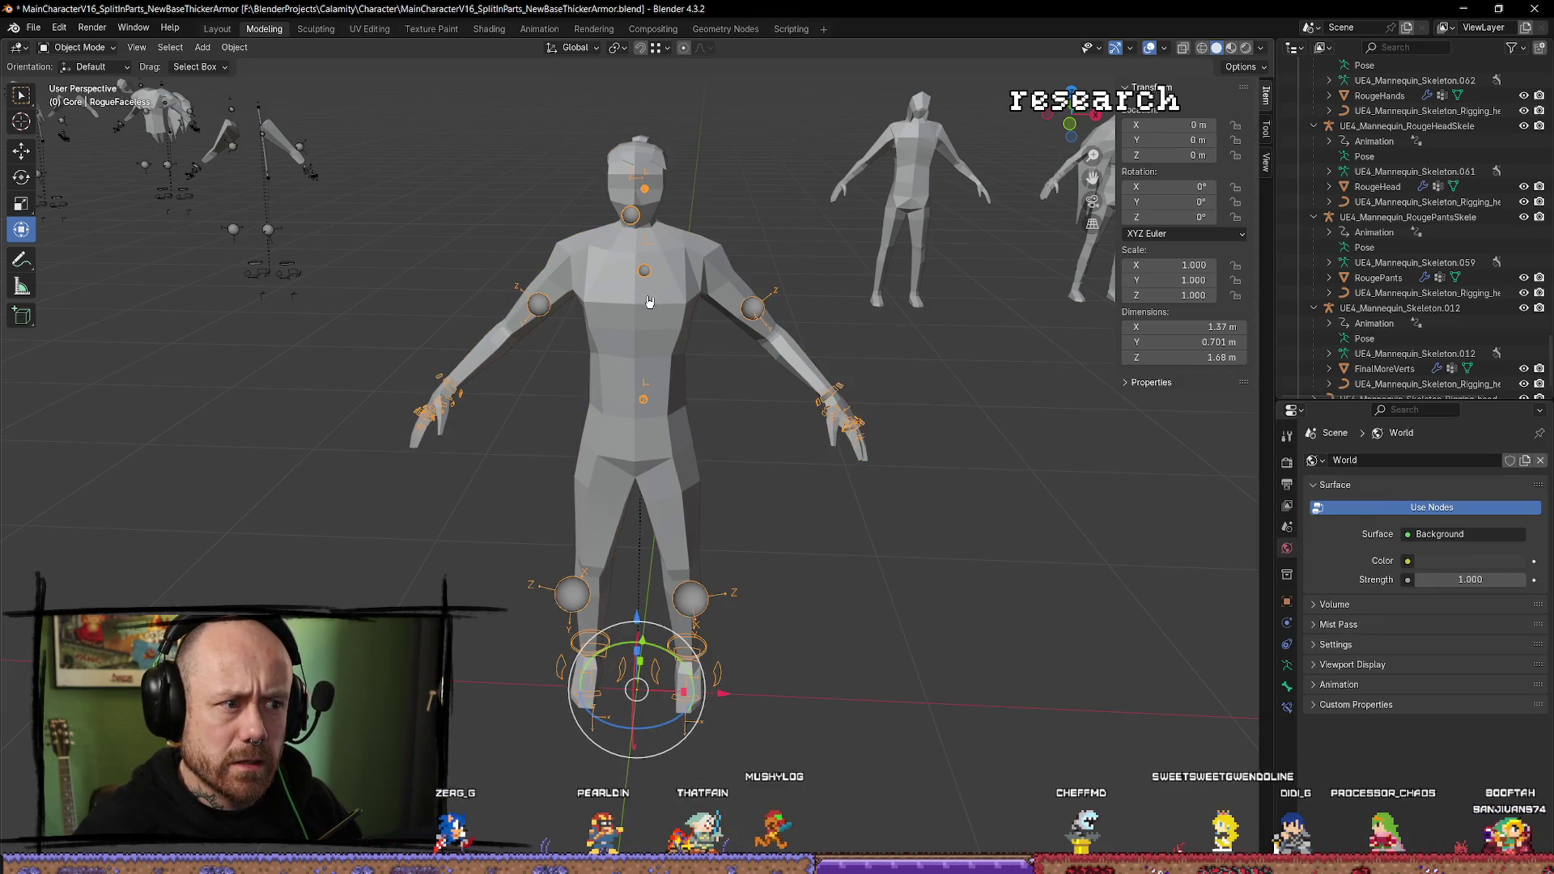
Parent FinalMoreVerts.001 to the RogueFaceless rig with empty vertex groups.
left_click(654, 418)
left_click_drag(654, 418, 707, 457)
left_click(708, 457)
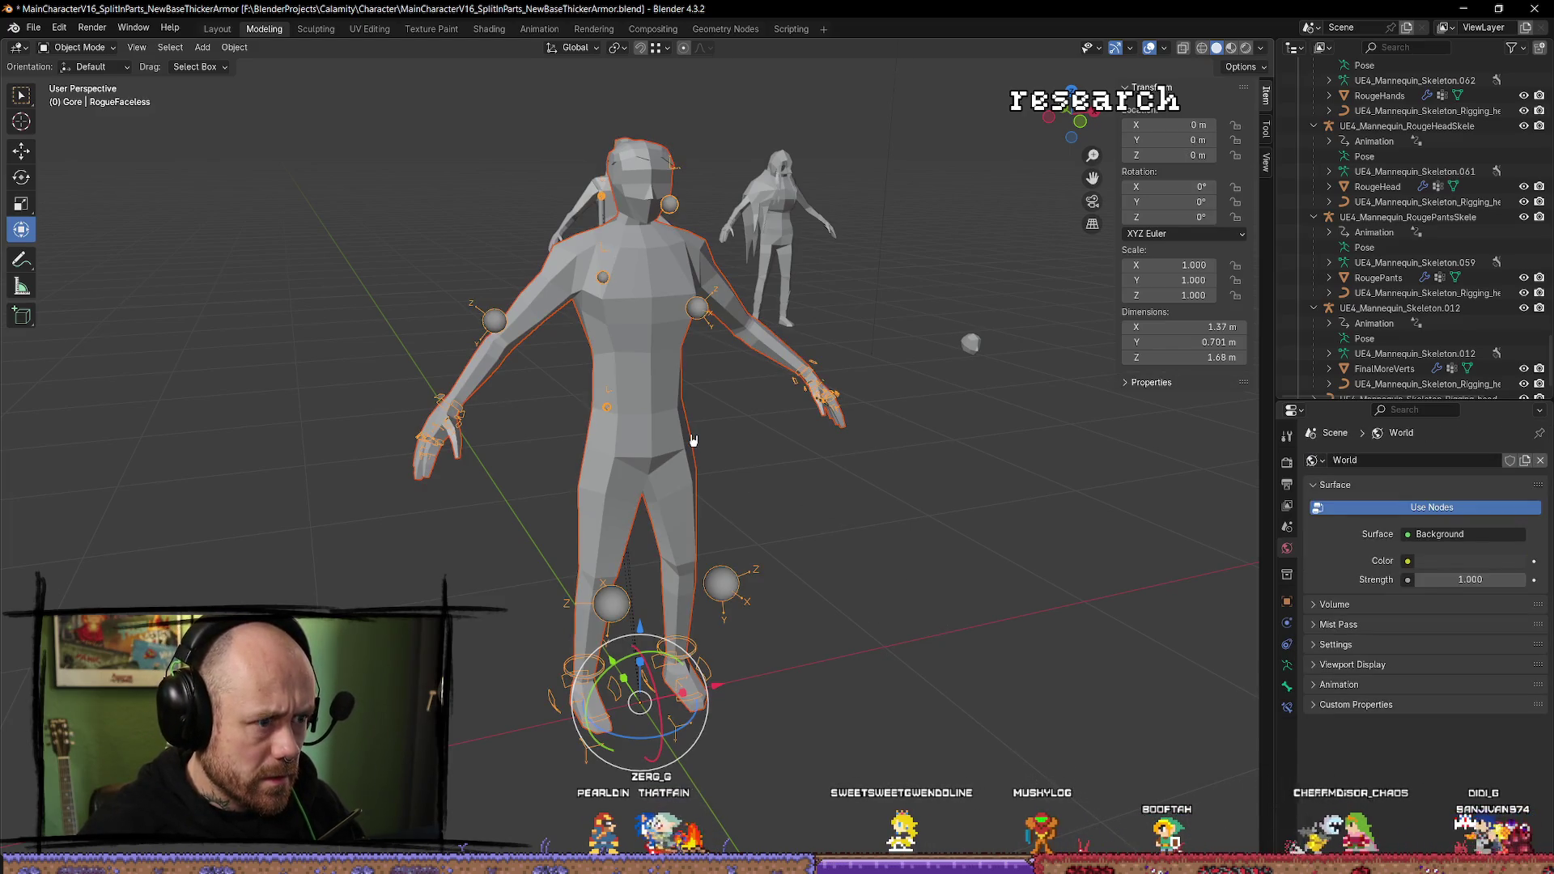
key("ctrl+p")
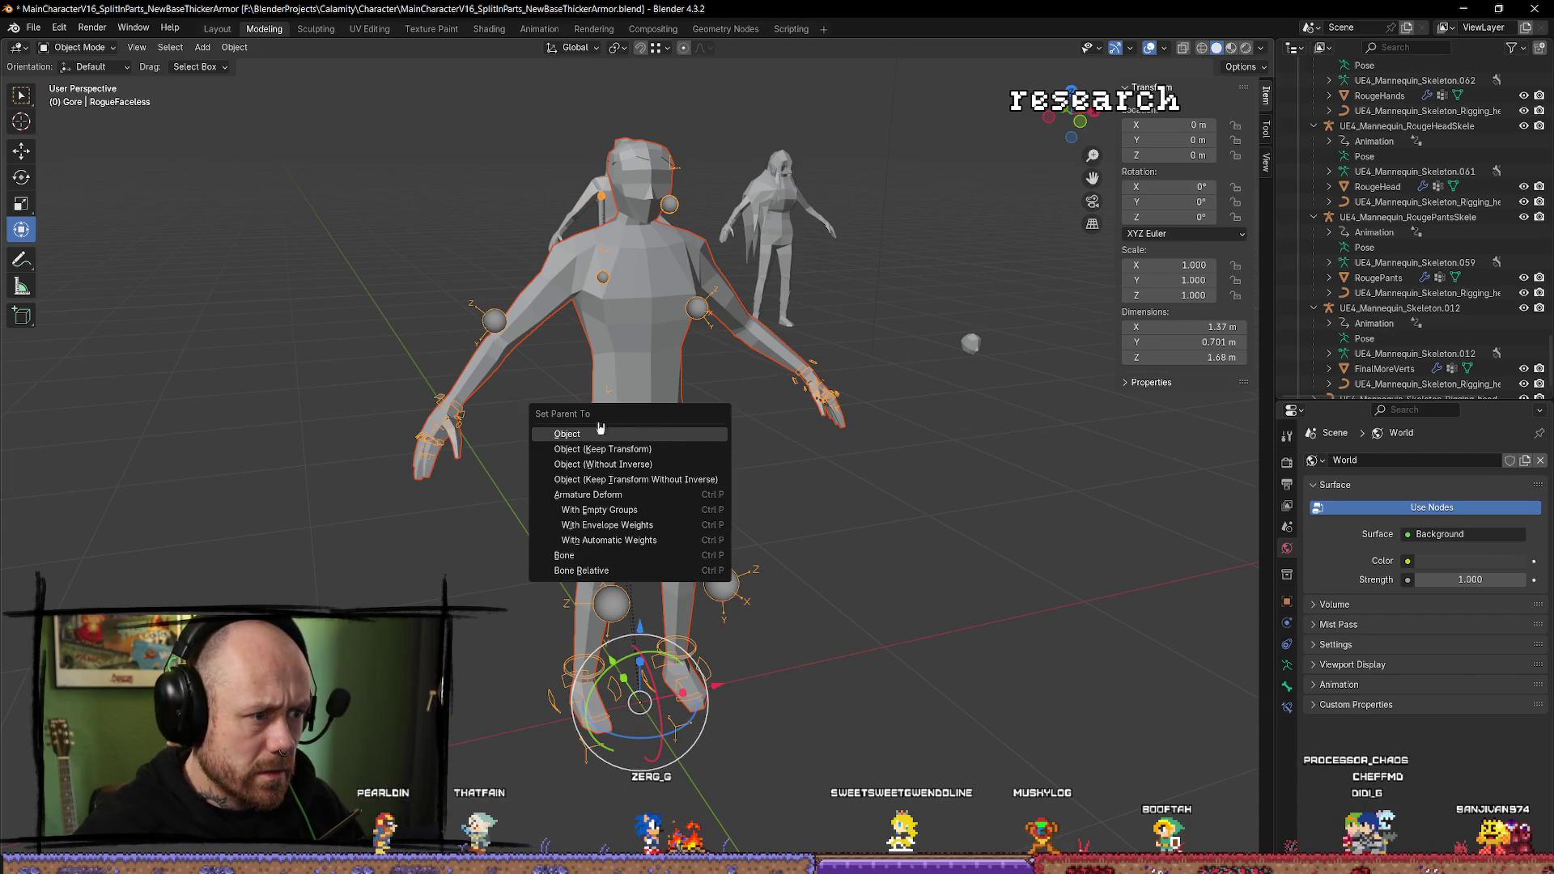
left_click(617, 510)
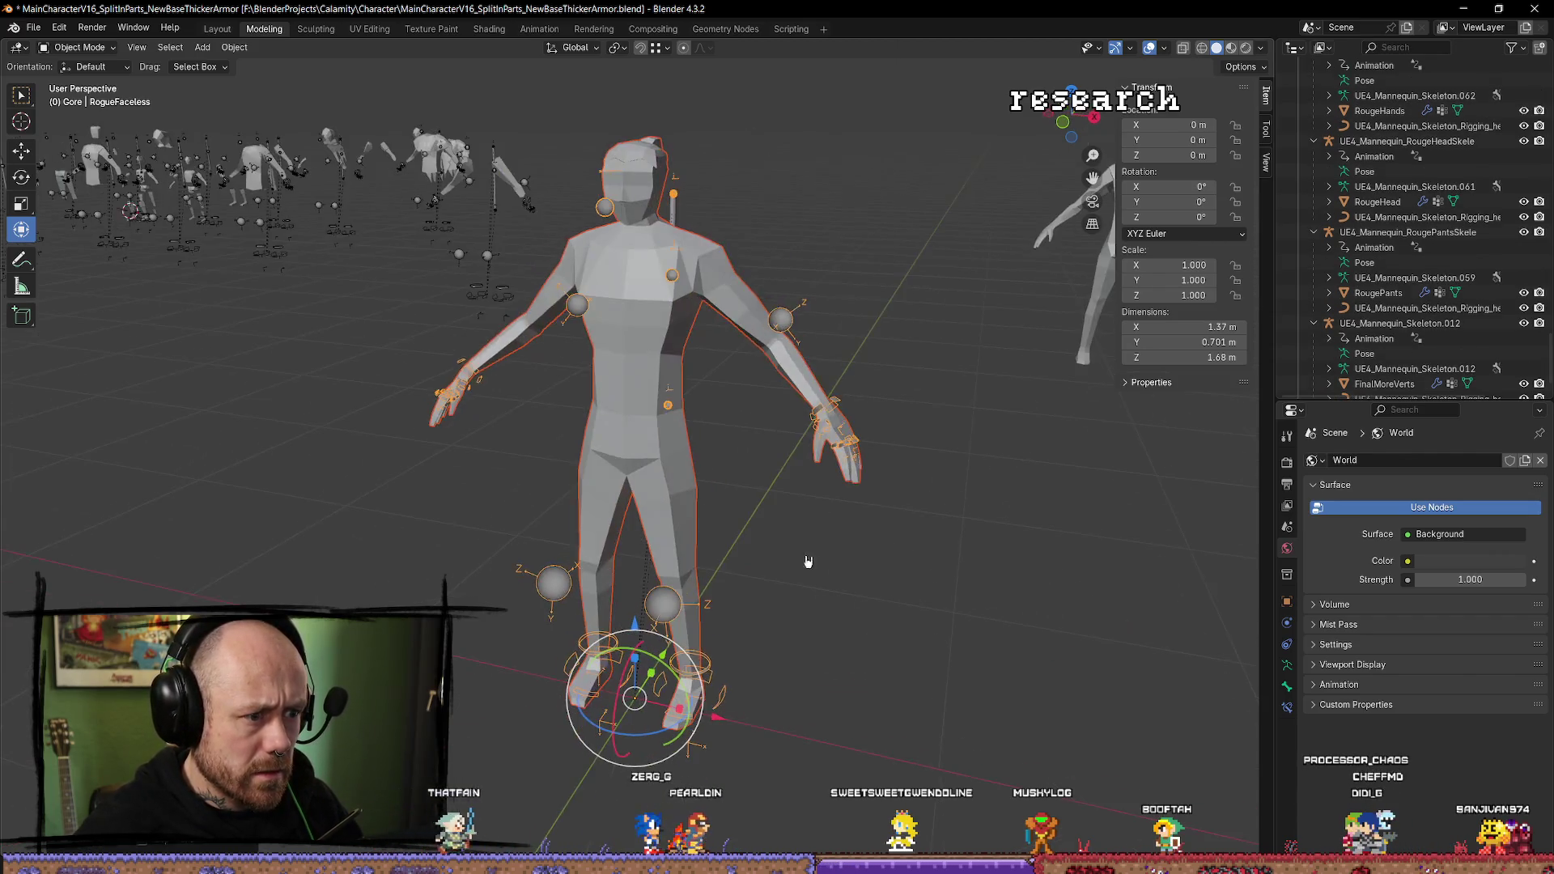
Switch the RogueFaceless armature to Pose Mode and test-move the left thigh bone, cancelling it.
left_click(670, 615)
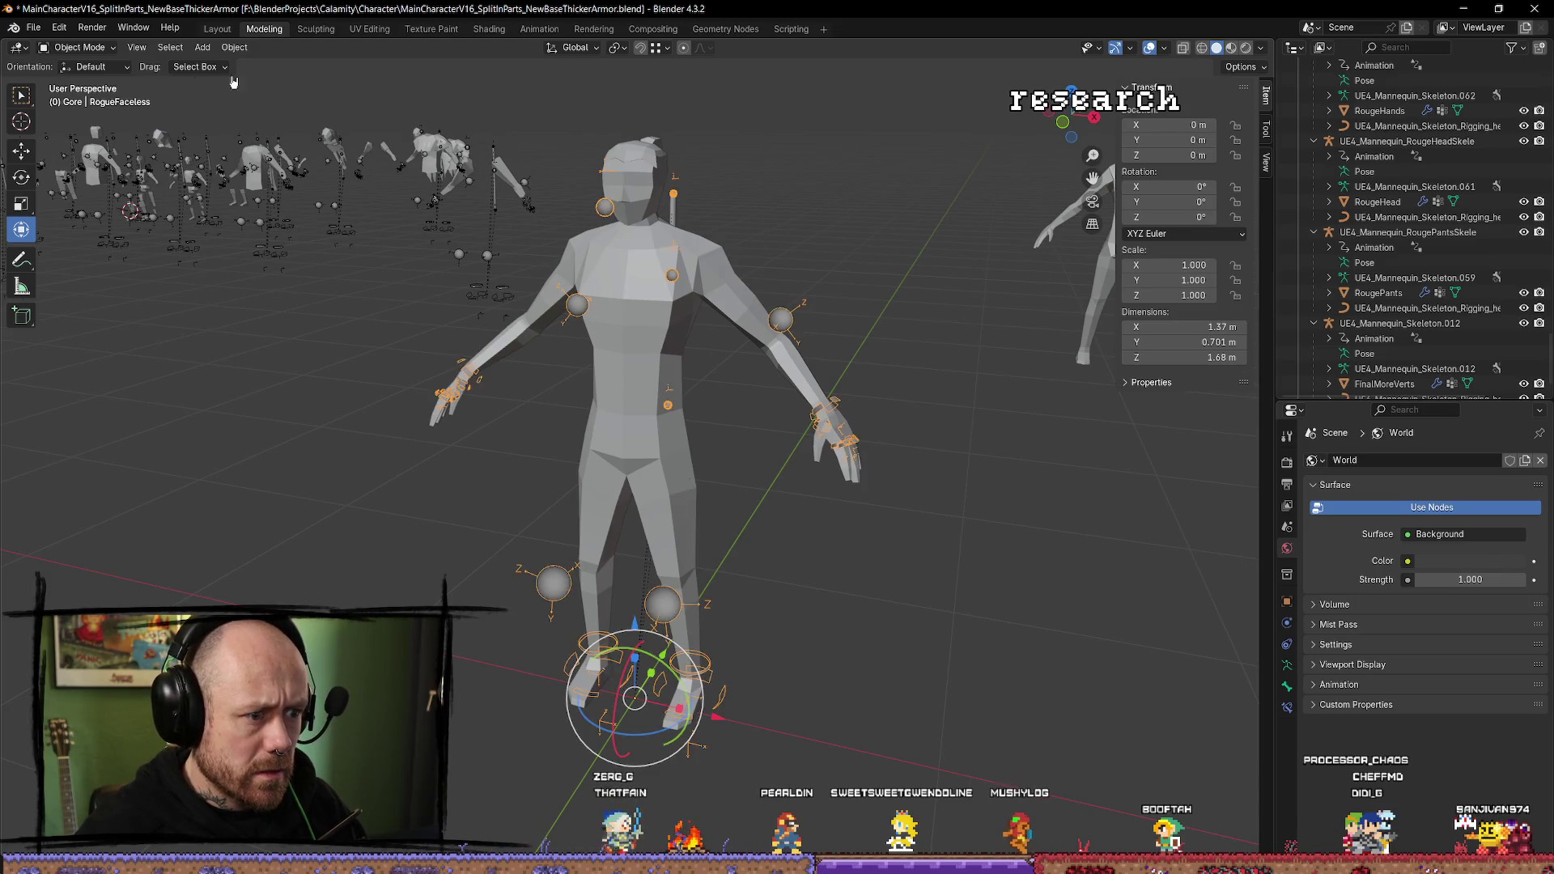
left_click(99, 54)
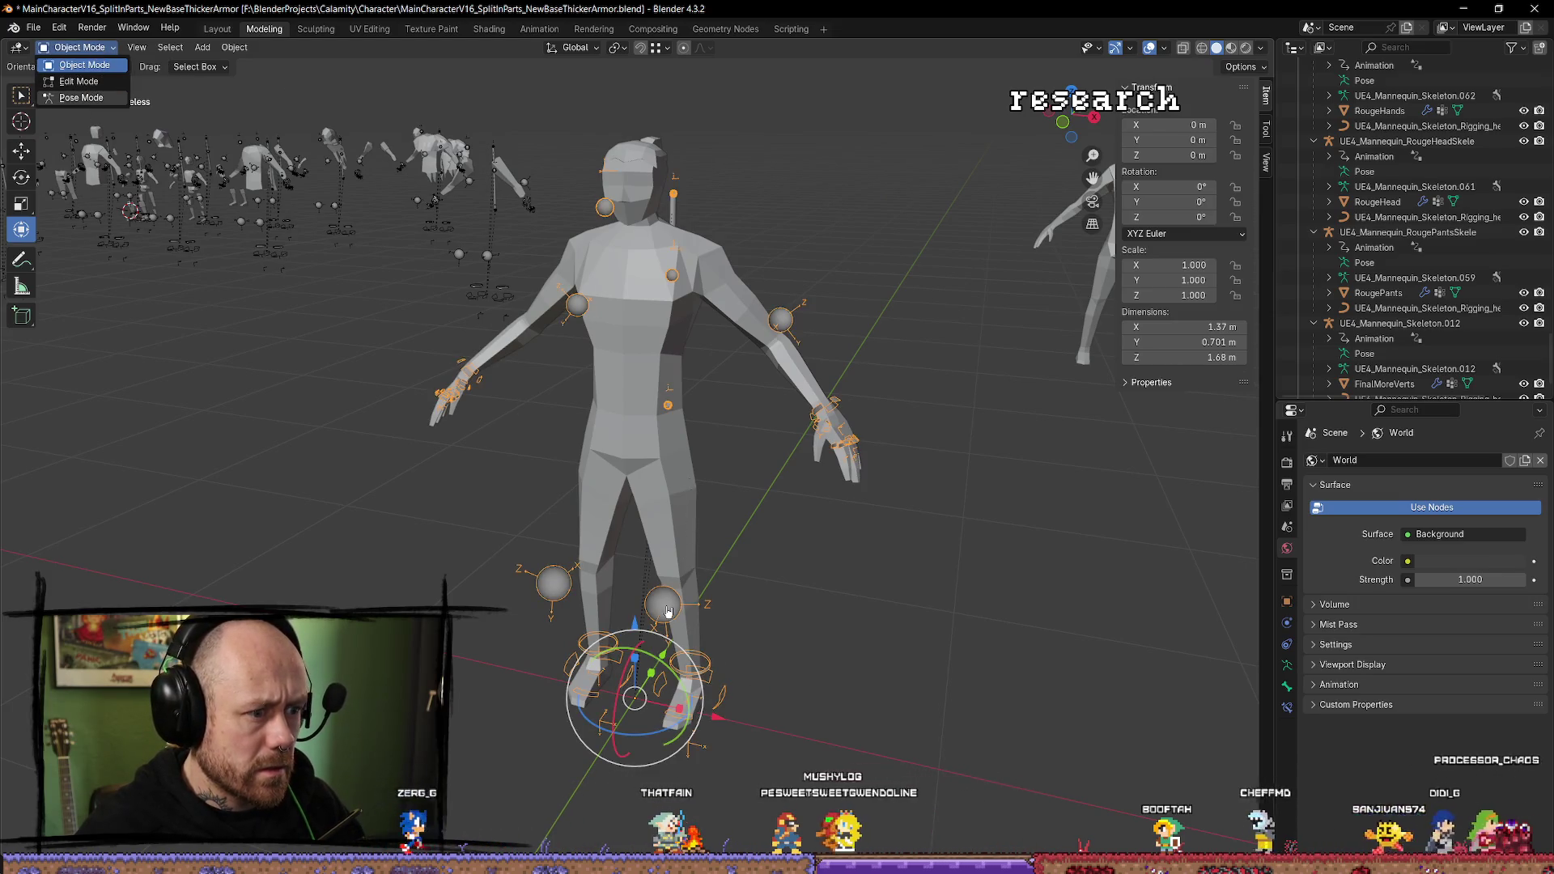
left_click(76, 99)
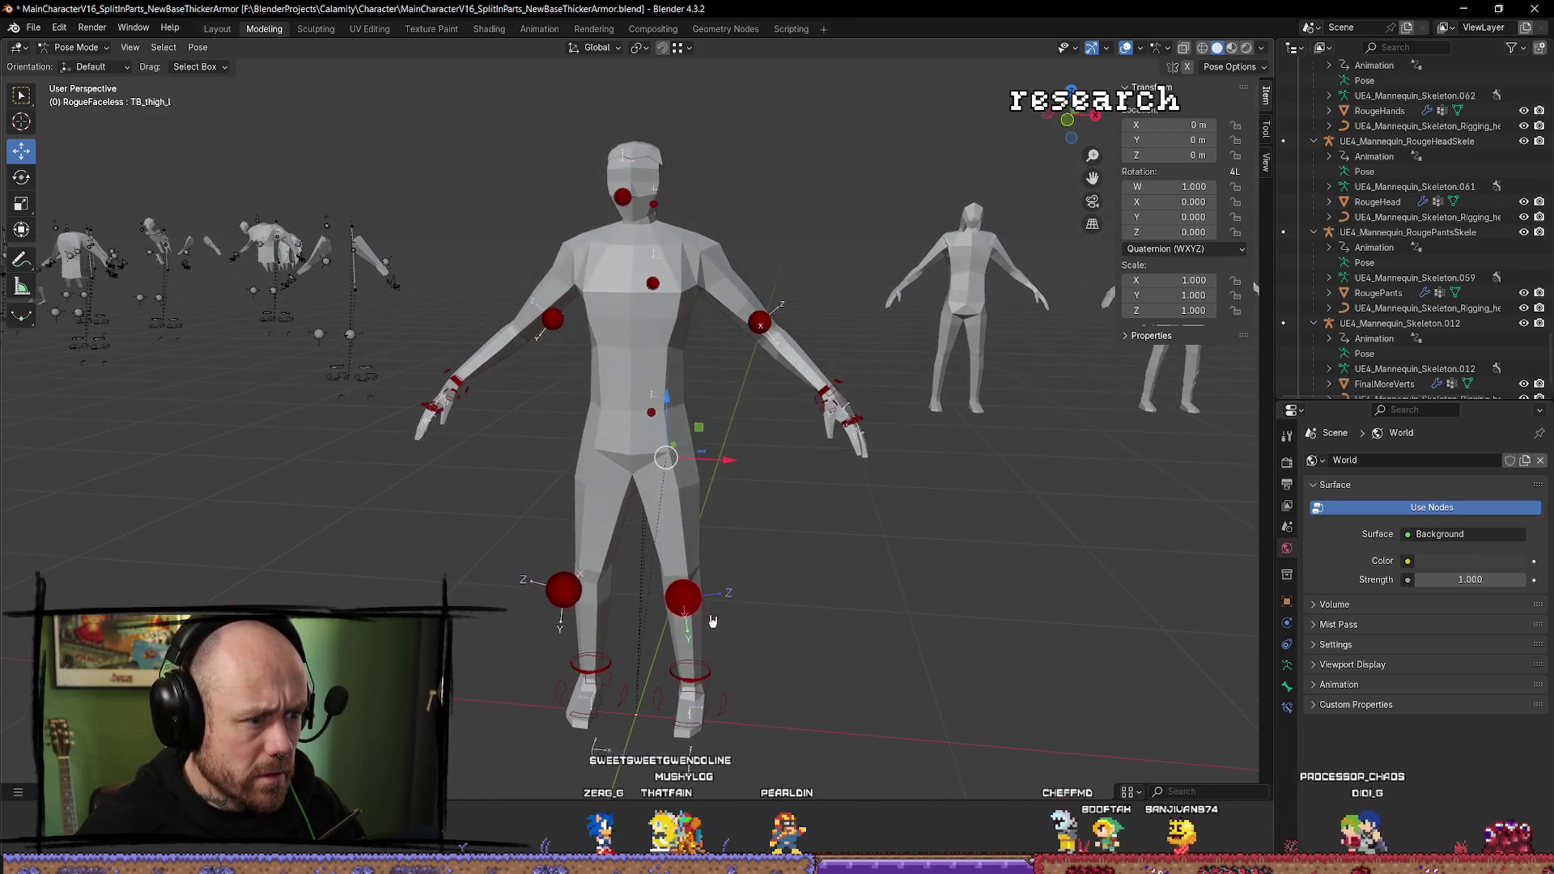
left_click(684, 599)
key("g")
key("Escape")
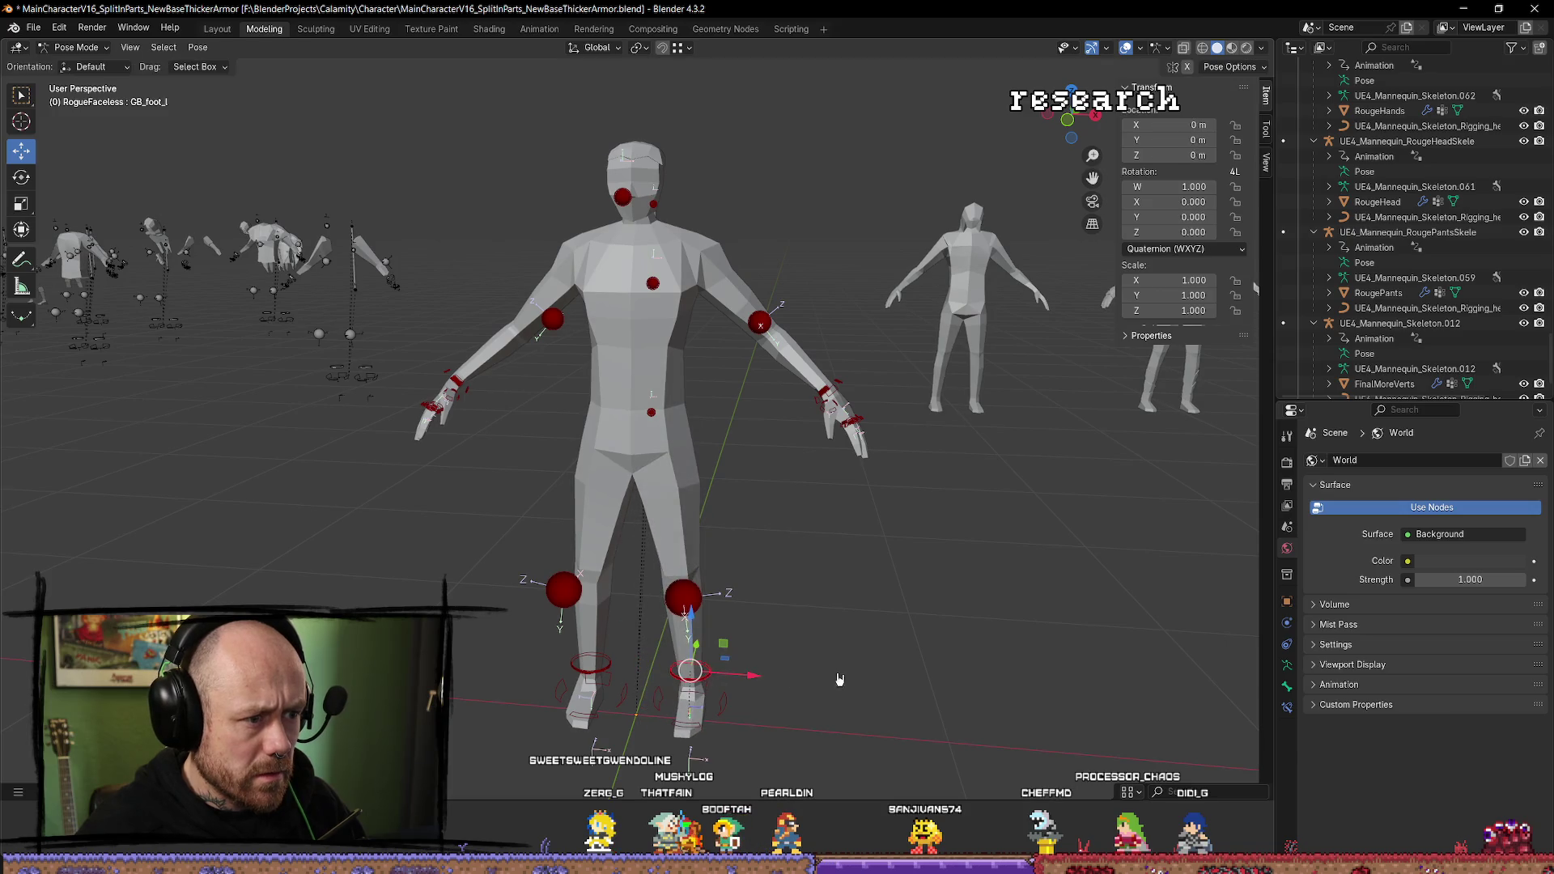
scroll(779, 616, "down", 2)
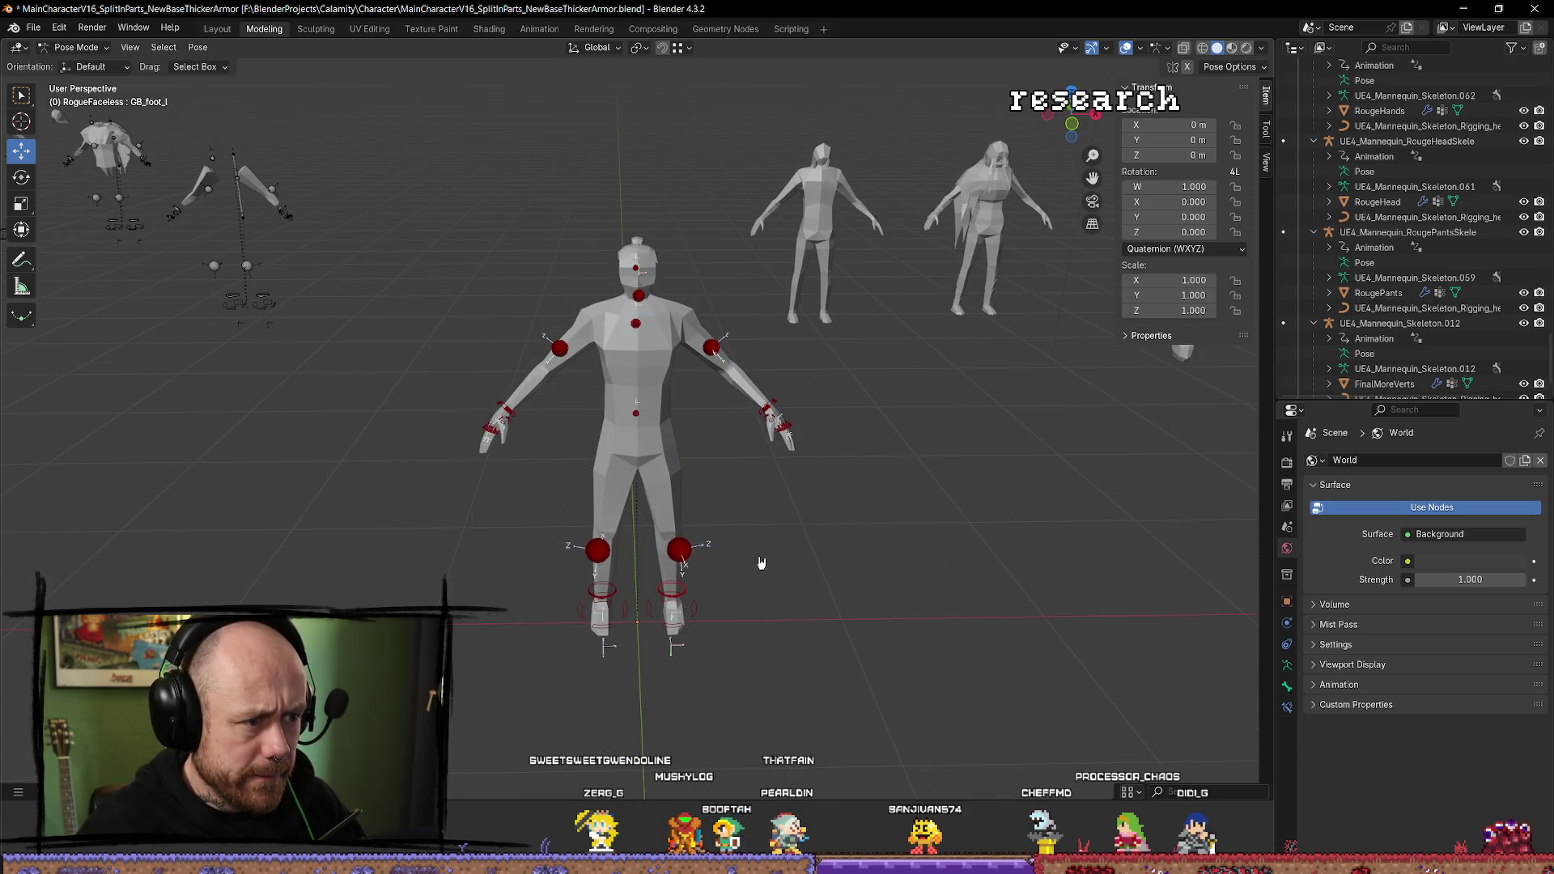
left_click_drag(733, 542, 842, 598)
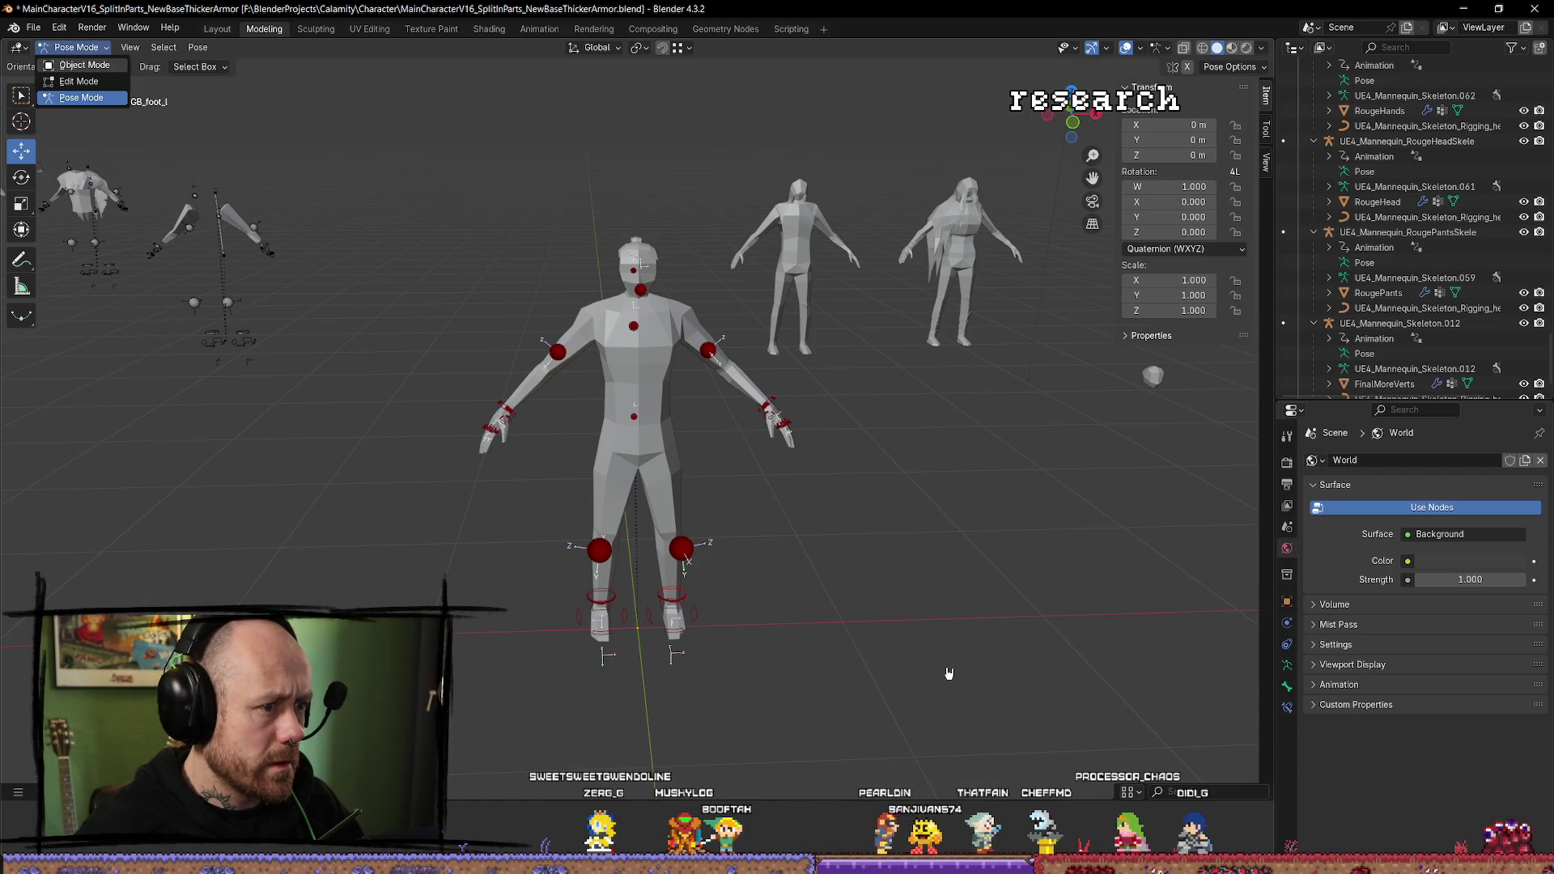
left_click(697, 279)
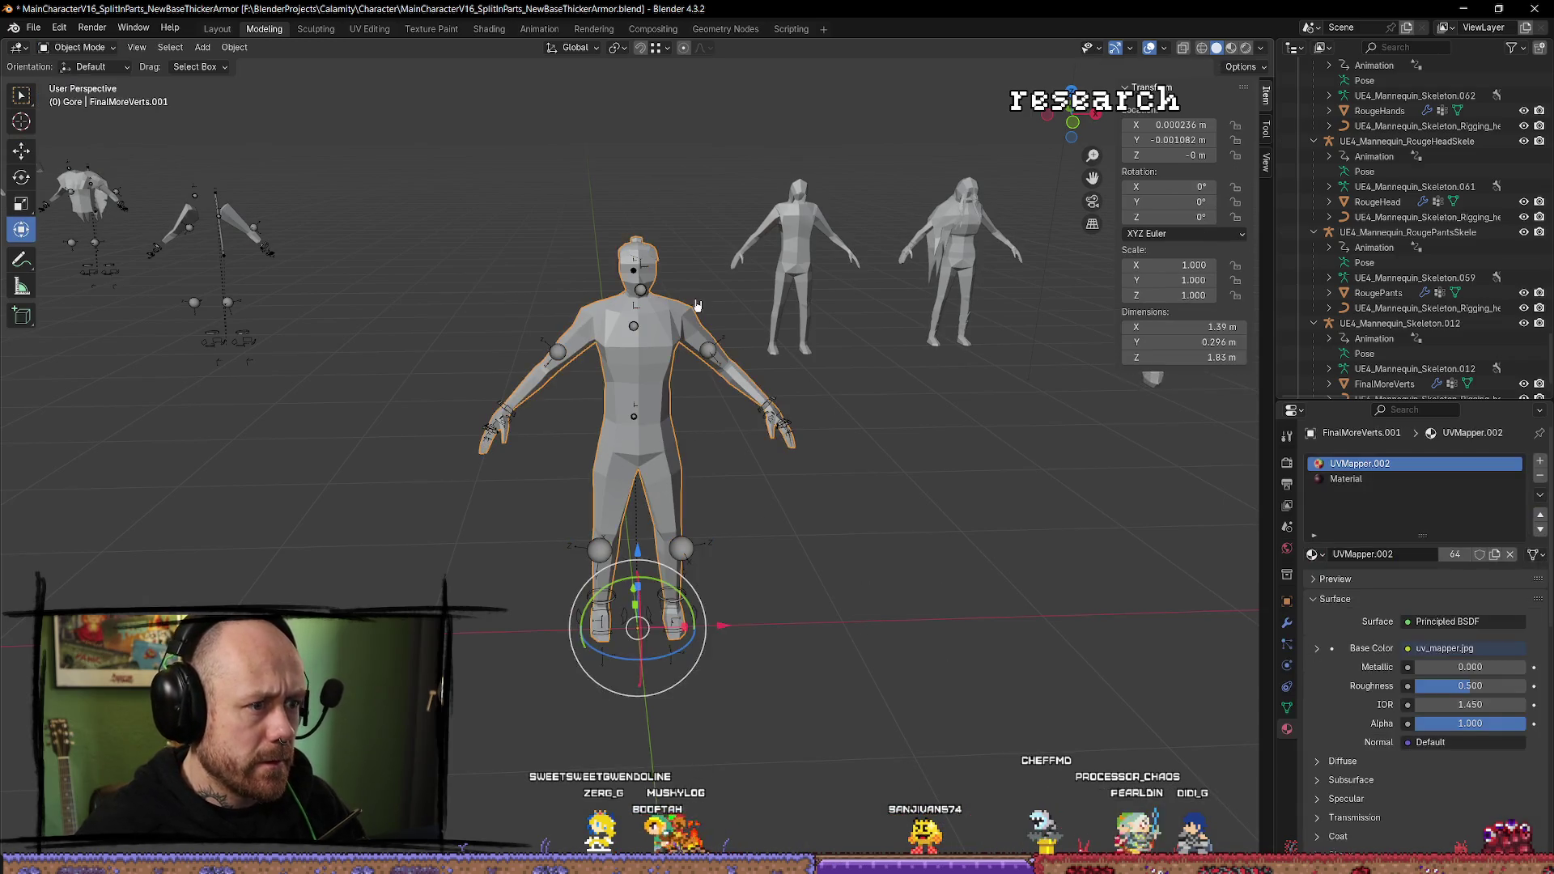
In Edit Mode, select the character's head faces and delete them.
key("Tab")
scroll(698, 279, "up", 2)
left_click_drag(697, 279, 734, 392)
left_click(733, 392)
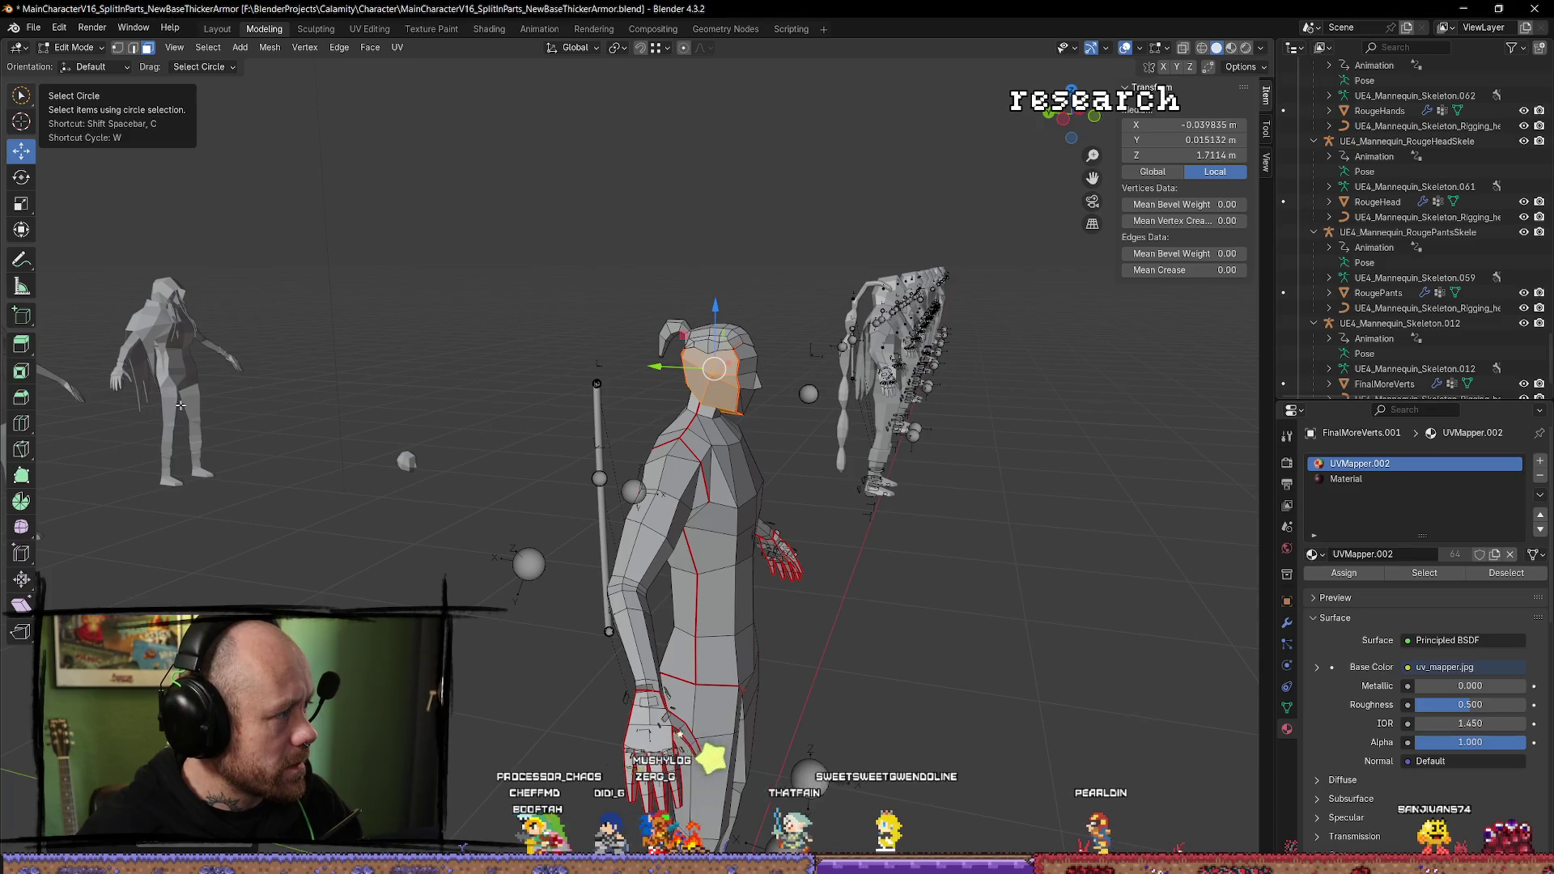
mouse_move(688, 486)
left_mouse_down()
mouse_move(753, 496)
mouse_move(711, 396)
mouse_move(554, 373)
mouse_move(590, 398)
left_mouse_up()
key("x")
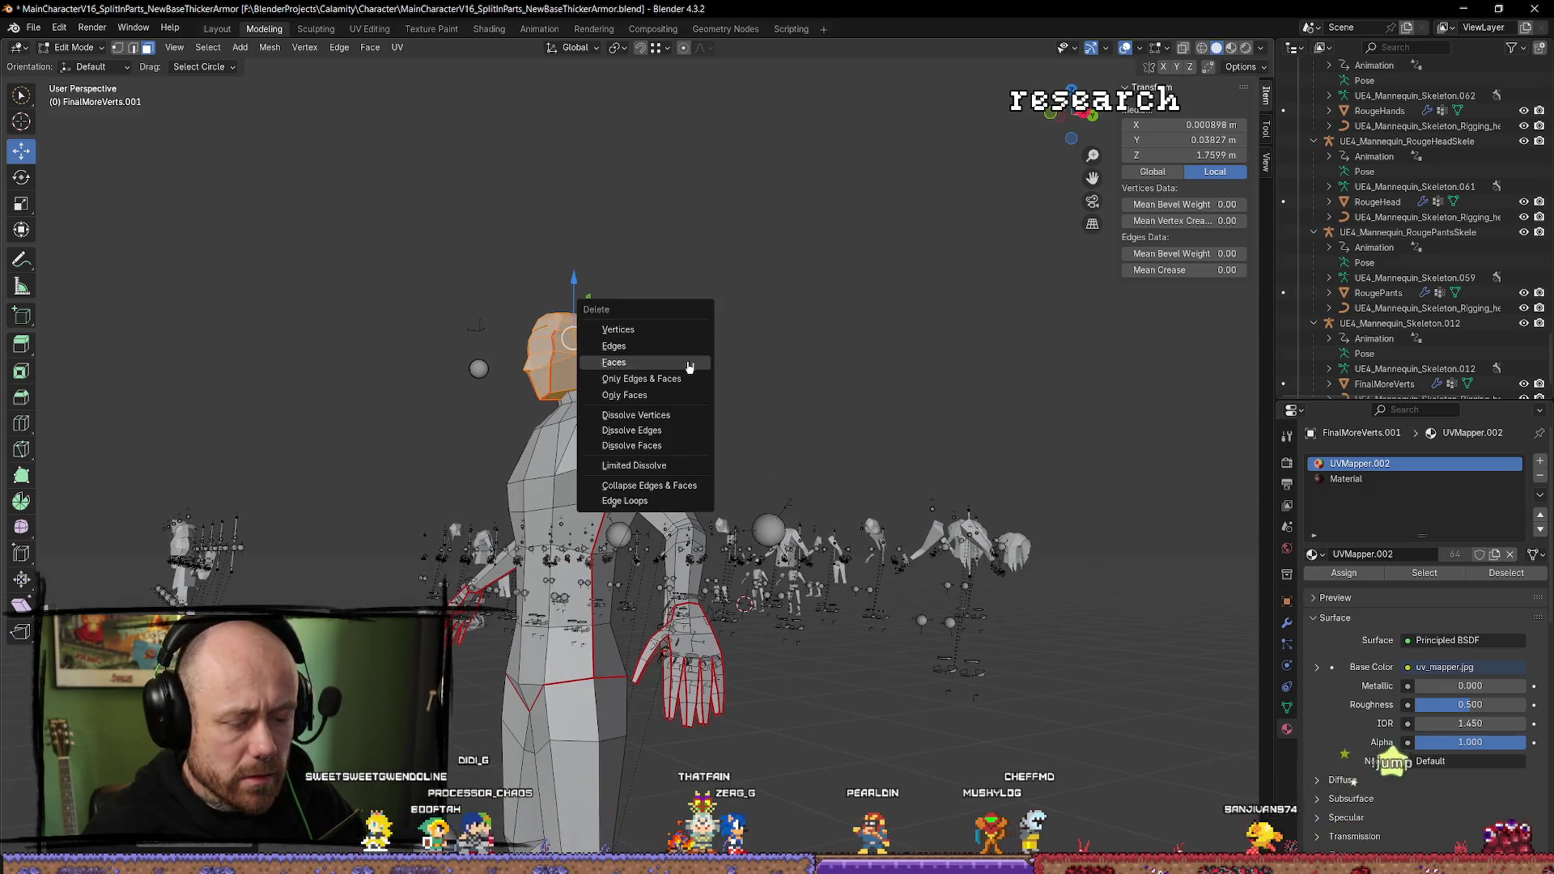
left_click(688, 366)
Select the face capping the neck top and check the headless body from the front.
left_click_drag(689, 365, 615, 426)
key("l")
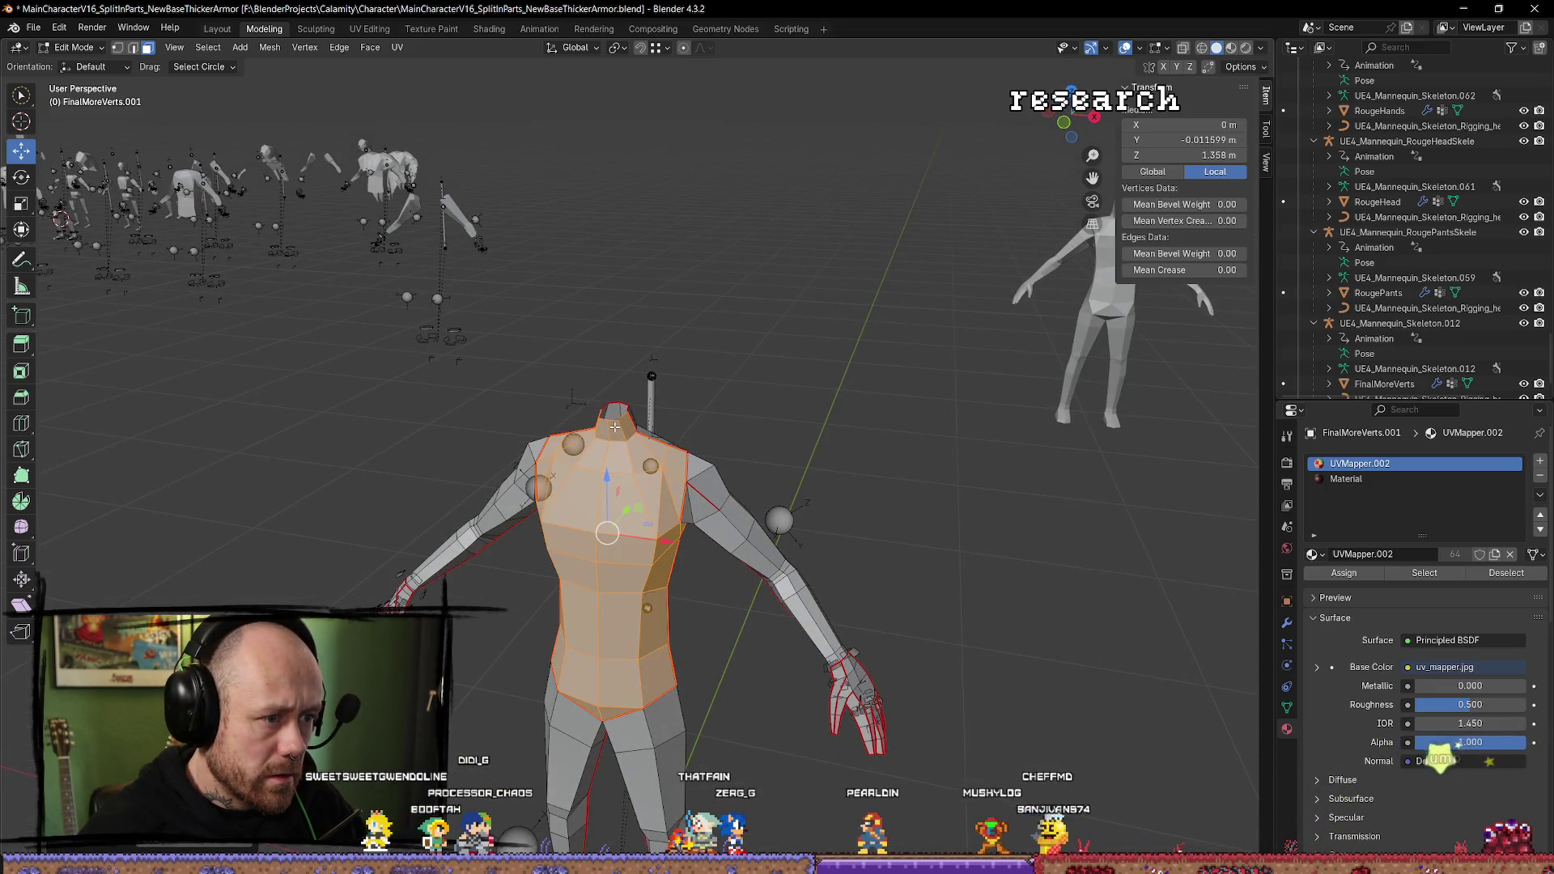
left_click(836, 411)
mouse_move(836, 411)
left_mouse_down()
mouse_move(886, 356)
mouse_move(764, 378)
mouse_move(756, 346)
left_mouse_up()
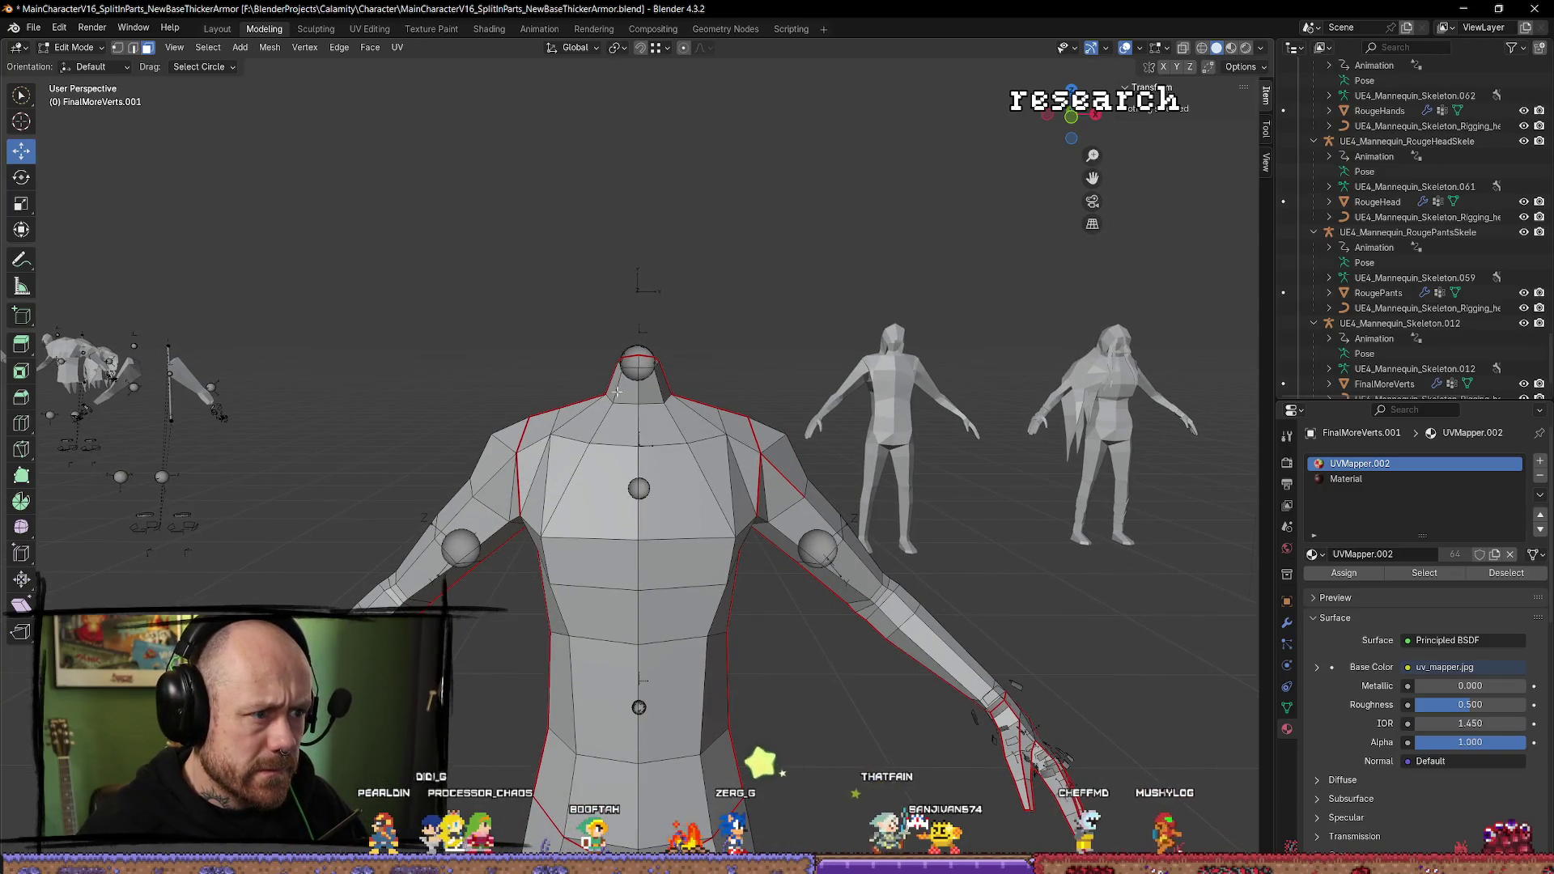
mouse_move(631, 392)
left_mouse_down()
mouse_move(697, 398)
mouse_move(705, 381)
mouse_move(752, 371)
mouse_move(633, 336)
mouse_move(561, 365)
mouse_move(586, 379)
left_mouse_up()
left_click(696, 398)
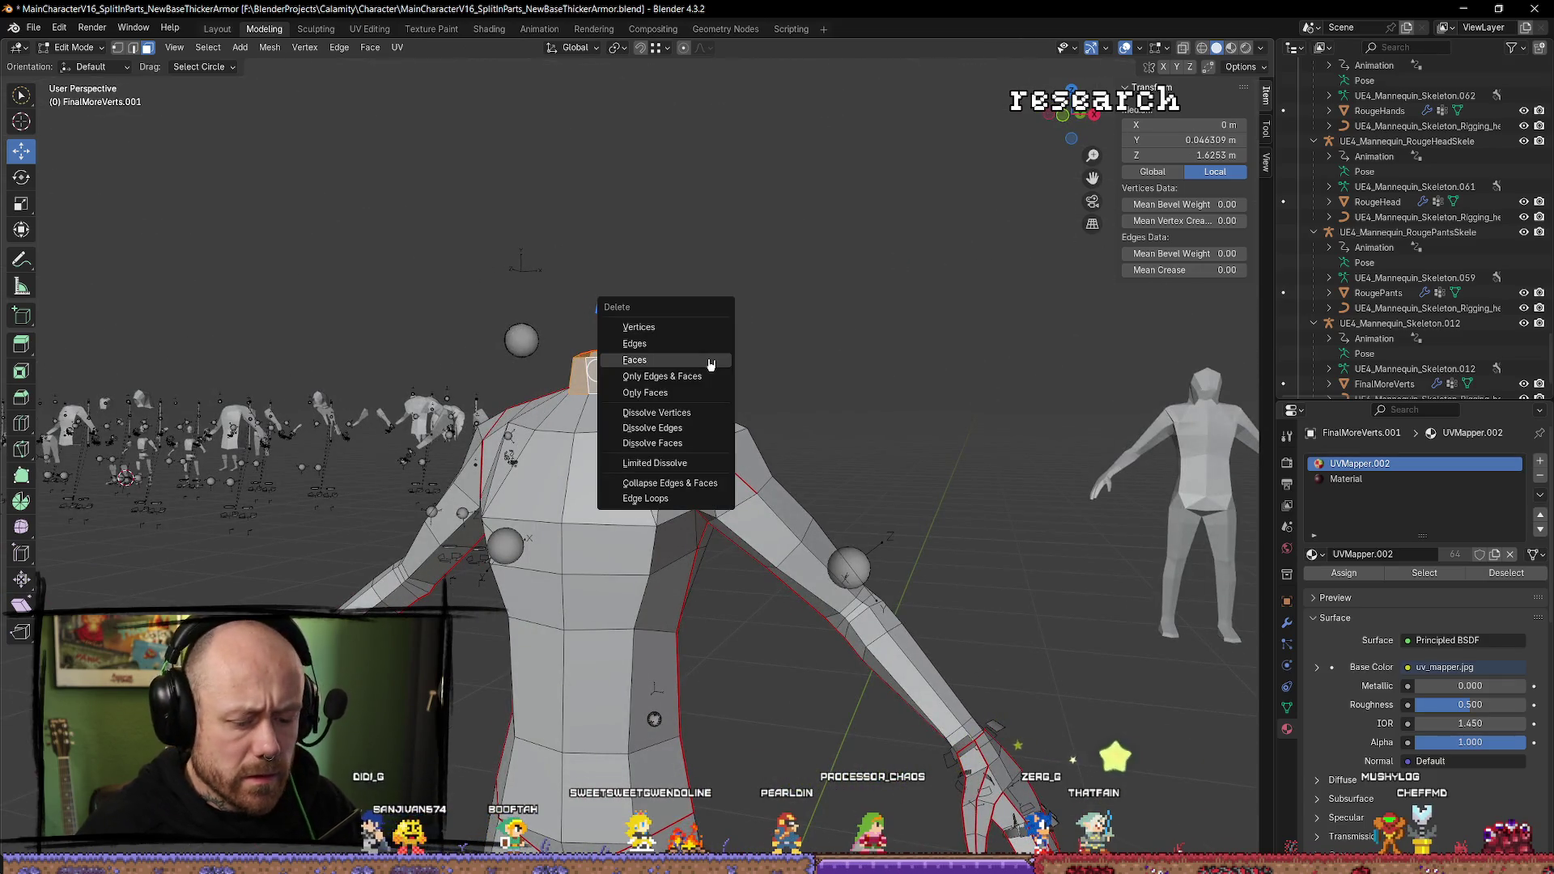
mouse_move(710, 365)
left_mouse_down()
mouse_move(895, 390)
mouse_move(718, 399)
mouse_move(730, 388)
left_mouse_up()
scroll(729, 356, "down", 4)
scroll(805, 395, "down", 4)
left_click(1074, 119)
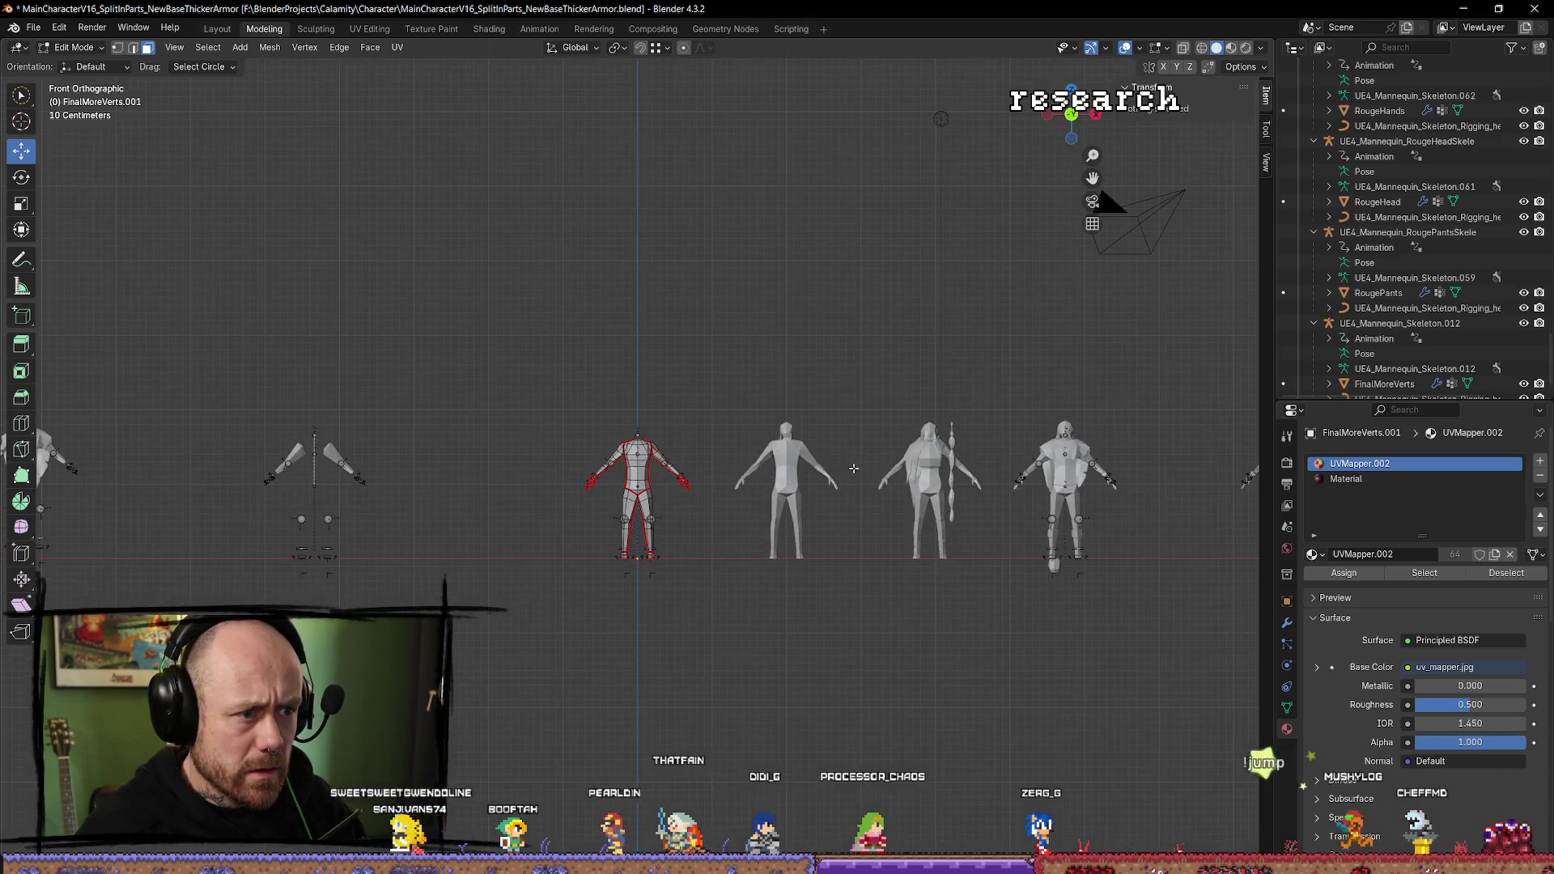
scroll(825, 454, "up", 7)
mouse_move(989, 429)
left_mouse_down()
mouse_move(917, 433)
mouse_move(782, 536)
left_mouse_up()
Return to Object Mode and select the headless body mesh with the RogueFaceless armature.
key("Tab")
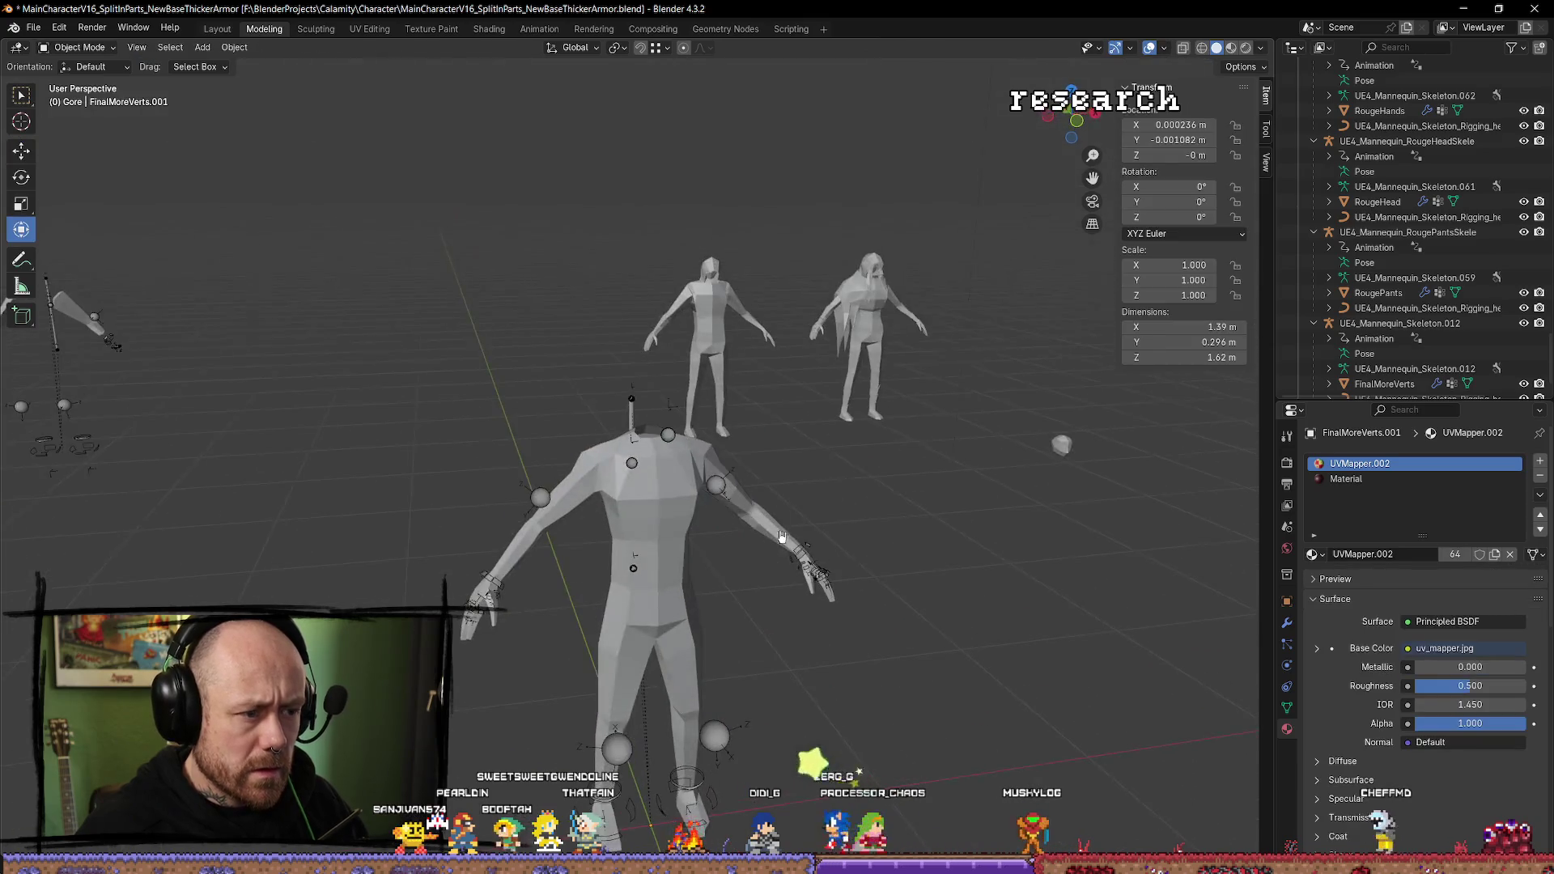
mouse_move(976, 661)
left_mouse_down()
mouse_move(936, 653)
mouse_move(713, 732)
left_mouse_up()
left_click(713, 732)
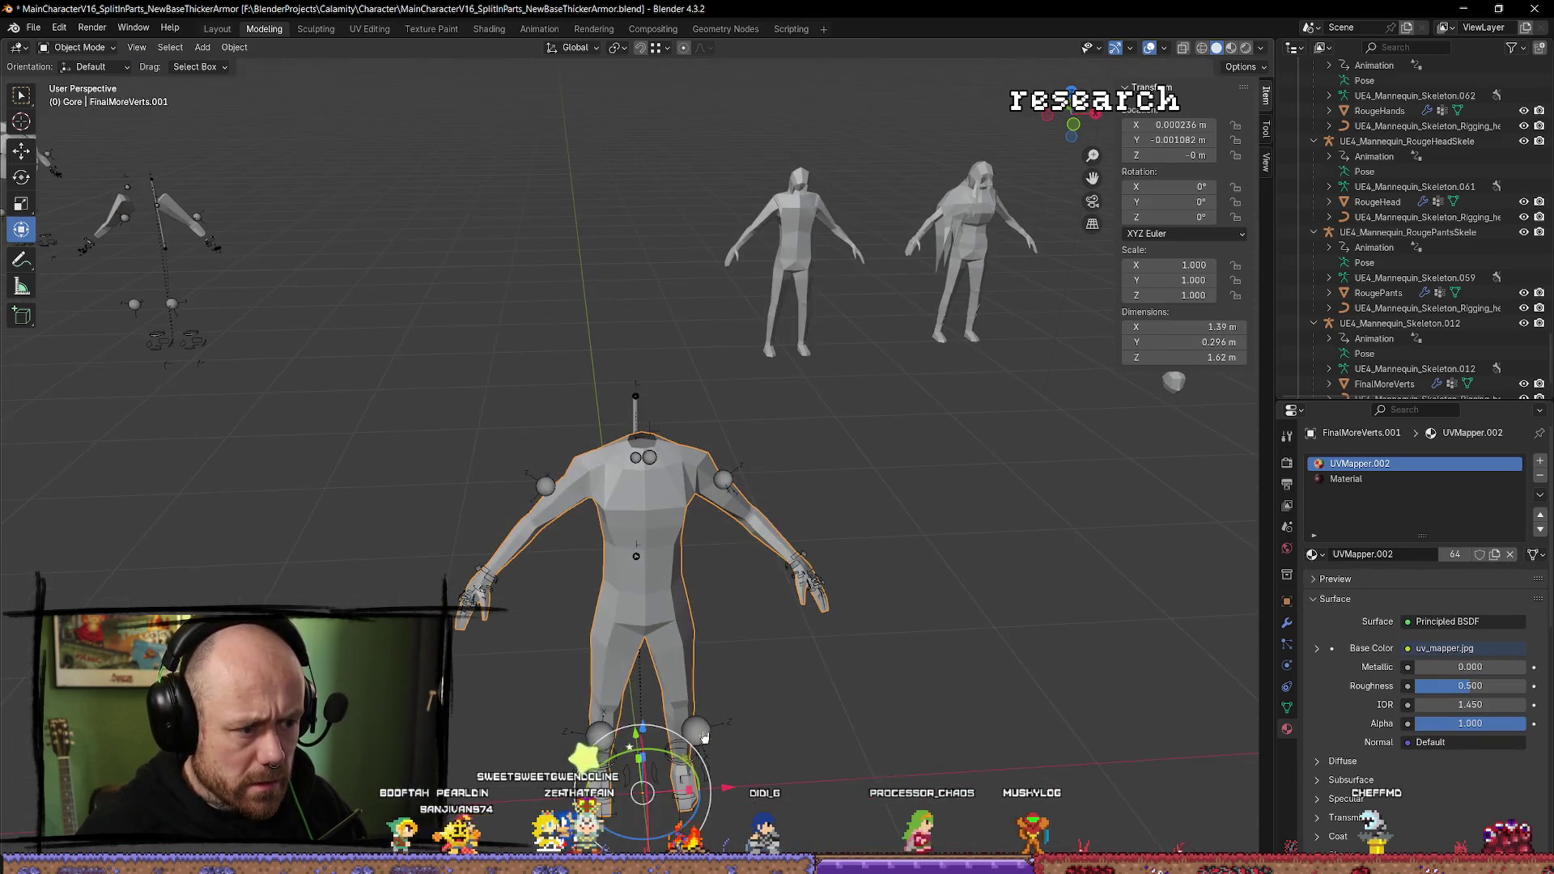
left_click(700, 740, "shift")
left_click(709, 710)
left_click(683, 647, "shift")
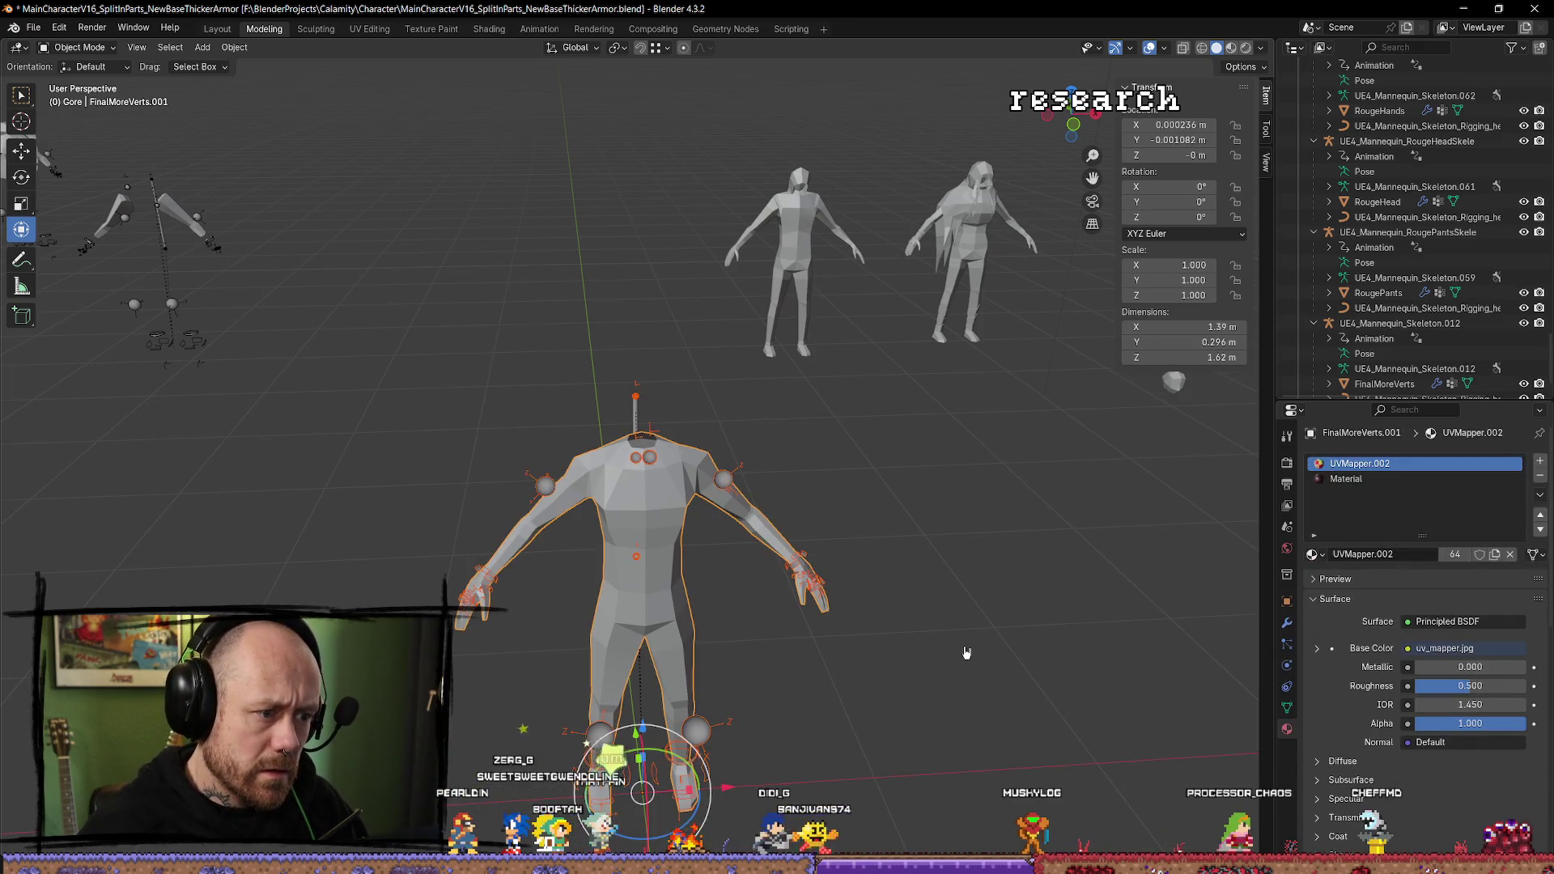
Export the meshes through Mr Mannequins FBX export and switch to Unreal Engine.
key("q")
left_click(967, 645)
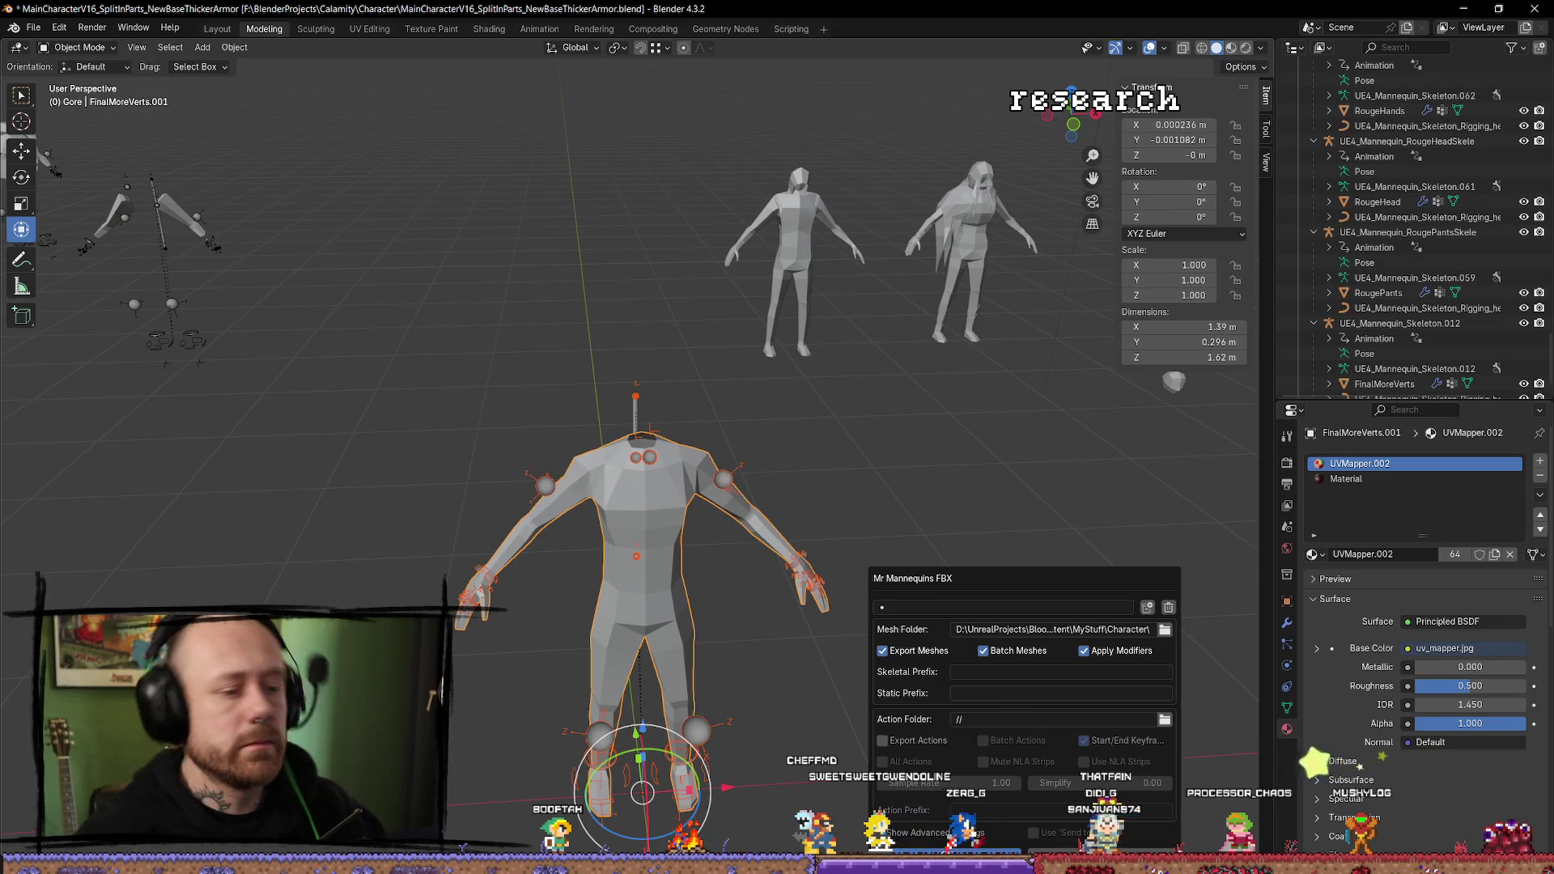
key("alt+Tab")
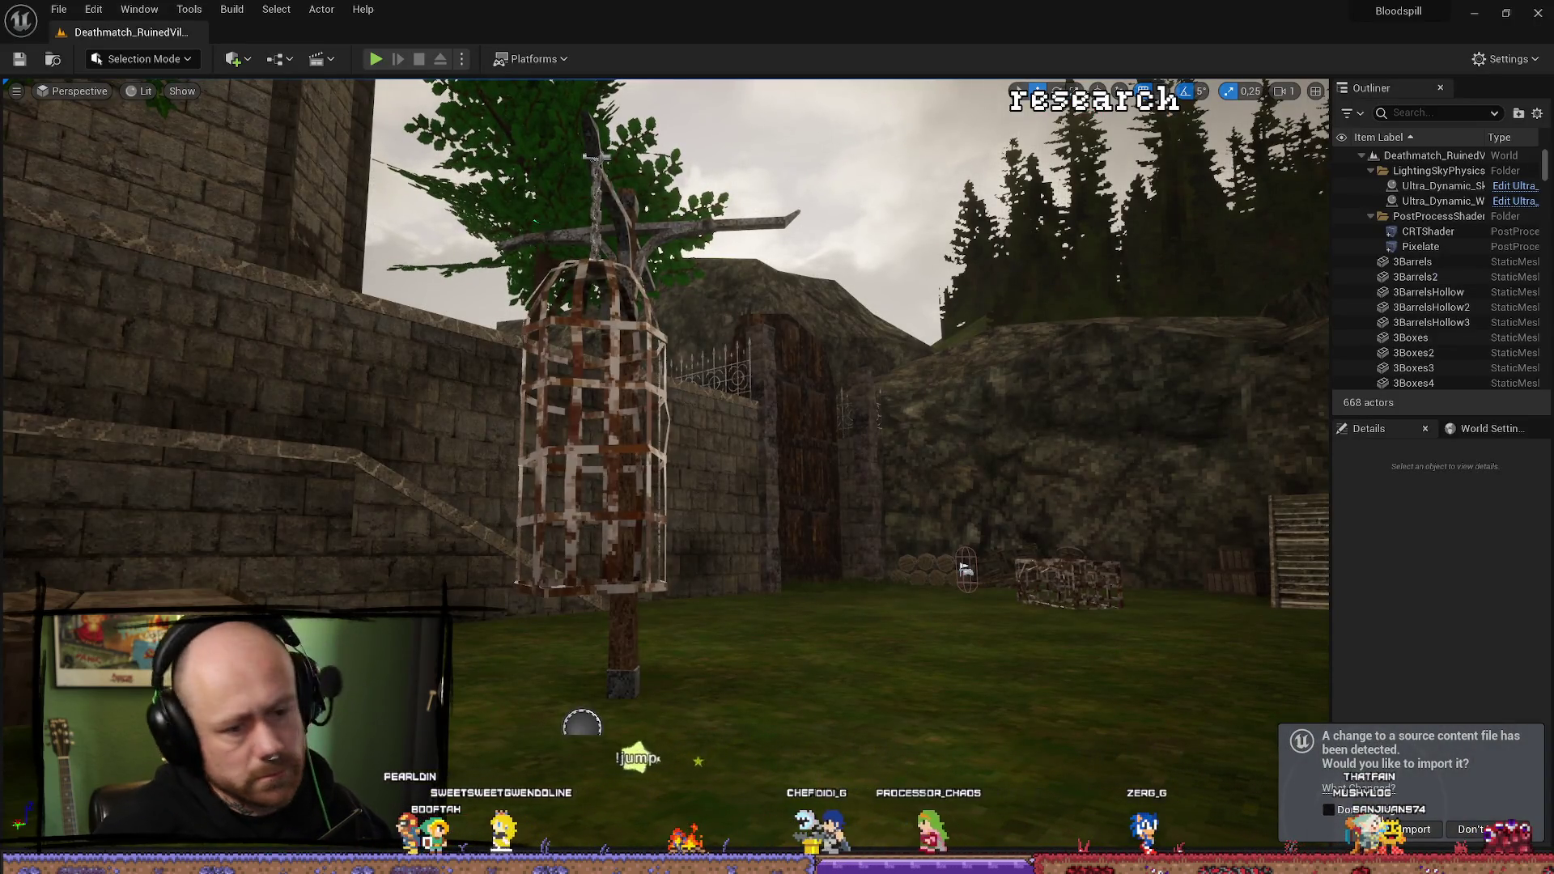
Import FinalMoreVerts_001 using the FPS demo's SK_Mannequin_Skeleton, then open BP_PlayerCharacter.
left_click(830, 320)
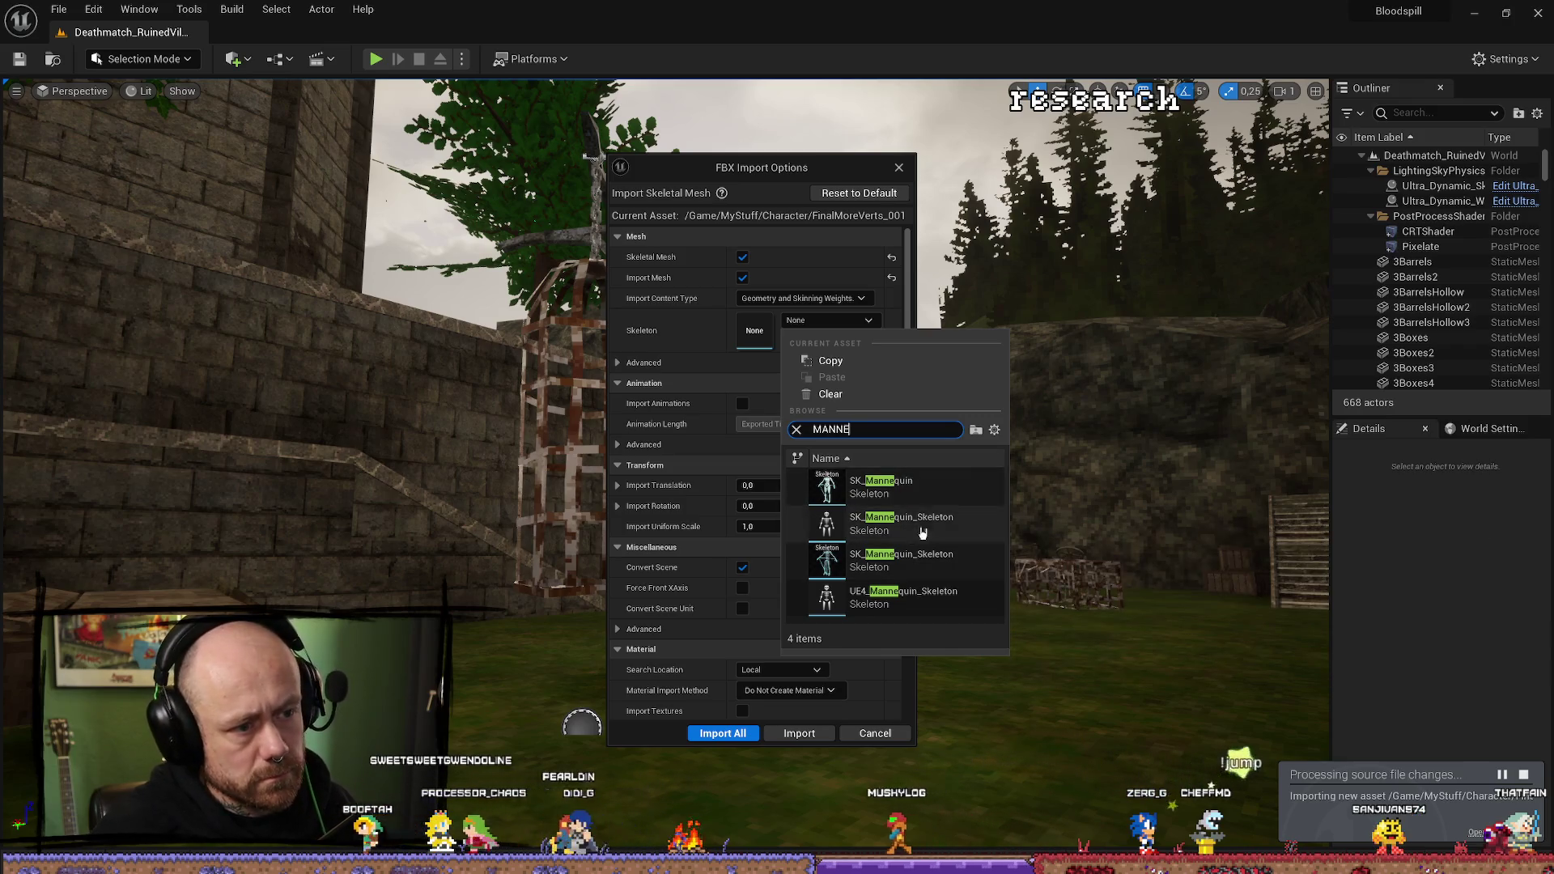
mouse_move(911, 525)
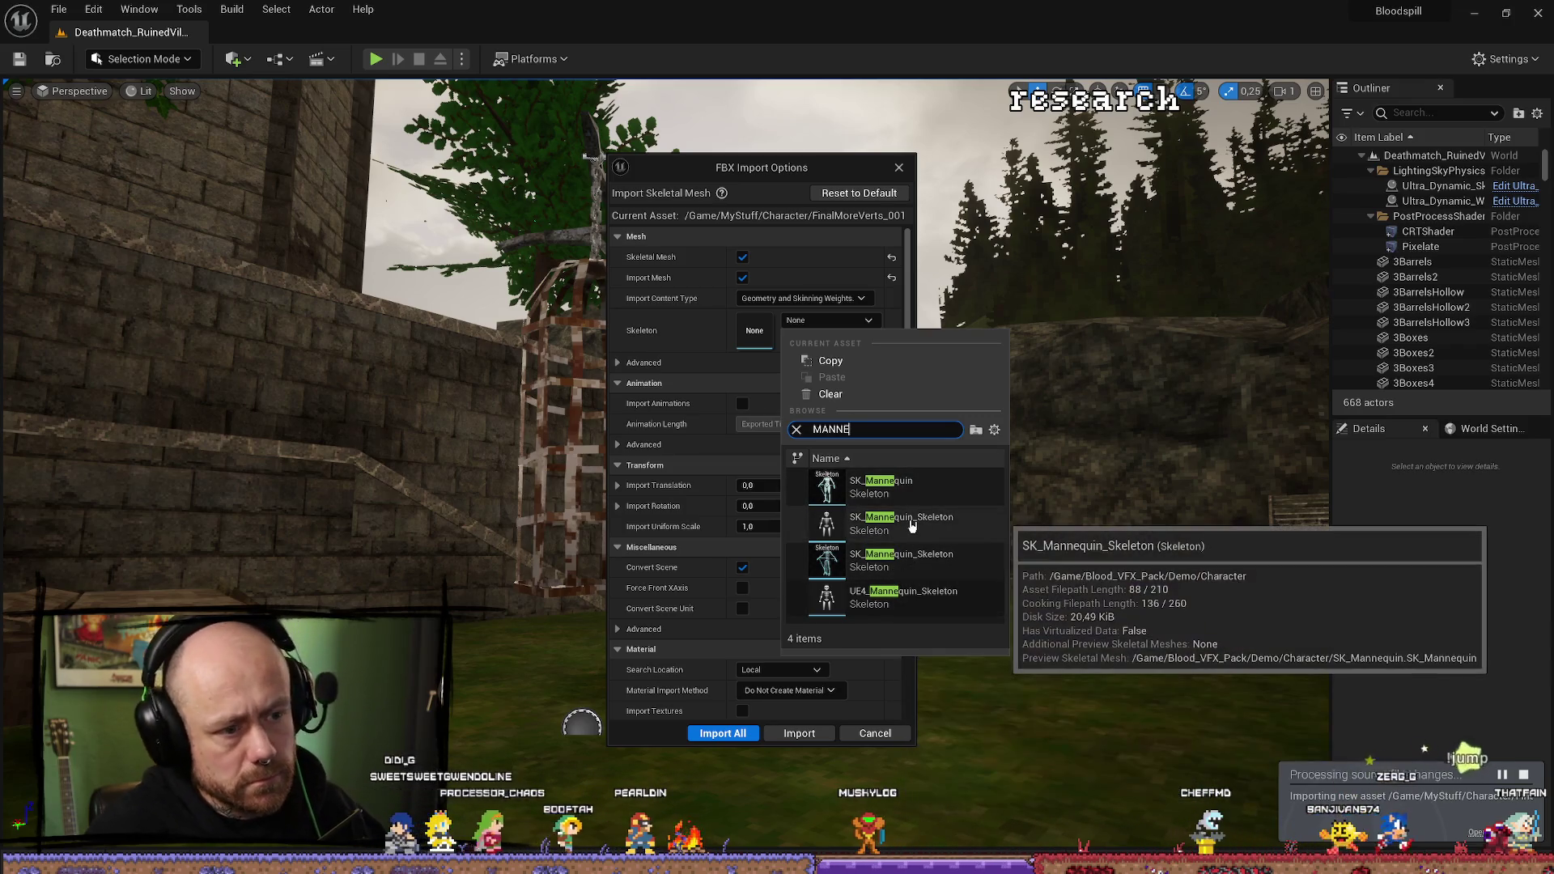
mouse_move(912, 562)
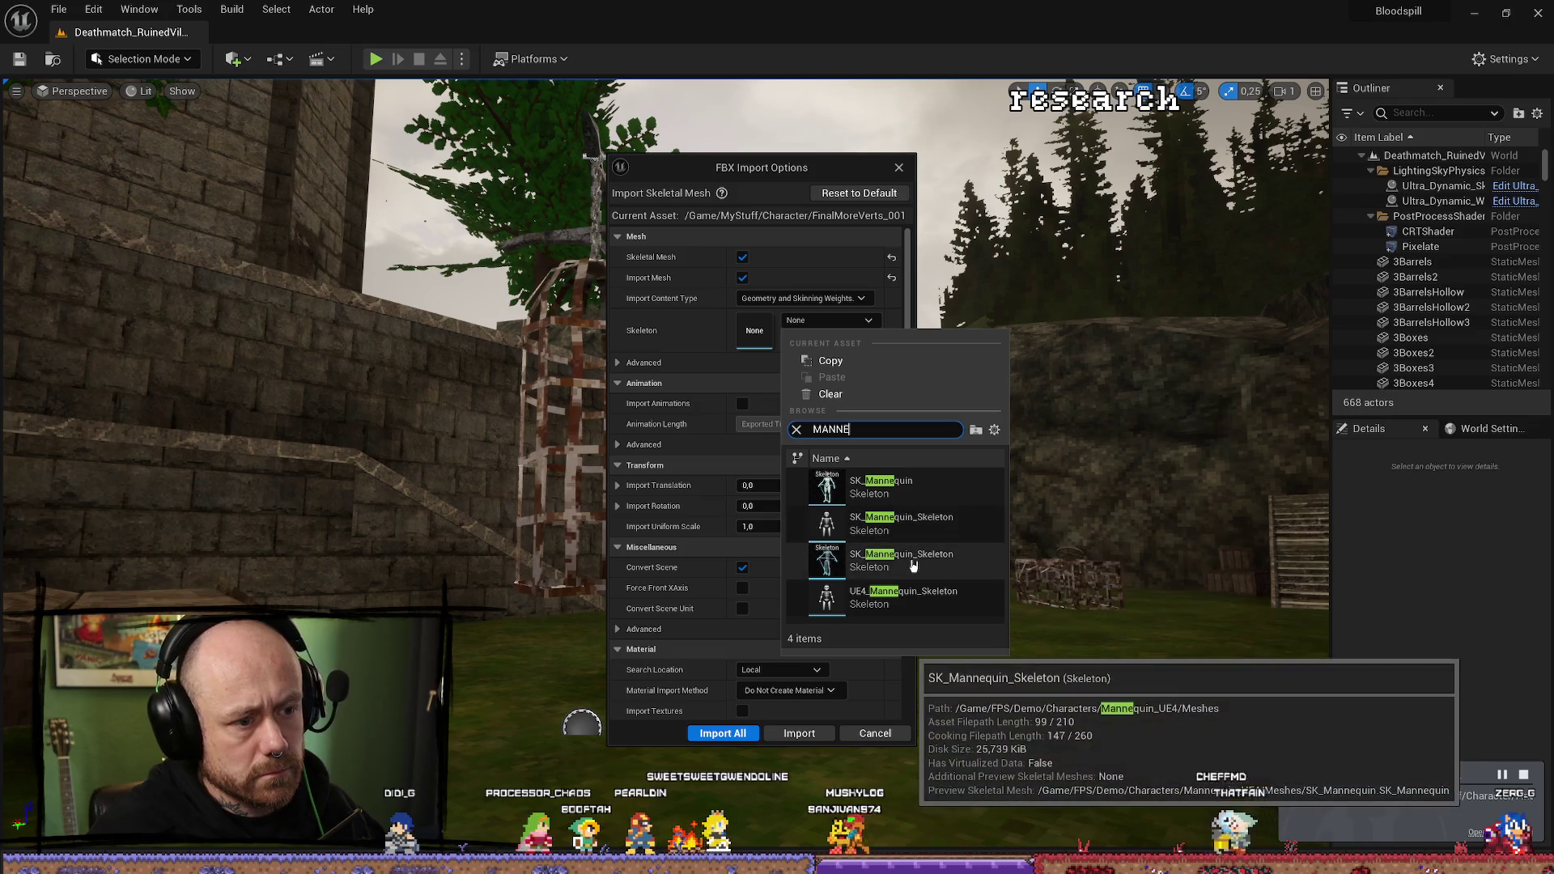
left_click(913, 564)
left_click(808, 740)
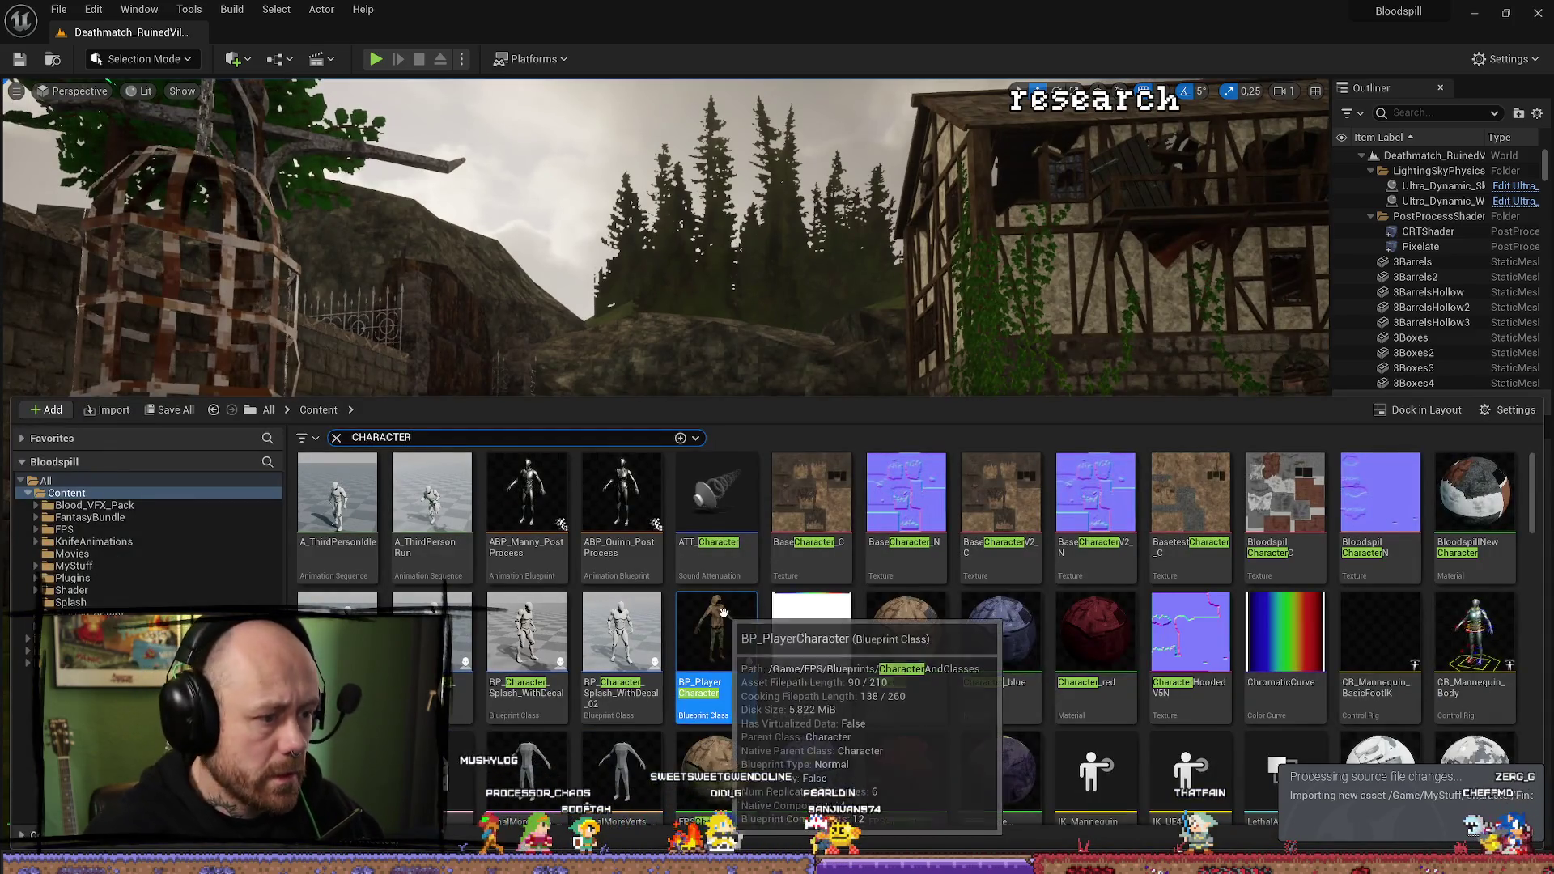
double_click(727, 619)
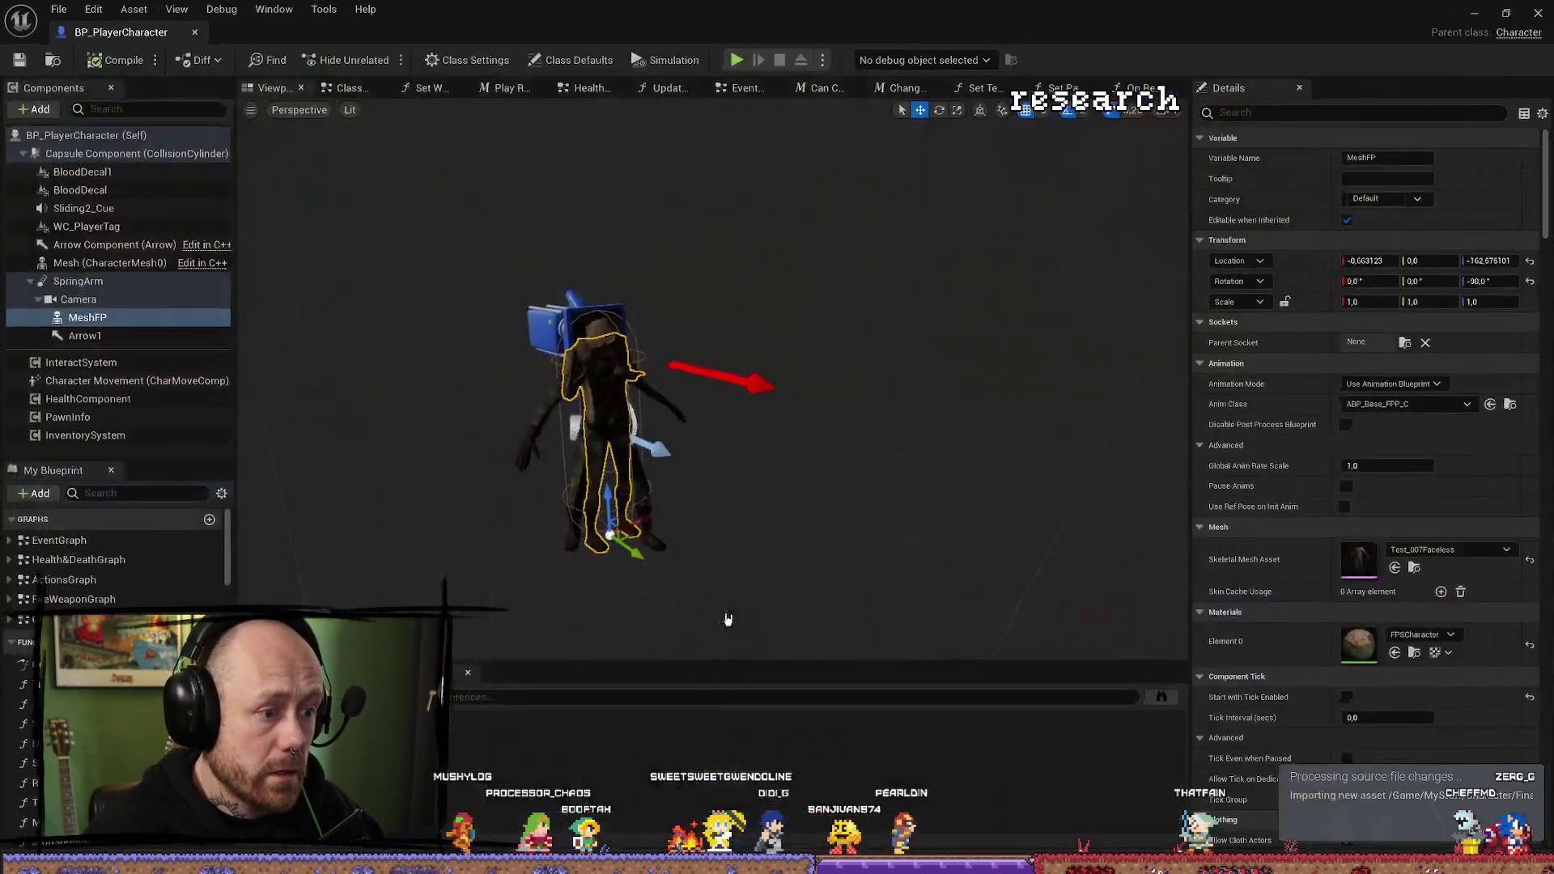
Set MeshFP's Skeletal Mesh Asset to FinalMoreVerts_001, compile, save, and minimize the blueprint.
left_click(1474, 552)
left_click(1475, 552)
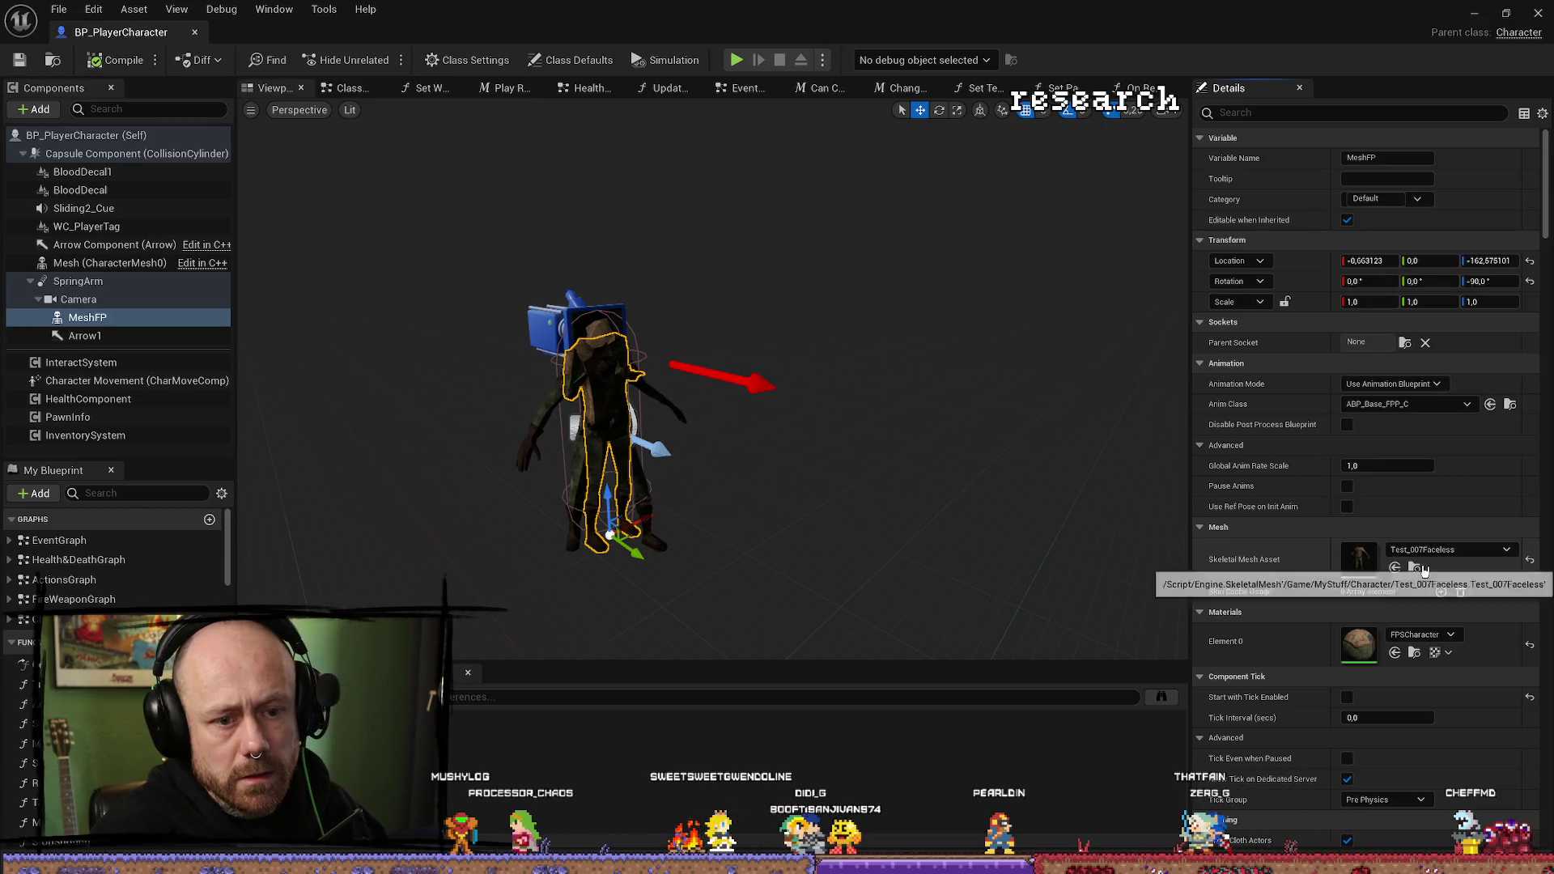
left_click(1414, 567)
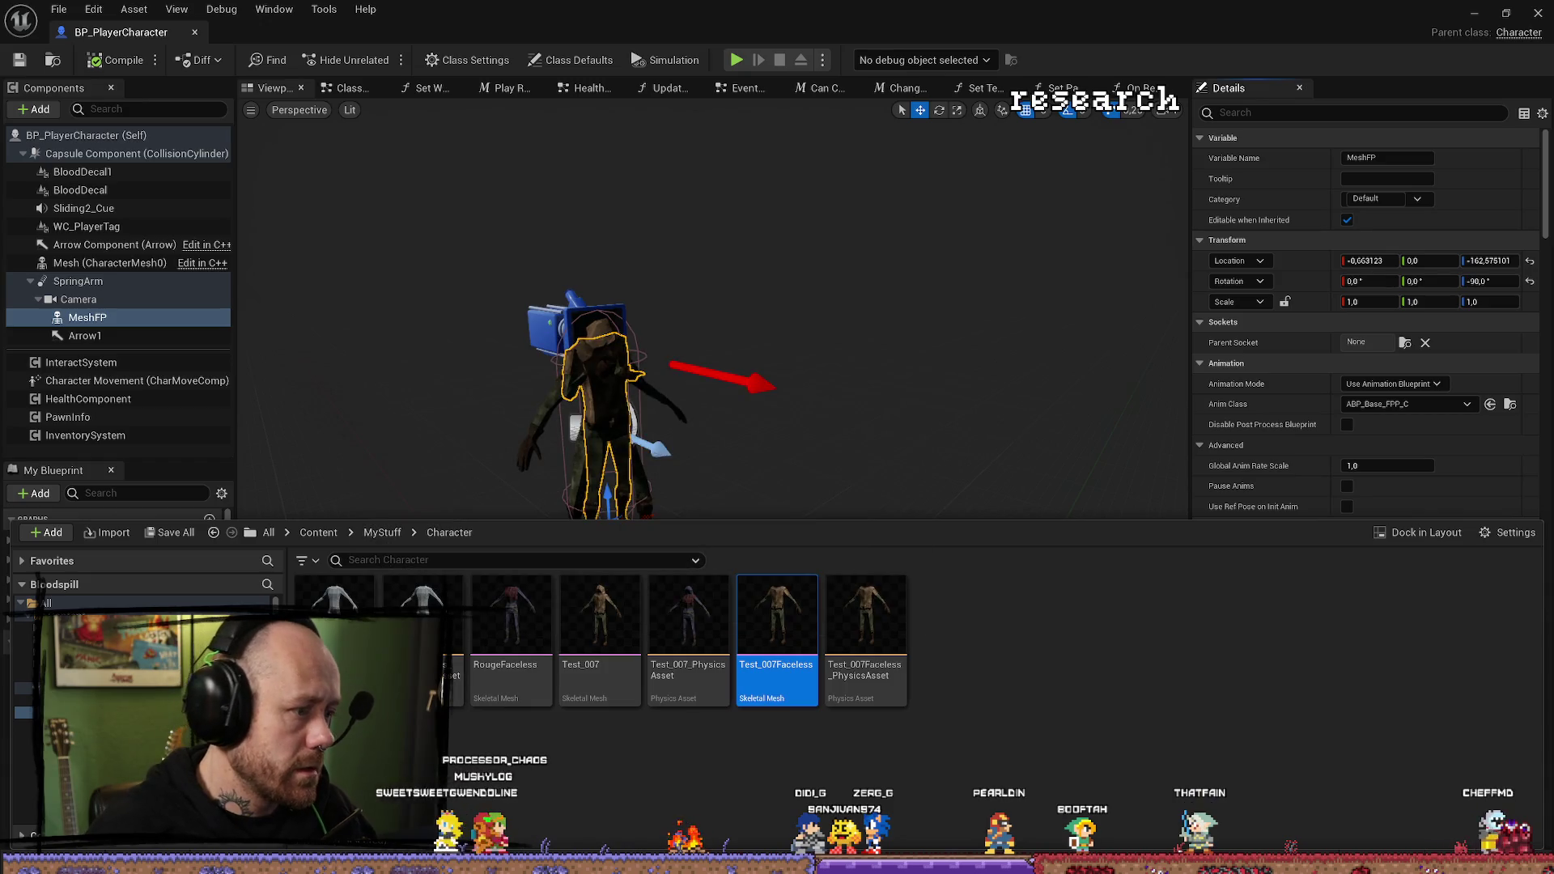
key("ctrl+space")
key("f")
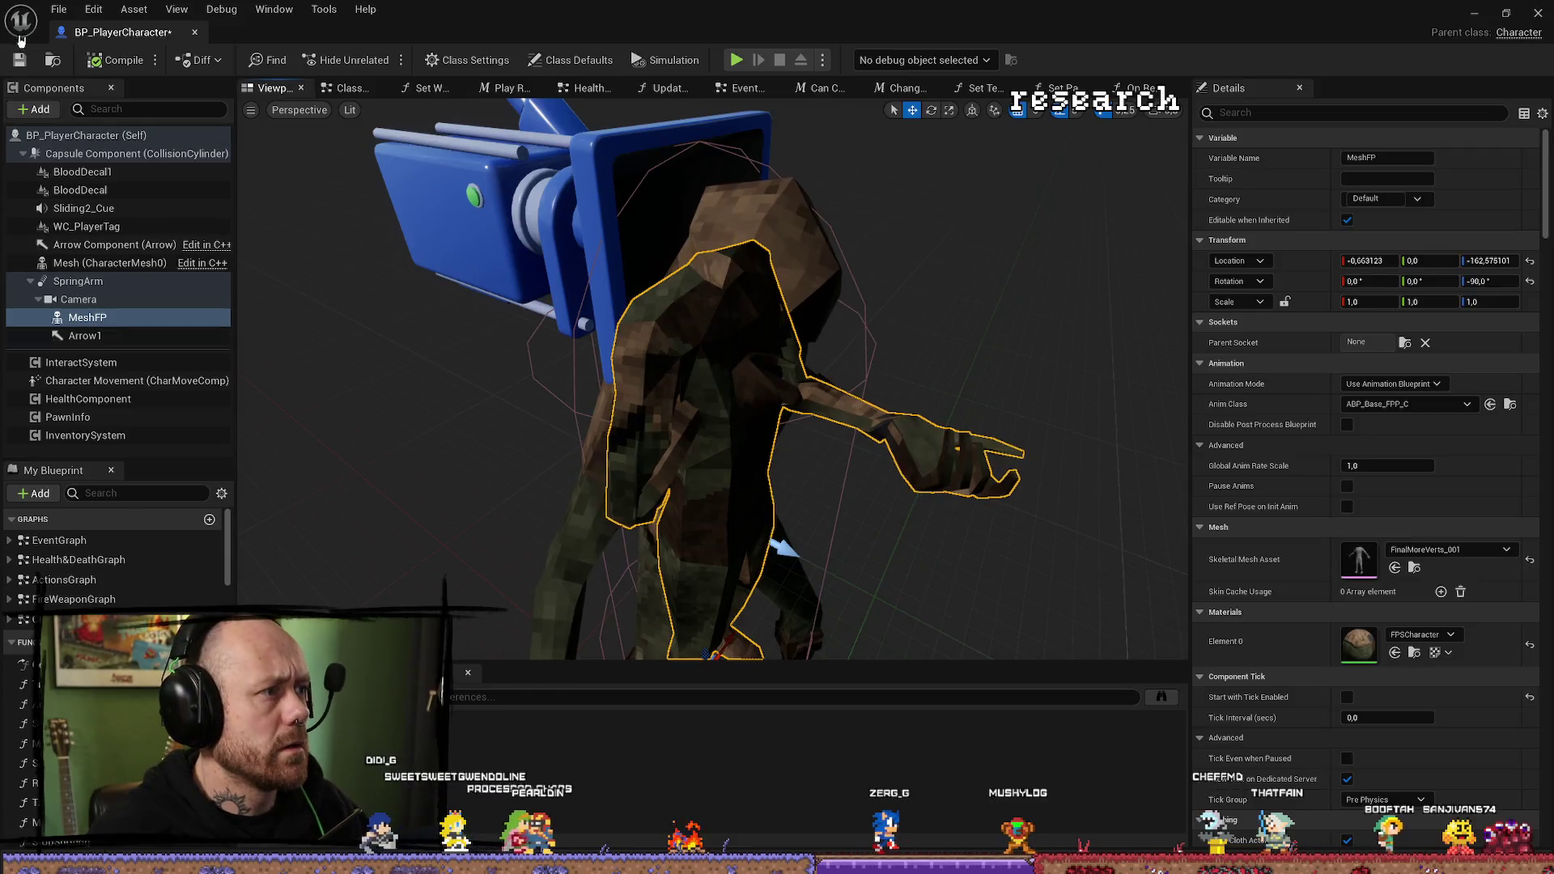
key("ctrl+space")
key("ctrl+s")
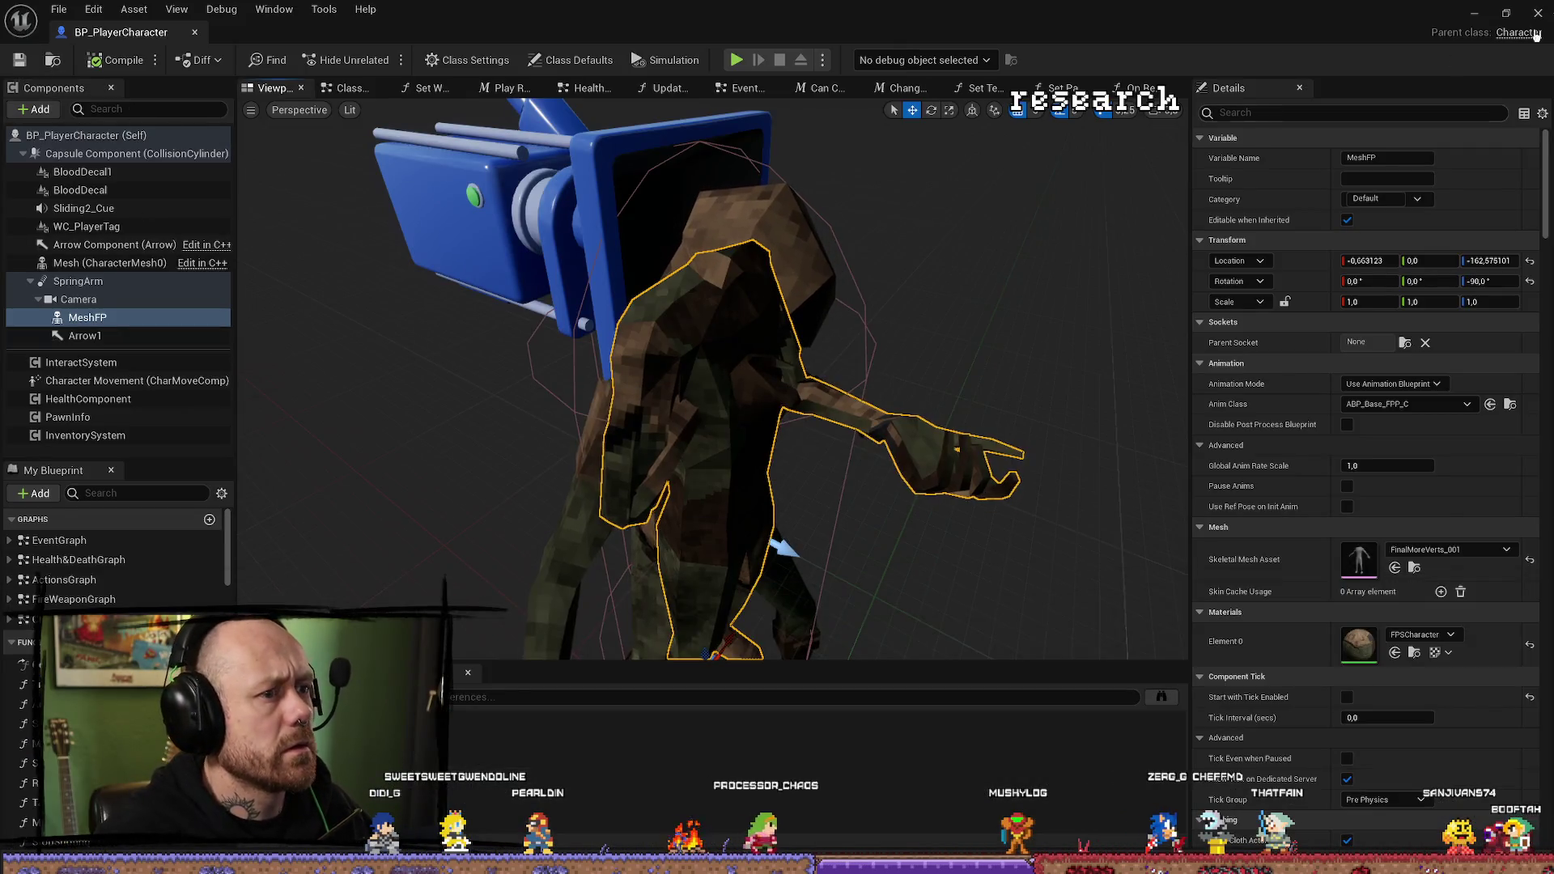
left_click(1477, 14)
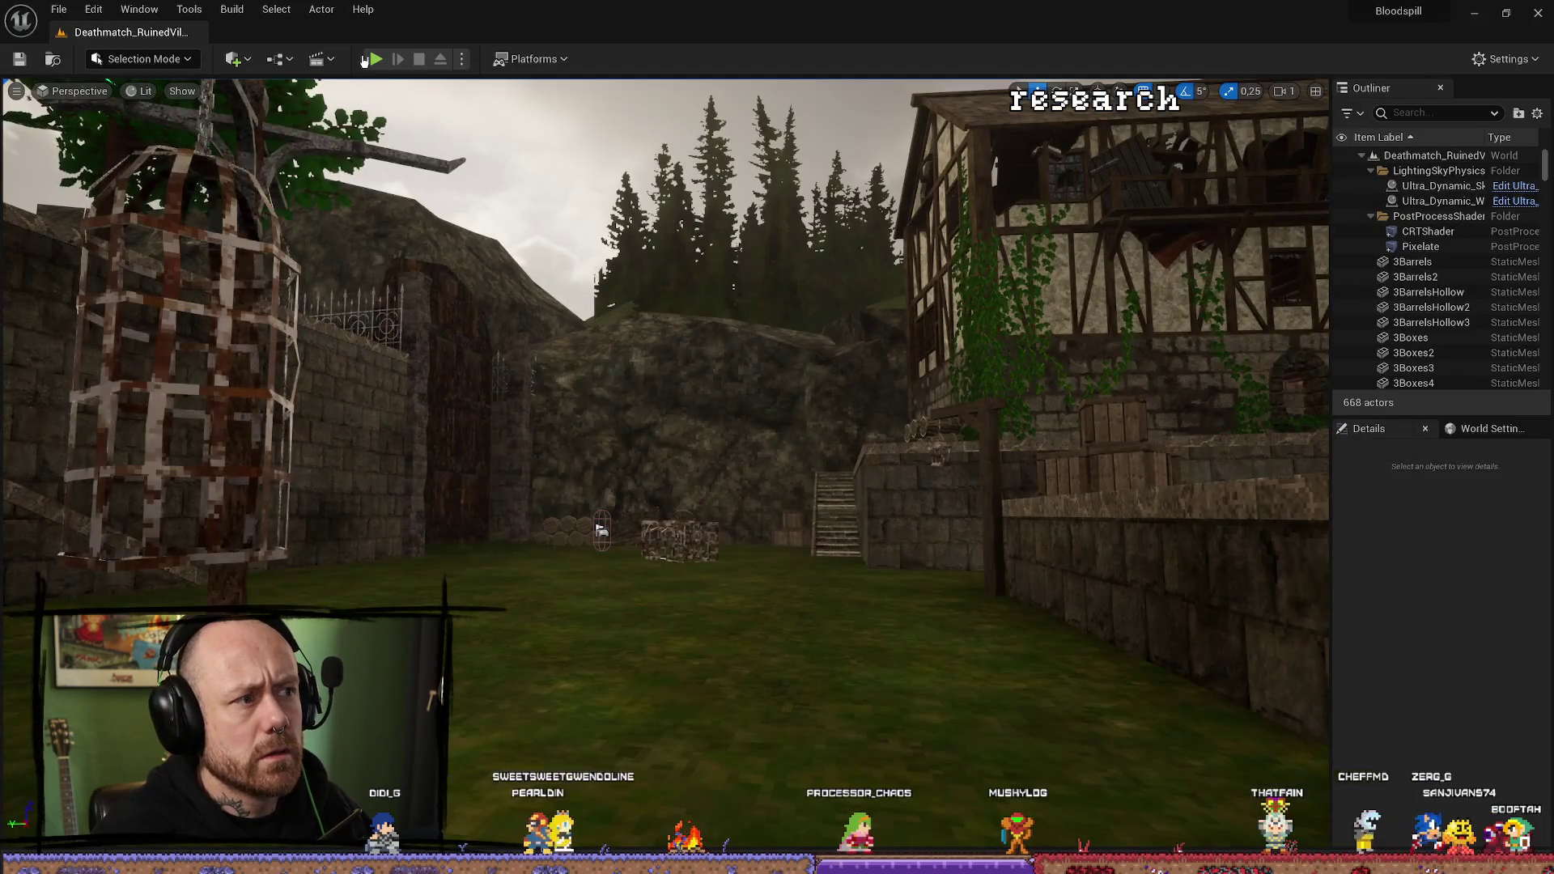
Play-test the level, eject with F8 to view the headless body, then stop.
left_click(373, 60)
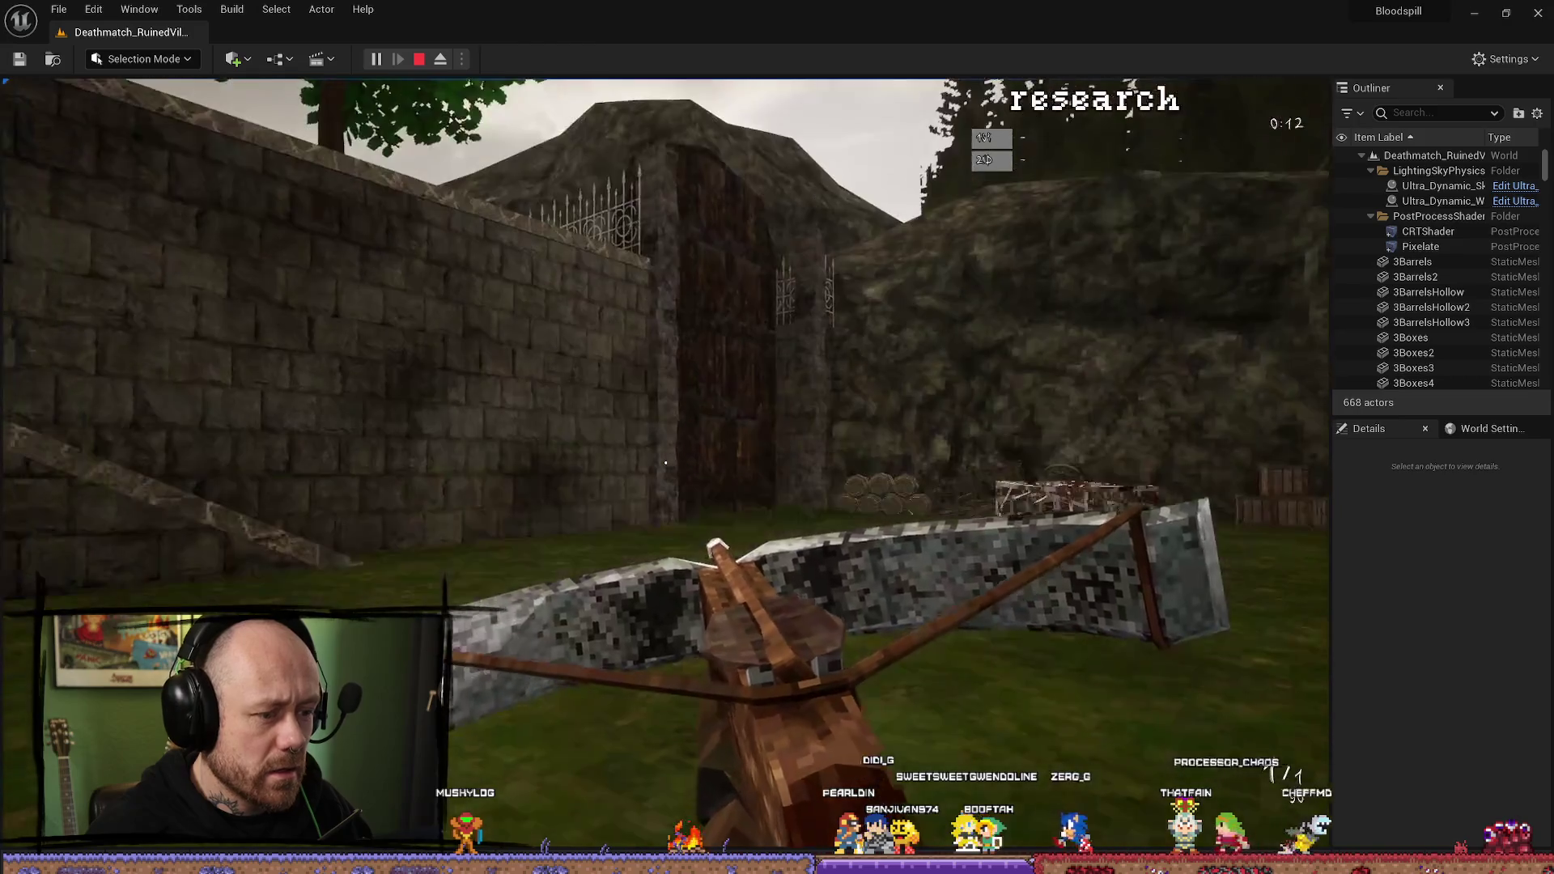
key("F8")
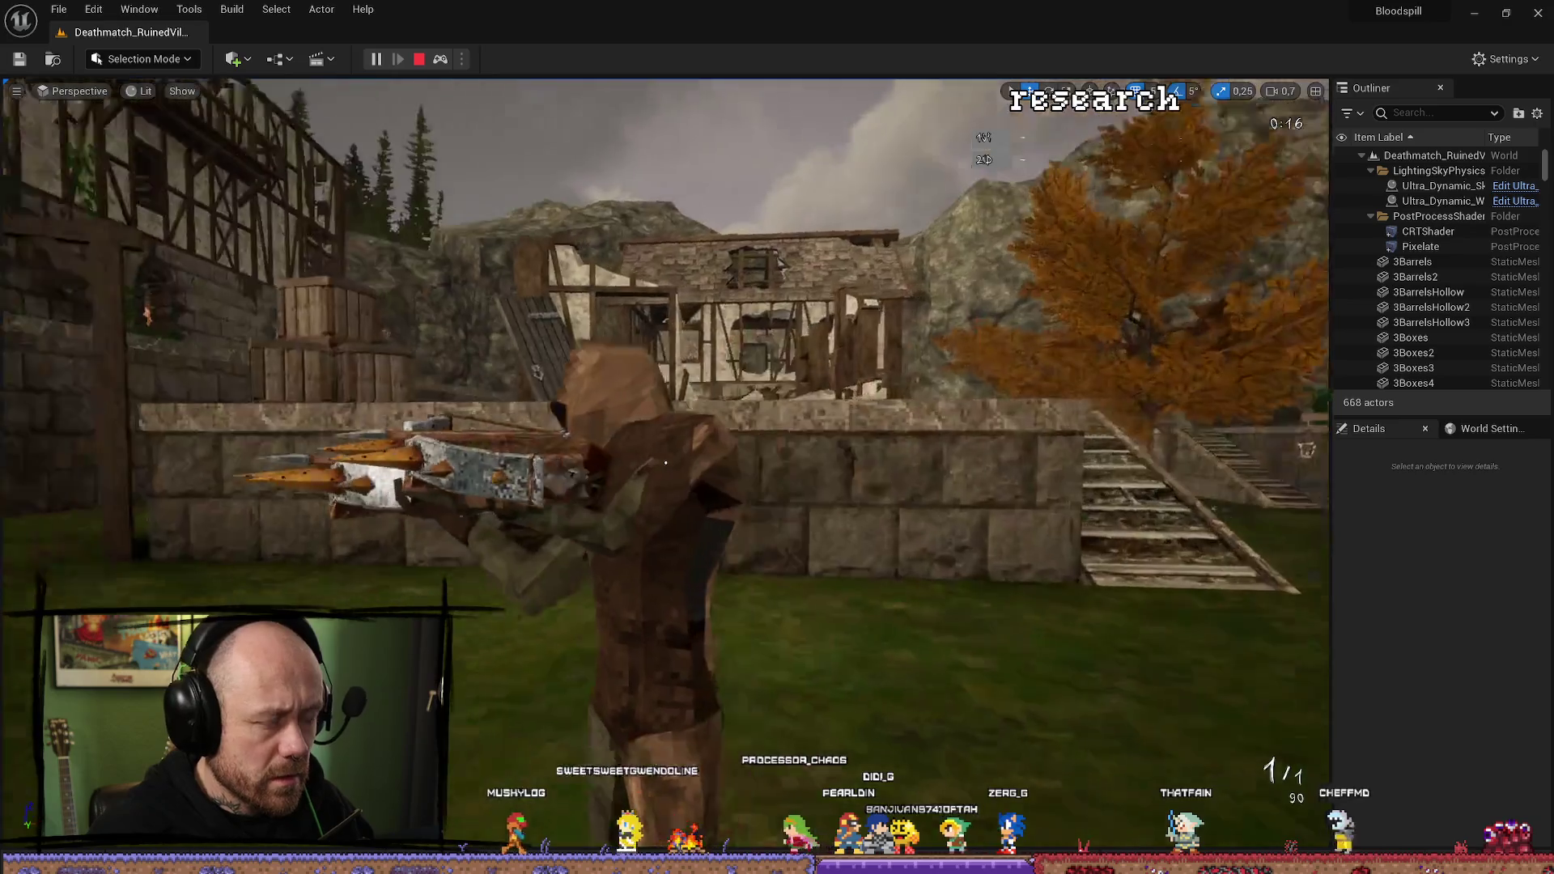
key("Escape")
key("ctrl+space")
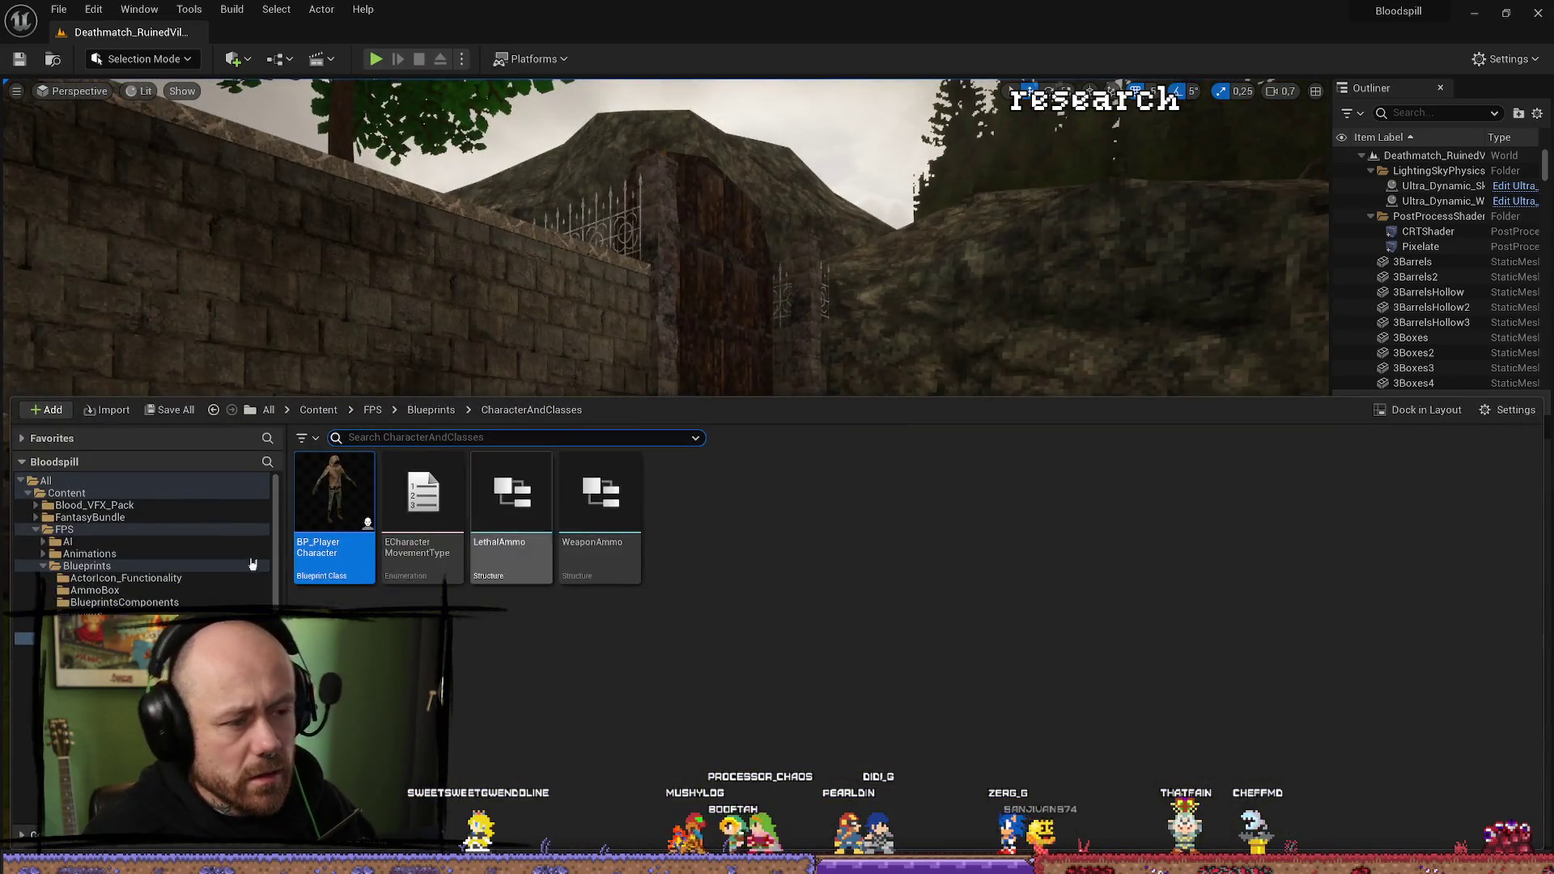
Reopen and close BP_PlayerCharacter, then start a new play-test of the level.
double_click(329, 504)
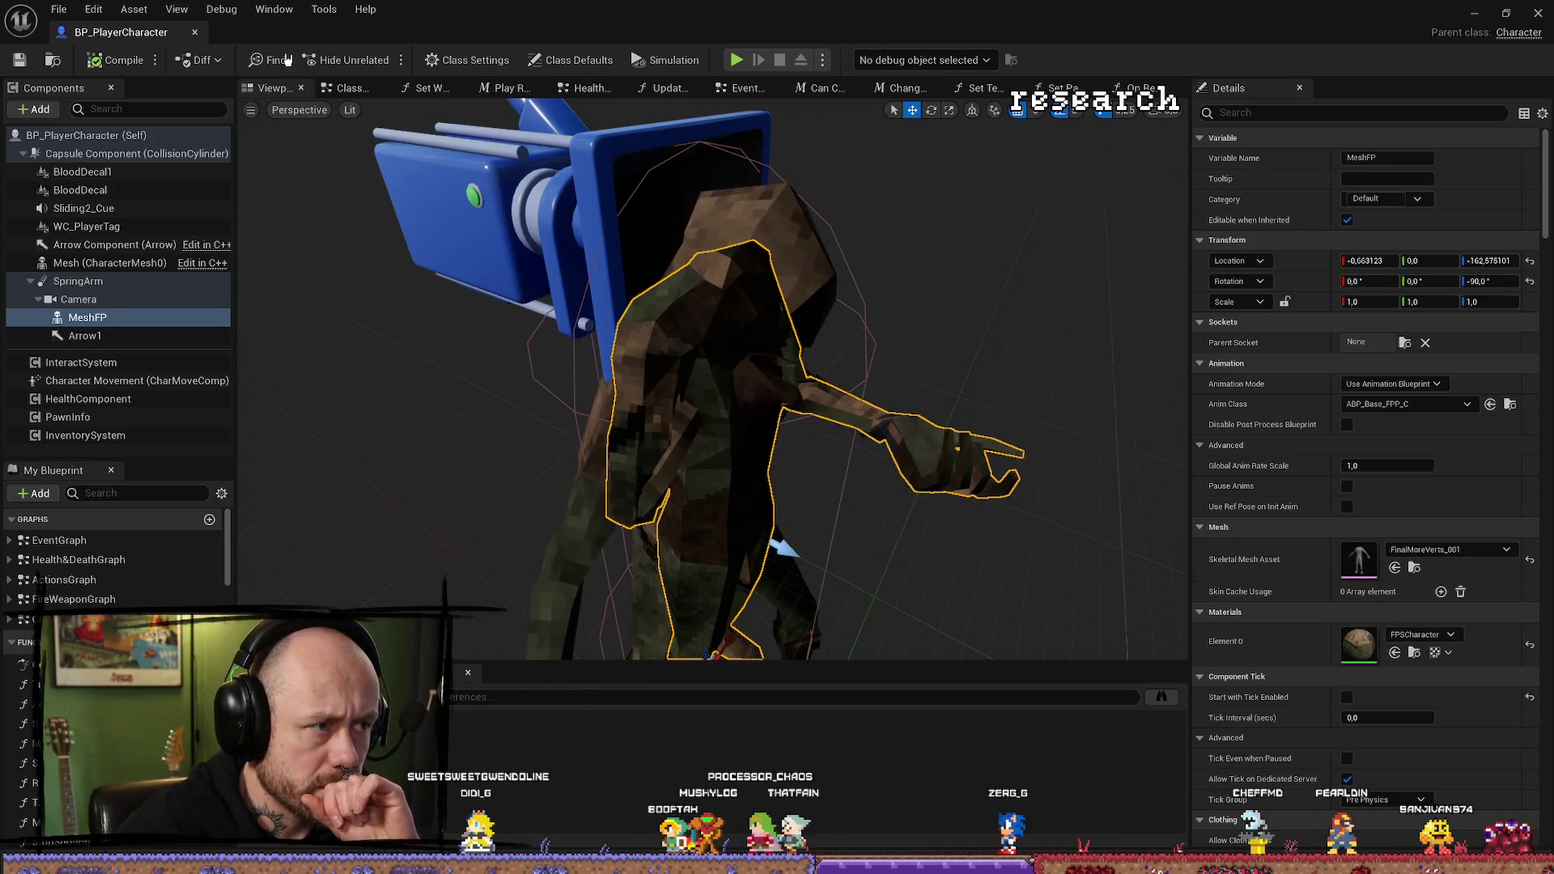
left_click(1474, 11)
left_click(375, 59)
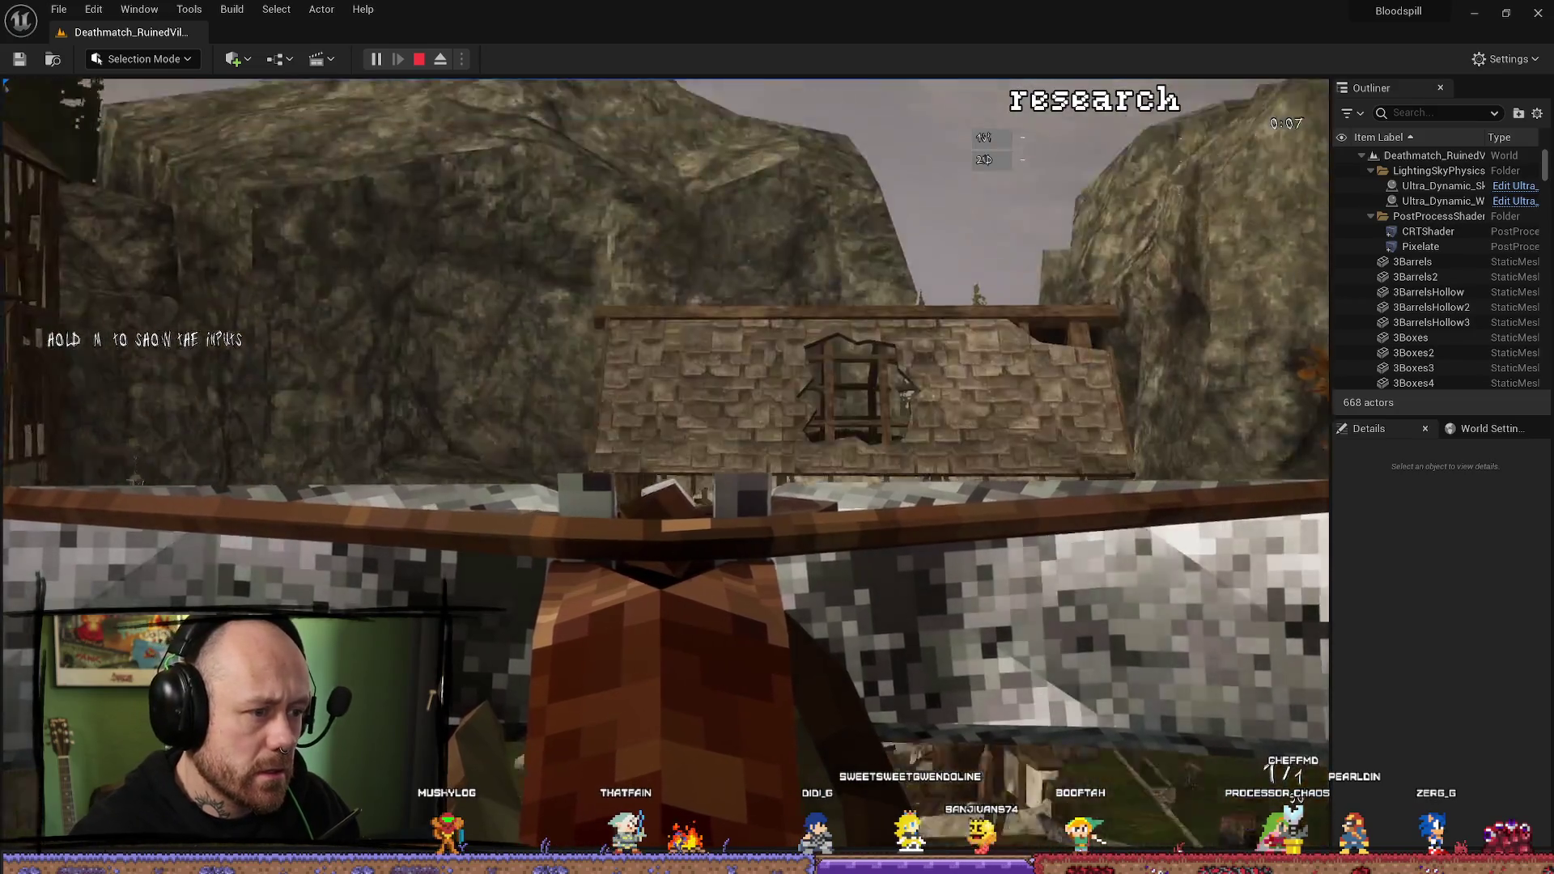
Switch the game view to fullscreen, resume play, and deploy from the loadout screen after dying.
key("F11")
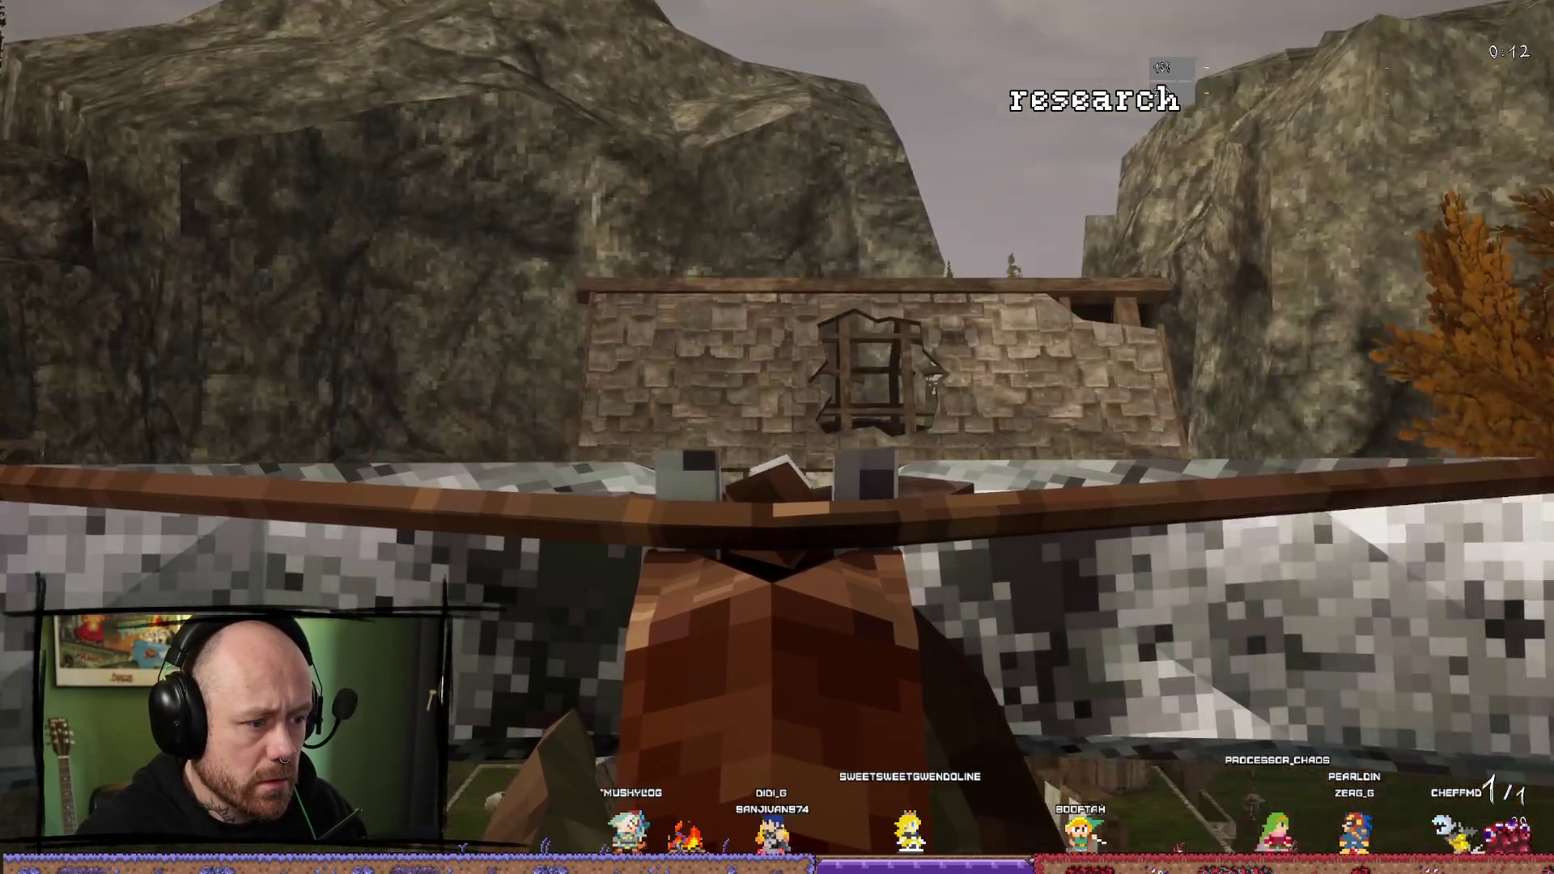
key("Escape")
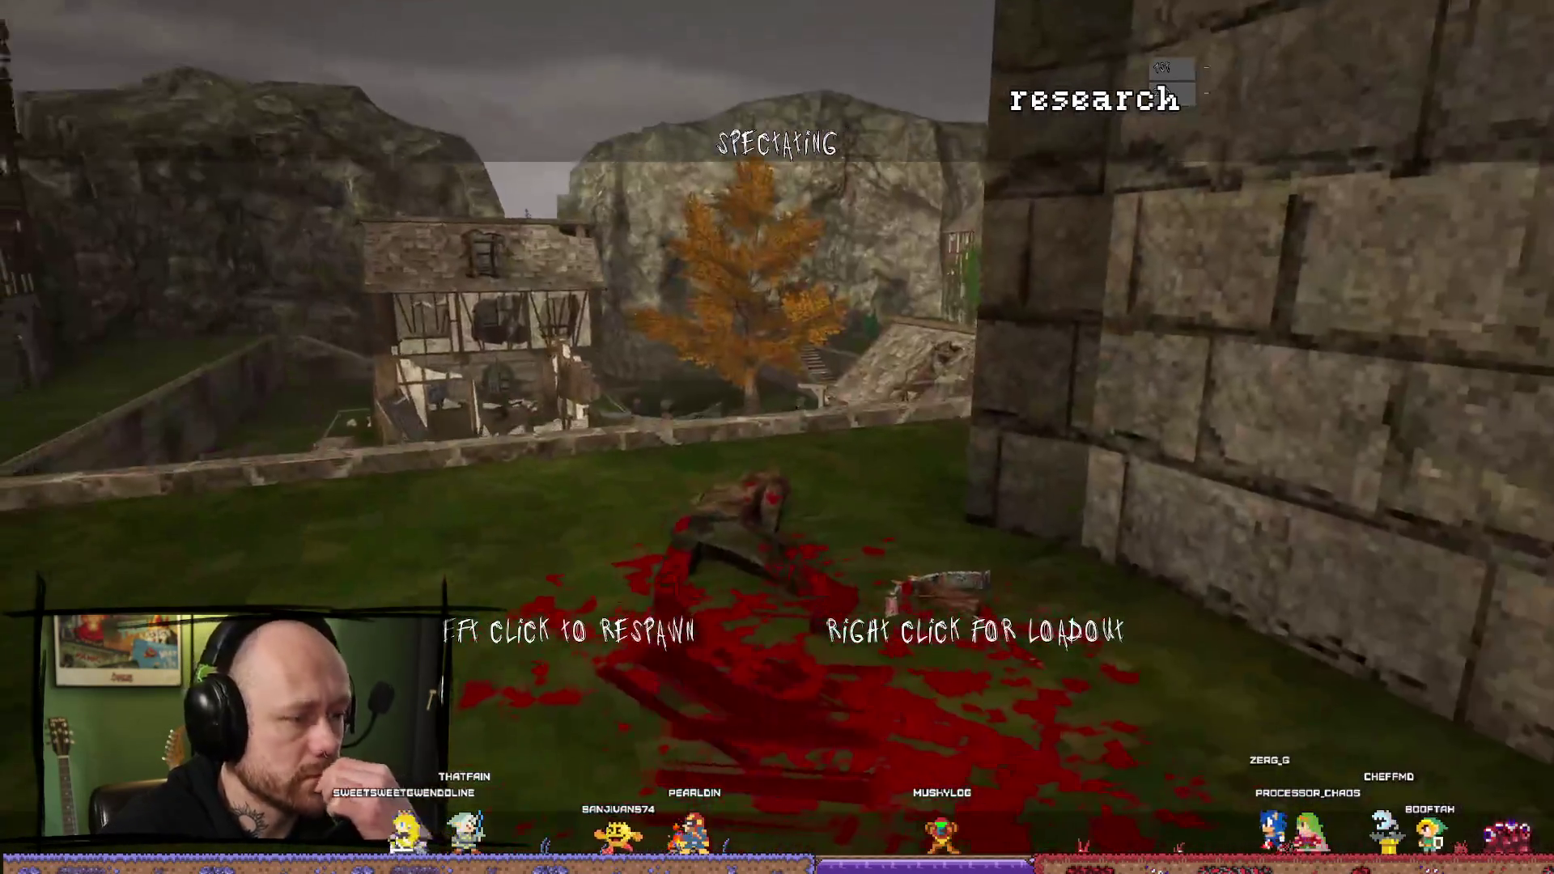
right_click(365, 424)
left_click(775, 764)
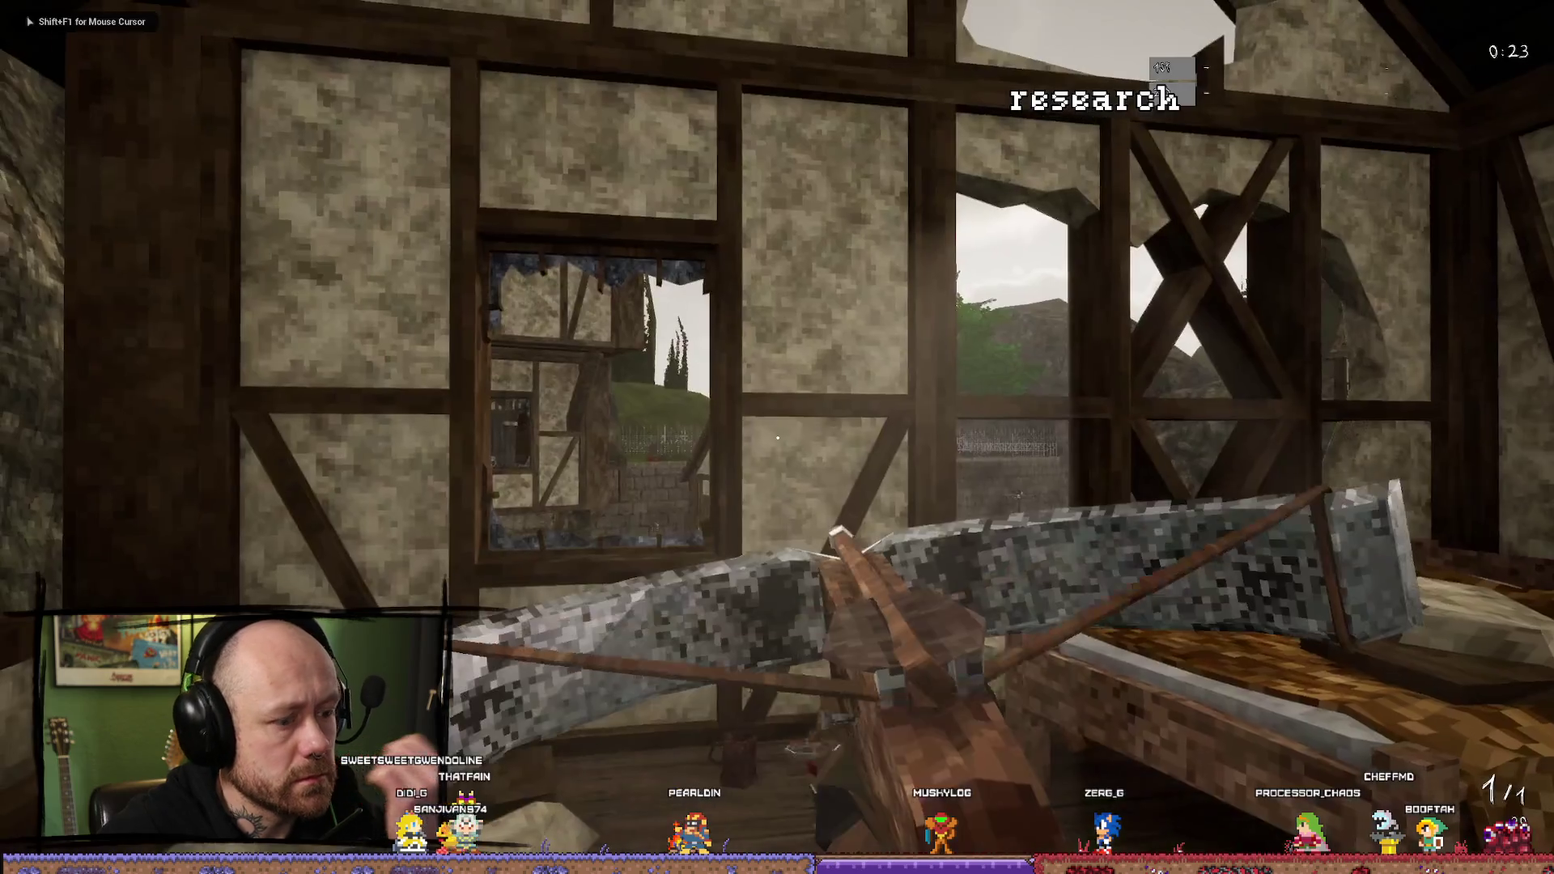
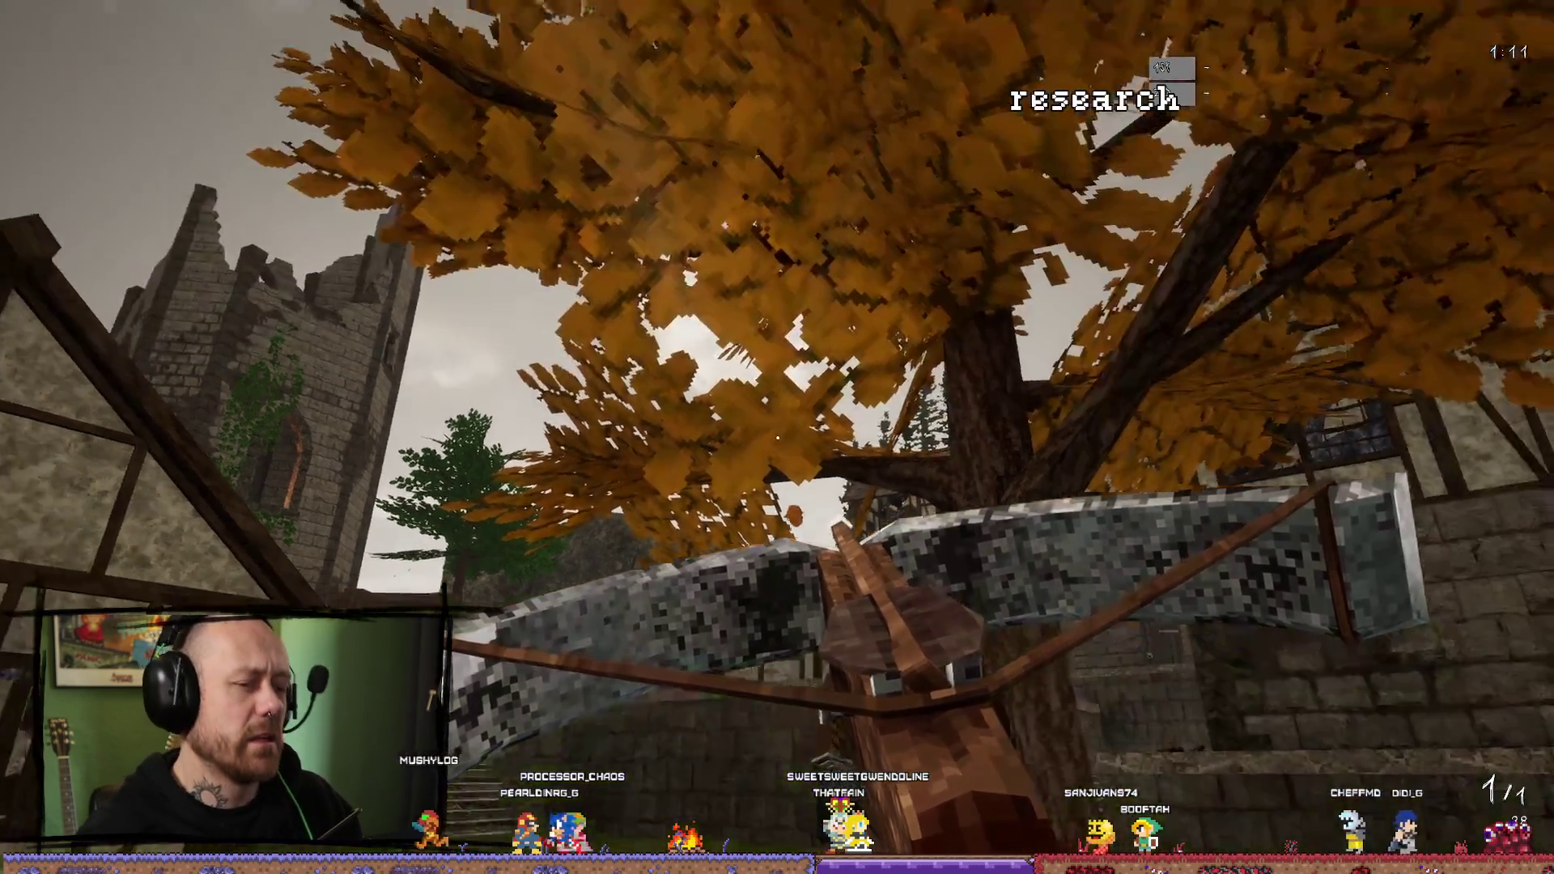
Aim the crossbow down its sights, end the play session and dismiss the error log.
right_click(777, 438)
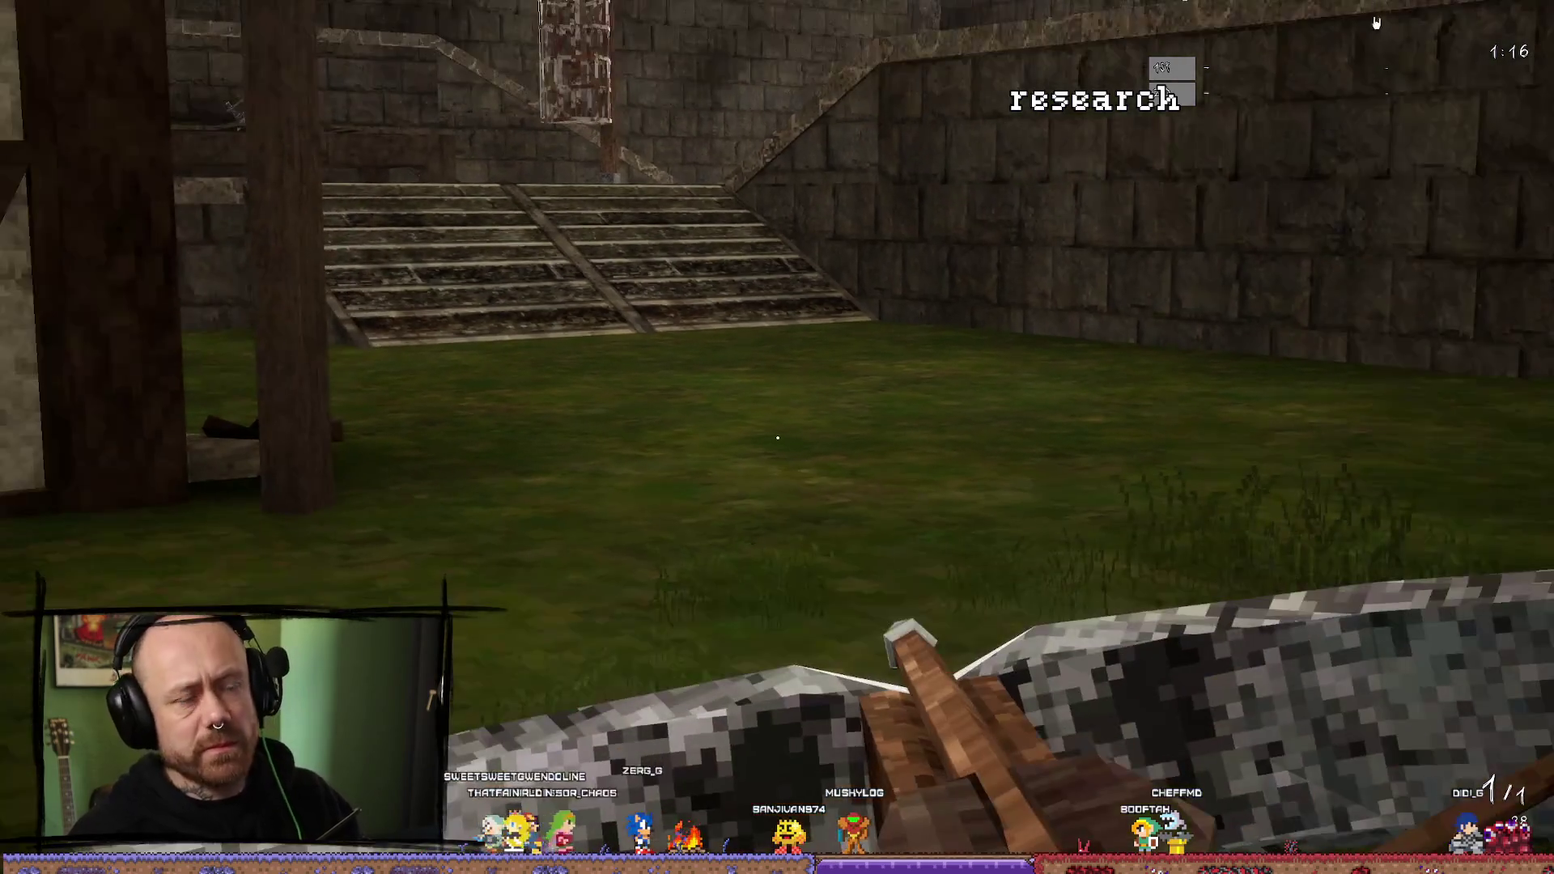
key("Escape")
left_click(1408, 121)
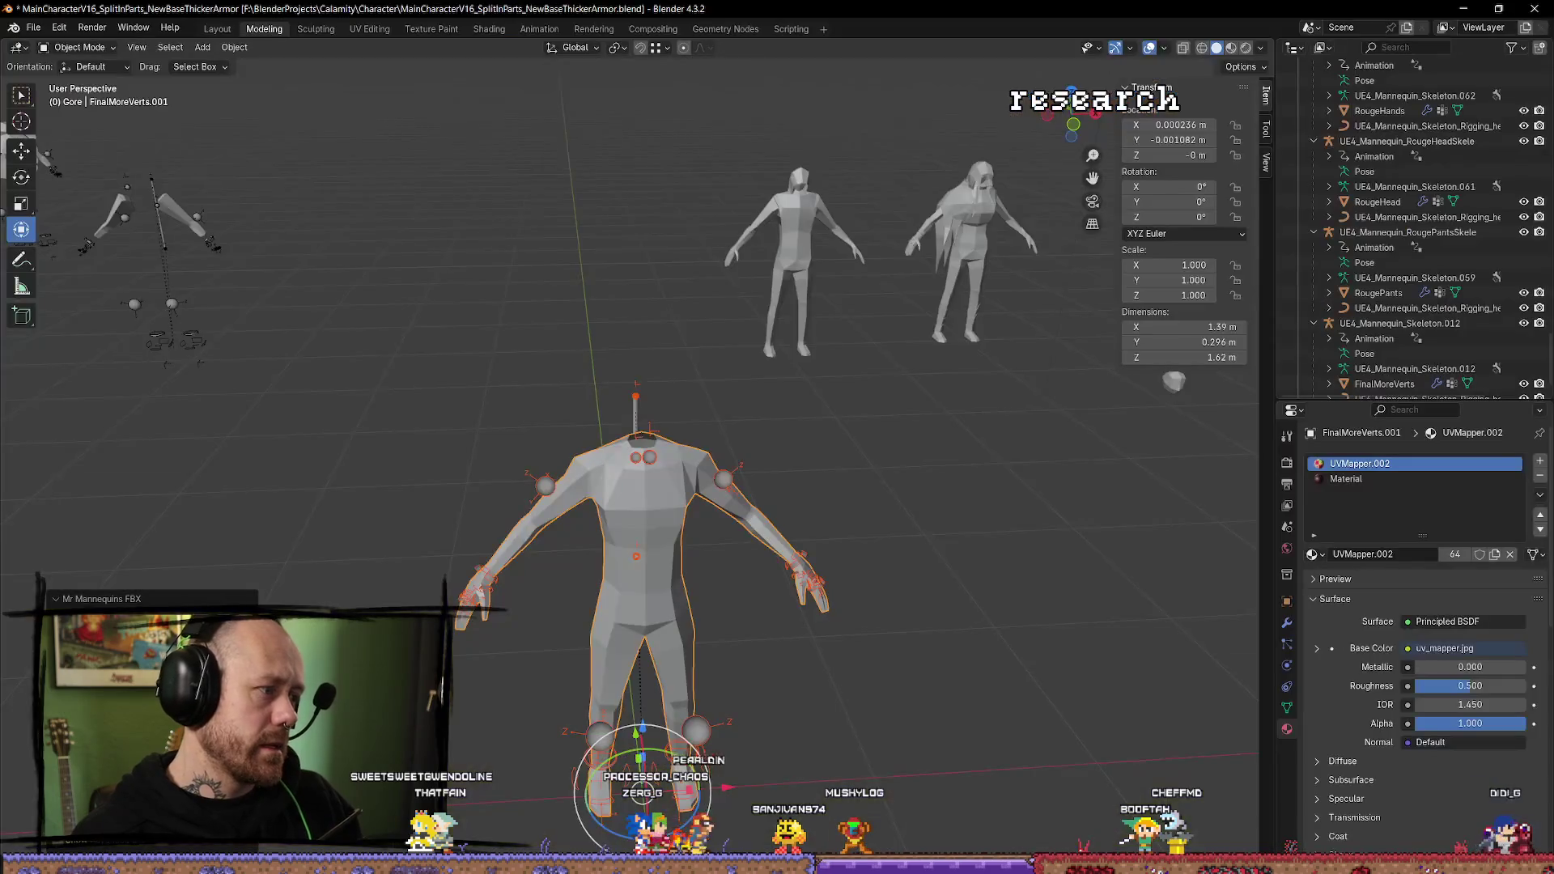
Orbit the view over the mannequins, then close Blender without saving.
scroll(830, 644, "down", 5)
mouse_move(842, 631)
left_mouse_down()
mouse_move(770, 639)
mouse_move(921, 582)
left_mouse_up()
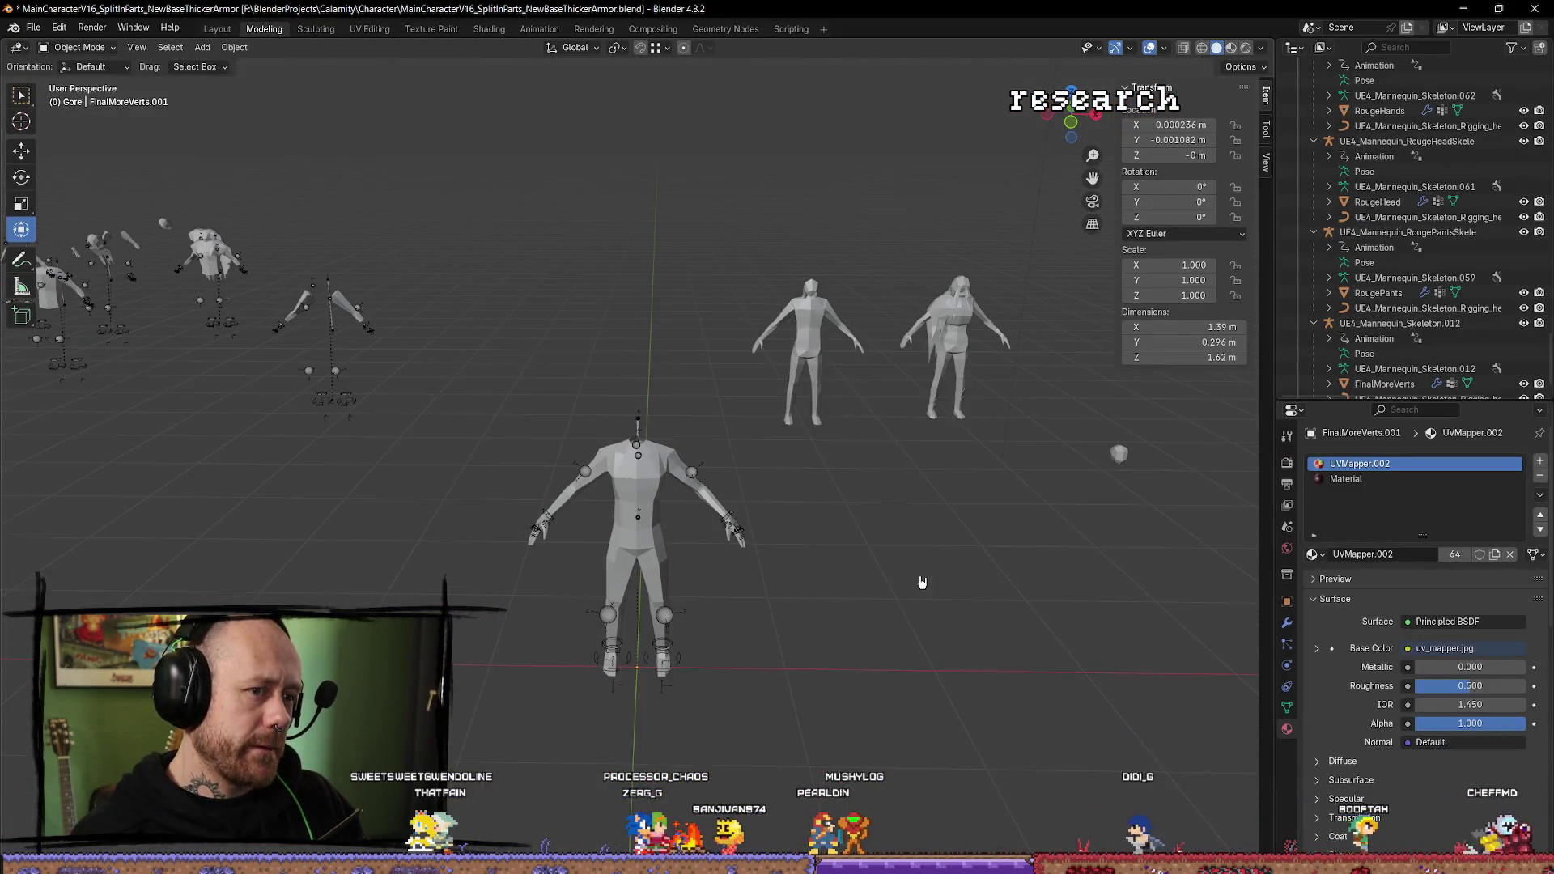
left_click(1542, 8)
left_click(832, 484)
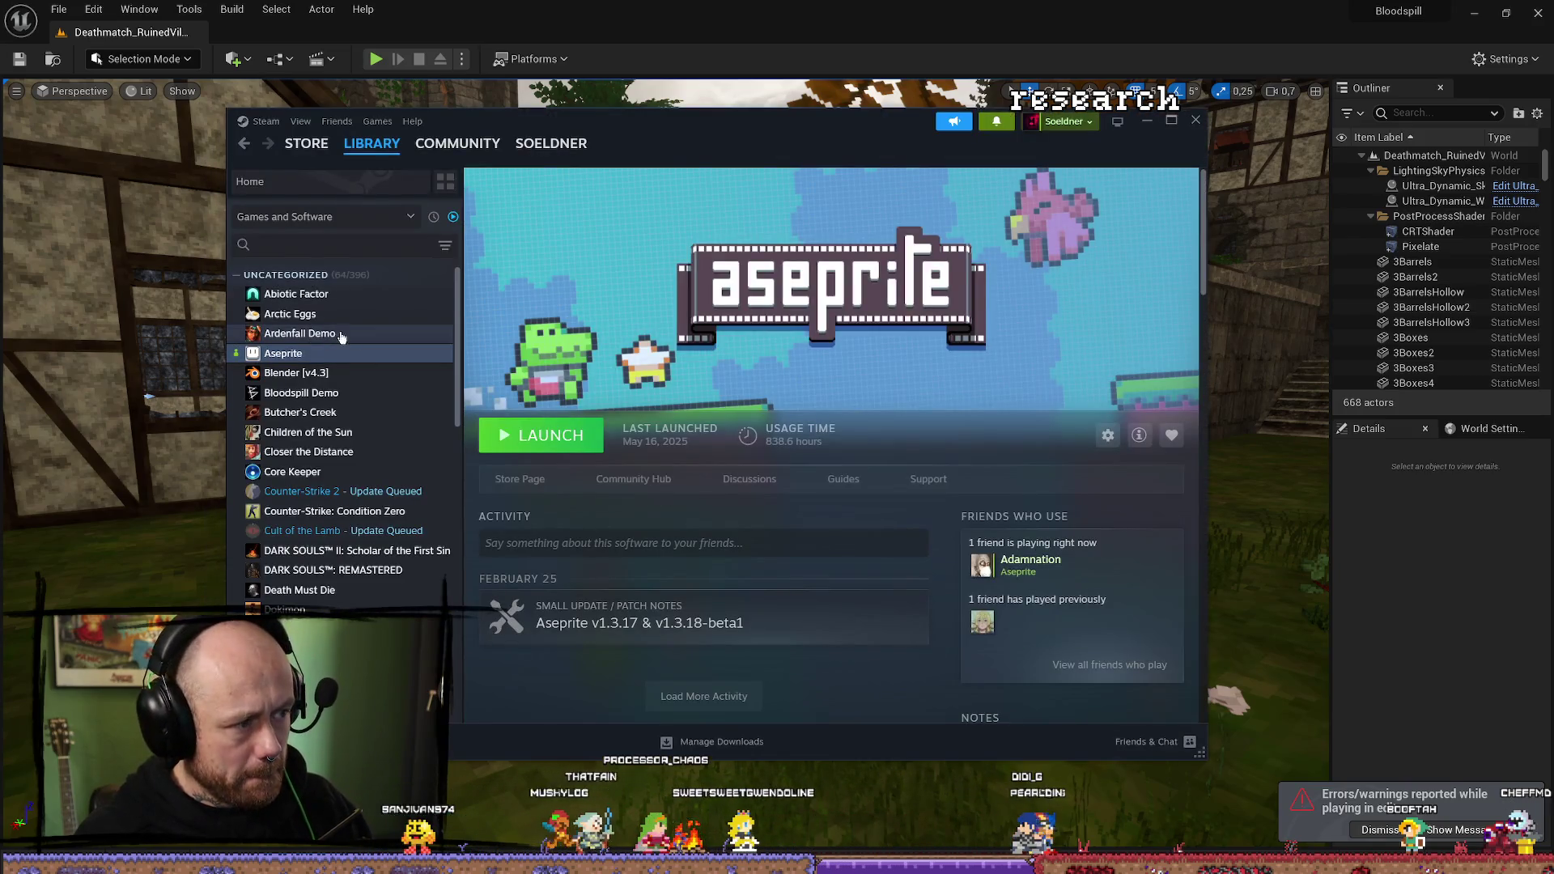
Look at the Bloodspill Demo and Blender library pages, then minimize Steam.
left_click(329, 391)
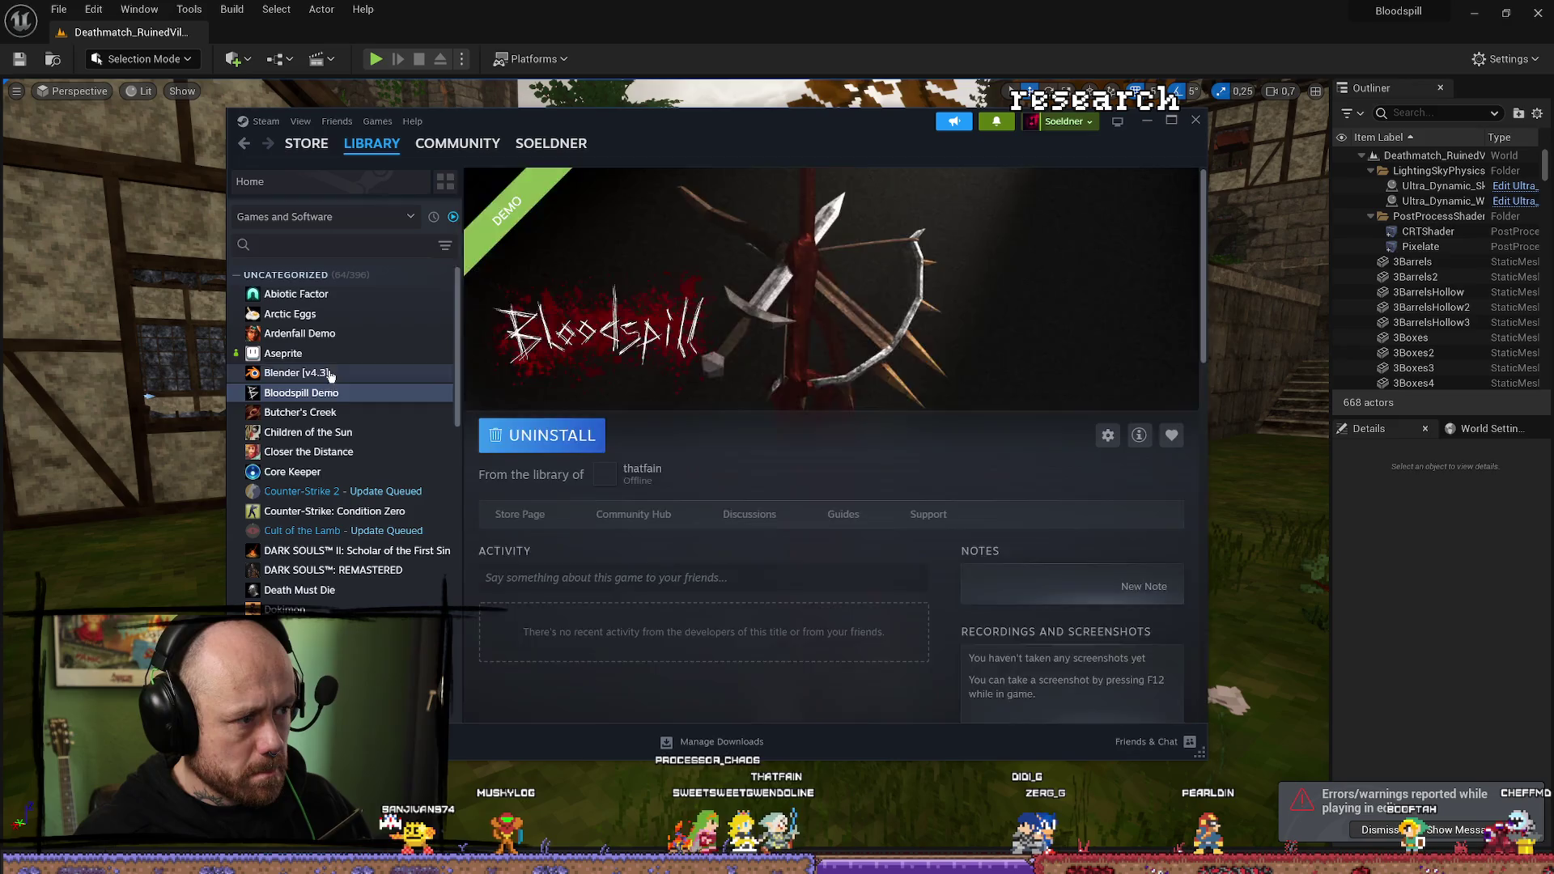
left_click(413, 373)
left_click(1148, 124)
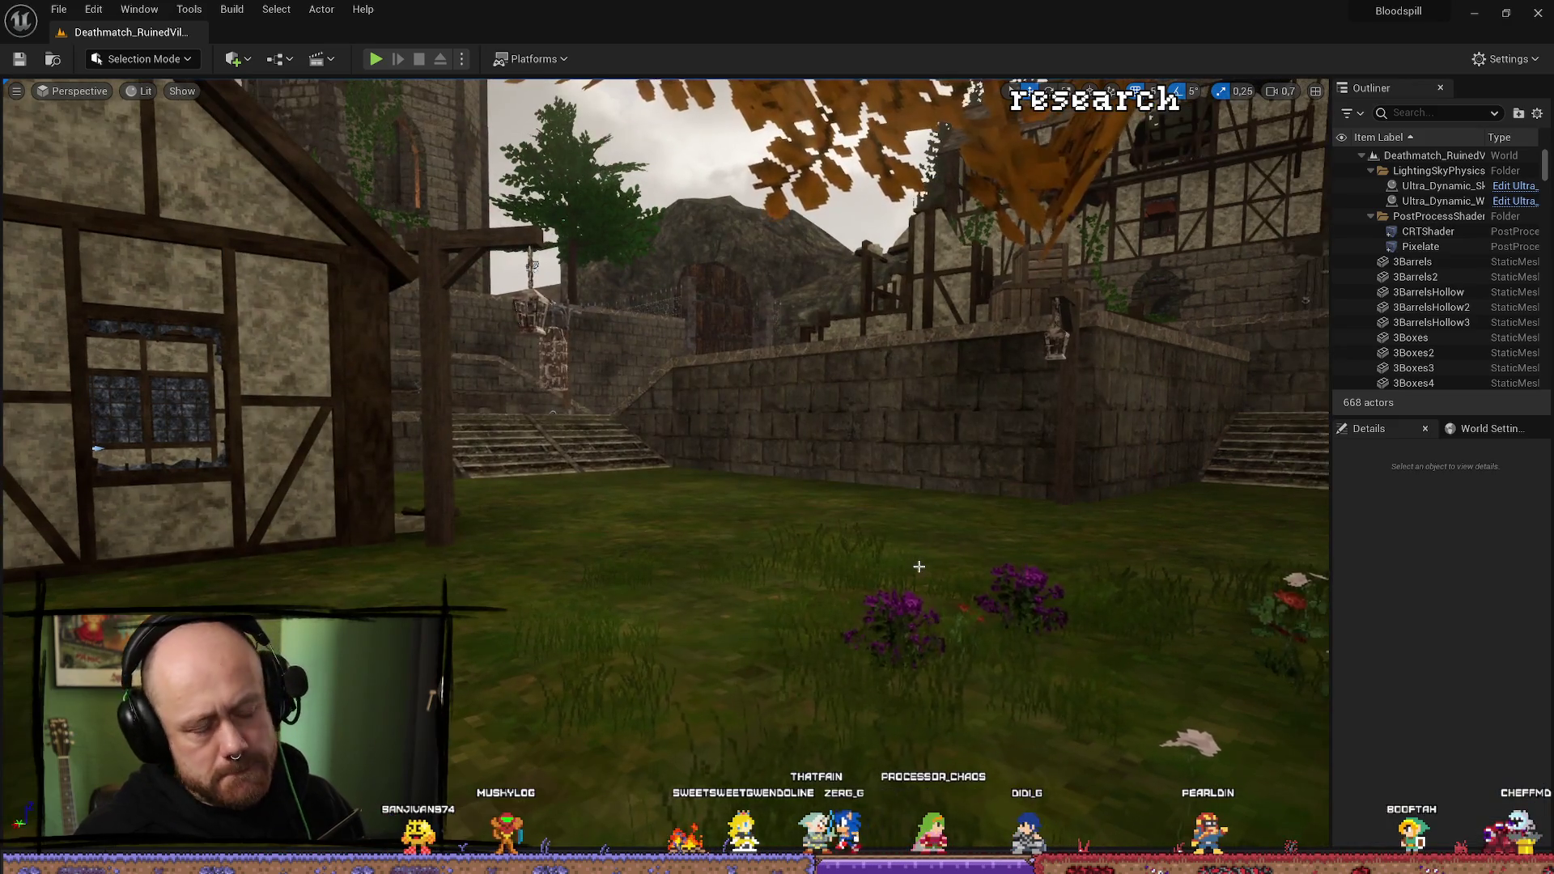
key("ctrl+space")
In BP_PlayerCharacter, set MeshFP's Skeletal Mesh Asset to Test_007Faceless.
double_click(338, 559)
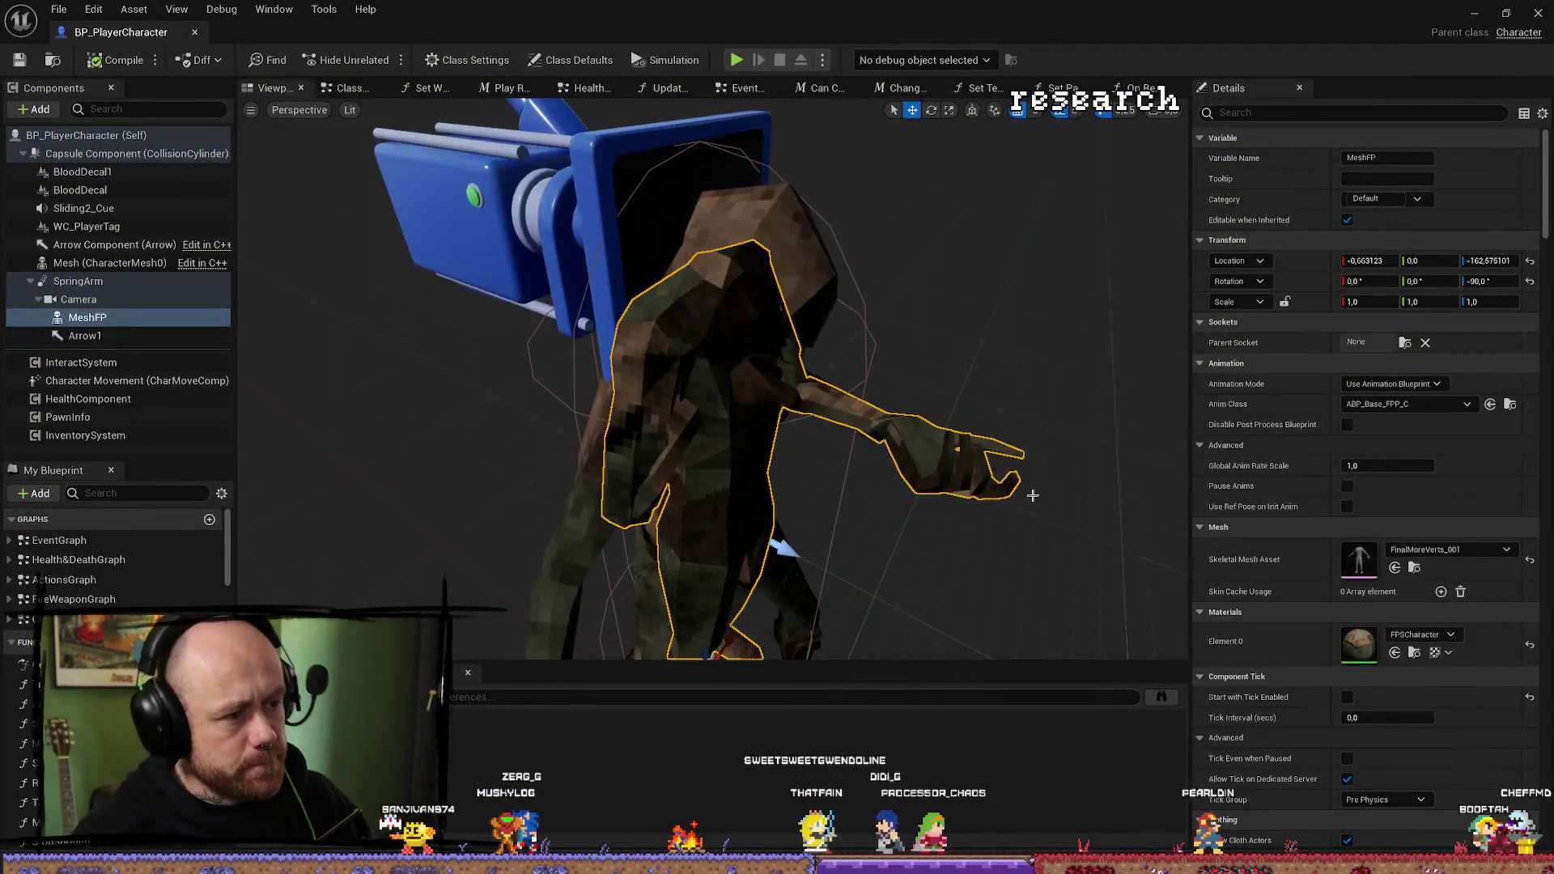
left_click(1412, 567)
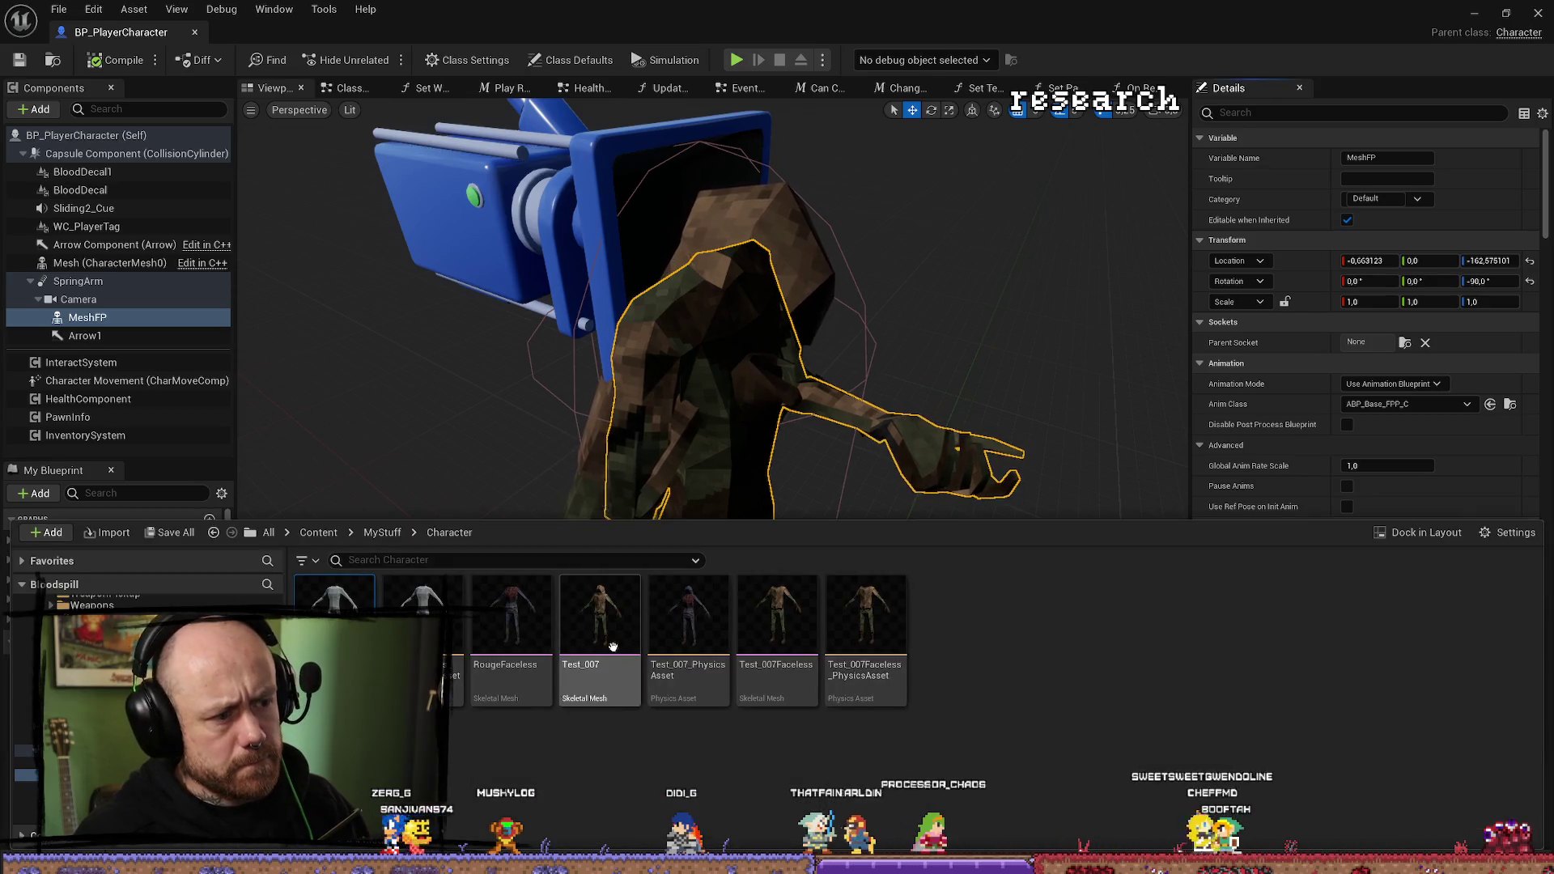
left_click(777, 639)
left_click(1015, 518)
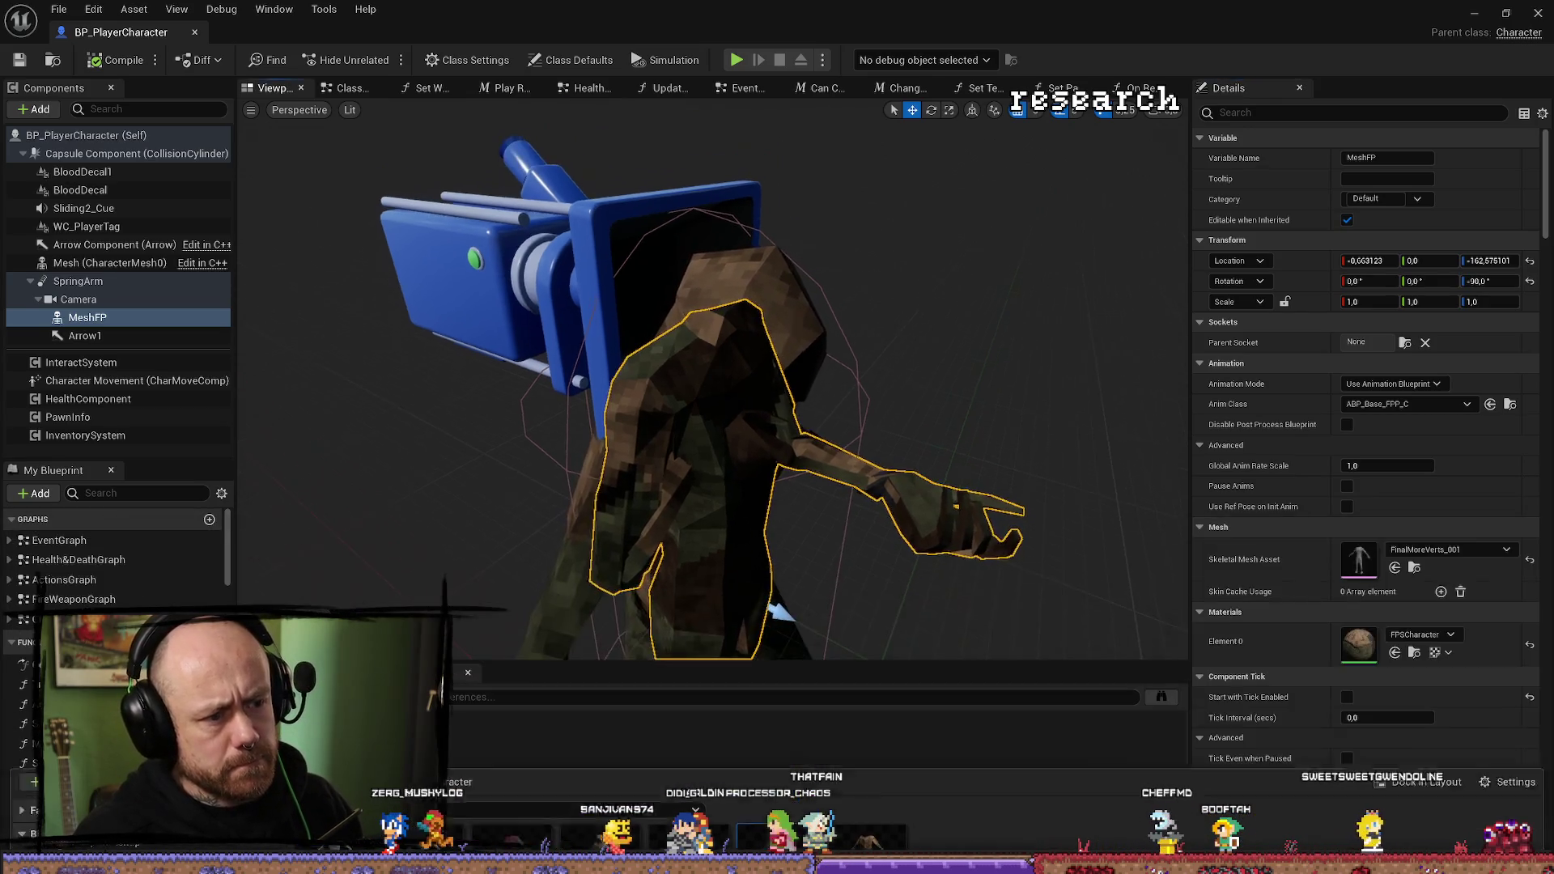
left_click(1394, 567)
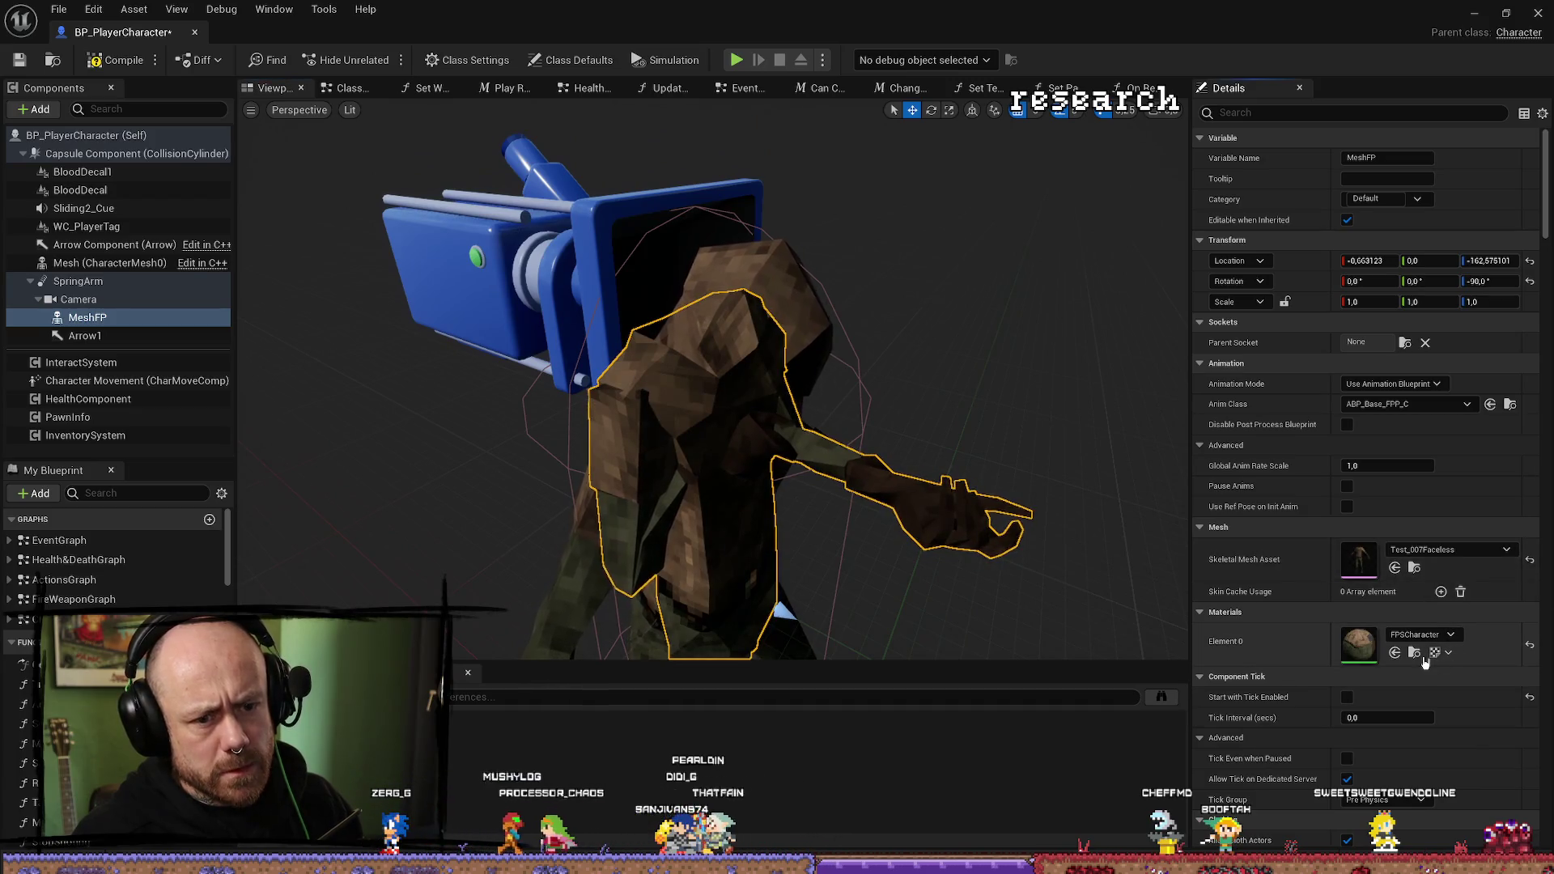
Force delete the FinalMoreVerts_001 physics asset and skeletal mesh.
left_click(1414, 567)
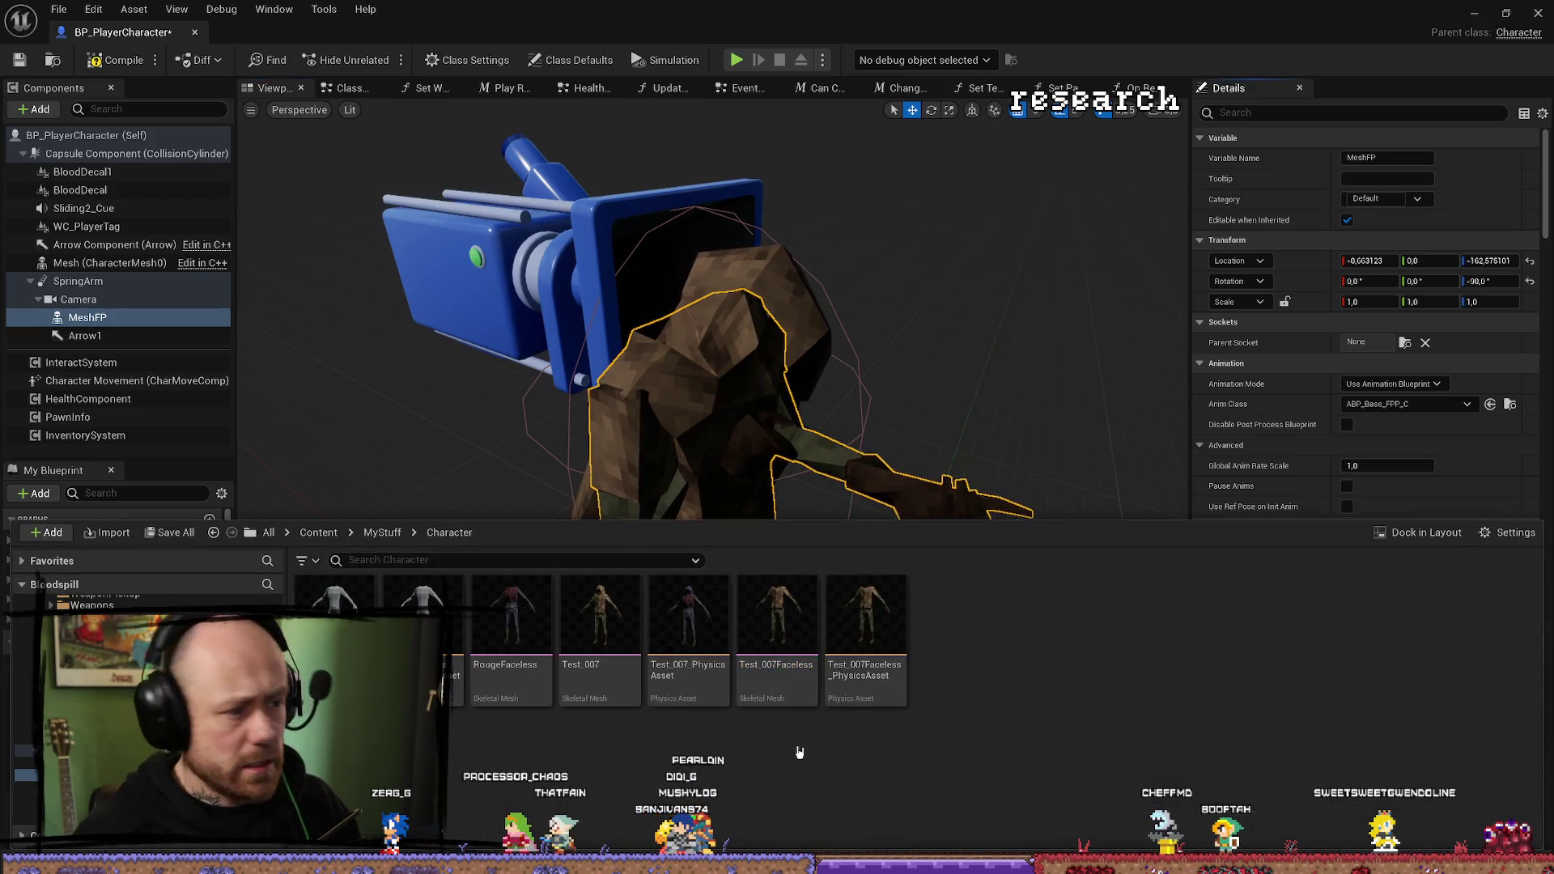
right_click(405, 619)
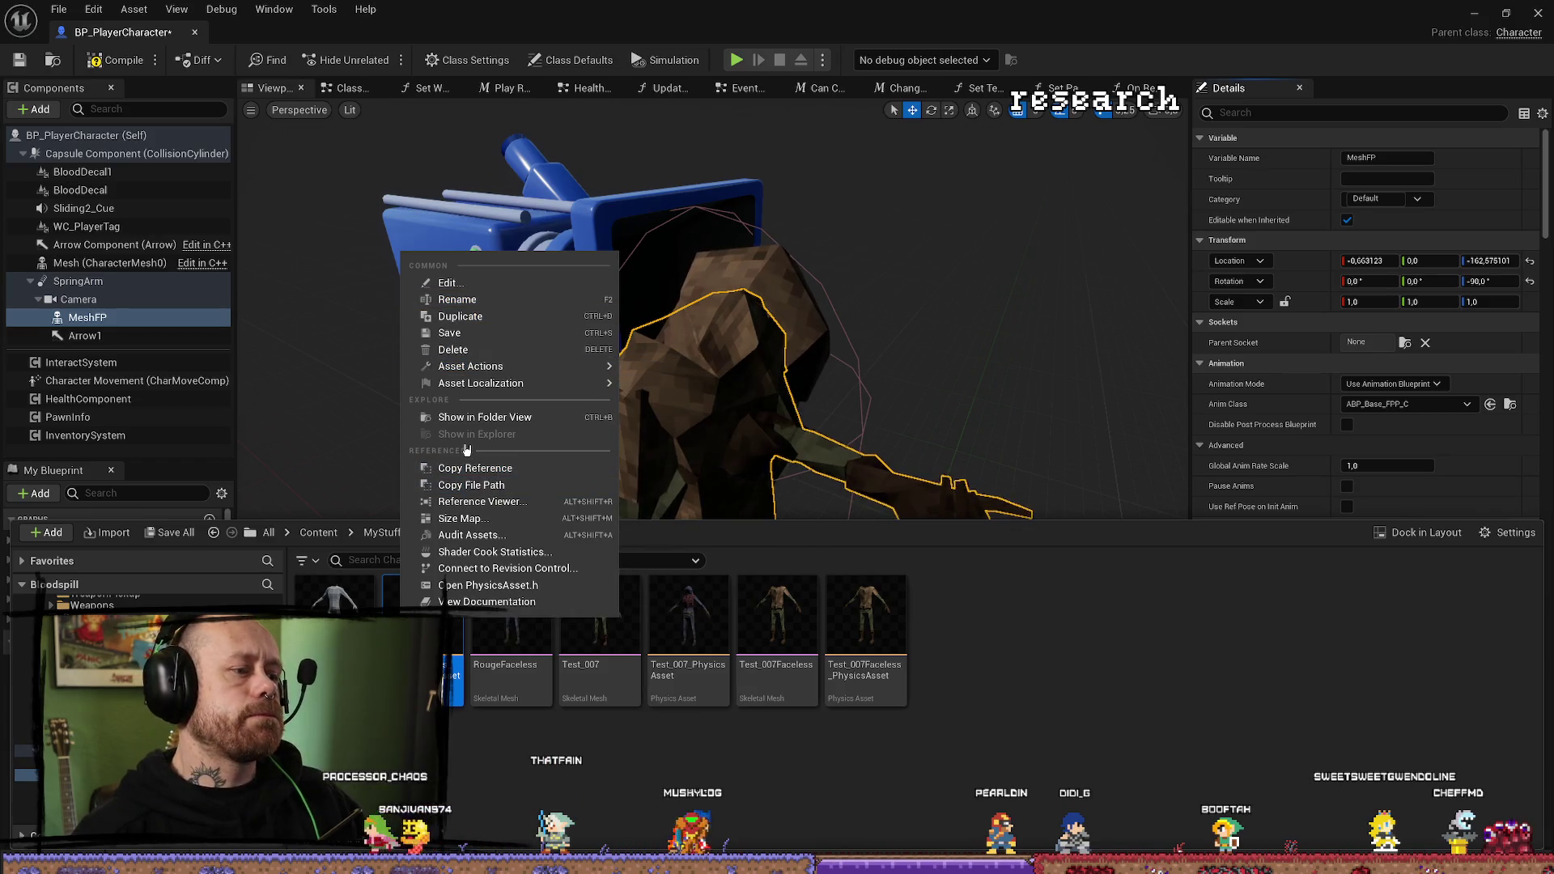
left_click(477, 418)
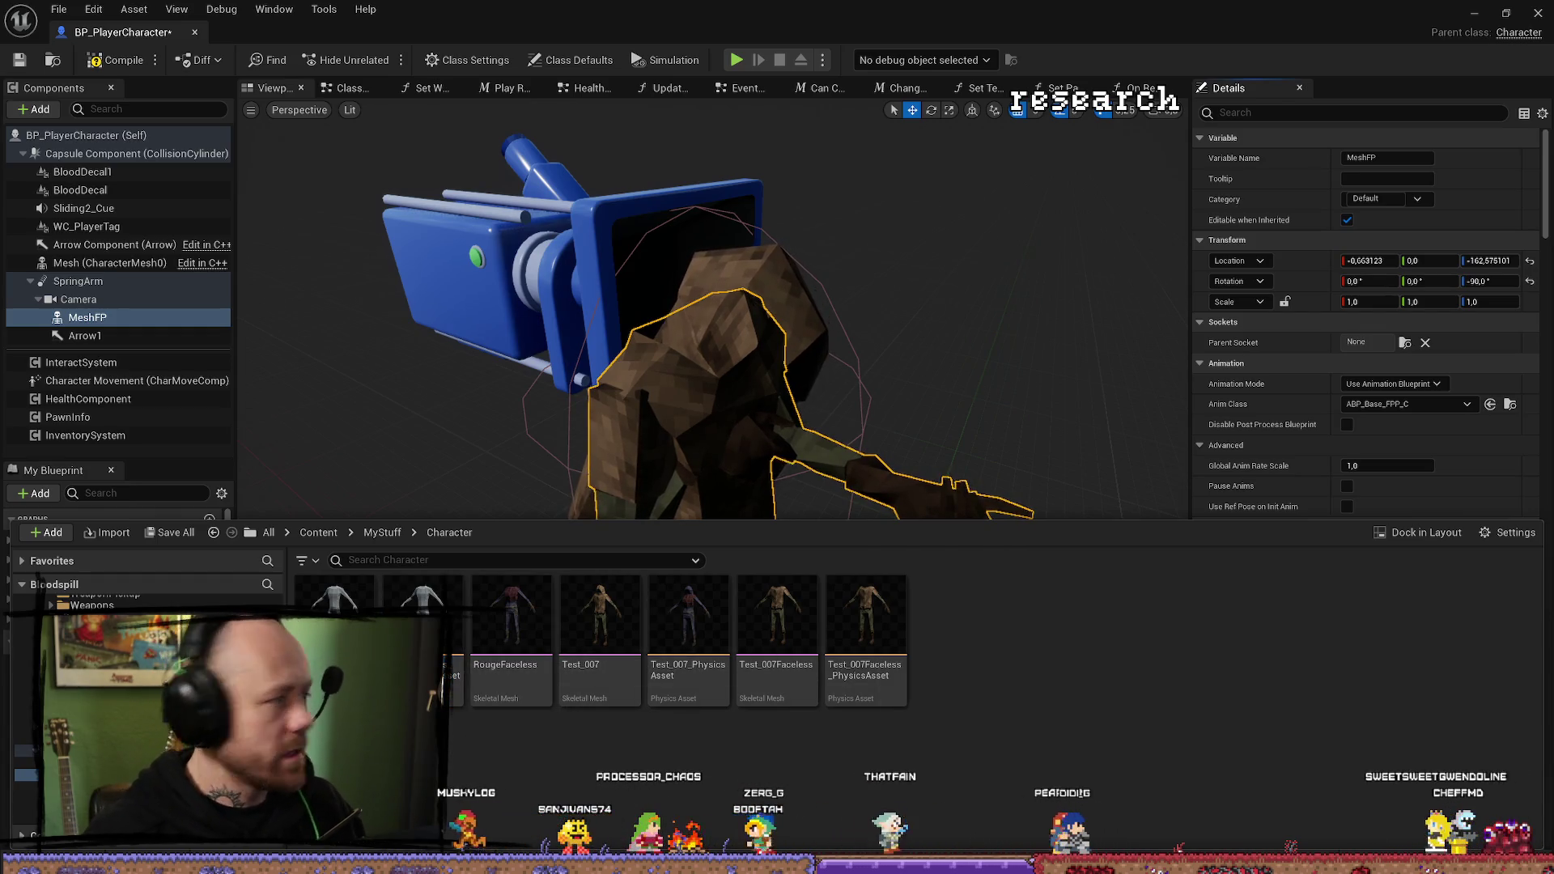
left_click(423, 615)
key("Delete")
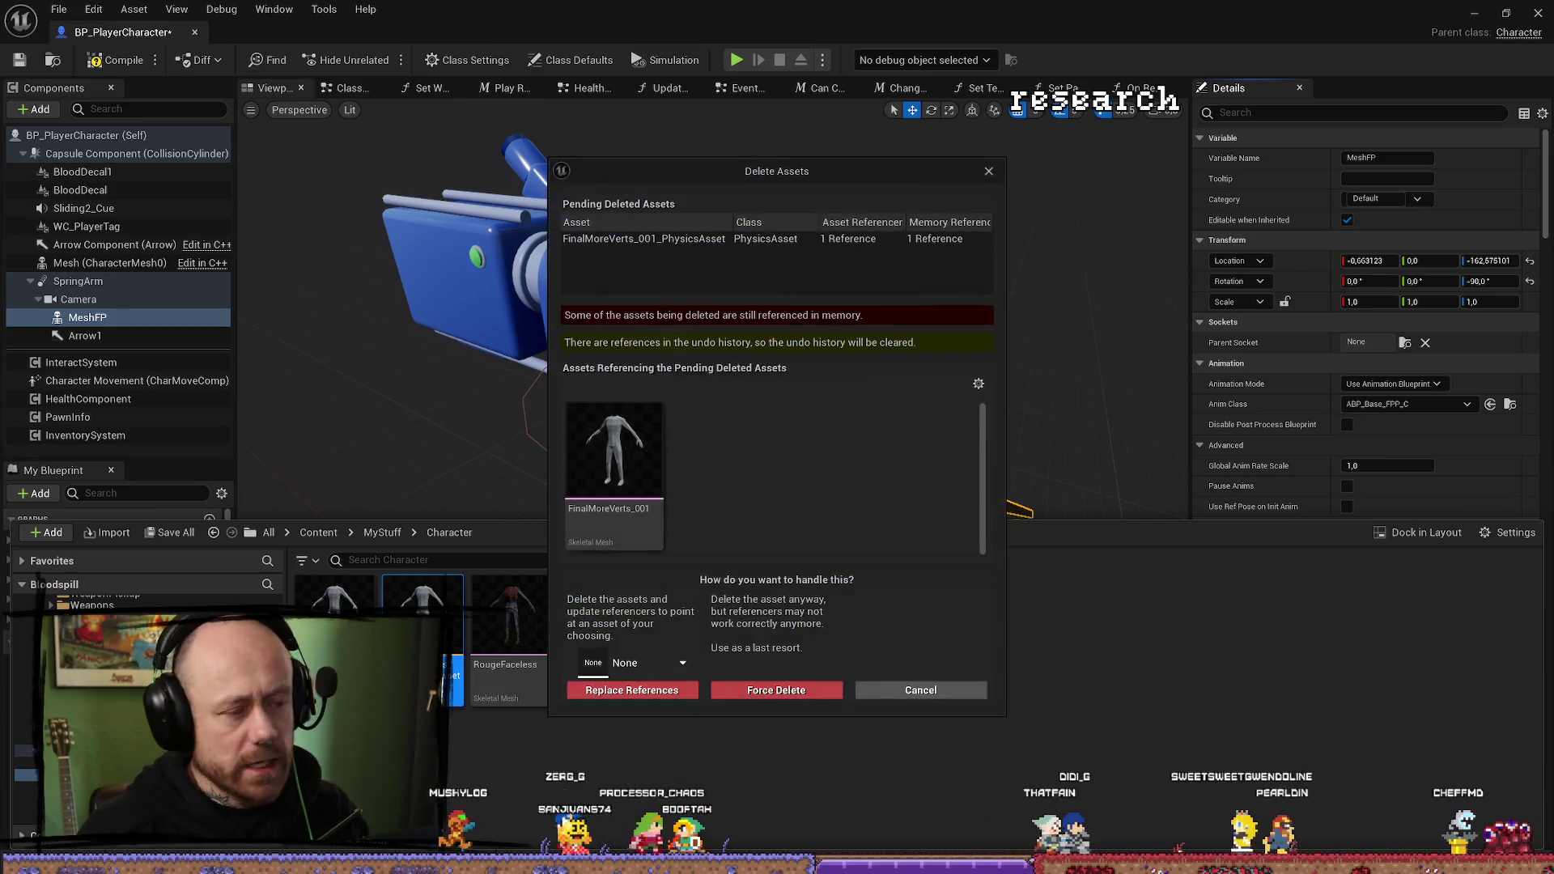
left_click(777, 690)
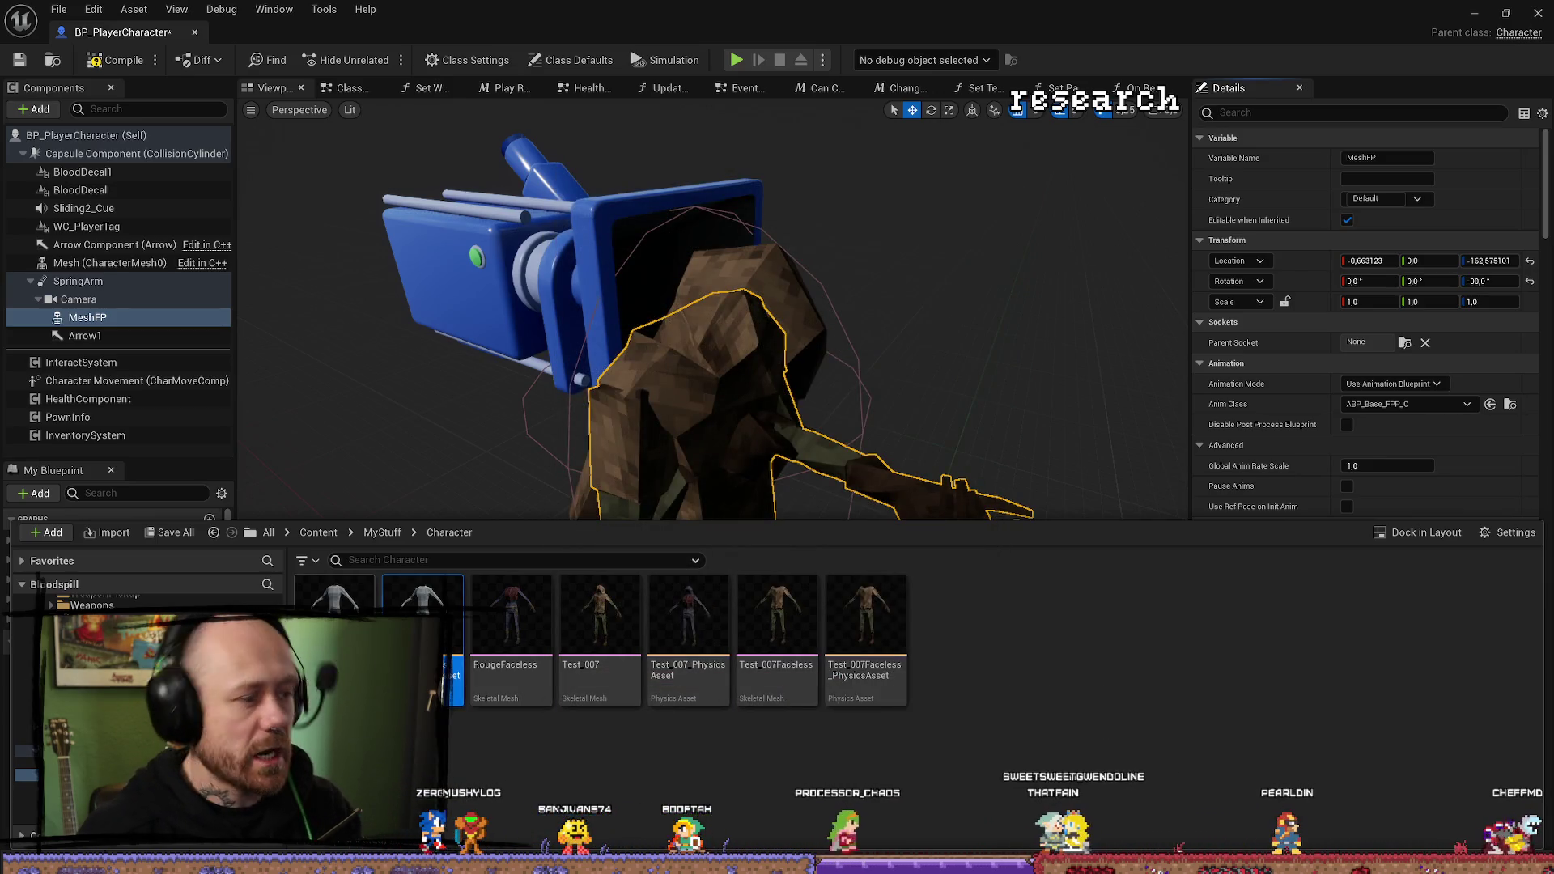
key("Delete")
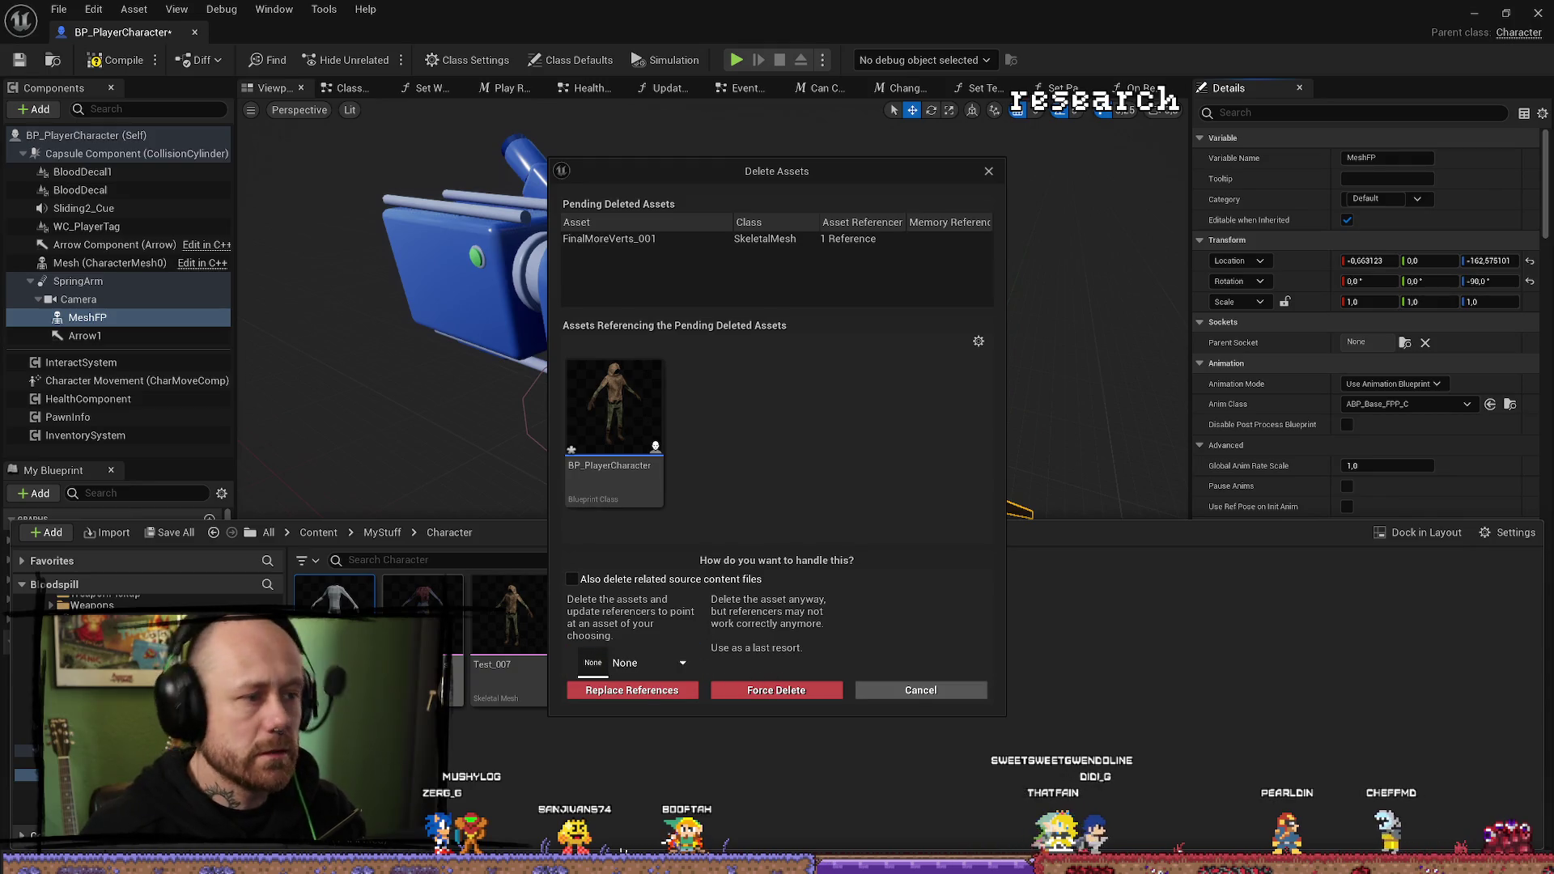
left_click(920, 689)
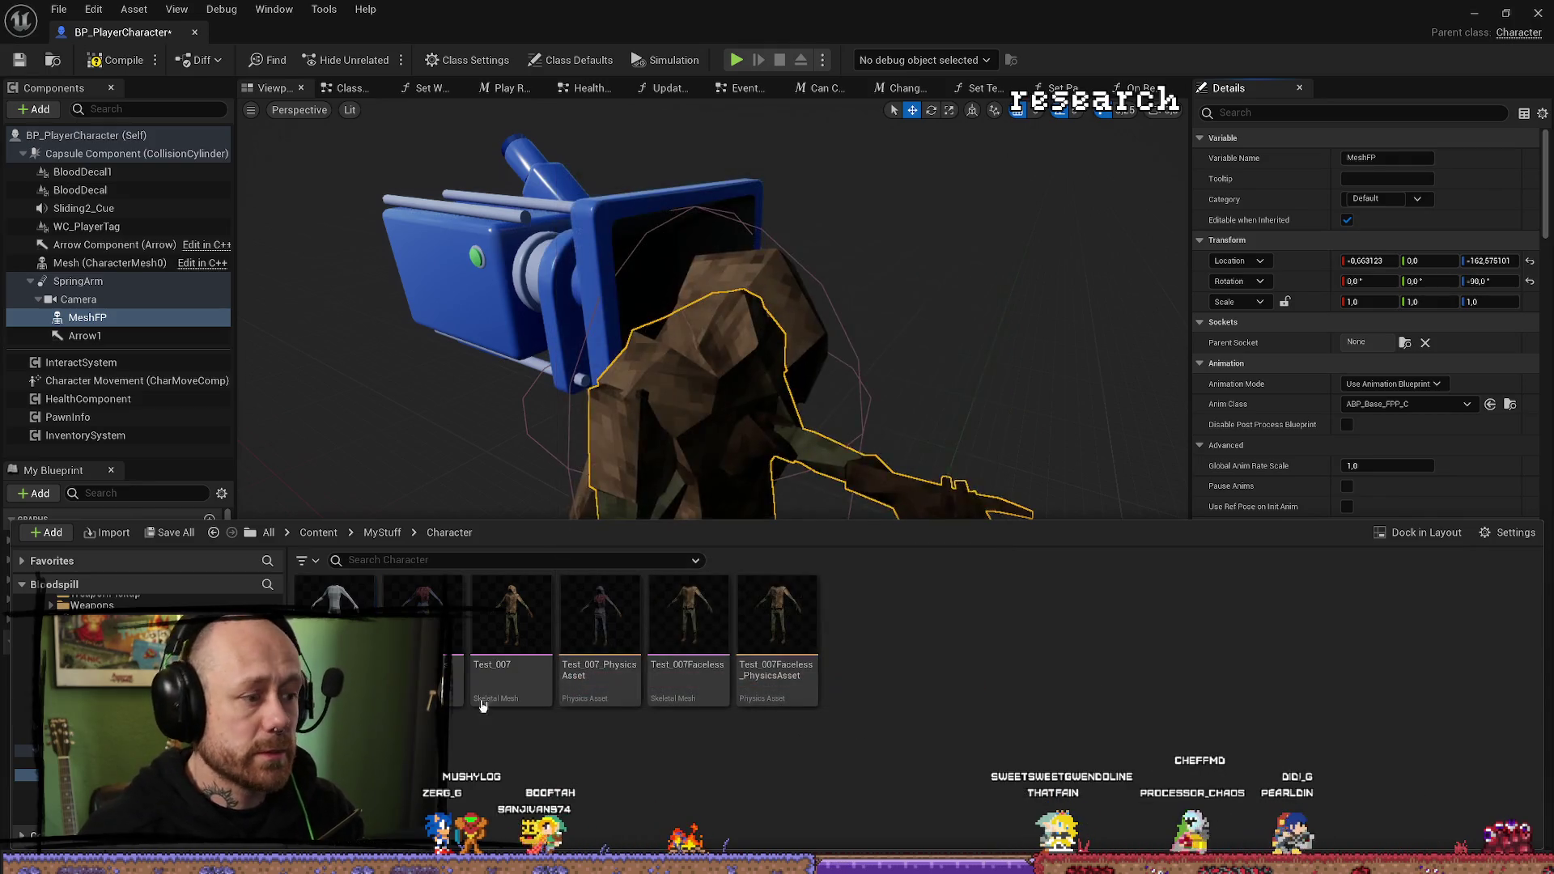
key("Delete")
left_click(779, 692)
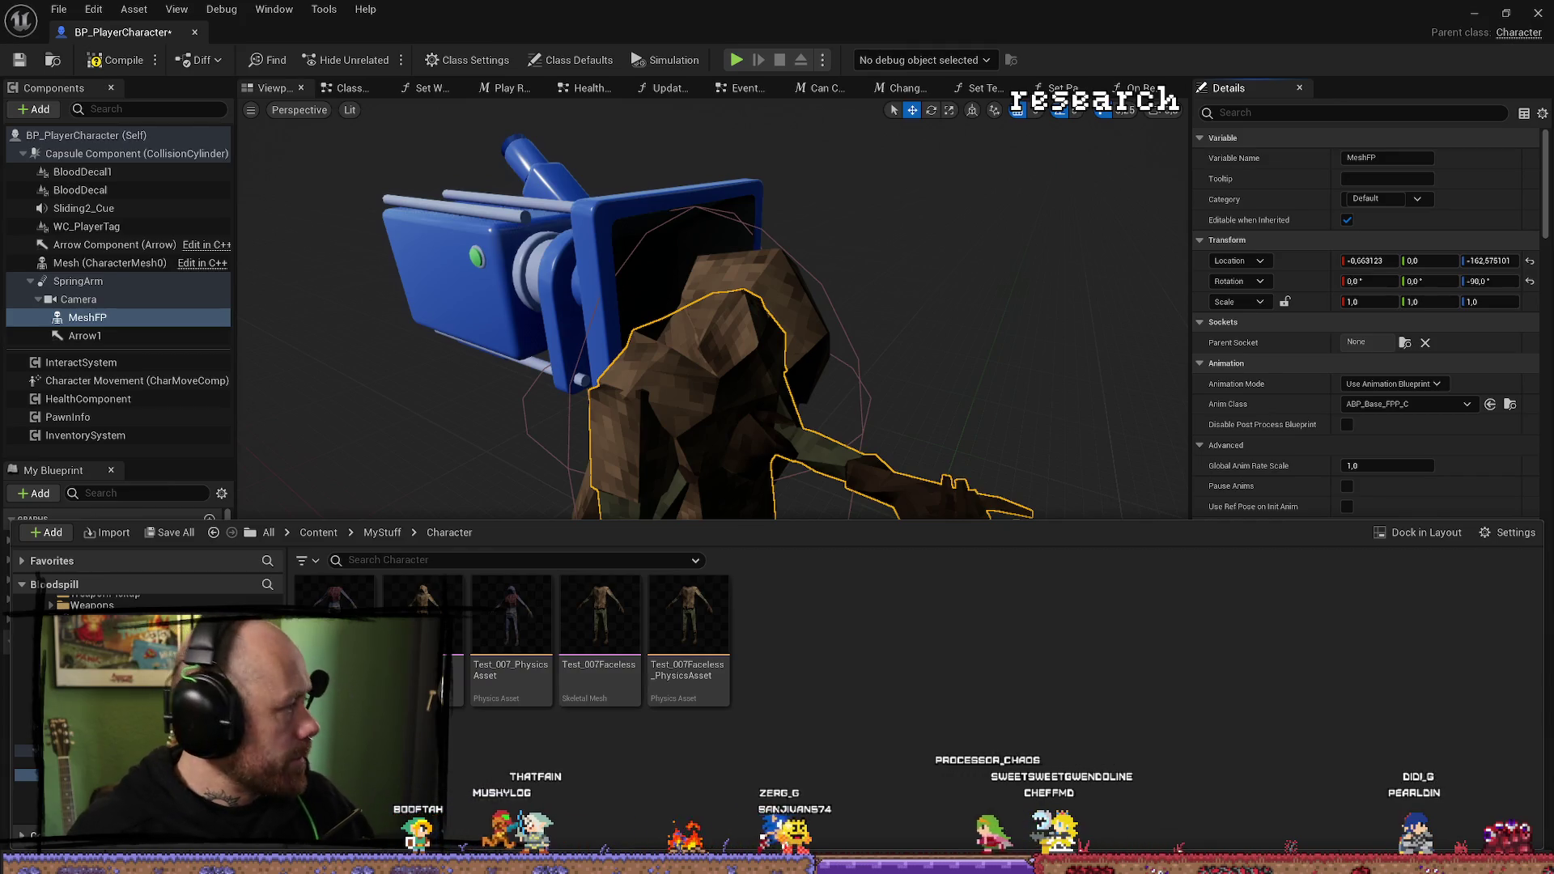
Delete the RougeFaceless skeletal mesh from the Character folder.
left_click_drag(334, 615, 404, 687)
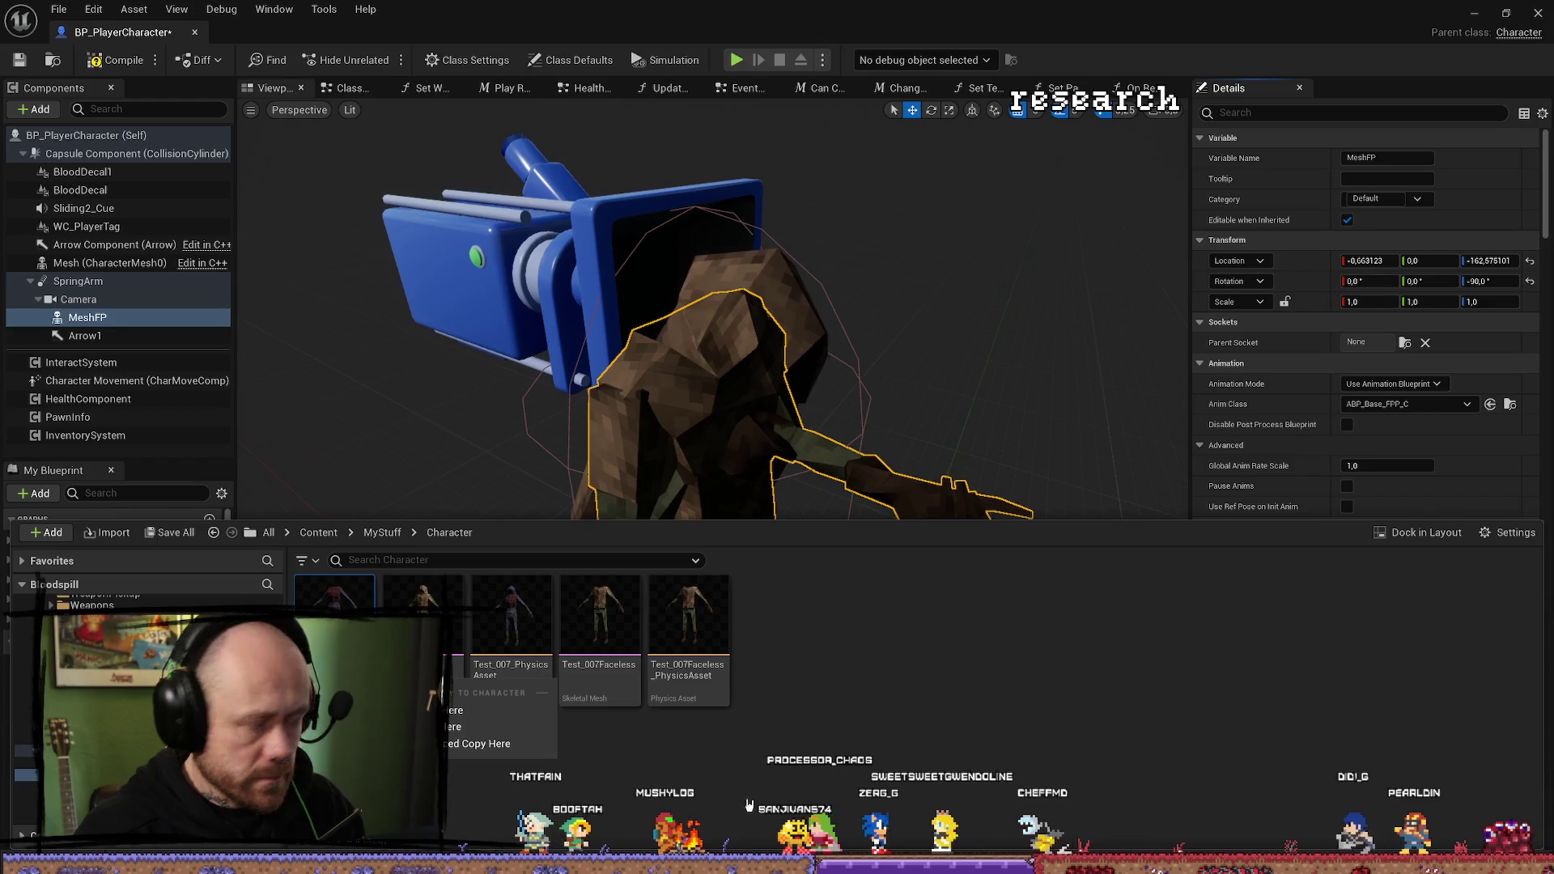
key("Escape")
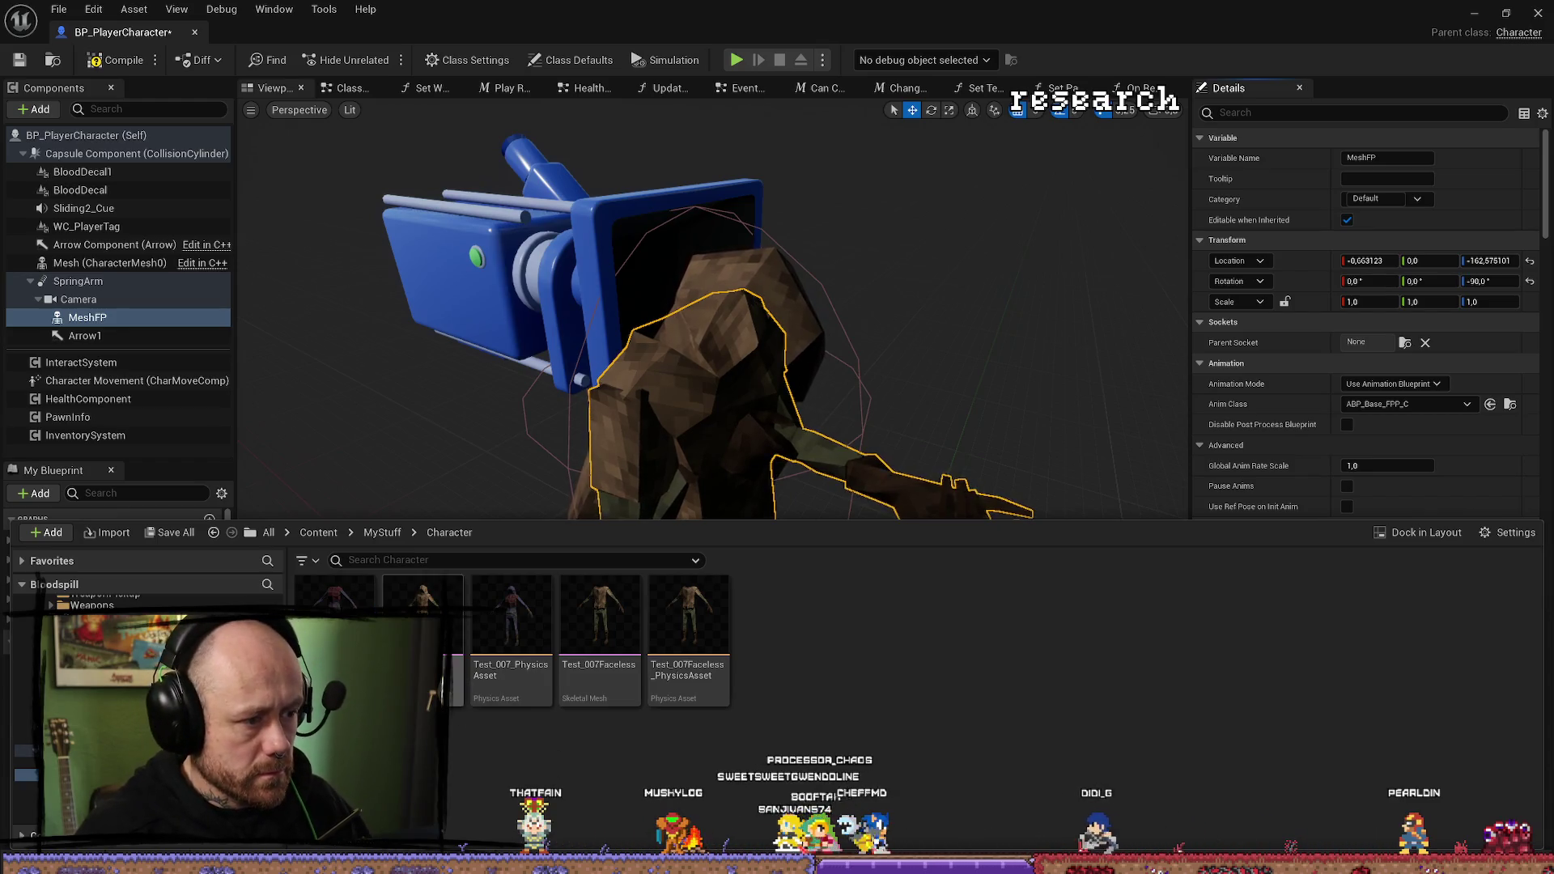
key("Delete")
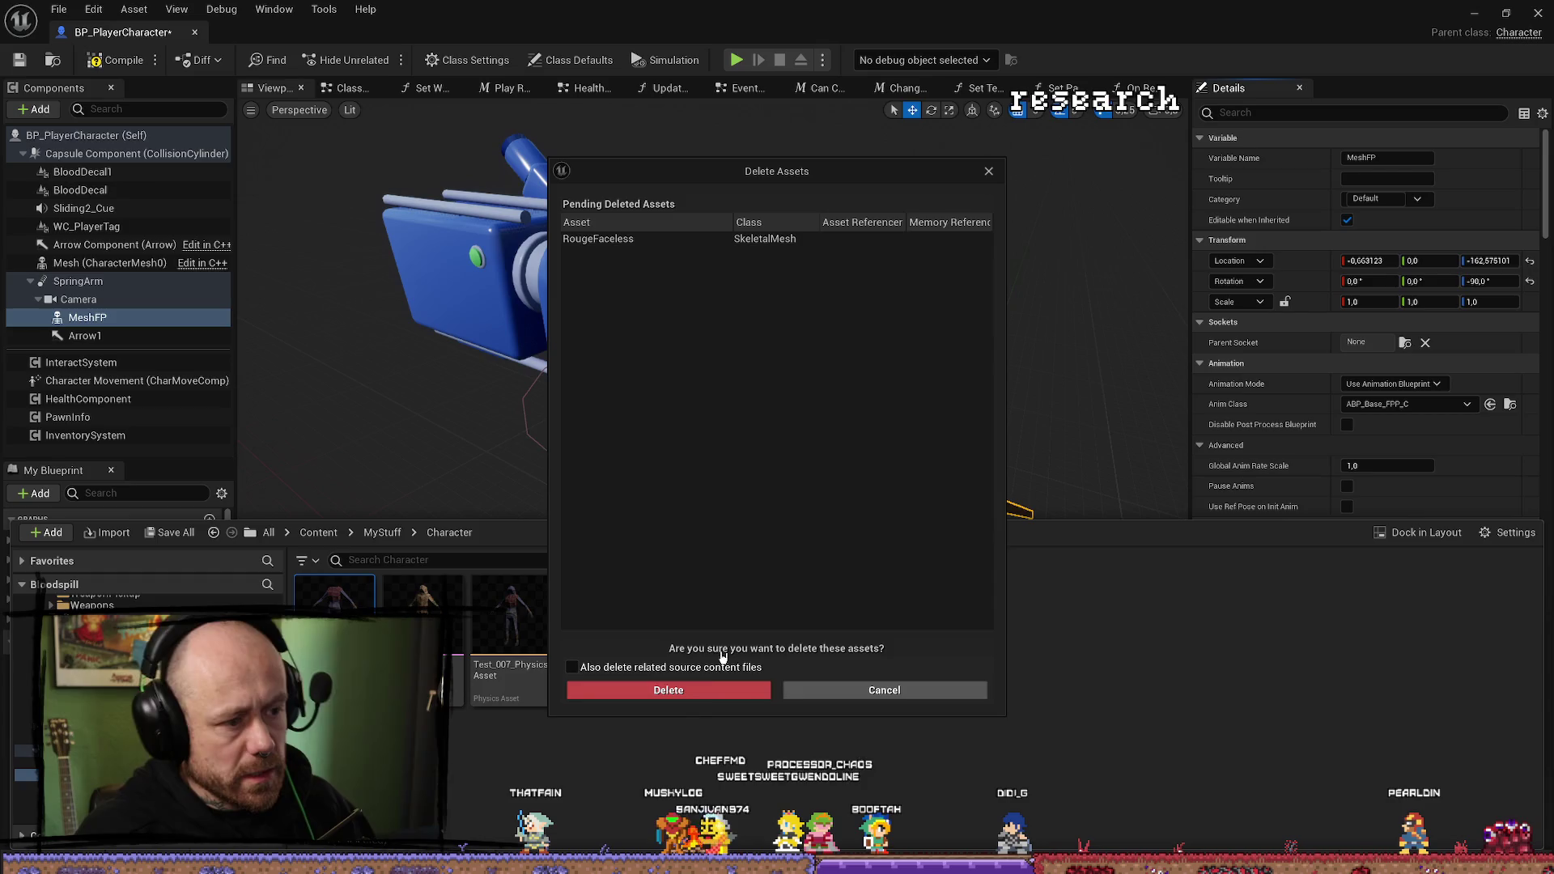
left_click(665, 690)
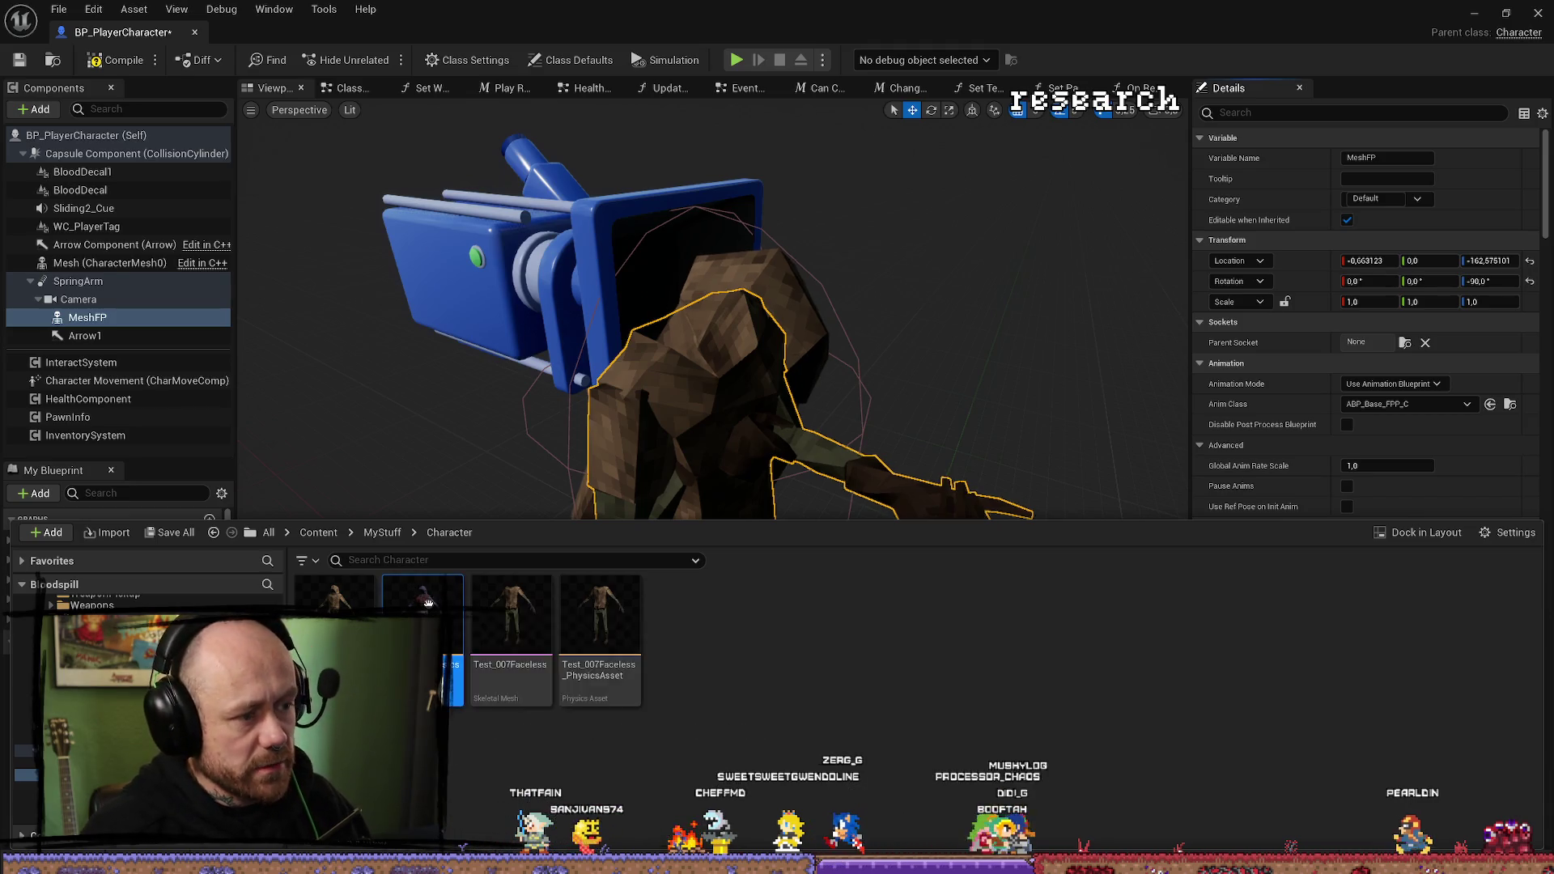
Open Test_007_PhysicsAsset, accept the missing-mesh warnings, then close it and the player blueprint.
left_click(445, 636)
double_click(444, 636)
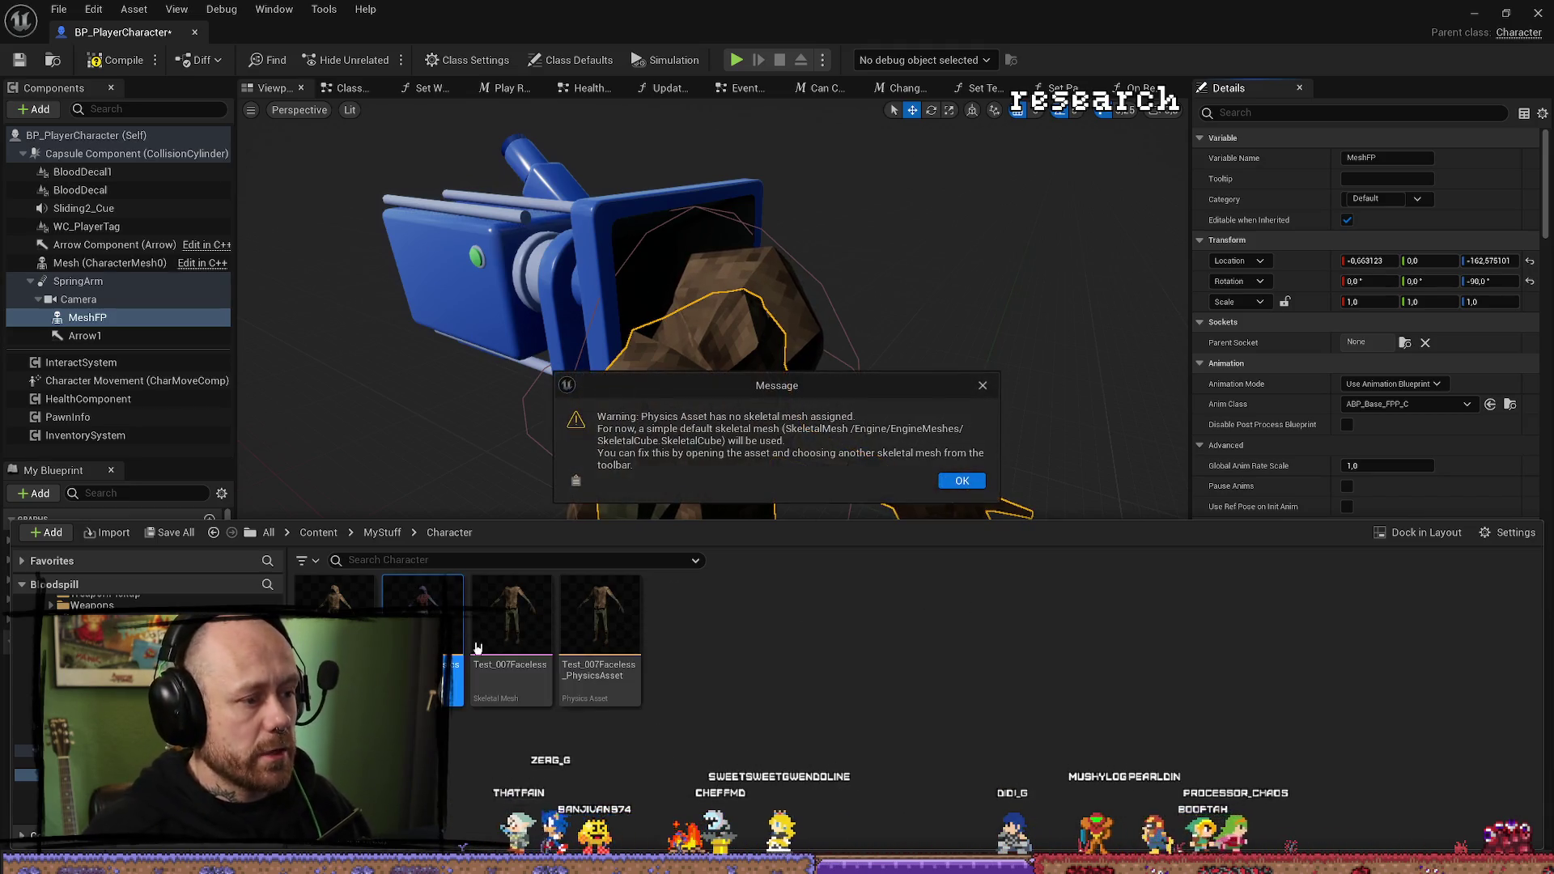
left_click(975, 486)
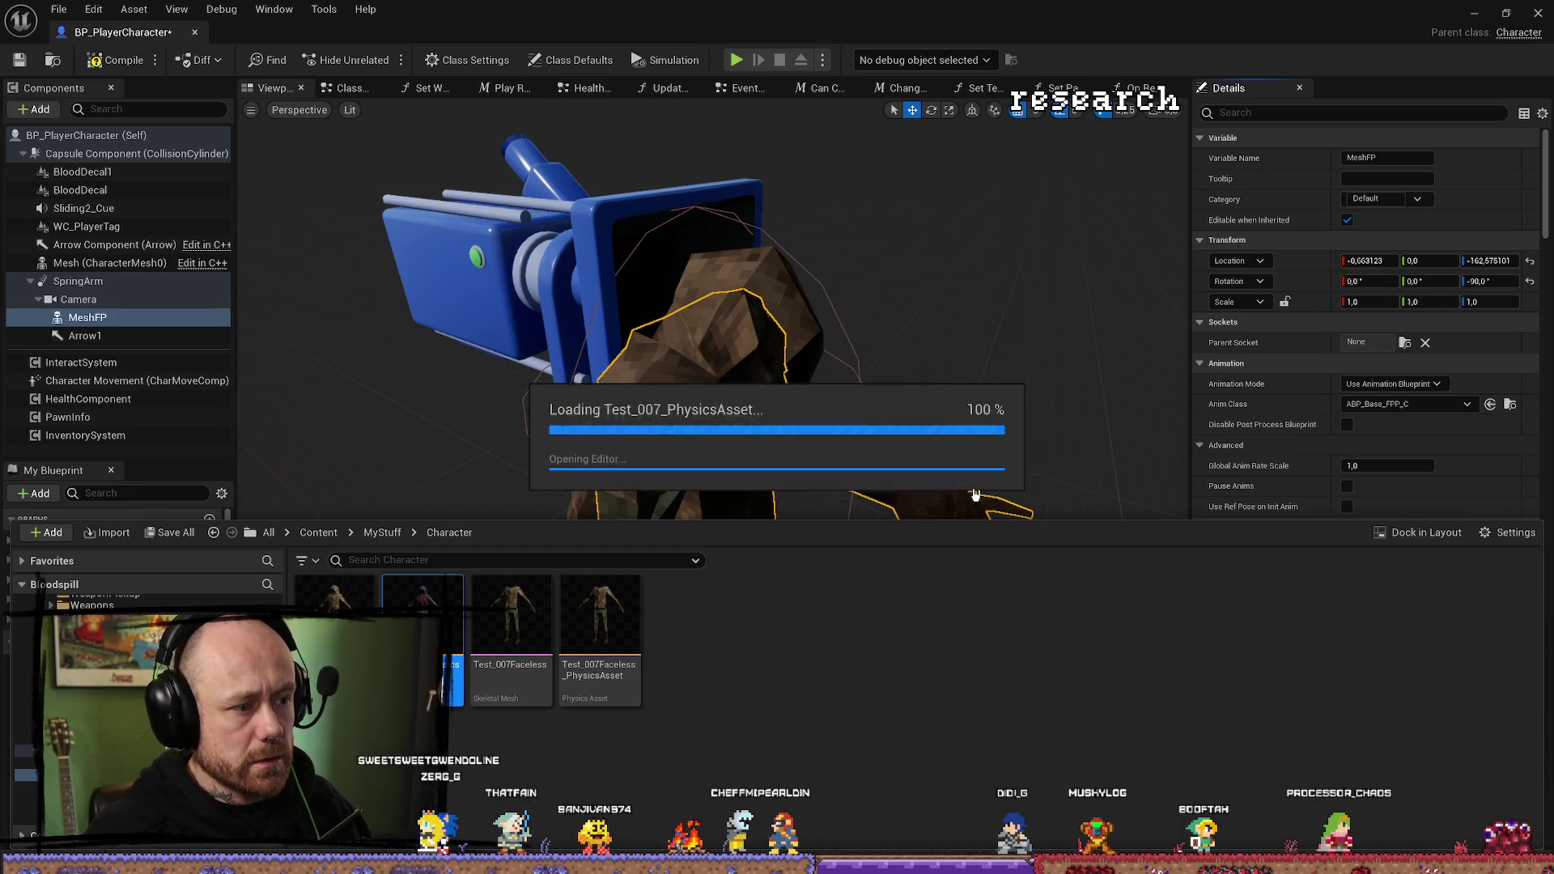
left_click(967, 559)
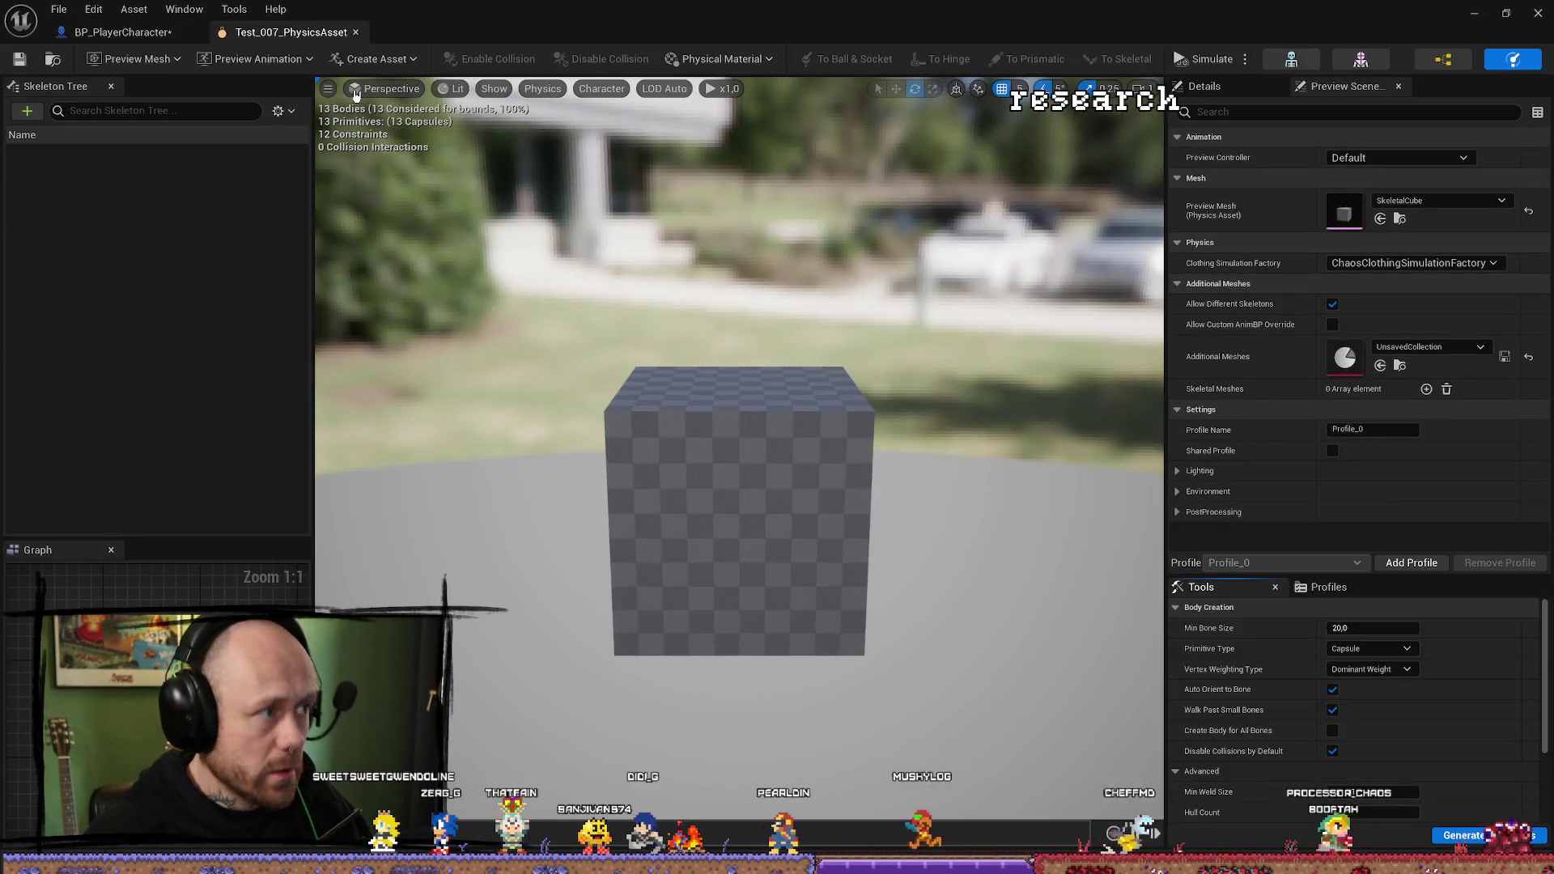
left_click(356, 32)
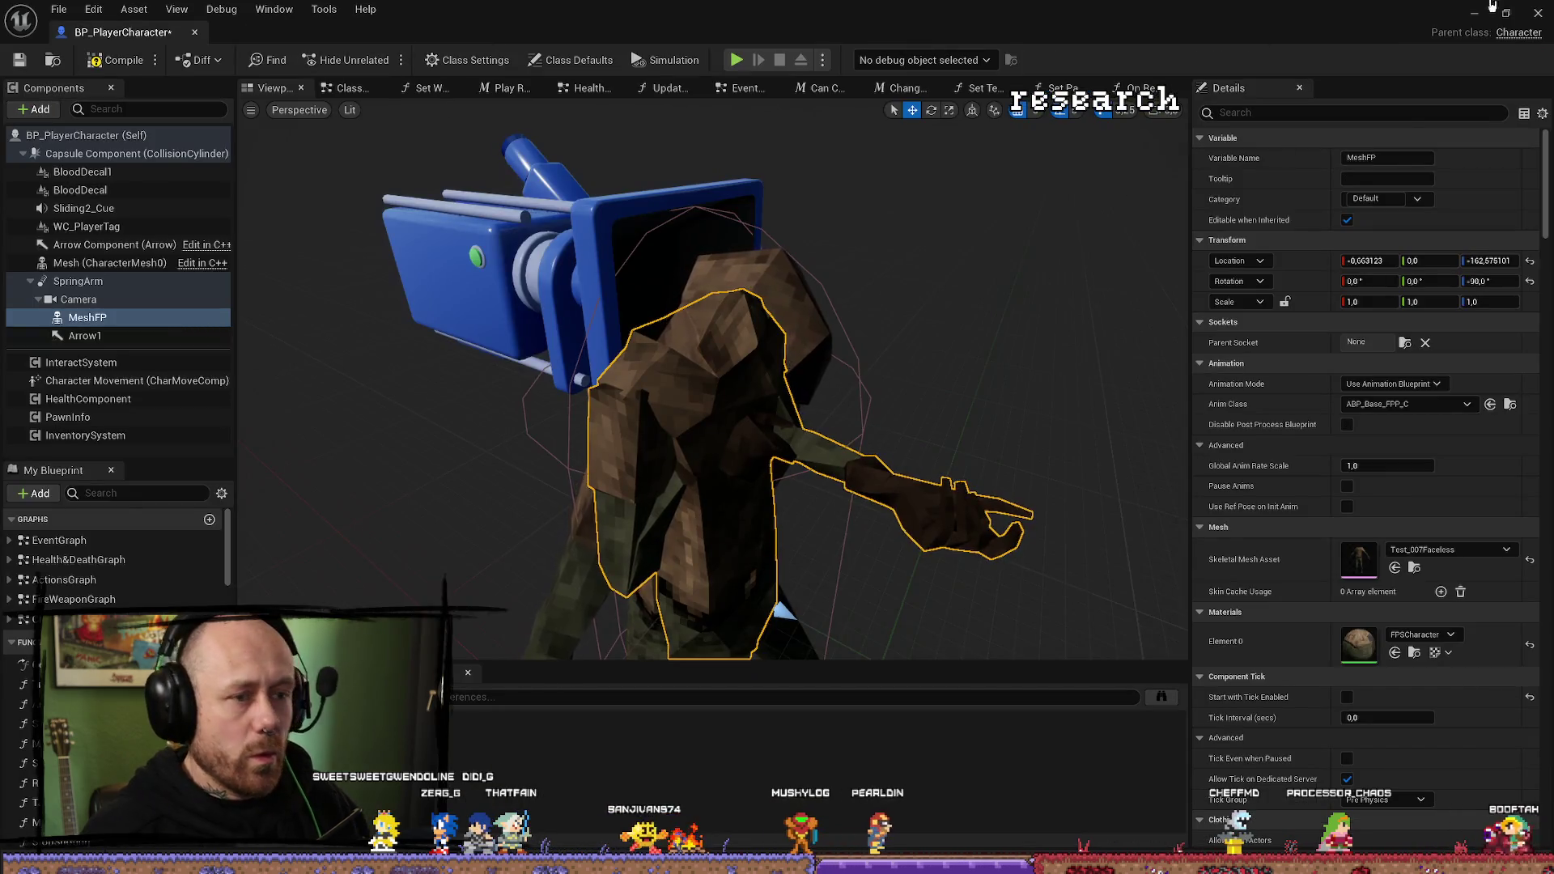
left_click(1537, 13)
key("ctrl+space")
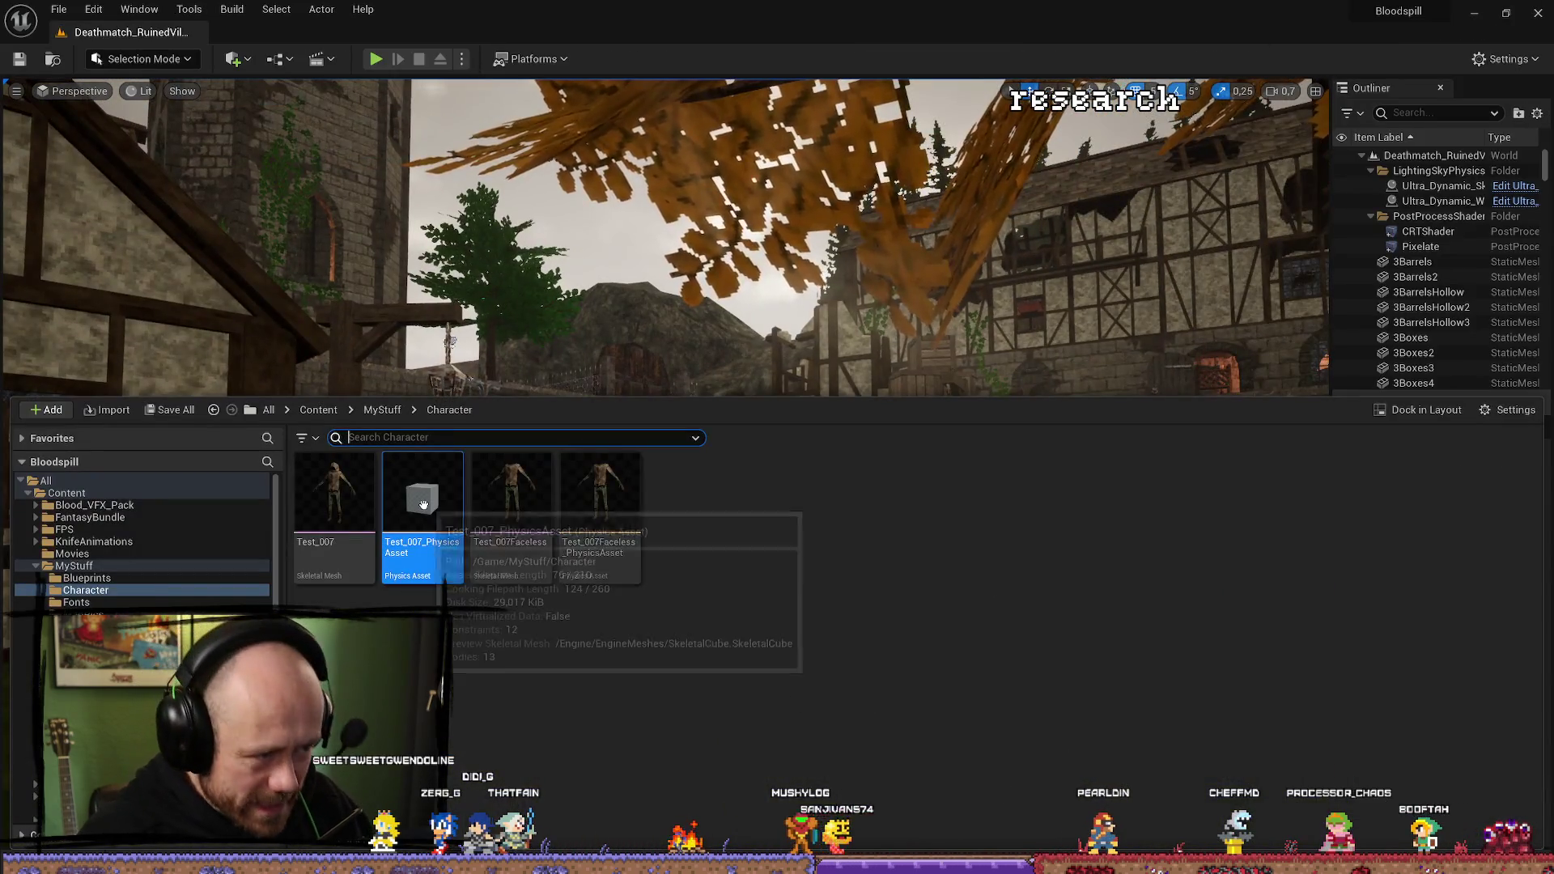
Reopen Test_007_PhysicsAsset keeping all 13 bodies, then quit Unreal without saving the two assets.
double_click(442, 539)
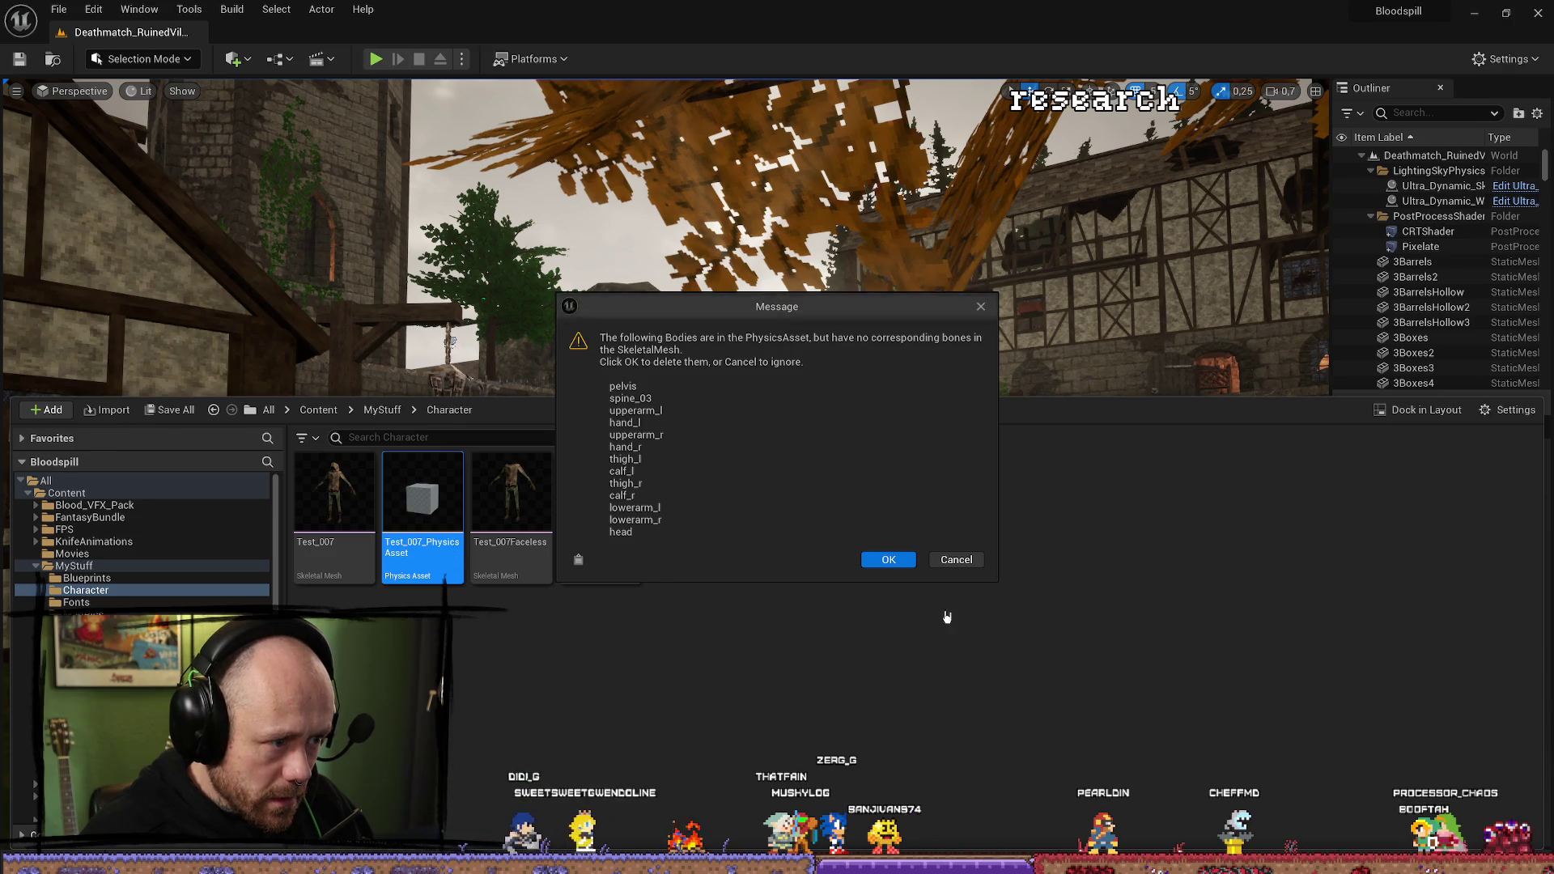
left_click(954, 561)
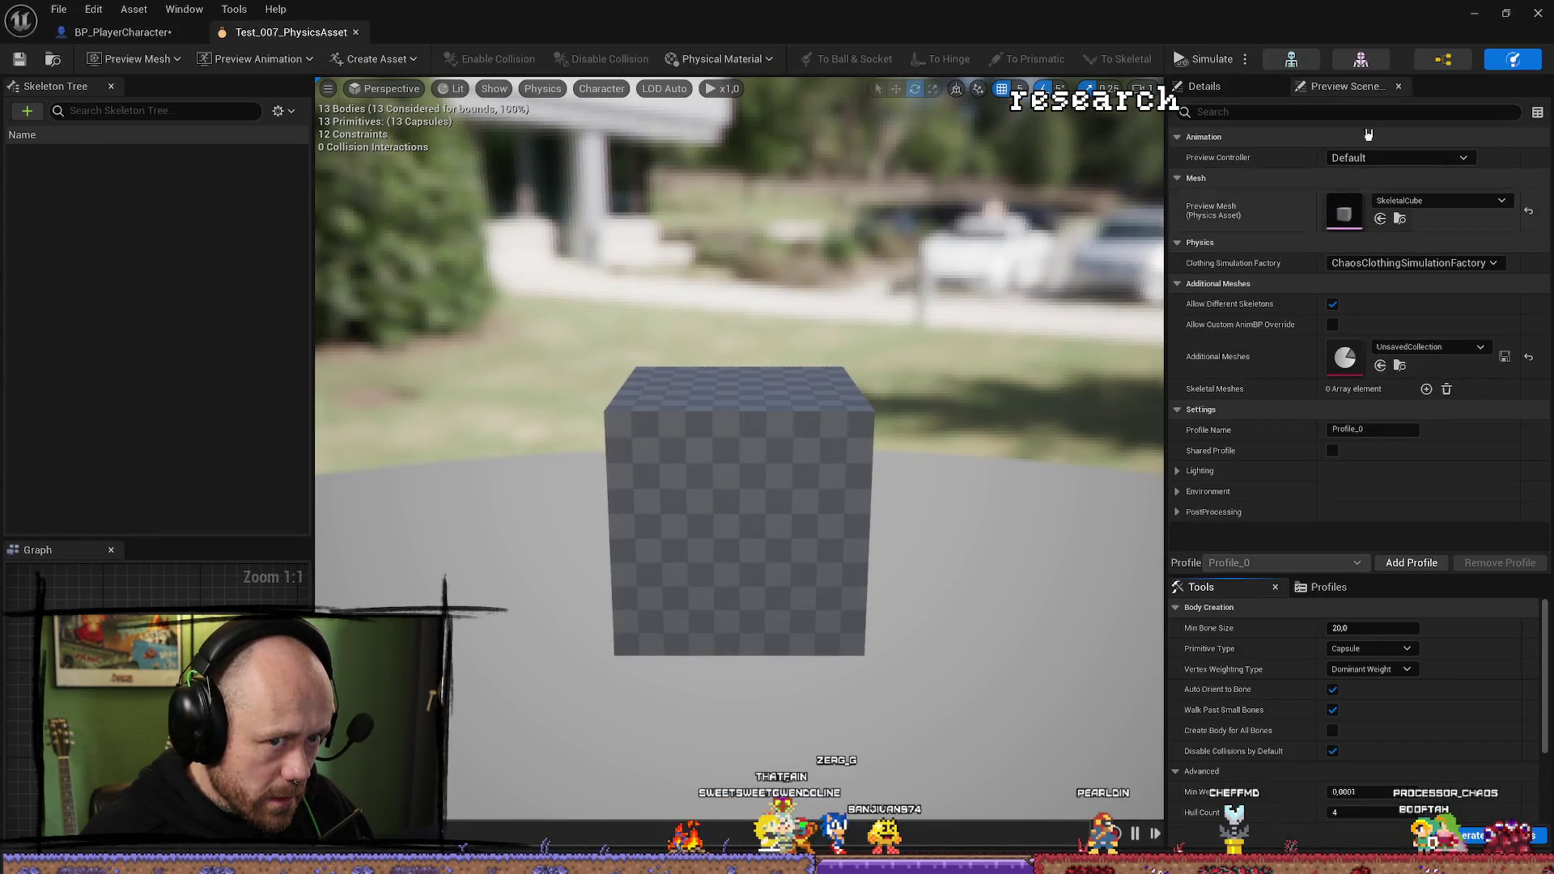
left_click(1538, 12)
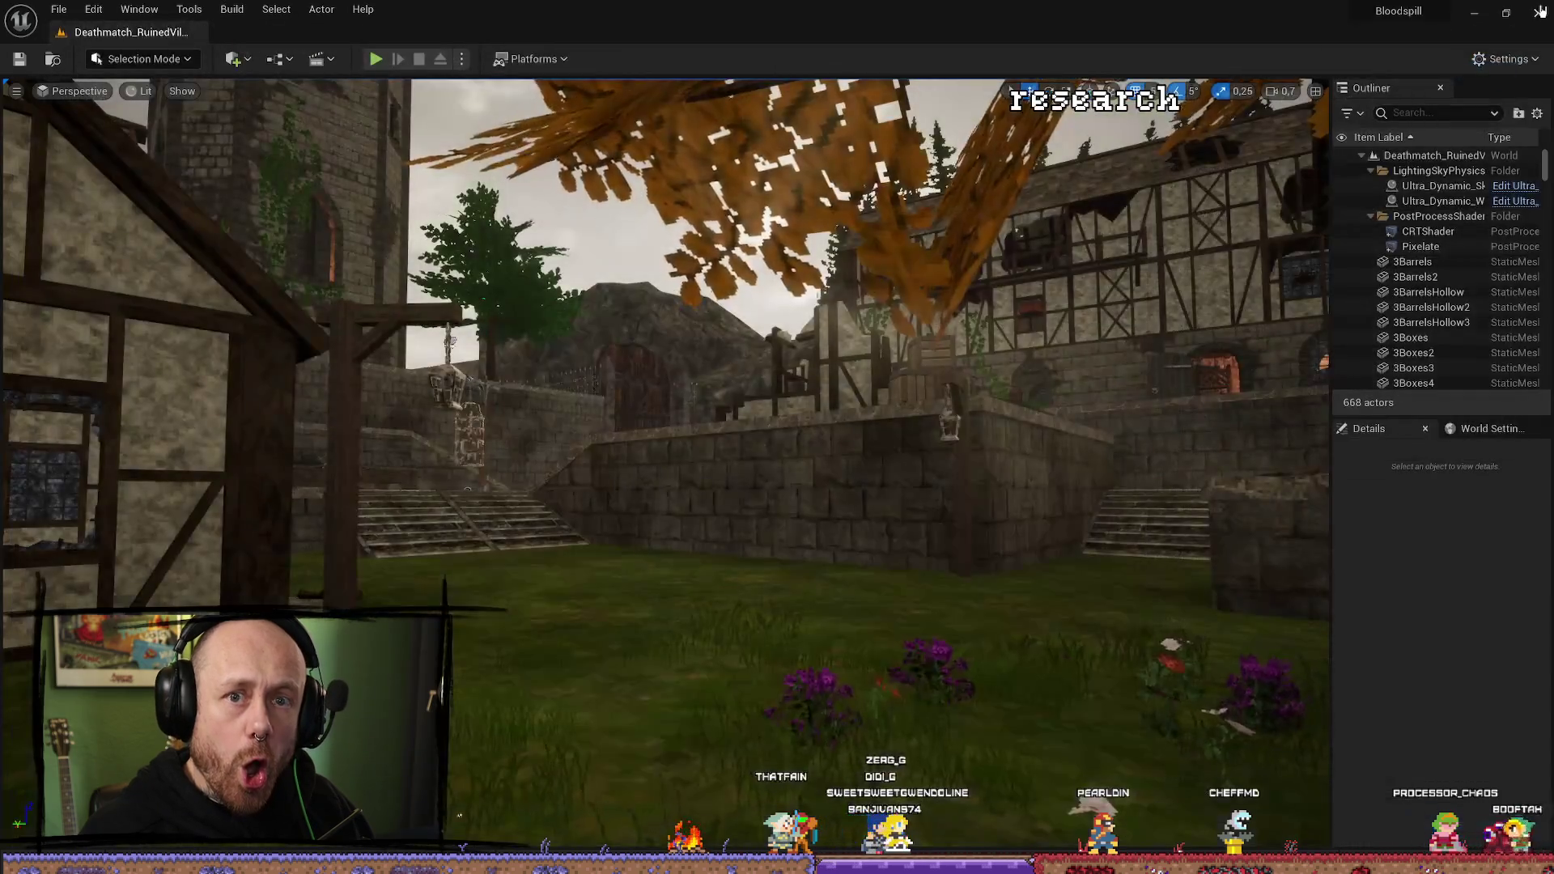
left_click(1538, 12)
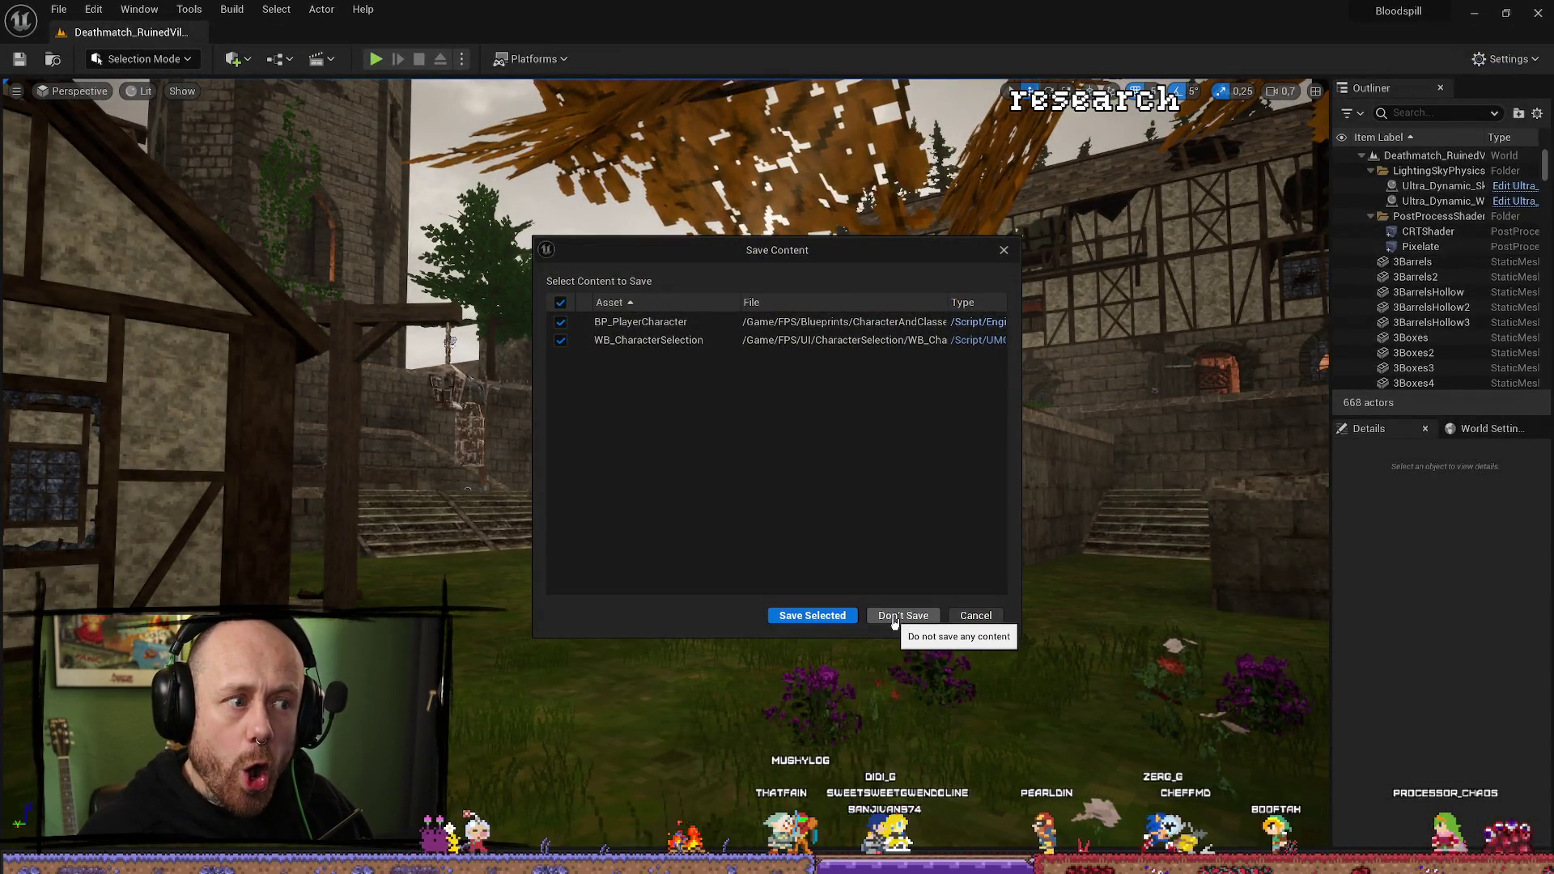
left_click(894, 617)
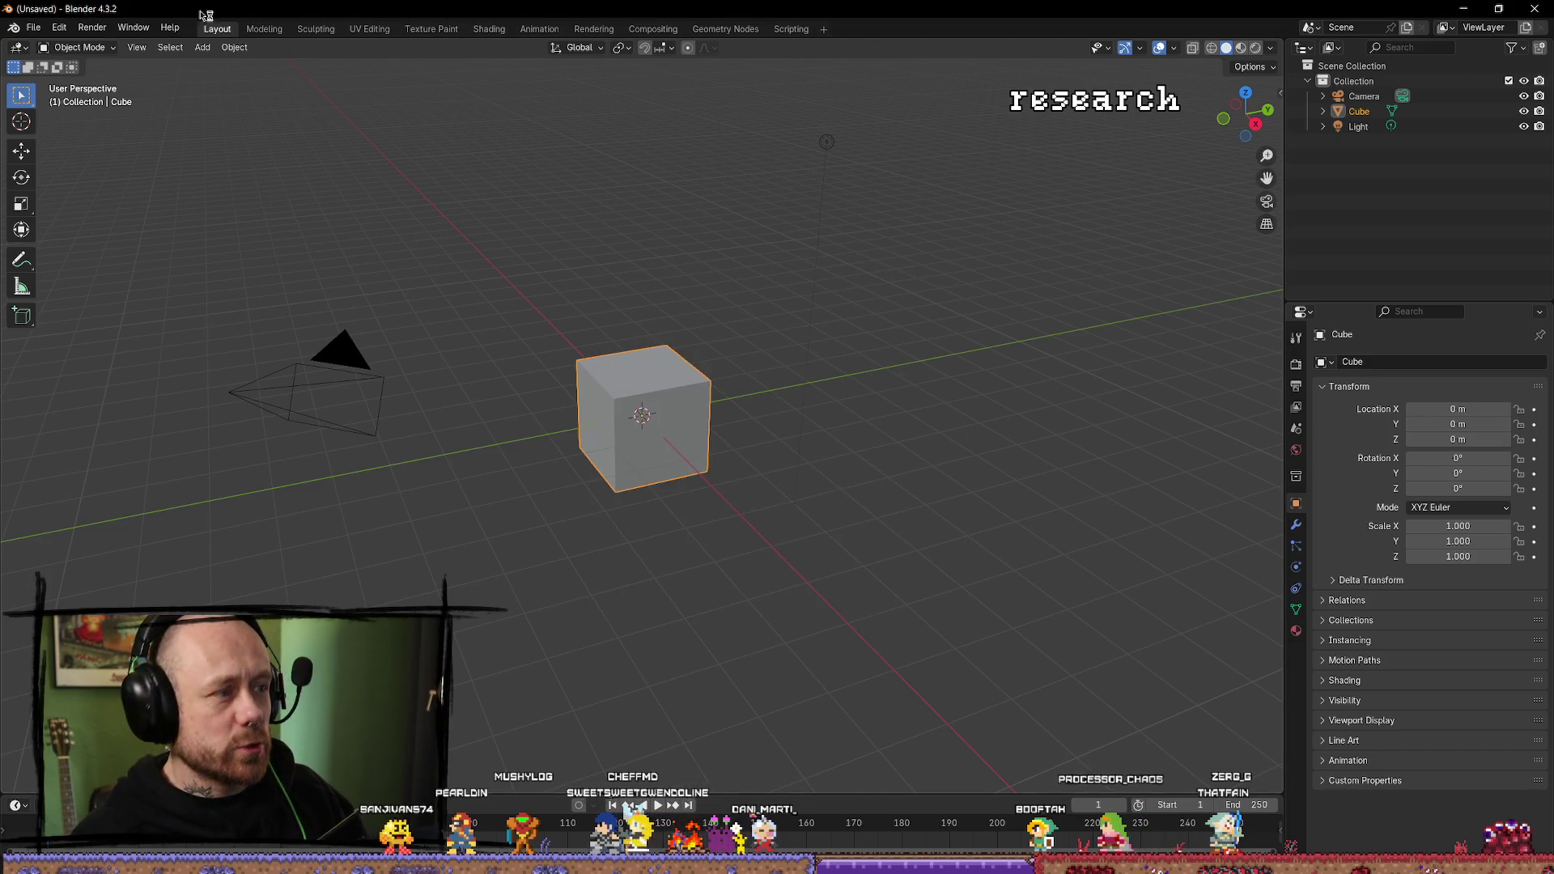
Open MainCharacterV16_SplitInParts_NewBaseThickerArmor.blend from the Character folder via File > Open.
left_click(33, 28)
left_click(39, 34)
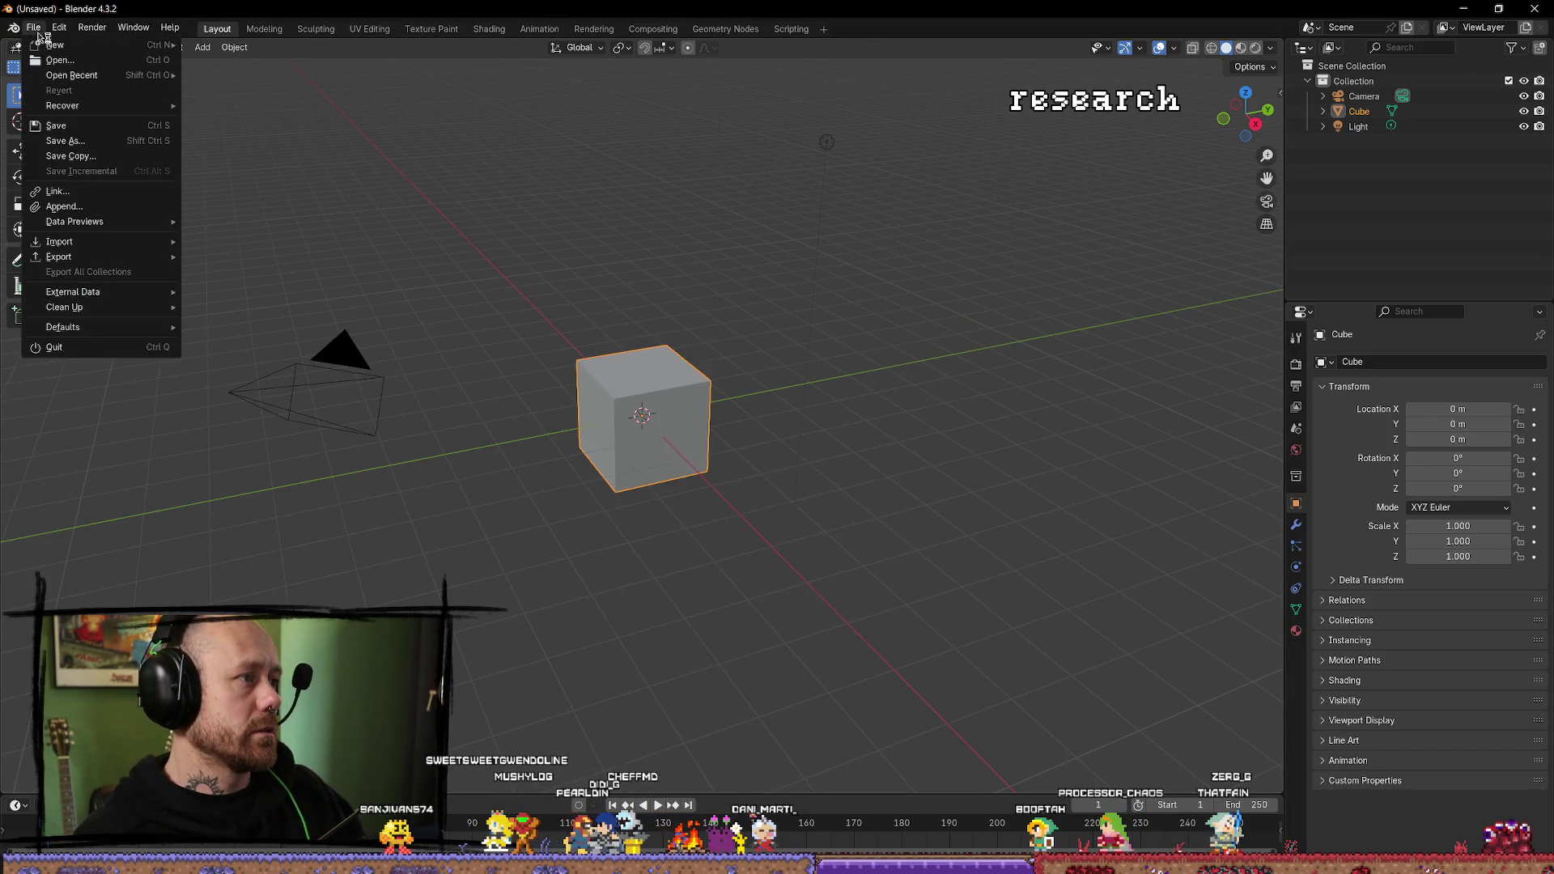
left_click(59, 63)
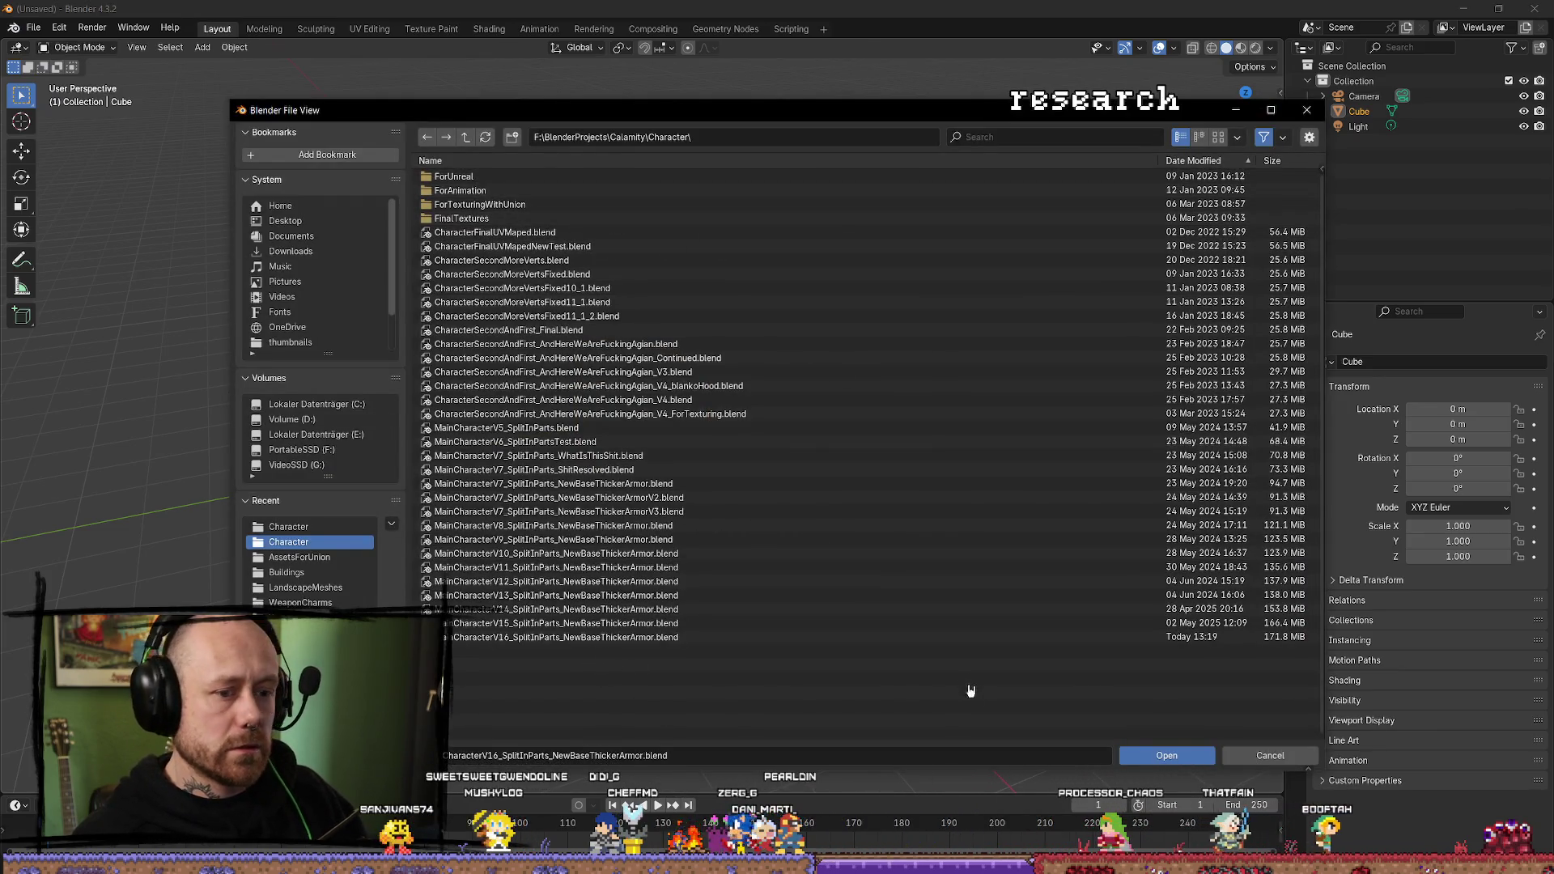
left_click(1226, 637)
left_click(1175, 757)
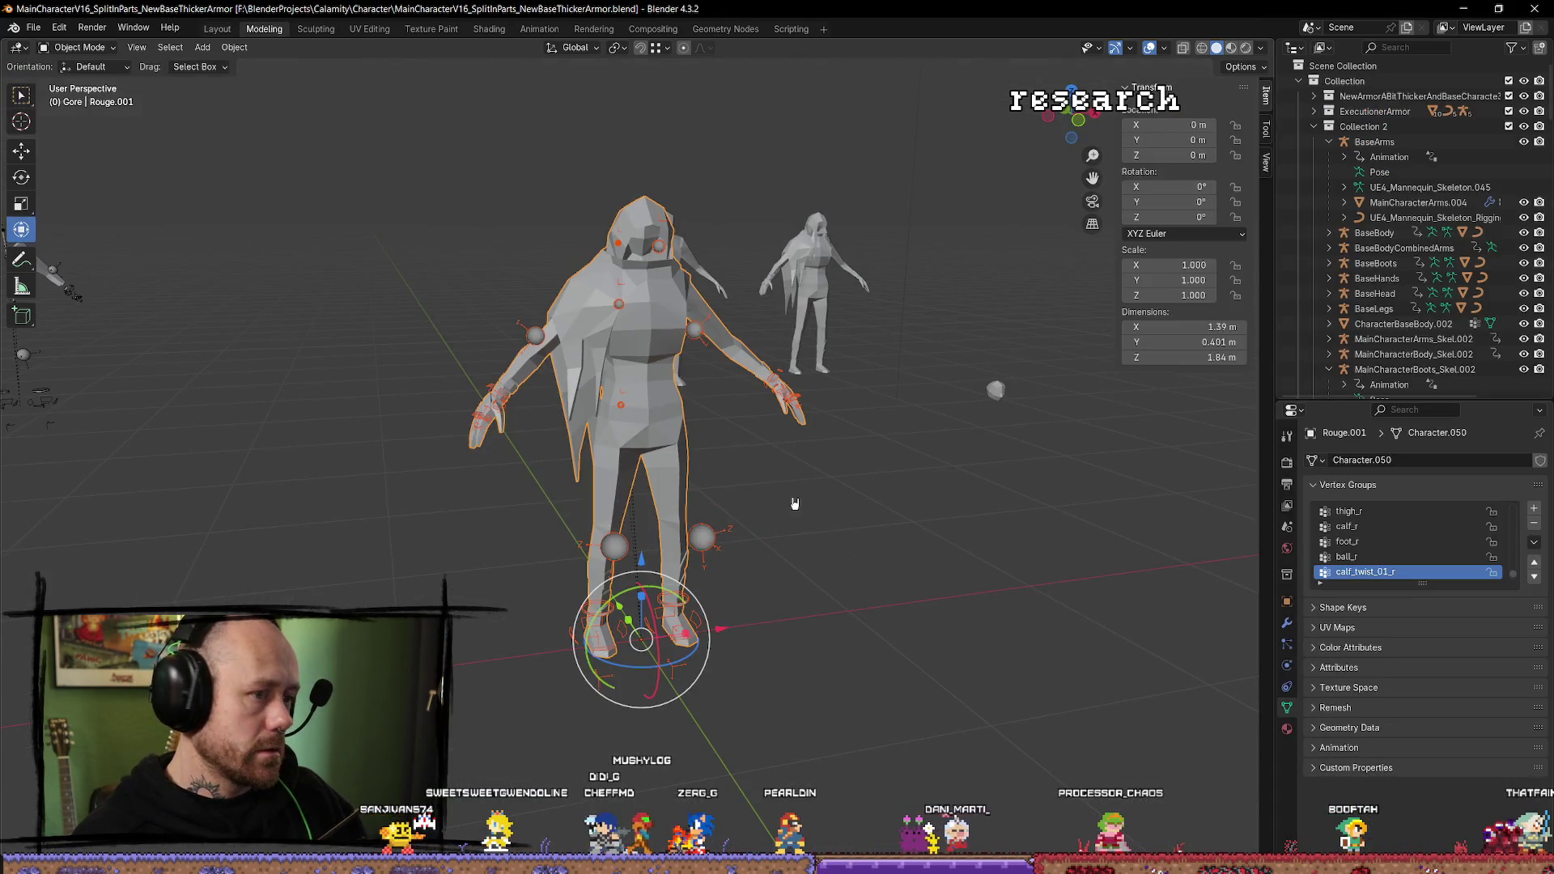
Close the Blender window.
left_click(1536, 8)
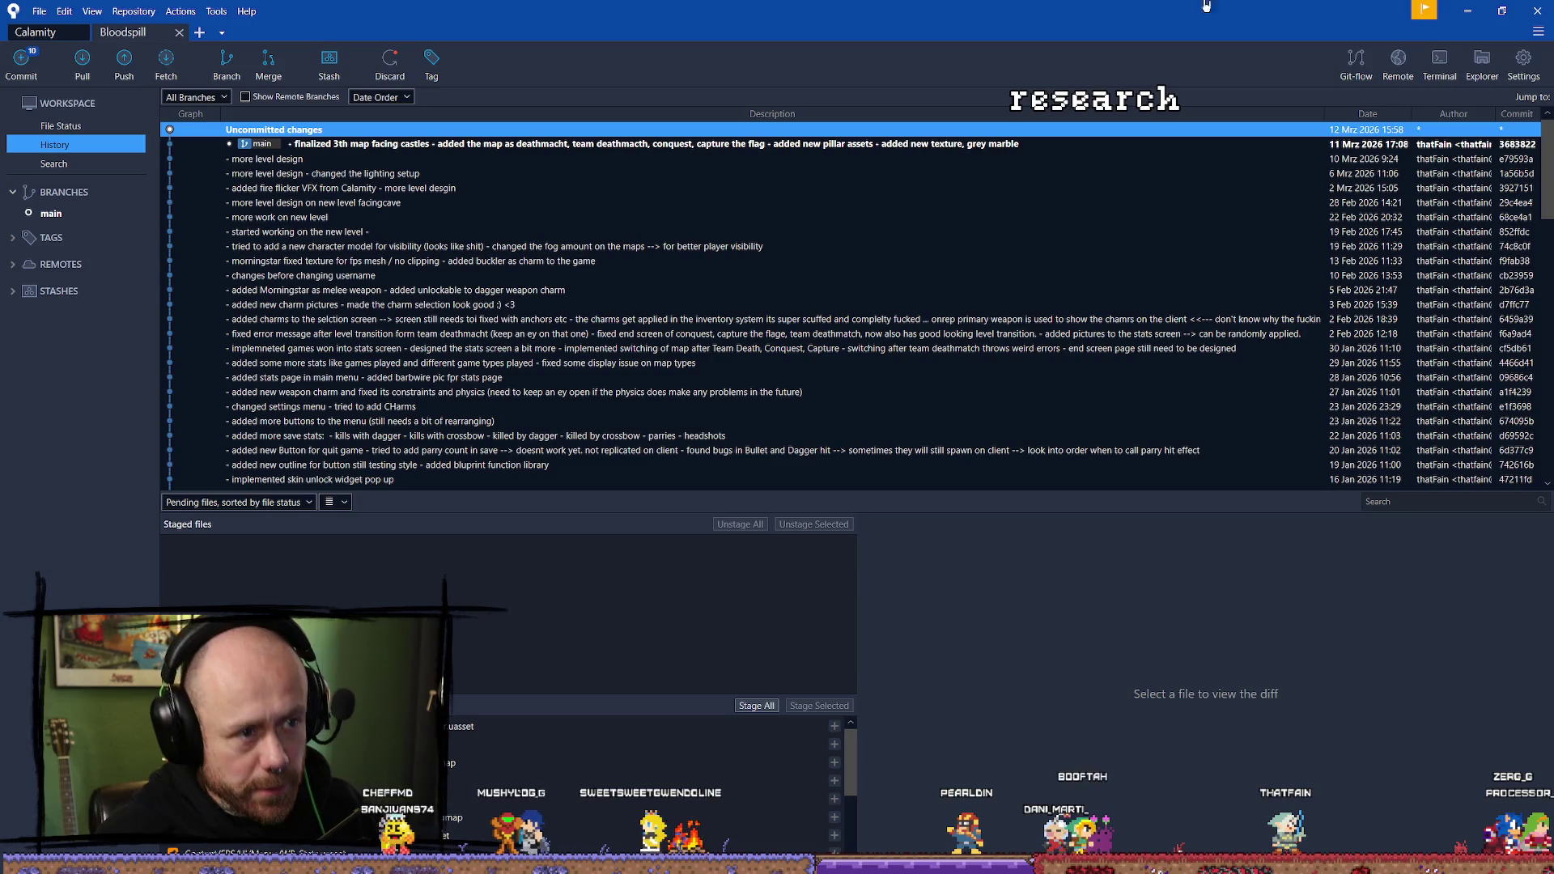
Review recent commits, then select BP_PlayerCharacter and Test_007_PhysicsAsset among uncommitted changes.
left_click(1210, 299)
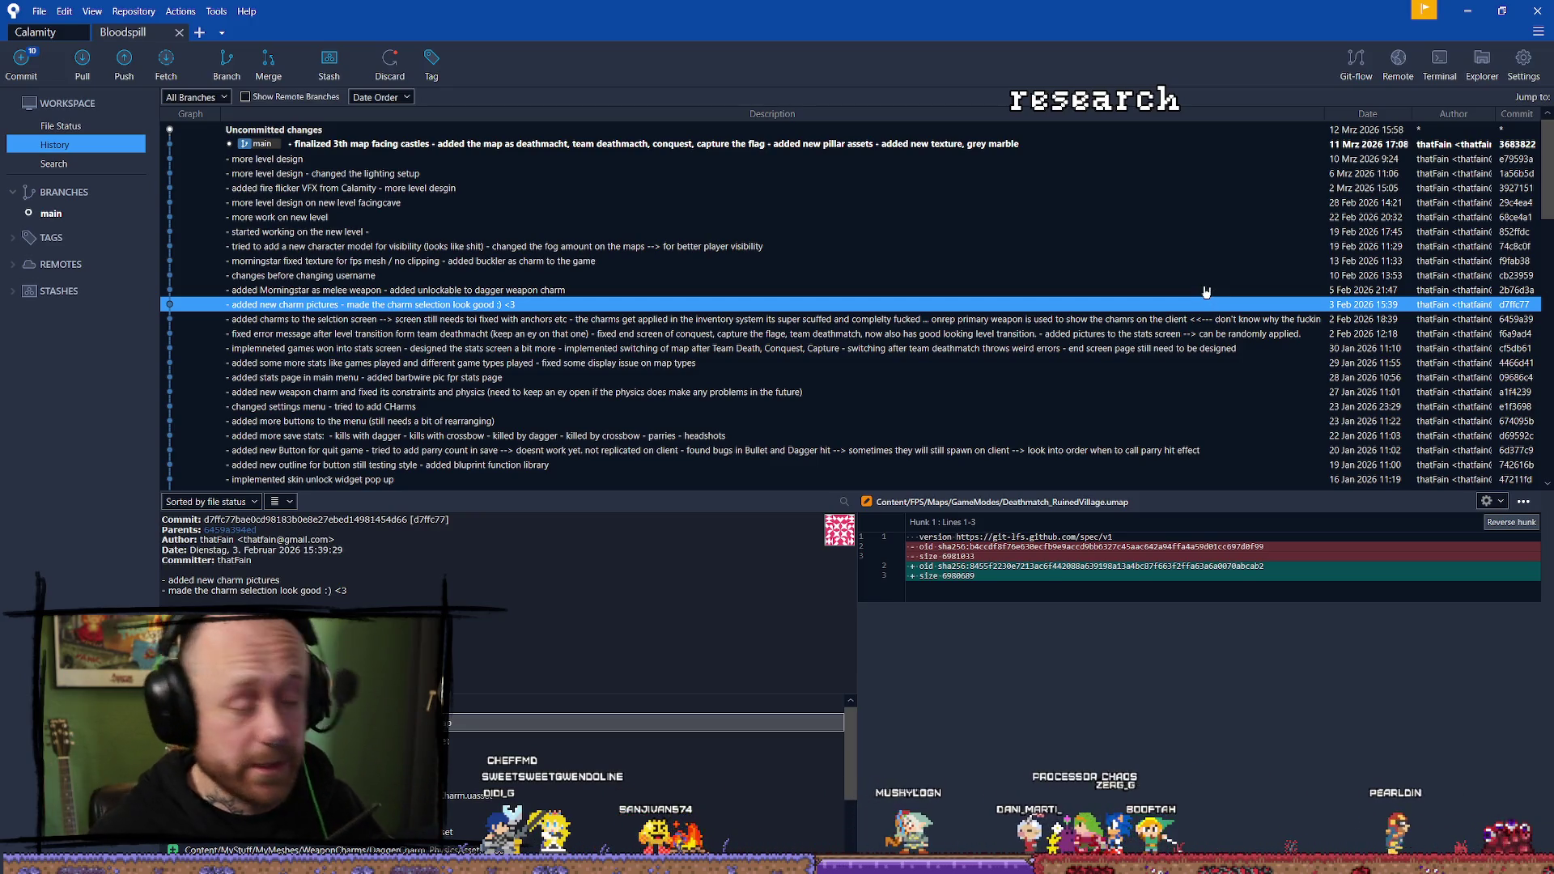
left_click(324, 231)
left_click(323, 143)
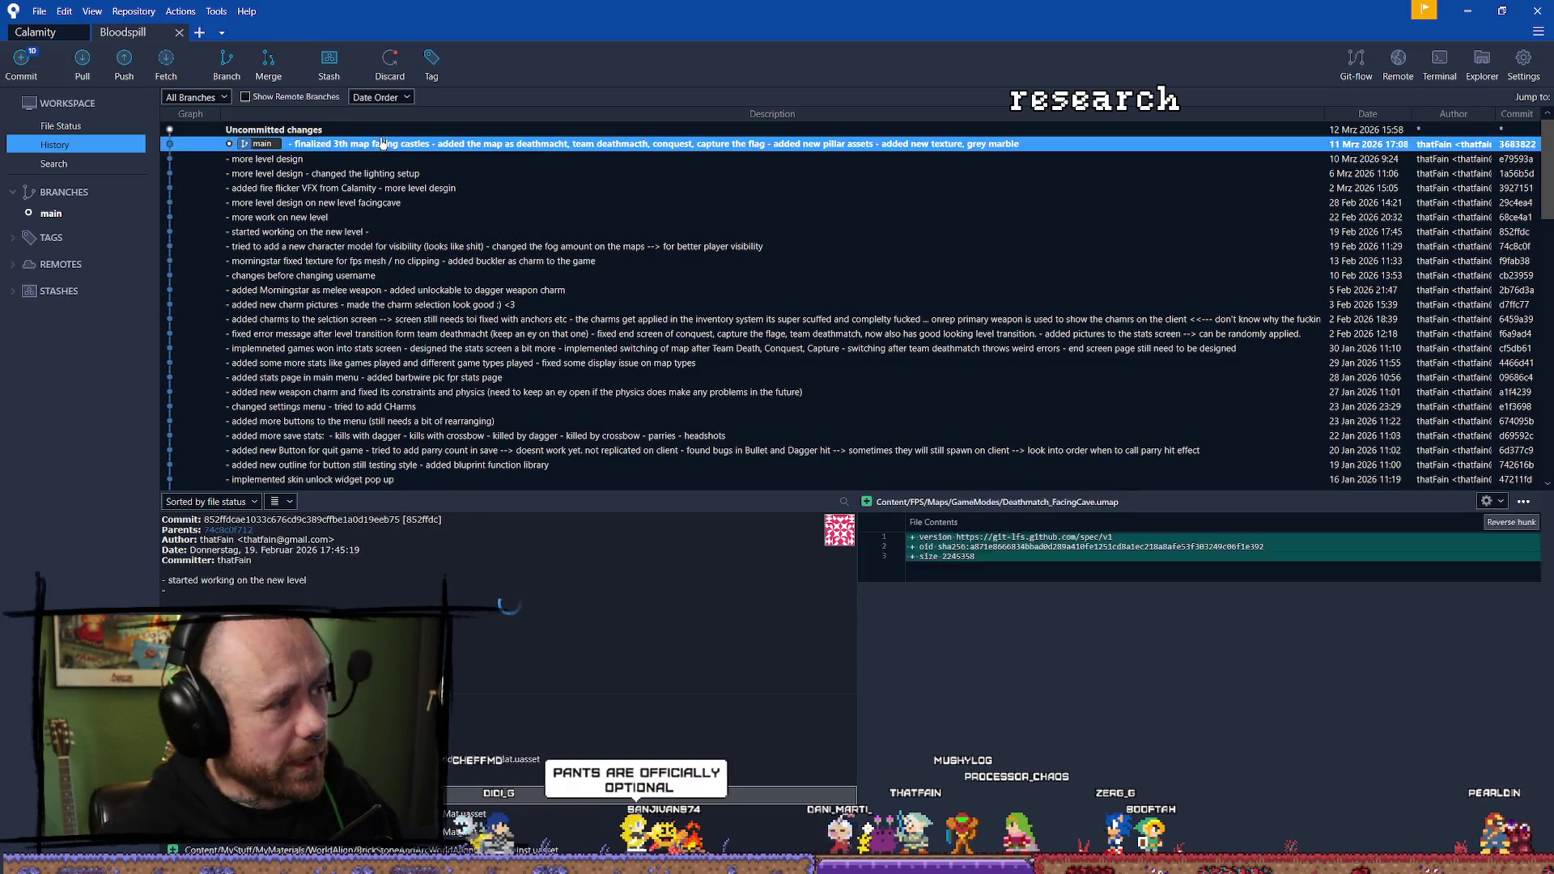
left_click(322, 131)
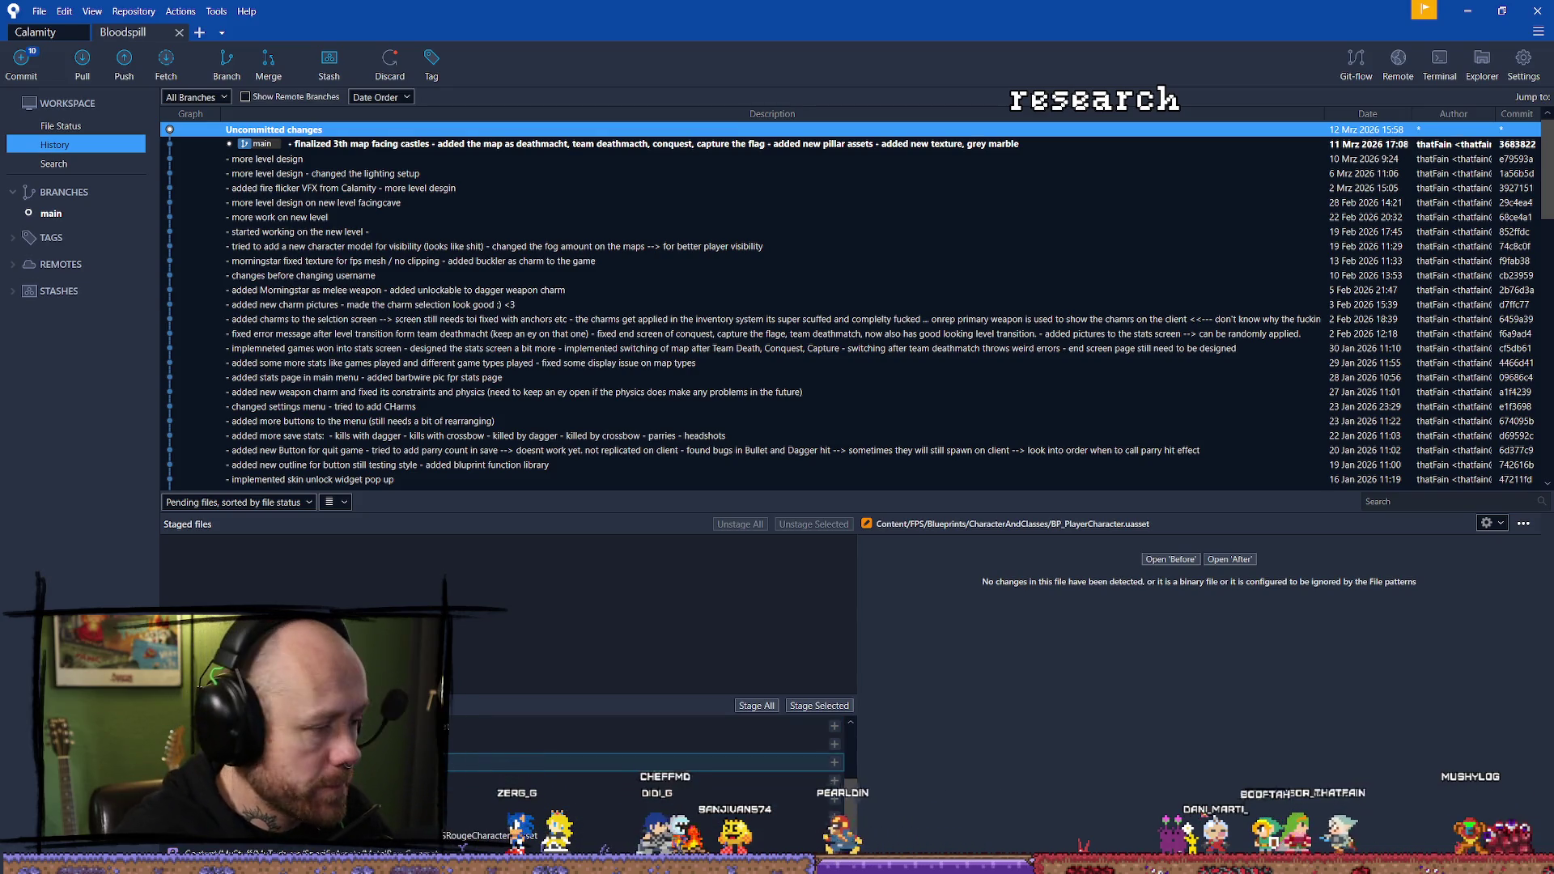
left_click(648, 762, "ctrl")
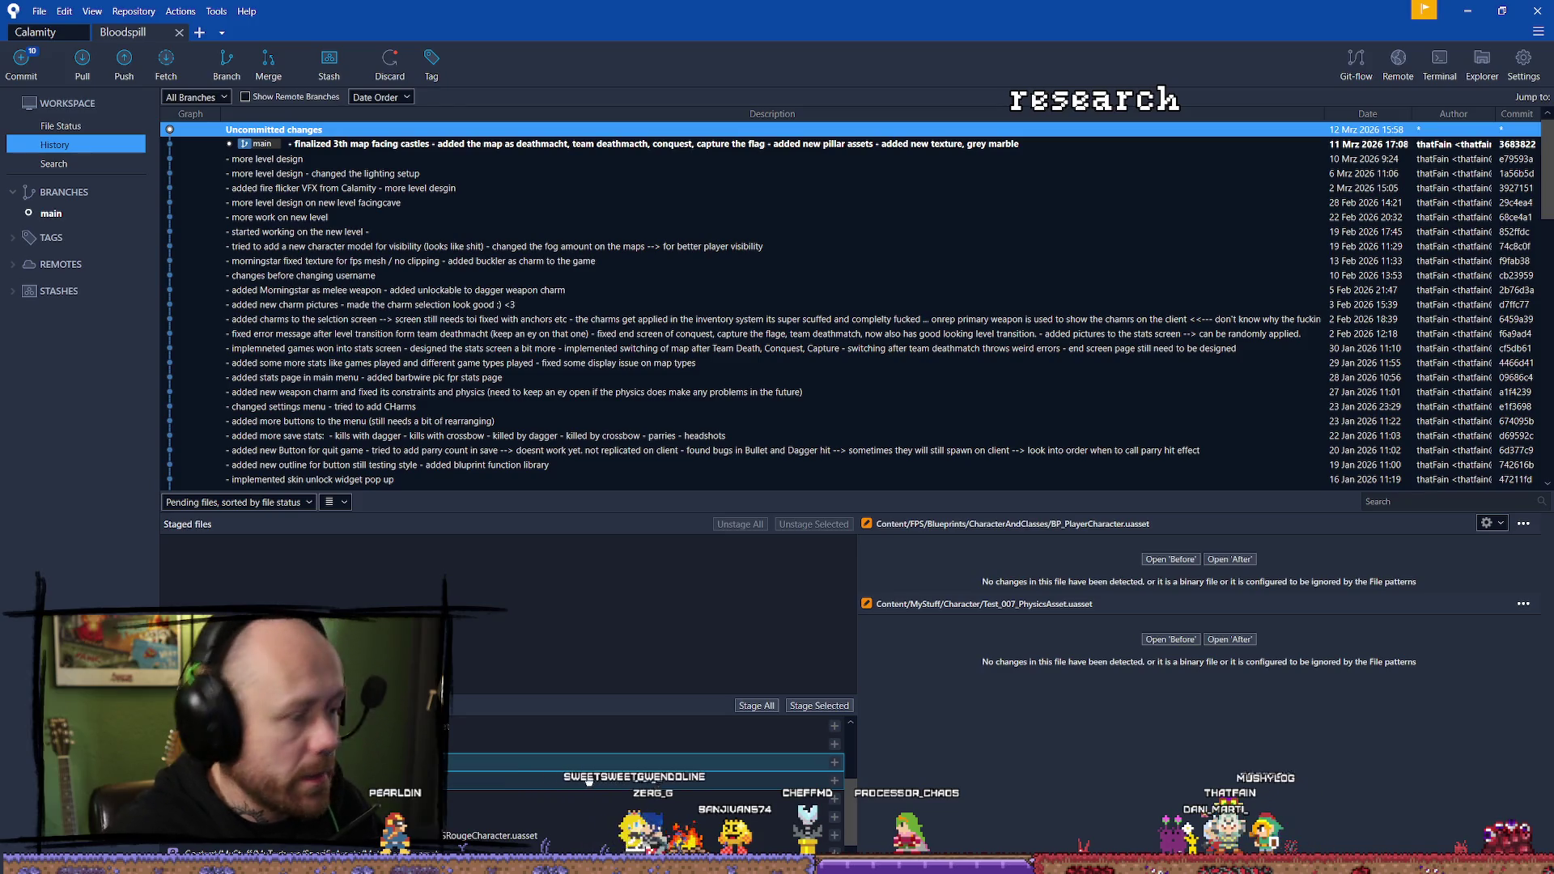
scroll(587, 781, "down", 1)
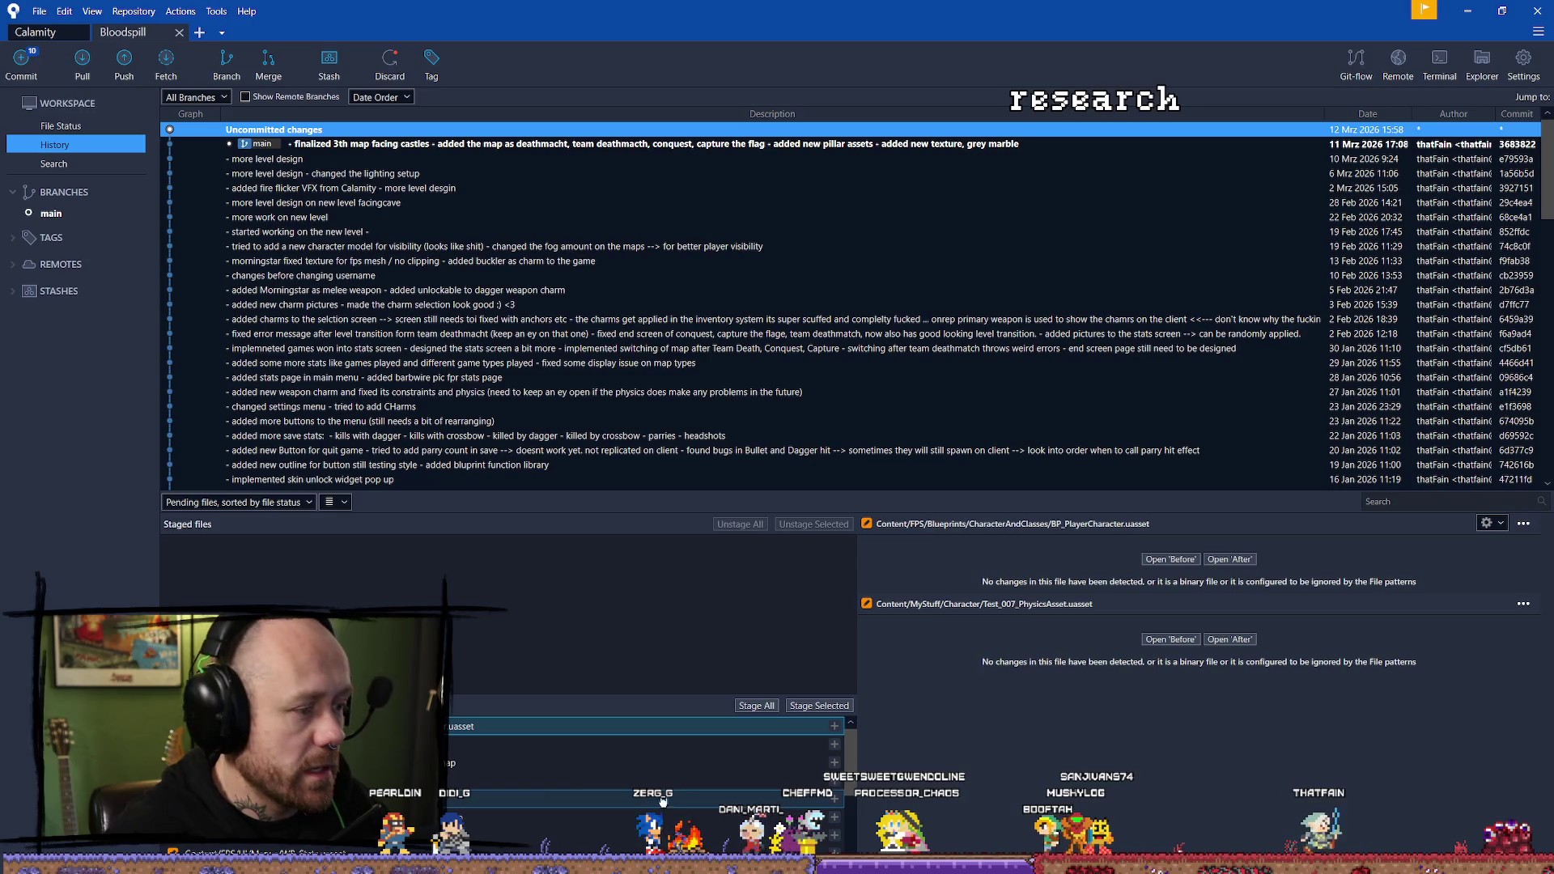
Discard changes to BP_PlayerCharacter.uasset and Test_007_PhysicsAsset.uasset, then minimize Sourcetree.
right_click(481, 730)
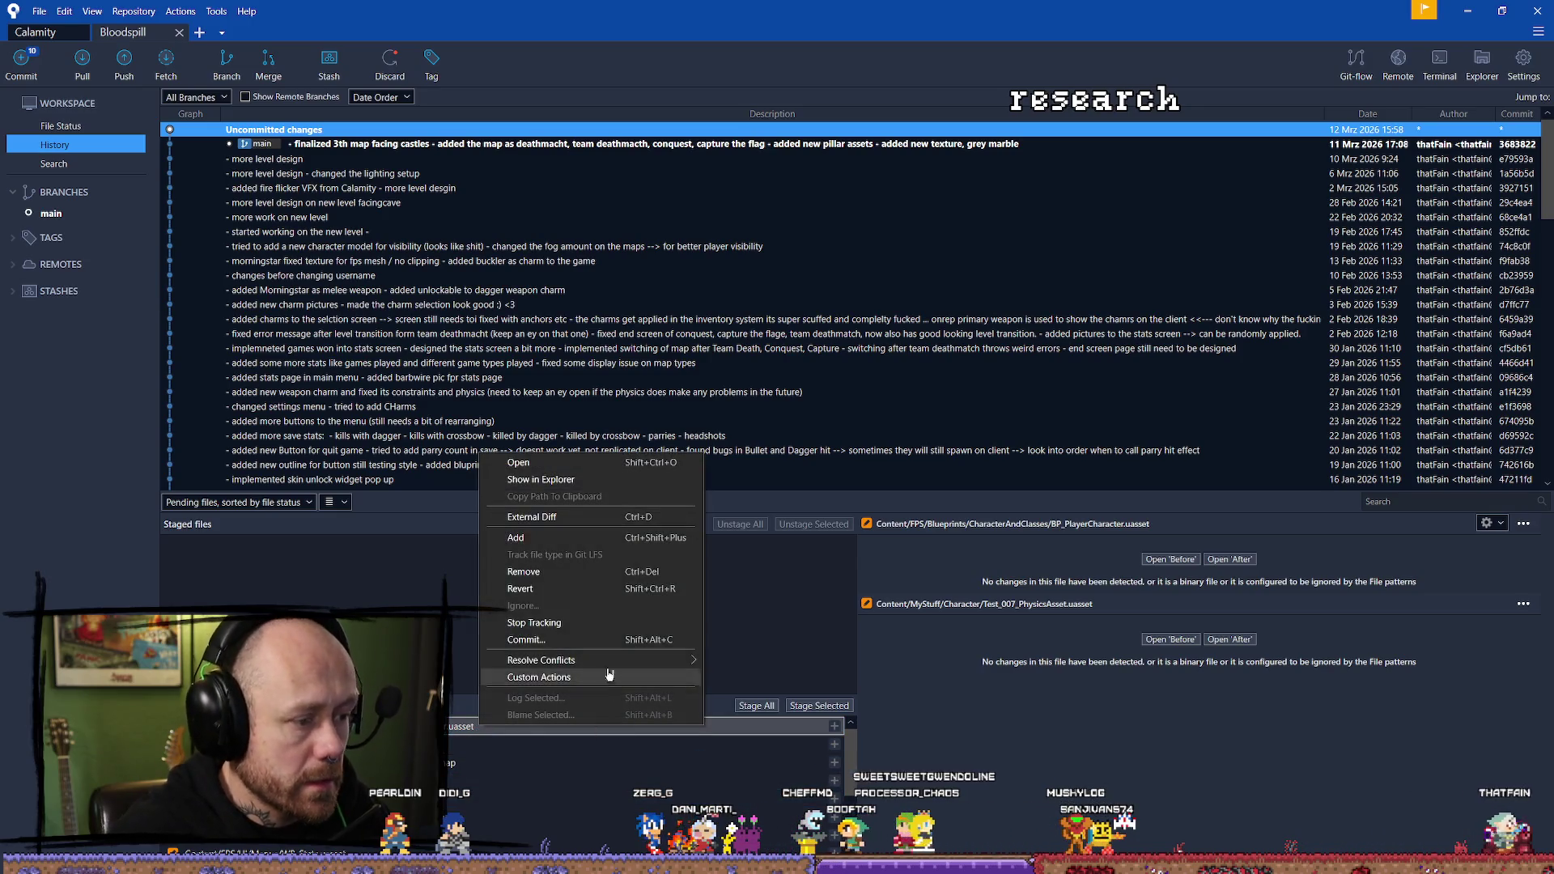
left_click(557, 590)
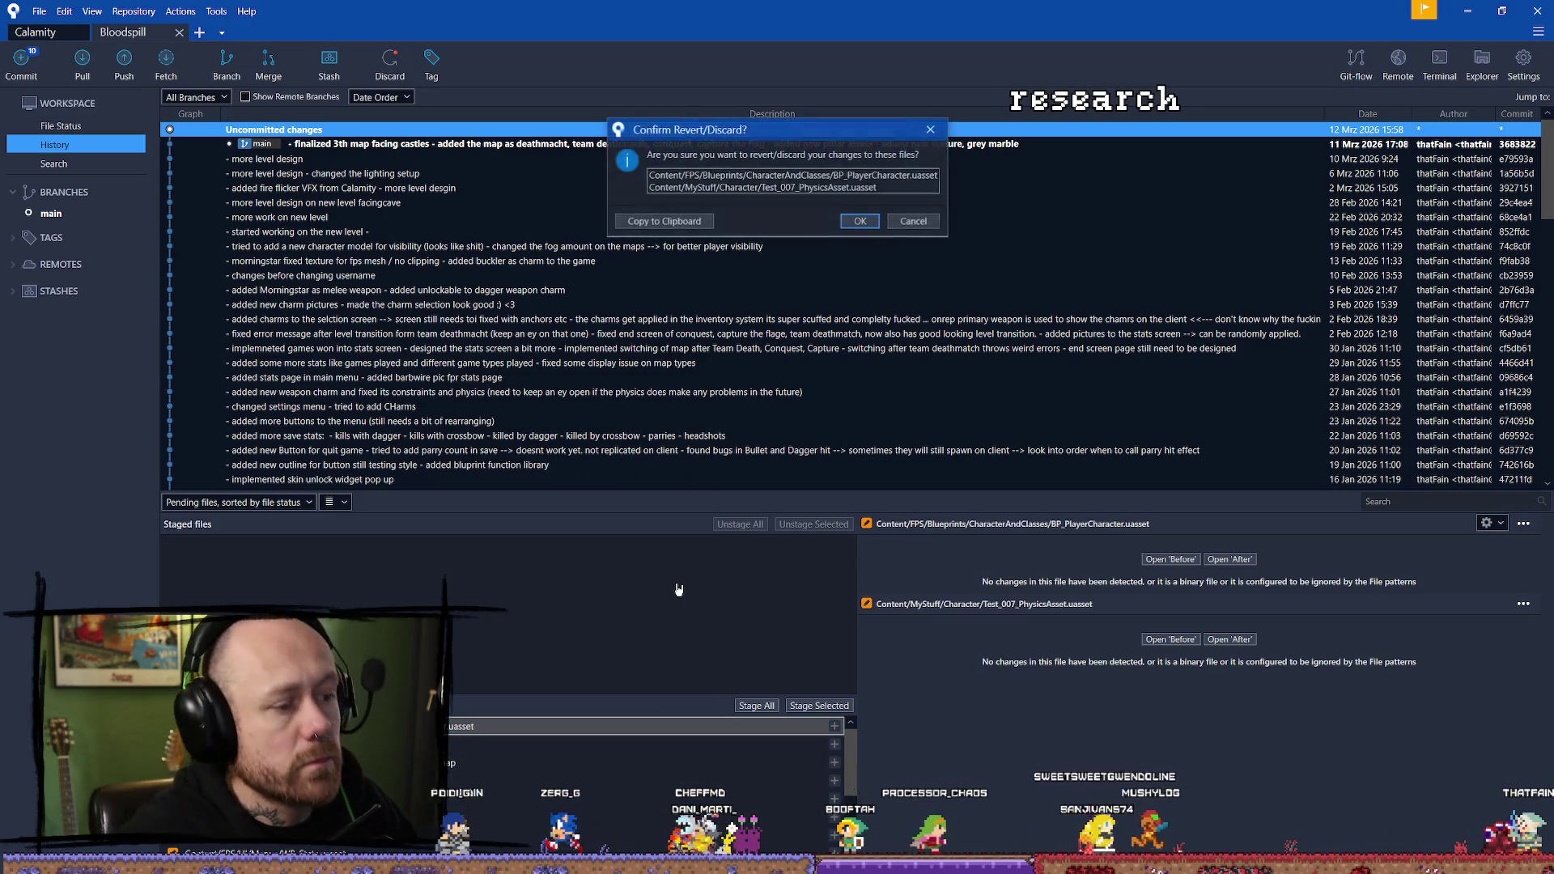
left_click(856, 218)
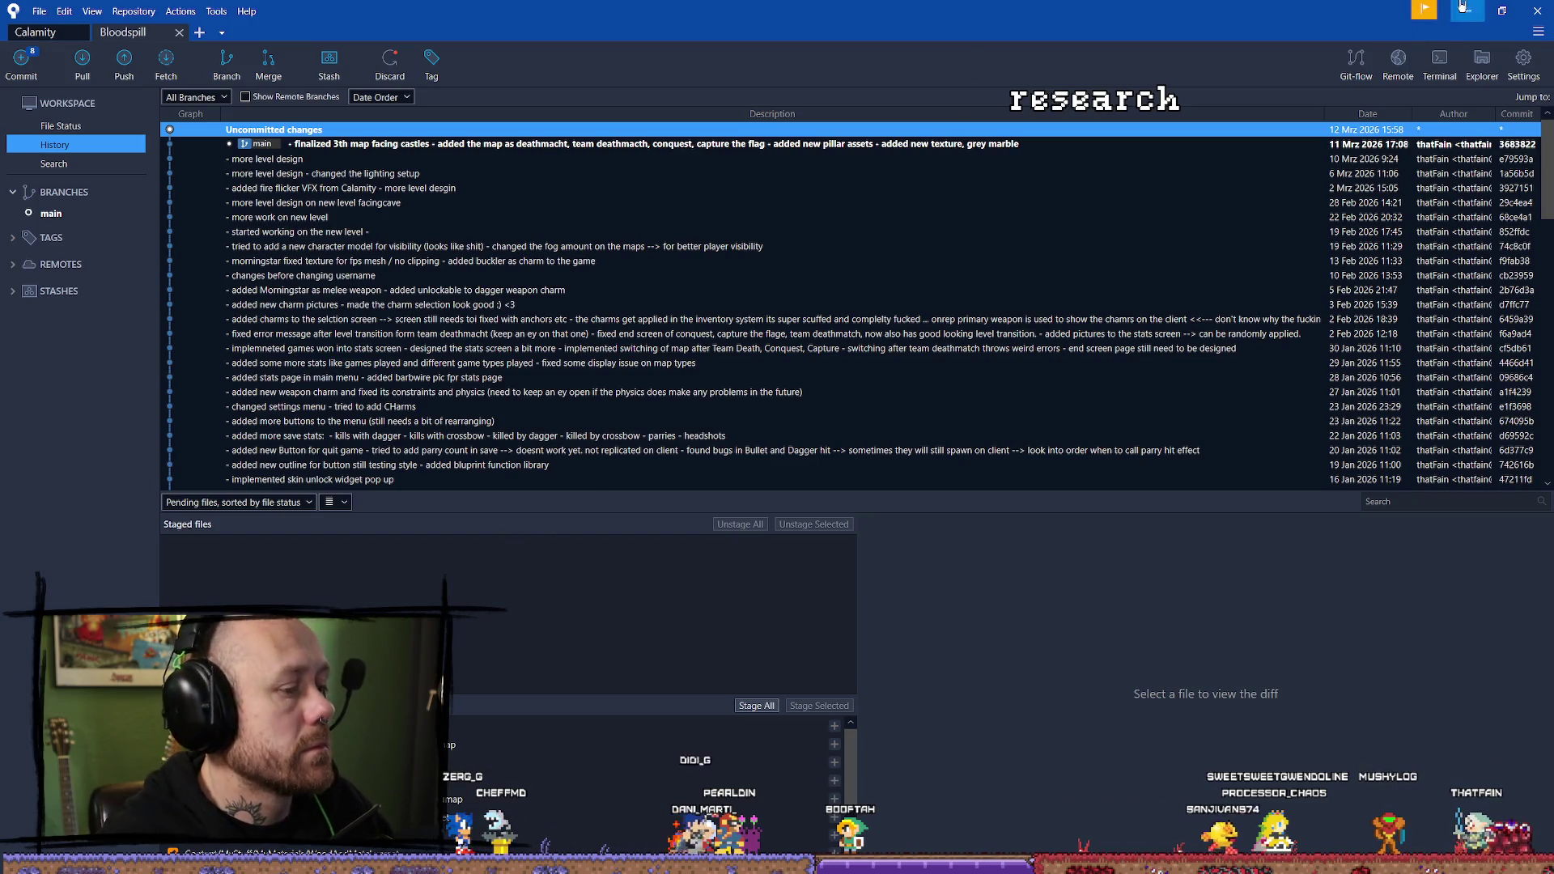
left_click(1471, 7)
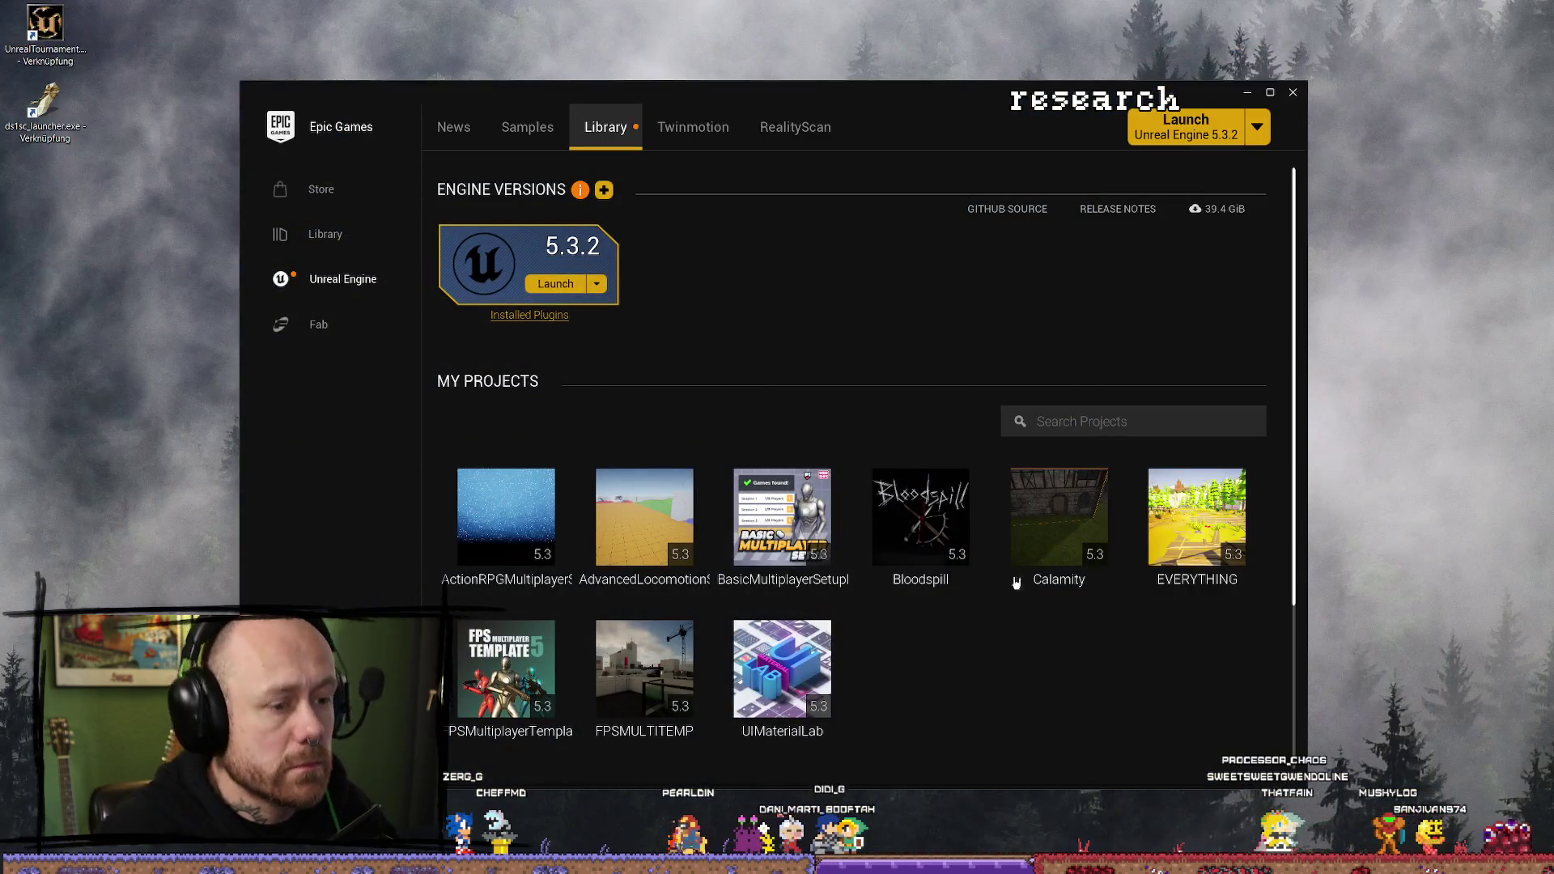
Launch the Bloodspill project from the Epic Games Launcher library.
double_click(932, 503)
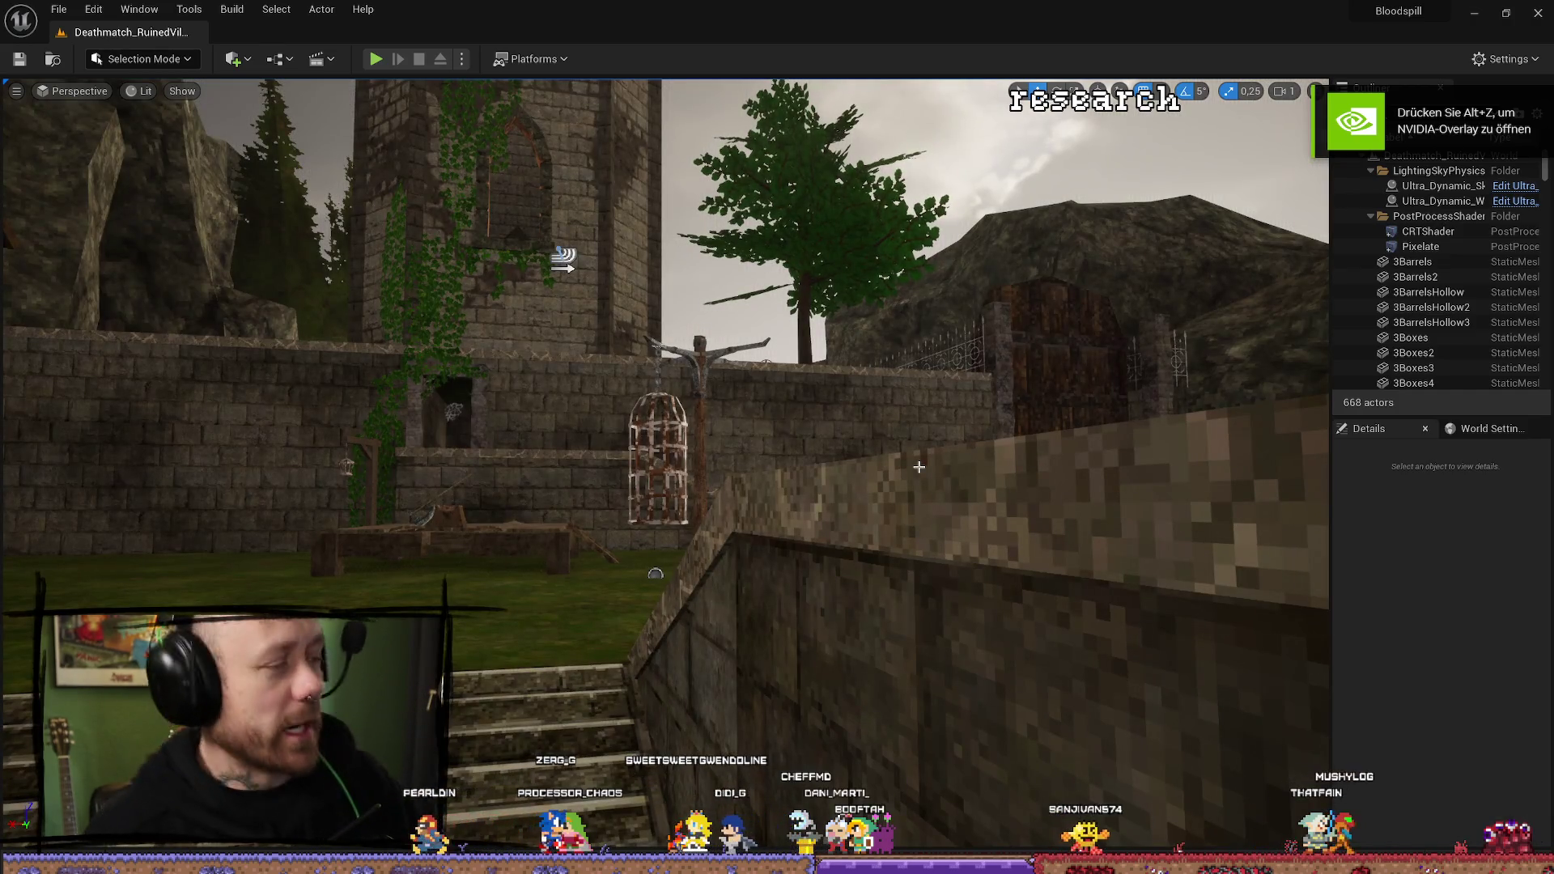
Open Test_007Faceless from the Content Drawer and orbit around the headless character.
left_click_drag(748, 494, 753, 491)
key("ctrl+space")
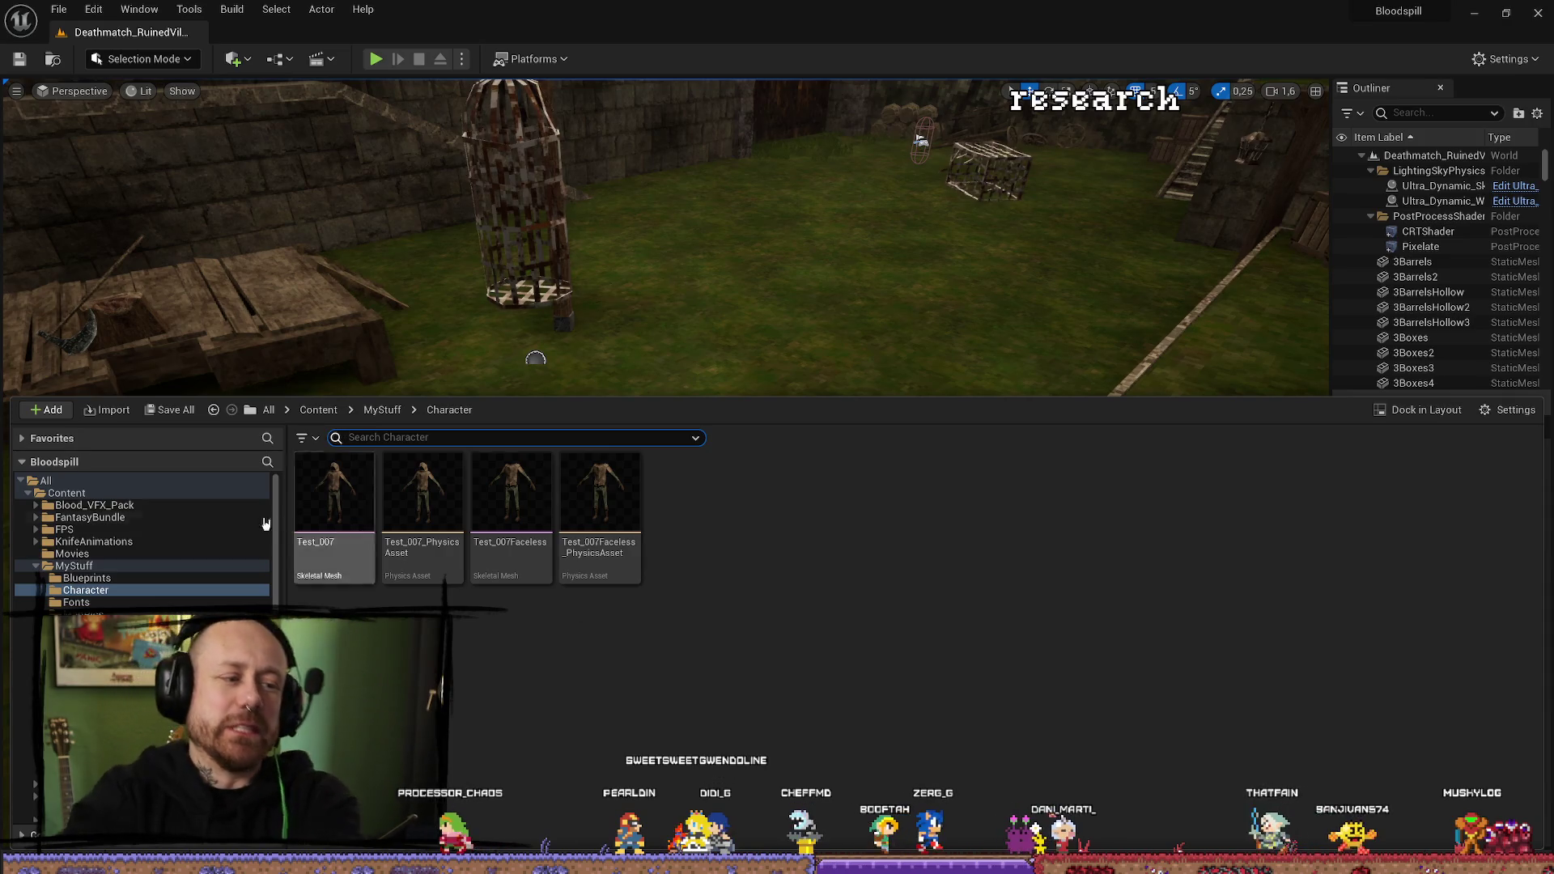
double_click(511, 494)
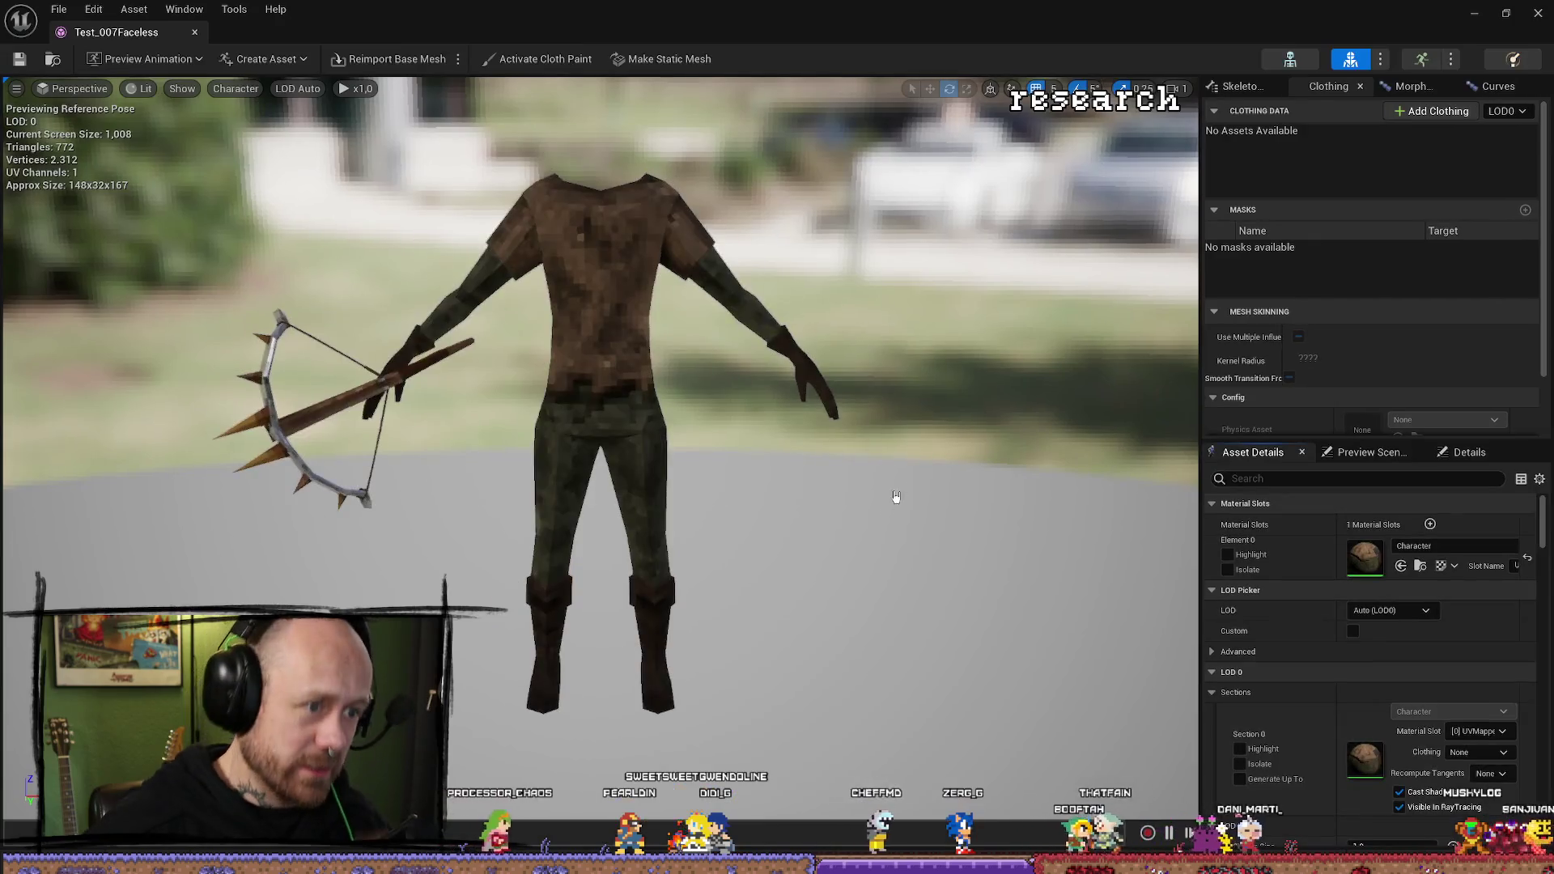
left_click_drag(877, 454, 982, 444)
key("ctrl+space")
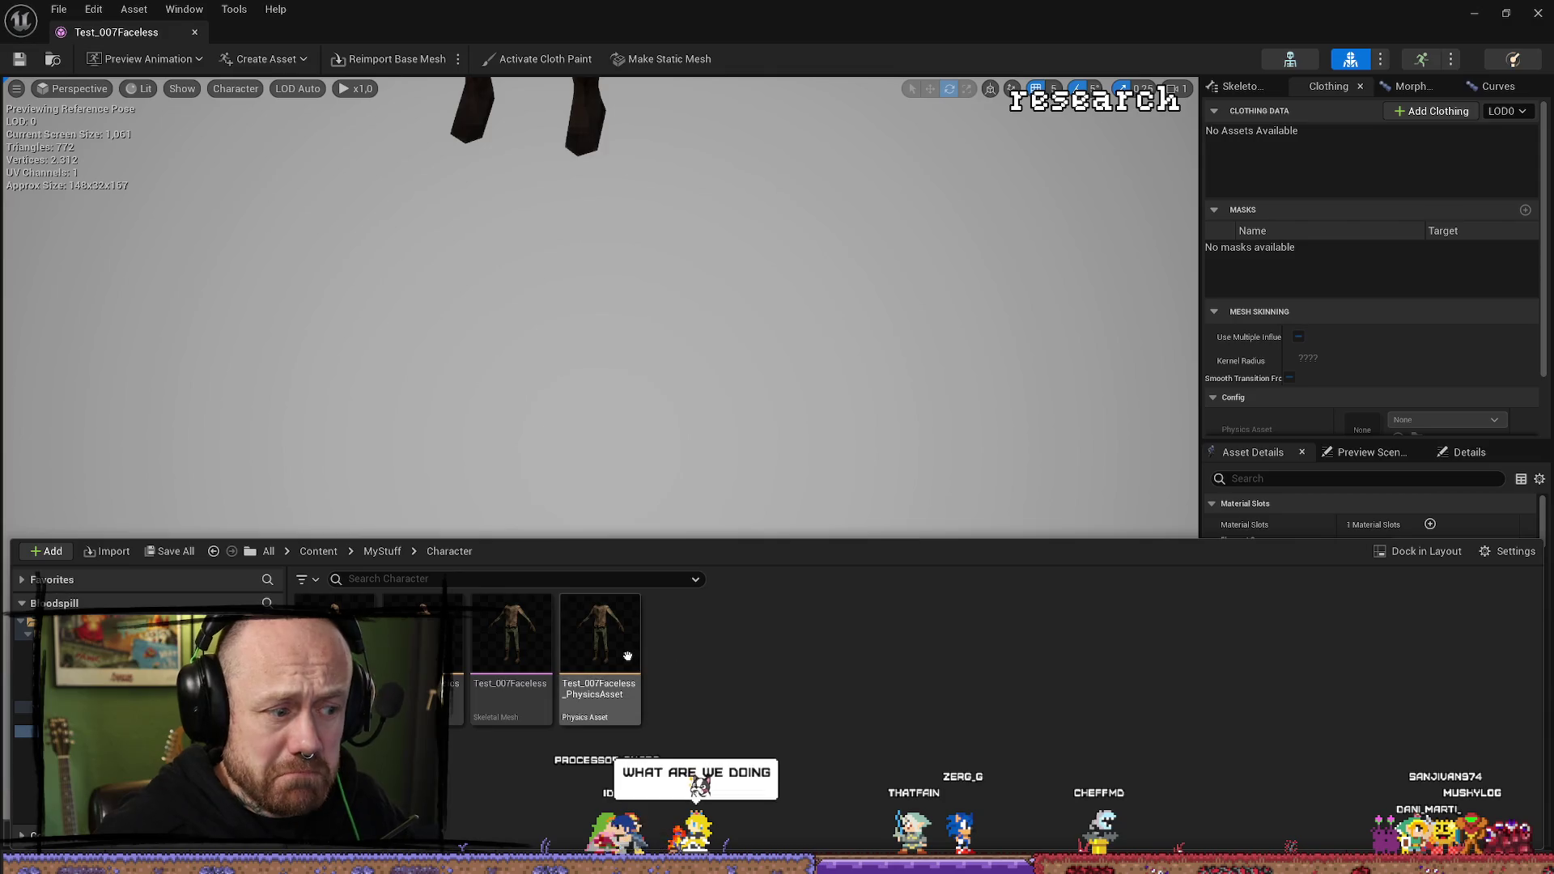
mouse_move(626, 656)
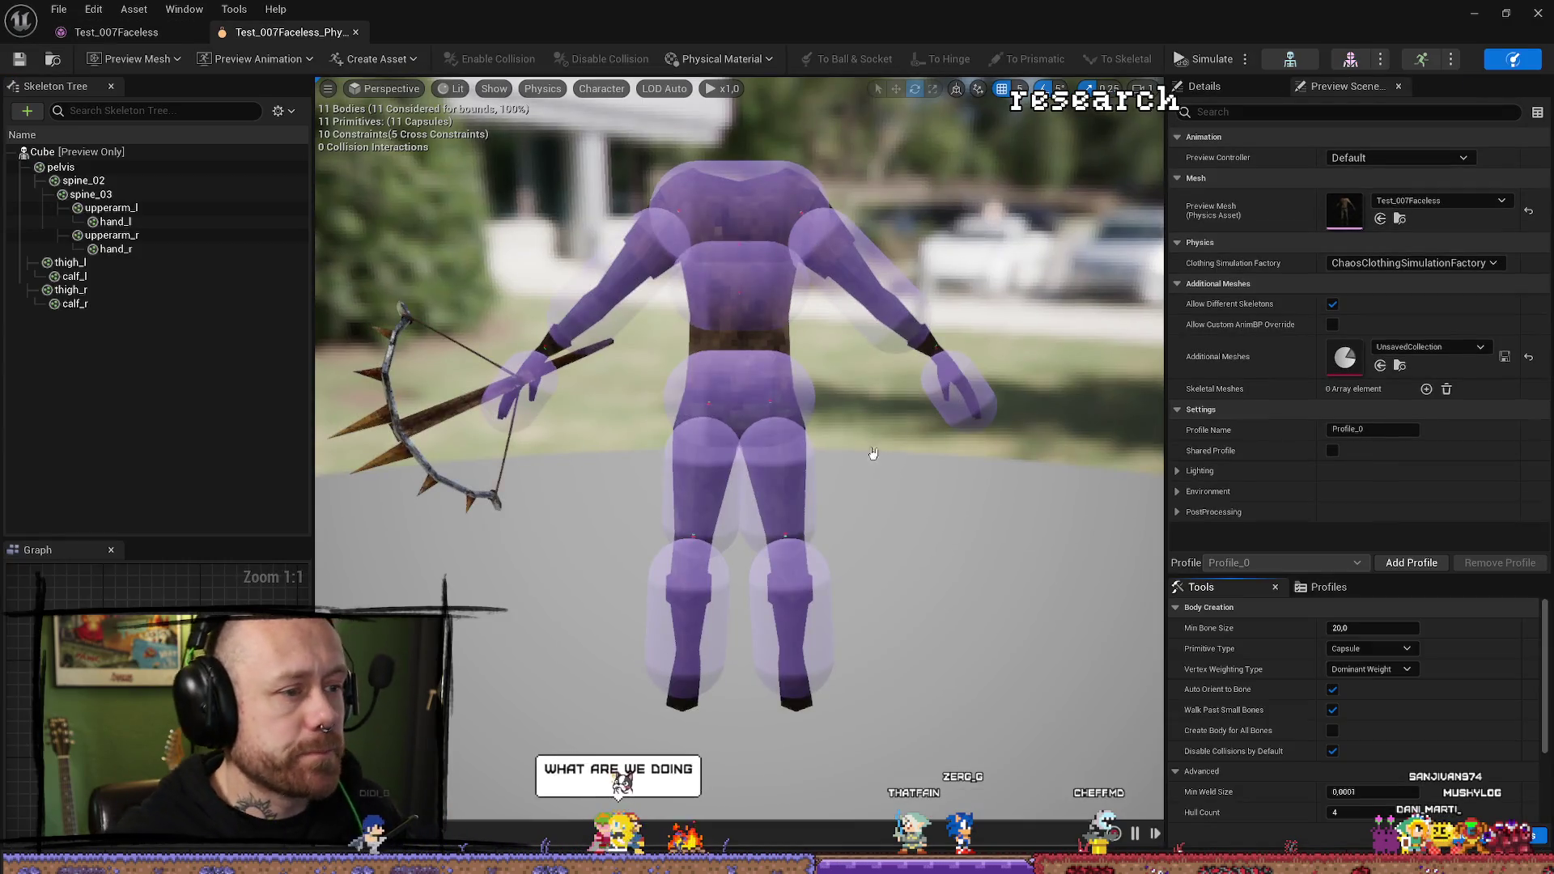
left_click_drag(873, 453, 846, 430)
key("ctrl+space")
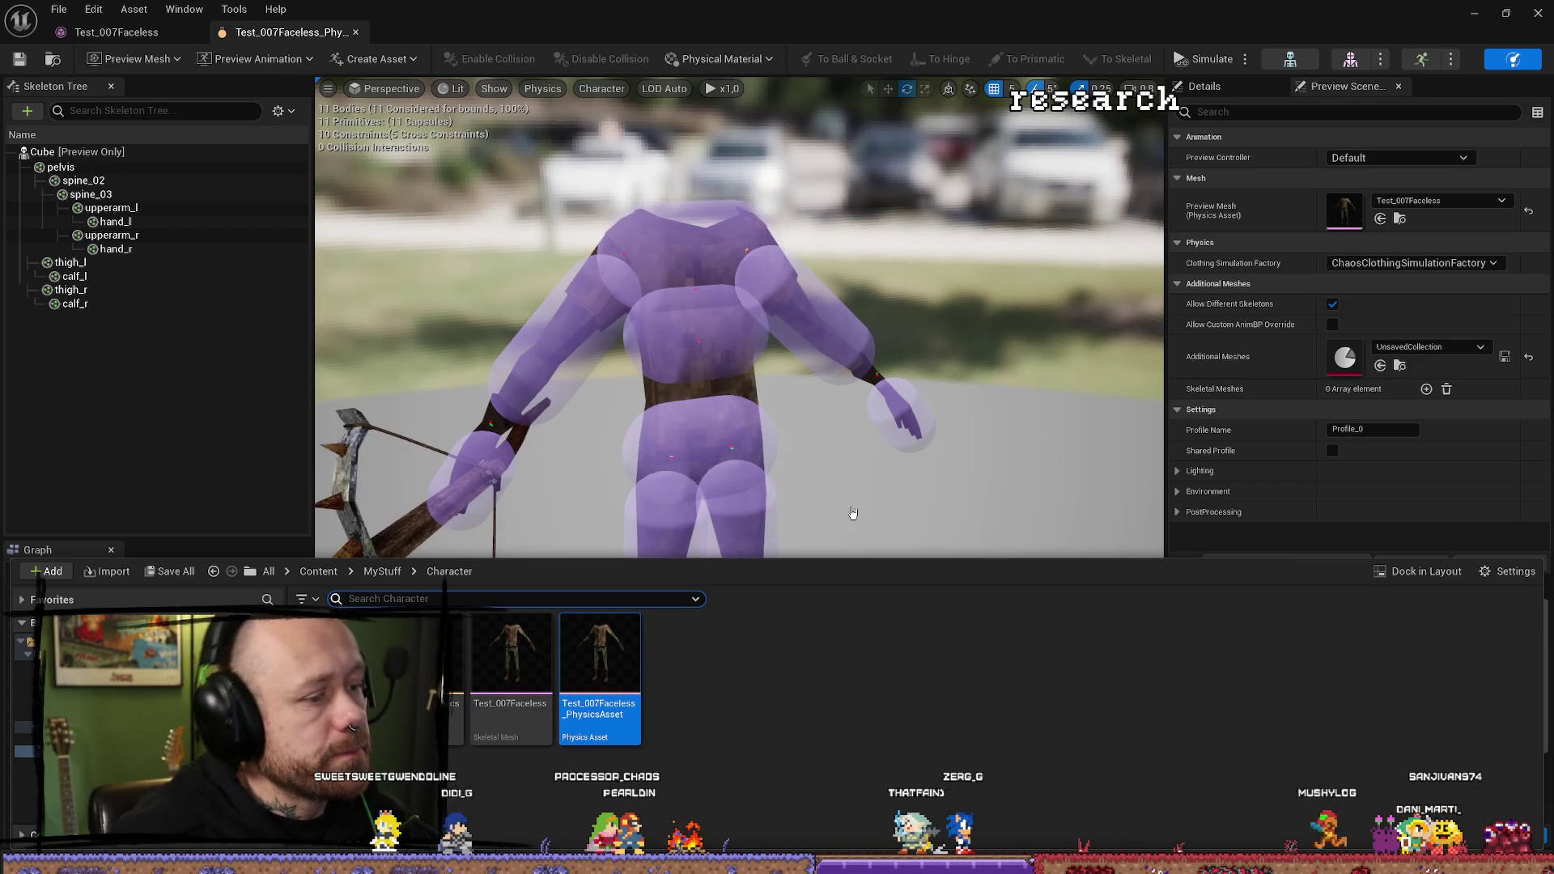
Check the mesh and physics asset tabs, then minimize the editor and return to Blender.
left_click(153, 32)
left_click(300, 33)
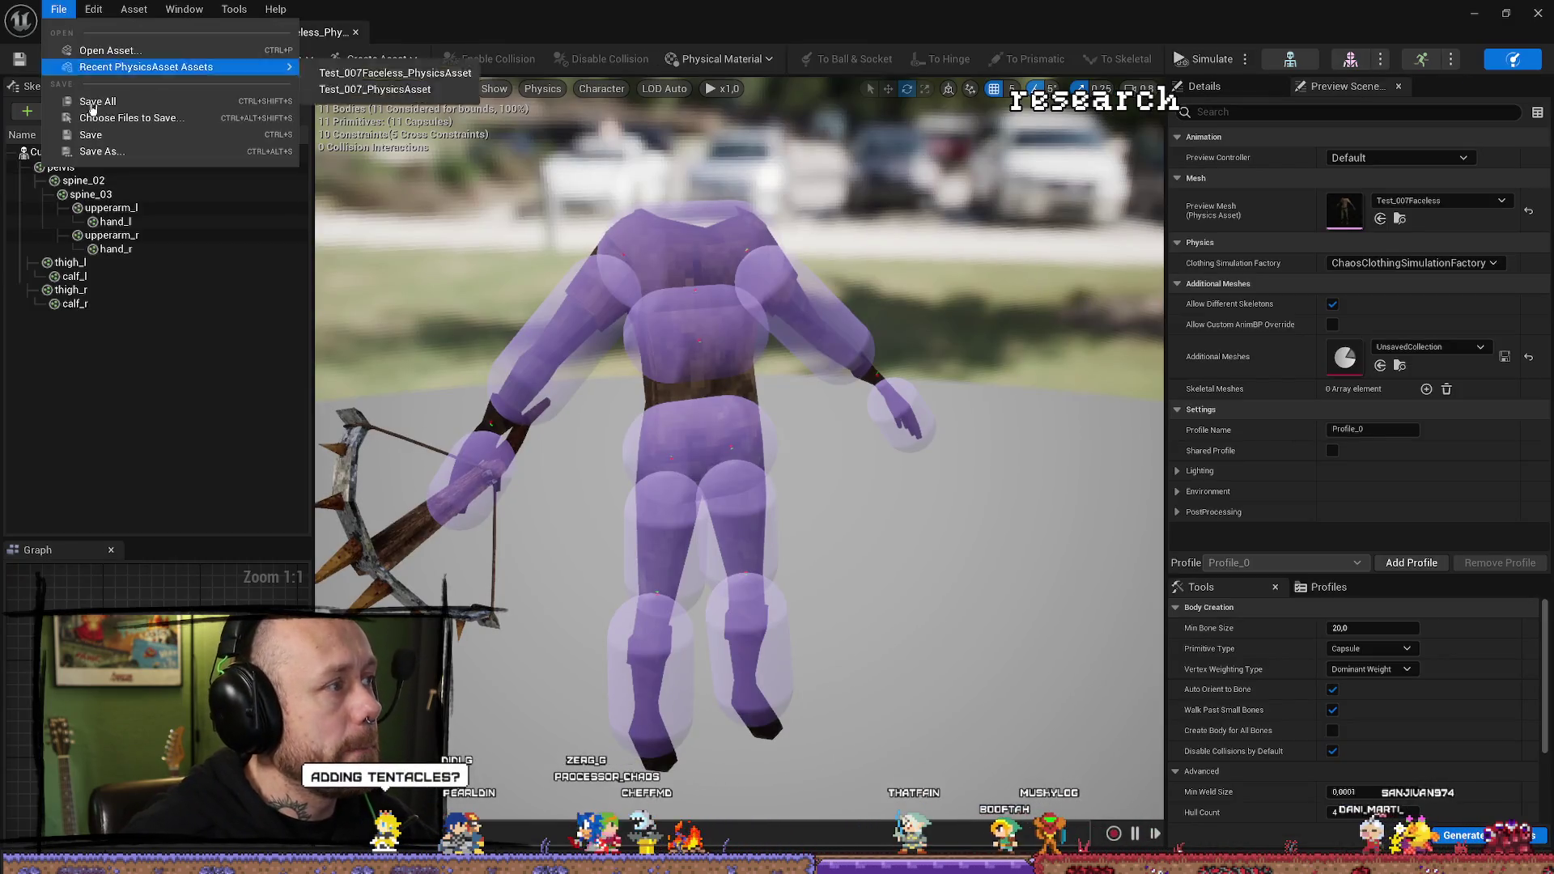
left_click(1473, 14)
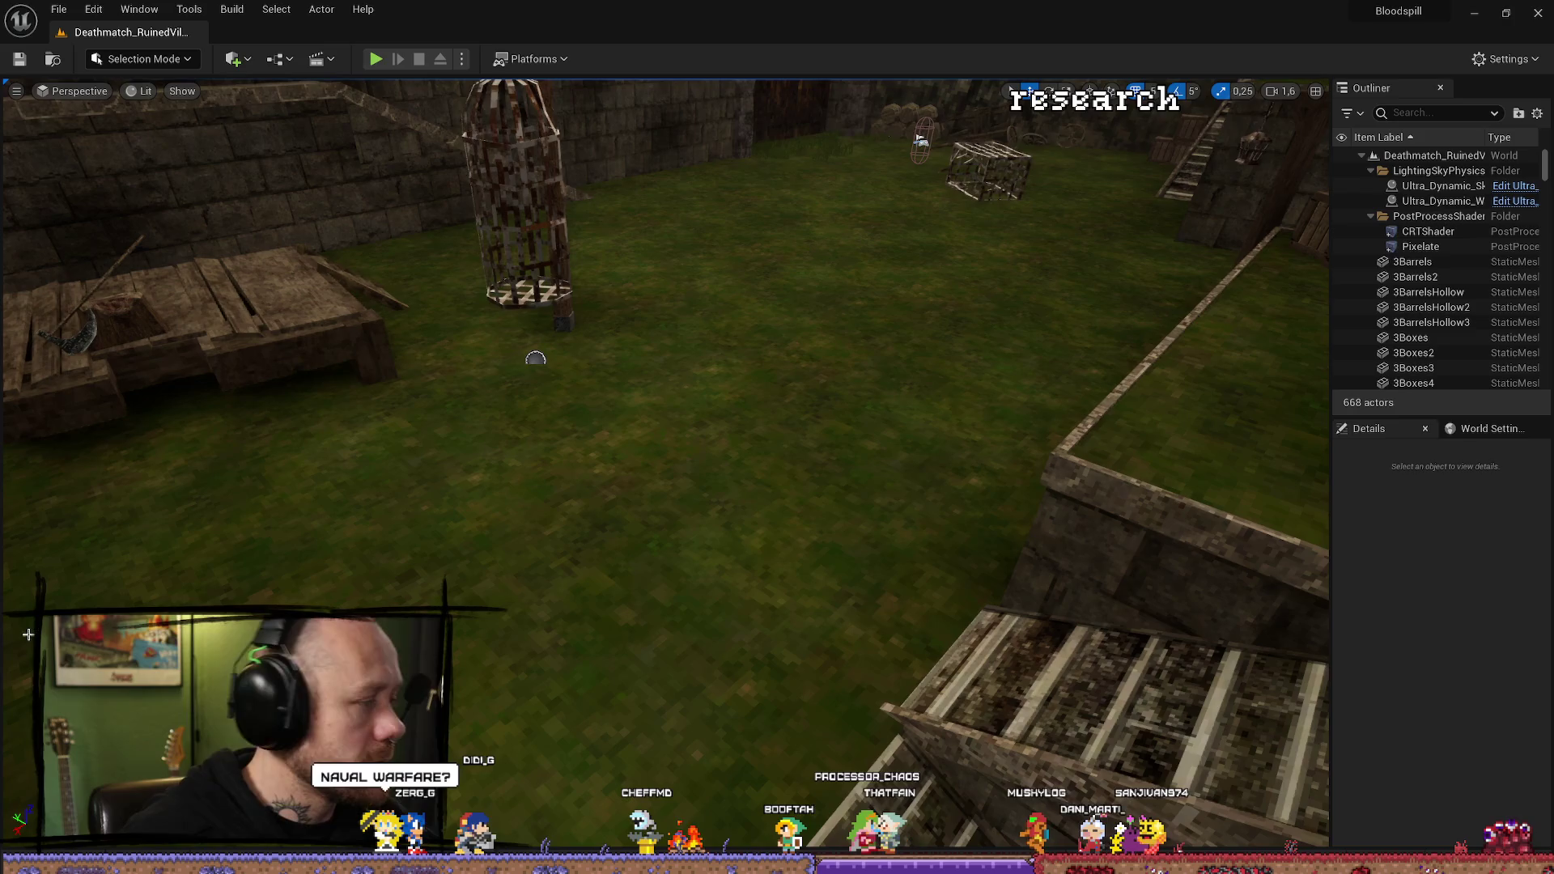
key("alt+Tab")
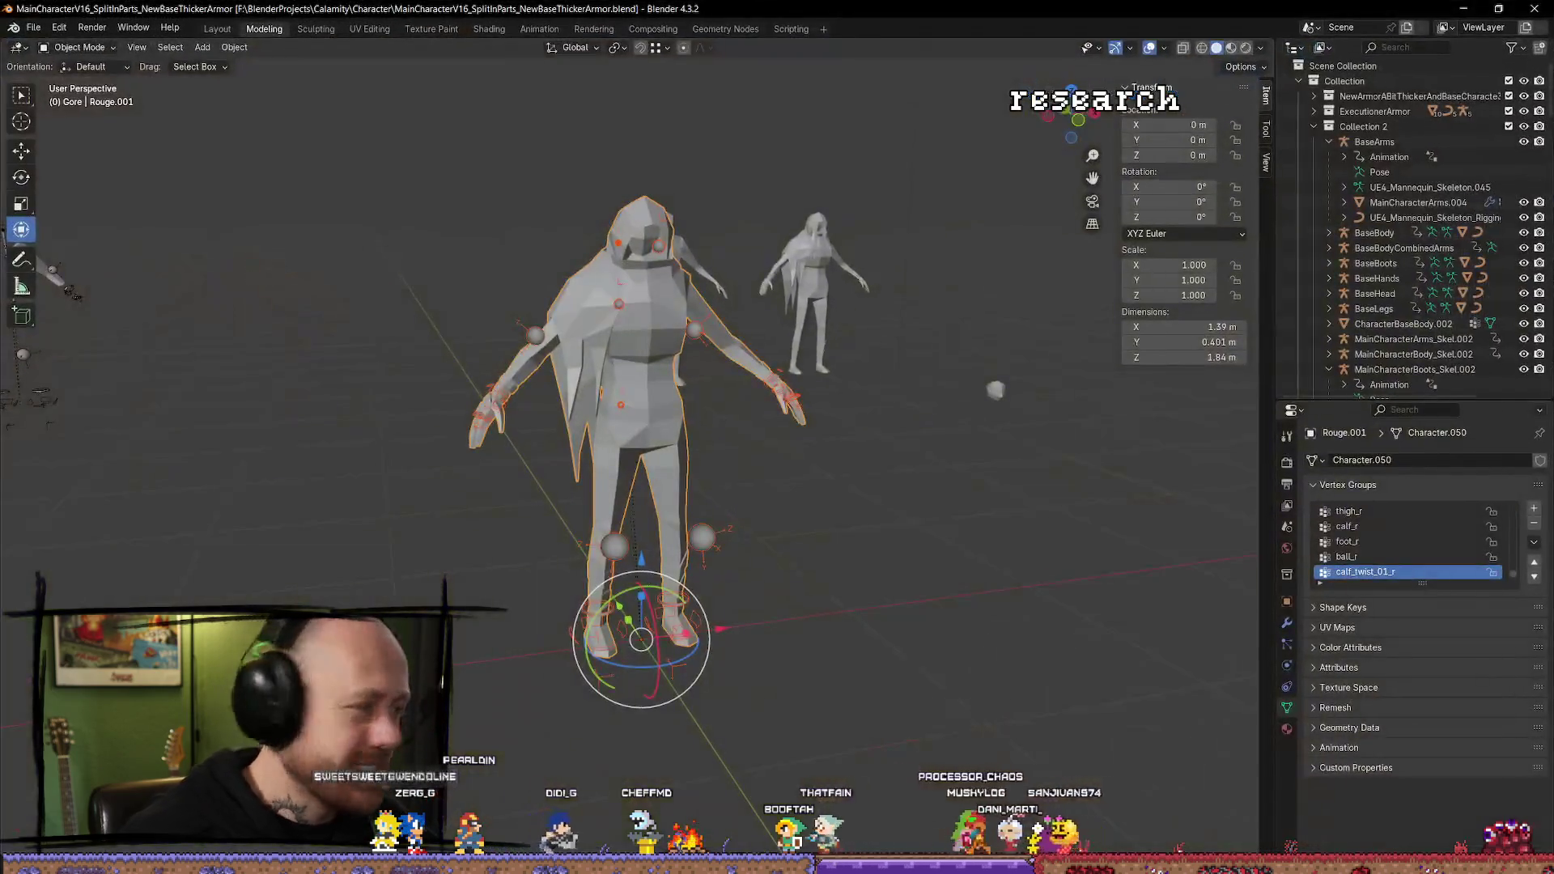
Select the hooded Rouge.001 character and enter Edit Mode.
mouse_move(906, 528)
left_mouse_down()
mouse_move(804, 527)
mouse_move(746, 502)
mouse_move(931, 504)
left_mouse_up()
mouse_move(726, 546)
left_mouse_down()
mouse_move(711, 571)
mouse_move(661, 477)
left_mouse_up()
left_click(661, 474)
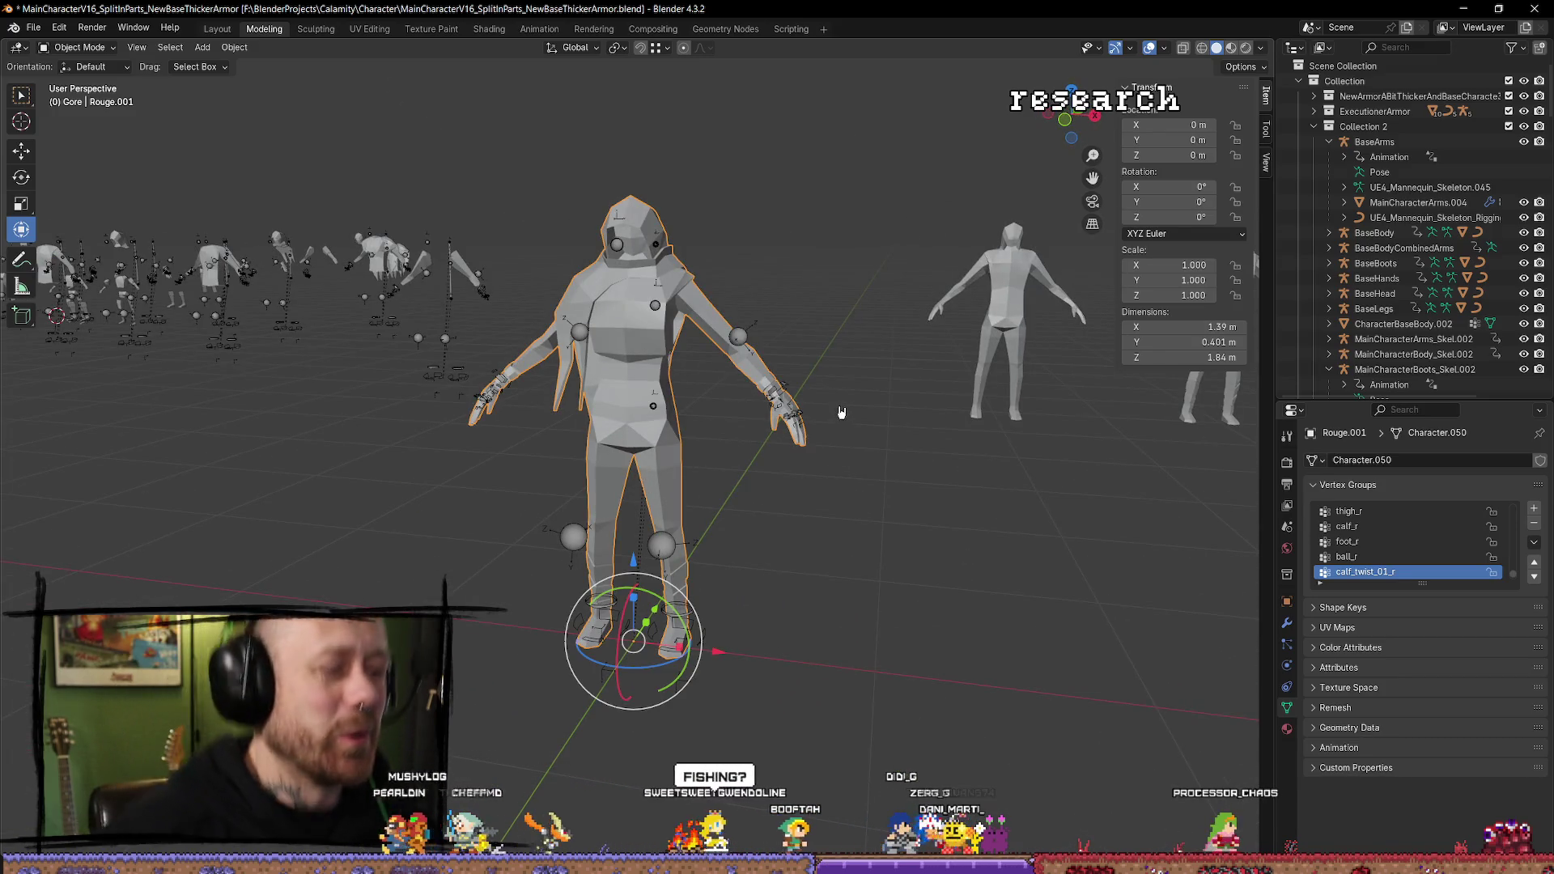
mouse_move(793, 483)
left_mouse_down()
mouse_move(866, 410)
mouse_move(866, 454)
mouse_move(917, 521)
left_mouse_up()
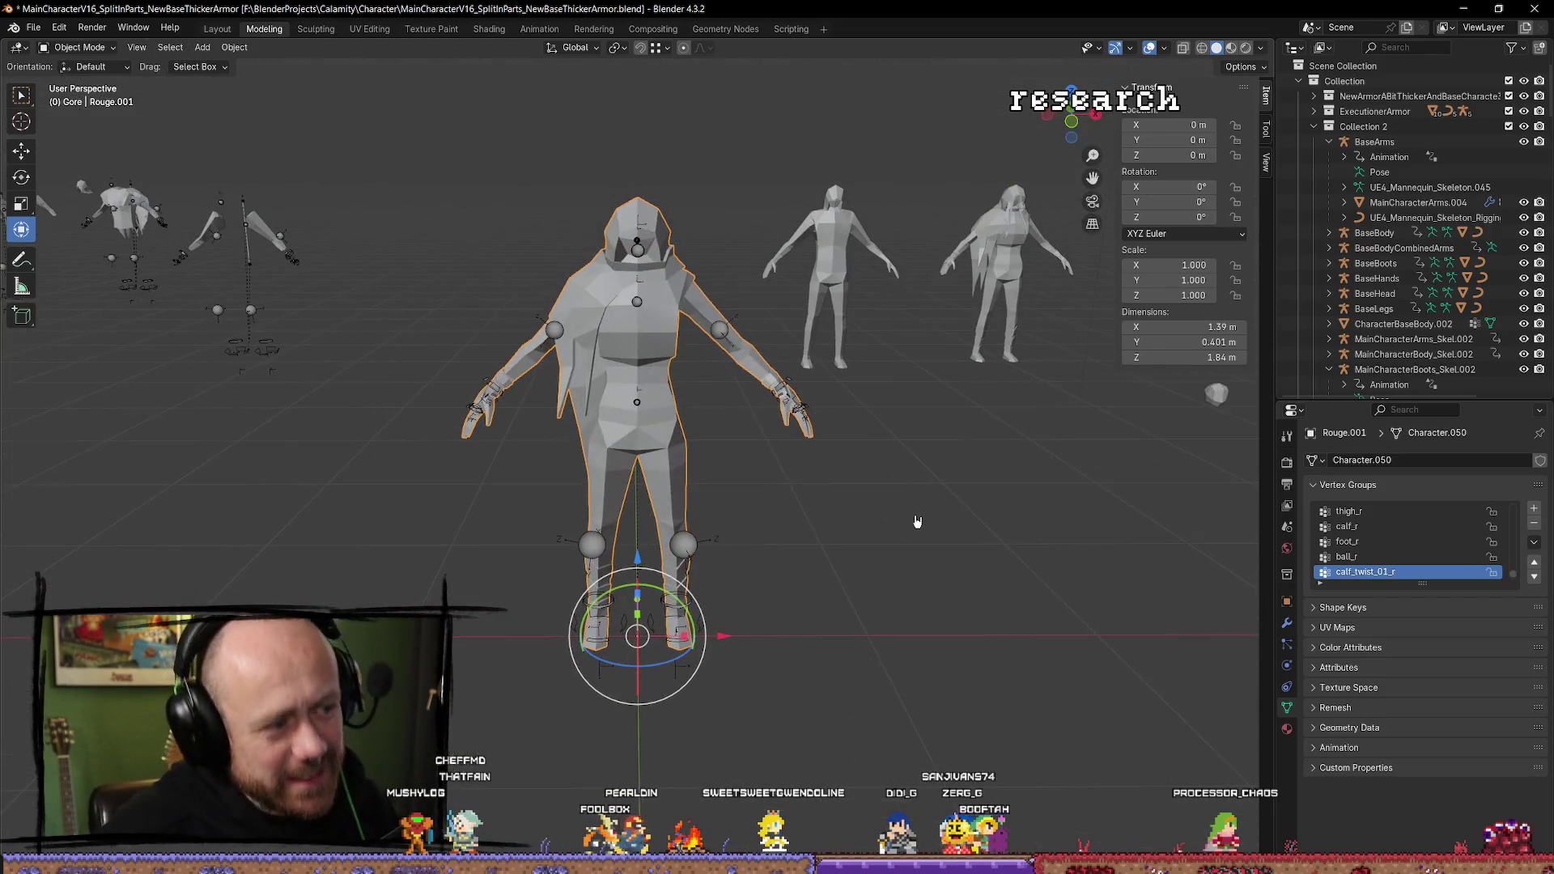
left_click(874, 574)
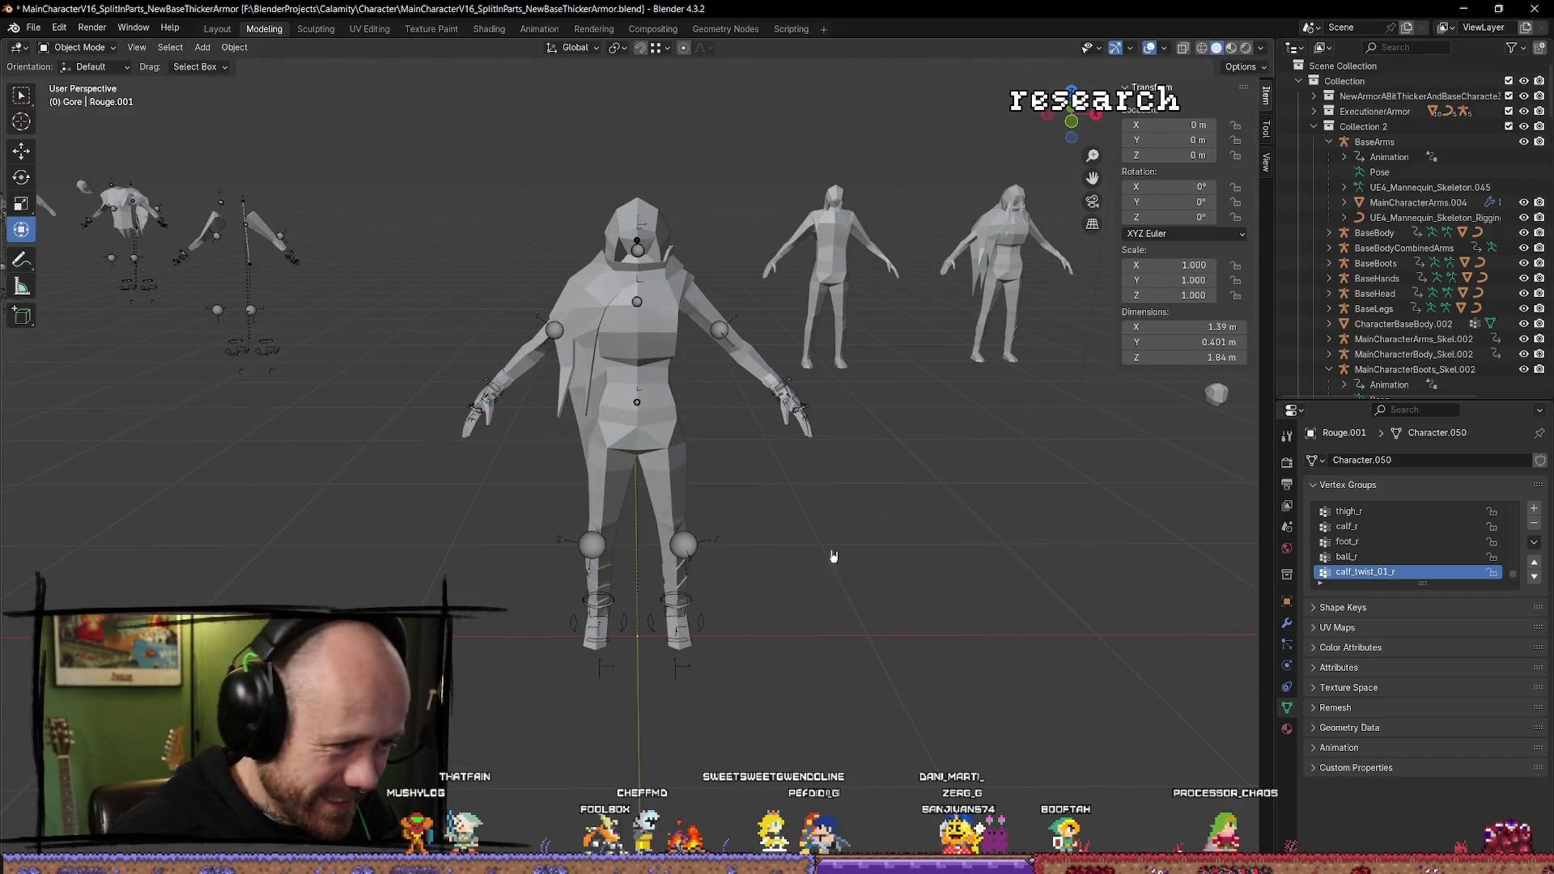
key("ctrl+z")
left_click_drag(887, 639, 909, 624)
key("Tab")
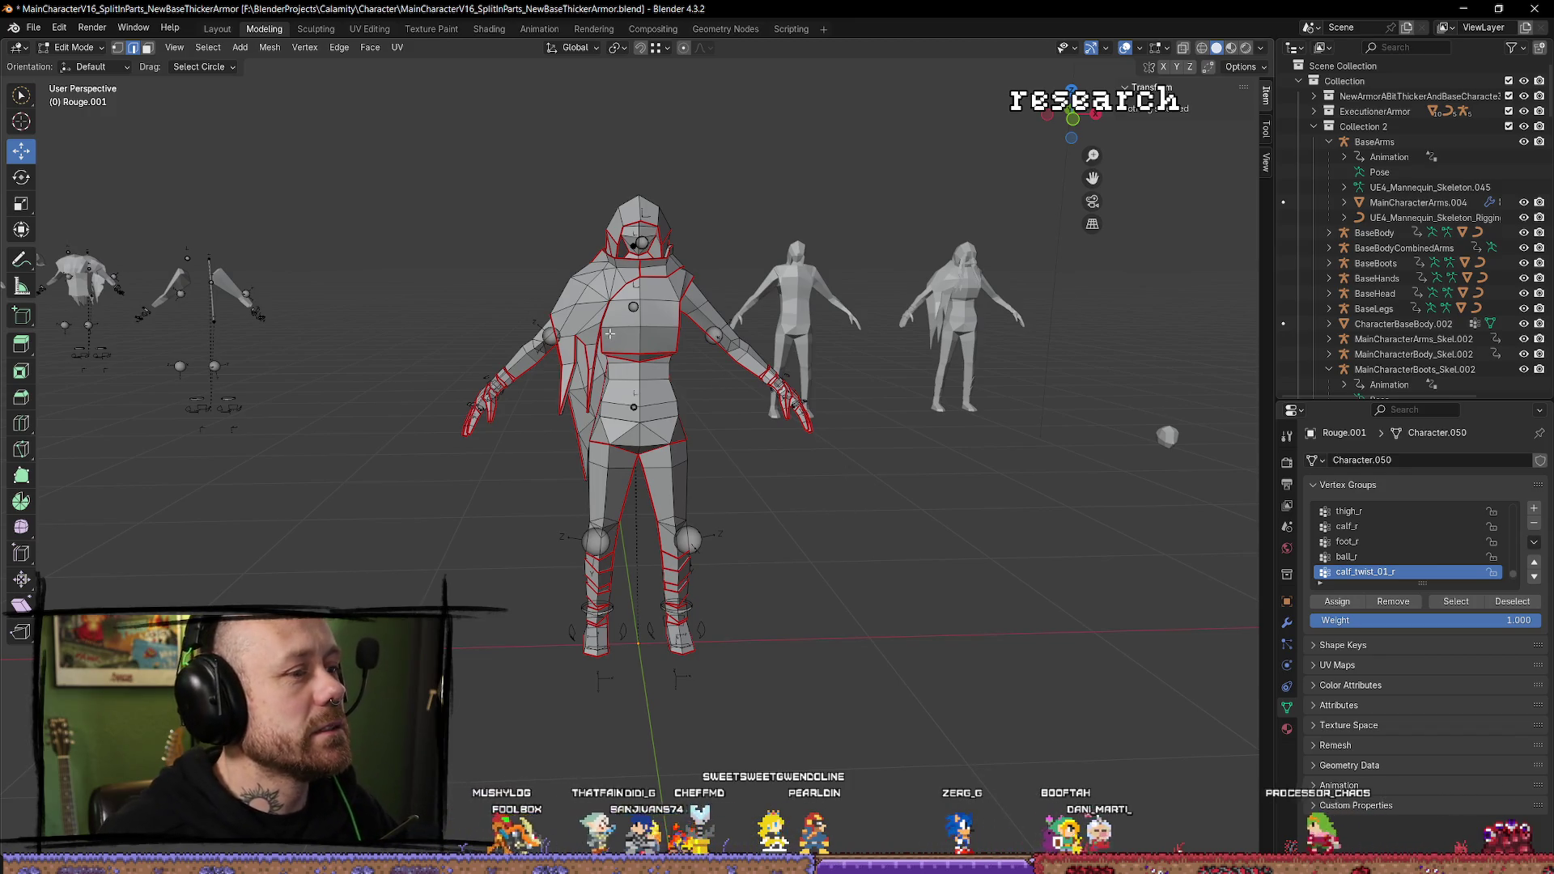
Delete the connected cape, collar and hood faces from the character.
key("l")
key("x")
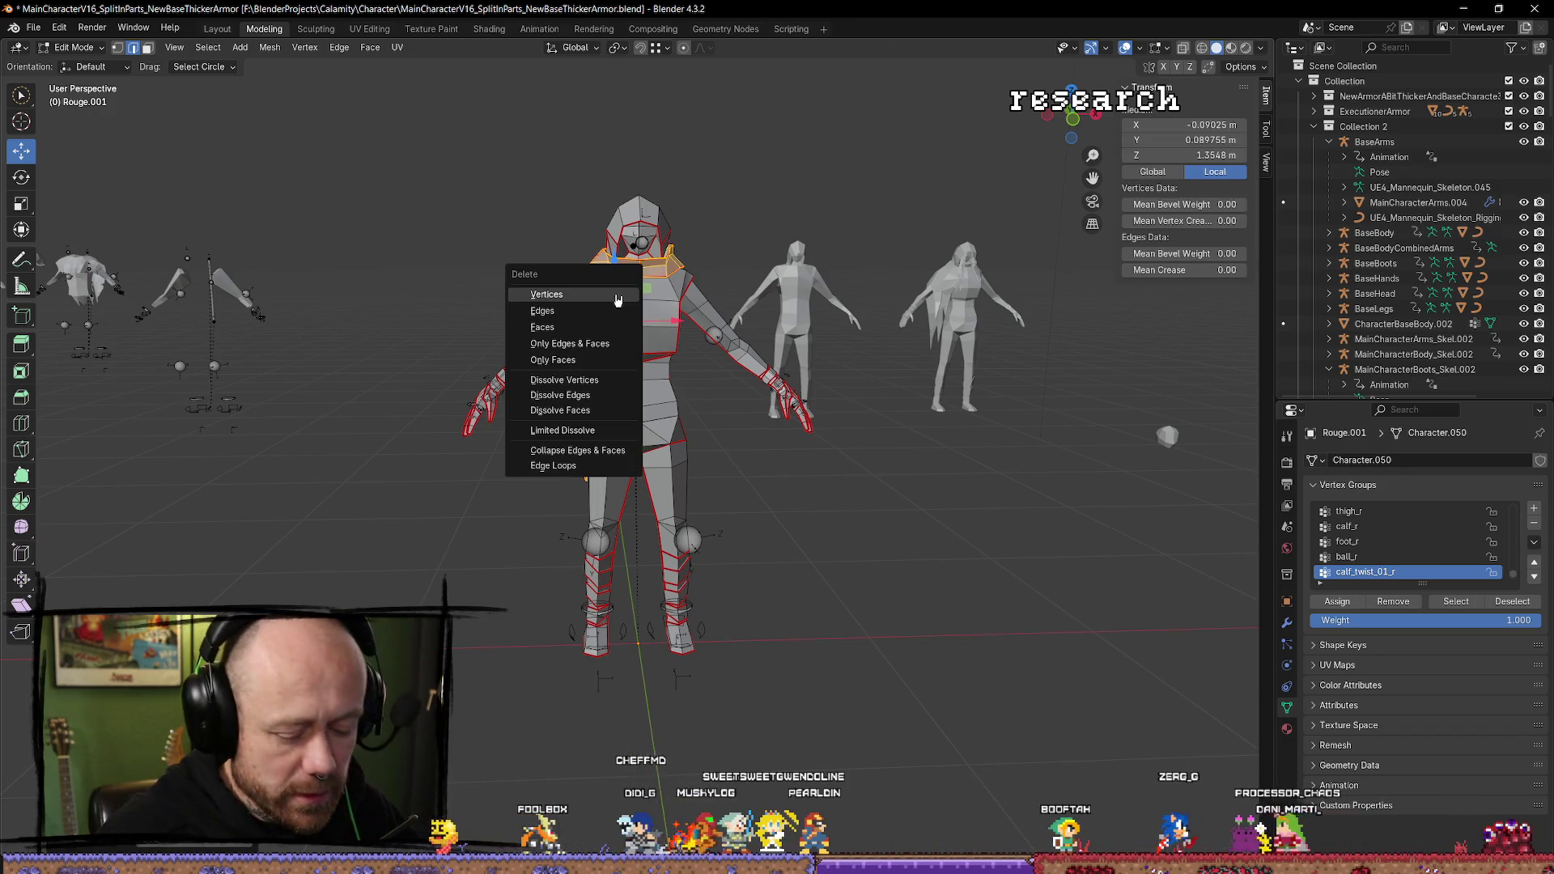
left_click(601, 310)
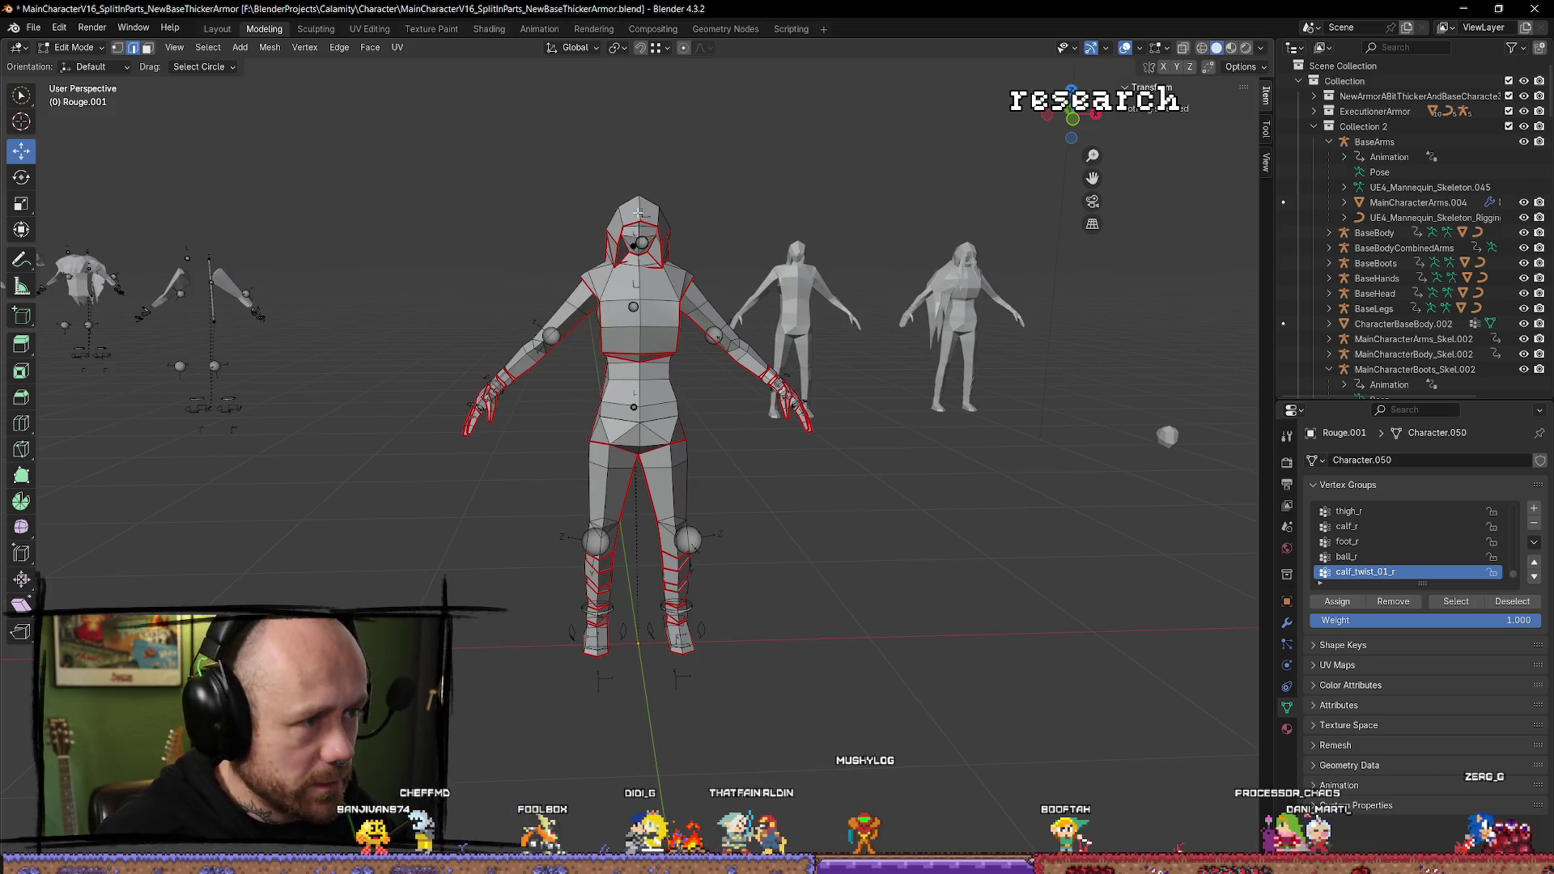
key("l")
key("x")
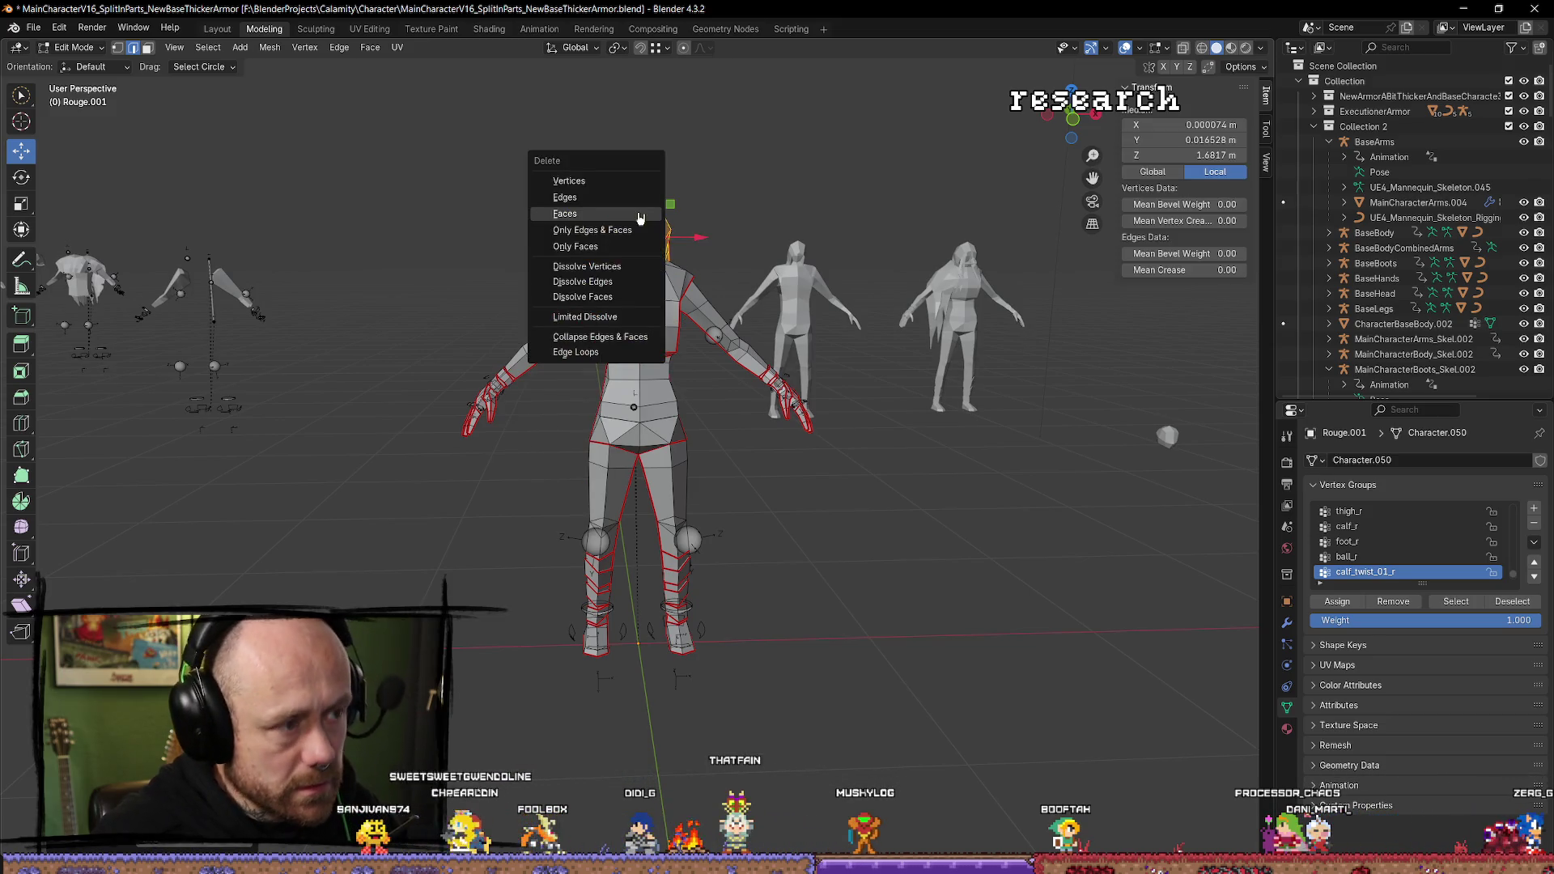
left_click(639, 213)
Orbit to the head and select vertices on the open head top.
key("KP_6")
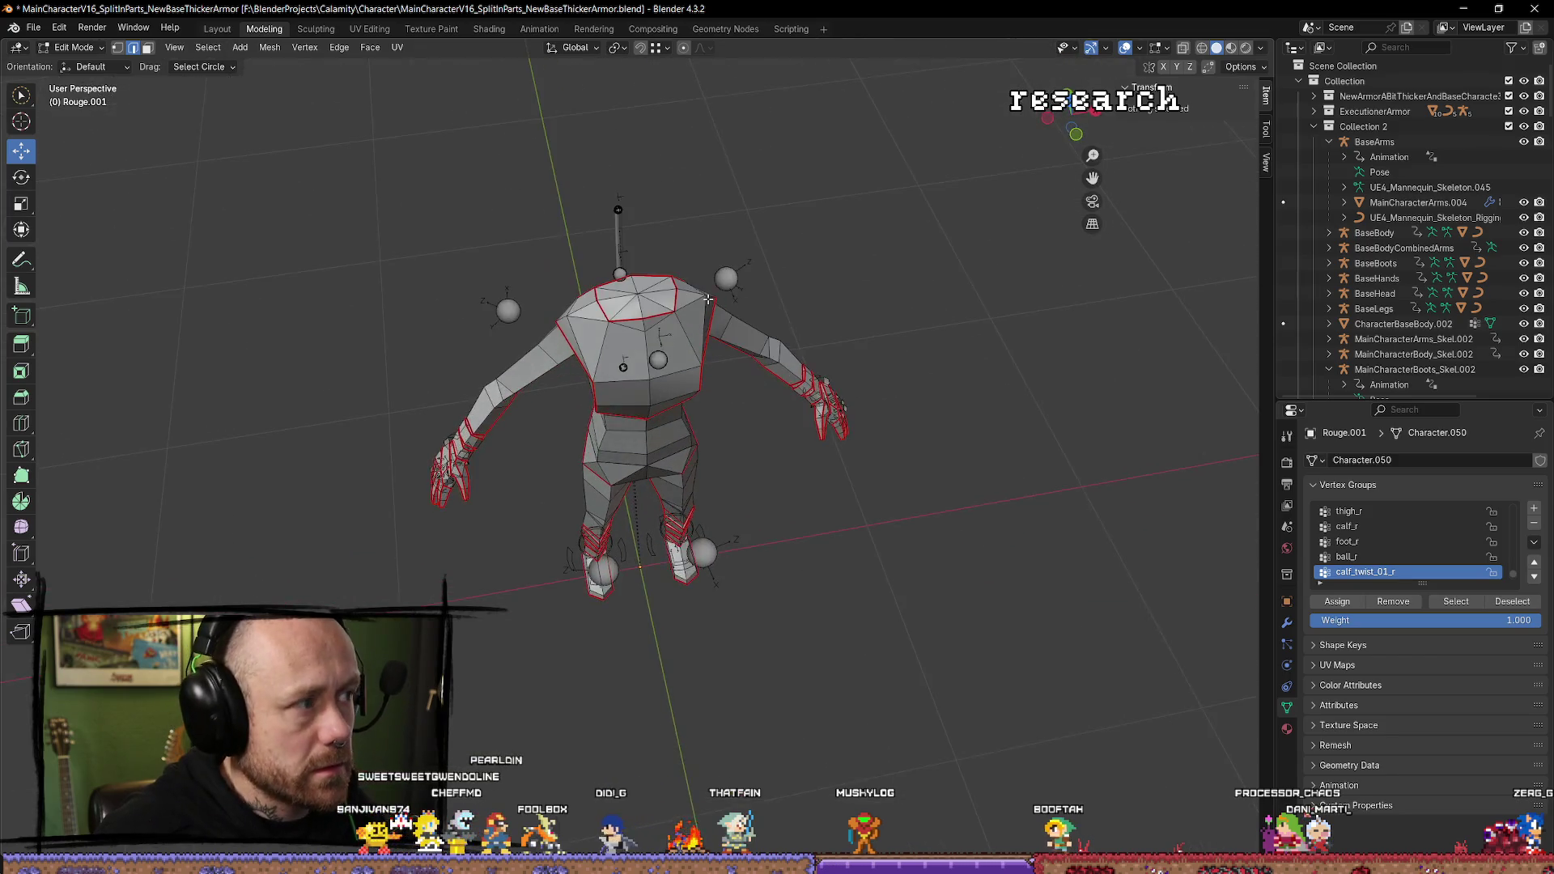
key("KP_8")
left_click(642, 281)
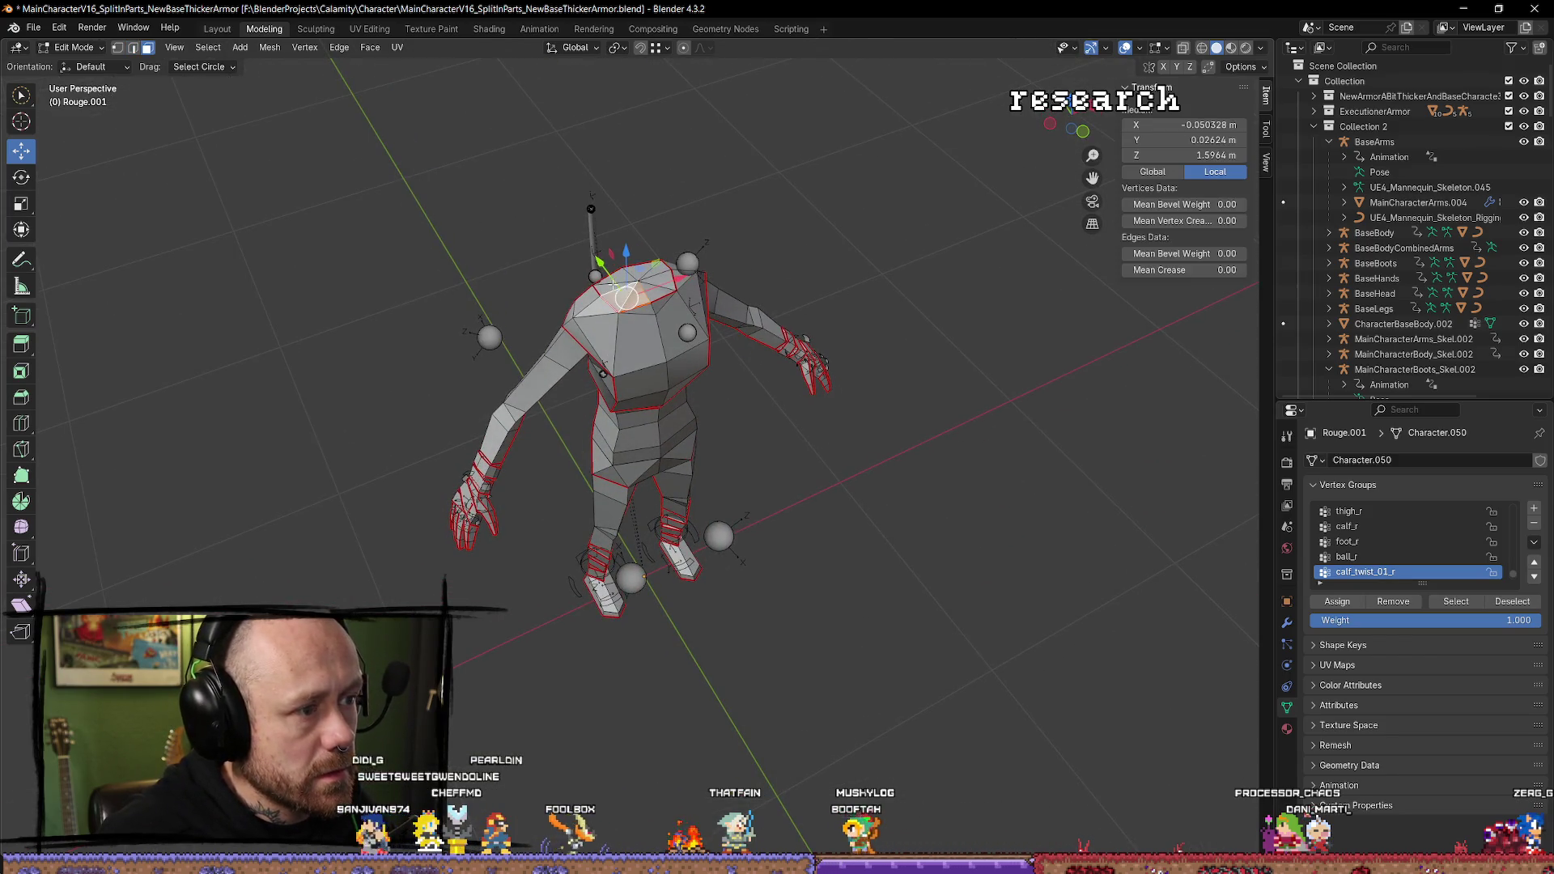
left_click(645, 270)
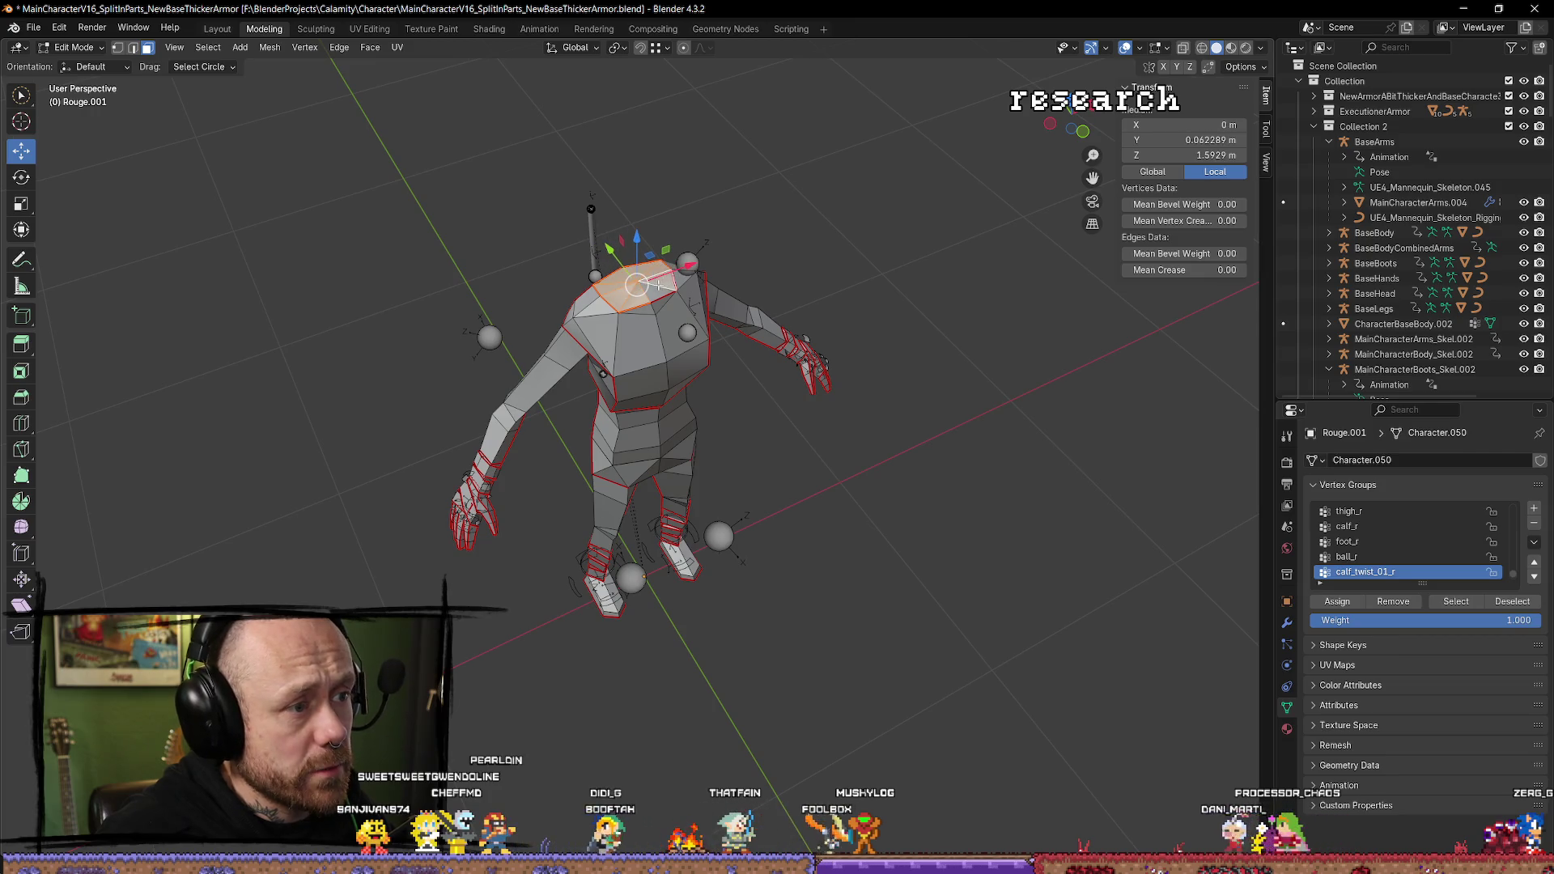
Switch to Unreal Engine and select, then clear, the Rouge_001 physics asset.
key("alt+Tab")
left_click(422, 494)
left_click(667, 729)
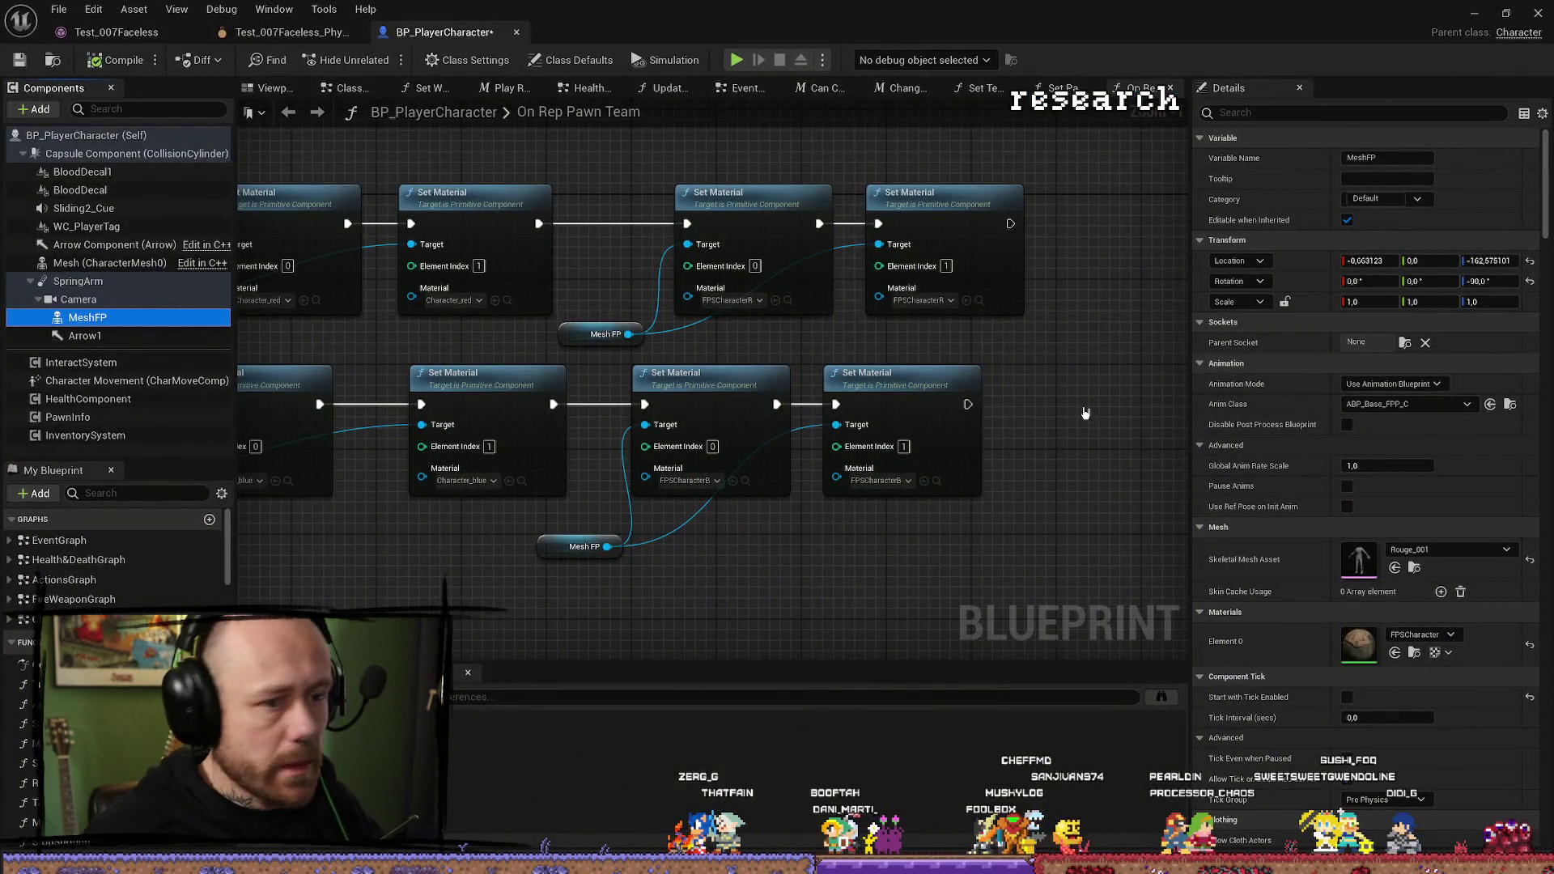
Revert MeshFP to Test_007Faceless and force-delete both Rouge_001 assets.
key("ctrl+z")
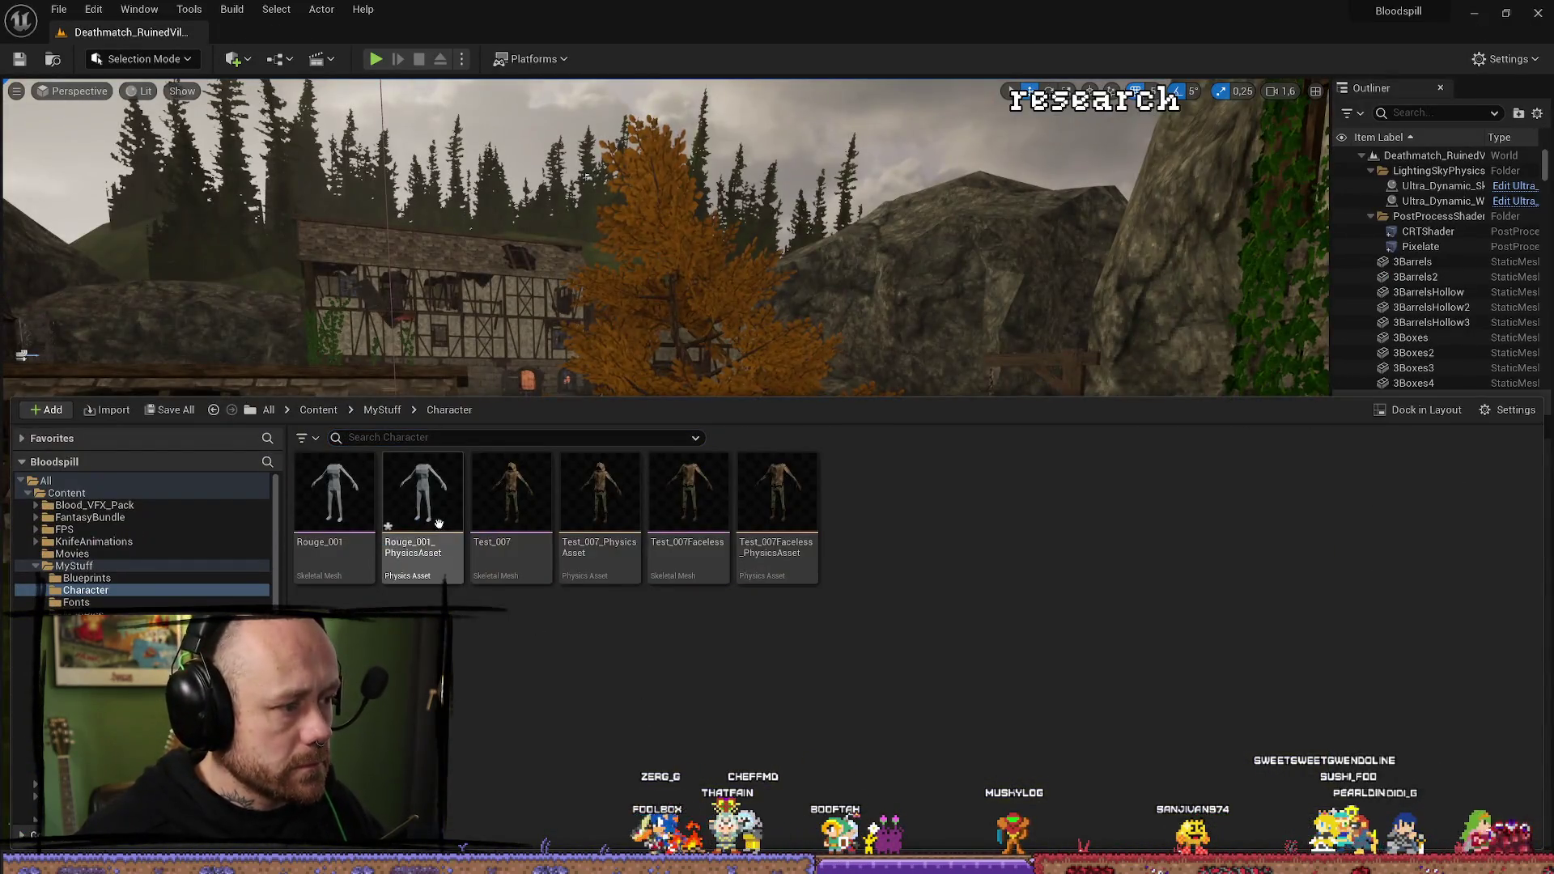
left_click(438, 524, "ctrl")
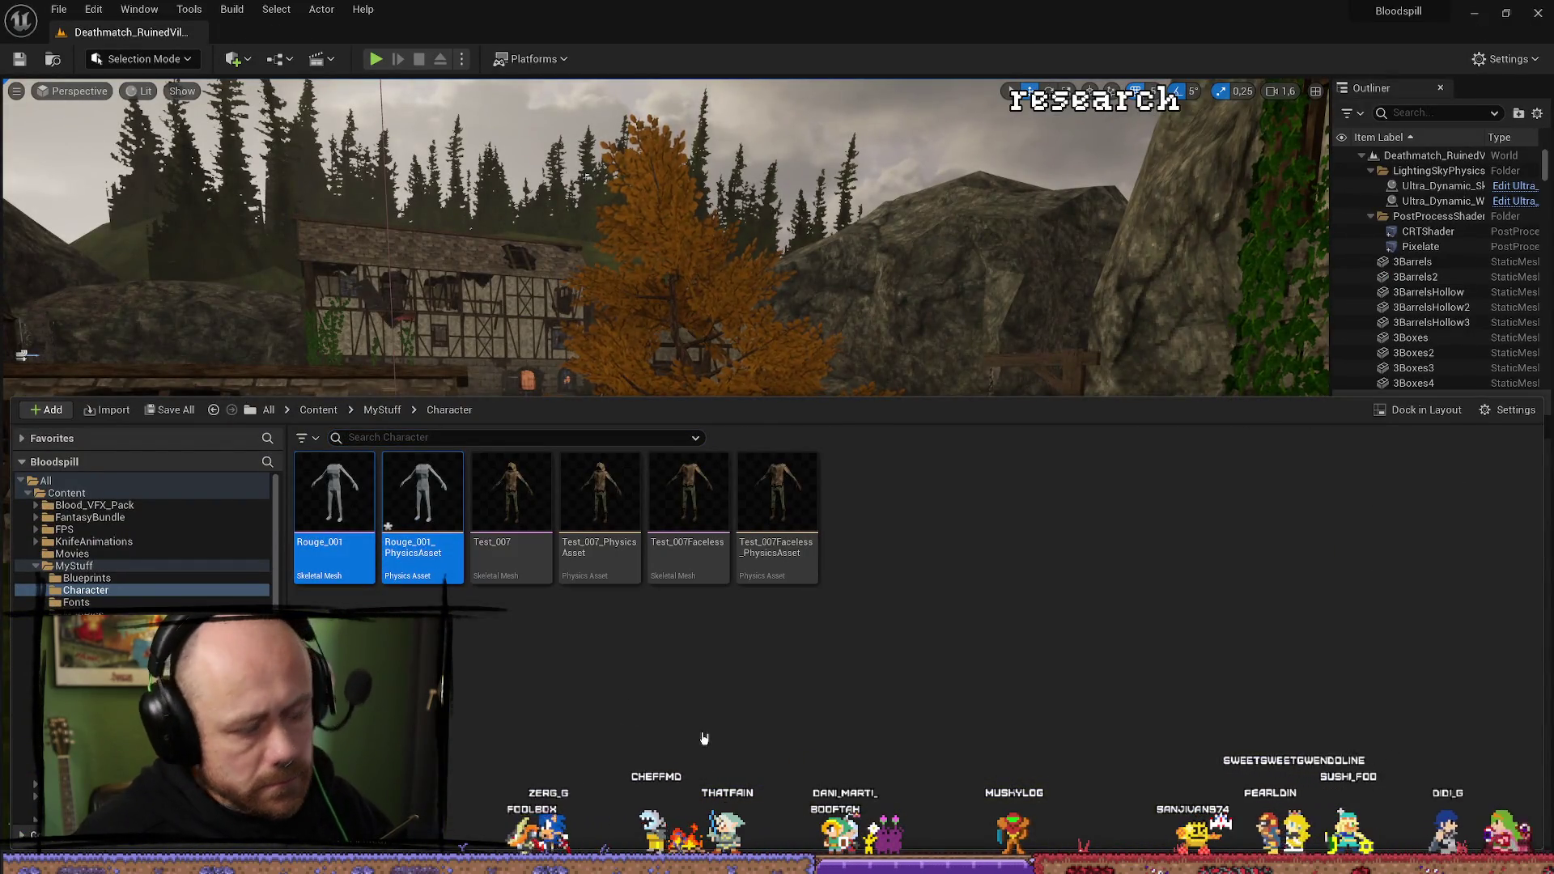
key("Delete")
left_click(710, 690)
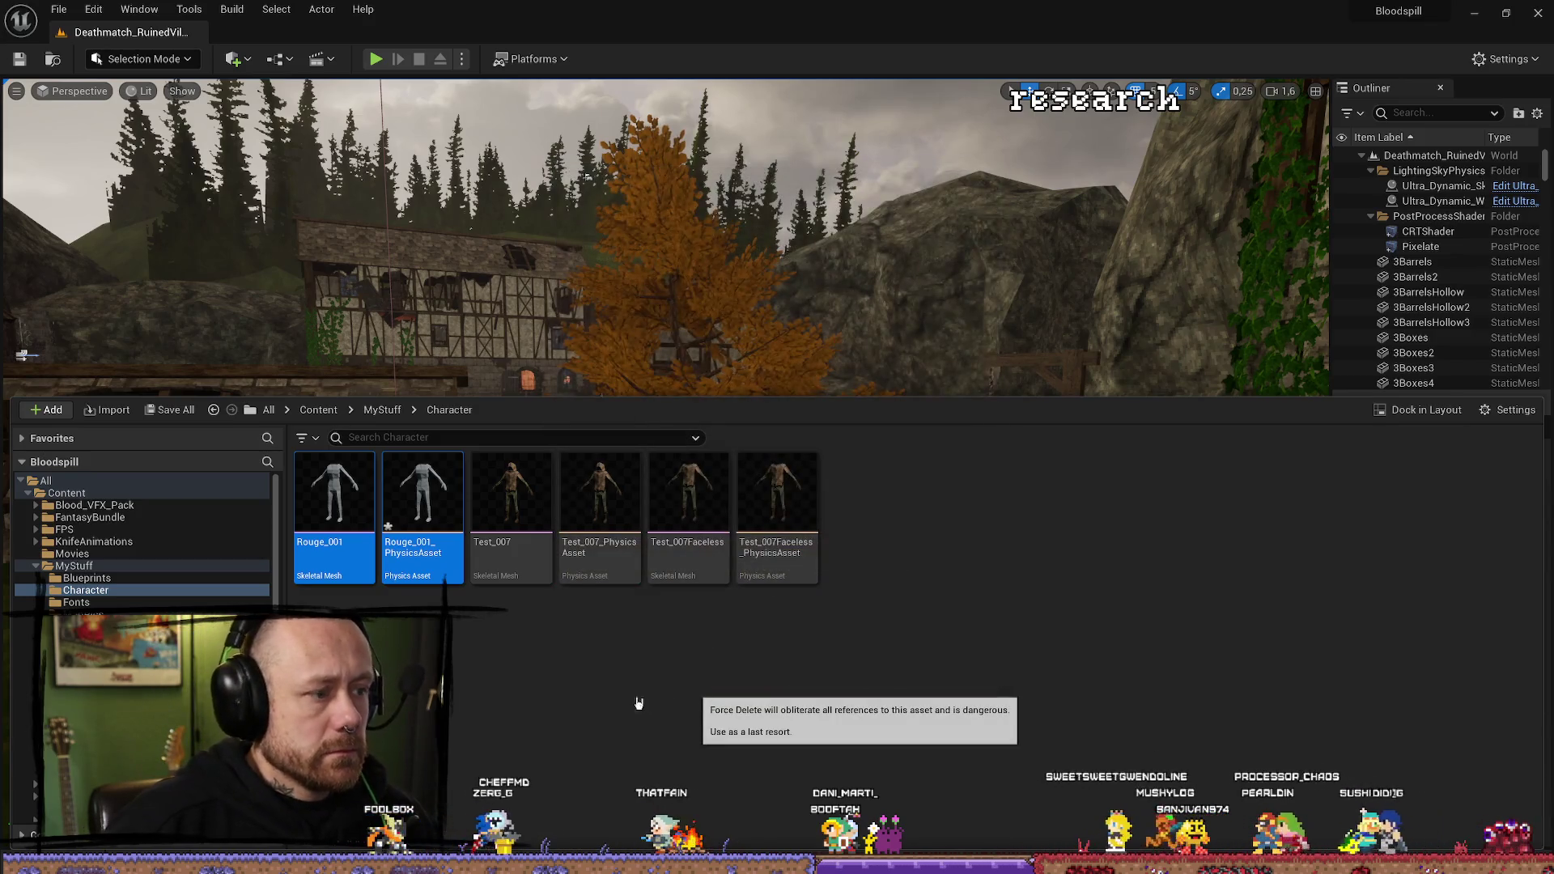
Show Test_007 in the folder view, then return to Blender.
right_click(356, 502)
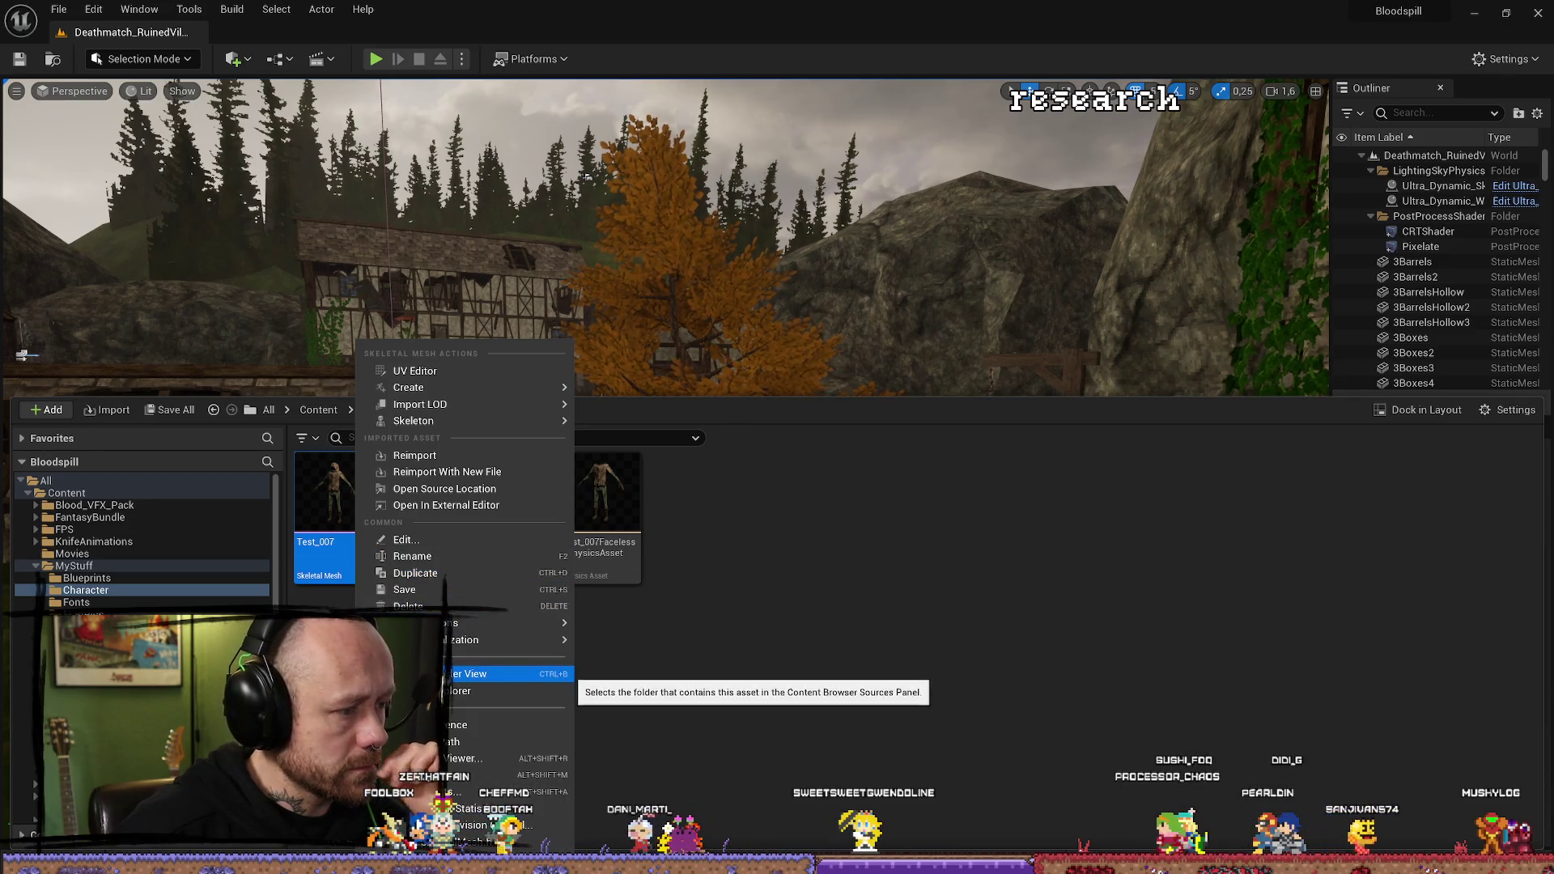
left_click(459, 676)
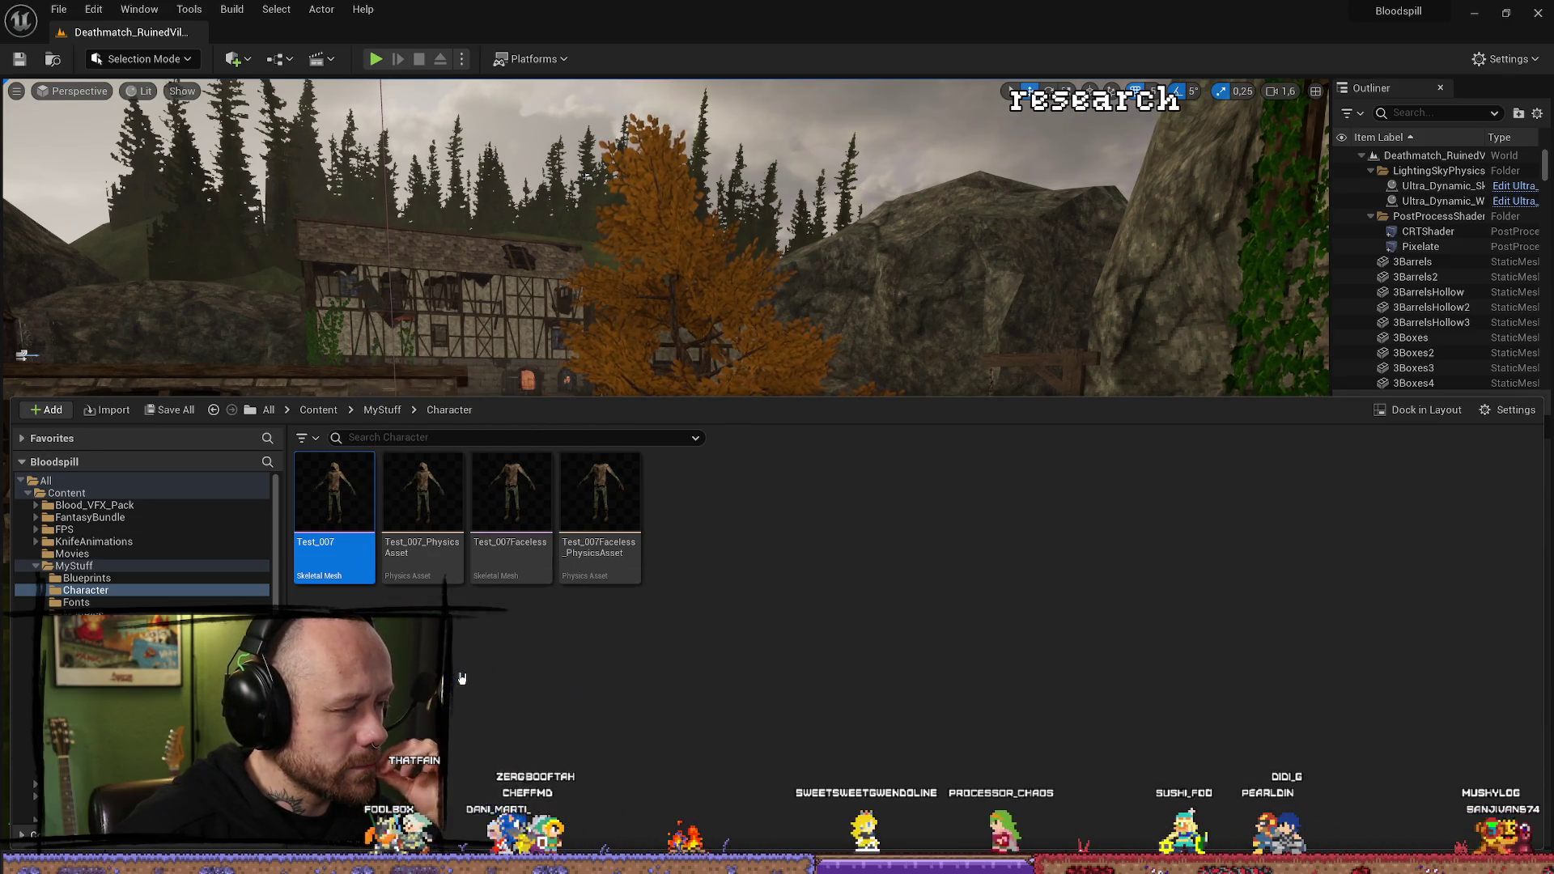
right_click(338, 510)
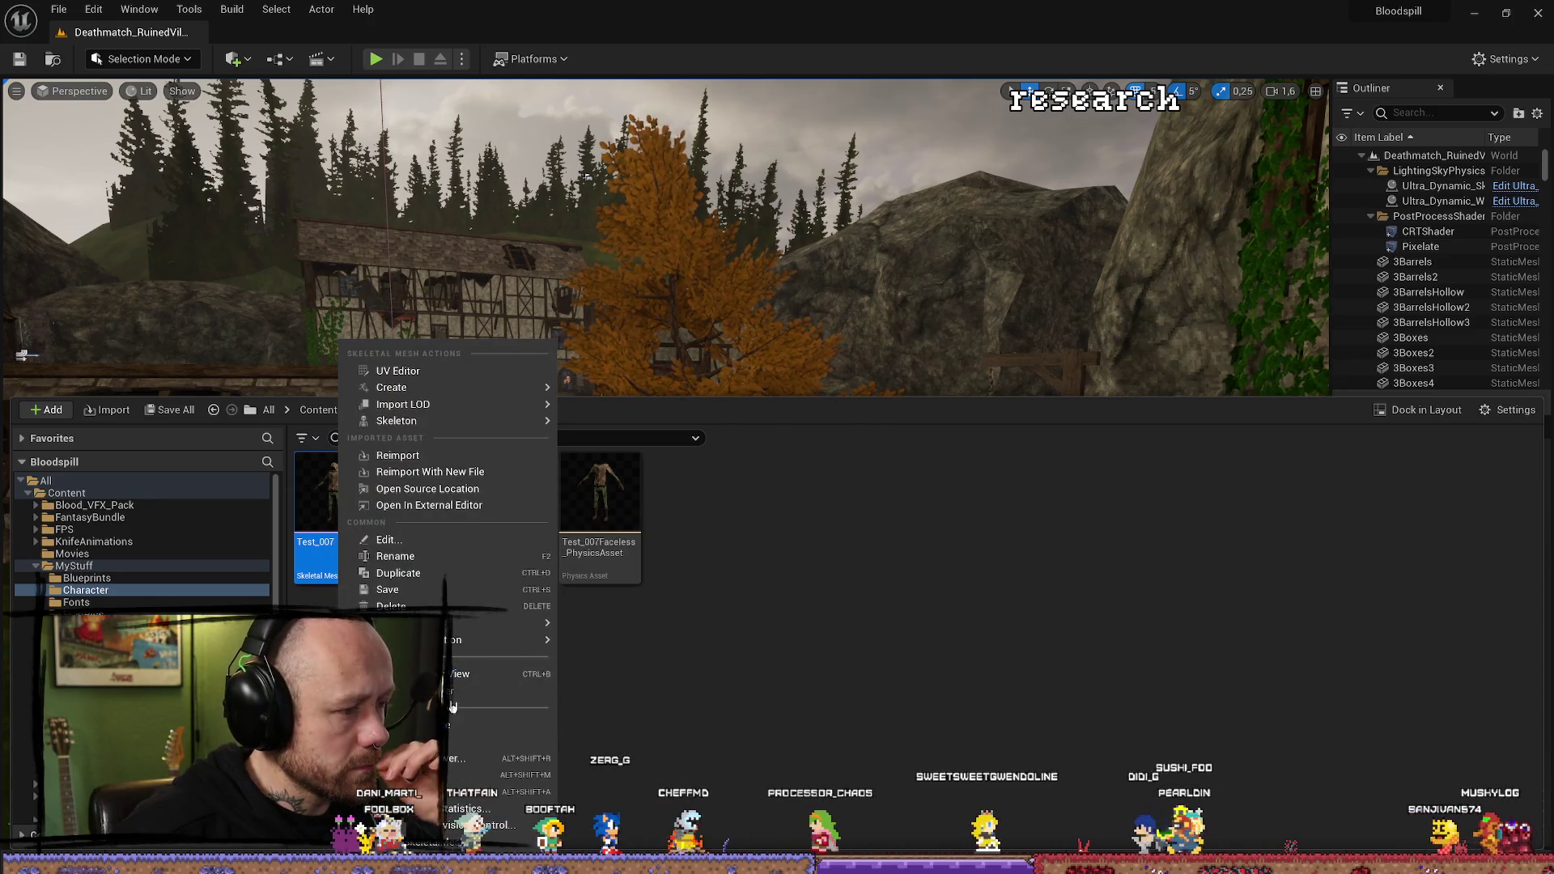
left_click(465, 671)
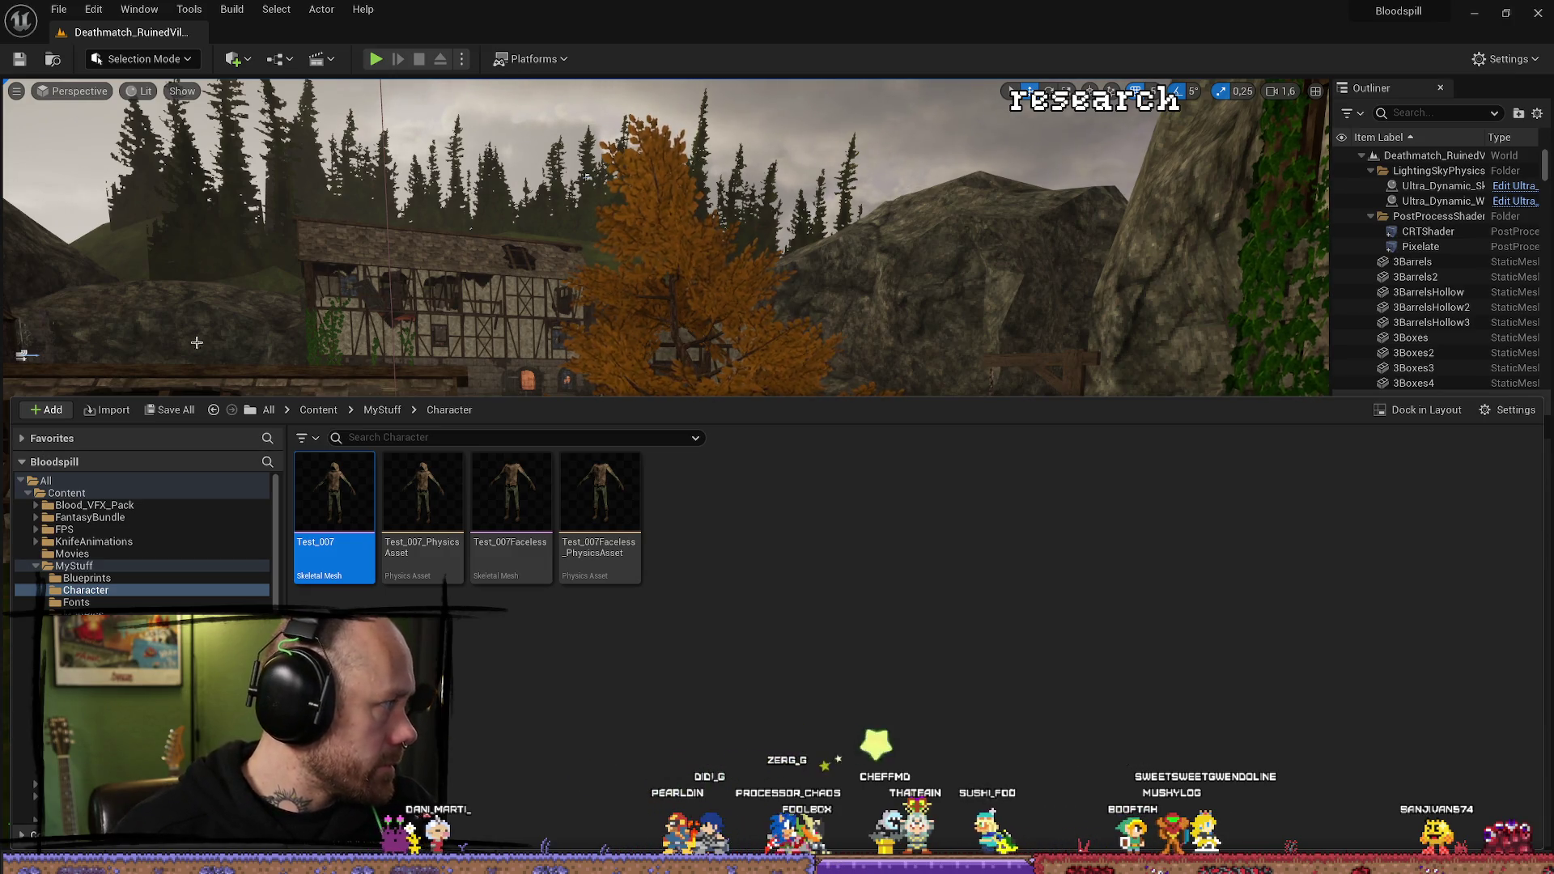
left_click(1489, 14)
Delete the central Rouge.001 mesh, its leftover armature and the head rigging object.
right_click(852, 540)
scroll(955, 513, "down", 6)
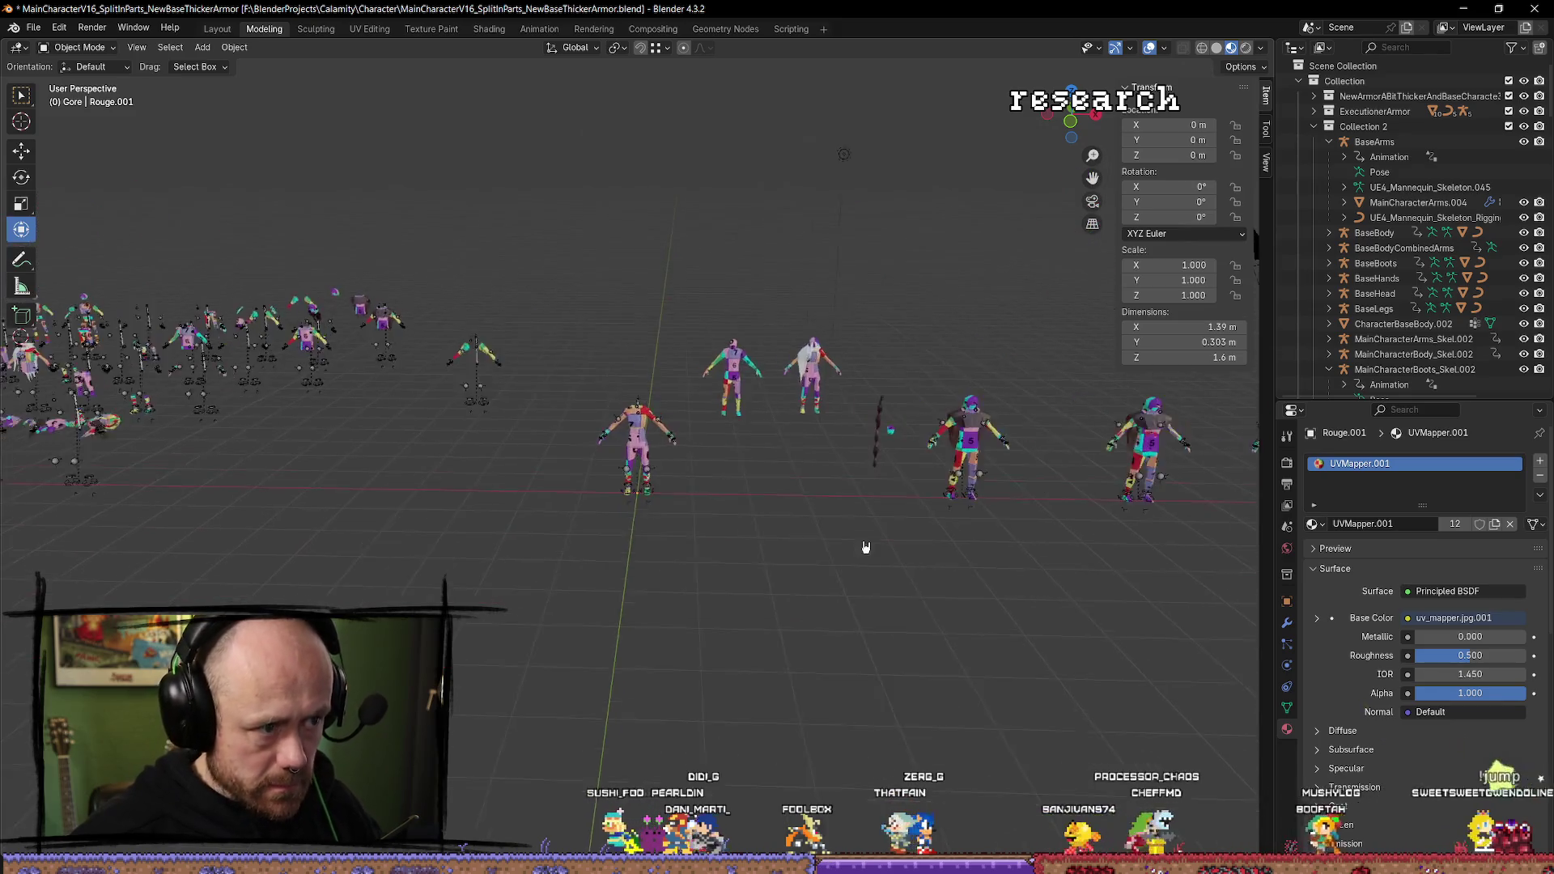
left_click(703, 448)
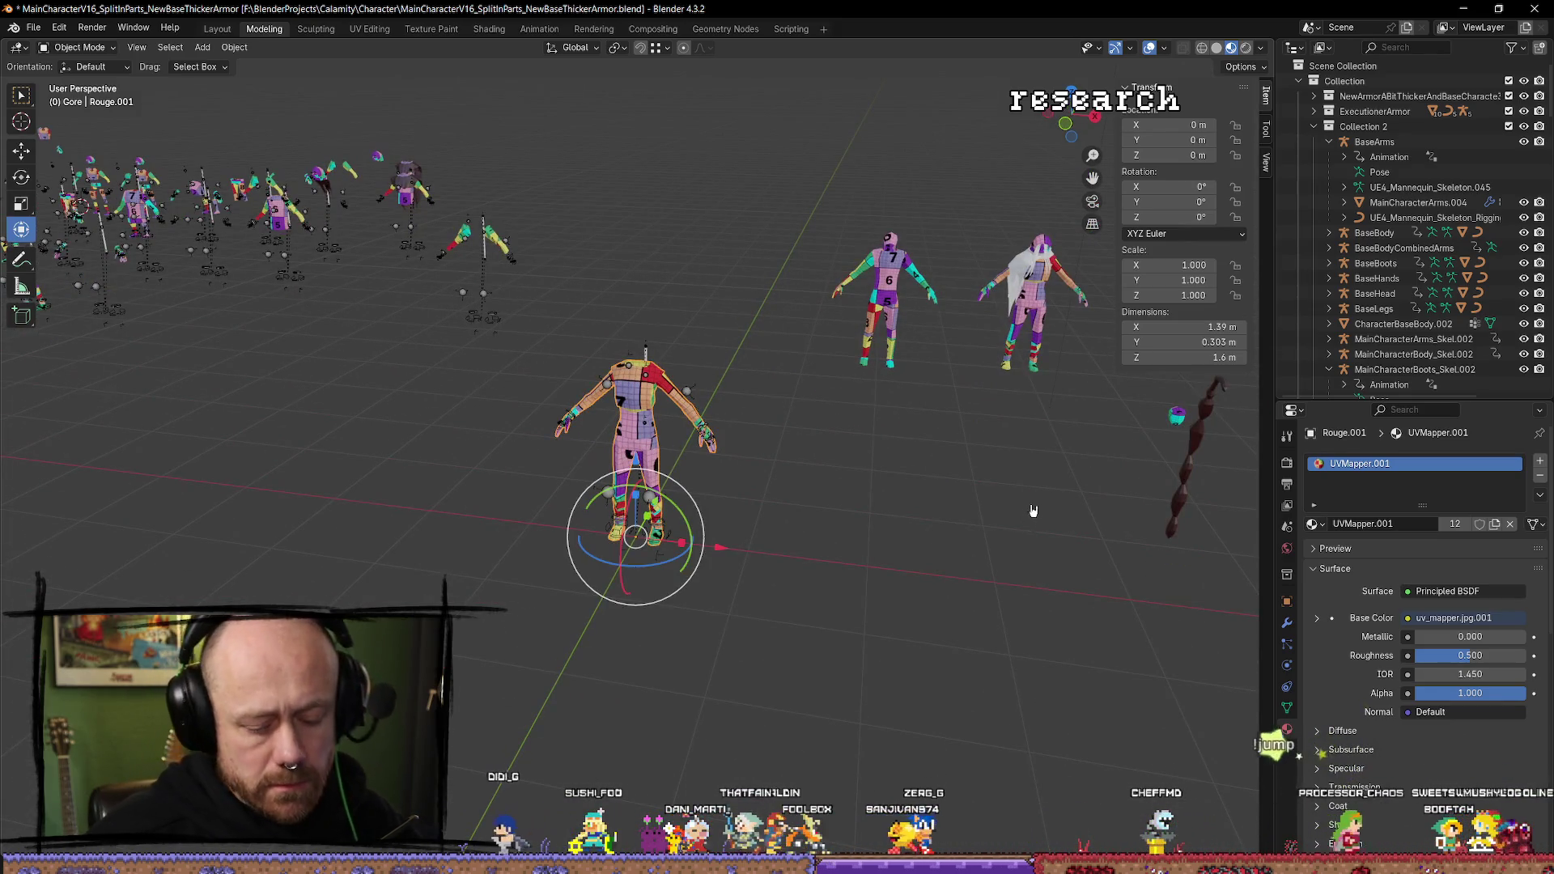
key("Delete")
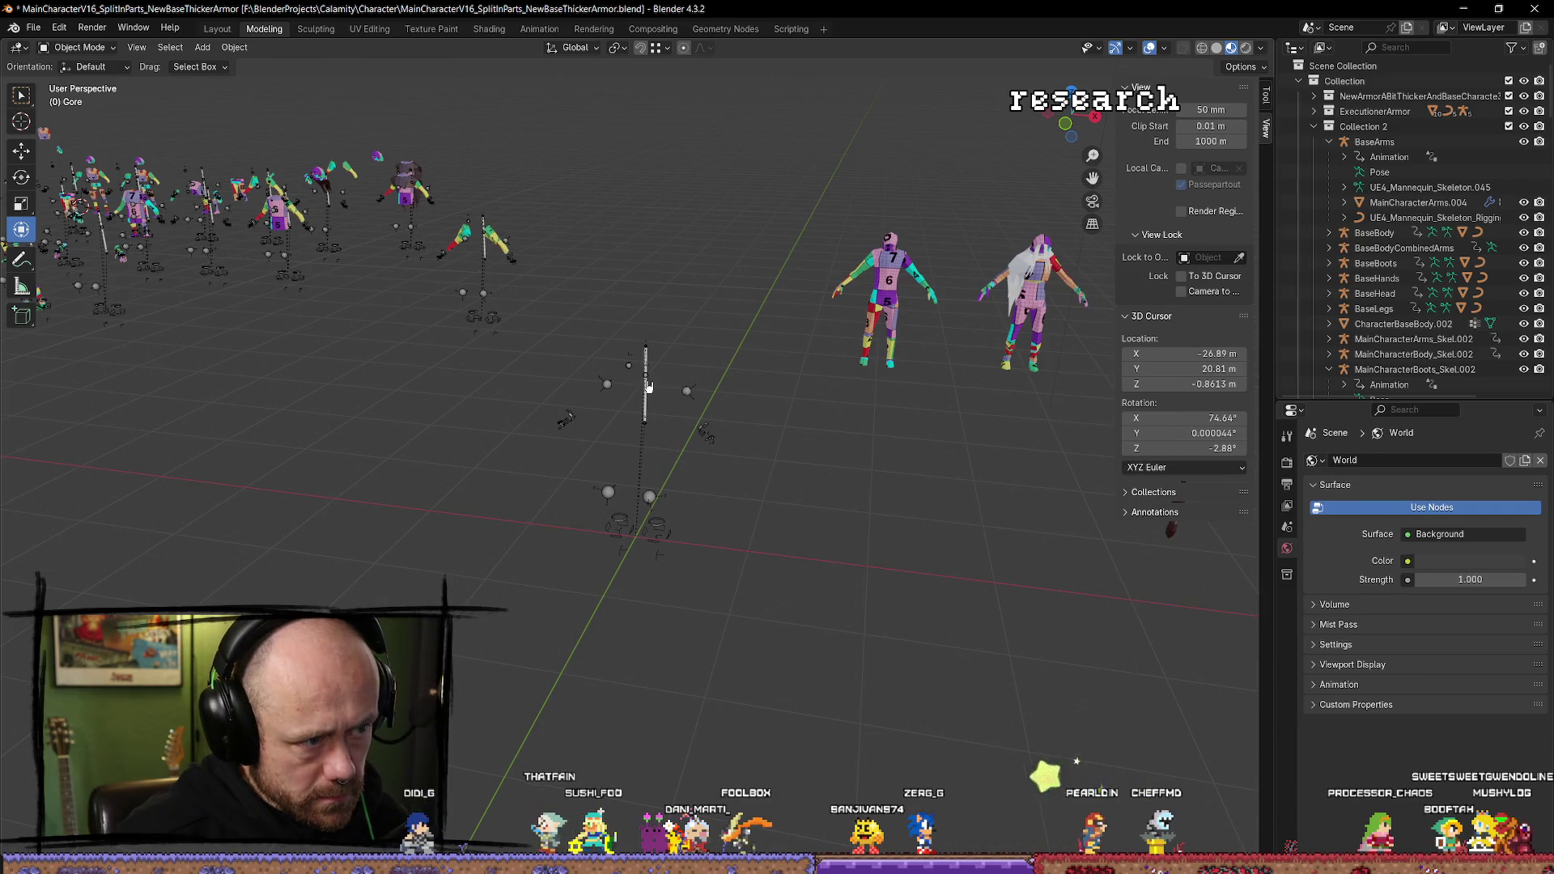
left_click(705, 420)
key("Delete")
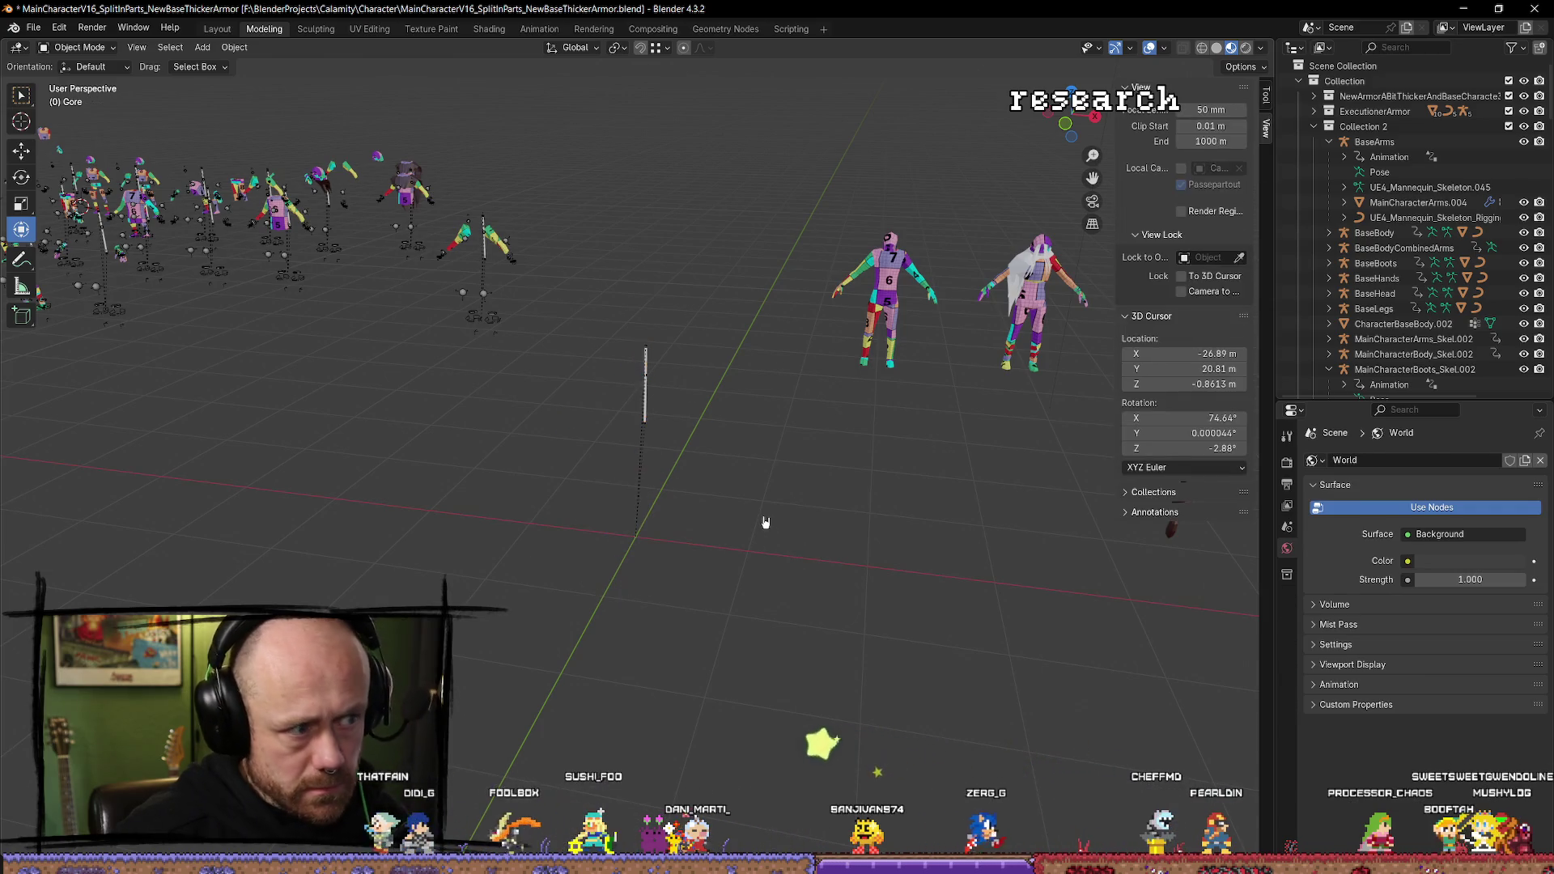
left_click(652, 427)
key("Delete")
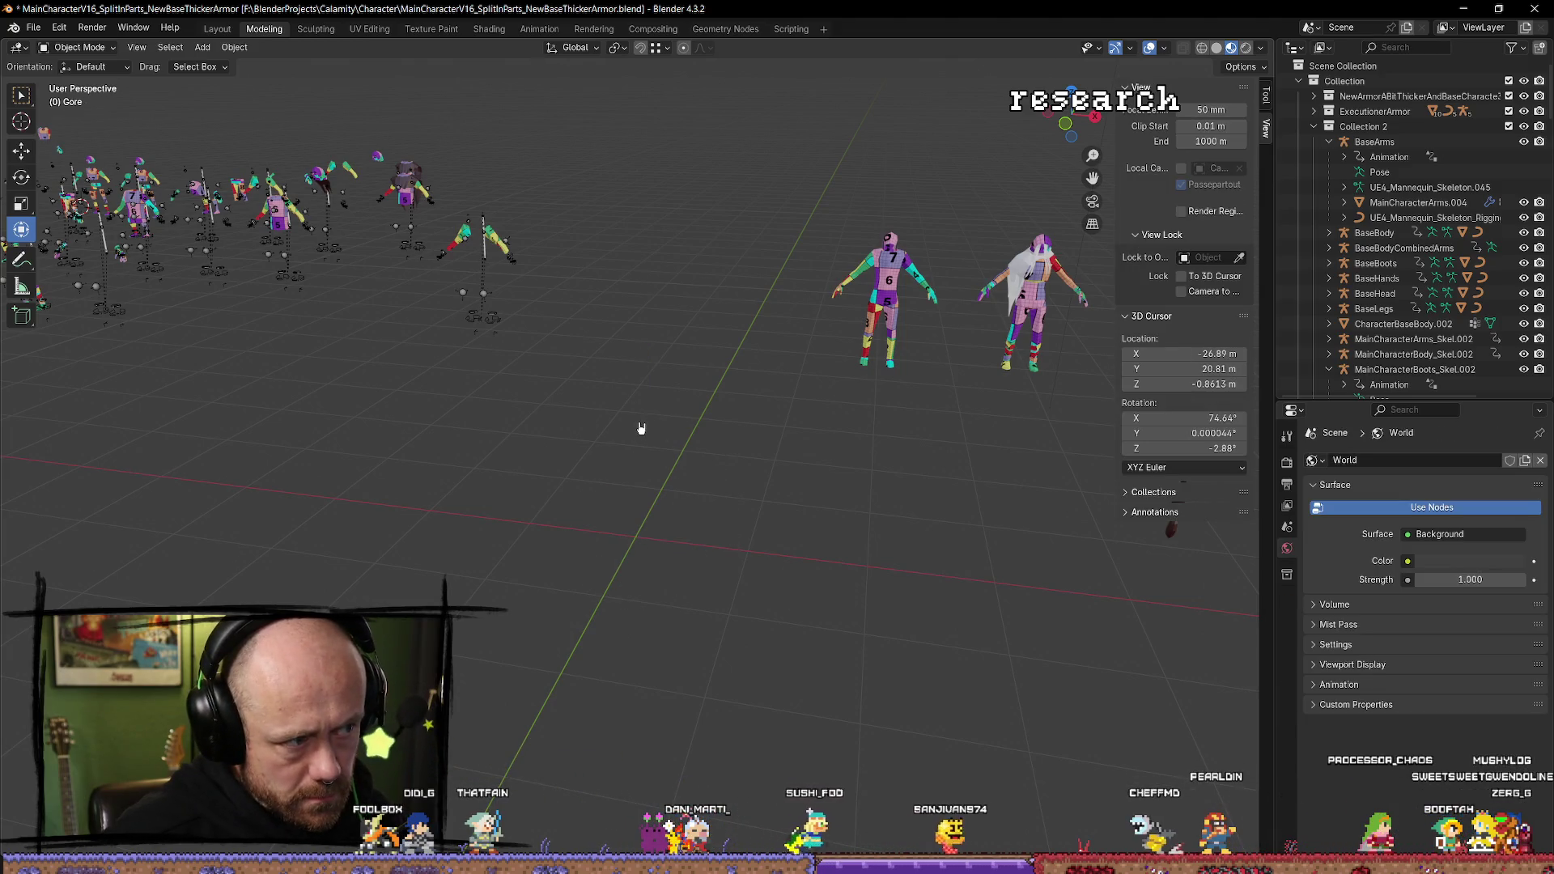
Duplicate the BaseArms armature as BaseArms.002 and set its X location to 0.
left_click(489, 322)
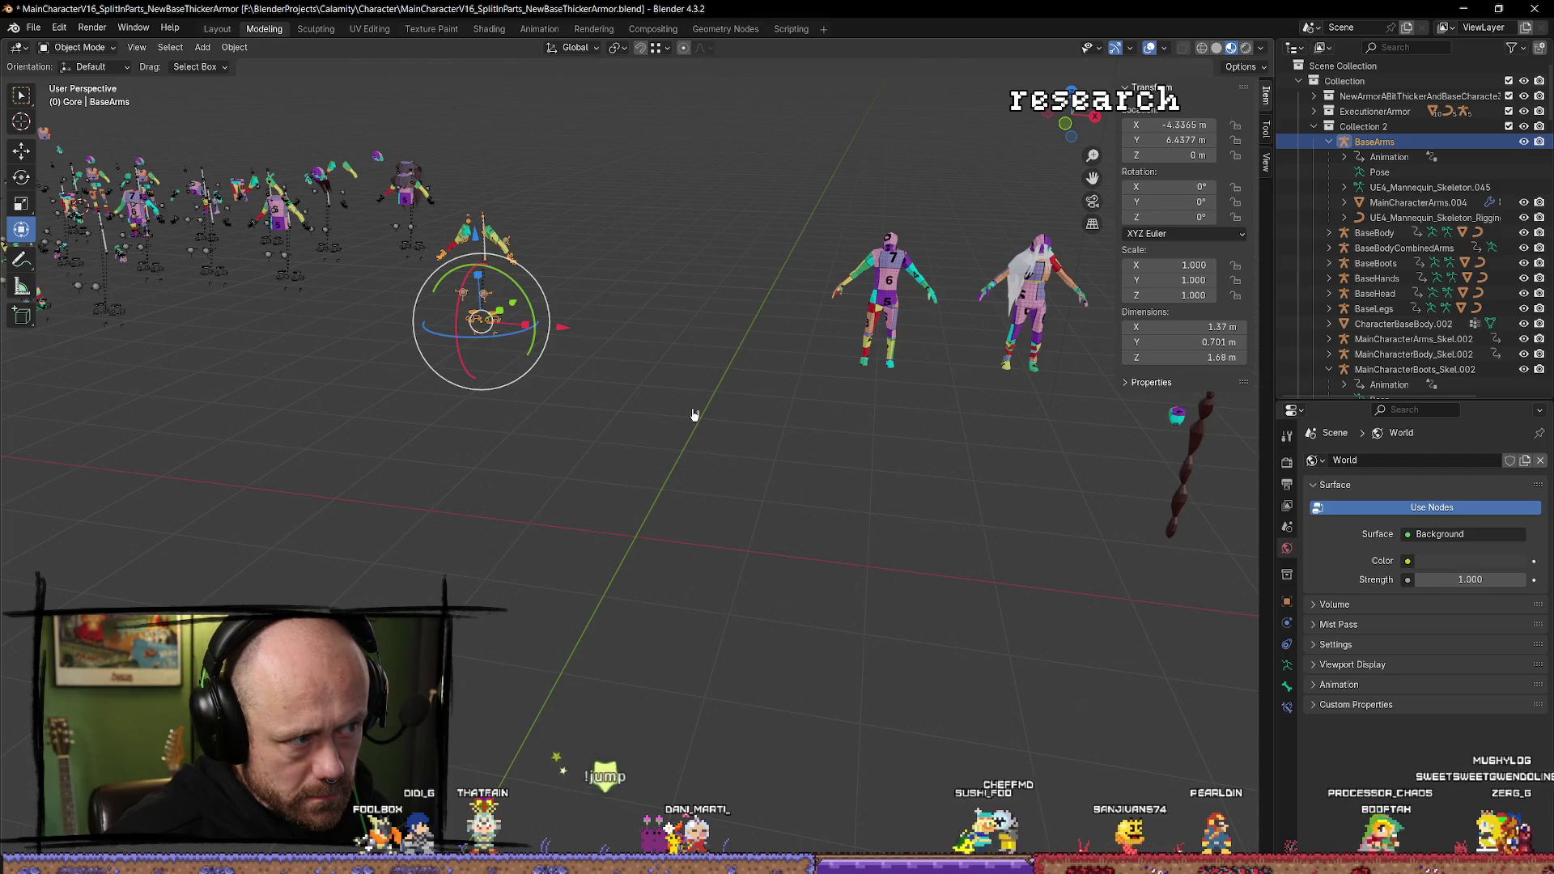
left_click(499, 331)
left_click(489, 322)
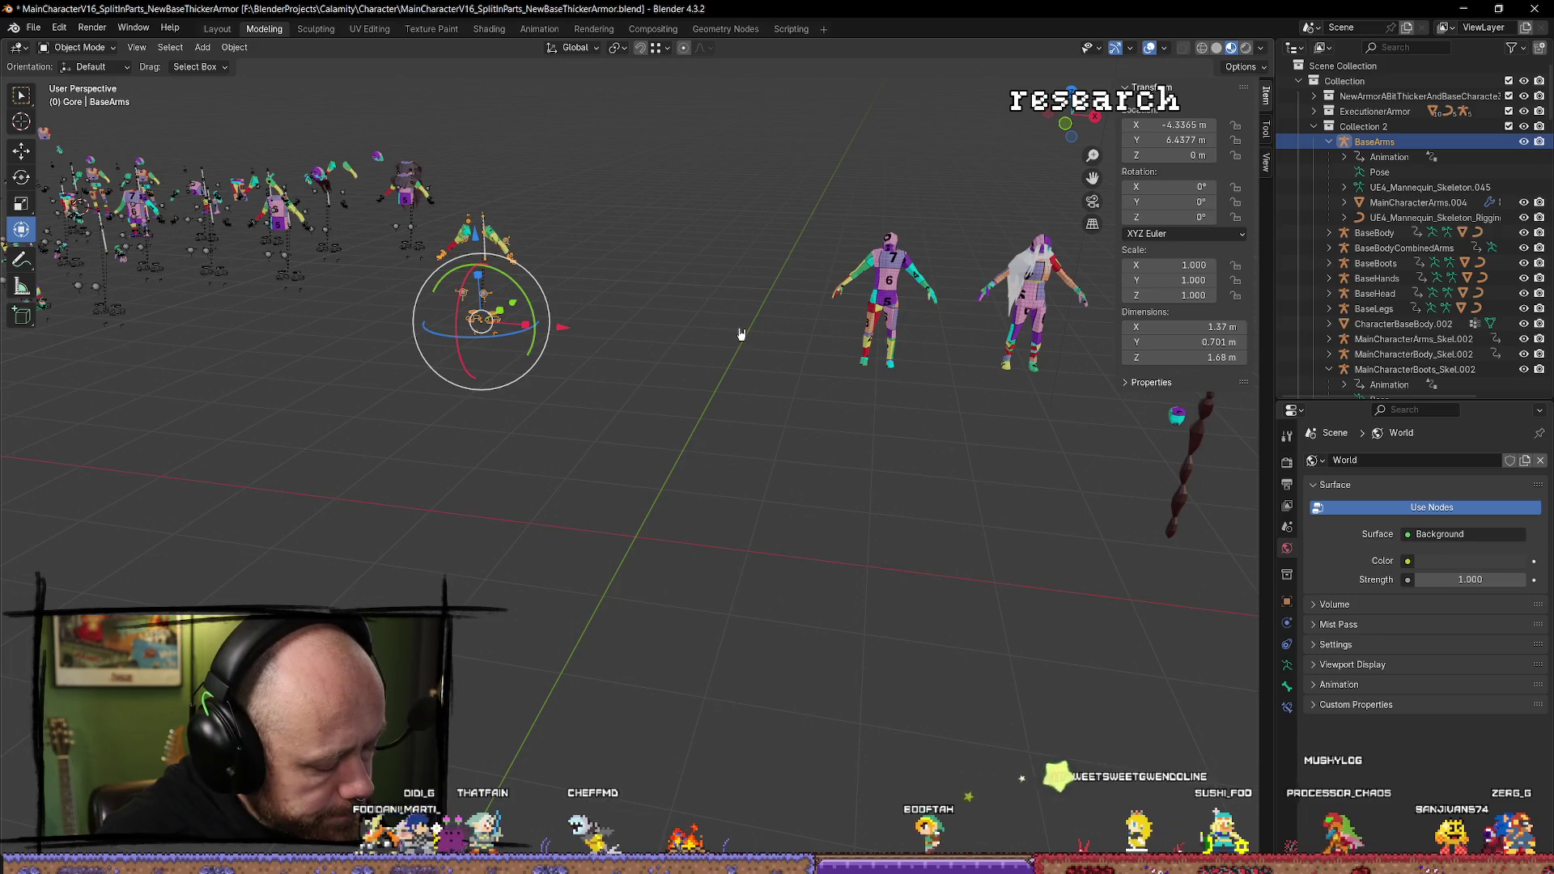
key("shift+d")
key("Escape")
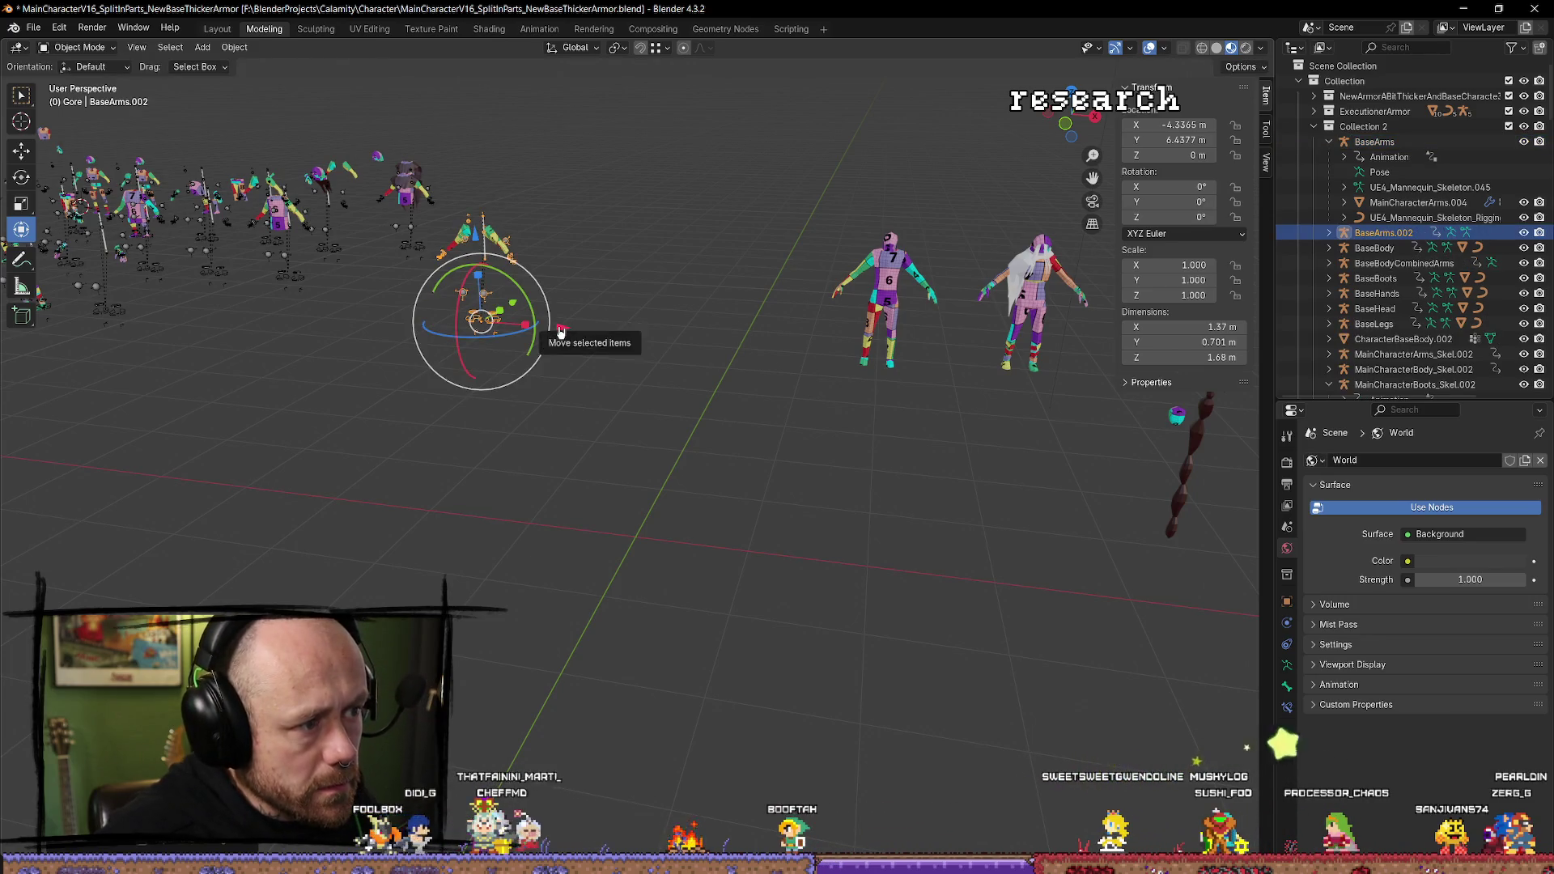
left_click_drag(560, 331, 681, 334)
left_click(1187, 127)
type("0")
key("Tab")
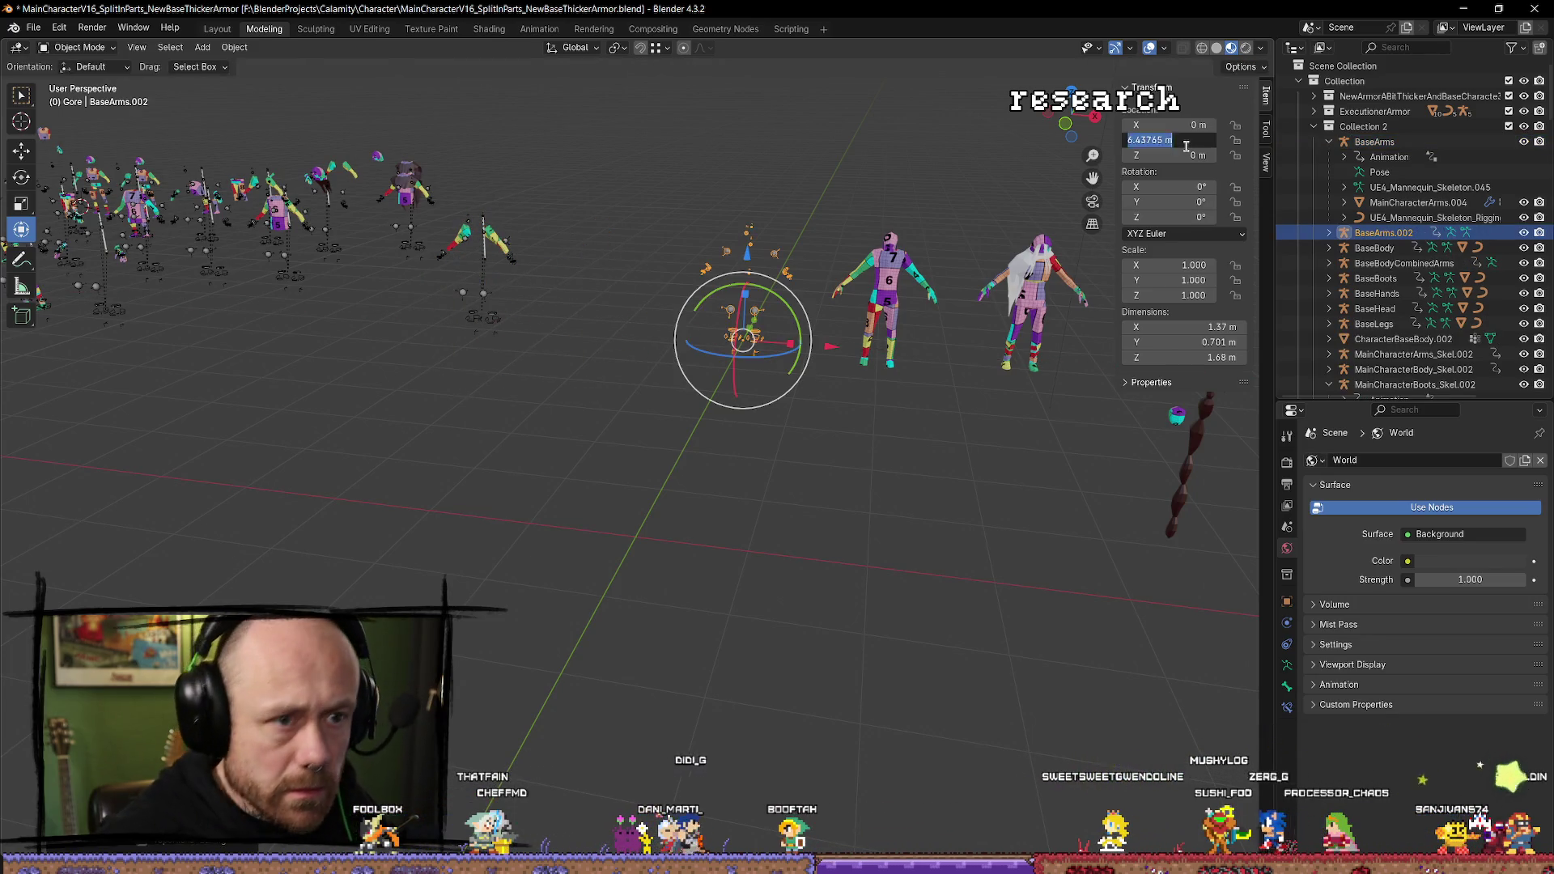
type("0")
key("Return")
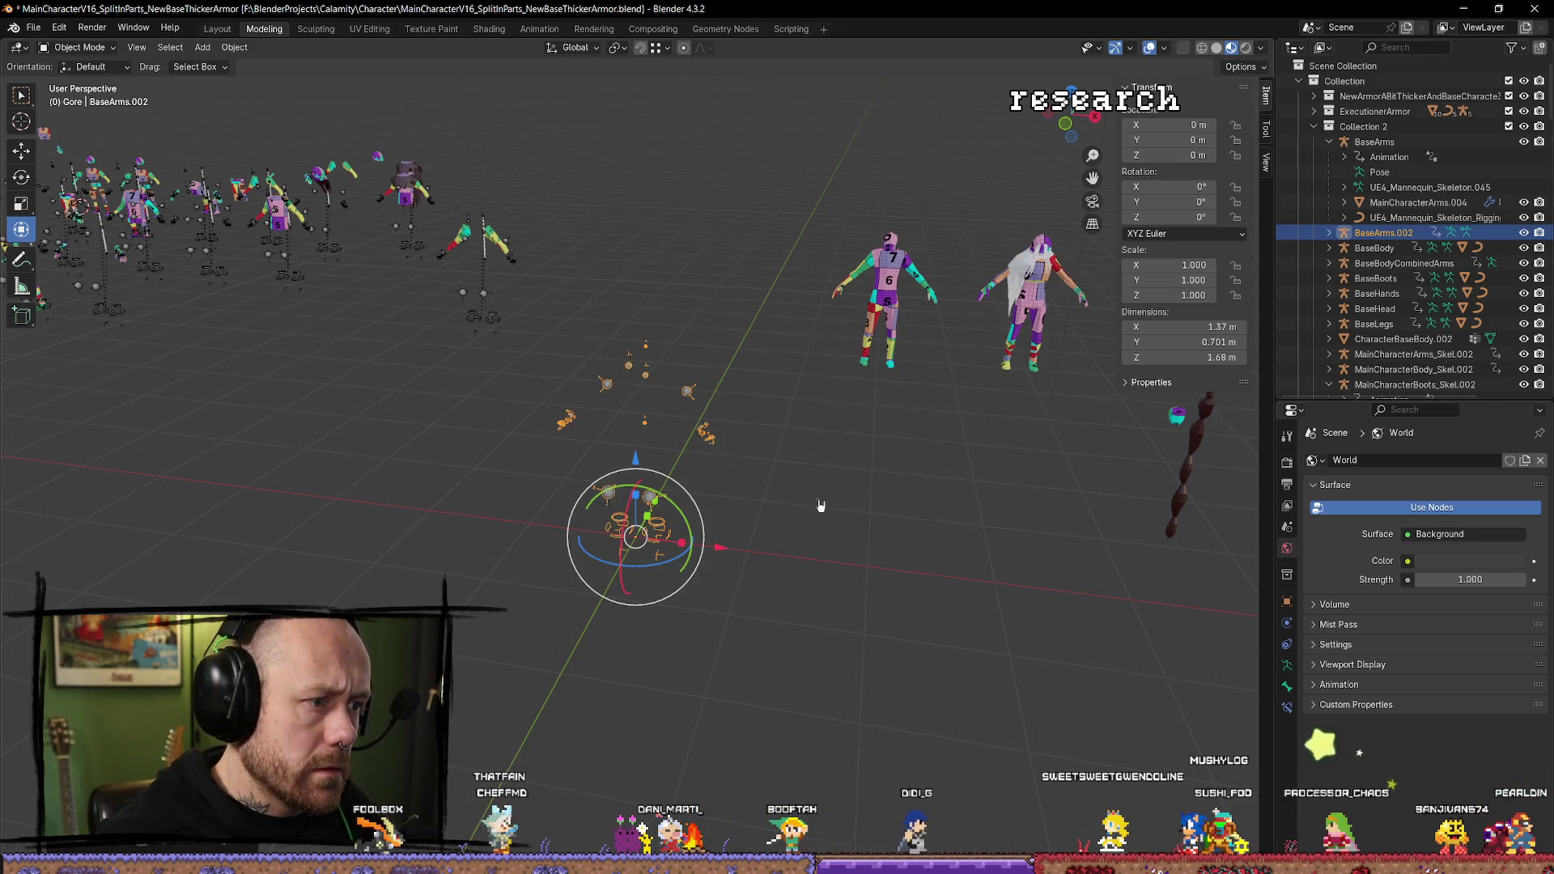
Duplicate BaseArms with its children as BaseArms.003 and place it at the origin.
left_click(816, 560)
left_click(652, 519)
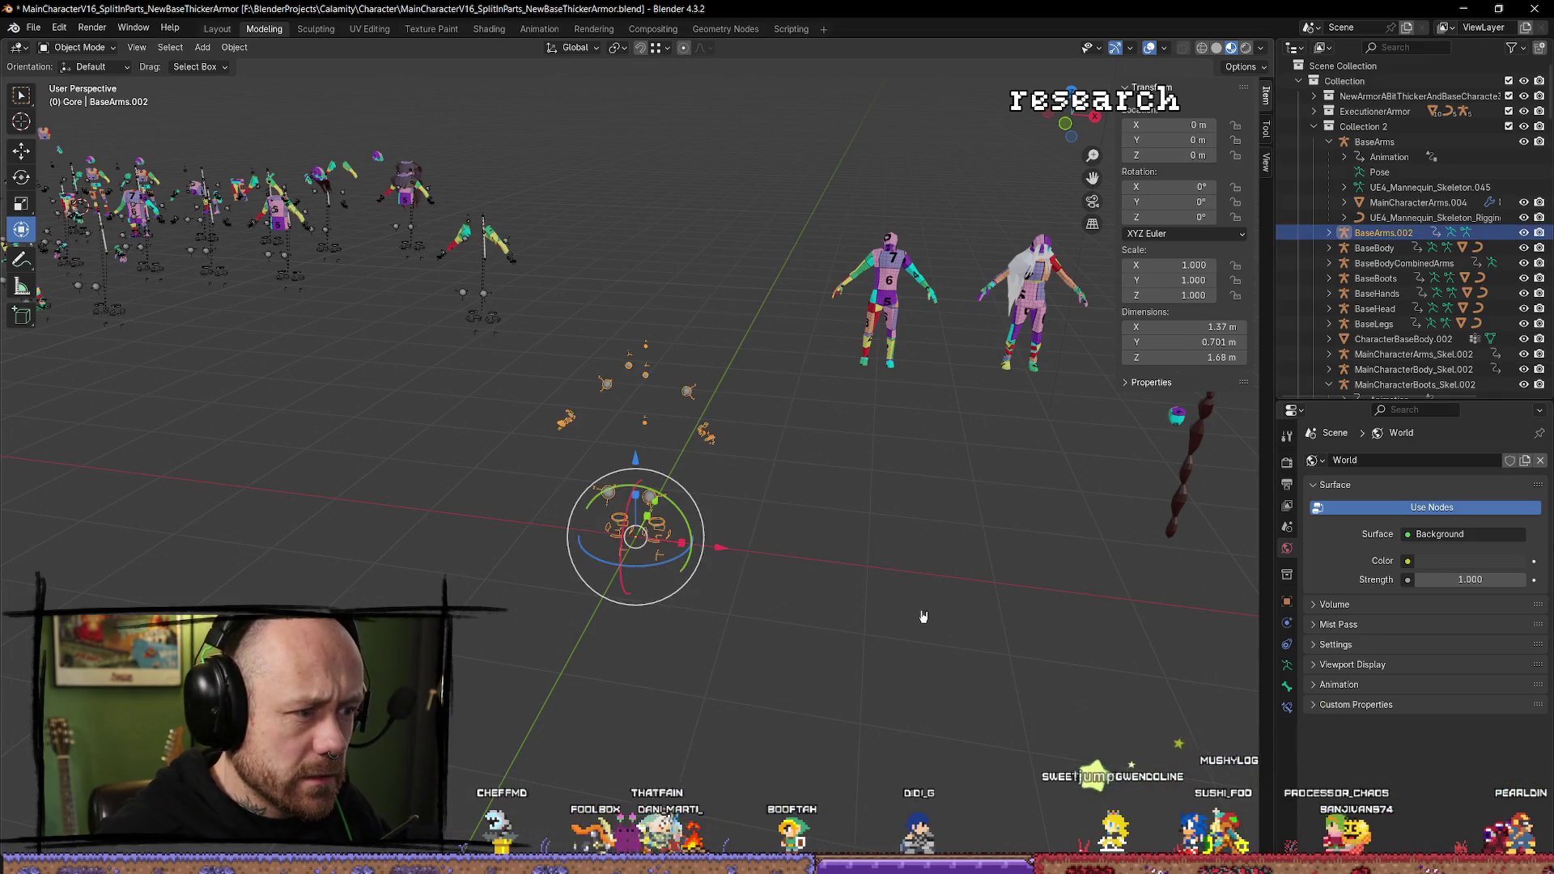
left_click(826, 592)
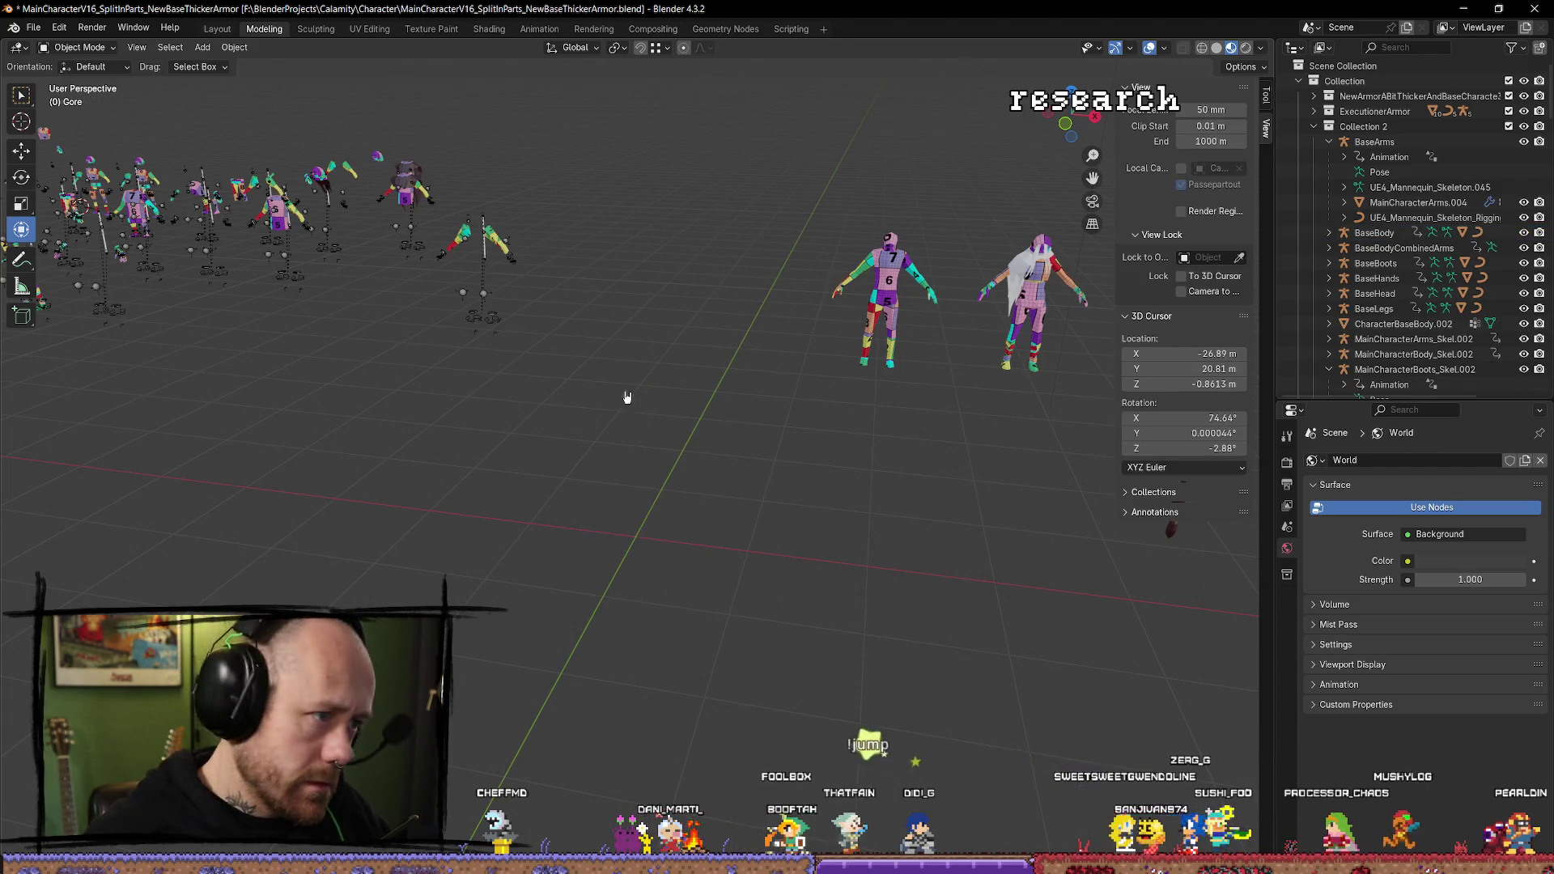
left_click(484, 301)
left_click(1421, 219, "shift")
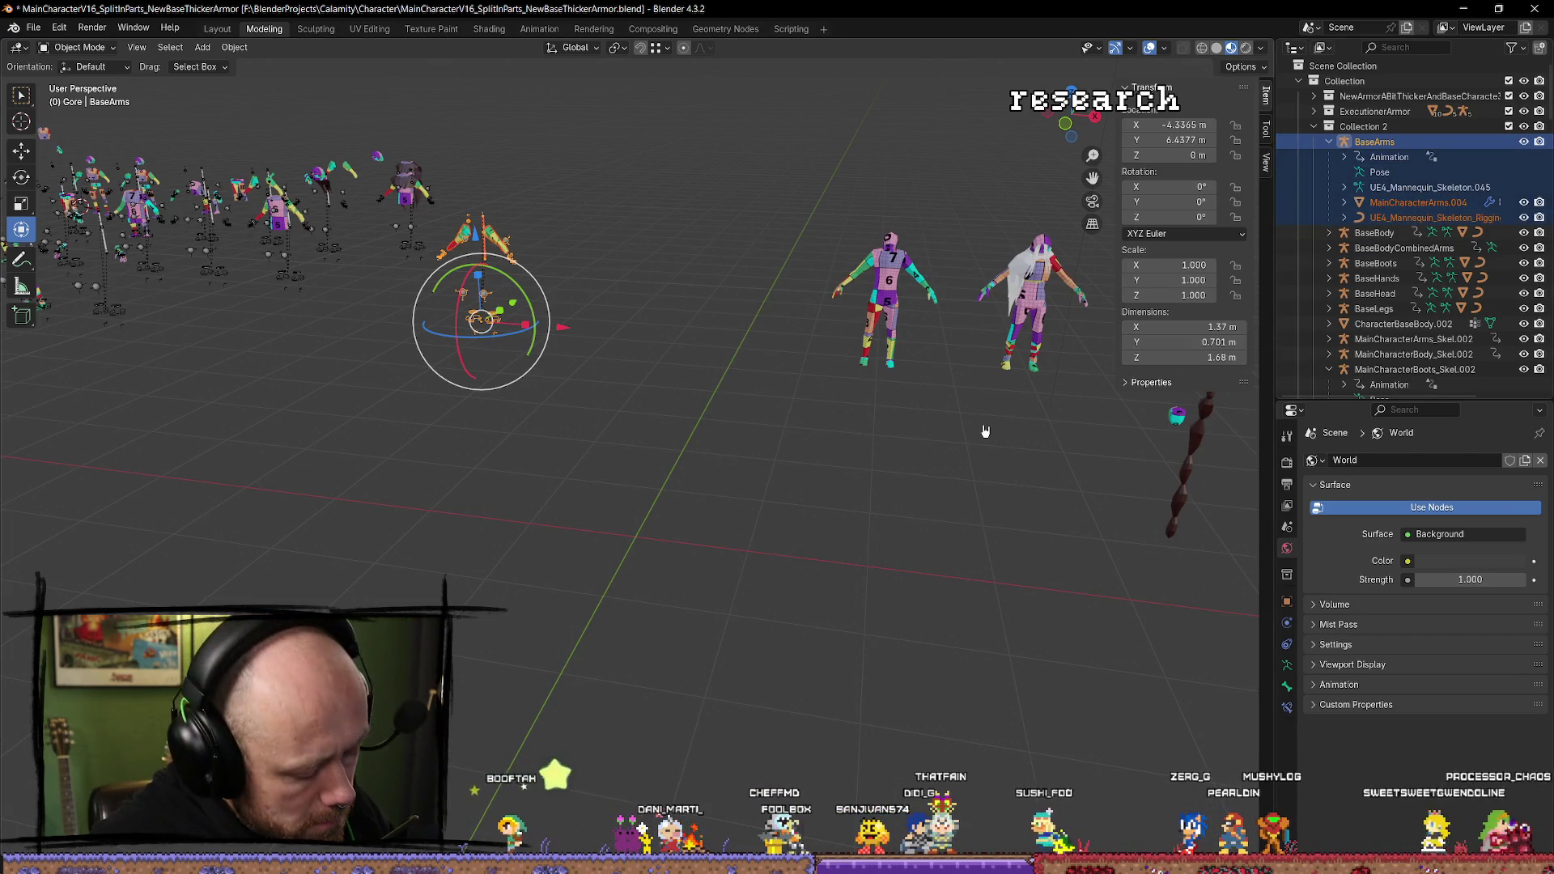
key("shift+d")
key("Escape")
left_click_drag(563, 332, 969, 467)
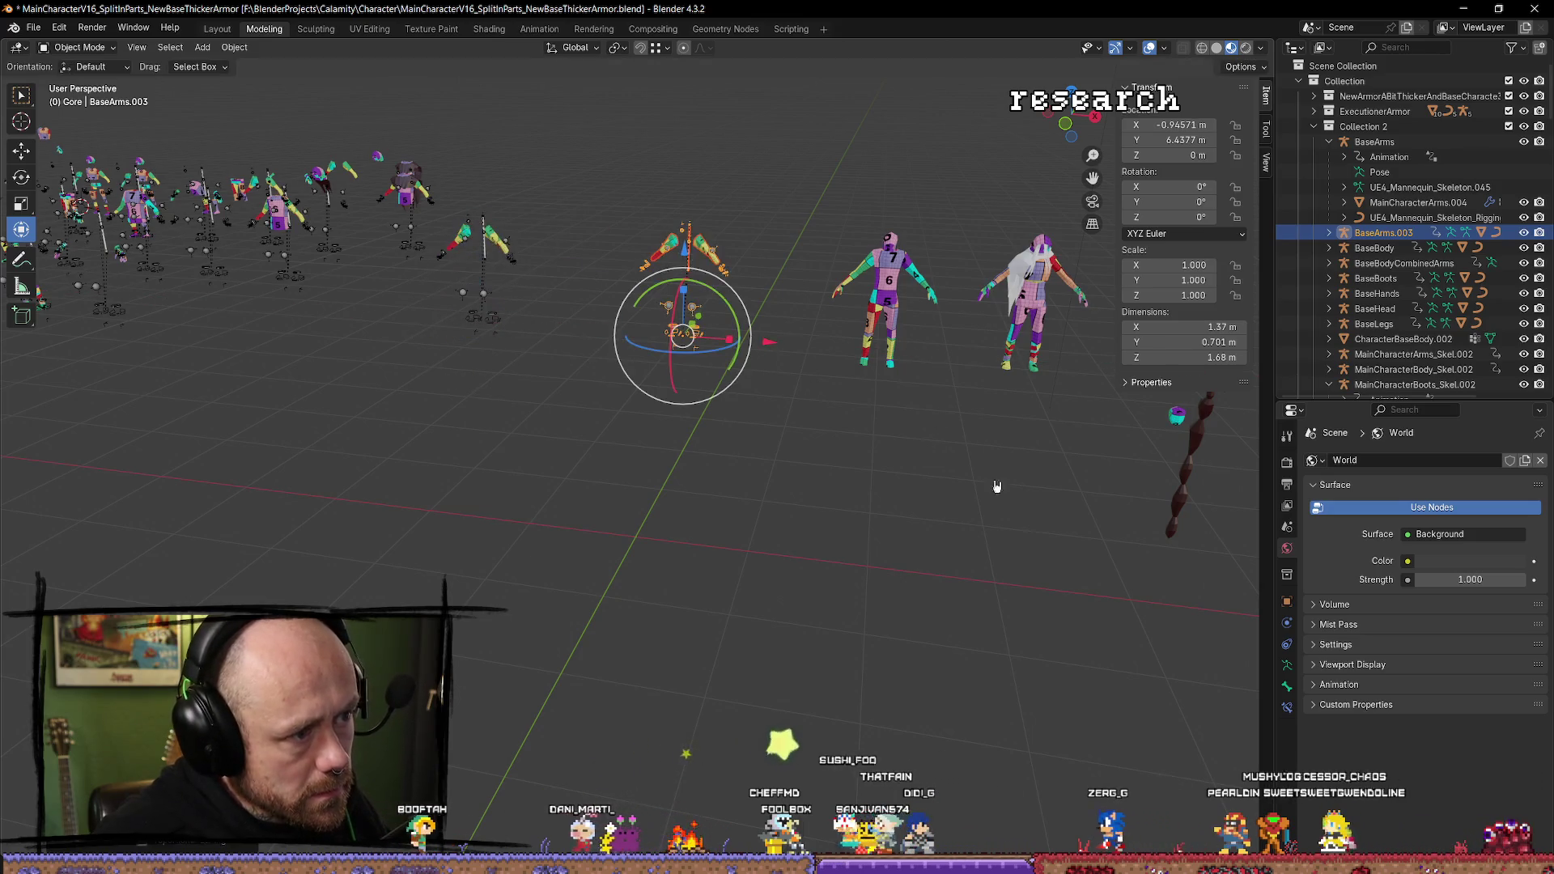
left_click(1180, 126)
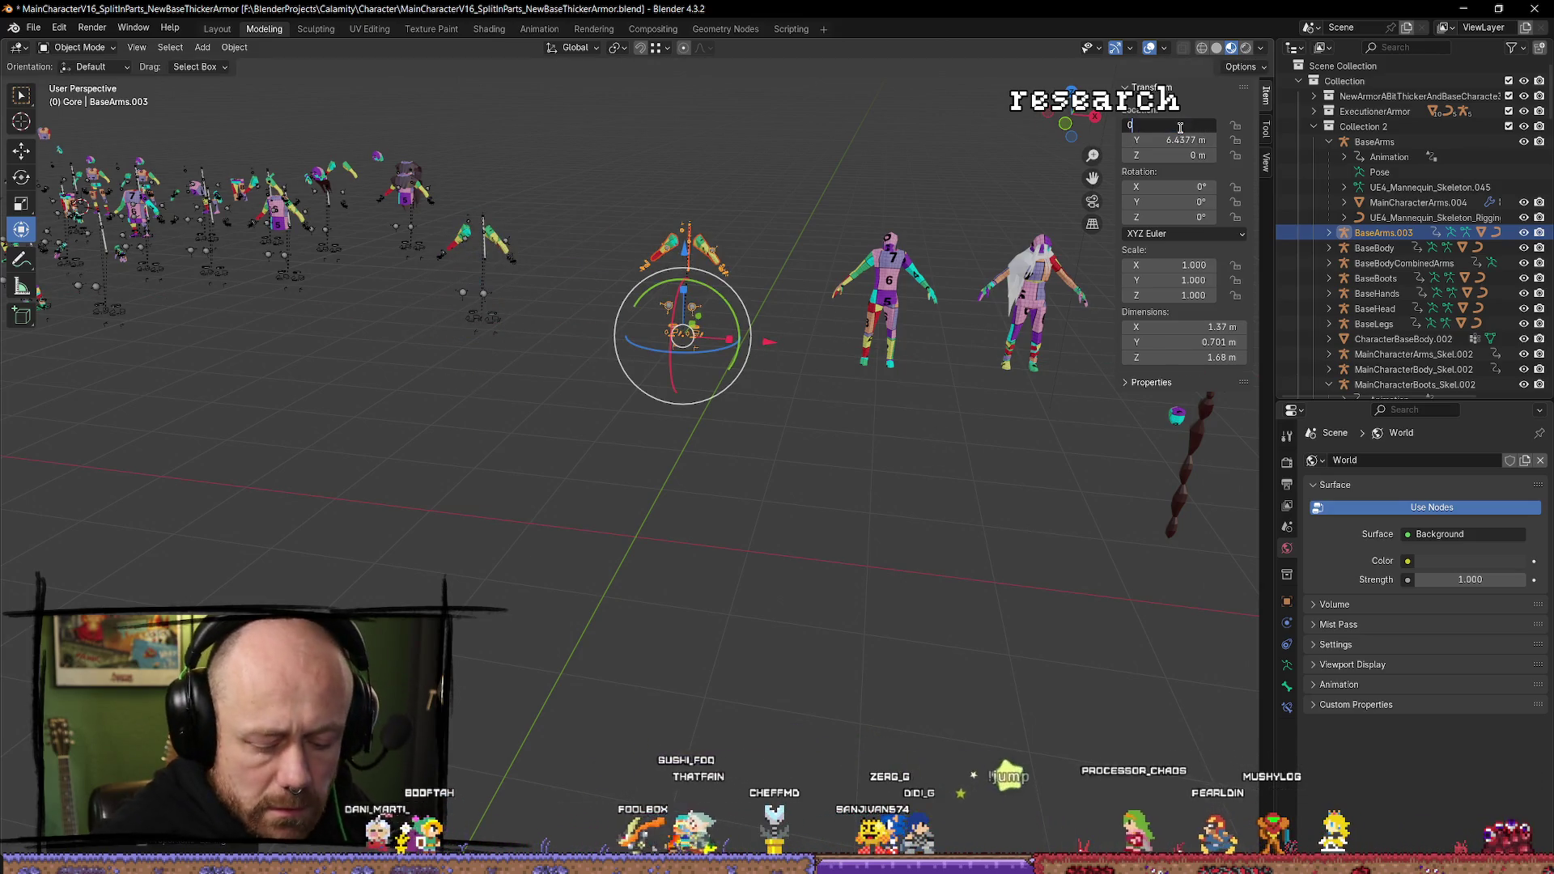
key("Tab")
type("0")
key("Return")
Locate MainCharacterArms.005 under BaseArms.003 in the Outliner and delete it.
left_click(627, 526)
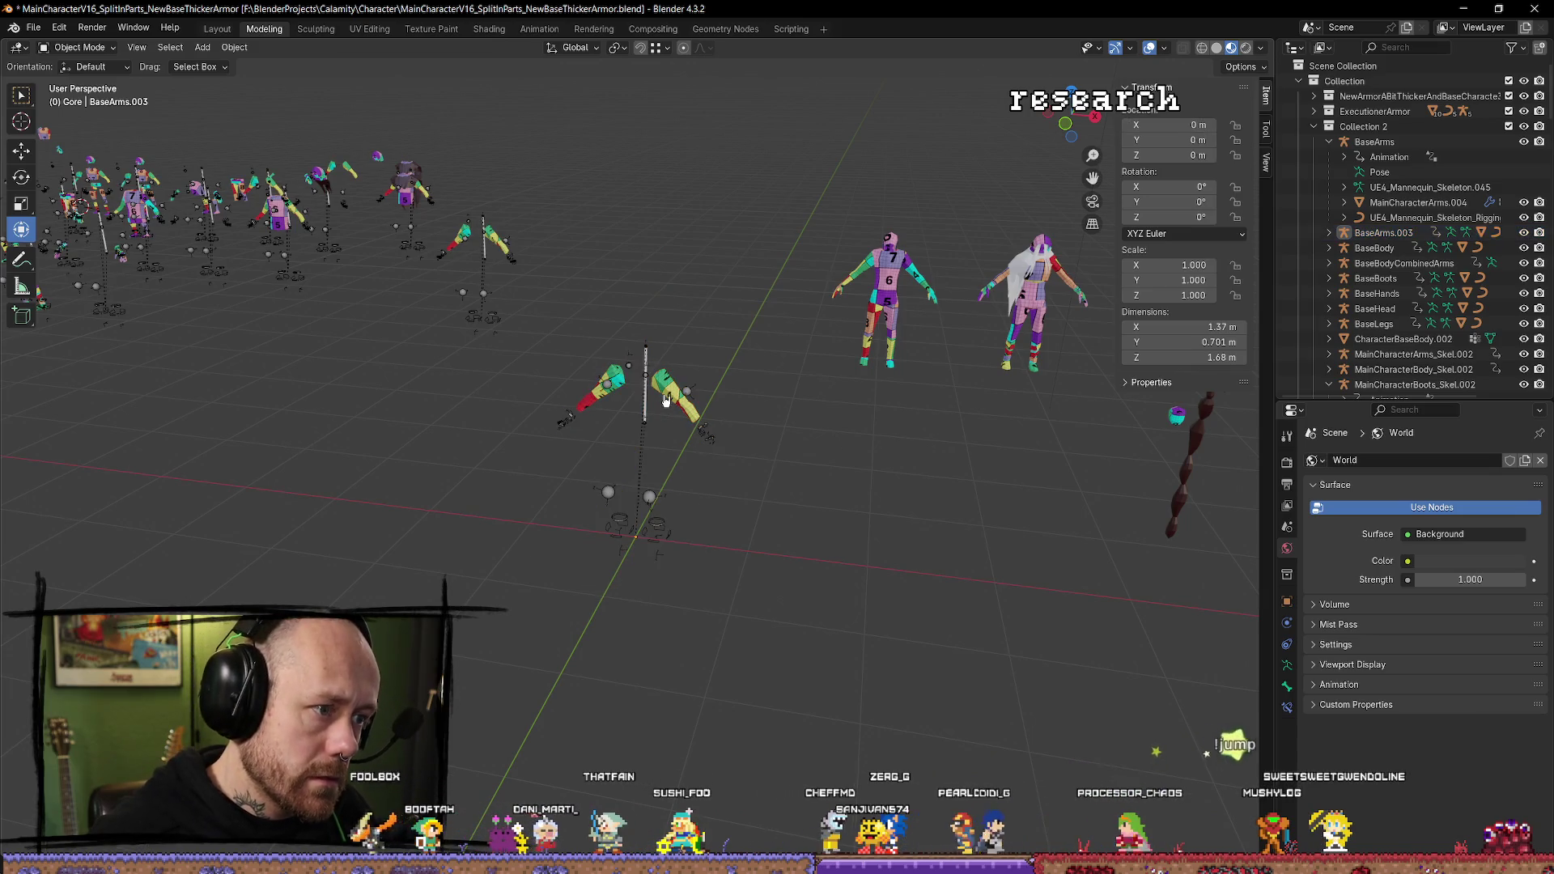
left_click(1286, 728)
key("KP_Decimal")
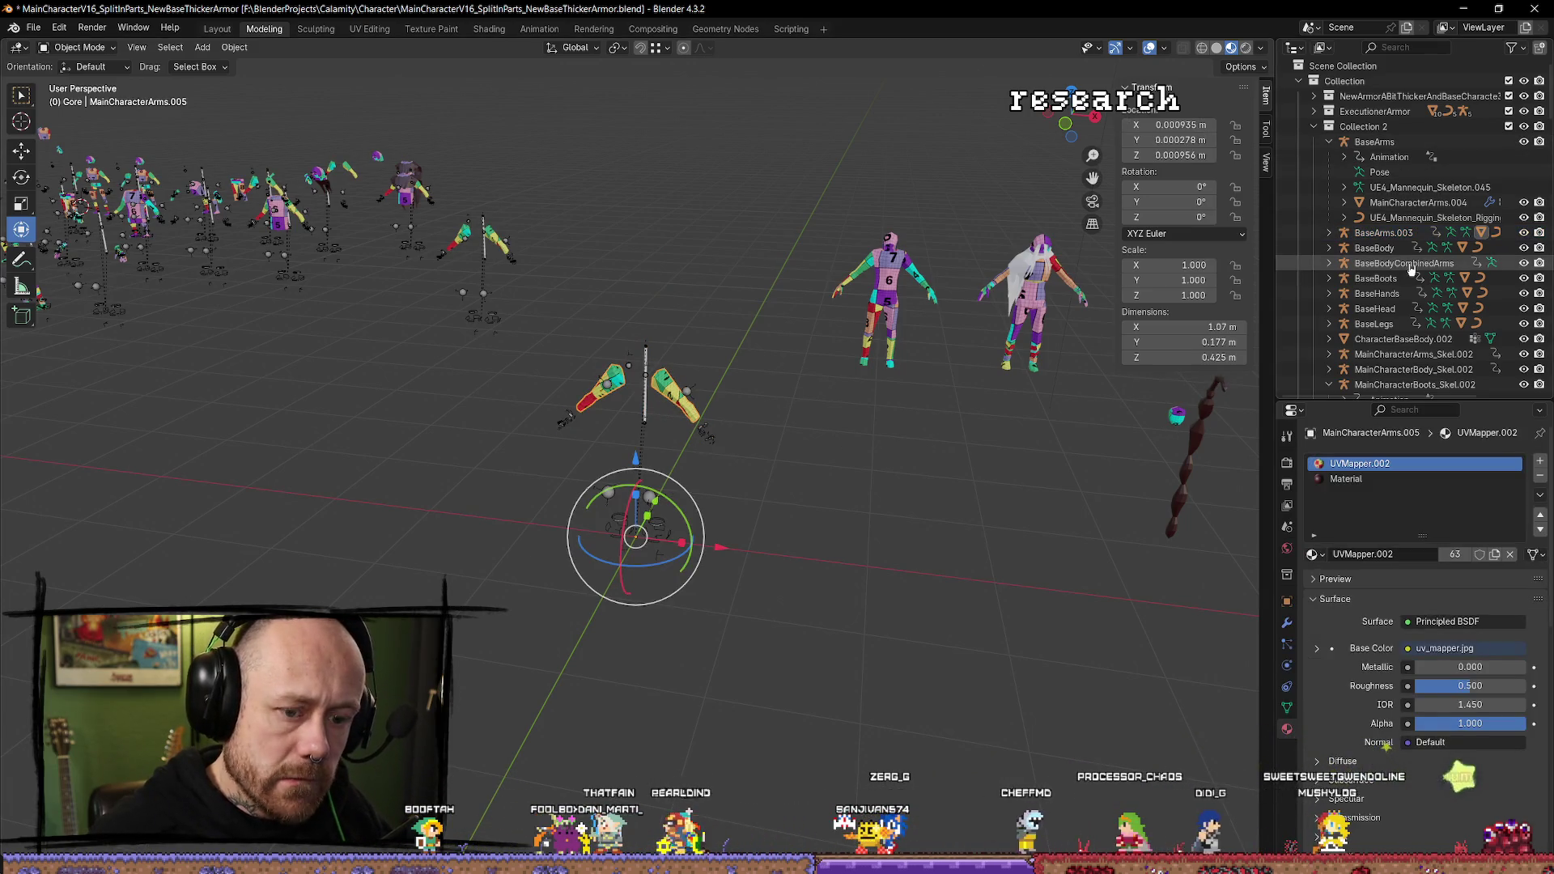
left_click(1453, 239)
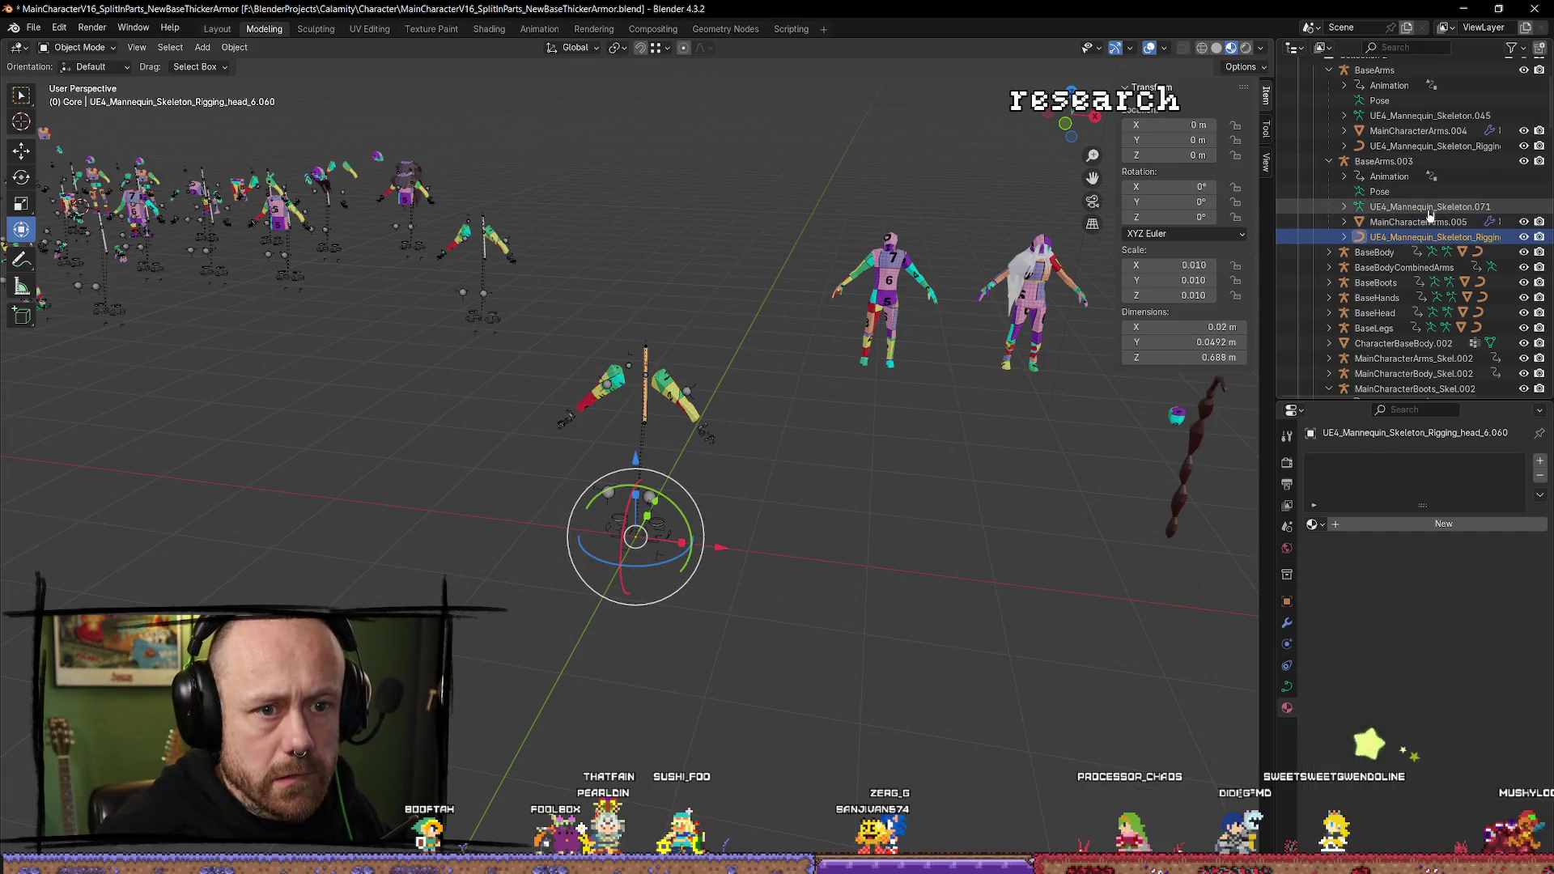
left_click(1431, 223)
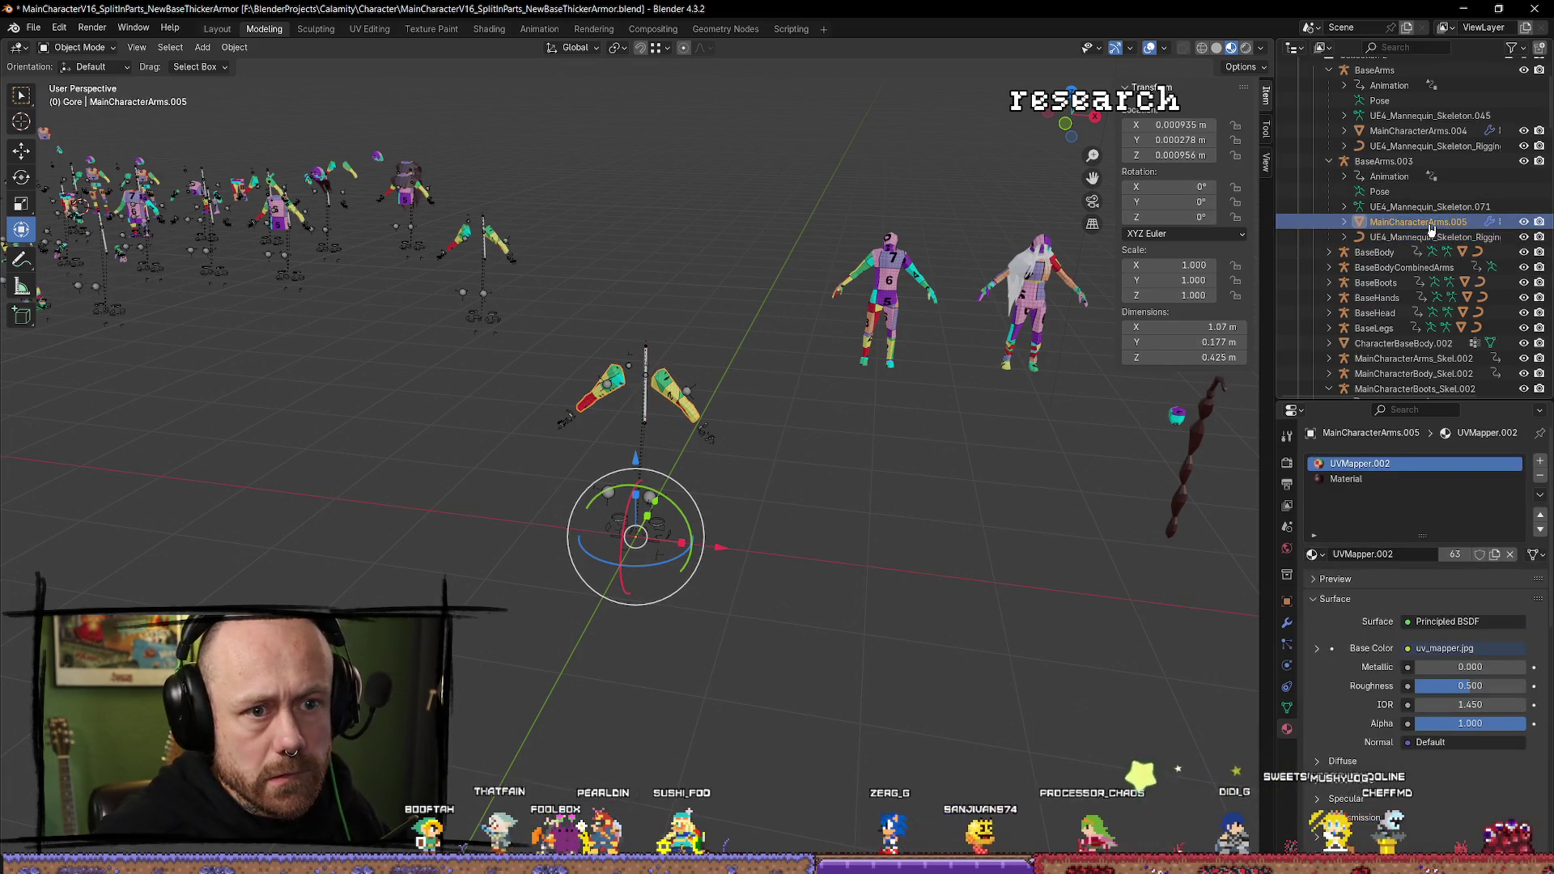
key("Delete")
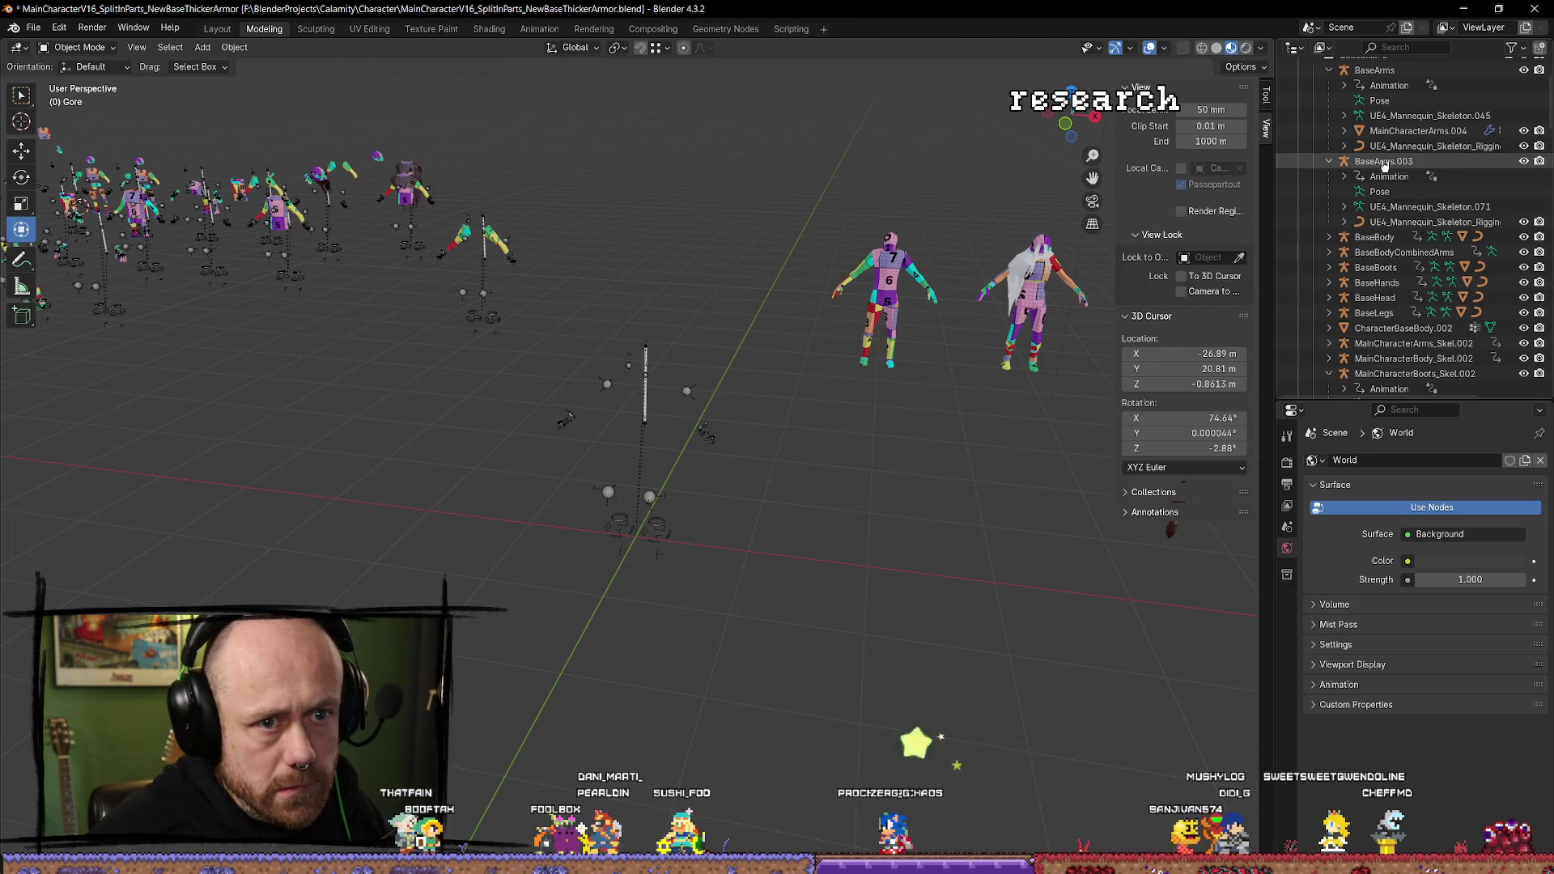
Inspect BaseArms.003's Pose, UE4_Mannequin_Skeleton.071 and rigging head entries, then zoom out.
left_click(1386, 162)
left_click(1394, 192)
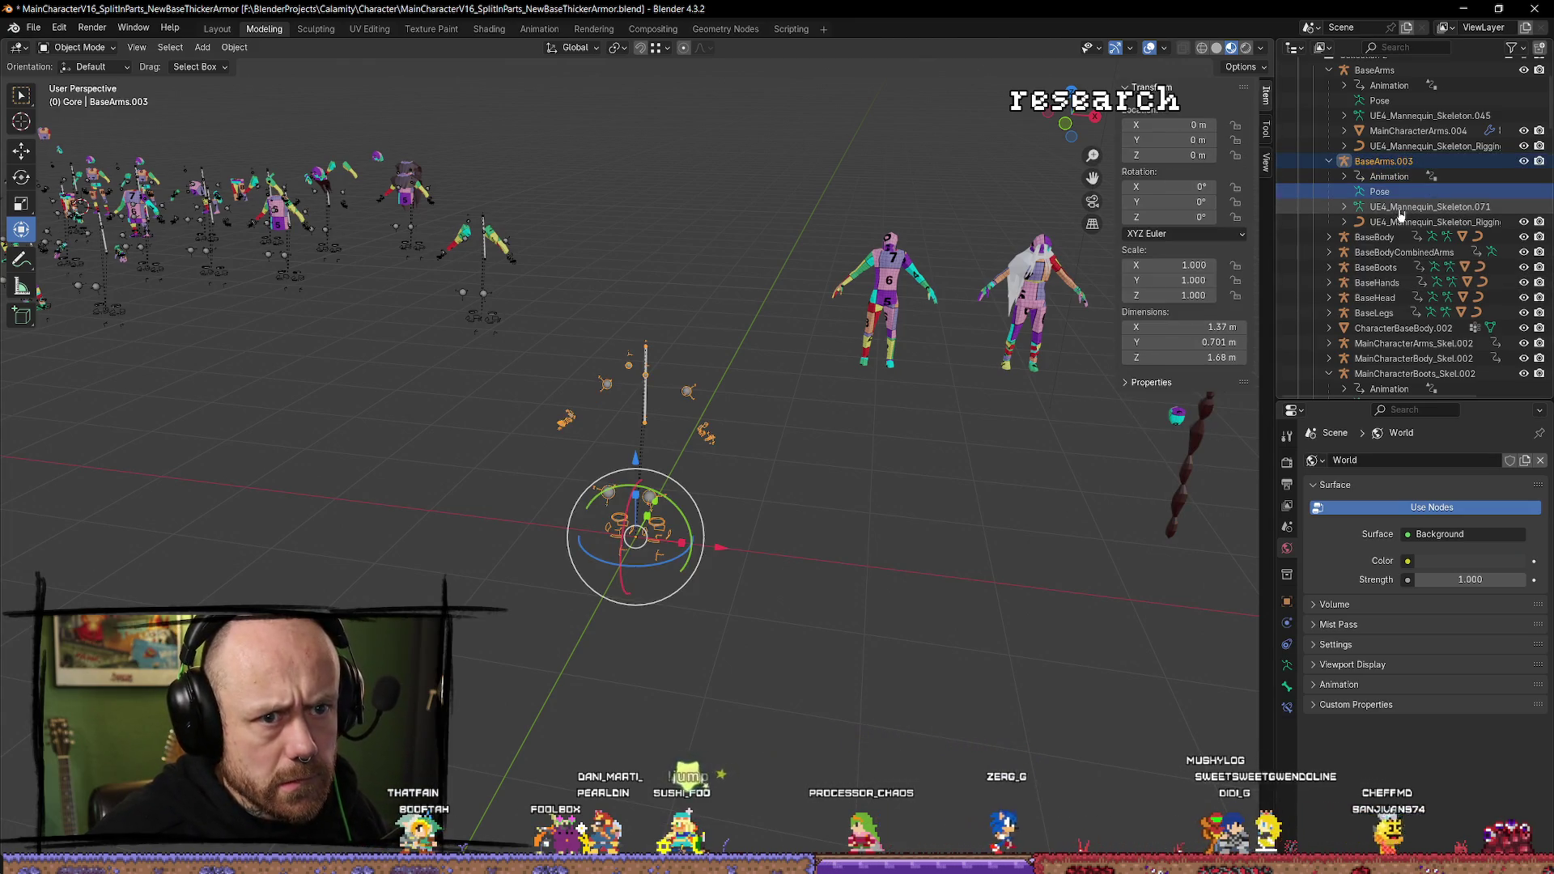
left_click(1400, 210)
left_click(1401, 224)
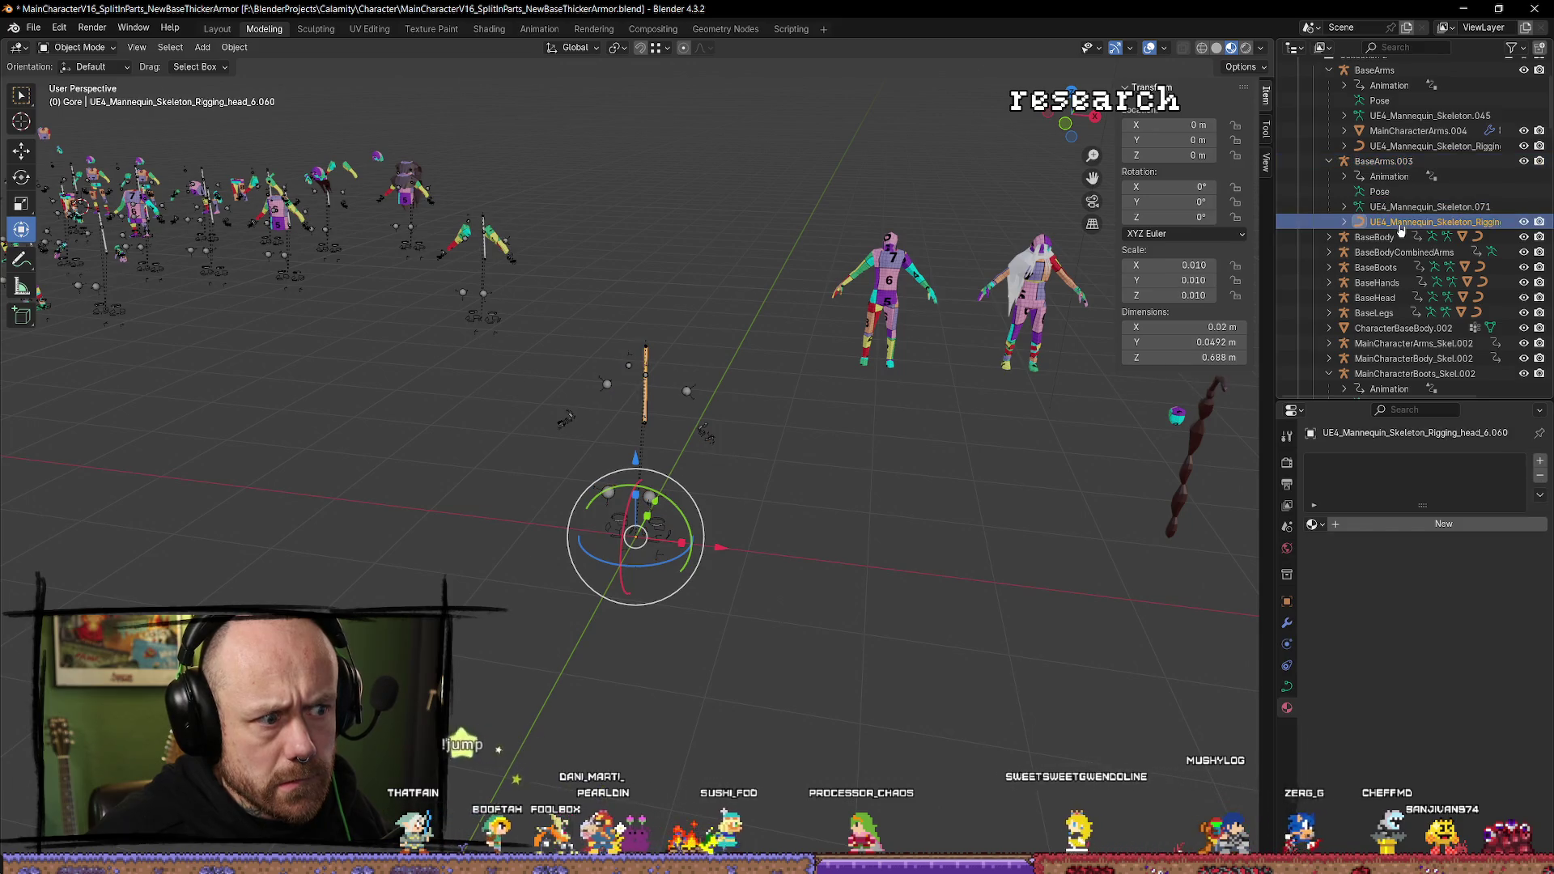
mouse_move(1114, 496)
left_mouse_down()
mouse_move(1158, 524)
mouse_move(822, 564)
left_mouse_up()
scroll(890, 397, "down", 3)
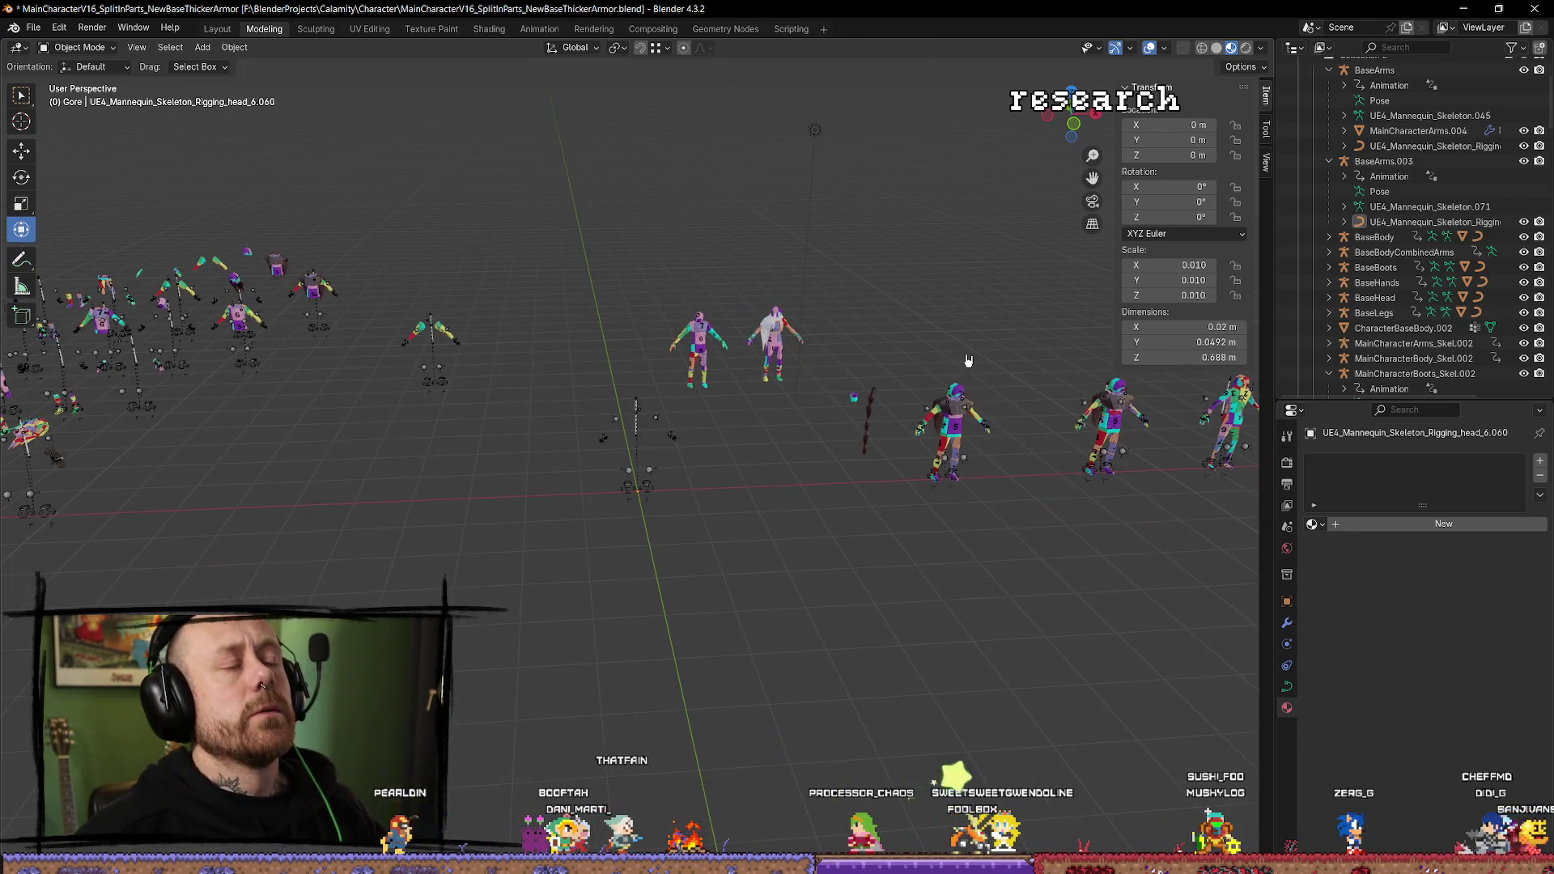
Locate and frame the Rouge.006 character among the row of figures.
left_click(785, 340)
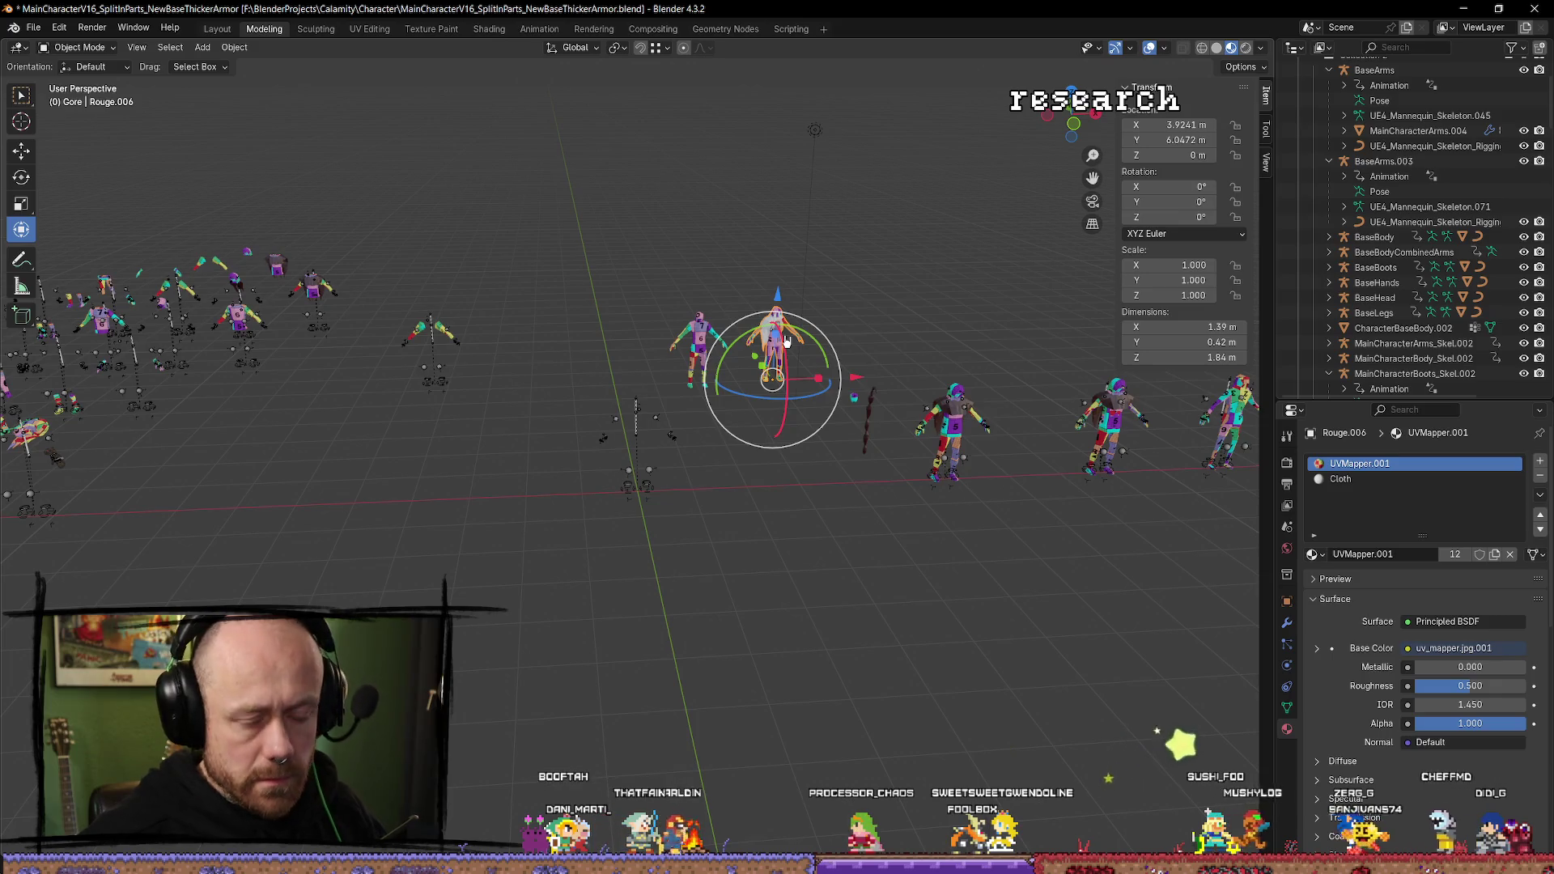
key("KP_Decimal")
mouse_move(804, 406)
left_mouse_down()
mouse_move(434, 434)
mouse_move(453, 445)
mouse_move(447, 461)
mouse_move(468, 409)
mouse_move(451, 433)
mouse_move(901, 572)
left_mouse_up()
left_click(421, 429)
scroll(901, 572, "down", 5)
mouse_move(1017, 513)
left_mouse_down()
mouse_move(941, 450)
mouse_move(833, 453)
left_mouse_up()
left_click_drag(1100, 490, 753, 498)
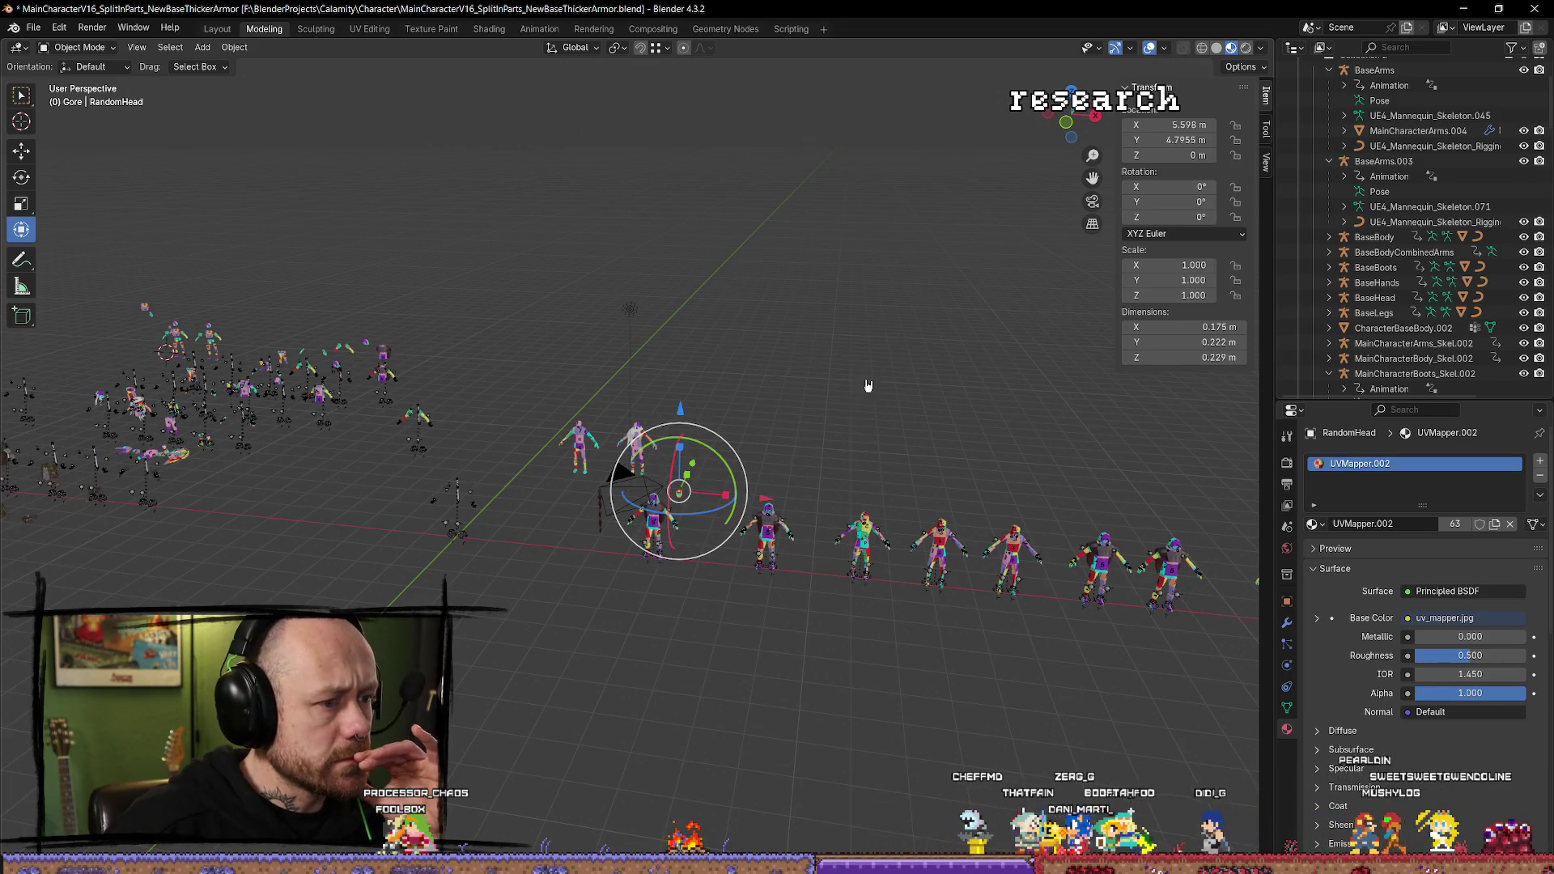
left_click(636, 427)
left_click(647, 433)
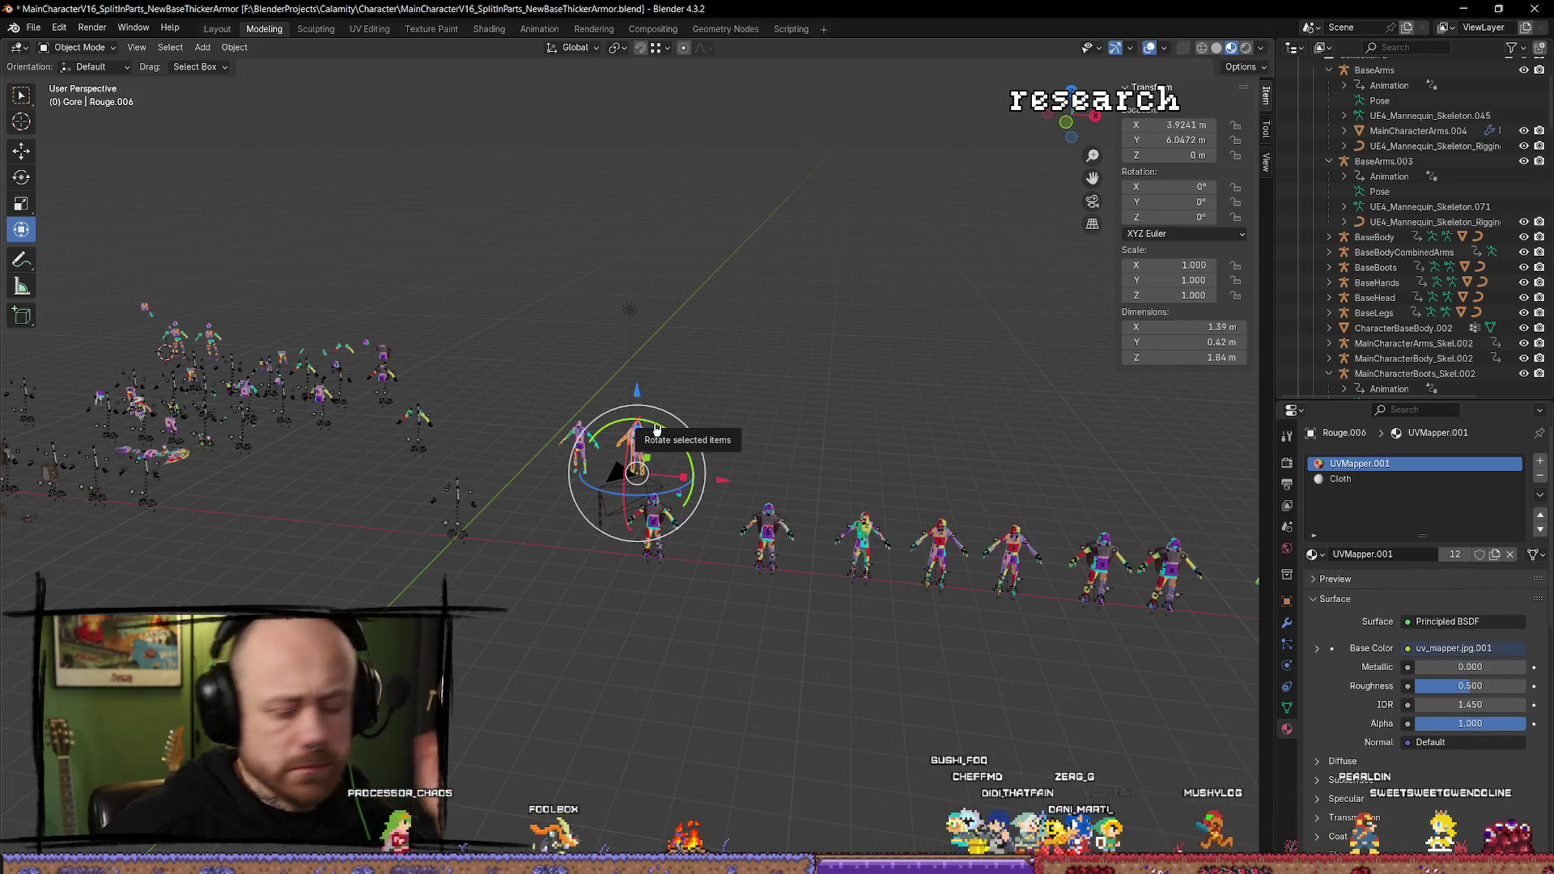
key("KP_Decimal")
scroll(651, 426, "down", 5)
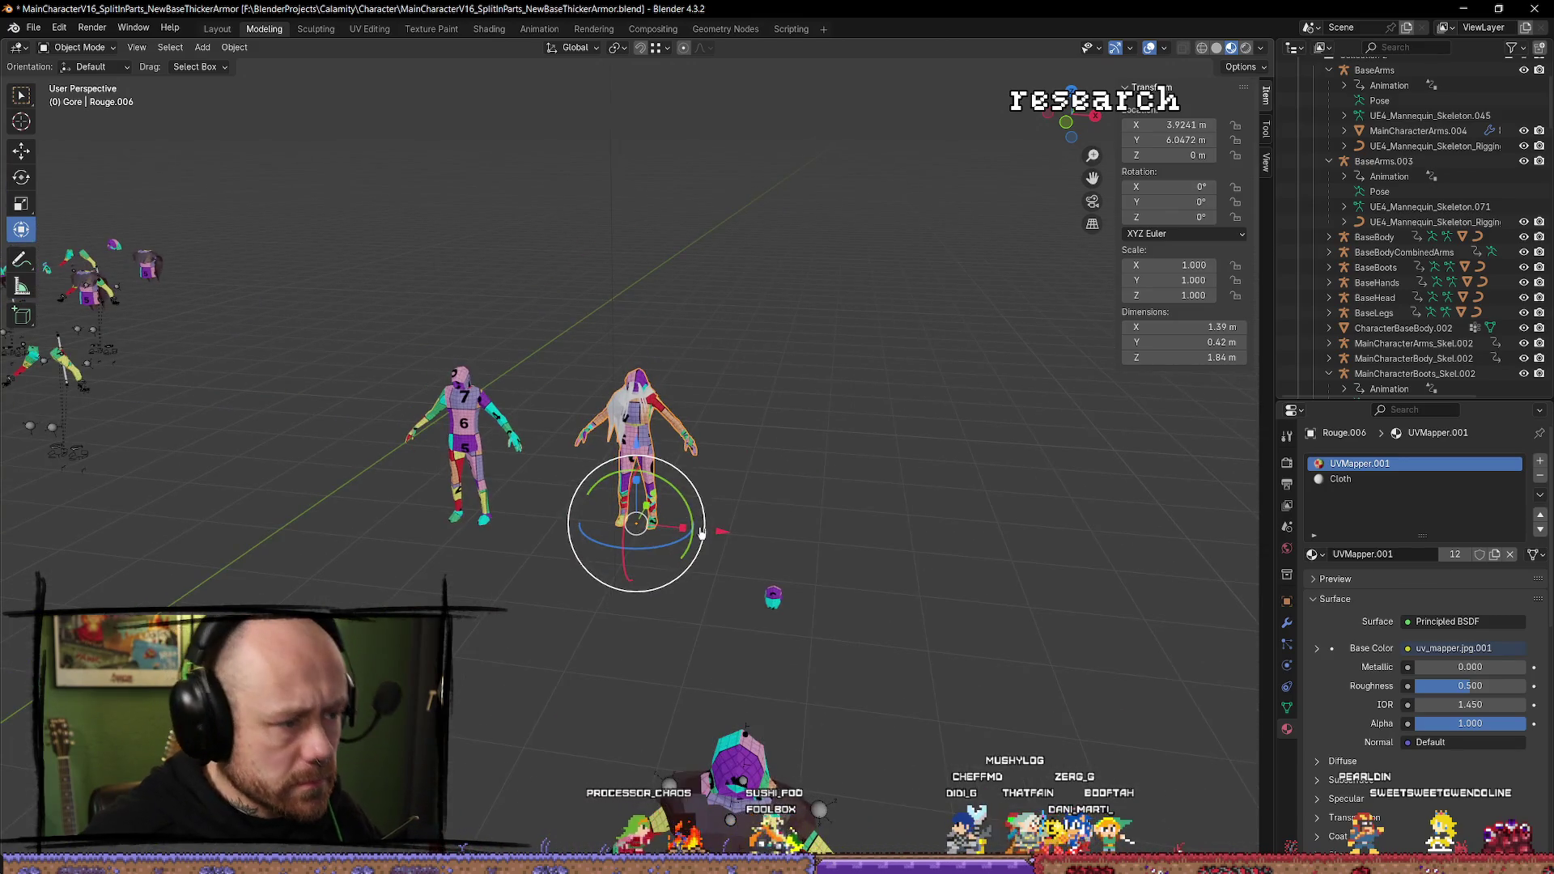
left_click_drag(900, 518, 925, 527)
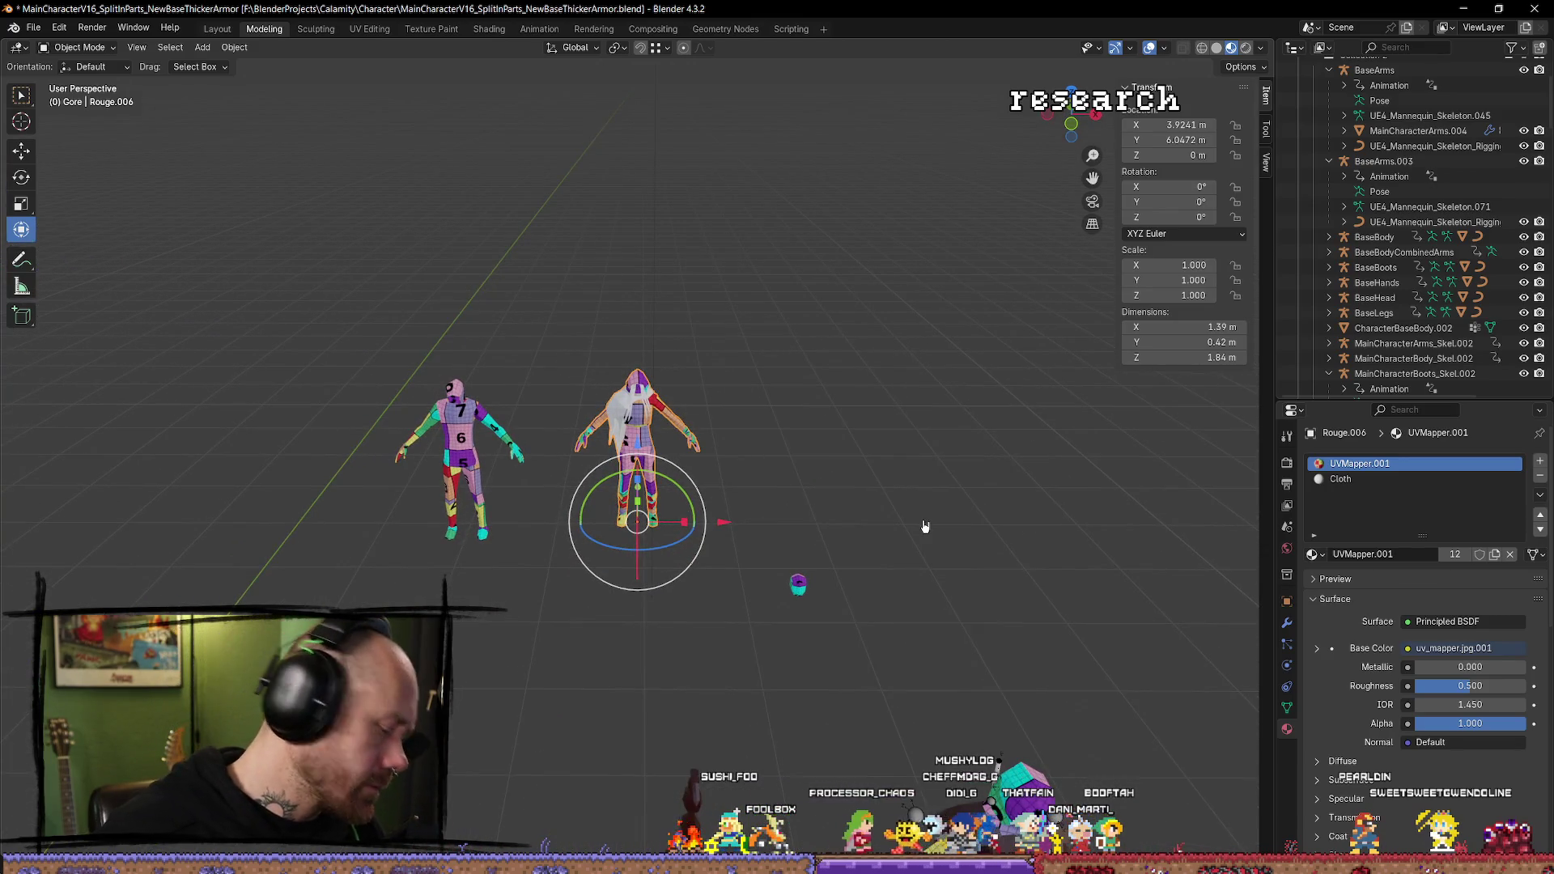
Duplicate Rouge.006 as Rouge.001 and move the copy left to X 0.196 m.
key("shift+d")
right_click(924, 524)
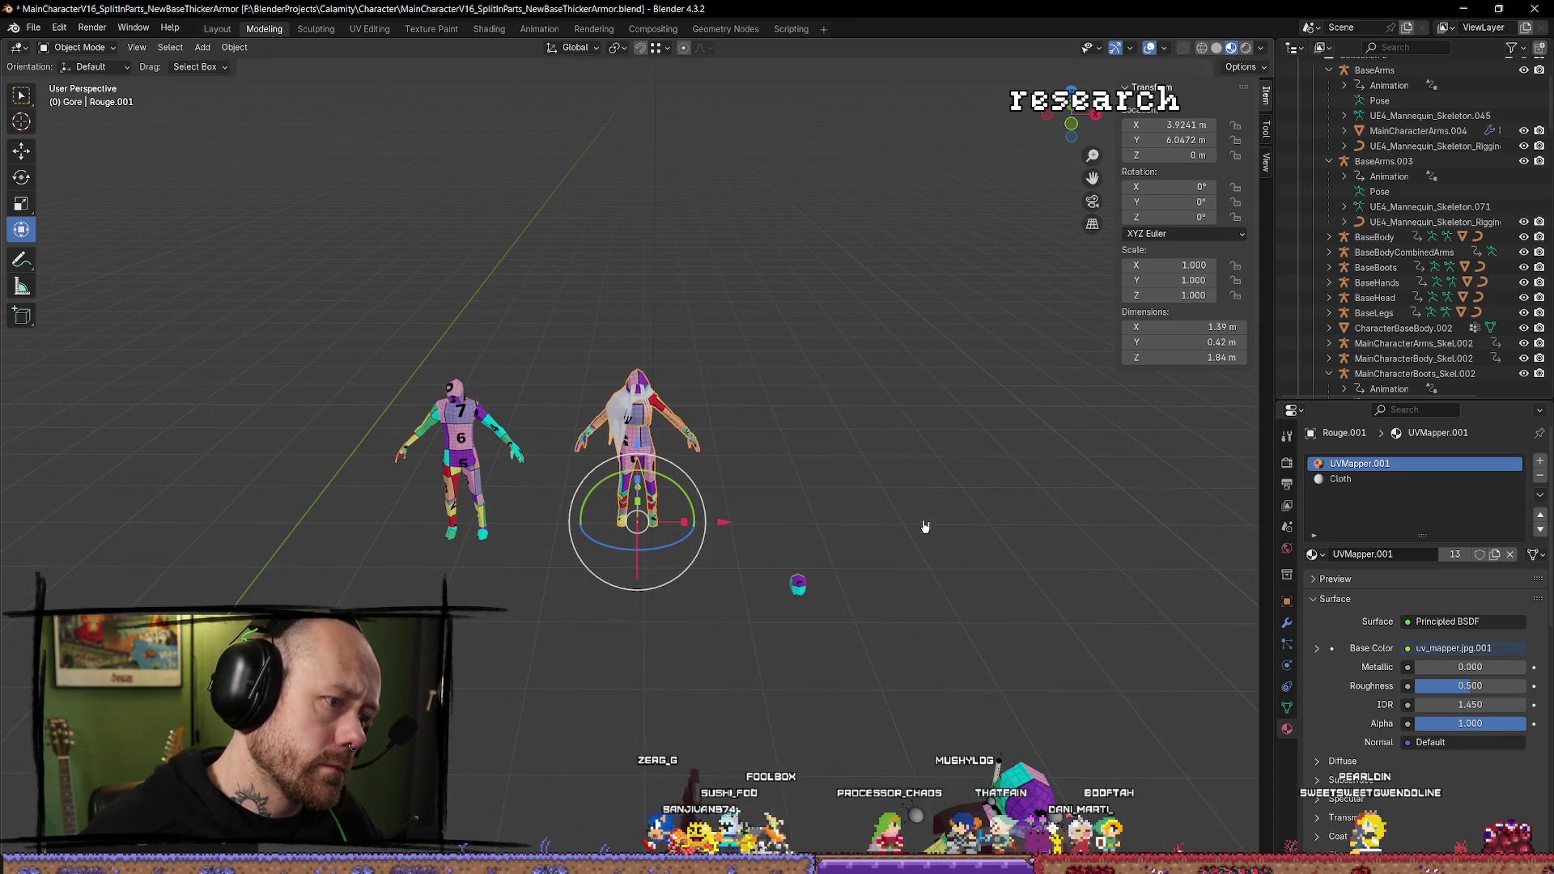
left_click_drag(723, 520, 402, 521)
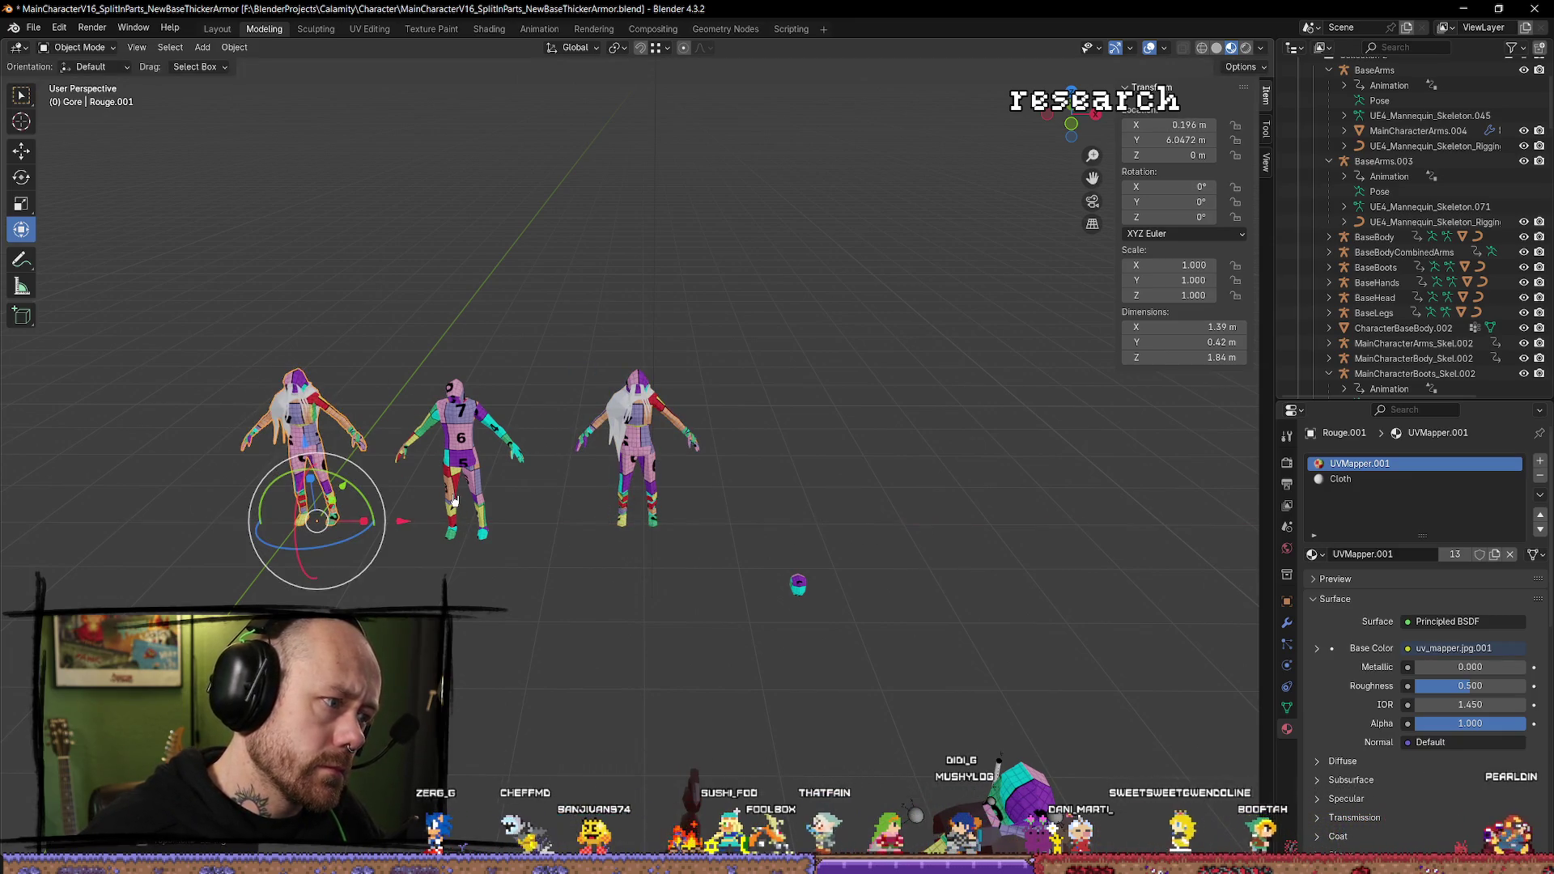
key("KP_Decimal")
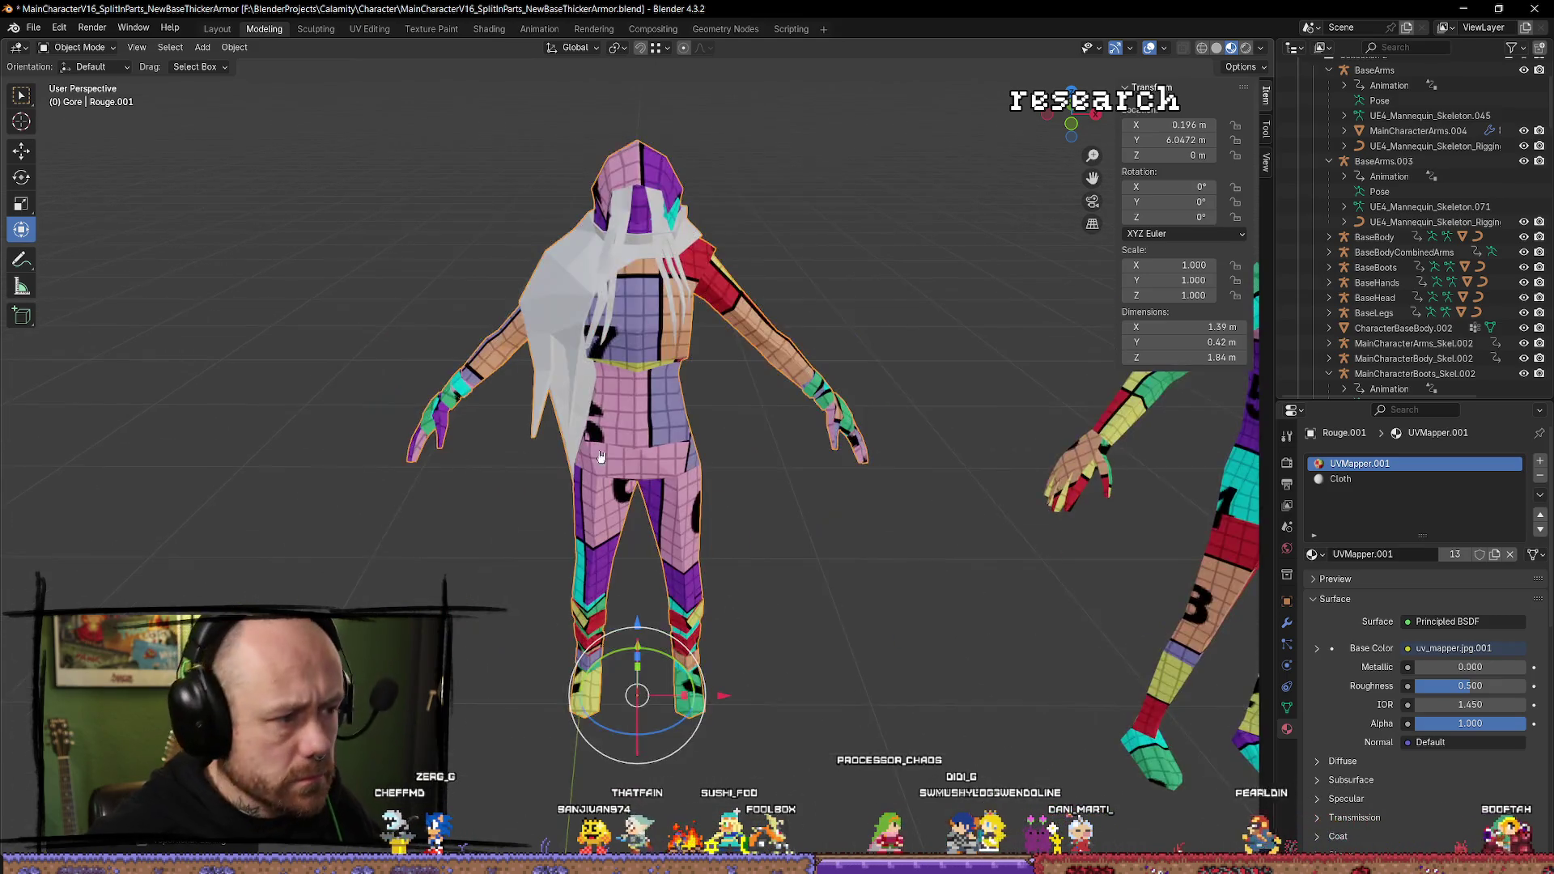
key("Tab")
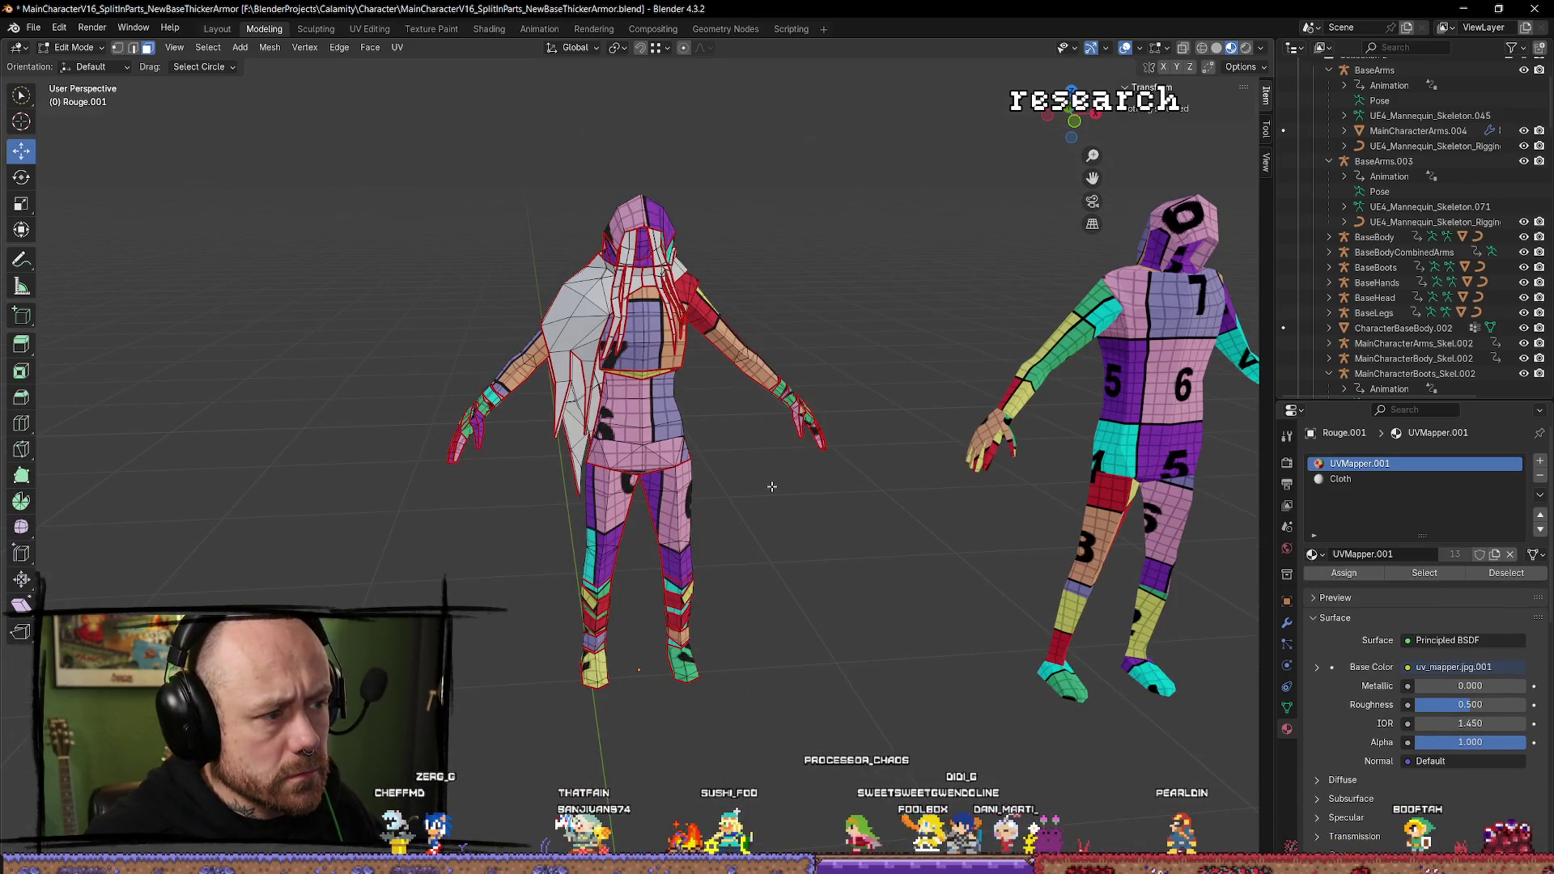
Select Rouge.001's long hair vertices, delete those faces, and return to Object Mode.
left_click_drag(564, 330, 588, 322)
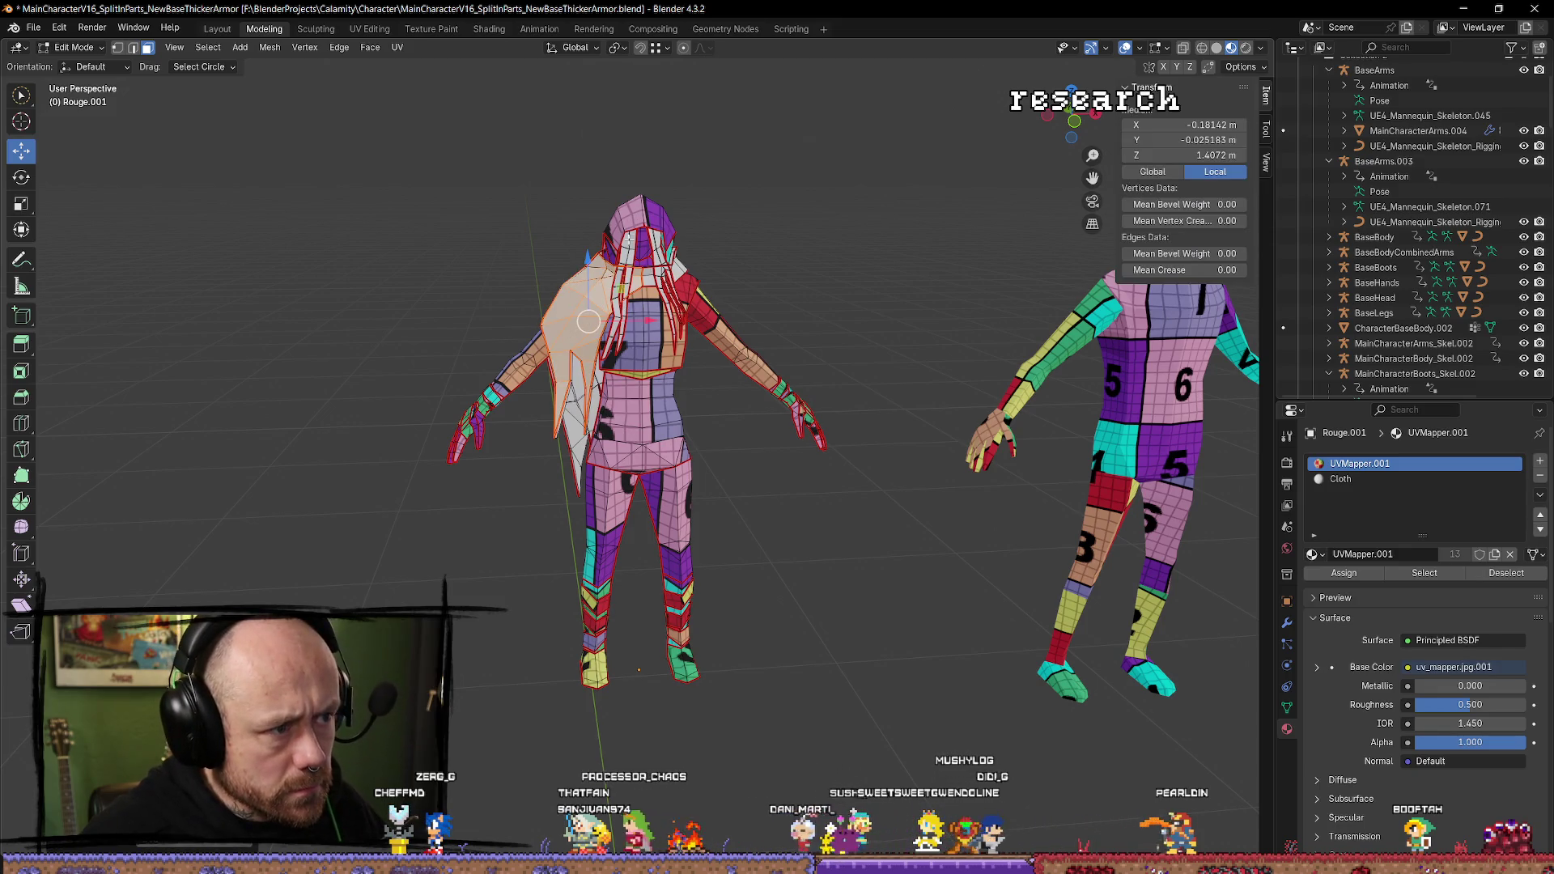
left_click_drag(647, 229, 639, 210)
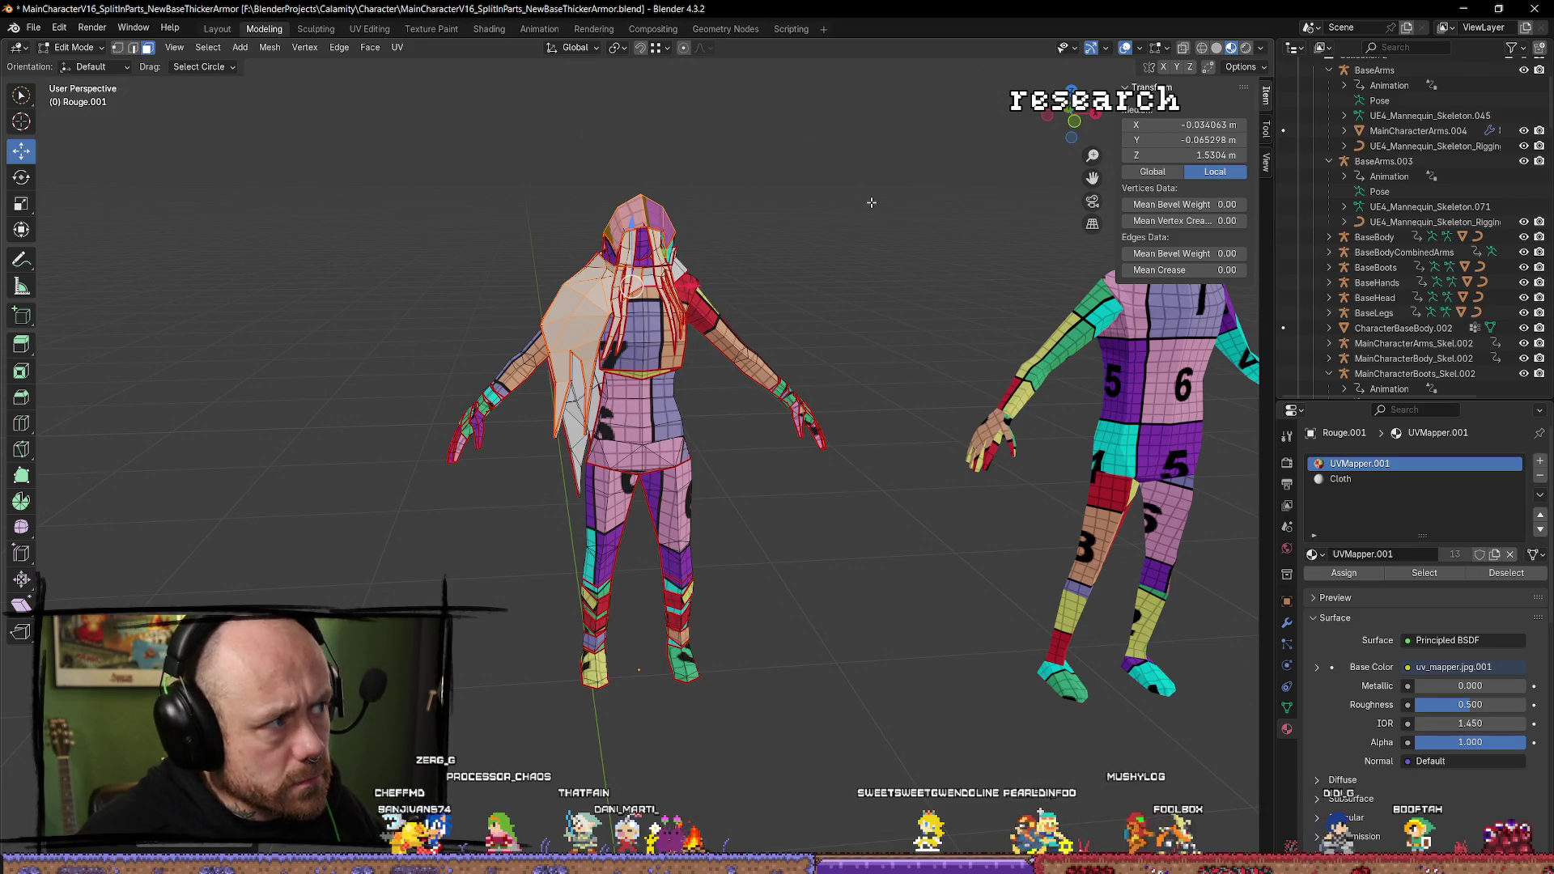
key("alt+a")
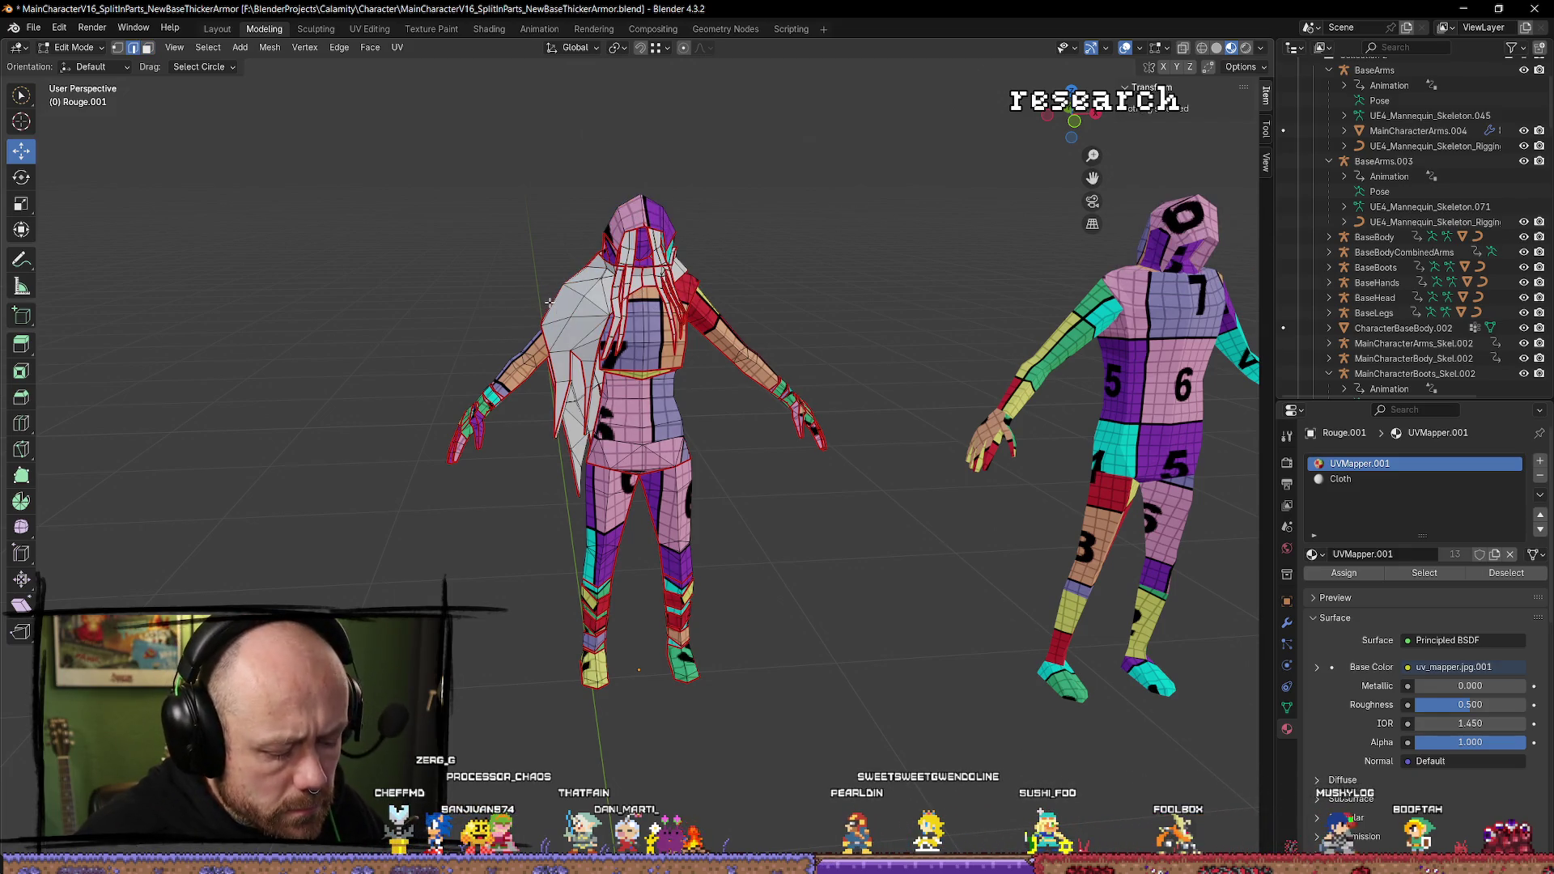
key("ctrl+z")
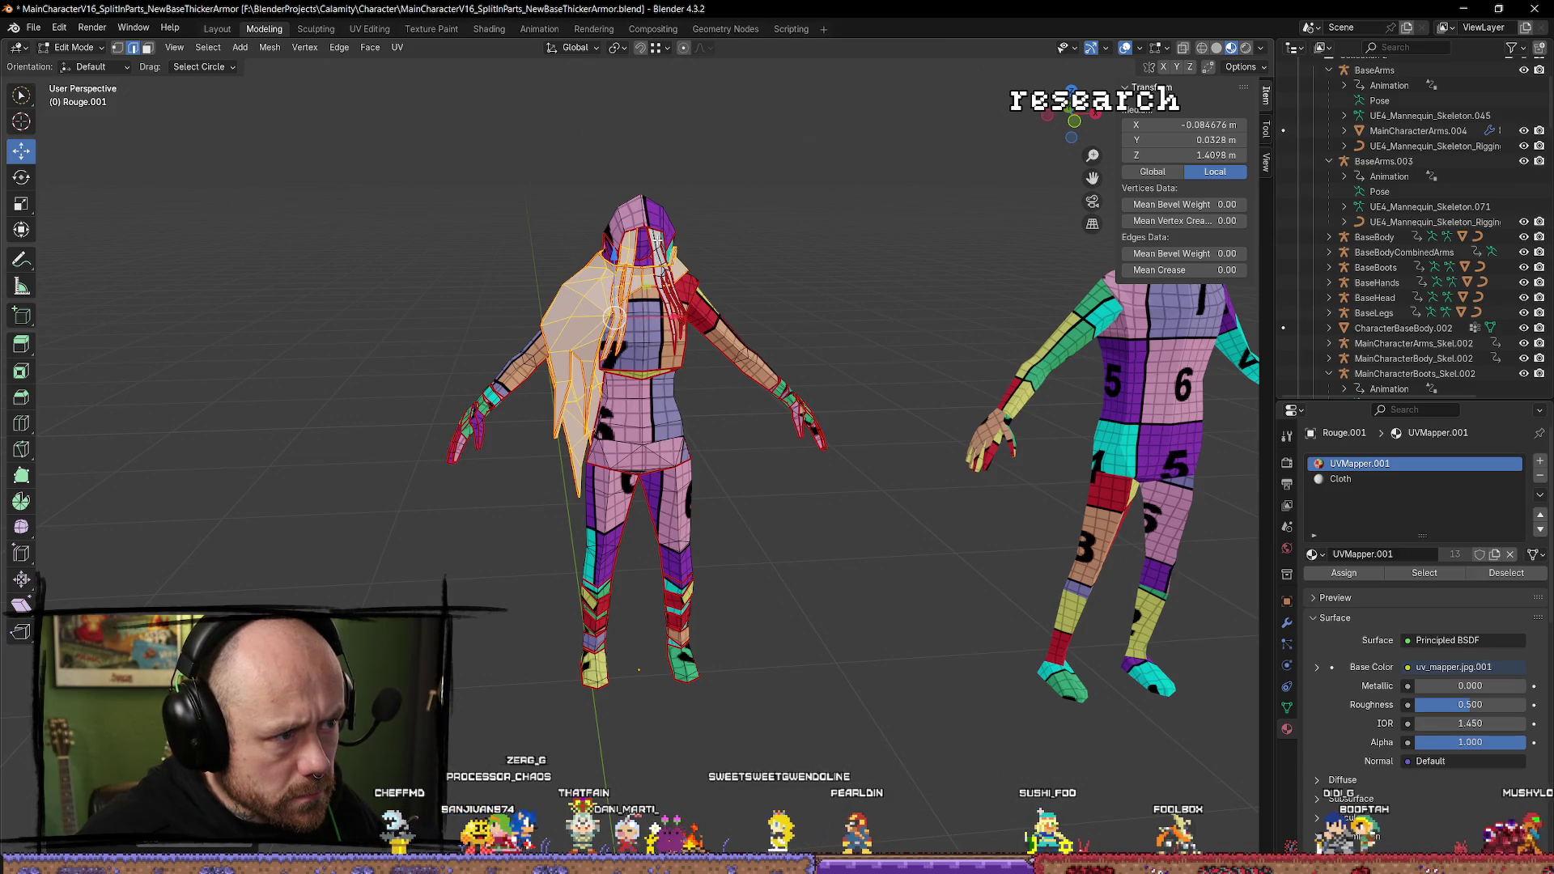
left_click_drag(657, 241, 783, 271)
key("x")
left_click(812, 260)
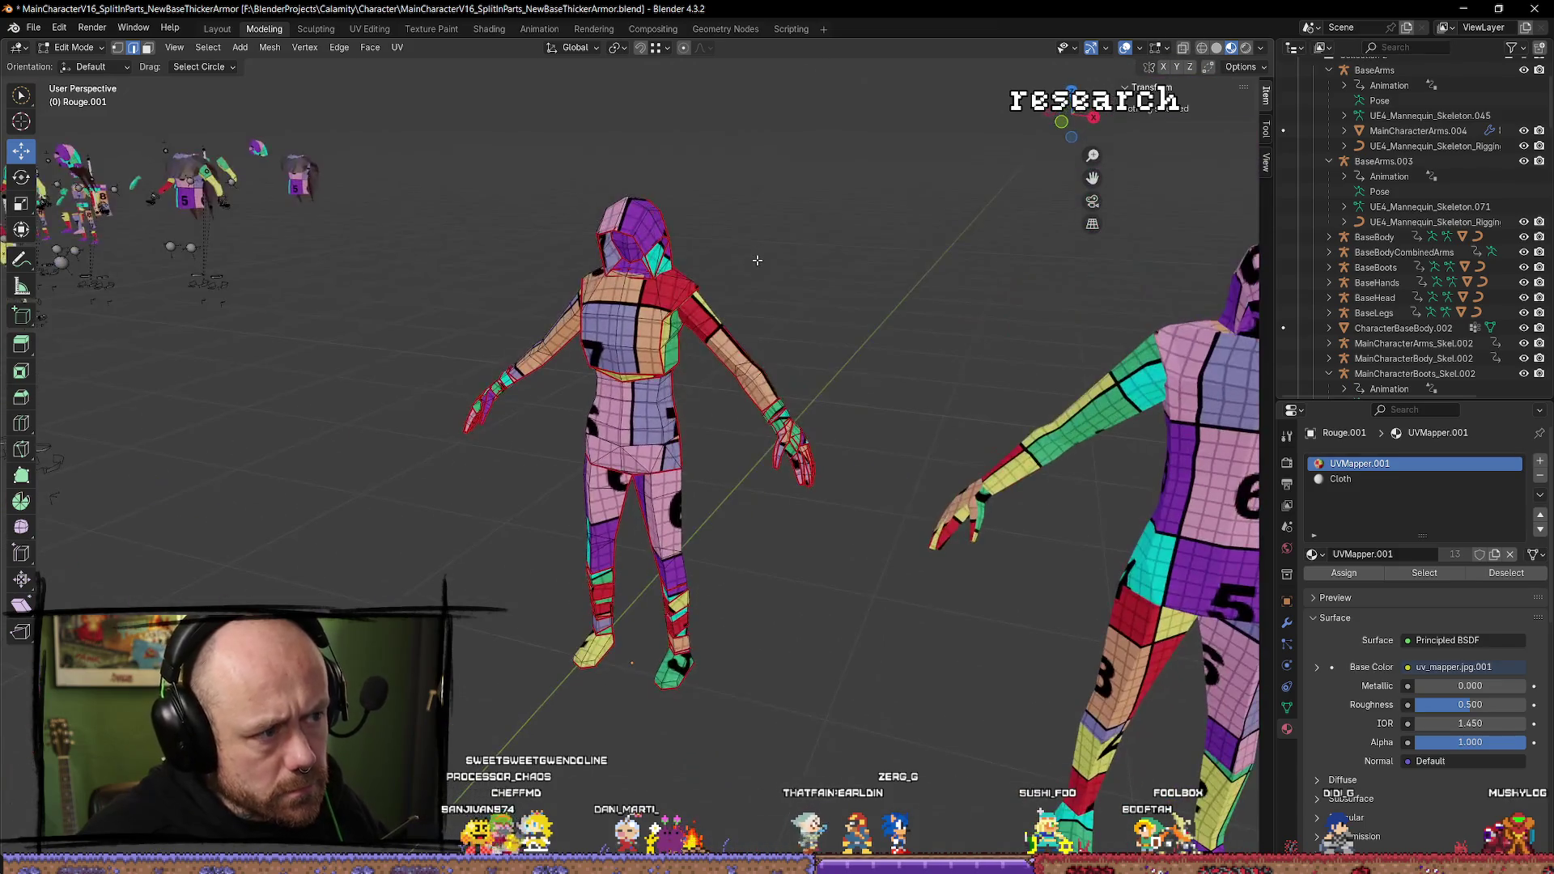
key("Tab")
left_click(626, 385)
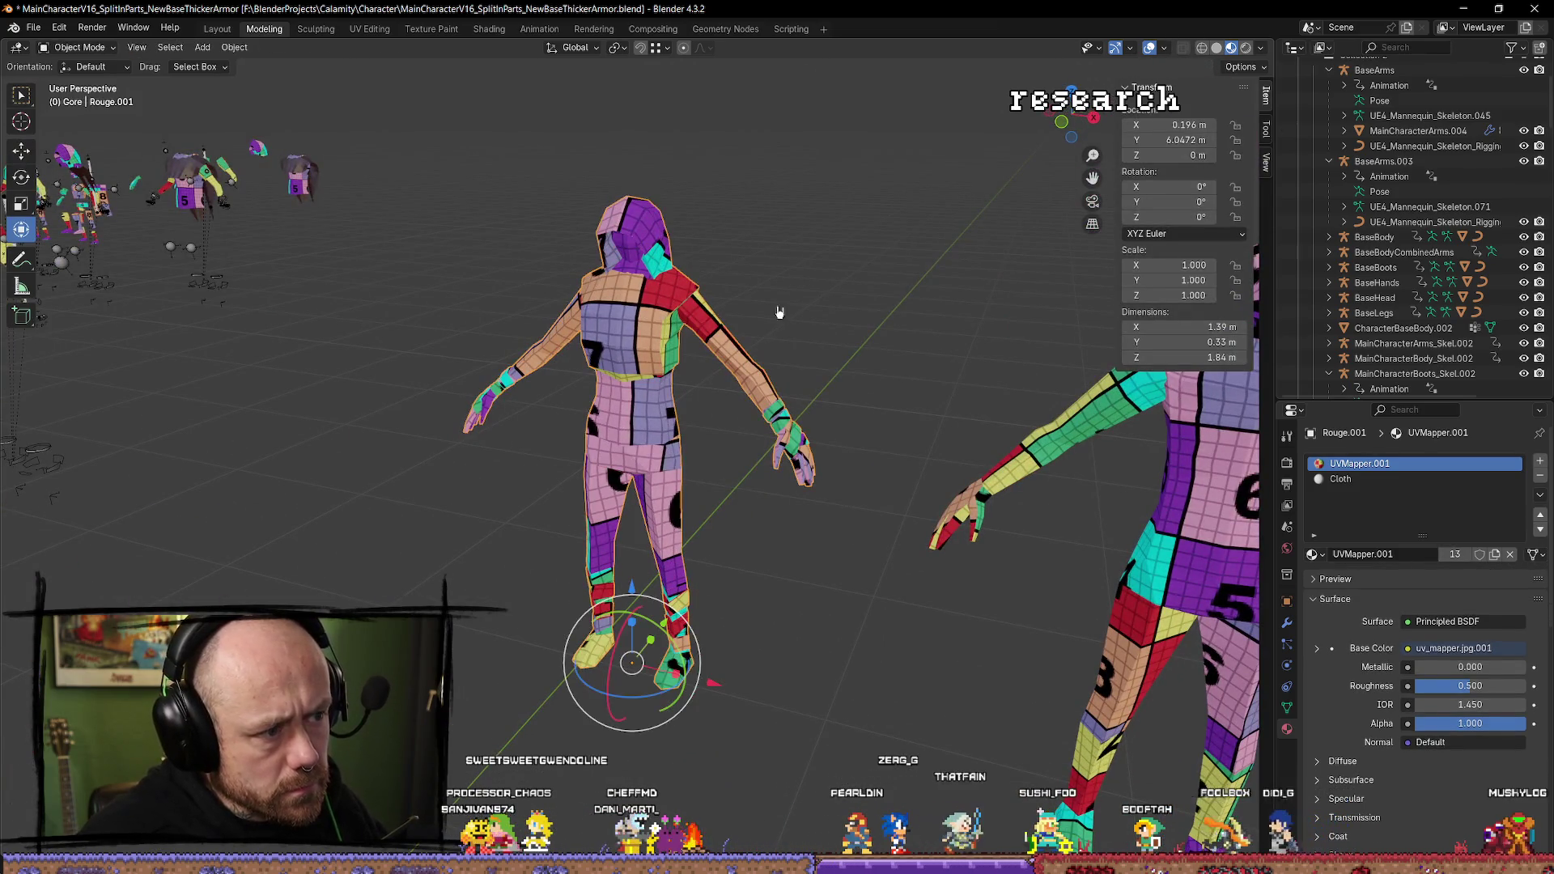
Set Rouge.001's Location X and Y to 0 m.
left_click(1179, 126)
type("0")
key("Tab")
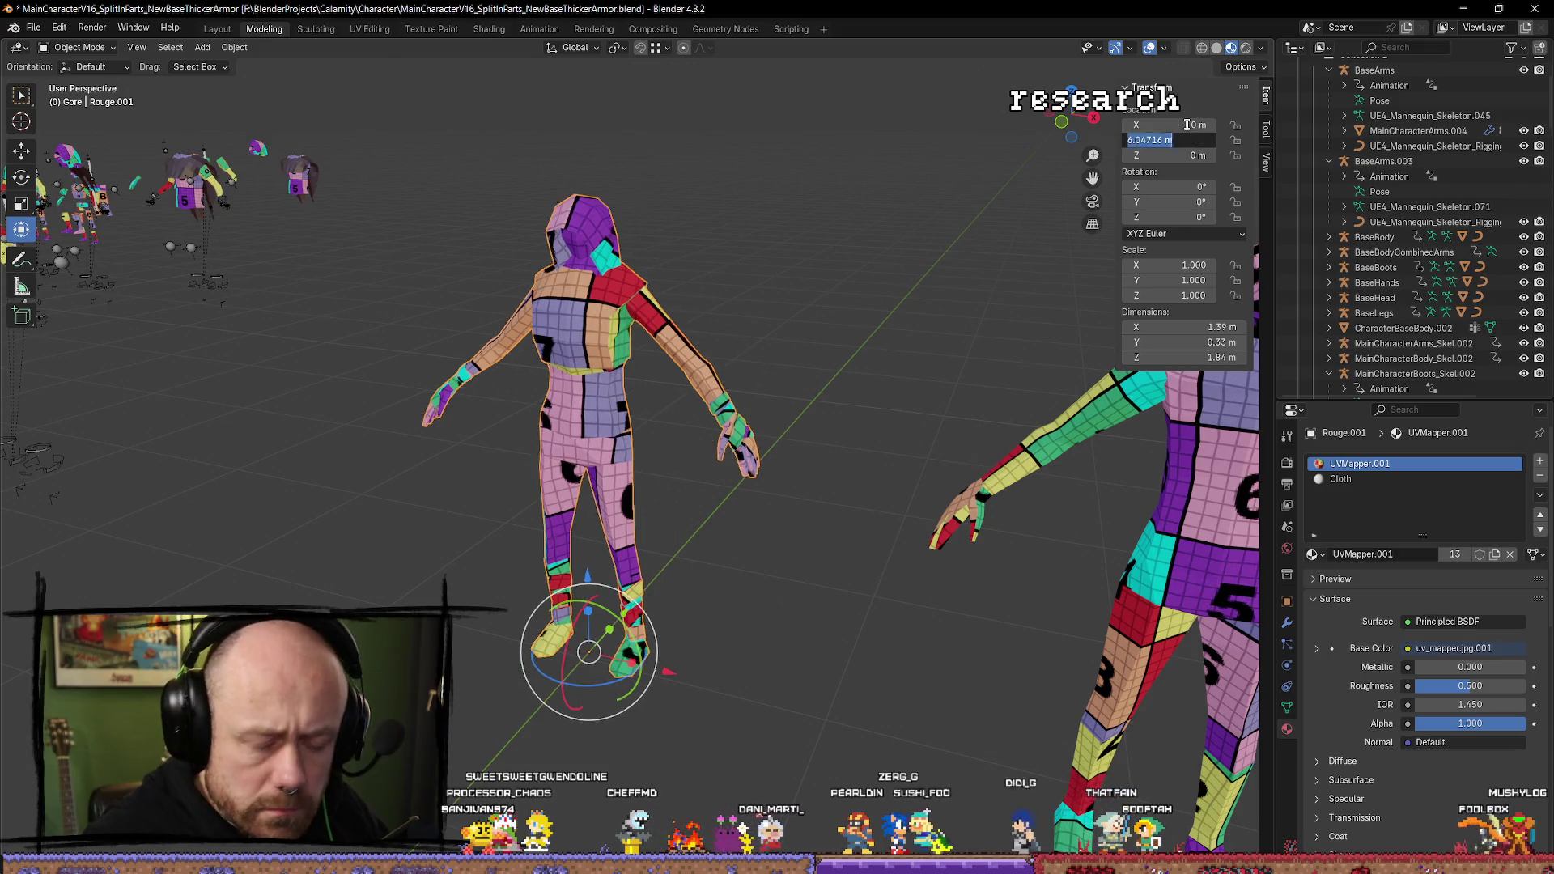
type("0")
key("Tab")
Frame the character and check its whole mesh in Edit Mode.
scroll(703, 475, "down", 4)
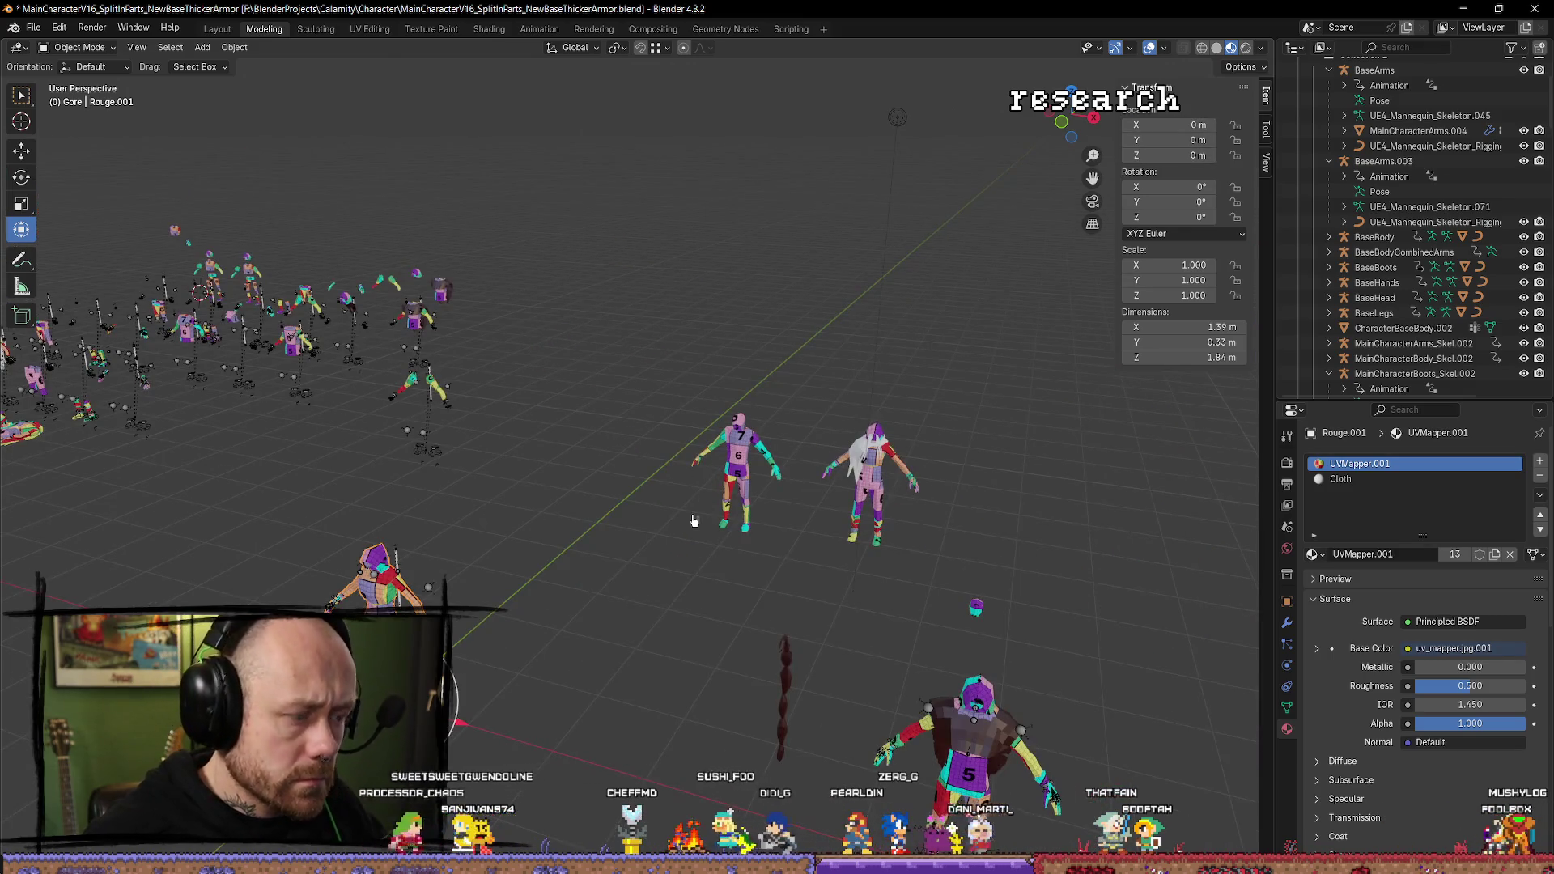
key("KP_Decimal")
mouse_move(694, 519)
left_mouse_down()
mouse_move(865, 433)
mouse_move(529, 391)
mouse_move(111, 392)
mouse_move(847, 611)
mouse_move(791, 645)
mouse_move(700, 555)
mouse_move(744, 623)
mouse_move(863, 620)
mouse_move(769, 559)
mouse_move(797, 530)
mouse_move(891, 628)
left_mouse_up()
key("Tab")
scroll(659, 410, "down", 5)
key("a")
key("Tab")
Select Rouge.001 with BaseArms.003 as the active object for parenting.
left_click(647, 453)
left_click_drag(648, 454, 670, 461)
left_click(670, 461)
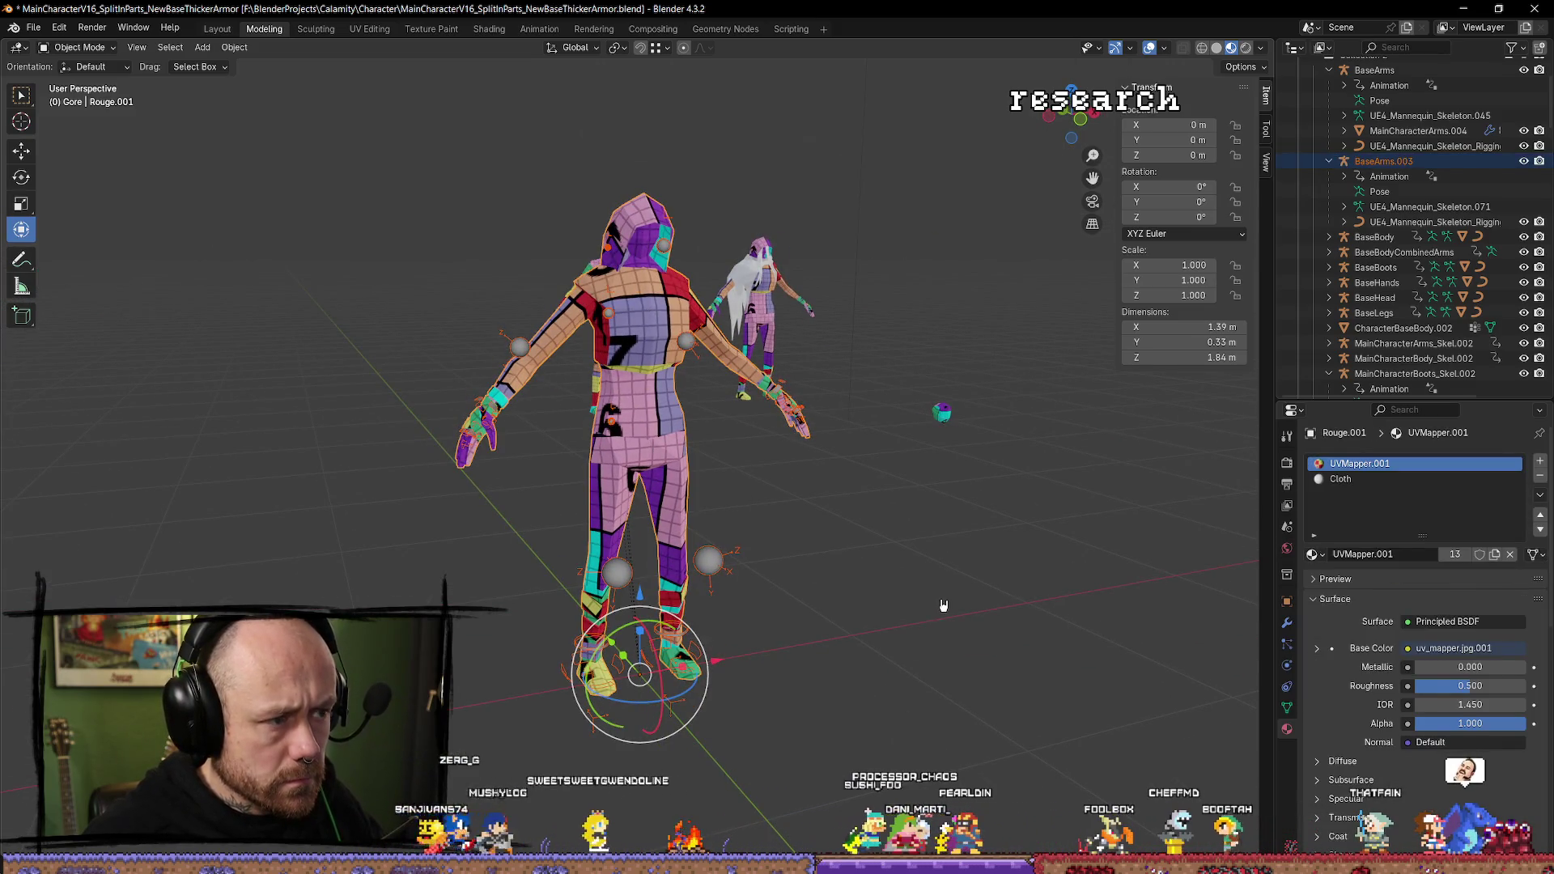
left_click_drag(953, 588, 939, 610)
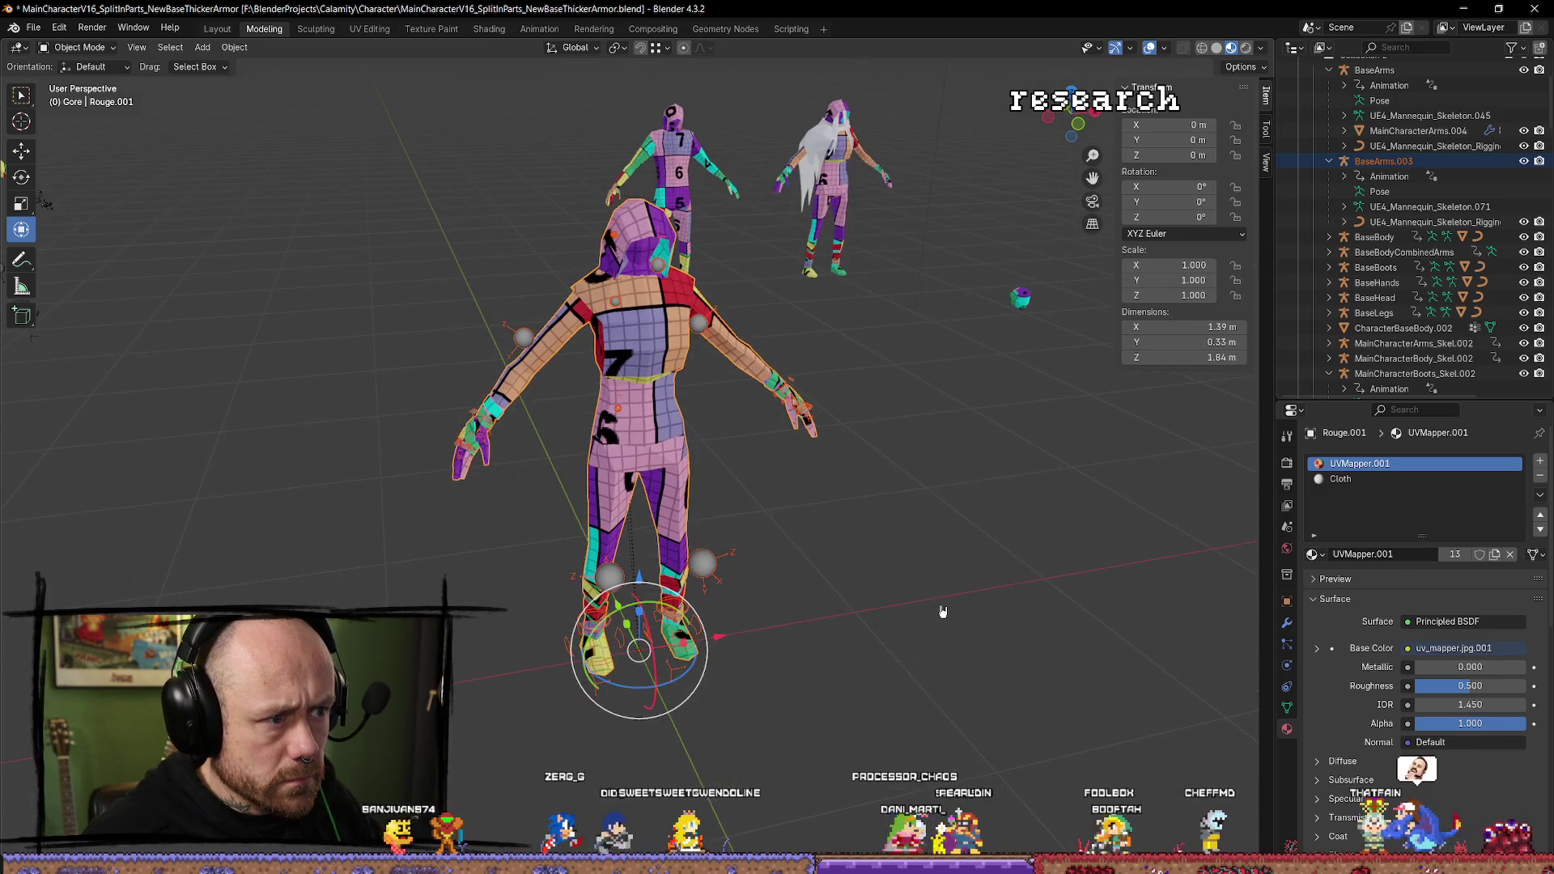
left_click(723, 567)
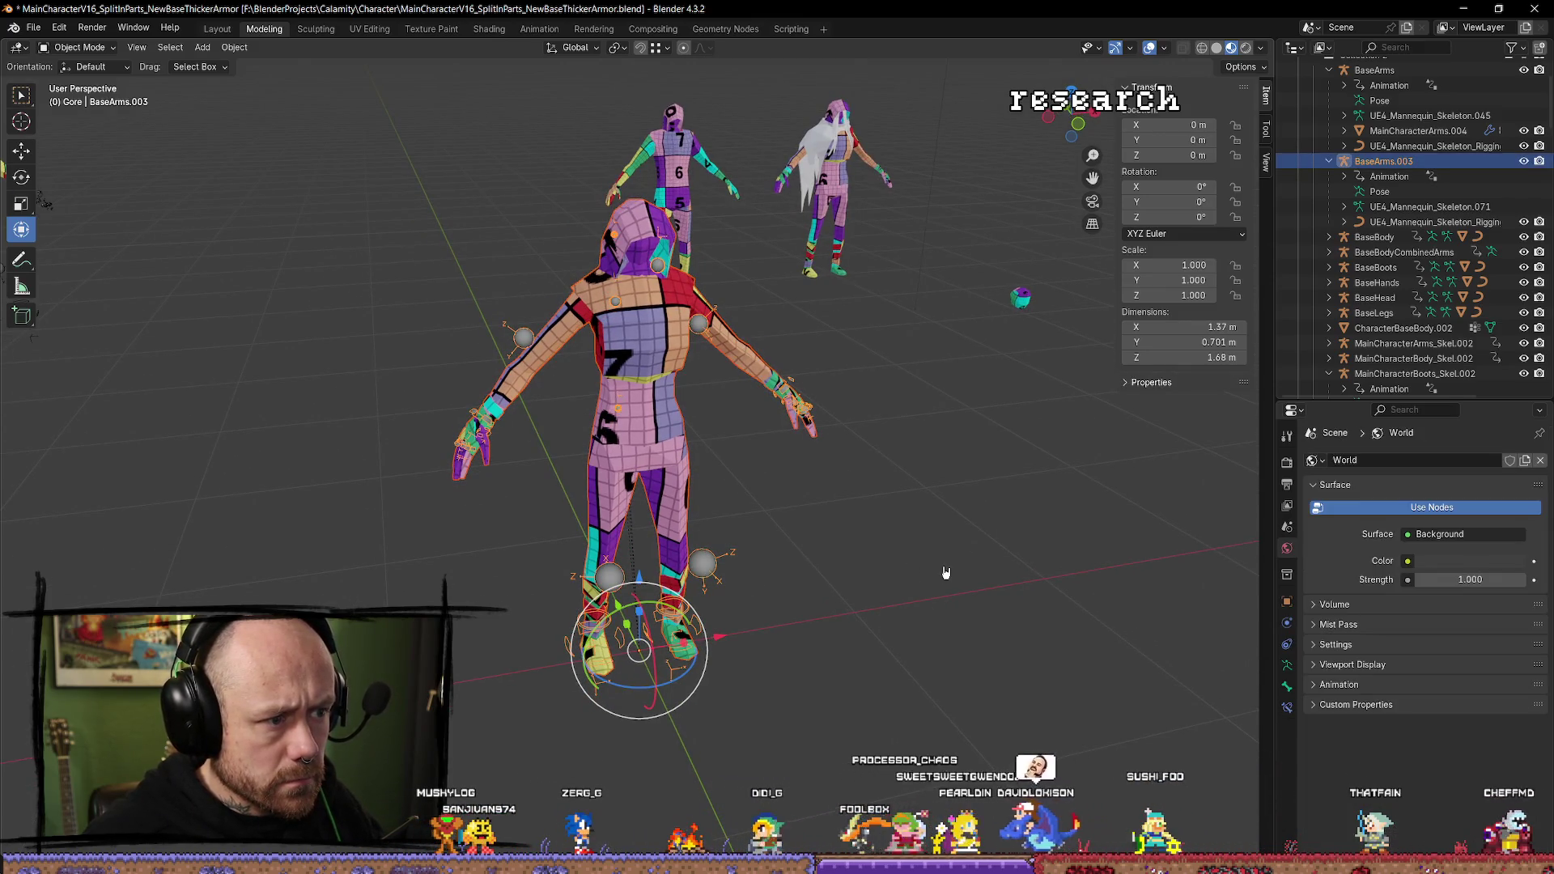
key("ctrl+p")
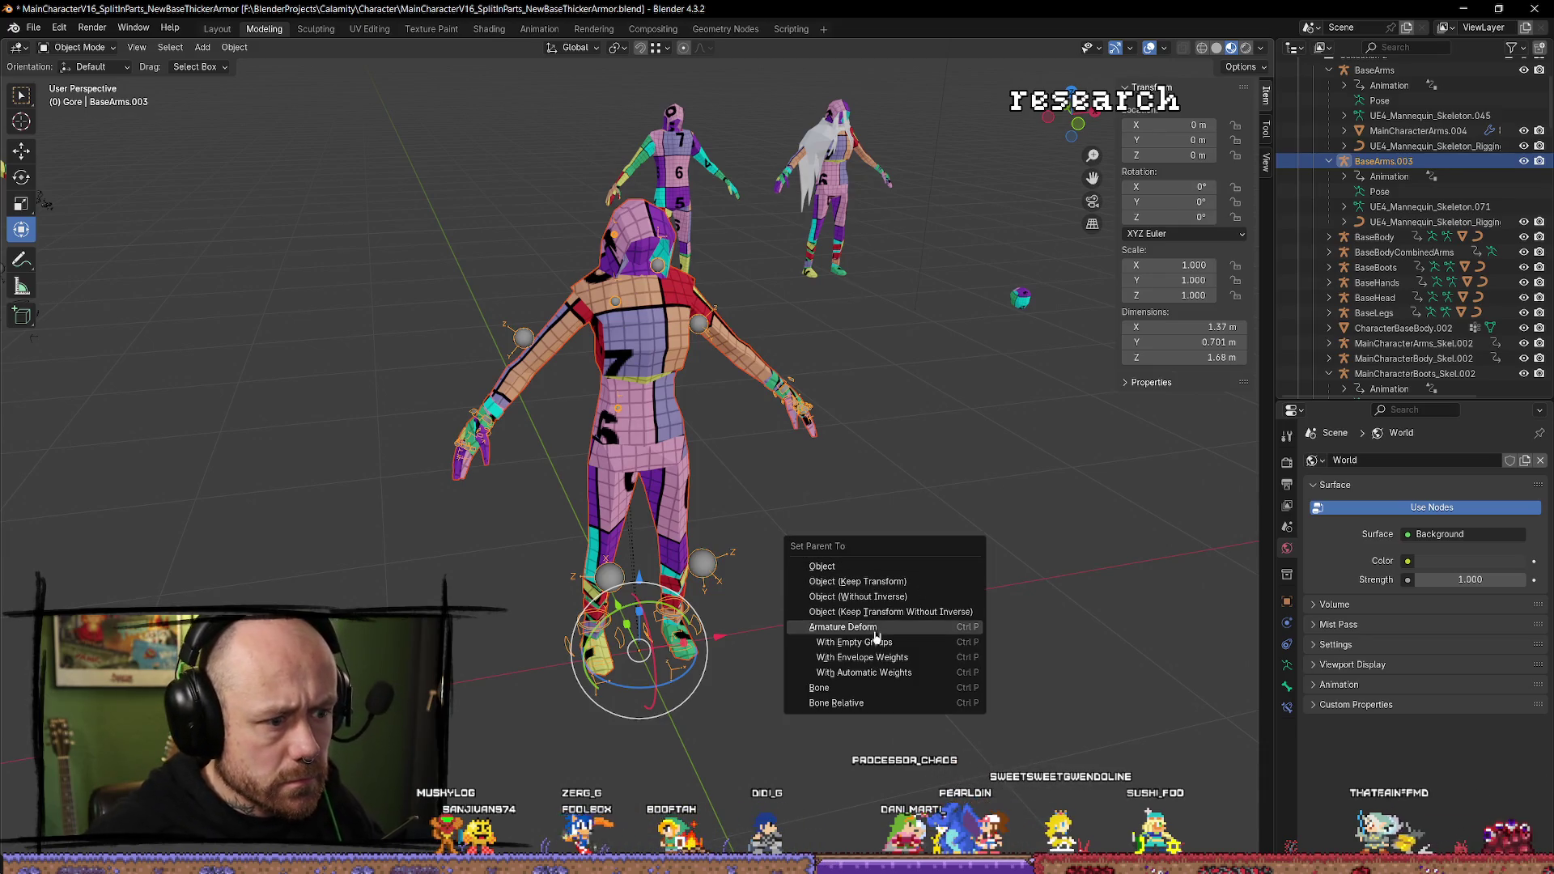
Parent Rouge.001 to the BaseArms.003 armature, then put the armature in Pose Mode.
left_click(843, 582)
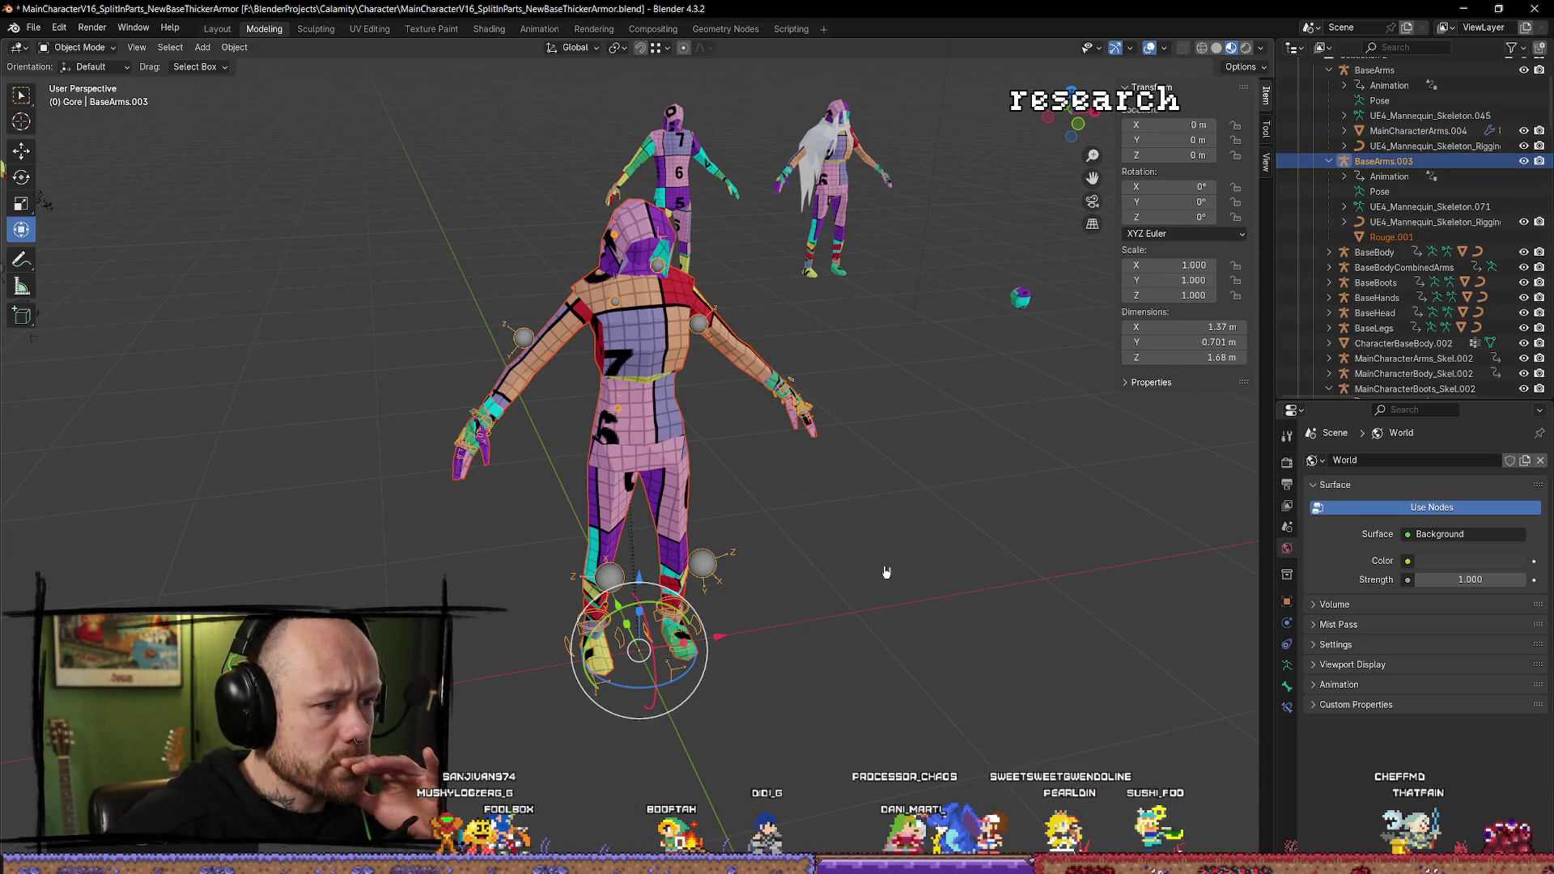
left_click(718, 583)
key("ctrl+z")
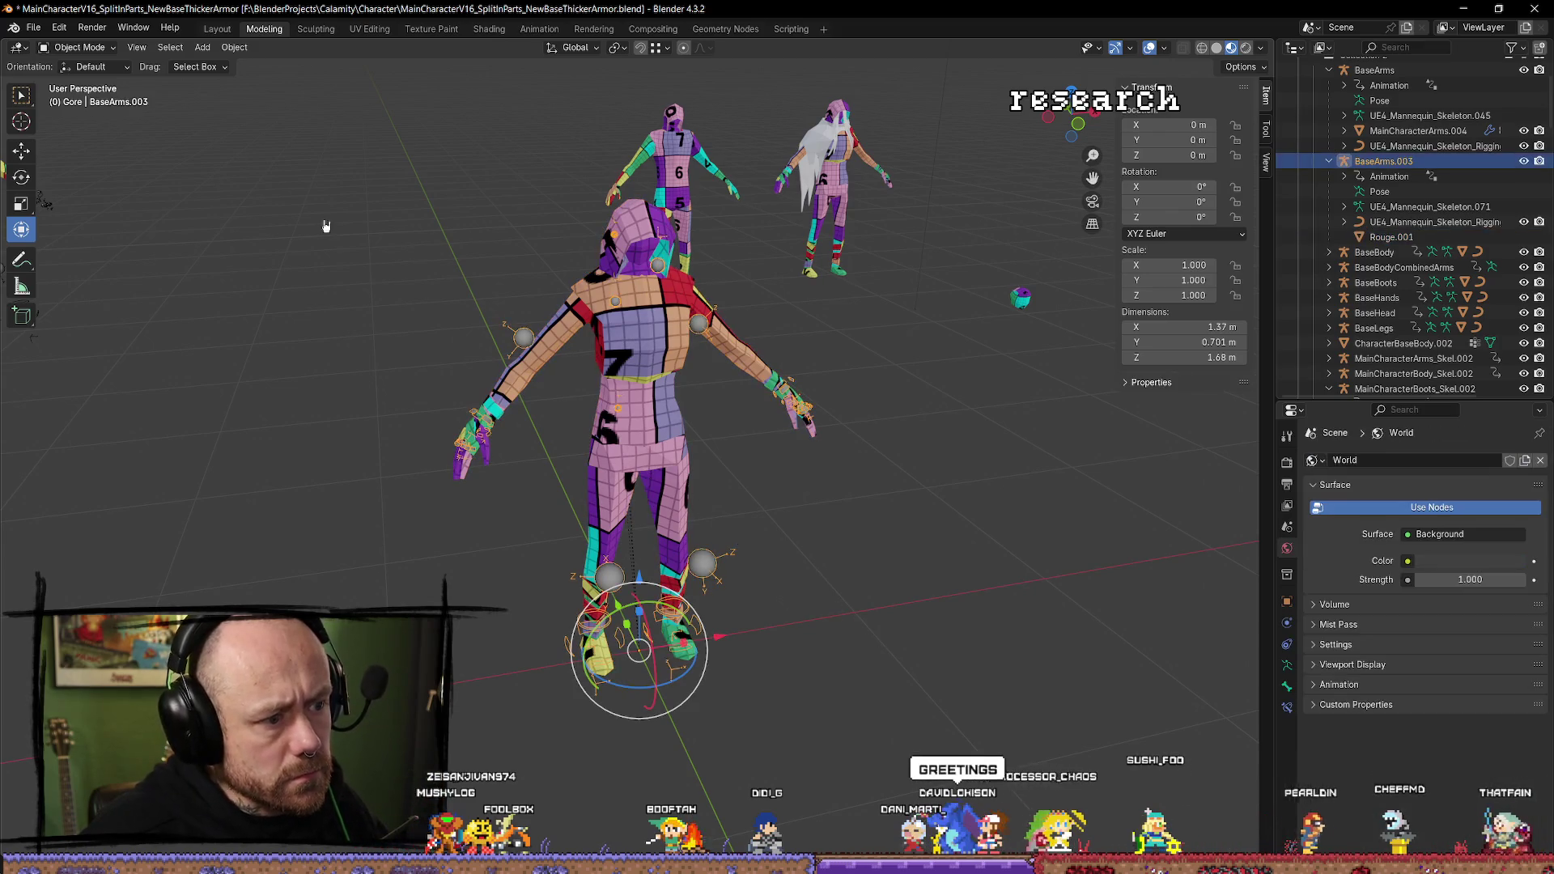
left_click(96, 49)
left_click(81, 92)
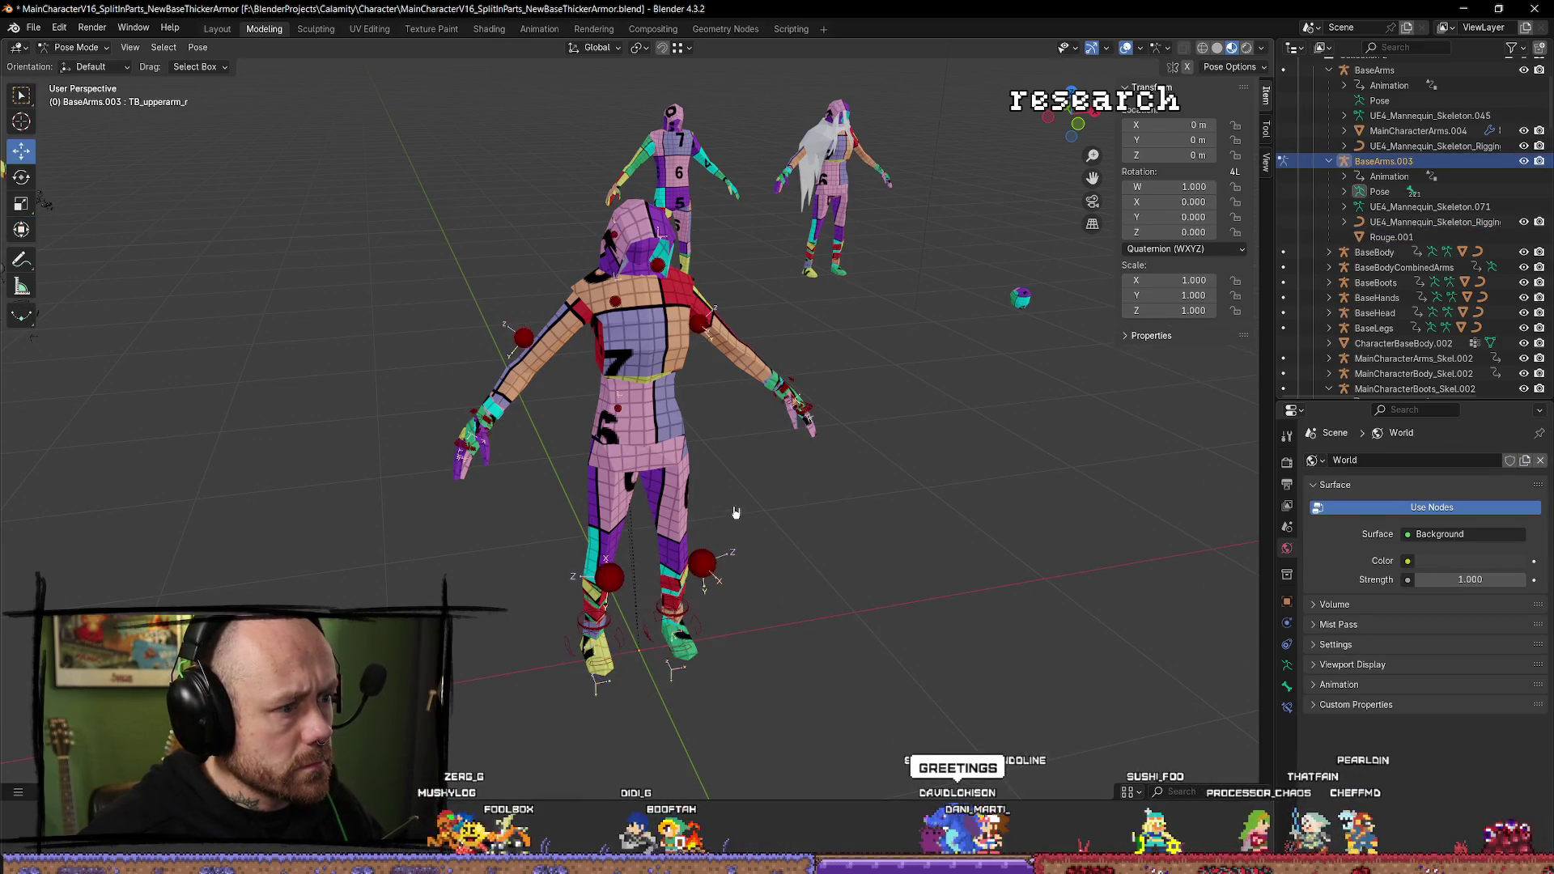
Cancel a move of the TB_TRACK_head bone and return the armature to Object Mode.
left_click(663, 249)
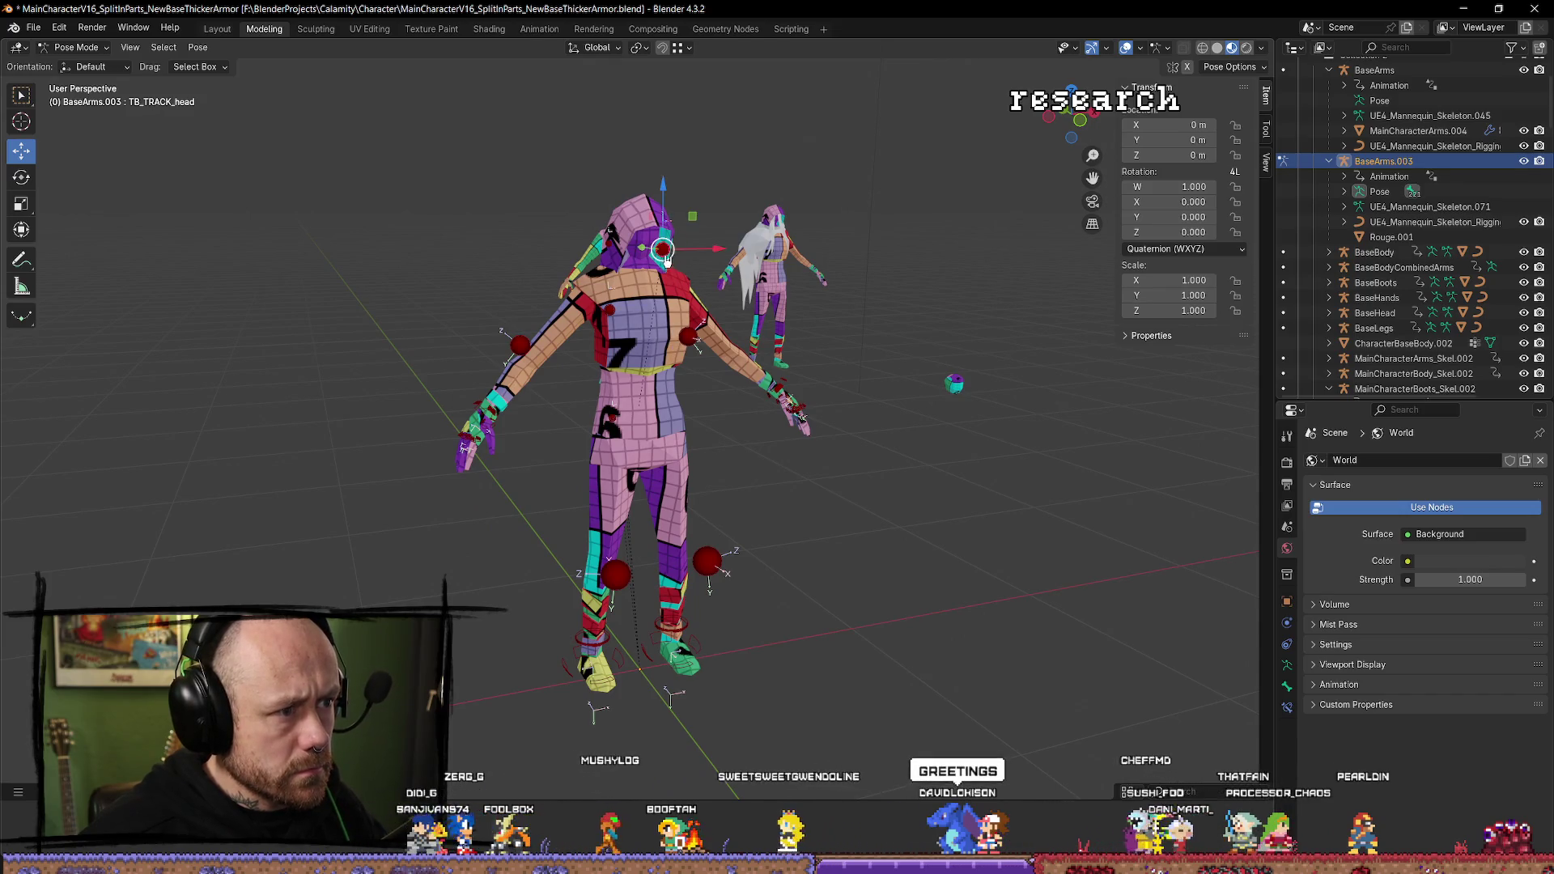
key("g")
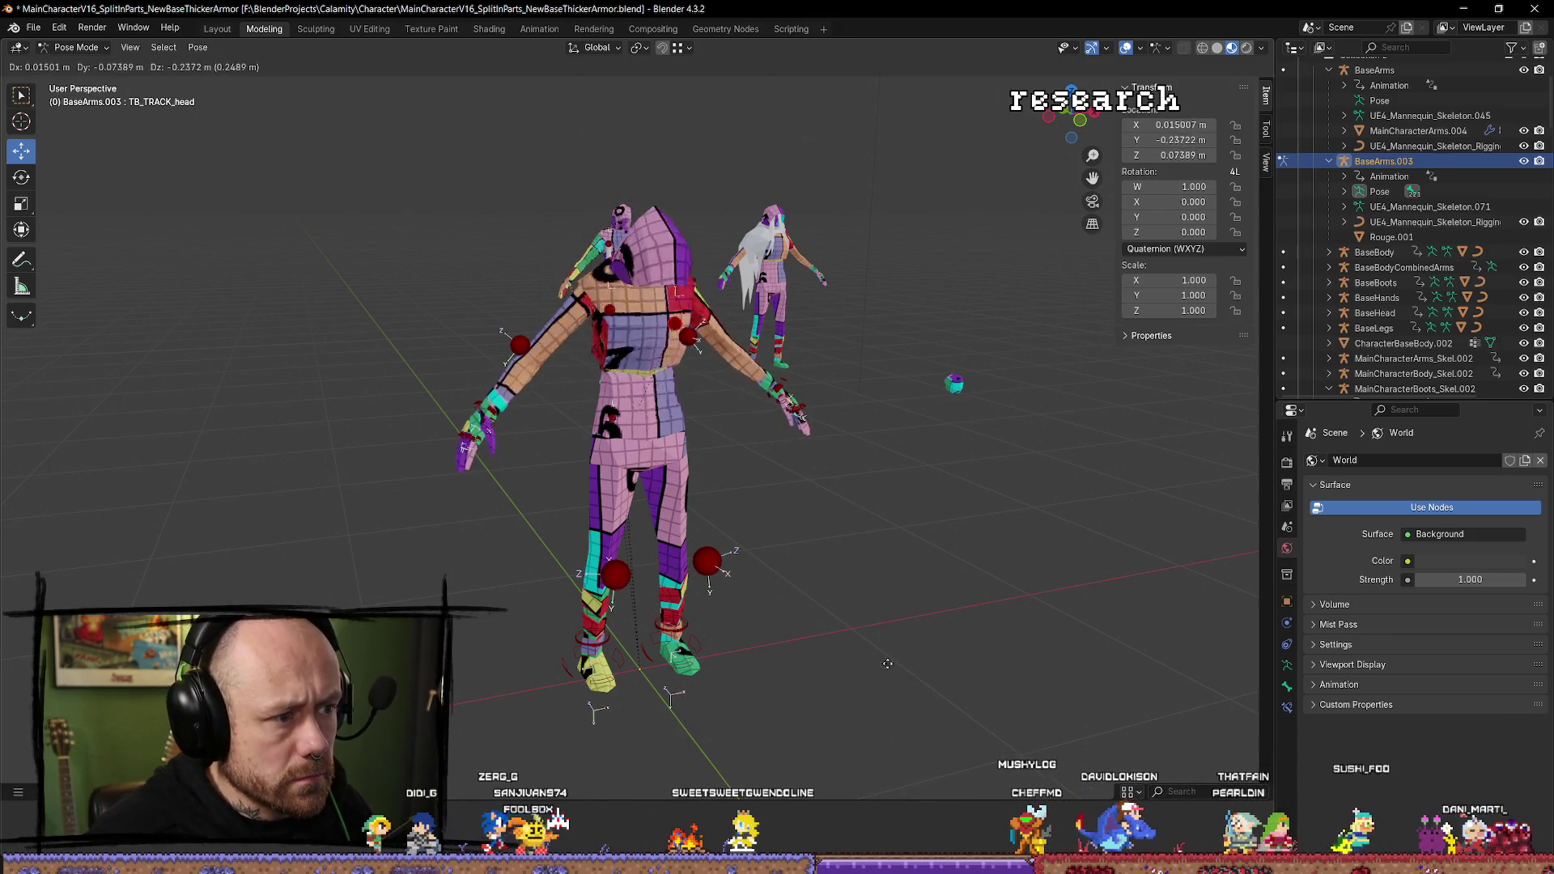
right_click(753, 212)
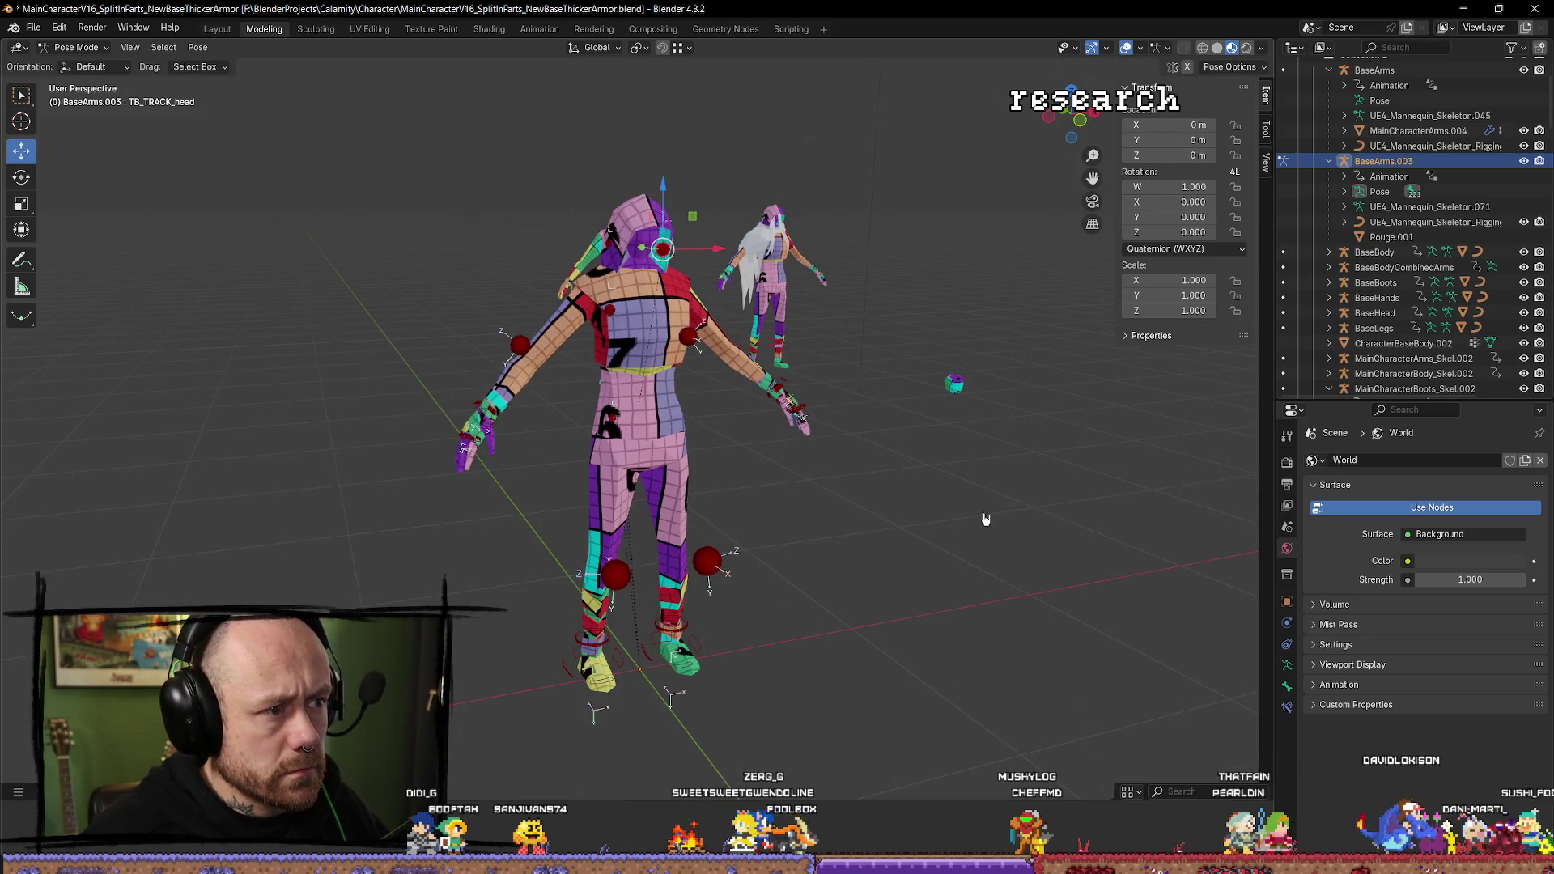
key("Tab")
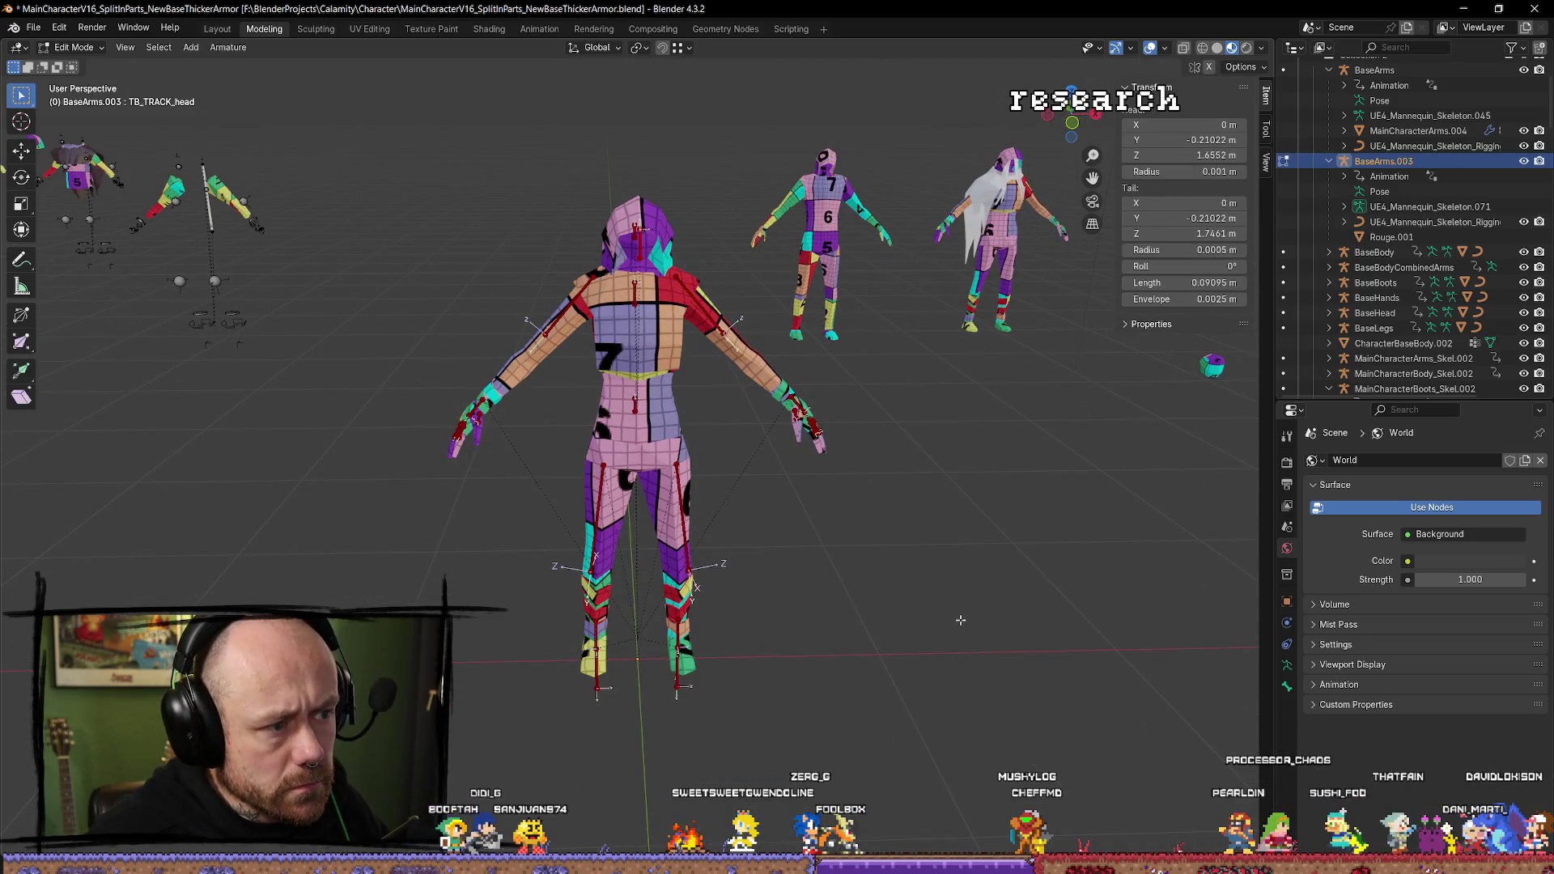
key("Tab")
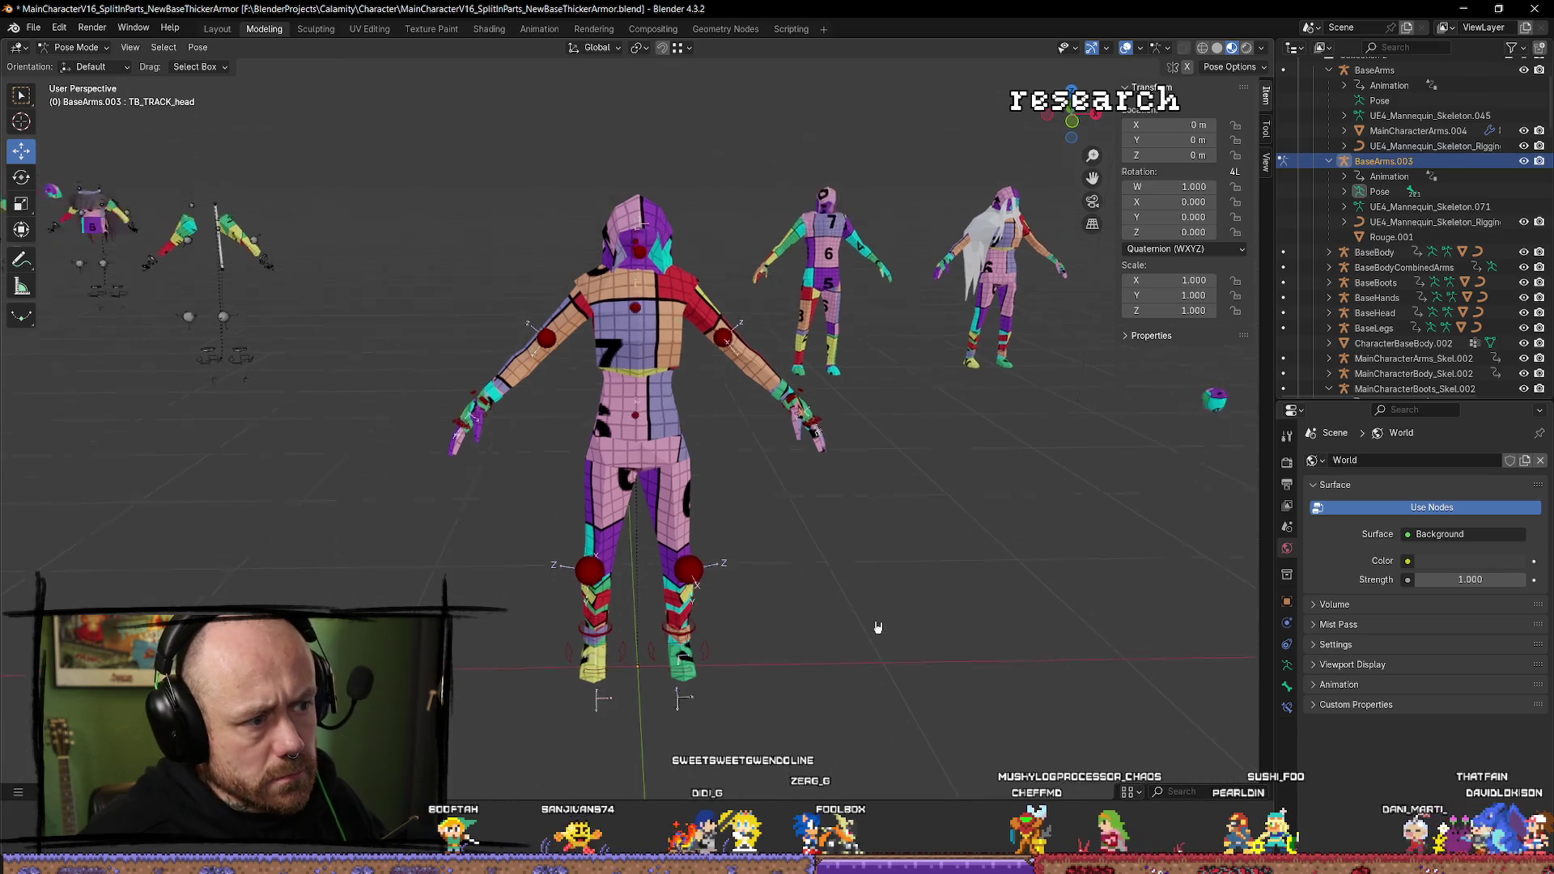
key("Tab")
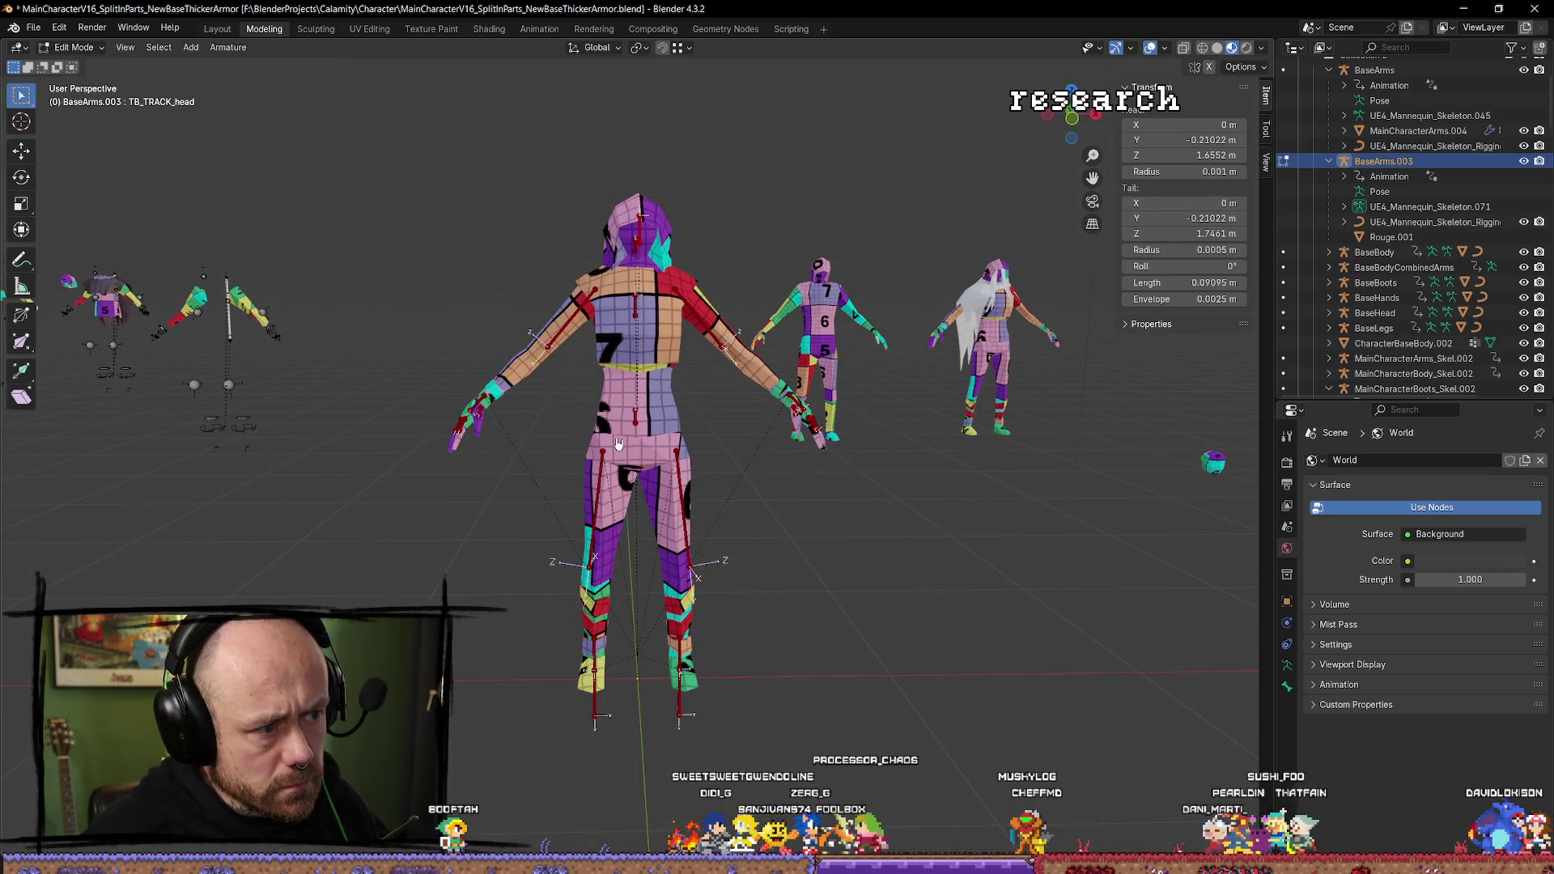
left_click(73, 47)
left_click(73, 66)
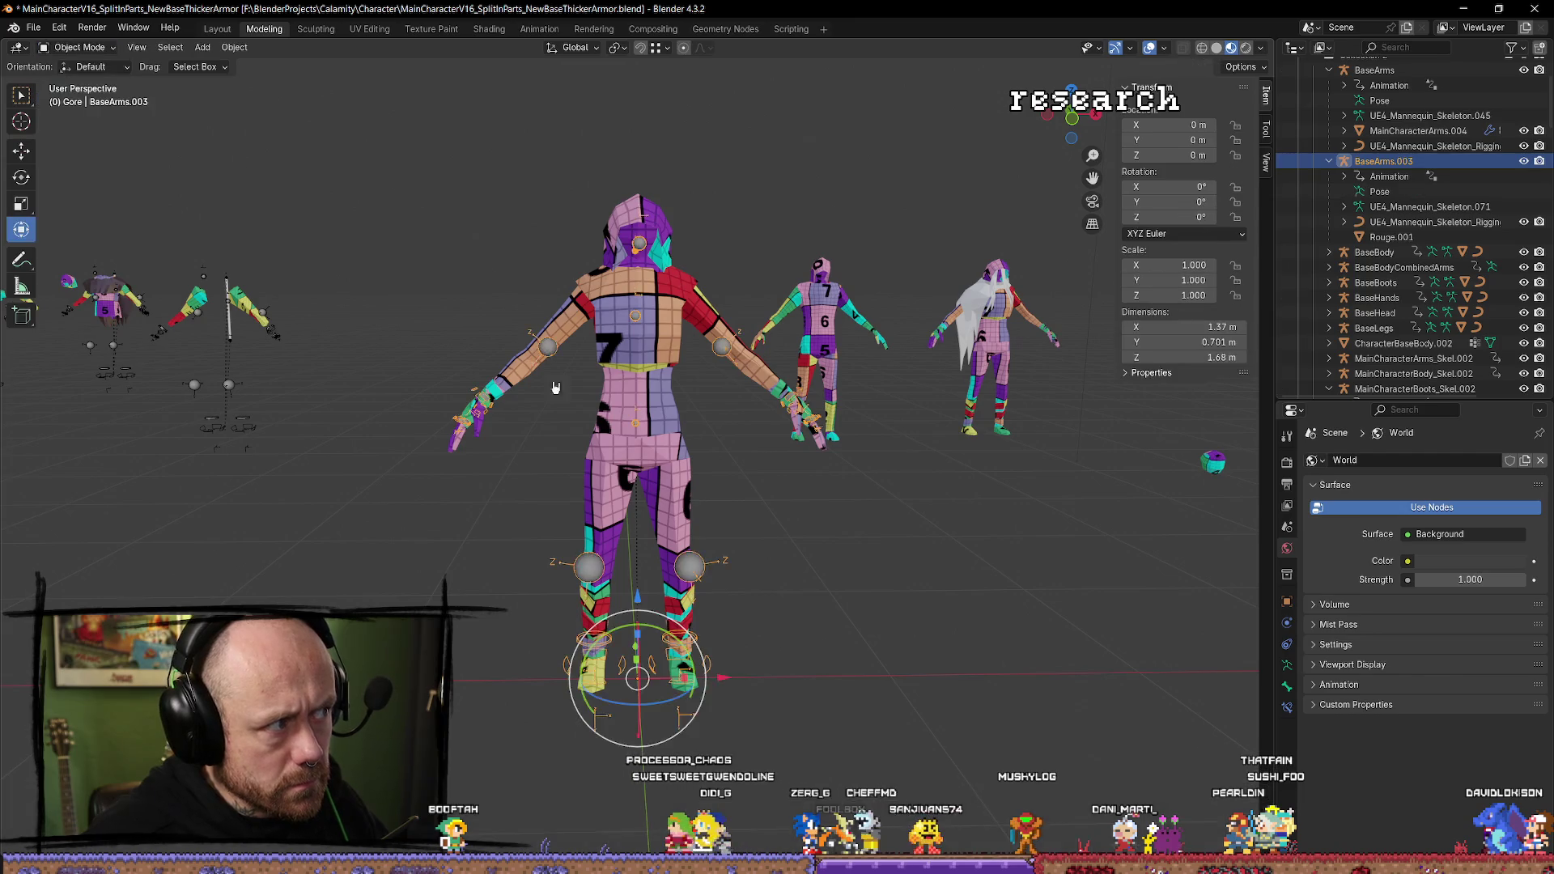
Select Rouge.001 plus the BaseArms.003 armature and bring up Quick Favorites.
left_click(639, 340)
left_click(1287, 728)
left_click(664, 473)
key("q")
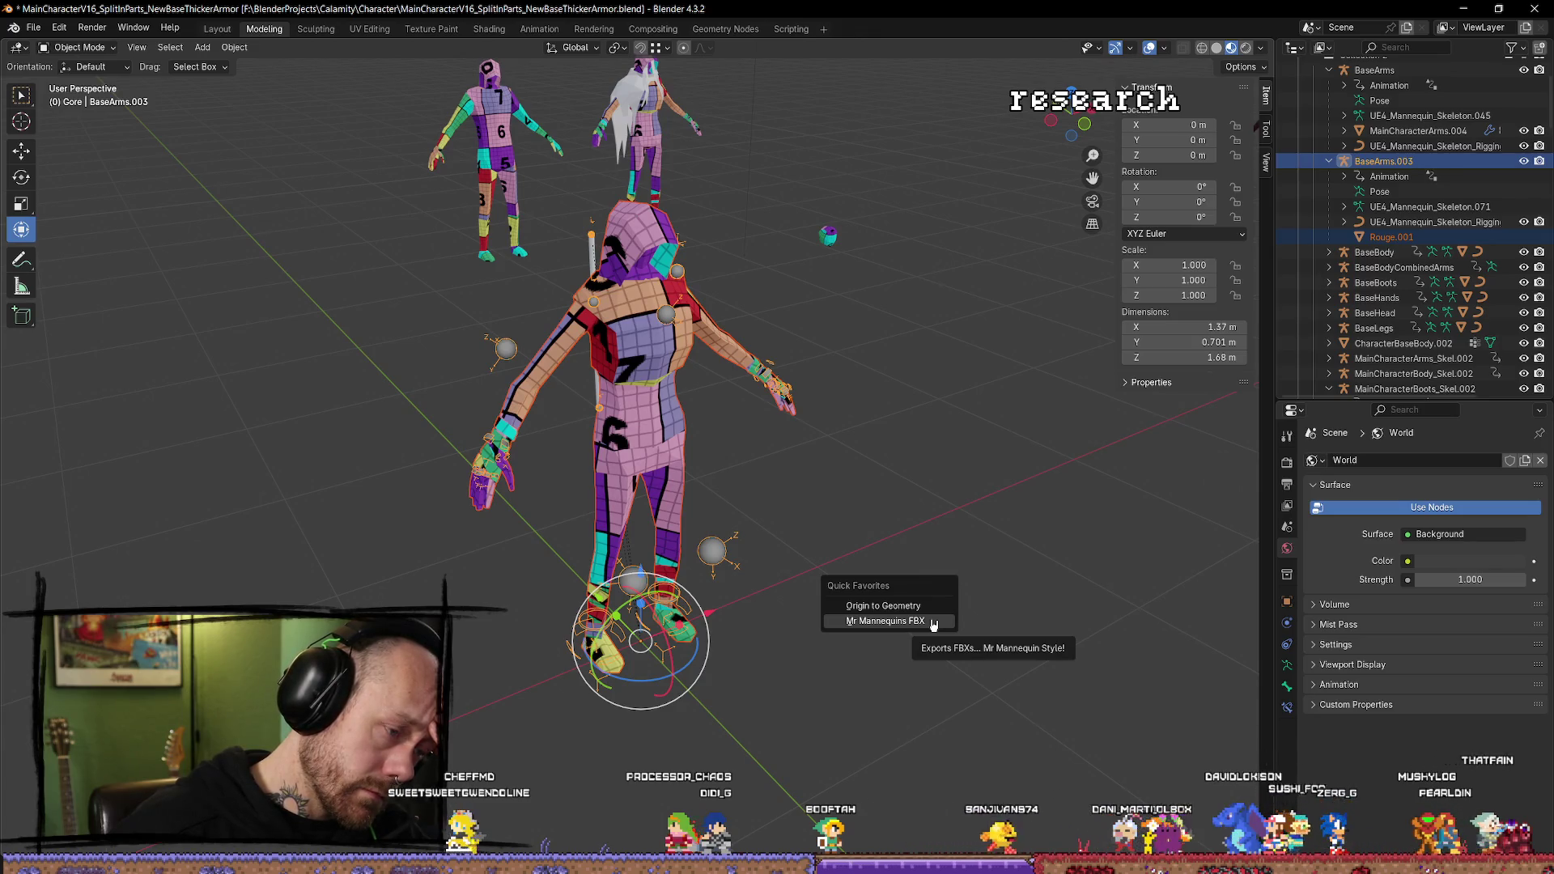
Export via Mr Mannequins FBX with meshes batched and modifiers applied, then switch to Unreal.
left_click(933, 621)
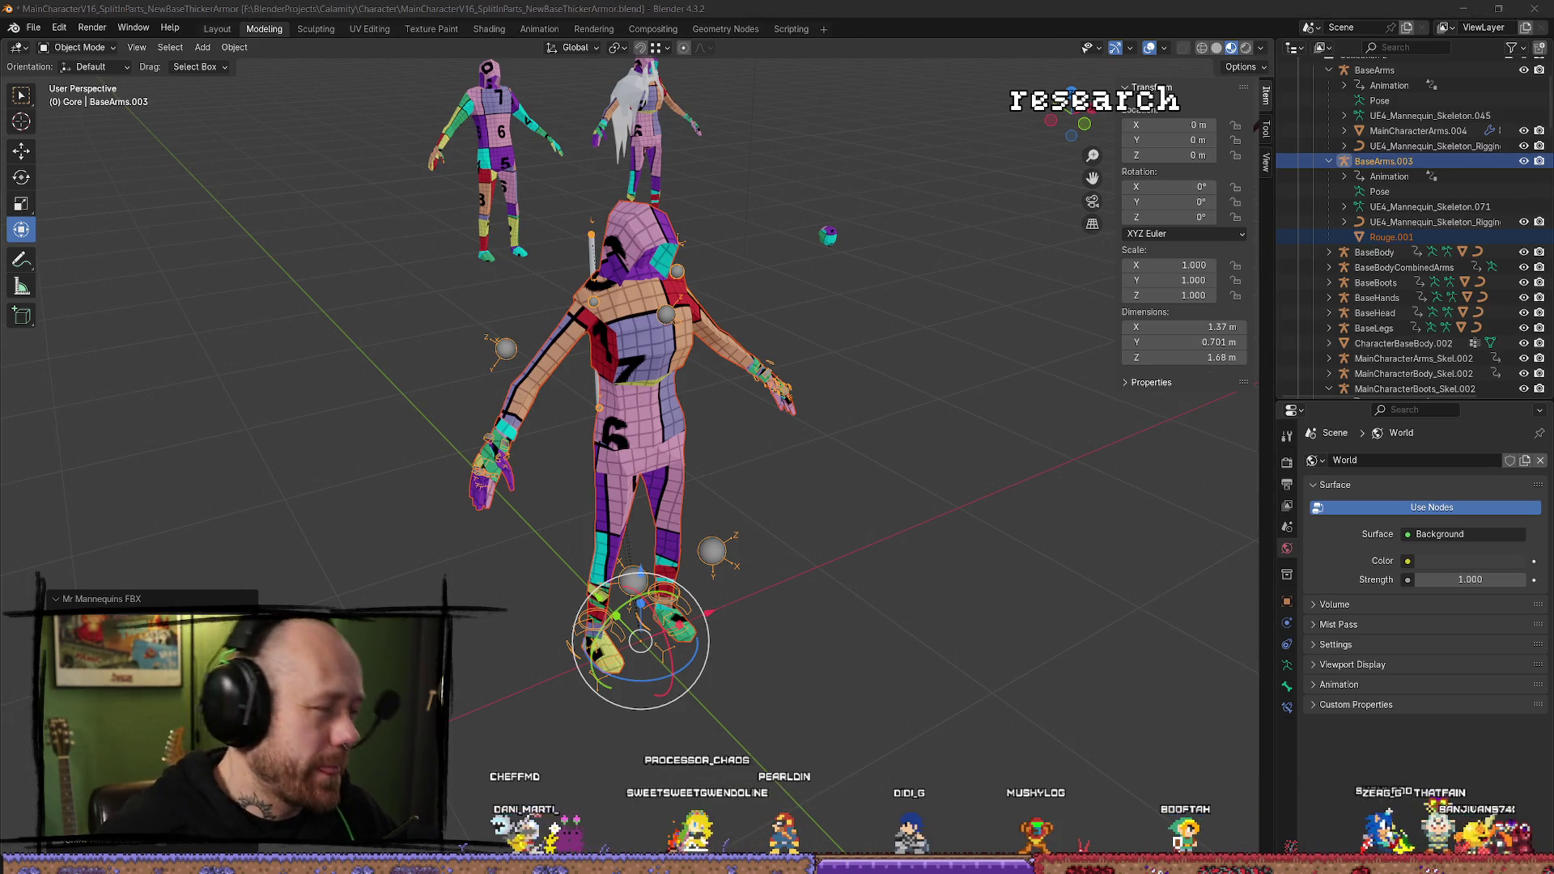
key("alt+Tab")
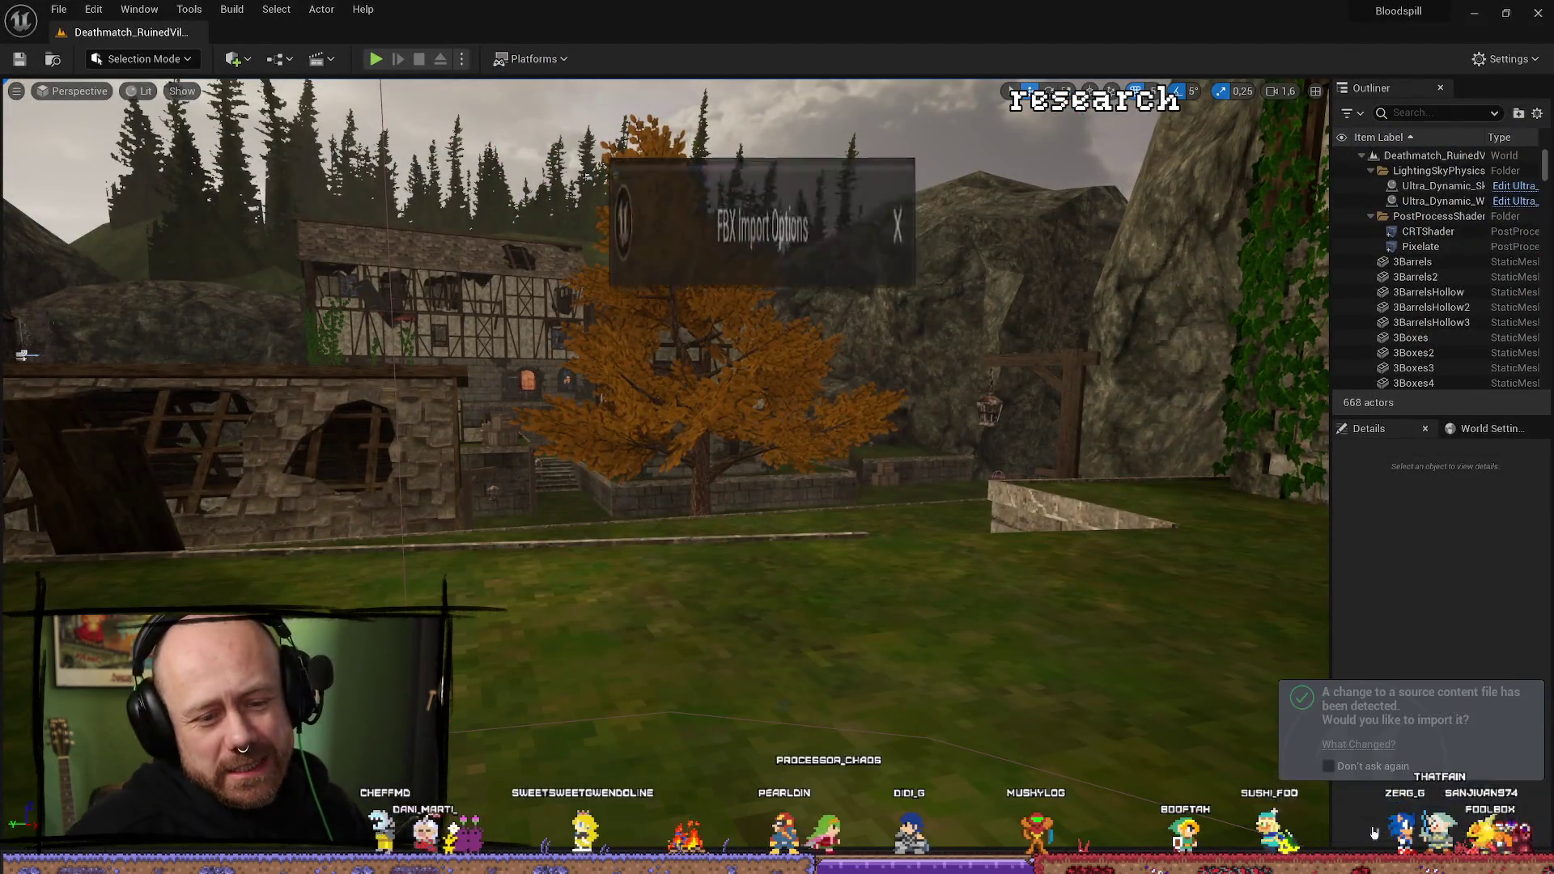
Search 'manne', choose SK_Mannequin_Skeleton as the import skeleton, and import Rouge_001.
left_click(827, 321)
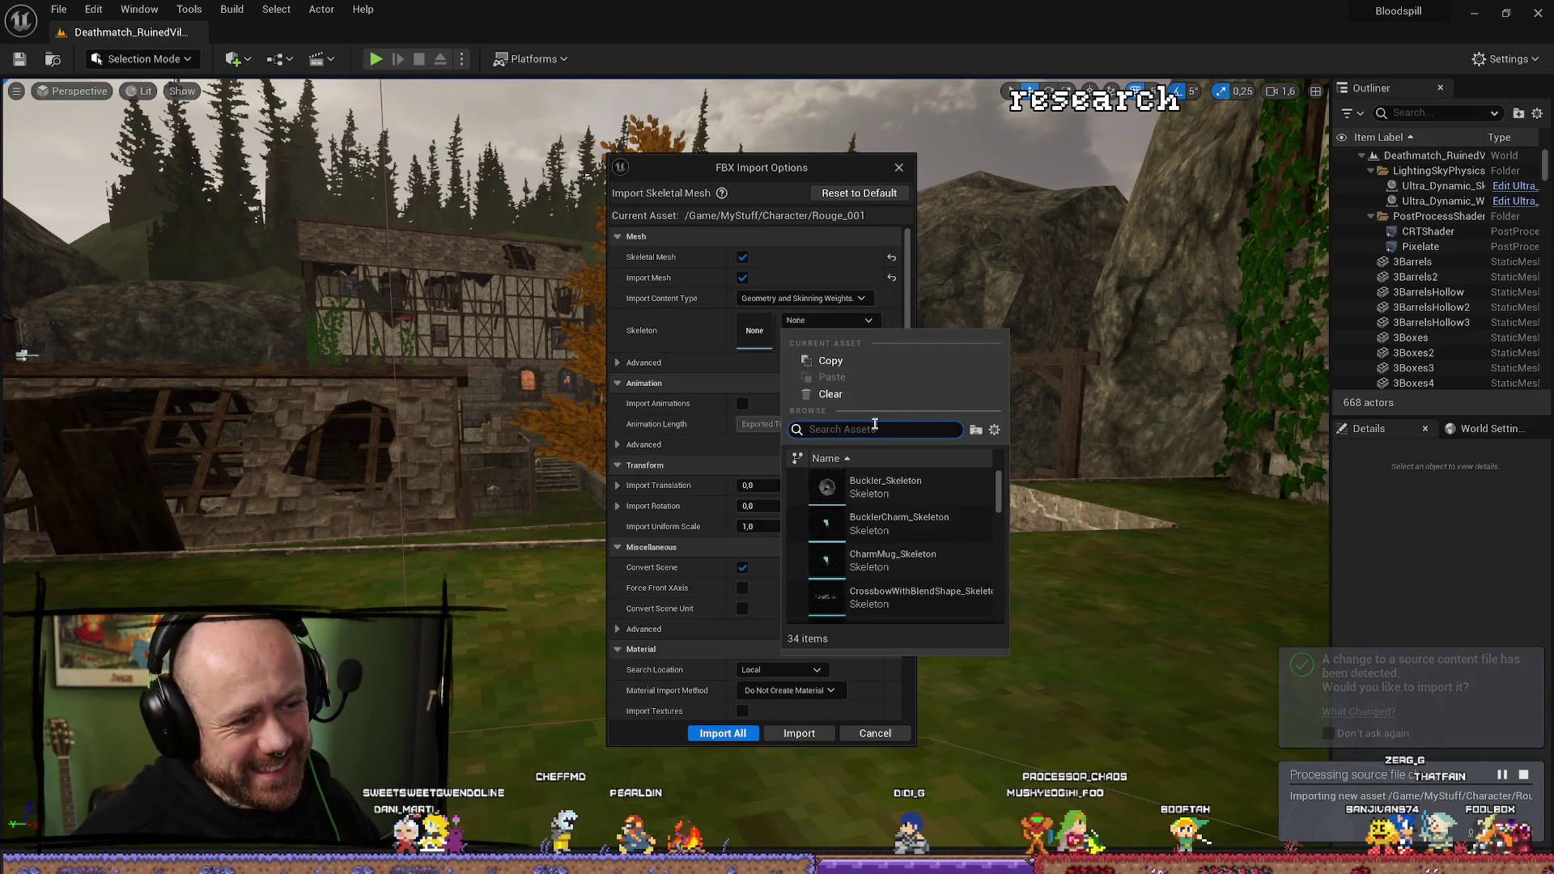
type("manne")
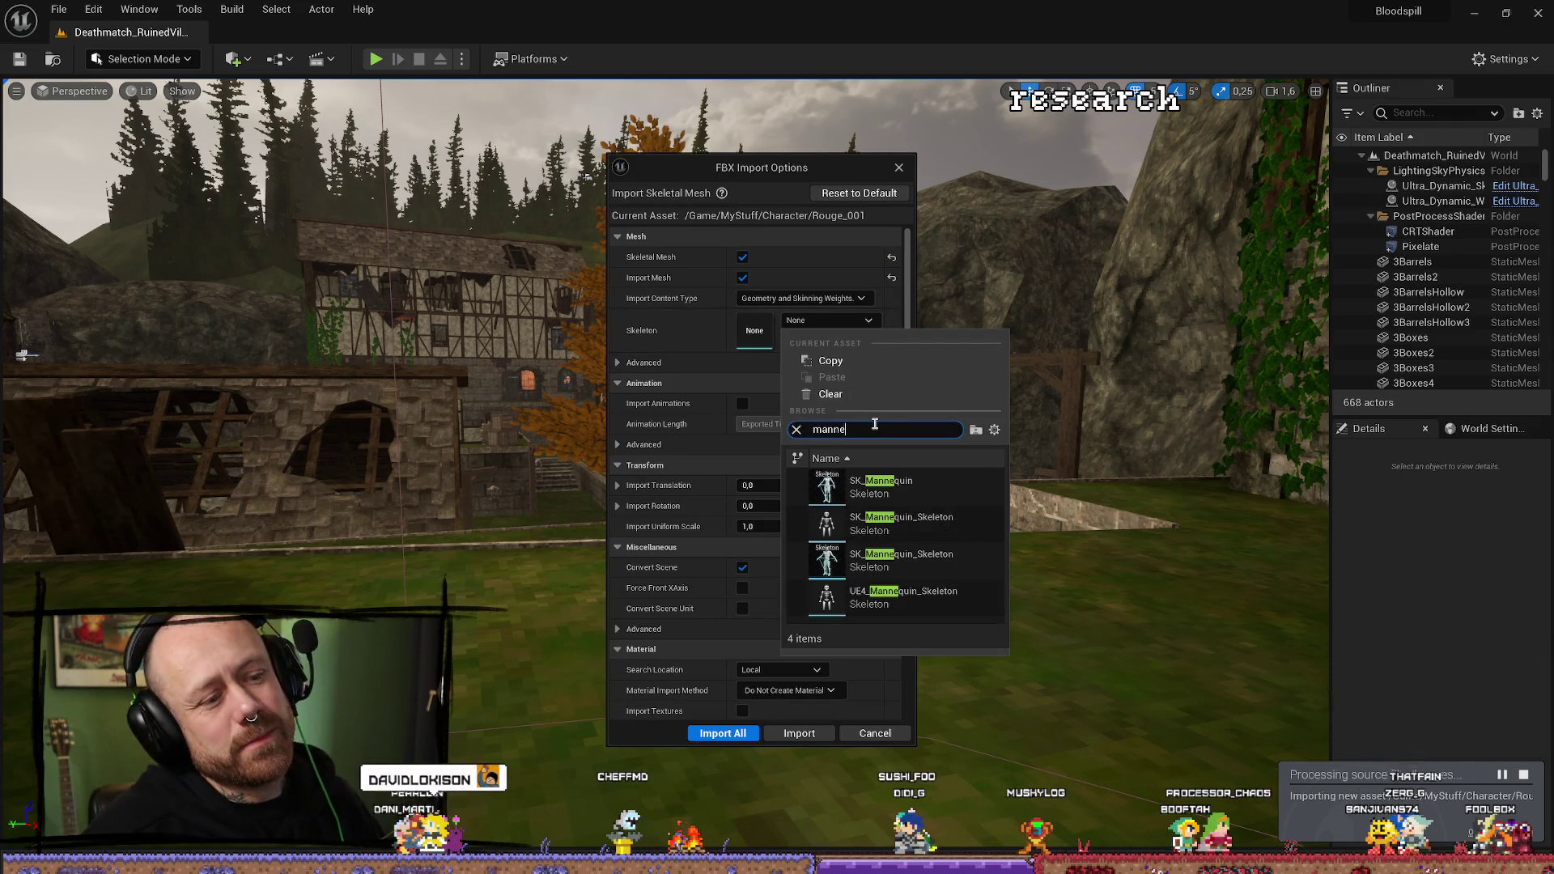
key("Down")
key("Down")
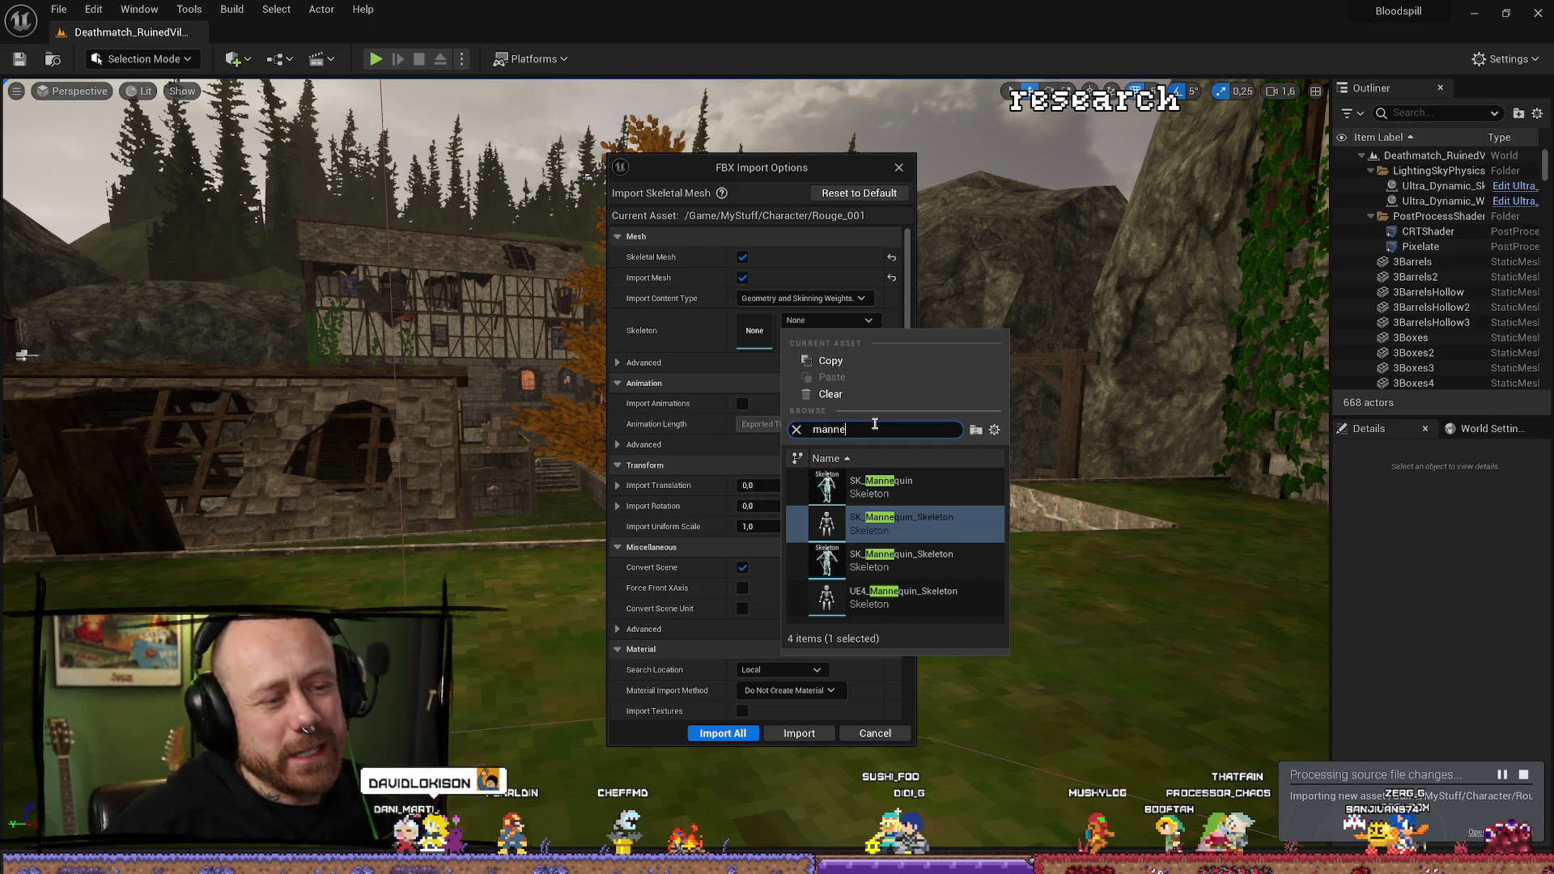
key("Down")
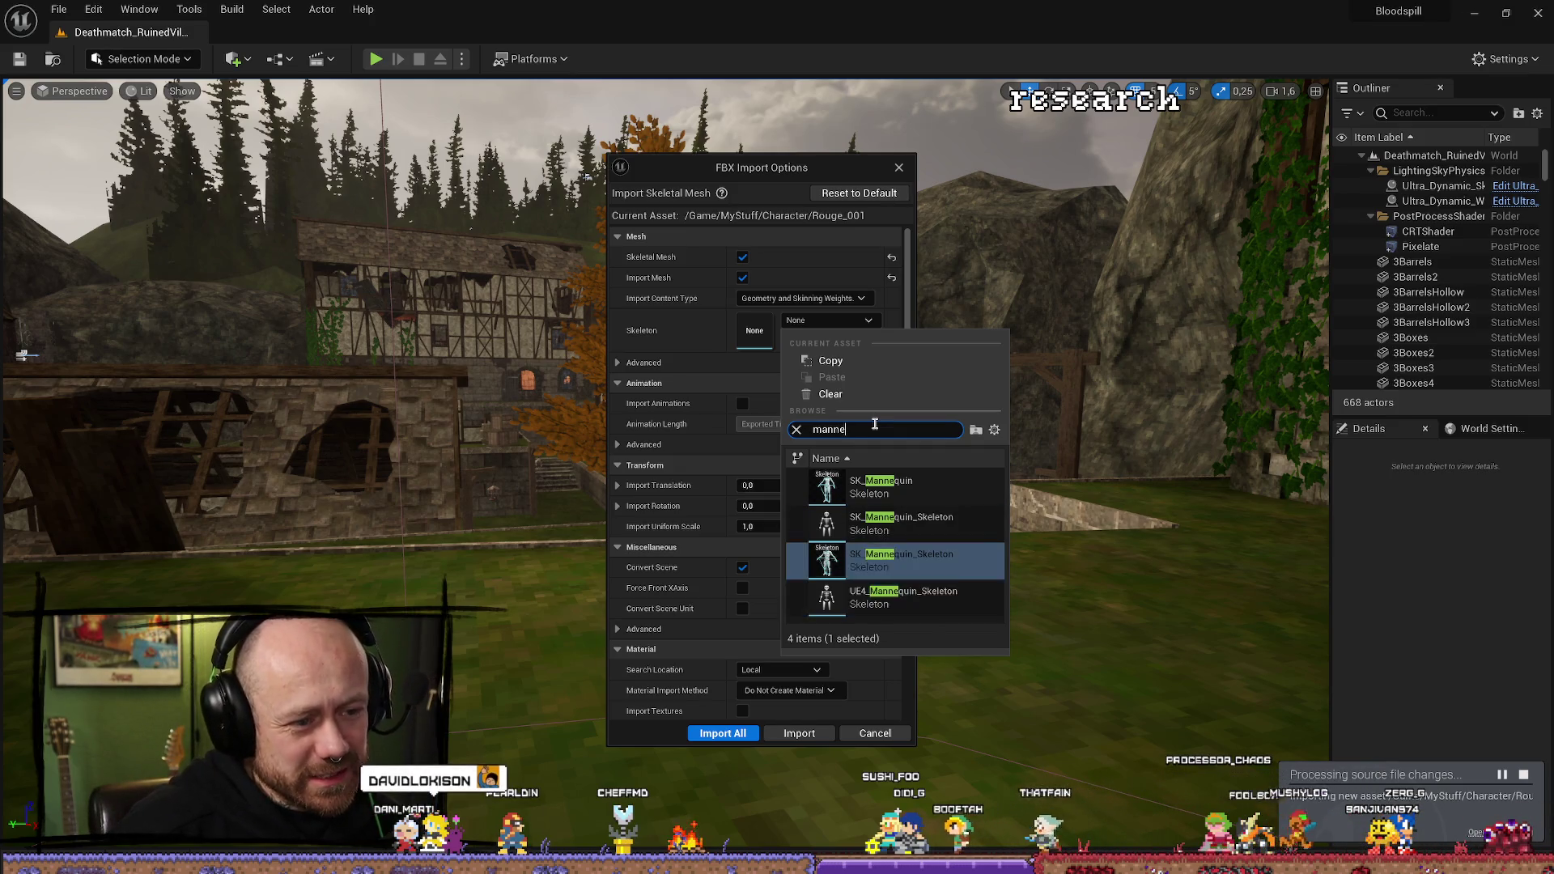
key("Down")
key("Up")
key("Up")
key("Up")
key("Down")
key("Down")
key("Down")
key("Up")
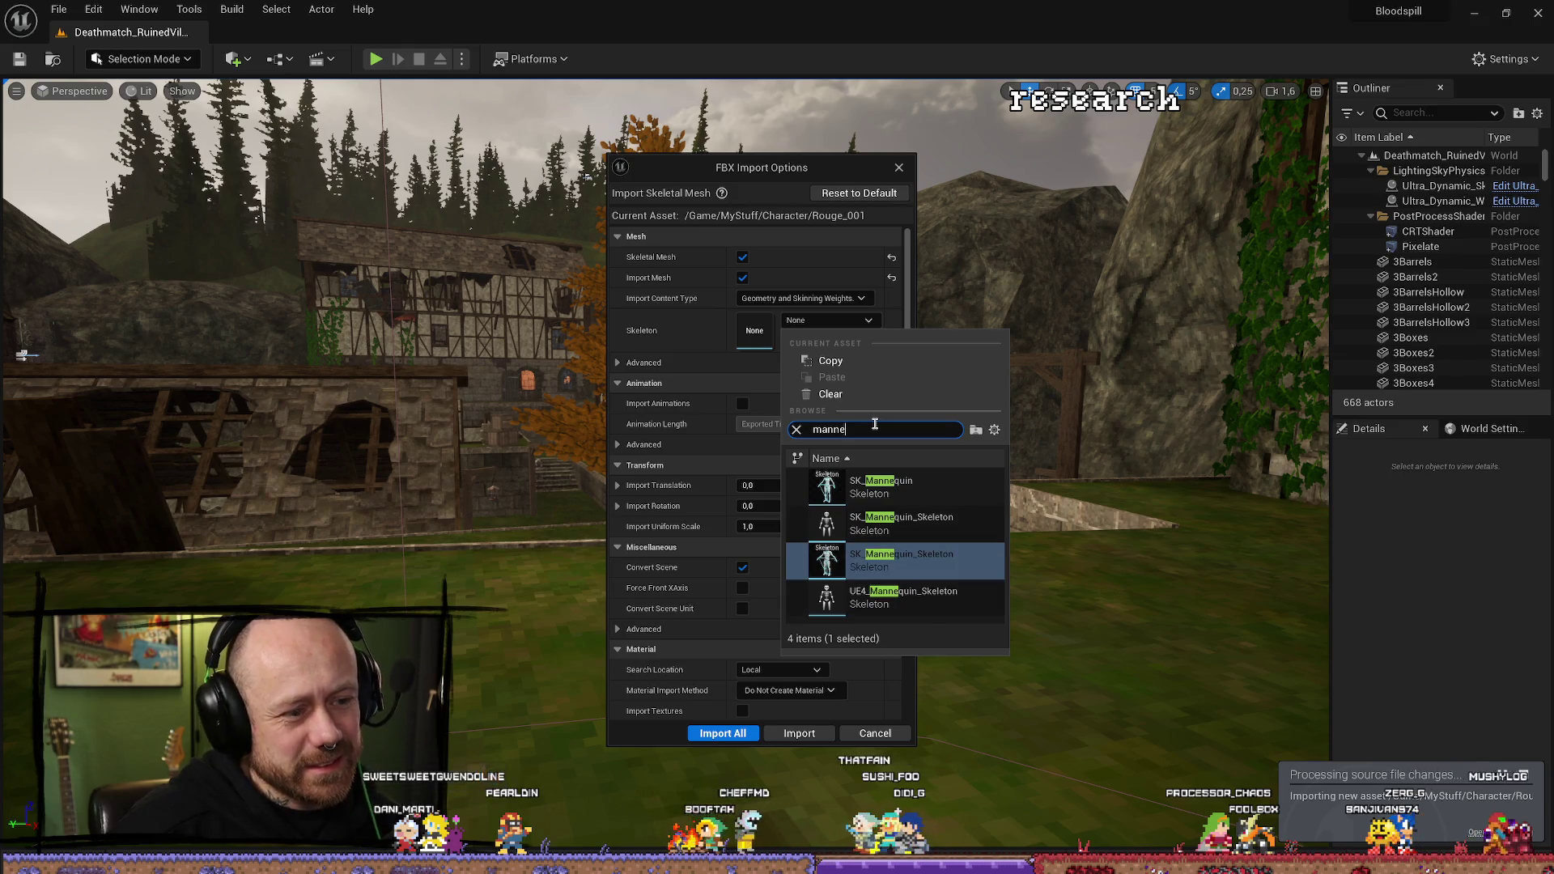
key("Return")
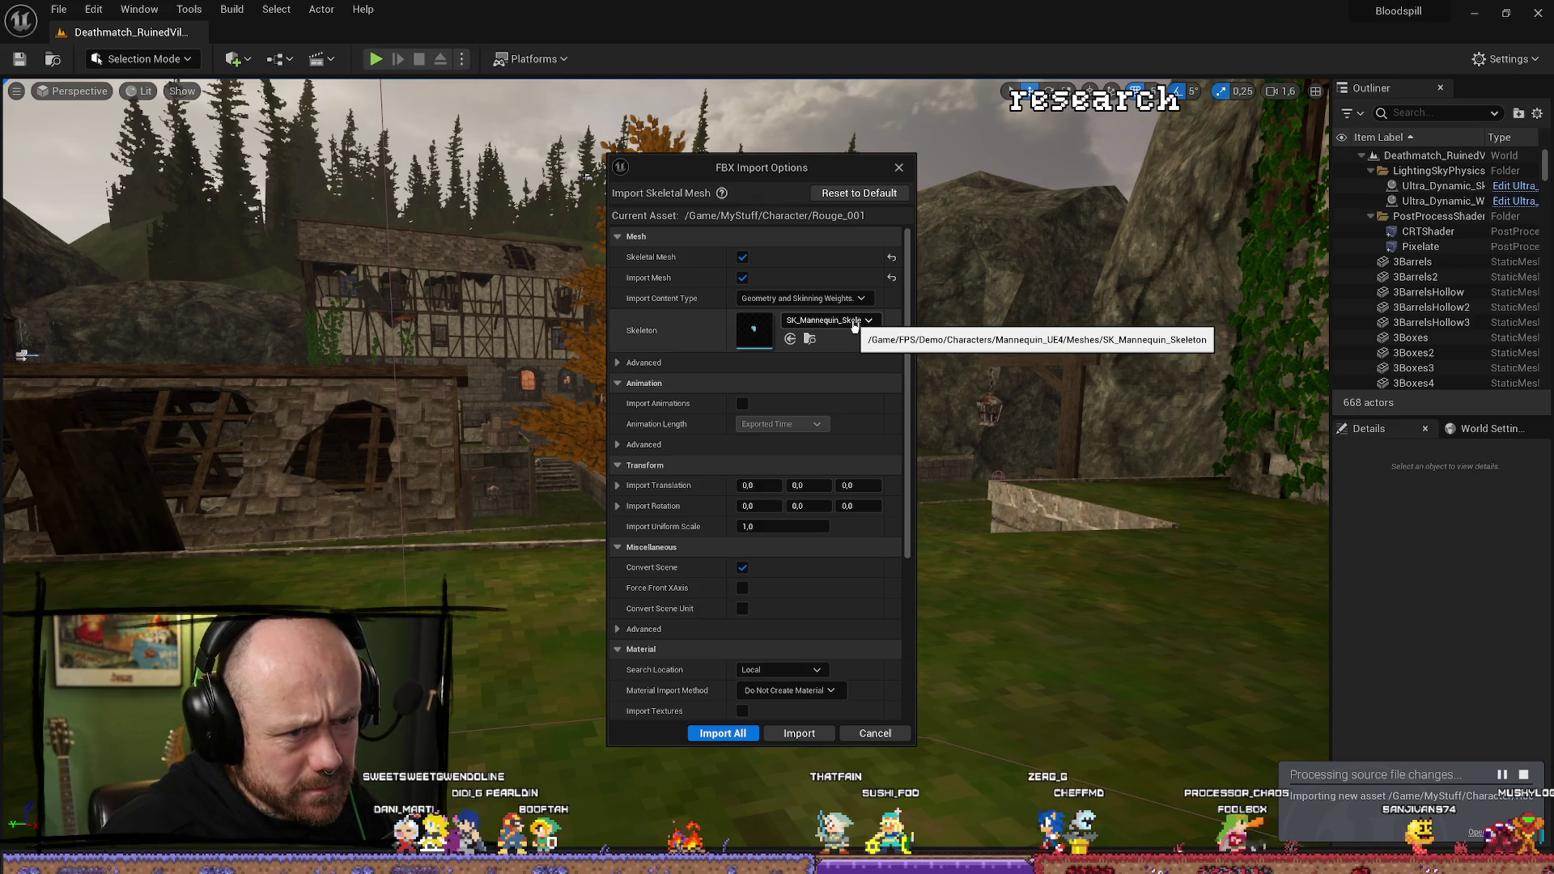
left_click(854, 321)
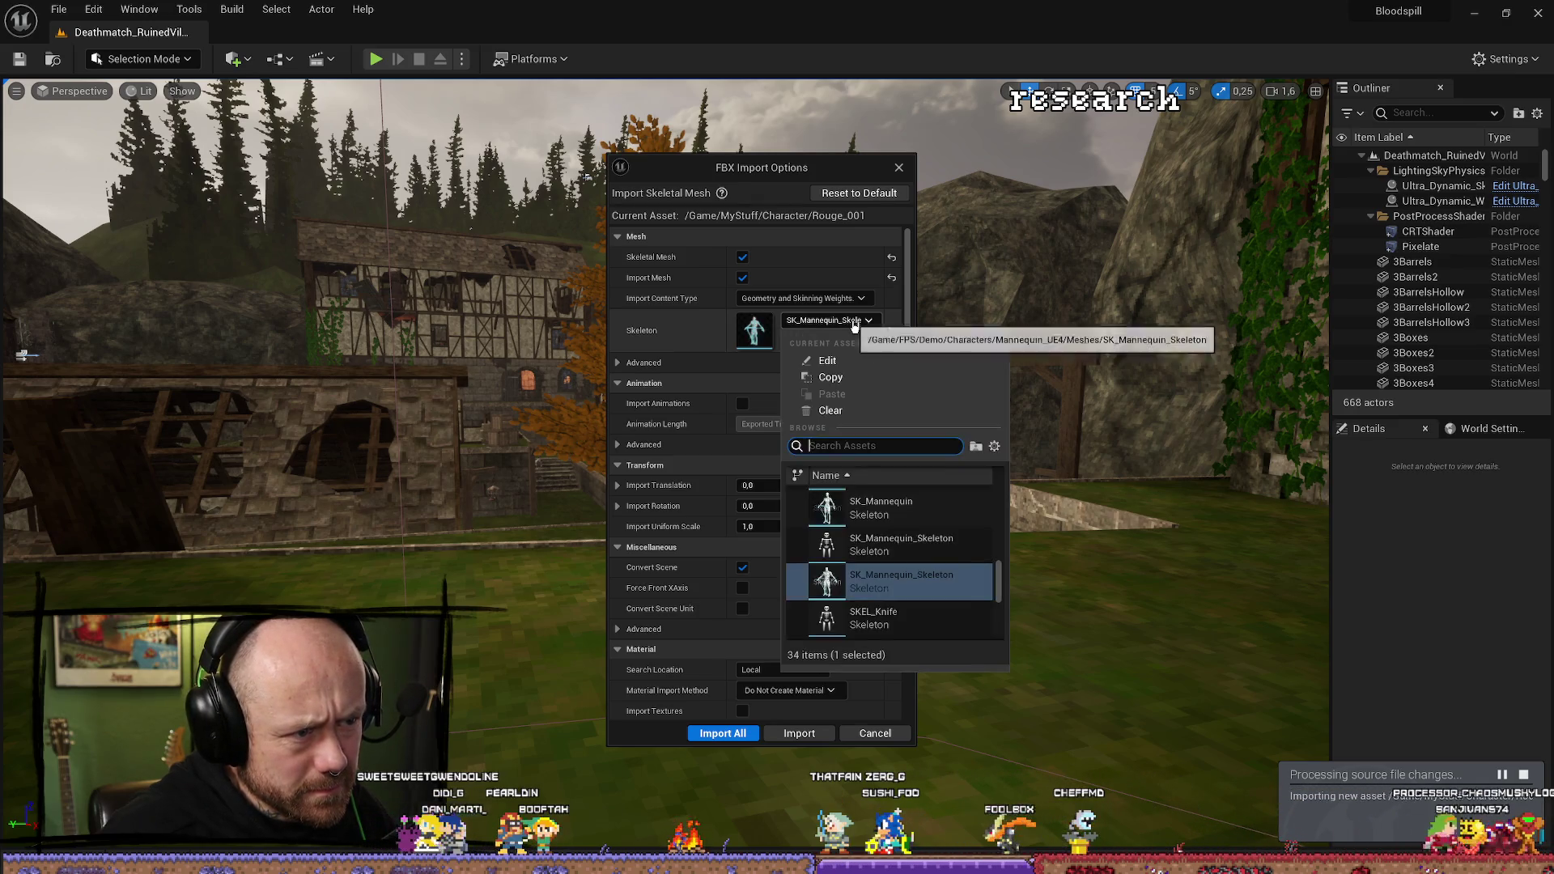
left_click(898, 574)
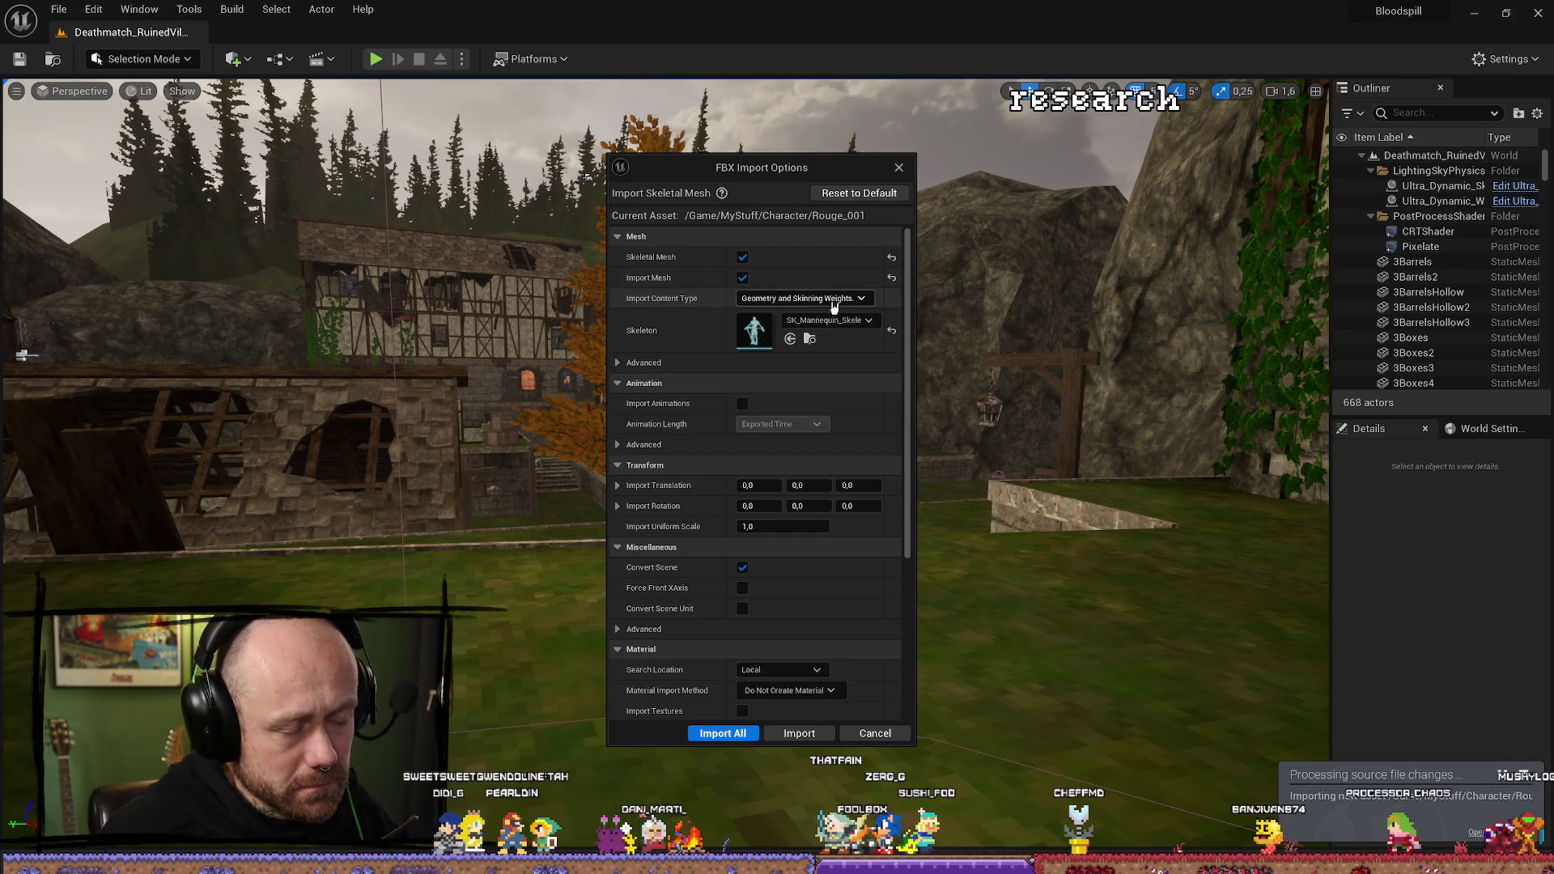
left_click(798, 734)
left_click_drag(1074, 633, 1091, 595)
Search the Content root for 'character' and open the BP_PlayerCharacter blueprint.
left_click(360, 496)
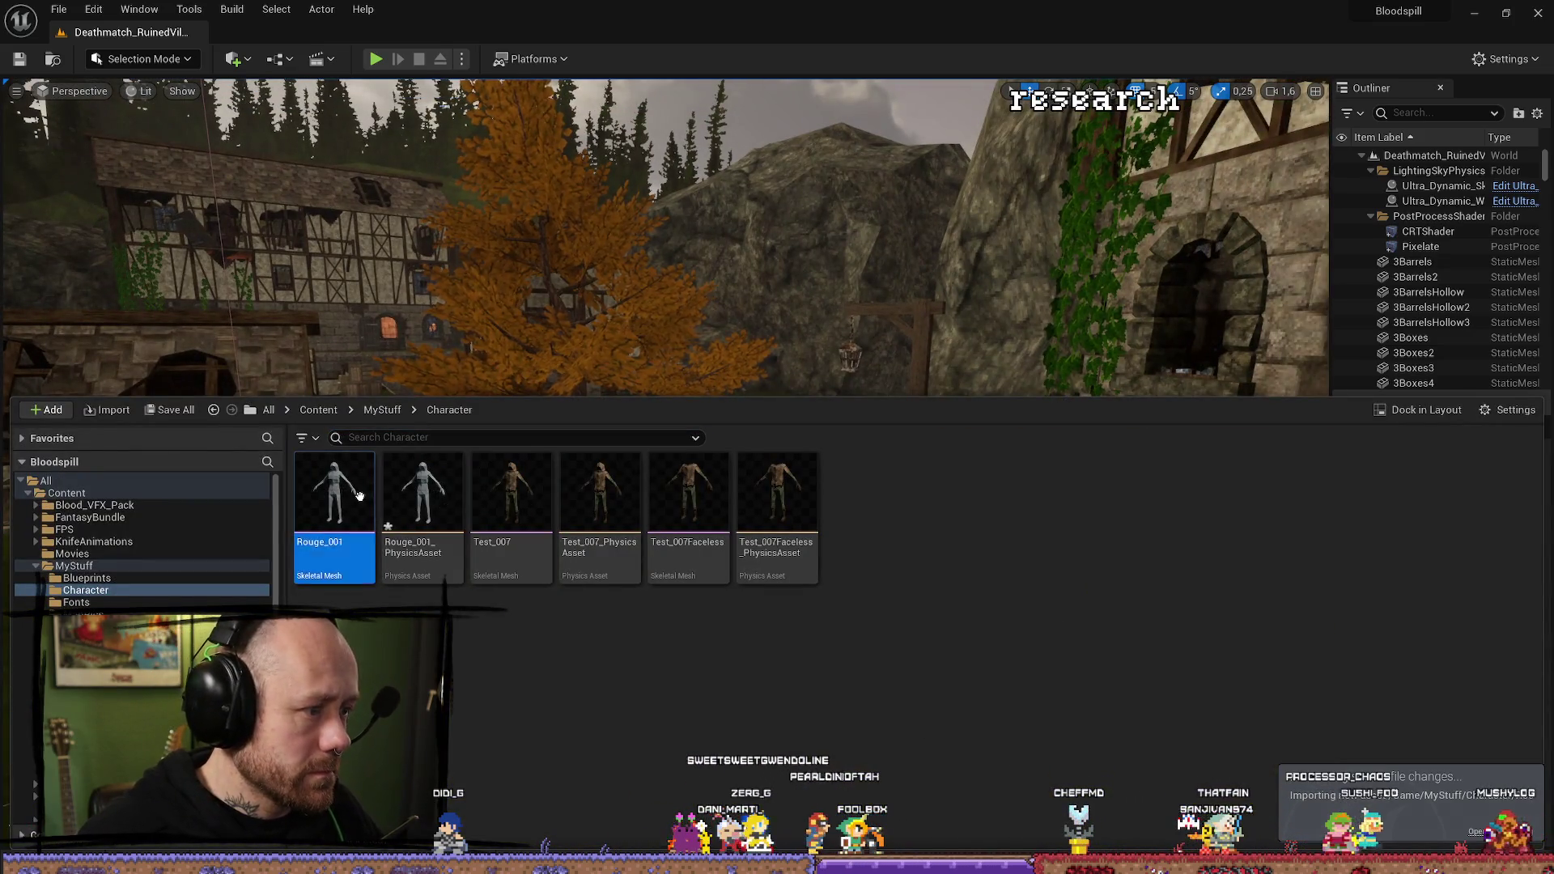
left_click_drag(971, 341, 923, 341)
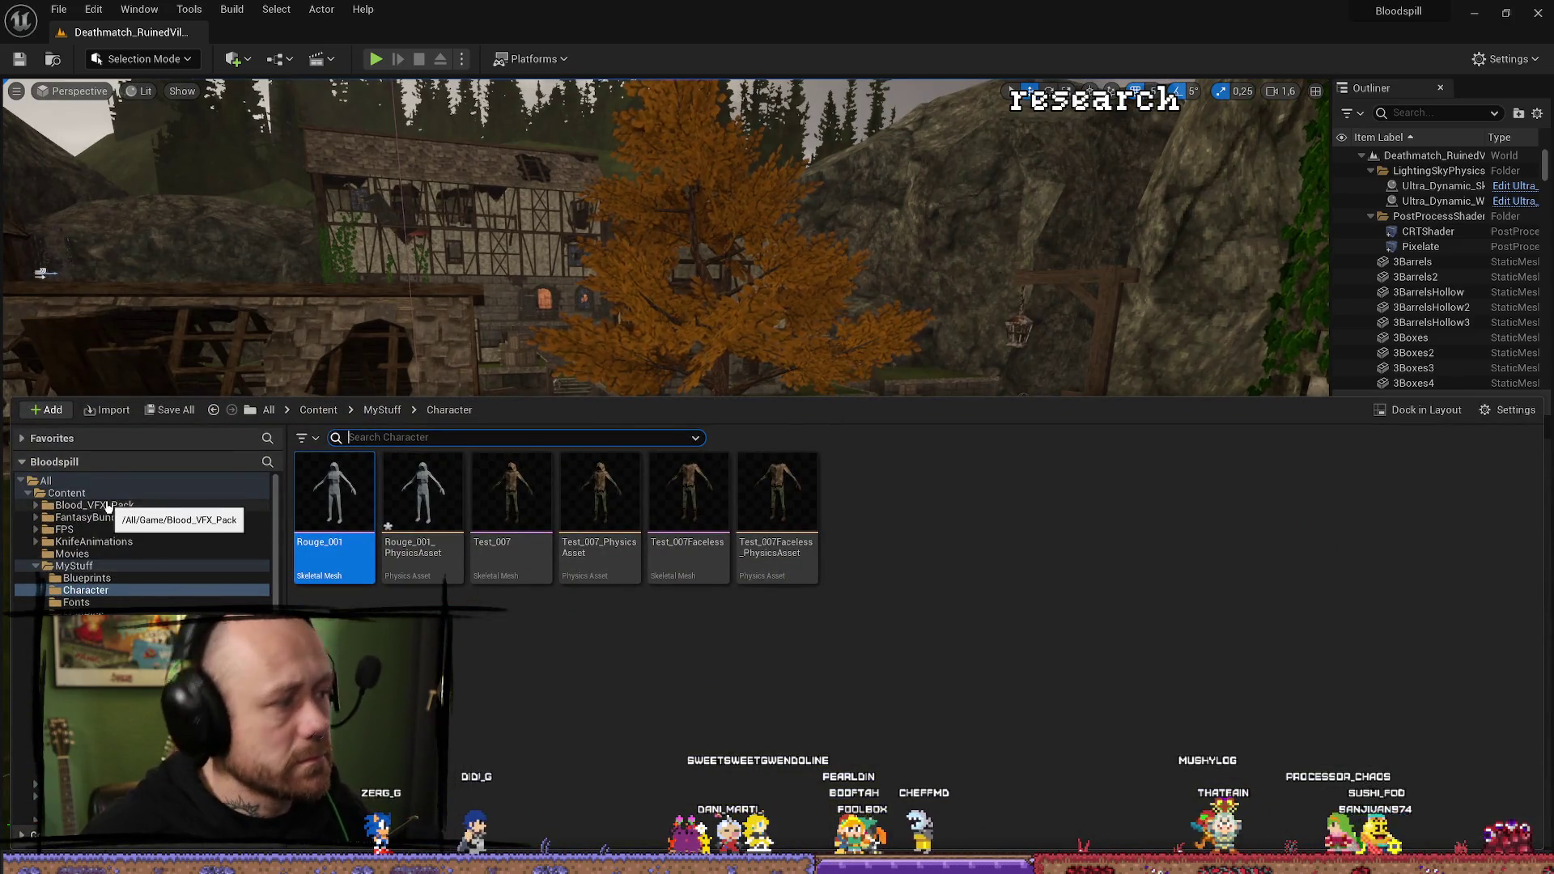
left_click(66, 493)
left_click(418, 438)
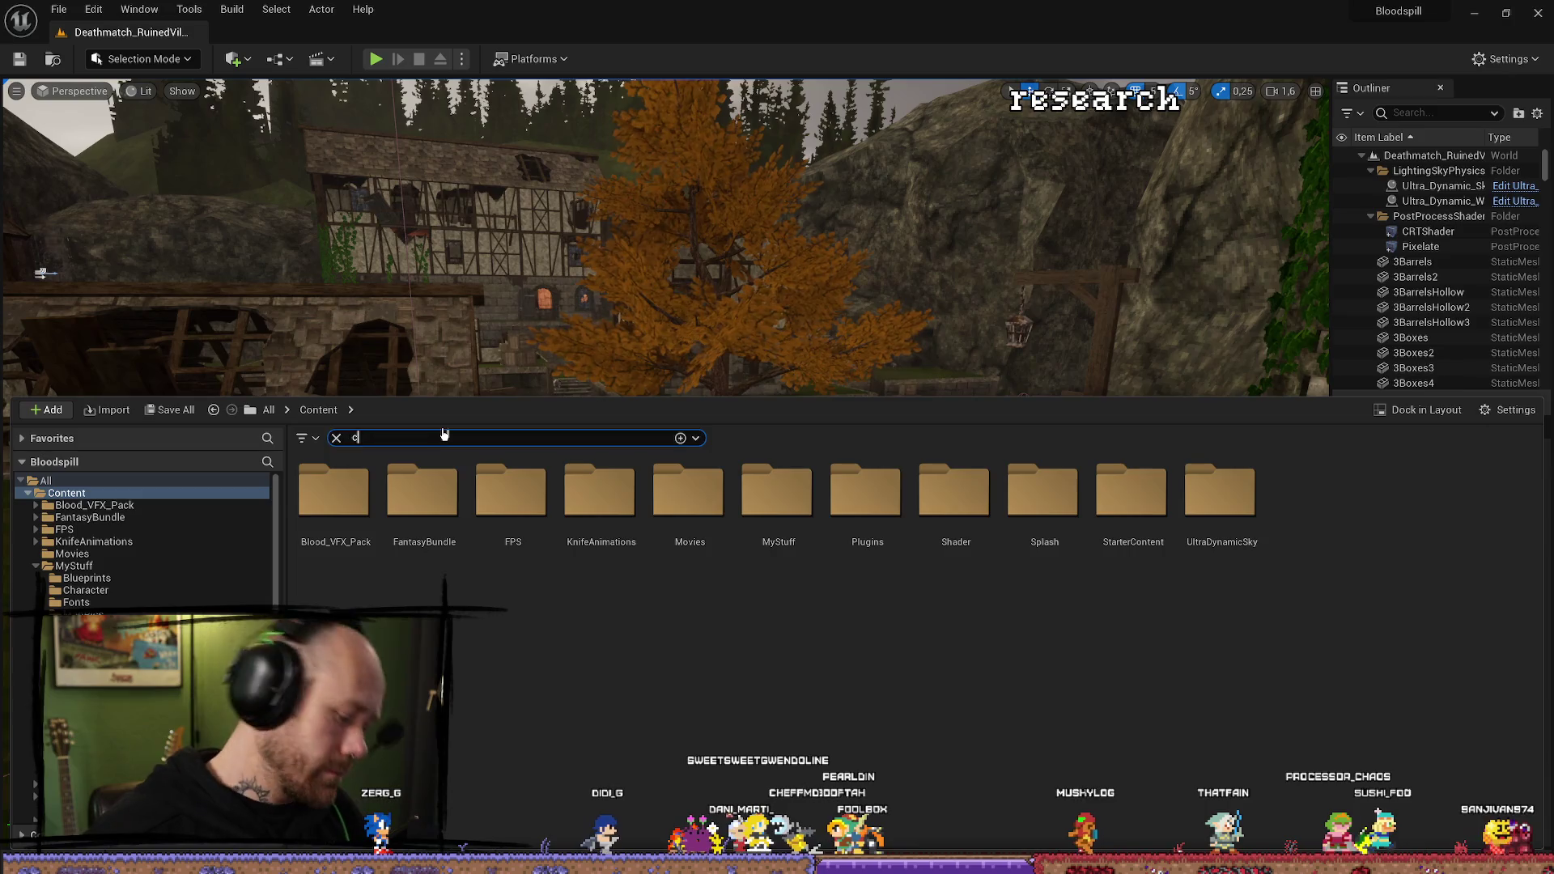
type("character")
key("Return")
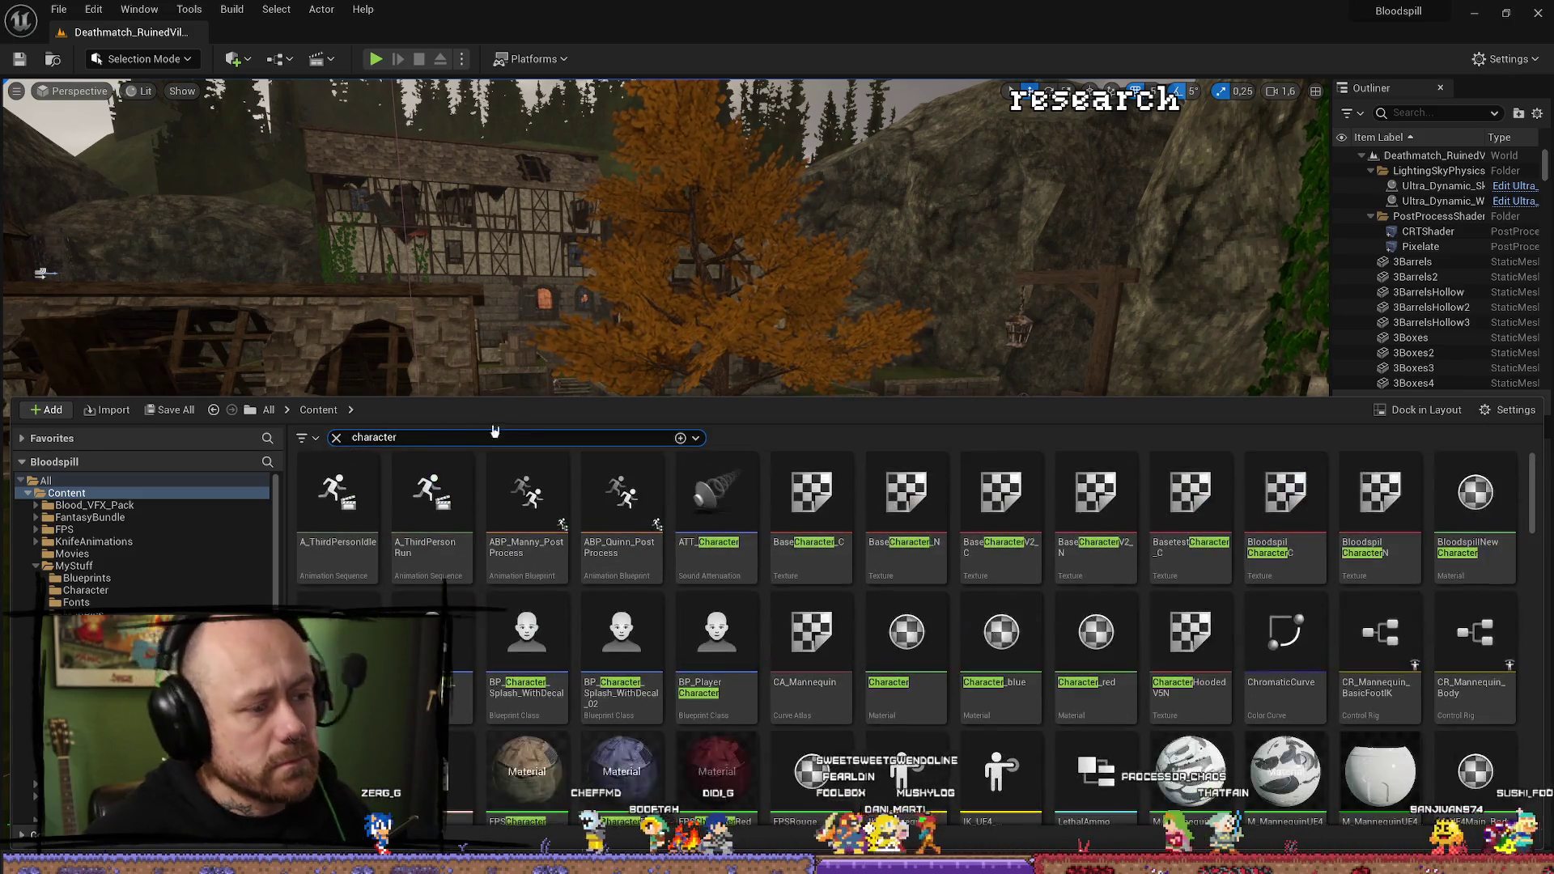
double_click(726, 645)
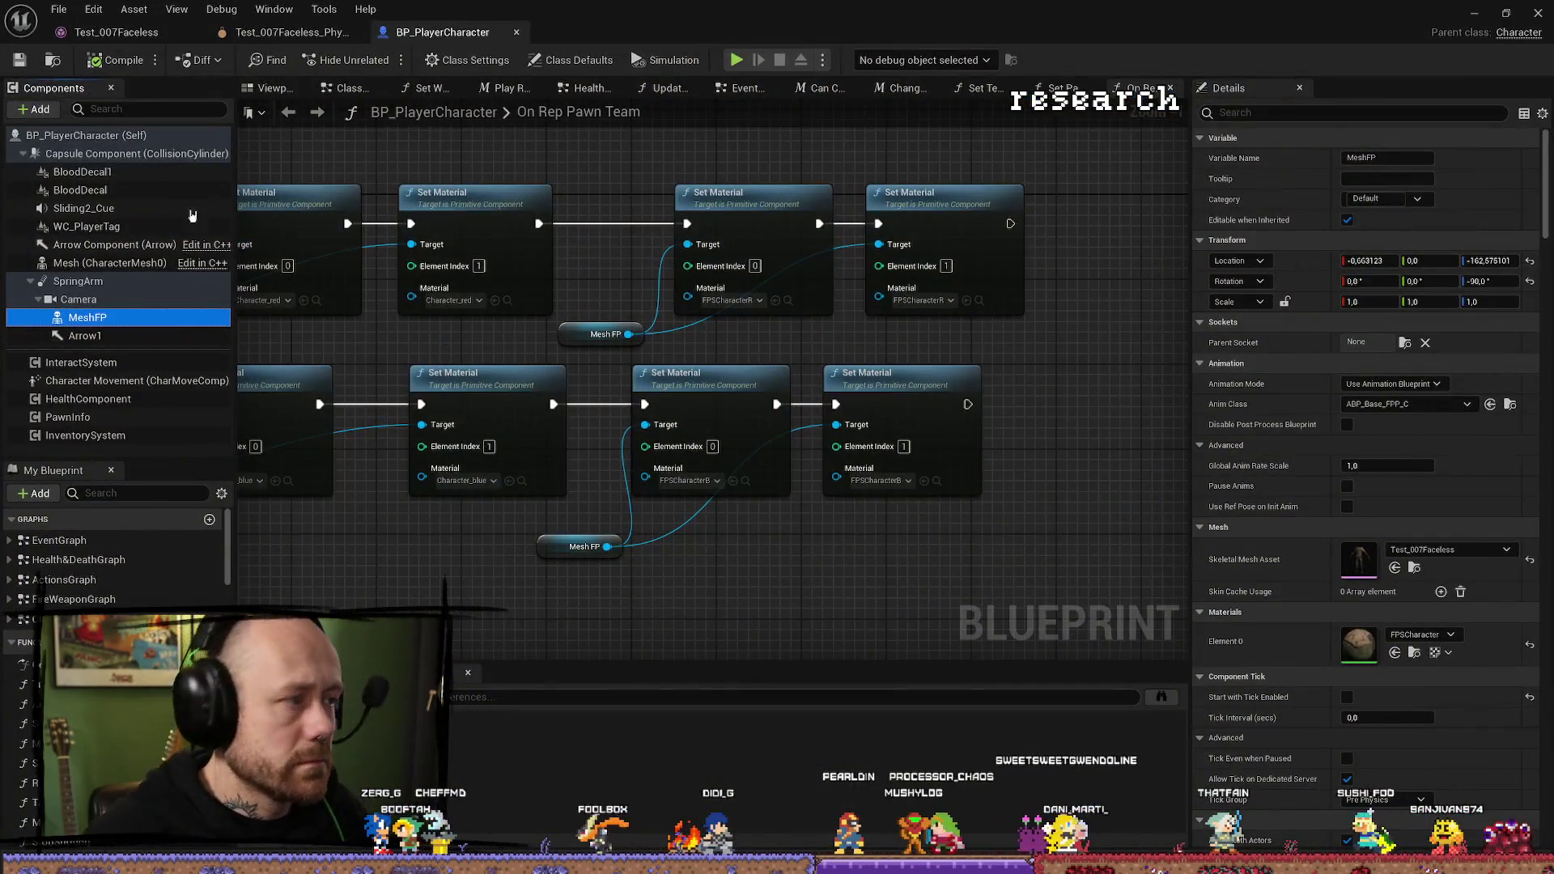
Set MeshFP's Skeletal Mesh Asset to Rouge_001, preview it in the Viewport, minimize the blueprint.
left_click(1449, 549)
left_click(1414, 570)
left_click(1414, 570)
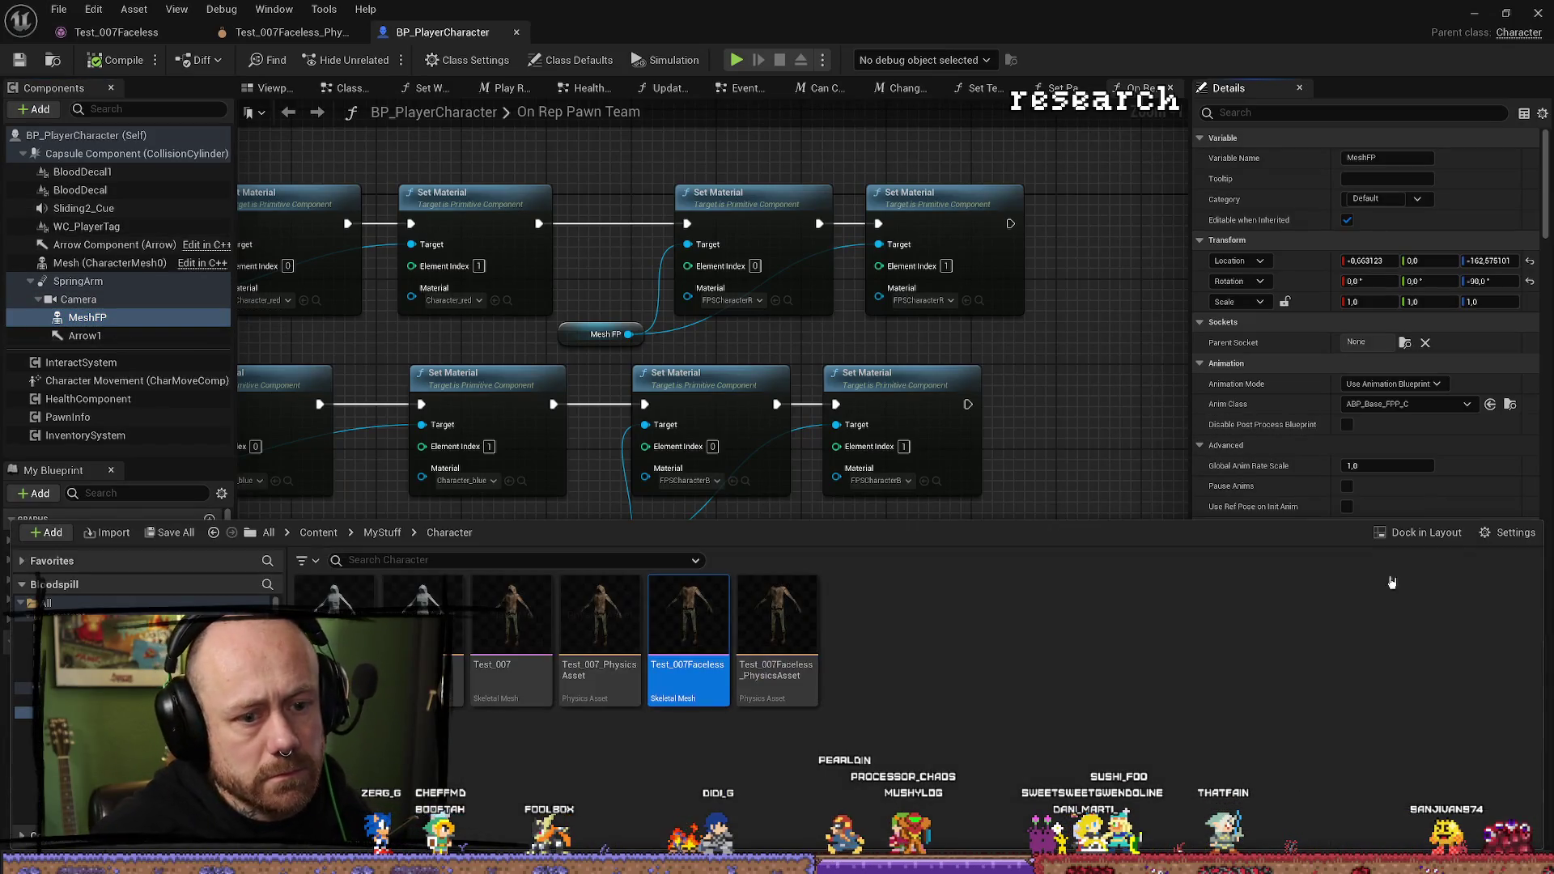
left_click(1405, 578)
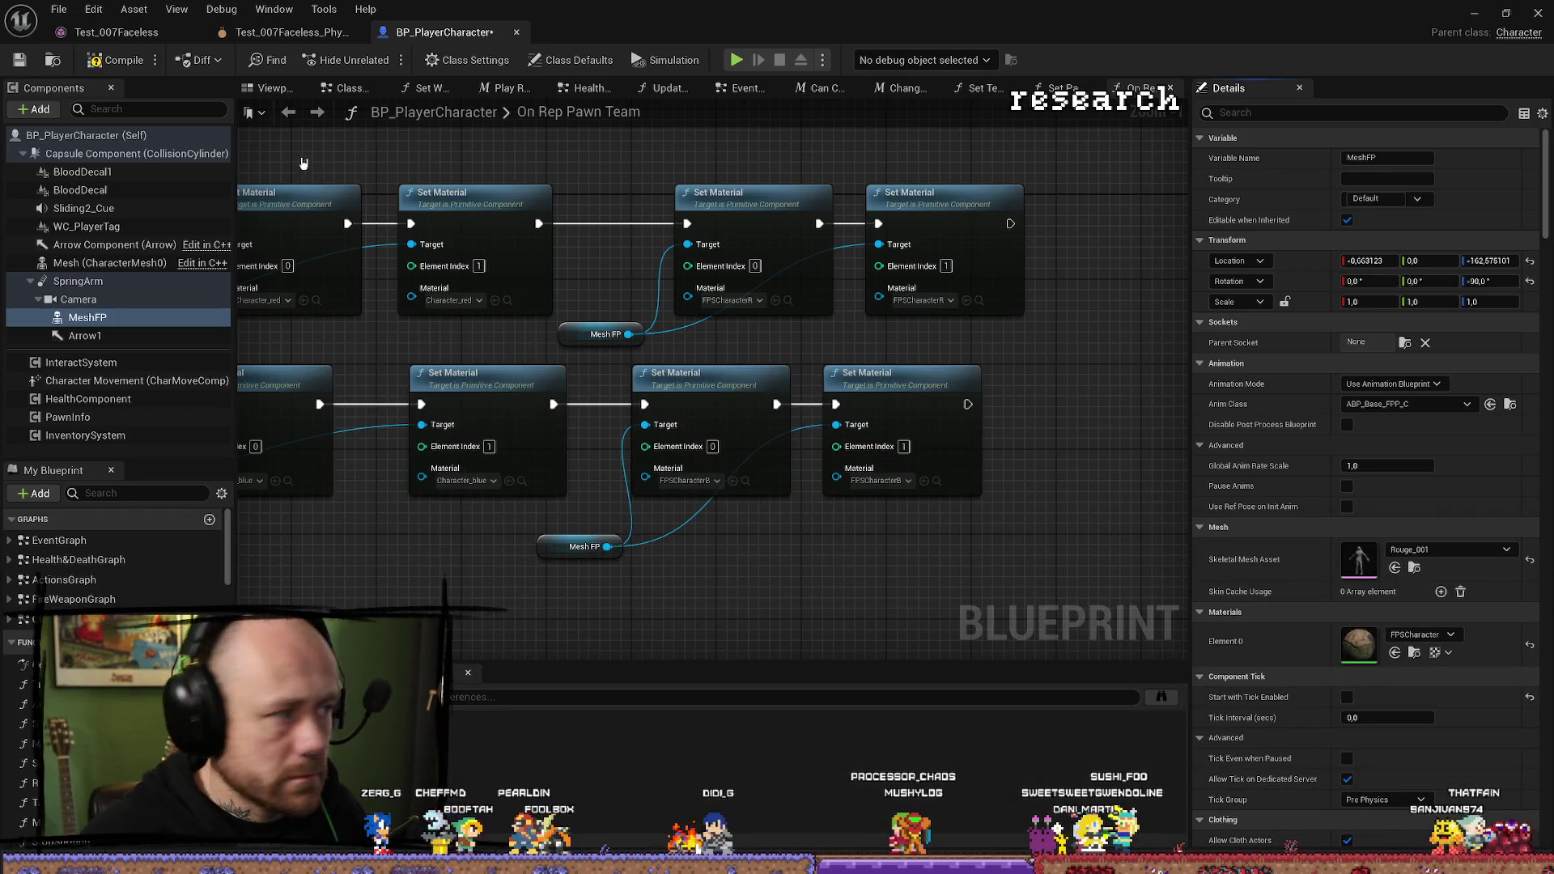
left_click(271, 88)
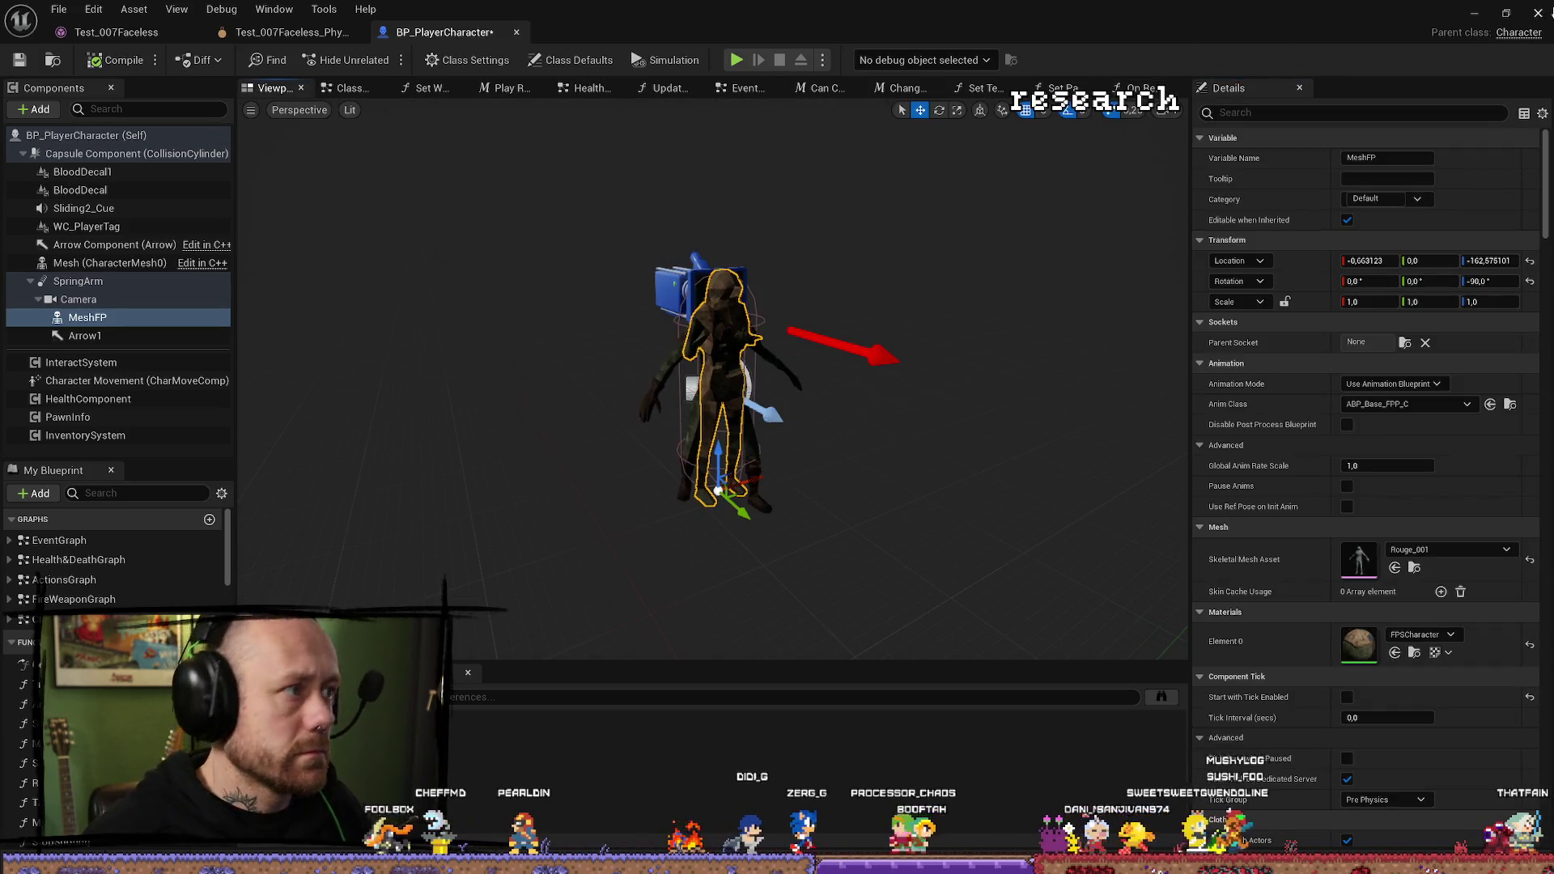
left_click(1485, 16)
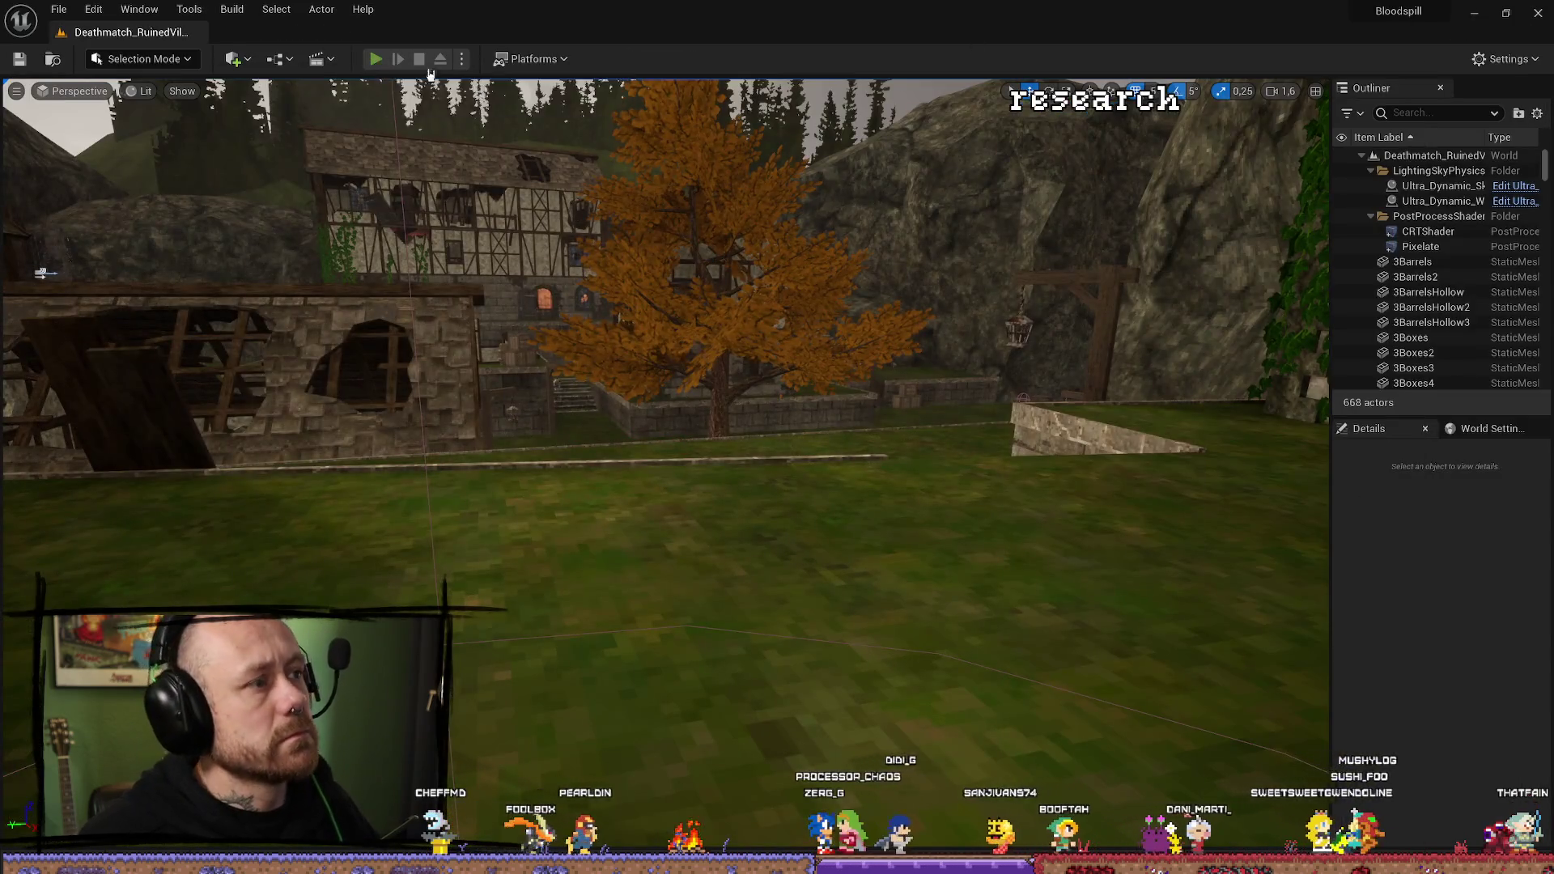
Playtest the ruined-village level in first person, firing a crossbow bolt, then stop.
left_click(387, 63)
left_click(694, 790)
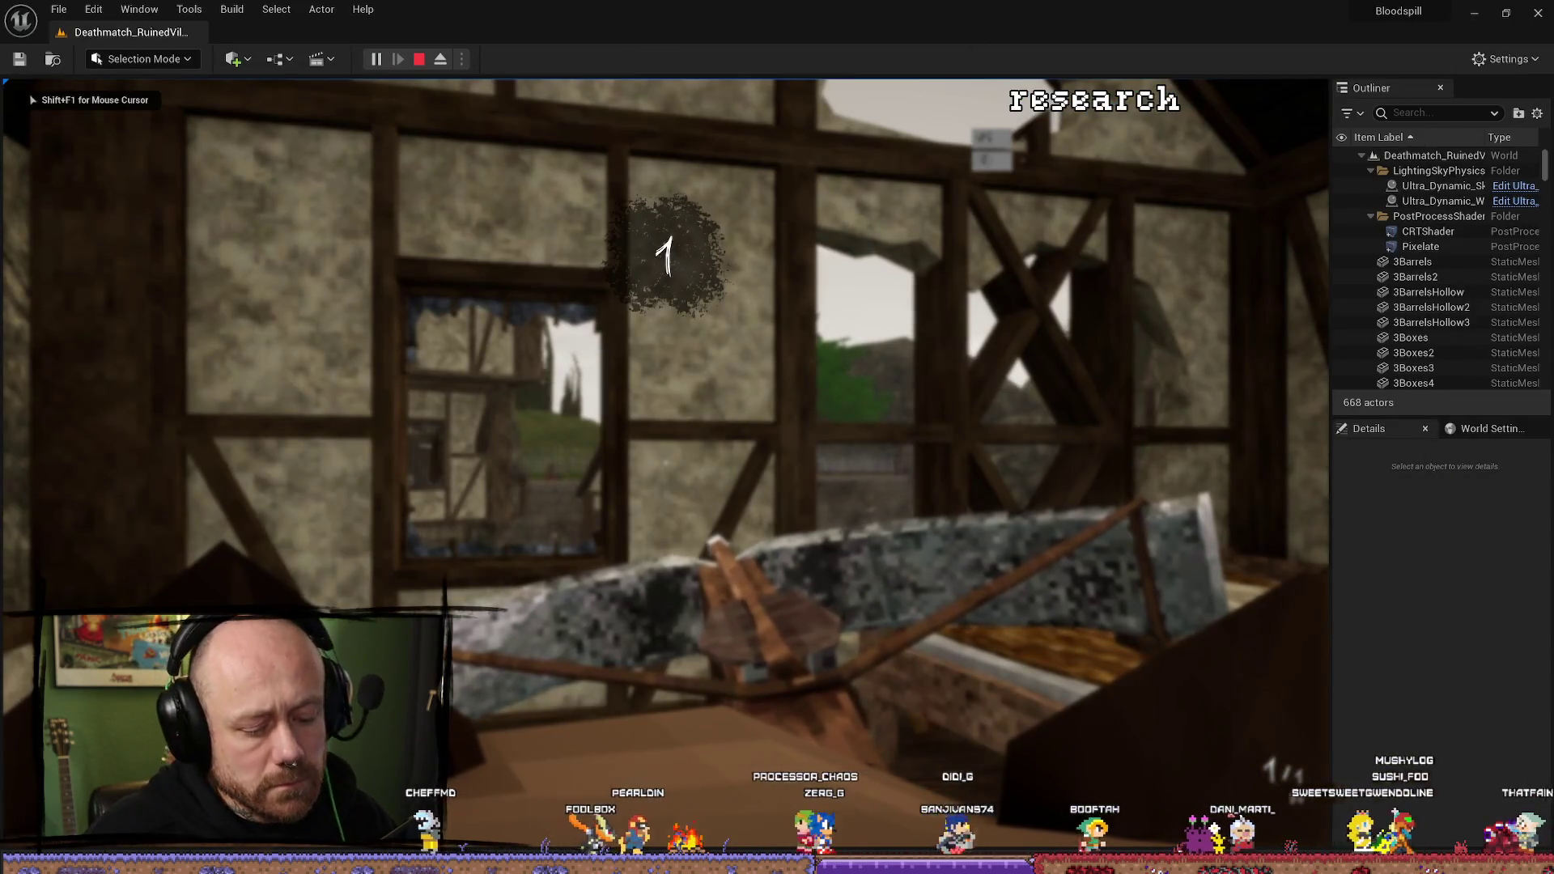
key("F11")
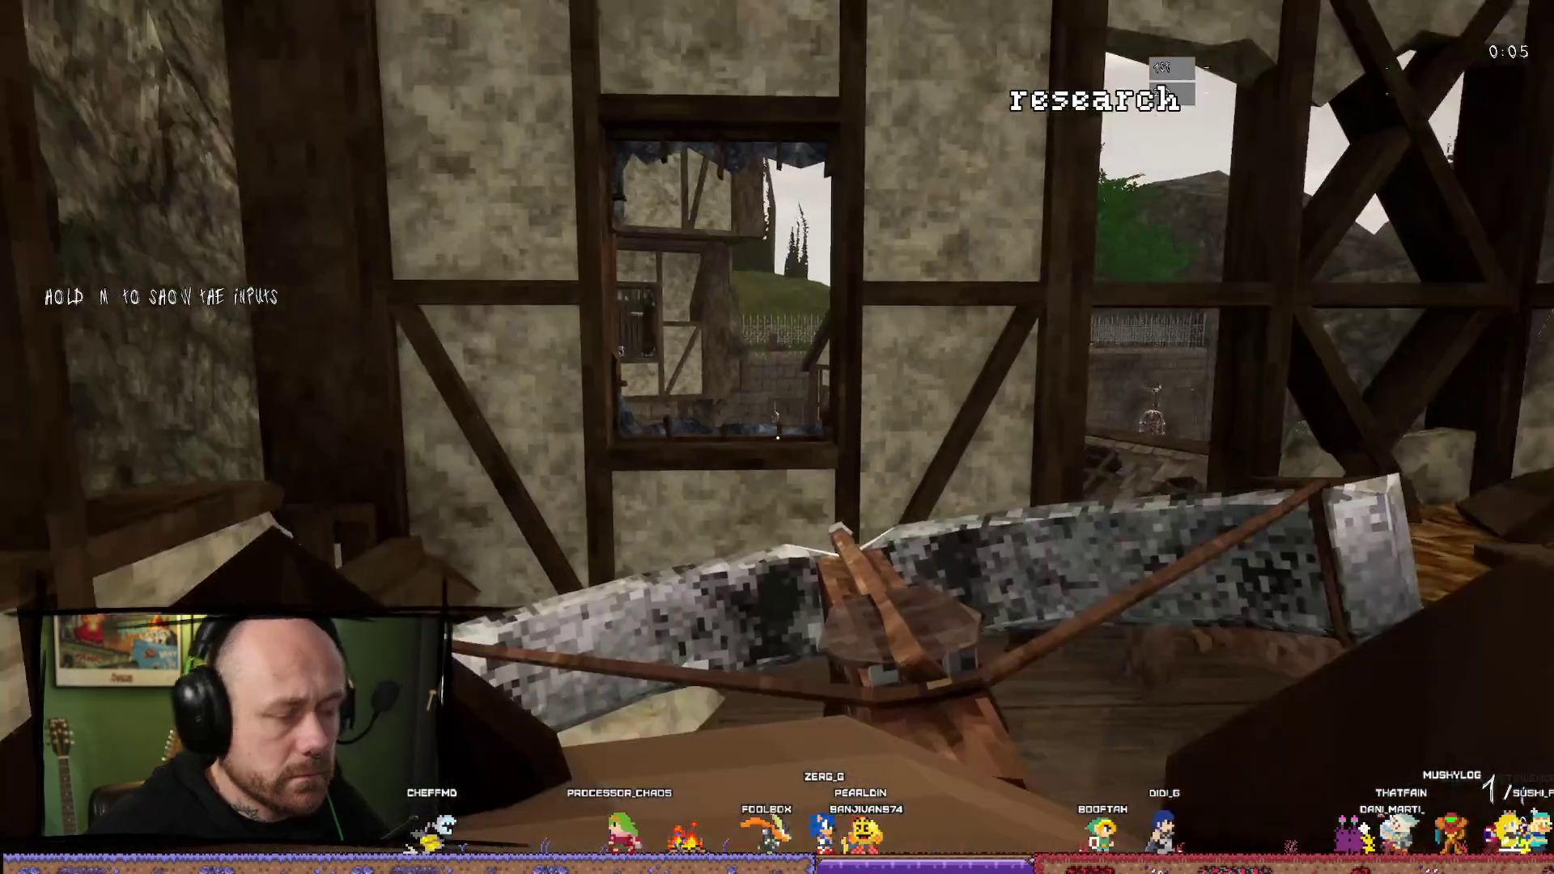
left_click(777, 437)
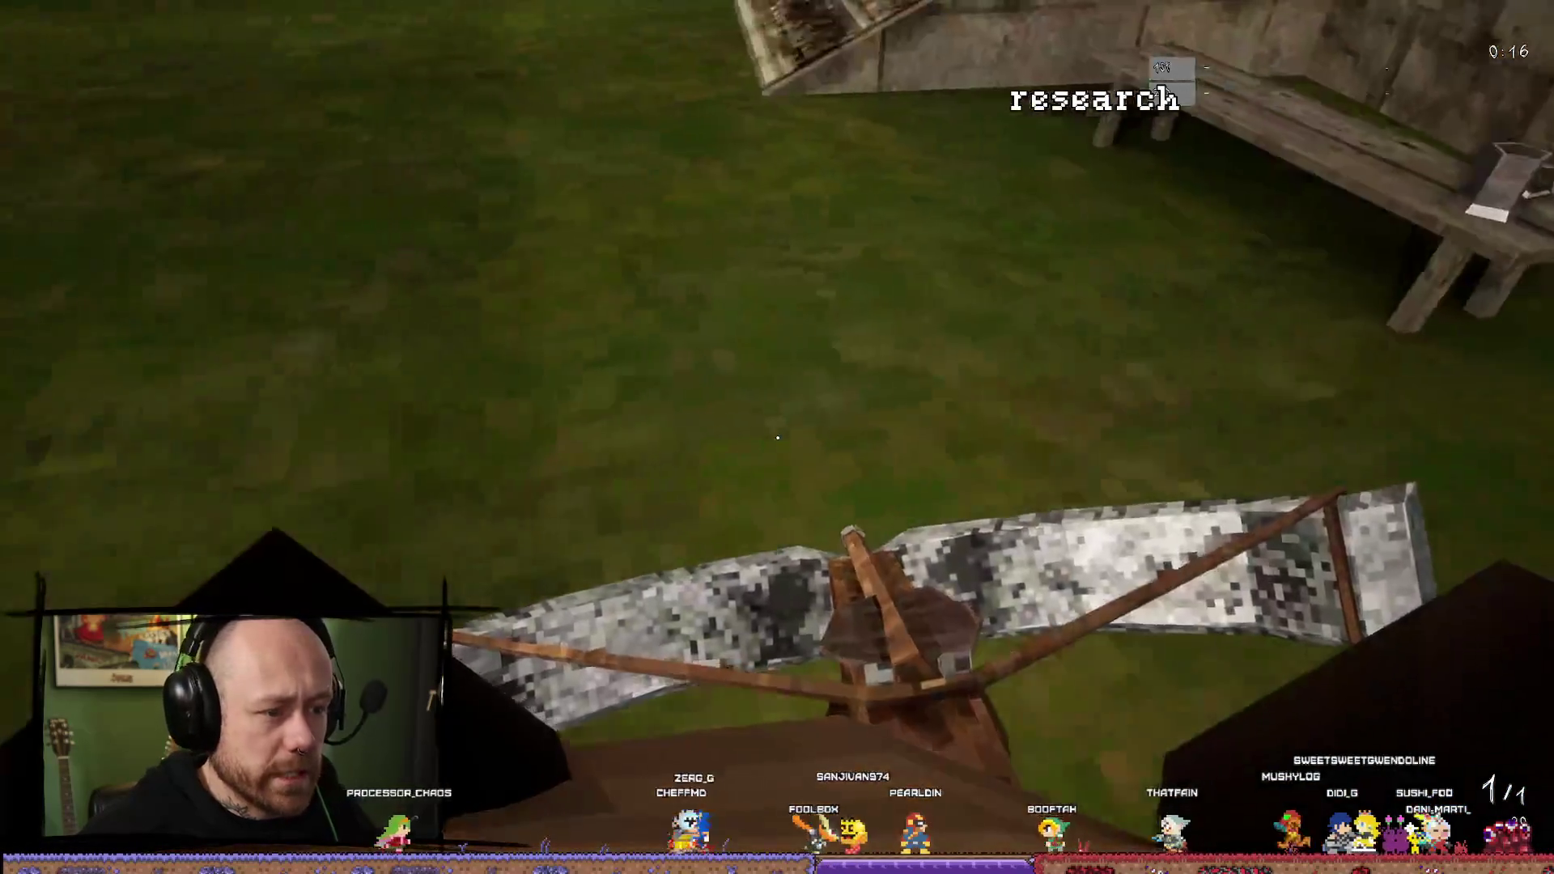
key("Escape")
Open the content drawer, restore the editor layout, and switch to Blender.
key("ctrl+space")
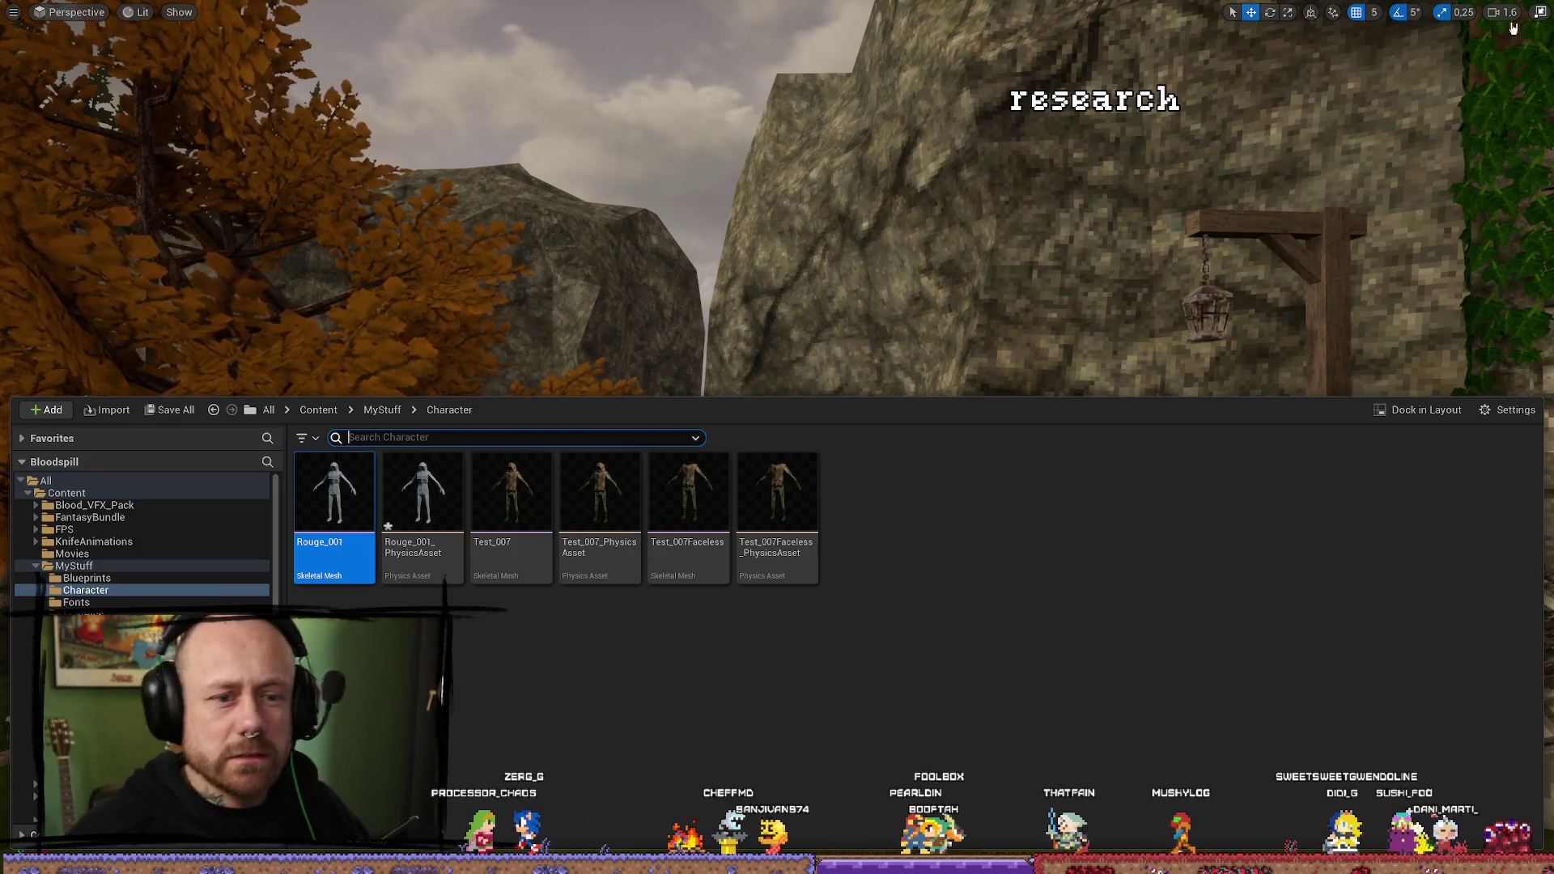
left_click(1541, 12)
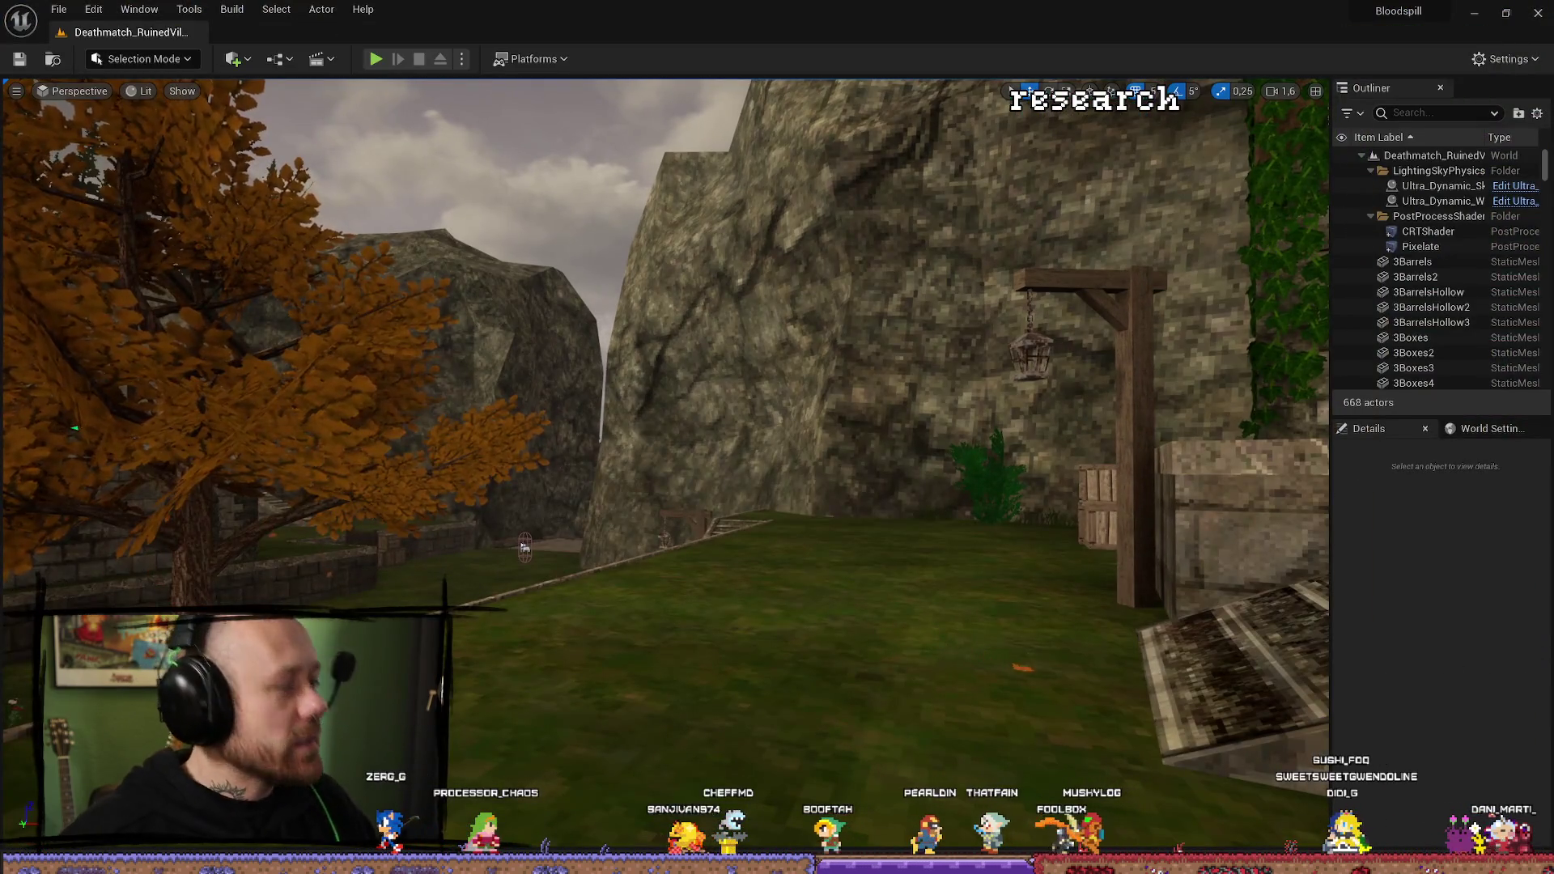
key("alt+Tab")
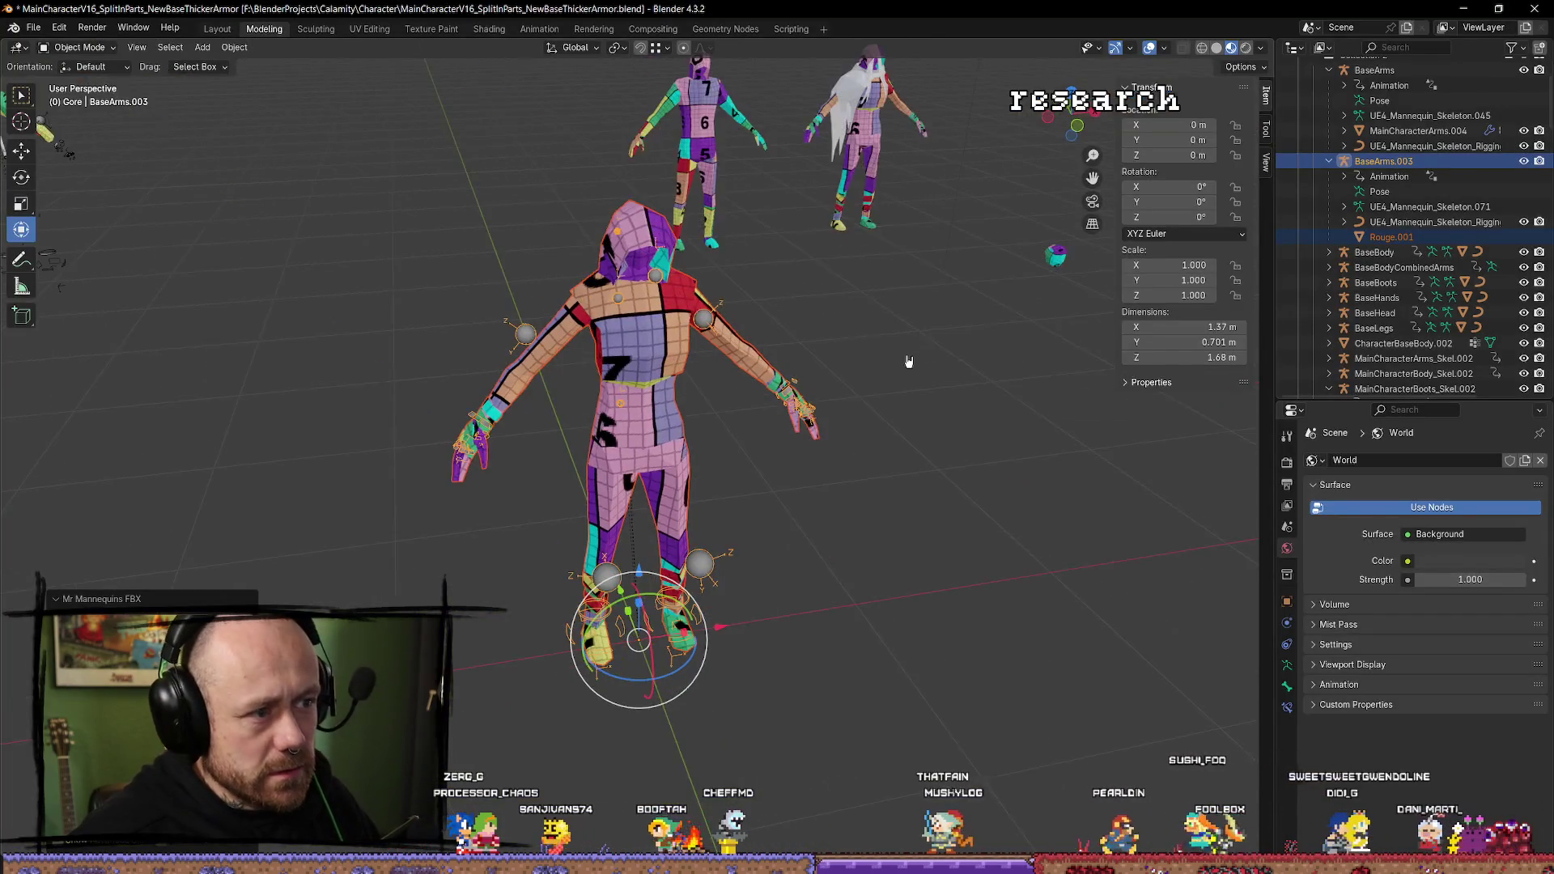
In Edit Mode, select Rouge.001's hood with L and delete its faces.
left_click(762, 306)
key("Tab")
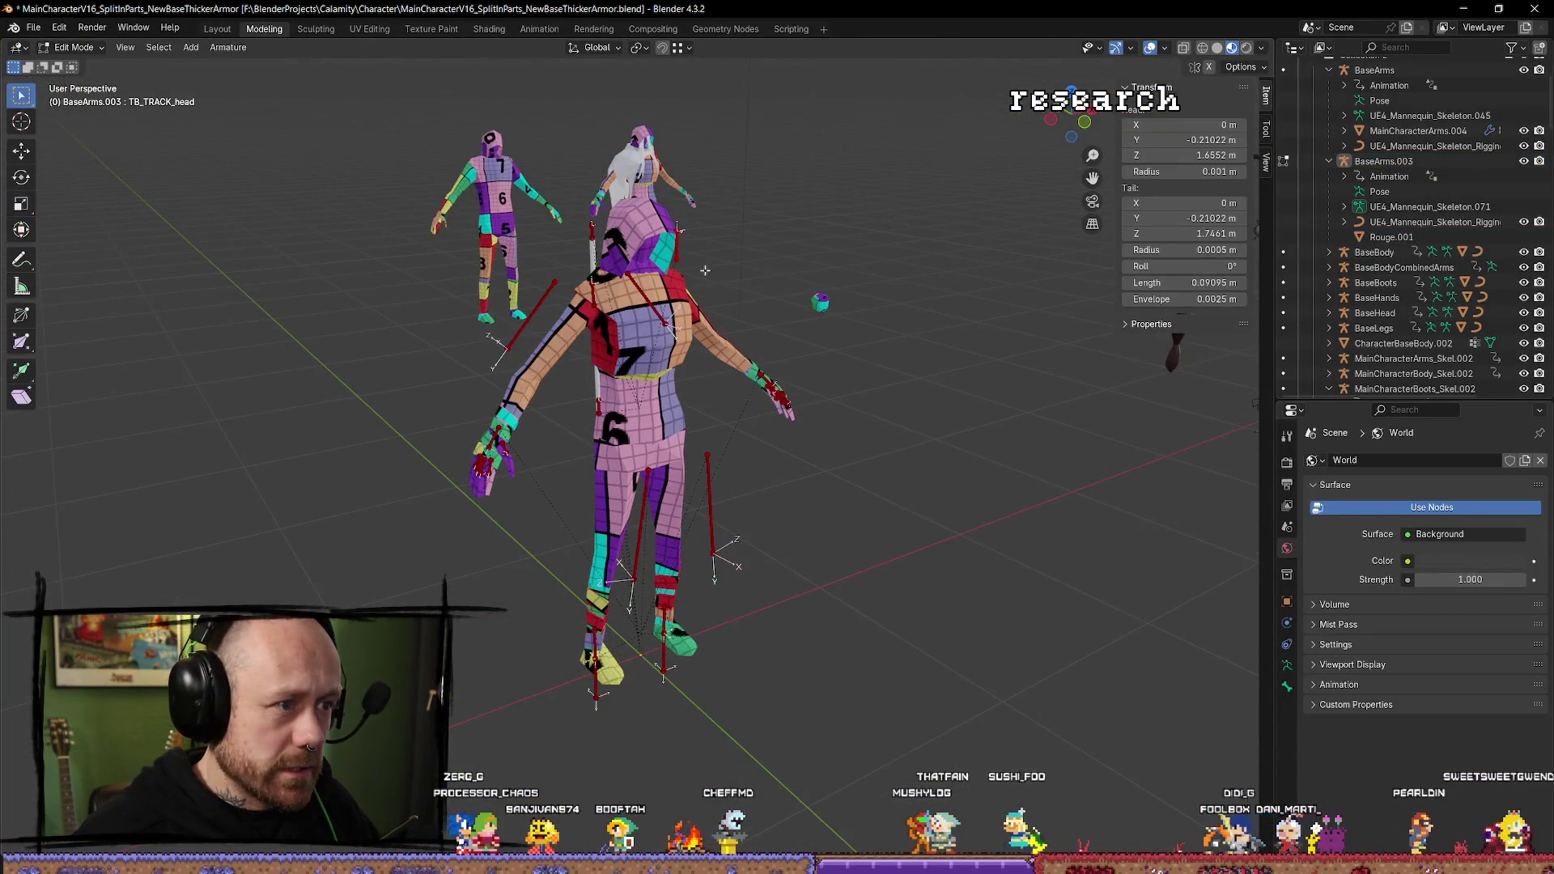
key("Tab")
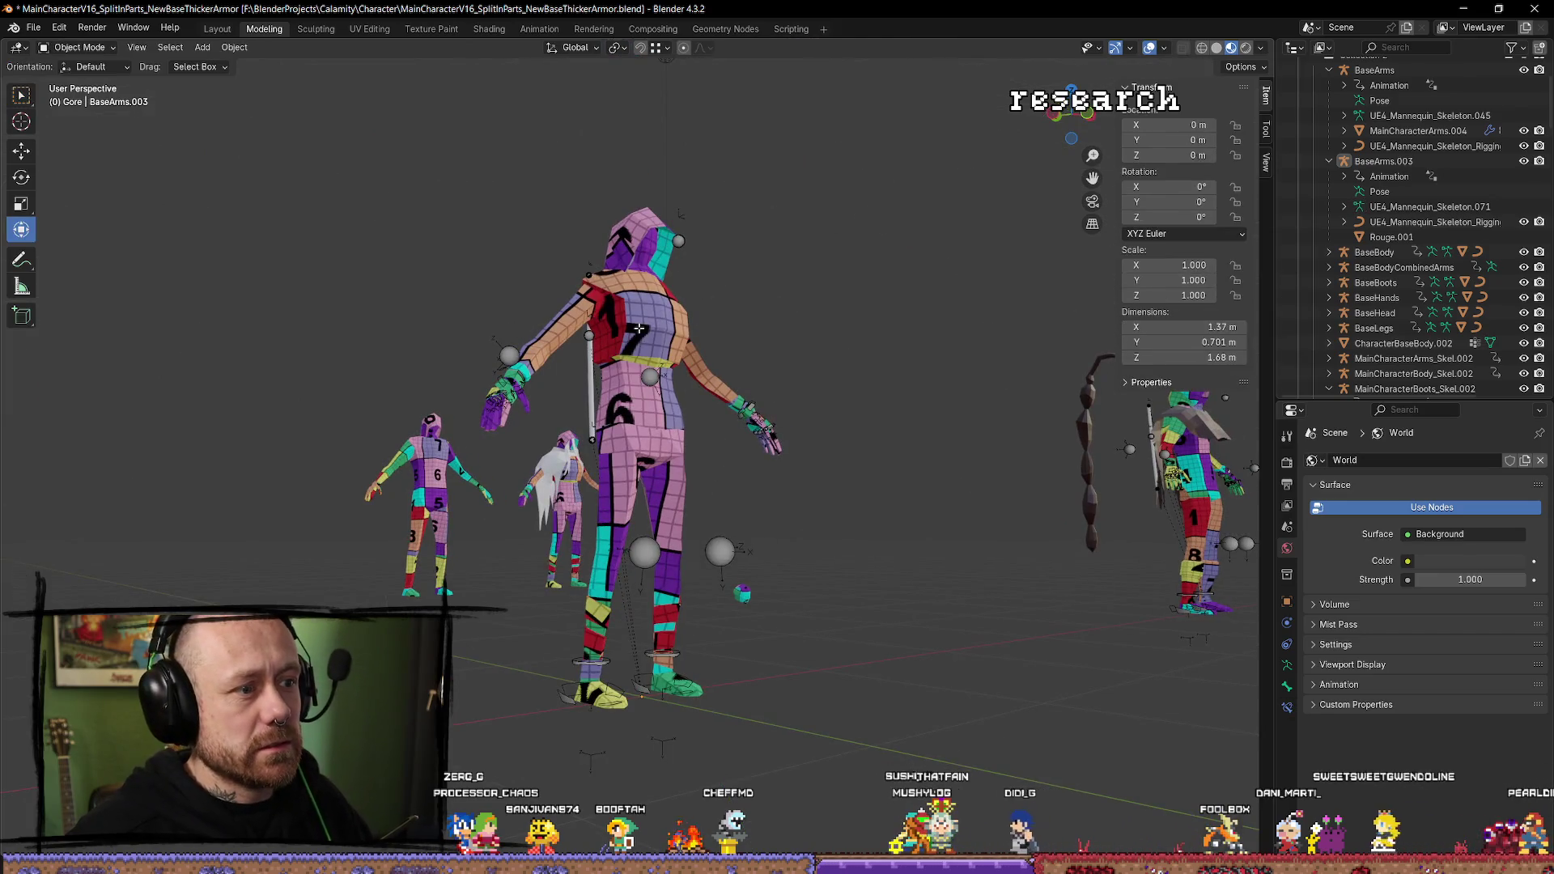
left_click(640, 331)
key("Tab")
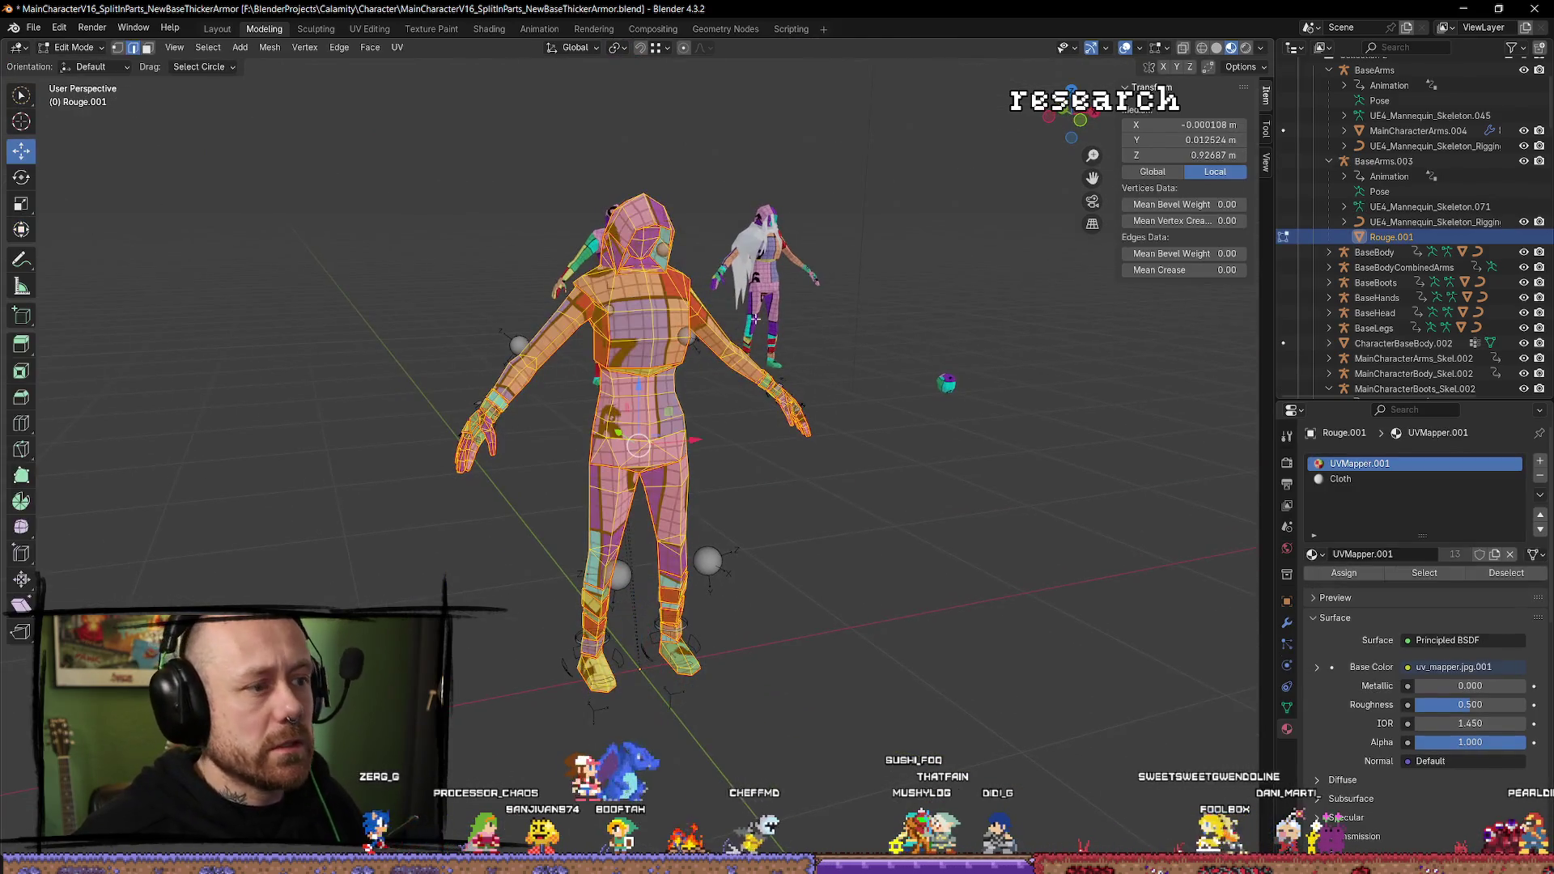
key("alt+a")
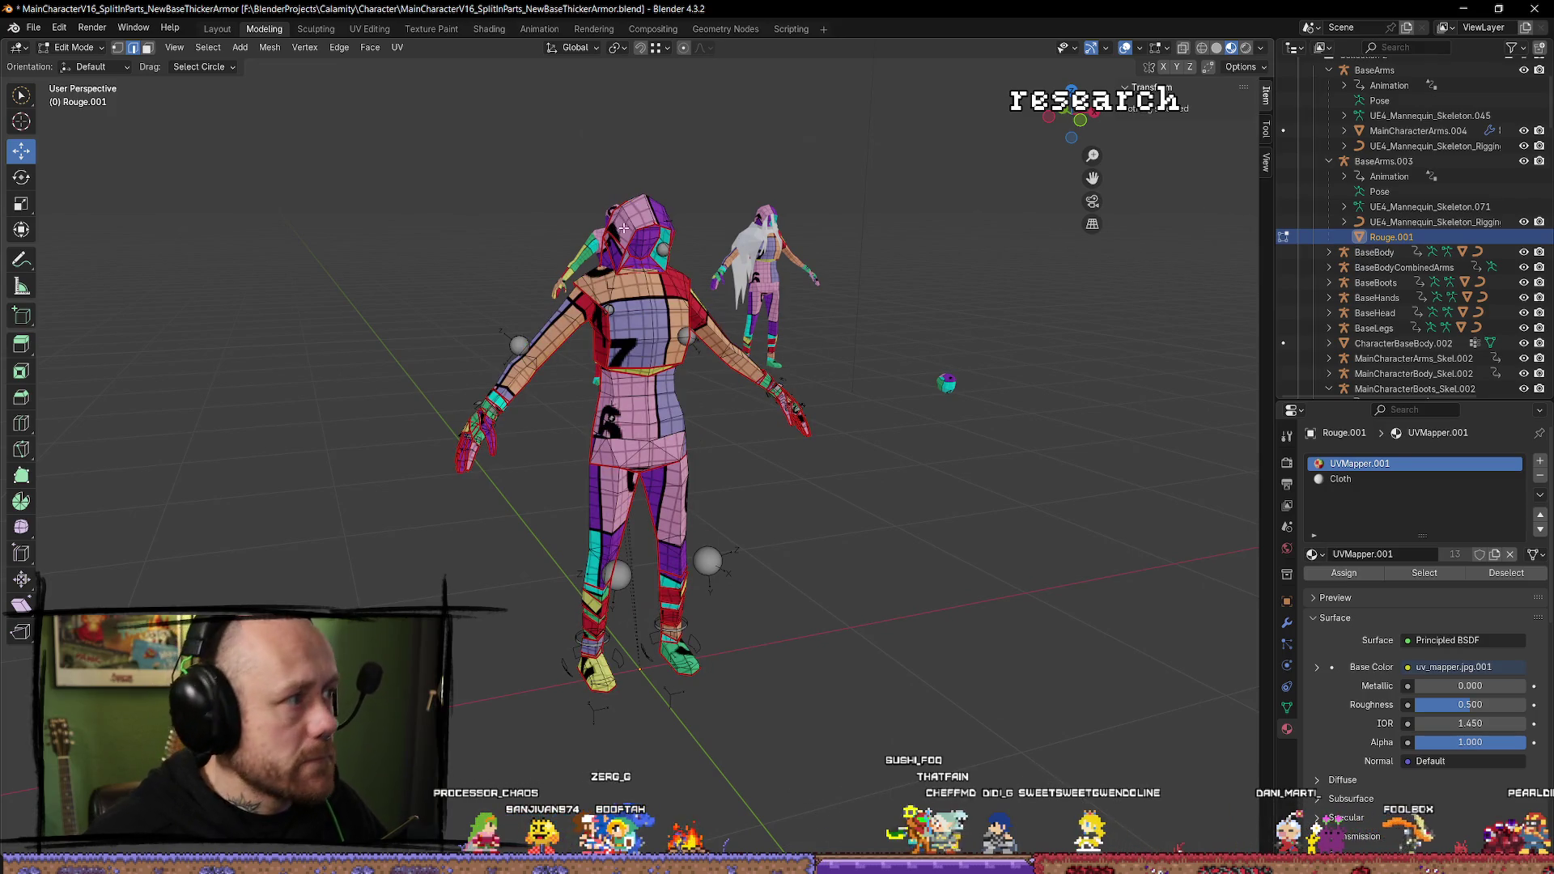
key("l")
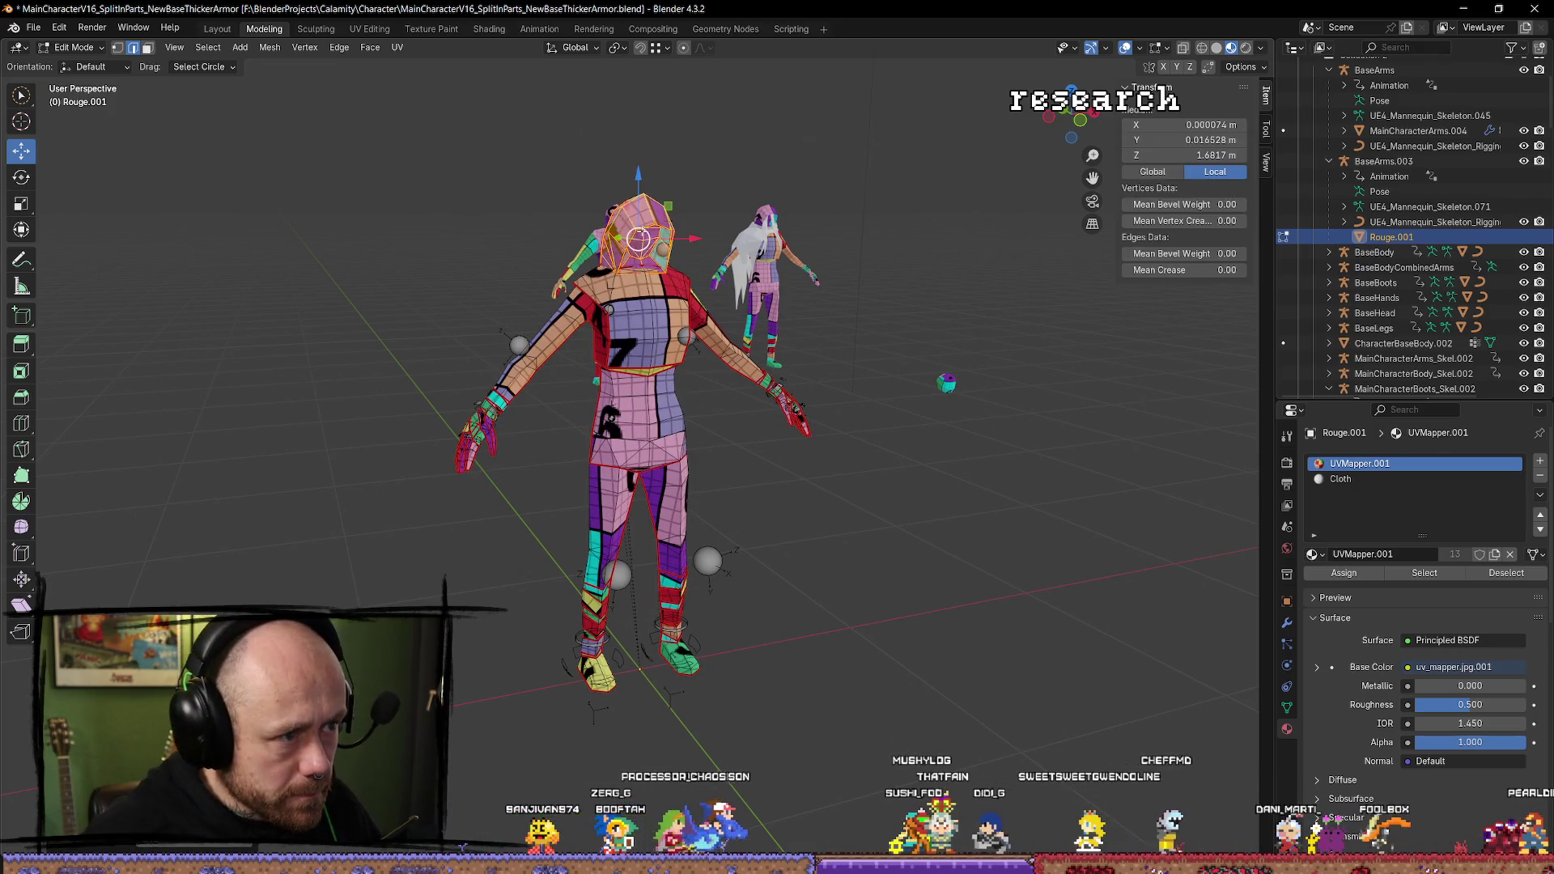
key("x")
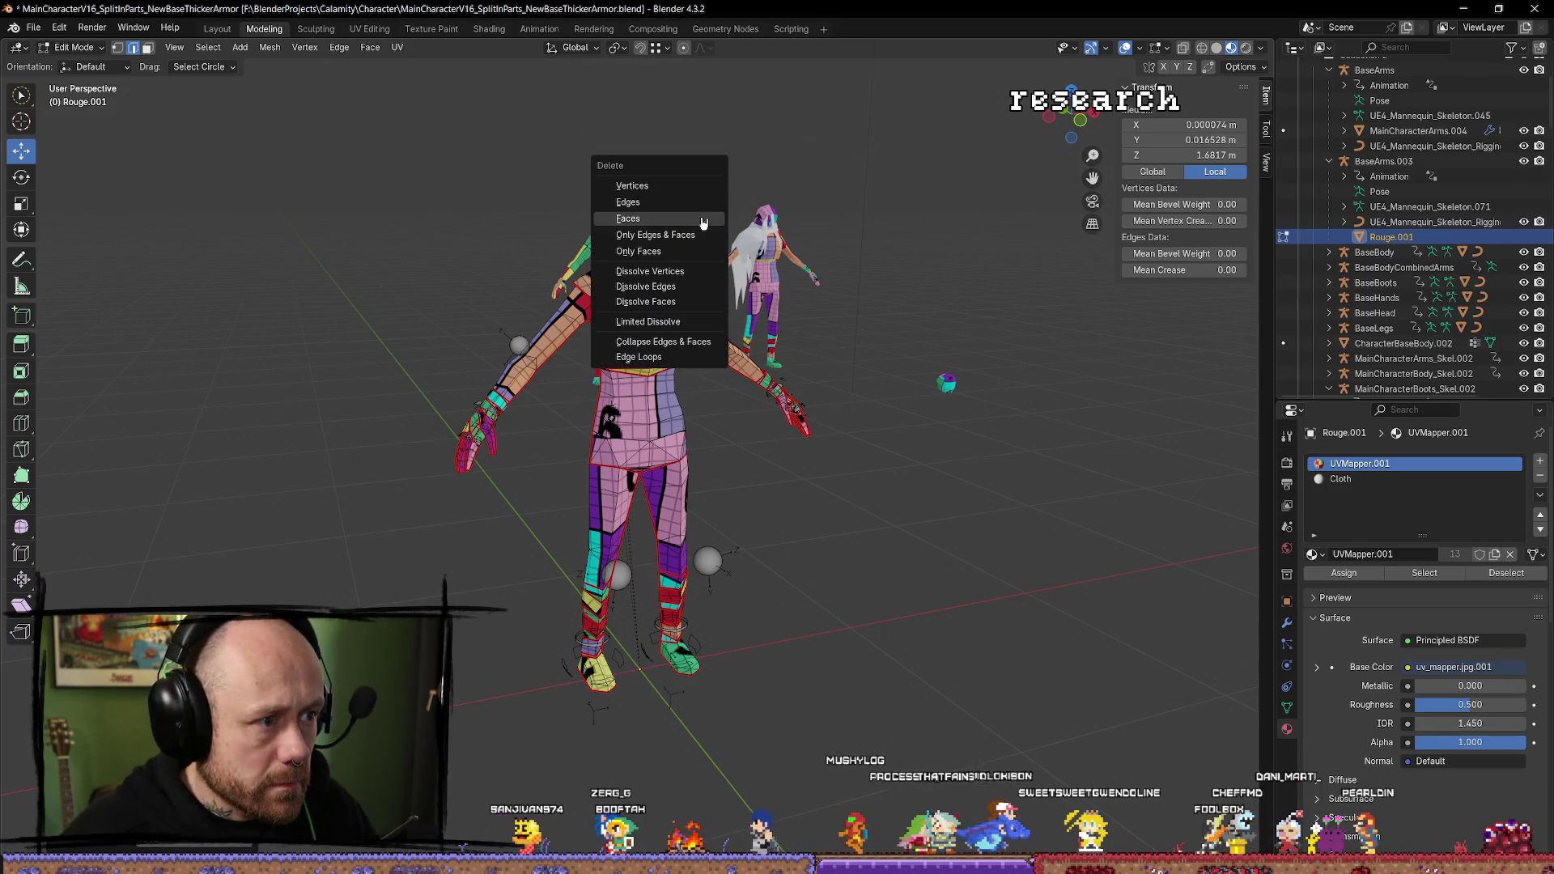
left_click(686, 227)
mouse_move(688, 227)
left_mouse_down()
mouse_move(855, 204)
mouse_move(553, 282)
mouse_move(562, 159)
mouse_move(774, 354)
mouse_move(696, 340)
mouse_move(707, 280)
mouse_move(662, 318)
left_mouse_up()
key("Tab")
Re-export the headless Rouge.001 with Mr Mannequins FBX and switch back to Unreal.
left_click(662, 318)
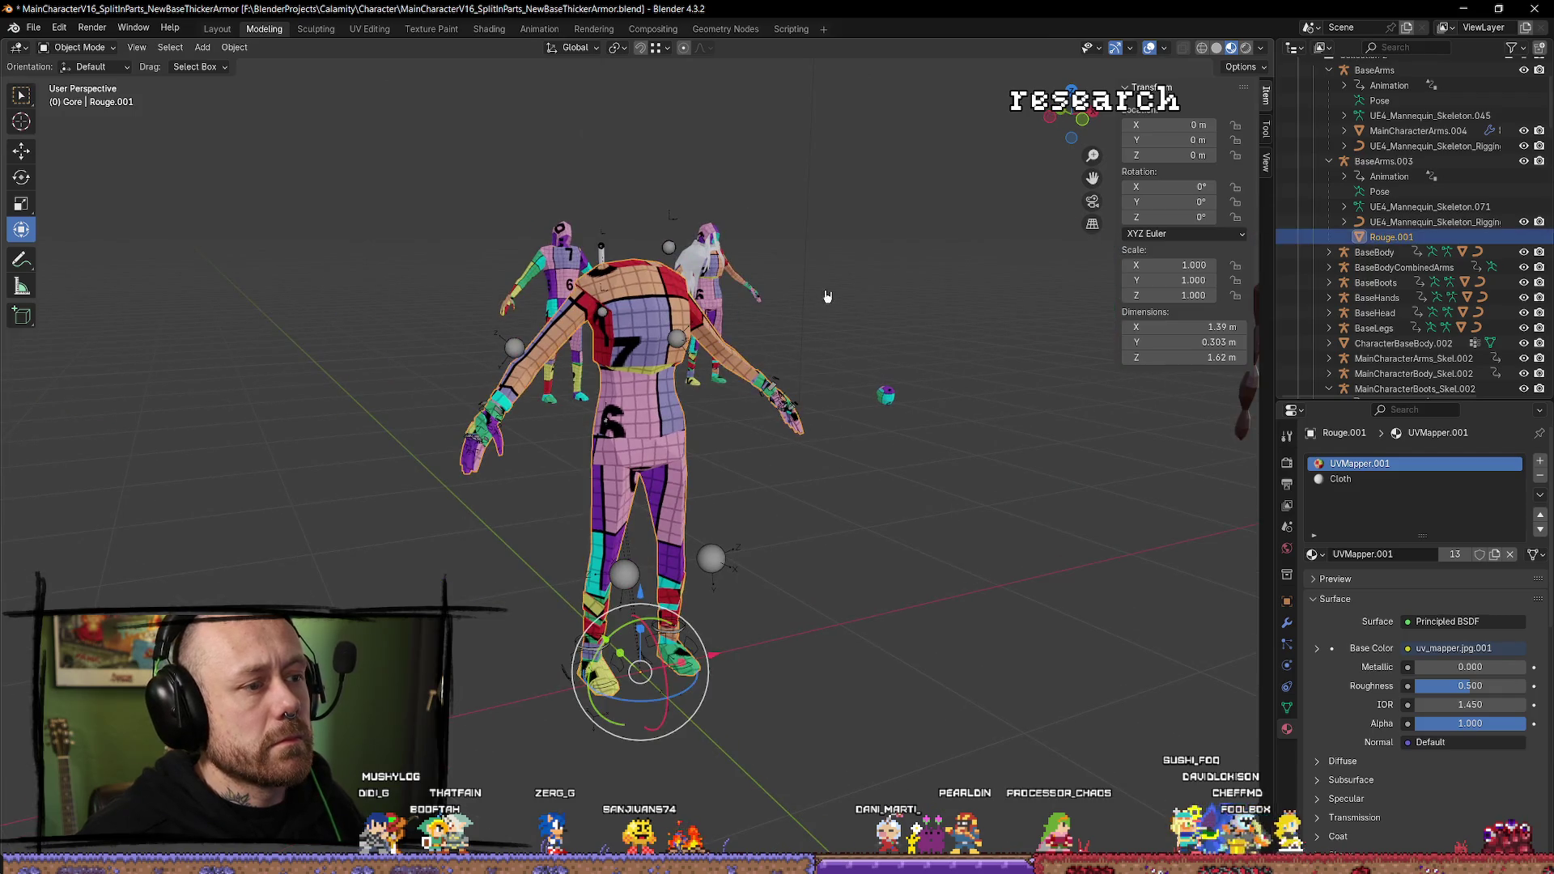
left_click_drag(773, 293, 726, 288)
left_click(761, 588)
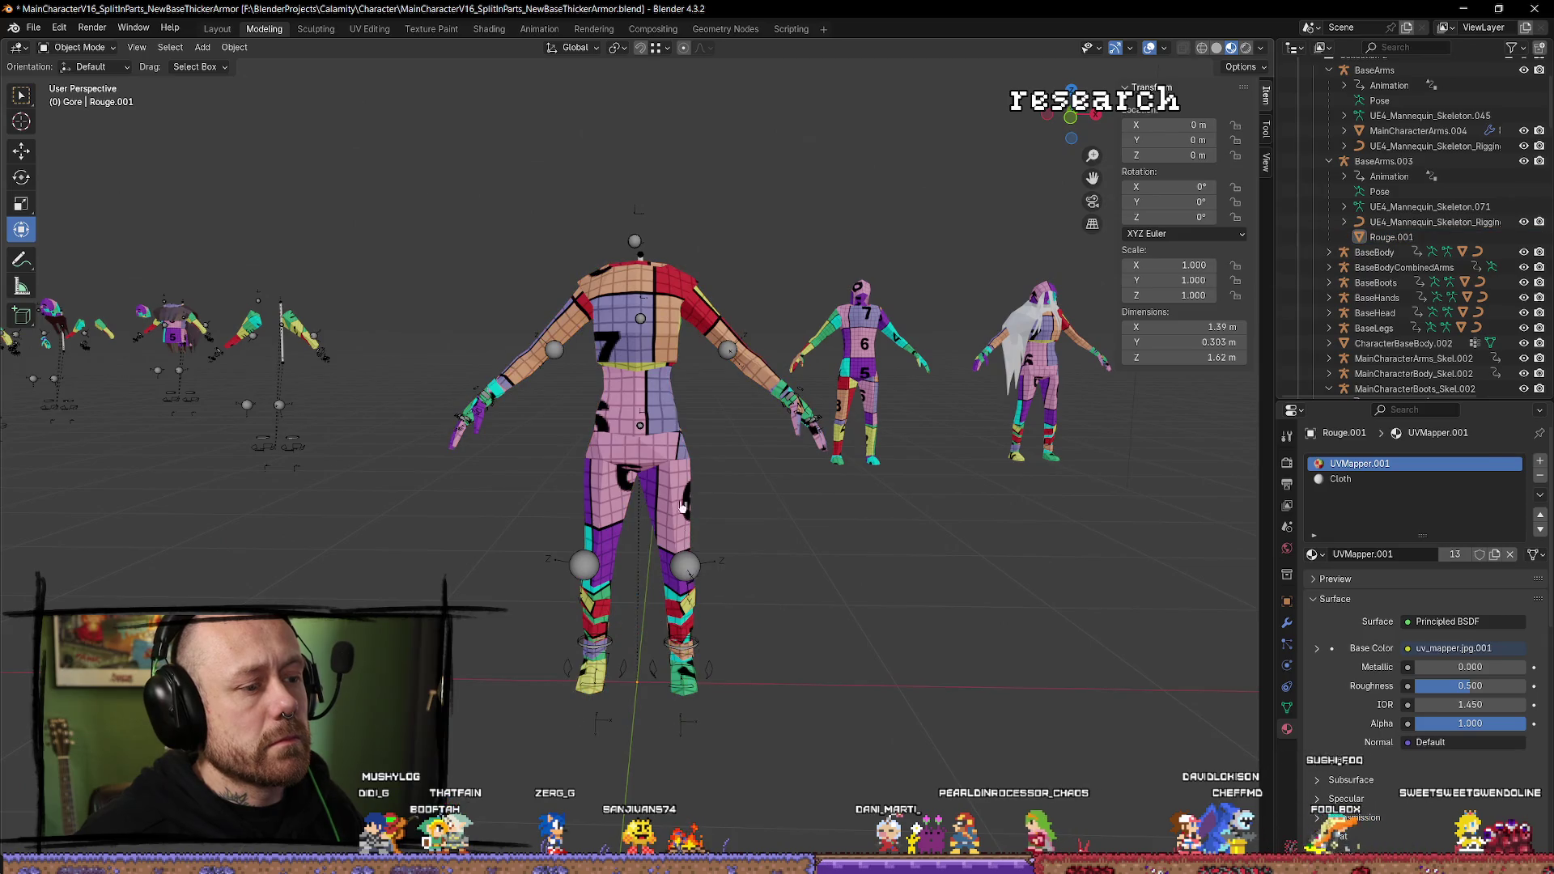
left_click(684, 522)
key("q")
left_click(631, 444)
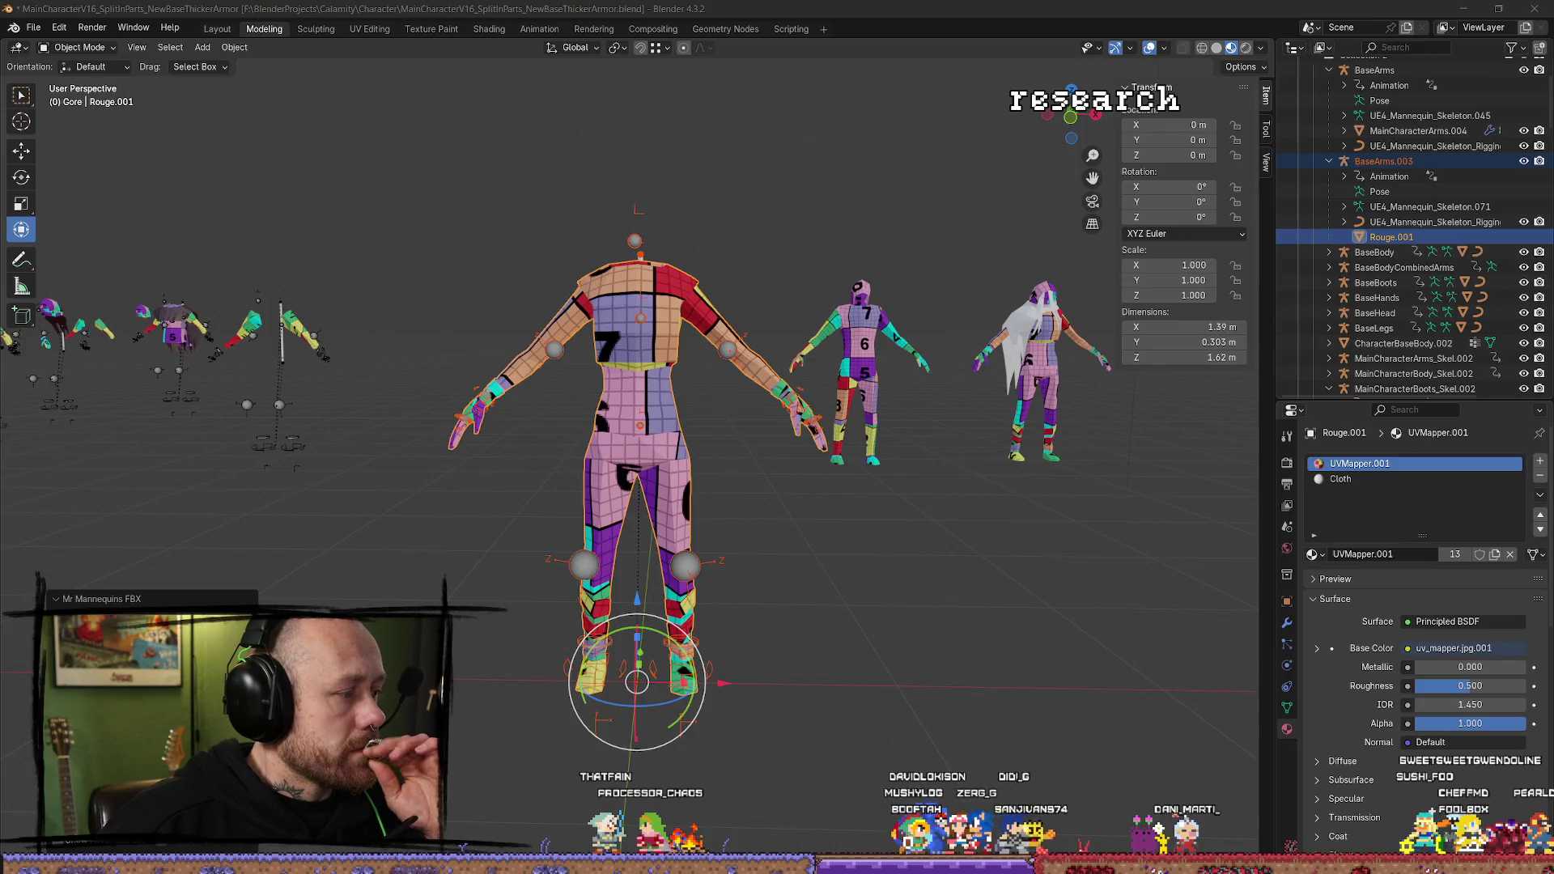
key("alt+Tab")
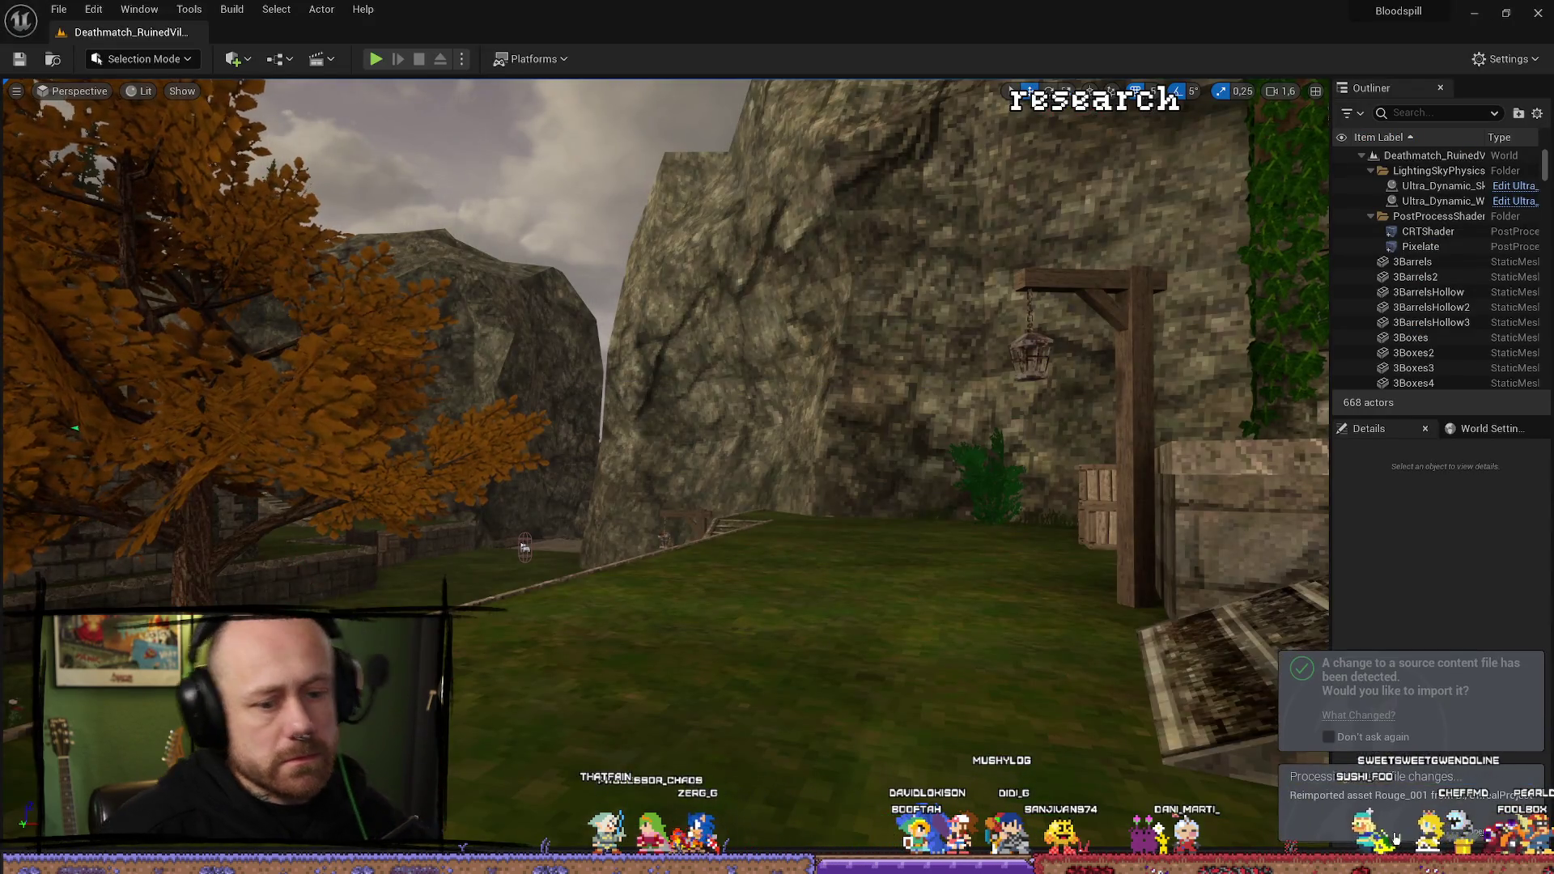
Playtest the reimported Rouge_001 in first person, shooting the crossbow at a wall, then stop.
left_click_drag(1057, 513, 1133, 454)
key("ctrl+space")
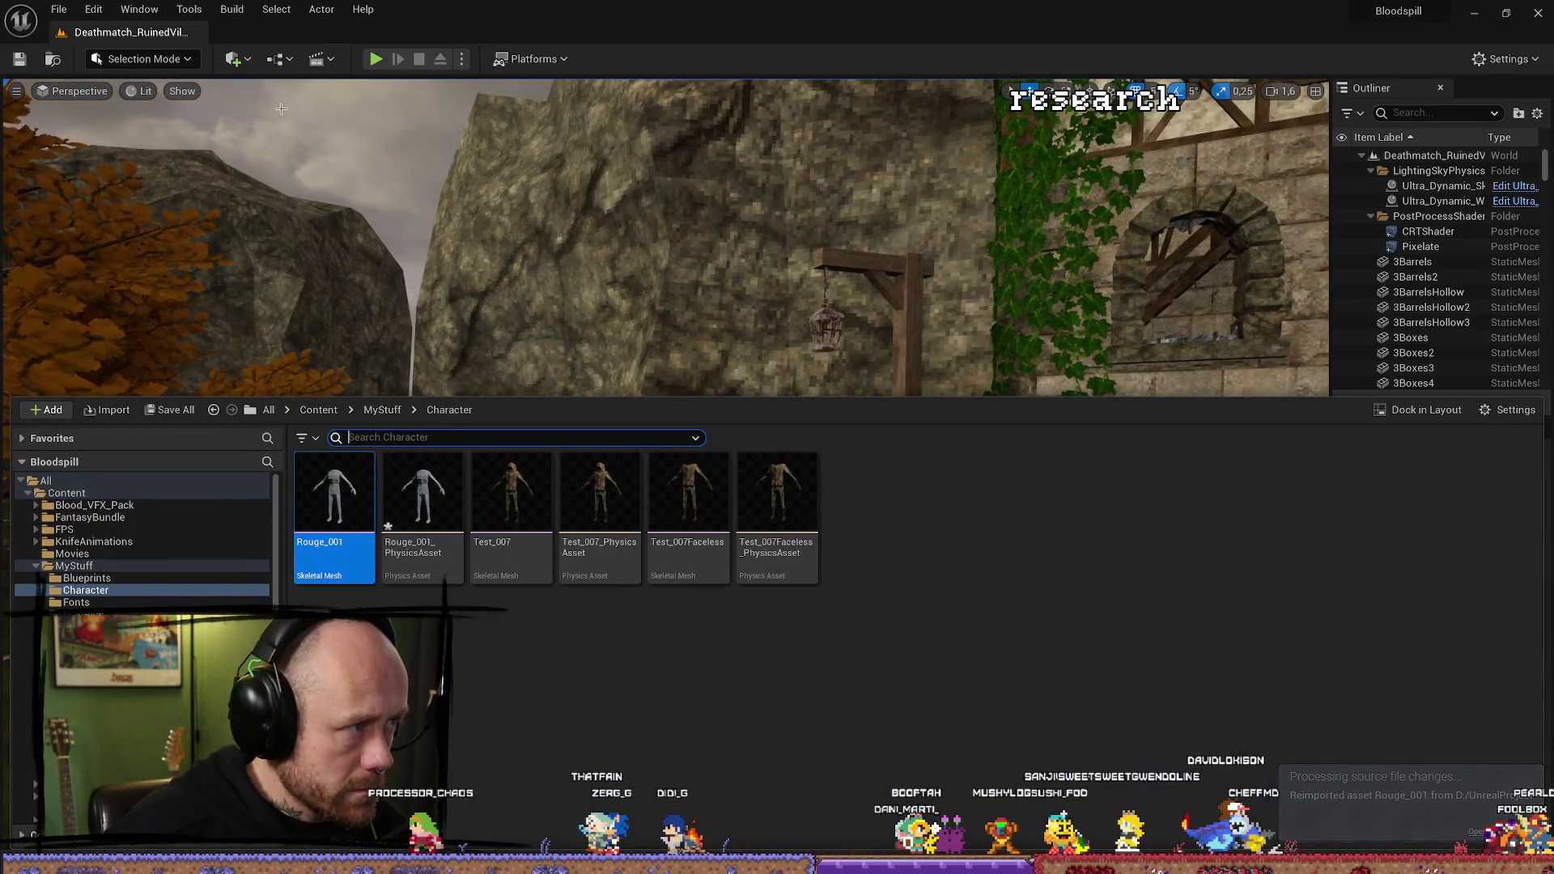
left_click(376, 61)
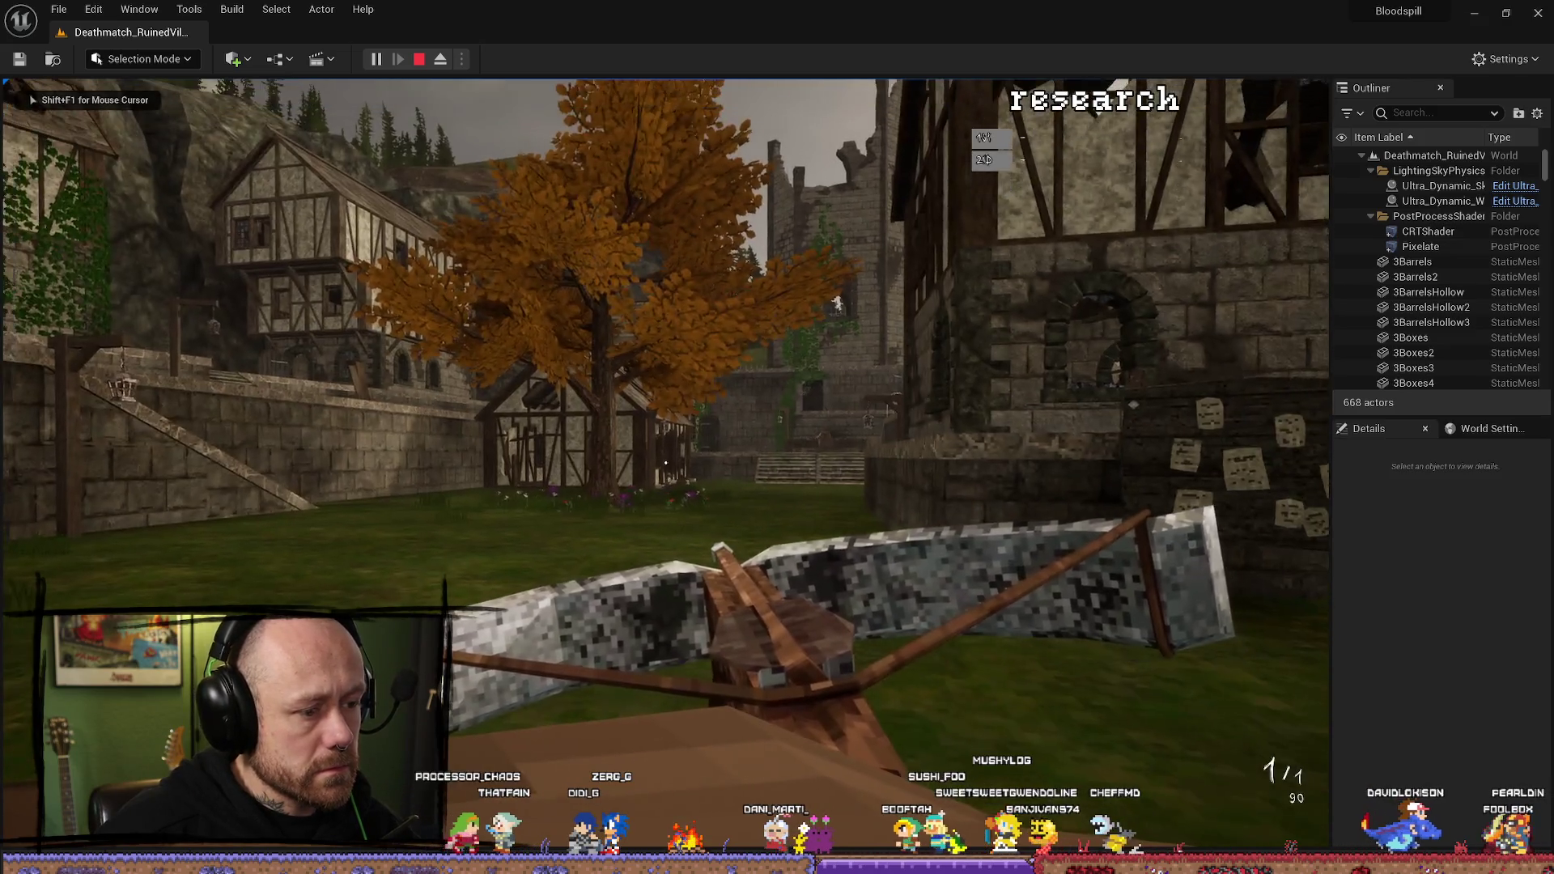
key("w")
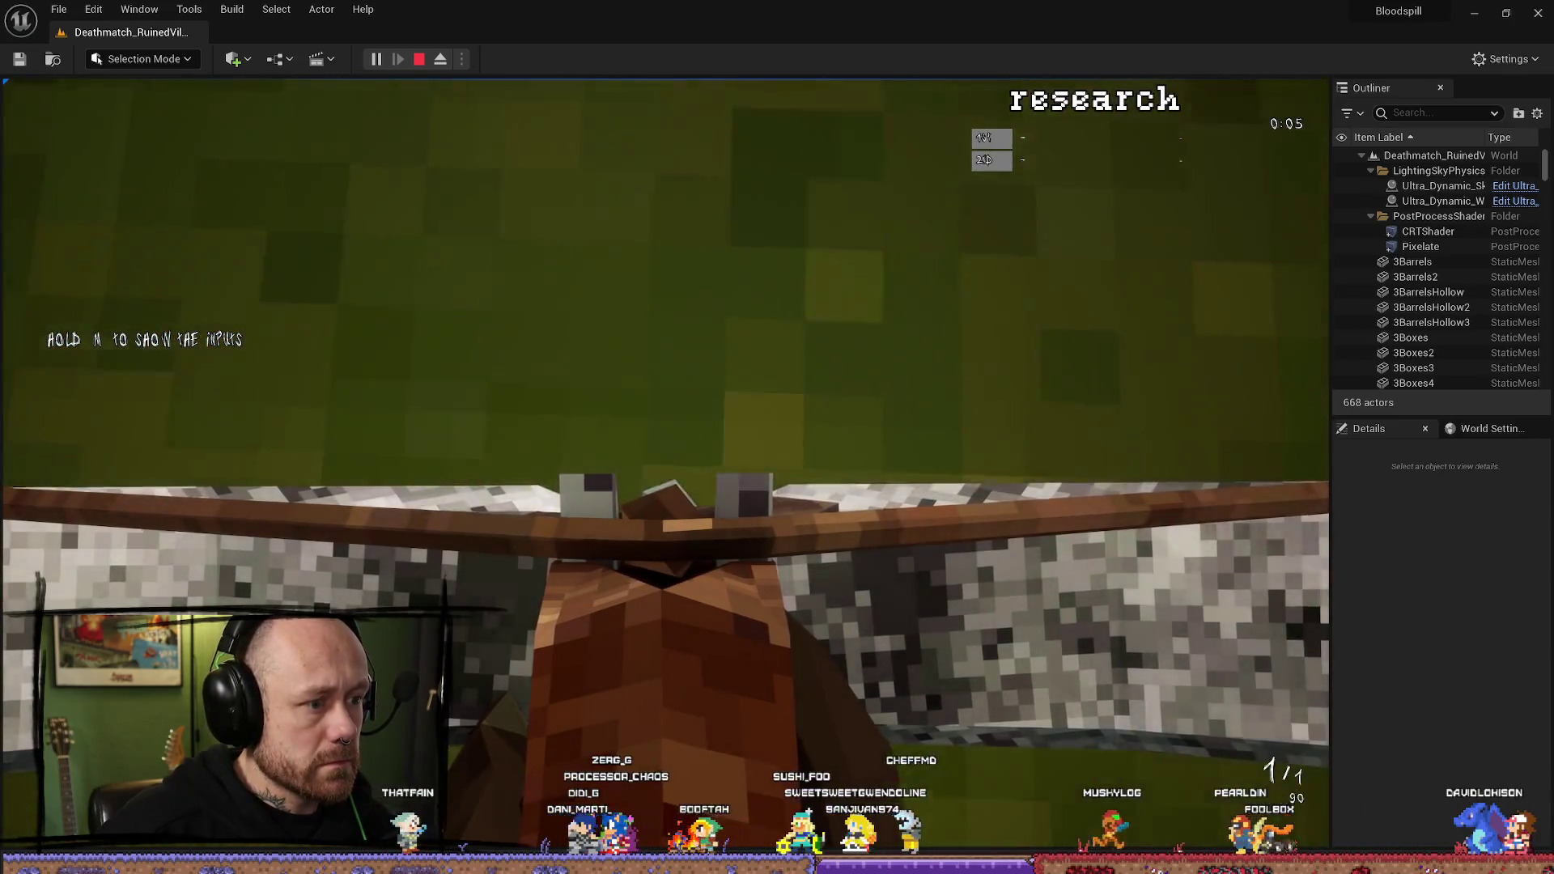
left_click(665, 476)
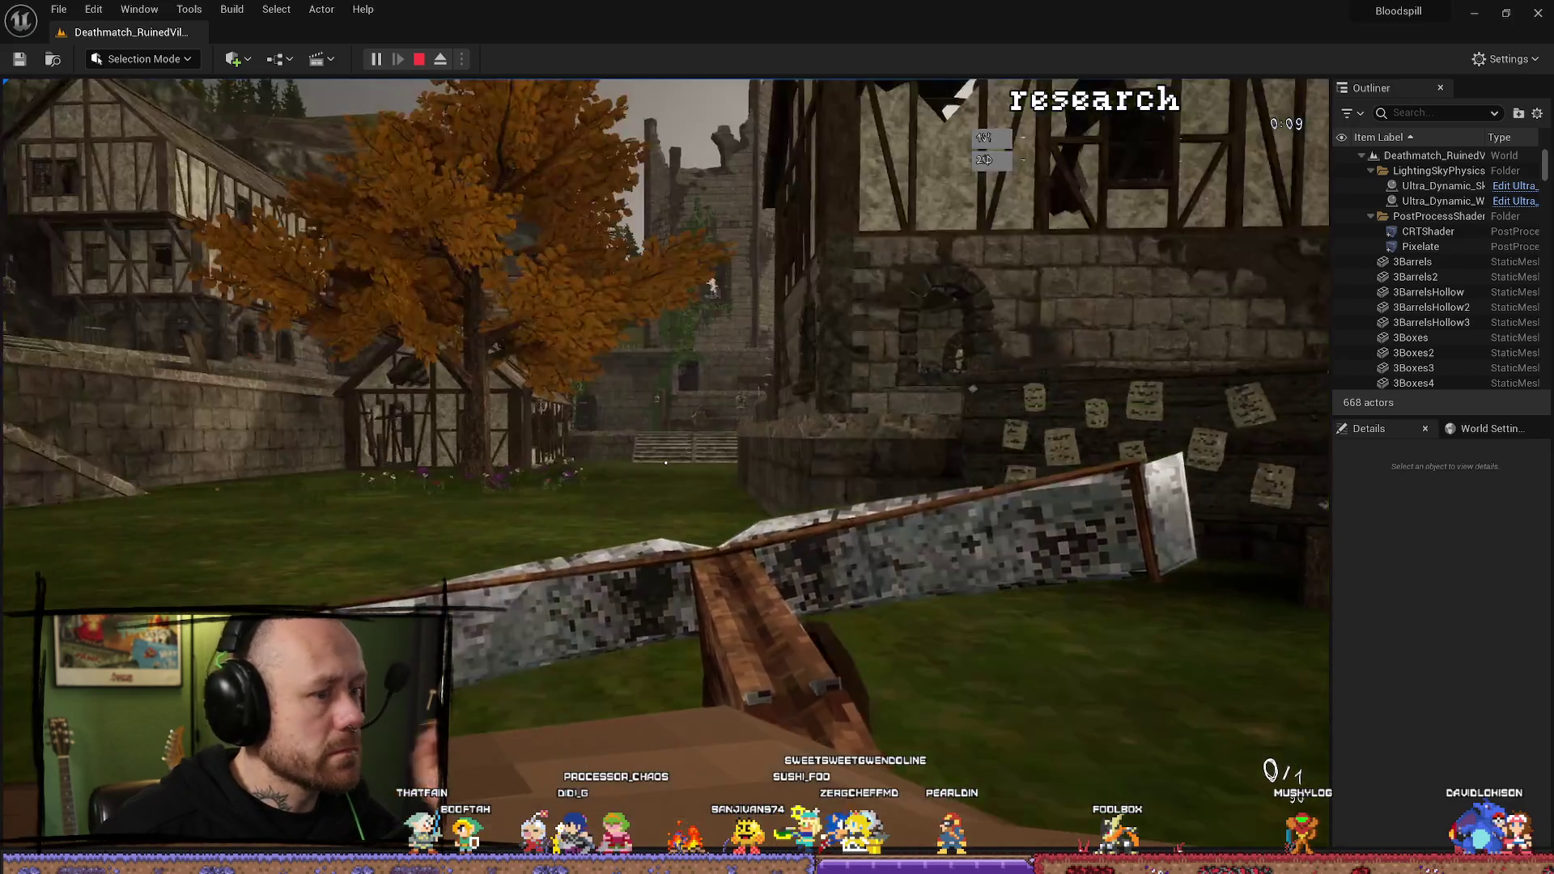
key("Escape")
key("ctrl+space")
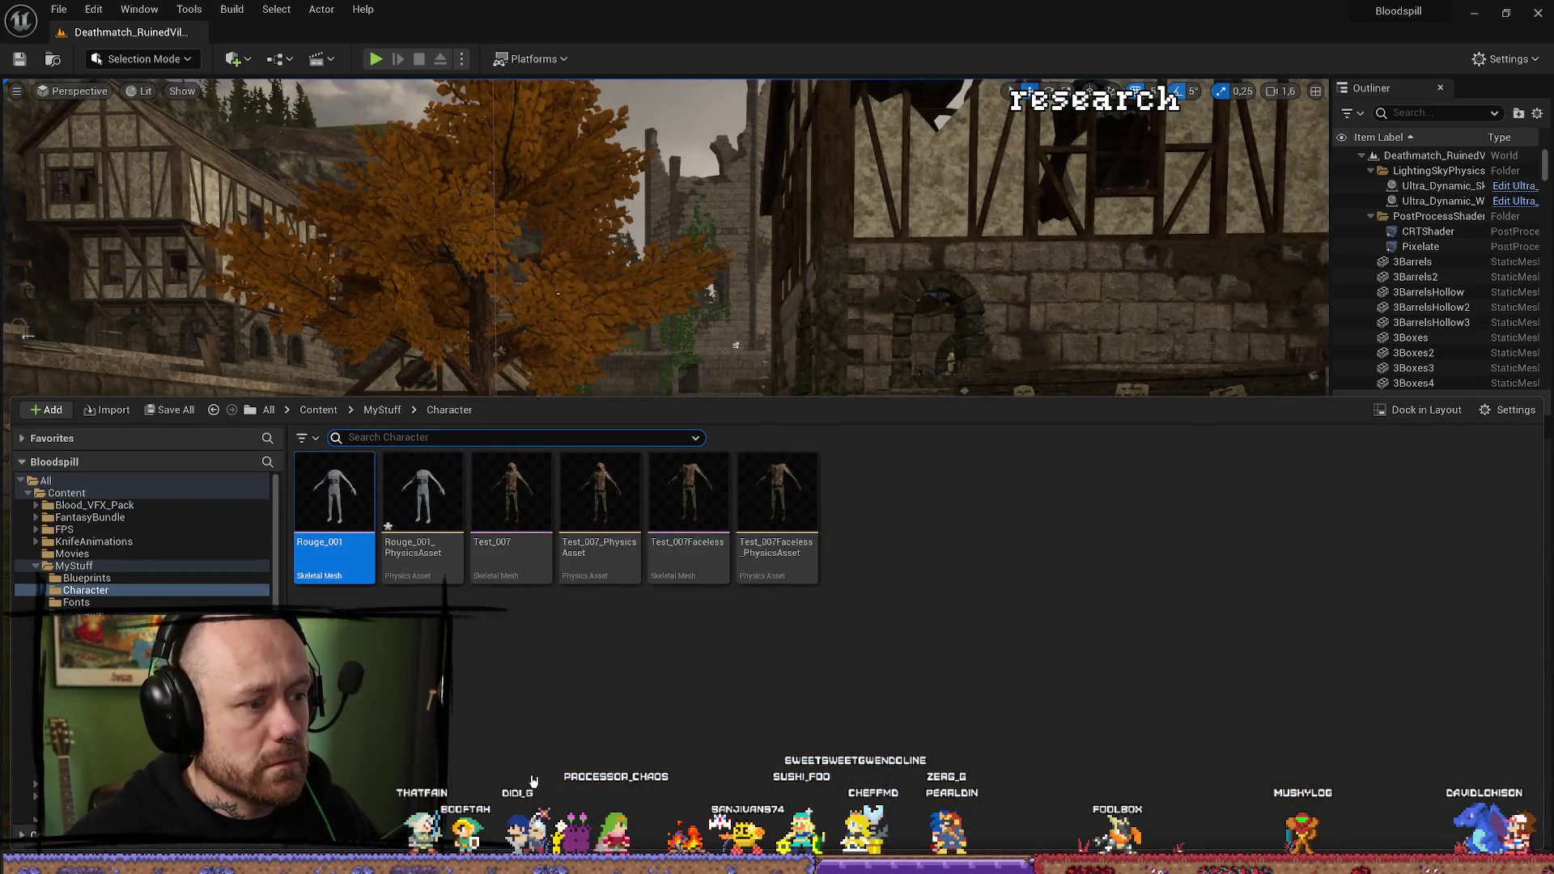
Back in Blender, select the top neck vertices of Rouge.001 in Edit Mode.
key("alt+Tab")
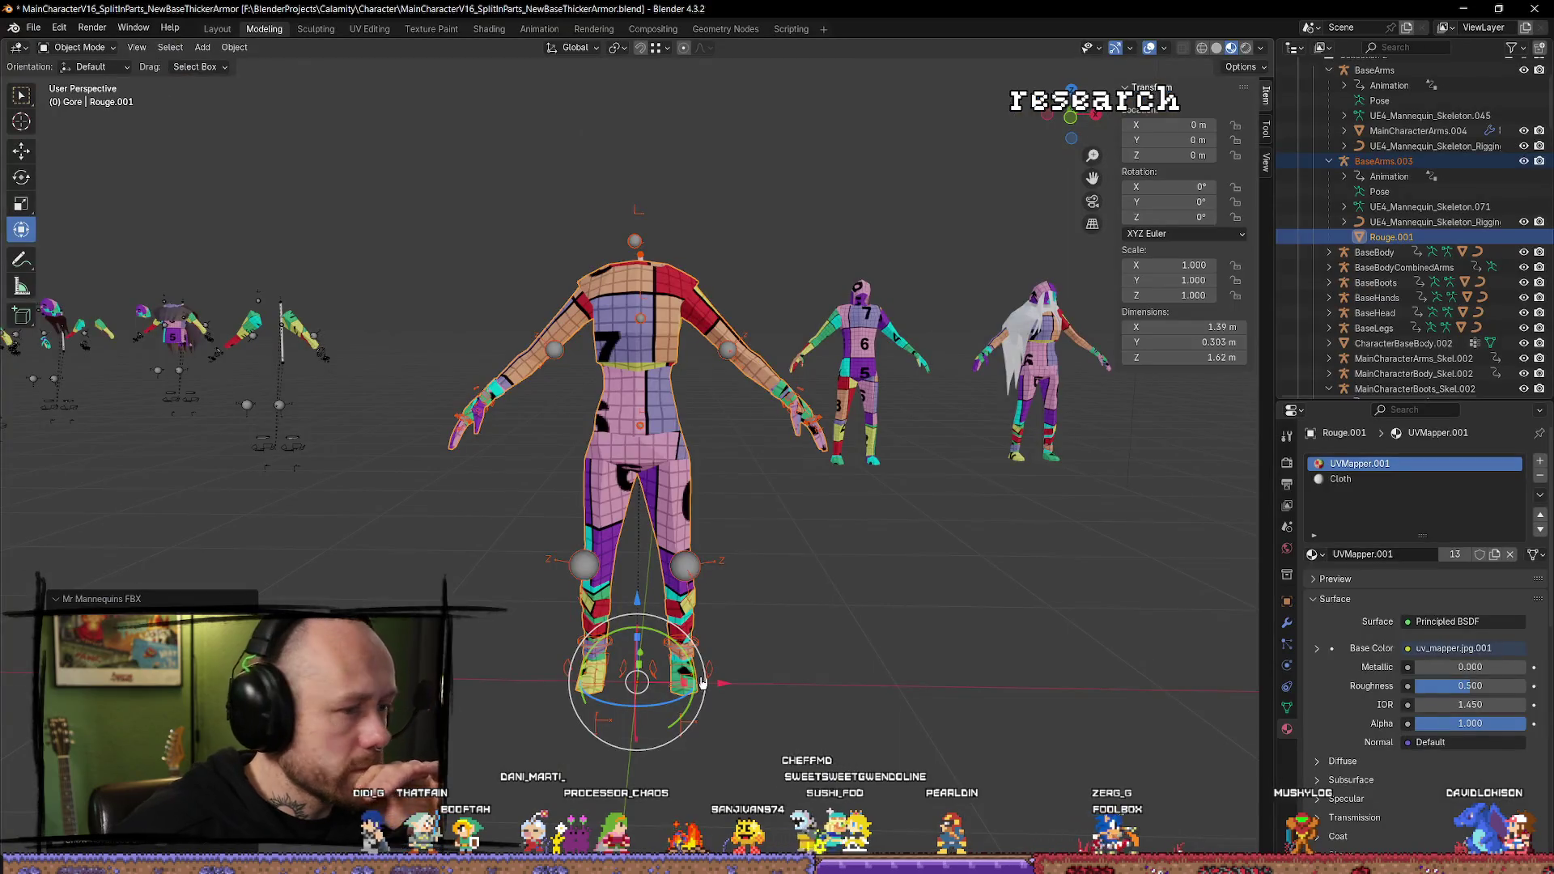
left_click_drag(721, 422, 864, 547)
left_click(743, 485)
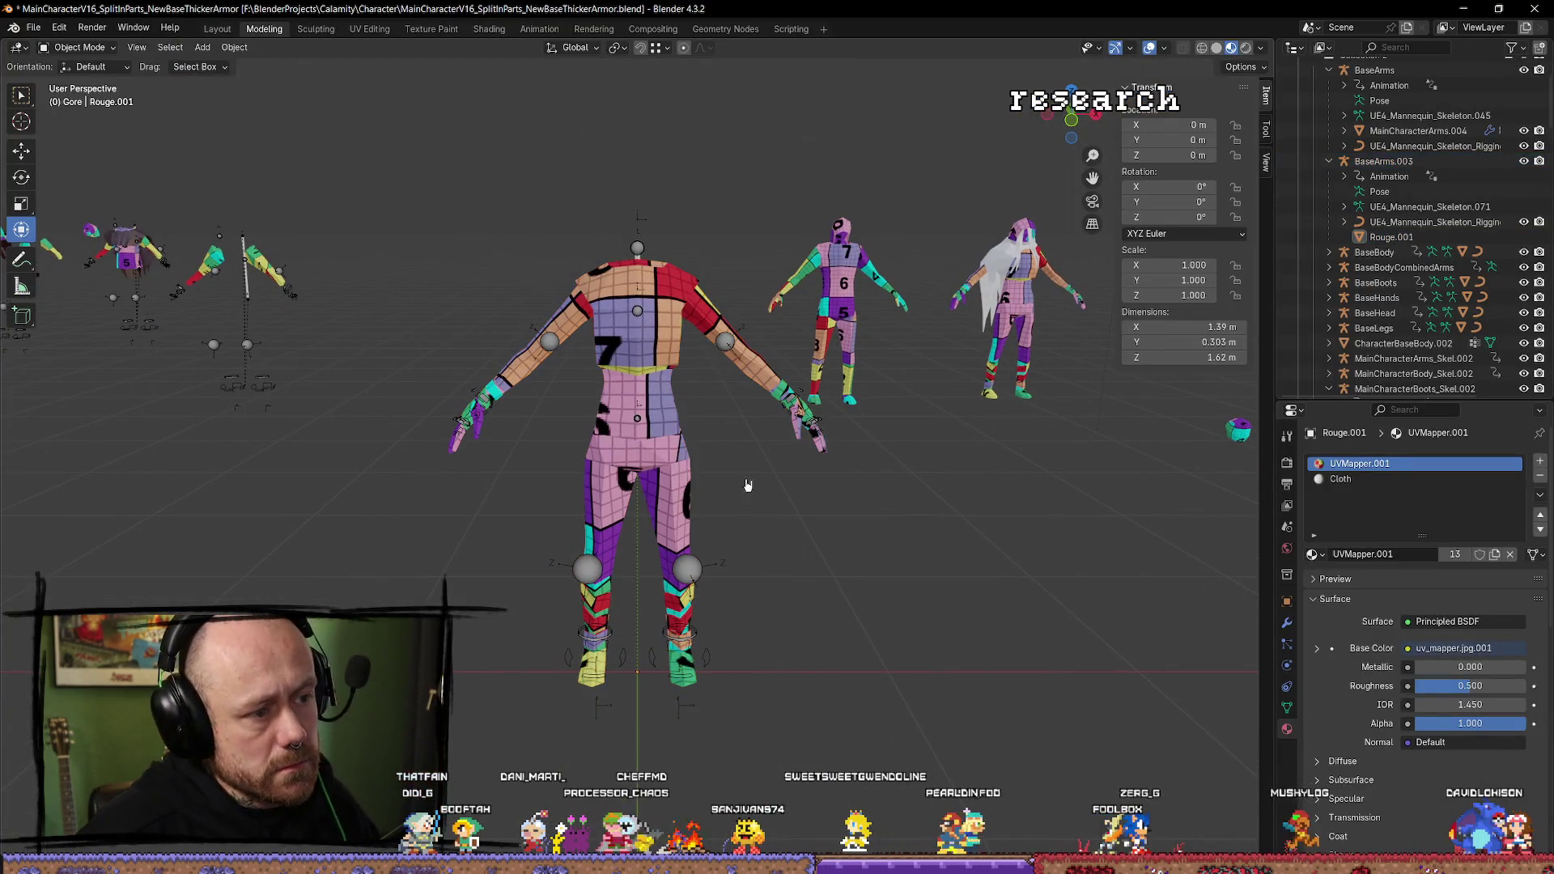
left_click(663, 466)
key("Tab")
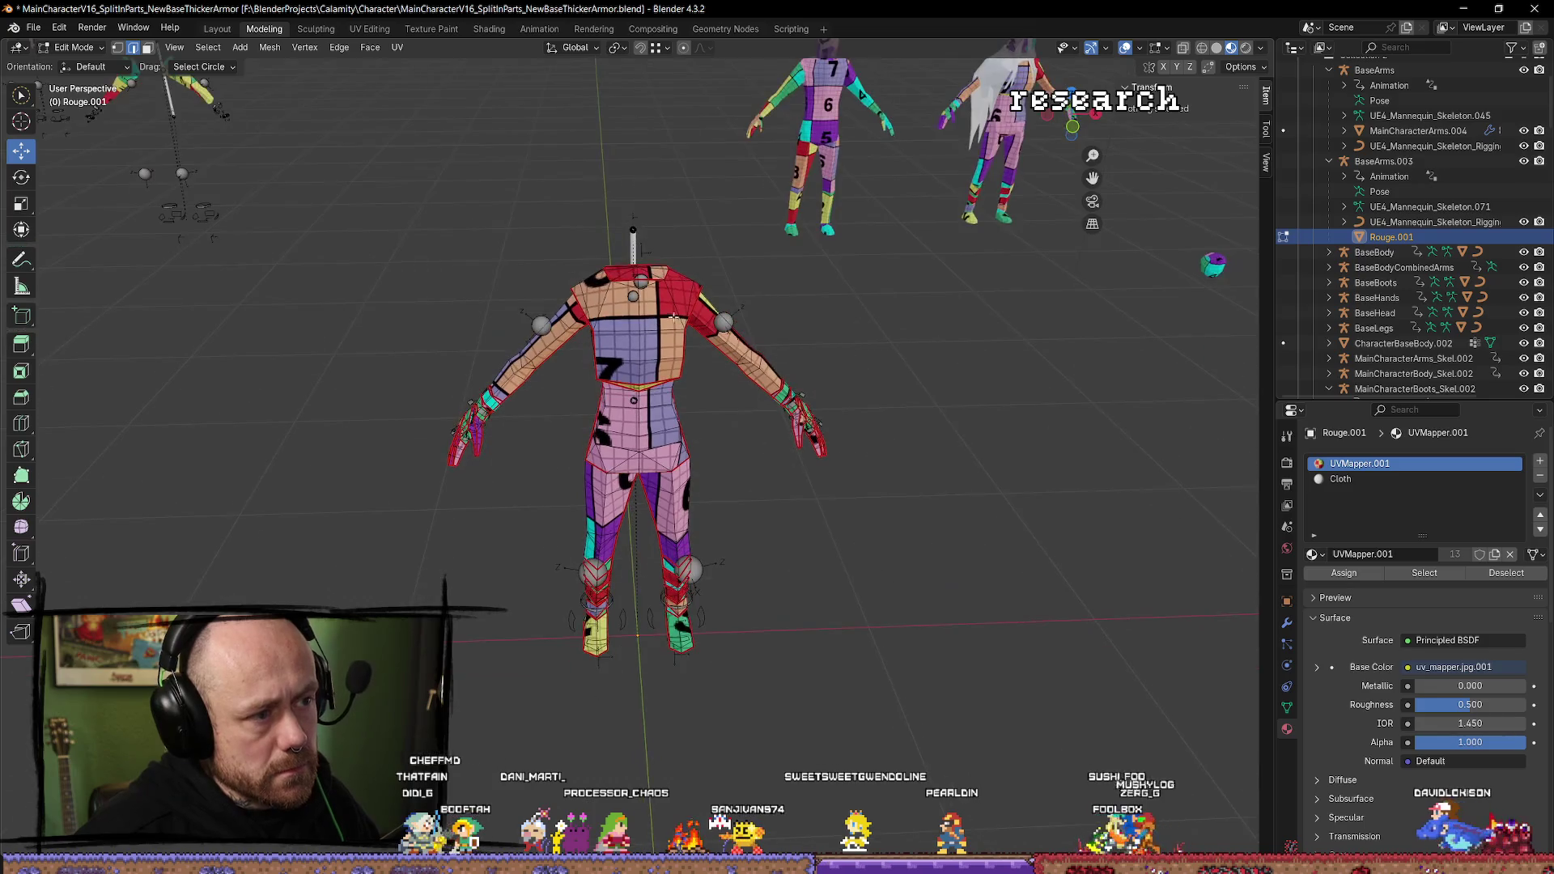
left_click_drag(648, 291, 652, 364)
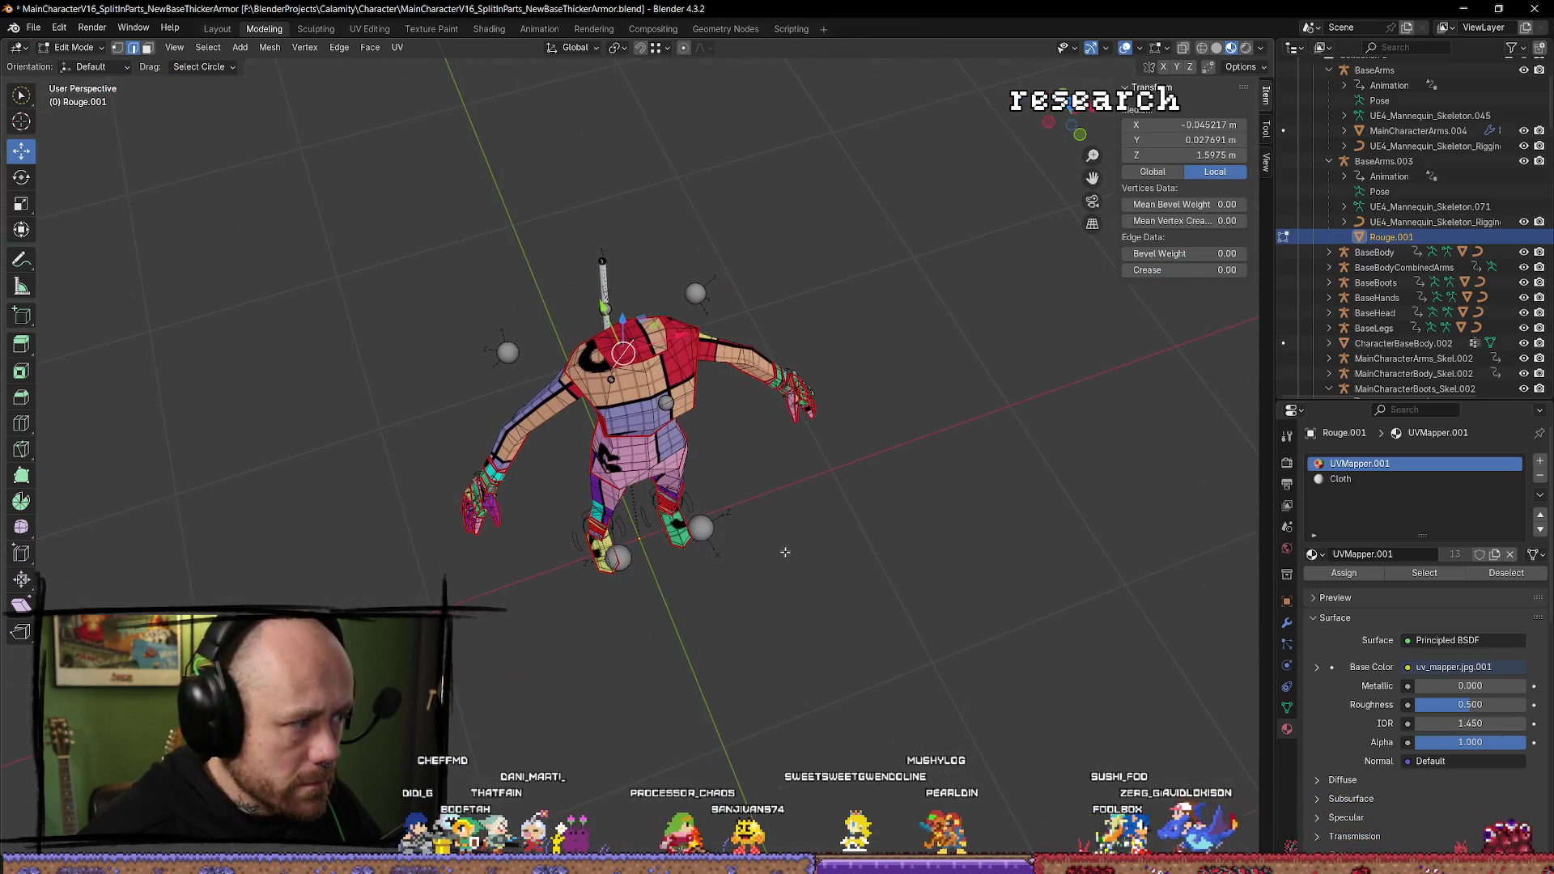
left_click(870, 647)
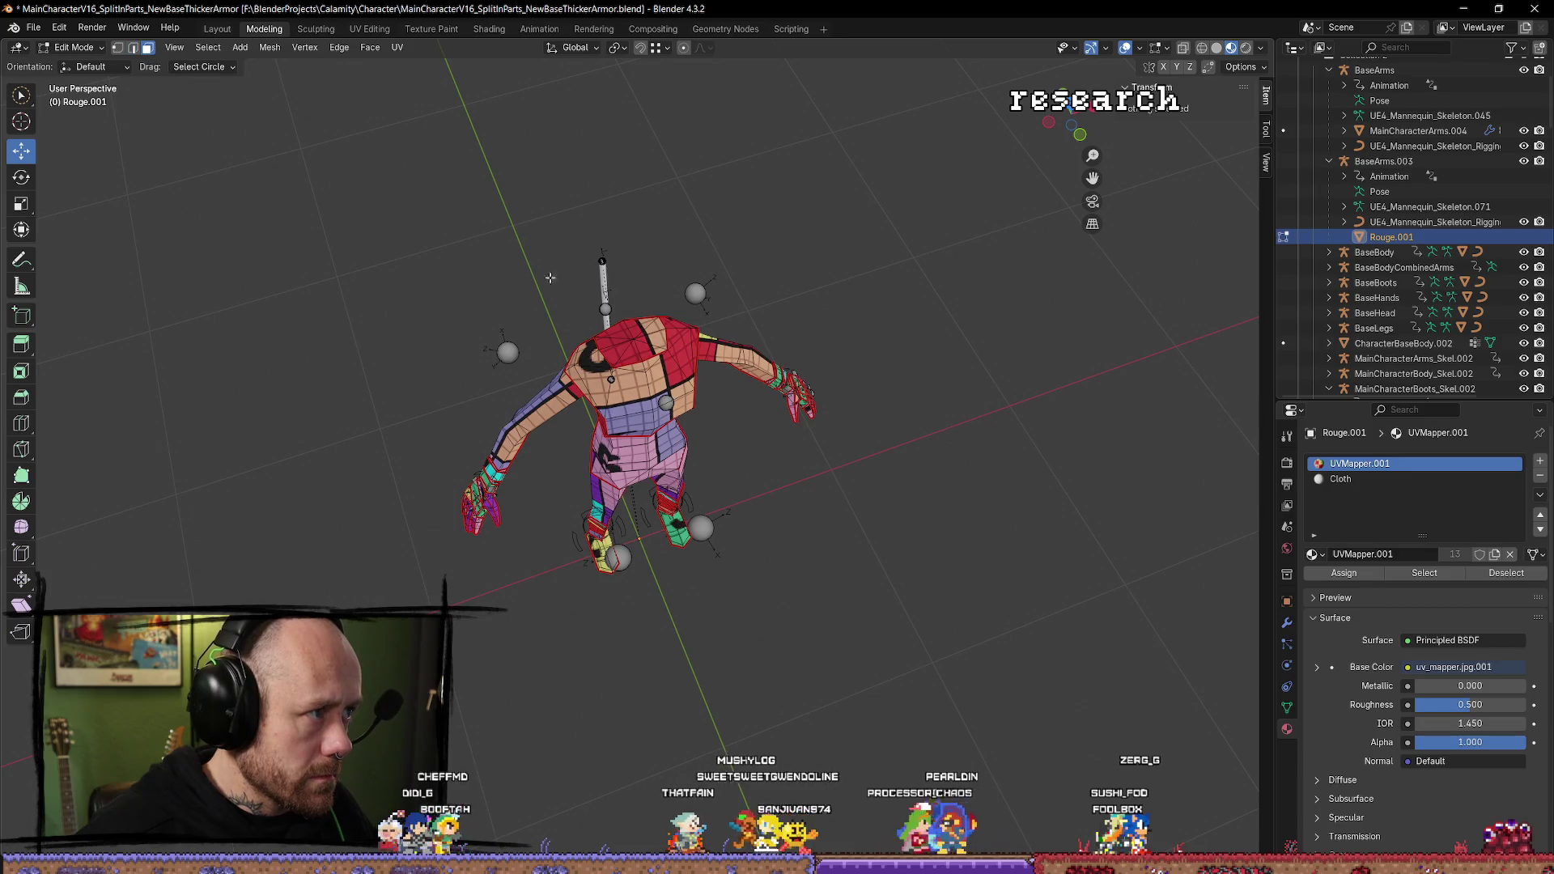
left_click(636, 354)
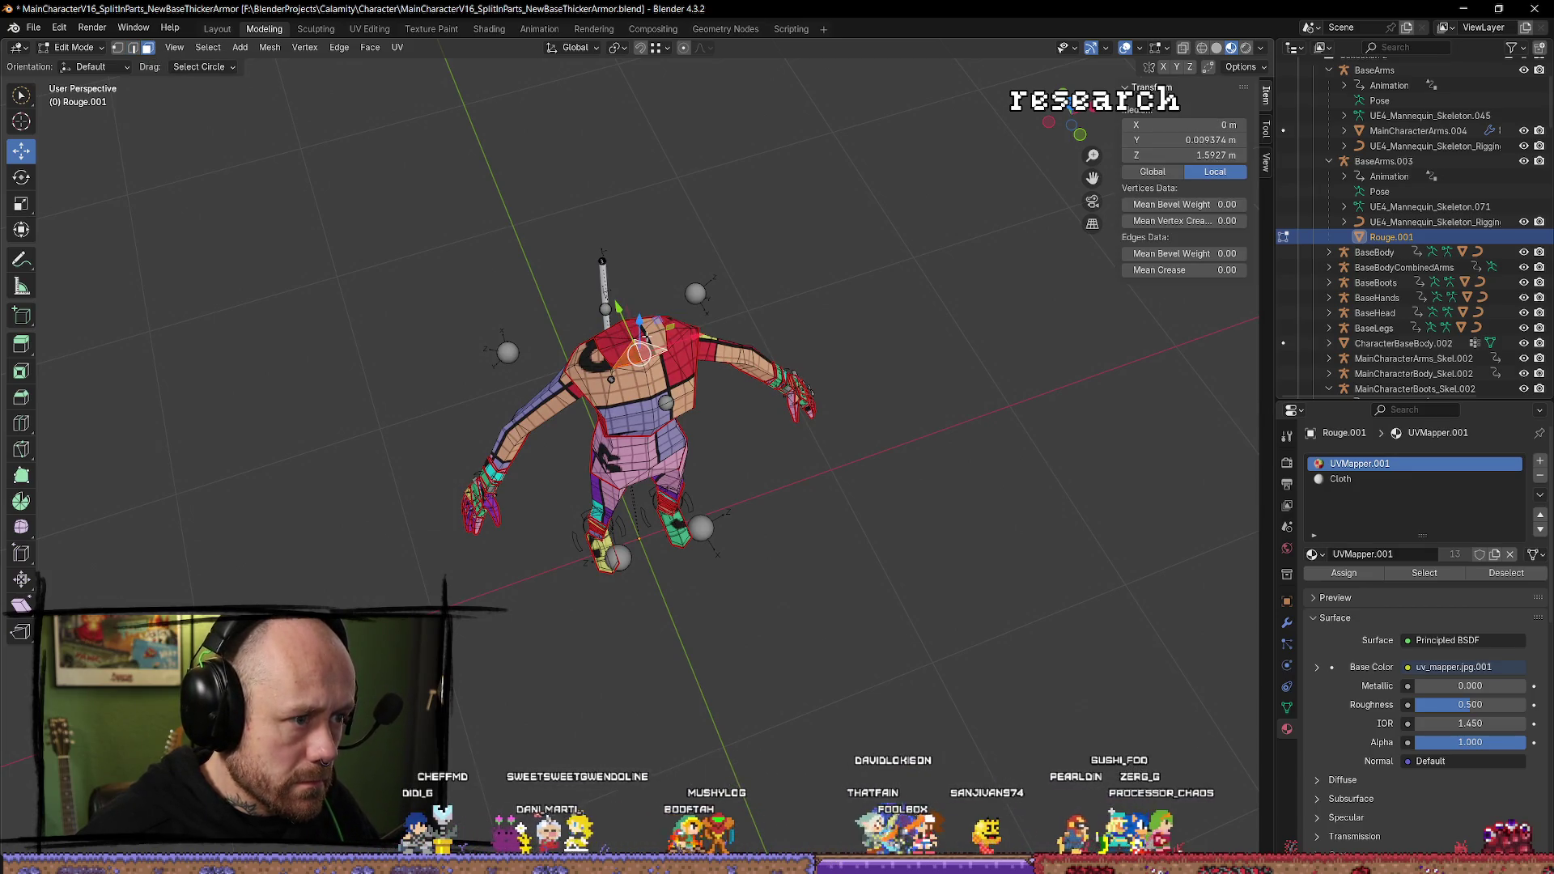
left_click(612, 346)
mouse_move(612, 346)
left_mouse_down()
mouse_move(769, 362)
mouse_move(647, 340)
mouse_move(527, 259)
left_mouse_up()
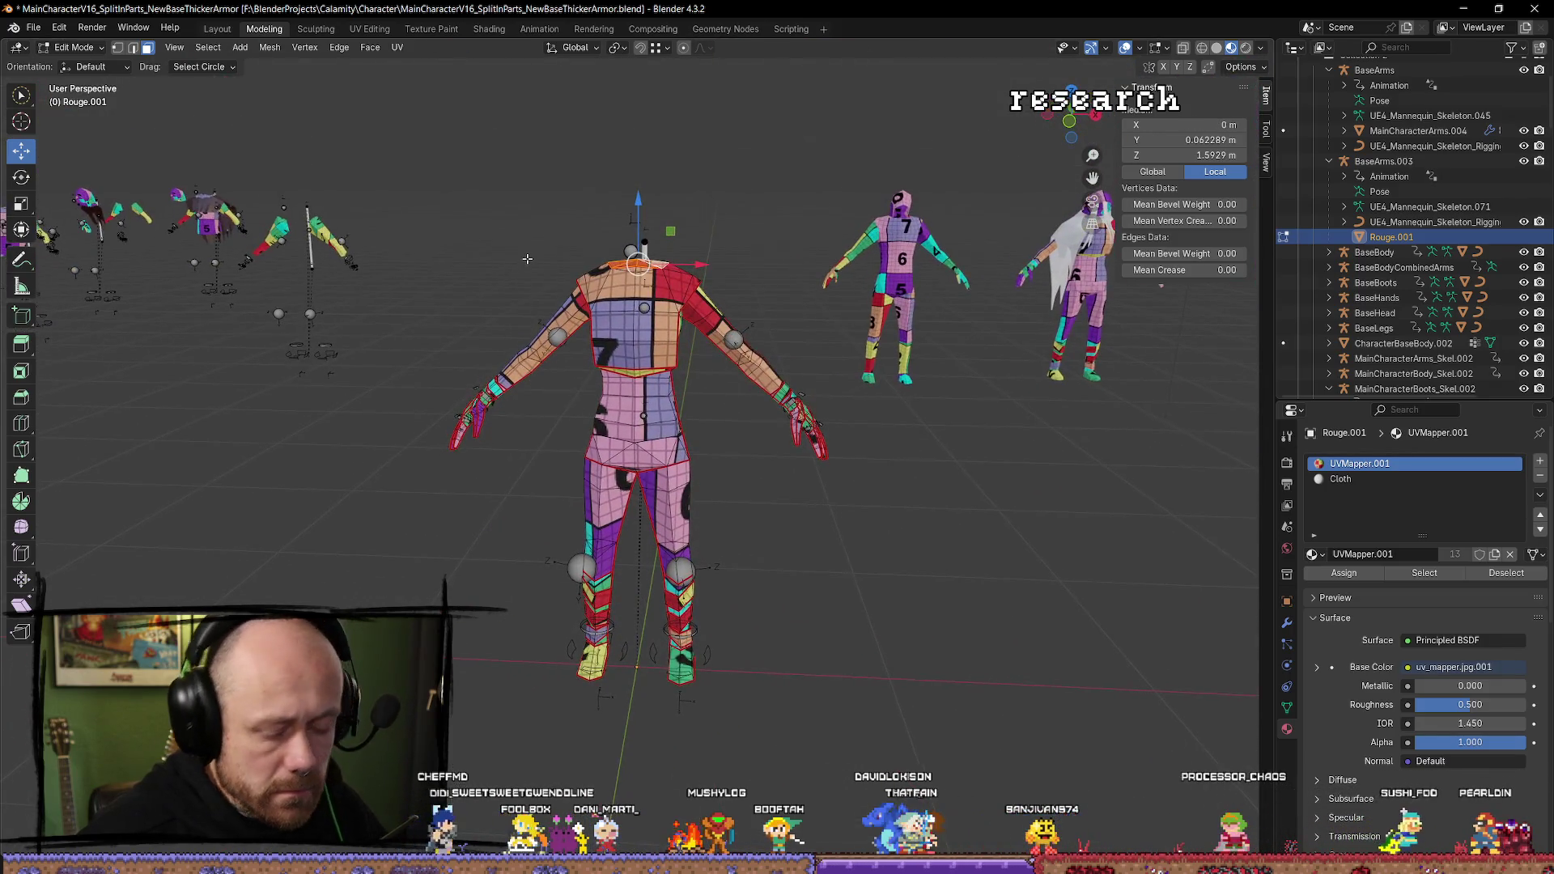
Delete the neck faces, leaving a 1.6 m mesh, and return to Object Mode.
key("x")
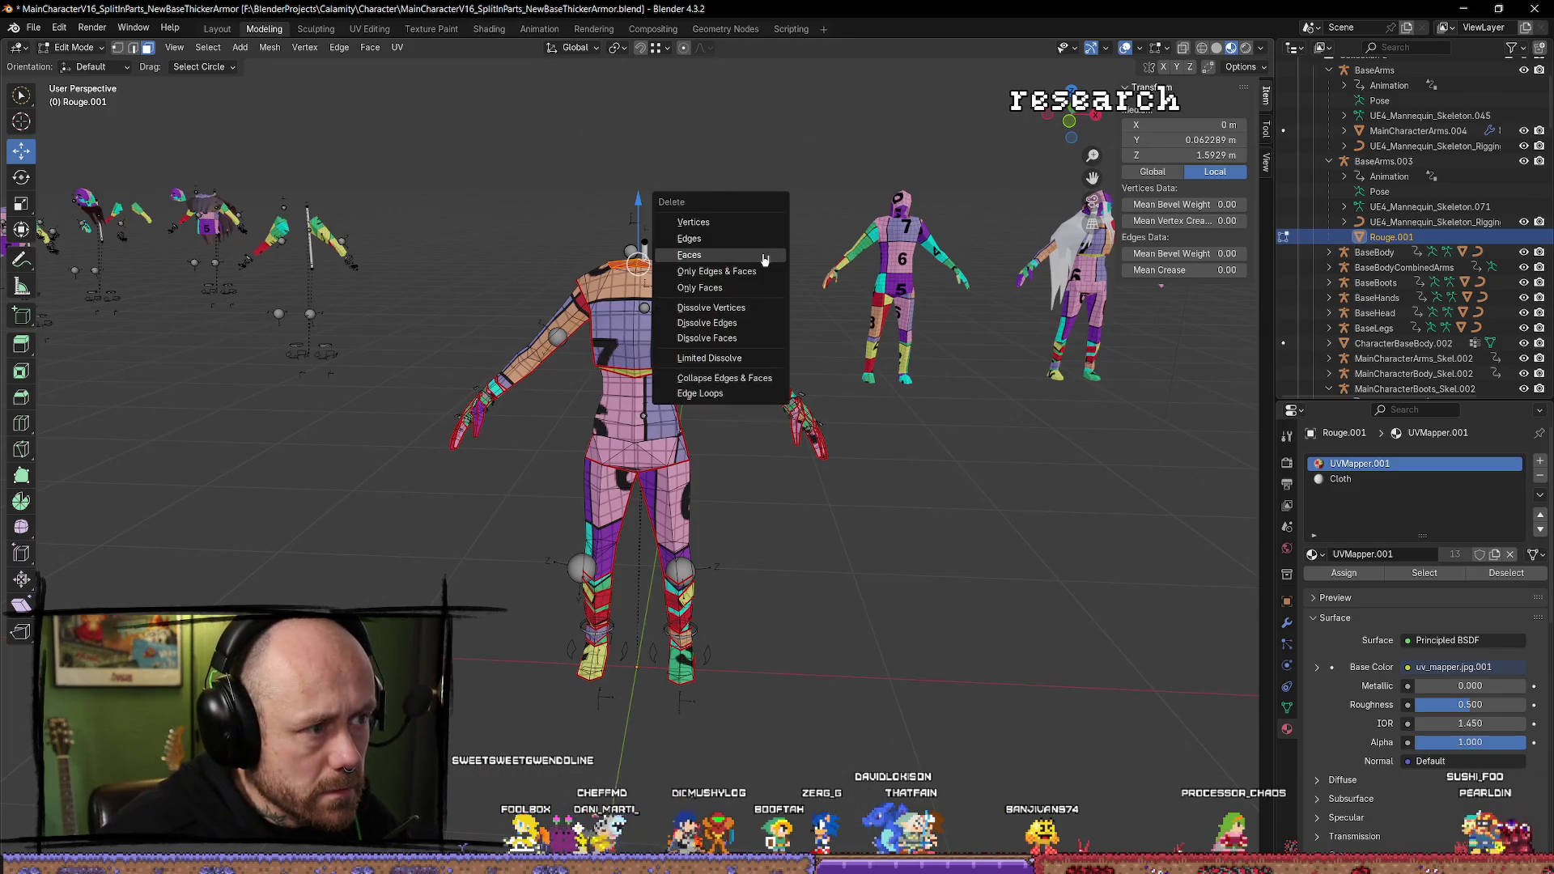
left_click(764, 255)
mouse_move(761, 242)
left_mouse_down()
mouse_move(794, 264)
mouse_move(954, 270)
mouse_move(121, 63)
left_mouse_up()
left_click_drag(745, 224, 833, 405)
key("Tab")
mouse_move(964, 271)
left_mouse_down()
mouse_move(896, 253)
mouse_move(733, 300)
left_mouse_up()
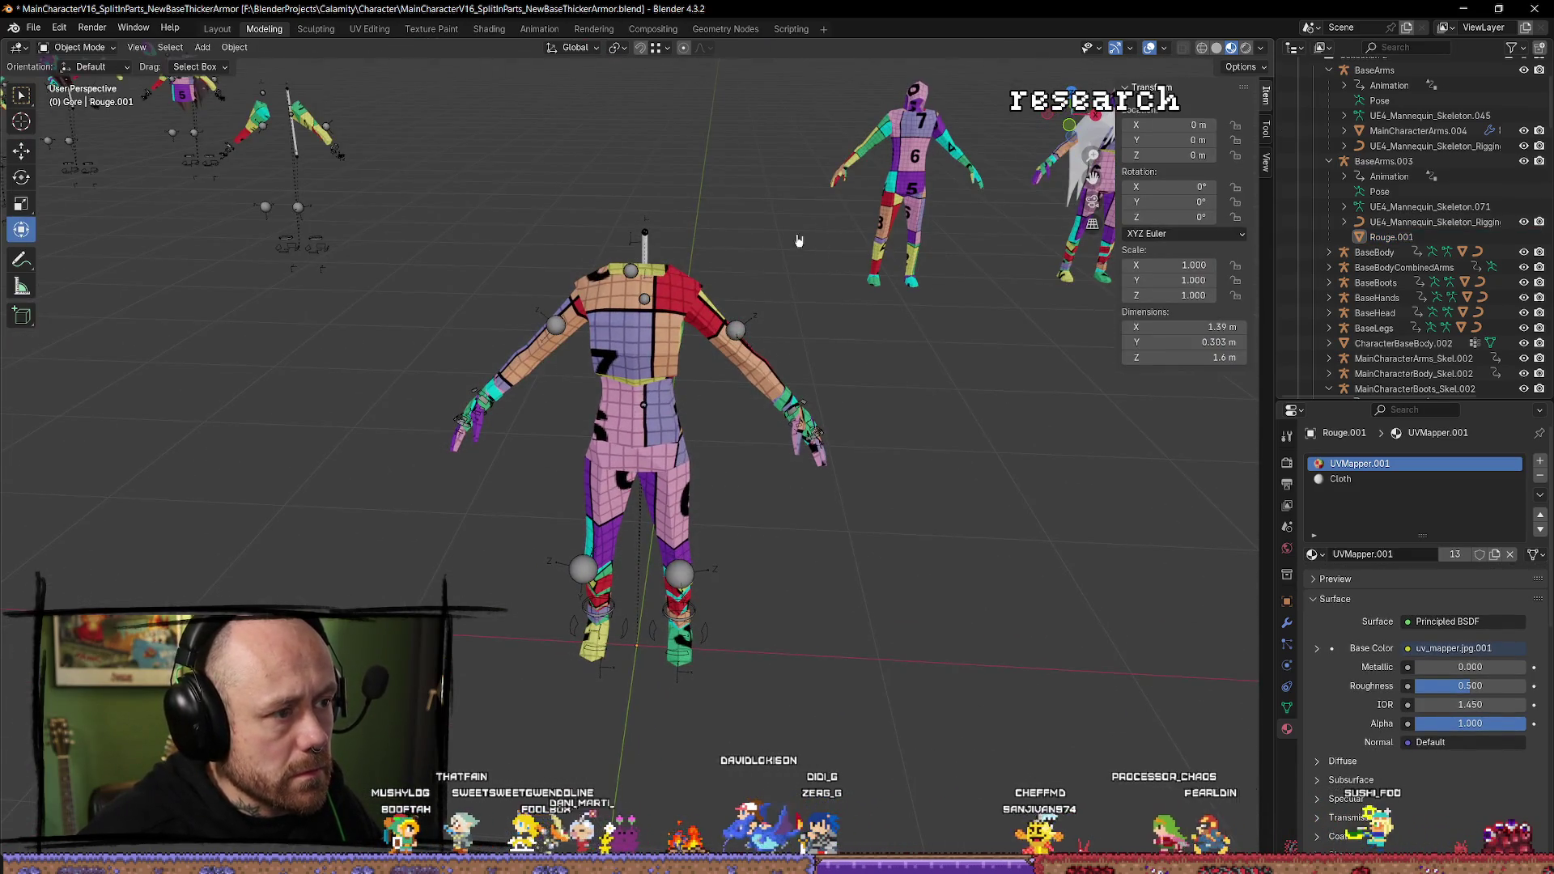
left_click_drag(808, 241, 835, 268)
left_click_drag(808, 721, 716, 625)
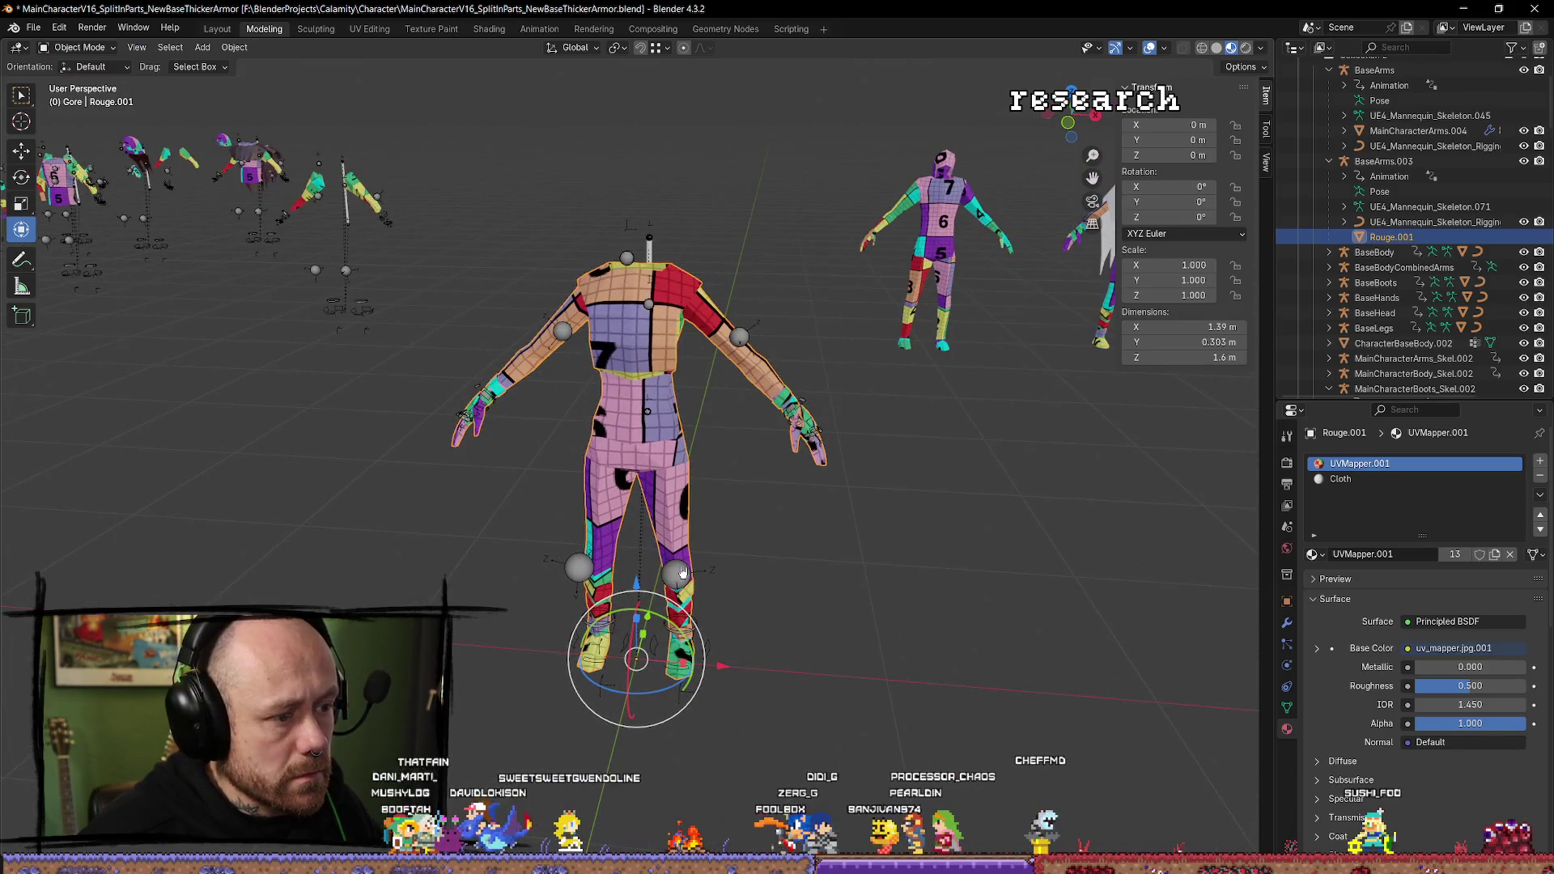
Select the trimmed Rouge.001 and export it again with the Mr Mannequins FBX exporter.
left_click(662, 415)
left_click(797, 446)
left_click_drag(811, 531, 833, 583)
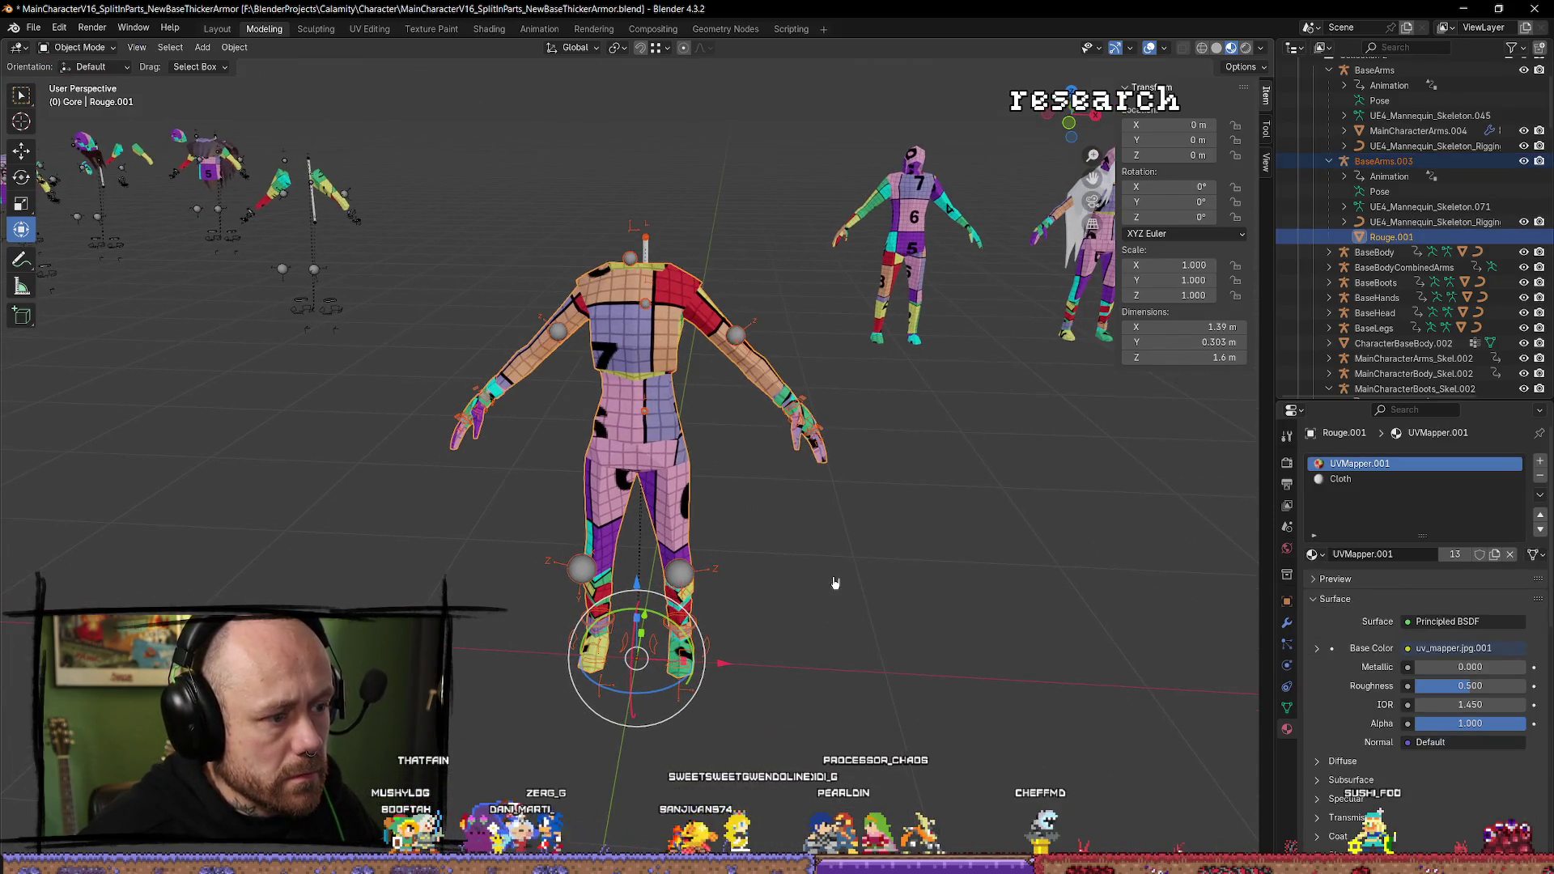
left_click(669, 458)
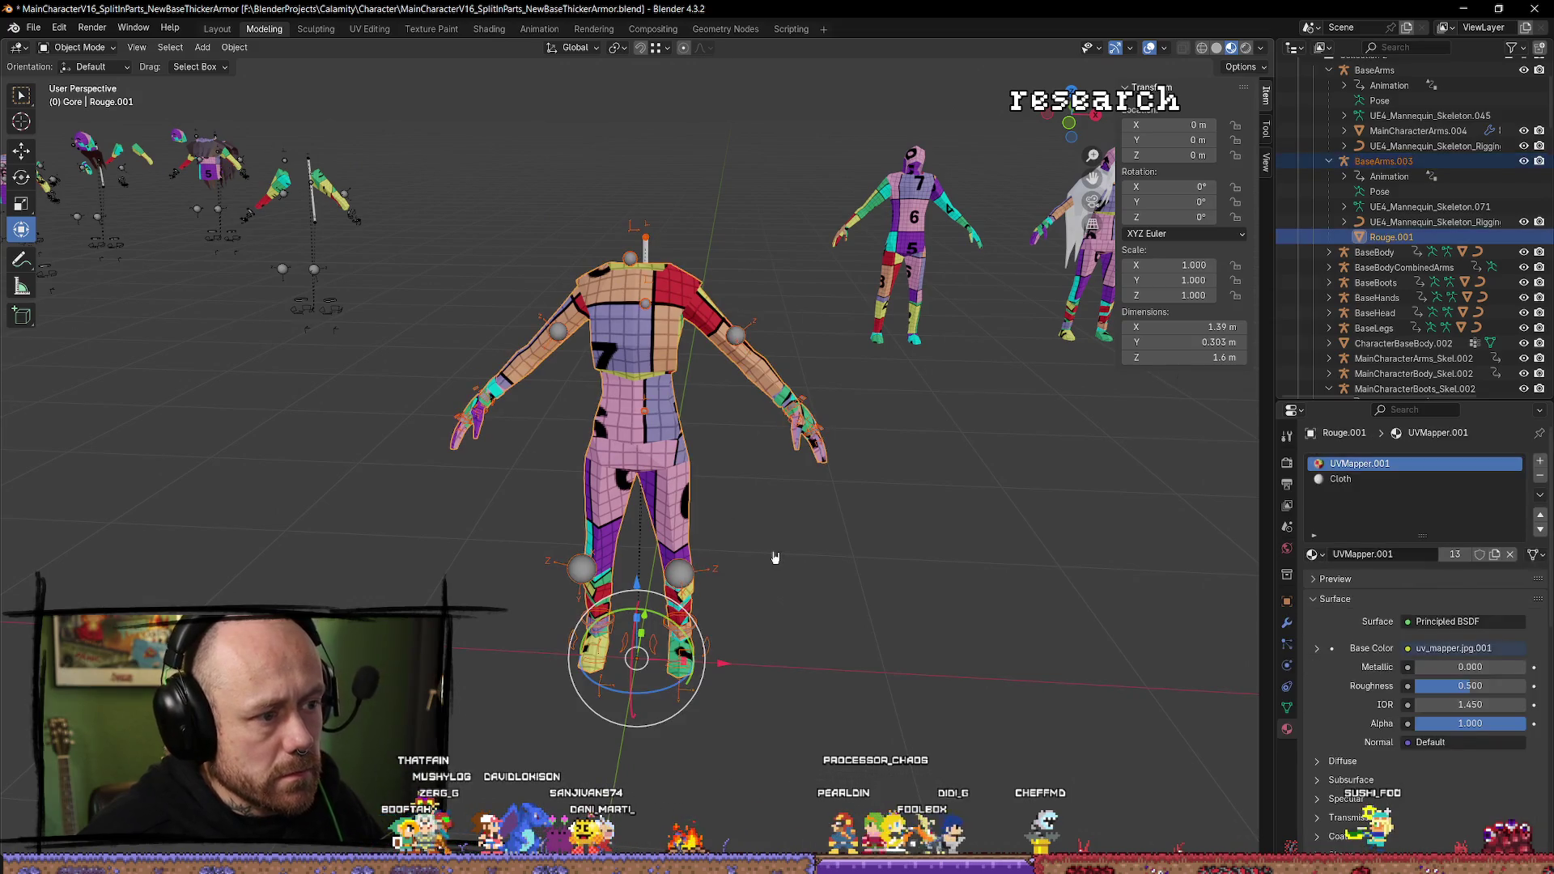
key("q")
left_click(777, 558)
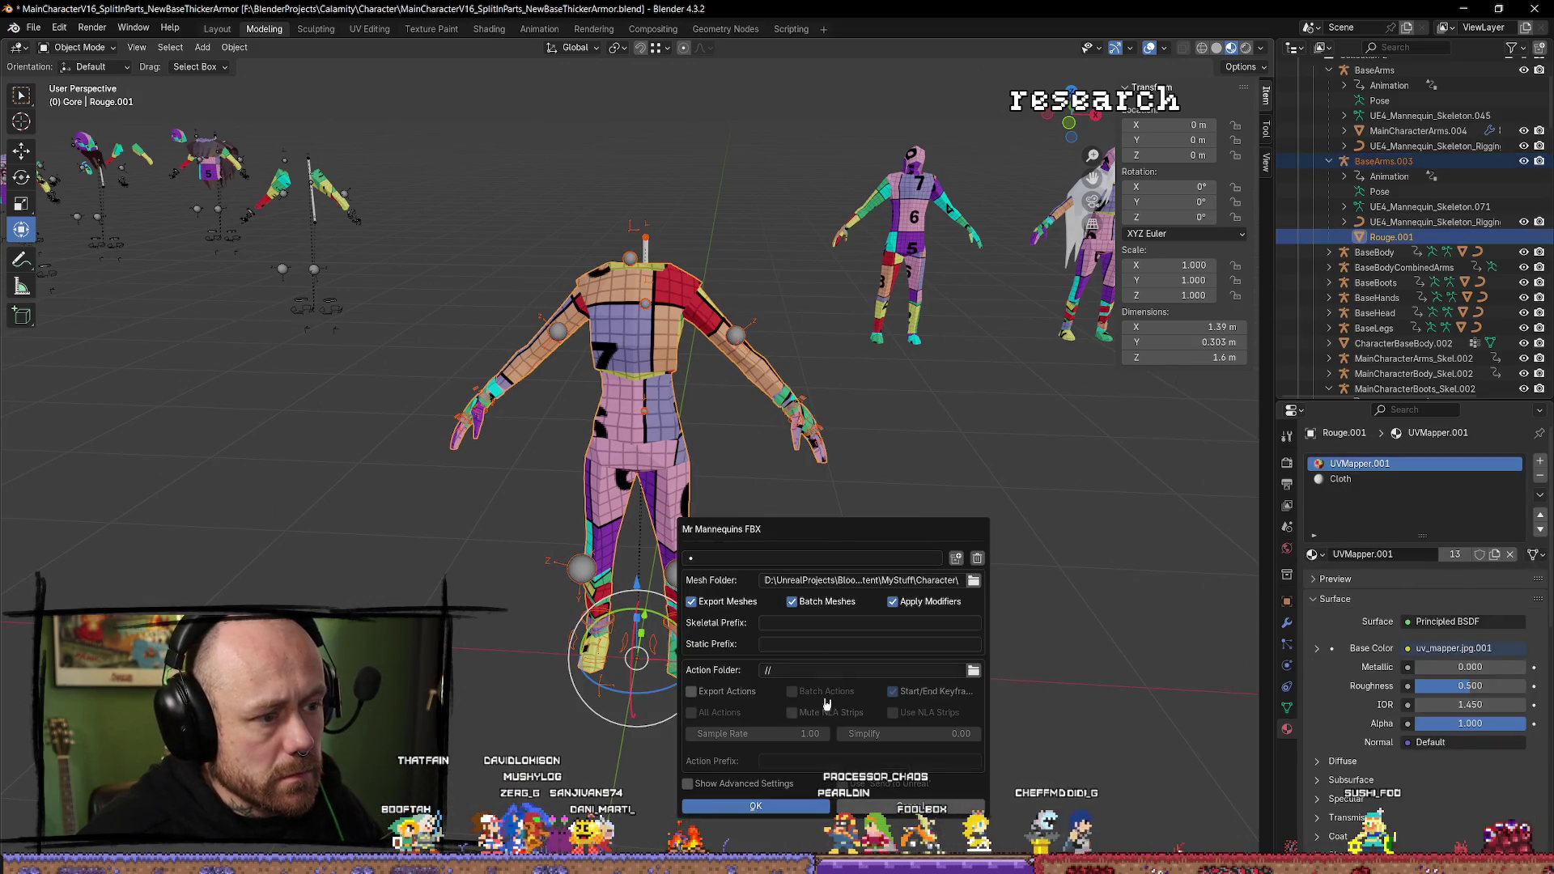
left_click(758, 810)
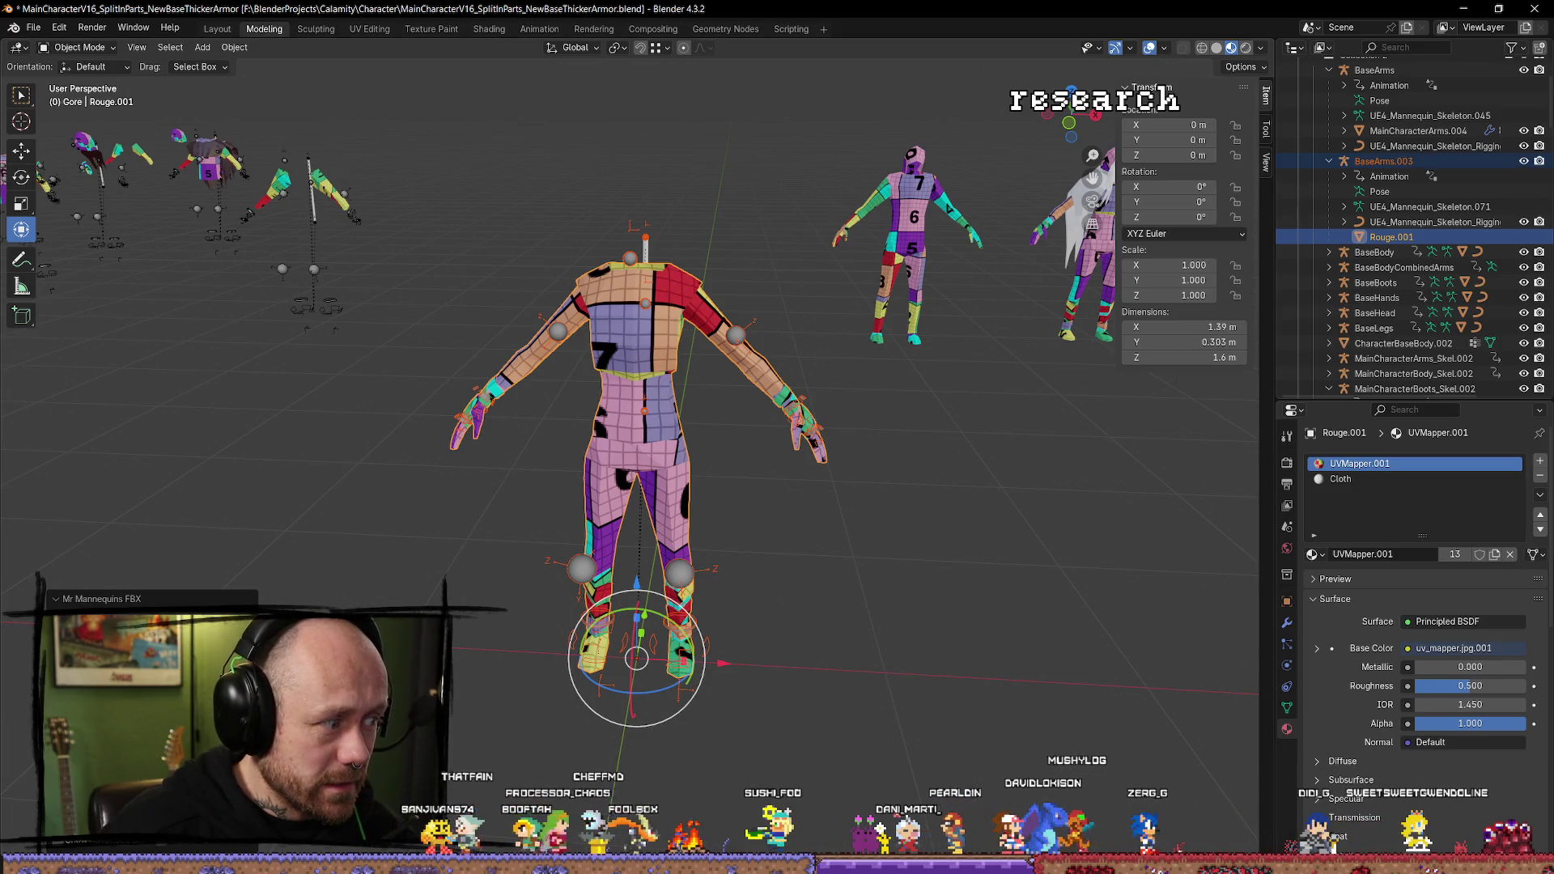
Accept the Rouge_001 reimport in Unreal, Save All, and minimize BP_PlayerCharacter.
key("alt+Tab")
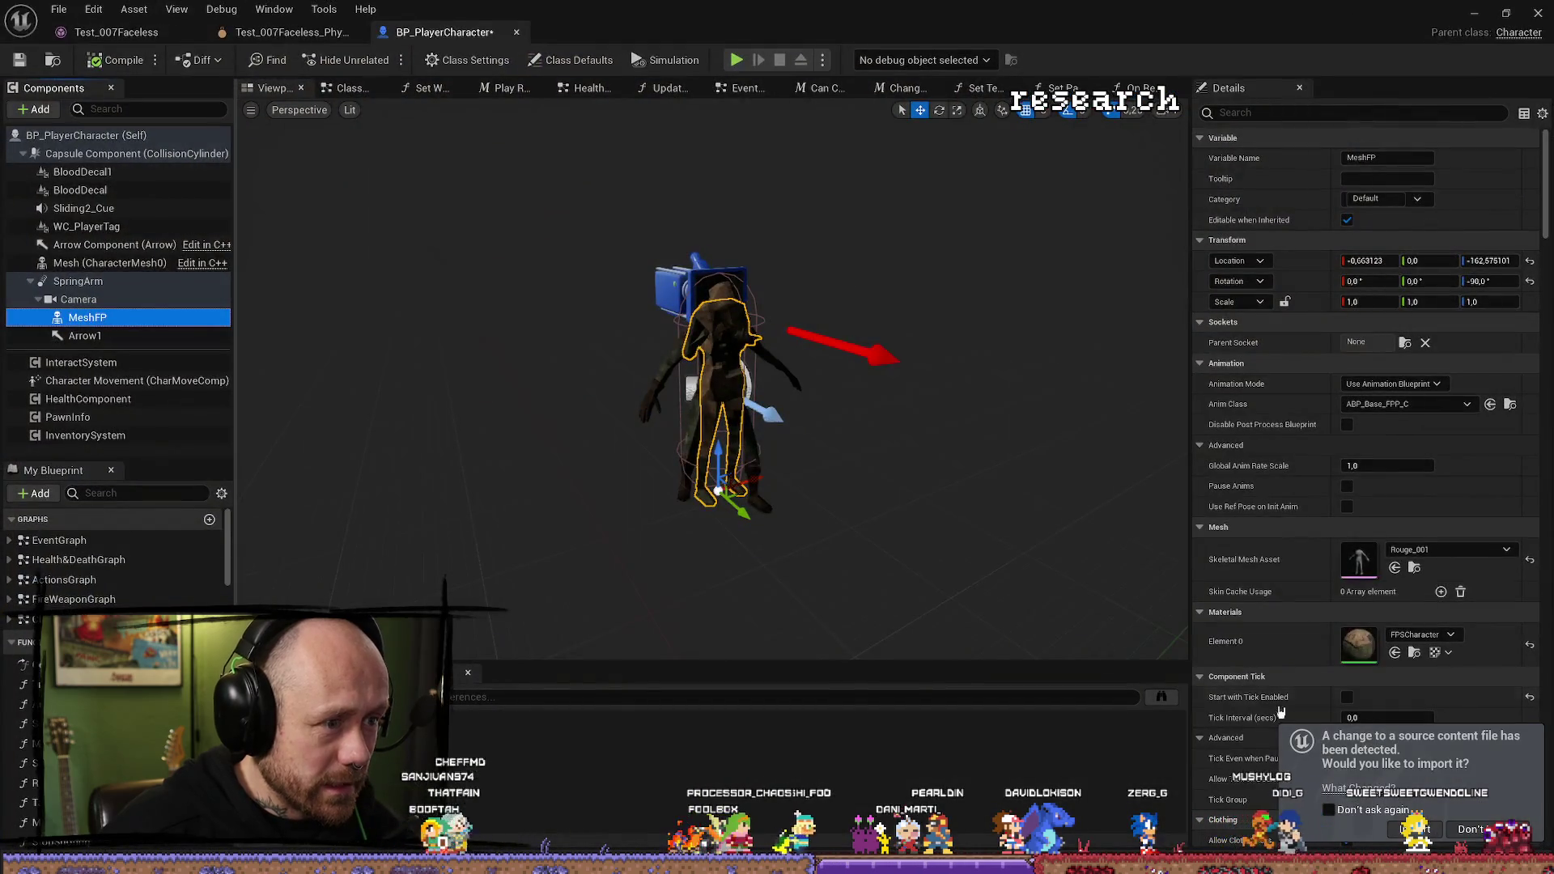
left_click(1422, 829)
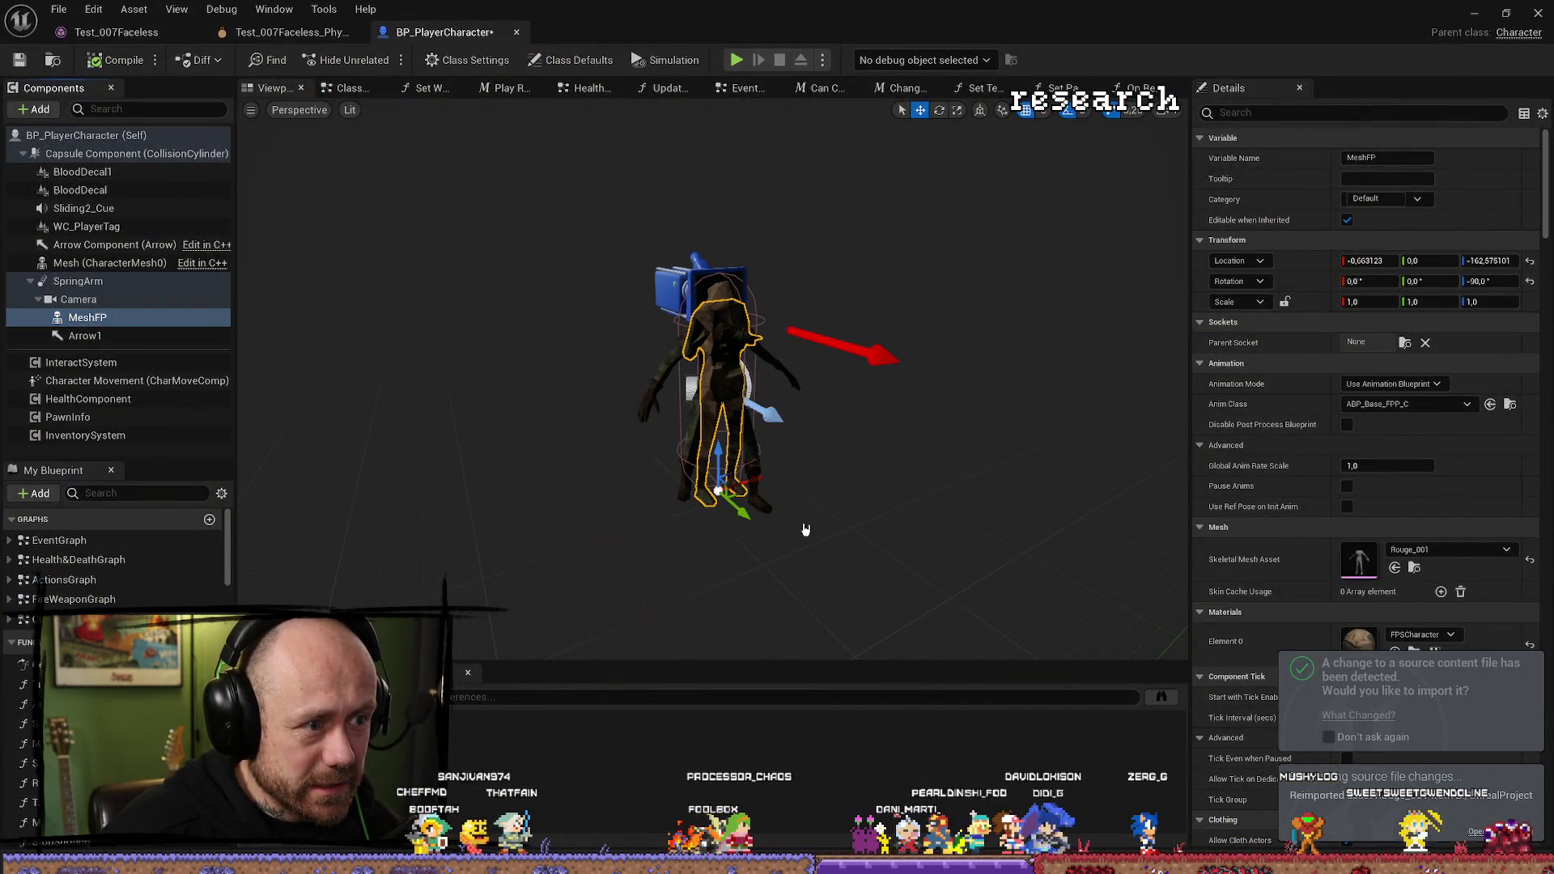
left_click(20, 60)
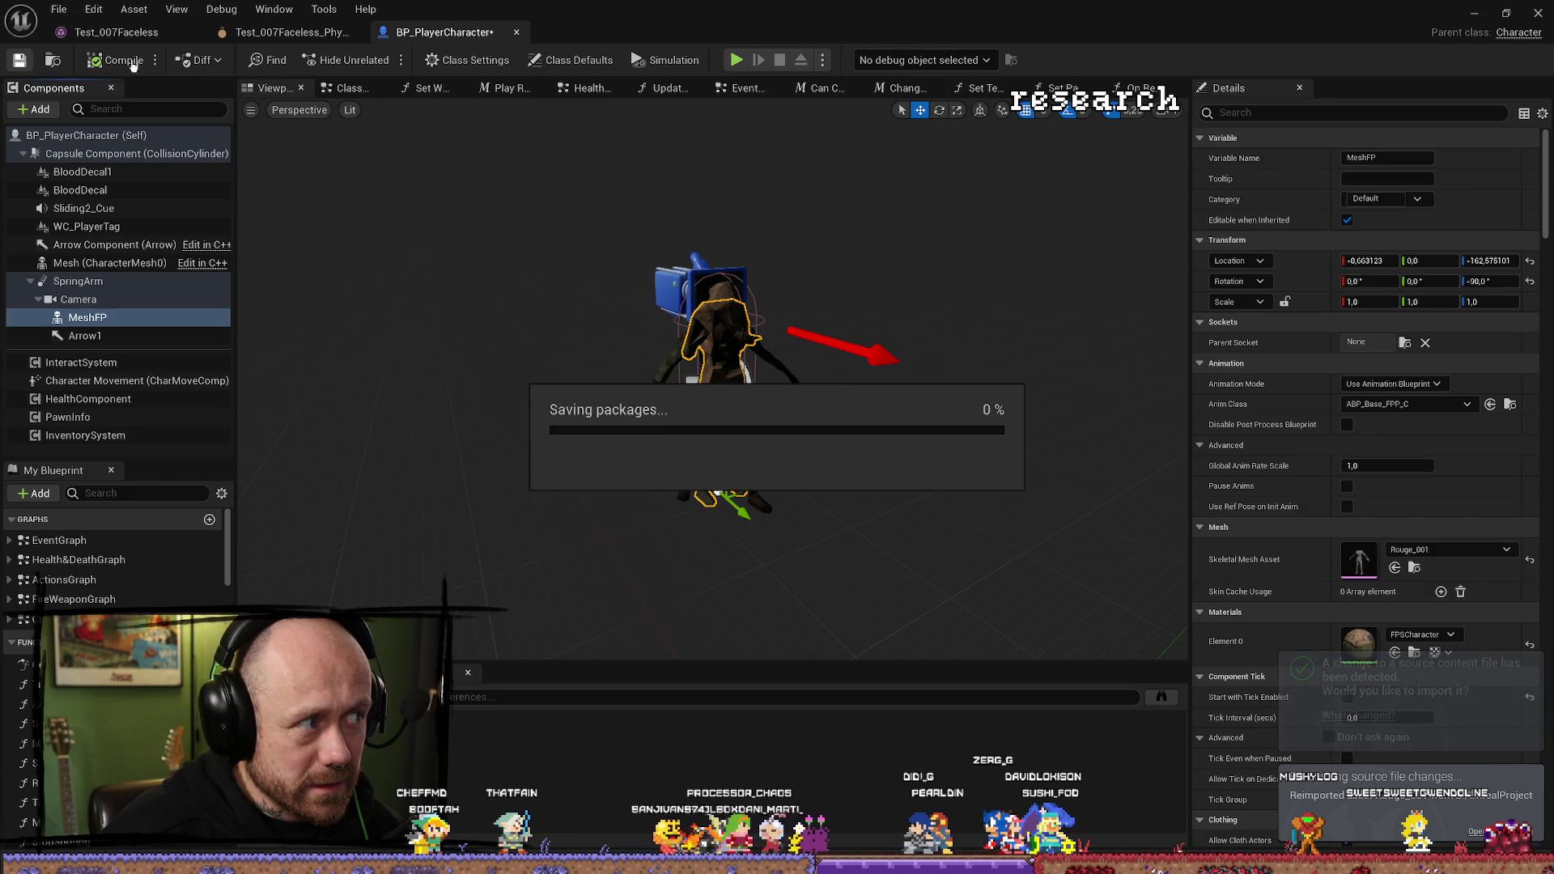
left_click(318, 36)
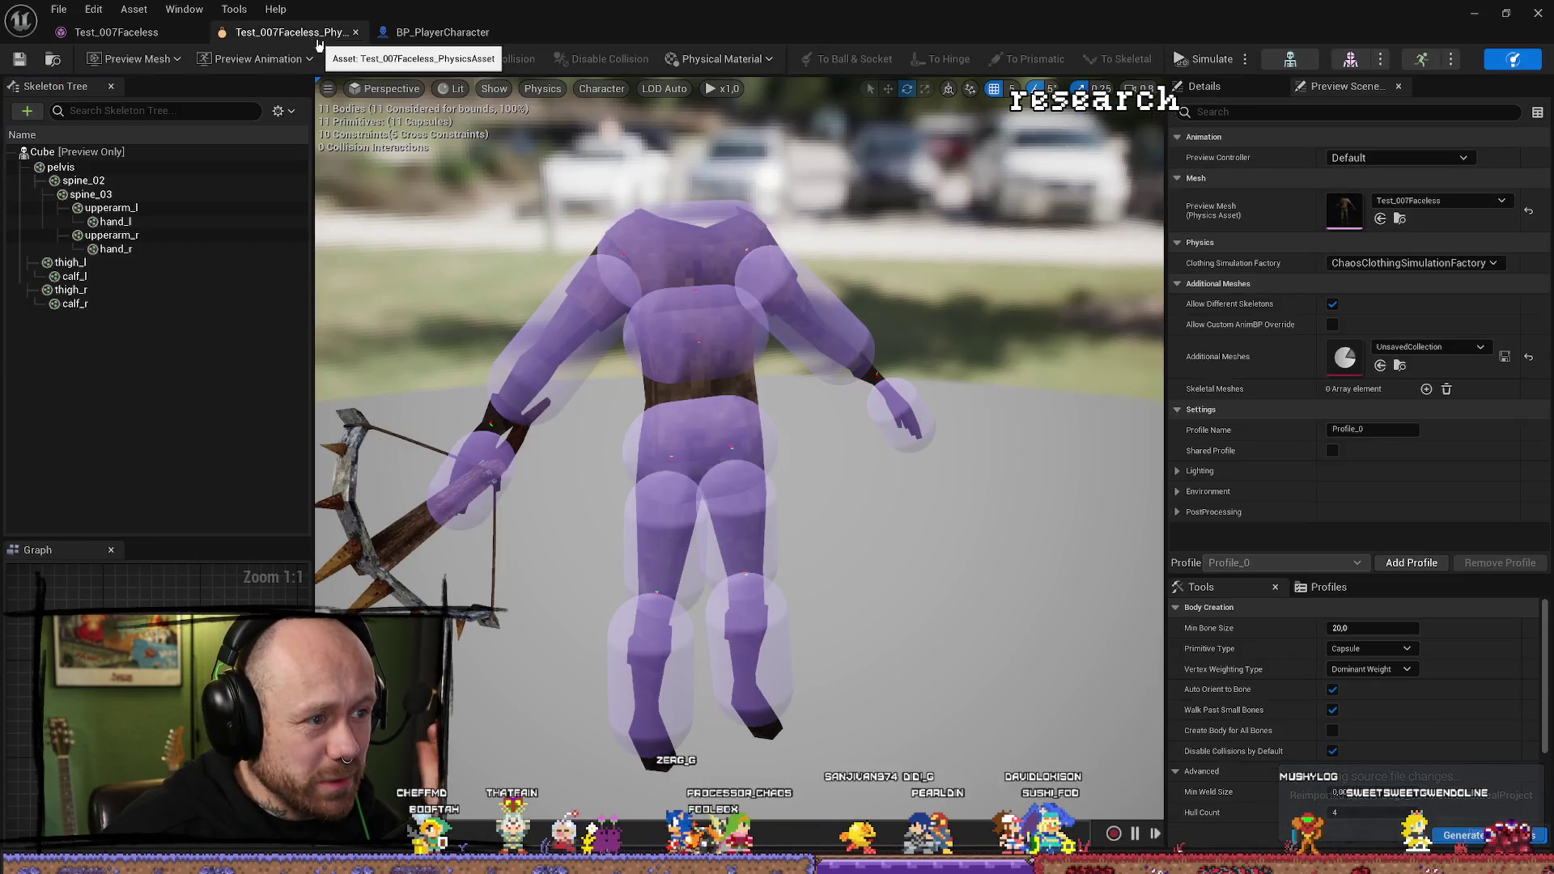
left_click(446, 32)
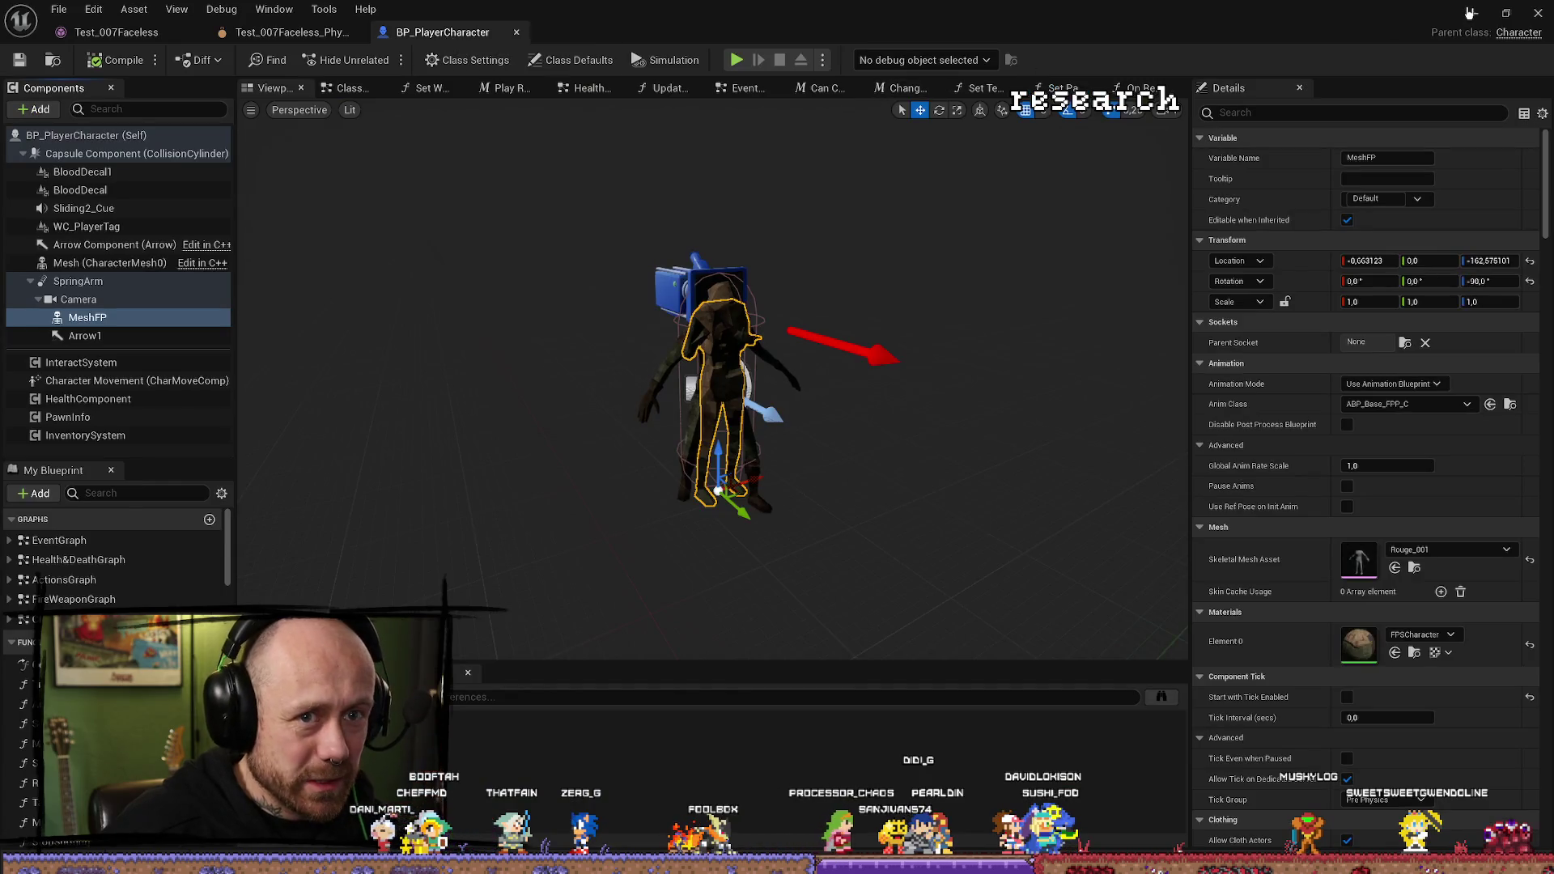
left_click(1470, 13)
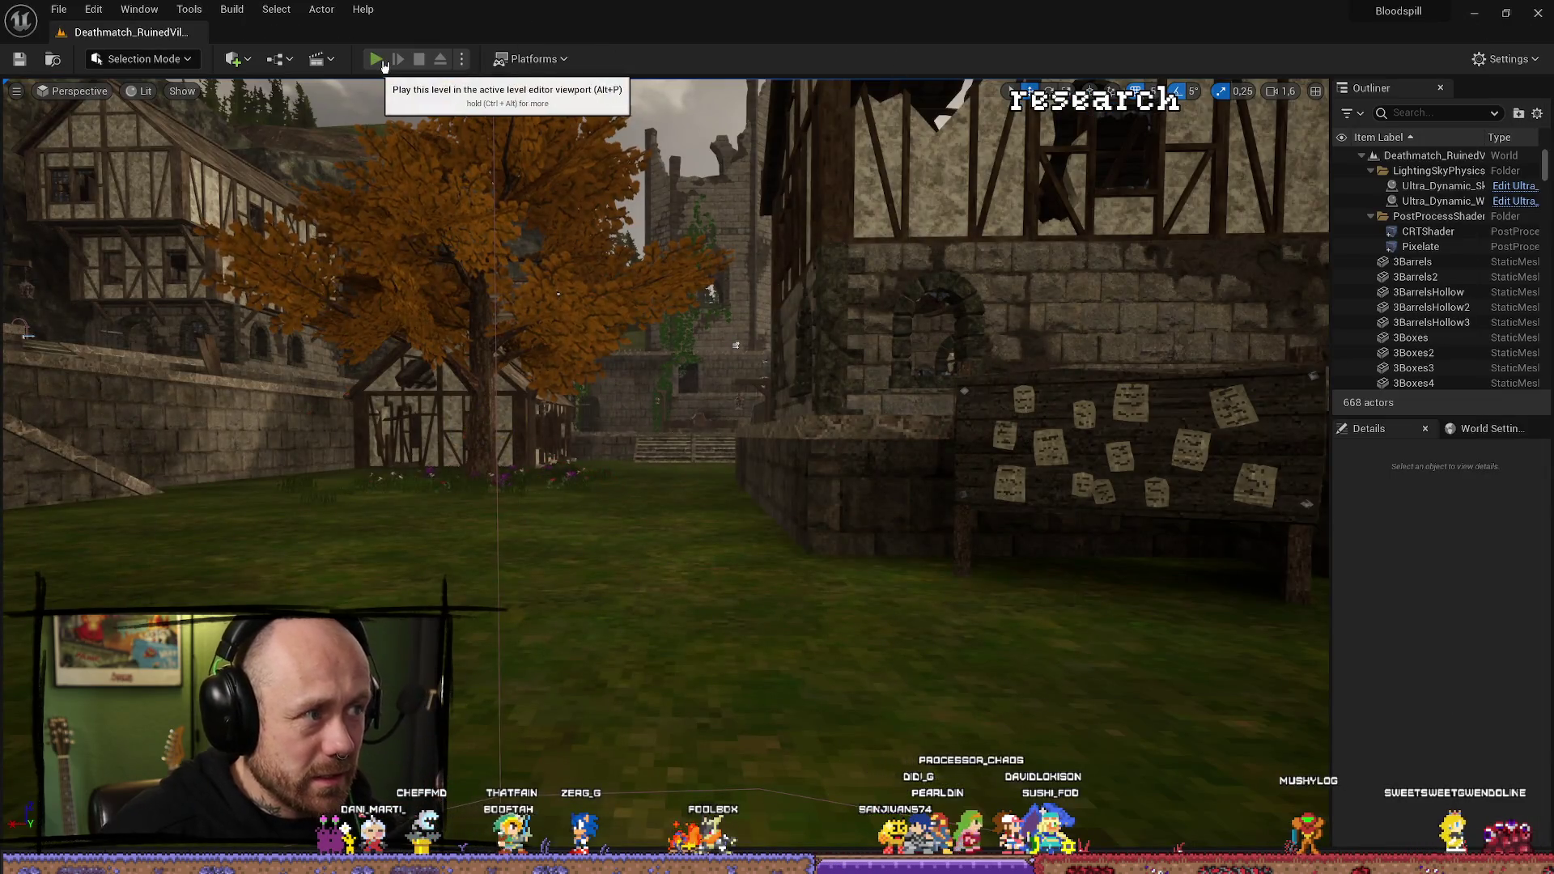
Play-test the level in first person with the crossbow, stop, then return to Blender.
left_click(376, 59)
left_click(664, 752)
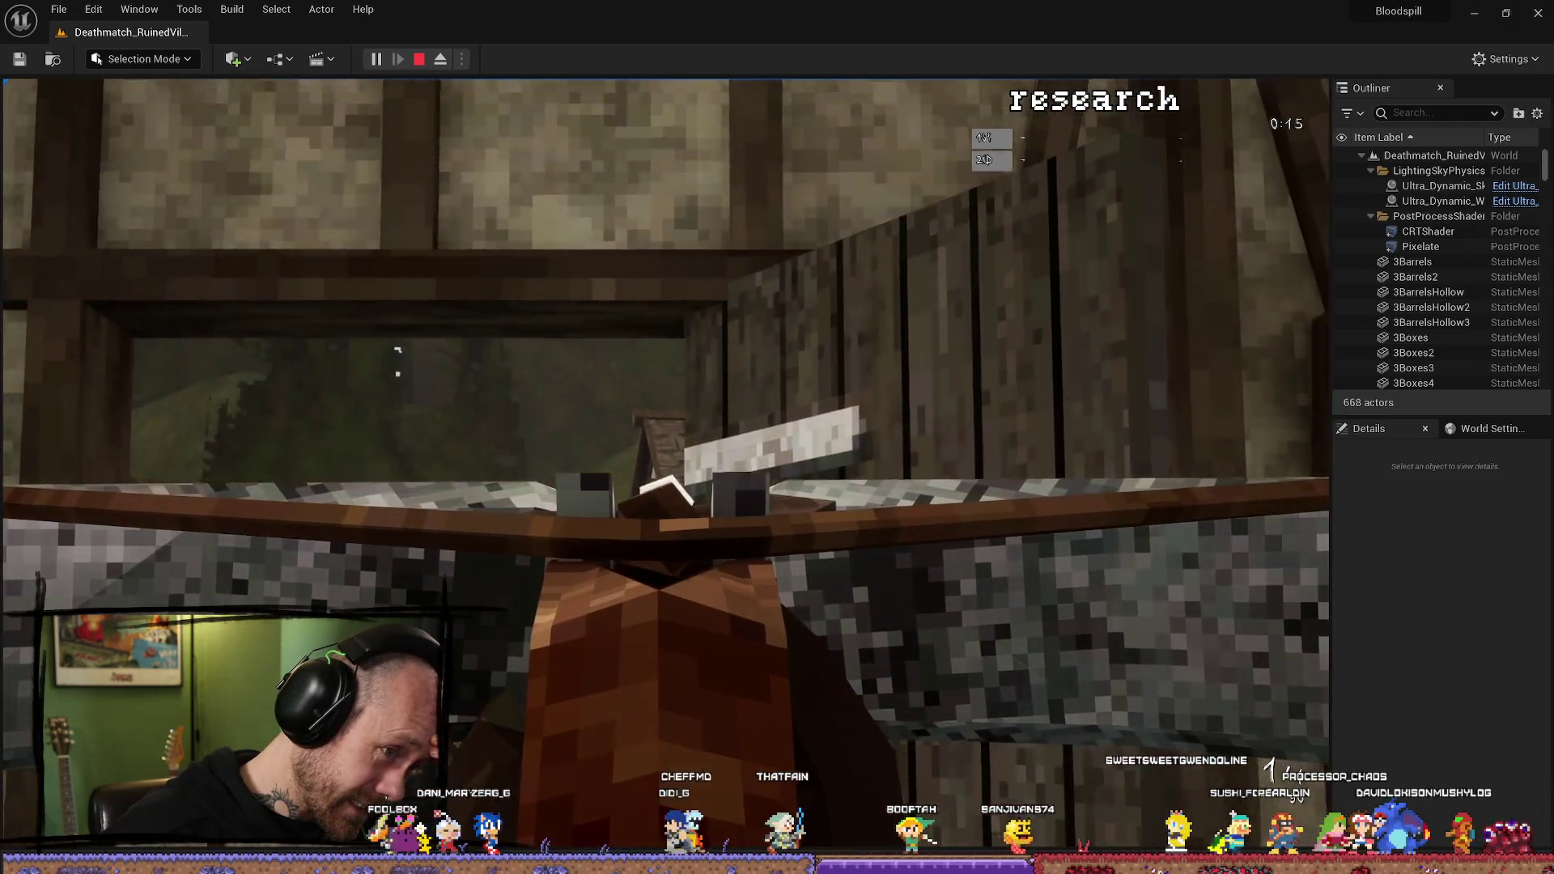
key("Escape")
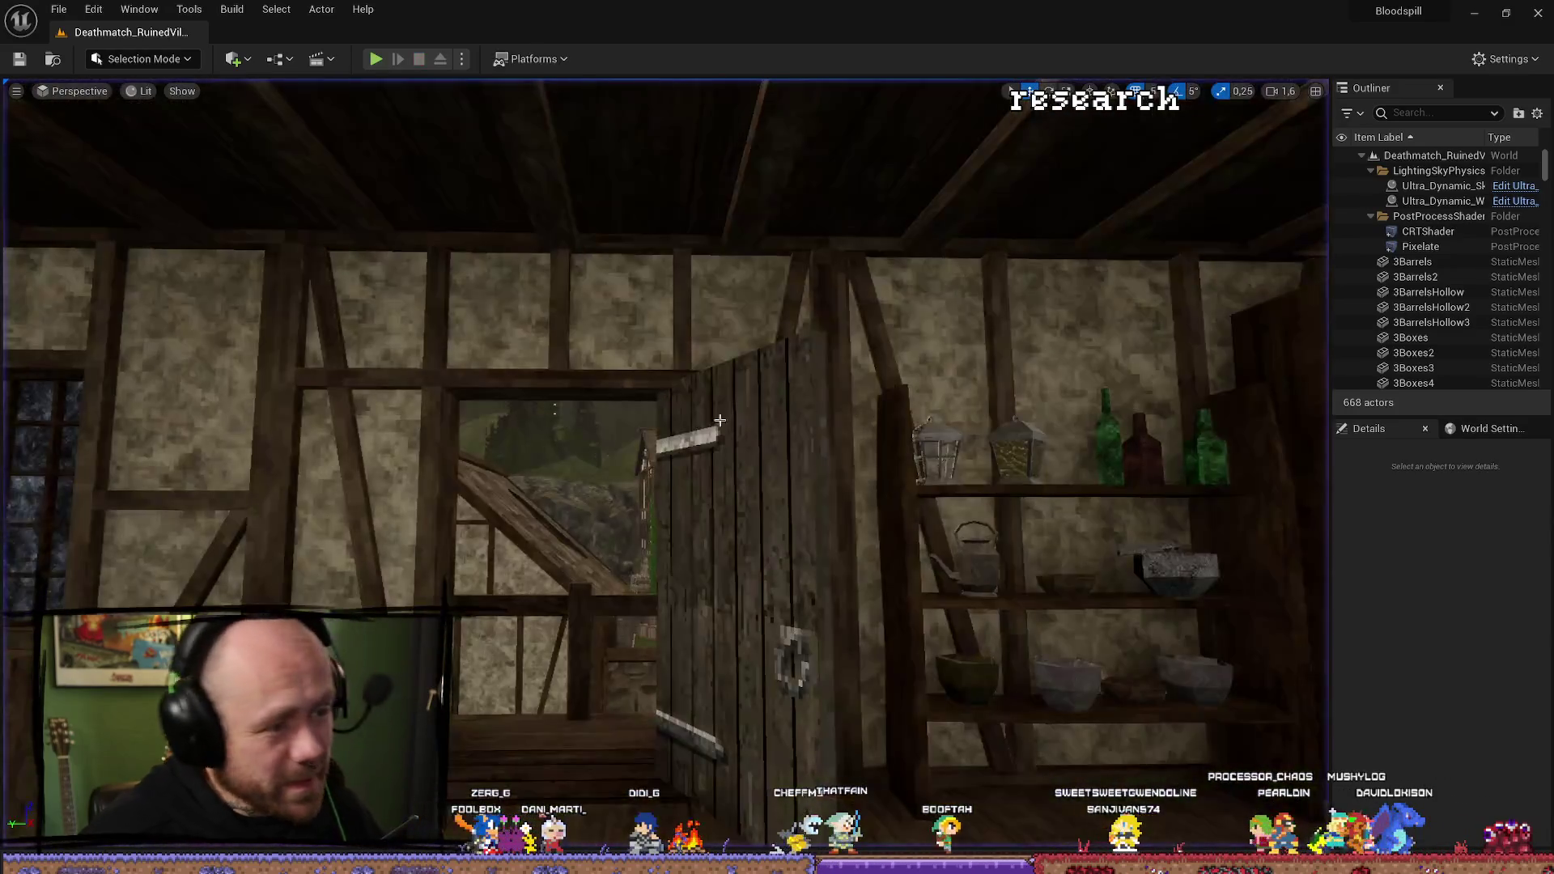
key("alt+Tab")
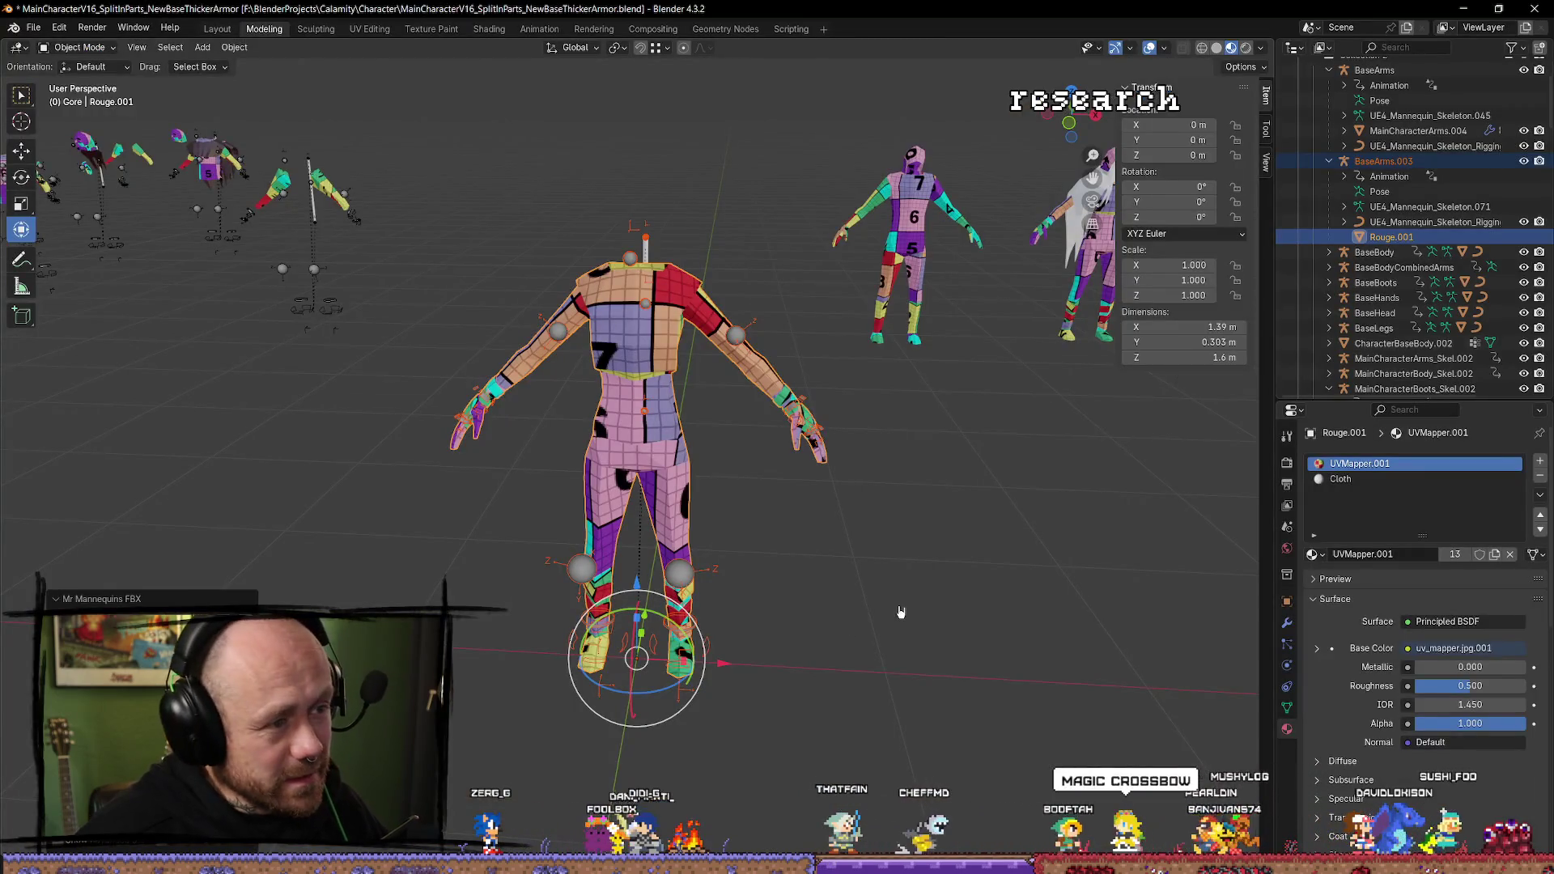
Undo the recent neck edits until Rouge.001 is the active object again.
left_click(901, 612)
mouse_move(901, 612)
left_mouse_down()
mouse_move(902, 642)
mouse_move(933, 625)
left_mouse_up()
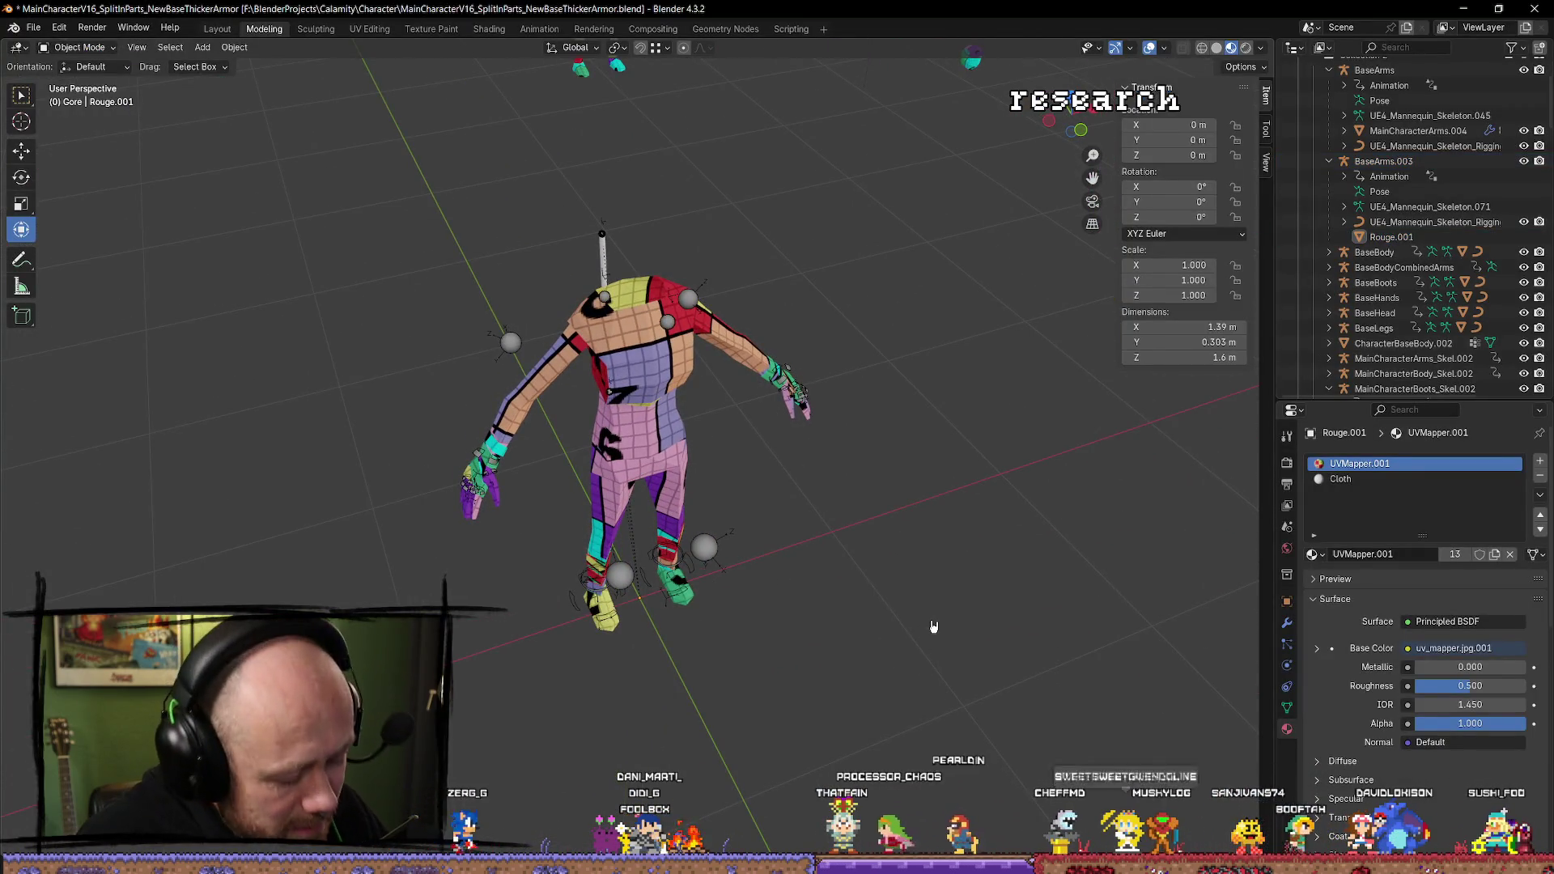
key("ctrl+z")
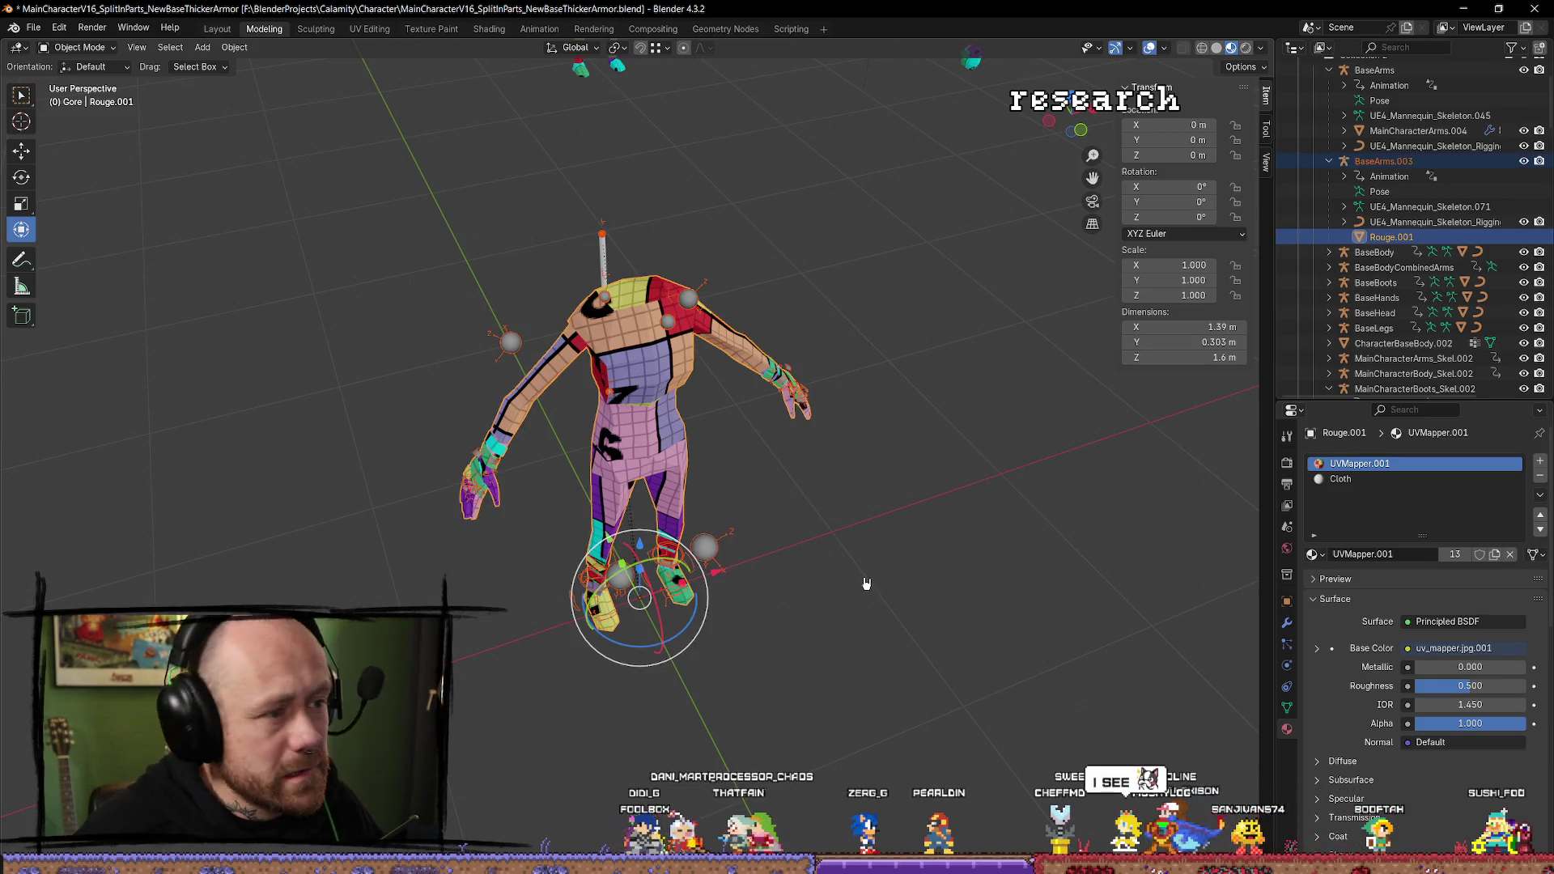
key("ctrl+z")
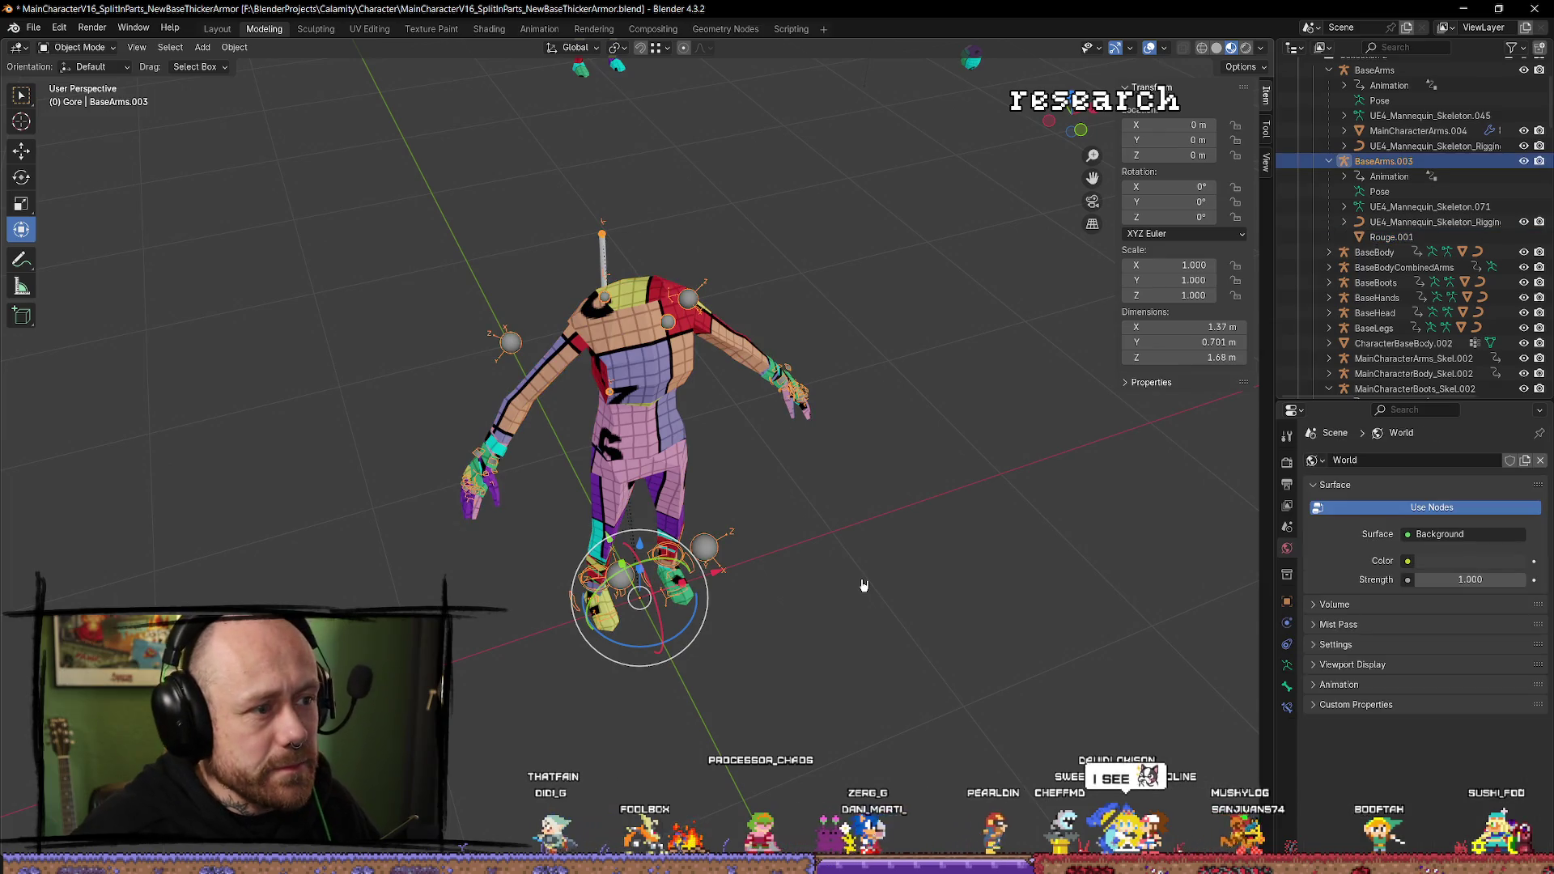
key("ctrl+z")
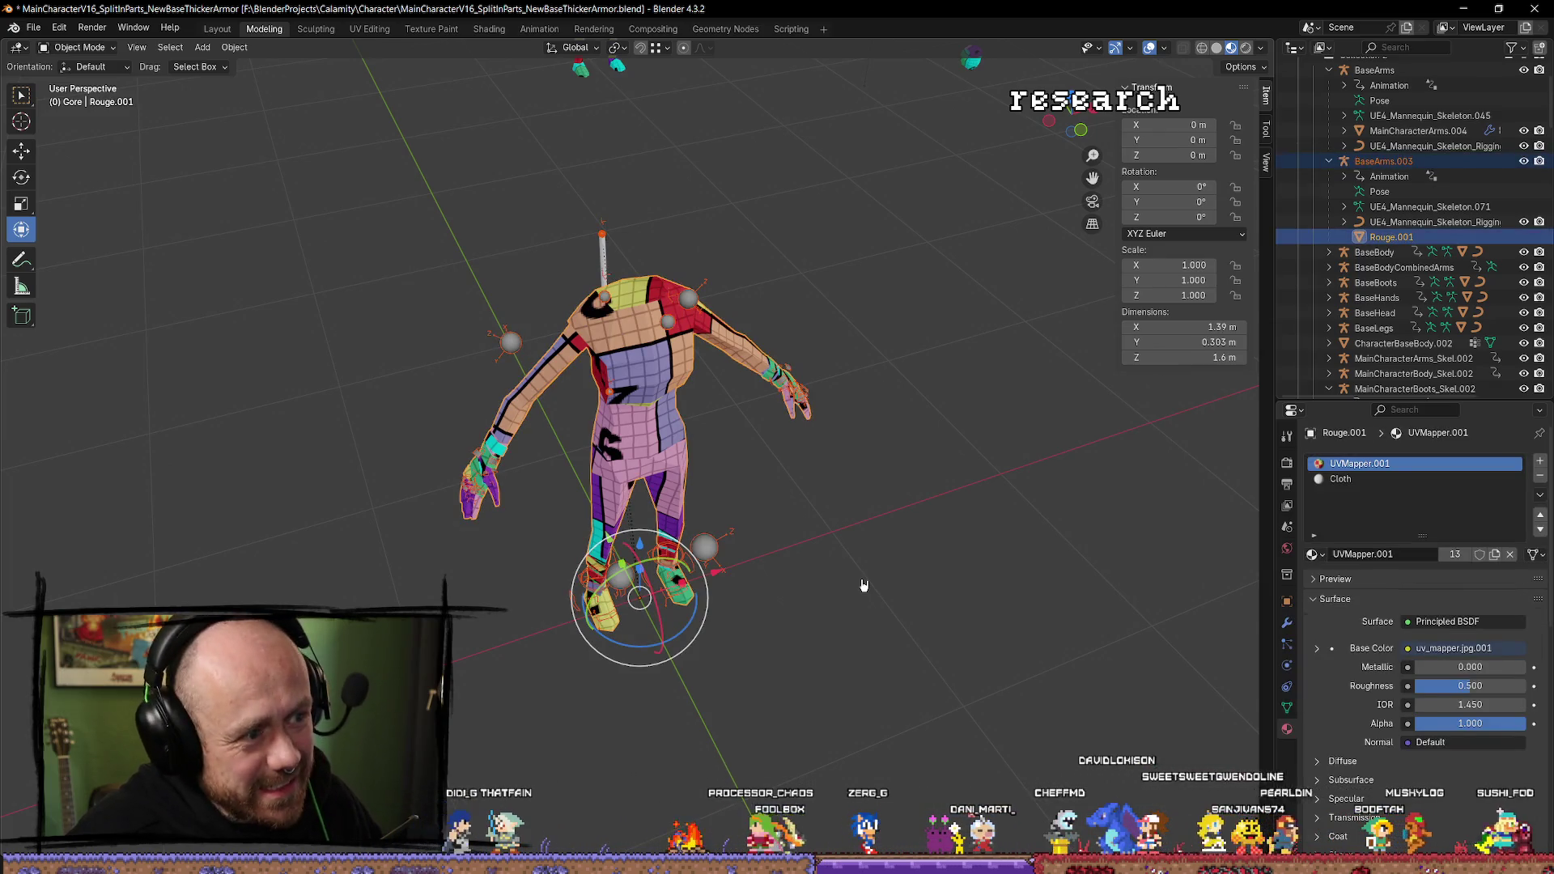
key("ctrl+z")
key("ctrl+shift+z")
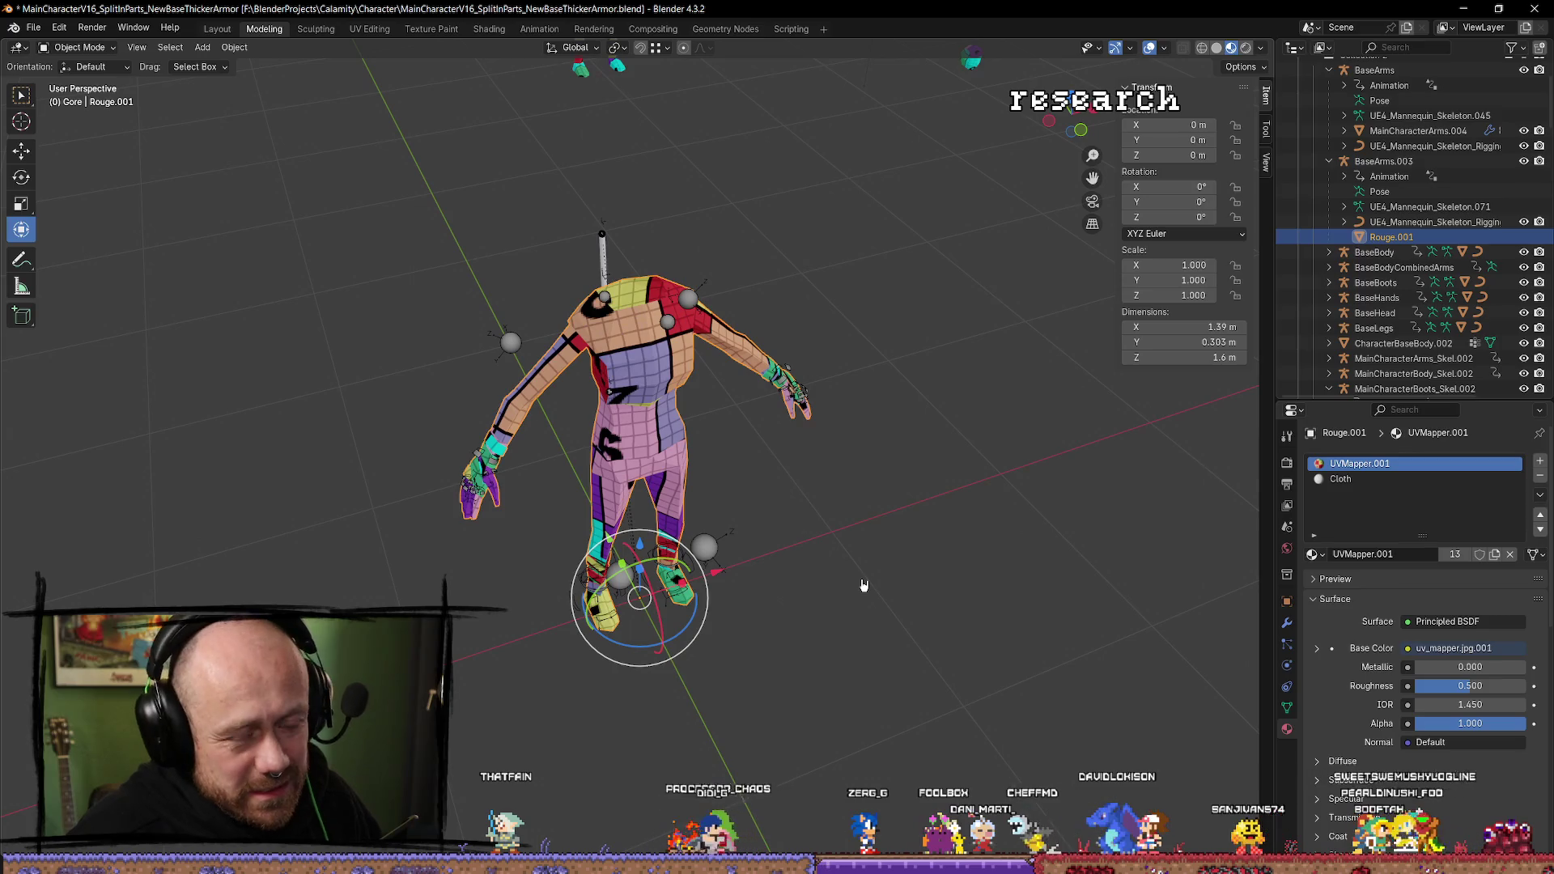
Enter Edit Mode on Rouge.001, clear the face selection, and return to Object Mode.
key("Tab")
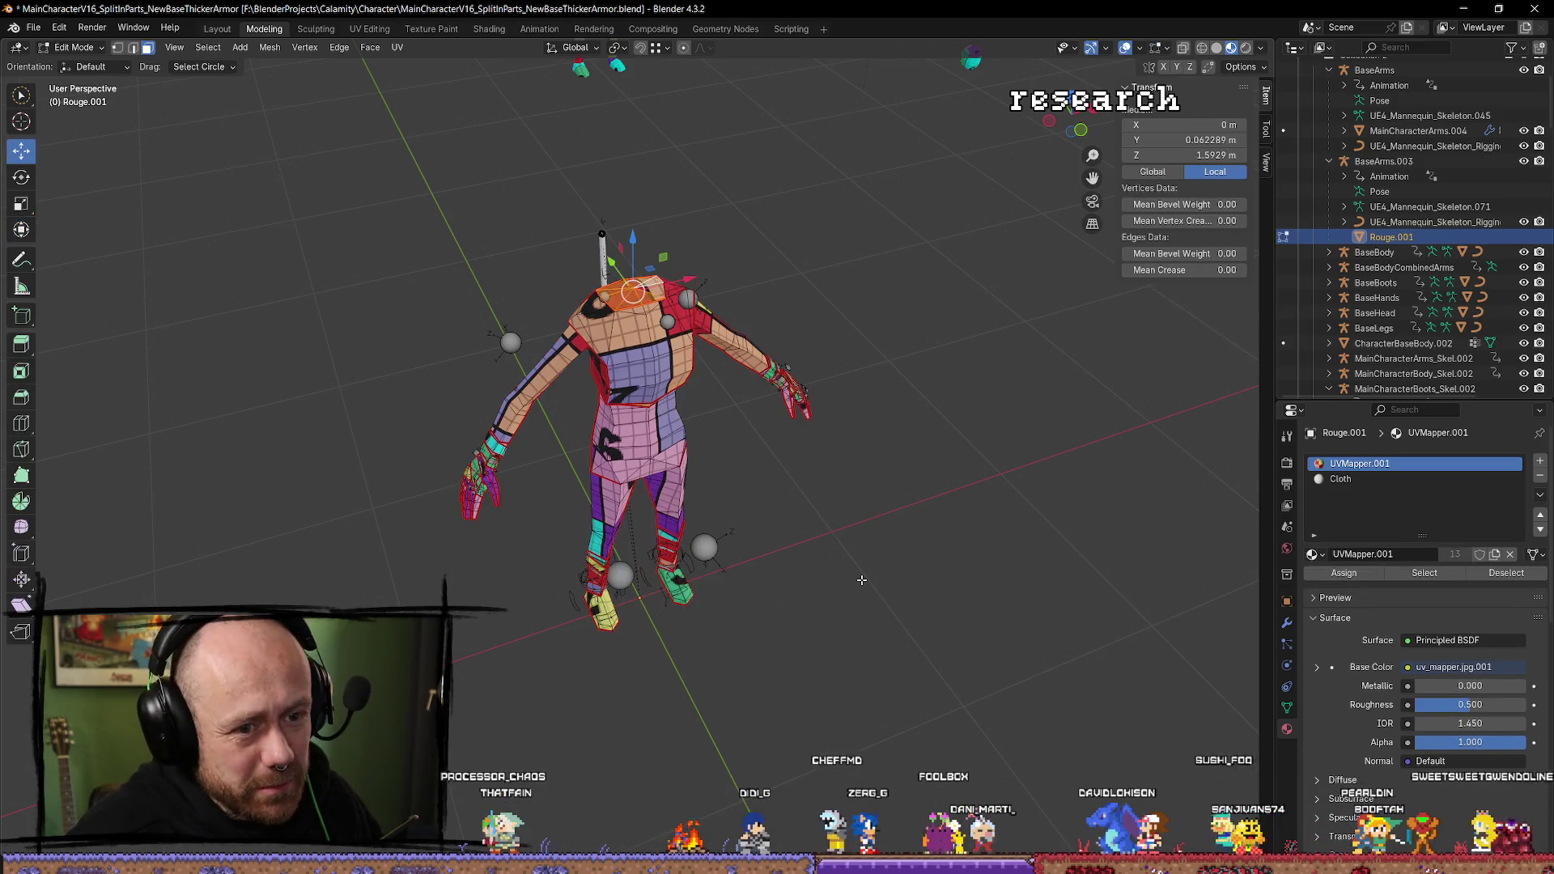
left_click(861, 581)
left_click_drag(861, 581, 889, 486)
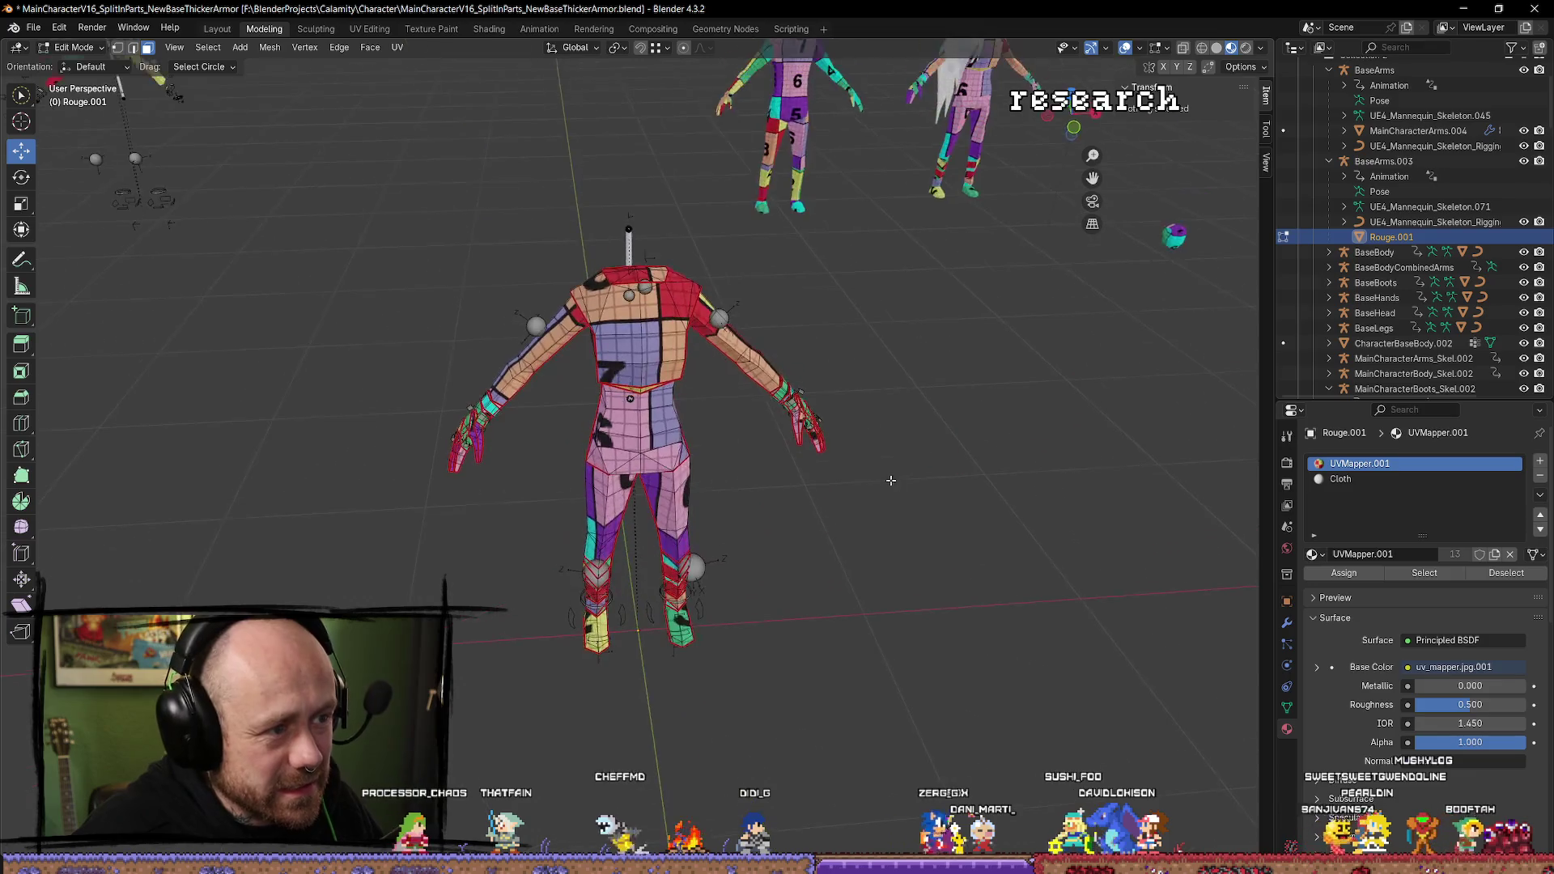
left_click_drag(920, 538, 967, 587)
key("Tab")
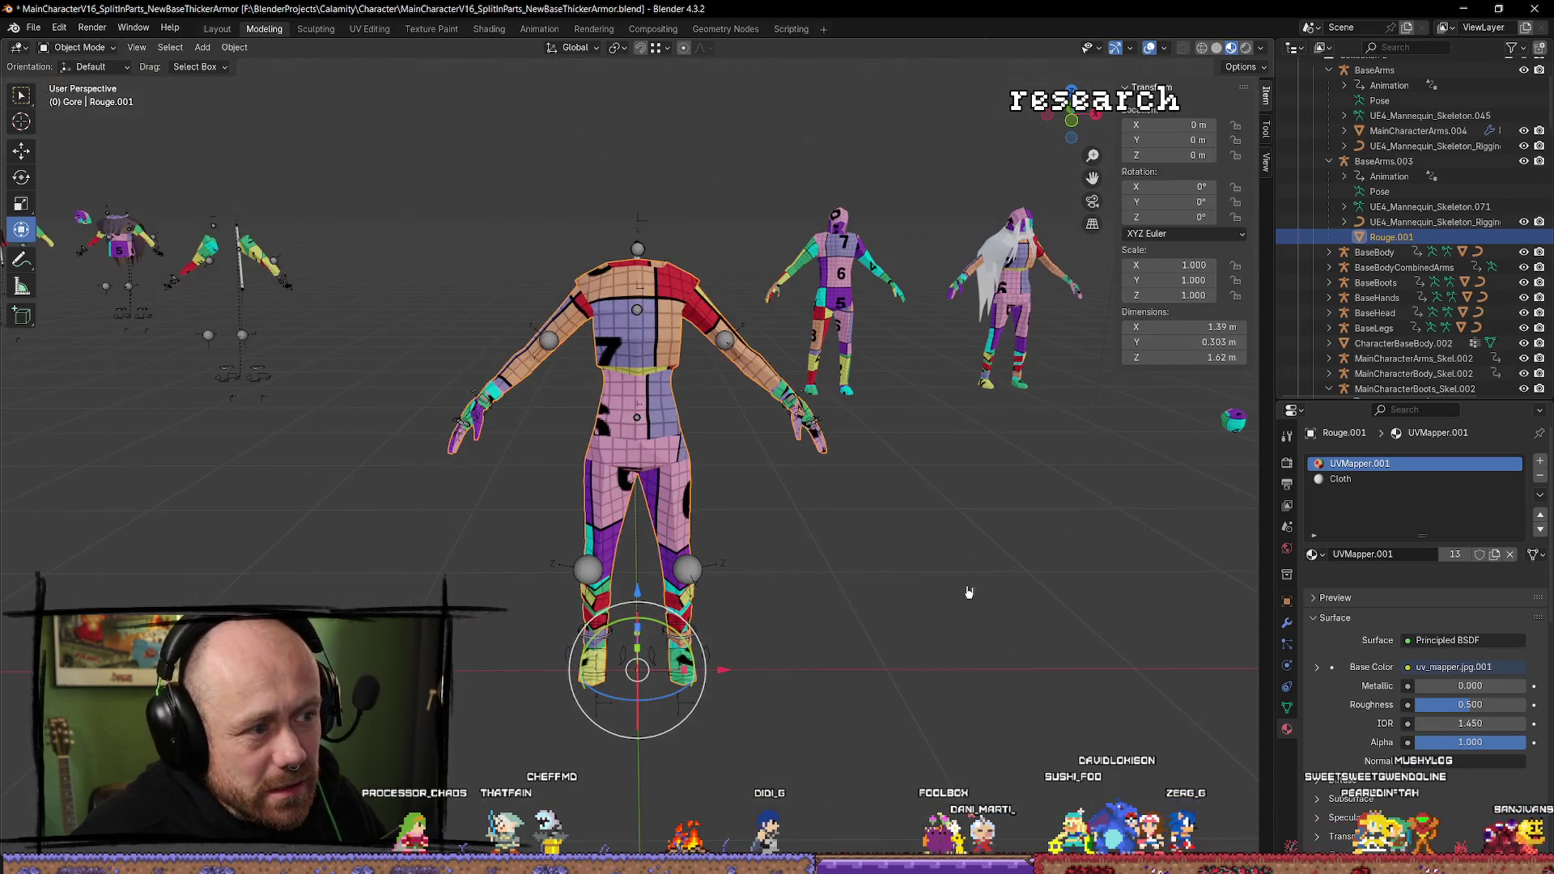
Select BaseArms.003 with Rouge.001 active and run the Mr Mannequins FBX export.
key("alt+a")
left_click(666, 450)
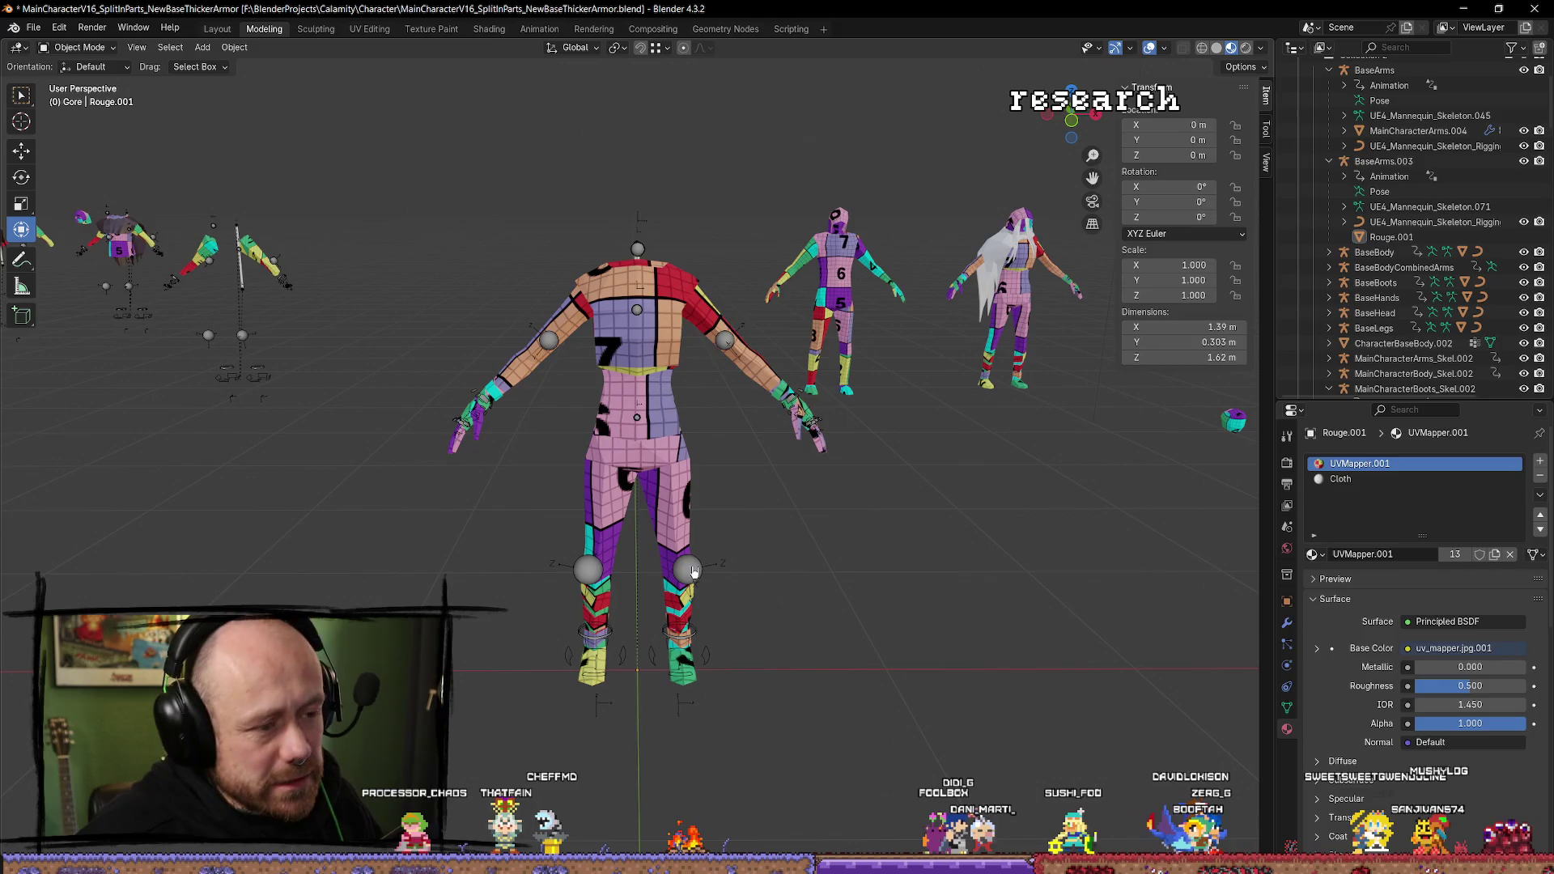
left_click(657, 477)
left_click(657, 478)
key("q")
left_click(651, 473)
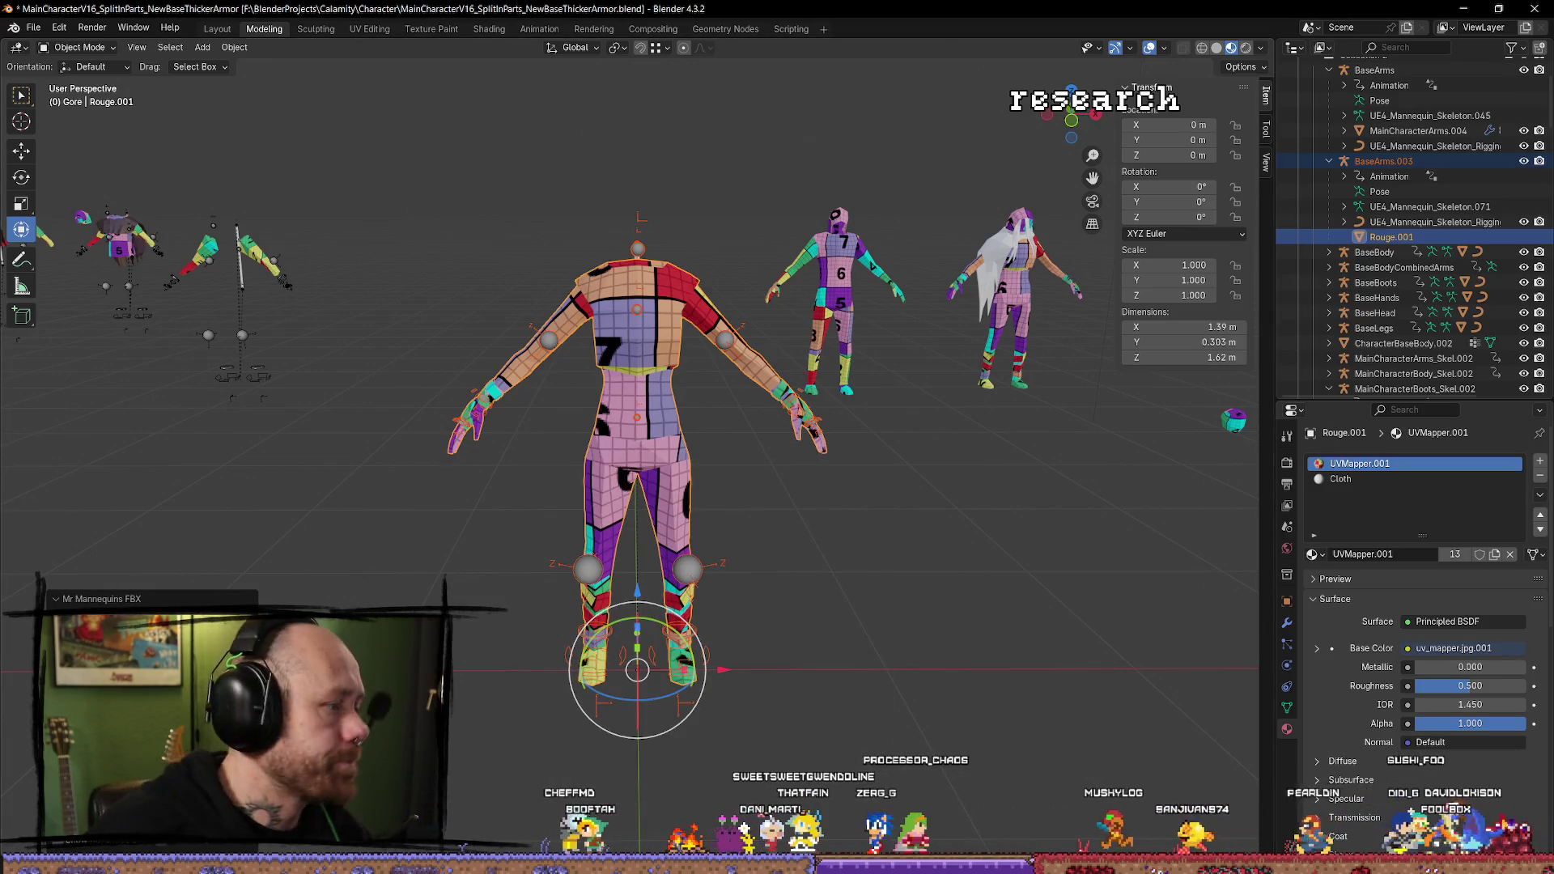
Play-test the reimported mesh in first person, stop, show the Character folder, and return to Blender.
key("alt+Tab")
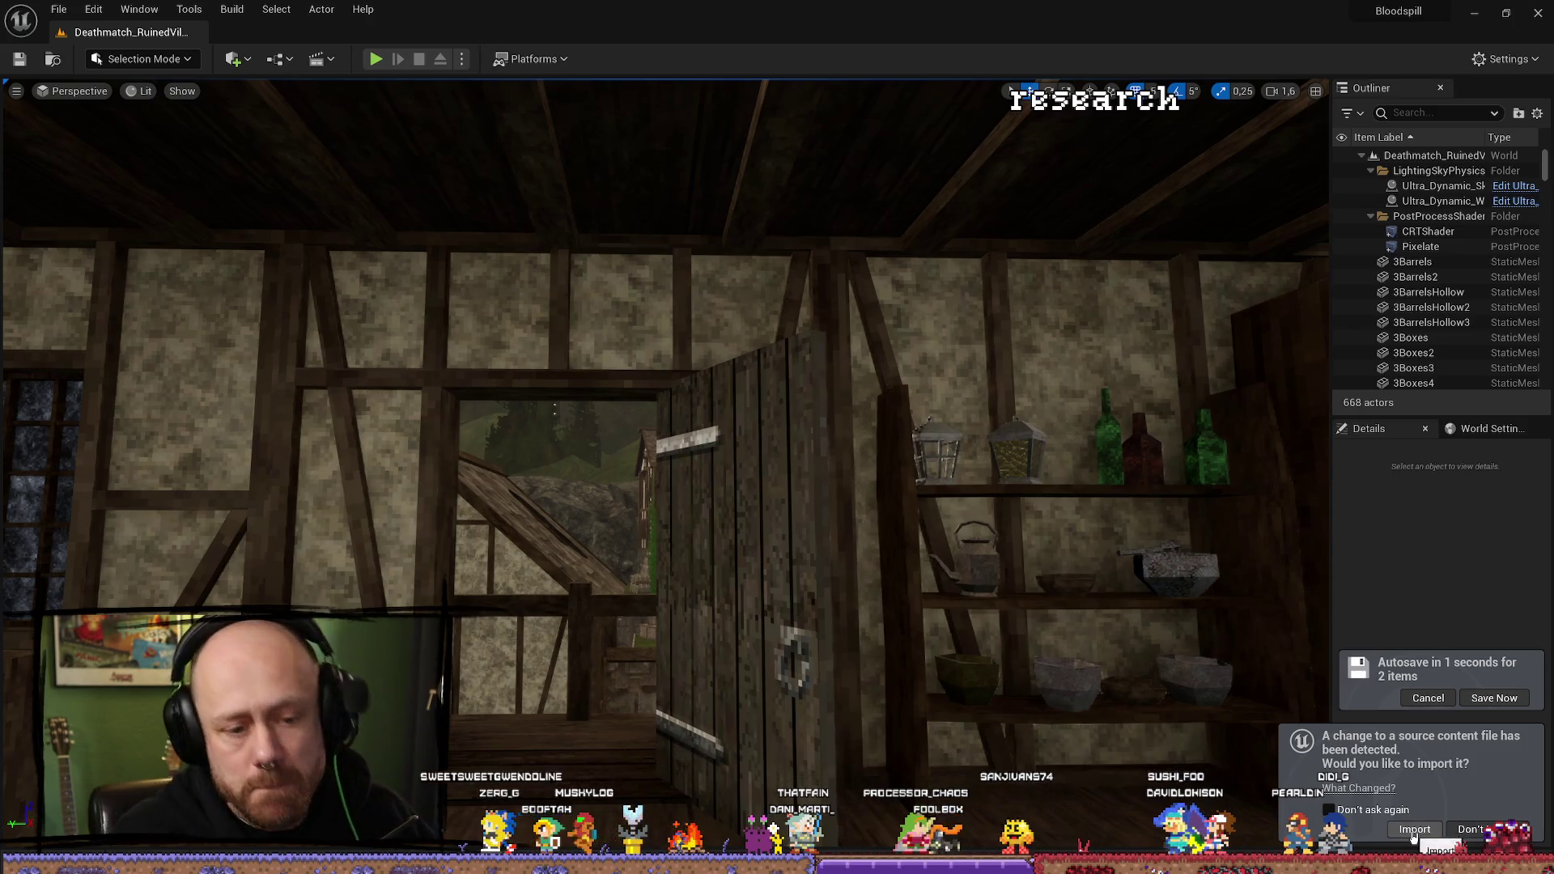
key("alt+p")
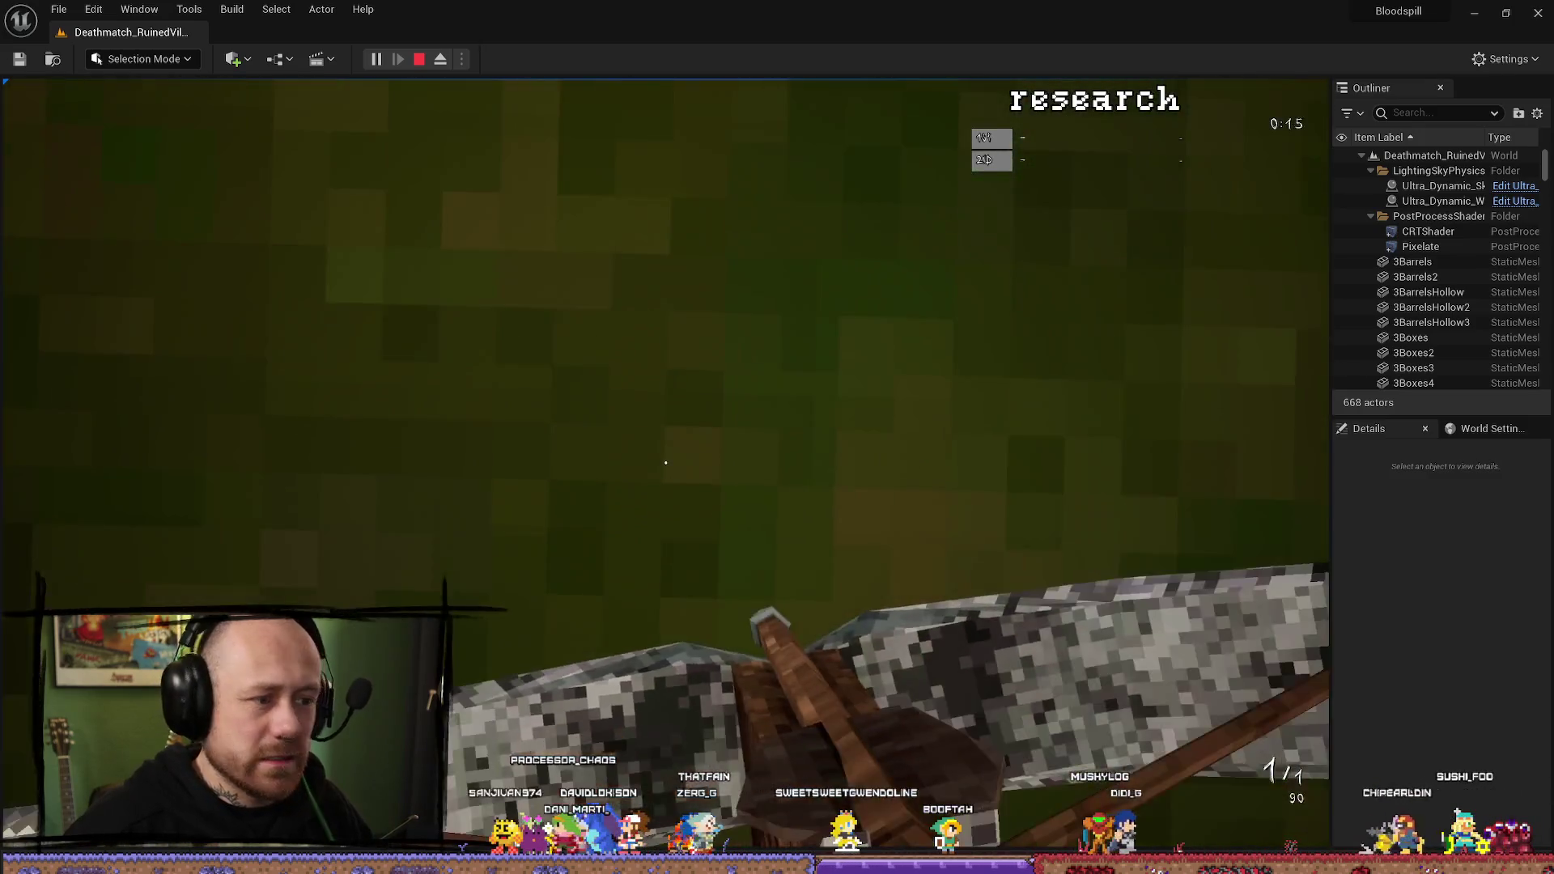
key("Escape")
key("ctrl+space")
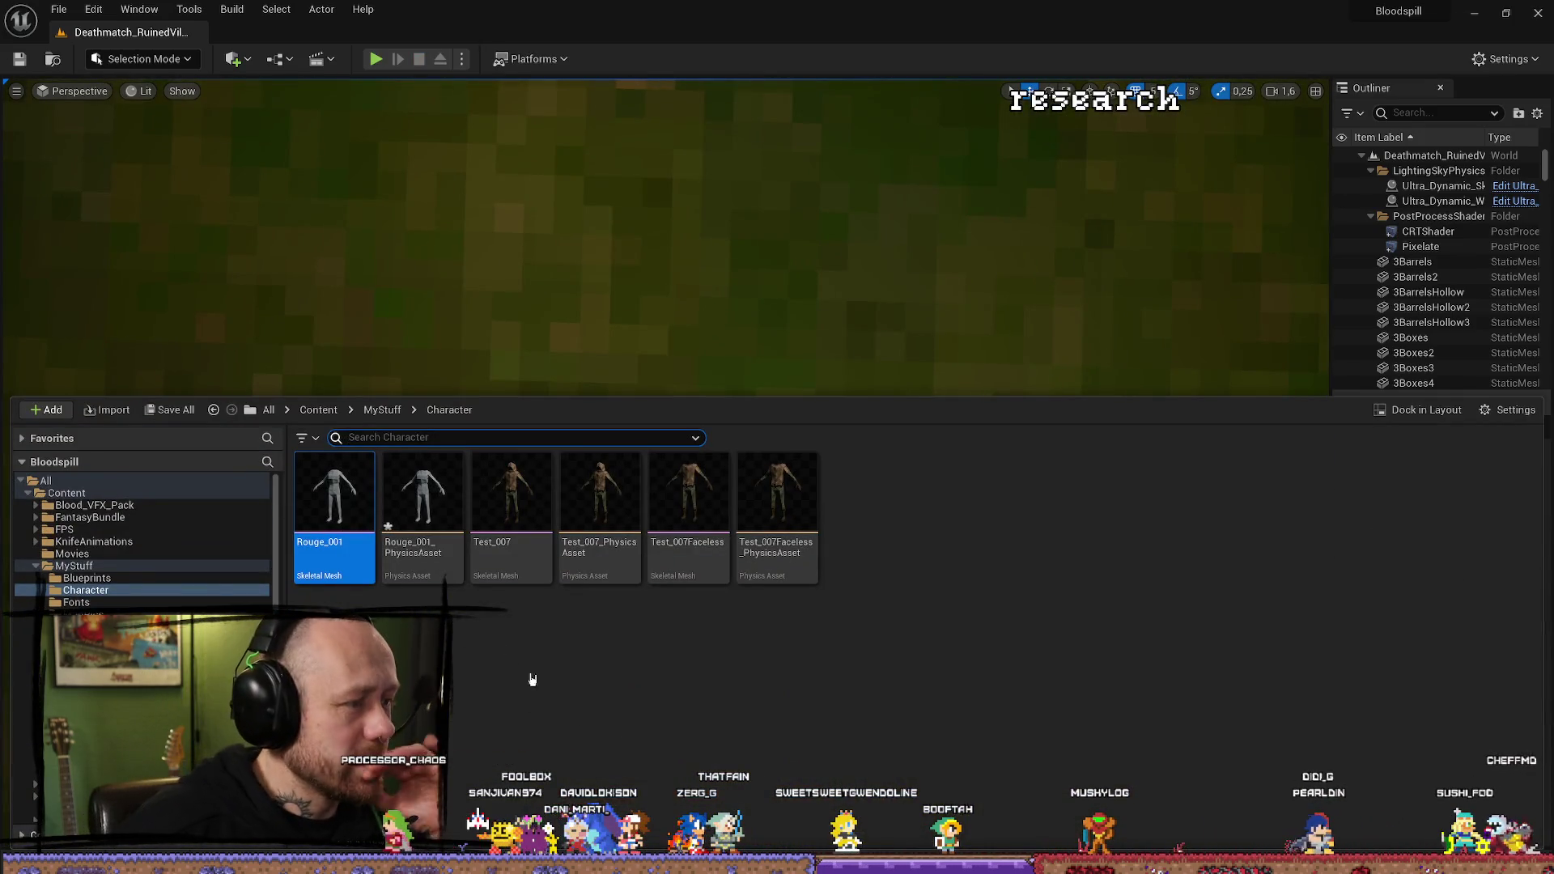
key("alt+Tab")
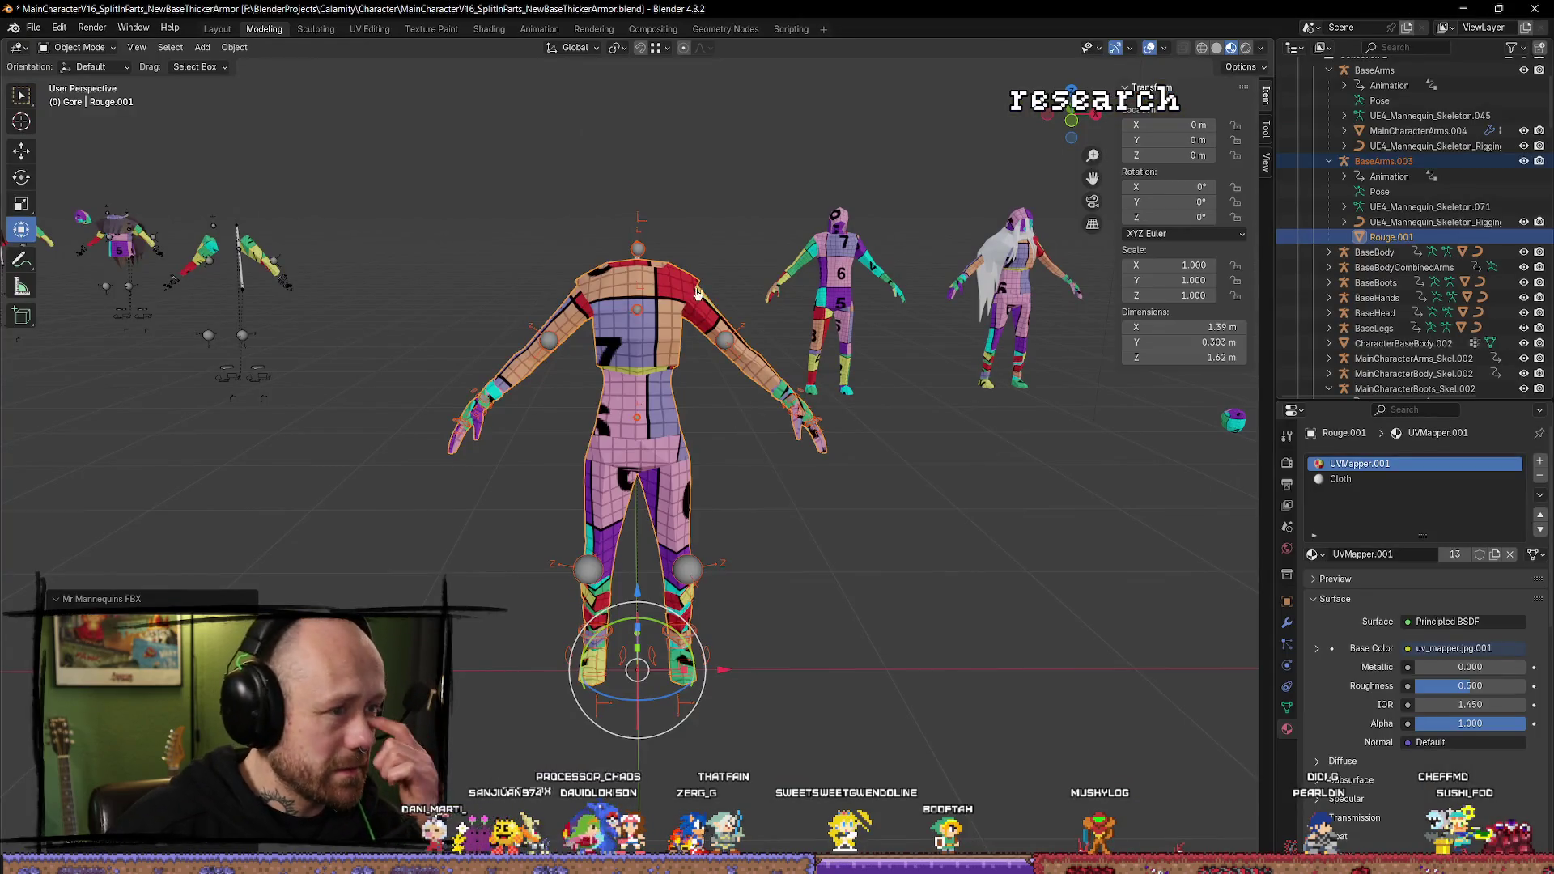
Enter Edit Mode and select the faces around the top of Rouge.001's neck.
scroll(696, 293, "up", 3)
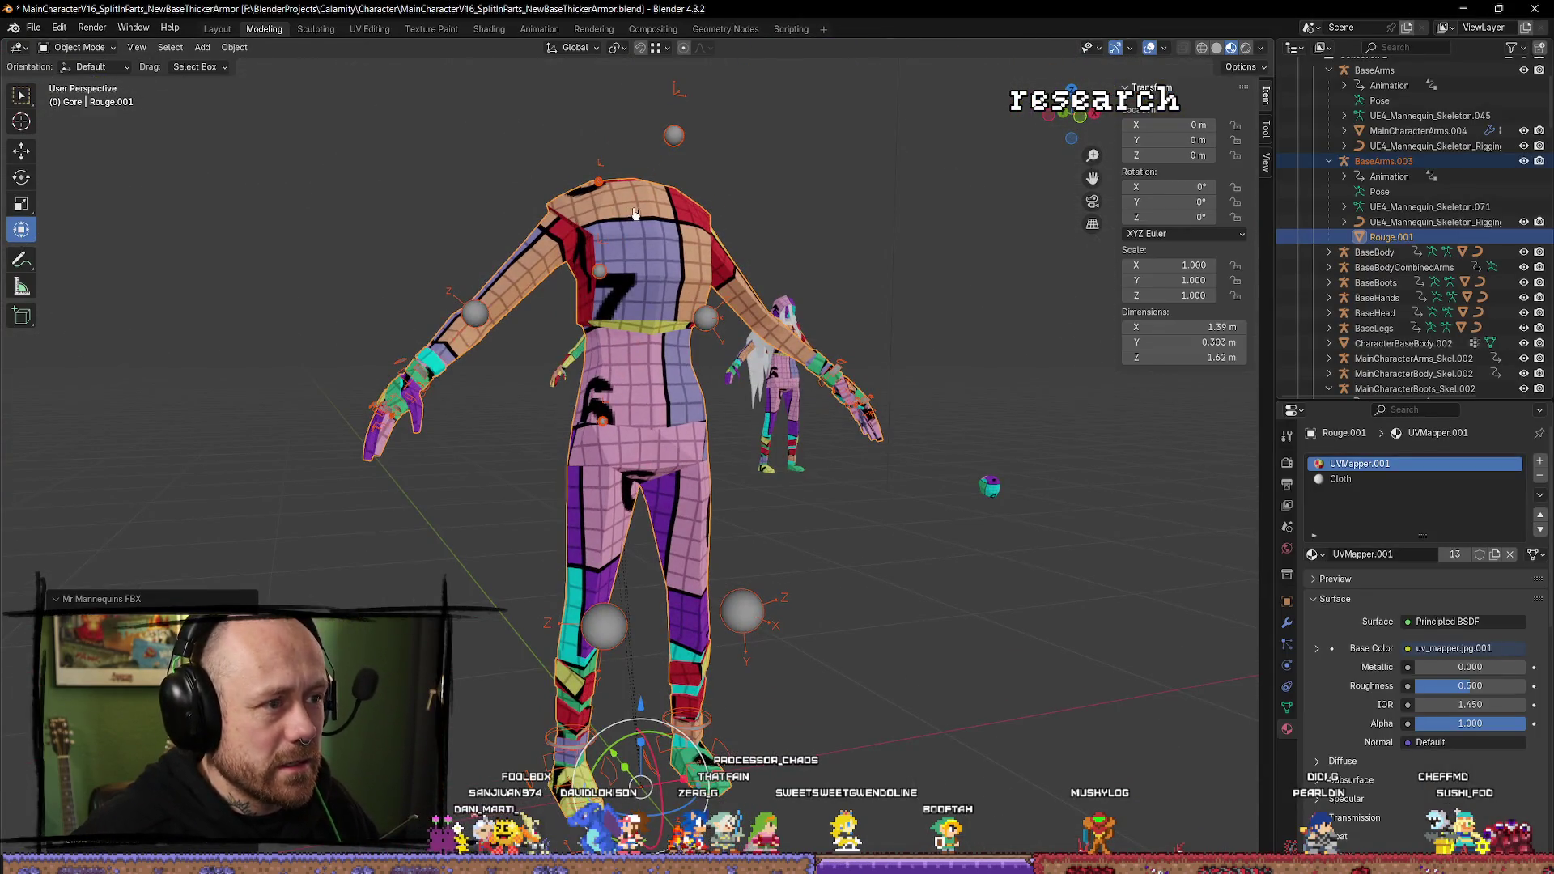
key("Tab")
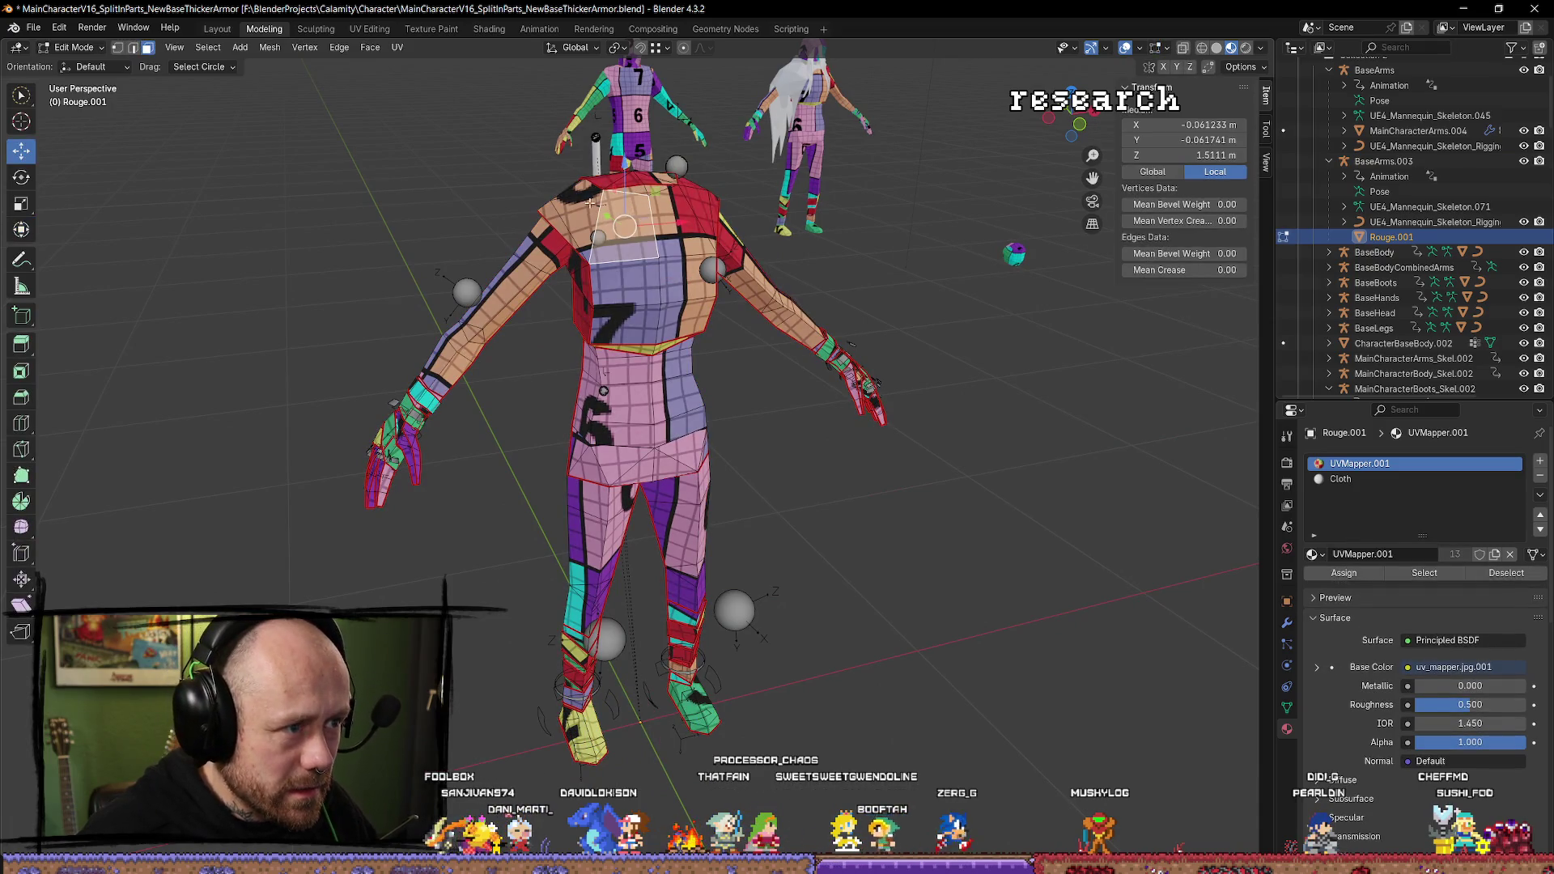
mouse_move(589, 203)
left_mouse_down()
mouse_move(722, 229)
mouse_move(611, 416)
mouse_move(647, 220)
left_mouse_up()
left_click(647, 219, "shift")
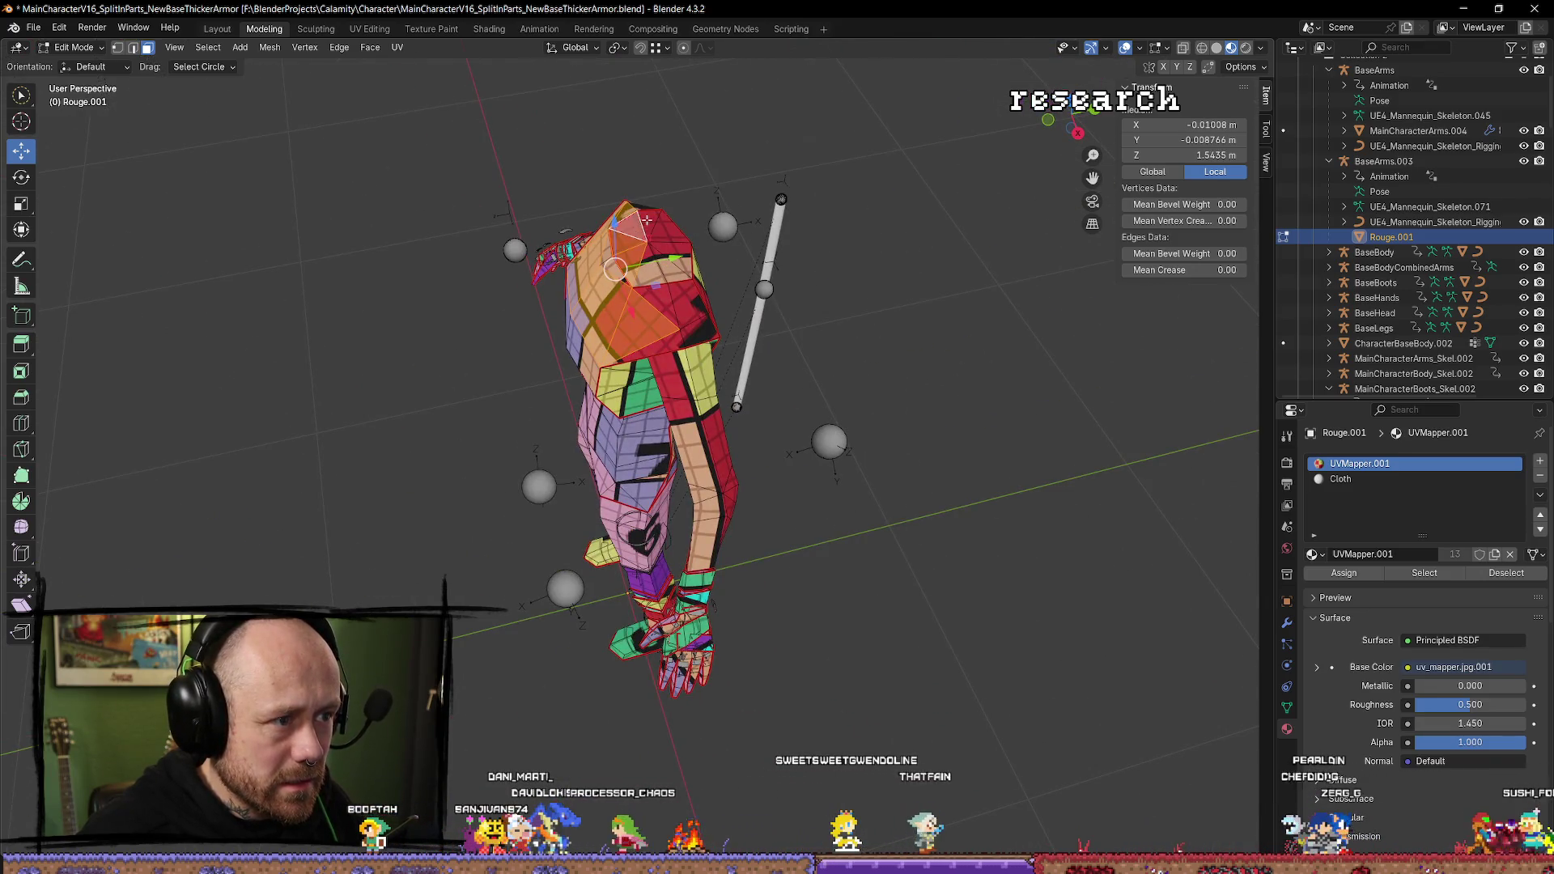
left_click(657, 276, "shift")
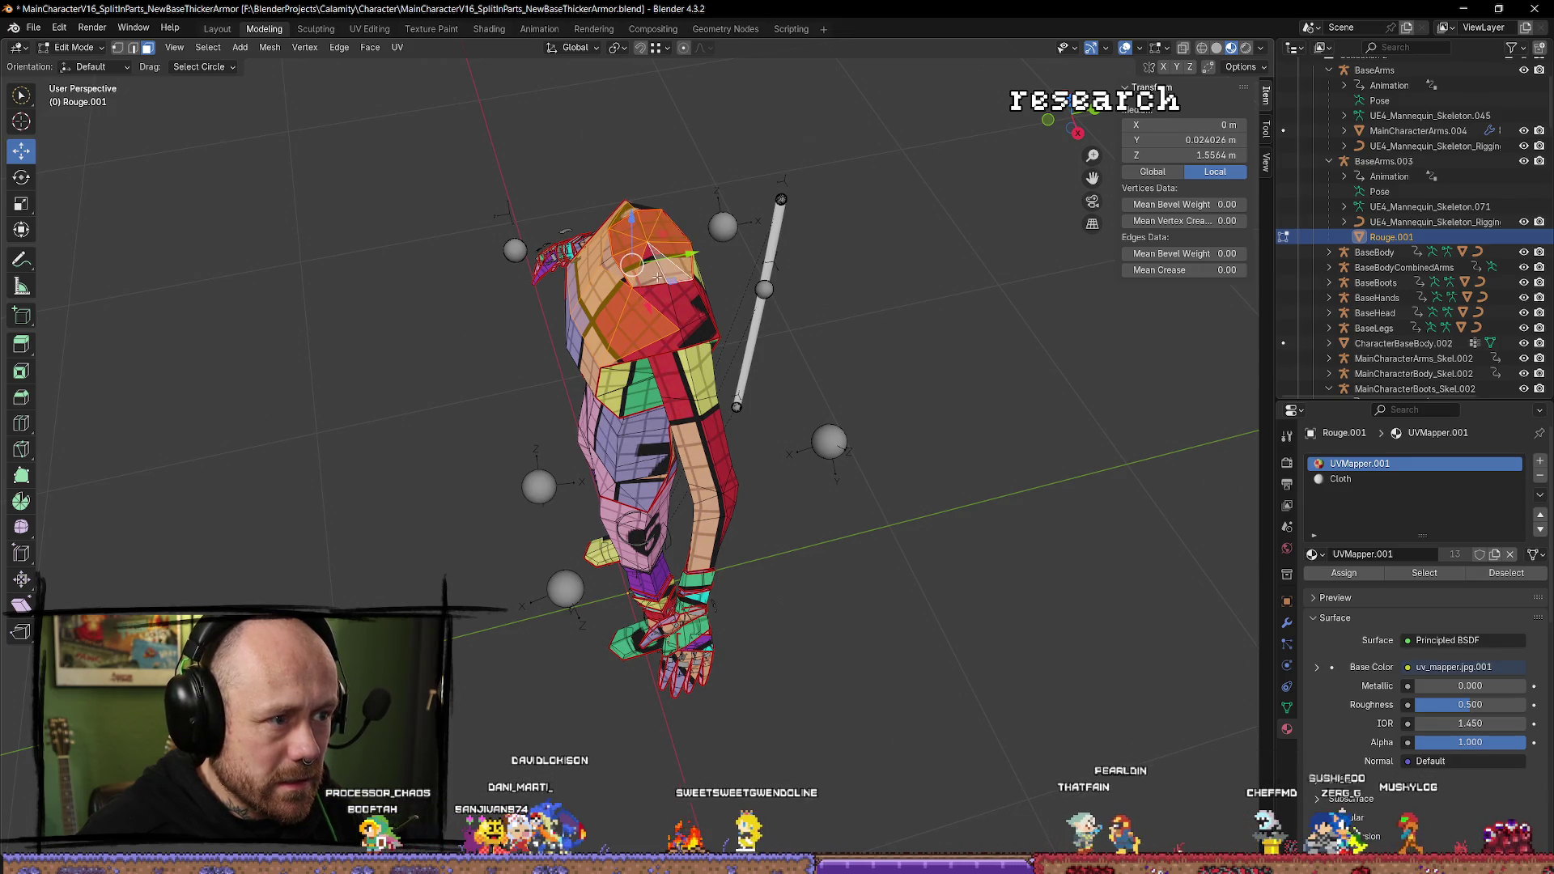
left_click_drag(657, 277, 732, 272)
left_click(635, 264, "shift")
left_click_drag(635, 264, 674, 253)
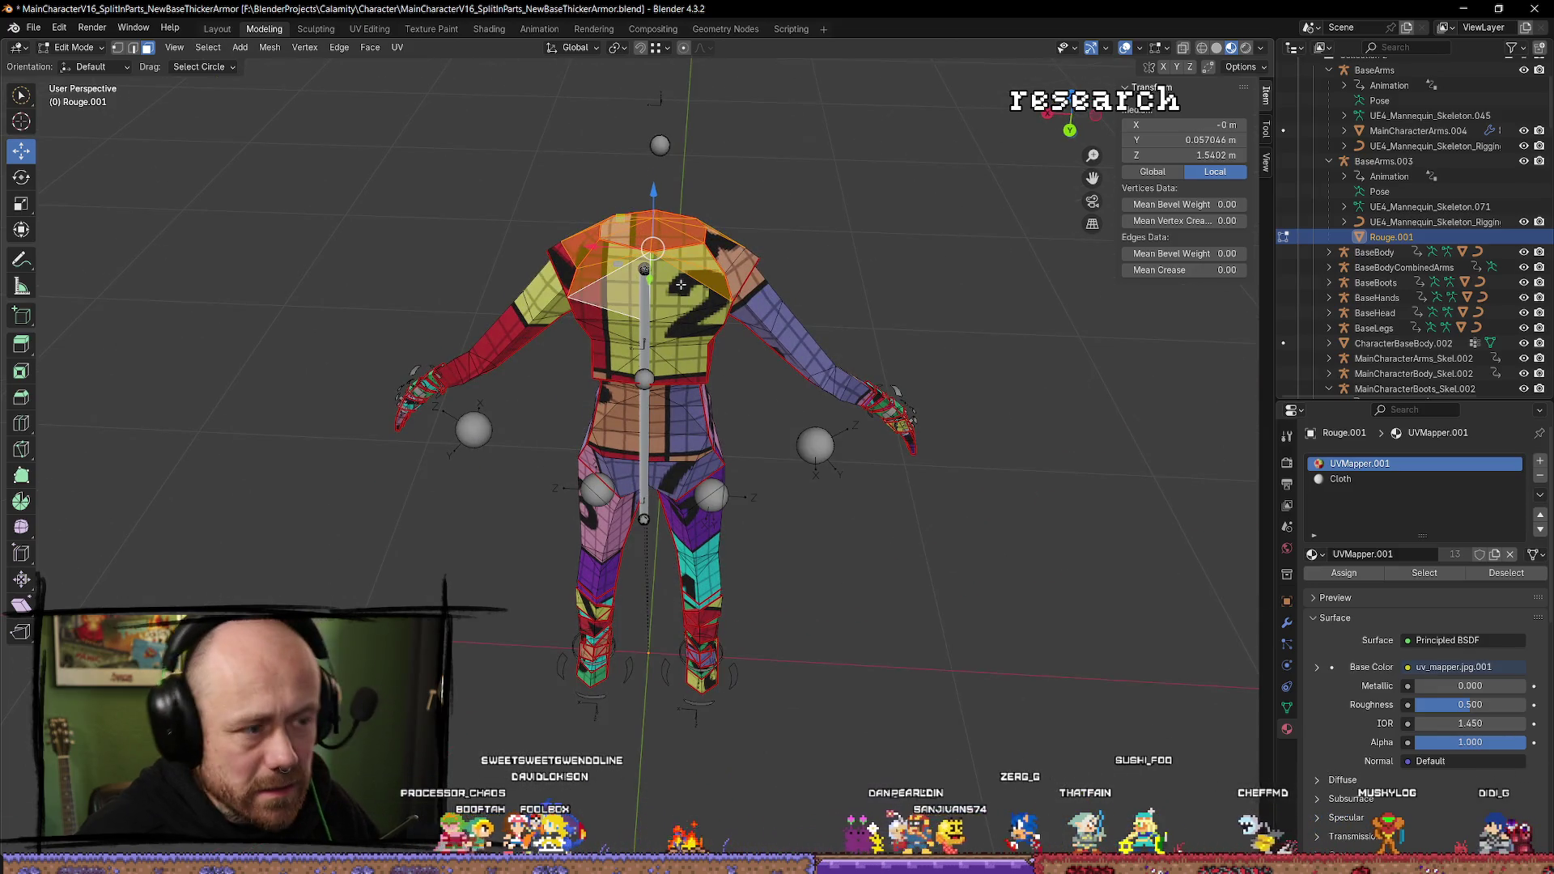
Delete the selected neck-top faces and return to Object Mode.
right_click(742, 279)
left_click(712, 300)
left_click_drag(728, 308, 953, 268)
left_click(613, 197)
mouse_move(631, 211)
left_mouse_down()
mouse_move(827, 196)
mouse_move(670, 138)
mouse_move(670, 321)
left_mouse_up()
key("x")
left_click(827, 191)
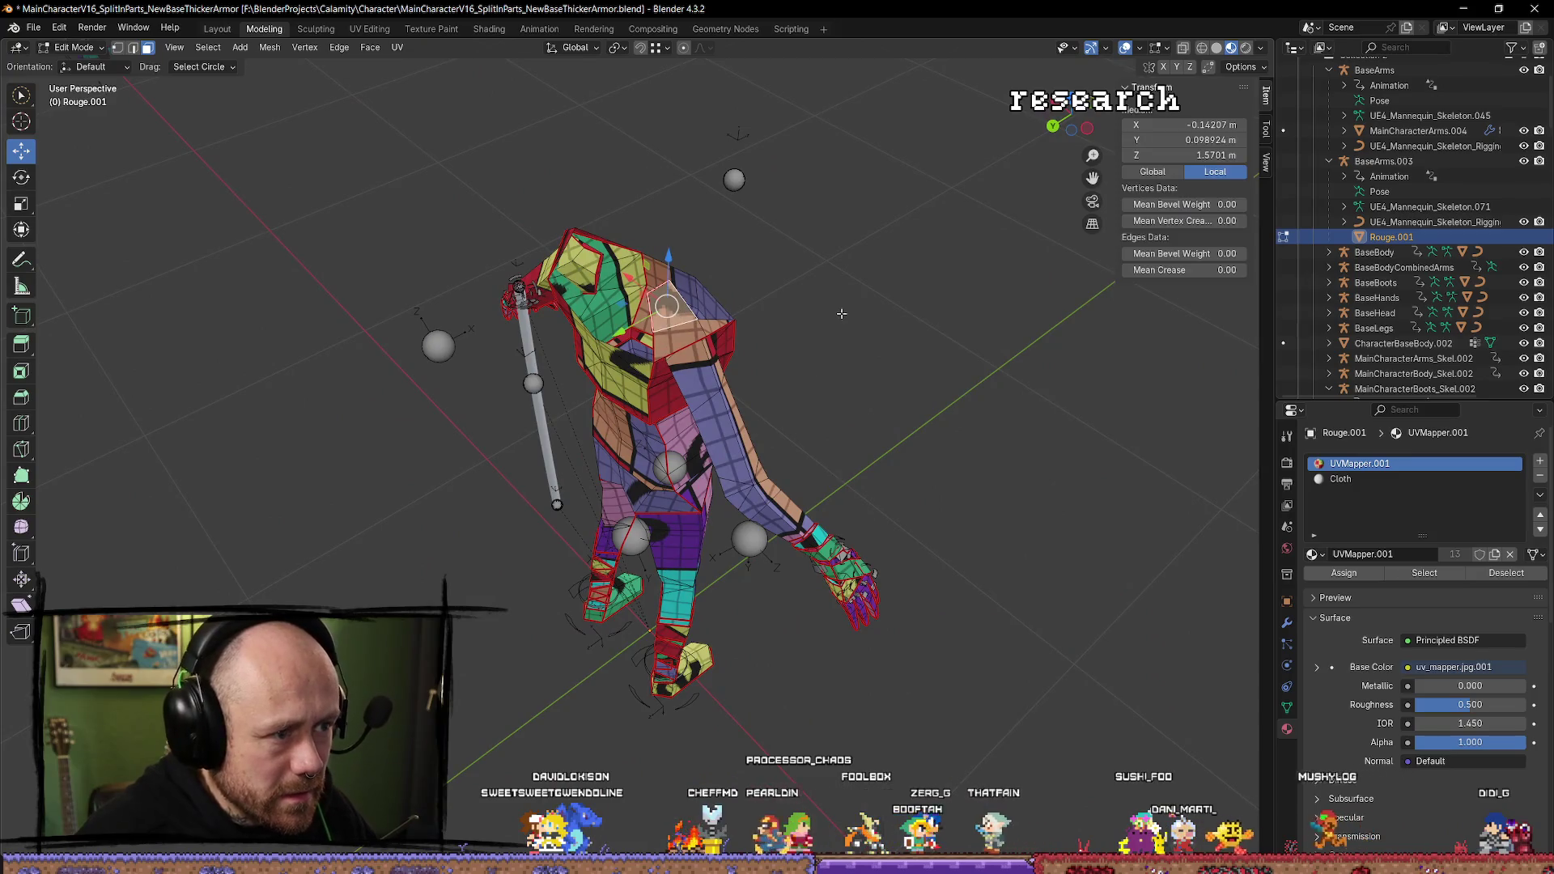
key("x")
left_click(805, 309)
mouse_move(805, 309)
left_mouse_down()
mouse_move(811, 298)
mouse_move(812, 421)
left_mouse_up()
key("Tab")
Select the BaseArms.003 armature together with Rouge.001 as the active object.
left_click(744, 316)
left_click(669, 561)
left_click(779, 593)
left_click(667, 438)
left_click(619, 425)
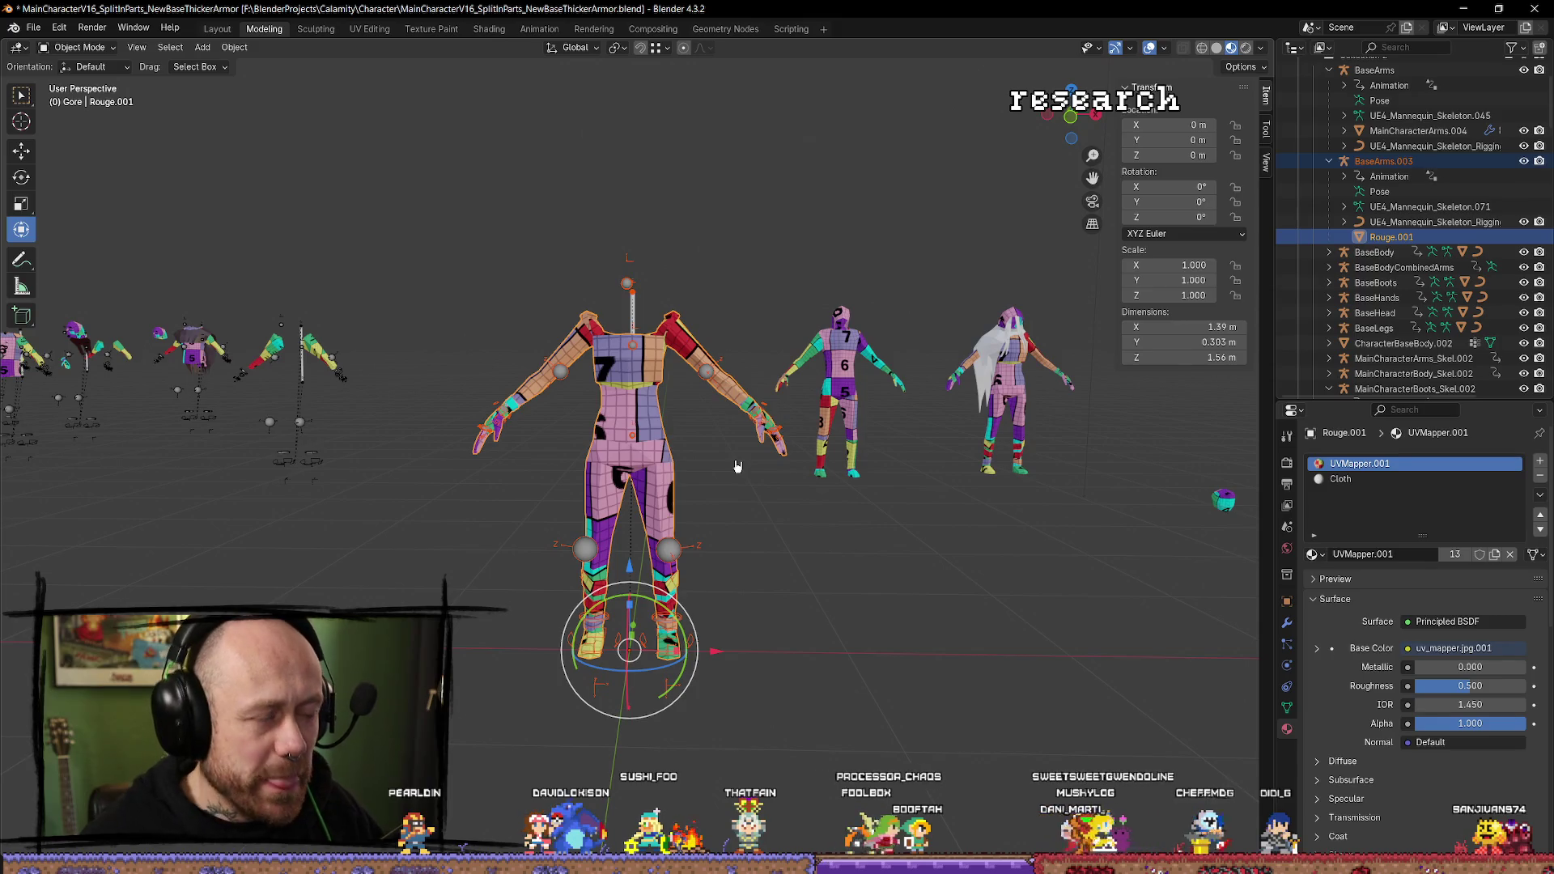
Export Rouge.001 with Quick Favorites' Mr Mannequins FBX and switch to Unreal.
key("q")
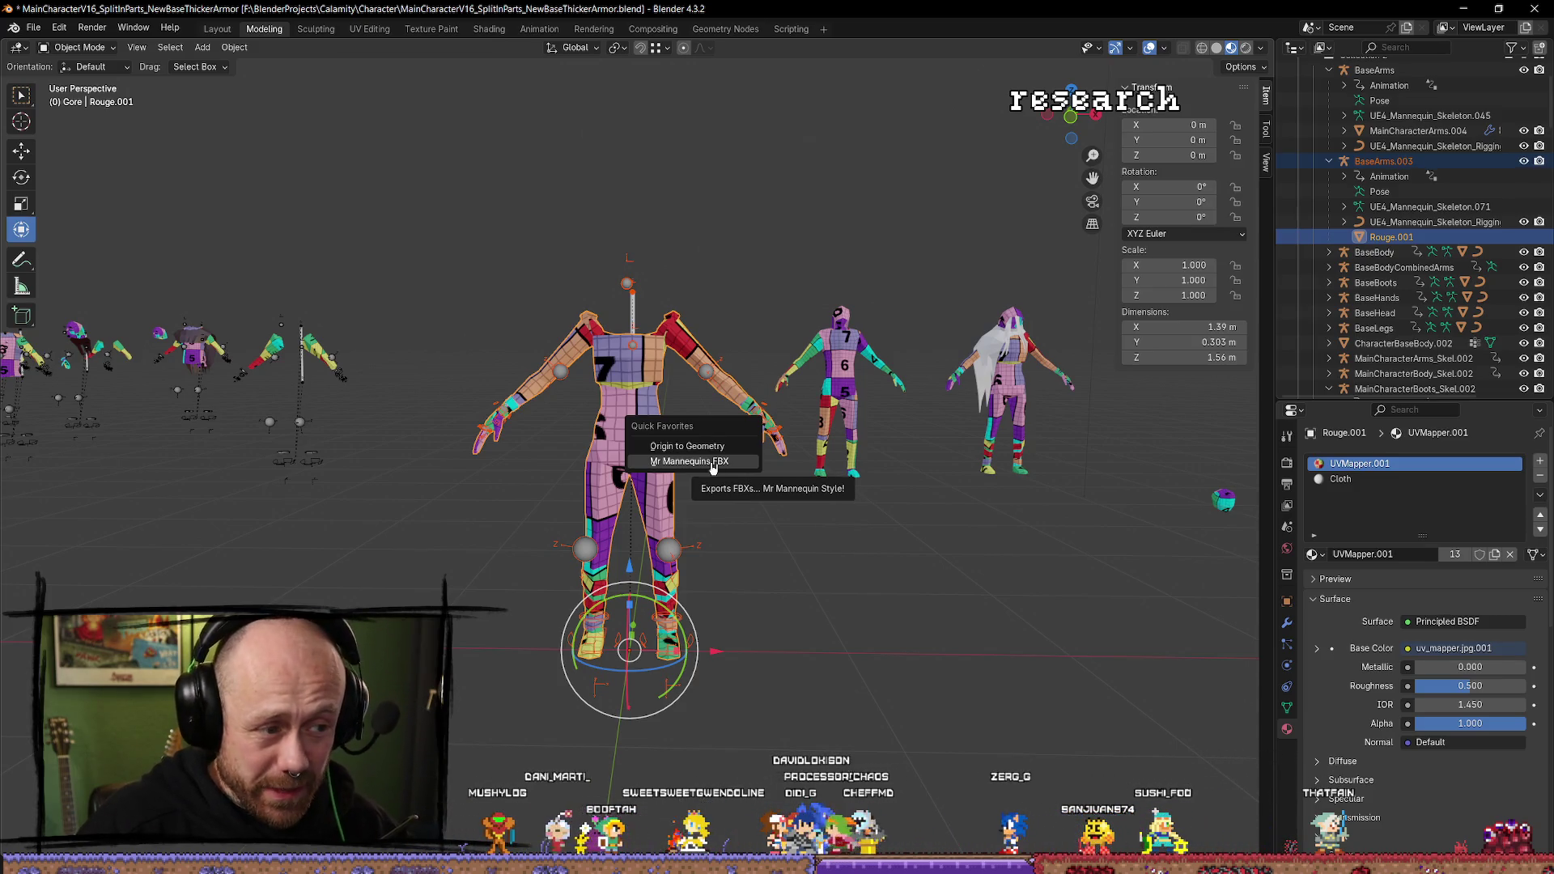
left_click(713, 463)
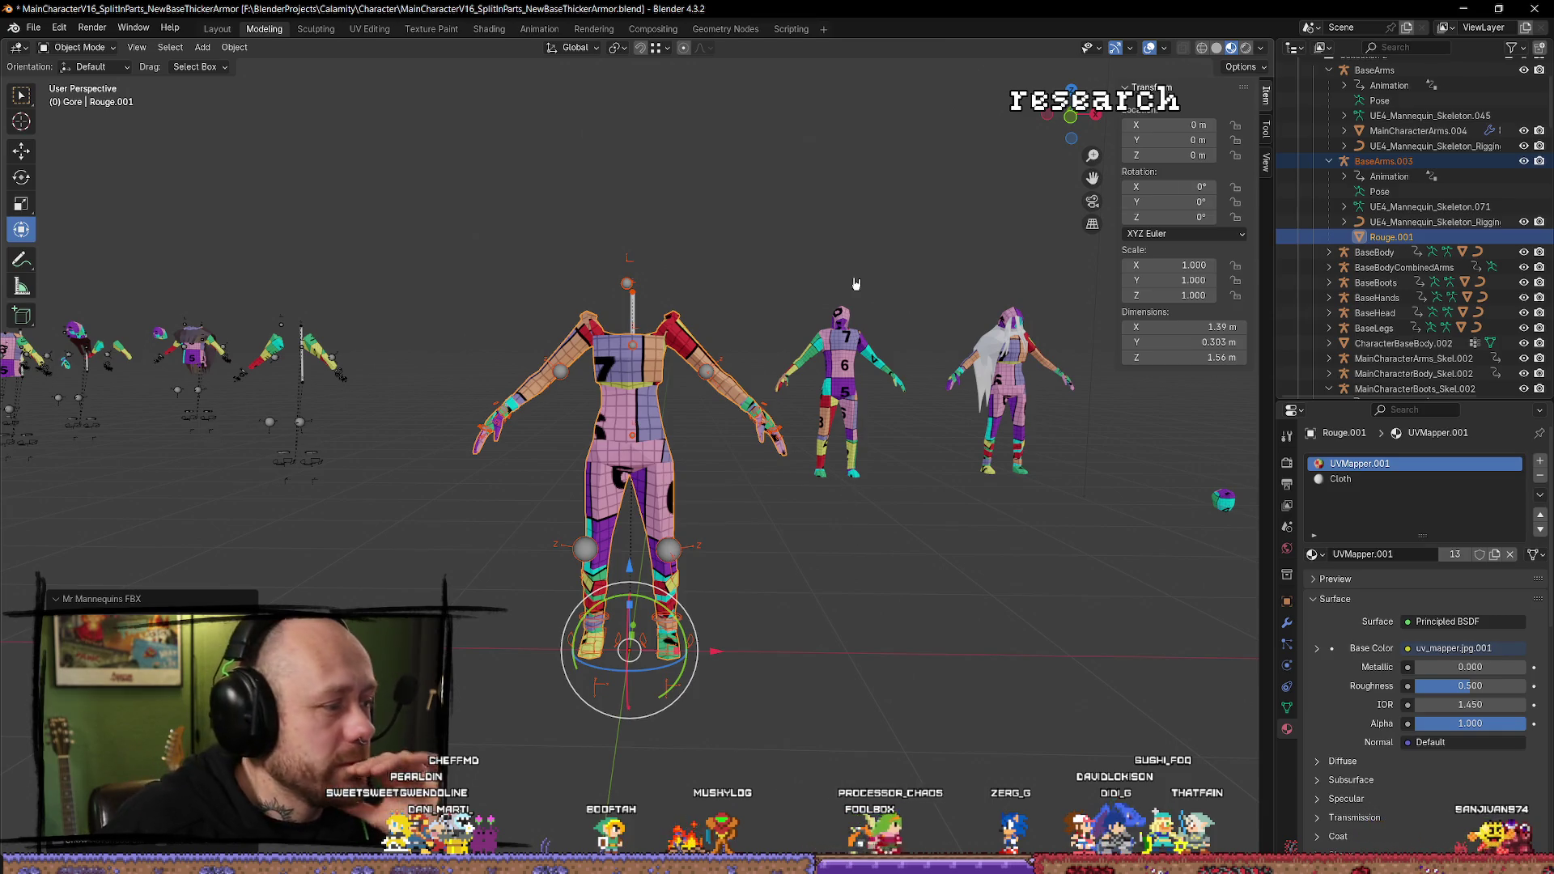
key("alt+Tab")
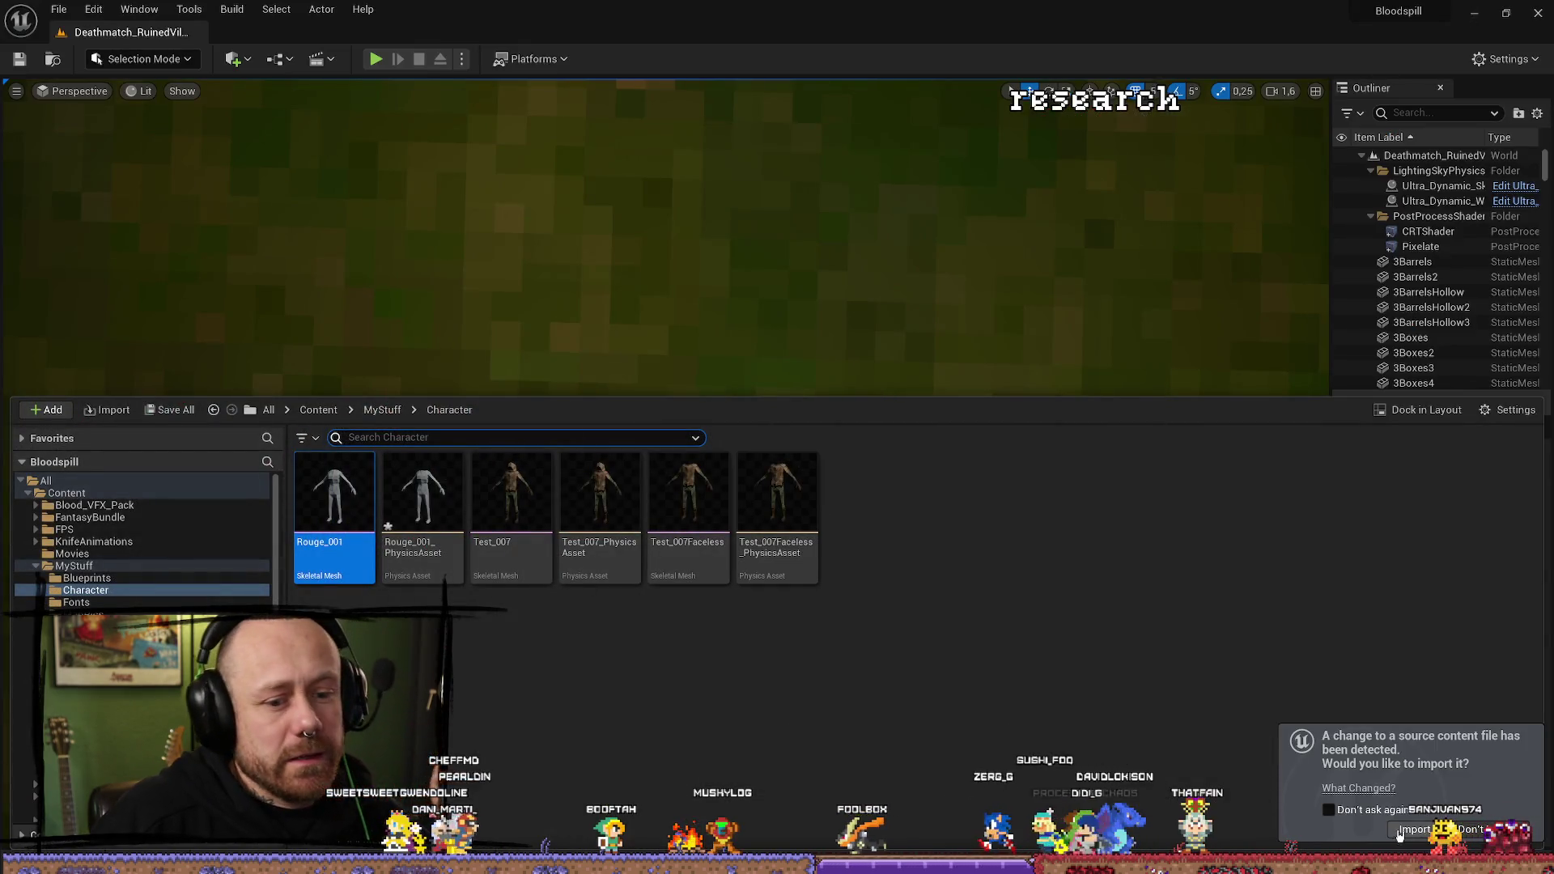
Reimport the changed Rouge_001 source file and save the level.
left_click(1395, 836)
key("ctrl+space")
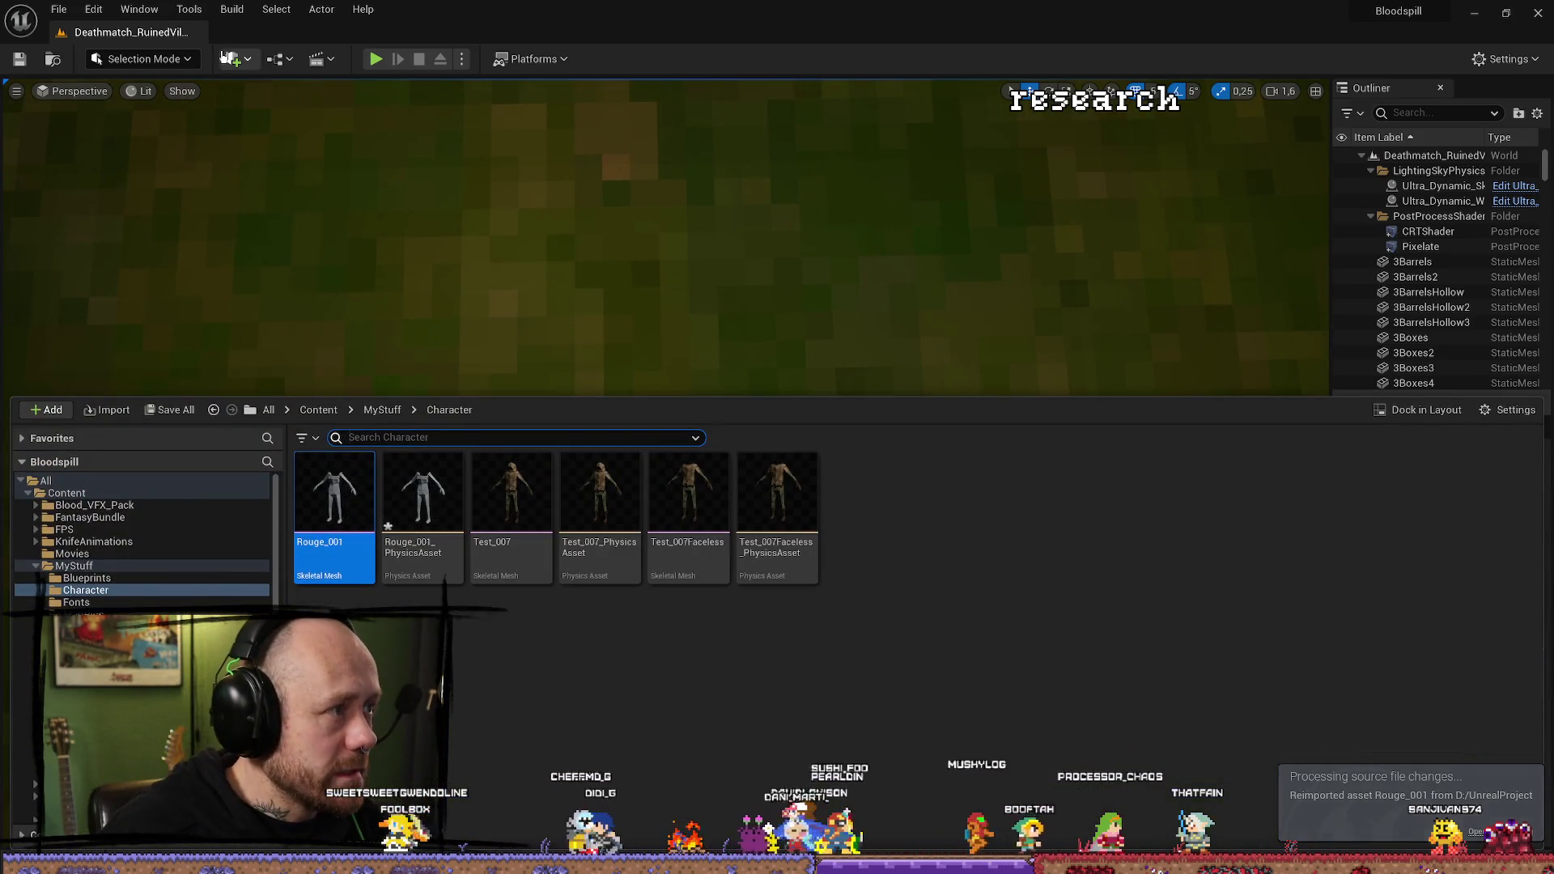
key("ctrl+s")
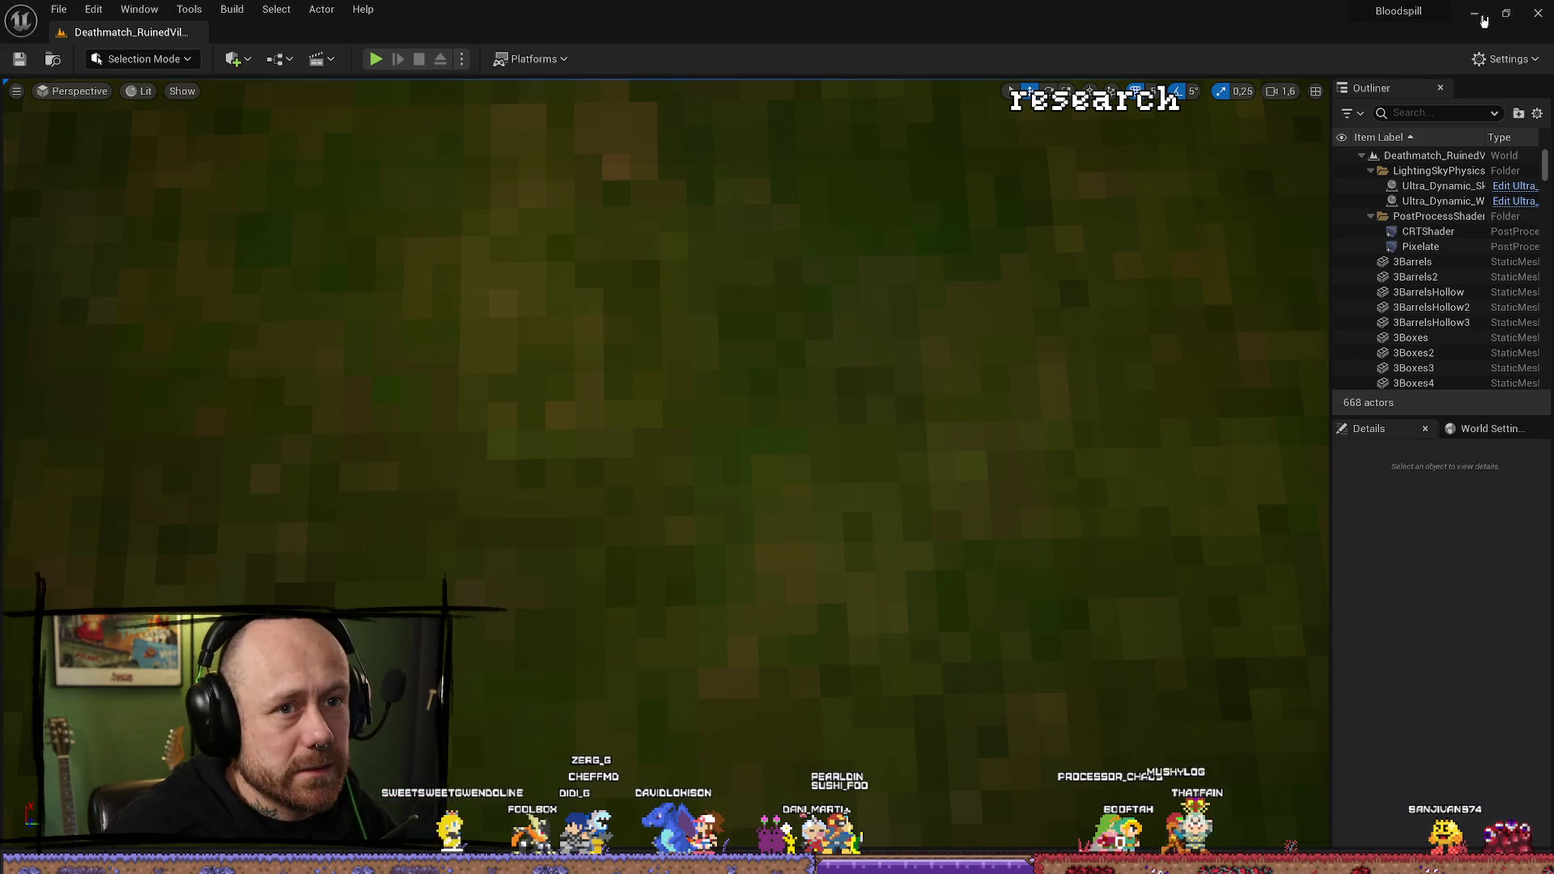
left_click(1482, 22)
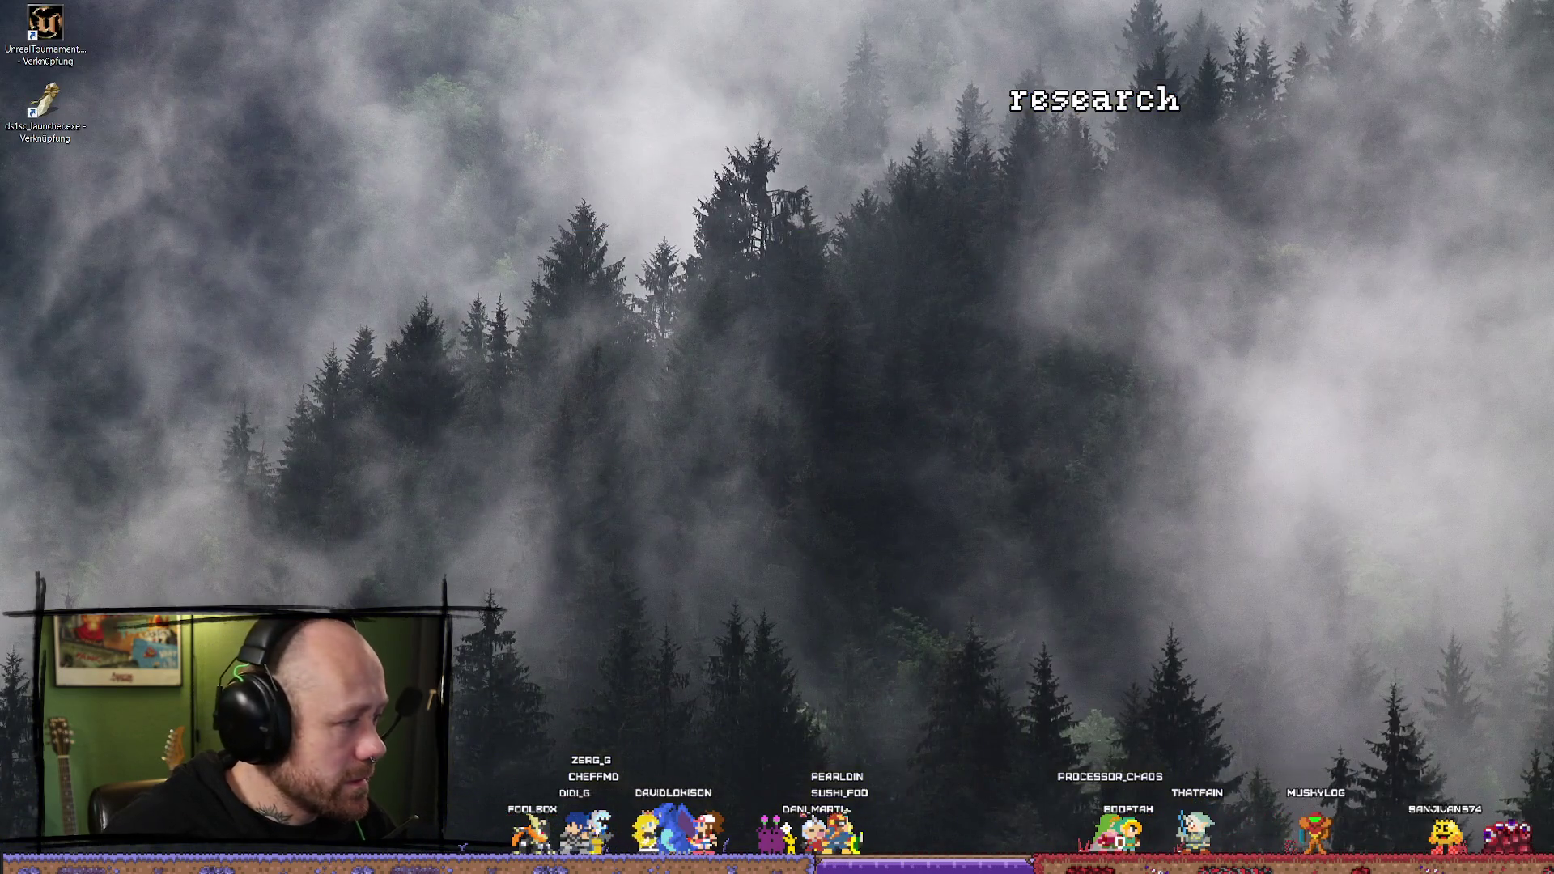
Play-test with the crossbow past the stairs and barrel room, then stop.
key("alt+Tab")
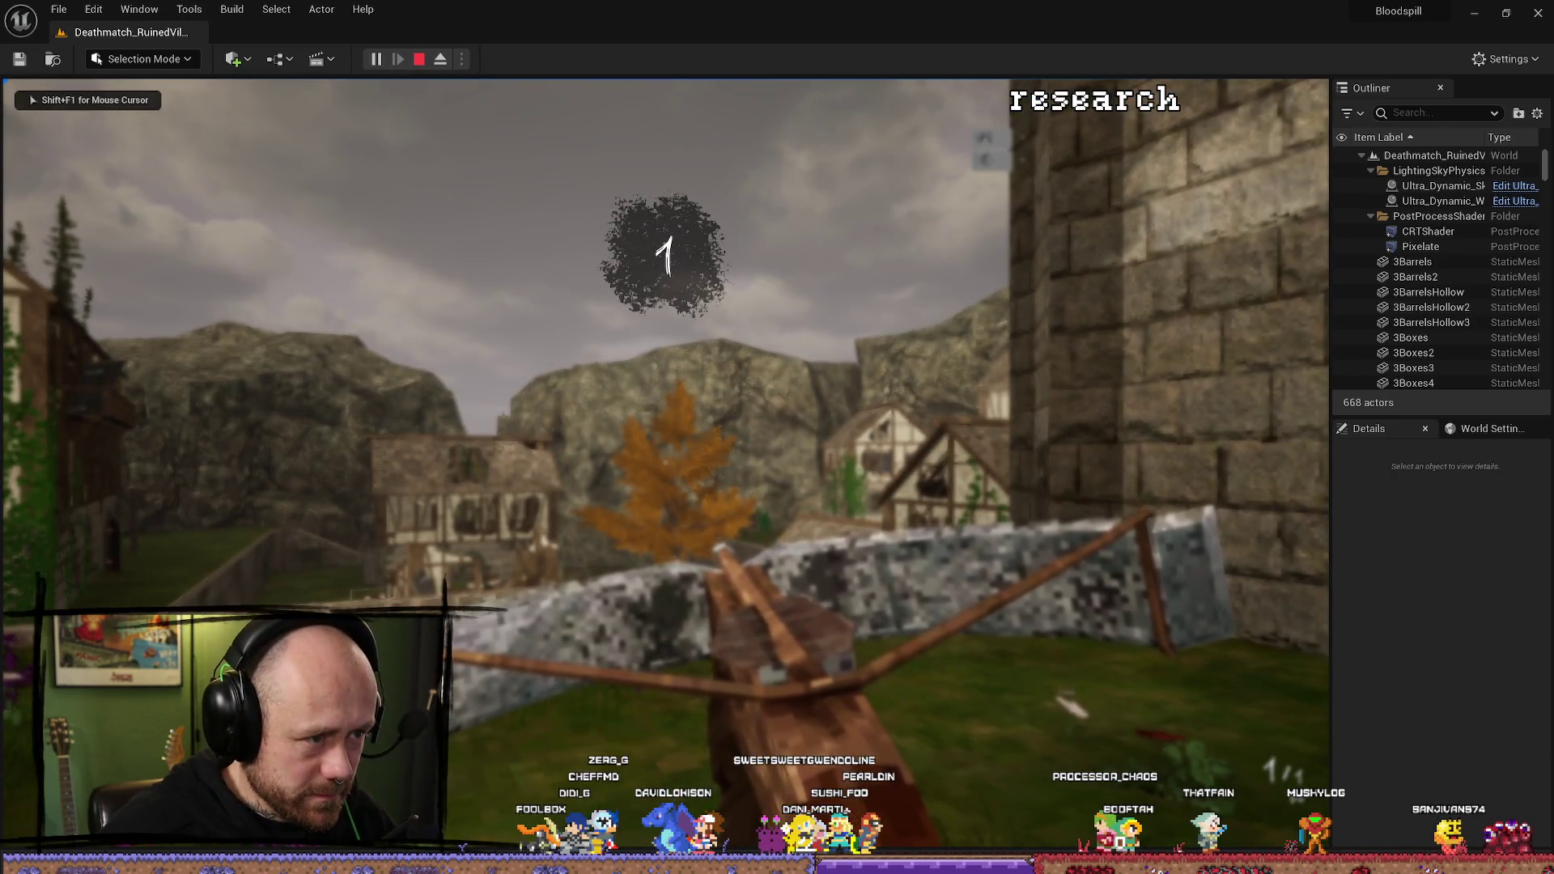
right_click(666, 467)
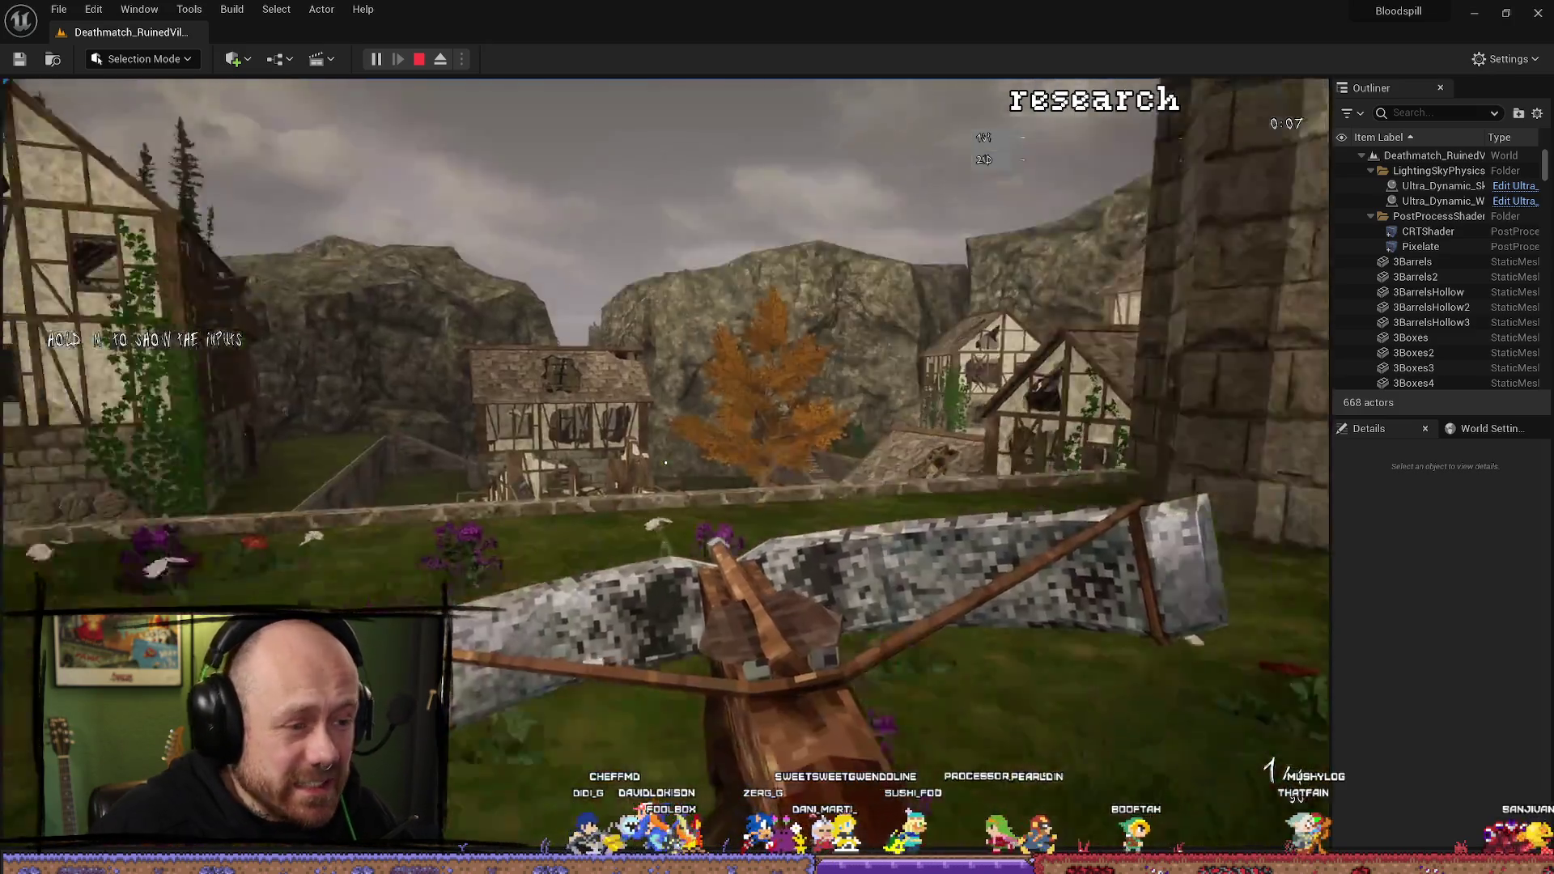
key("w")
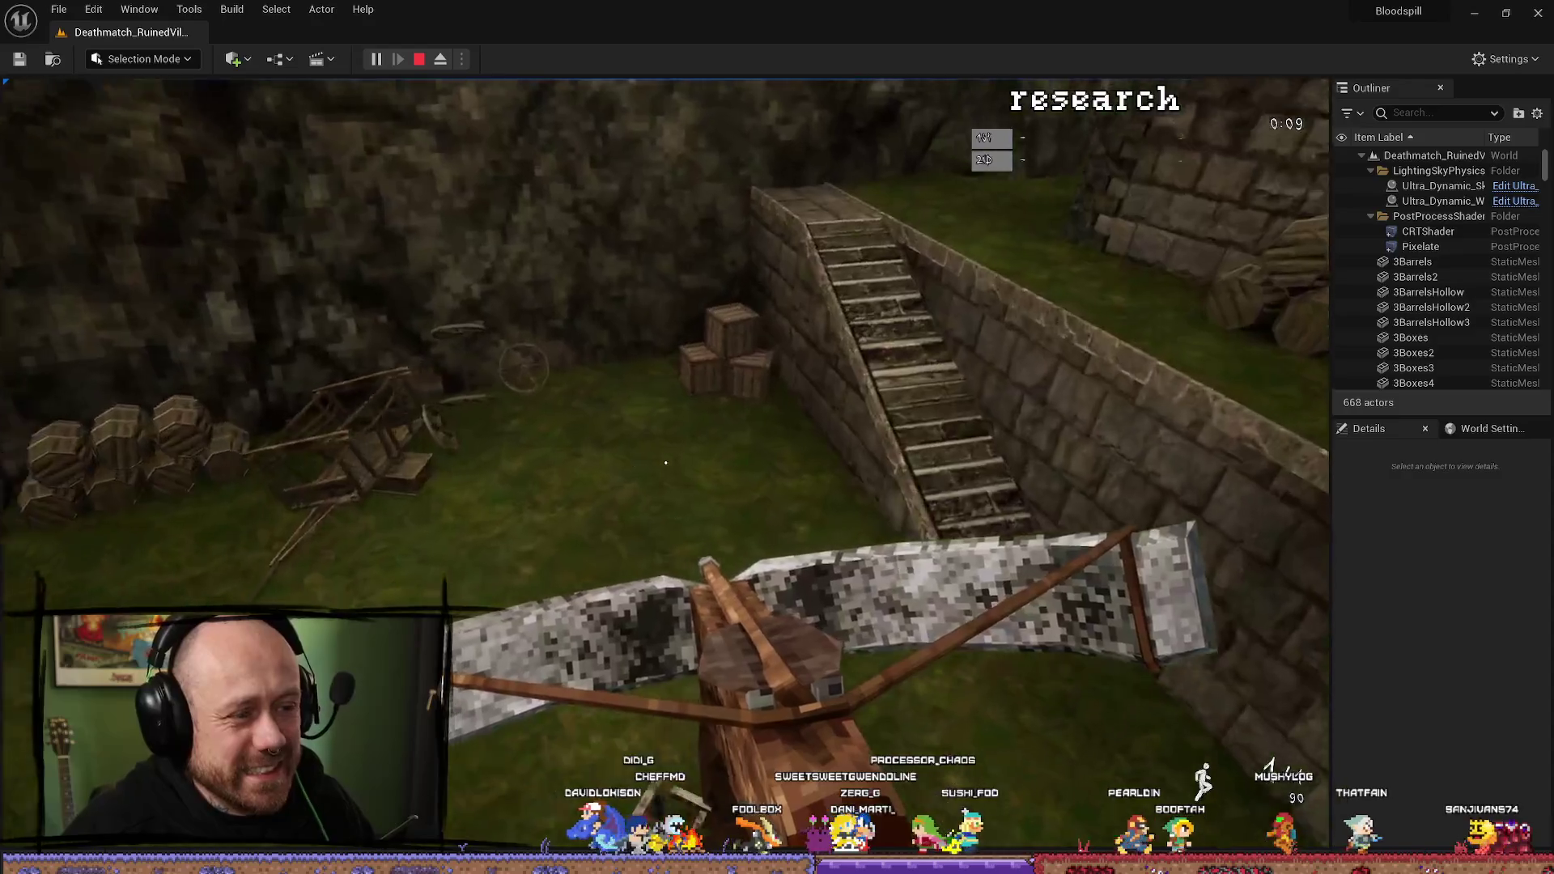
key("w")
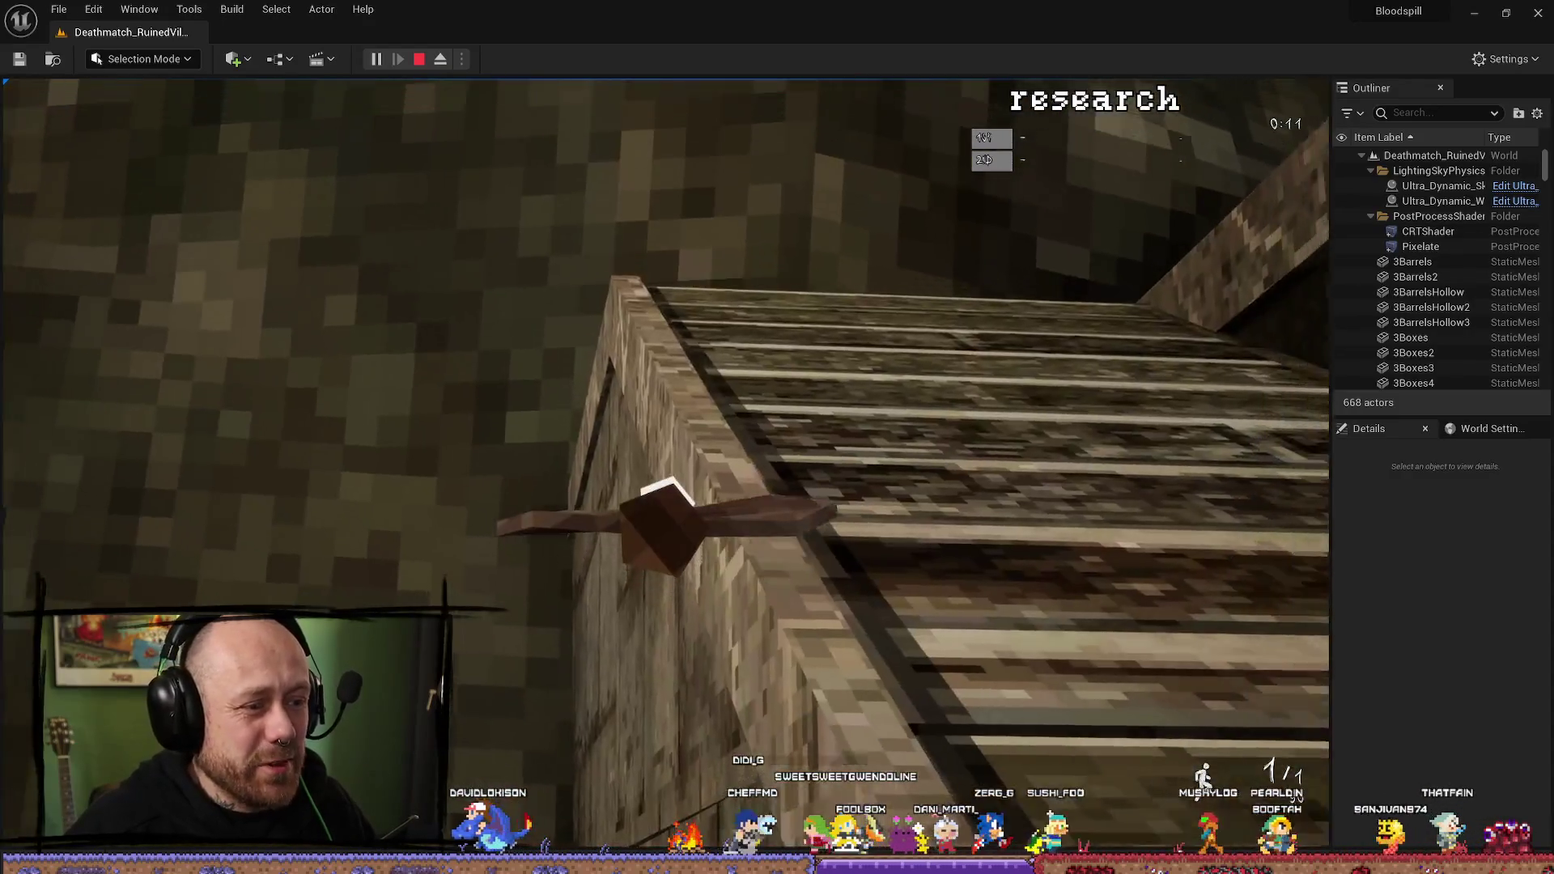
key("w")
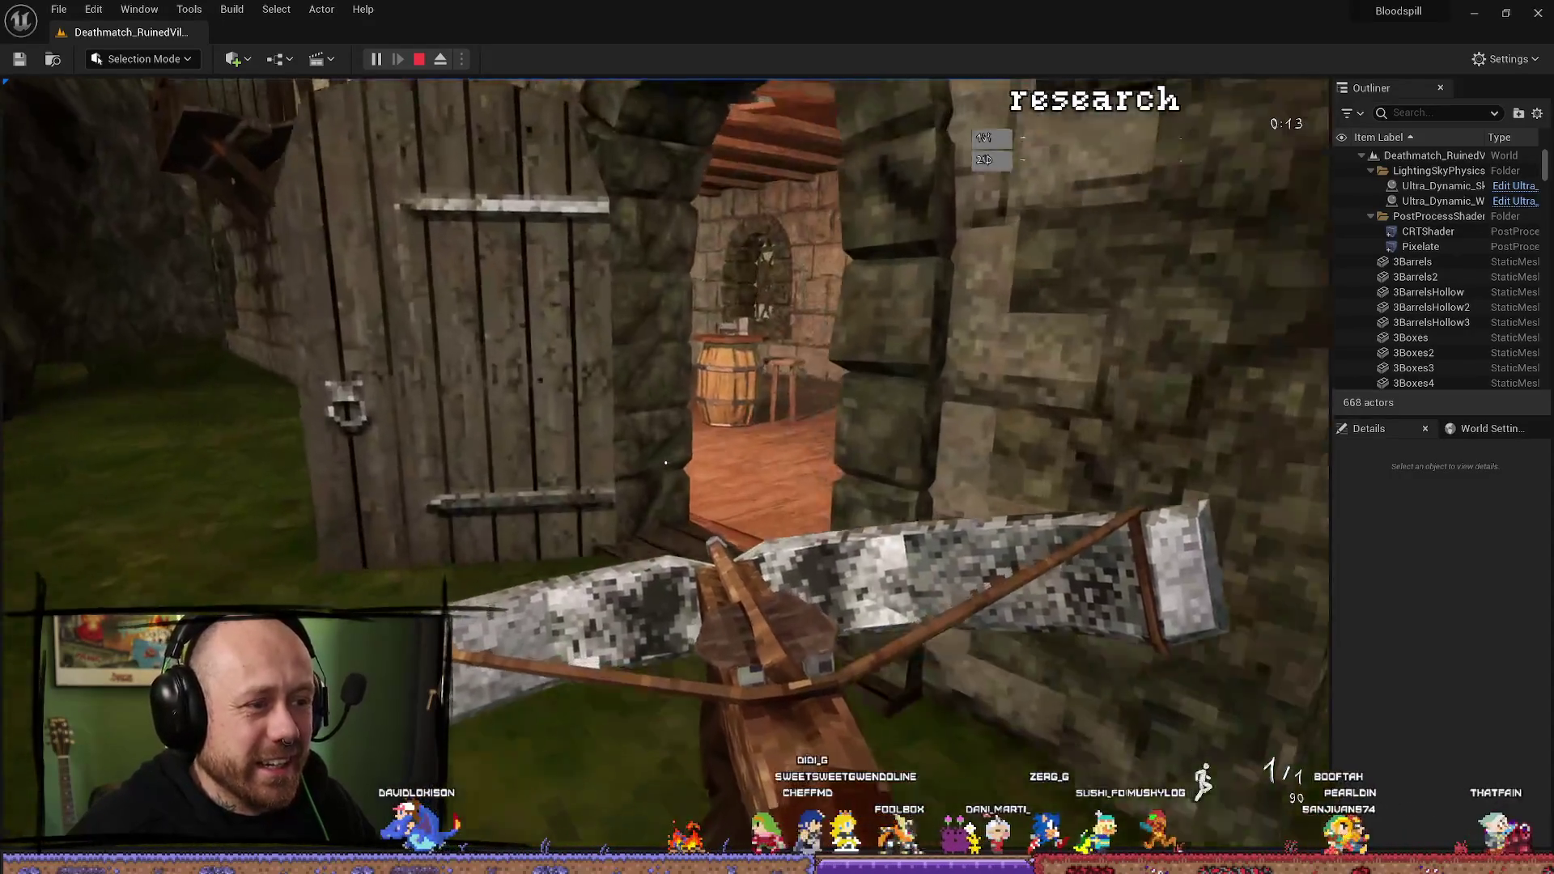
key("w")
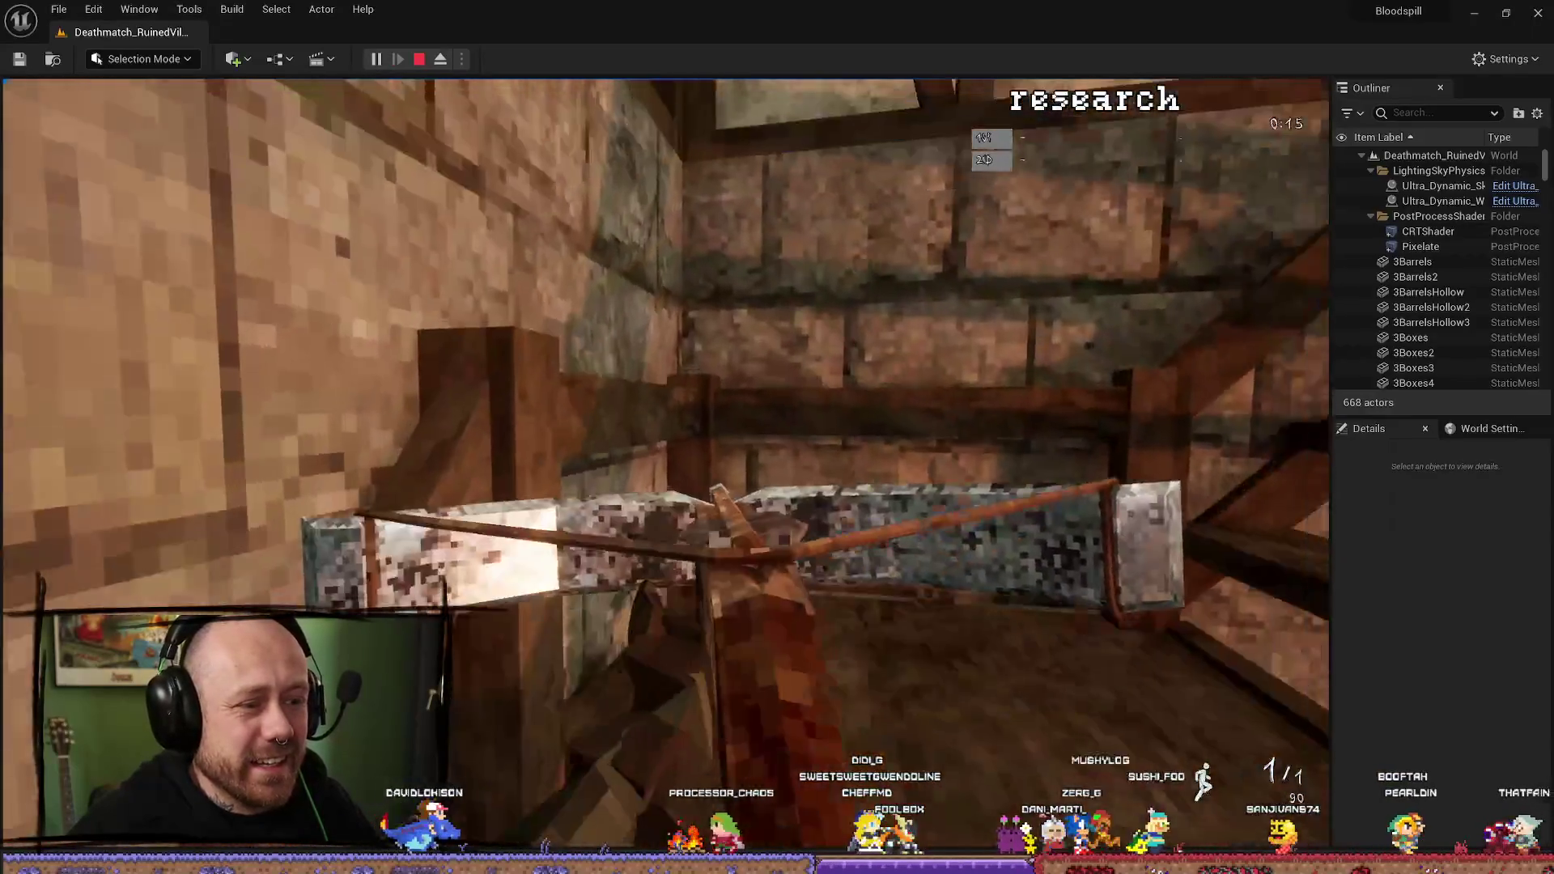
key("w")
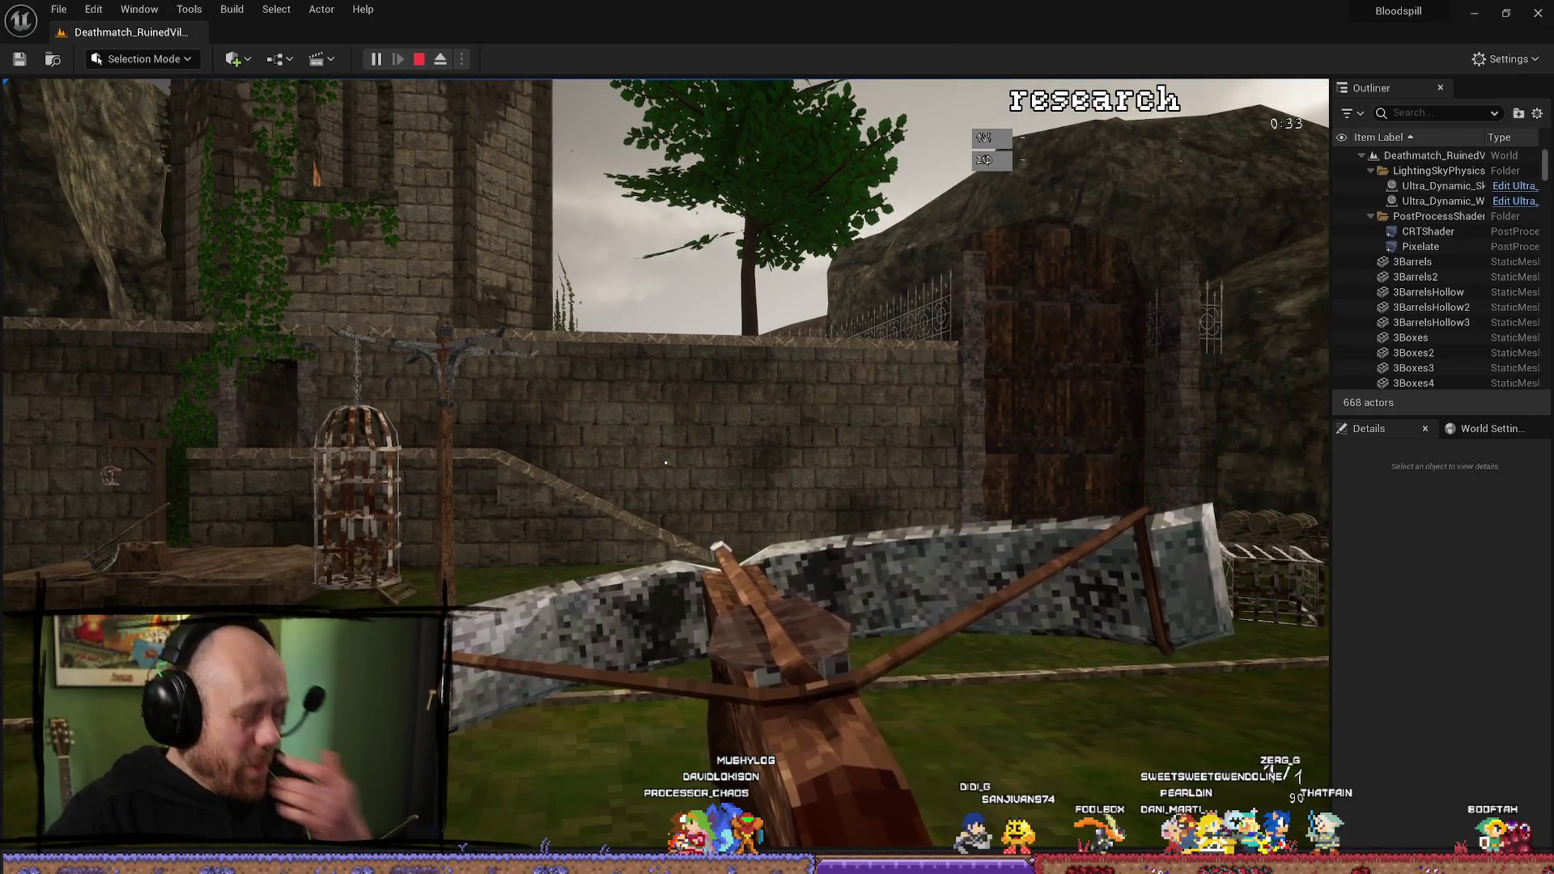
key("Escape")
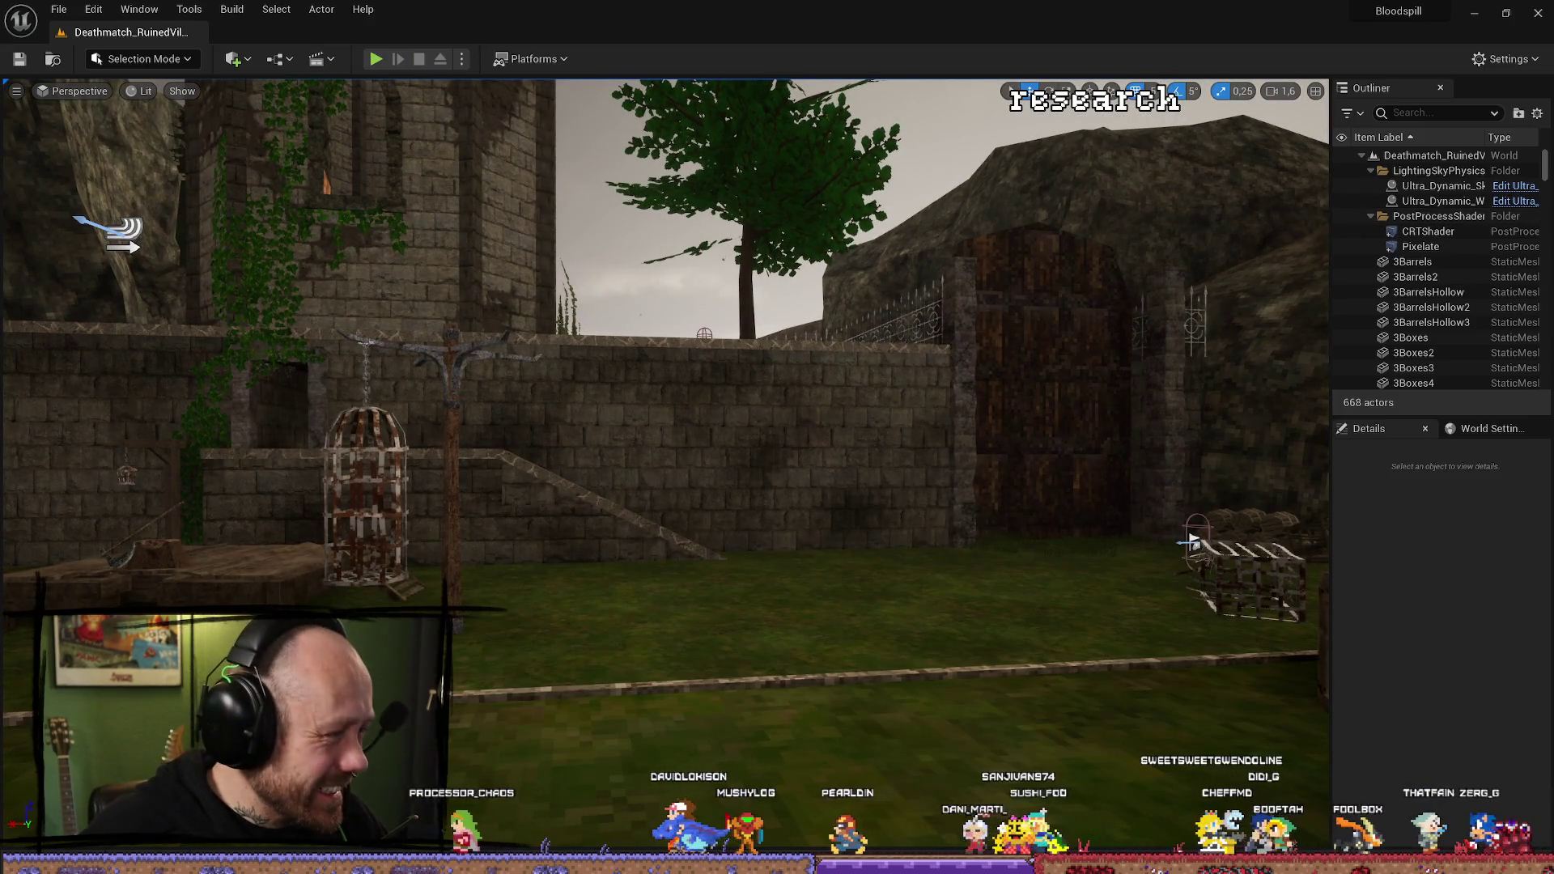
key("alt+Tab")
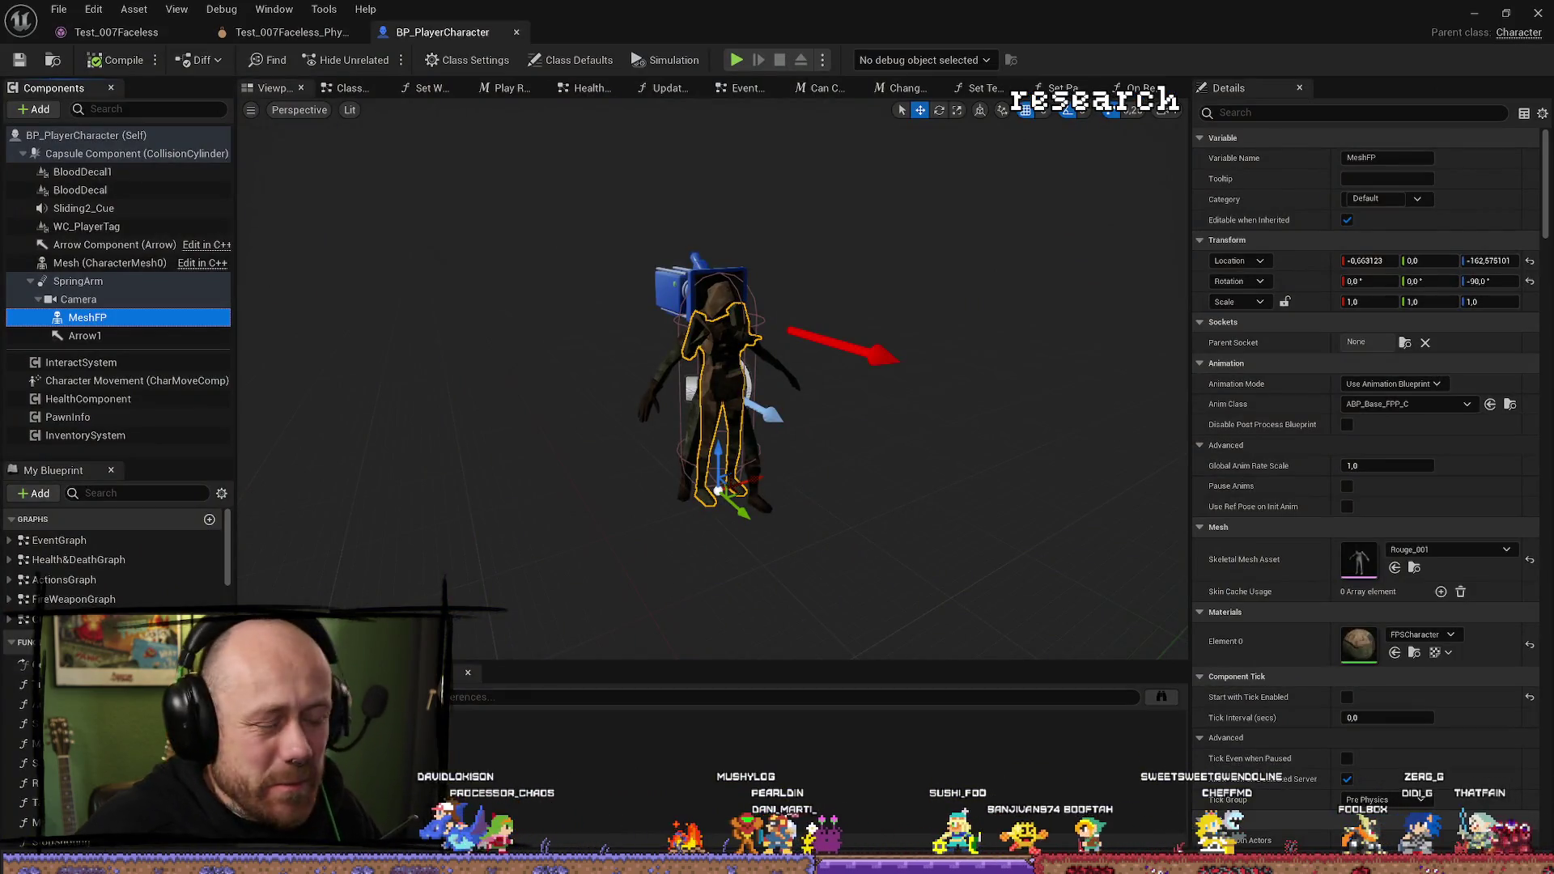
Back in Blender, get the Rouge.001 mesh selected again.
key("alt+Tab")
left_click(865, 583)
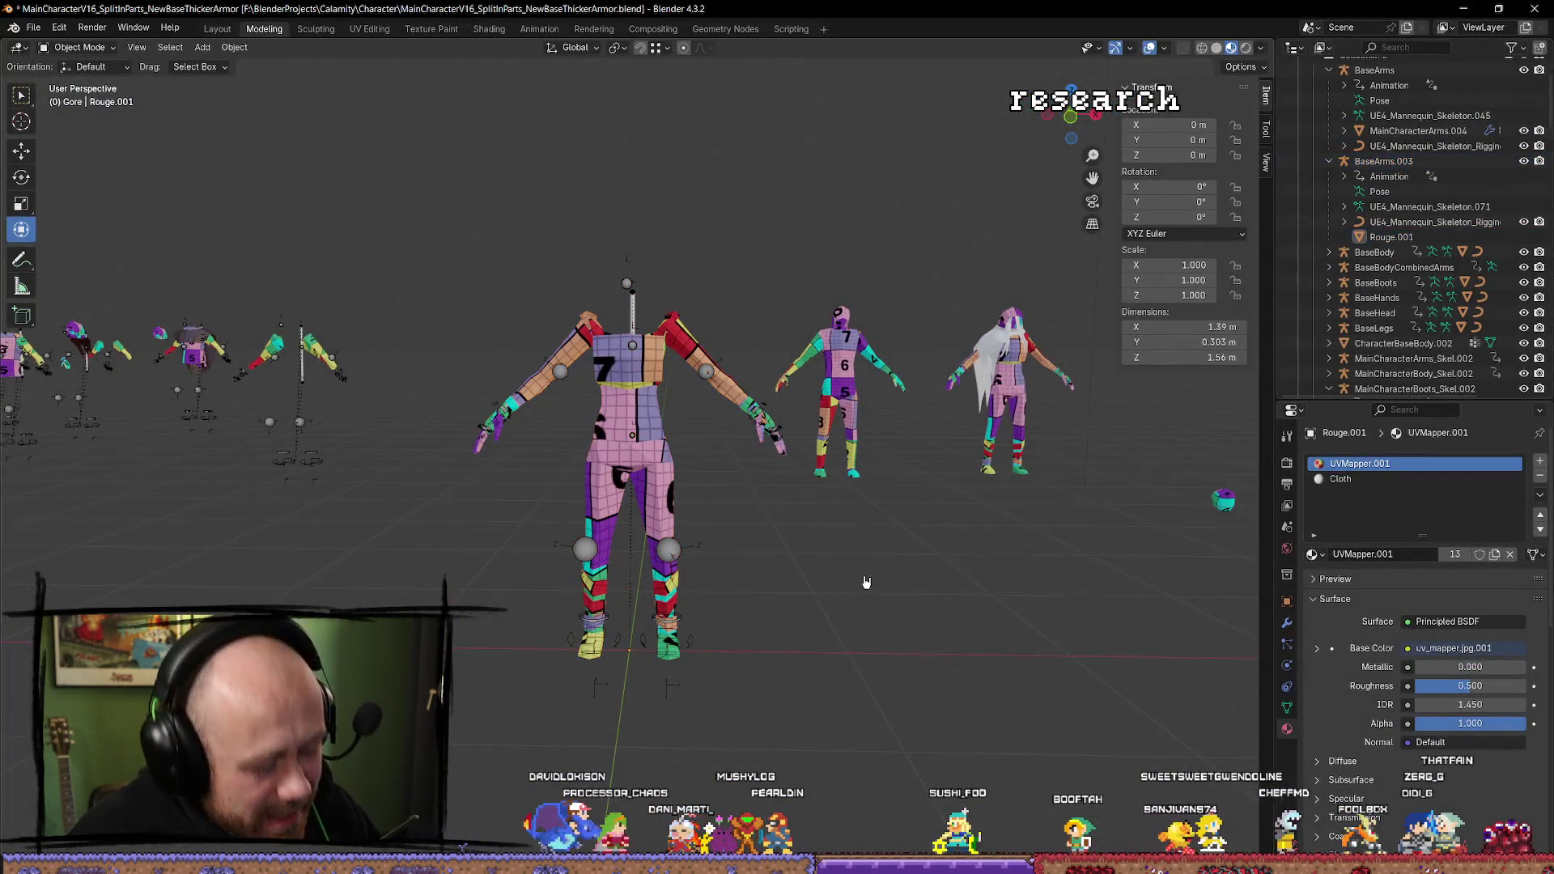
key("ctrl+z")
right_click(769, 282)
left_click(786, 181)
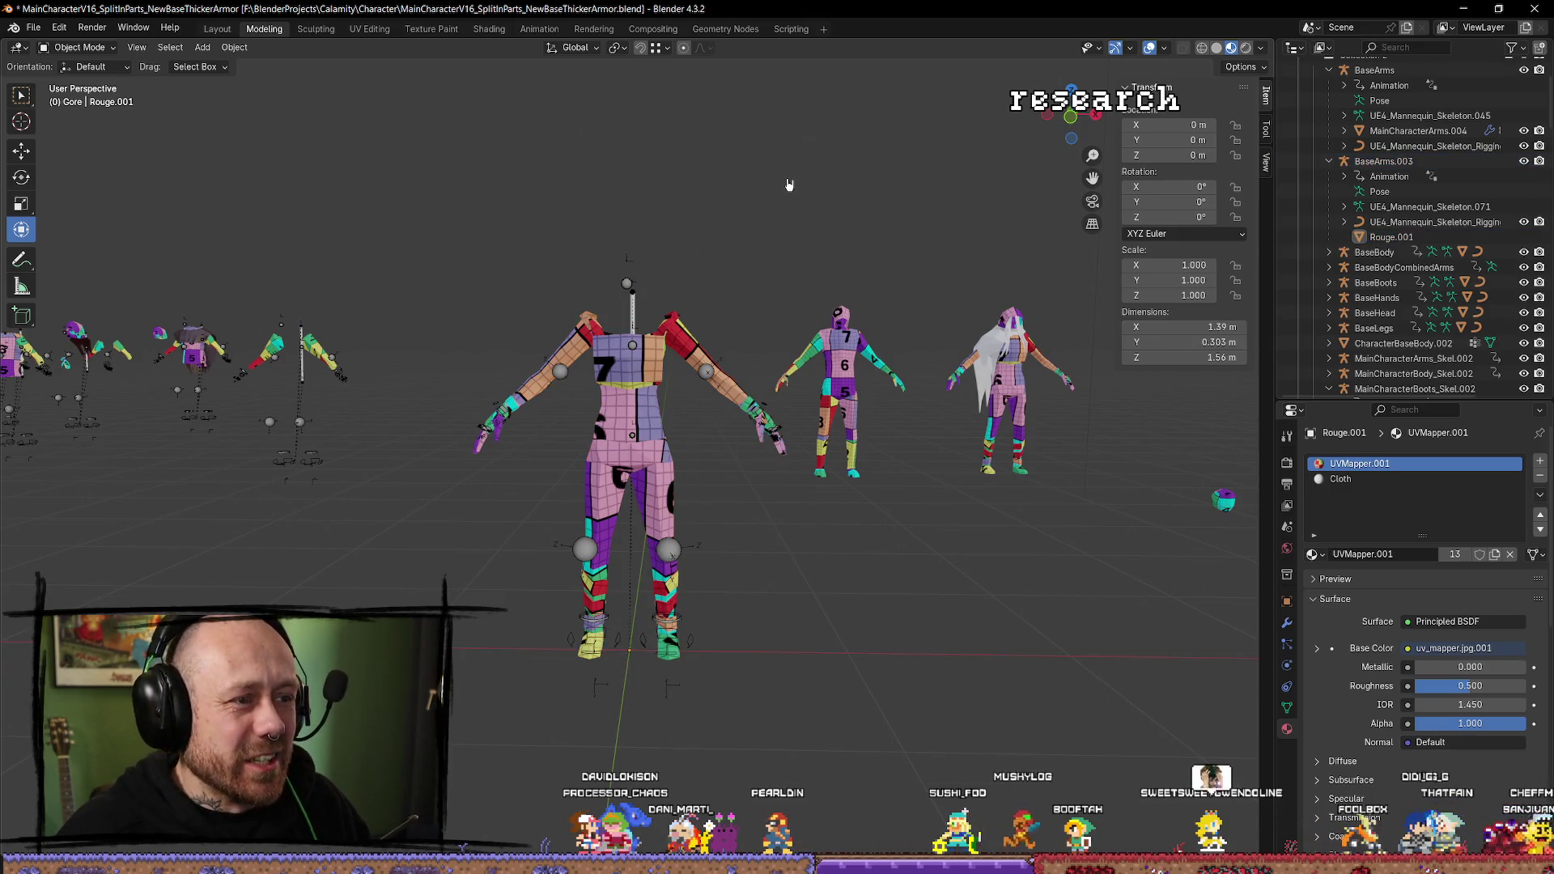
key("ctrl+z")
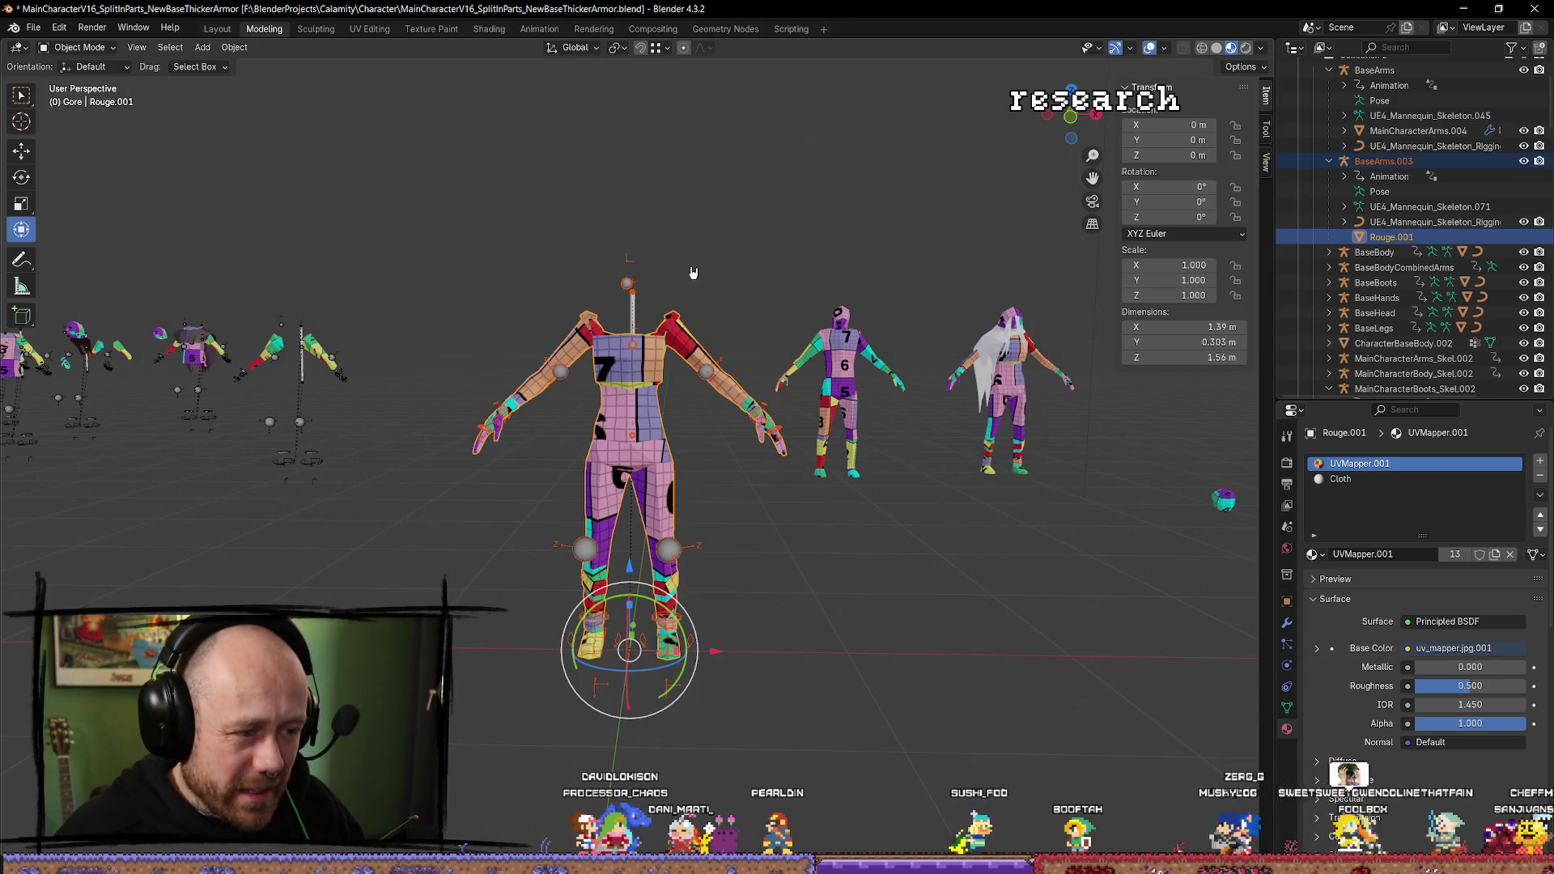
Orbit around the character to inspect it, then enter Edit Mode.
scroll(747, 288, "up", 2)
mouse_move(746, 288)
left_mouse_down()
mouse_move(434, 312)
mouse_move(423, 367)
mouse_move(480, 319)
left_mouse_up()
mouse_move(659, 222)
left_mouse_down()
mouse_move(724, 180)
mouse_move(680, 289)
mouse_move(469, 271)
mouse_move(571, 203)
left_mouse_up()
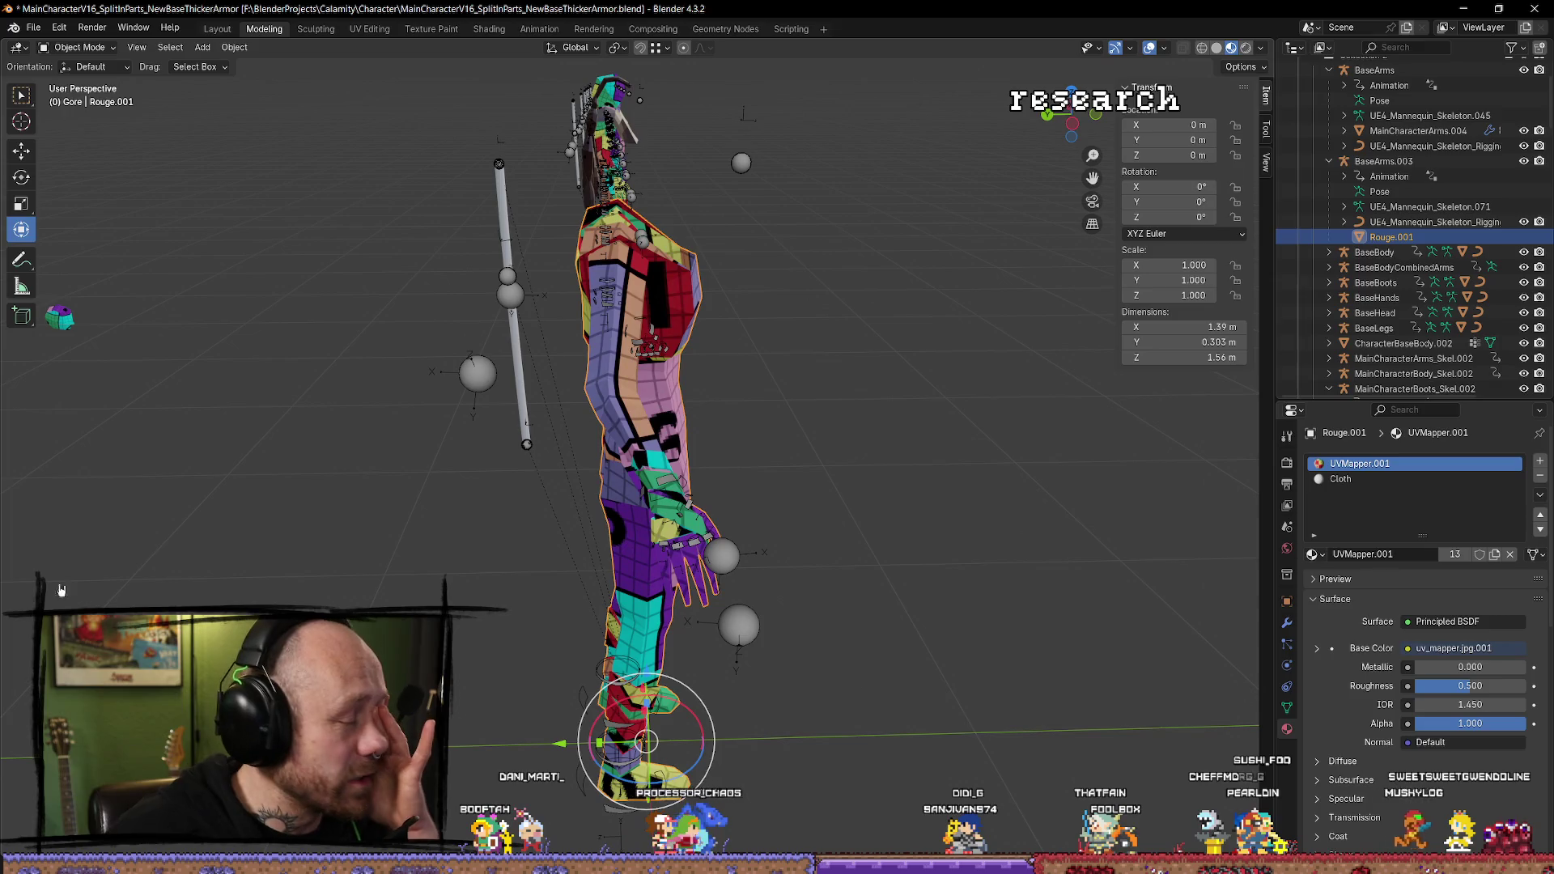
mouse_move(191, 507)
left_mouse_down()
mouse_move(669, 252)
mouse_move(578, 288)
mouse_move(706, 237)
left_mouse_up()
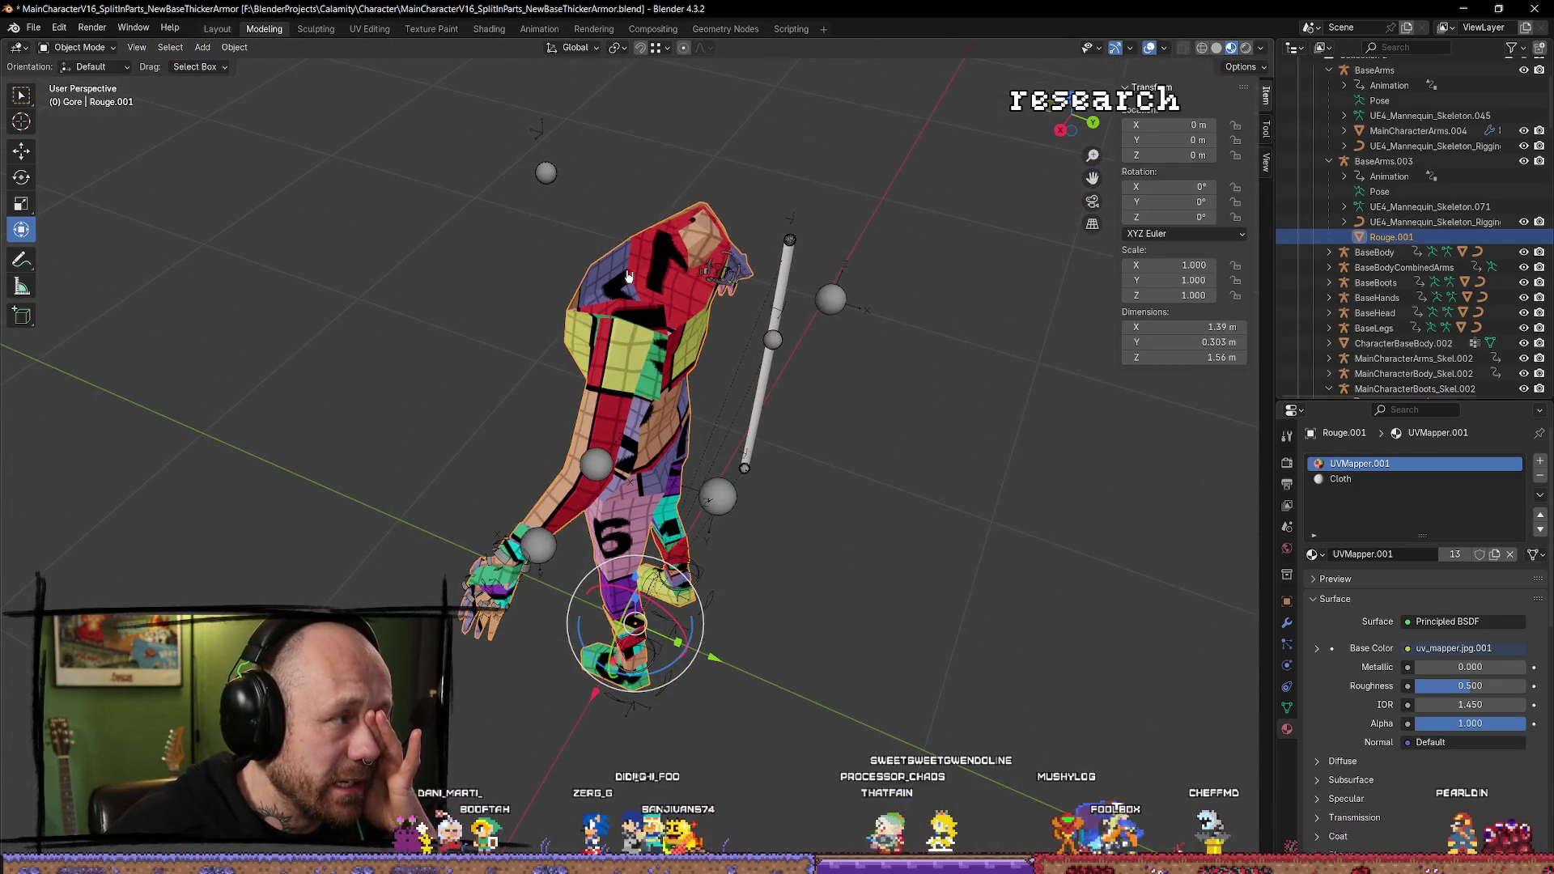
mouse_move(628, 276)
left_mouse_down()
mouse_move(916, 260)
mouse_move(937, 301)
mouse_move(803, 306)
left_mouse_up()
left_click_drag(568, 302, 681, 277)
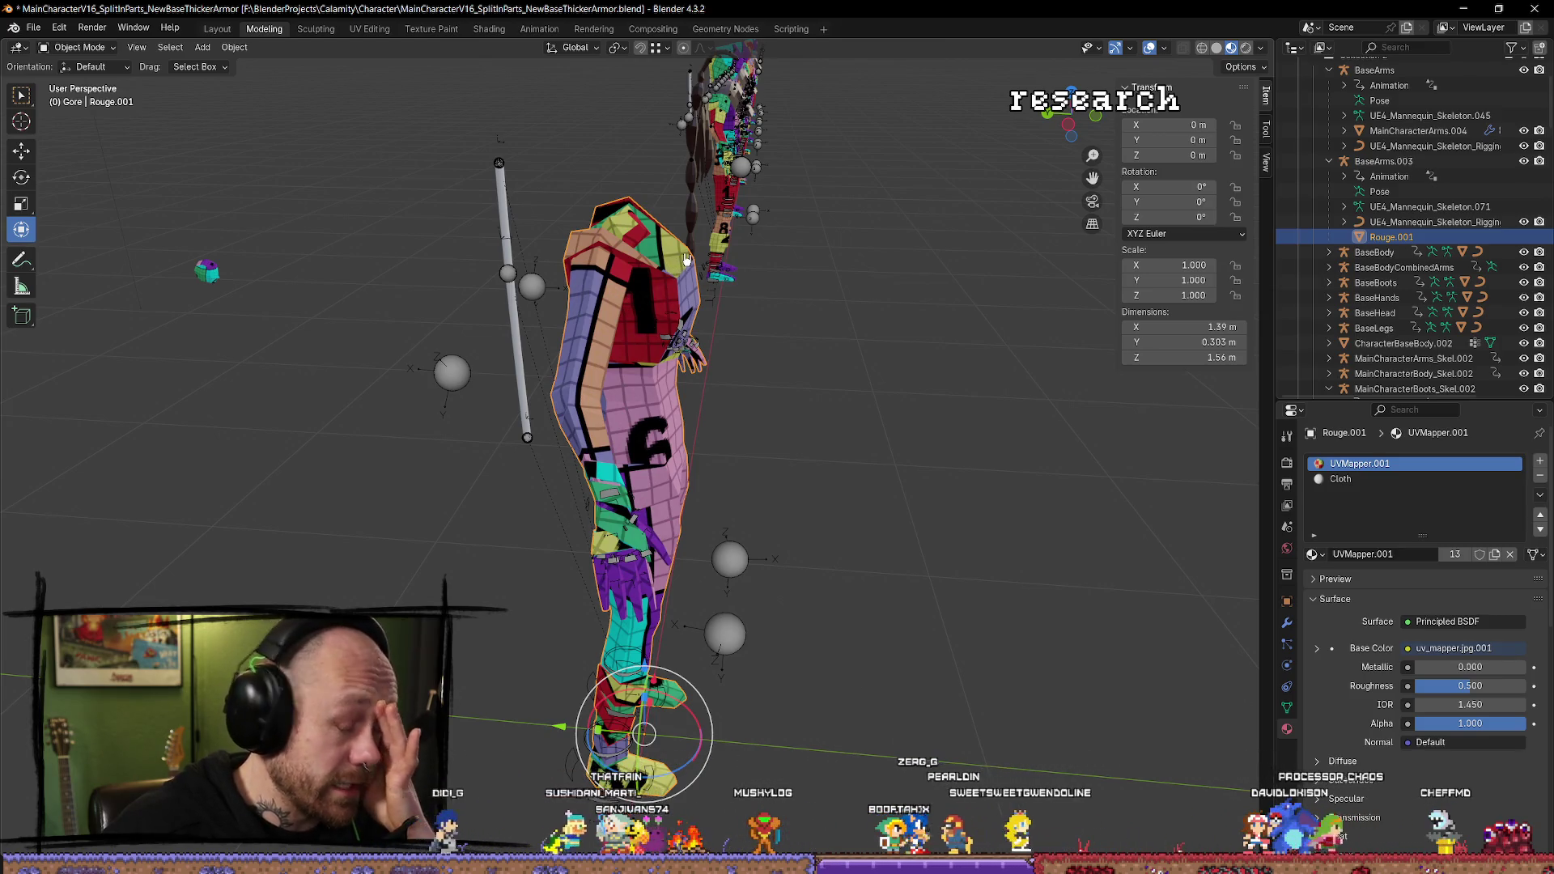
mouse_move(732, 294)
left_mouse_down()
mouse_move(742, 339)
mouse_move(804, 338)
left_mouse_up()
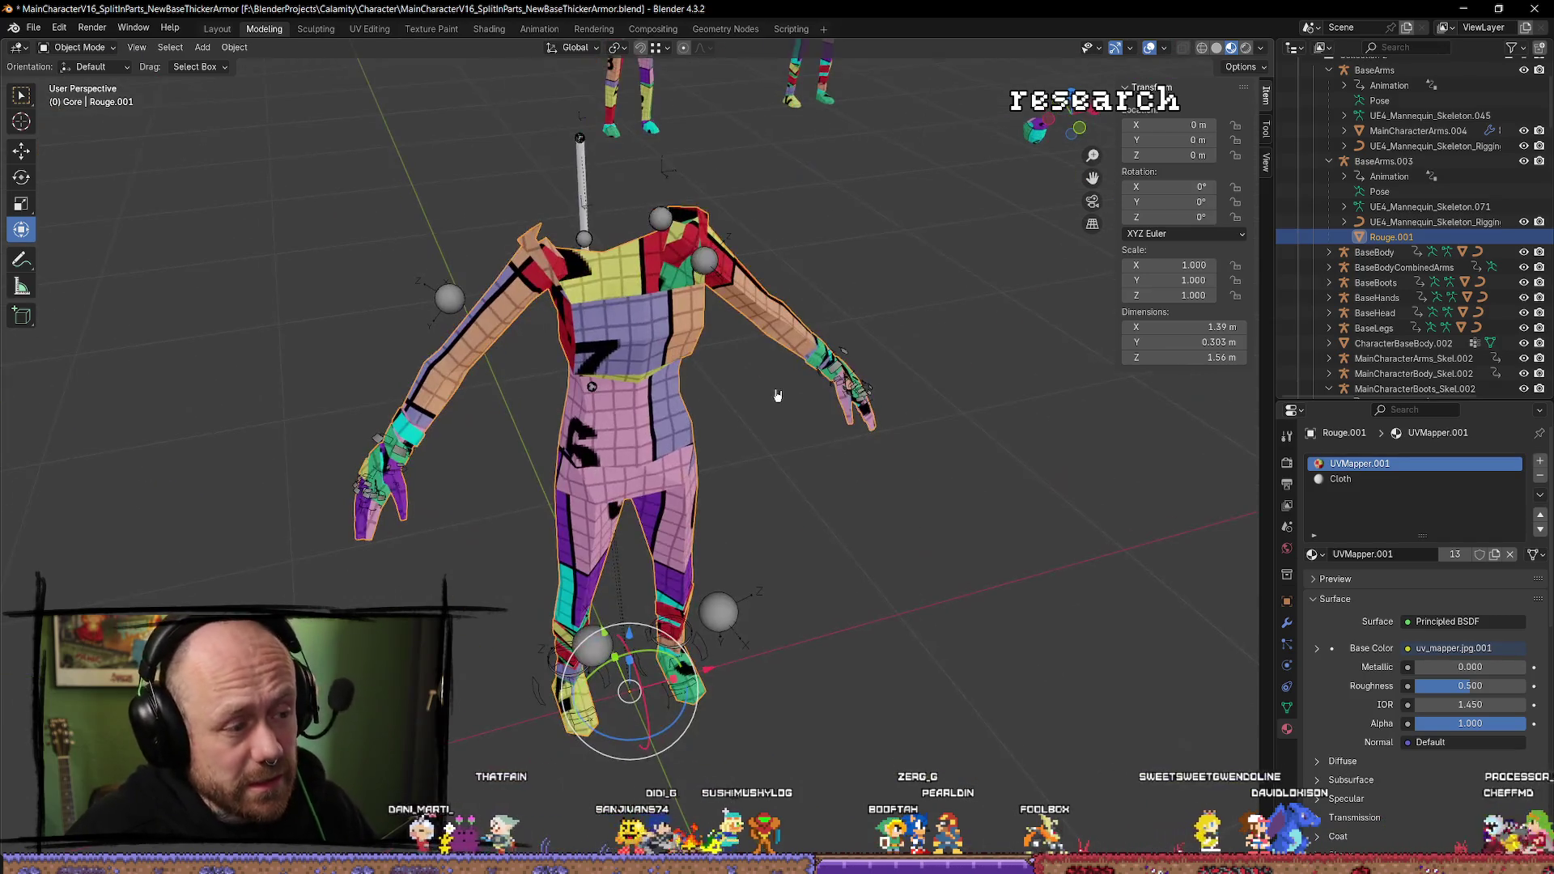
key("Tab")
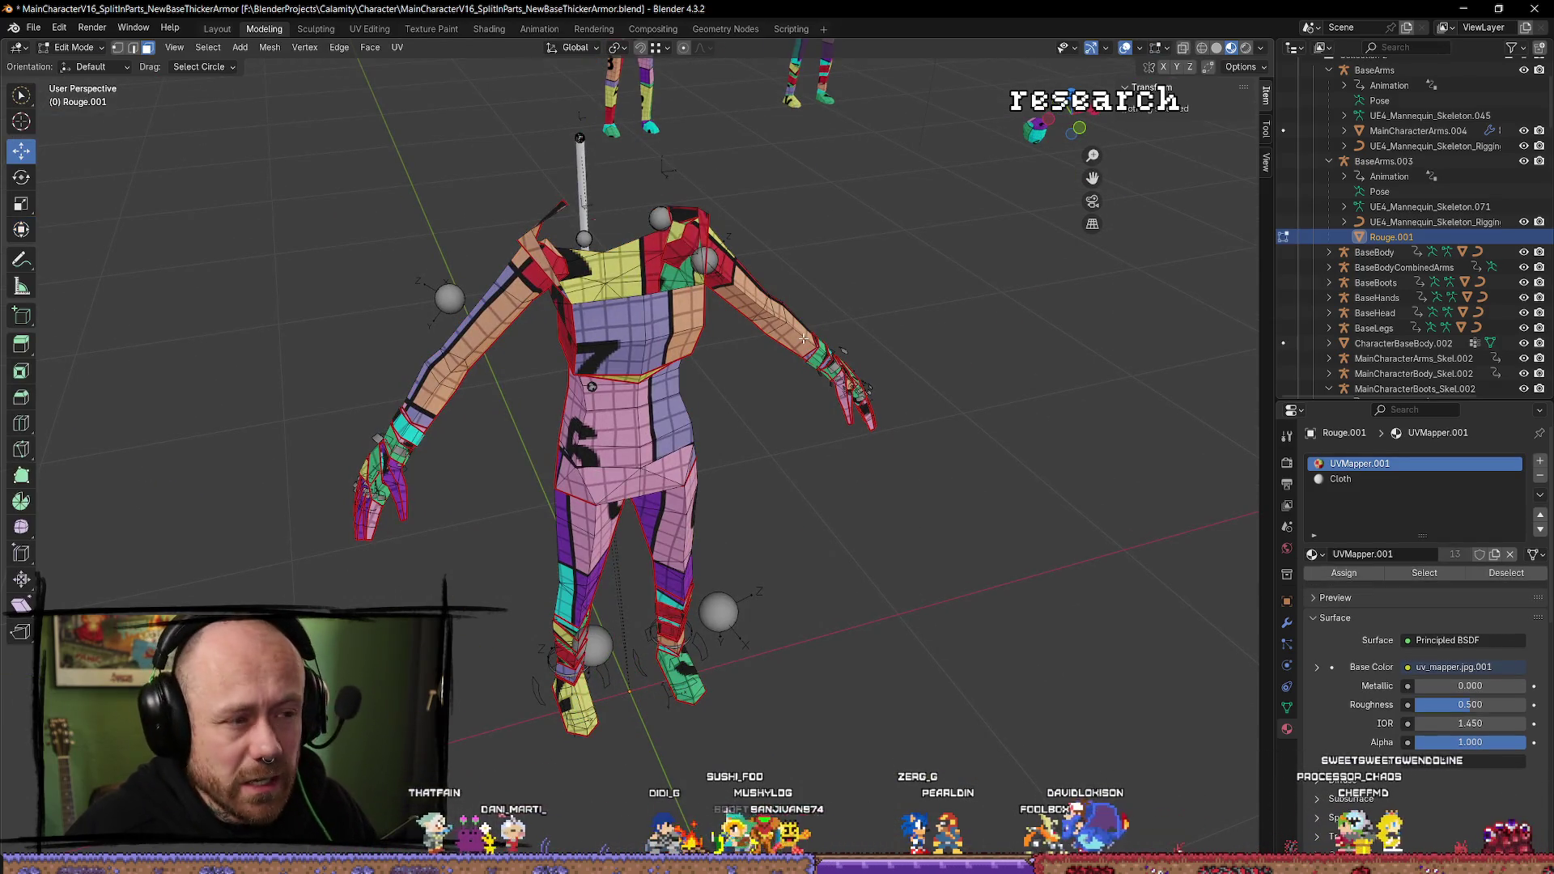
Adjust the neck face selection in Edit Mode and return to Object Mode.
key("ctrl+z")
key("ctrl+z")
key("ctrl+z")
mouse_move(807, 337)
left_mouse_down()
mouse_move(899, 269)
mouse_move(970, 257)
mouse_move(688, 238)
mouse_move(672, 267)
mouse_move(715, 326)
mouse_move(674, 352)
mouse_move(745, 416)
left_mouse_up()
left_click(898, 270)
key("Tab")
Select BaseArms.003 with Rouge.001 active, export via Mr Mannequins FBX, and switch to Unreal.
left_click(715, 327)
left_click(704, 380)
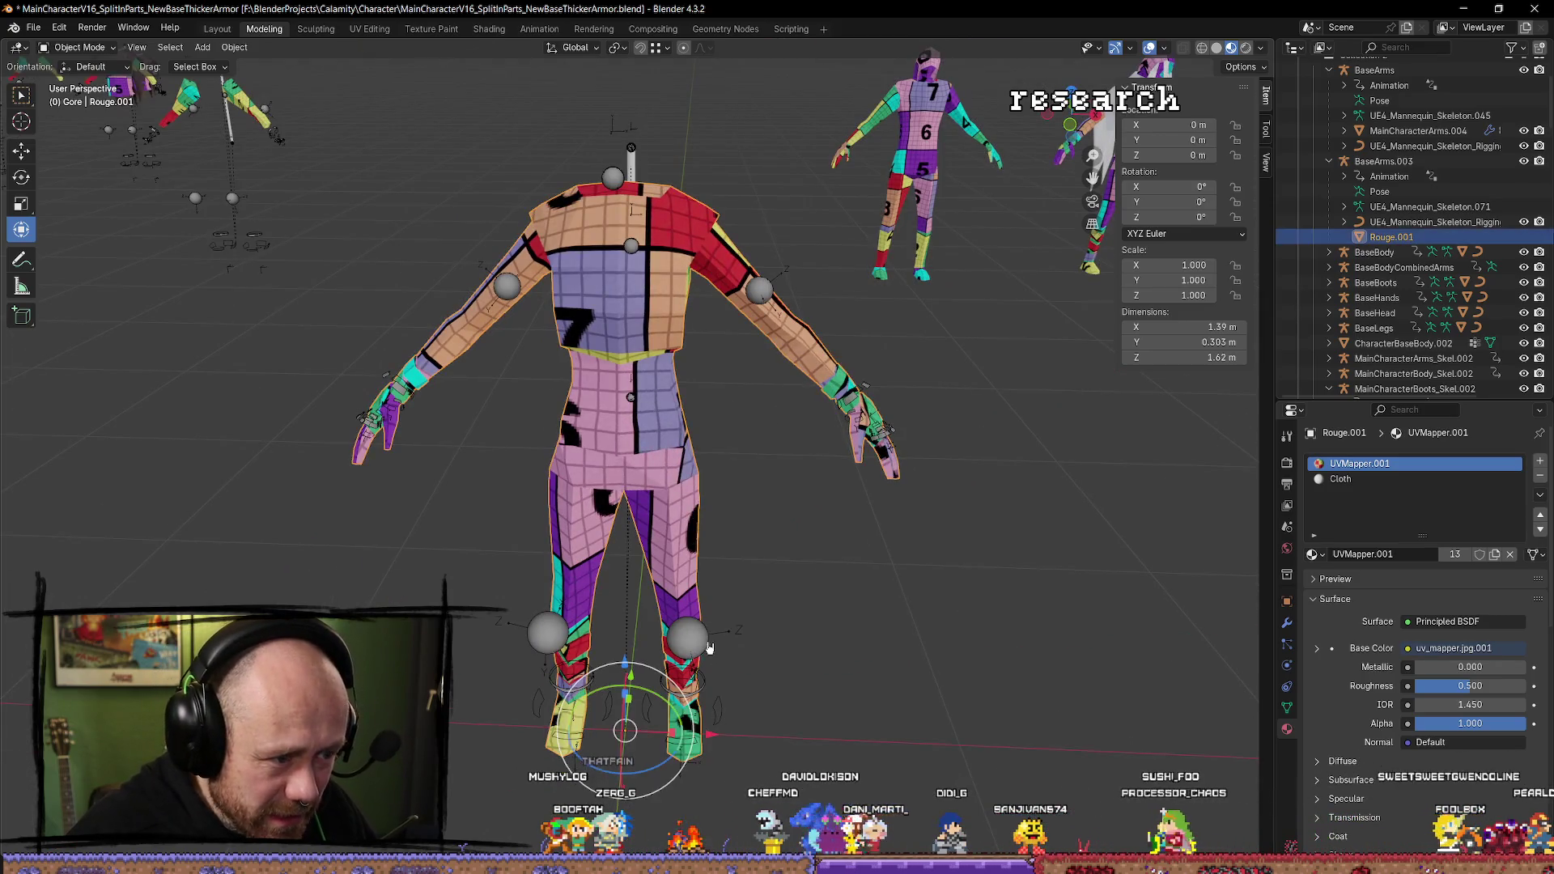
left_click(710, 544)
left_click(711, 545)
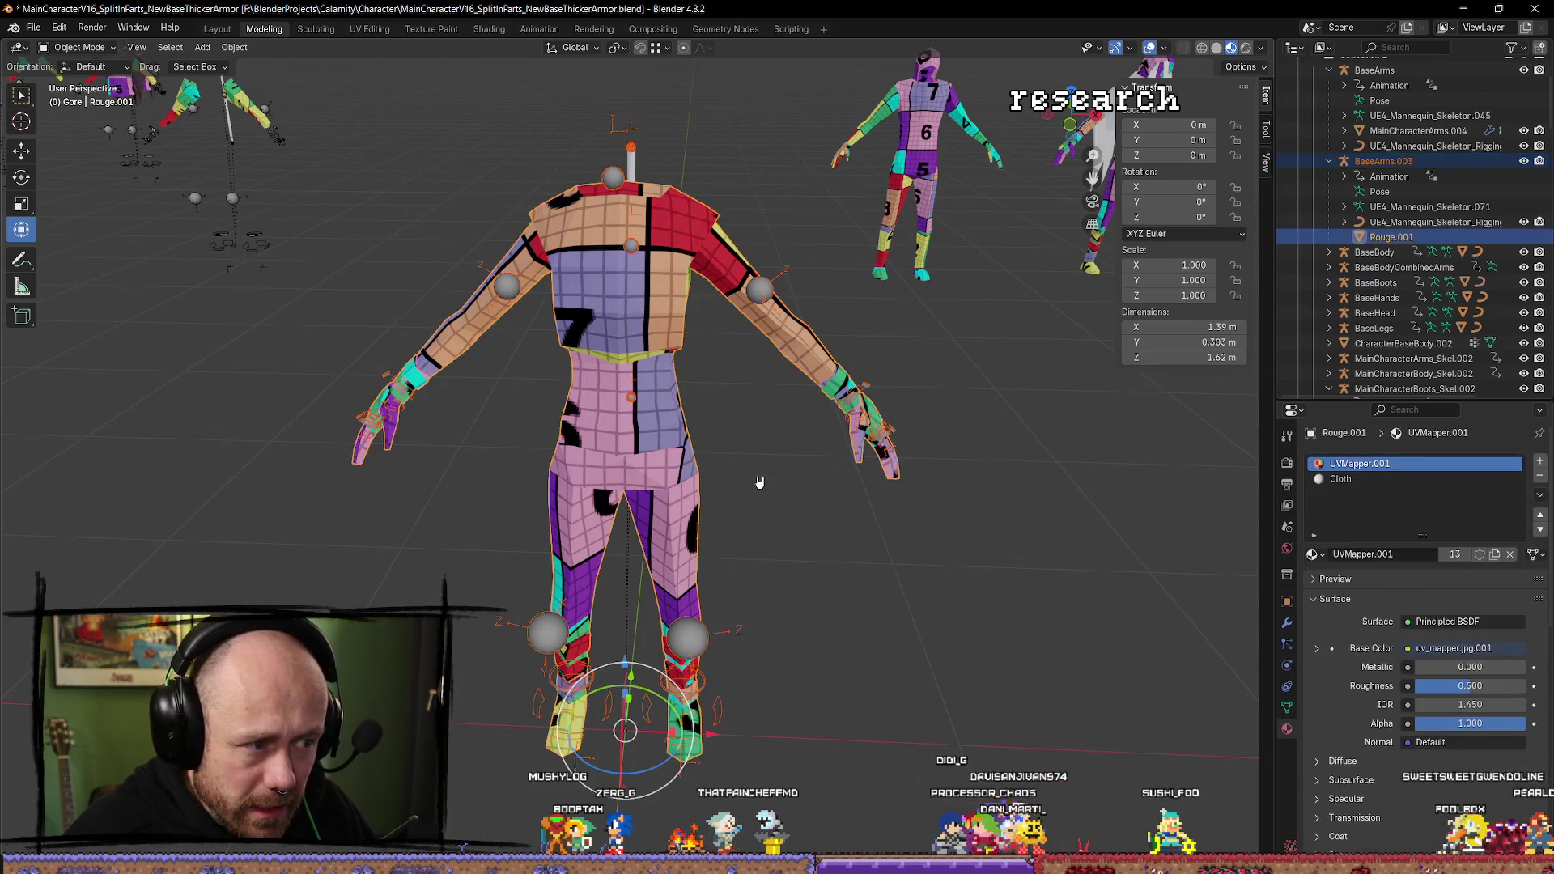
key("q")
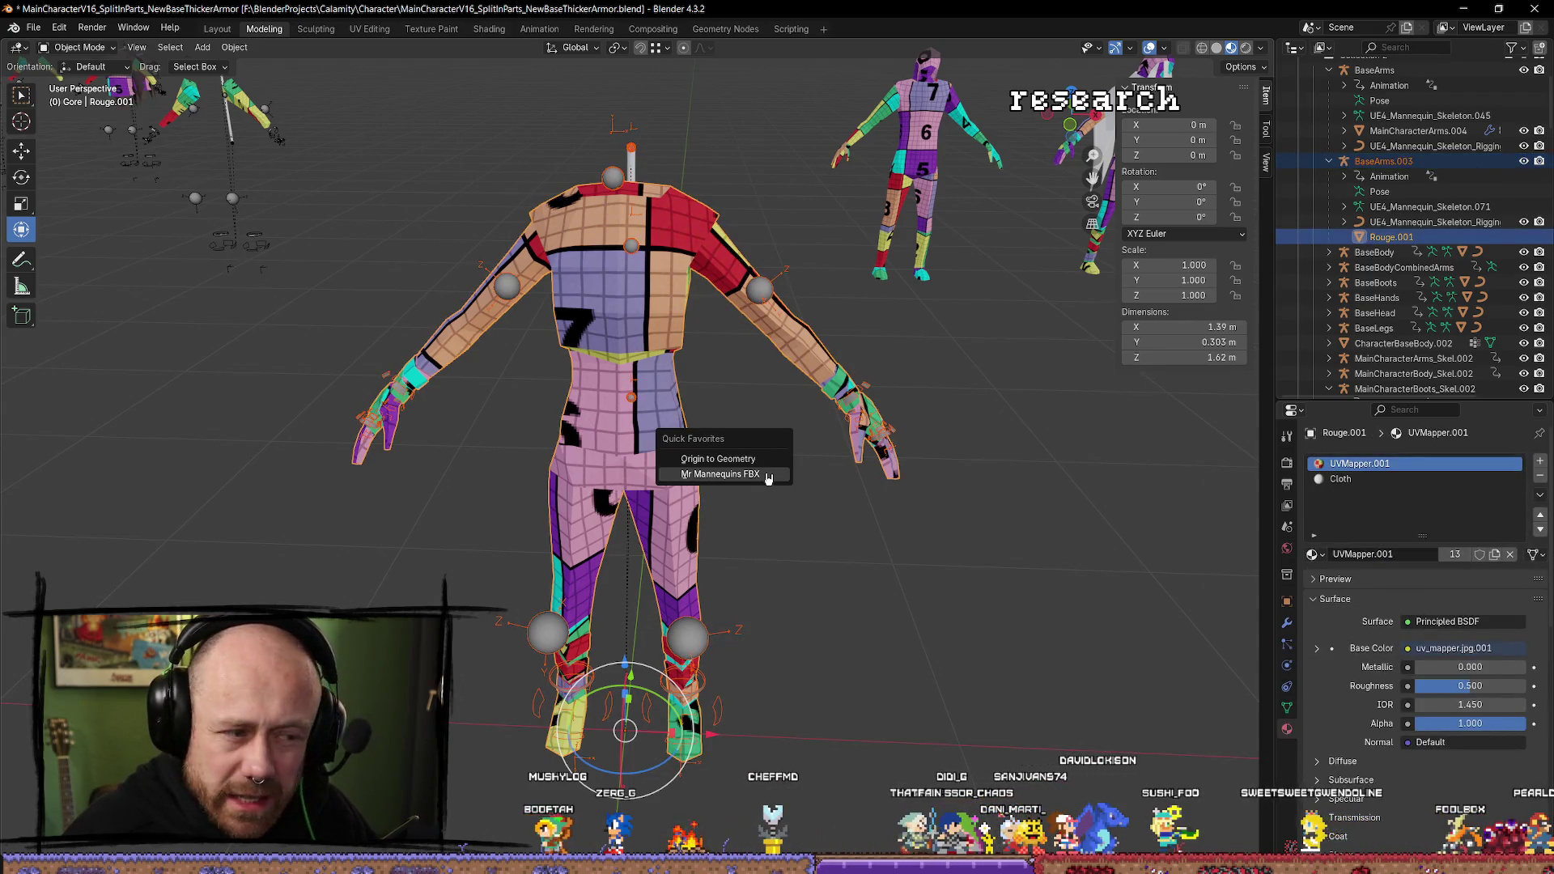
left_click(768, 475)
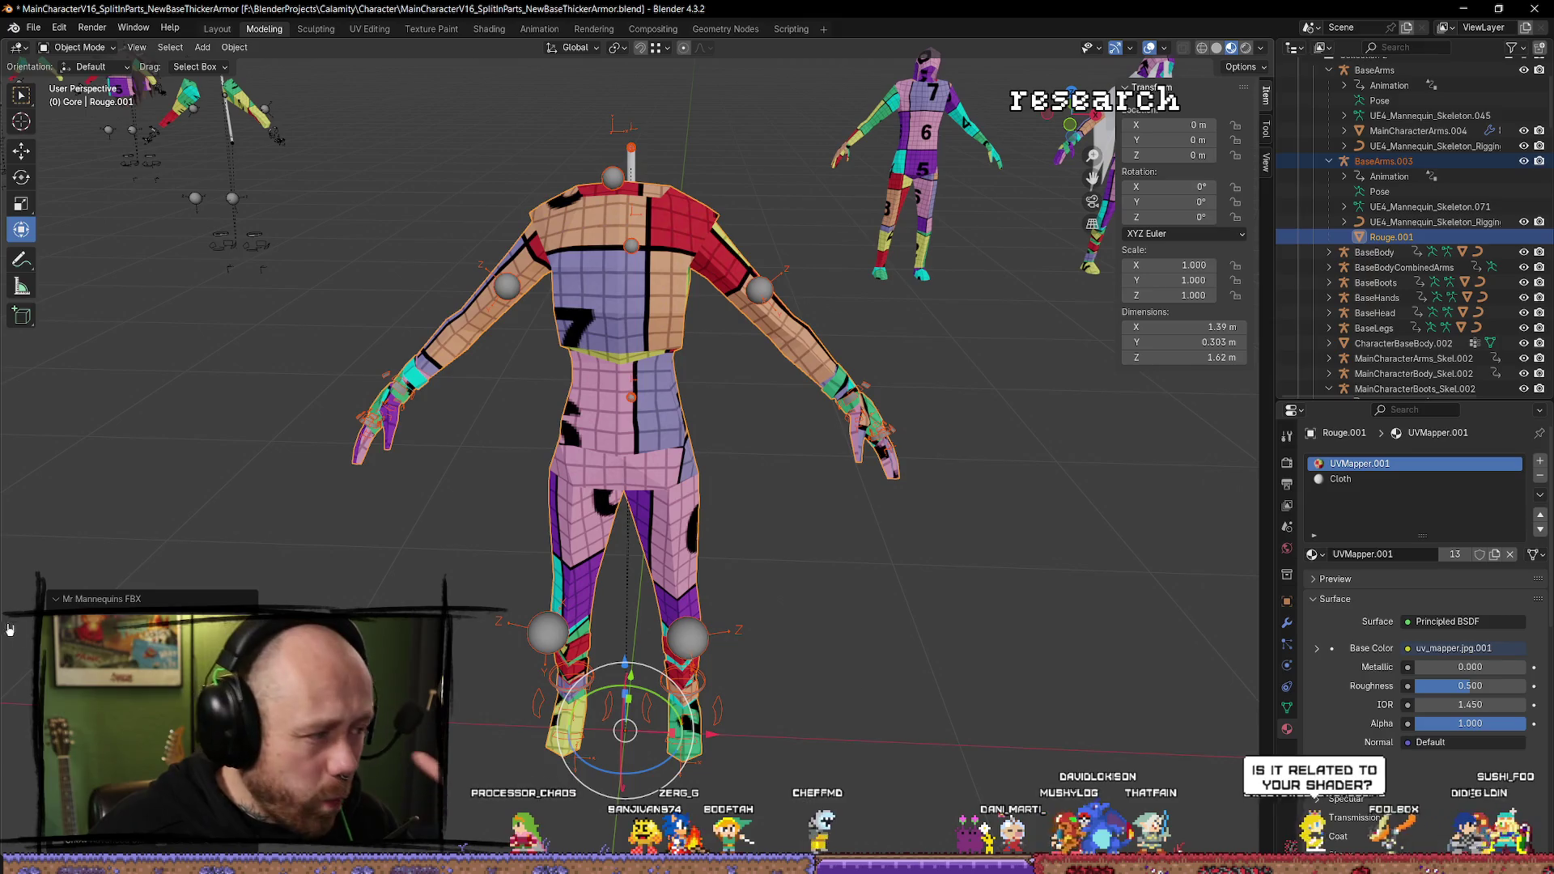
key("alt+Tab")
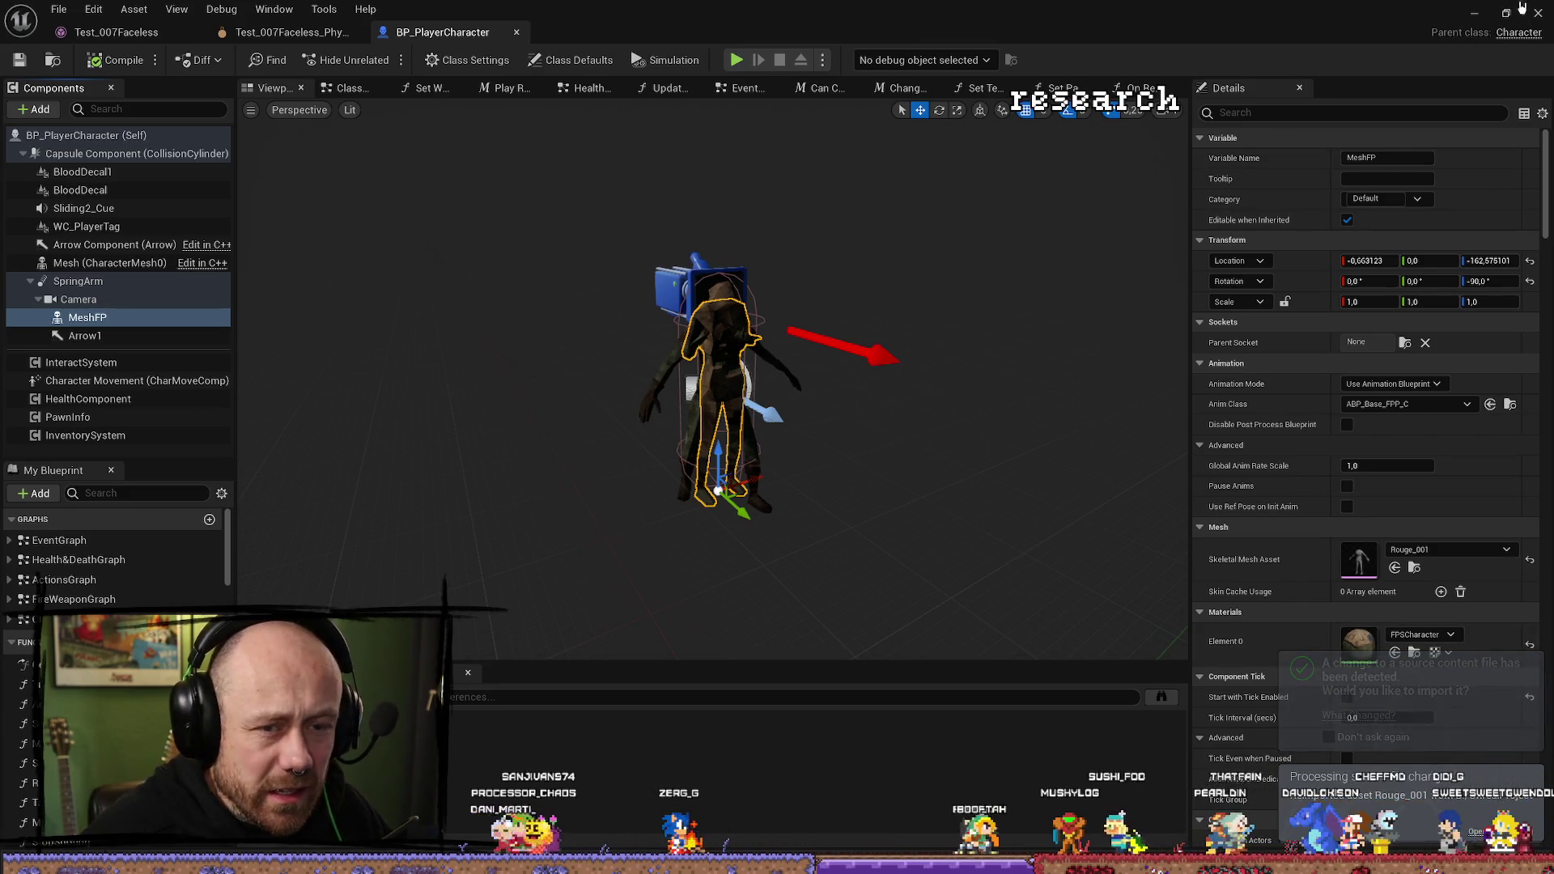
Play-test the village courtyard and tower wall in first person, stop, and open the Content Browser.
left_click(1474, 14)
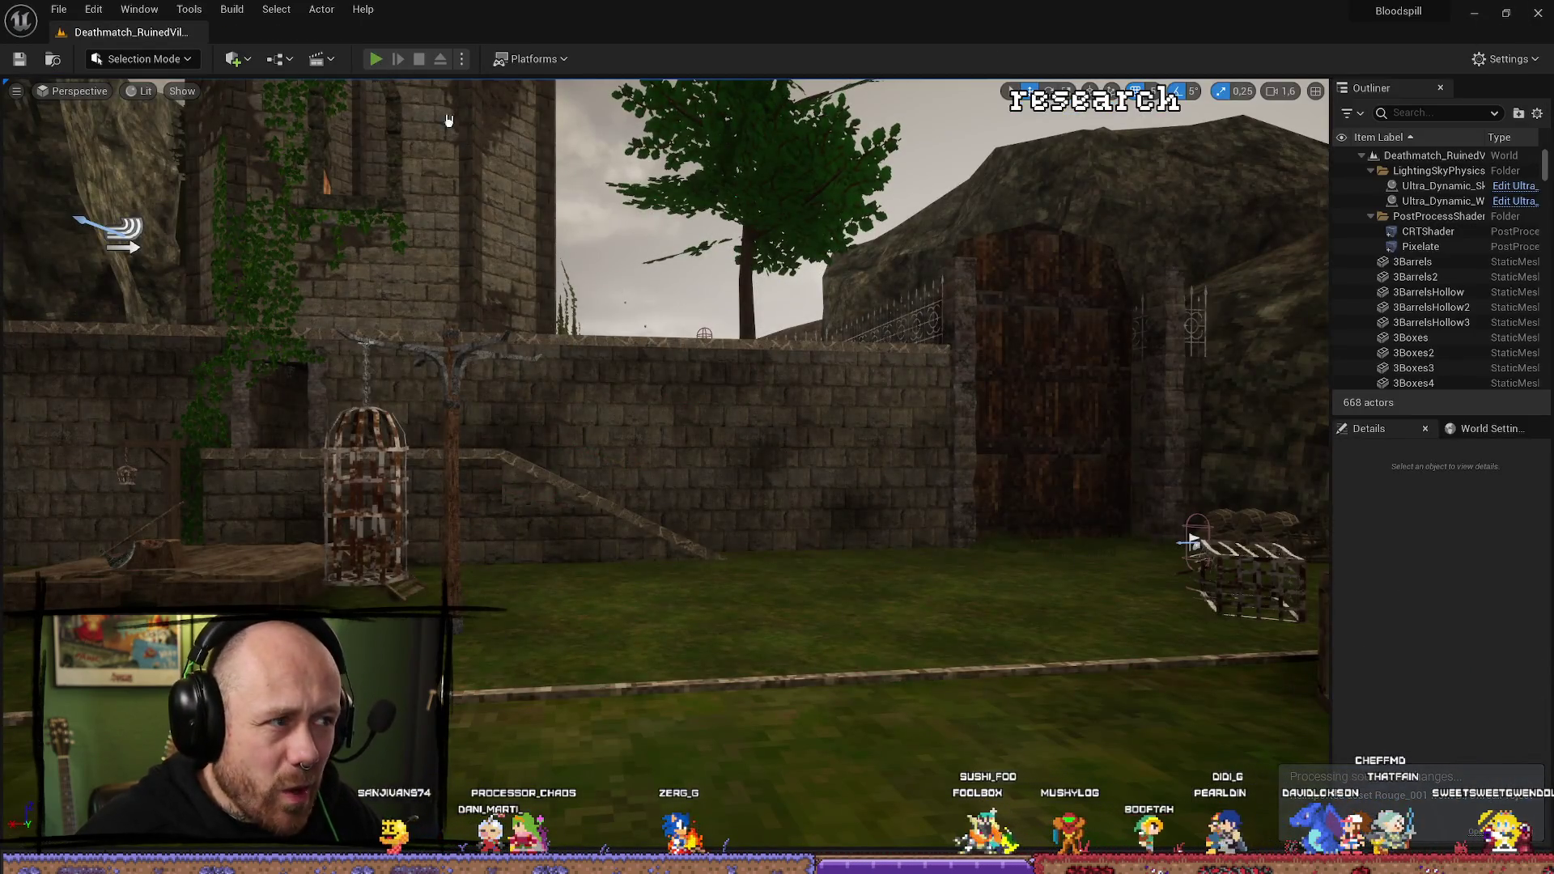
key("alt+p")
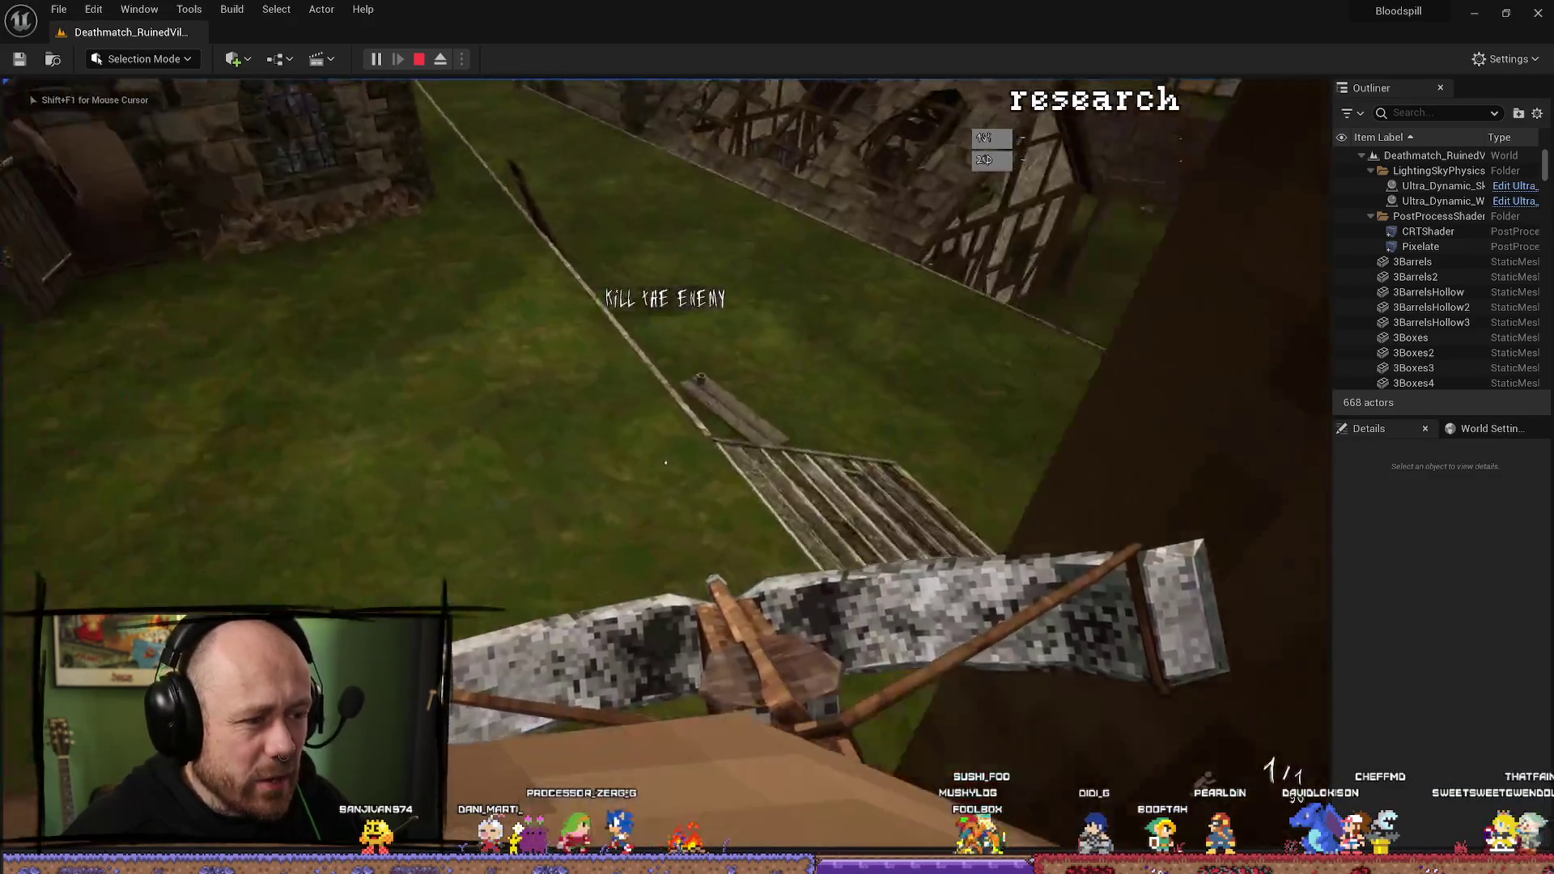
key("w")
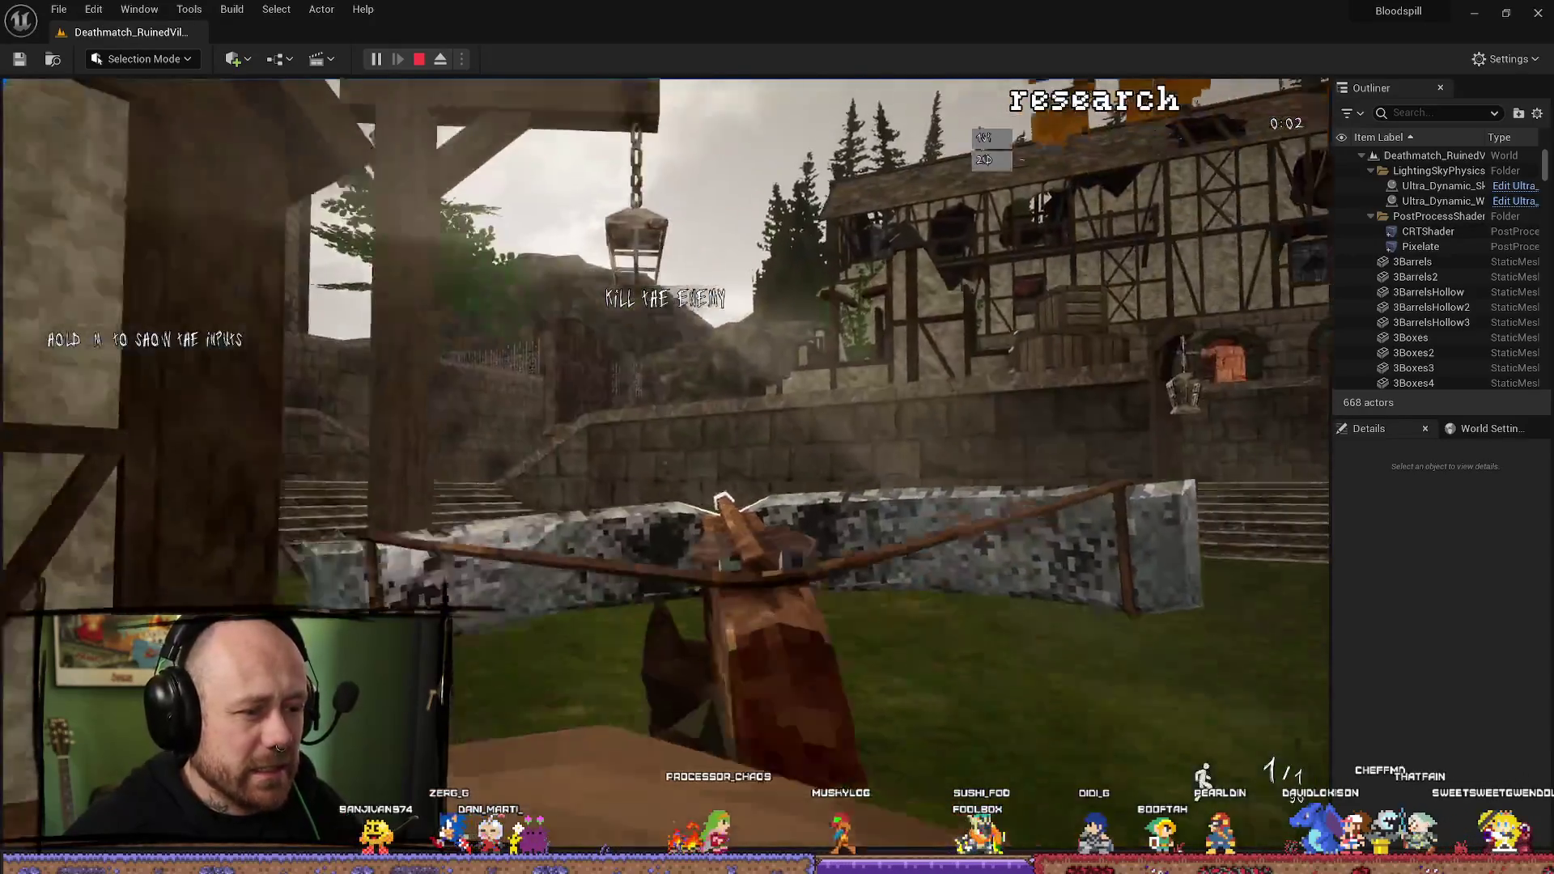
key("w")
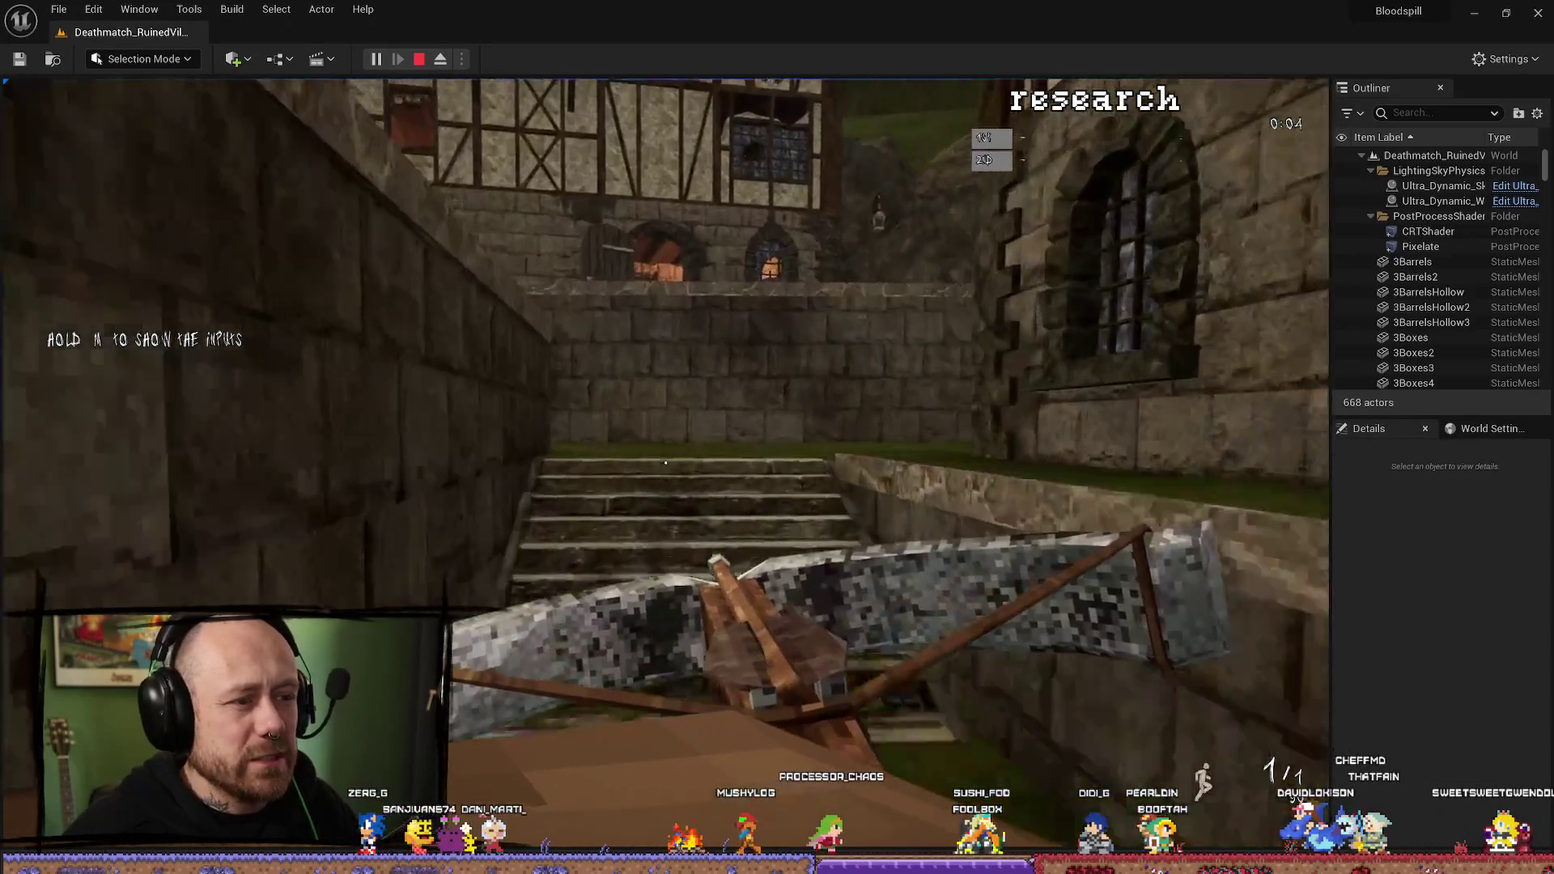
key("w")
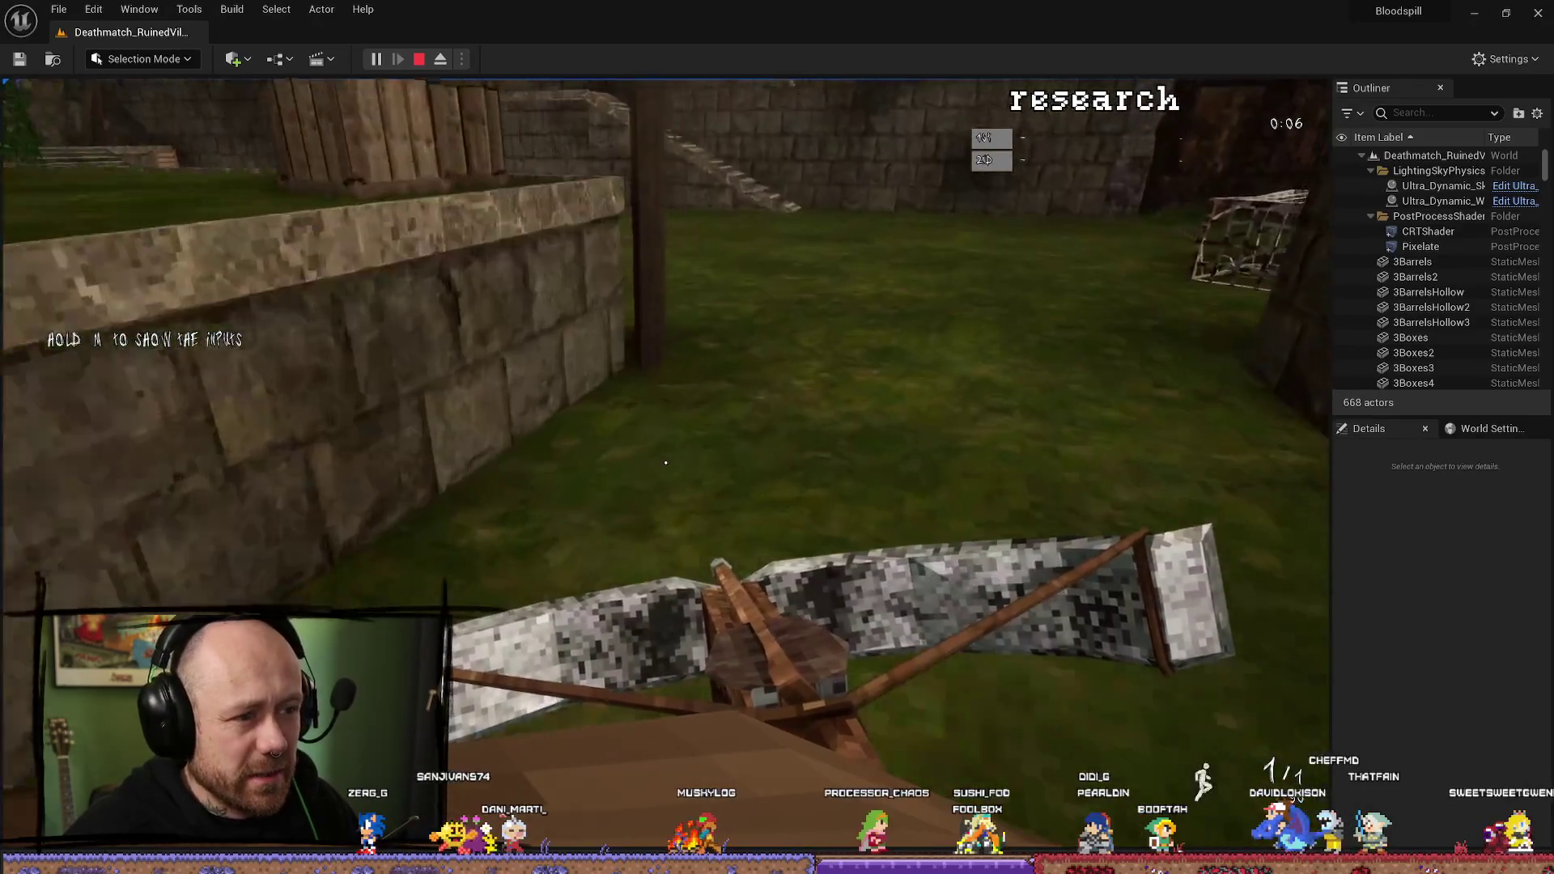
key("w")
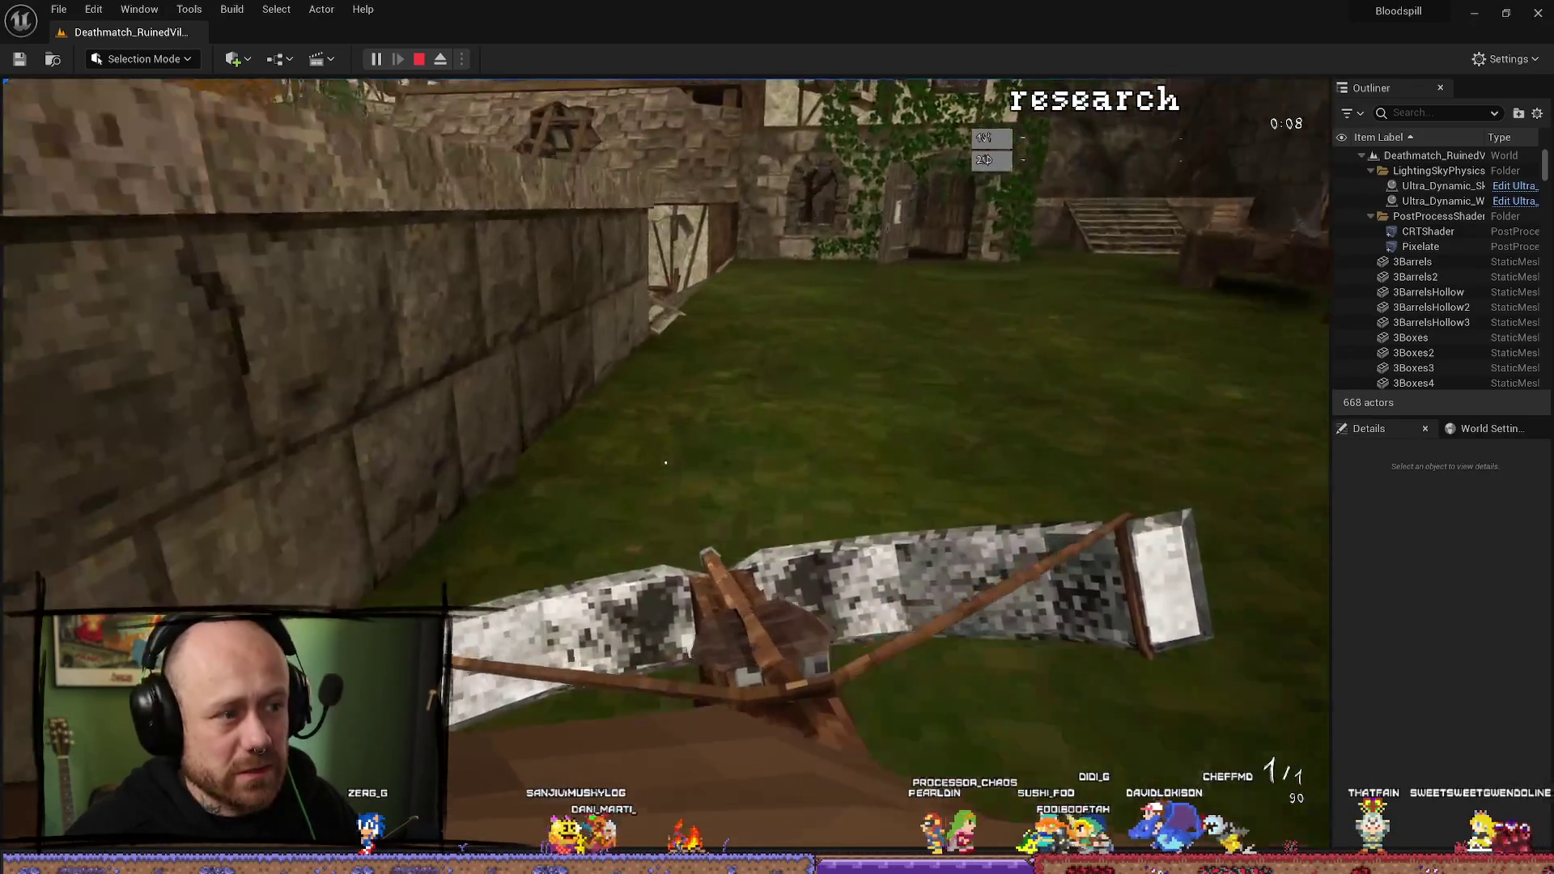
key("w")
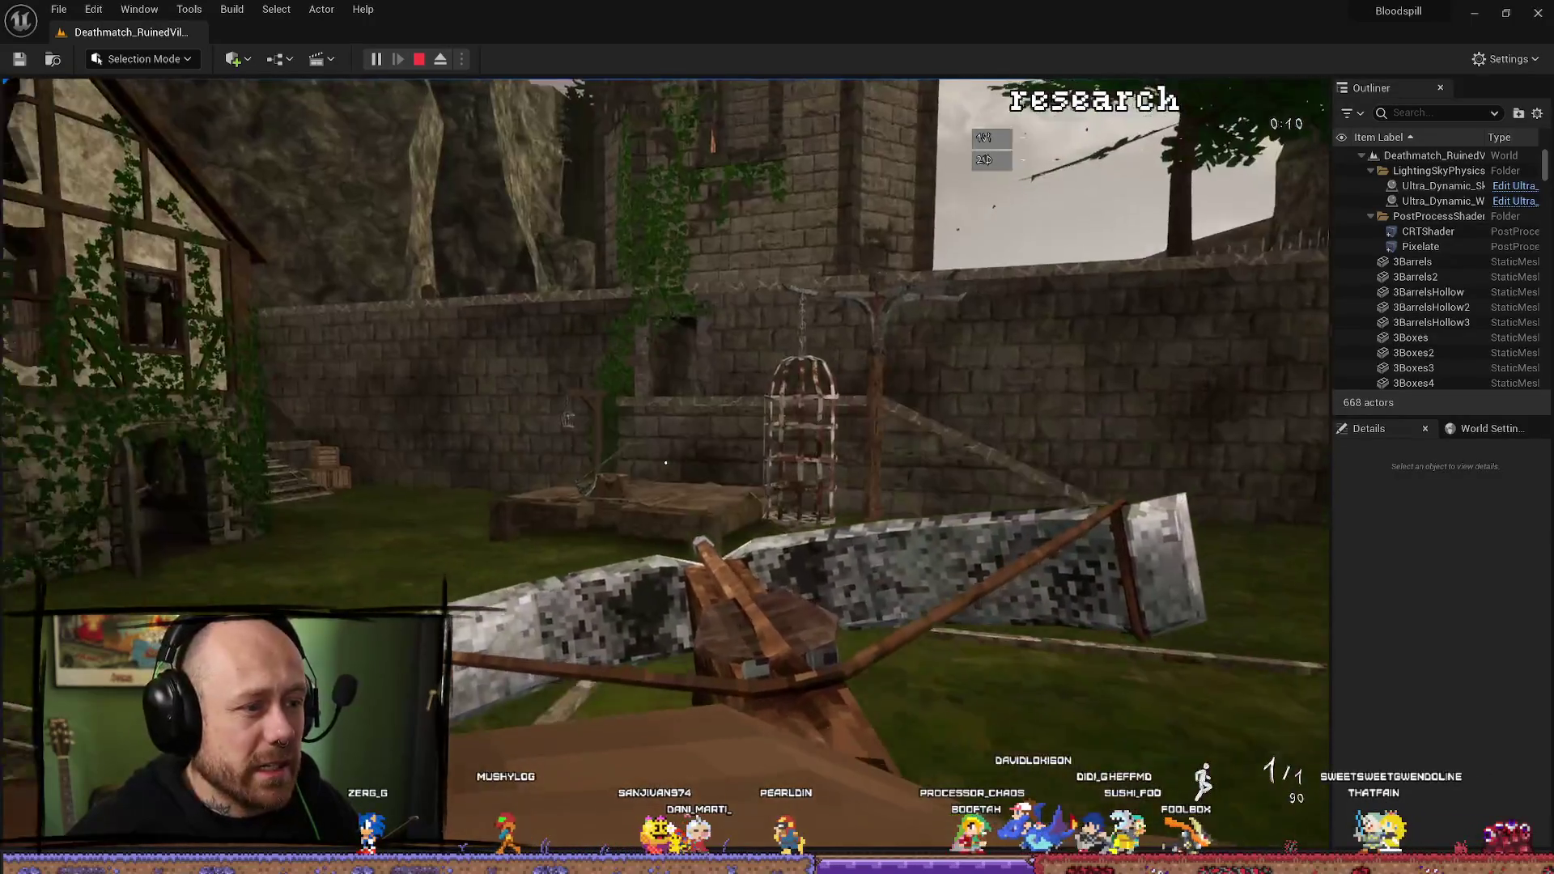
key("w")
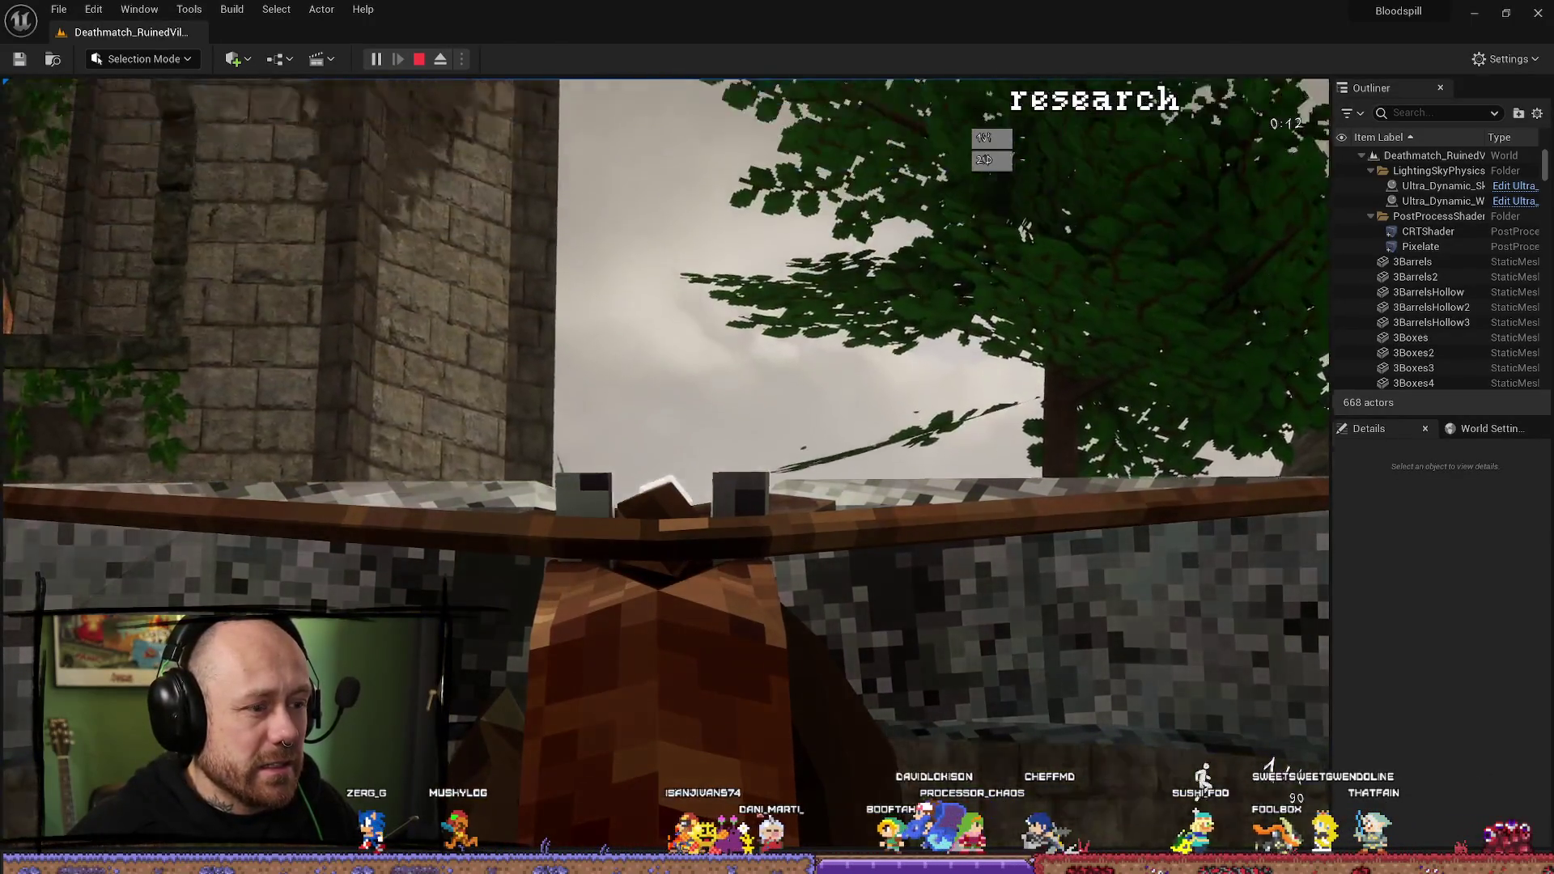
key("Escape")
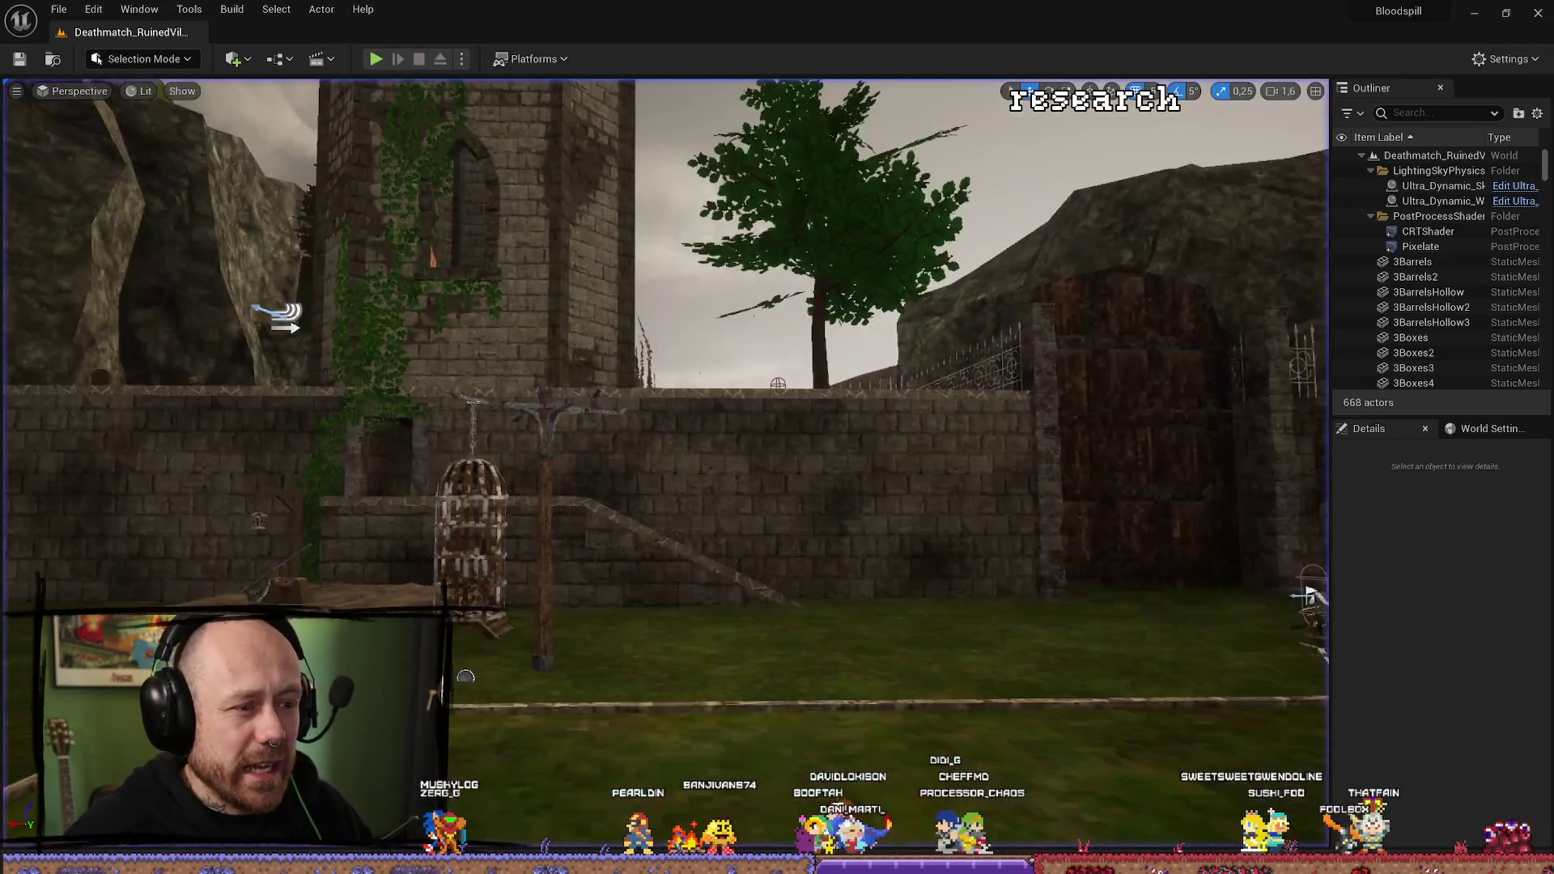
key("ctrl+space")
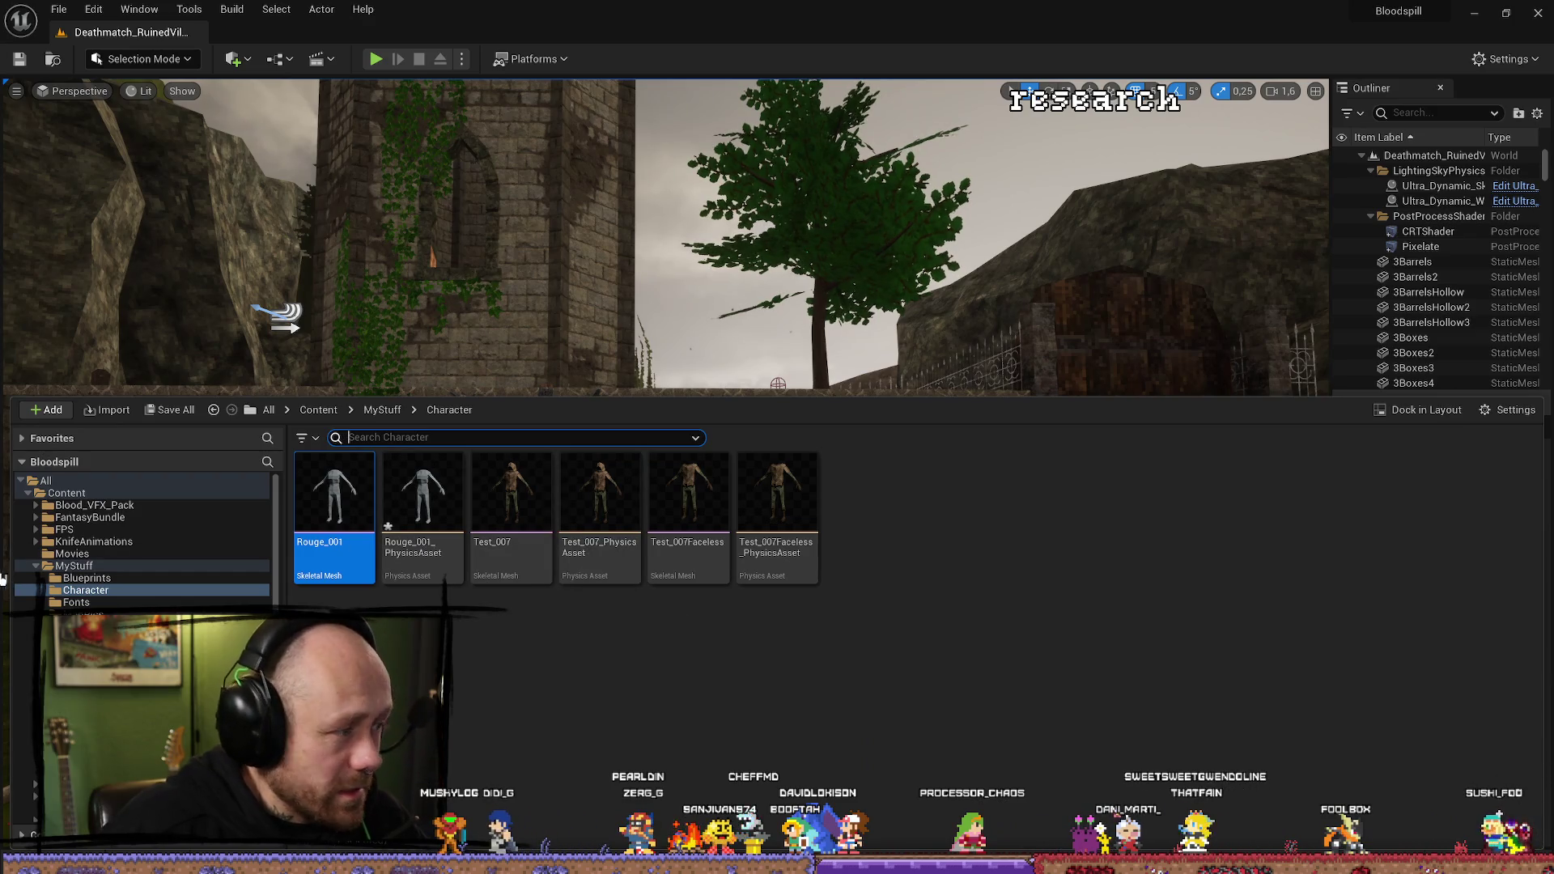
In Blender, lower Rouge.001's top neck vertices in vertex select mode, then leave Edit Mode.
key("alt+Tab")
left_click_drag(647, 357, 801, 350)
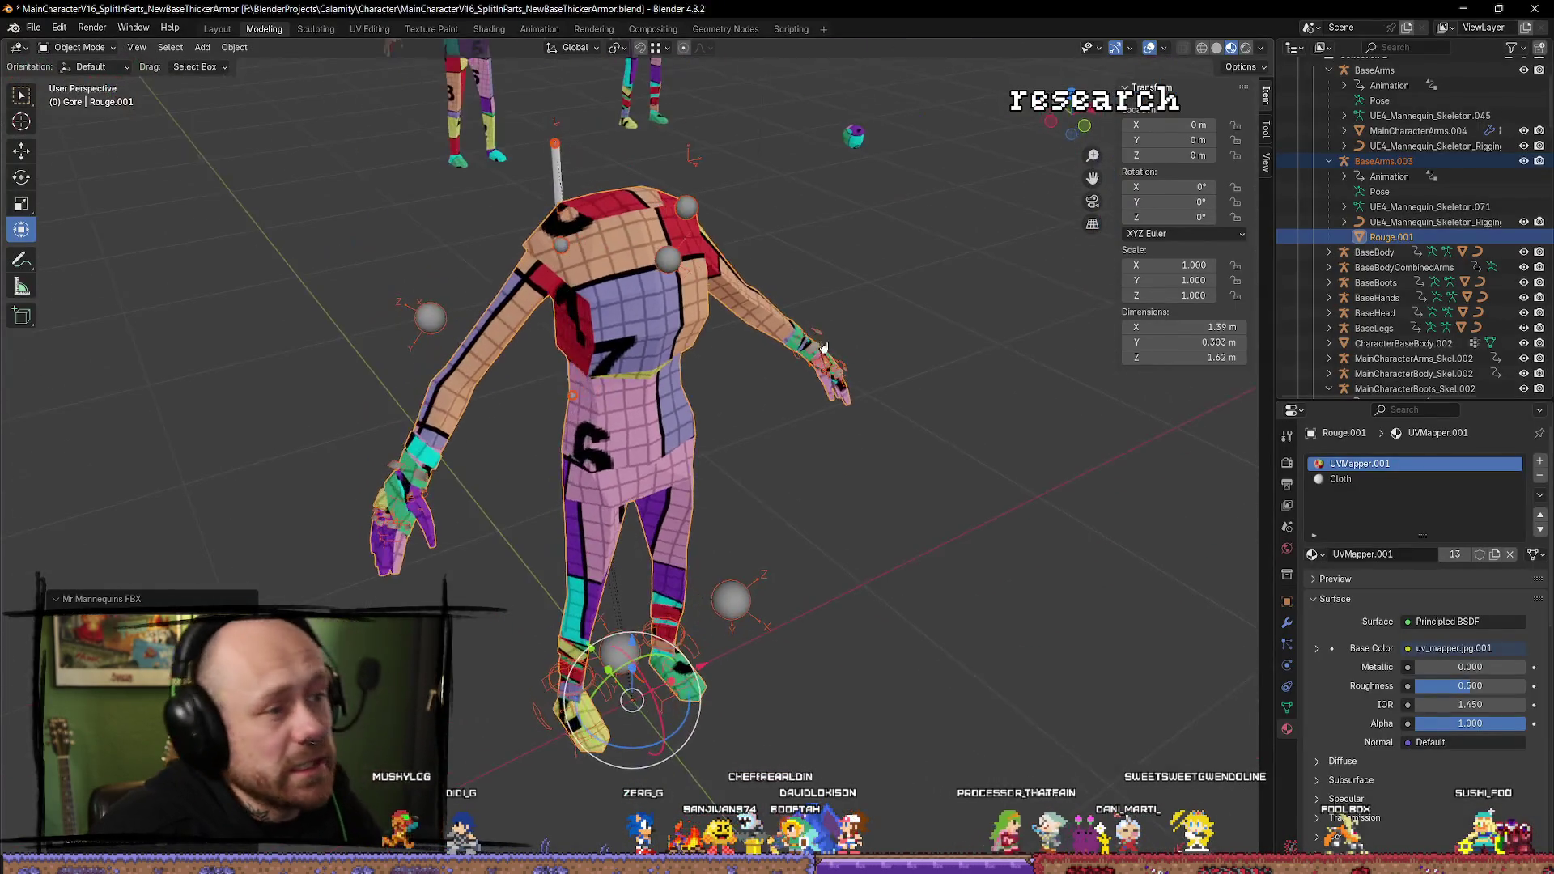
left_click(736, 355)
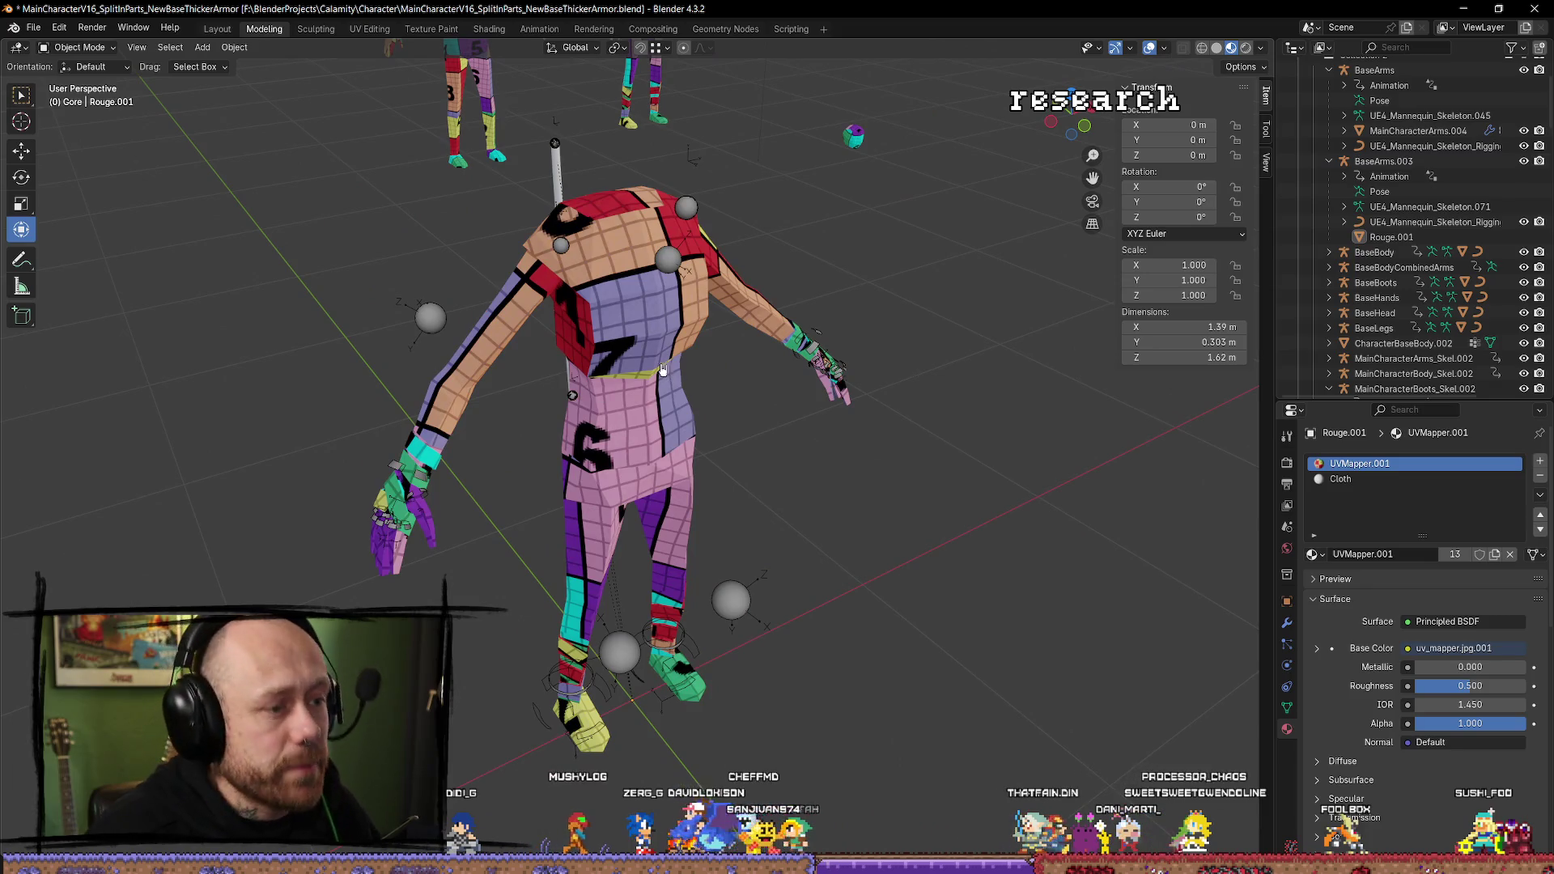
key("Tab")
key("1")
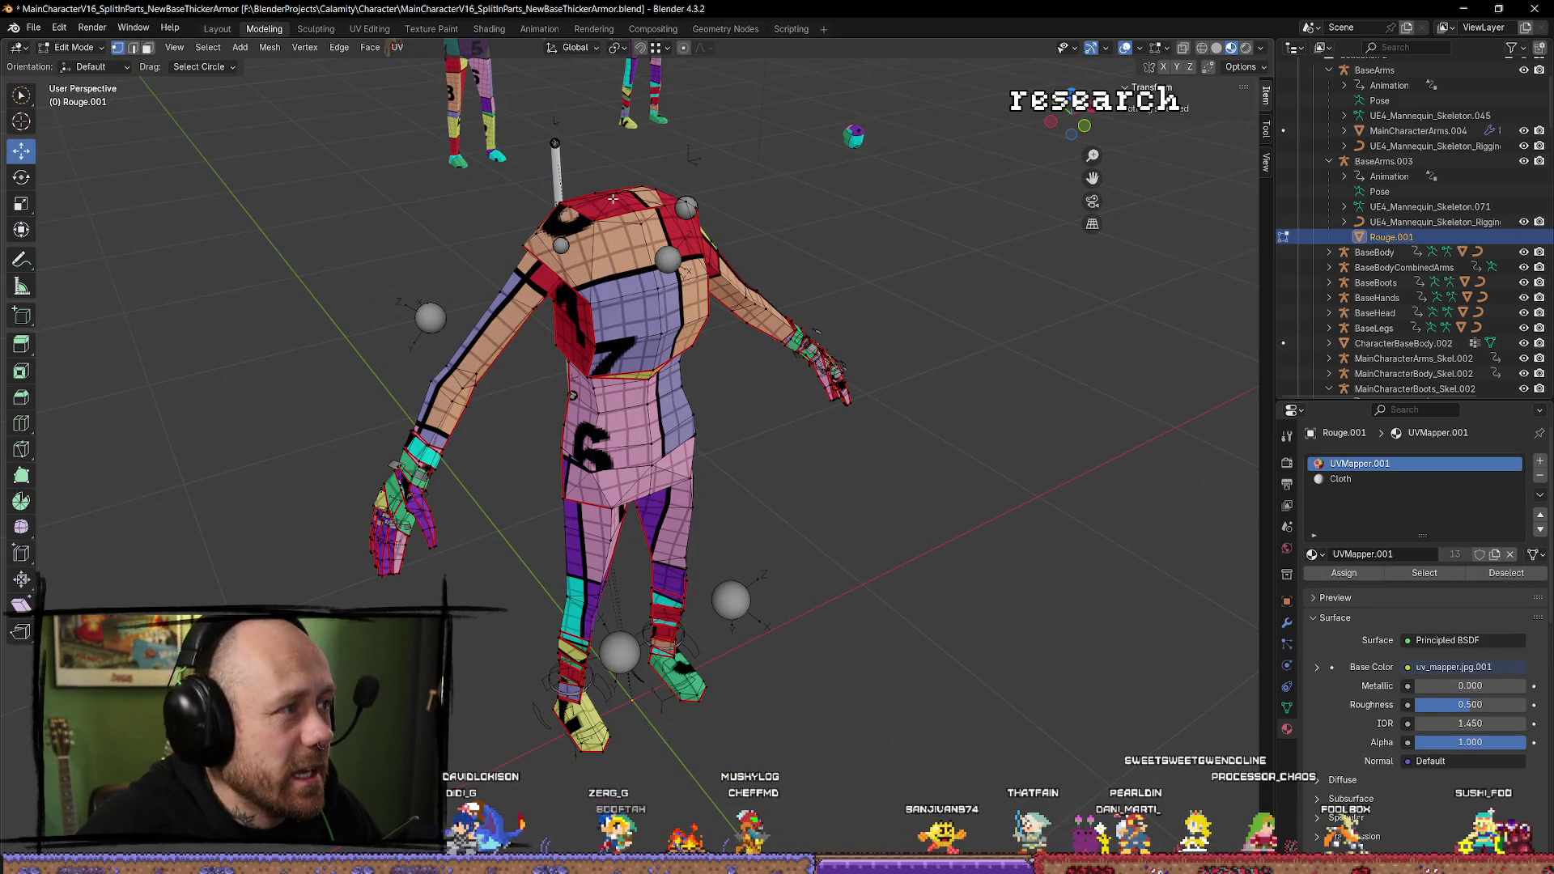
left_click(618, 195)
left_click_drag(616, 132, 639, 184)
left_click(635, 213)
left_click(634, 227)
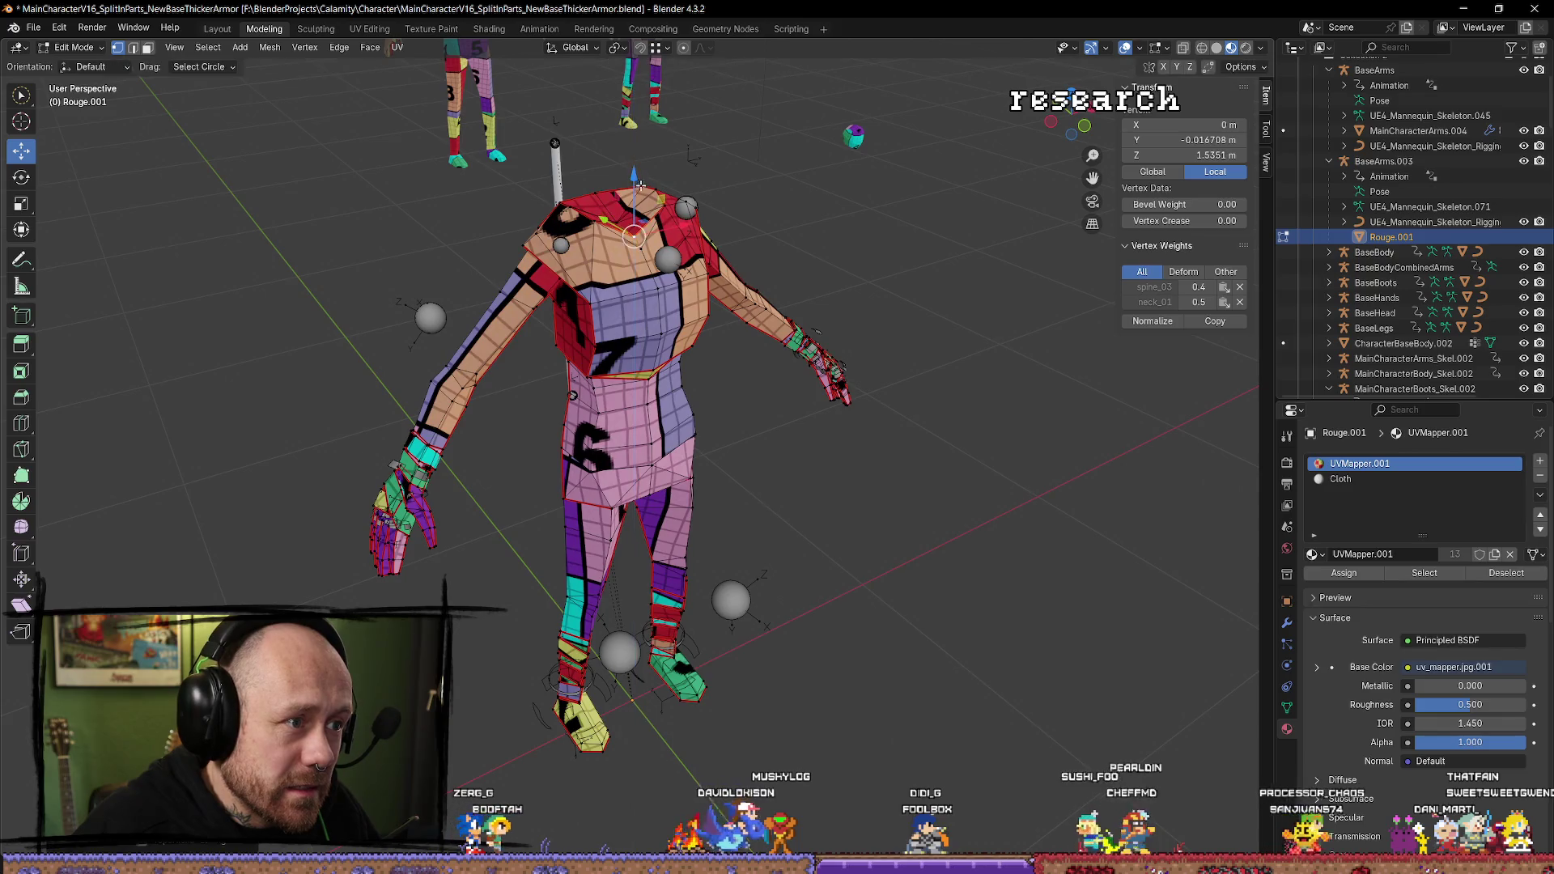
key("Tab")
Re-export Rouge.001 via Mr Mannequins FBX, confirm with OK, and return to Unreal.
left_click(621, 327)
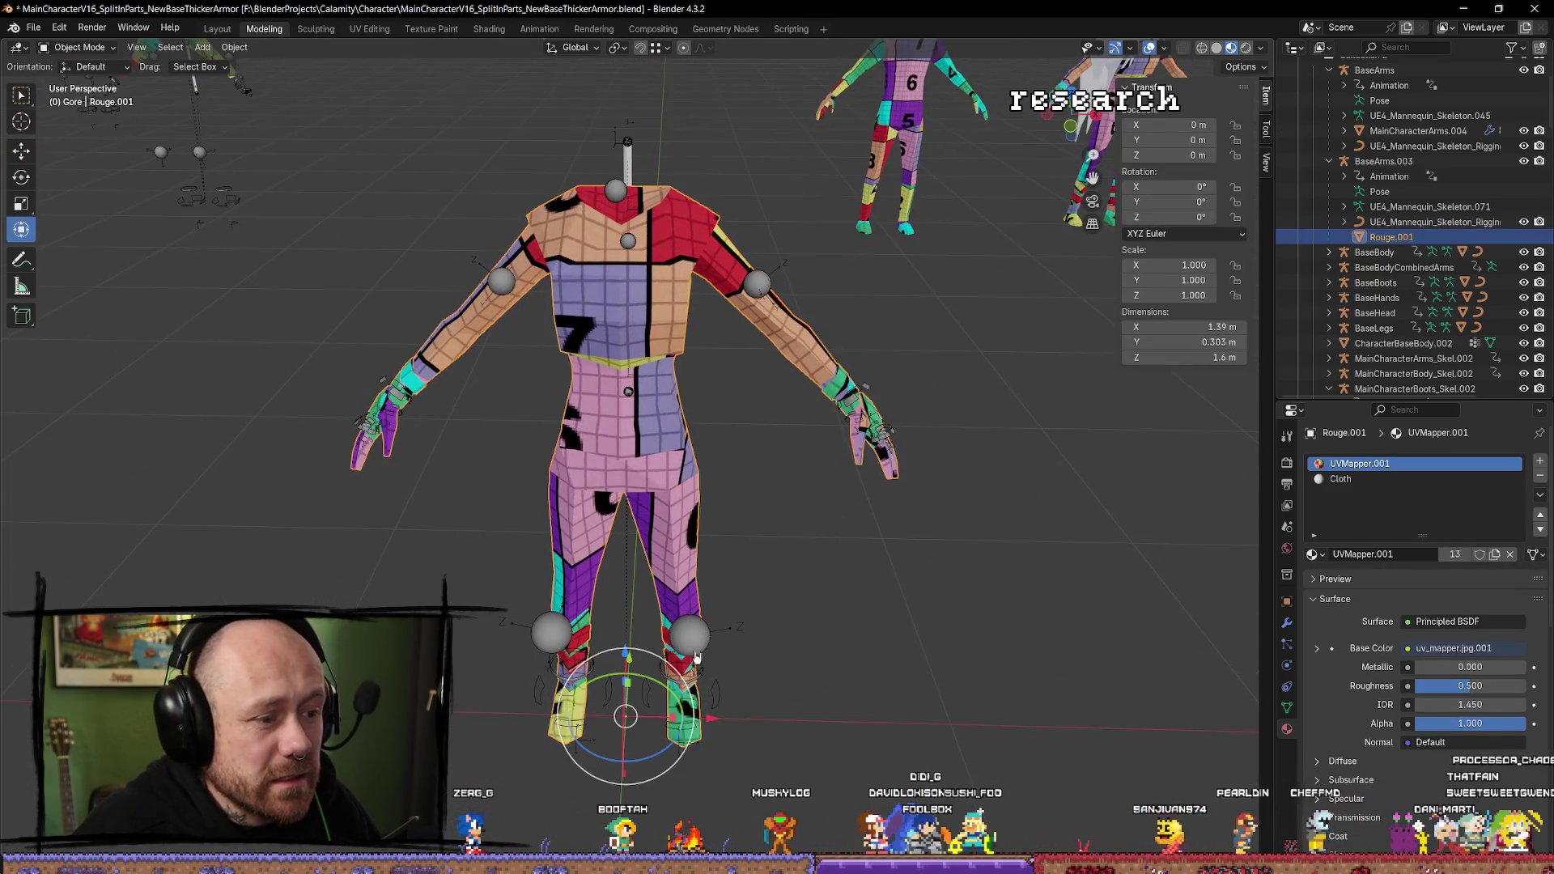
key("q")
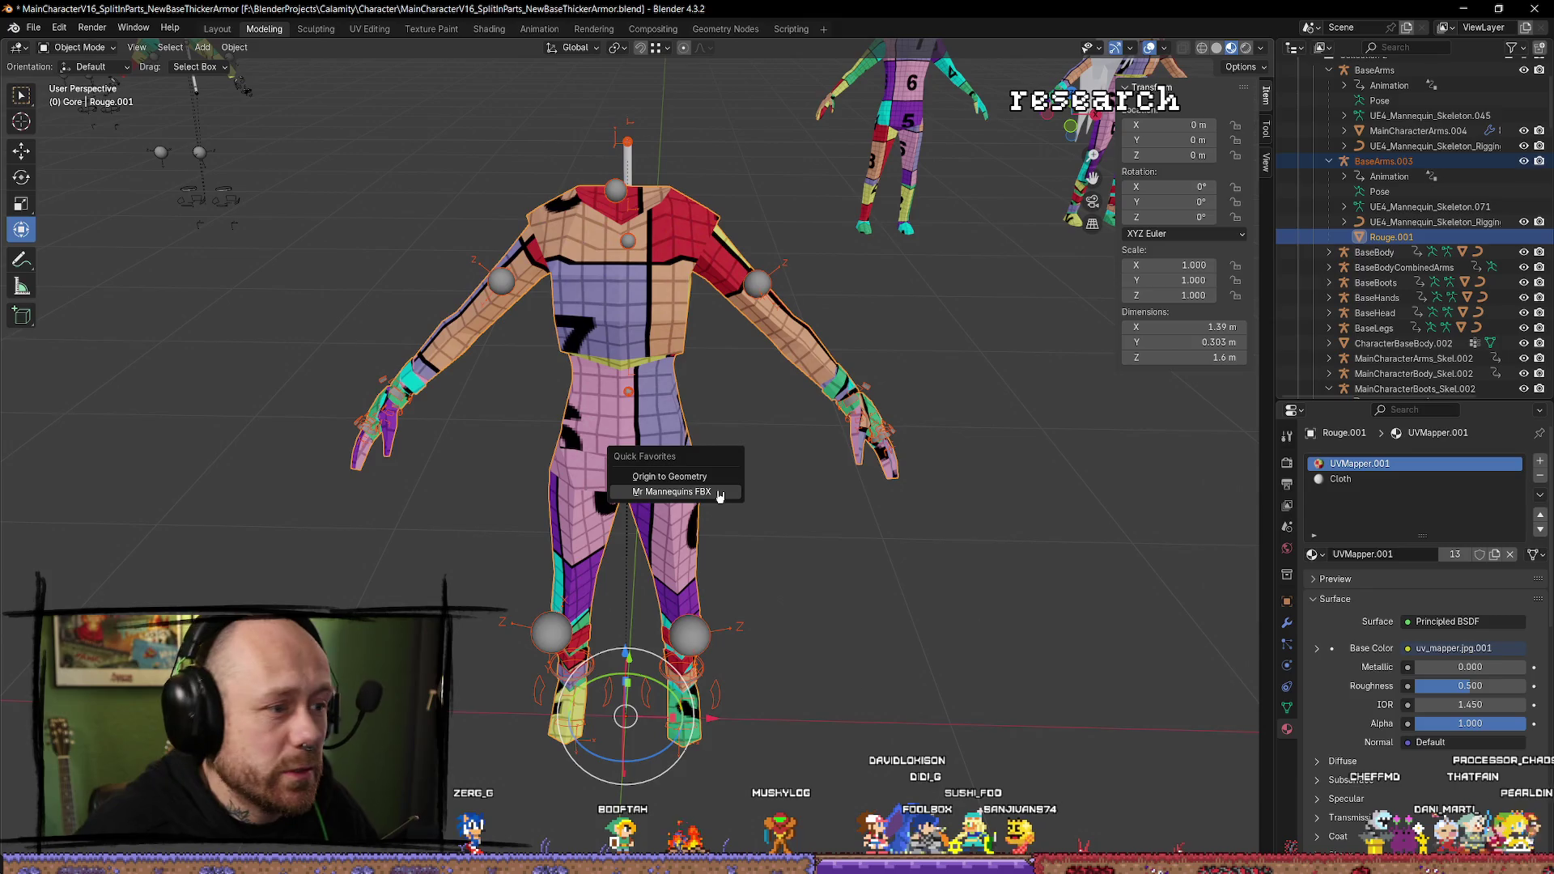
left_click(709, 494)
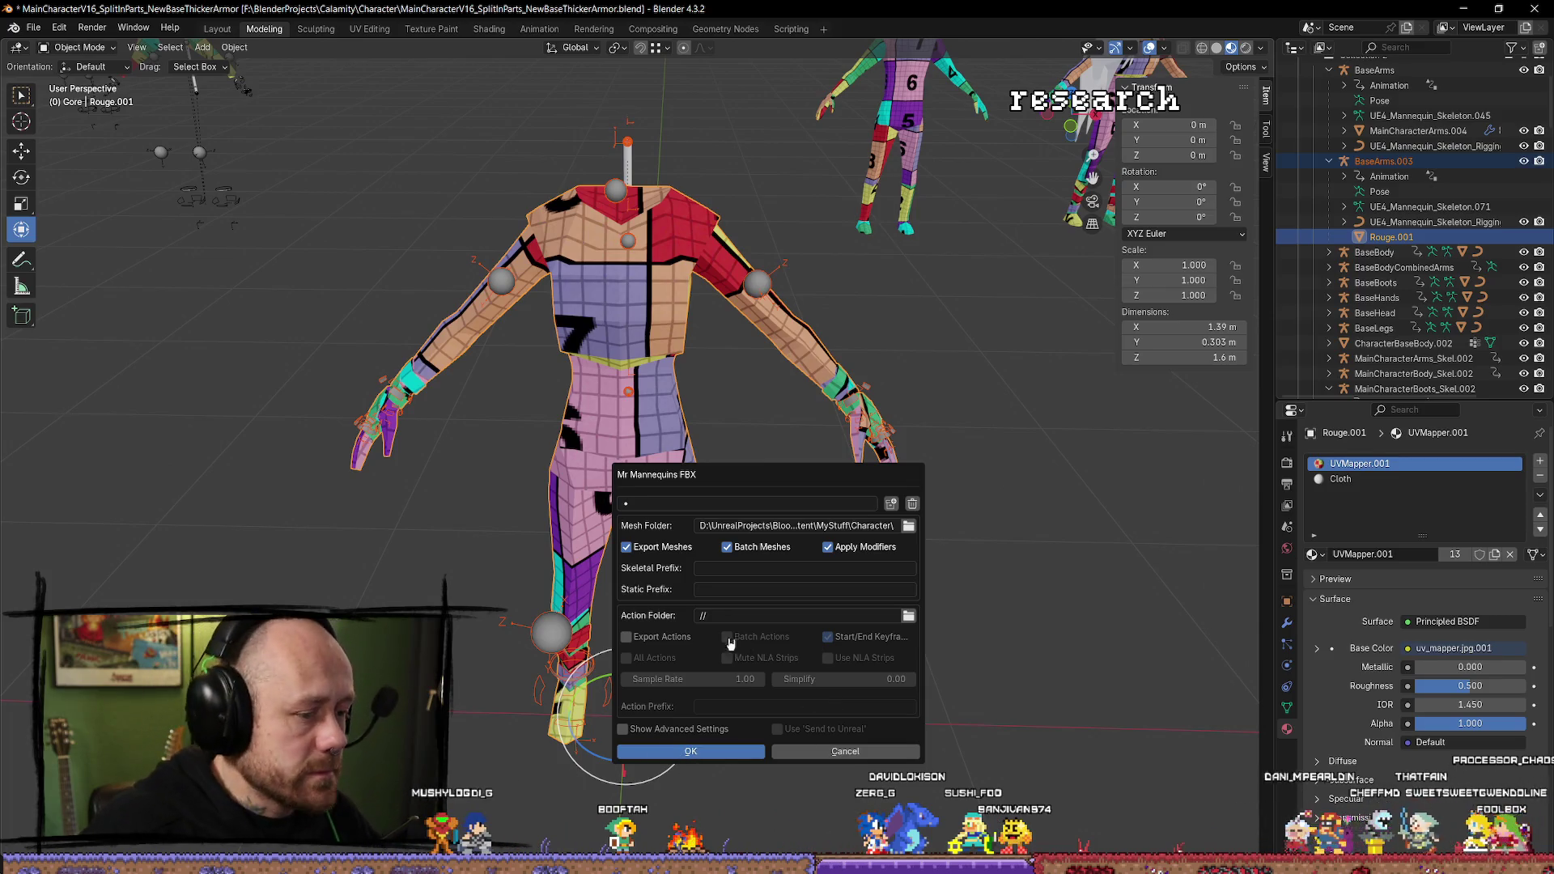
left_click(712, 756)
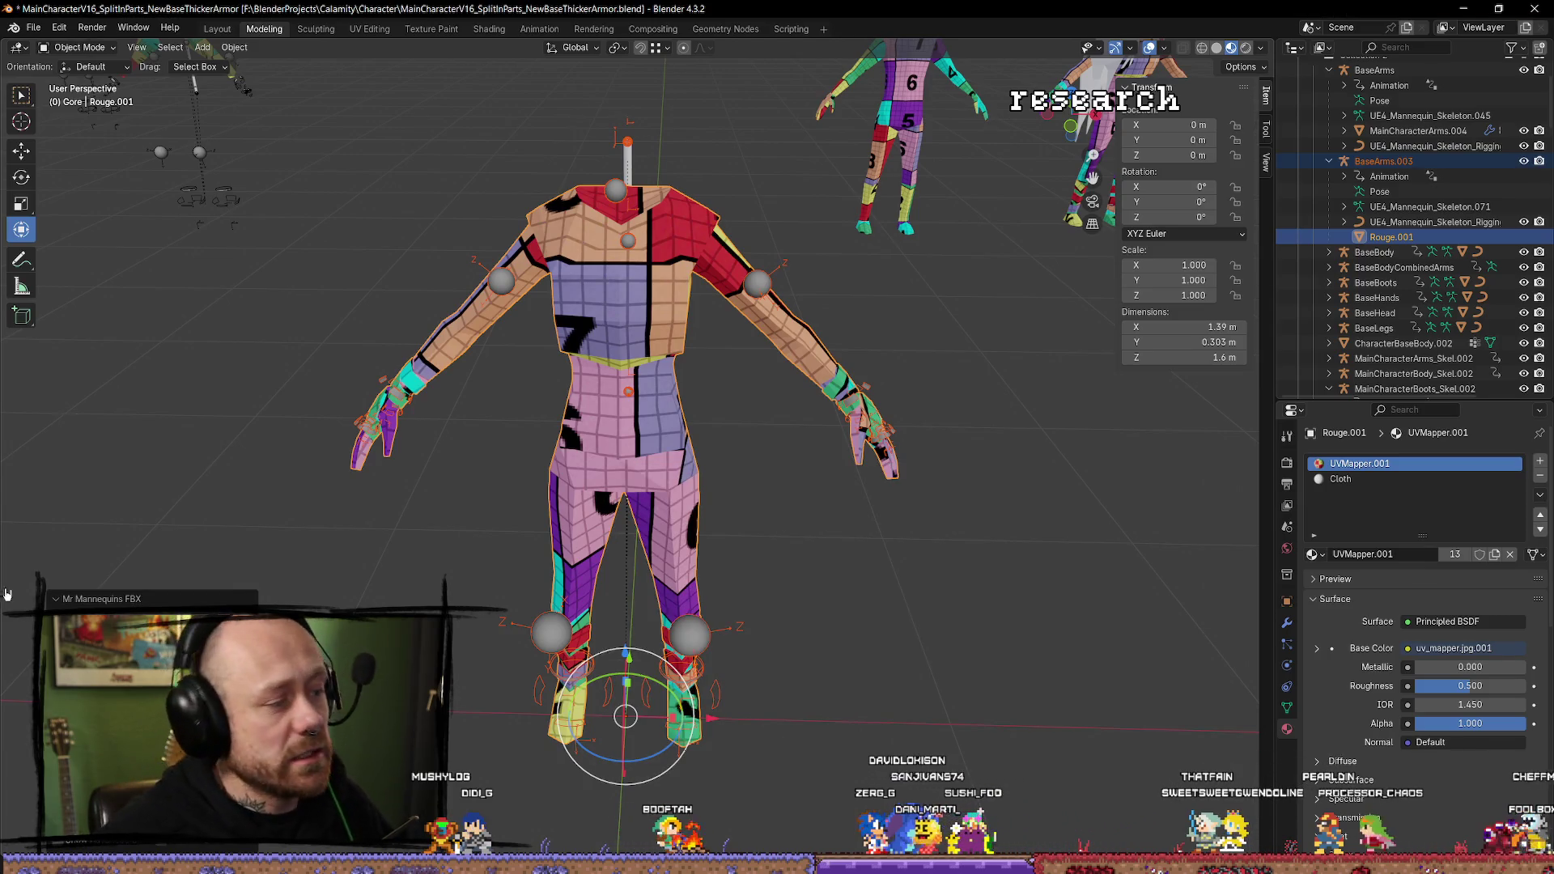
key("alt+Tab")
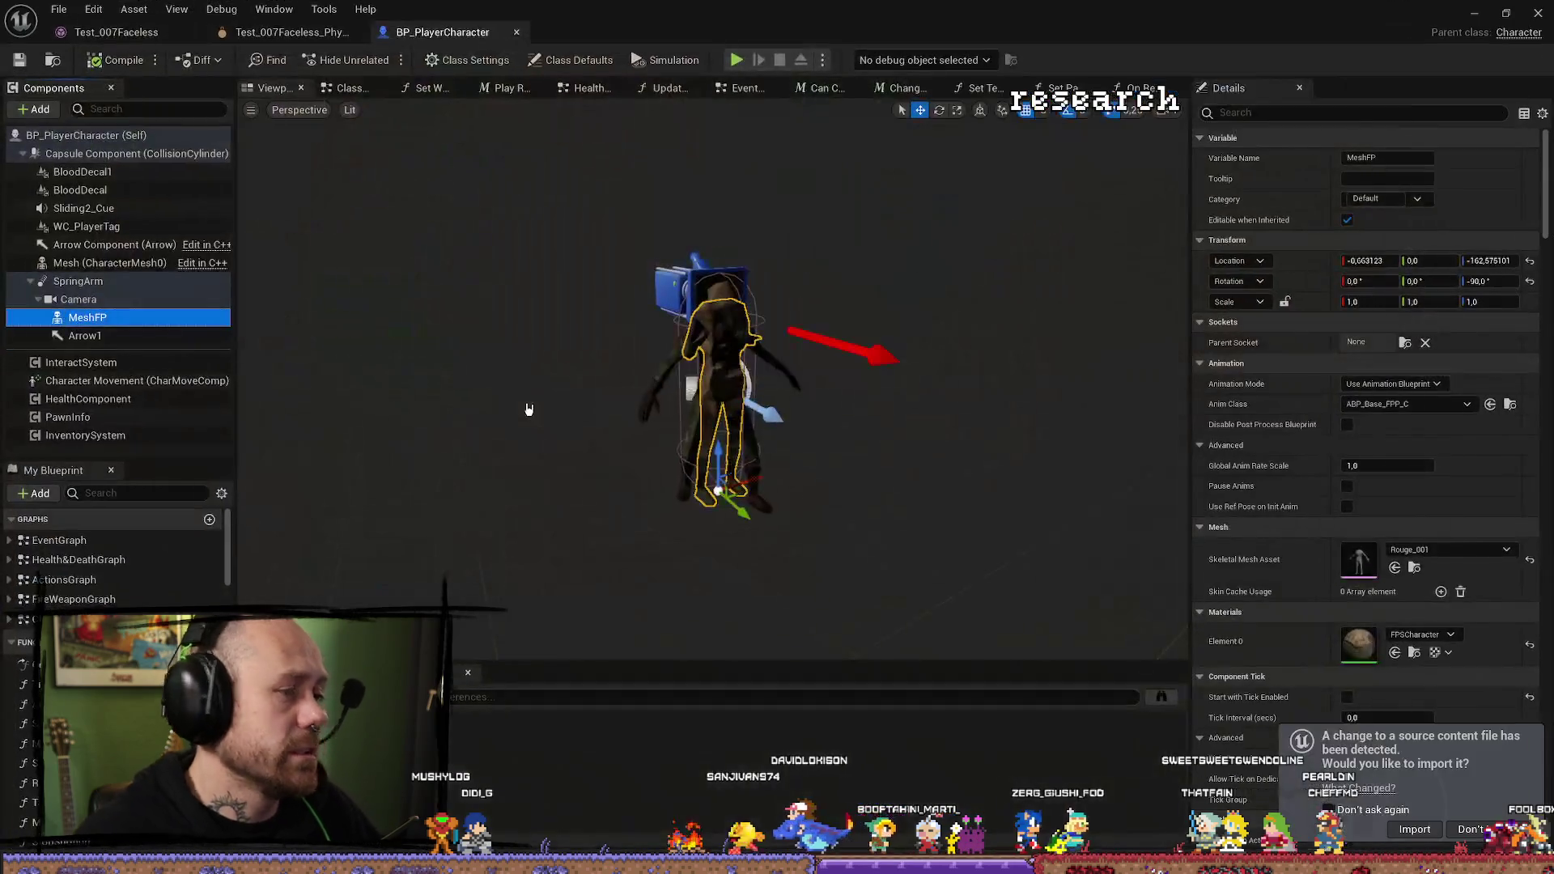
Reimport the changed Rouge_001 source file and close the BP_PlayerCharacter editor.
left_click(1417, 830)
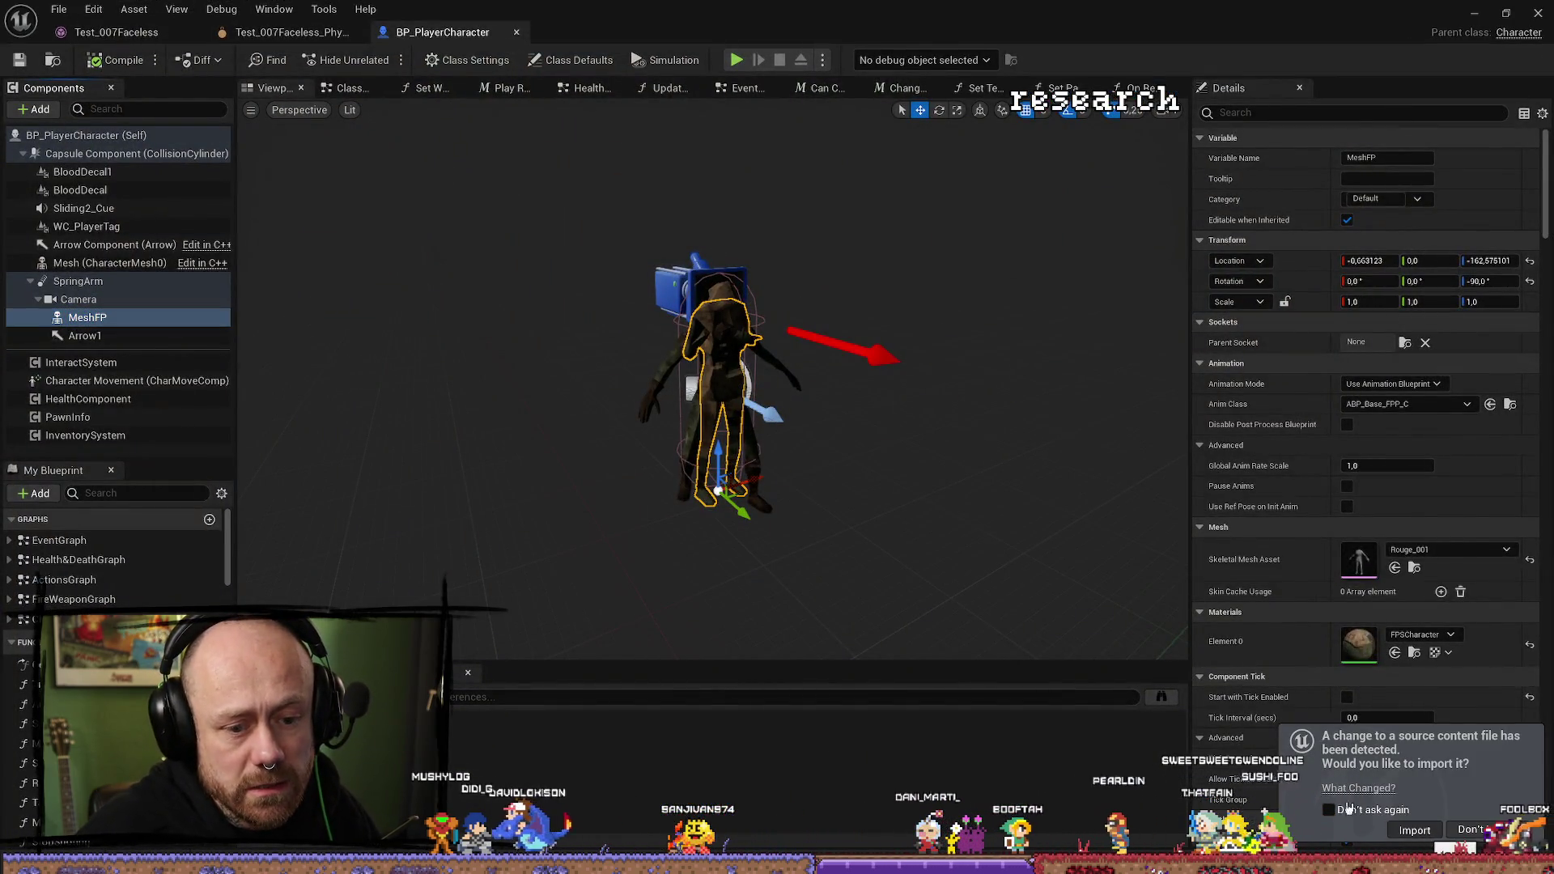
left_click_drag(948, 432, 977, 390)
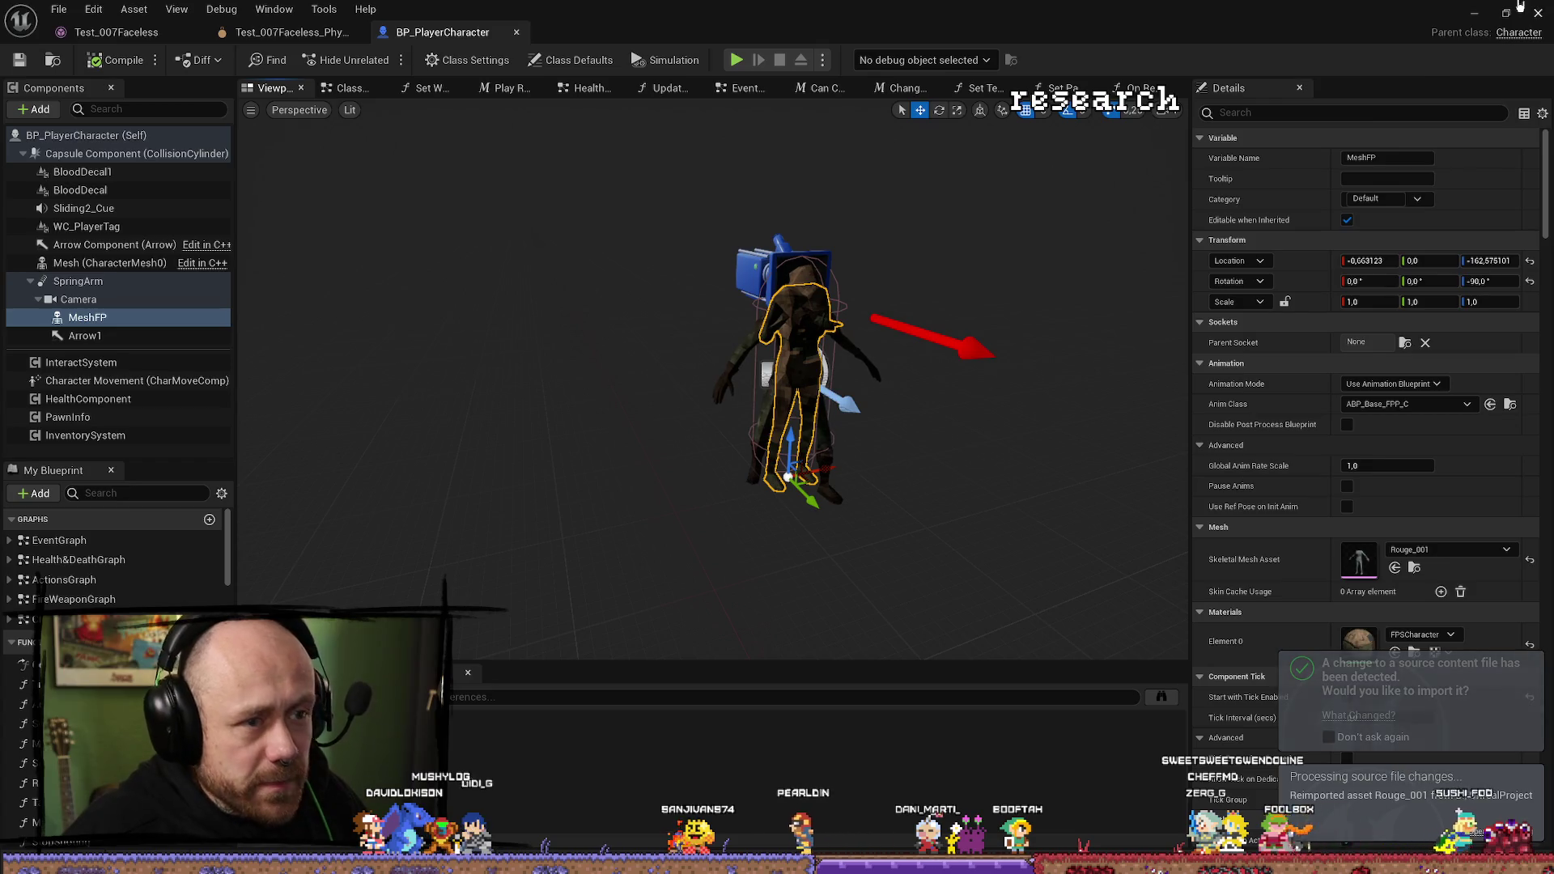
left_click(1534, 12)
Play-test the level fullscreen, walking through the village toward the autumn tree and castle wall.
key("alt+p")
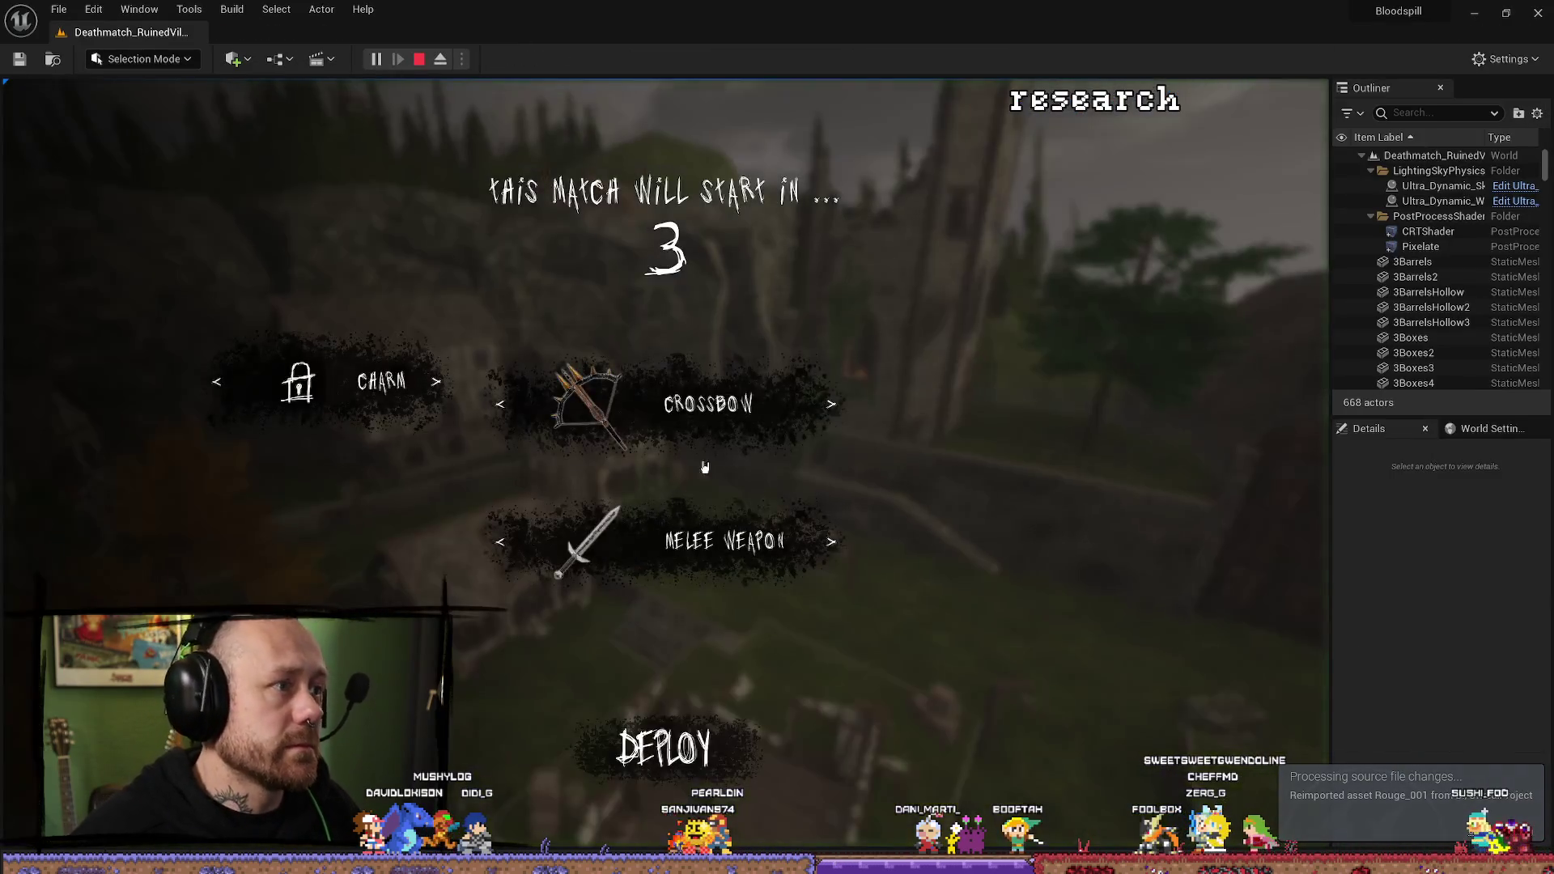
key("shift+F1")
key("F11")
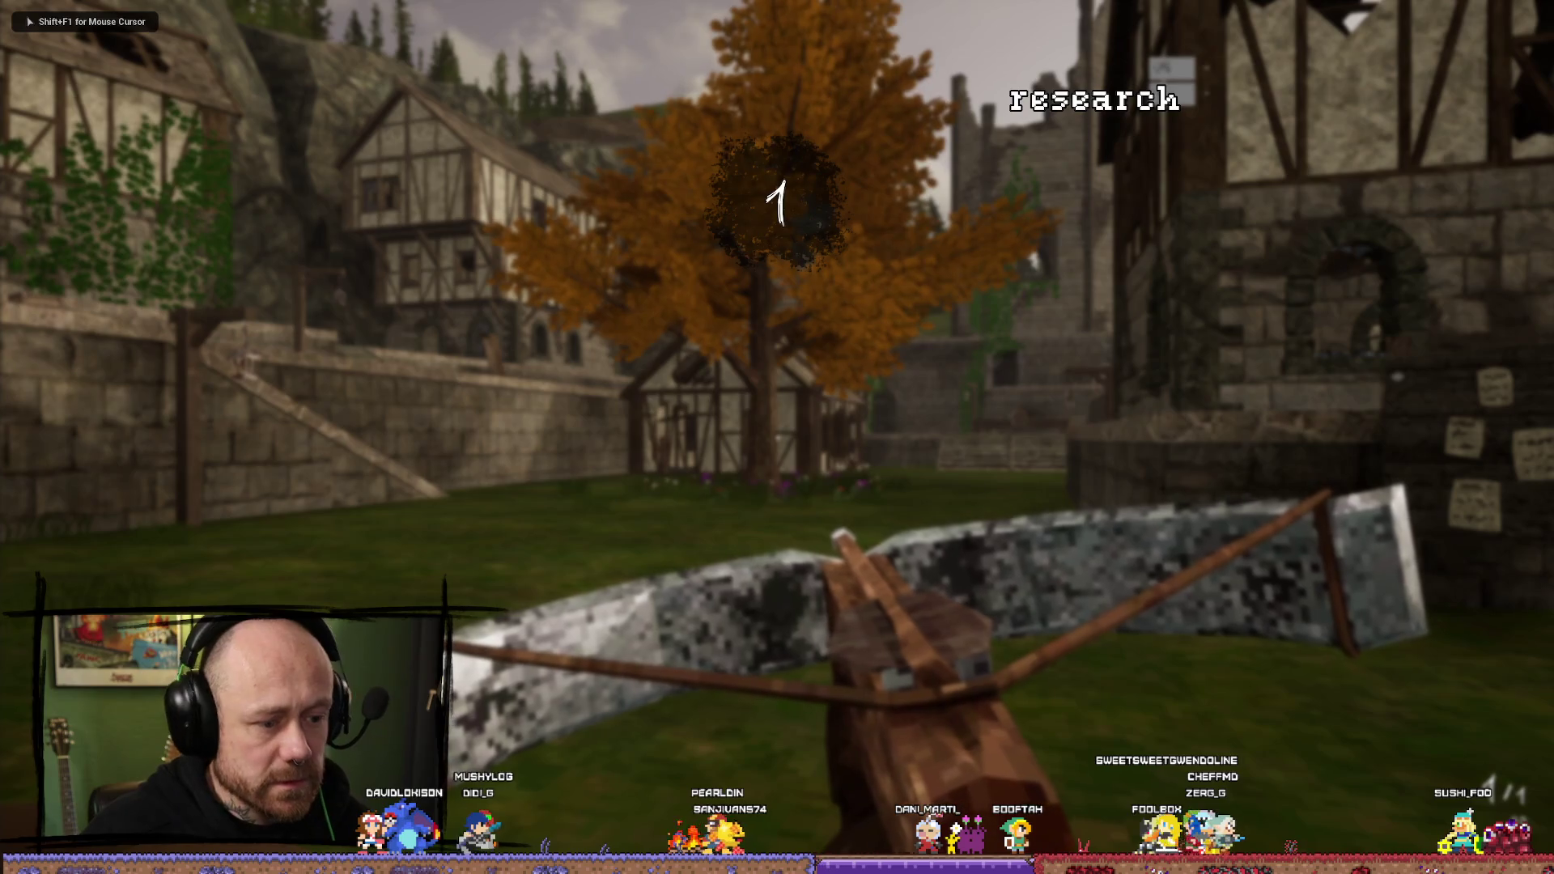
key("w")
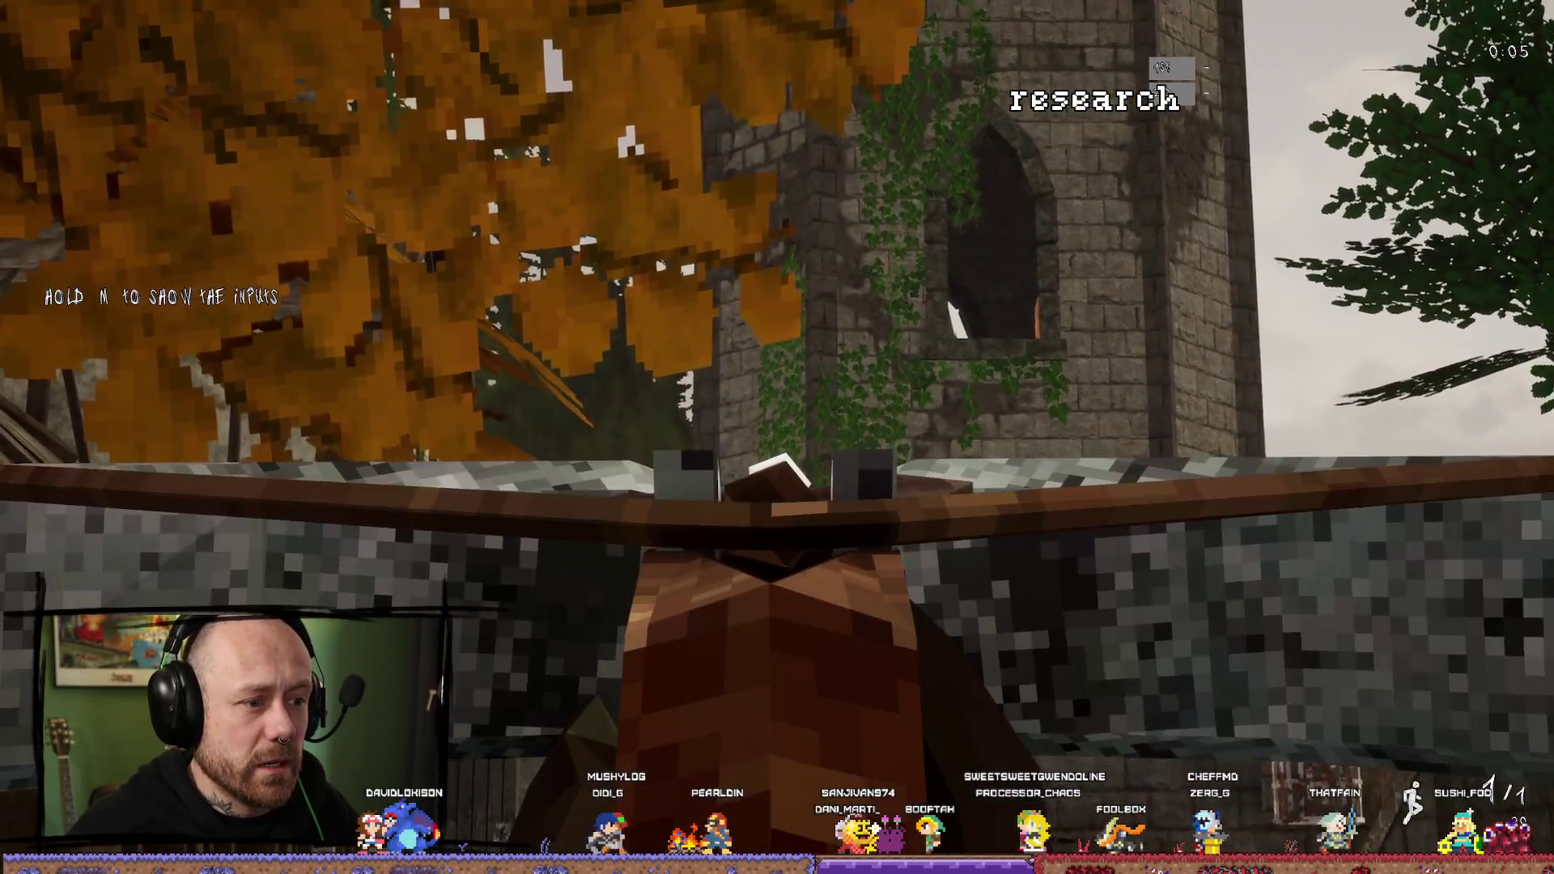
key("space")
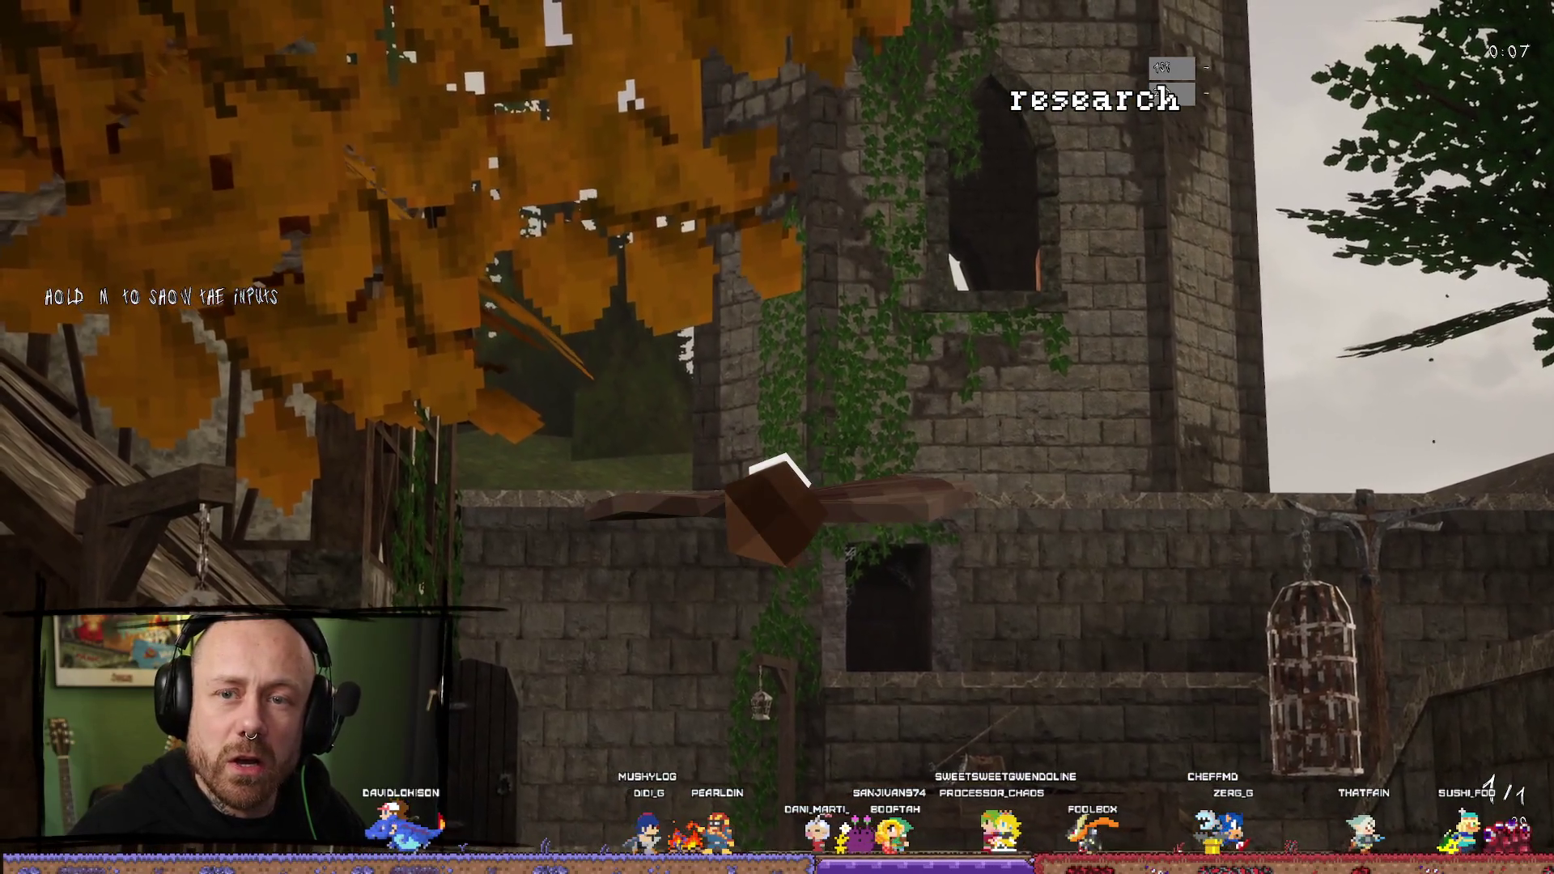
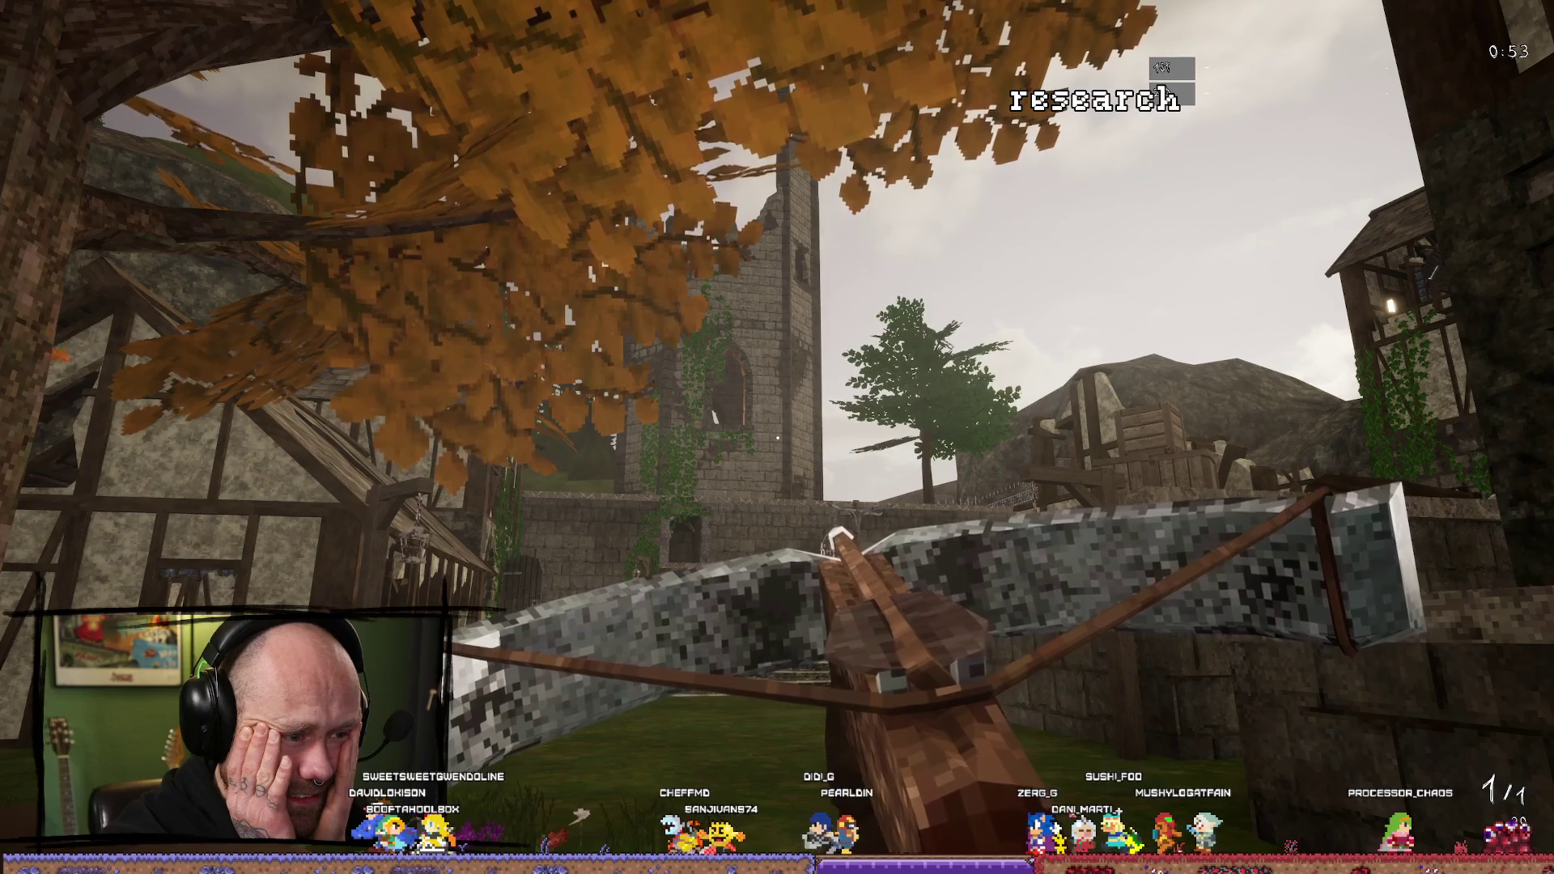
Walk toward the stone wall aiming the crossbow, then stop play and show the Character assets.
key("w")
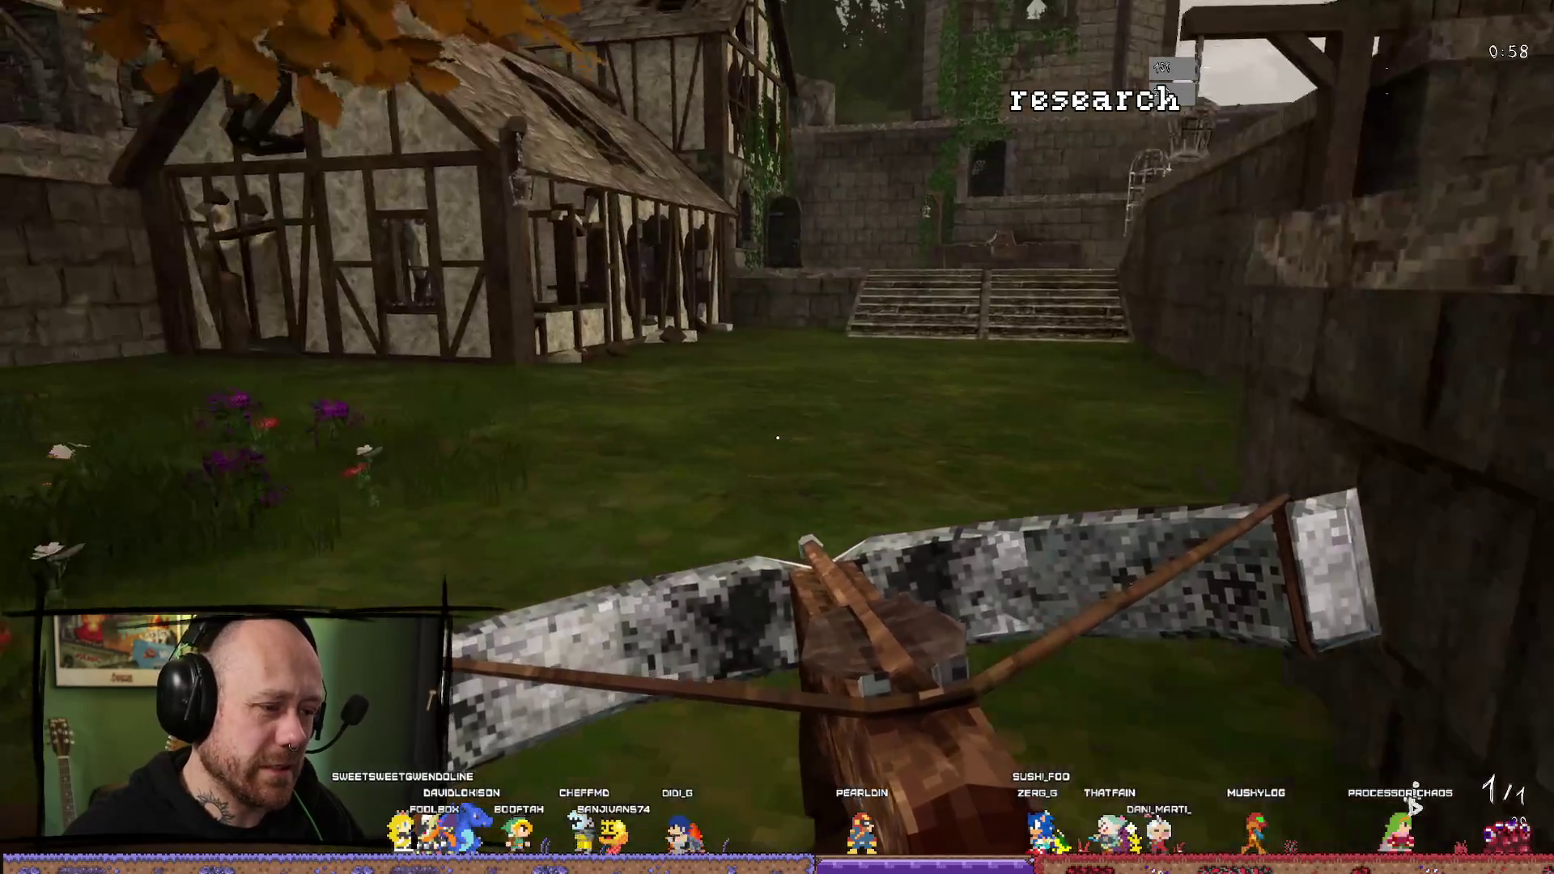
right_click(777, 437)
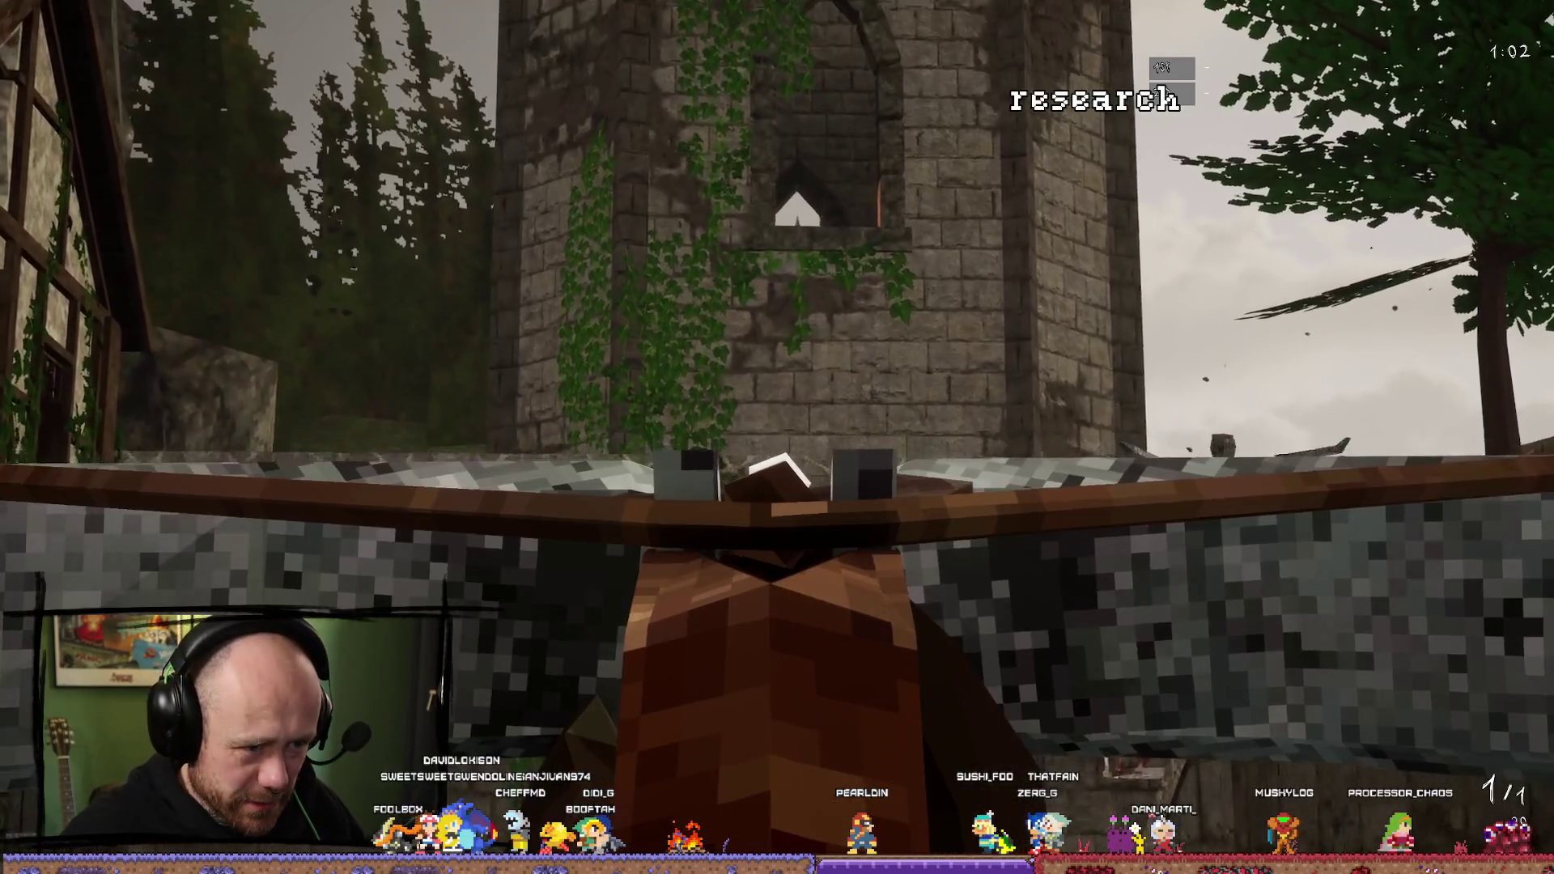
right_click(777, 437)
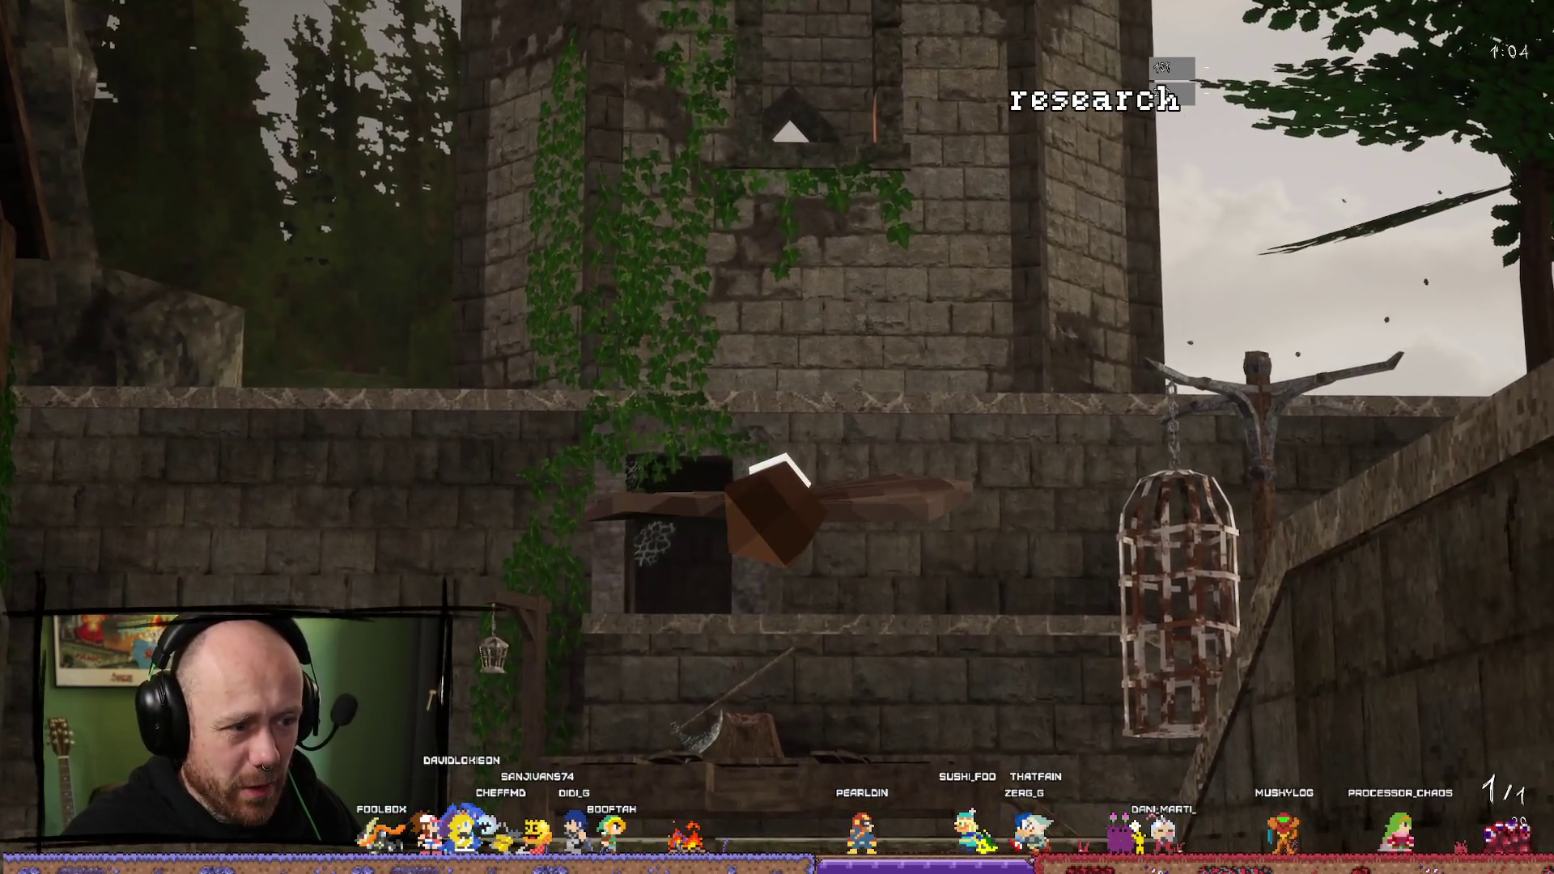
right_click(777, 437)
right_click(777, 437)
right_click(777, 437)
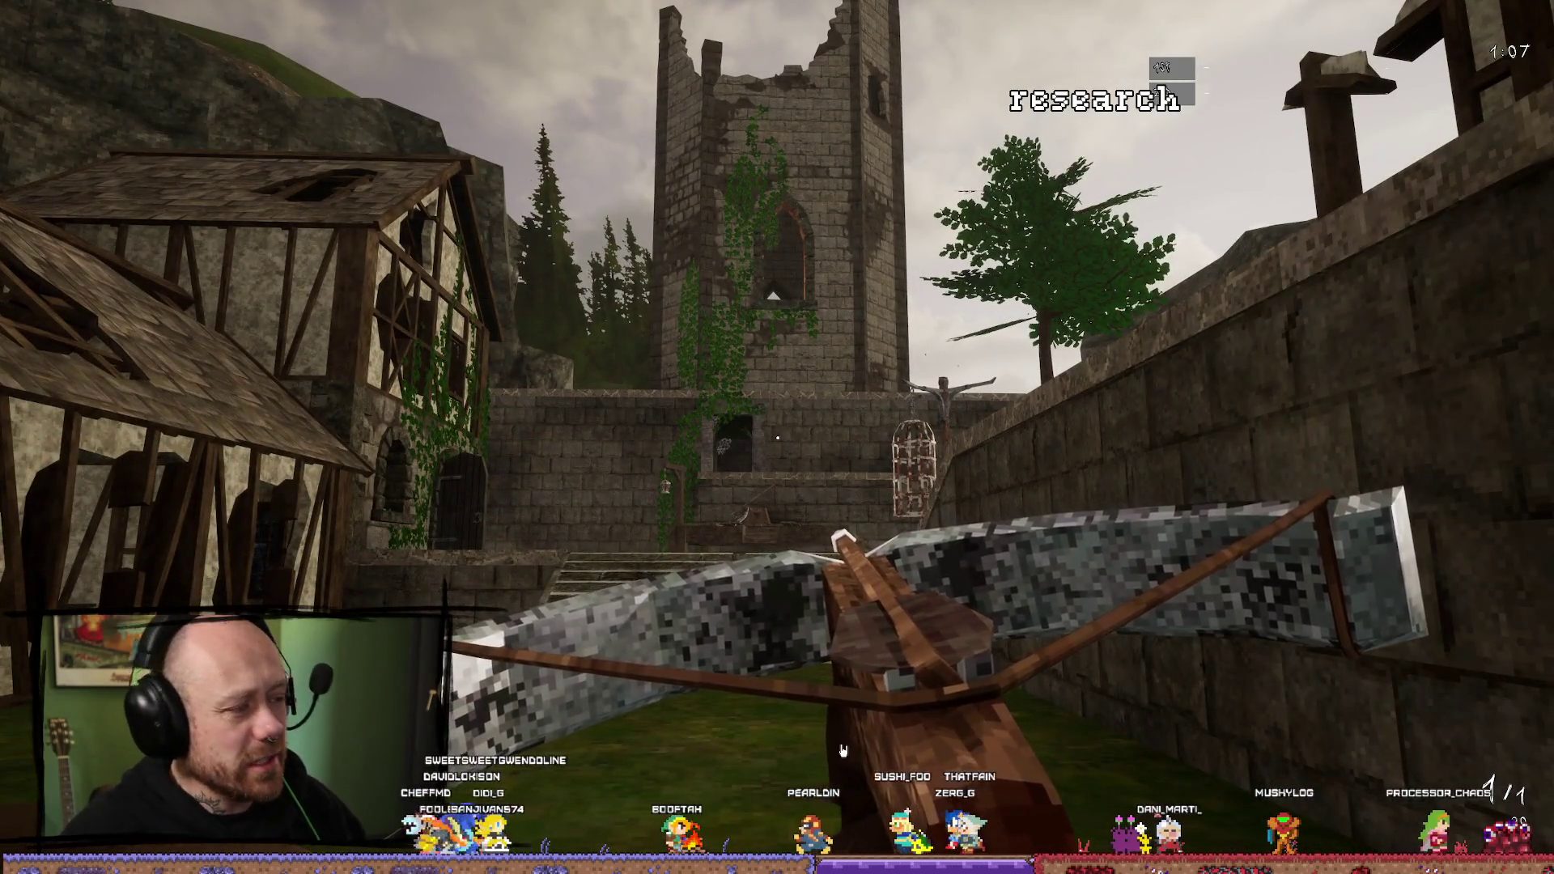
key("Escape")
key("ctrl+space")
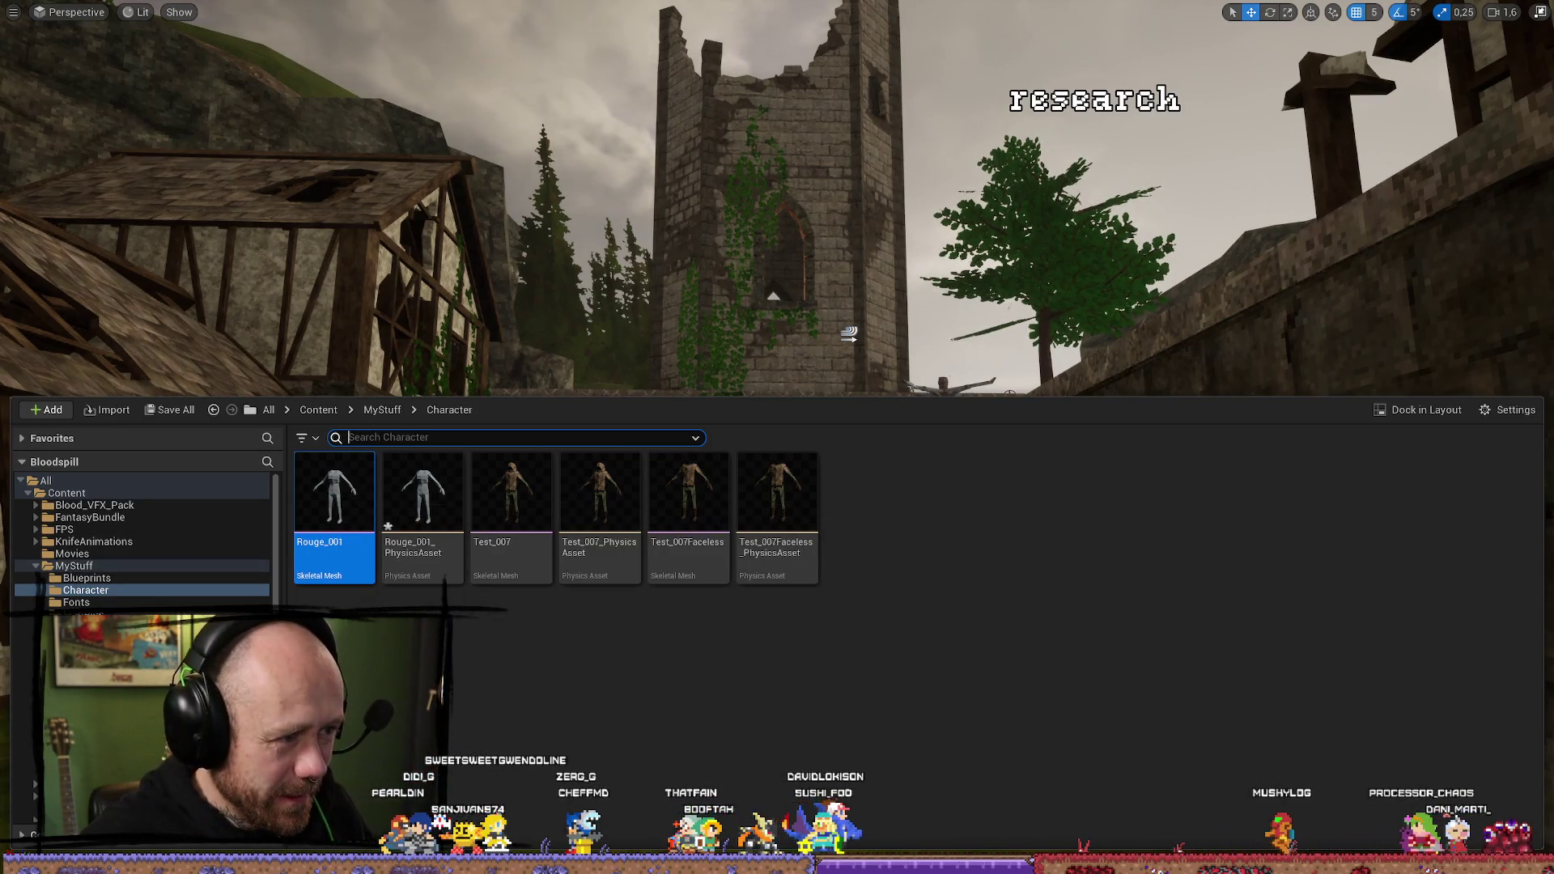
Open Test_007Faceless in the Skeletal Mesh editor, frame the archer mesh, then switch to Blender.
double_click(705, 488)
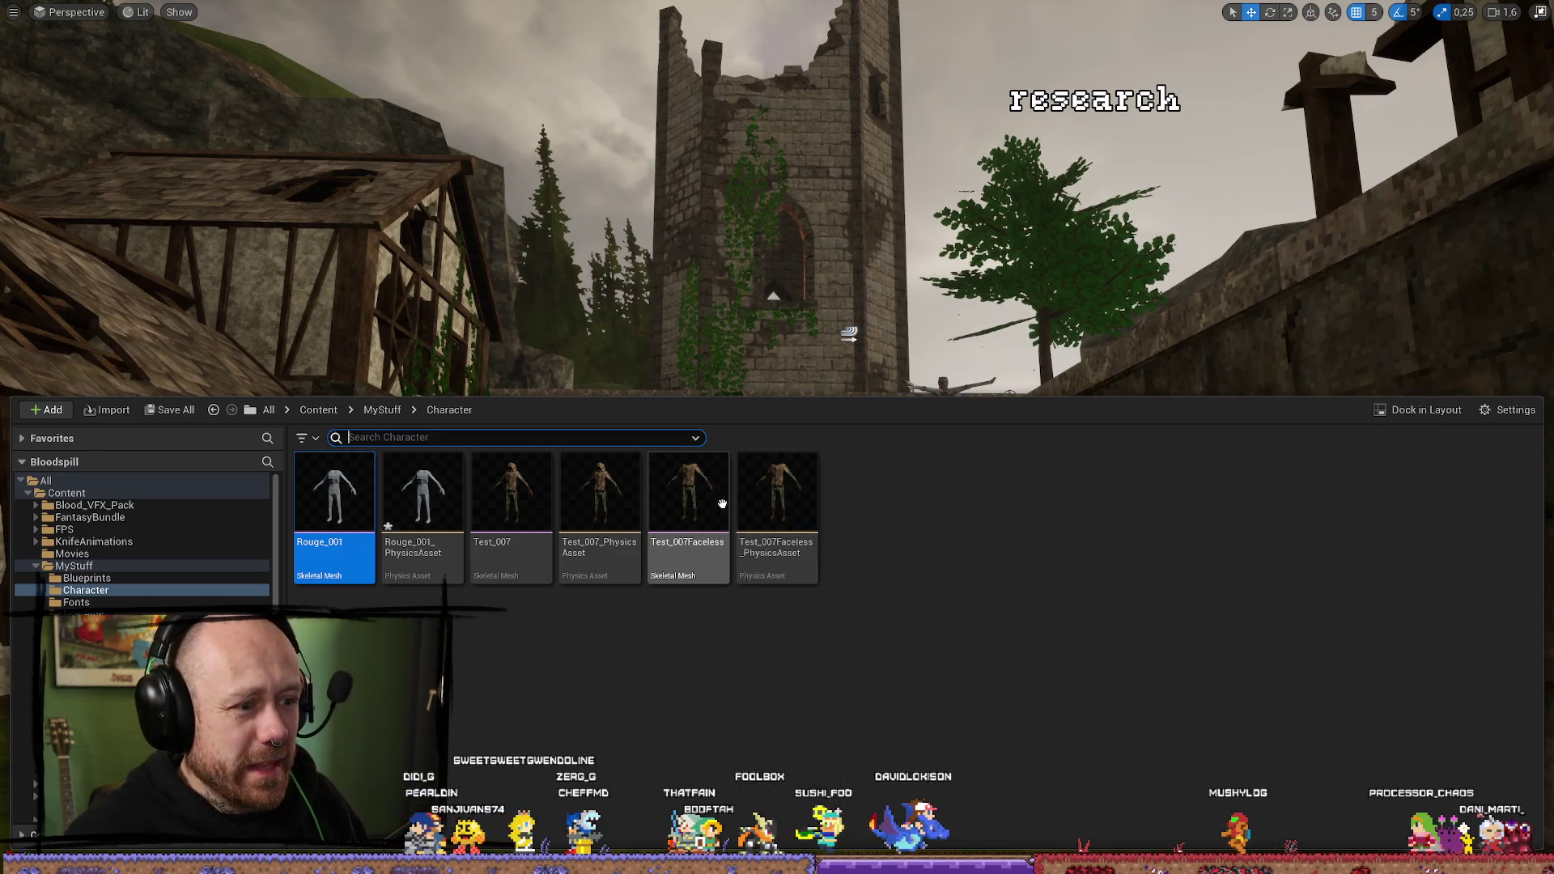
mouse_move(735, 328)
left_mouse_down()
mouse_move(777, 332)
mouse_move(753, 308)
mouse_move(720, 364)
mouse_move(777, 352)
mouse_move(753, 348)
mouse_move(712, 380)
mouse_move(764, 335)
left_mouse_up()
key("f")
key("ctrl+space")
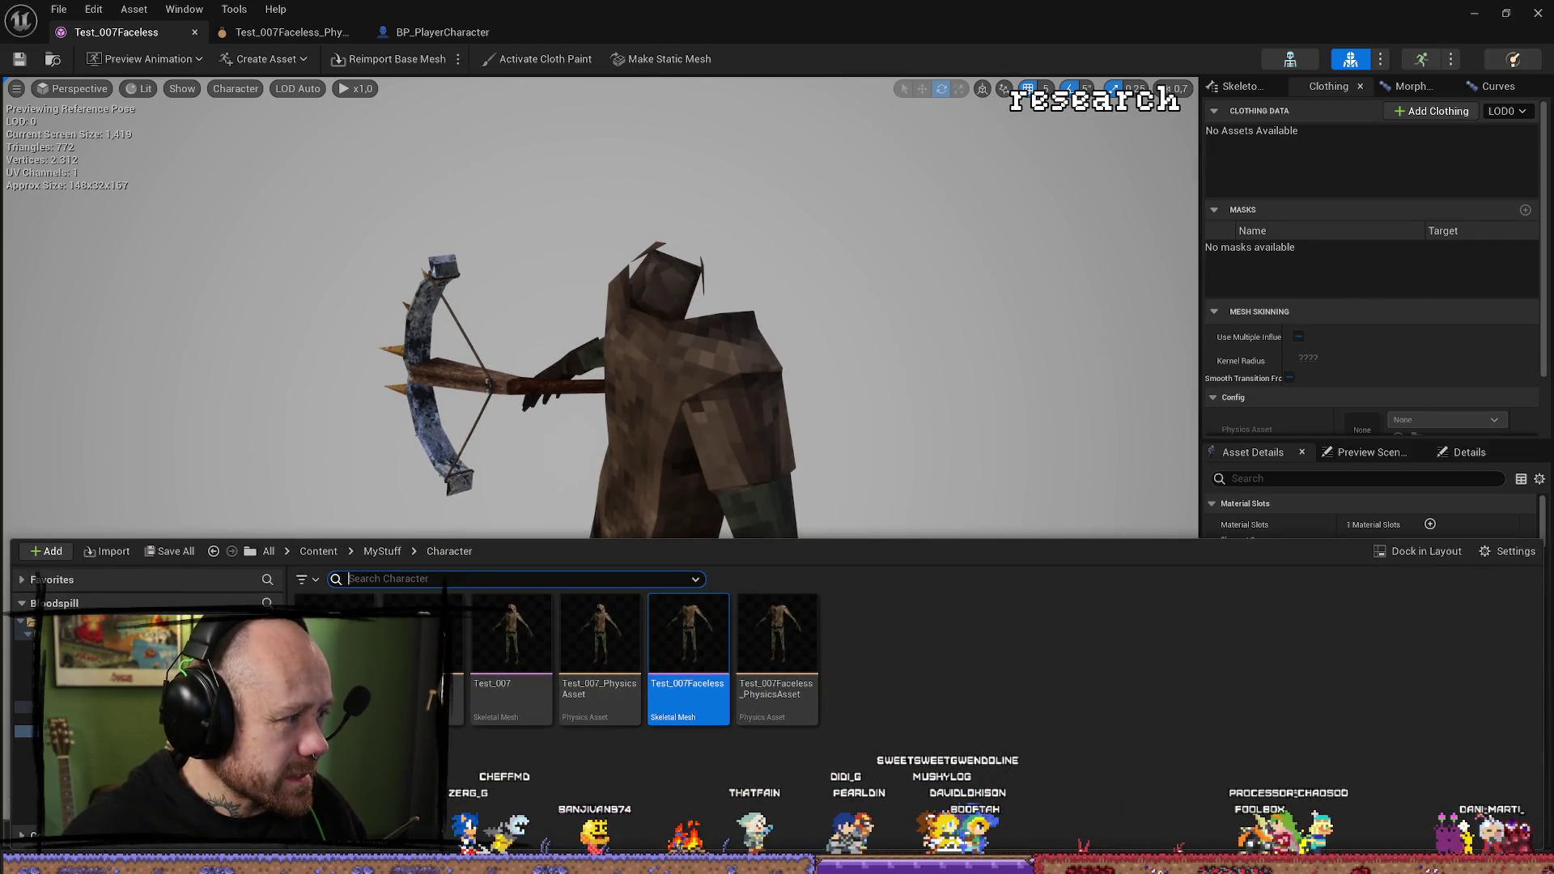
key("alt+Tab")
scroll(263, 390, "down", 10)
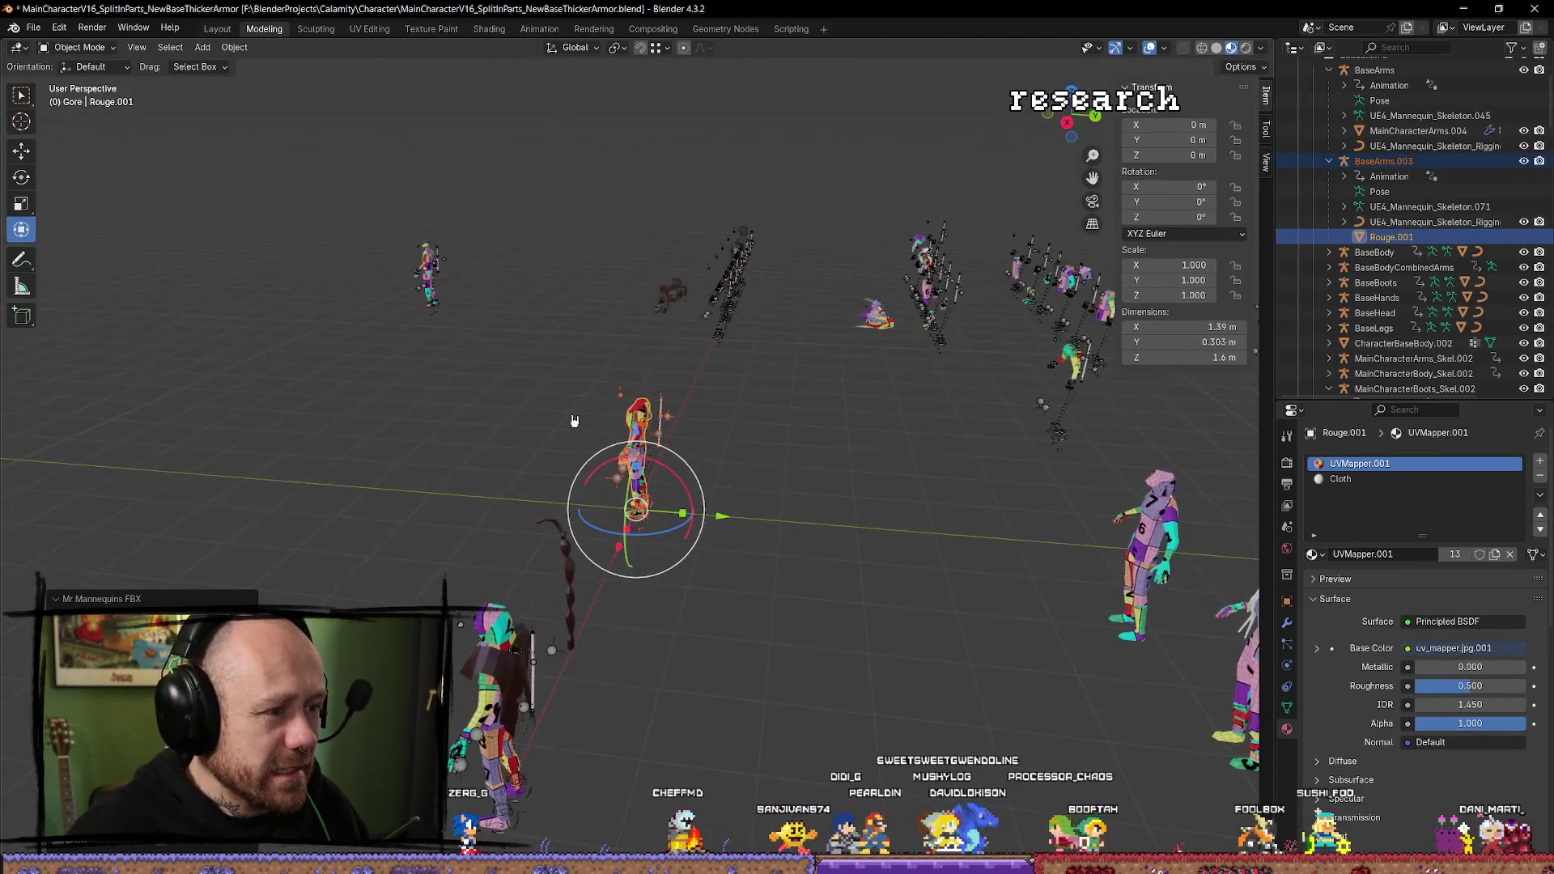
Select and frame the FinalMoreVerts figure in a level front view.
left_click(433, 258)
key("KP_Decimal")
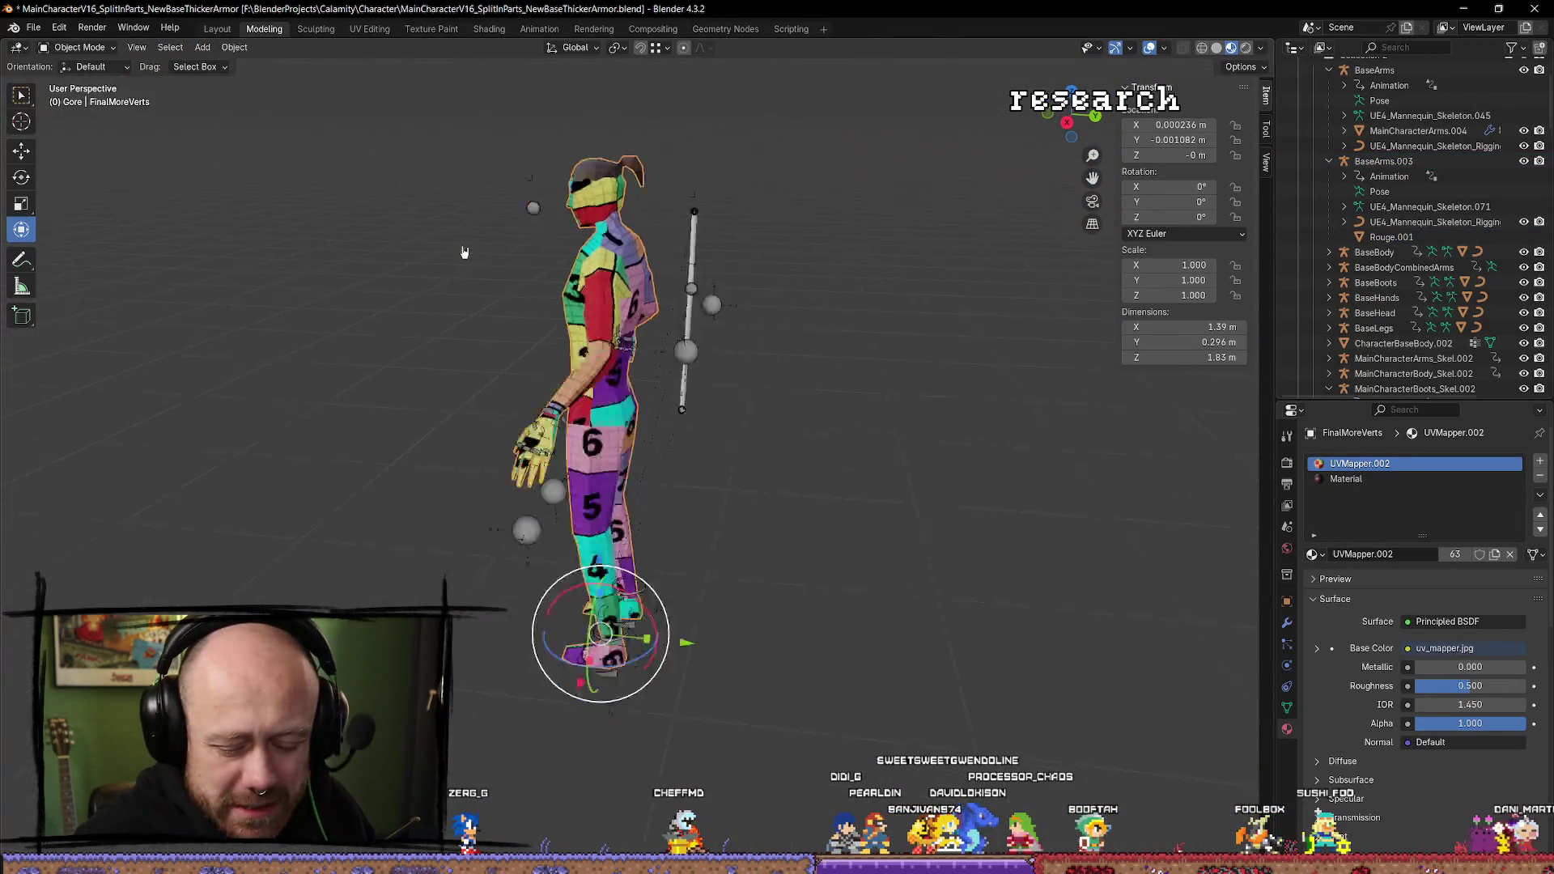
left_click_drag(811, 365, 787, 324)
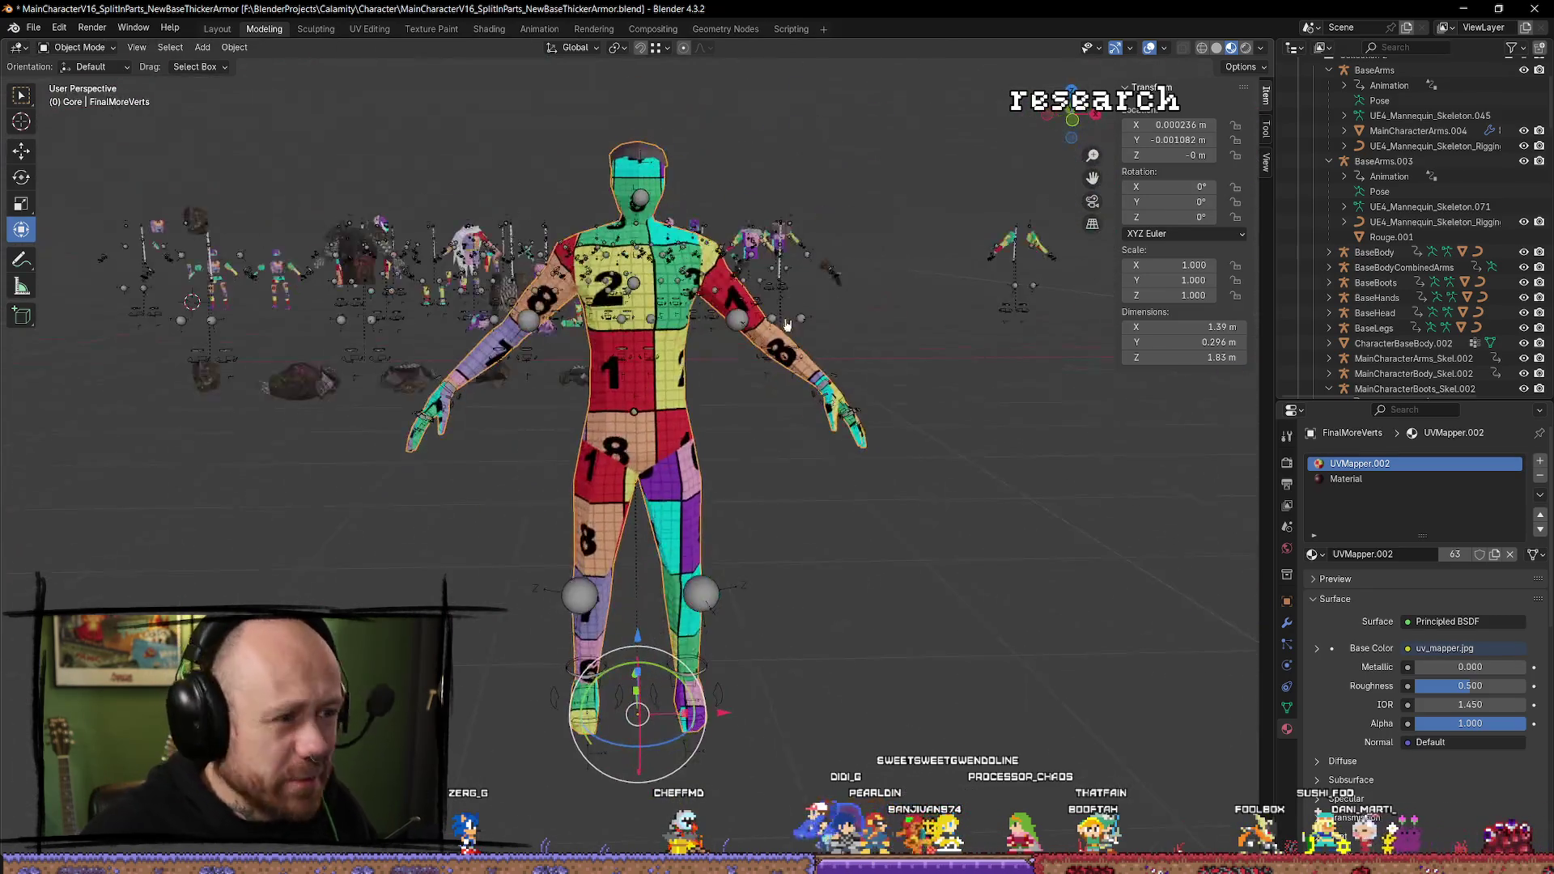
scroll(866, 378, "down", 8)
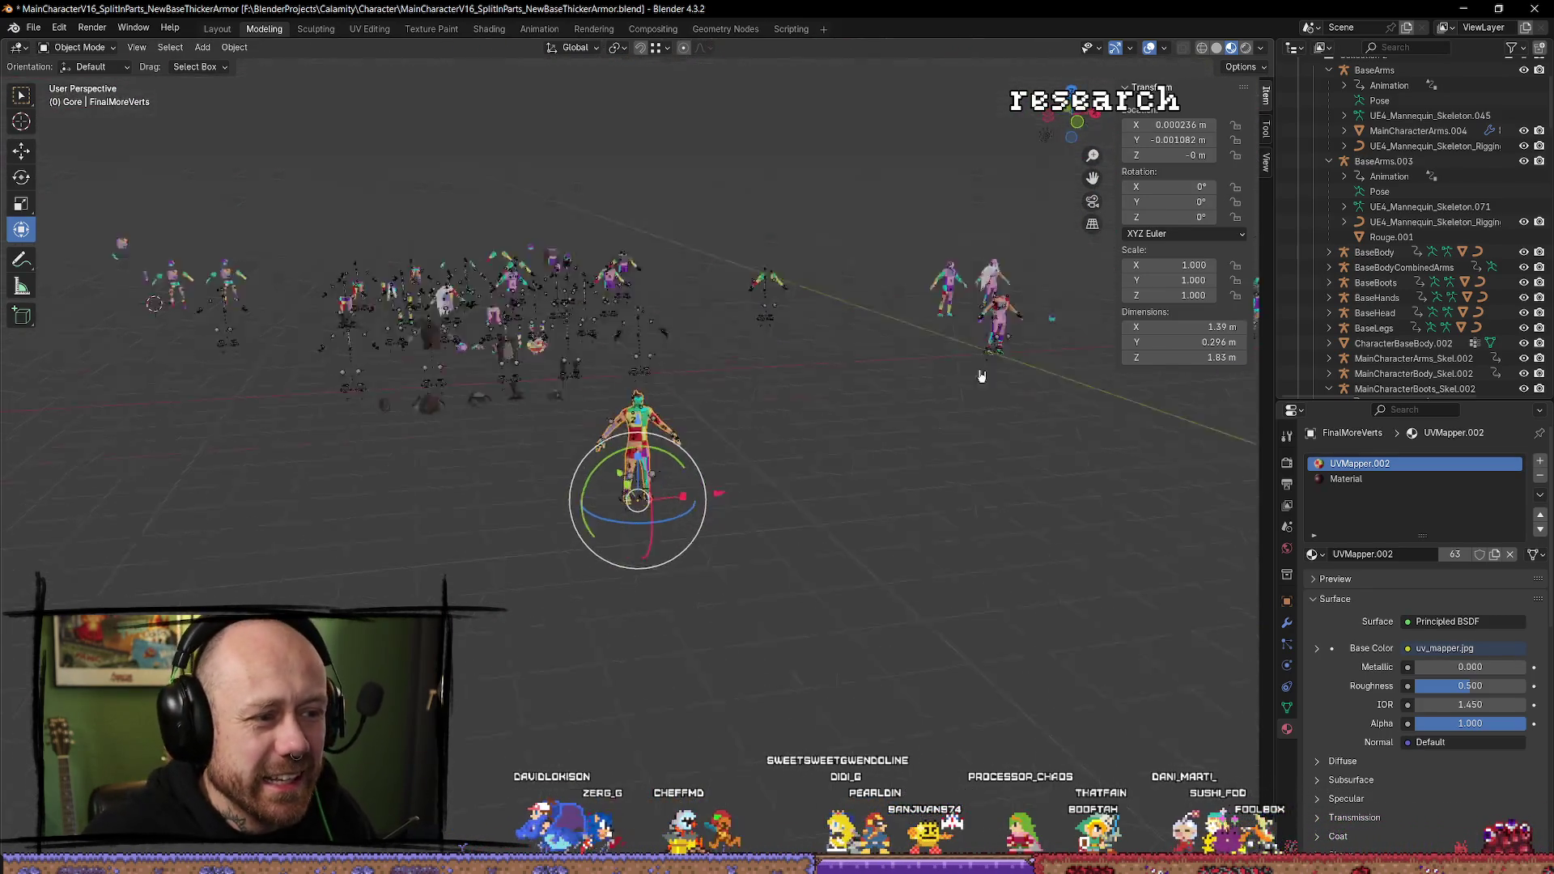
Select the Rouge.001 chest mesh and frame it from a higher three-quarter view.
left_click(953, 314)
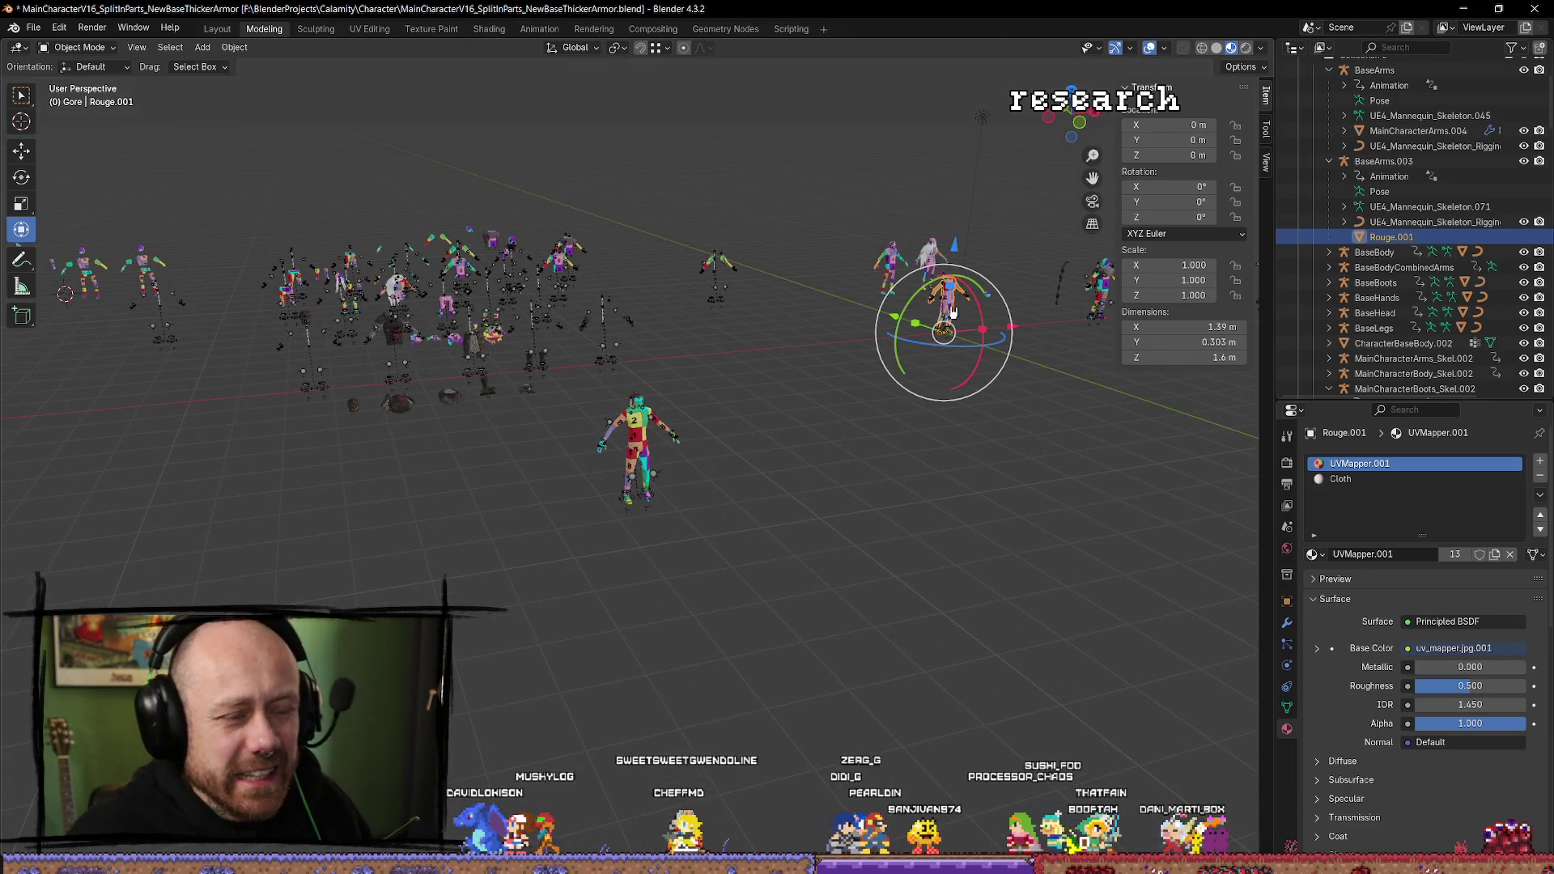
key("KP_Decimal")
left_click_drag(696, 323, 704, 330)
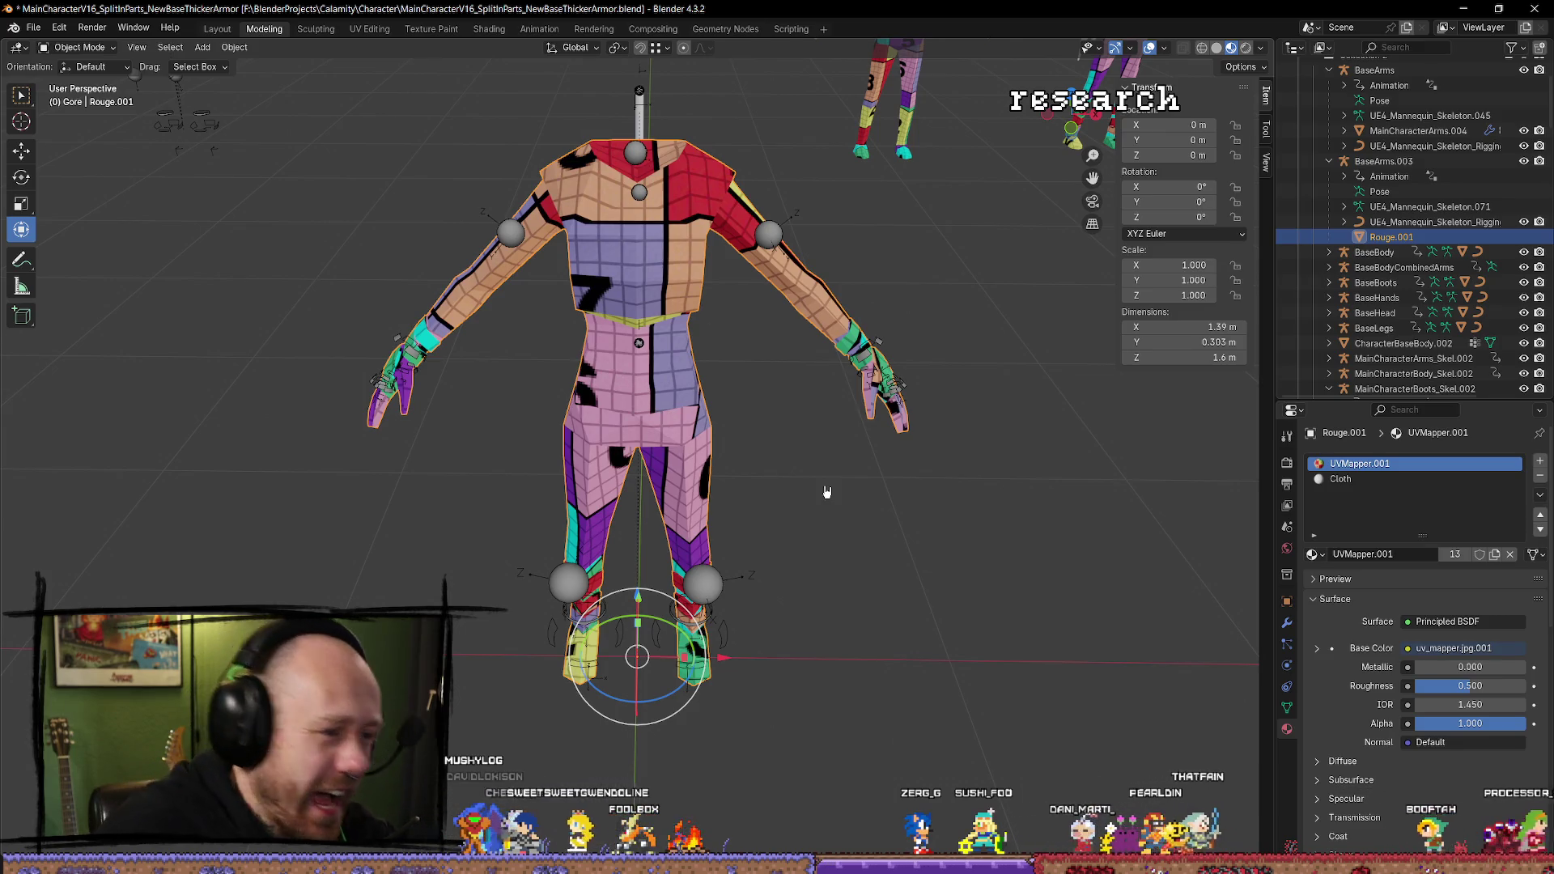
mouse_move(840, 483)
left_mouse_down()
mouse_move(815, 472)
mouse_move(946, 451)
left_mouse_up()
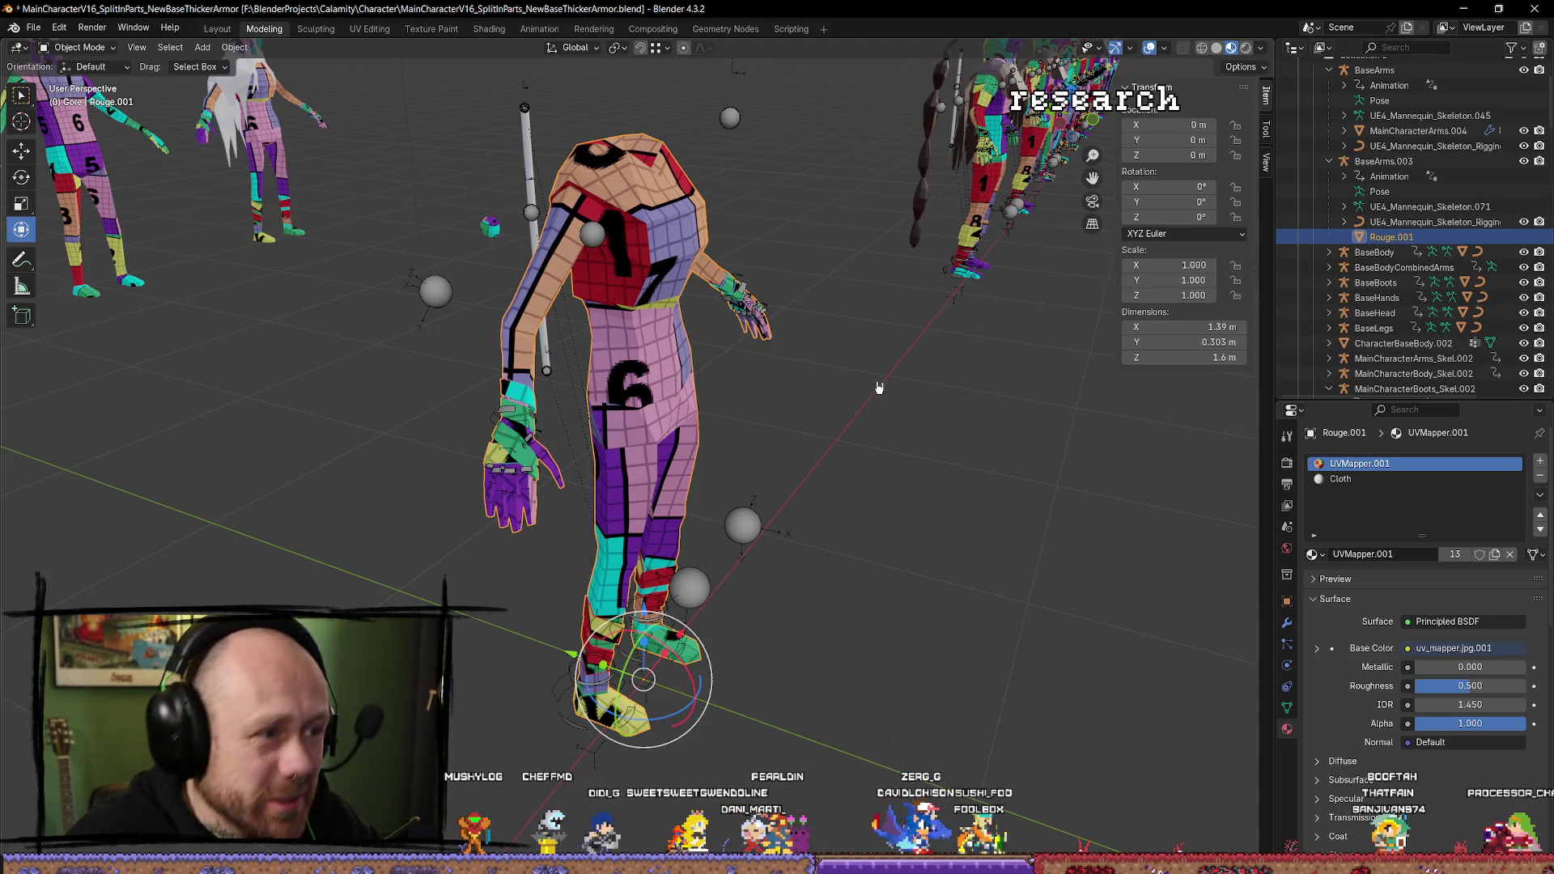
Step through undo history to get Rouge.001 into Edit Mode with the neck vertex selected.
key("ctrl+z")
key("ctrl+z")
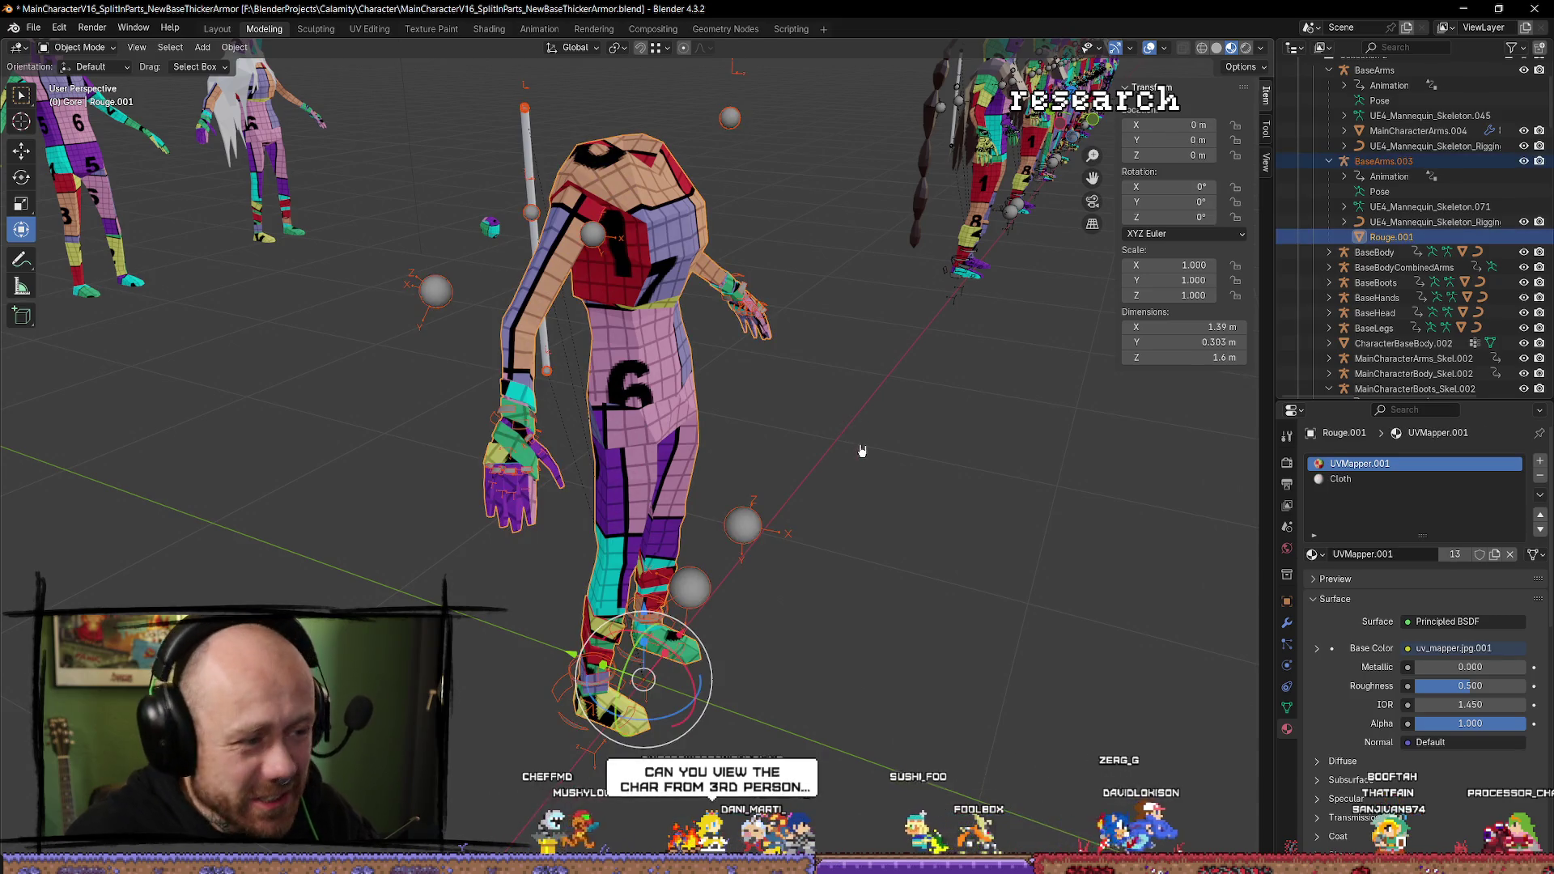
key("ctrl+z")
key("ctrl+z")
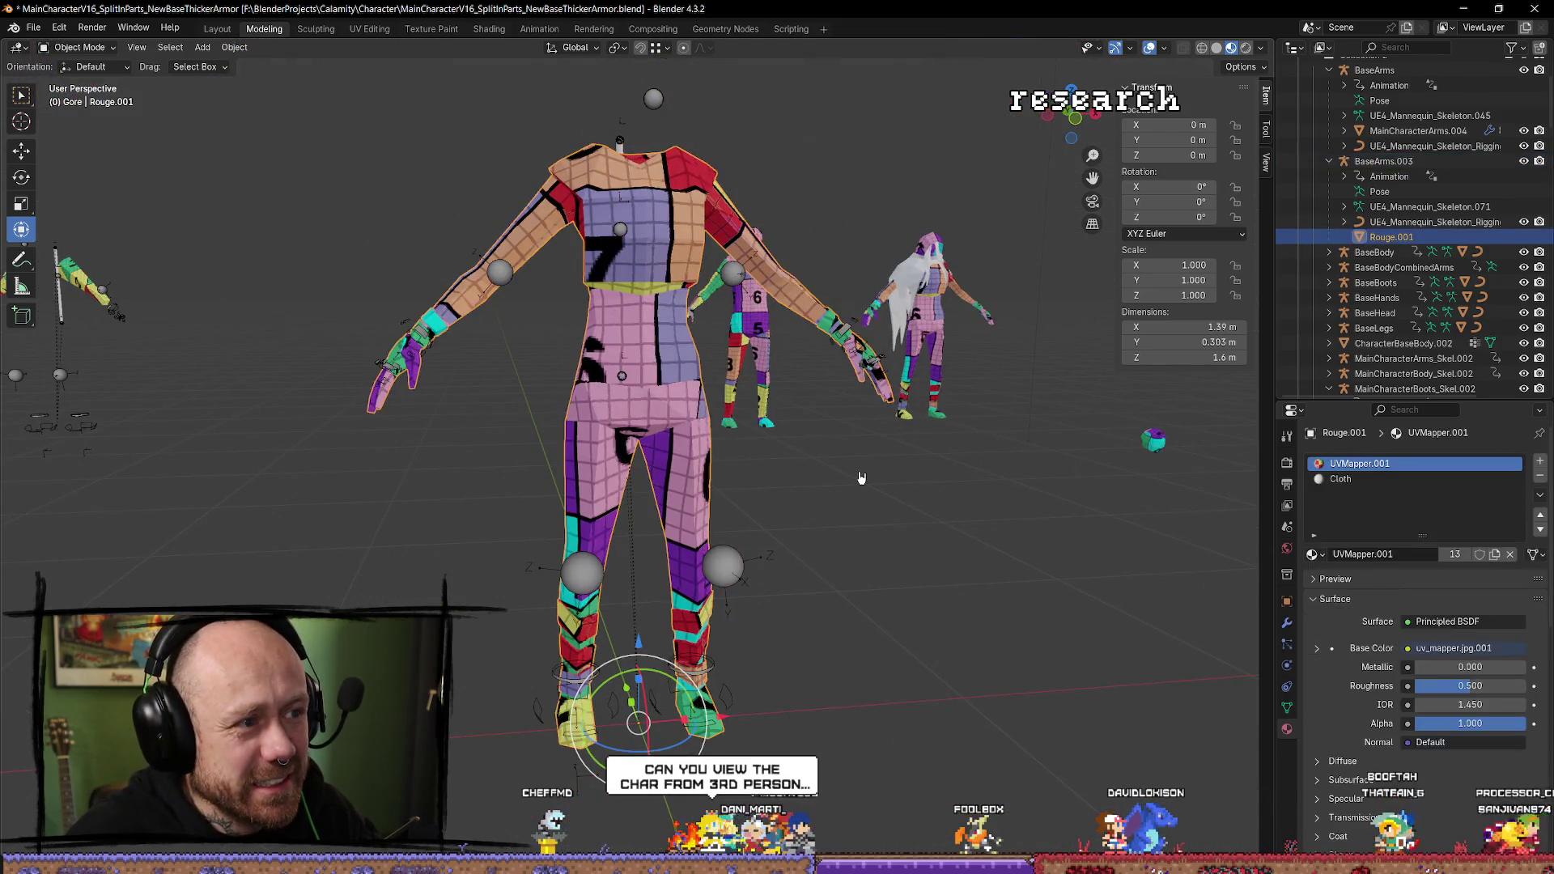
key("ctrl+z")
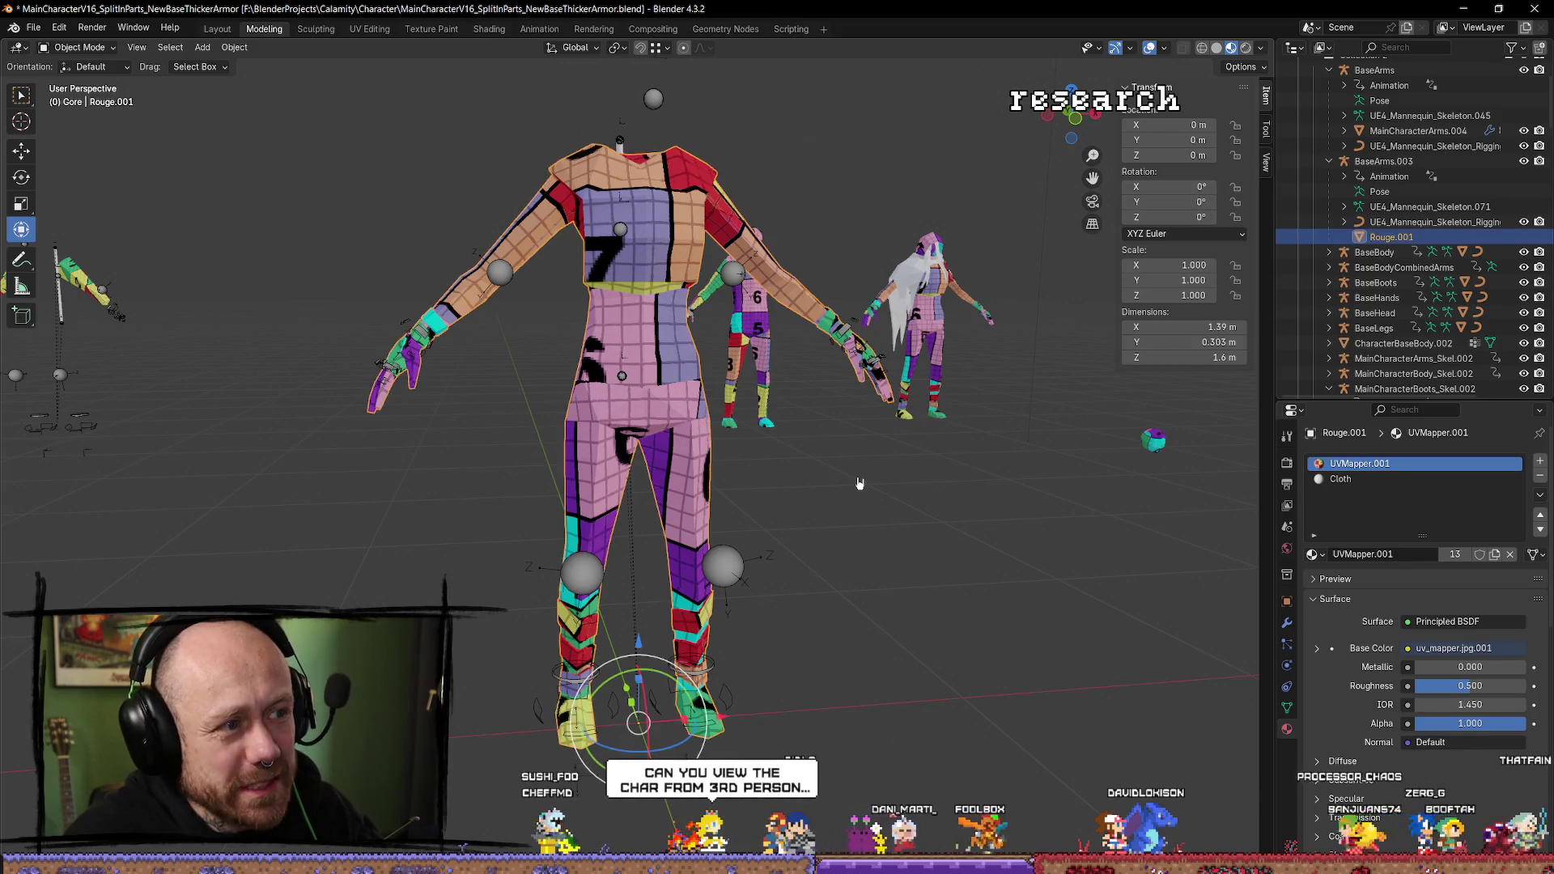
key("ctrl+z")
key("ctrl+z")
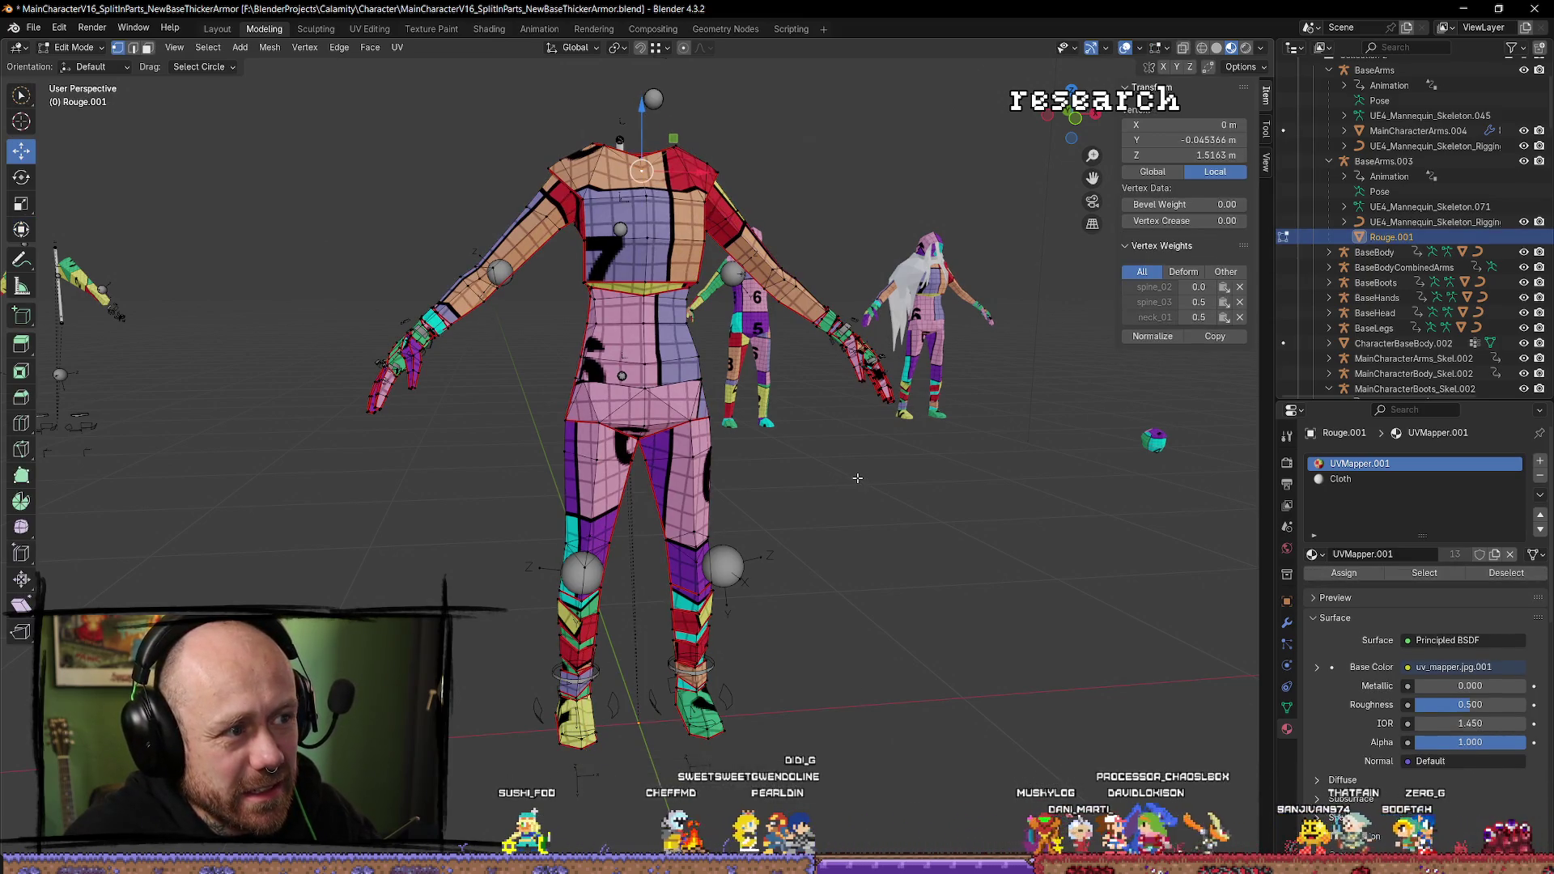
key("ctrl+z")
key("ctrl+z")
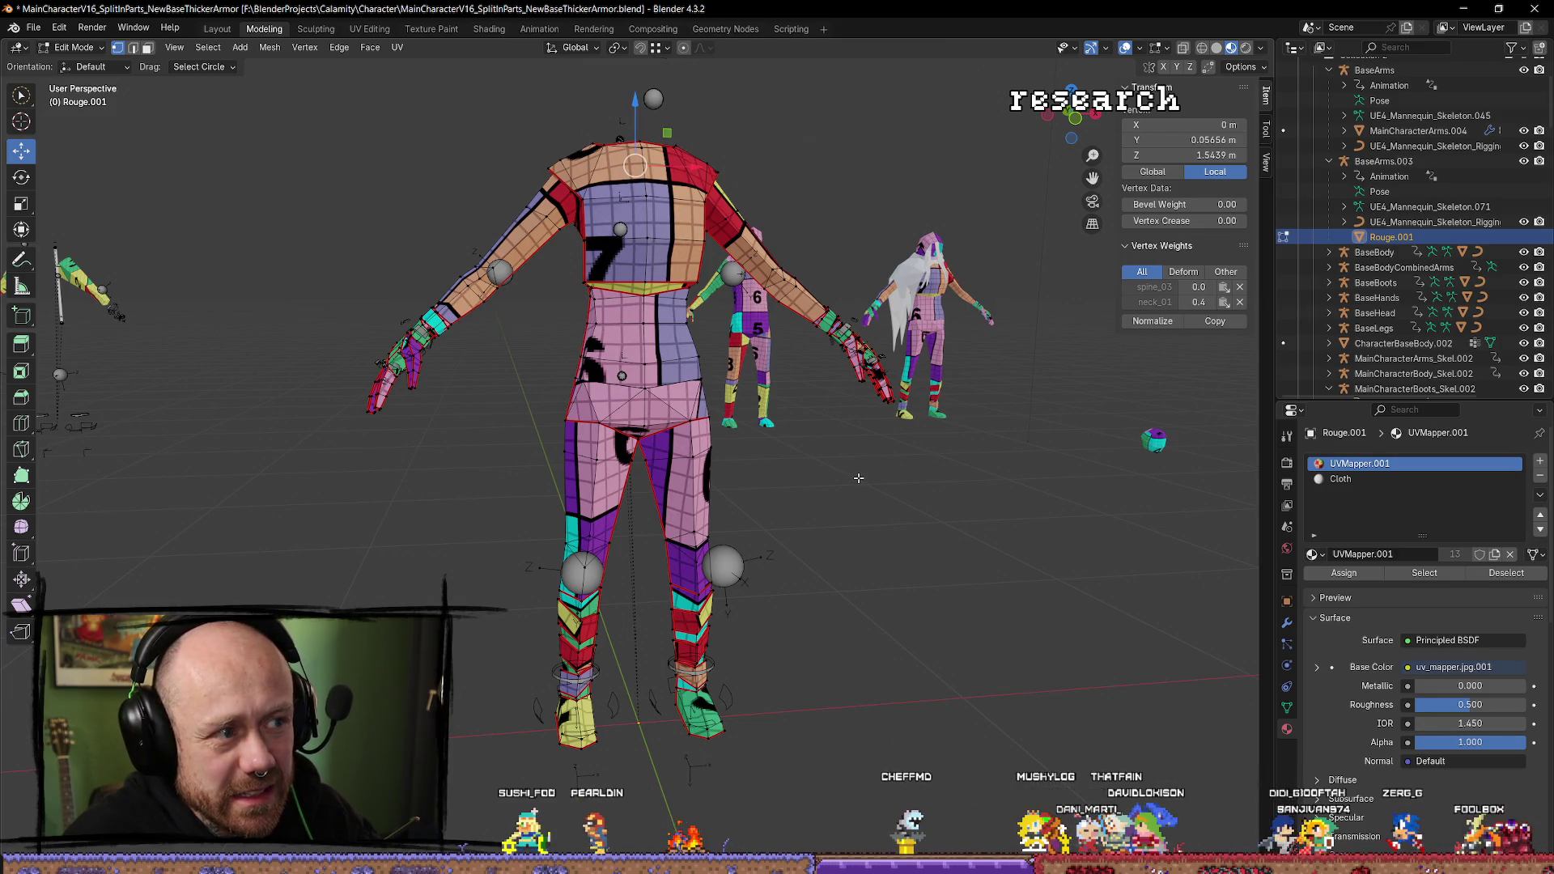
Leave Edit Mode and step through undo history until Rouge.001 is selected again.
key("ctrl+z")
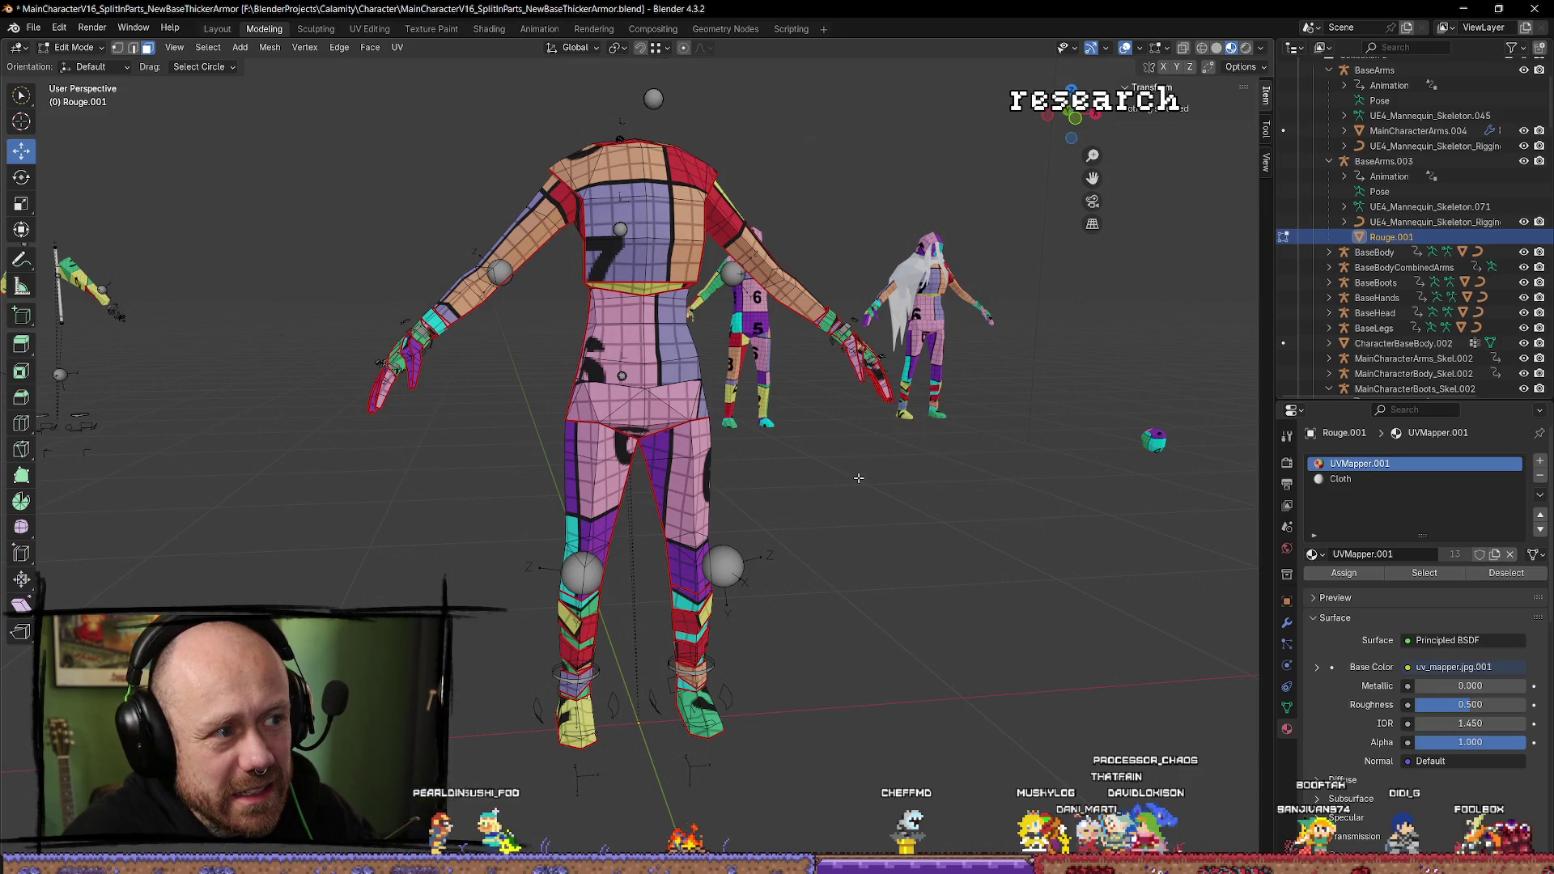
key("Tab")
mouse_move(827, 557)
left_mouse_down()
mouse_move(843, 548)
mouse_move(798, 565)
mouse_move(772, 506)
left_mouse_up()
key("ctrl+z")
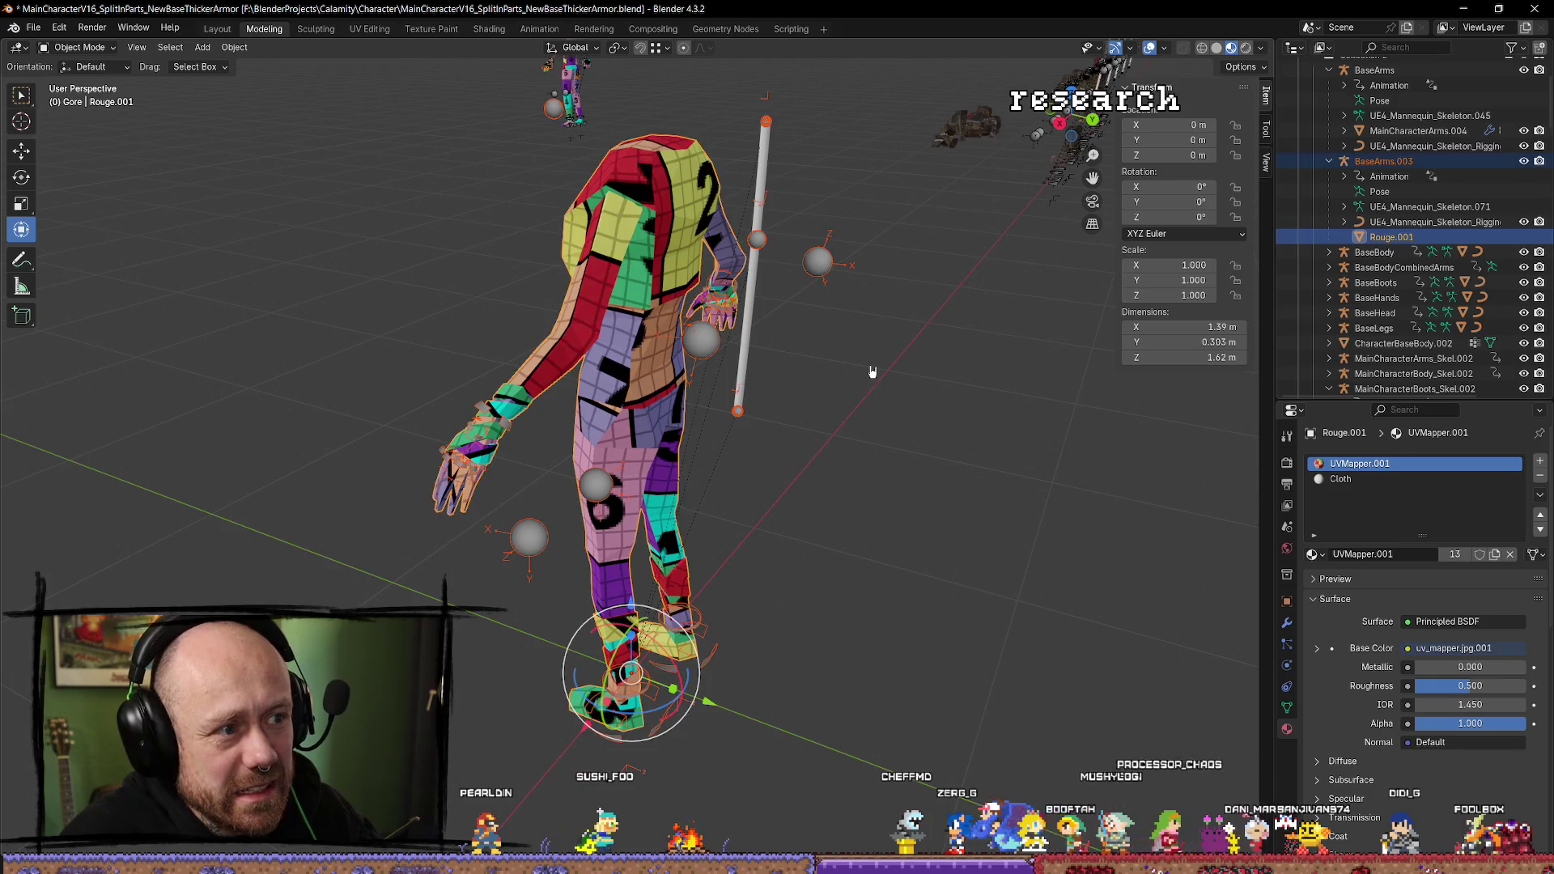
key("ctrl+z")
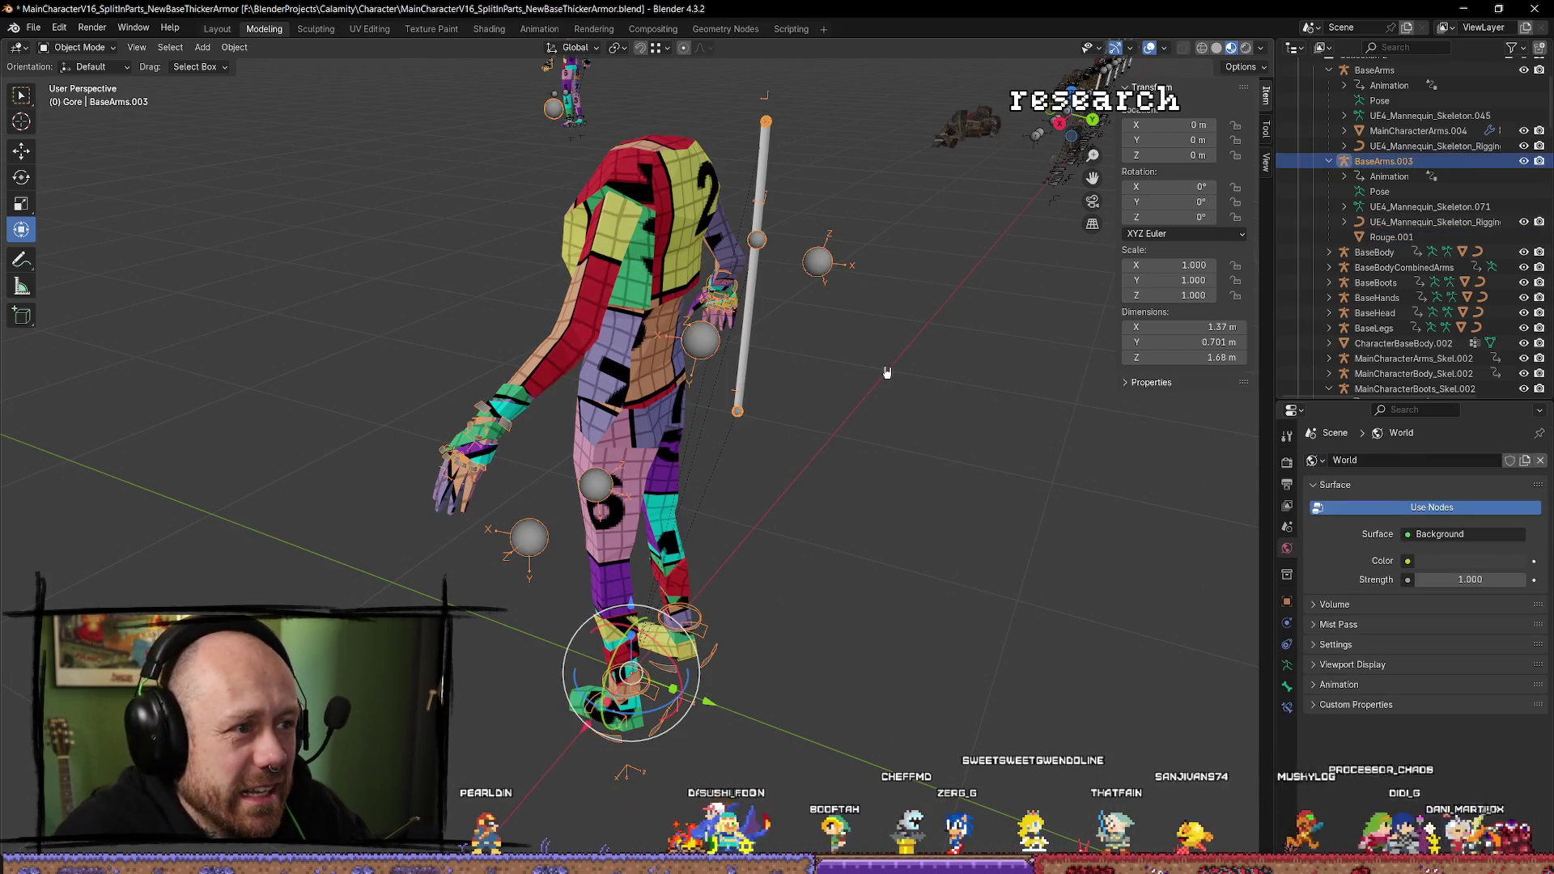
key("ctrl+z")
key("ctrl+z")
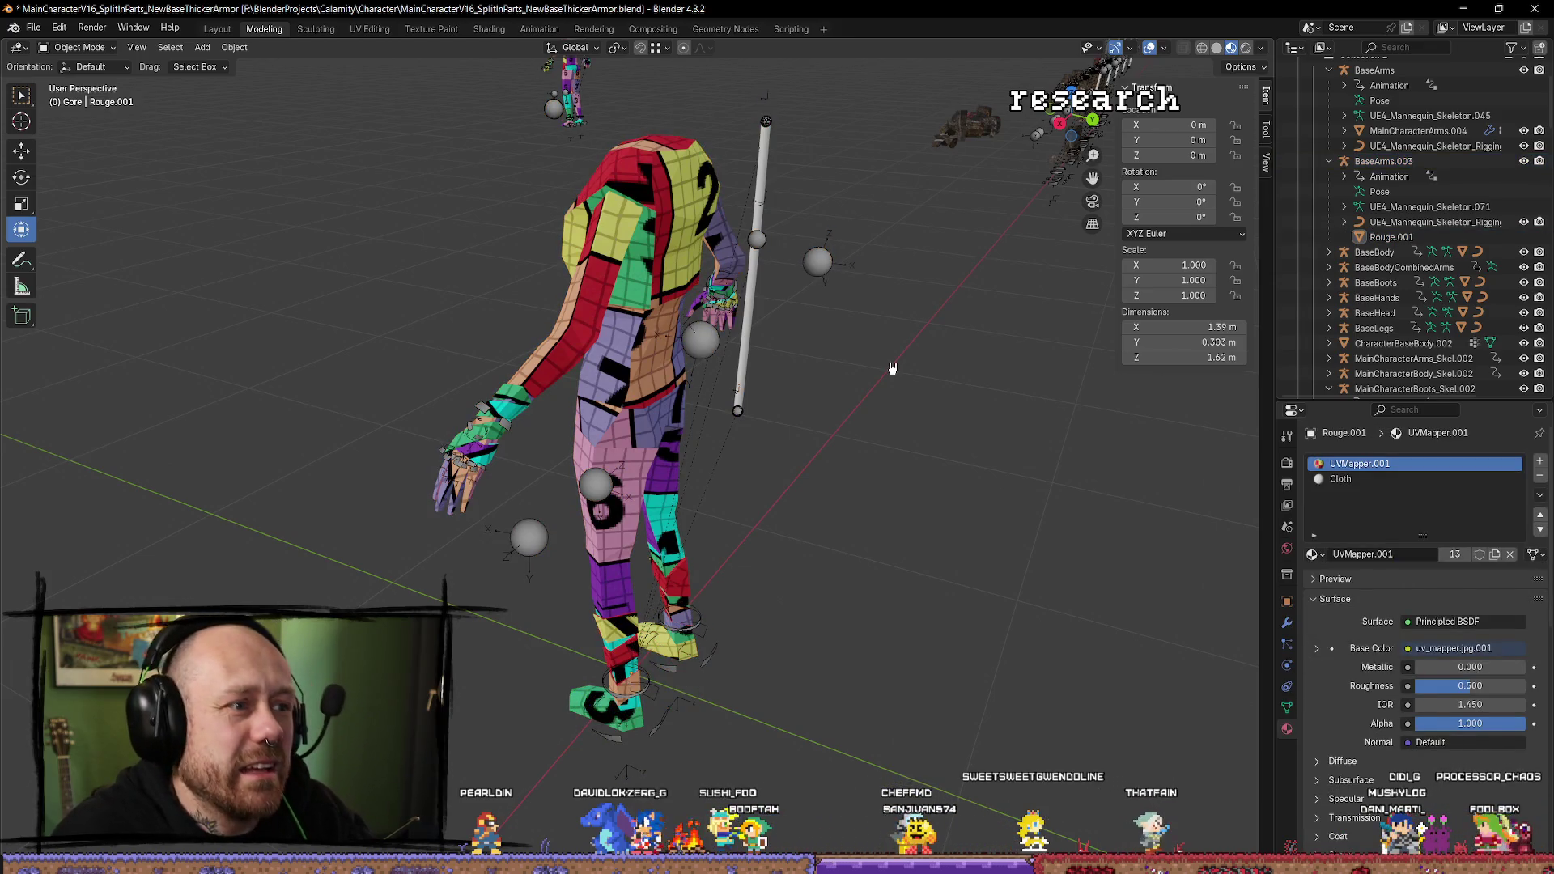
key("ctrl+shift+z")
key("ctrl+z")
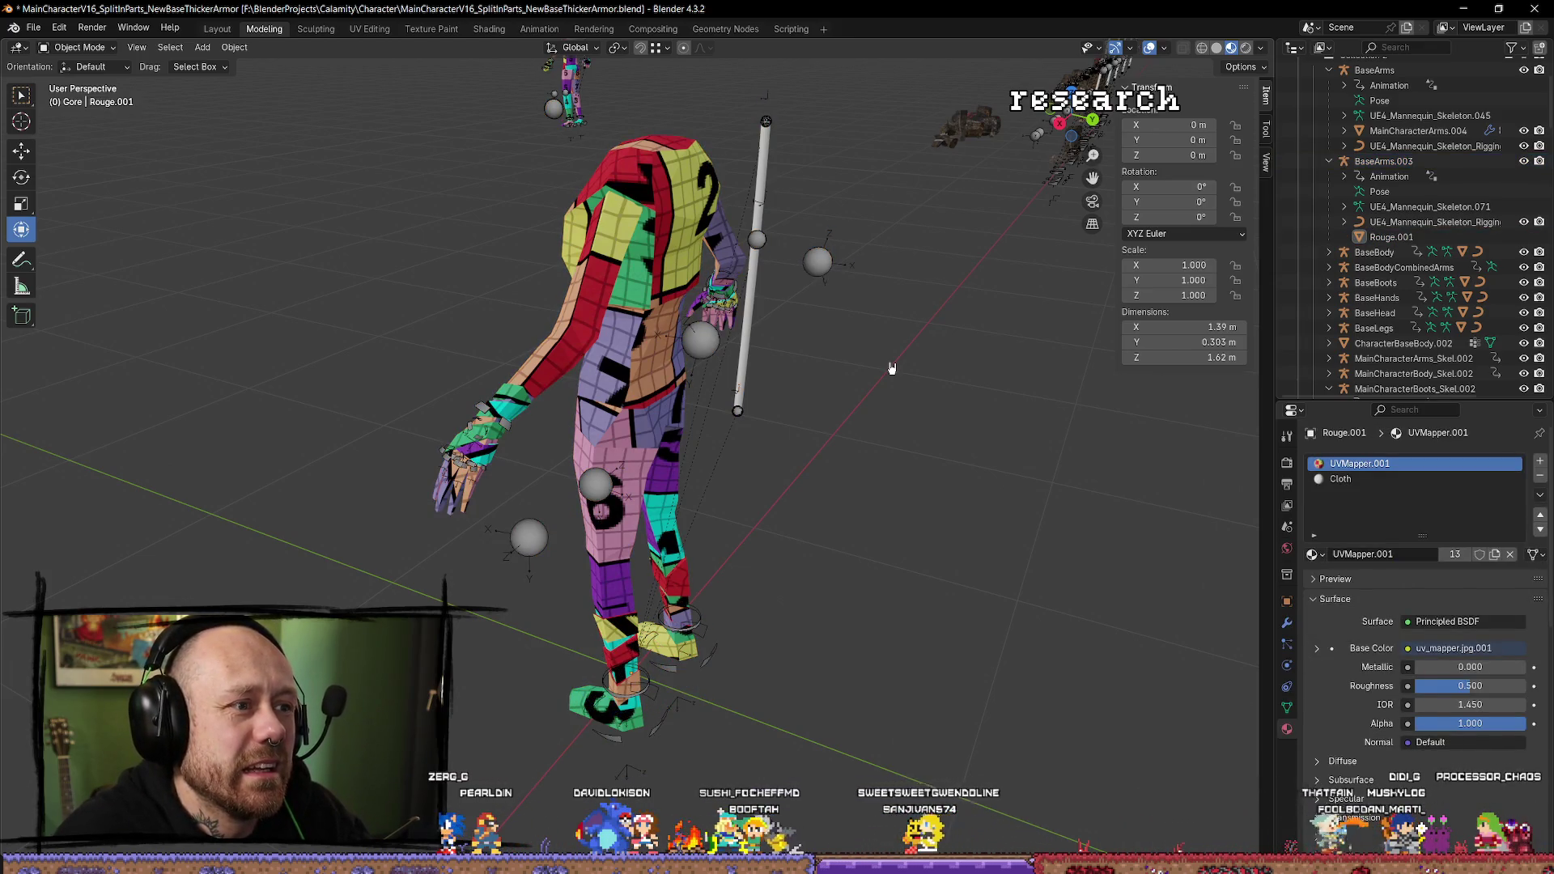
Re-enter Edit Mode, select the head-opening faces, then quit Blender without saving.
key("Tab")
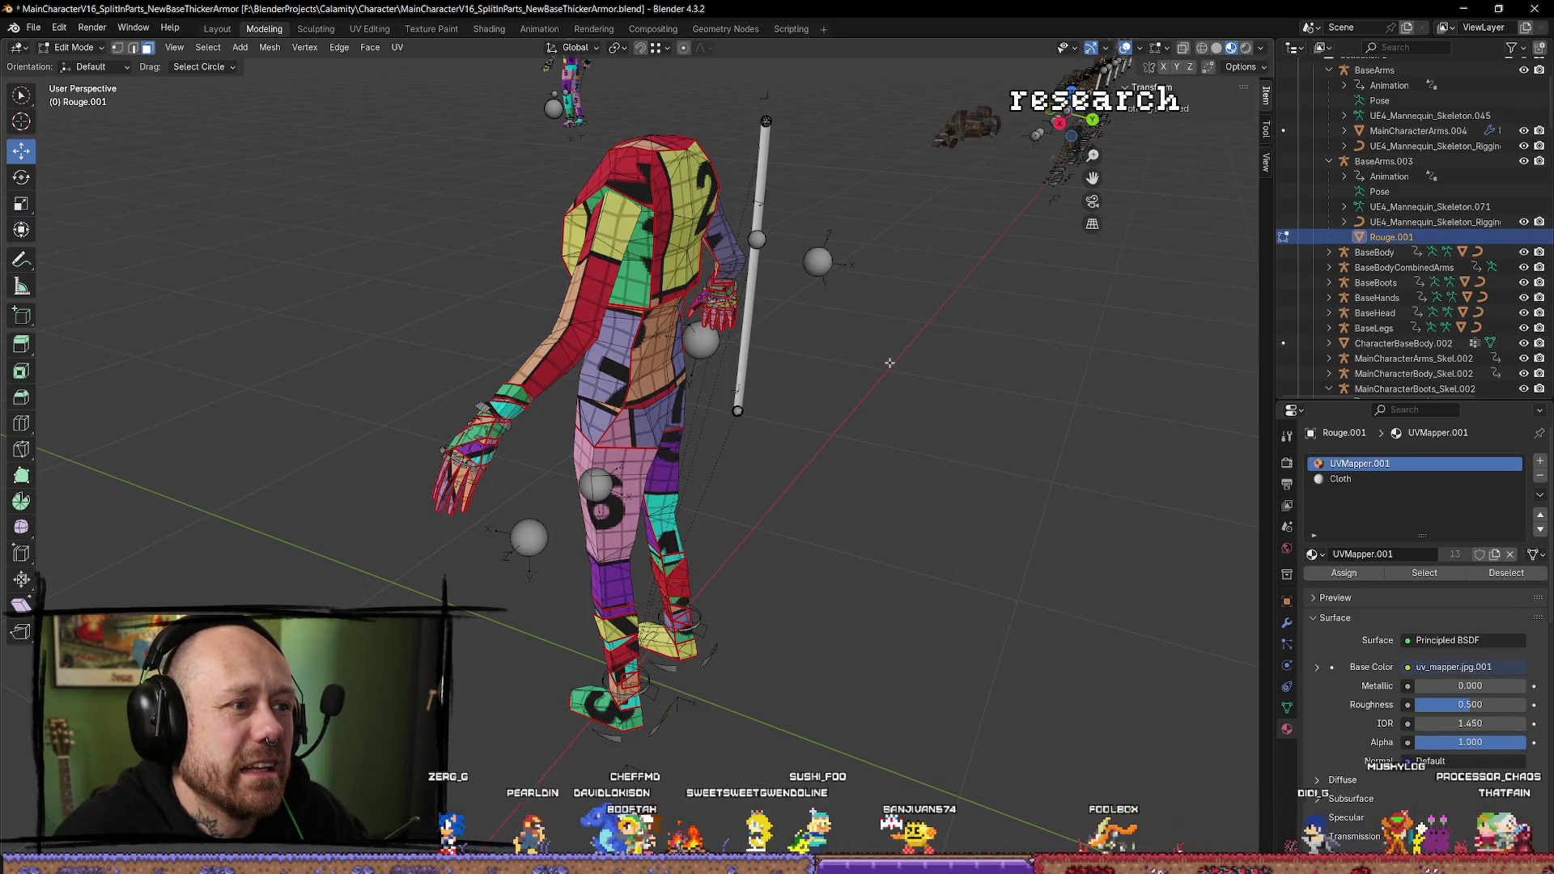
key("ctrl+z")
key("ctrl+z")
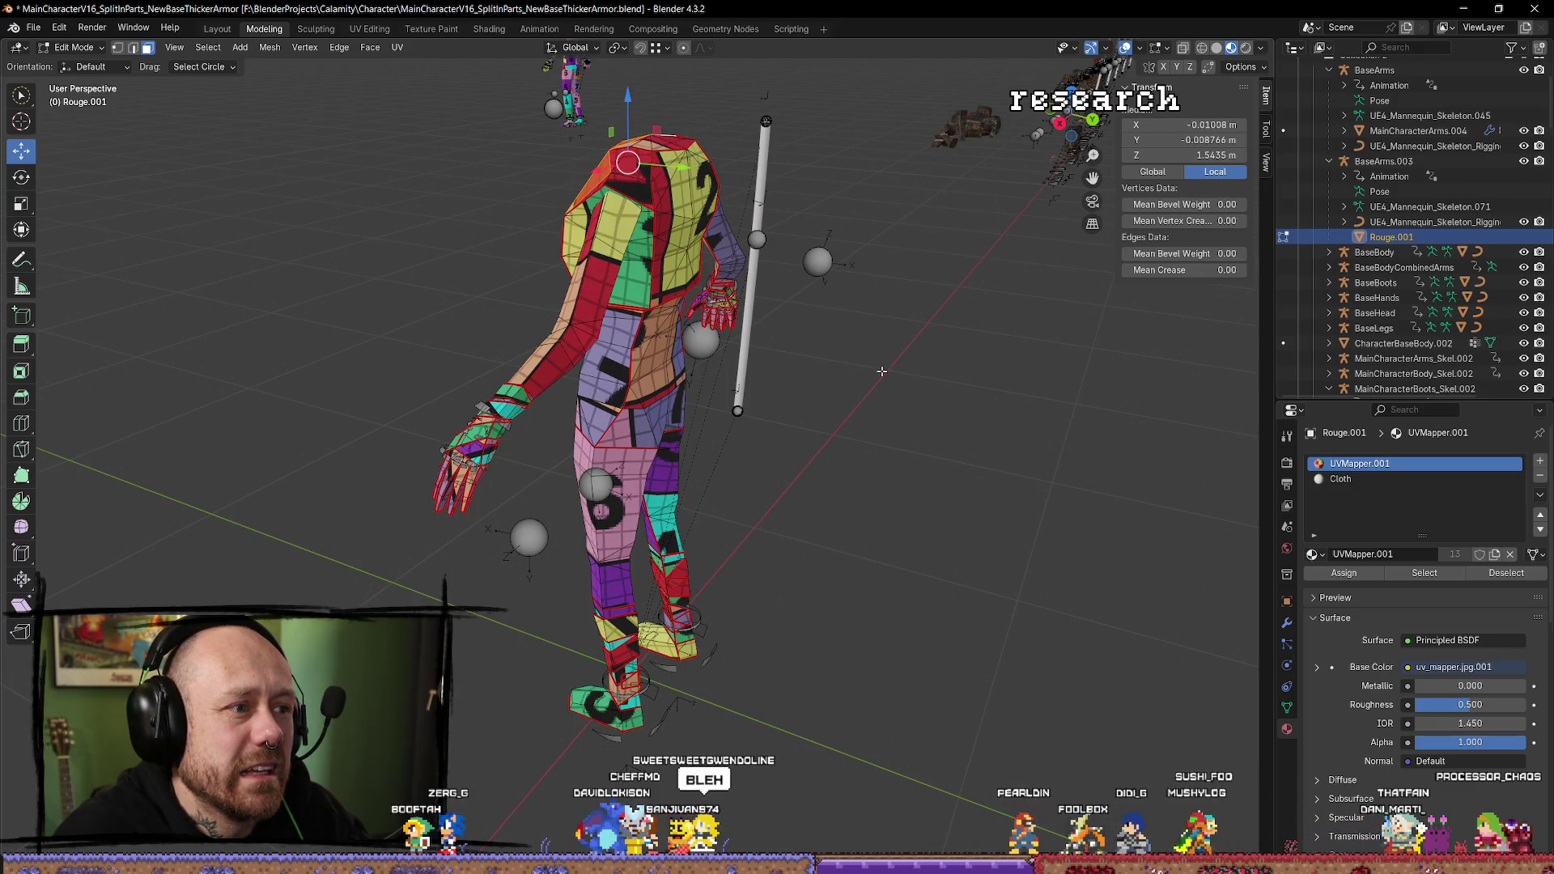
left_click_drag(1070, 133, 1014, 30)
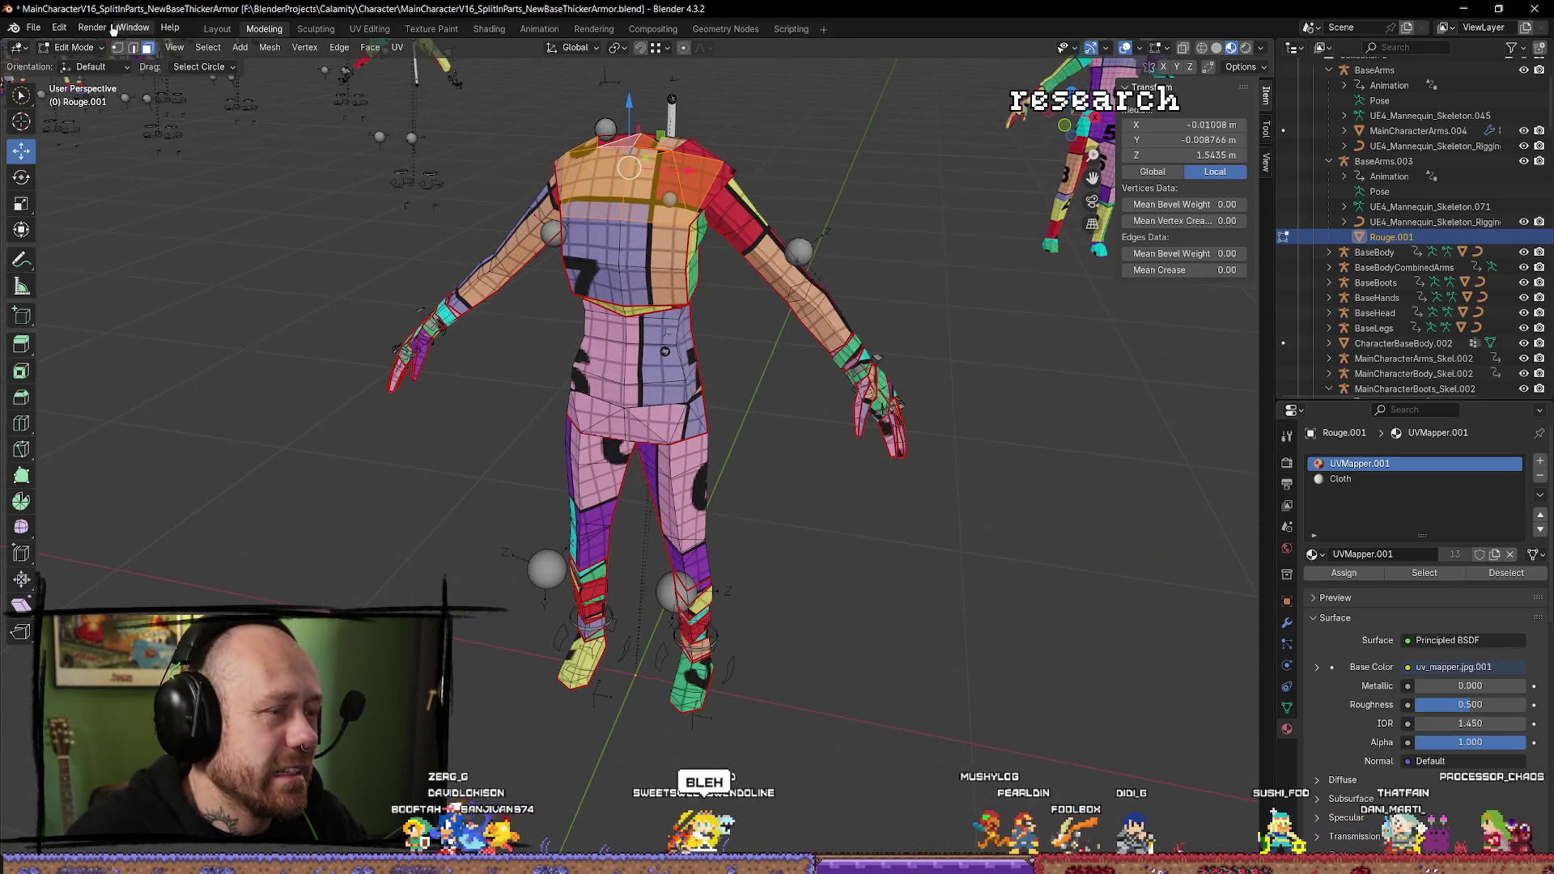
key("ctrl+q")
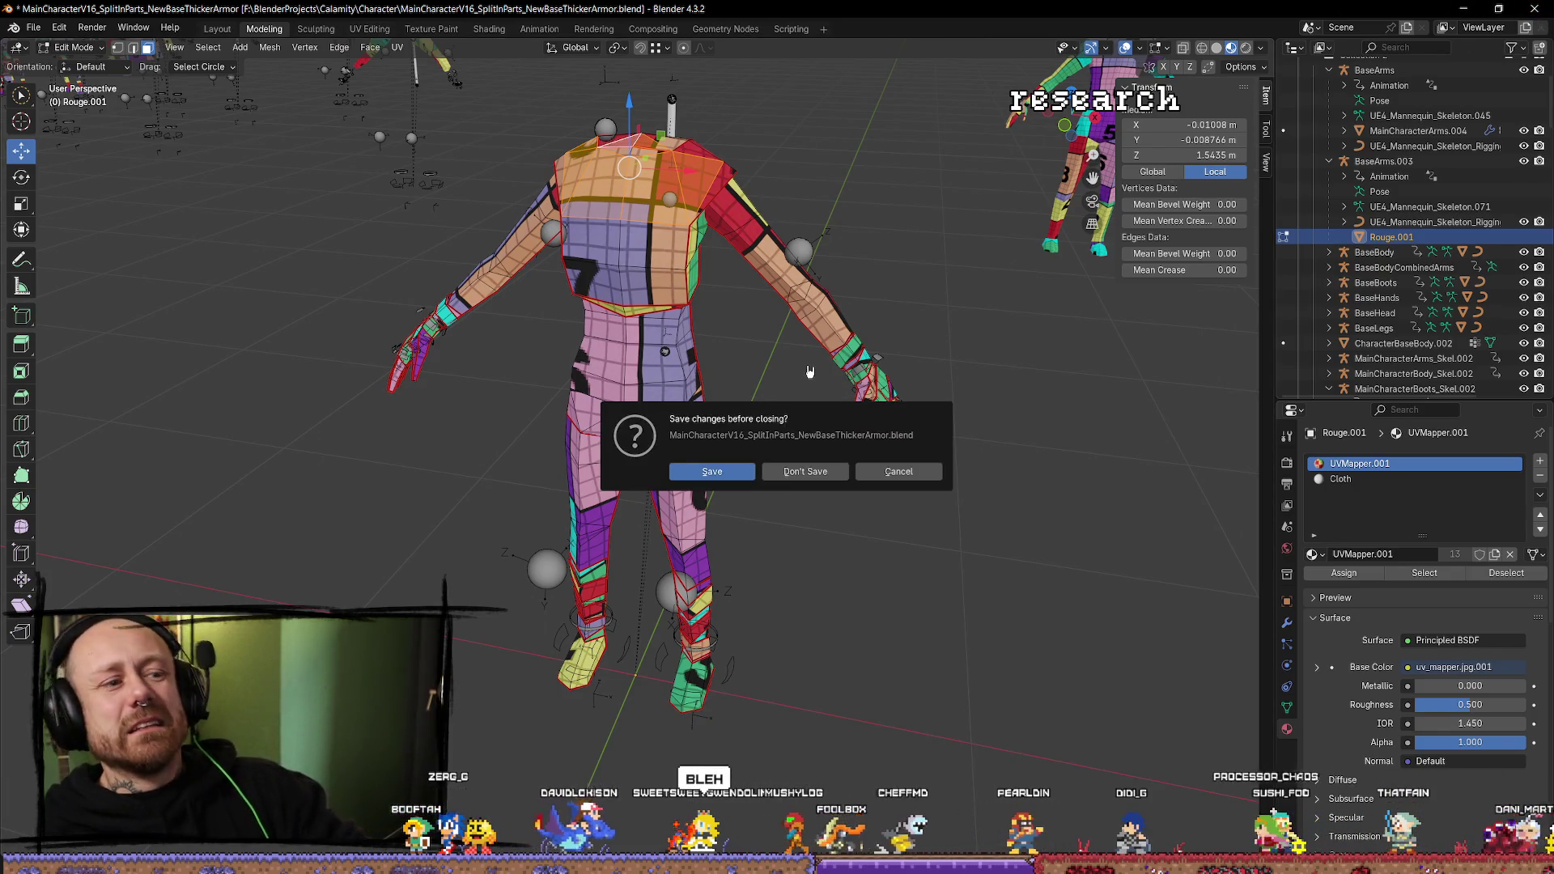
left_click(835, 474)
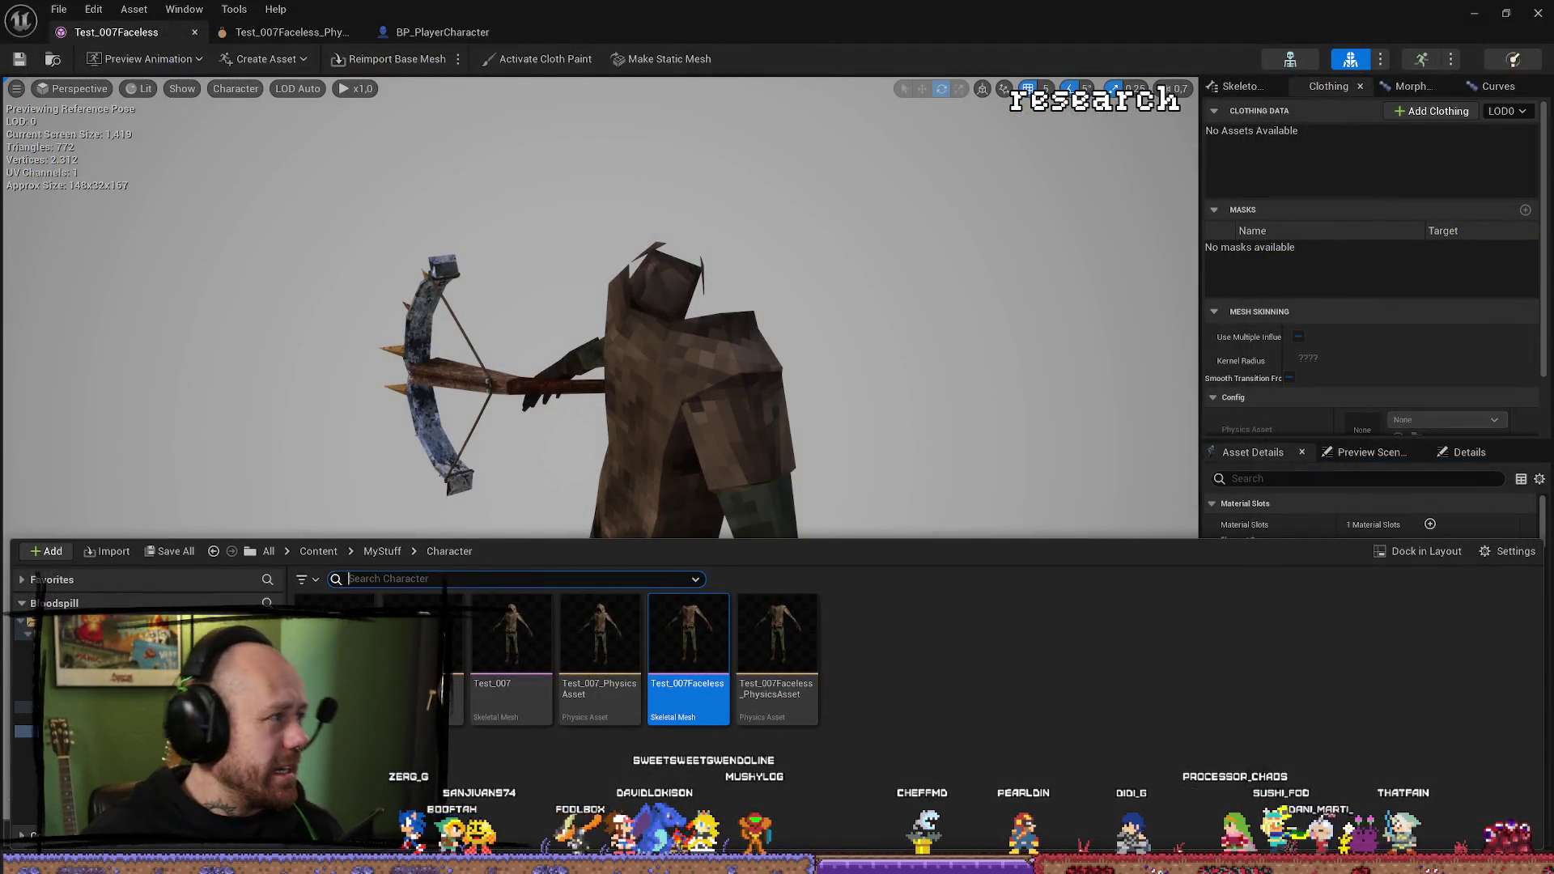
Confirm BP_PlayerCharacter's MeshFP Skeletal Mesh Asset is Rouge_001, then return to the level.
left_click(706, 264)
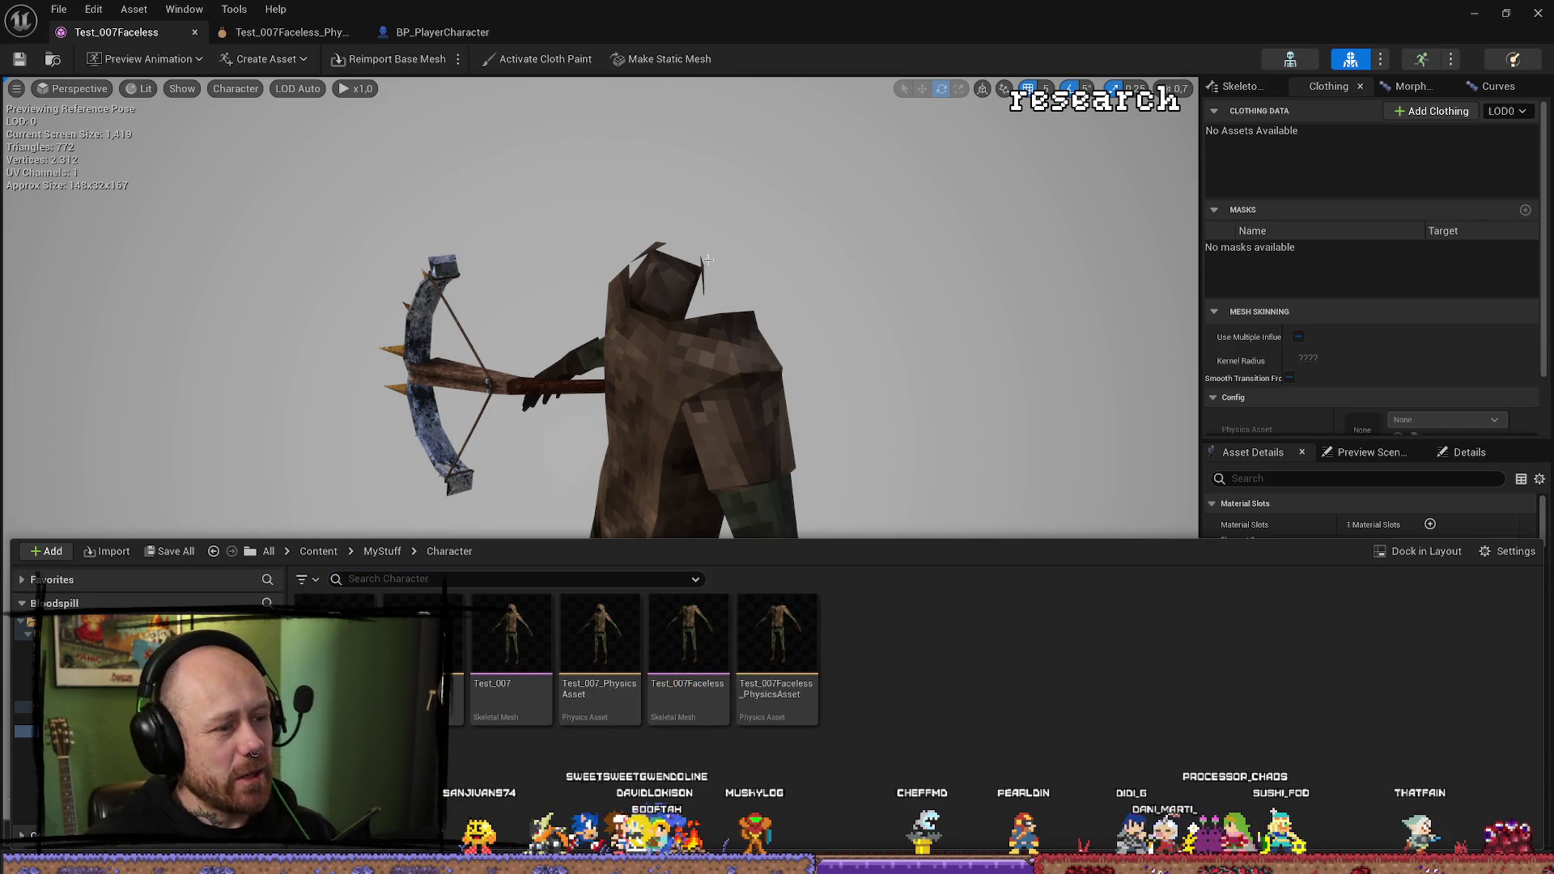
left_click(446, 34)
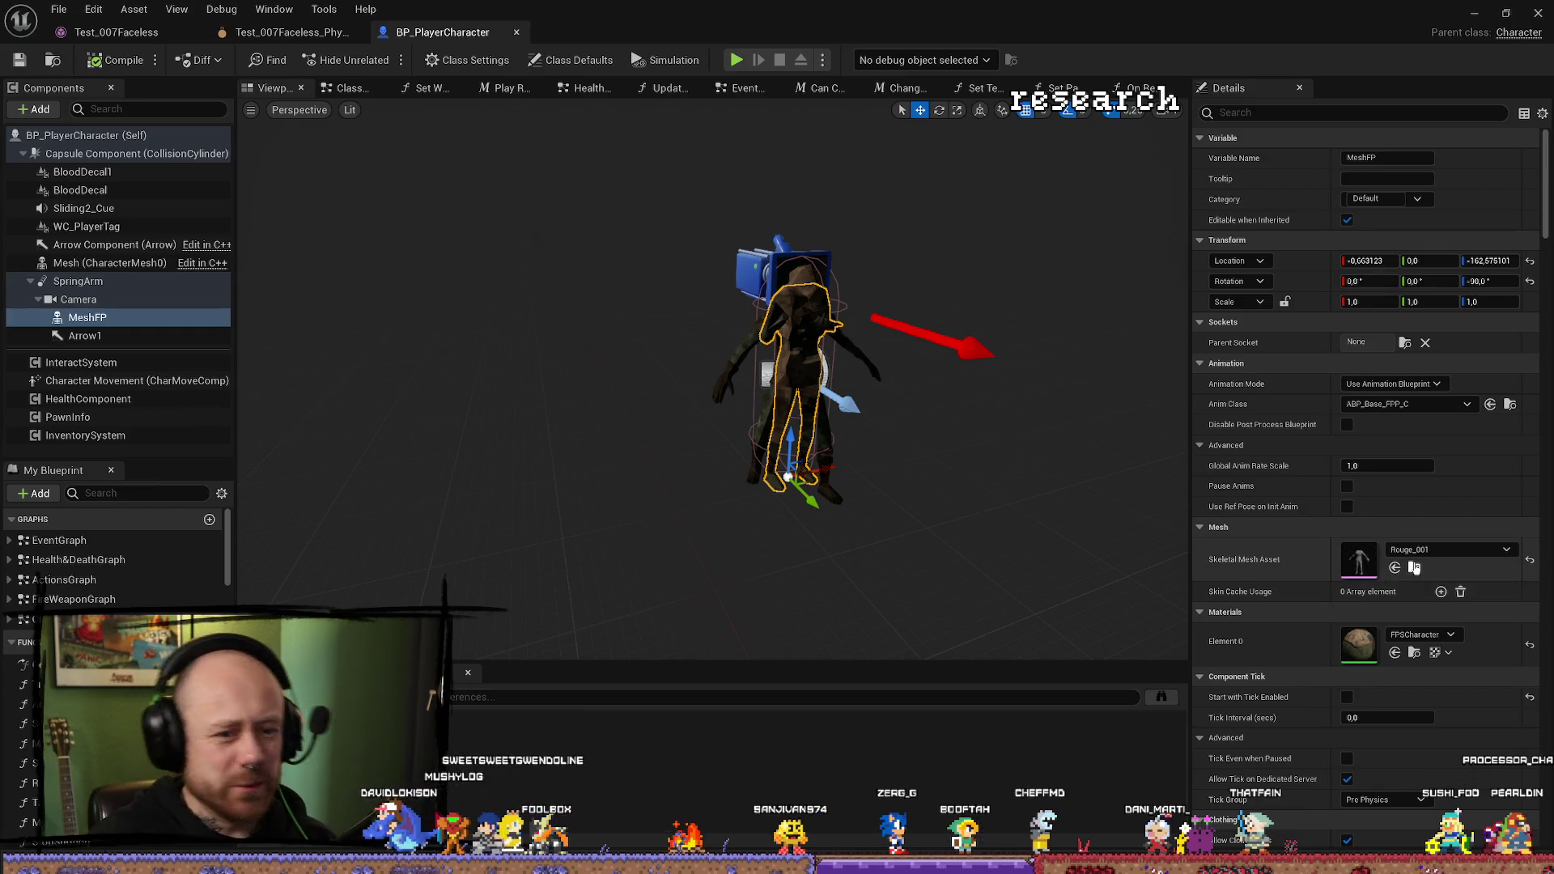
left_click(1448, 551)
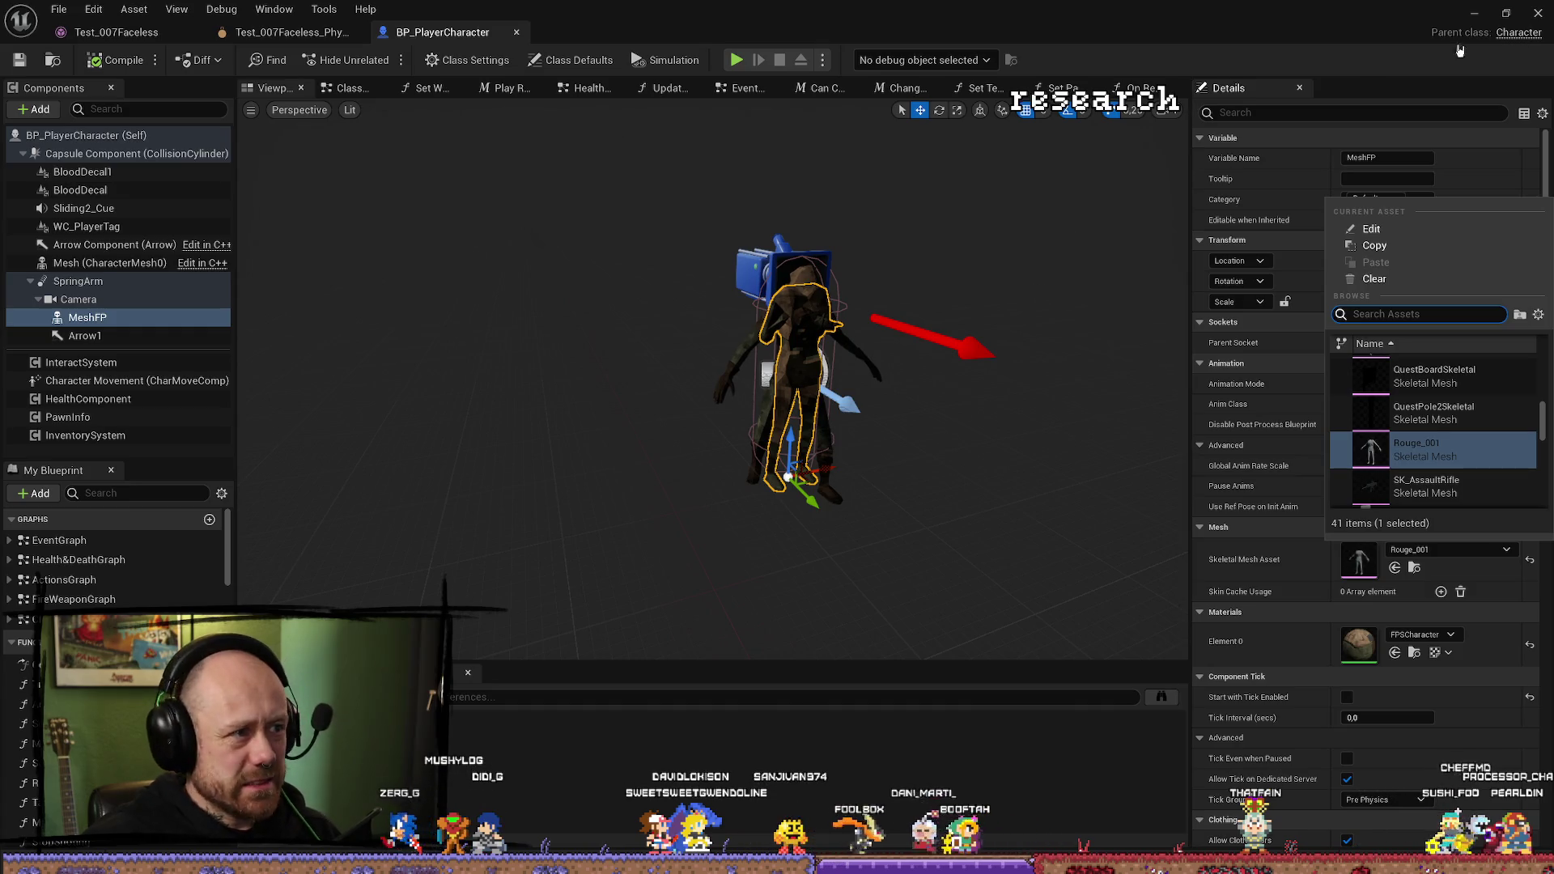
left_click(1477, 14)
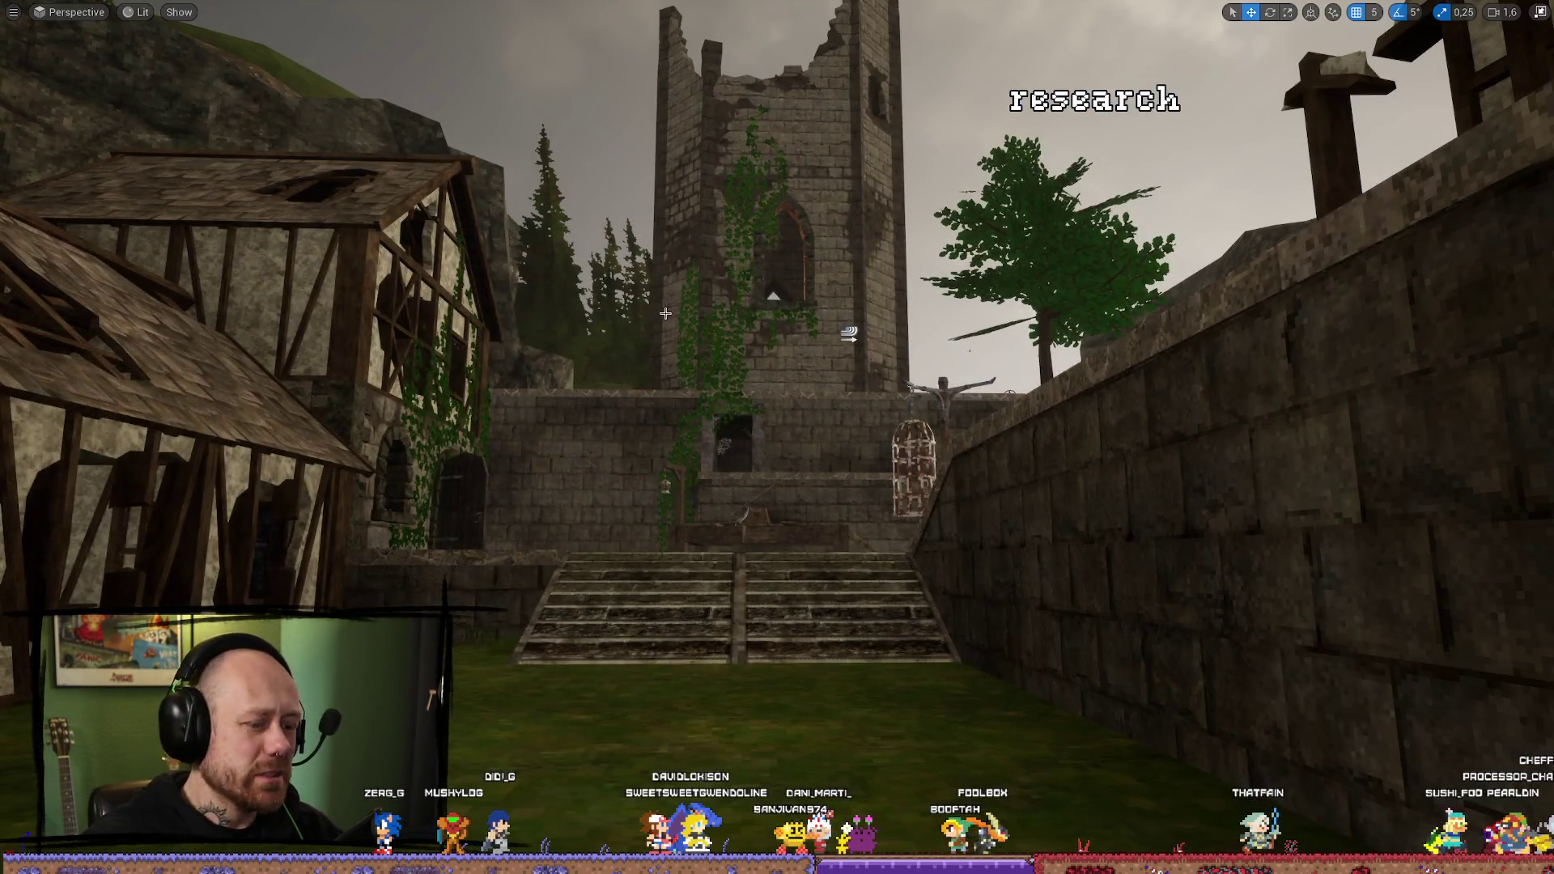
Play the level, eject with F8 to inspect the crossbow enemy, then show the Character assets.
key("alt+p")
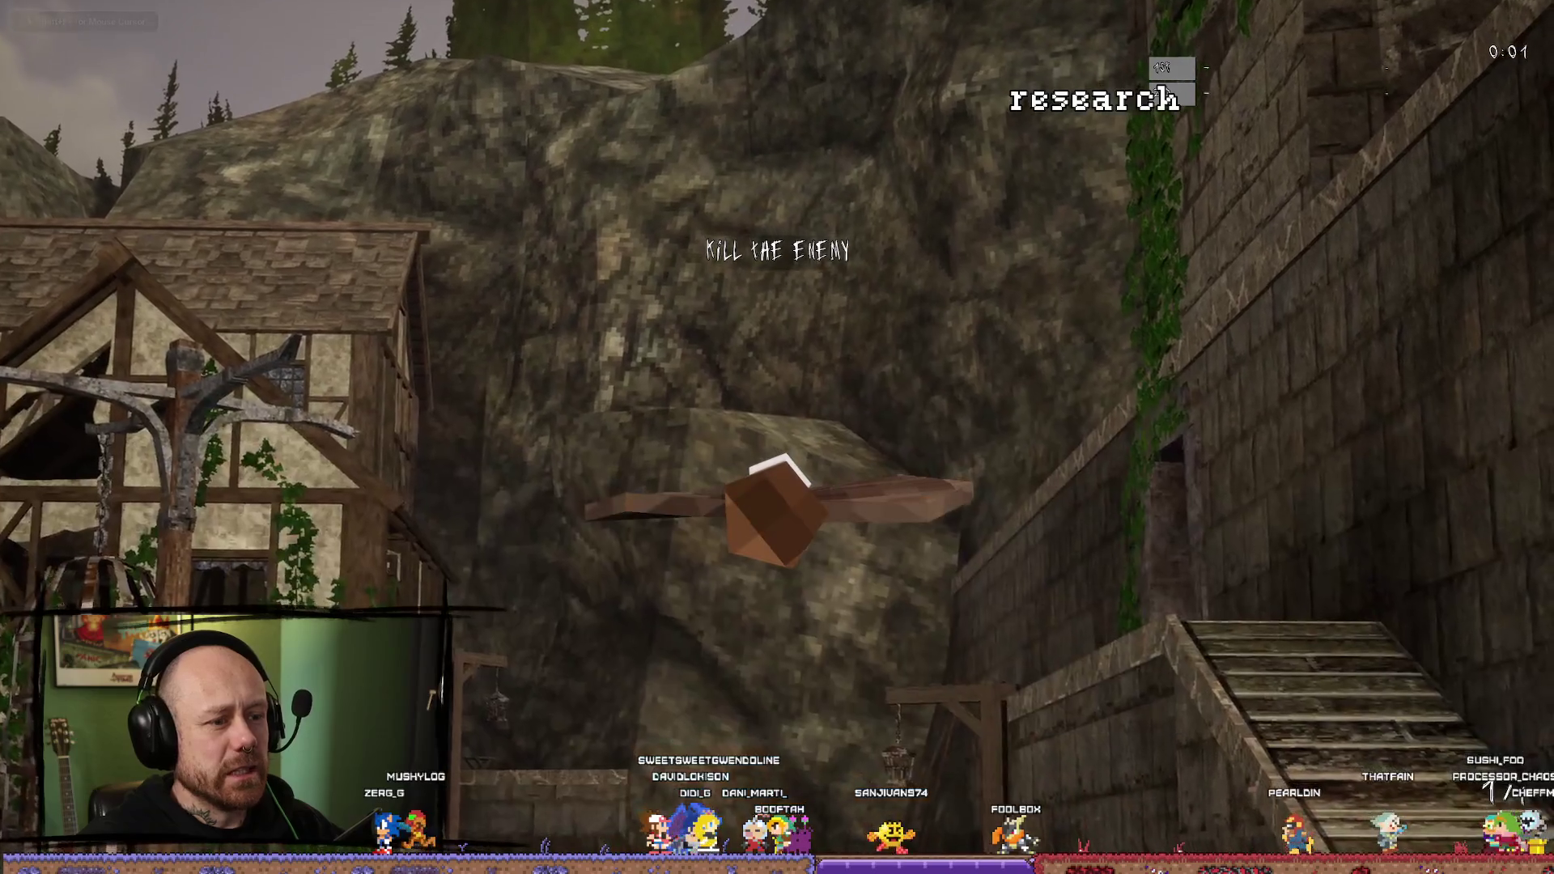
key("F8")
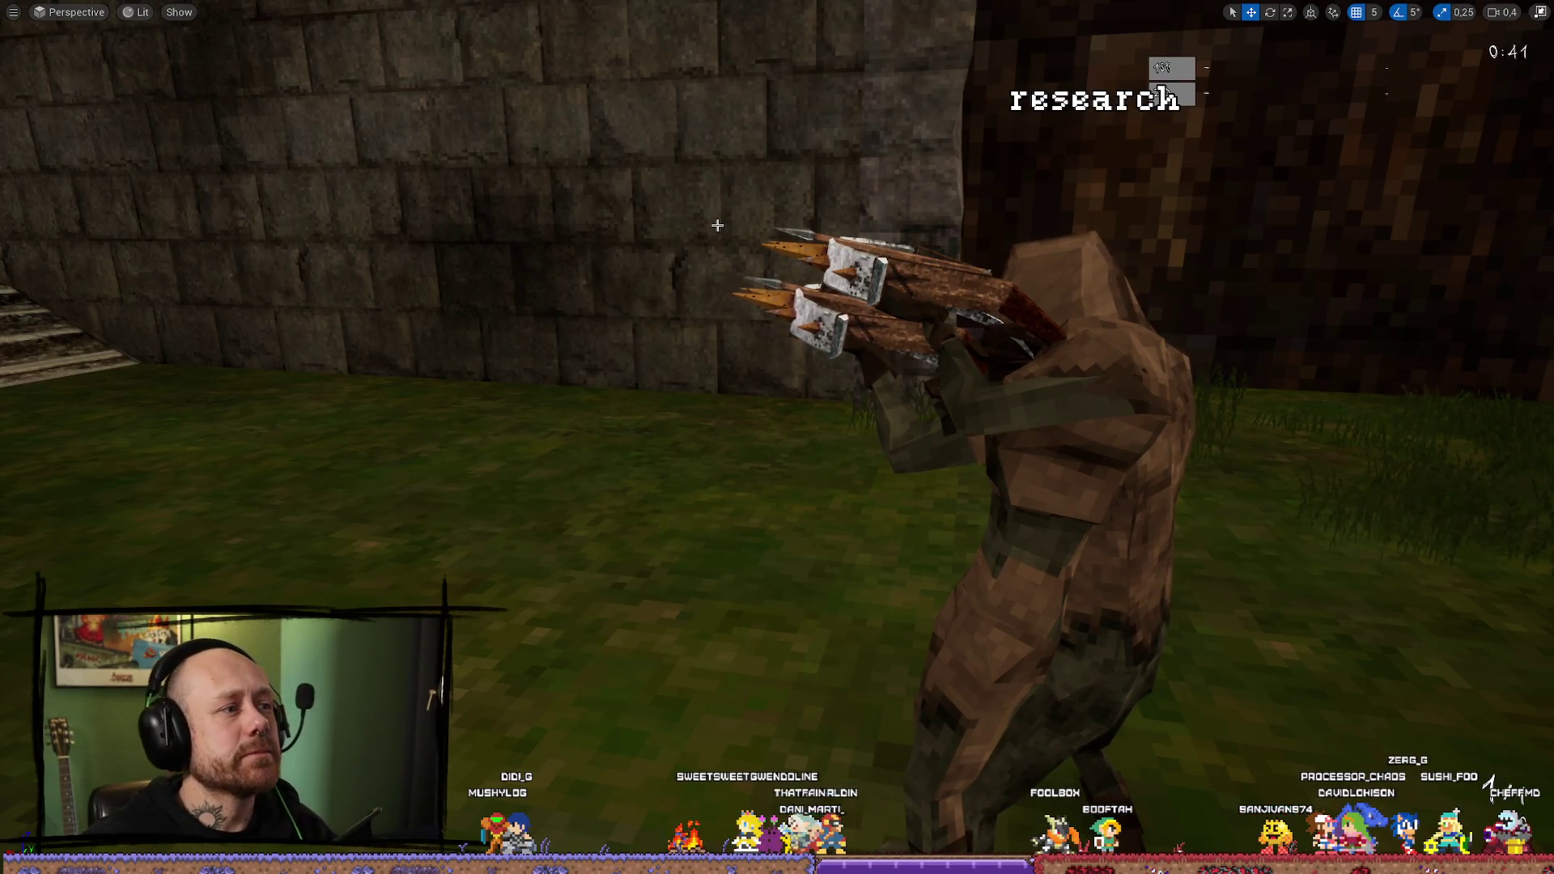
key("ctrl+space")
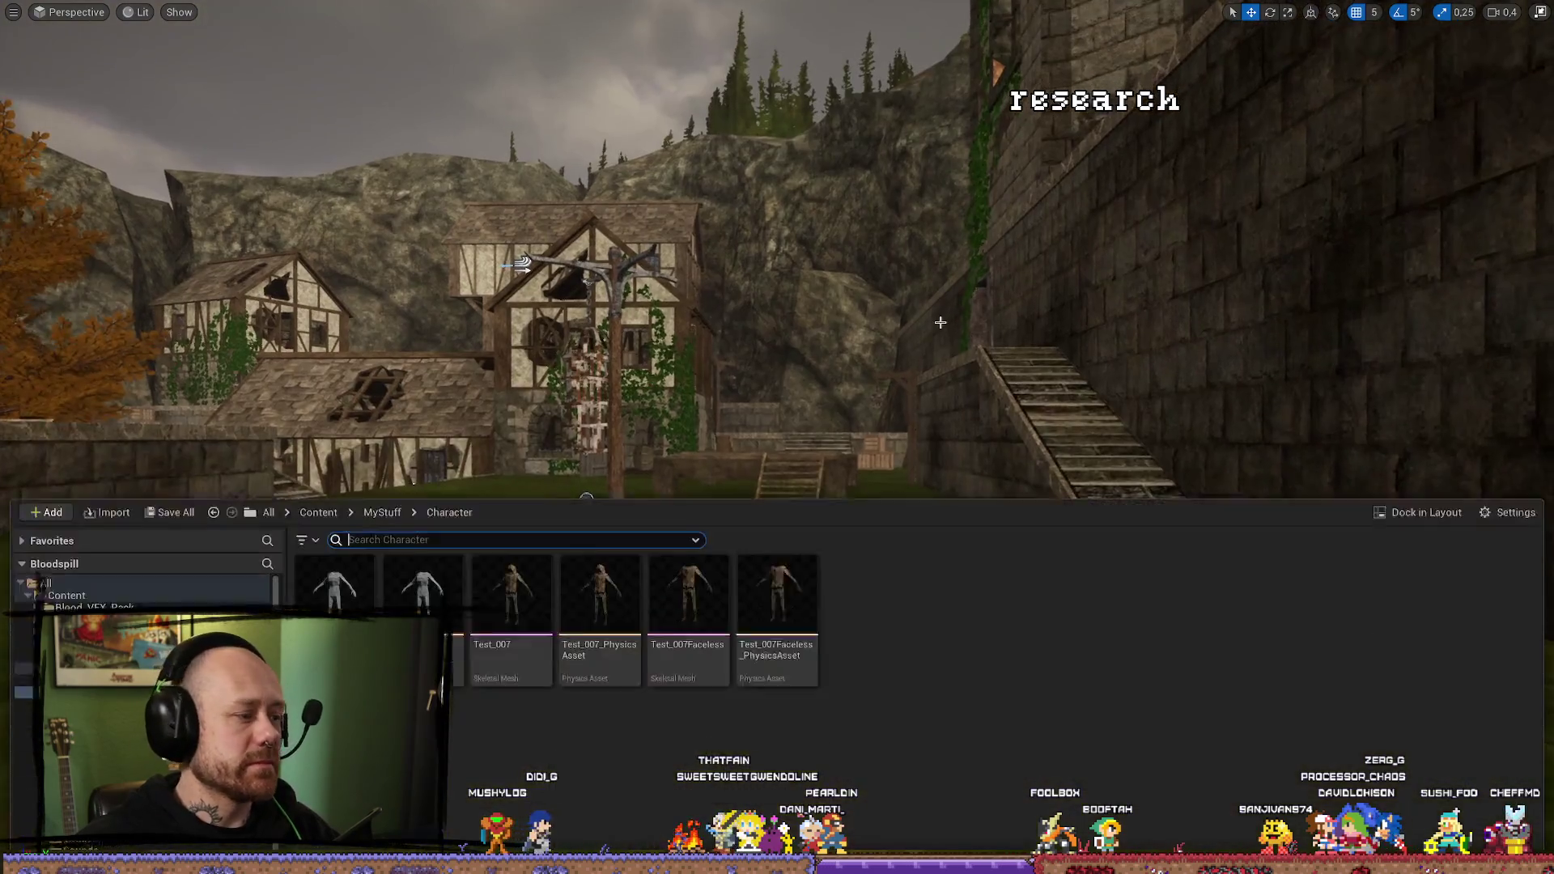
Assign Test_007Faceless as MeshFP's Skeletal Mesh Asset in BP_PlayerCharacter, then return to the level.
key("ctrl+space")
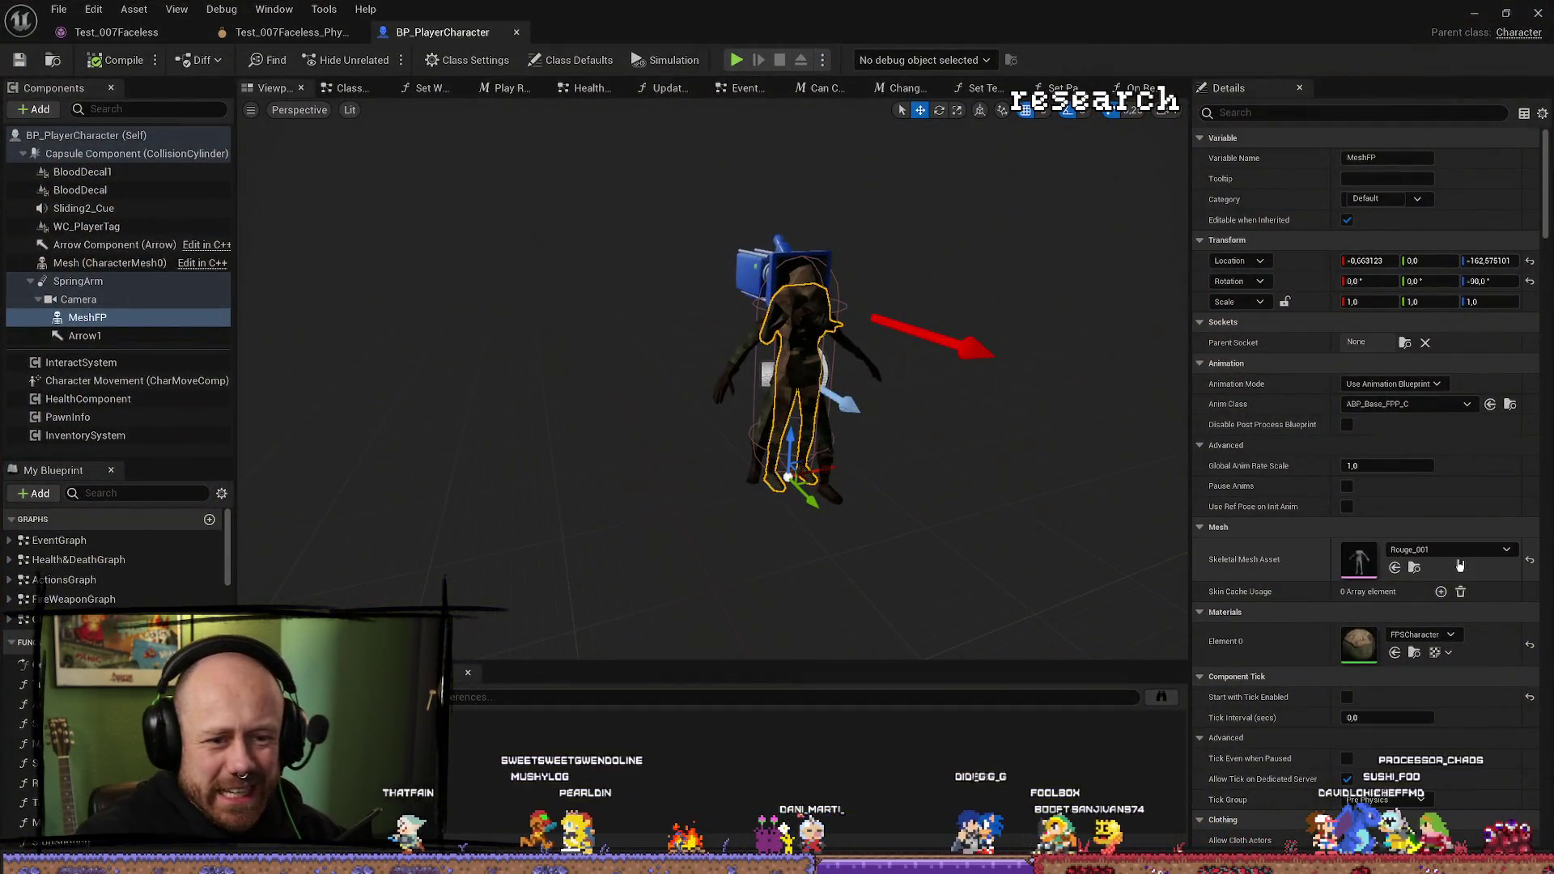
left_click(1457, 550)
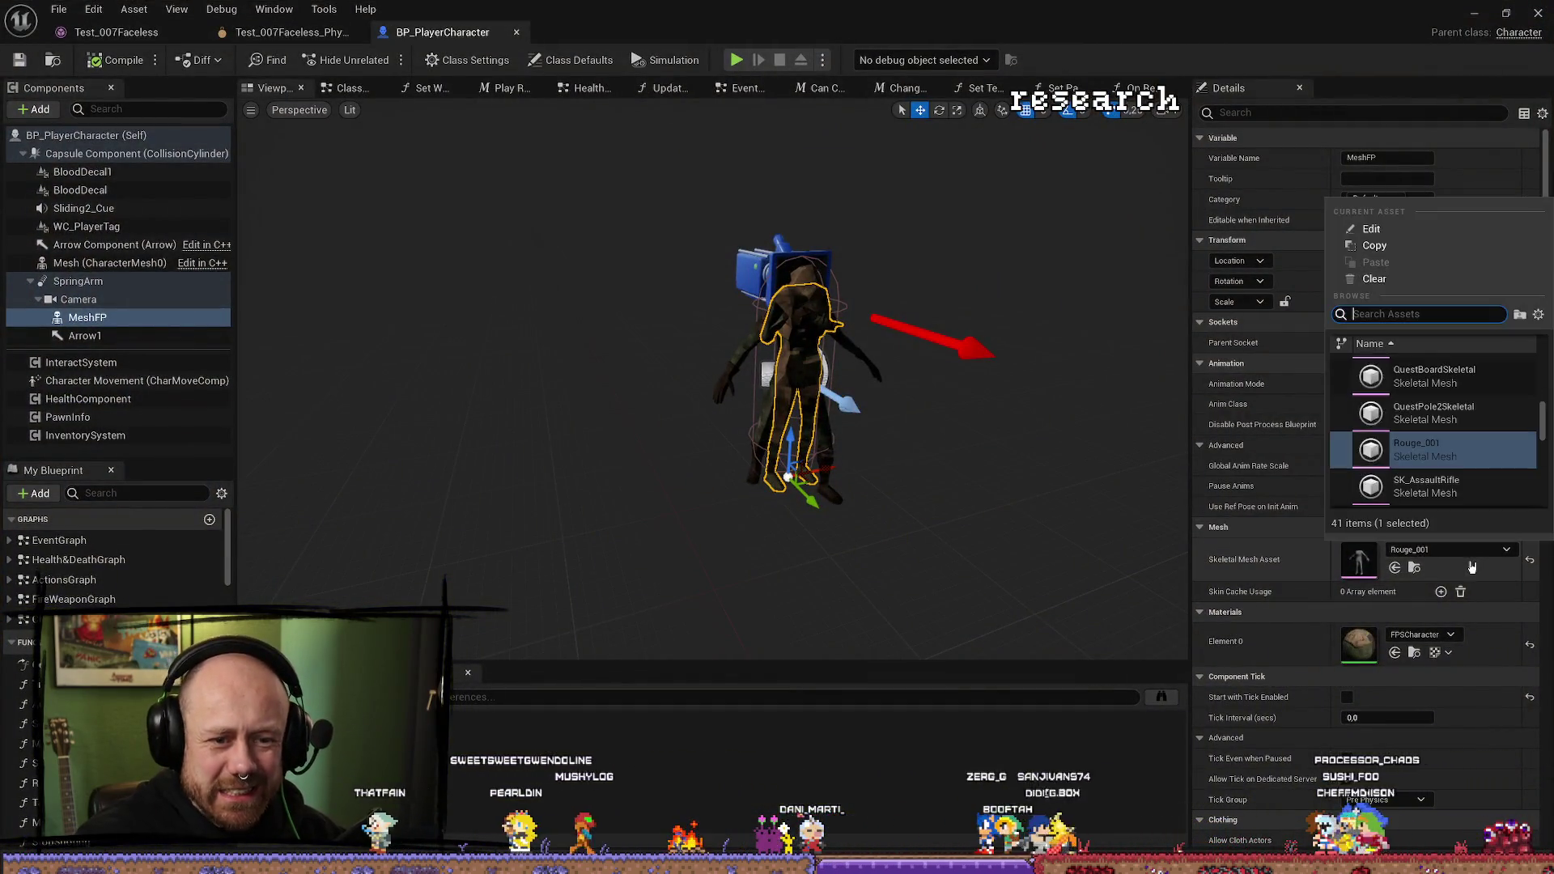
scroll(1456, 421, "up", 5)
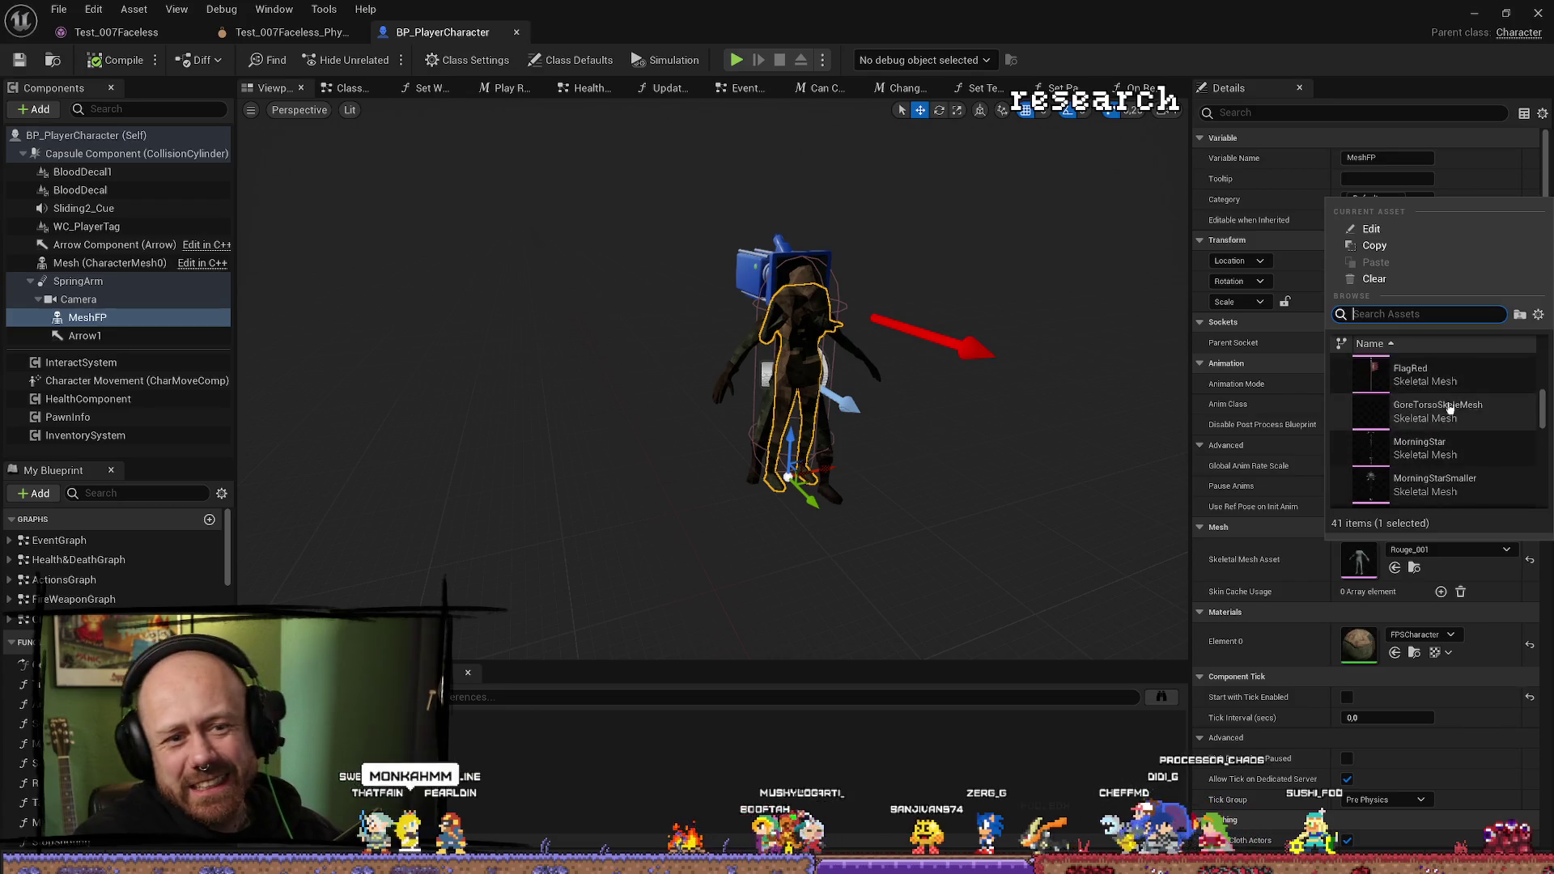
scroll(1473, 406, "down", 6)
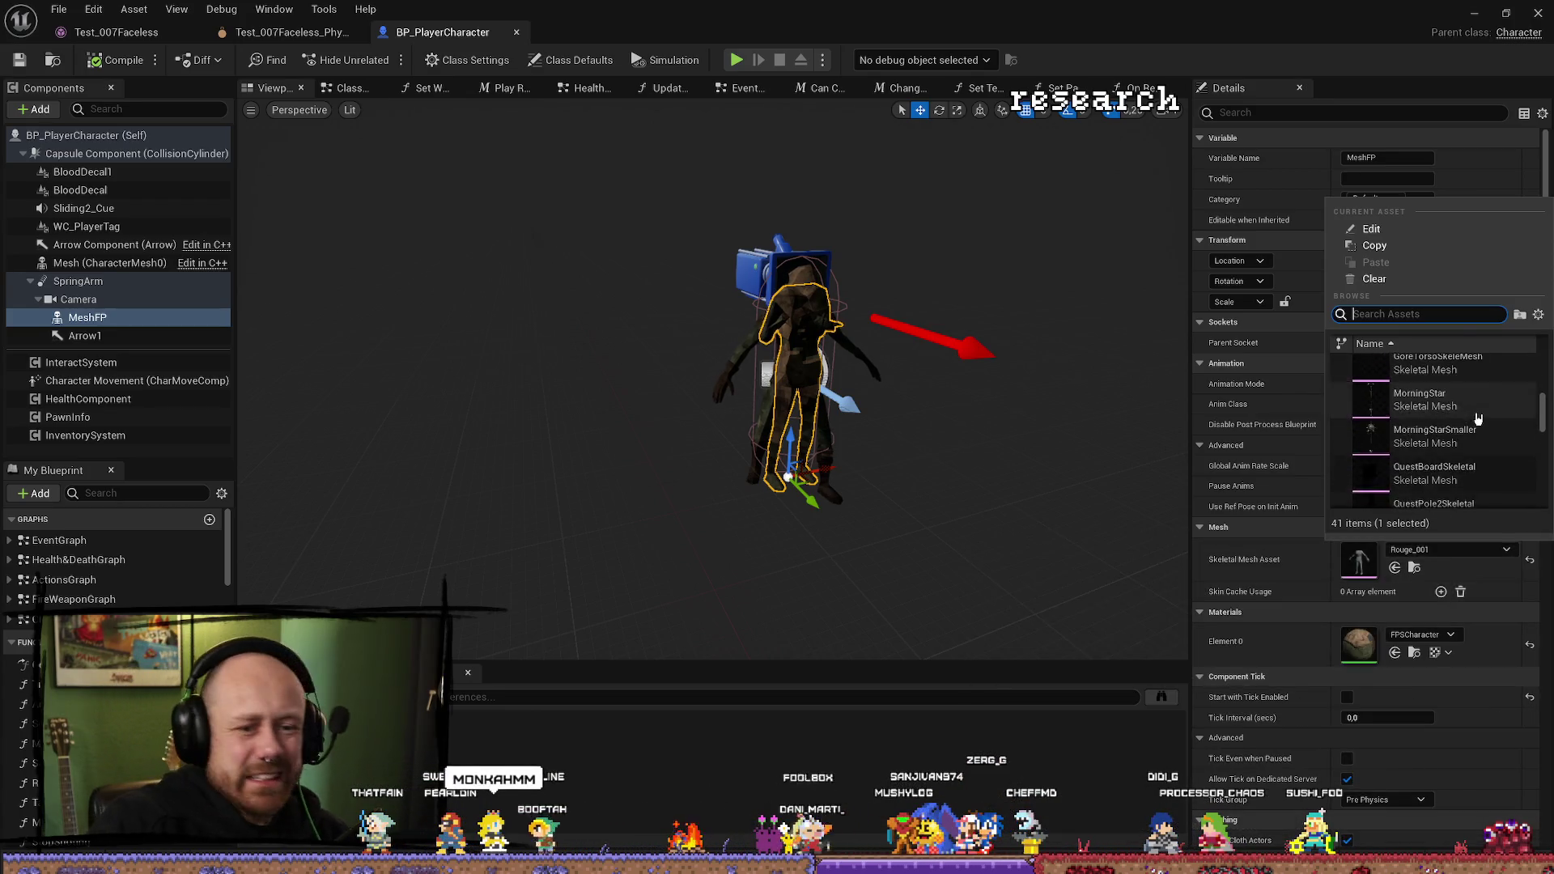
left_click(1480, 565)
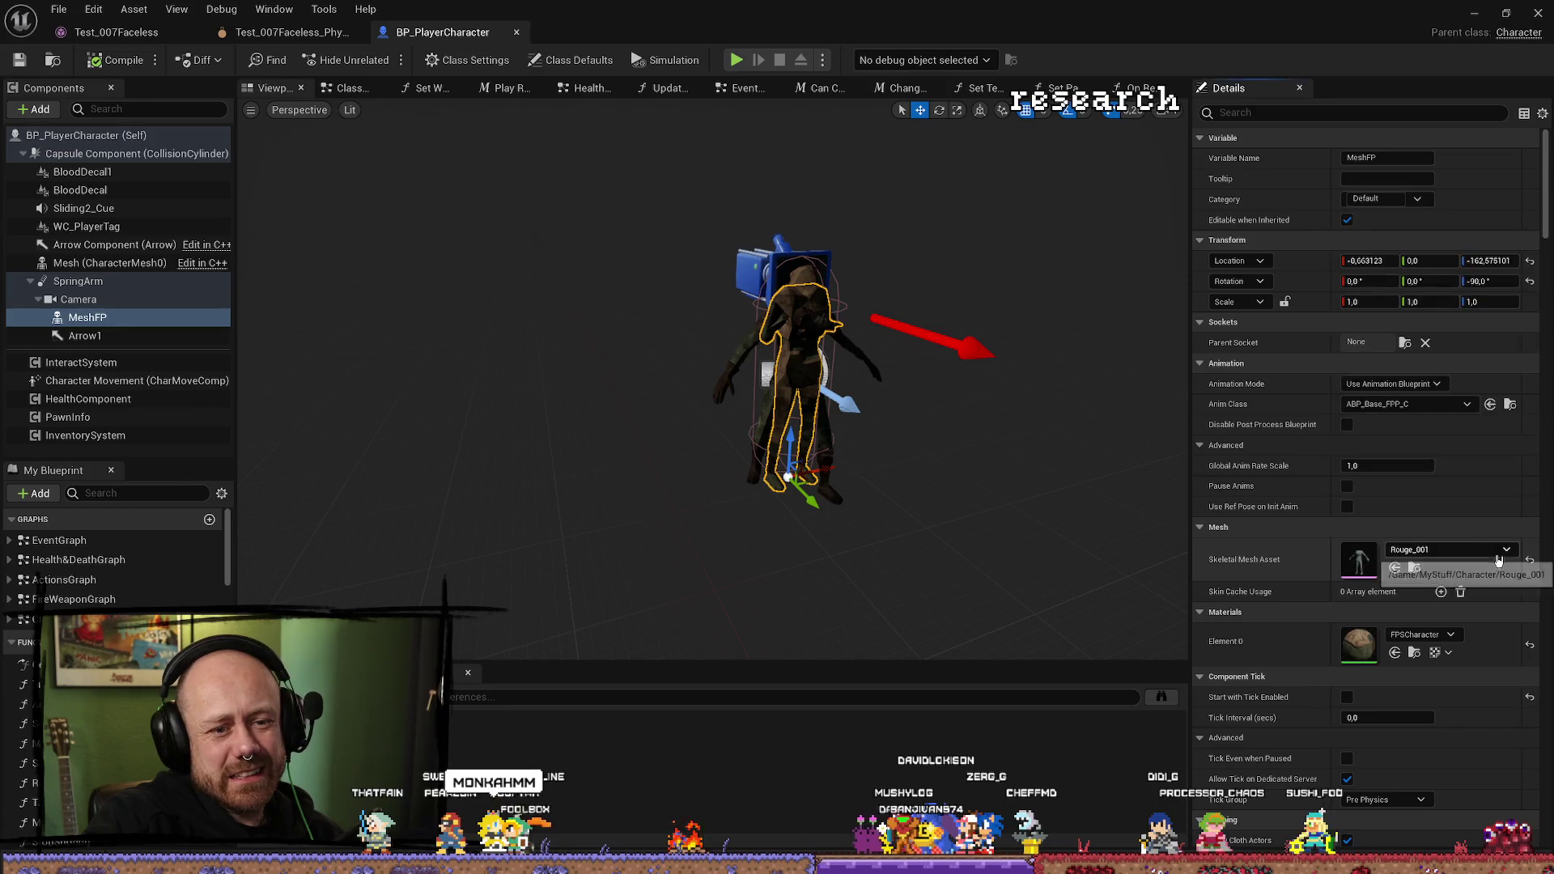
left_click(1485, 559)
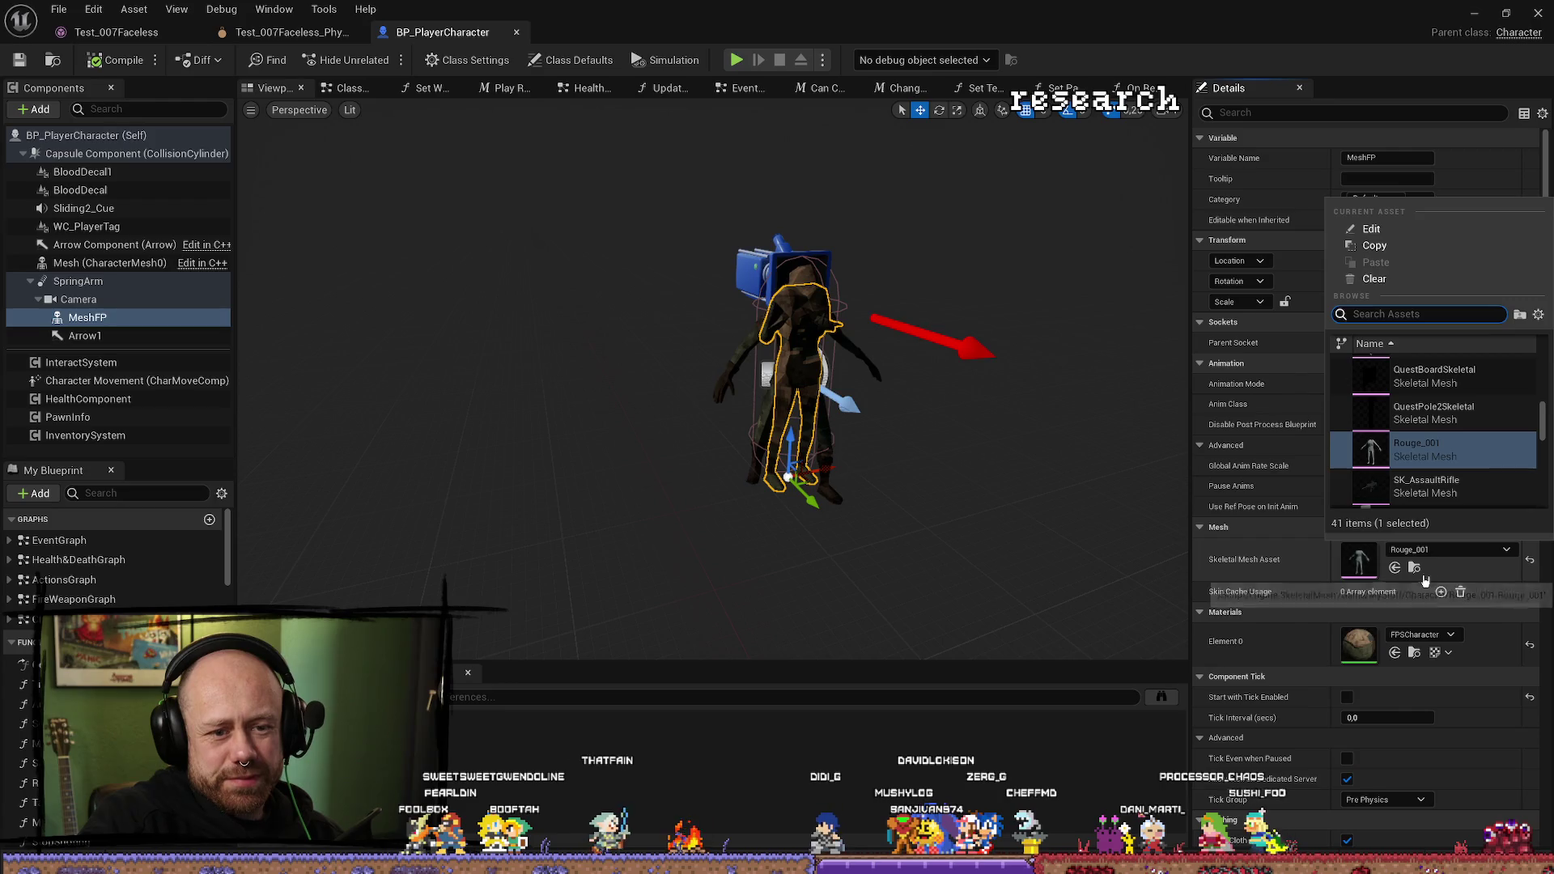
key("ctrl+space")
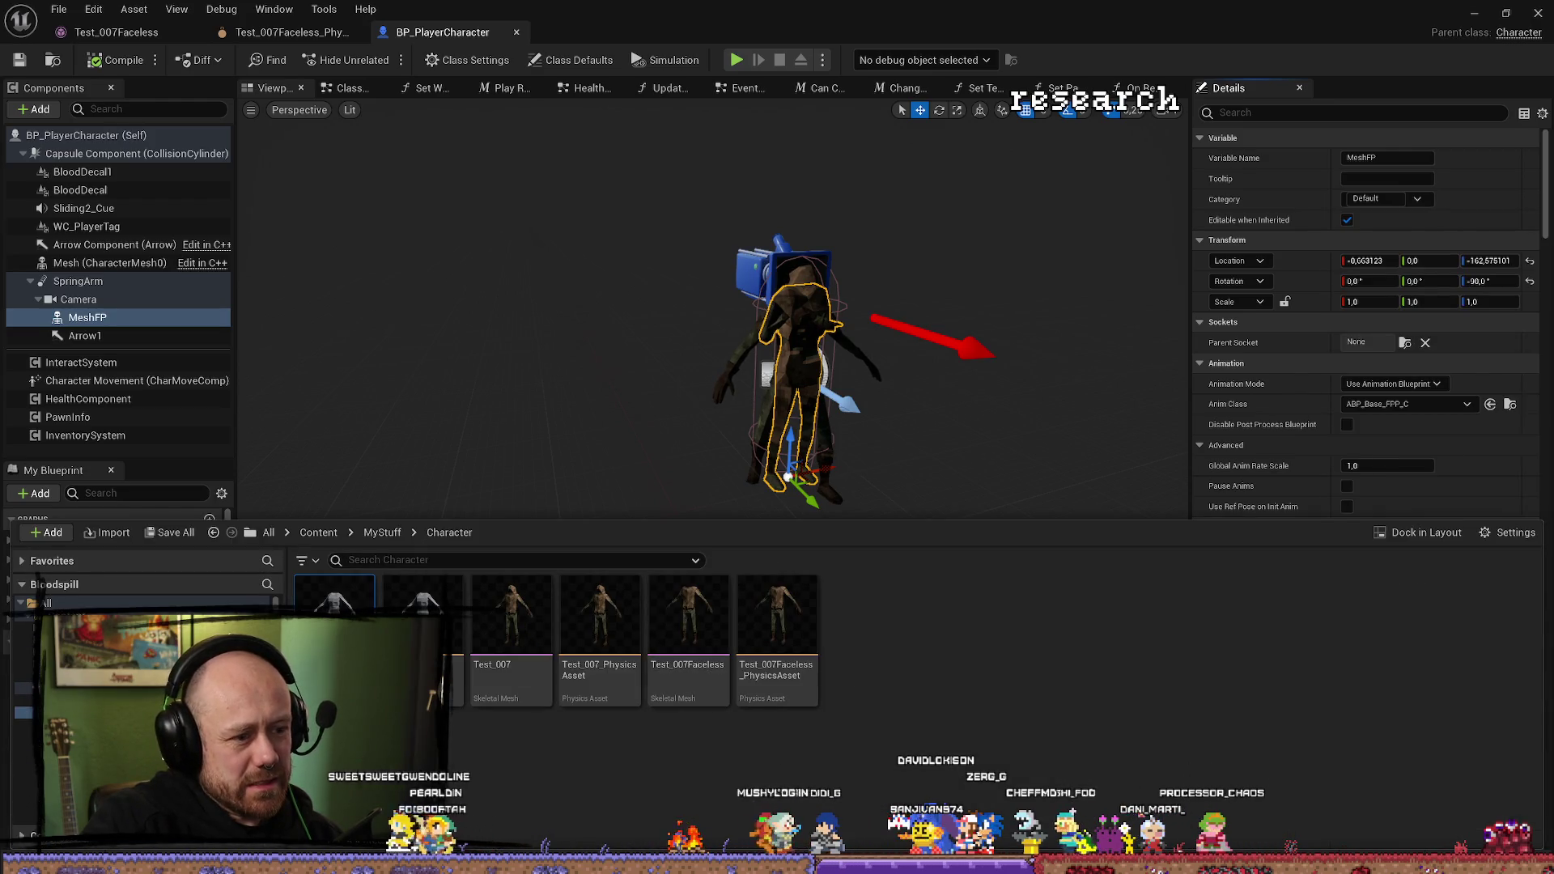
left_click(688, 640)
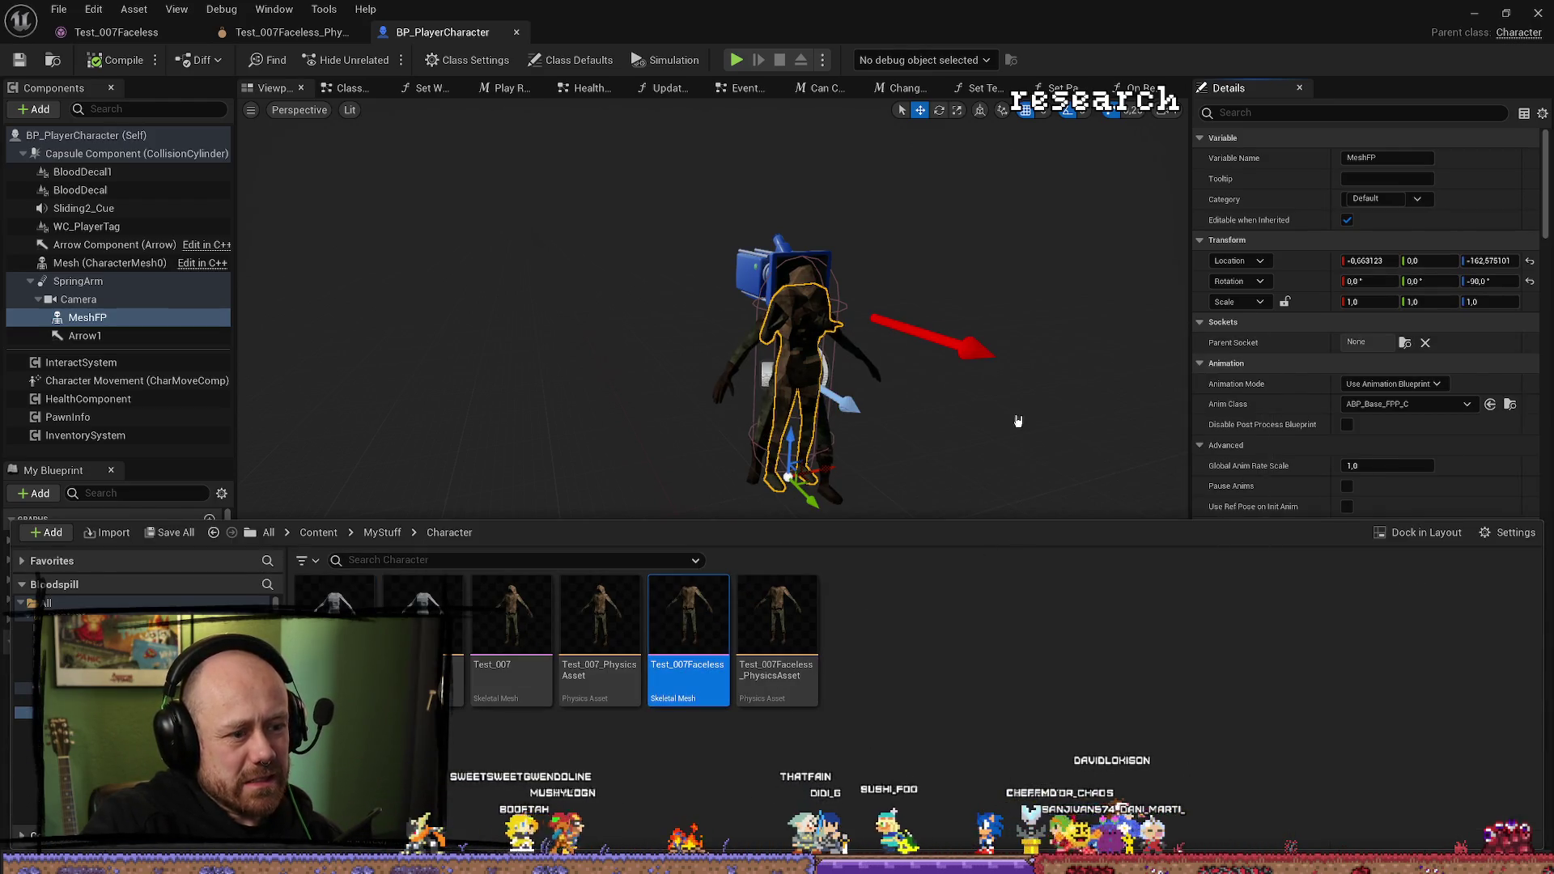
left_click(1262, 479)
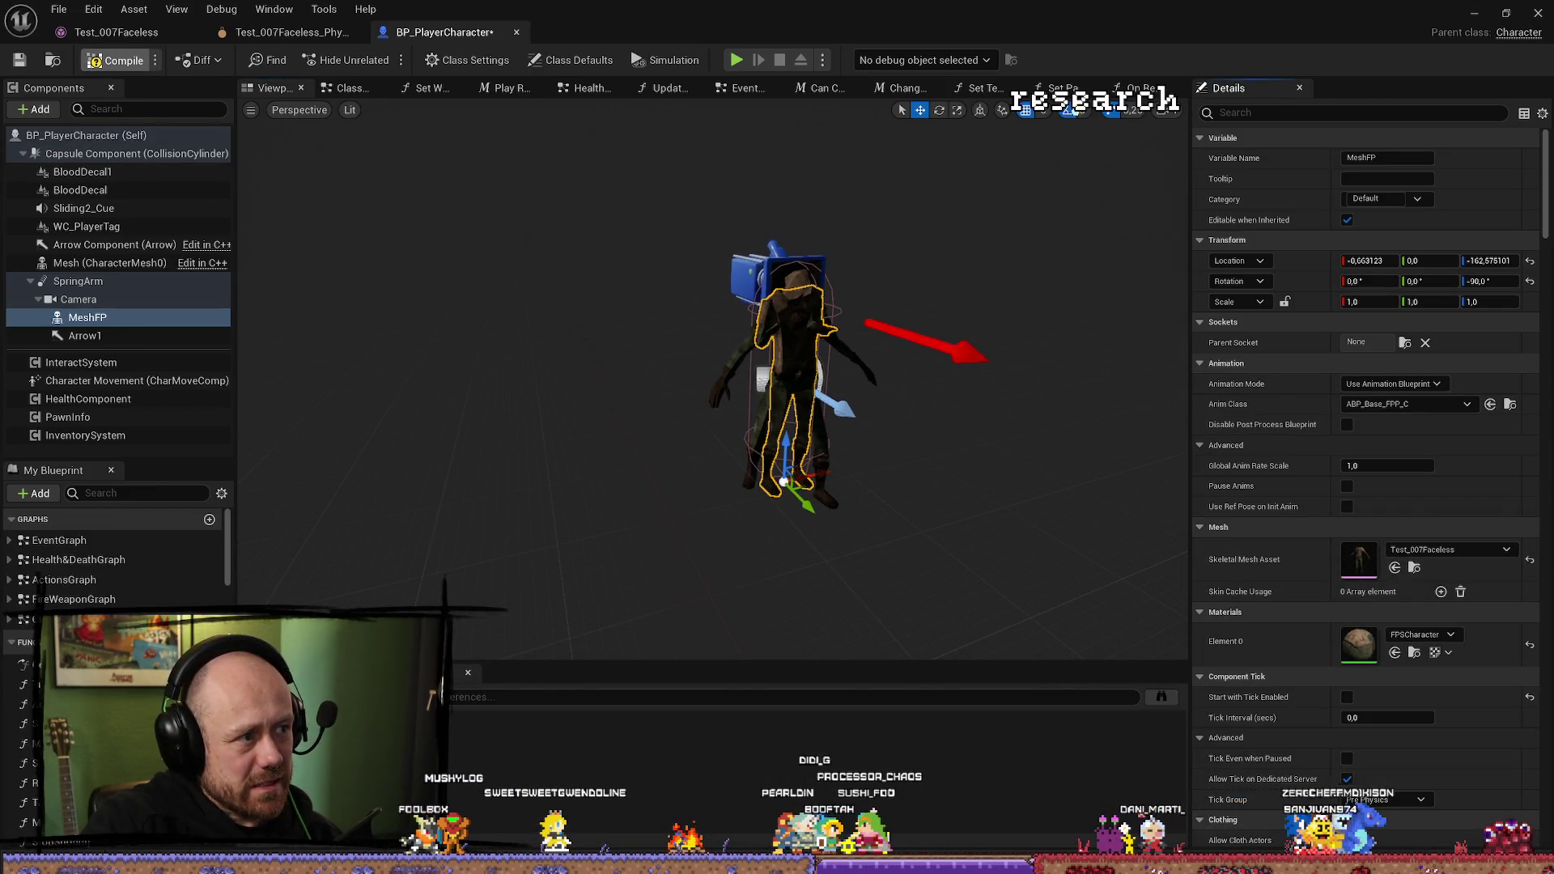
left_click(1473, 13)
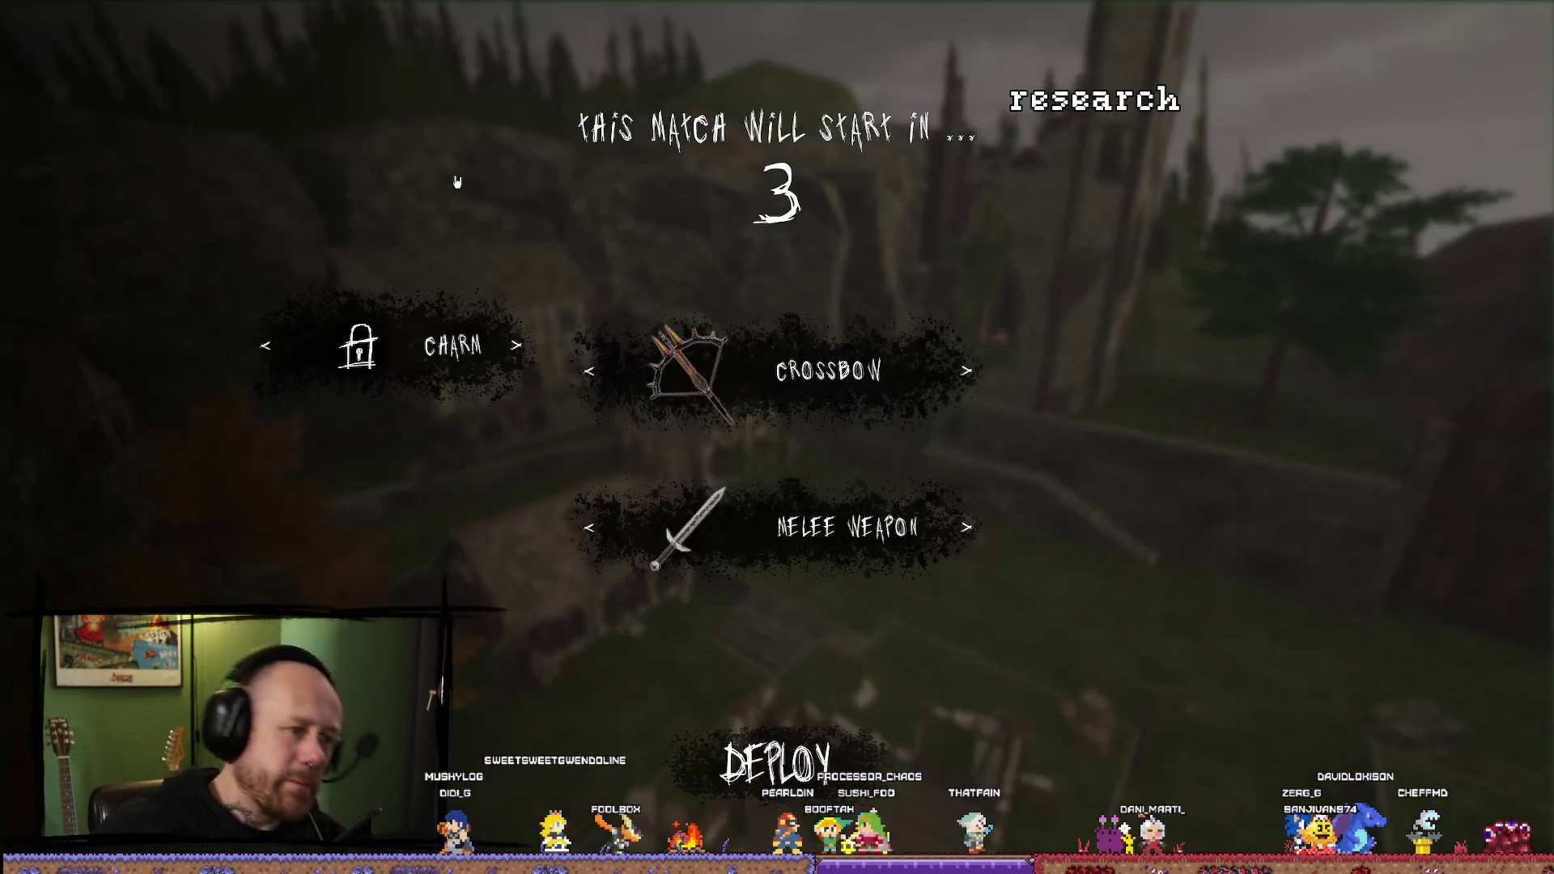
Deploy with the crossbow loadout, walk toward the stairs, then eject and fly around the enemy.
left_click(764, 761)
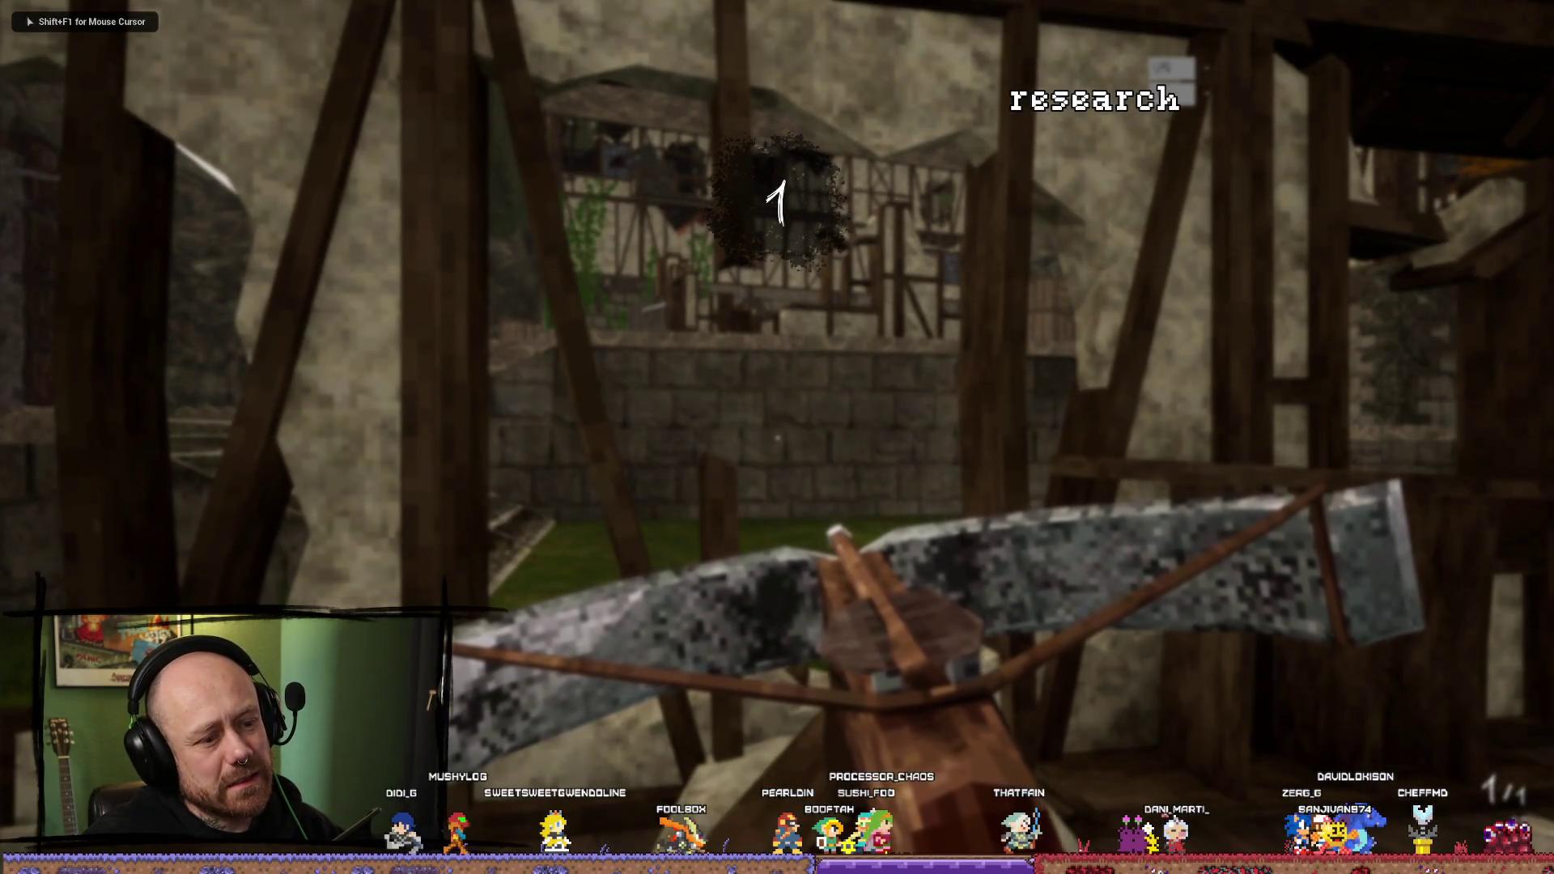
key("w")
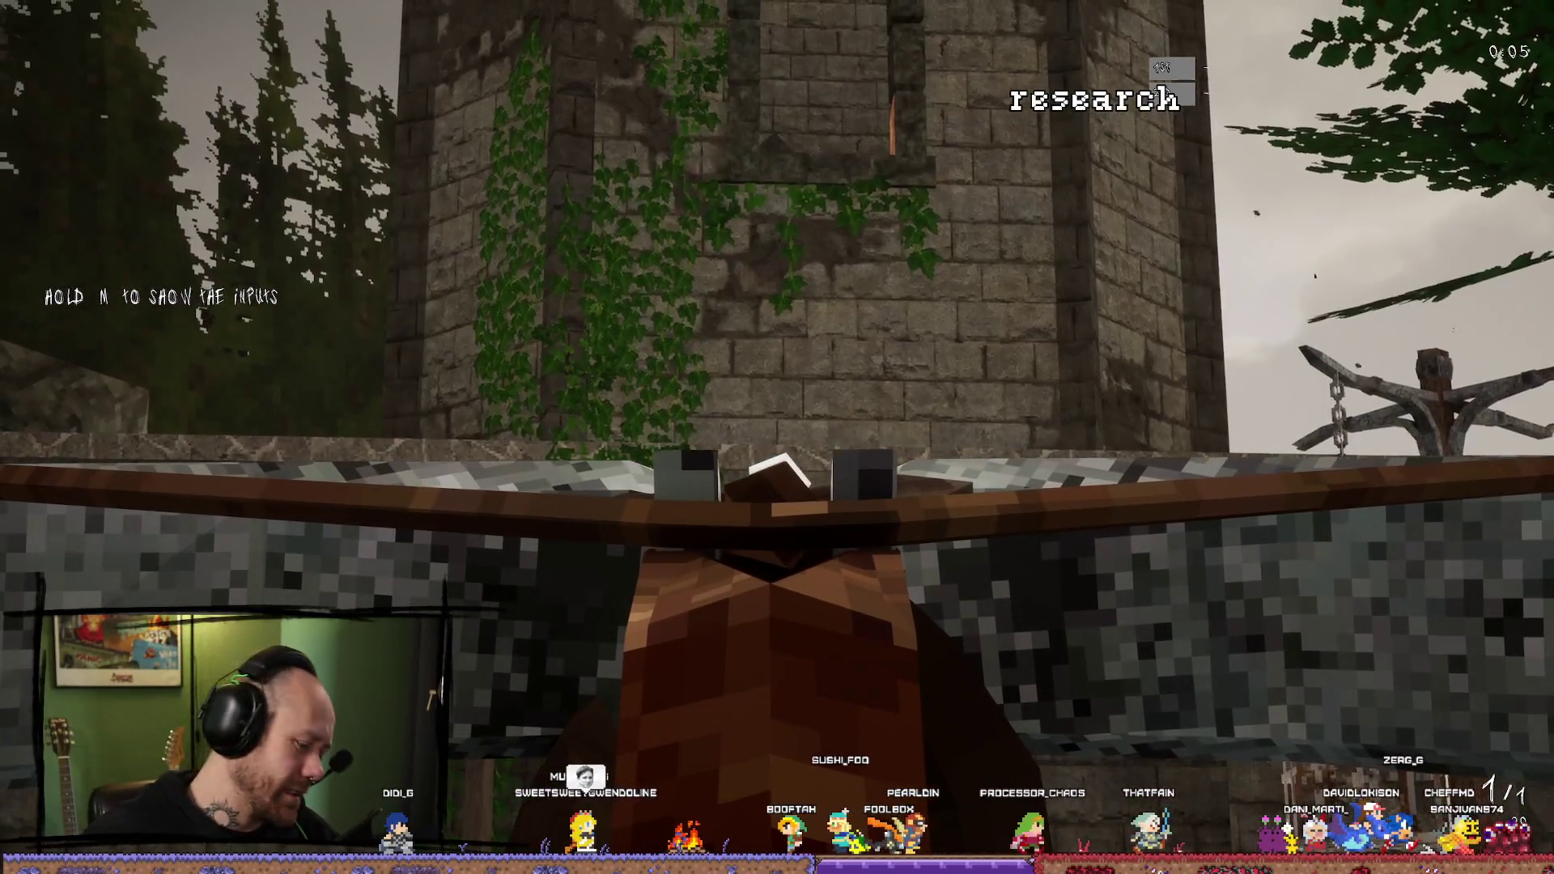
key("F8")
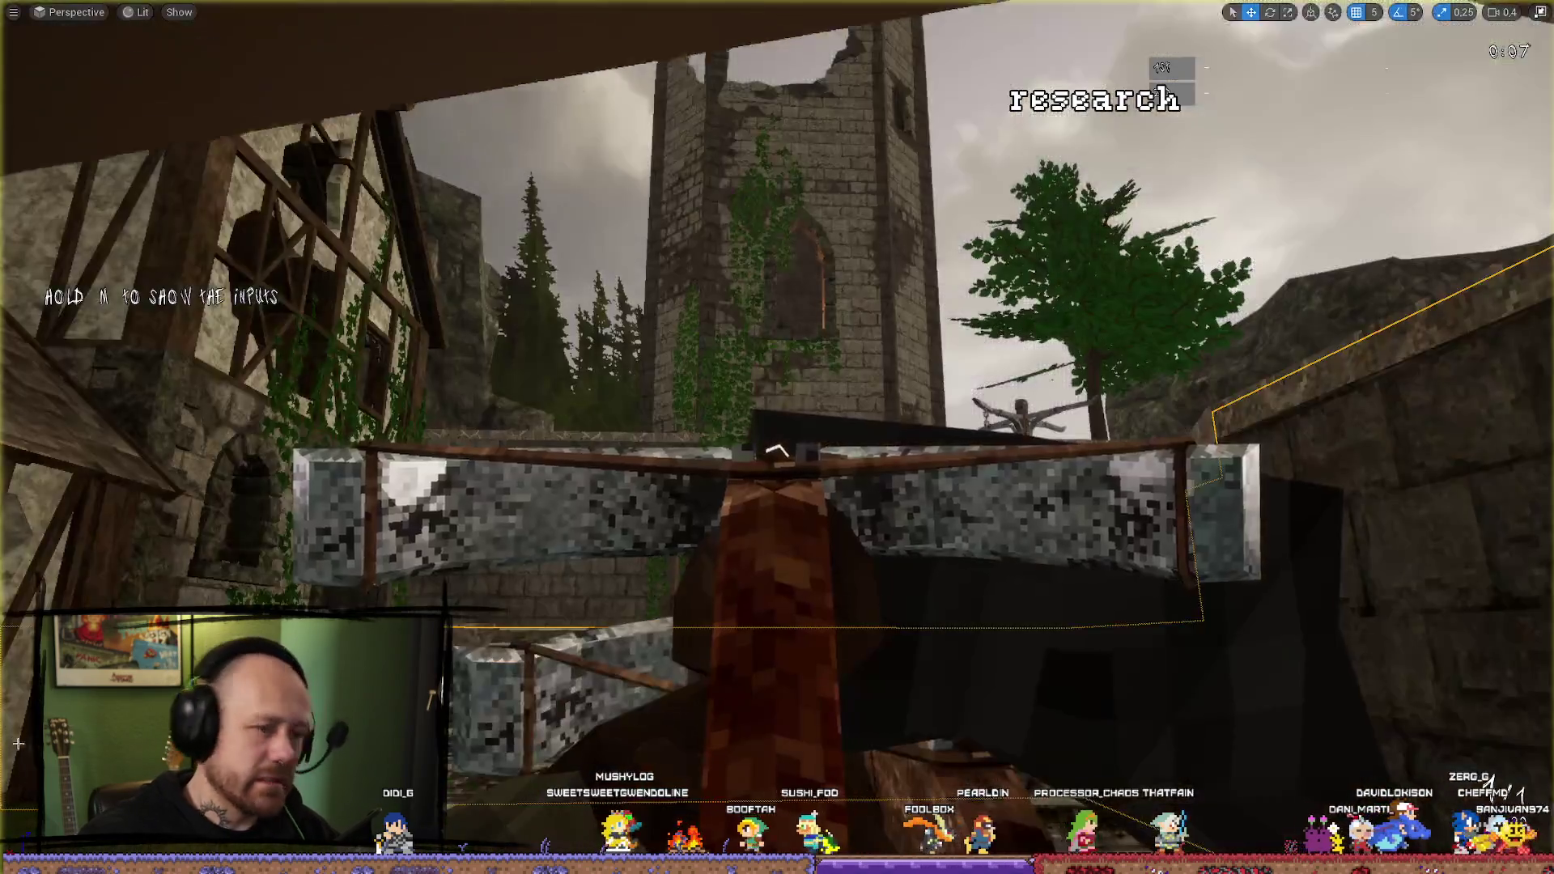
scroll(777, 437, "down", 2)
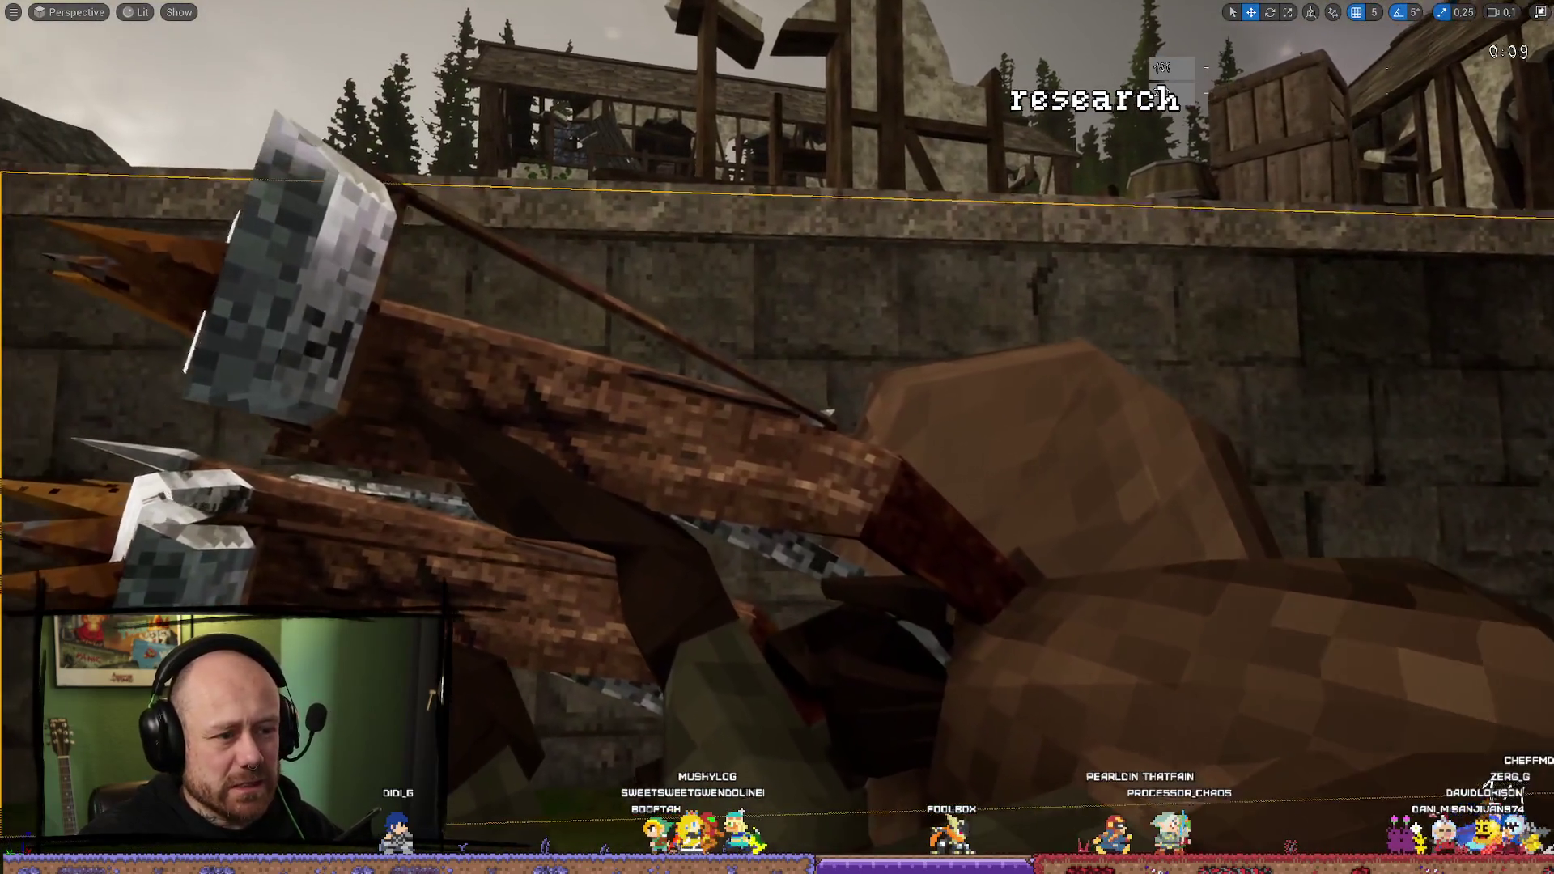
key("w")
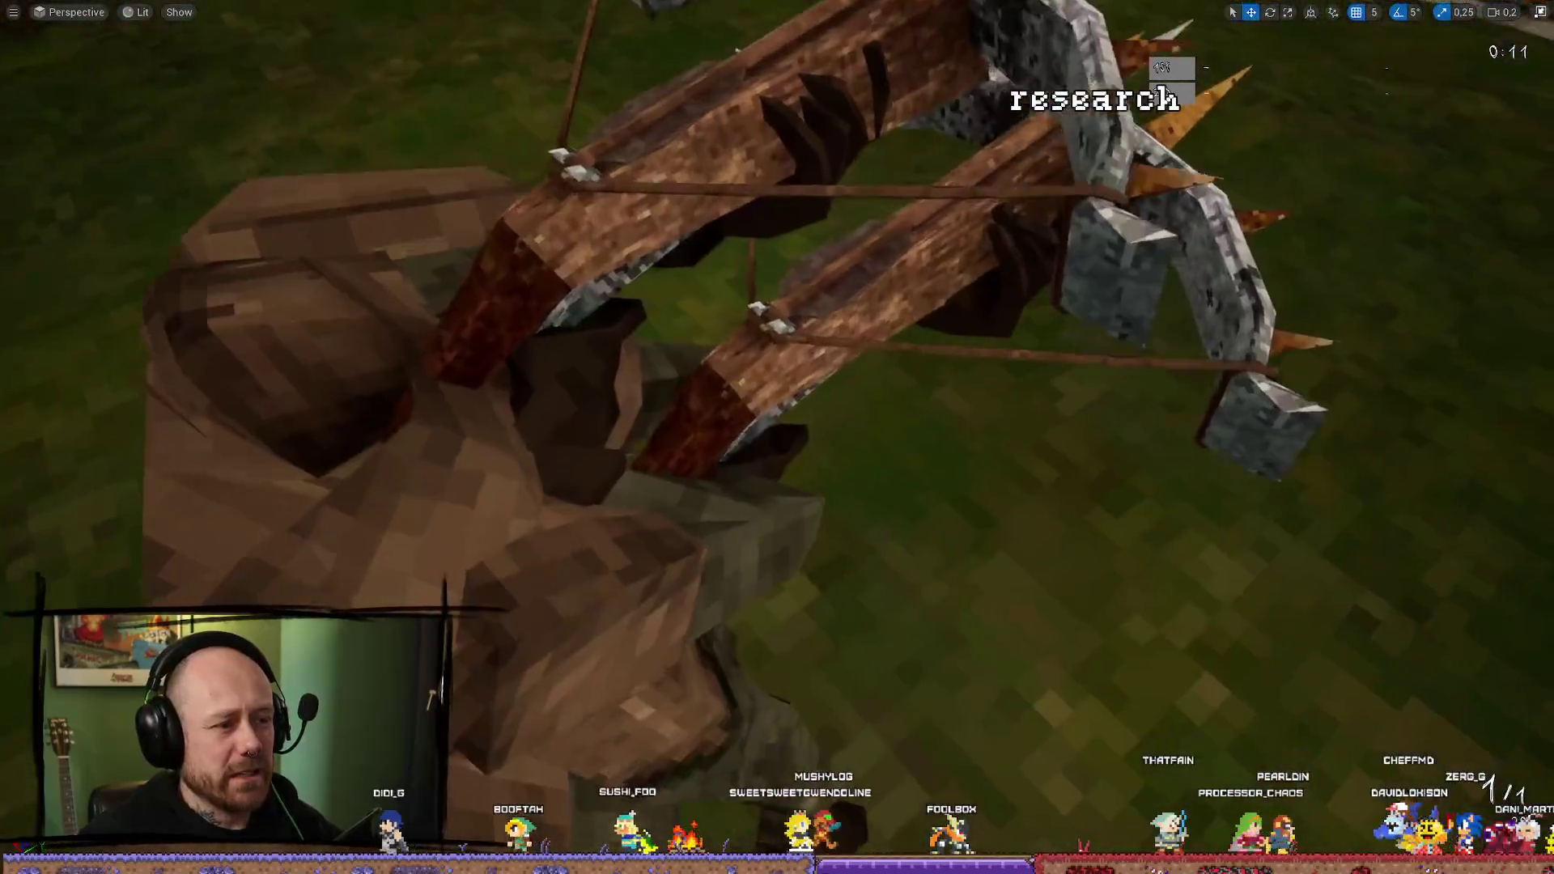
key("s")
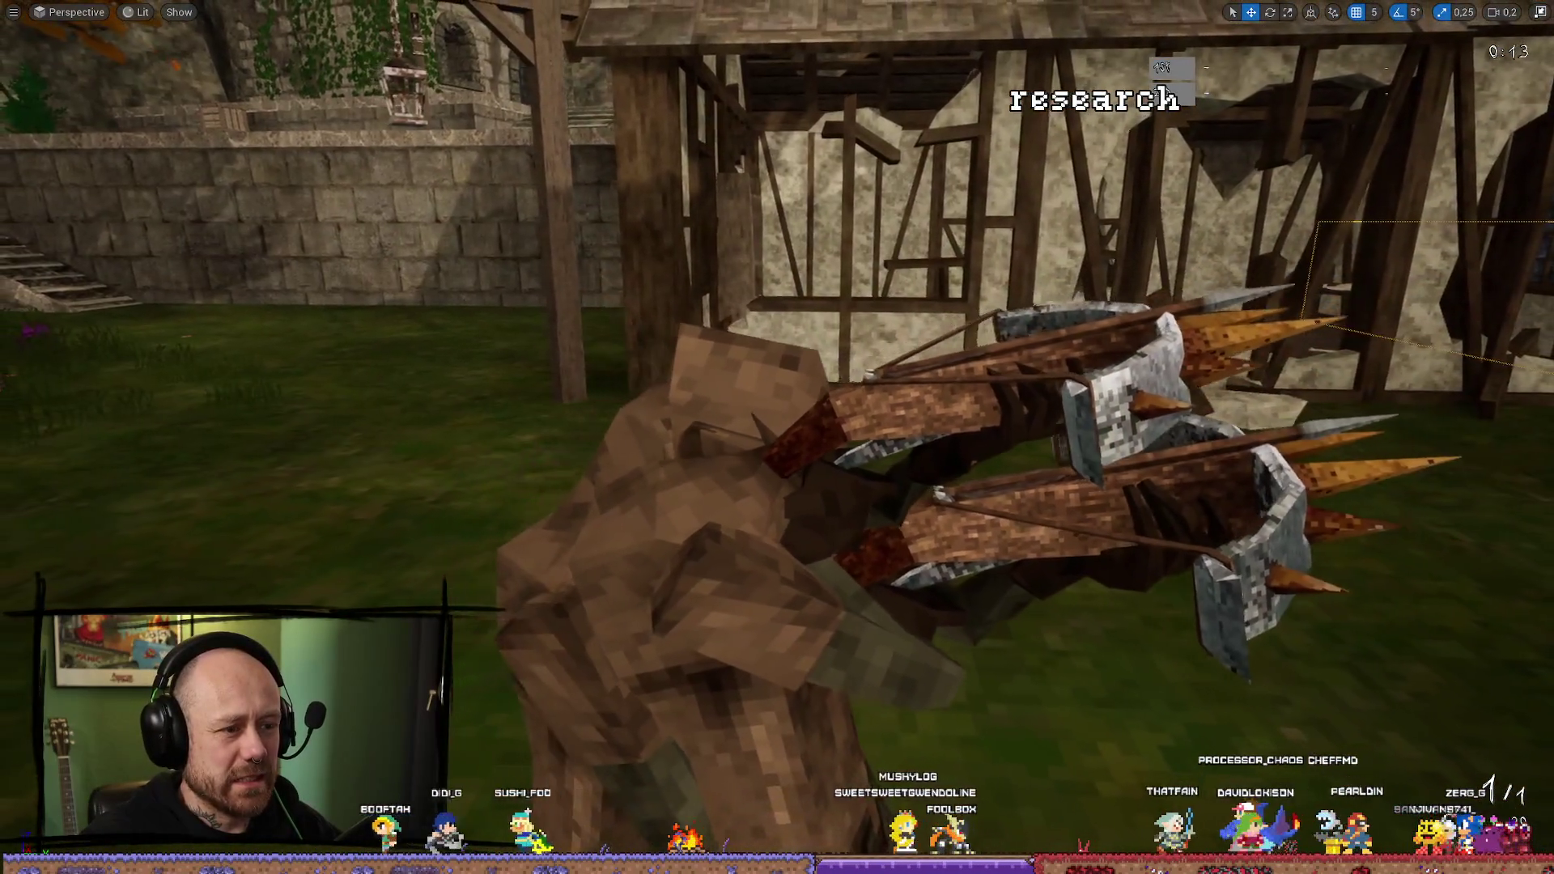
key("s")
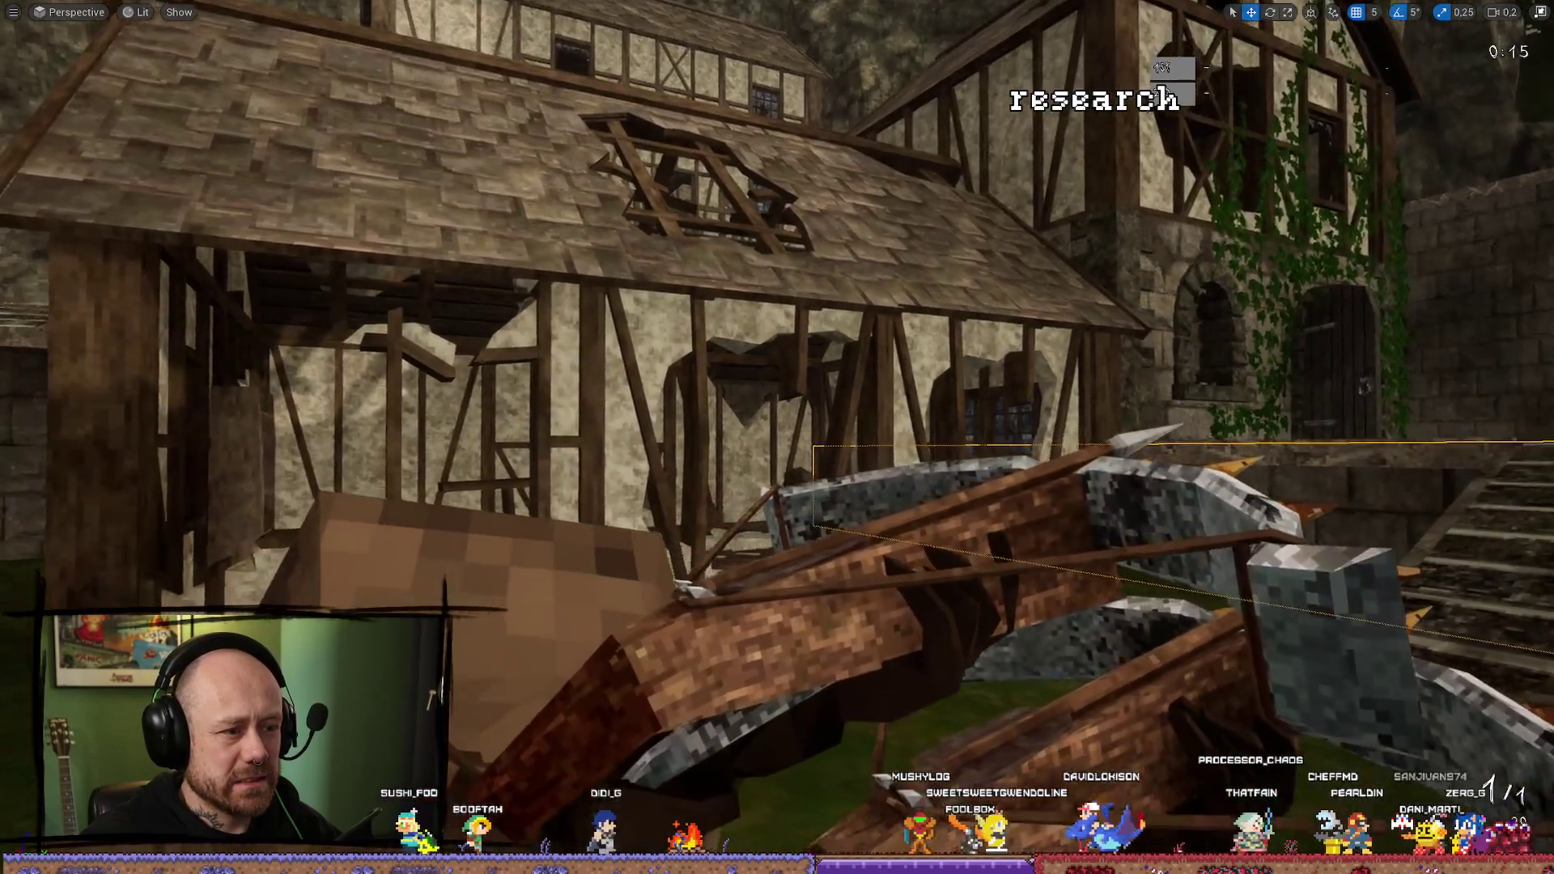
key("w")
key("a")
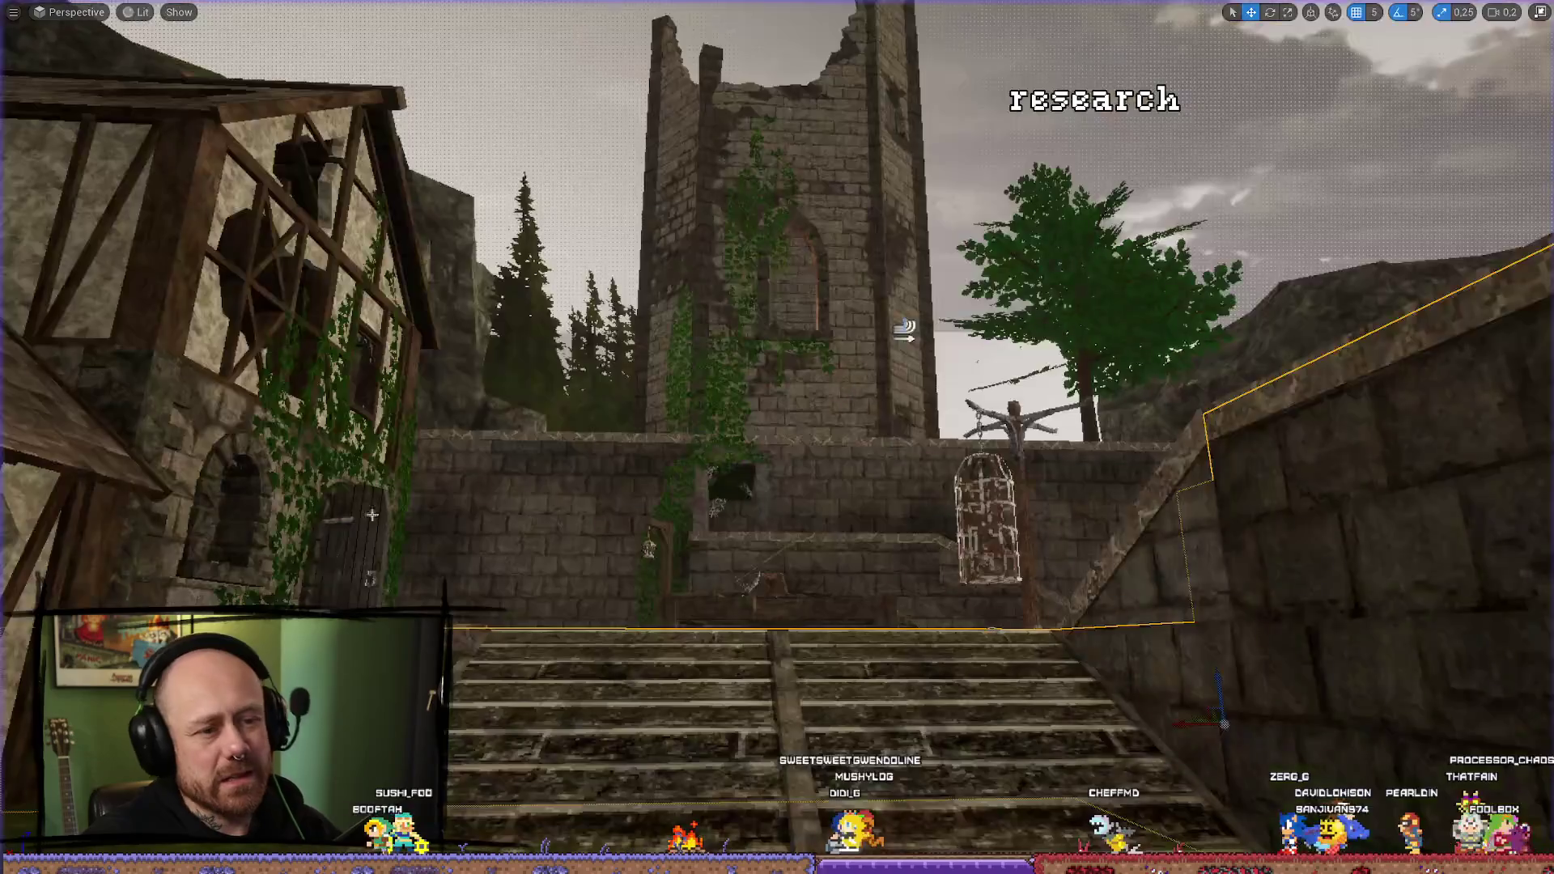
left_click(1540, 14)
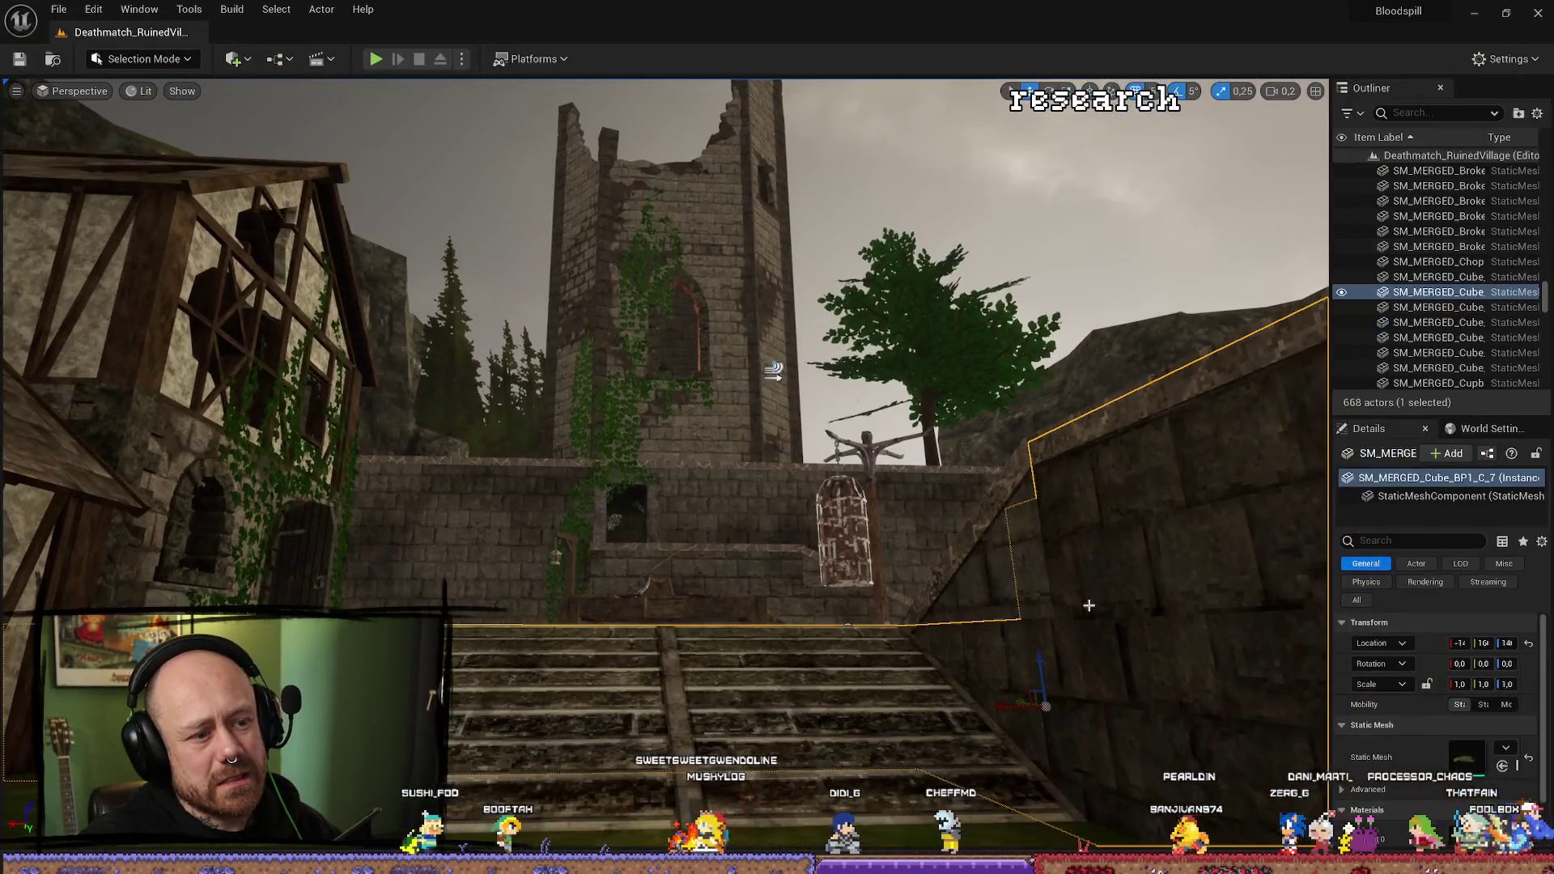
Switch BP_PlayerCharacter's MeshFP back to Rouge_001 and start a new play session.
key("ctrl+space")
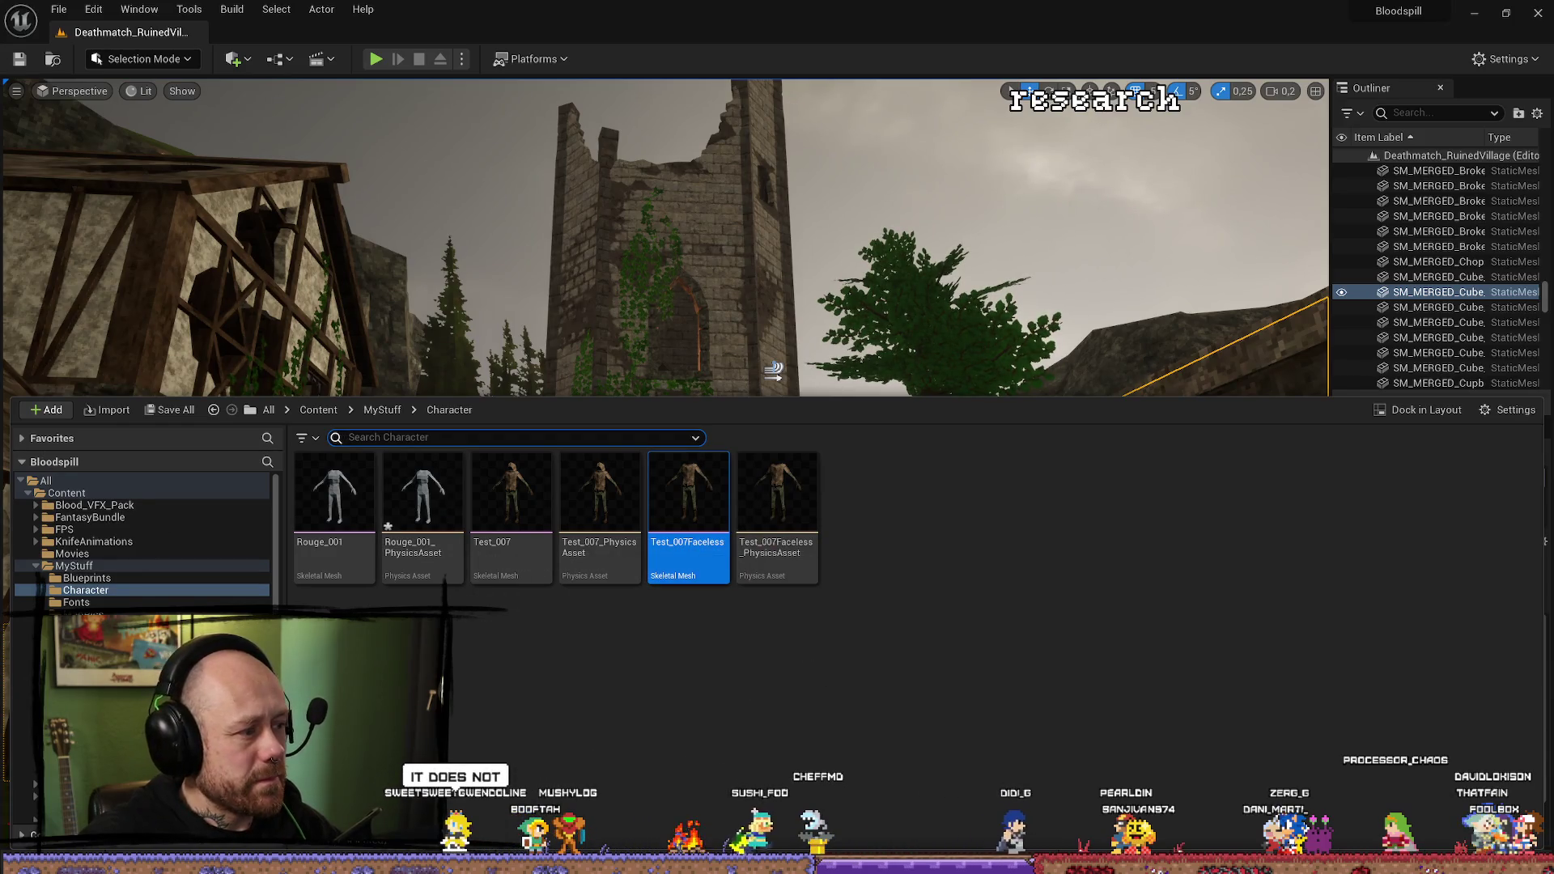
key("alt+Tab")
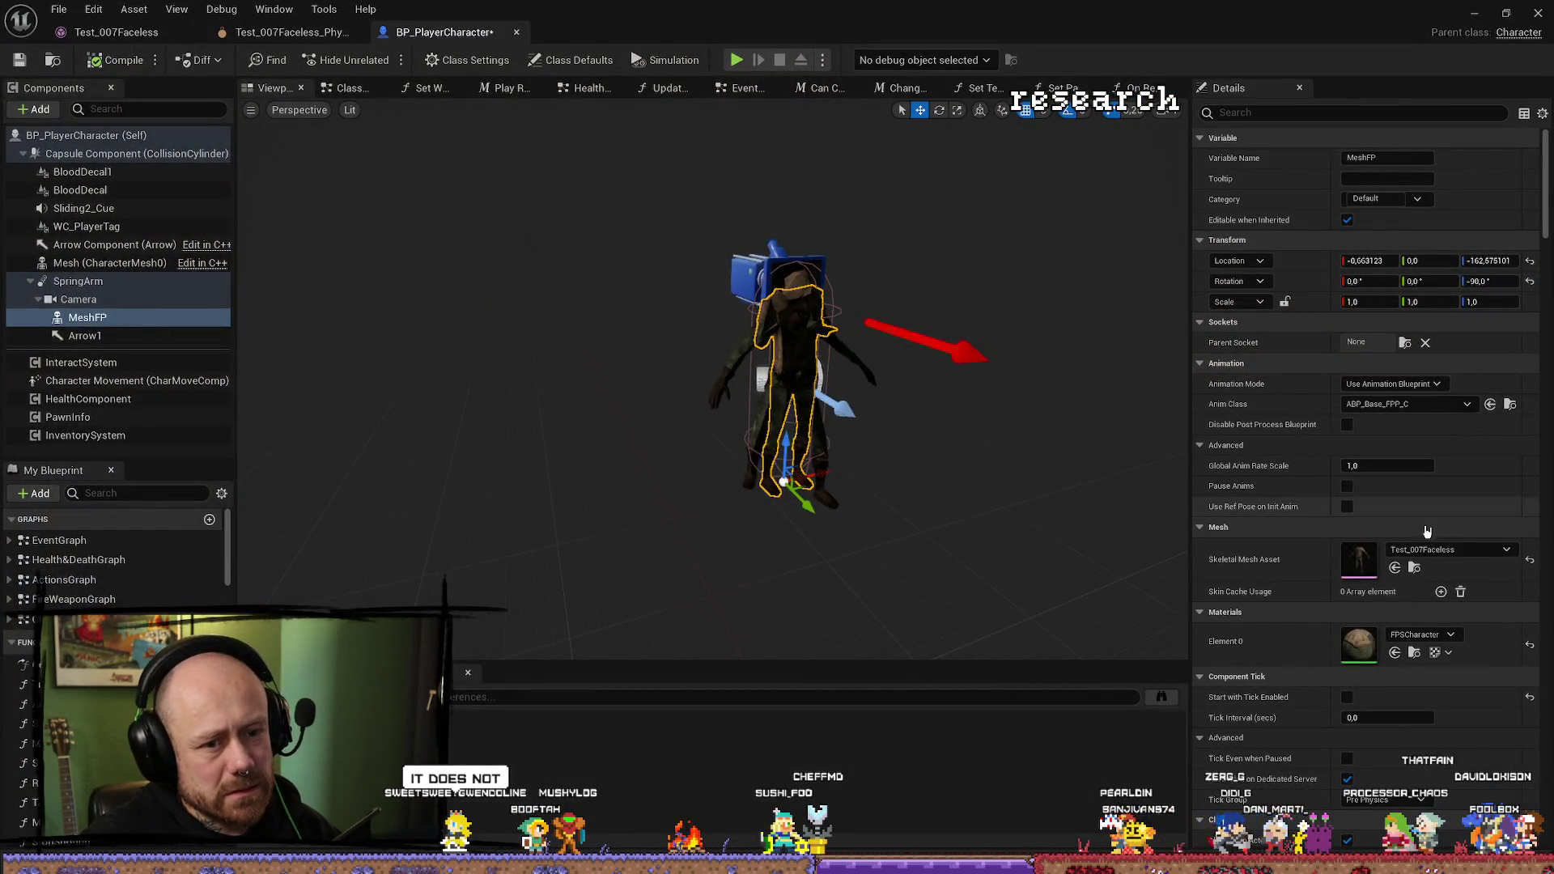
left_click(1444, 550)
left_click(1415, 571)
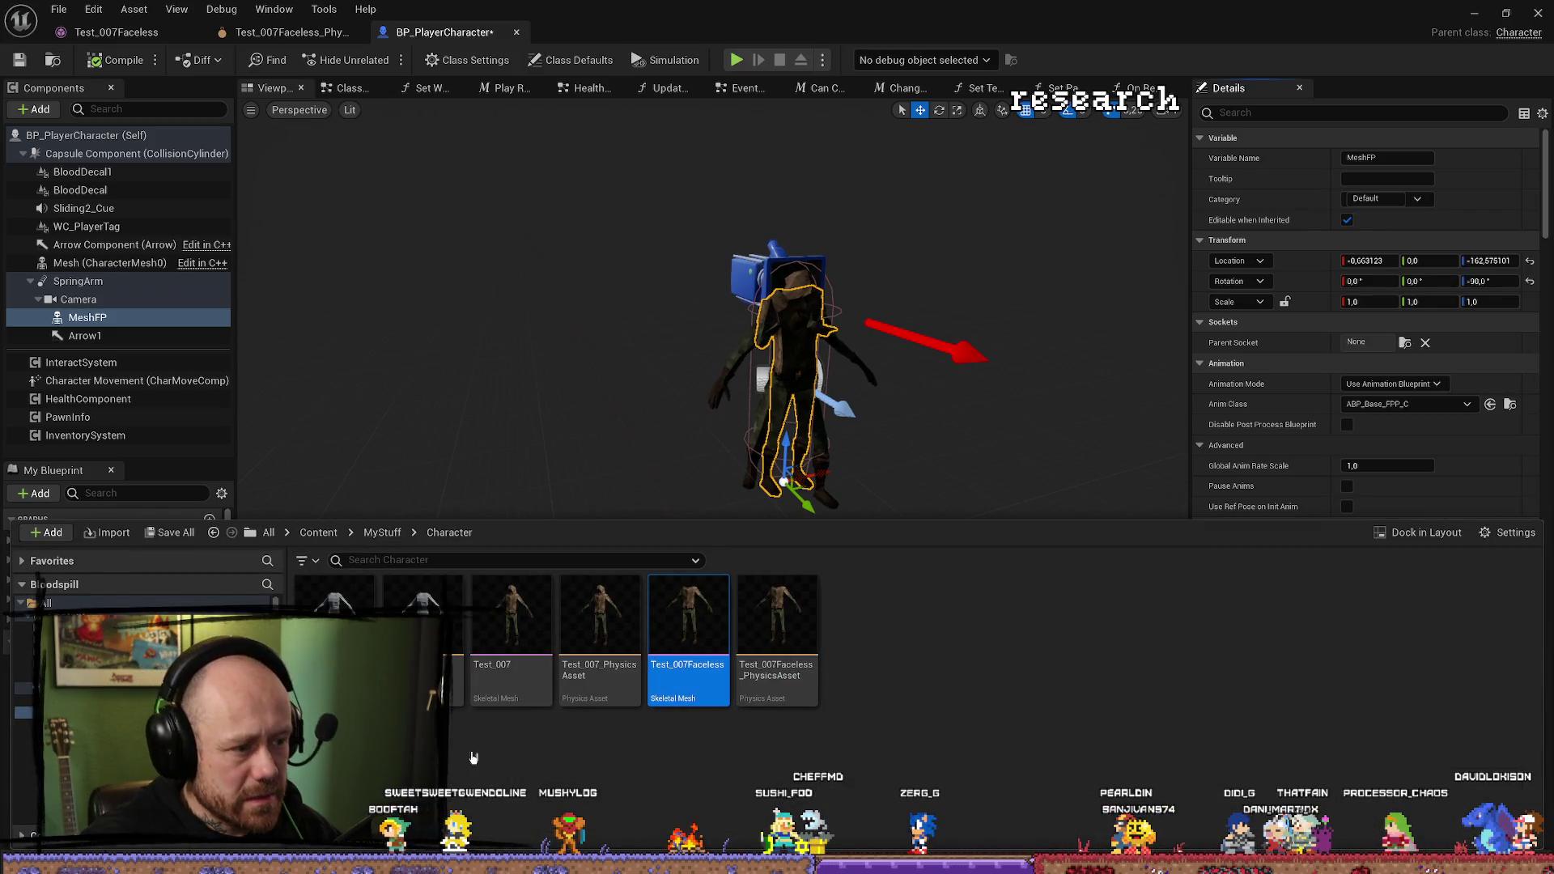
left_click(1414, 561)
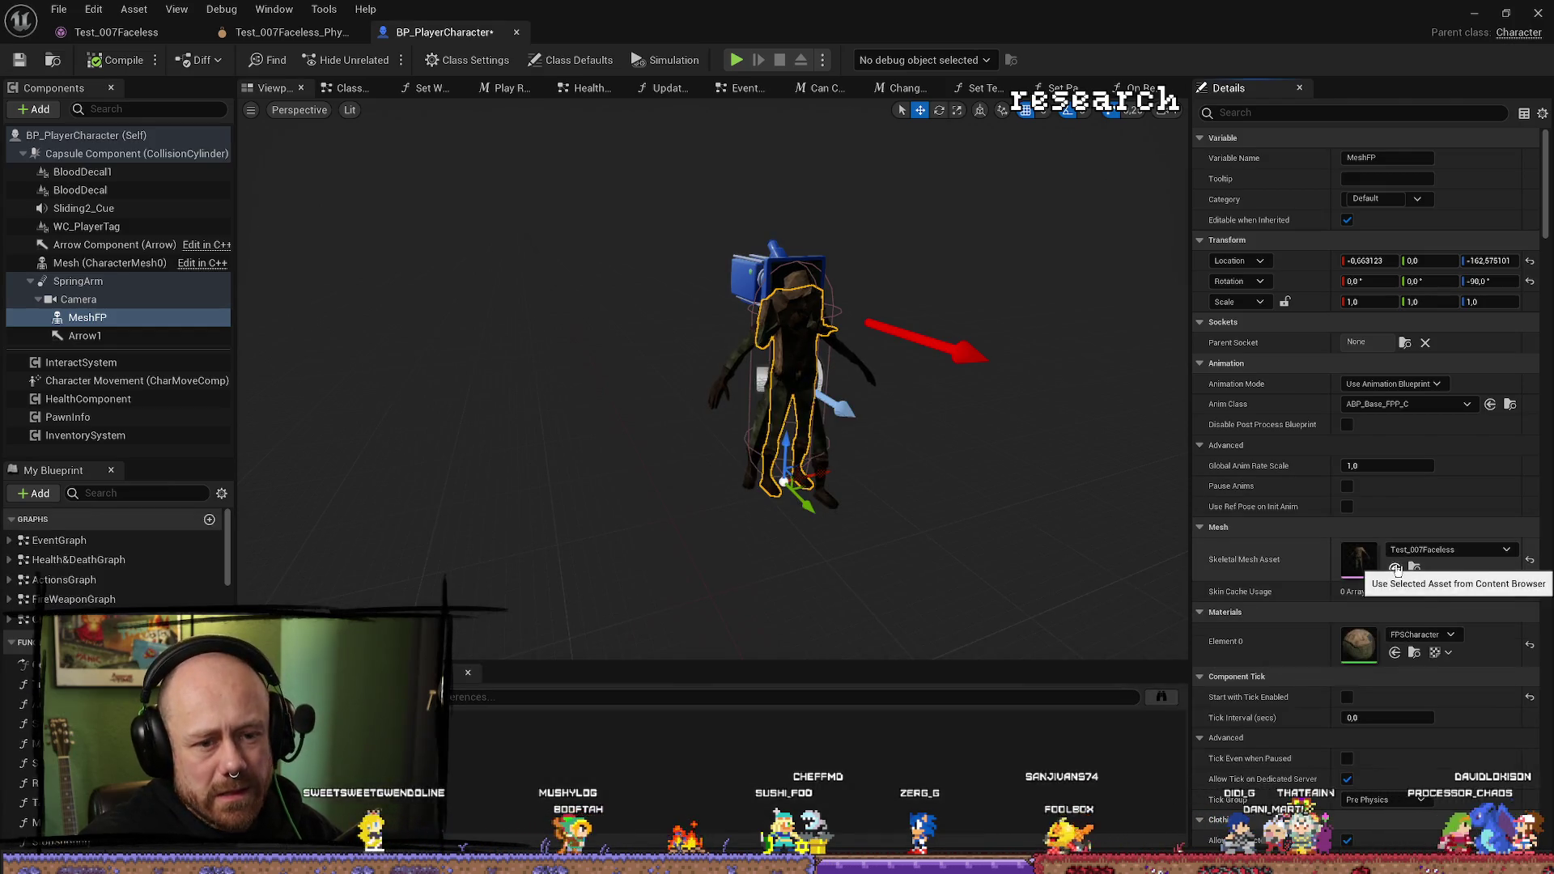
left_click(1395, 568)
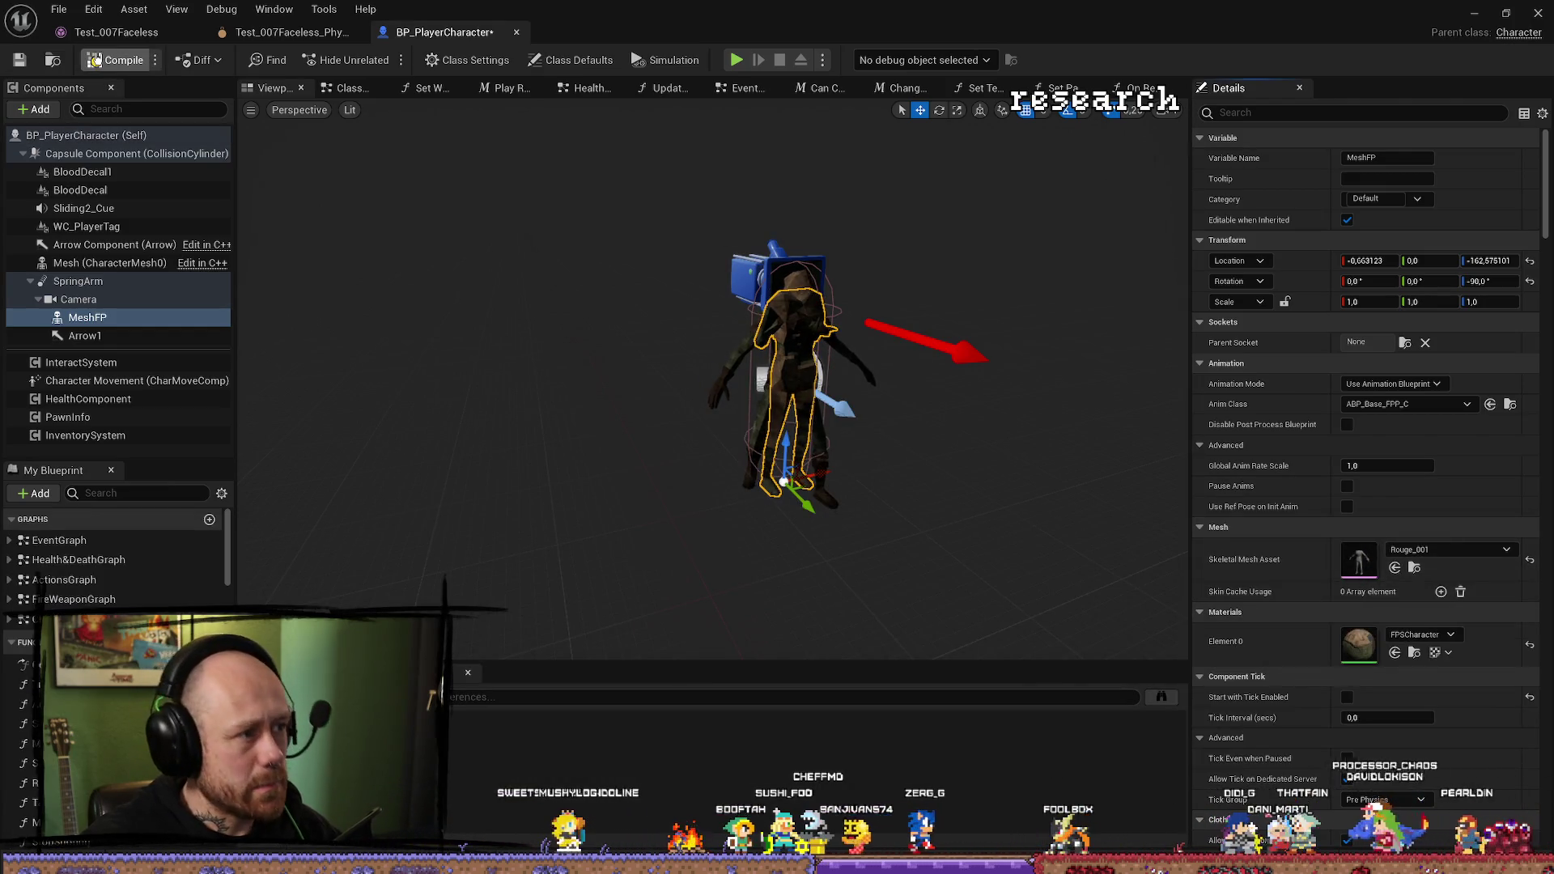
left_click(1474, 13)
left_click(375, 59)
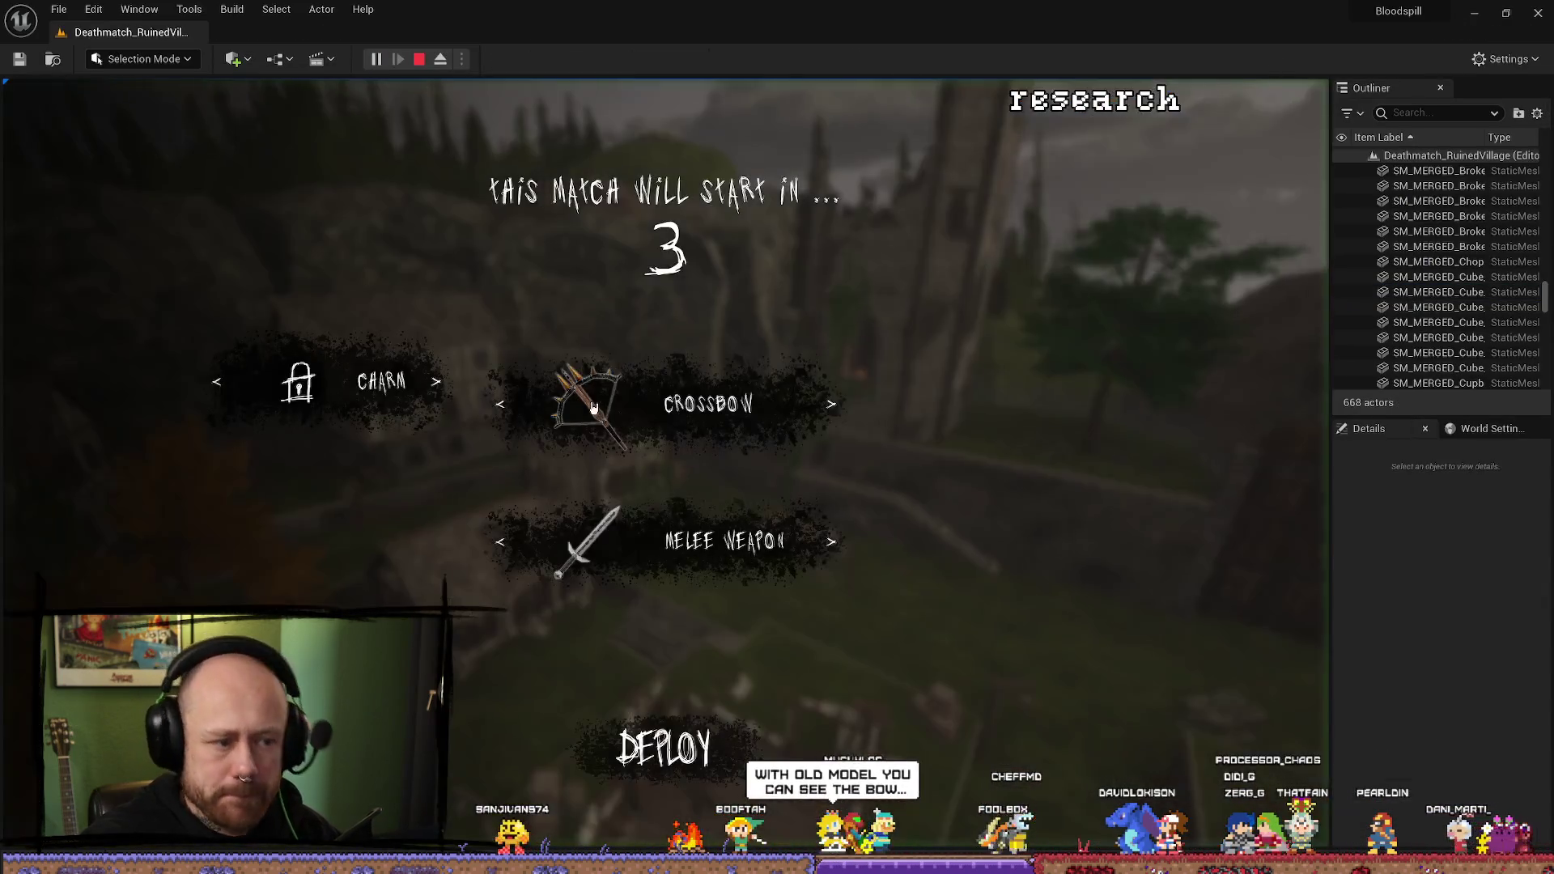
Deploy into the match, eject with F8, stop play, and show the Character folder assets.
left_click(664, 748)
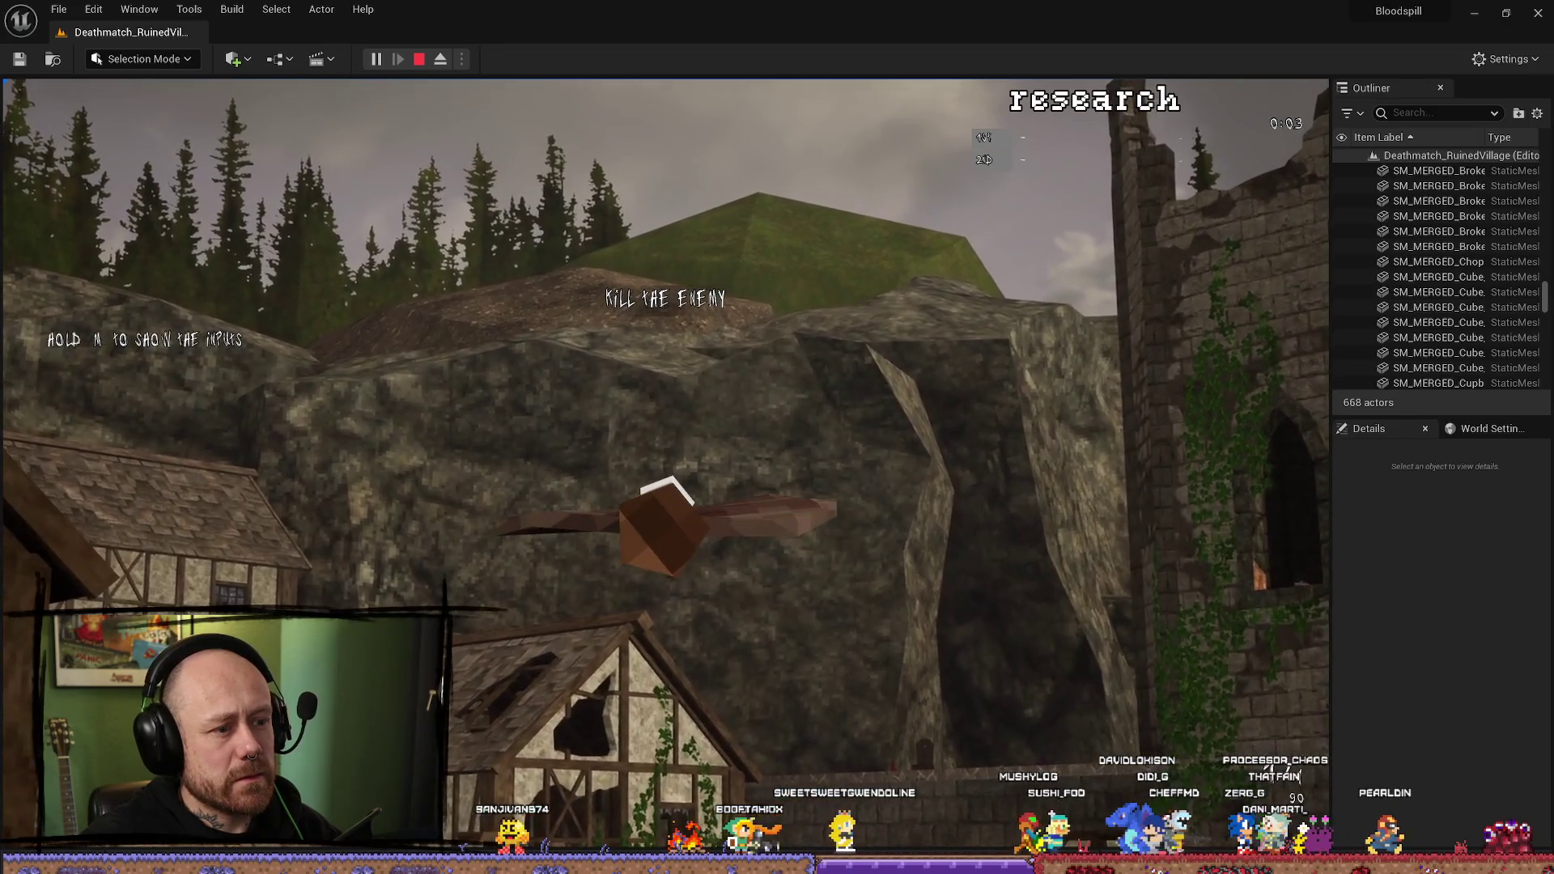
key("F8")
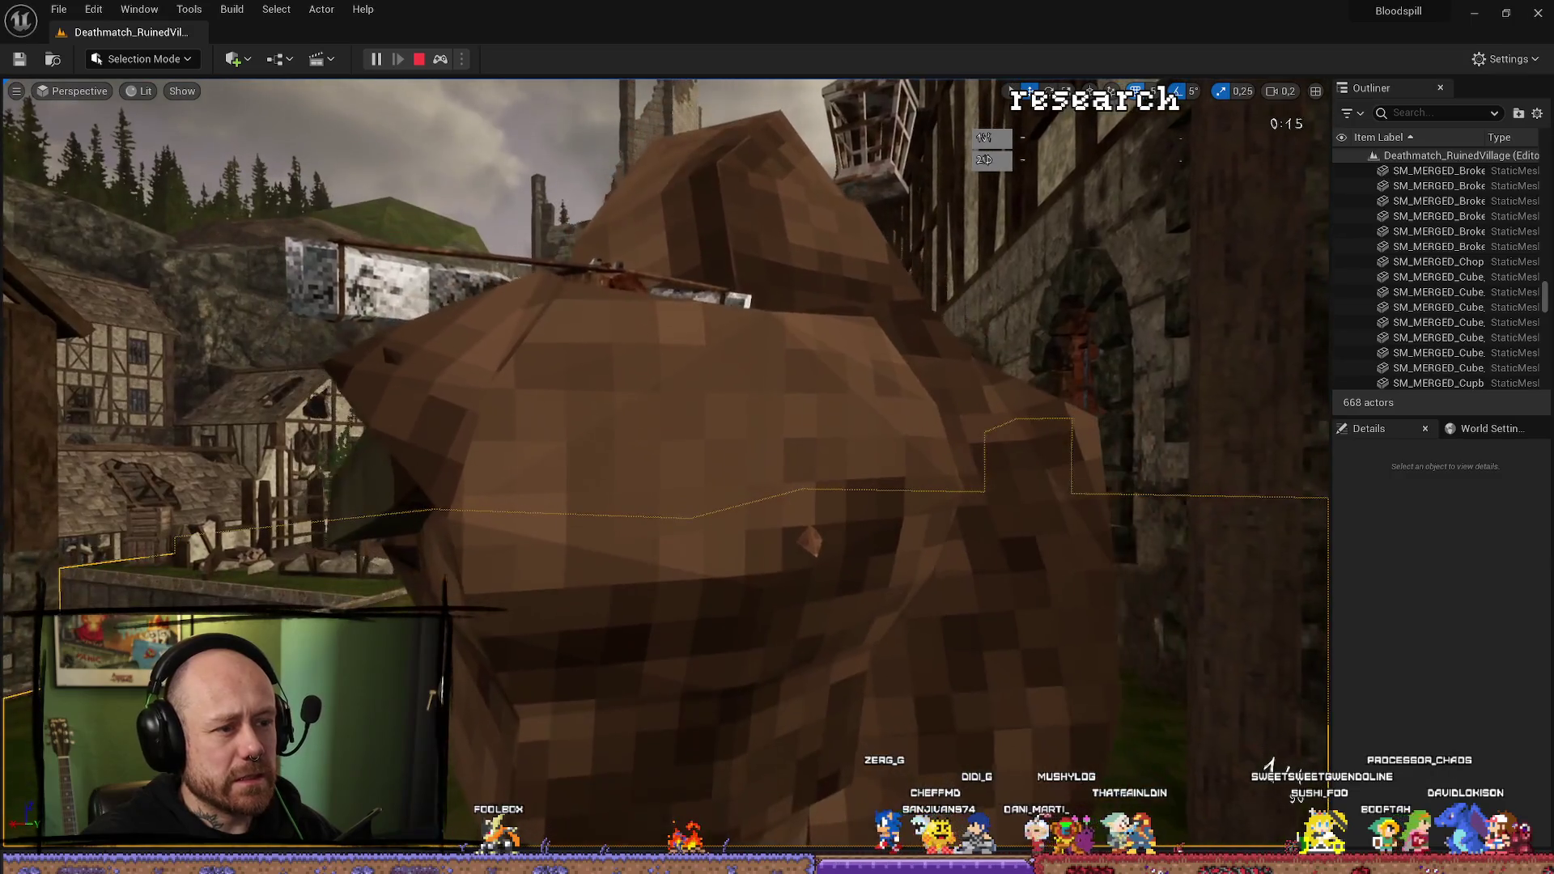
key("Escape")
key("ctrl+space")
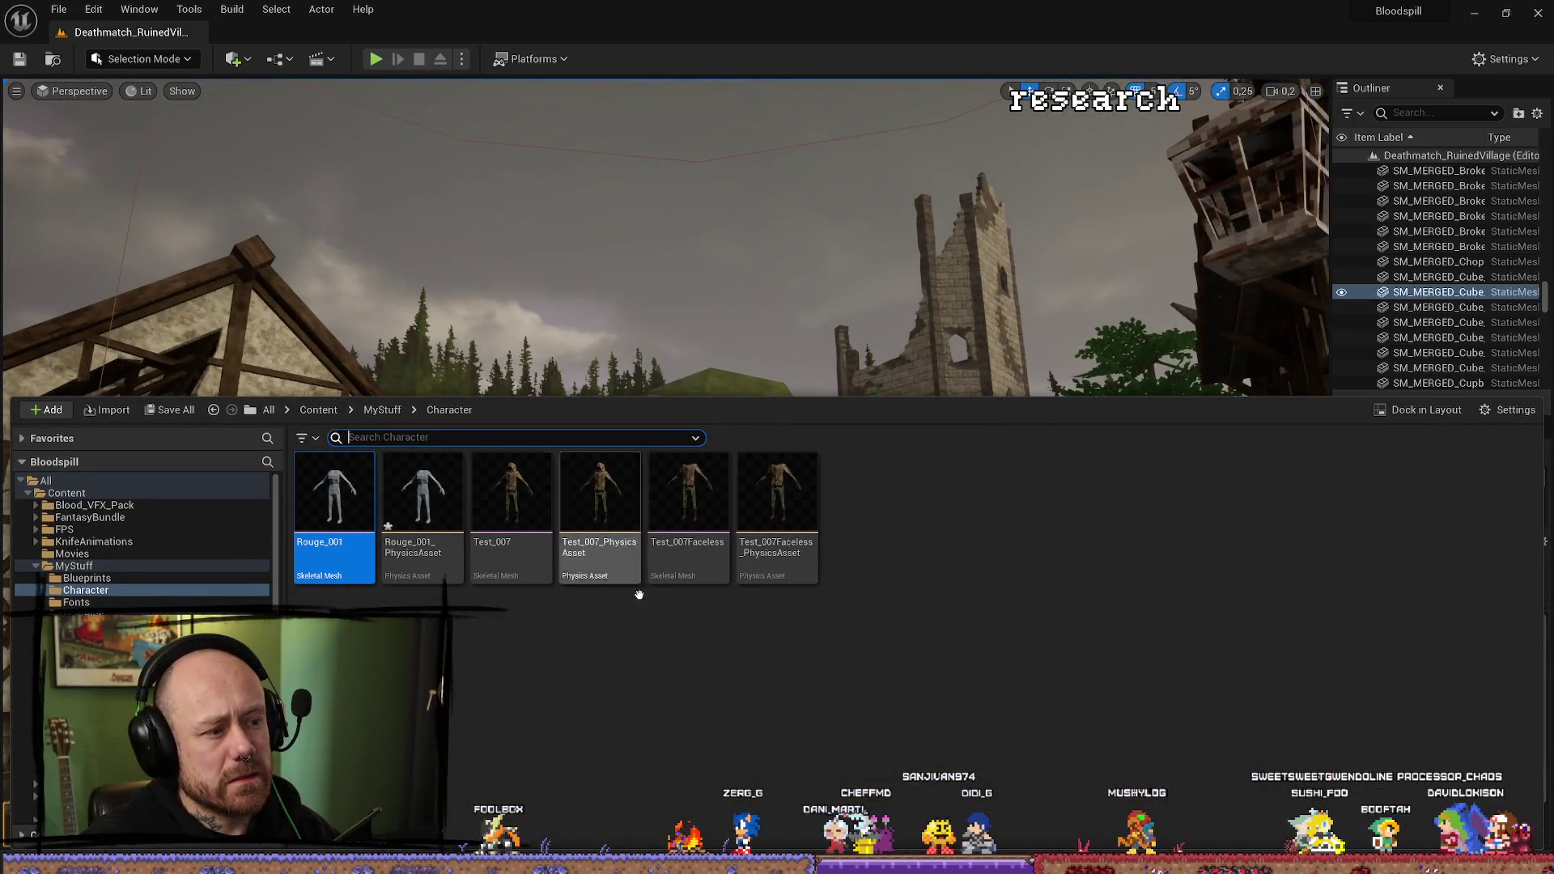
Switch BP_PlayerCharacter's MeshFP skeletal mesh to Test_007Faceless, minimize the blueprint and start play.
key("ctrl+space")
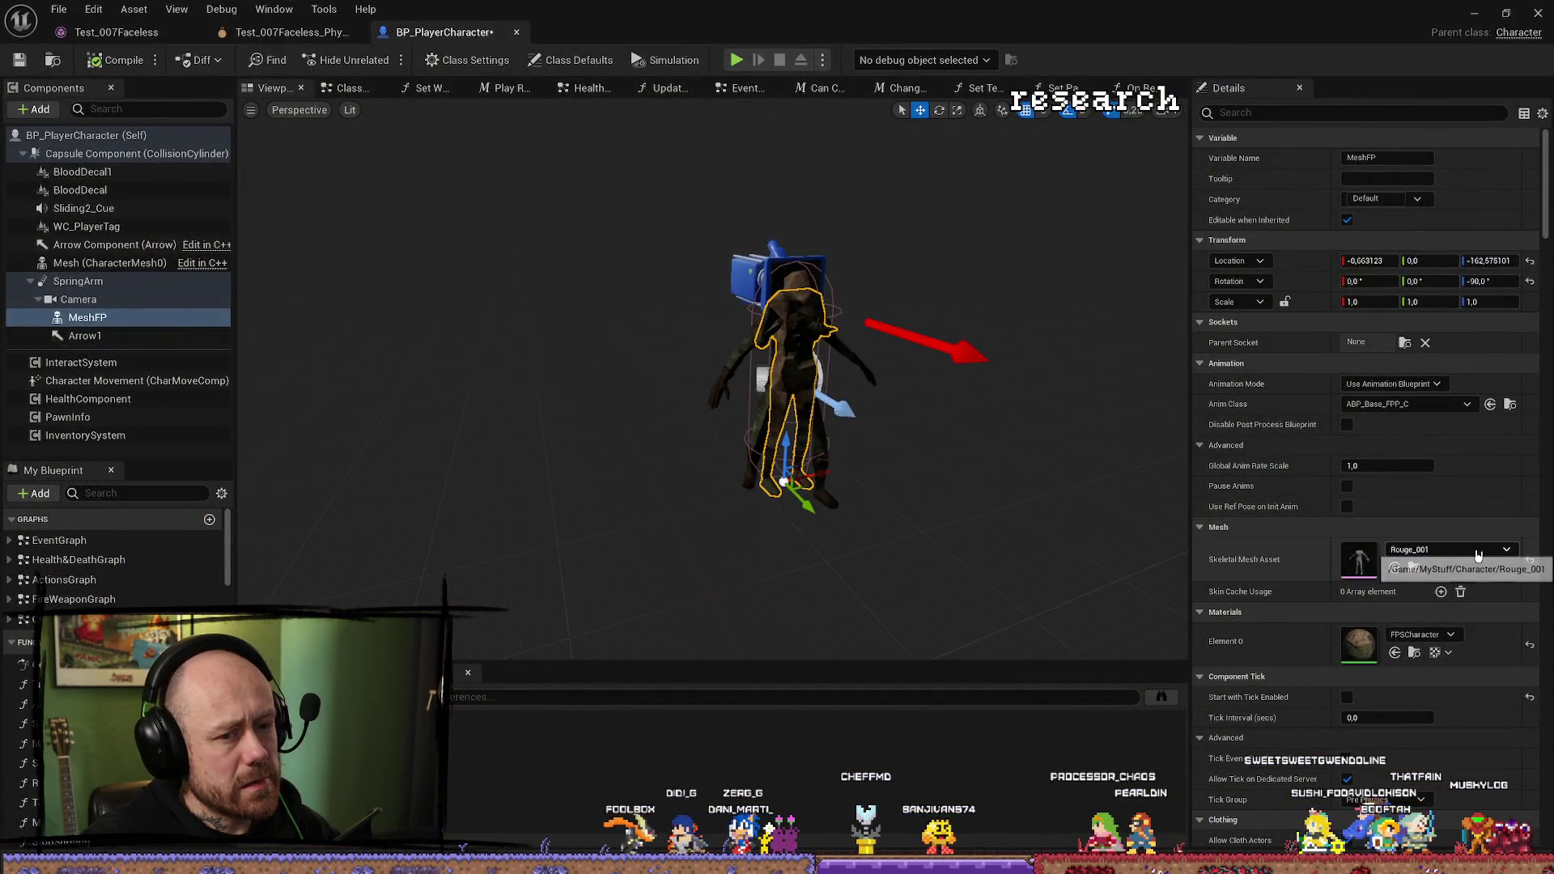
left_click(1467, 553)
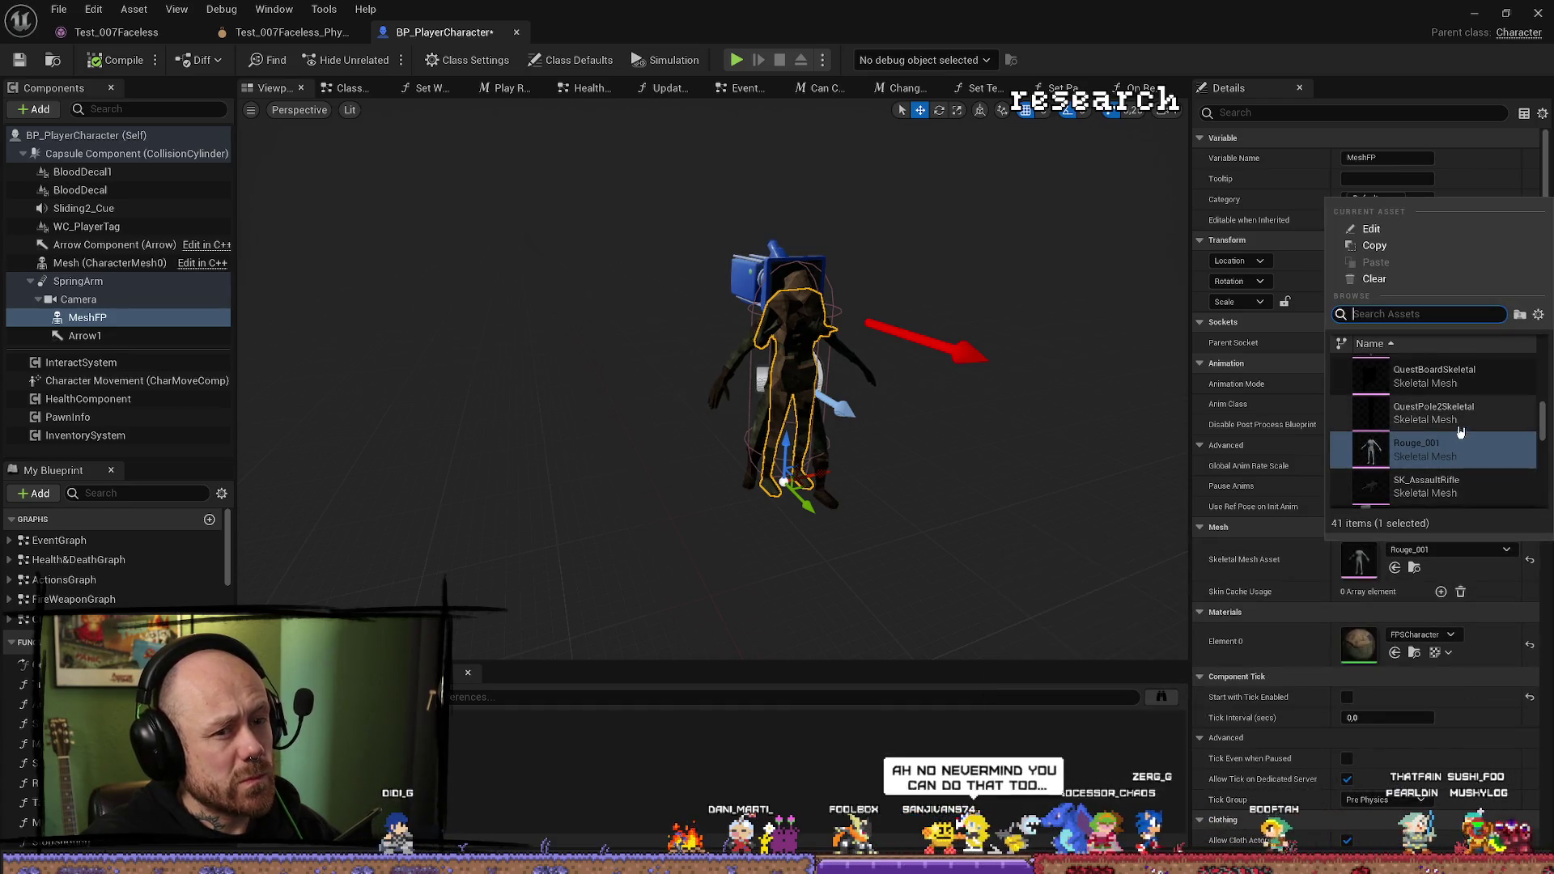
left_click(743, 550)
key("ctrl+space")
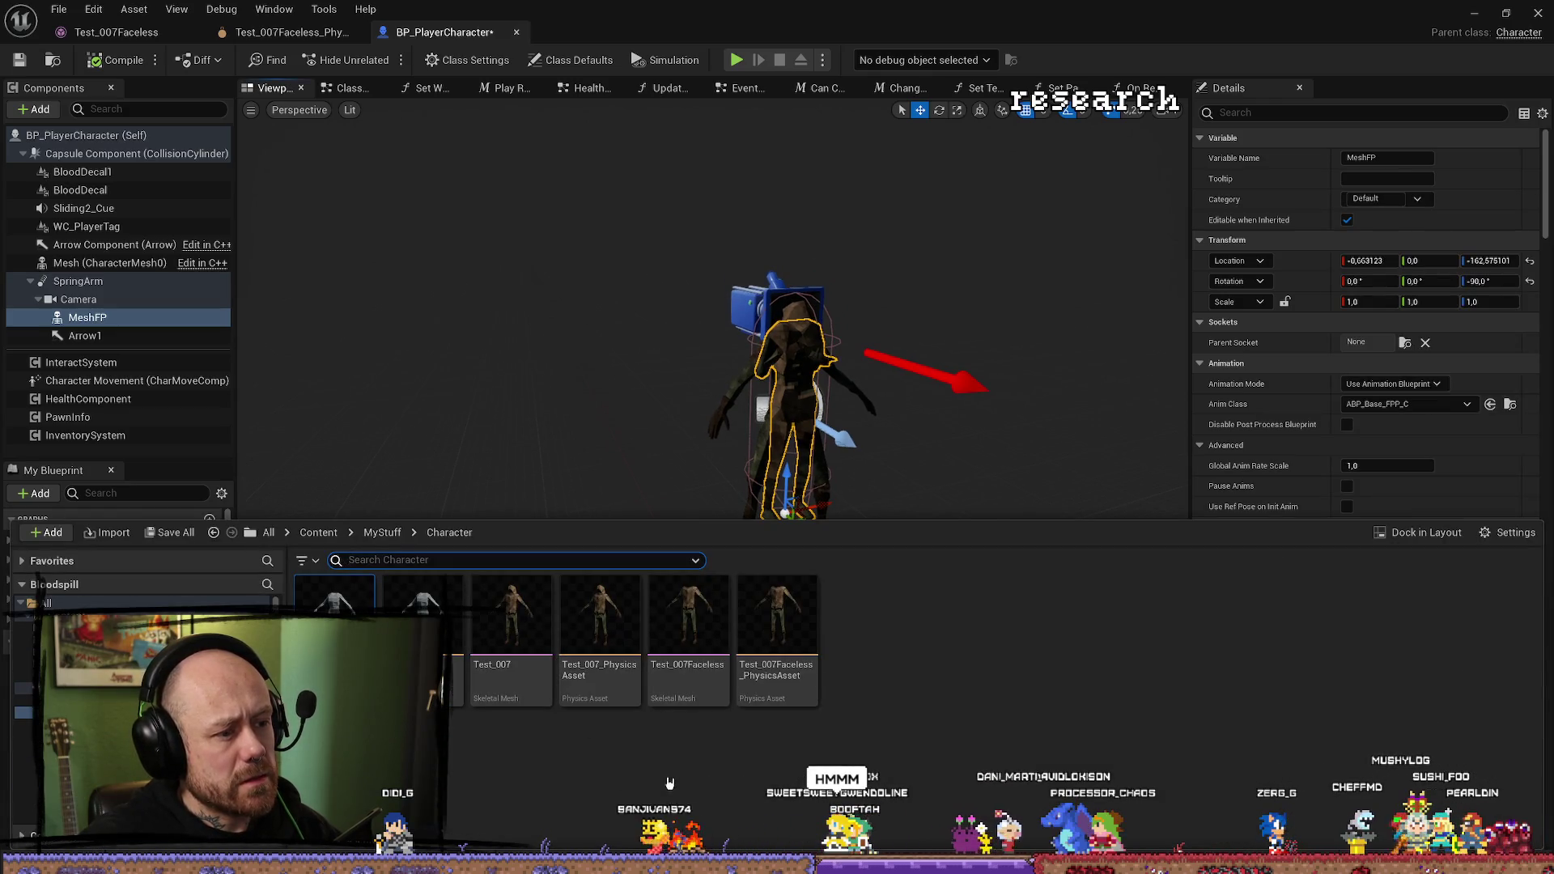
left_click(676, 632)
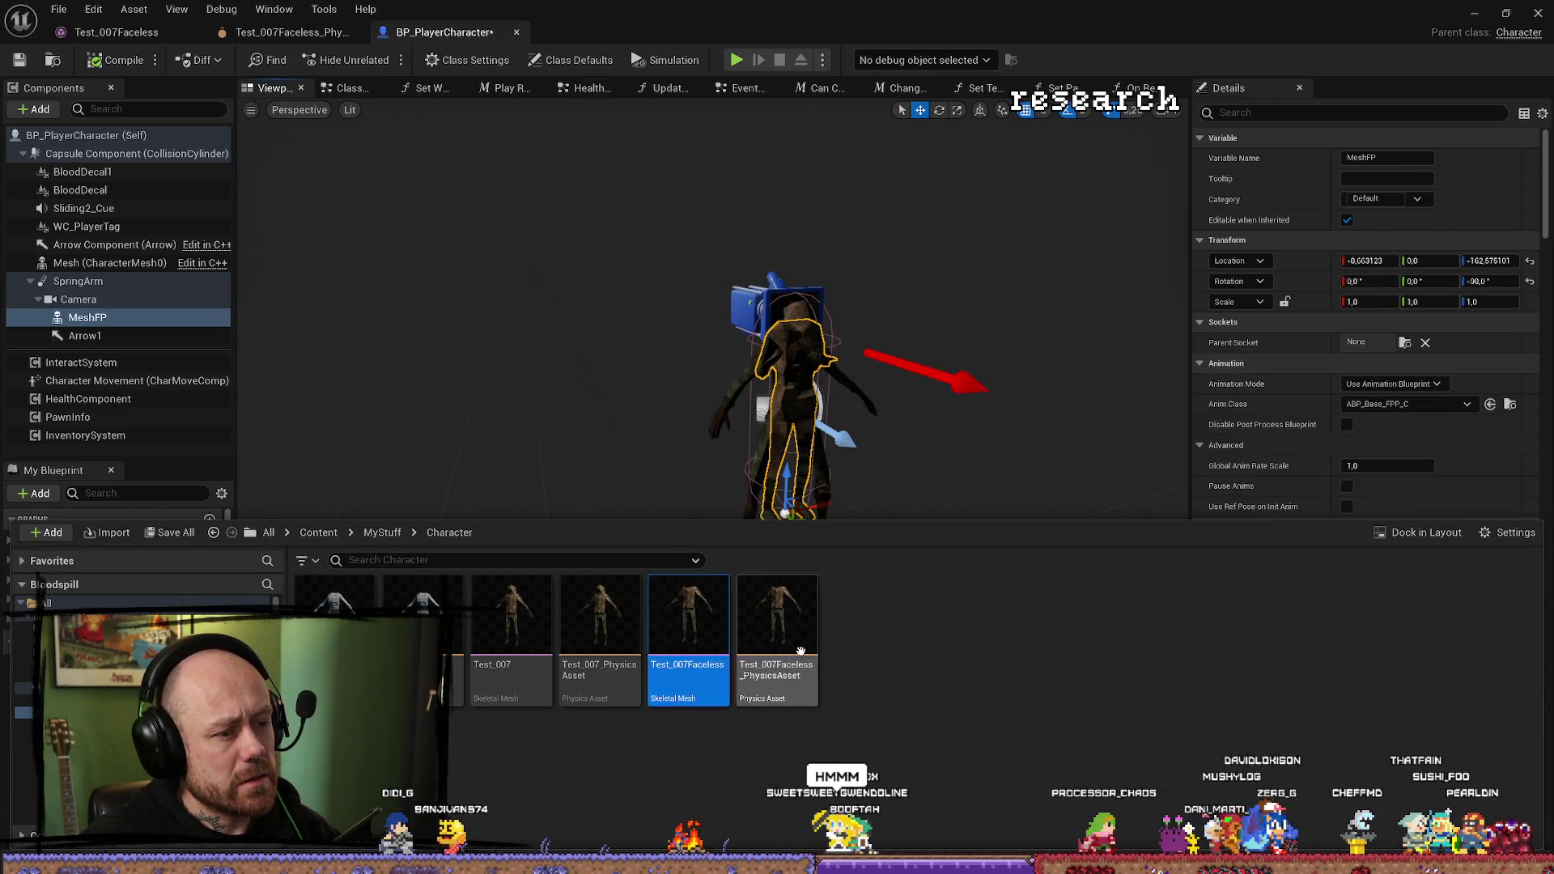
key("ctrl+space")
left_click(1395, 569)
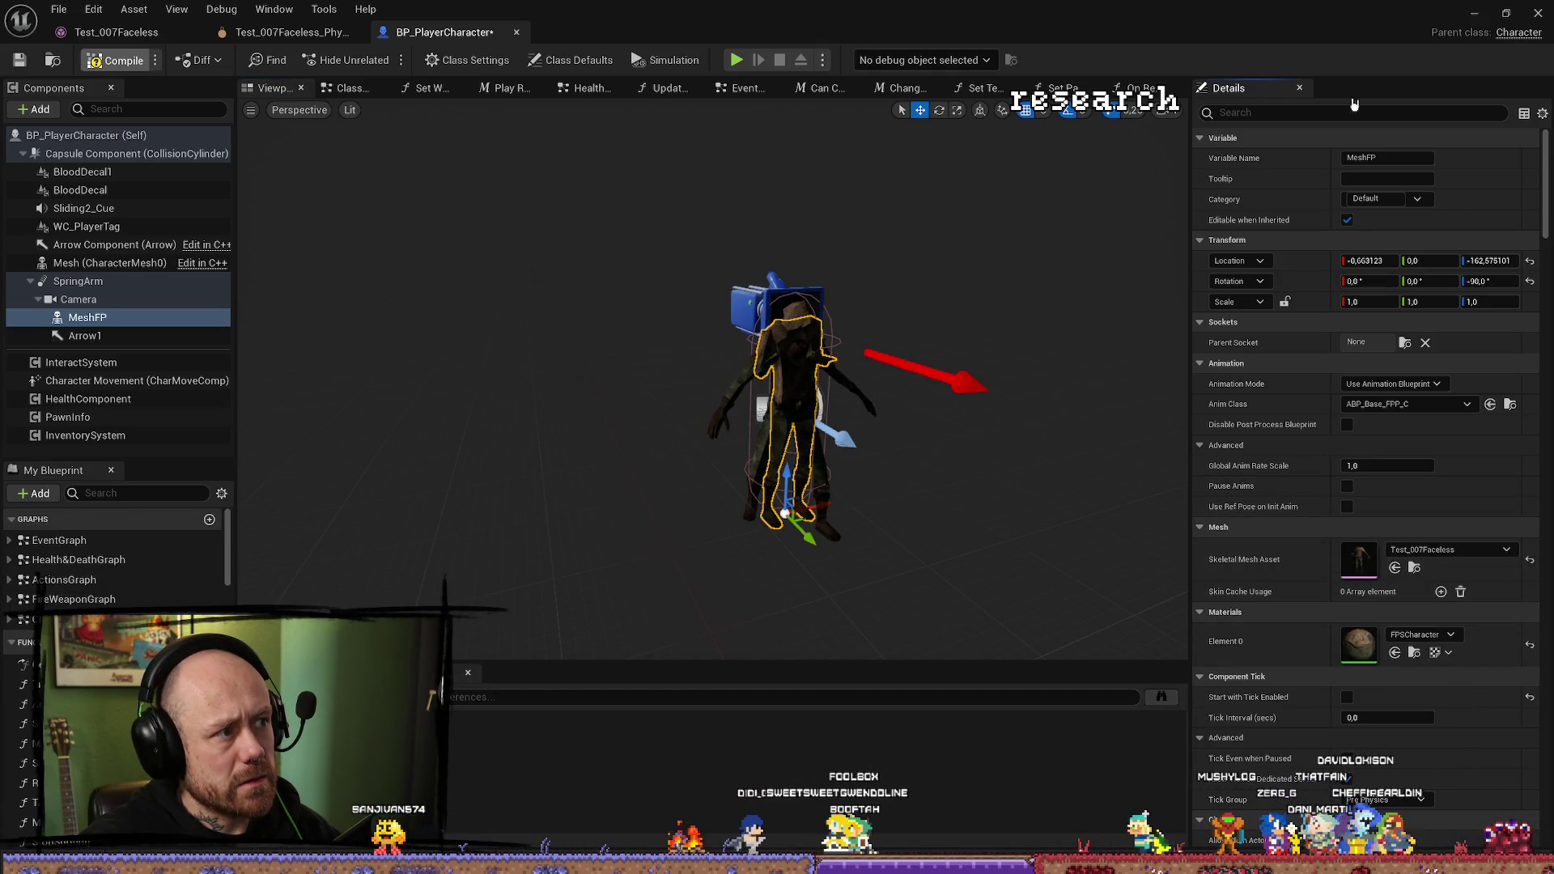
left_click(1474, 14)
left_click(379, 60)
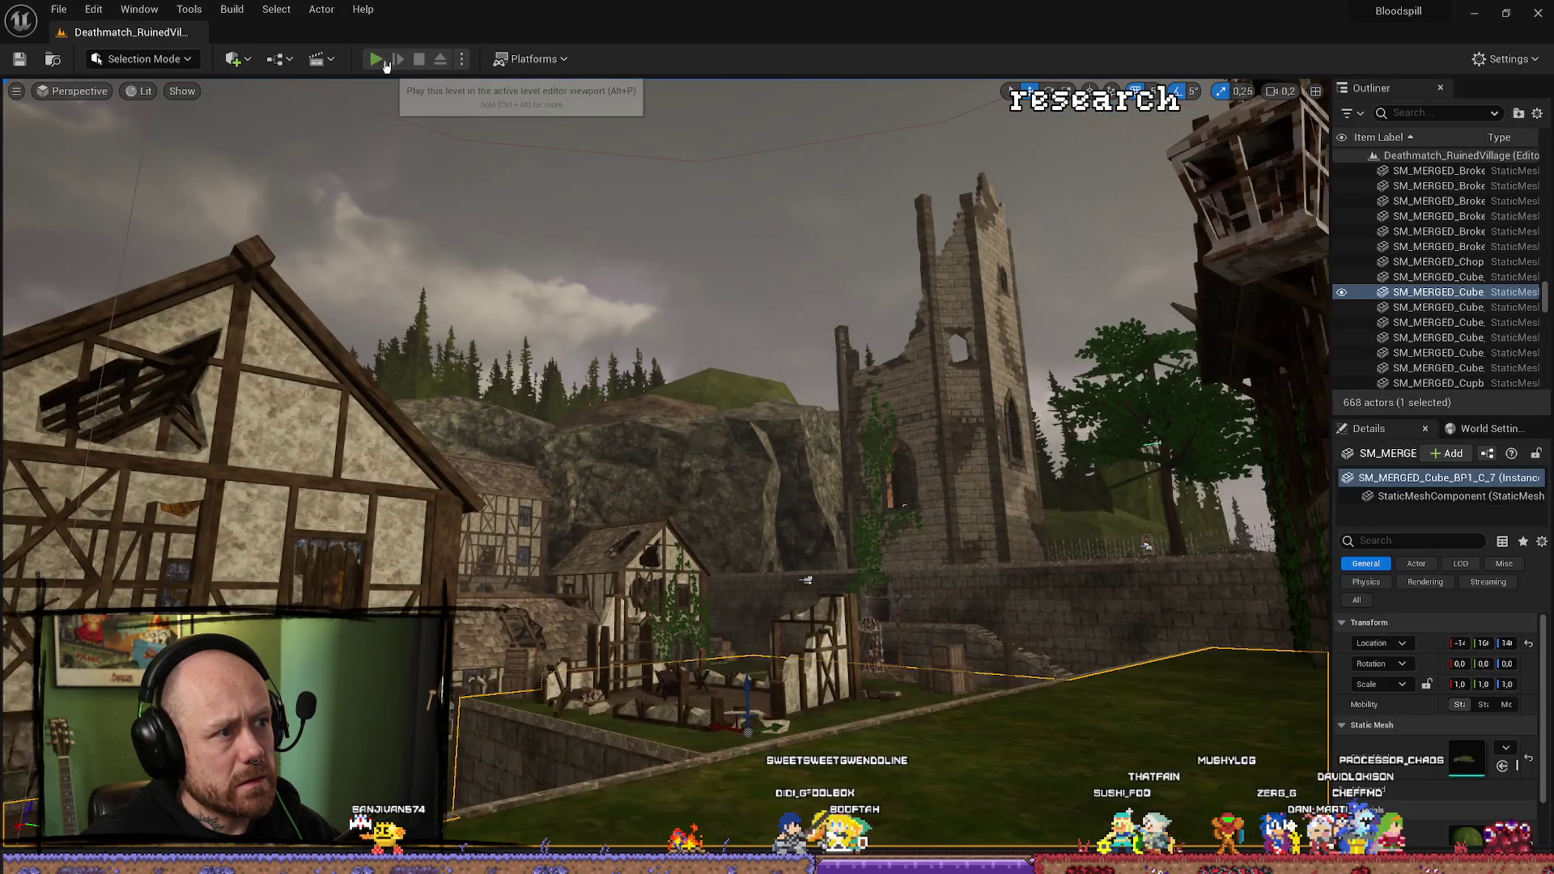
left_click(664, 748)
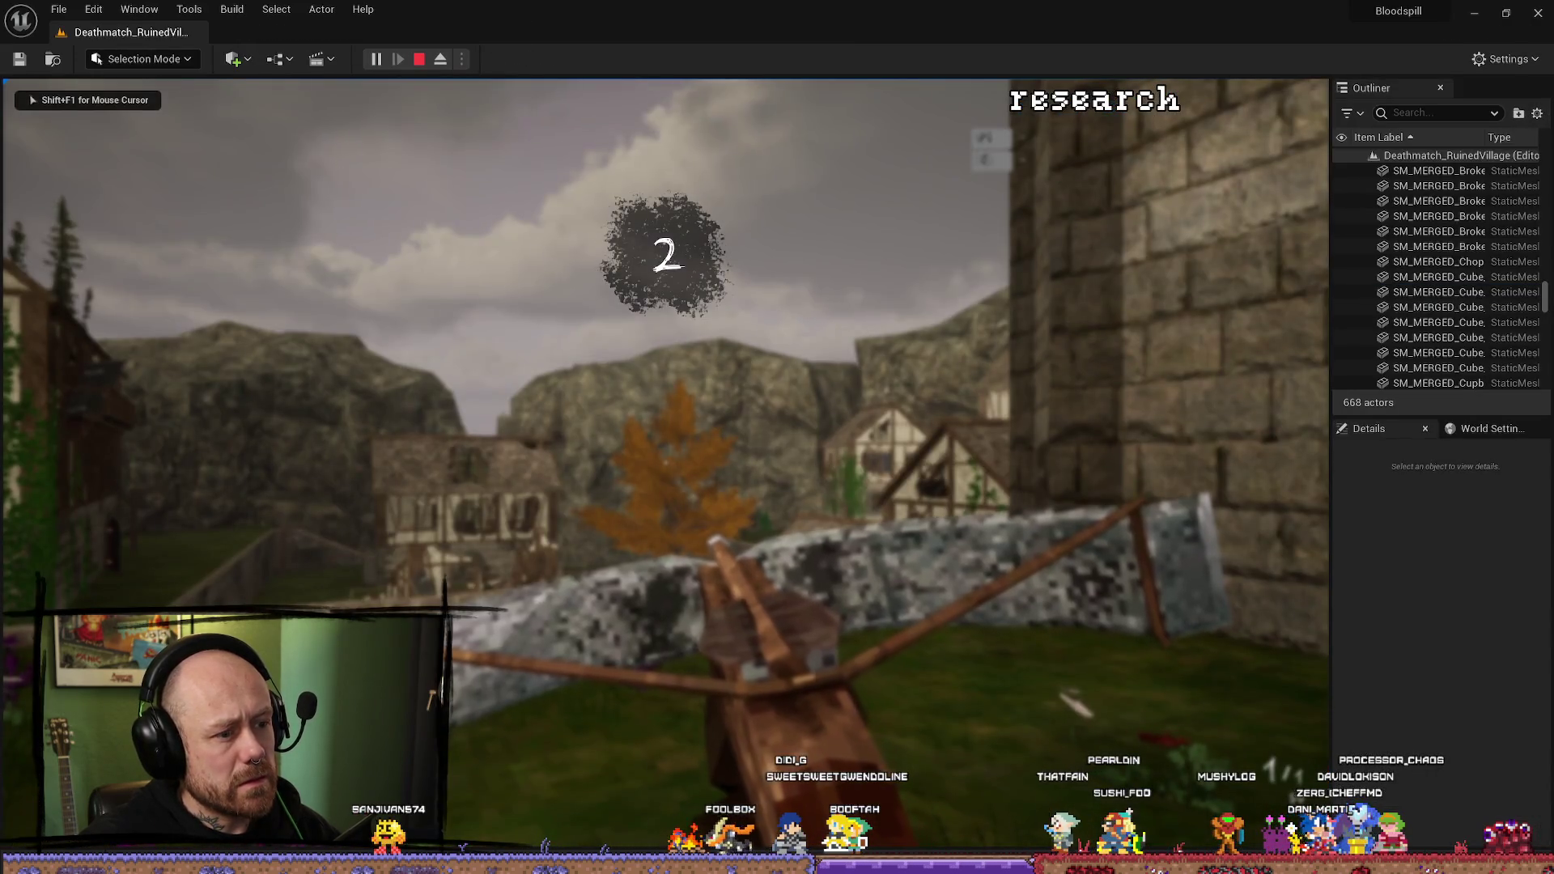
key("w")
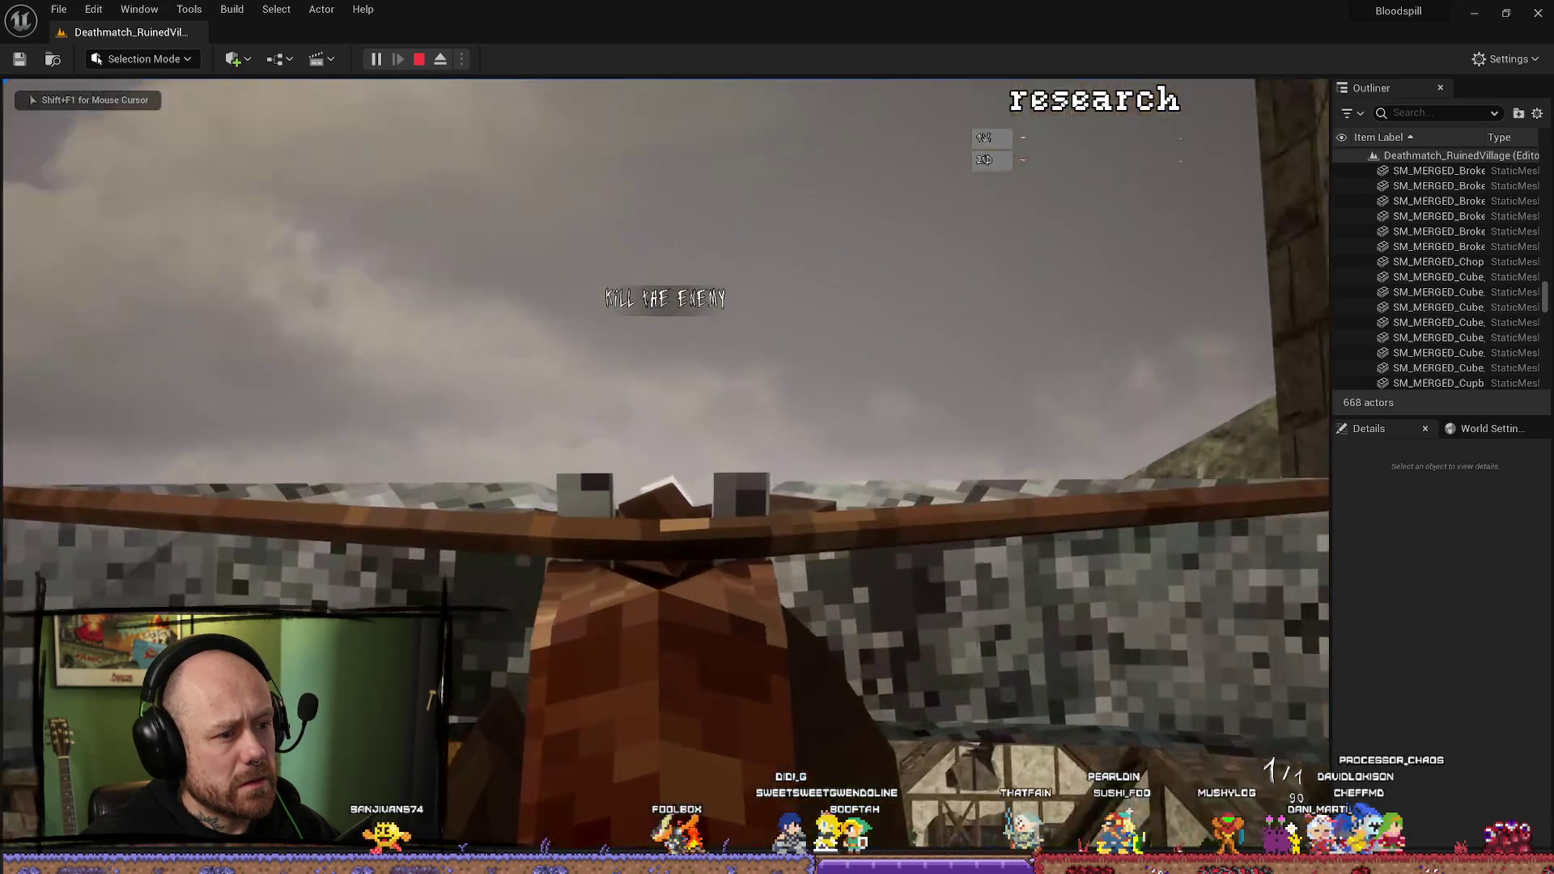
key("F8")
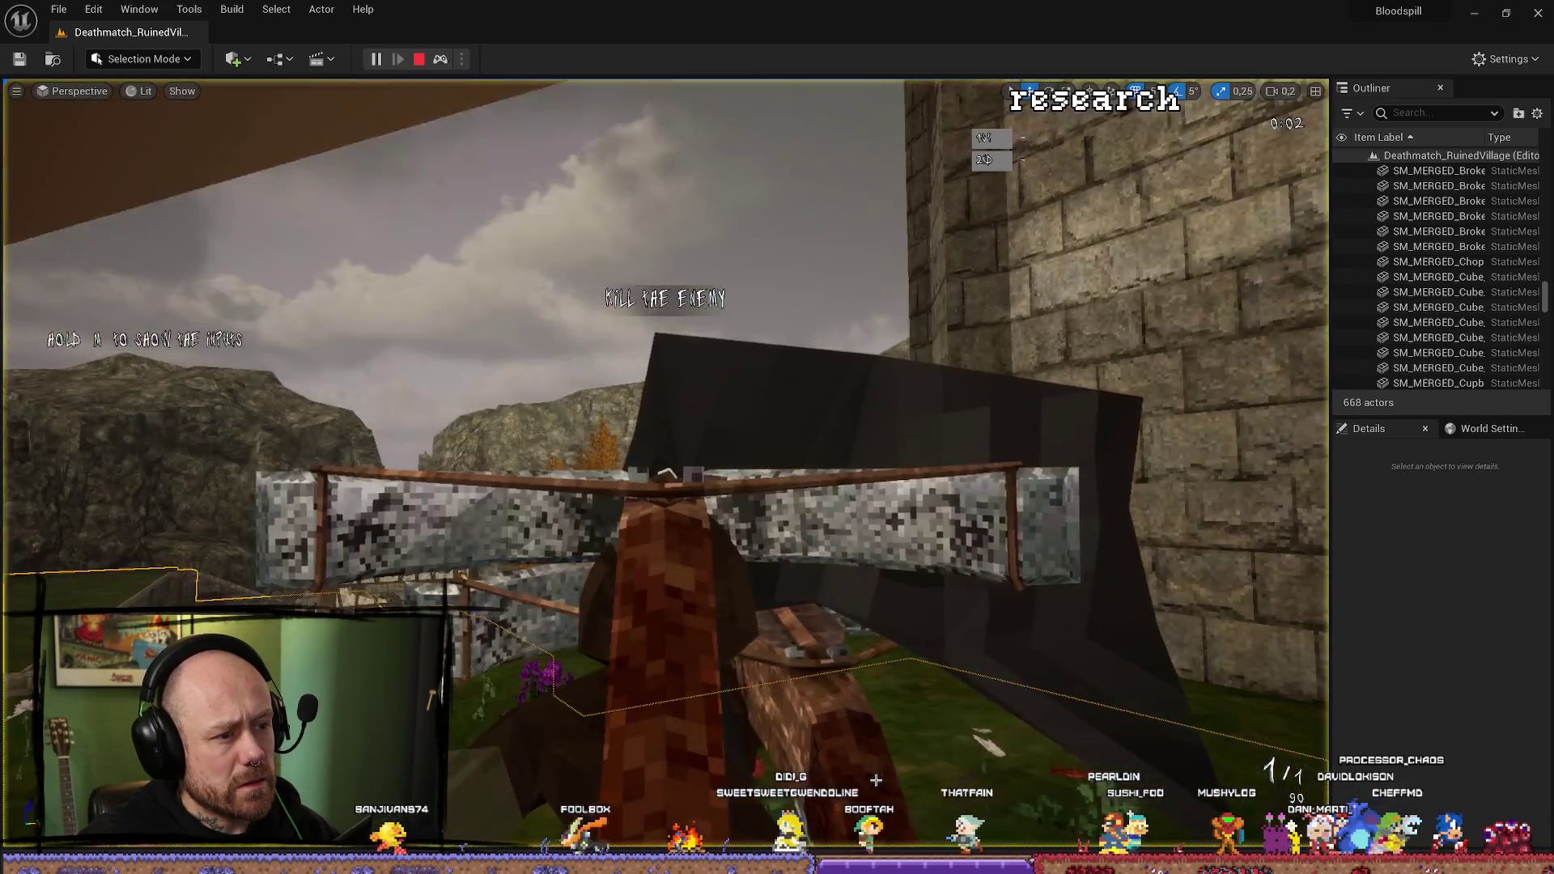
key("s")
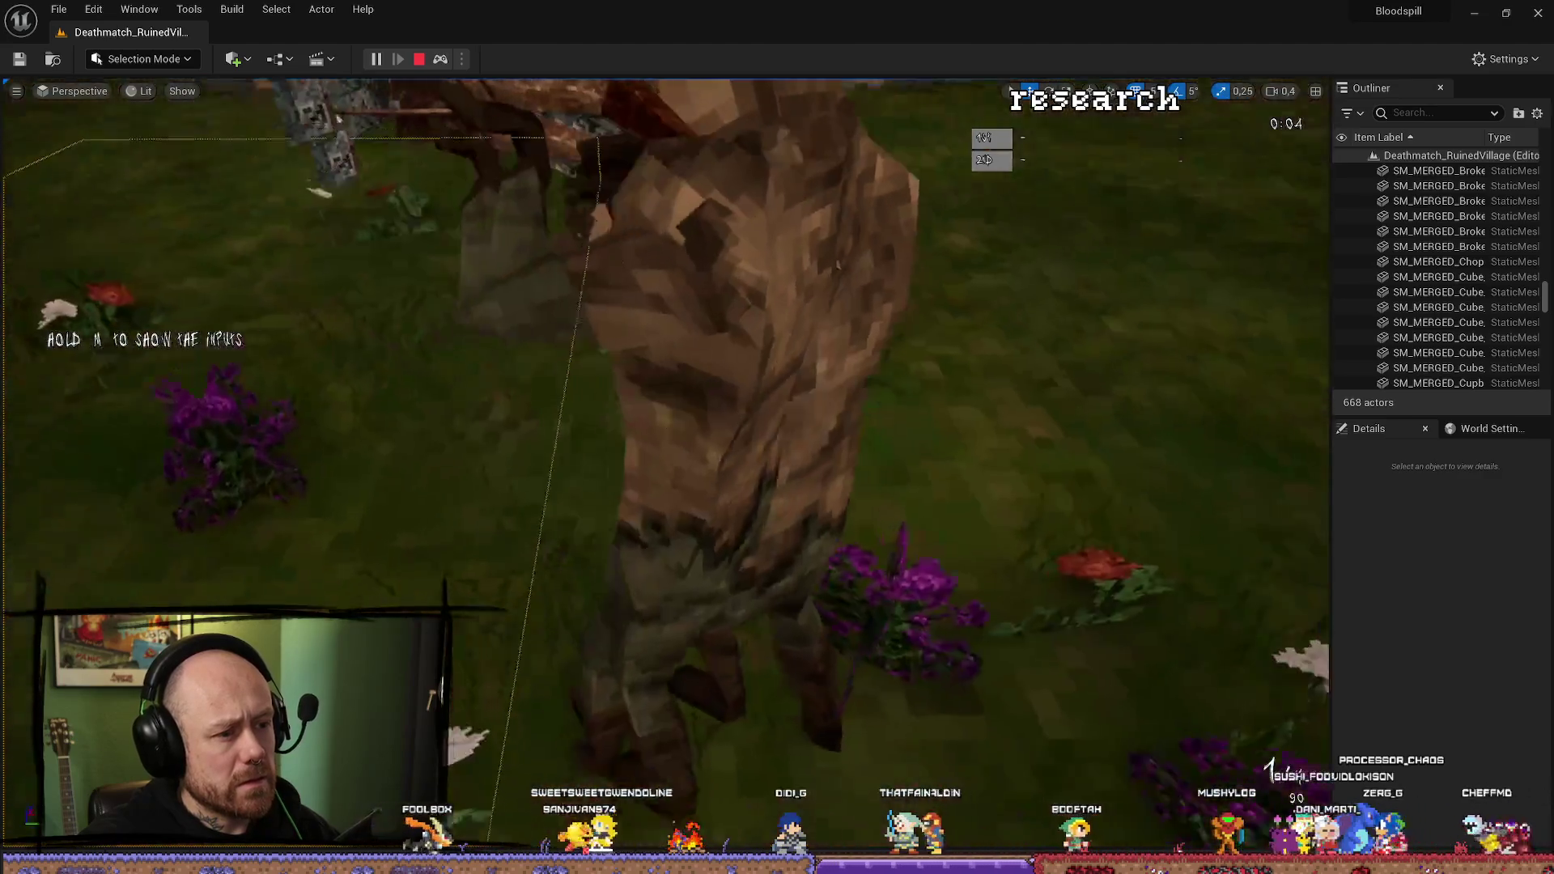
key("w")
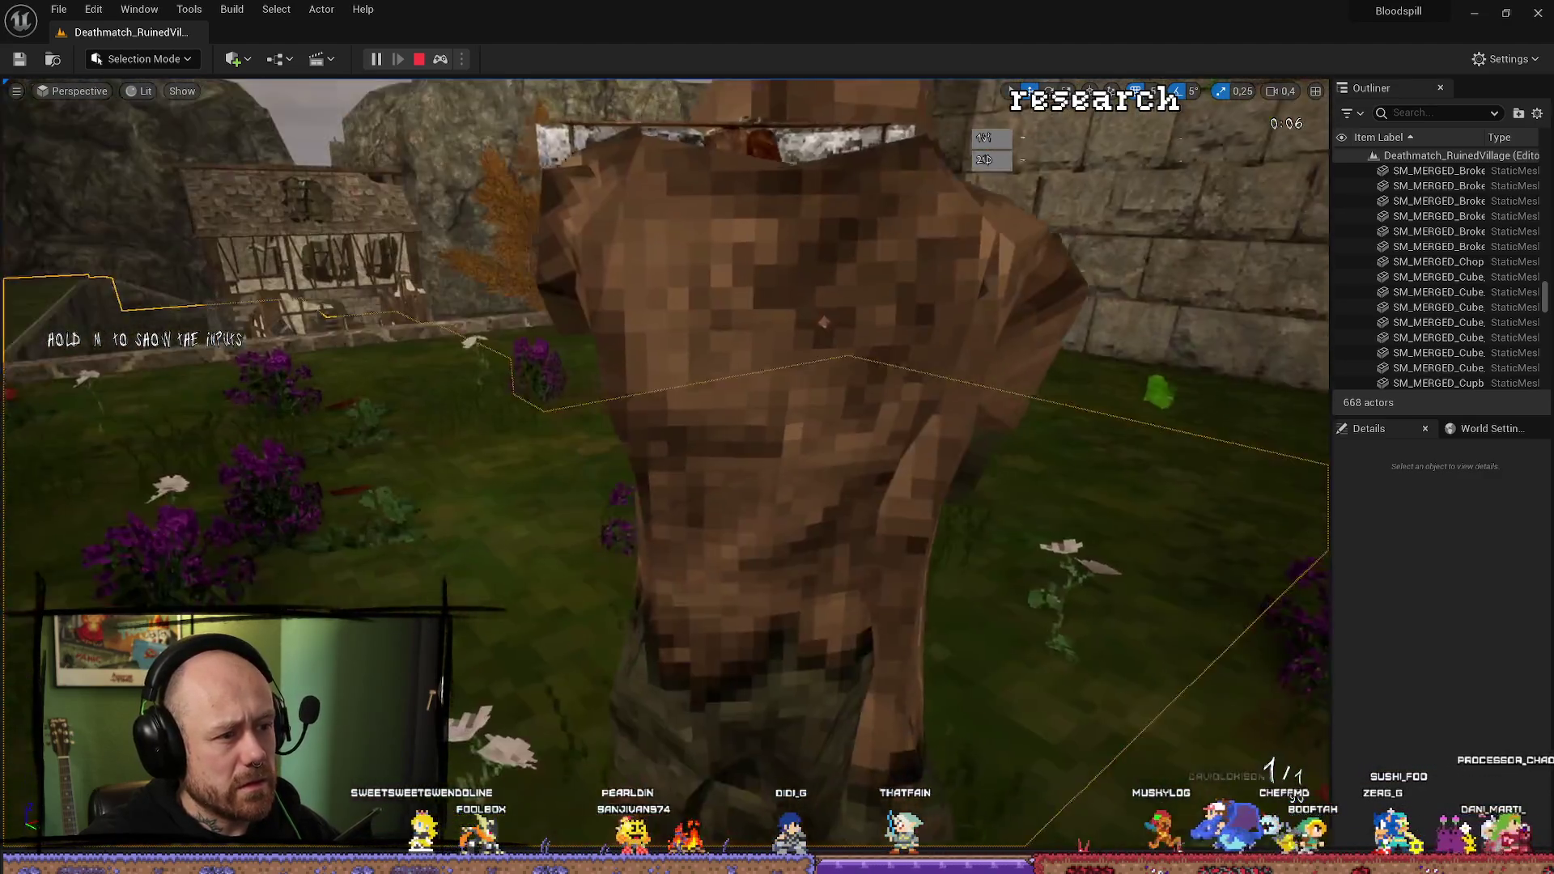
key("a")
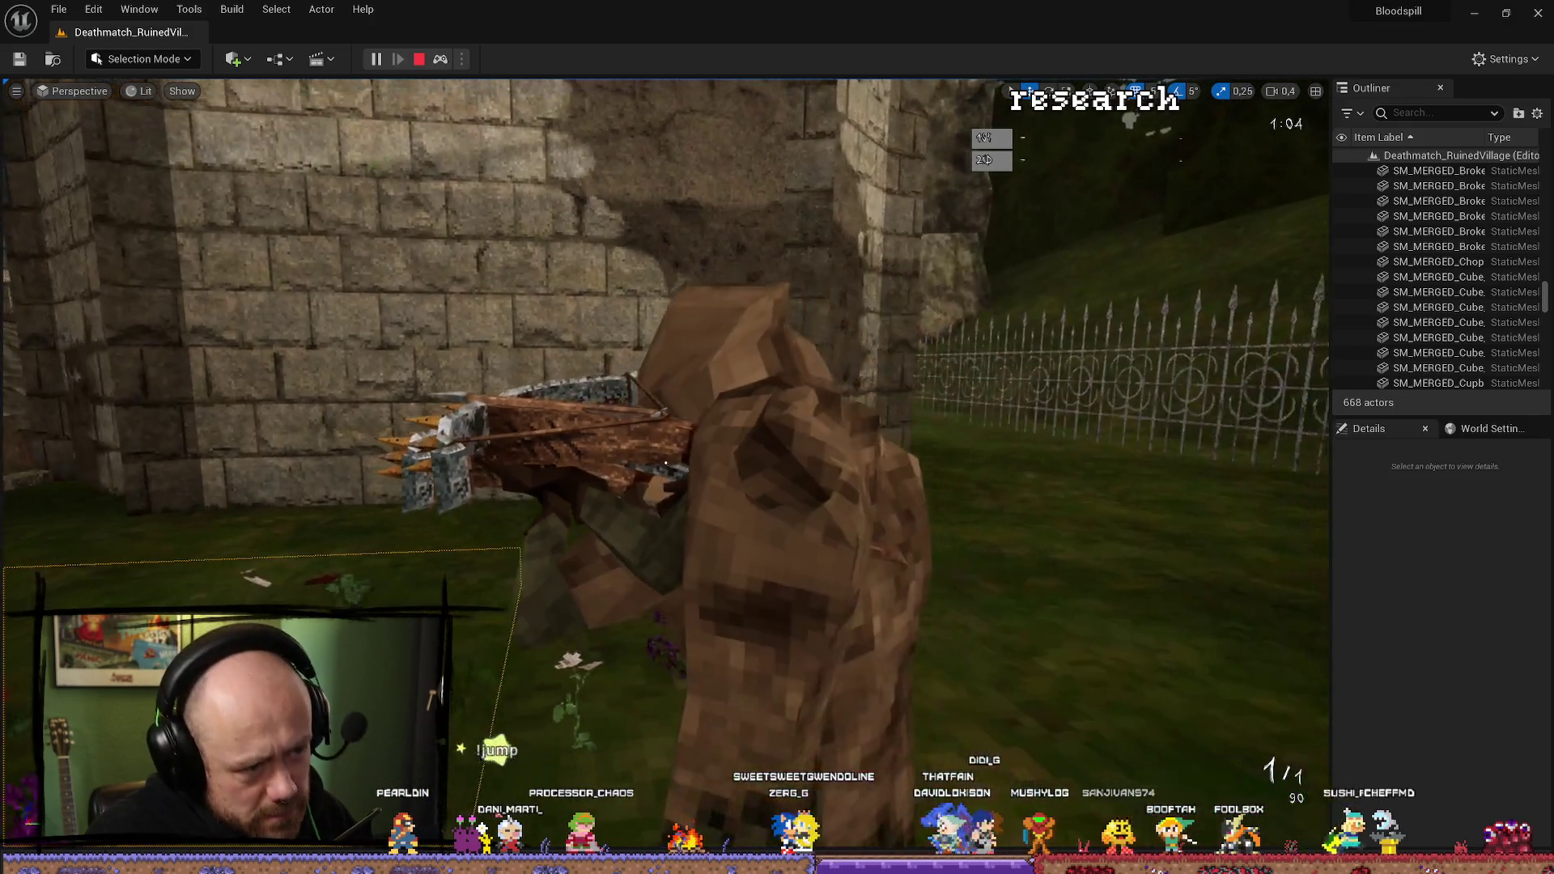
key("ctrl+space")
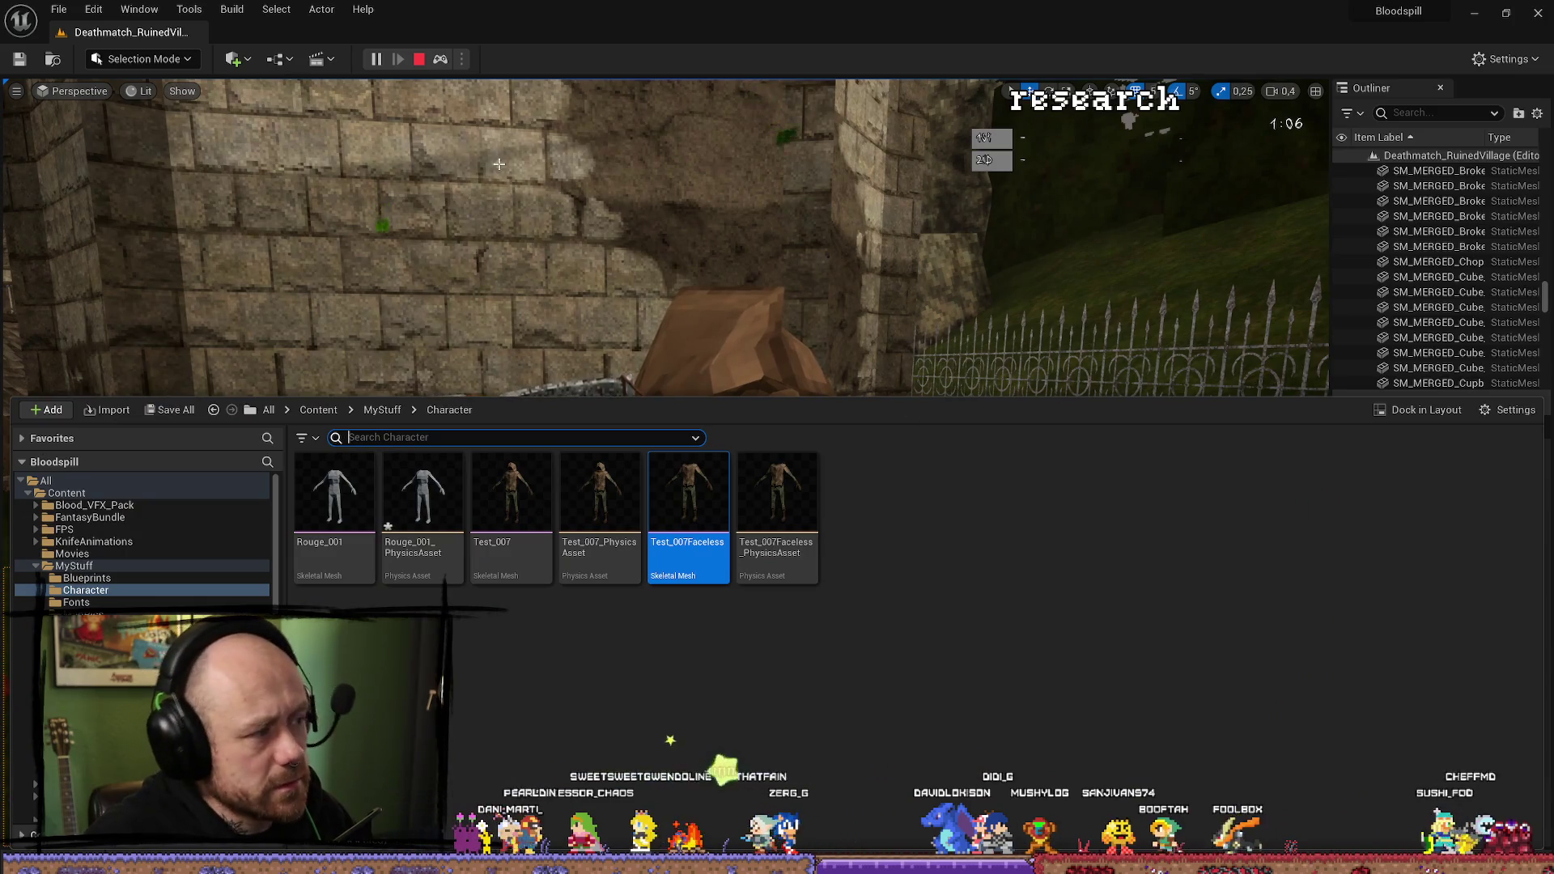
key("Escape")
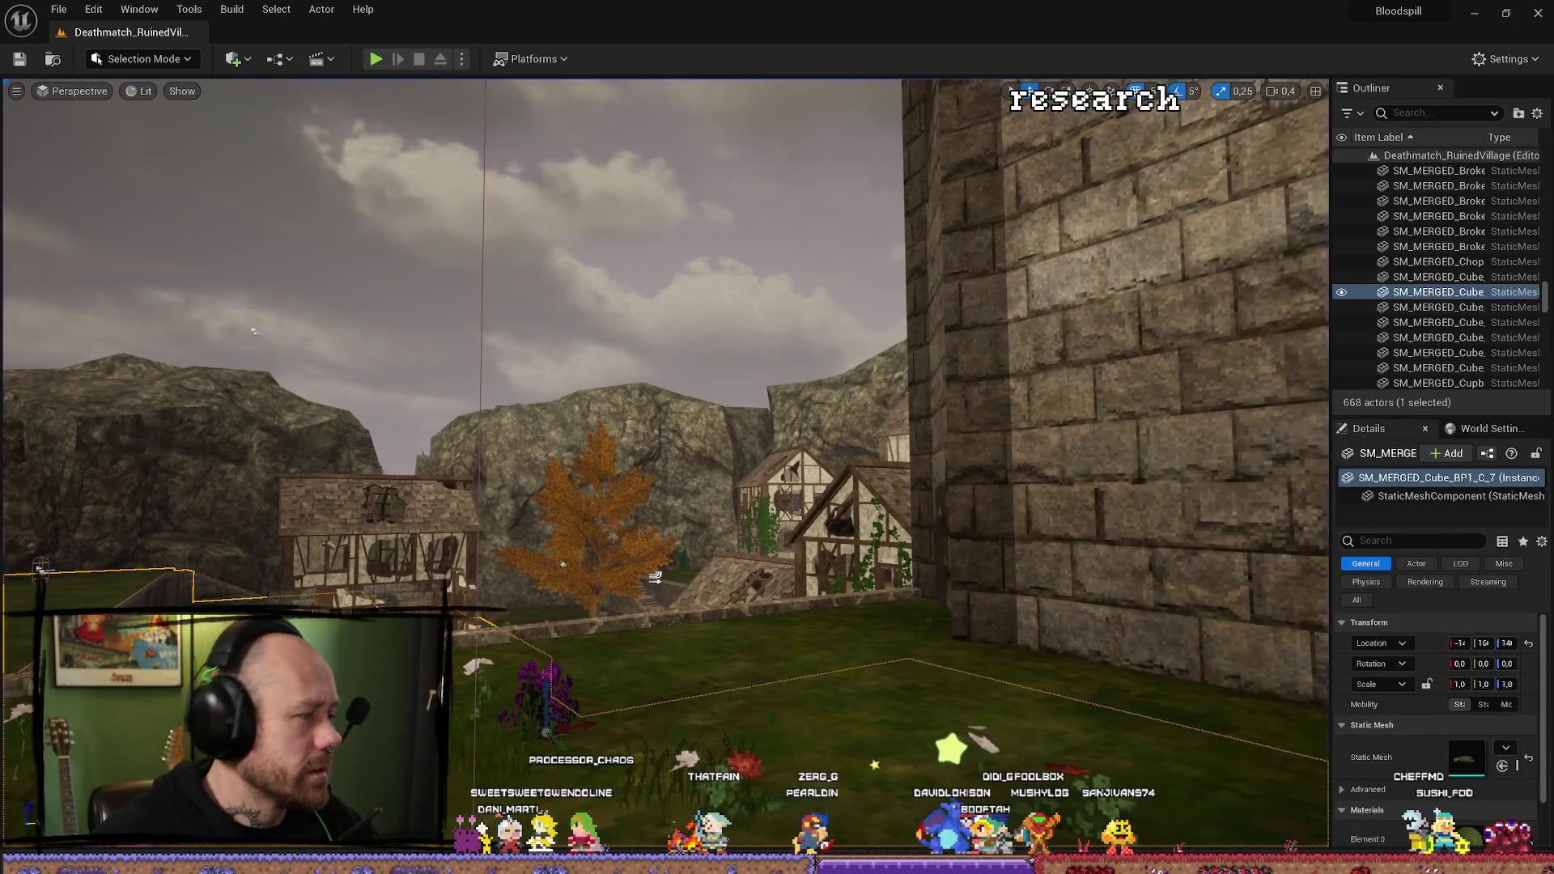
Save BP_PlayerCharacter with MeshFP on Test_007Faceless and start a new play session.
key("alt+Tab")
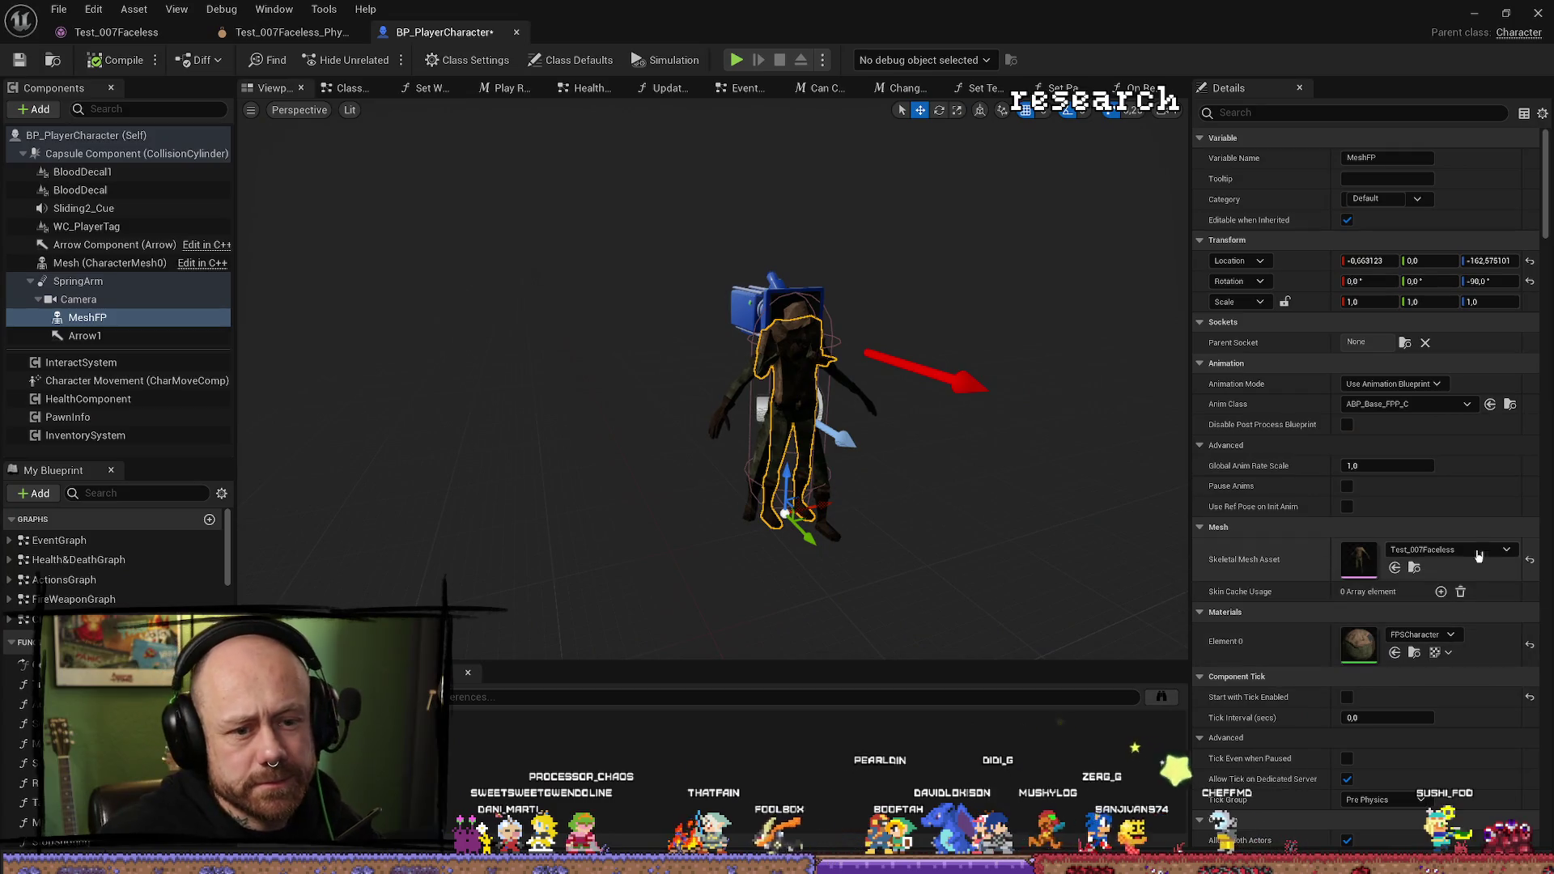
left_click(1478, 556)
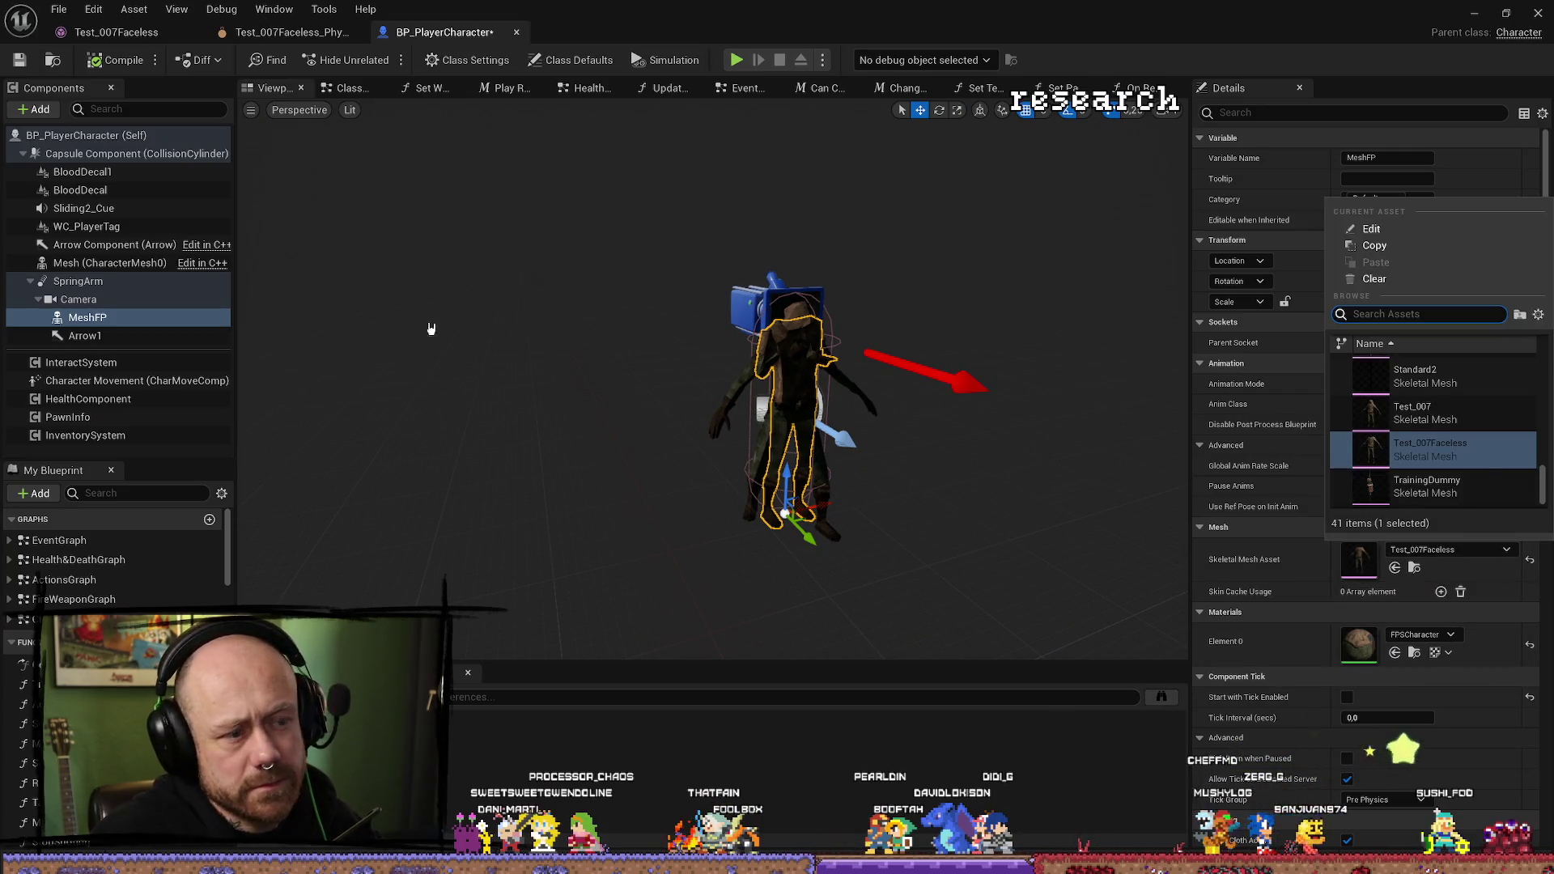
left_click(19, 59)
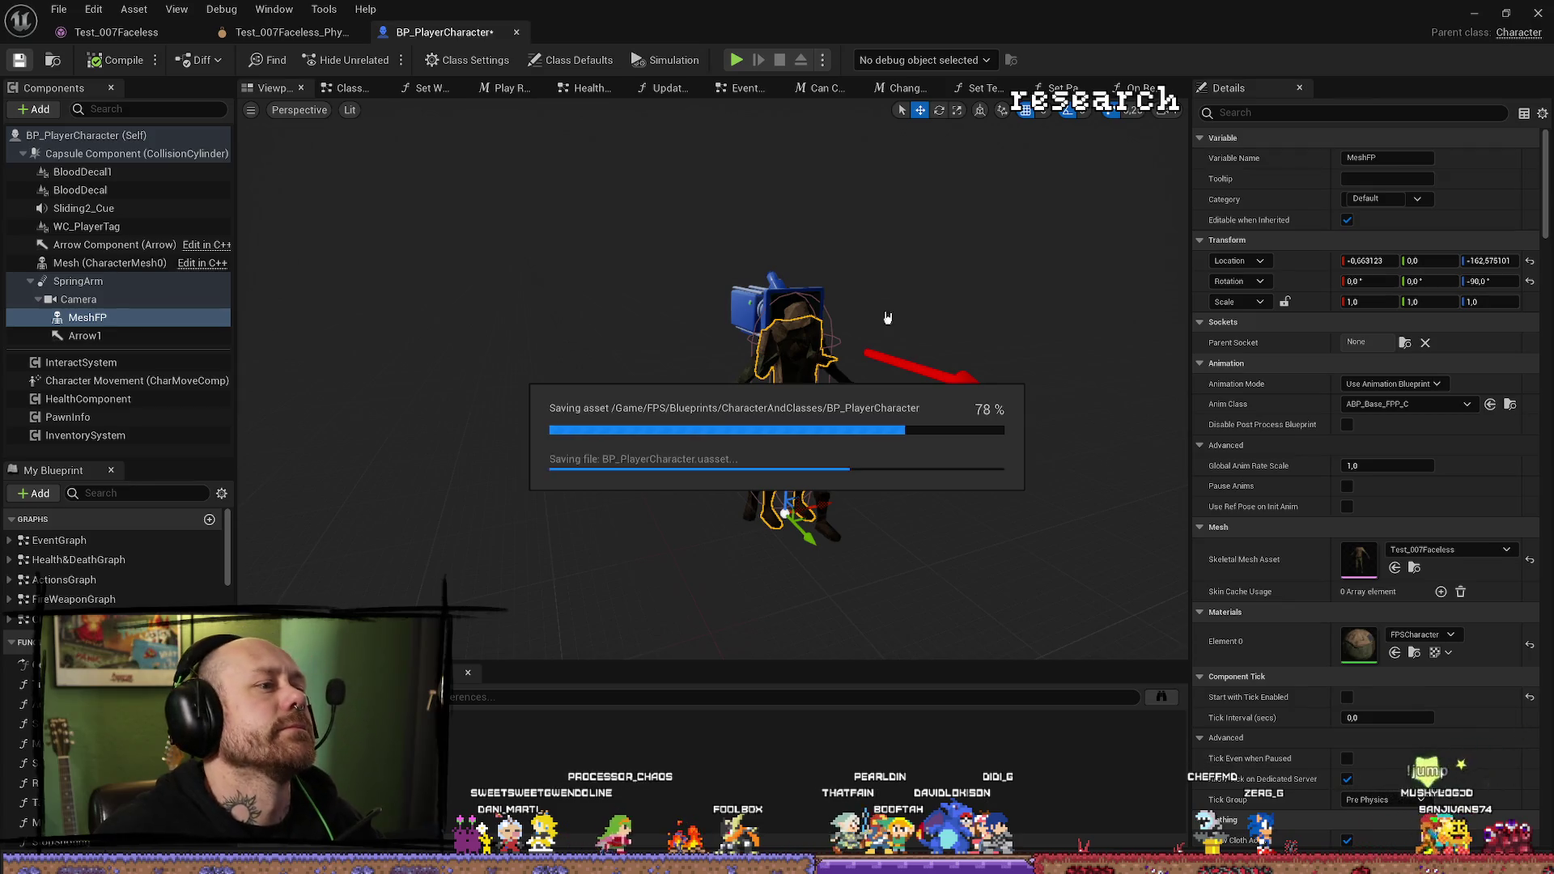
left_click(1494, 557)
left_click(1495, 553)
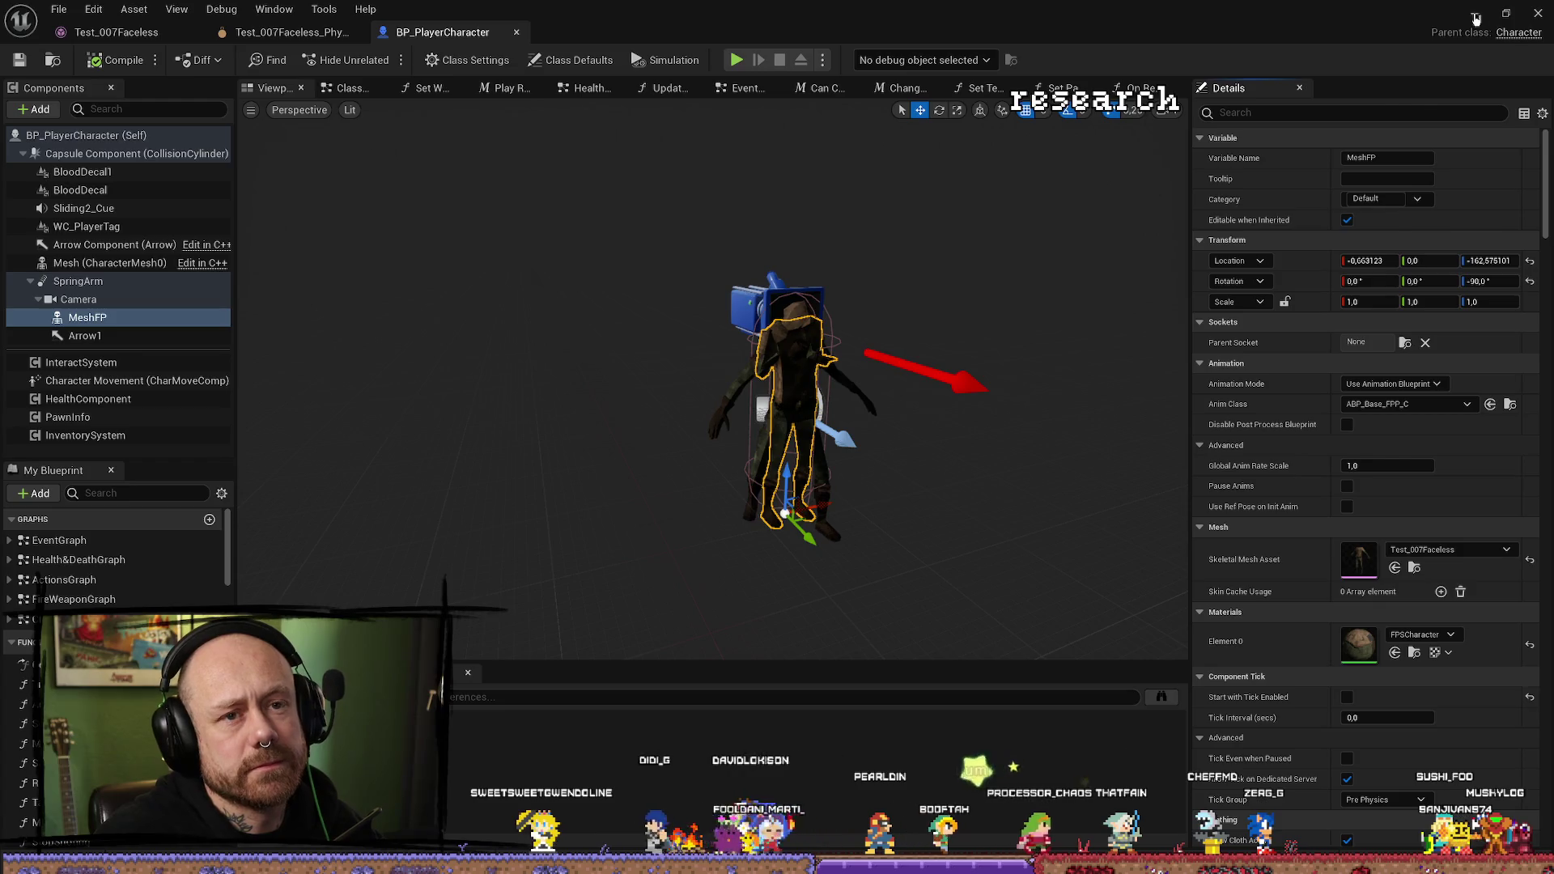
left_click(1474, 14)
left_click(376, 59)
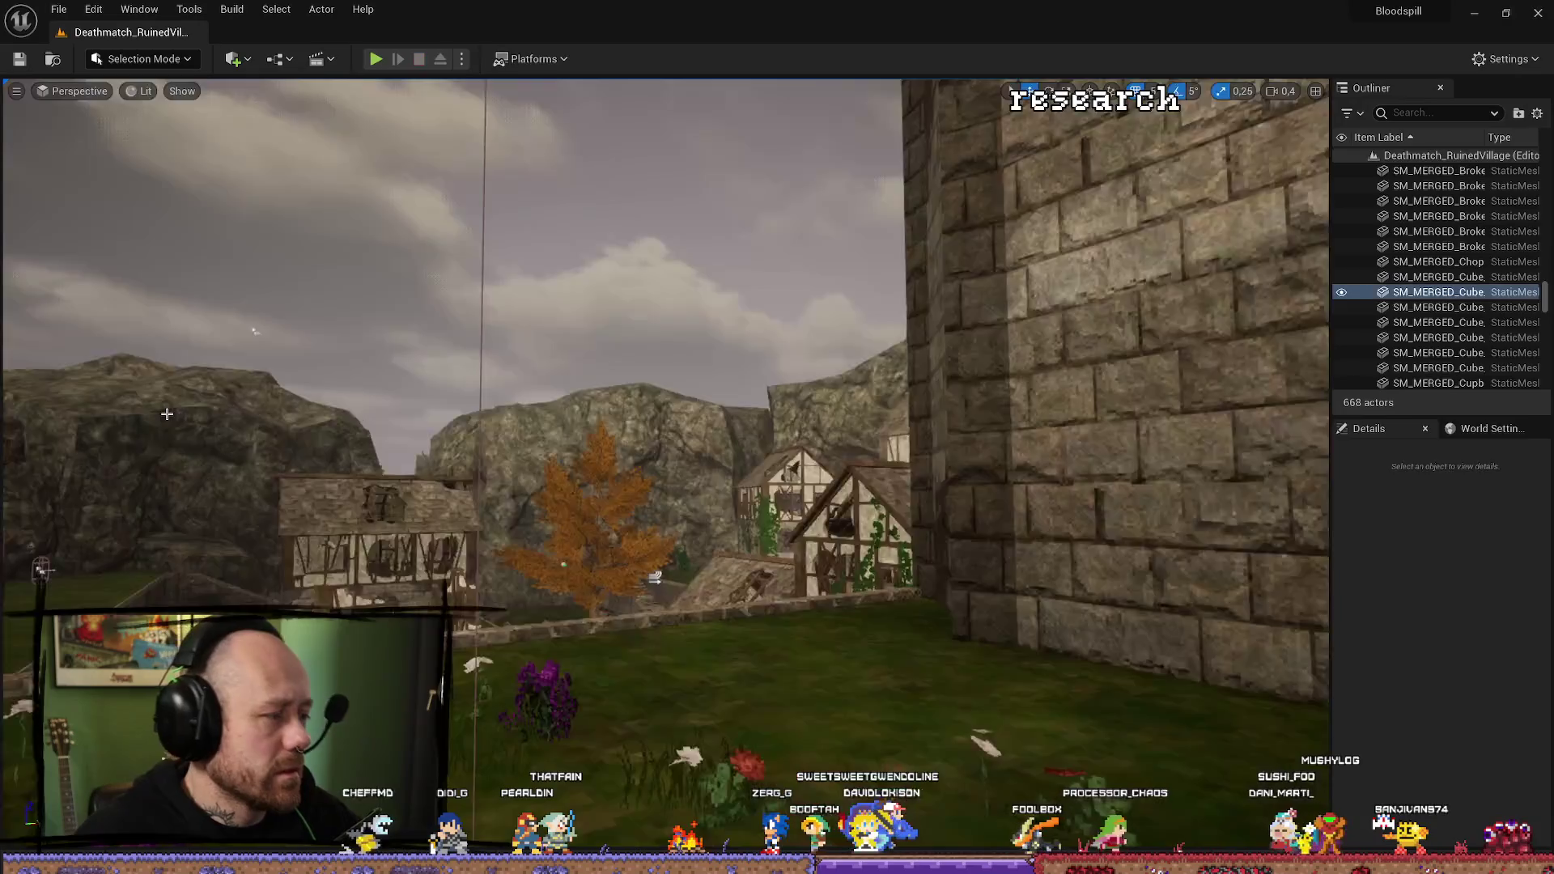
Frame the SM_MERGED_Cube actor in the viewport from the Outliner.
double_click(1438, 292)
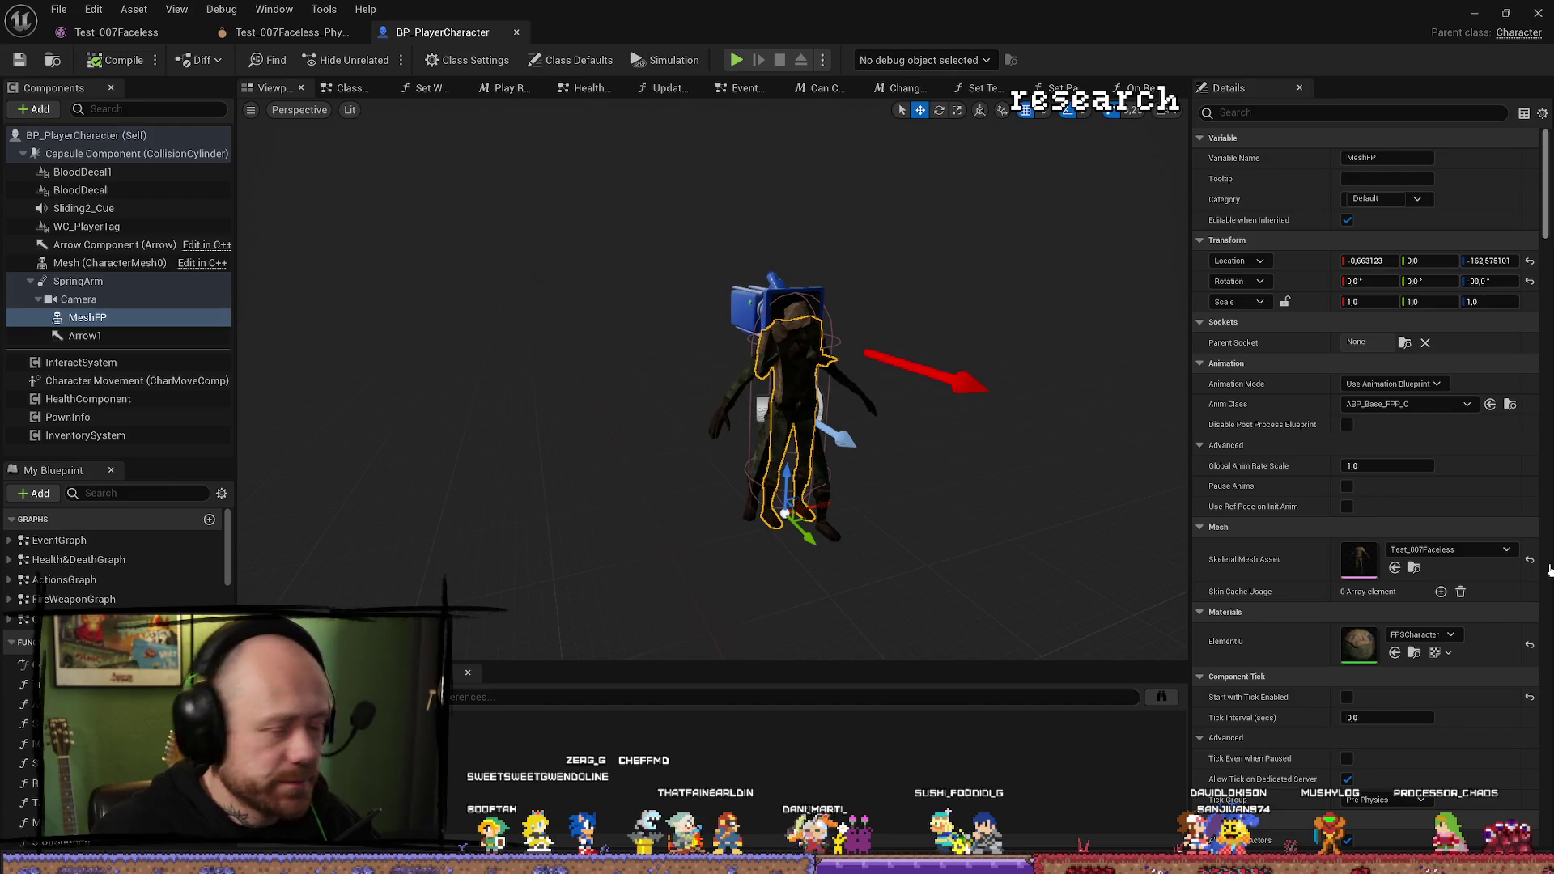
Close the Rouge_001_PhysicsAsset editor and force-delete that physics asset from the Character folder.
left_click(1414, 567)
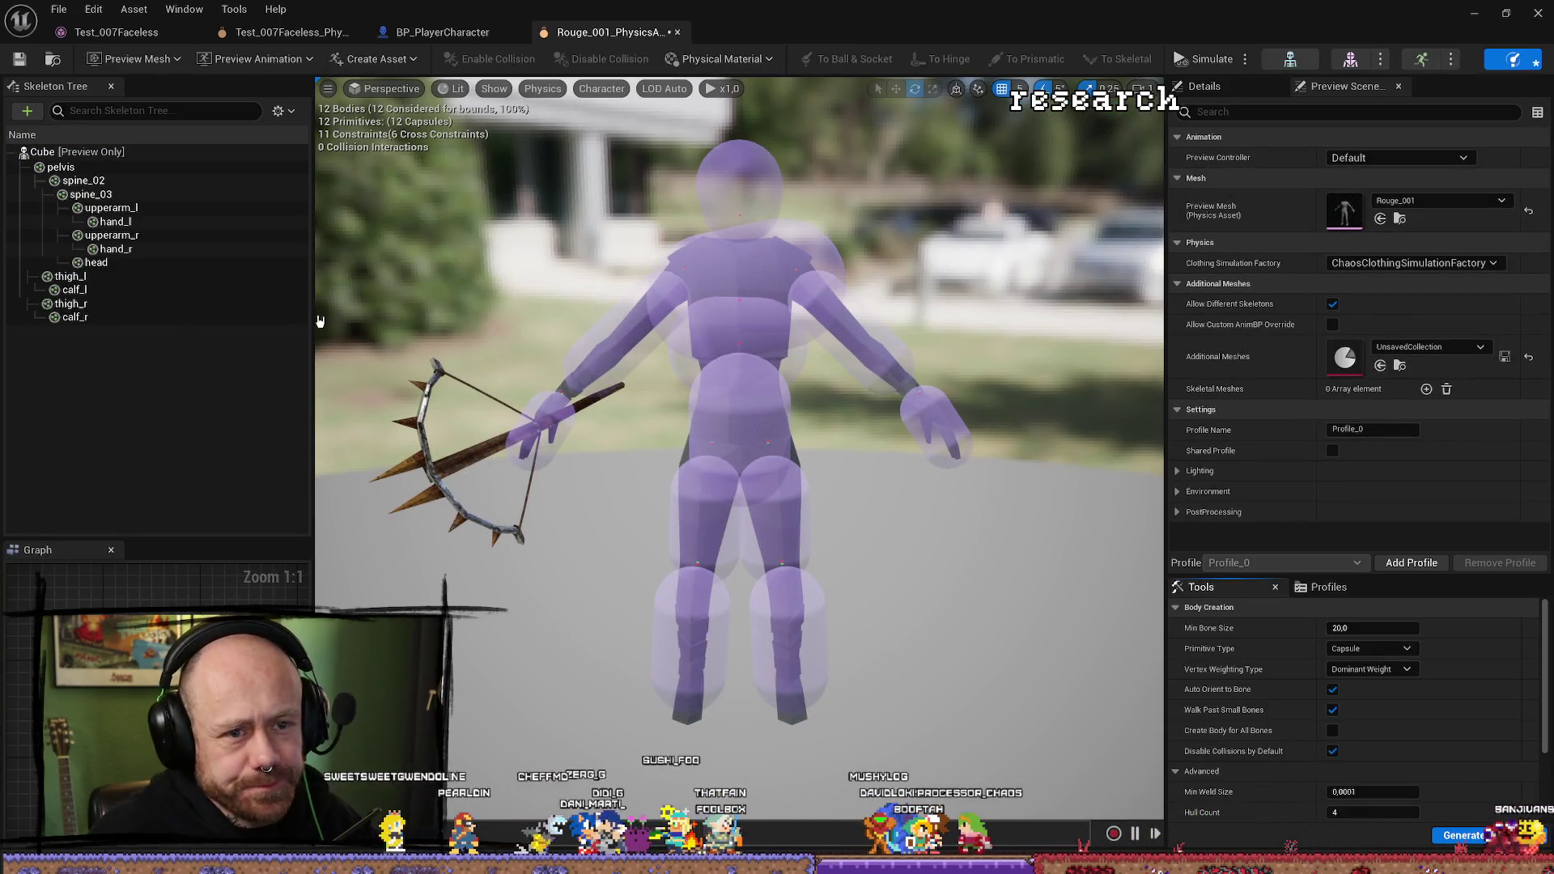
left_click(677, 32)
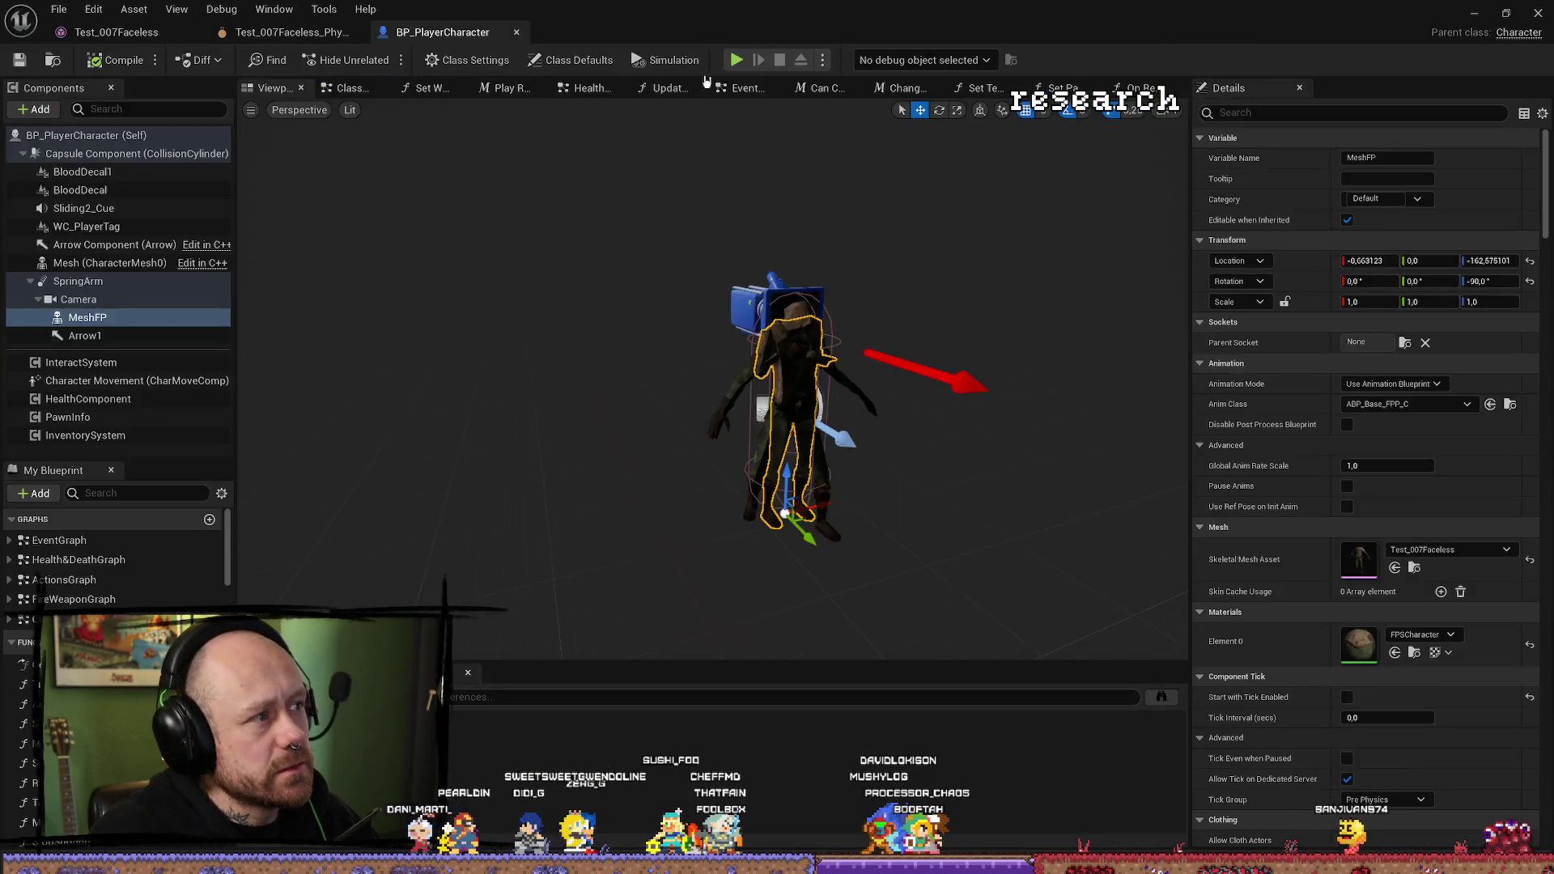
key("ctrl+space")
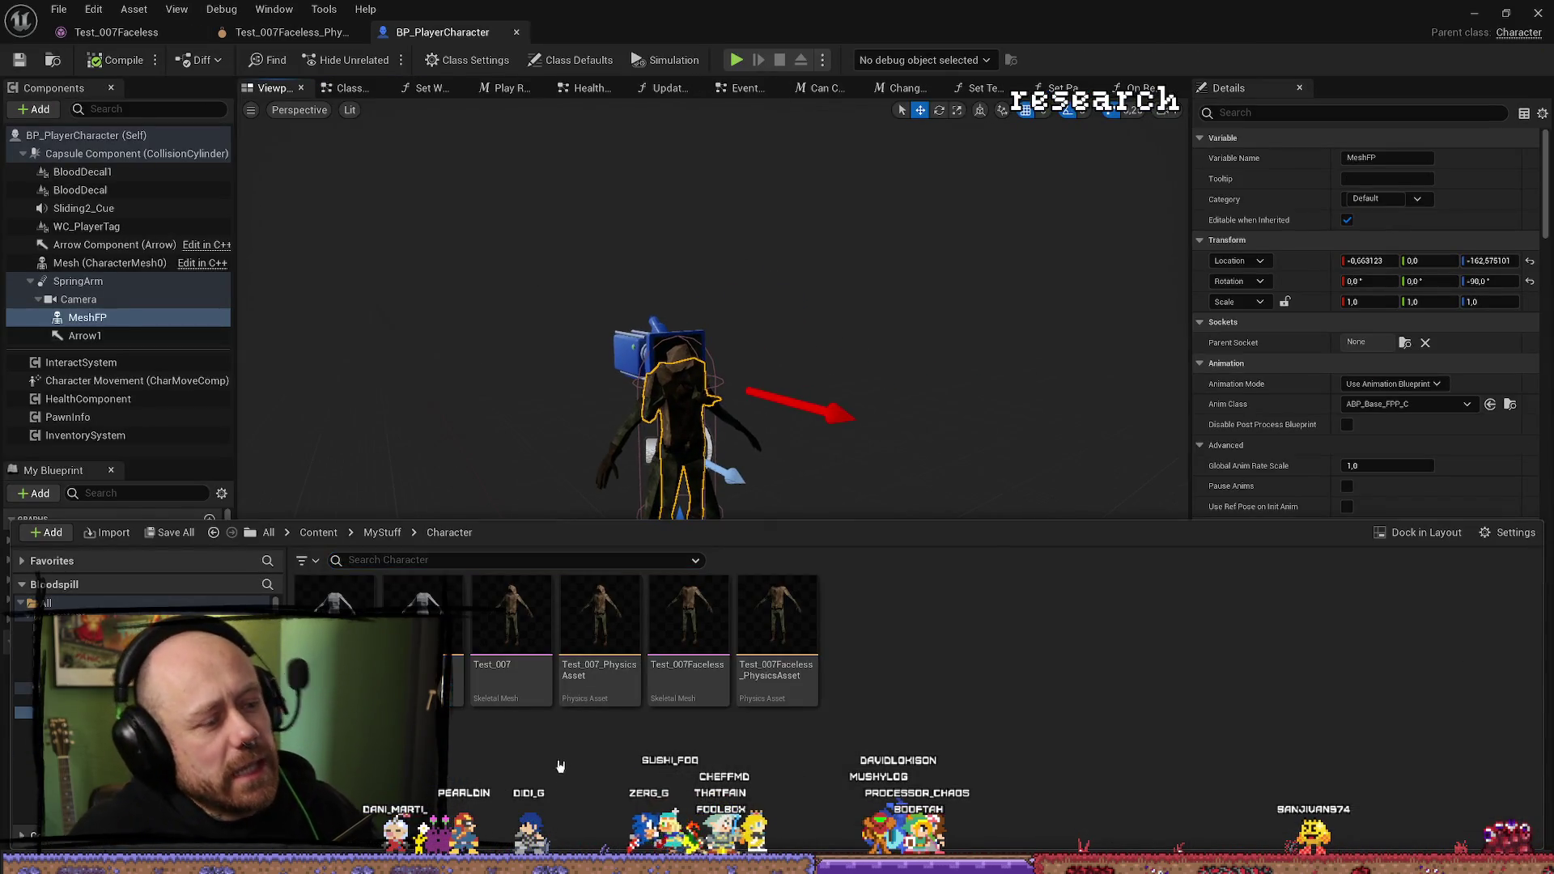
key("Delete")
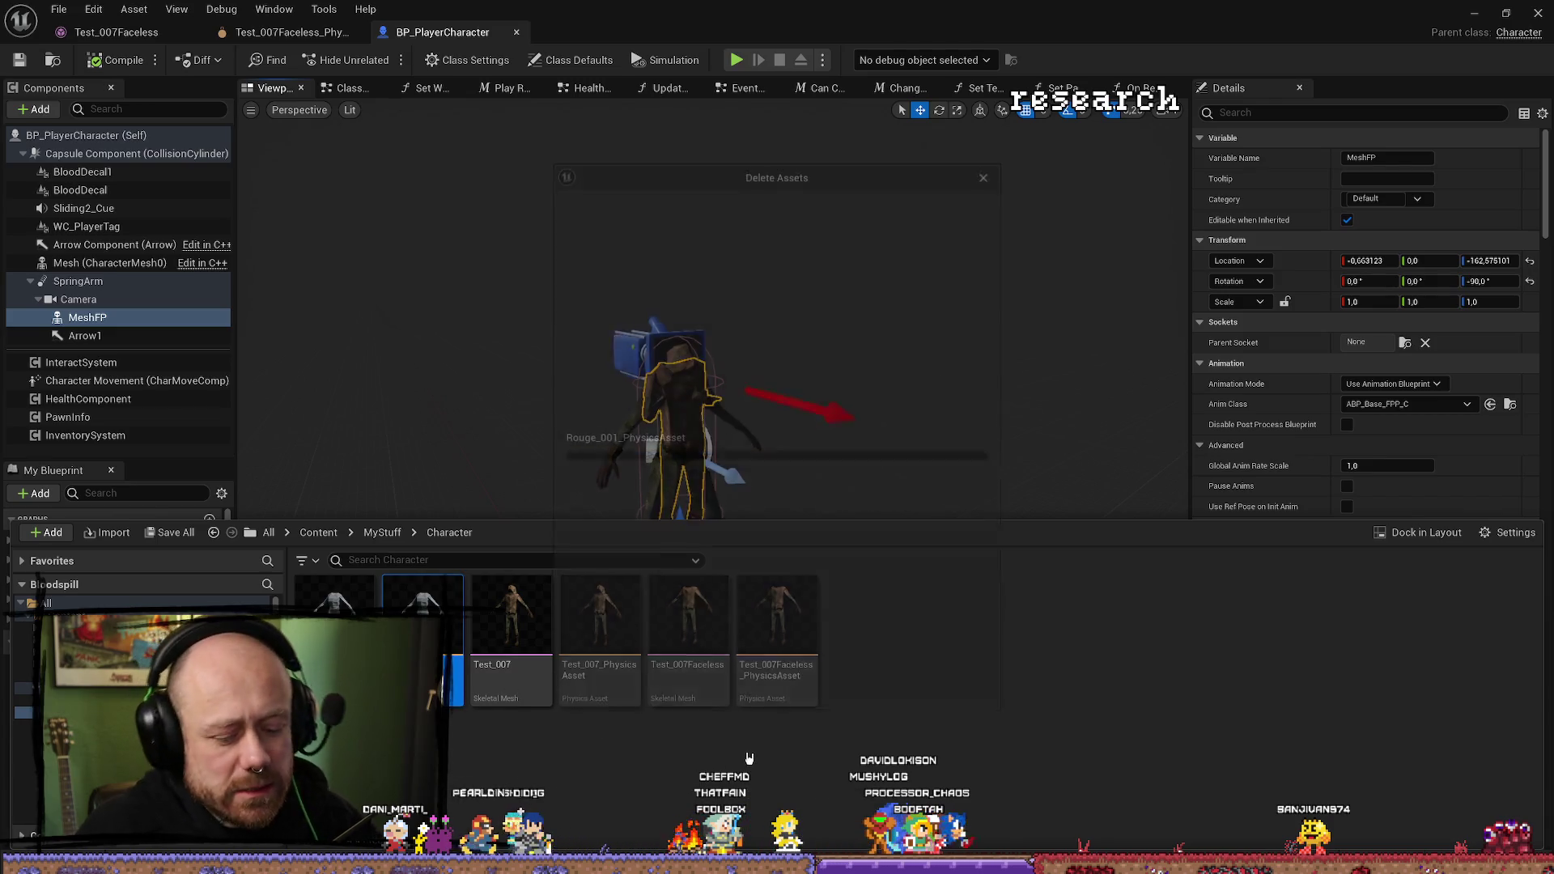
left_click(794, 689)
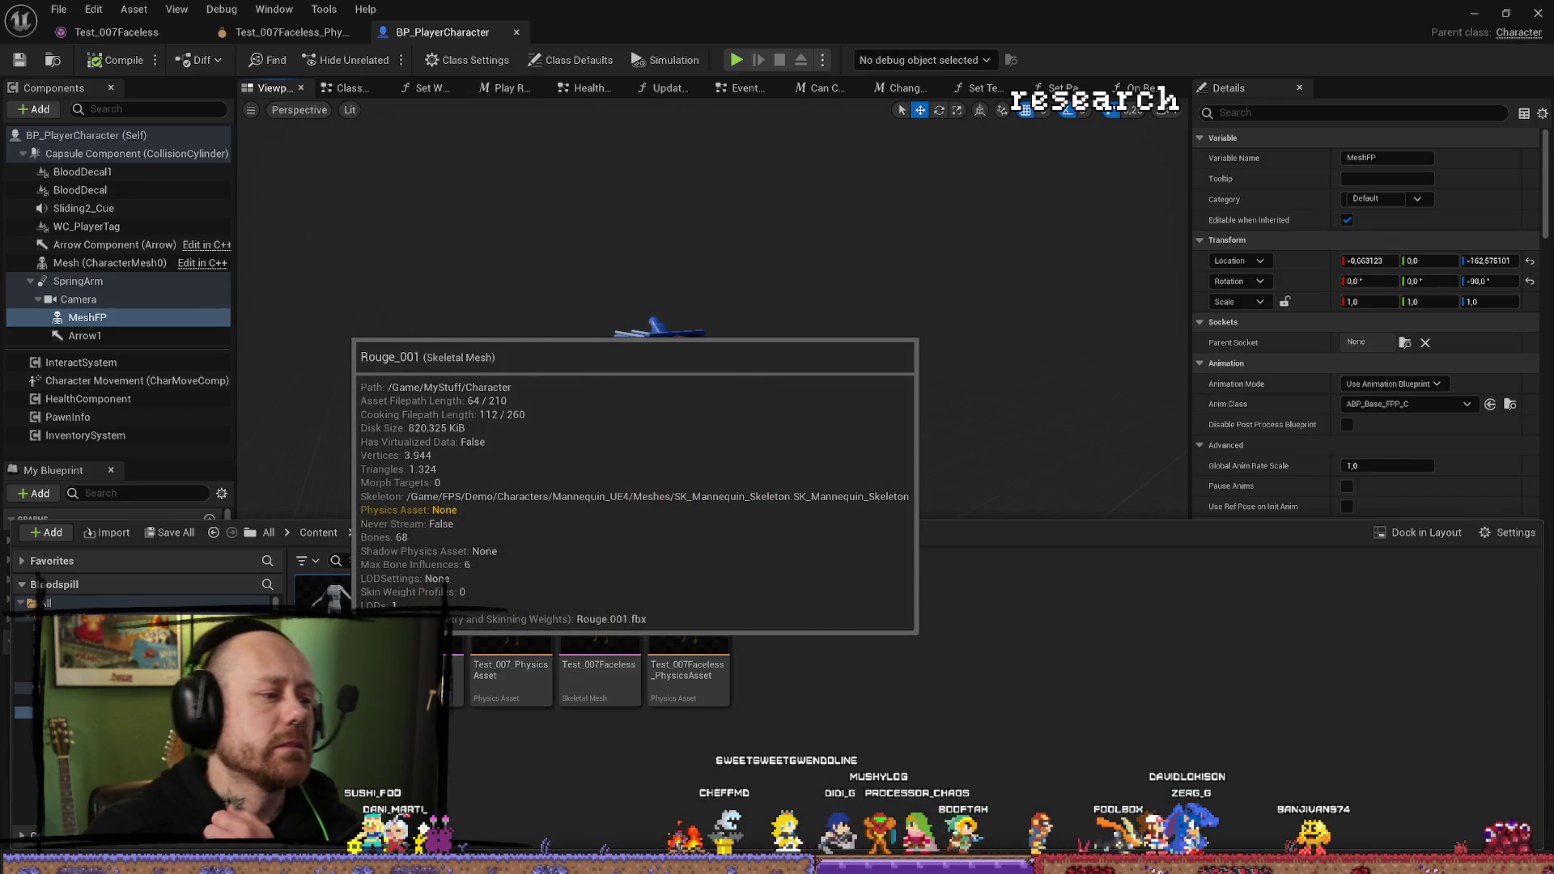
key("Return")
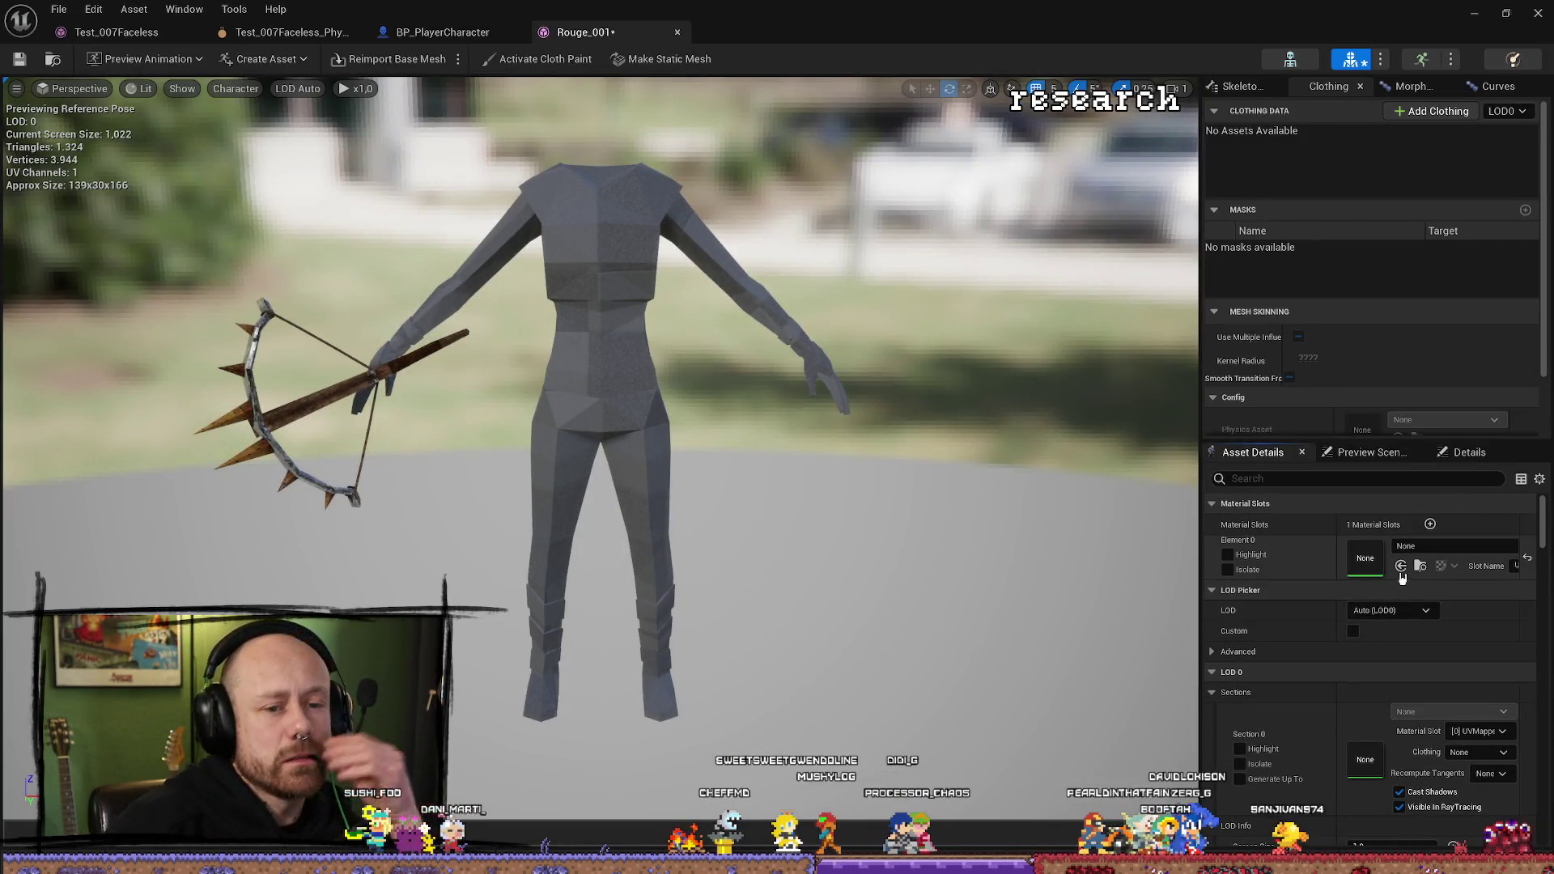
Assign Test_007Faceless_PhysicsAsset as Rouge_001's physics asset and save the mesh.
left_click(1337, 479)
type("p")
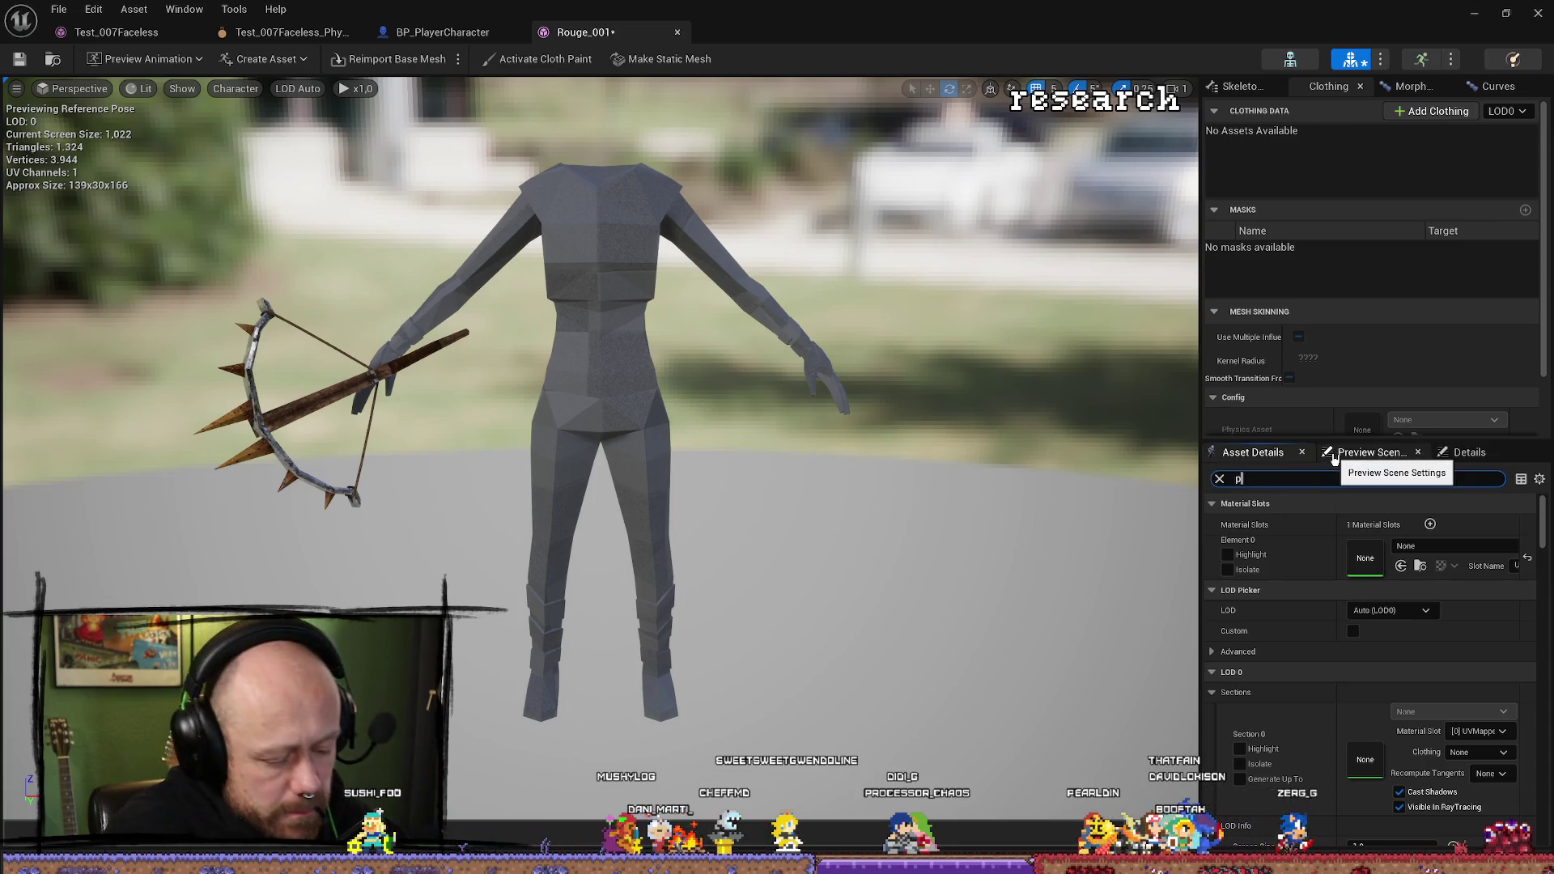
type("hysic")
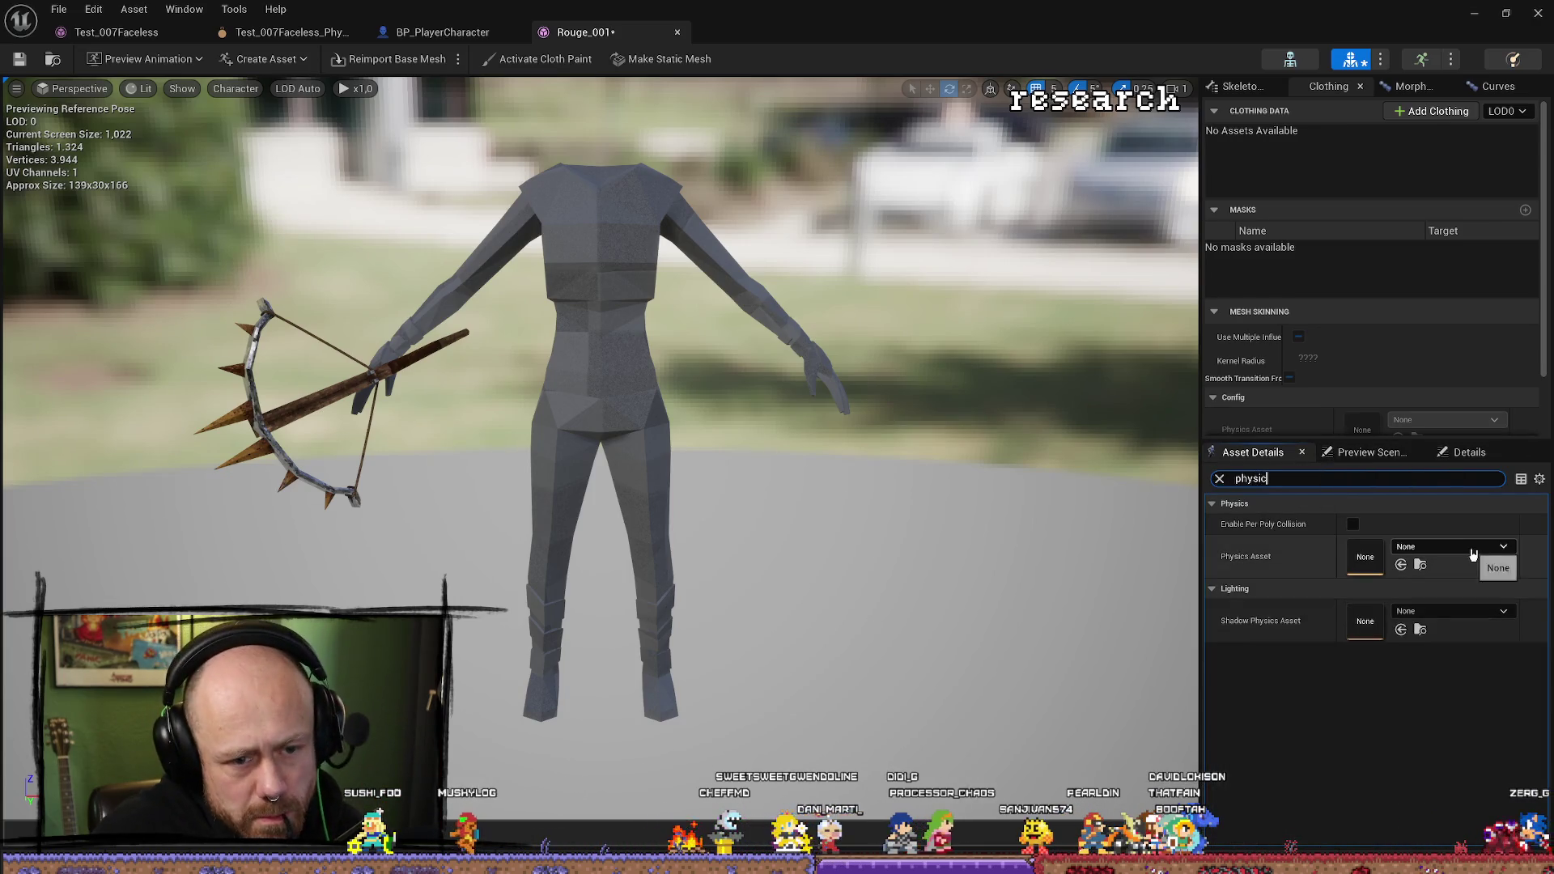
left_click(1473, 550)
type("tesdt")
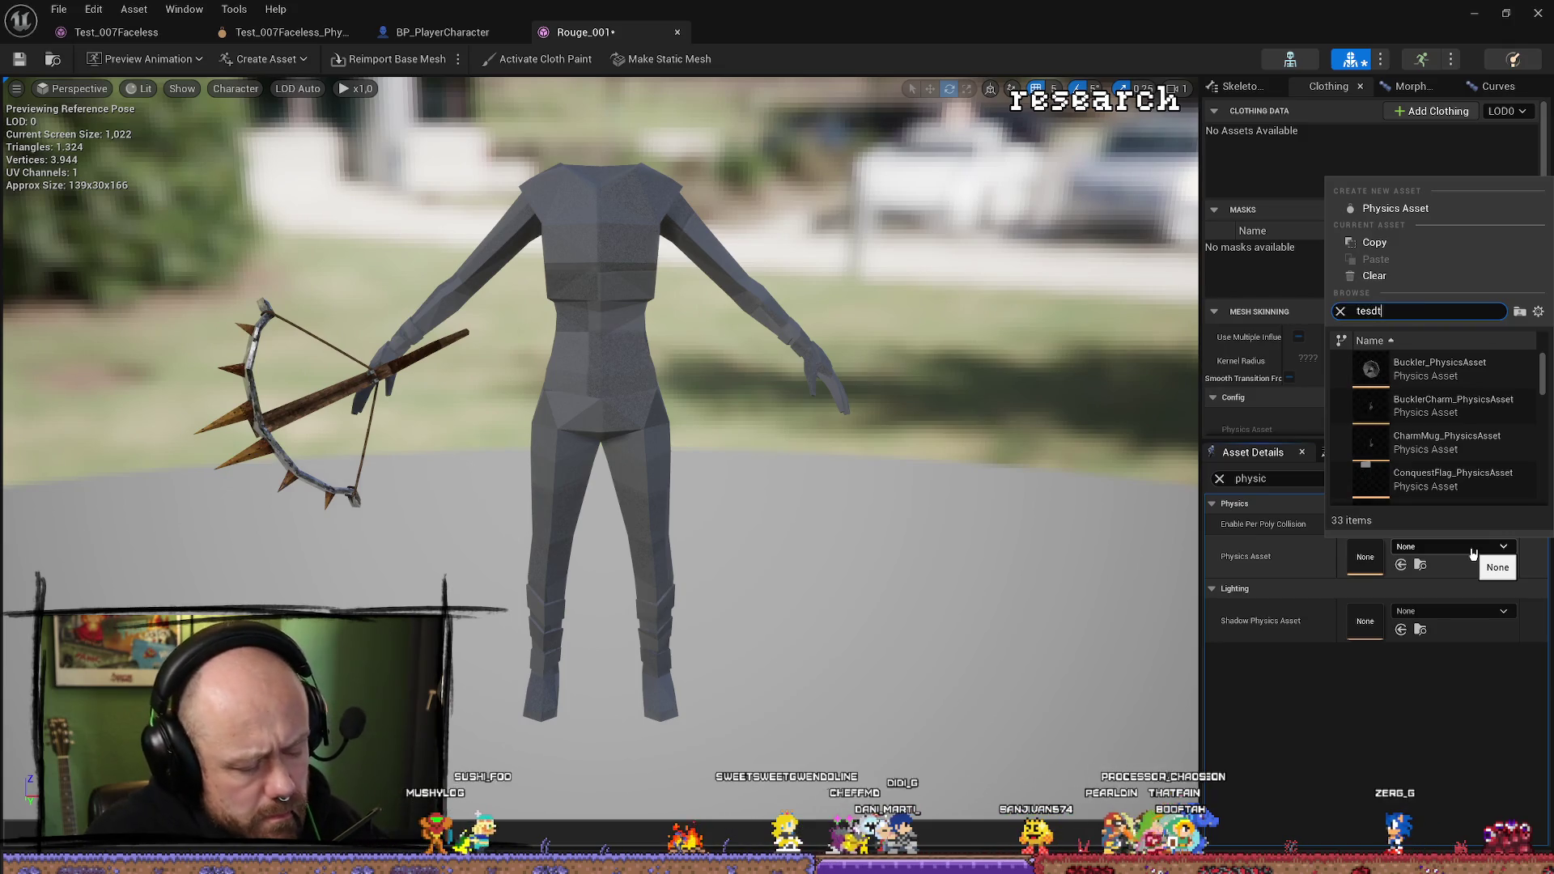
key("BackSpace")
key("BackSpace")
type("t")
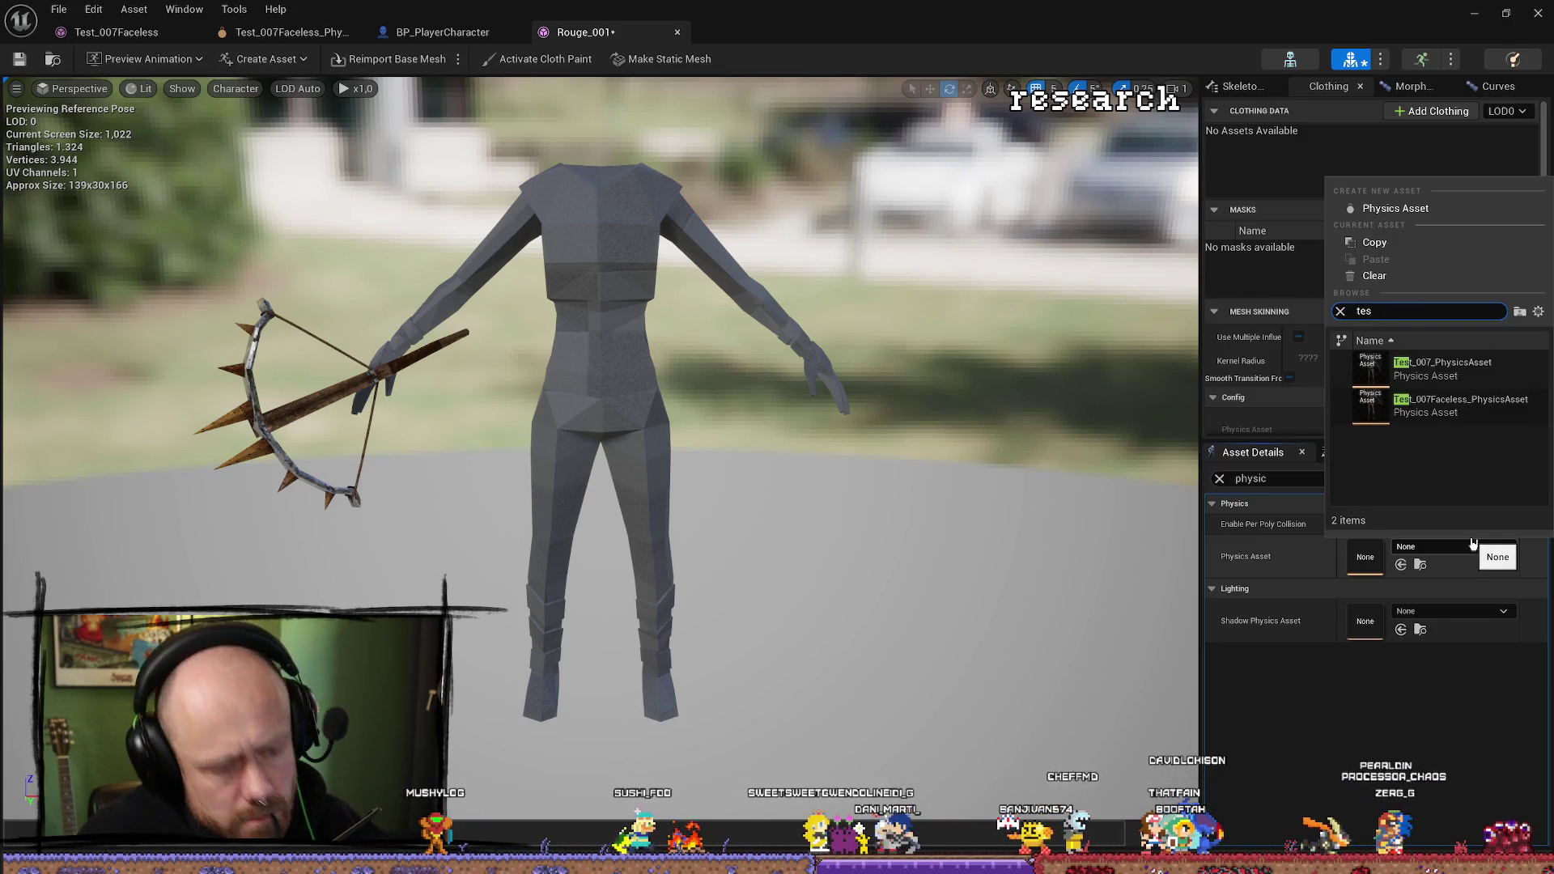
left_click(1461, 404)
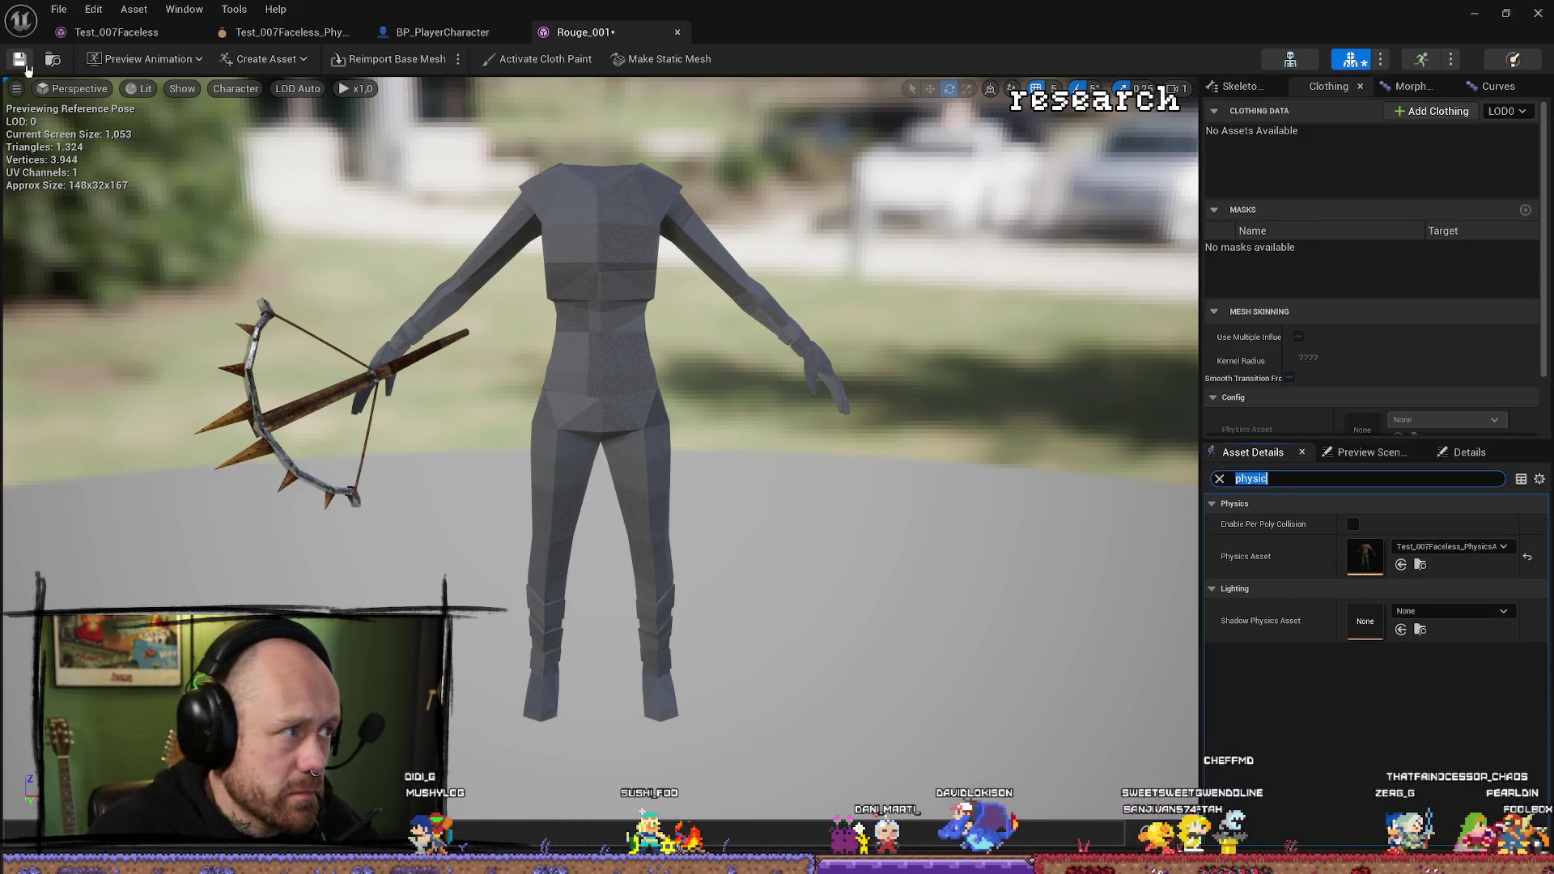
key("ctrl+s")
left_click(61, 7)
Set BP_PlayerCharacter's MeshFP skeletal mesh to Rouge_001 and close the blueprint.
left_click(65, 7)
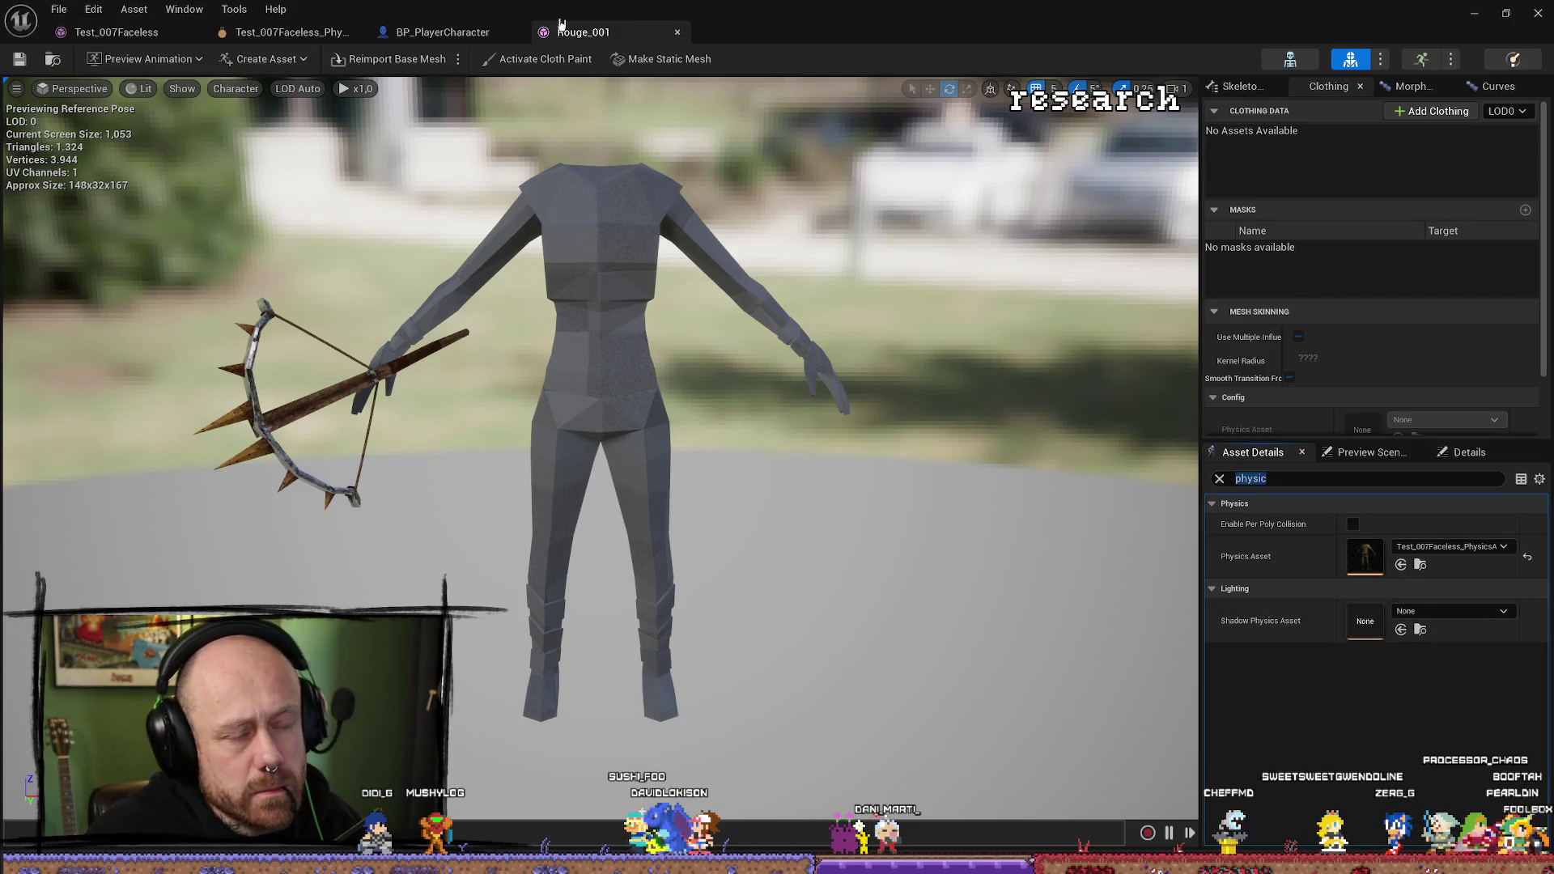
left_click(443, 31)
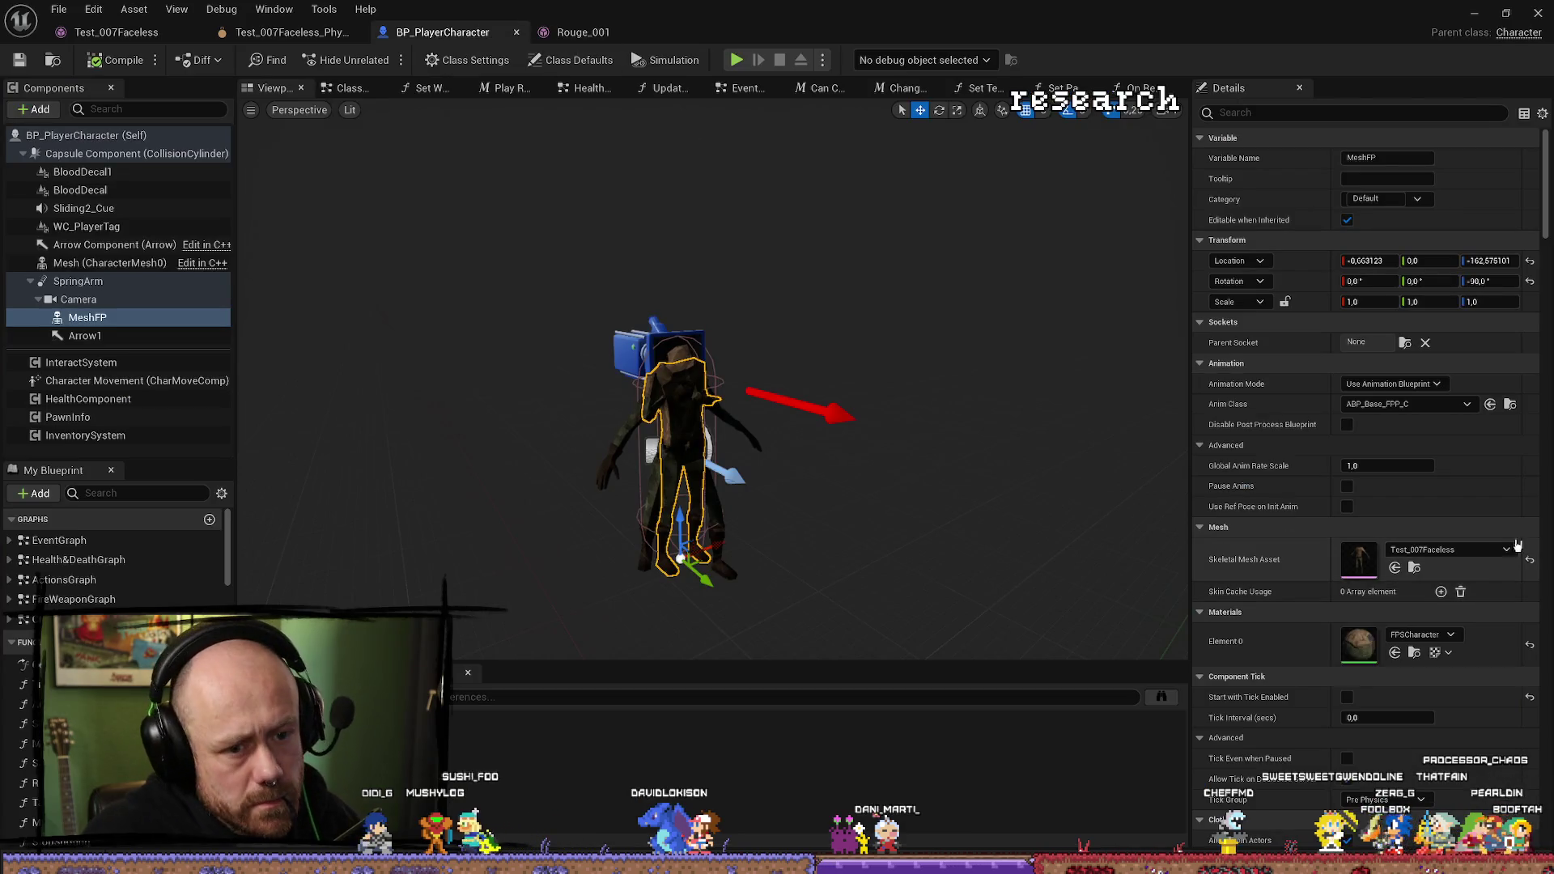
left_click(1459, 552)
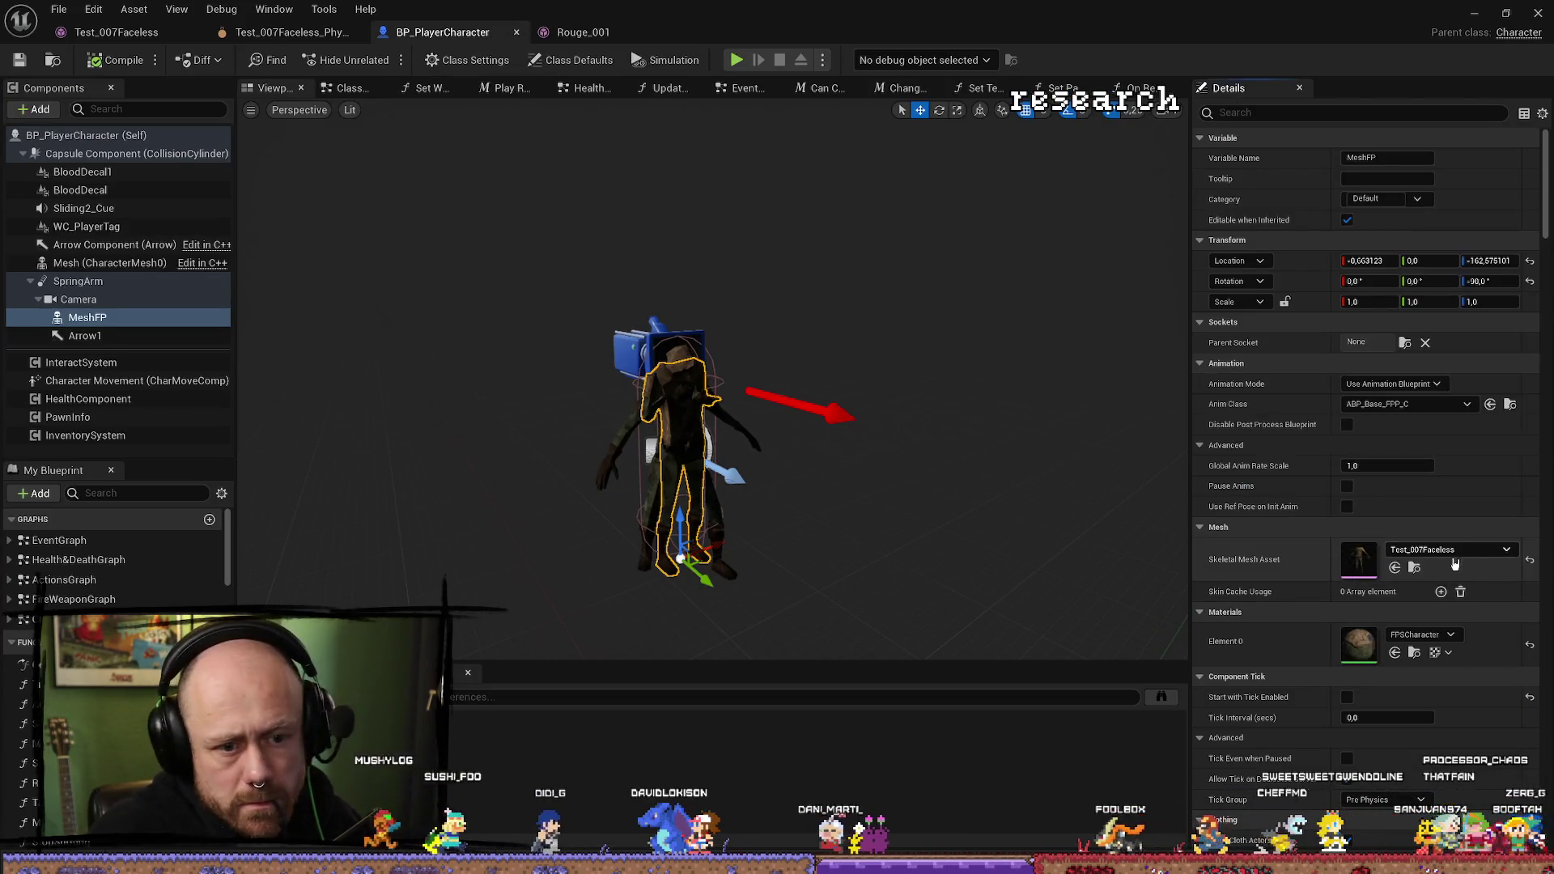
left_click(1415, 568)
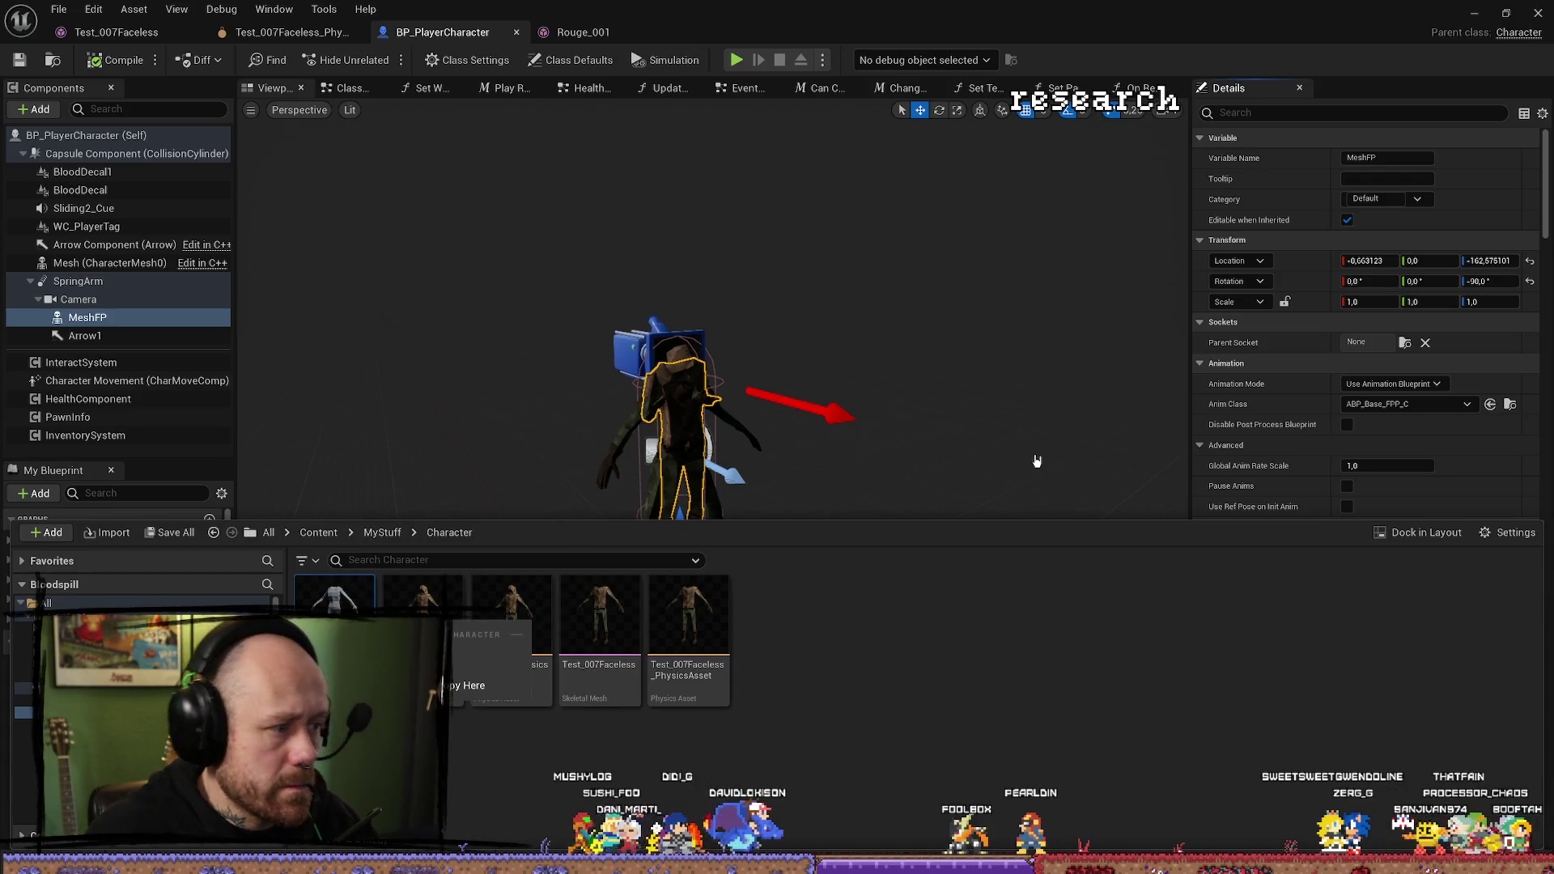
left_click(929, 322)
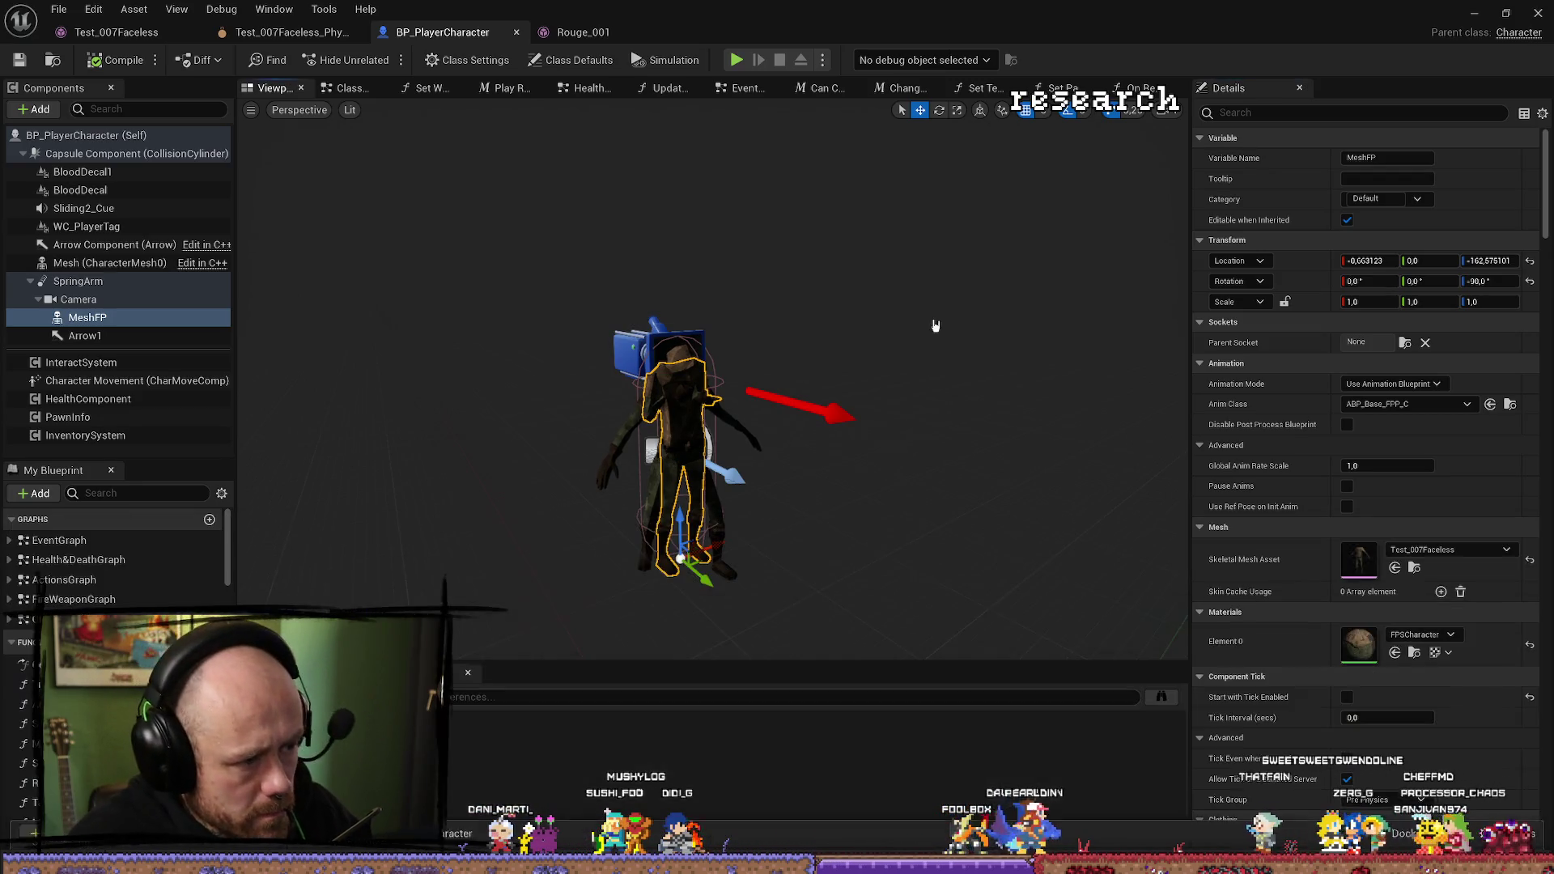
left_click(1394, 567)
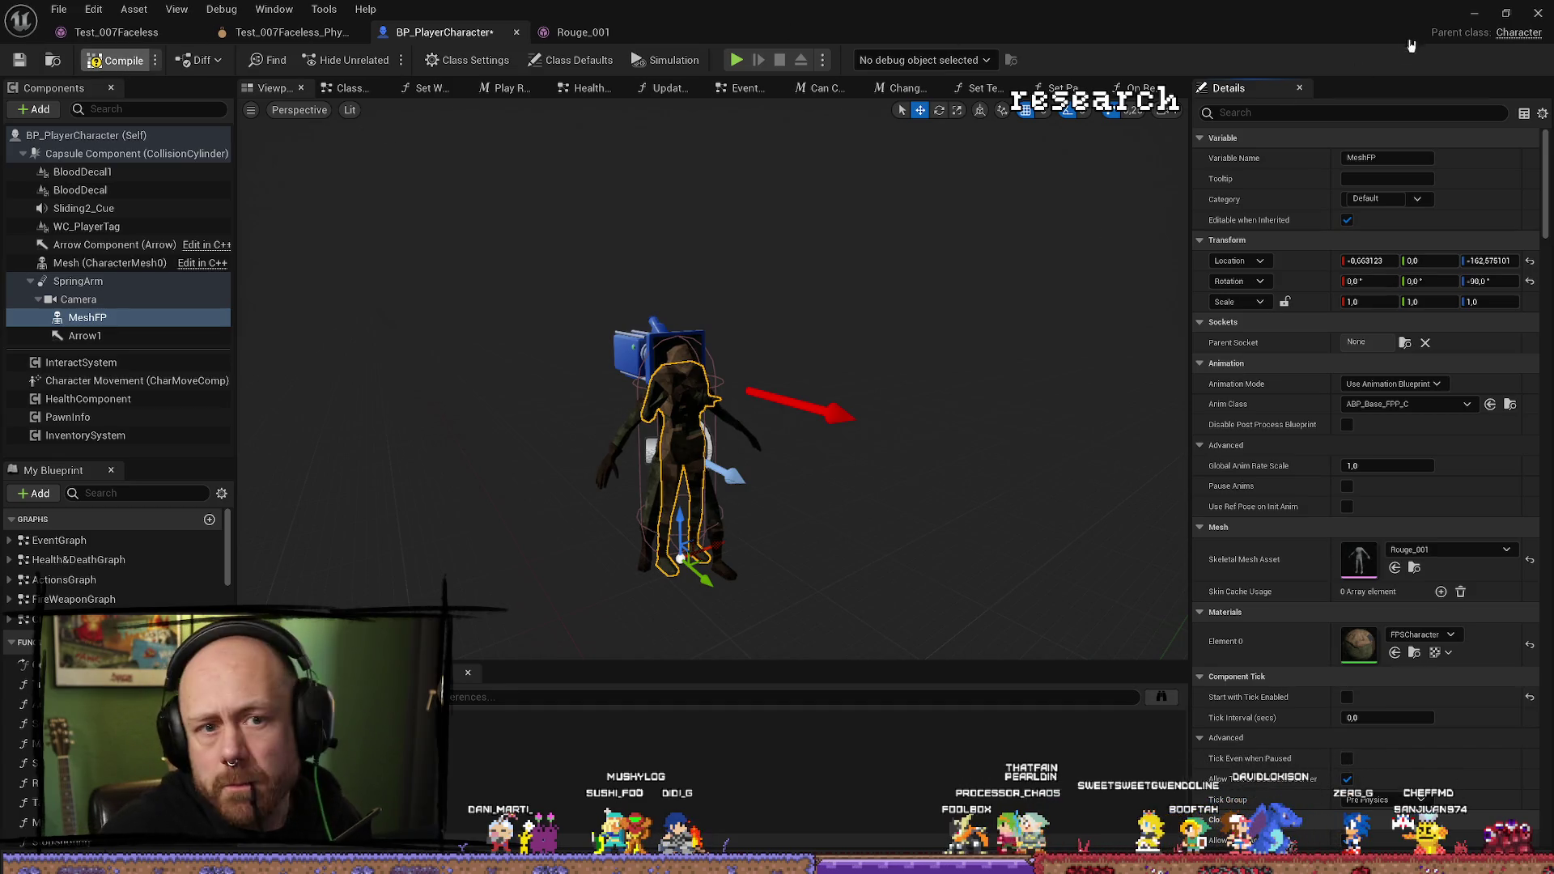
left_click(1510, 14)
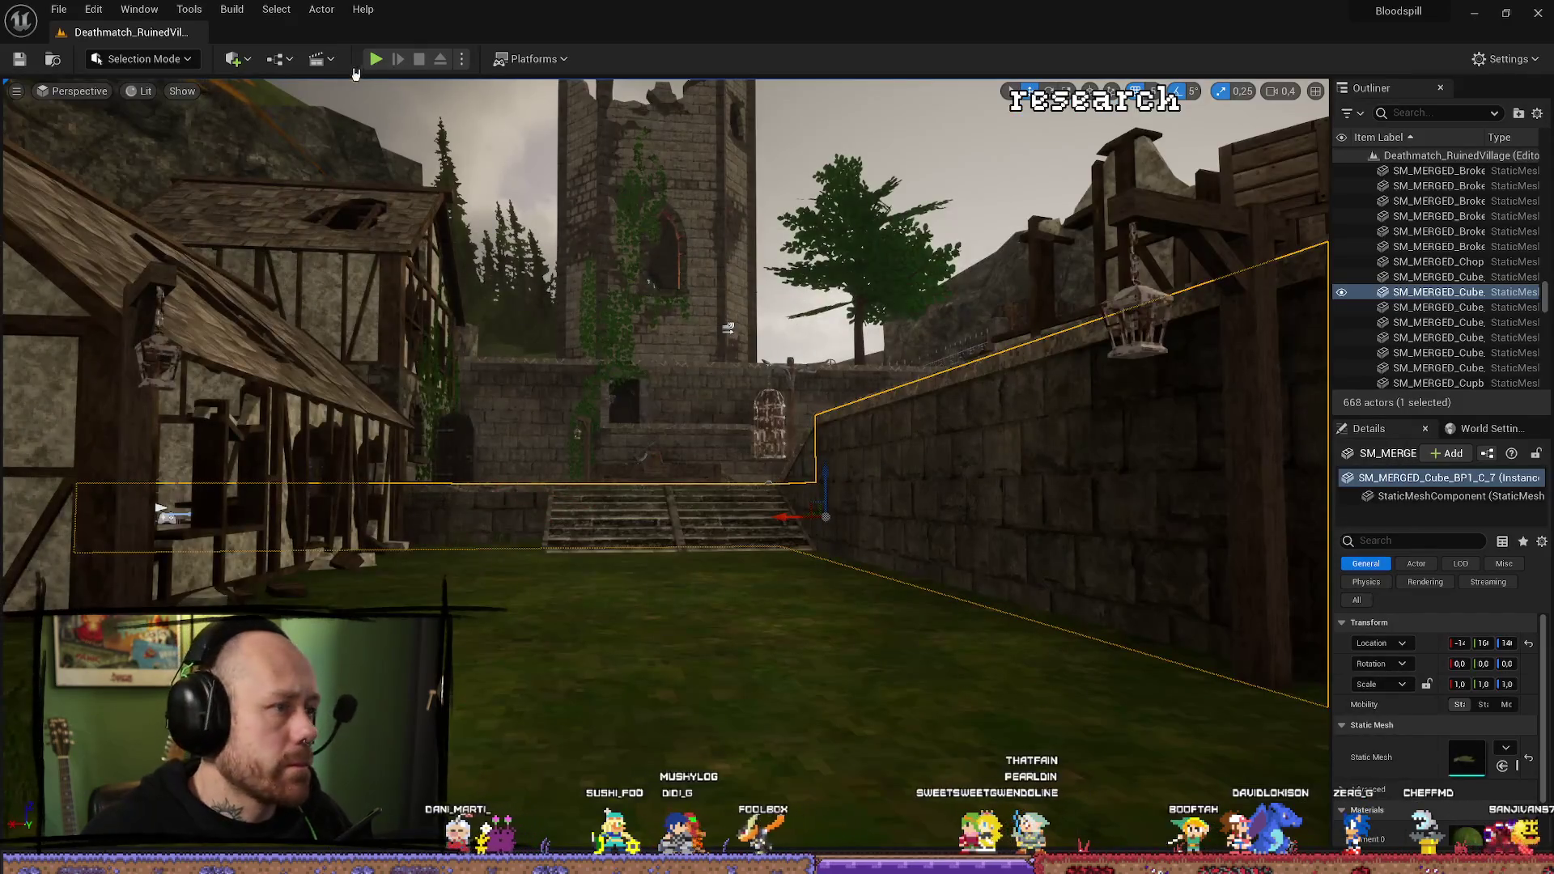
left_click(375, 59)
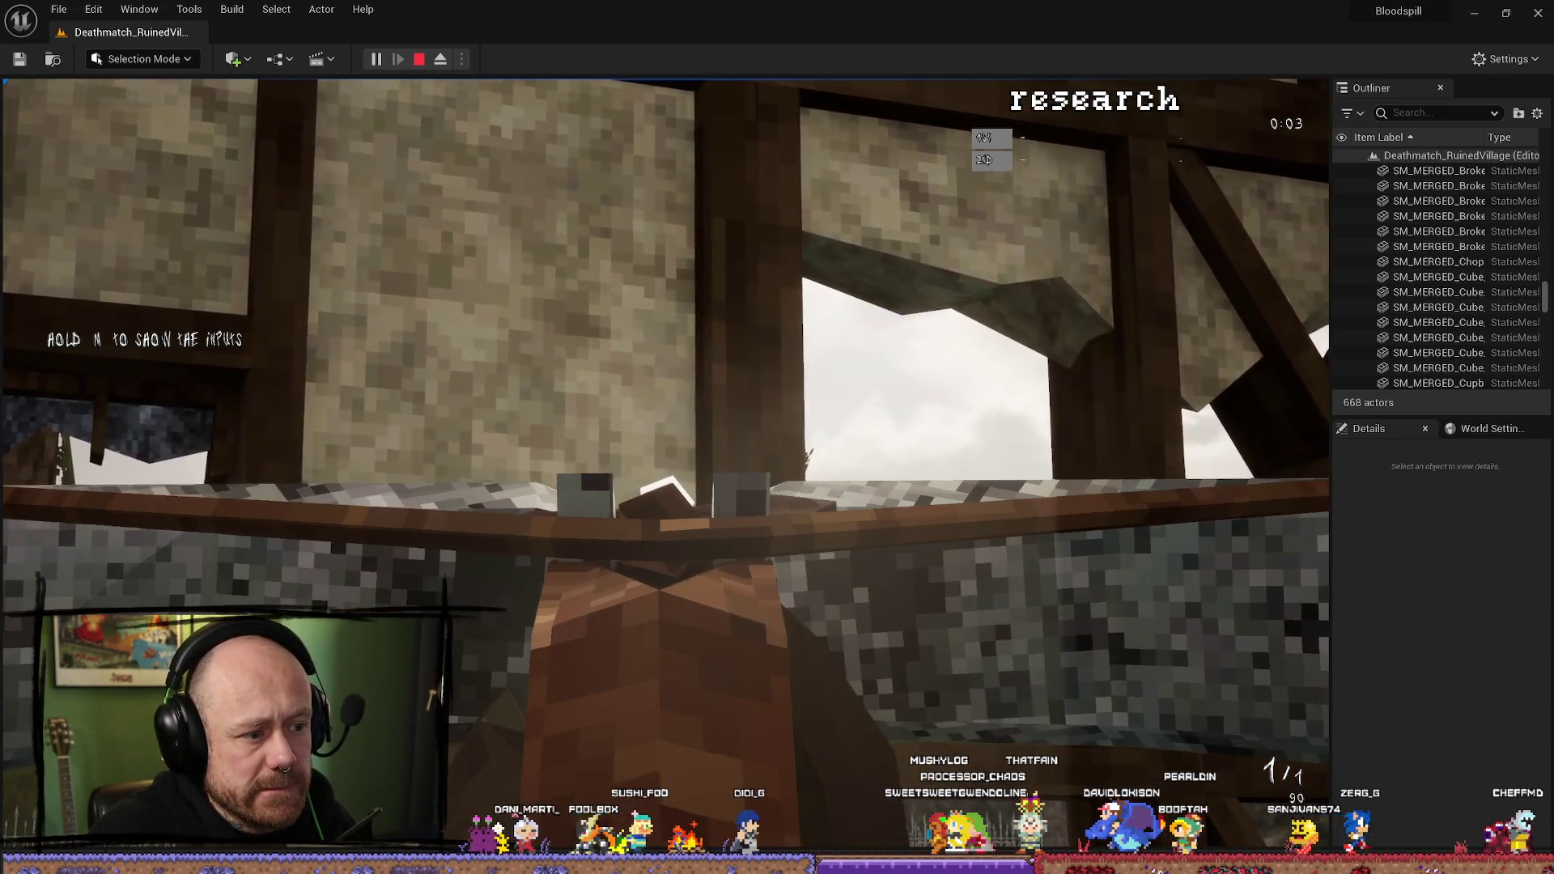
left_click(665, 463)
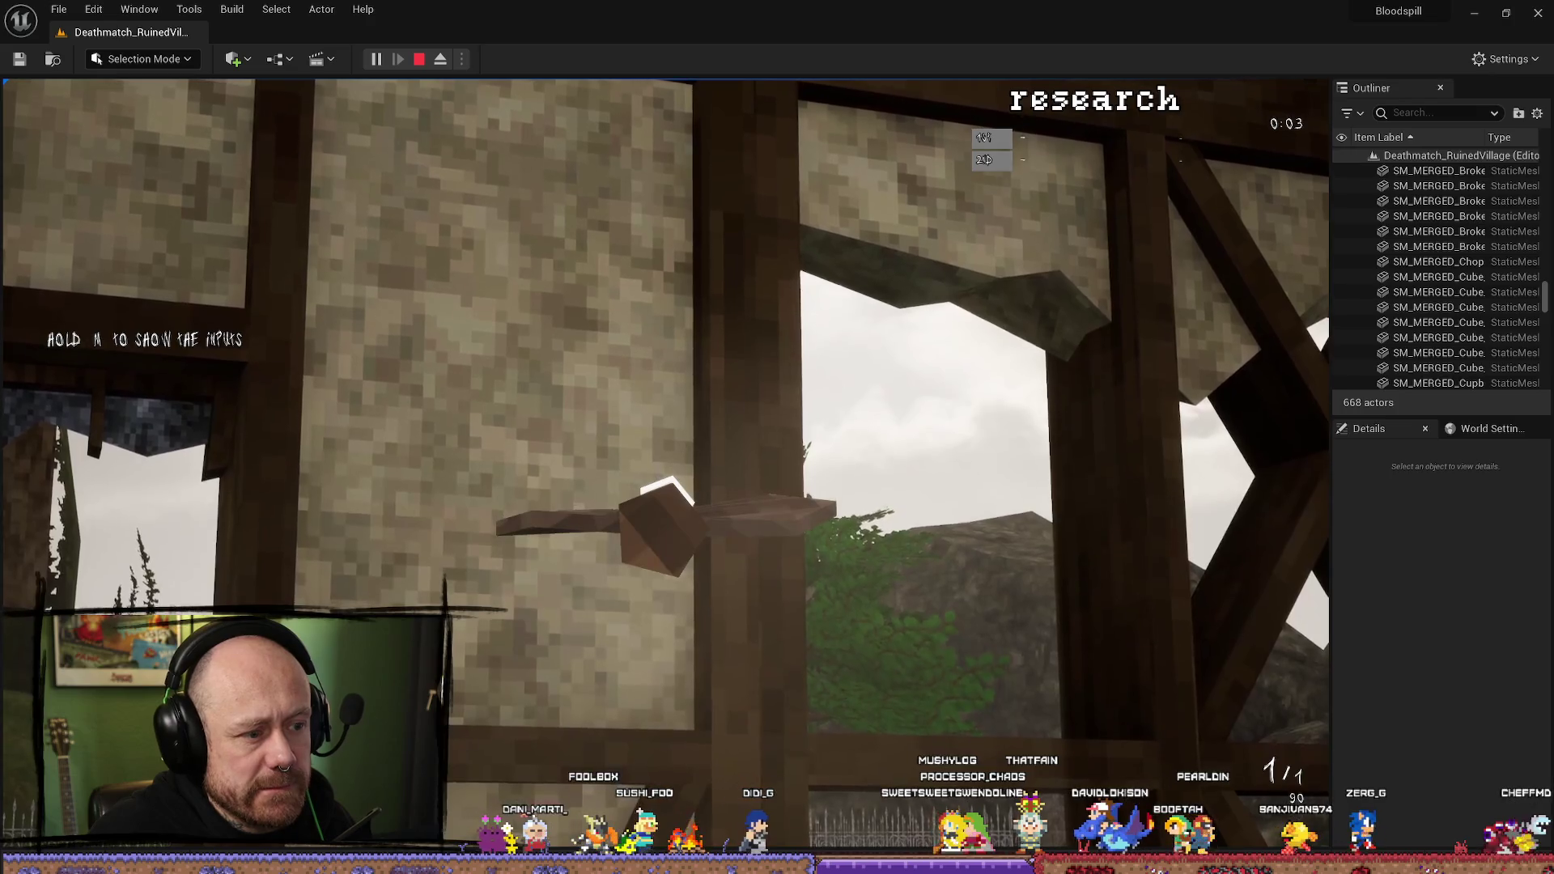
left_click(666, 463)
key("Escape")
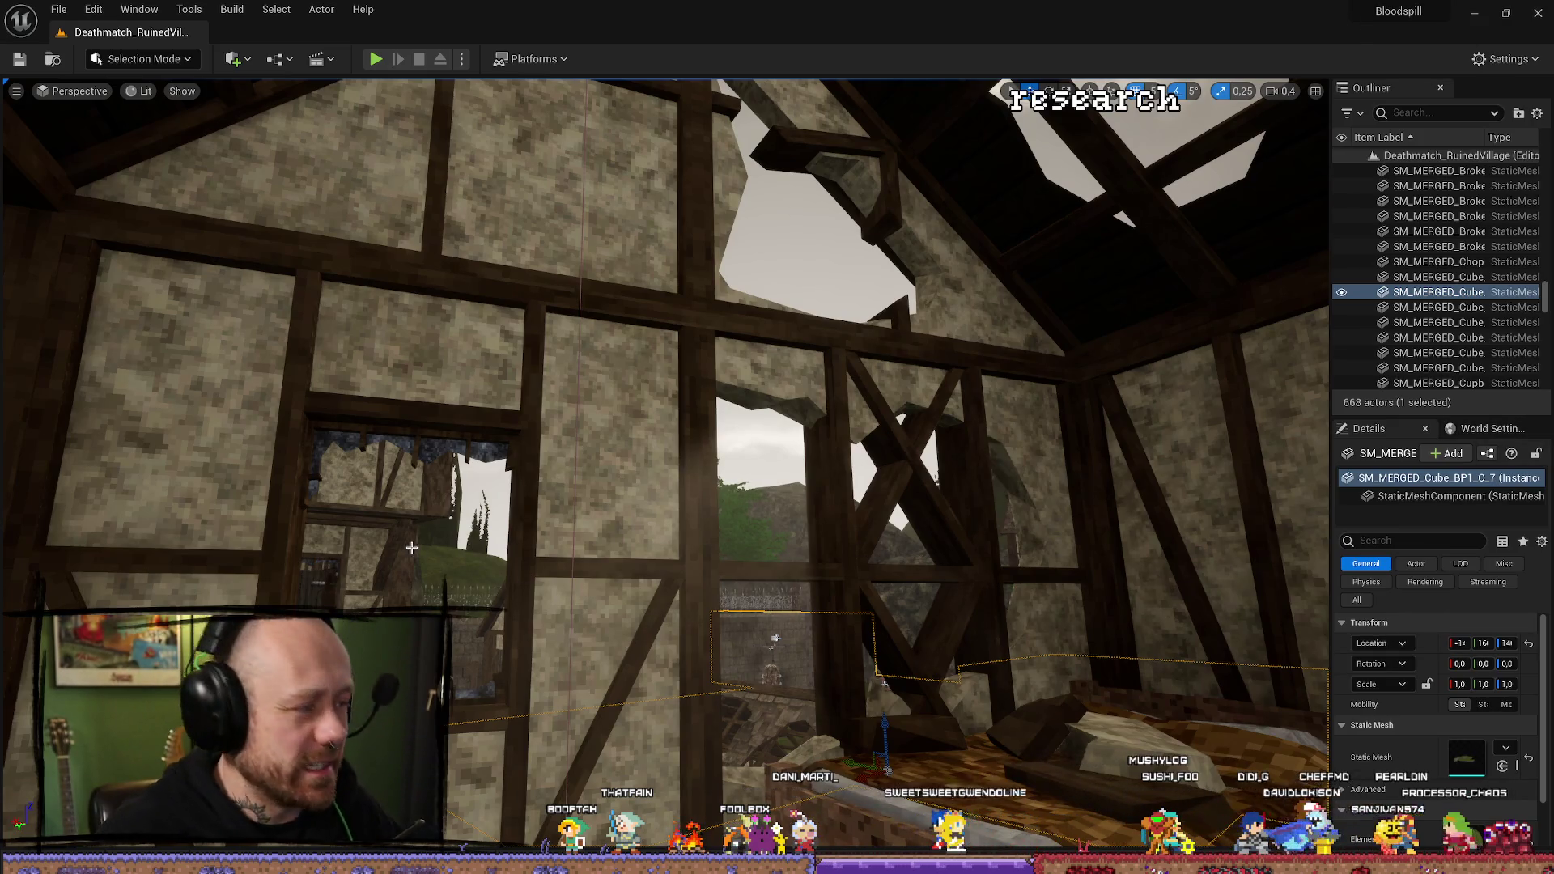
Open Rouge_001, then set BP_PlayerCharacter's MeshFP skeletal mesh back to Test_007Faceless.
key("ctrl+space")
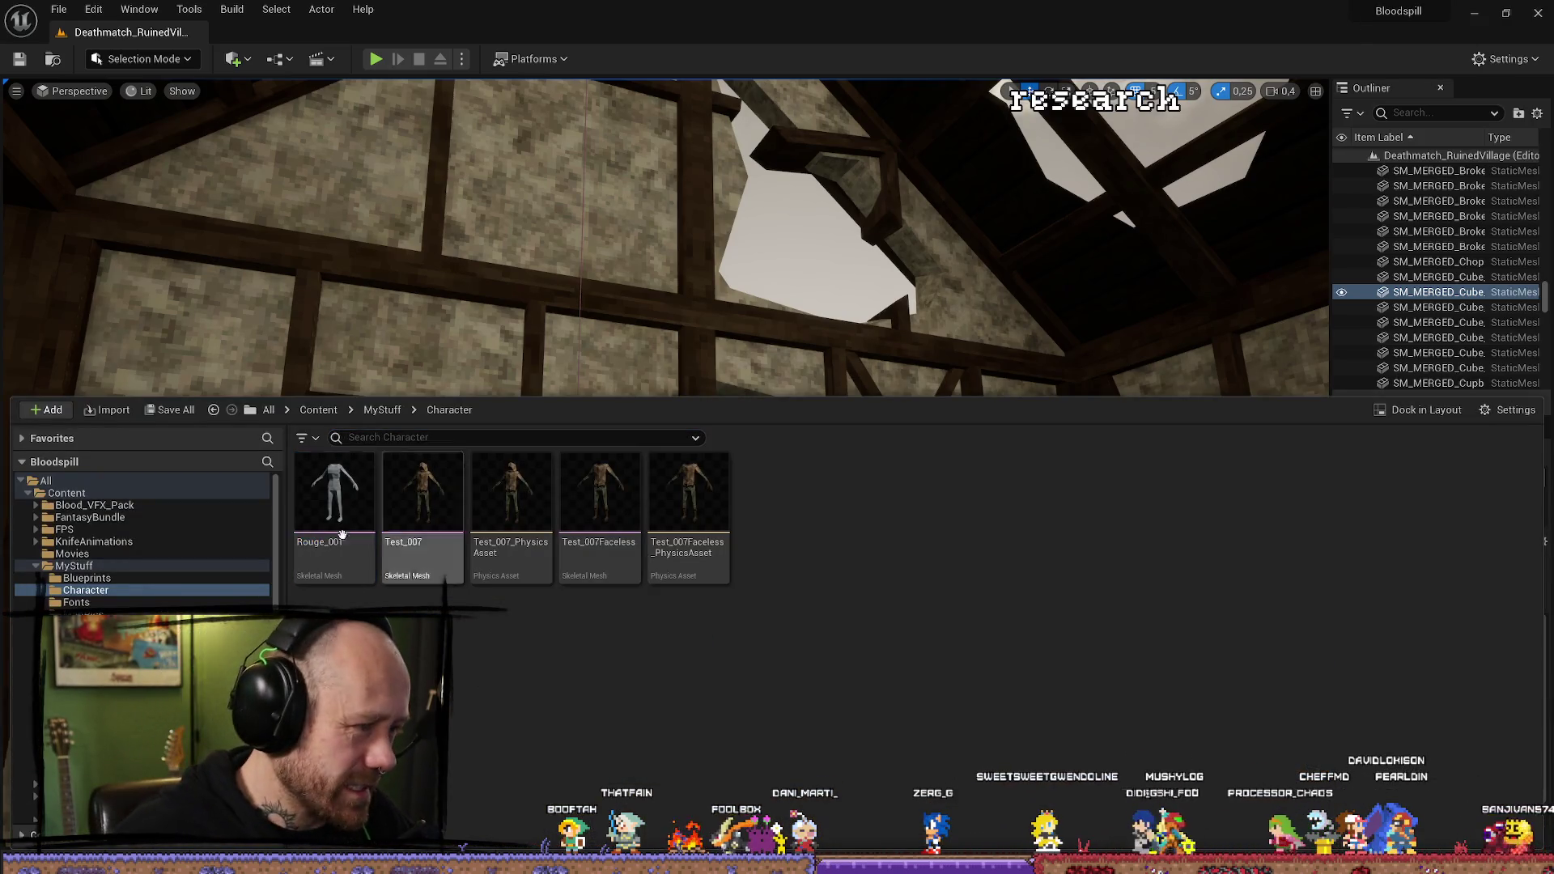
double_click(356, 550)
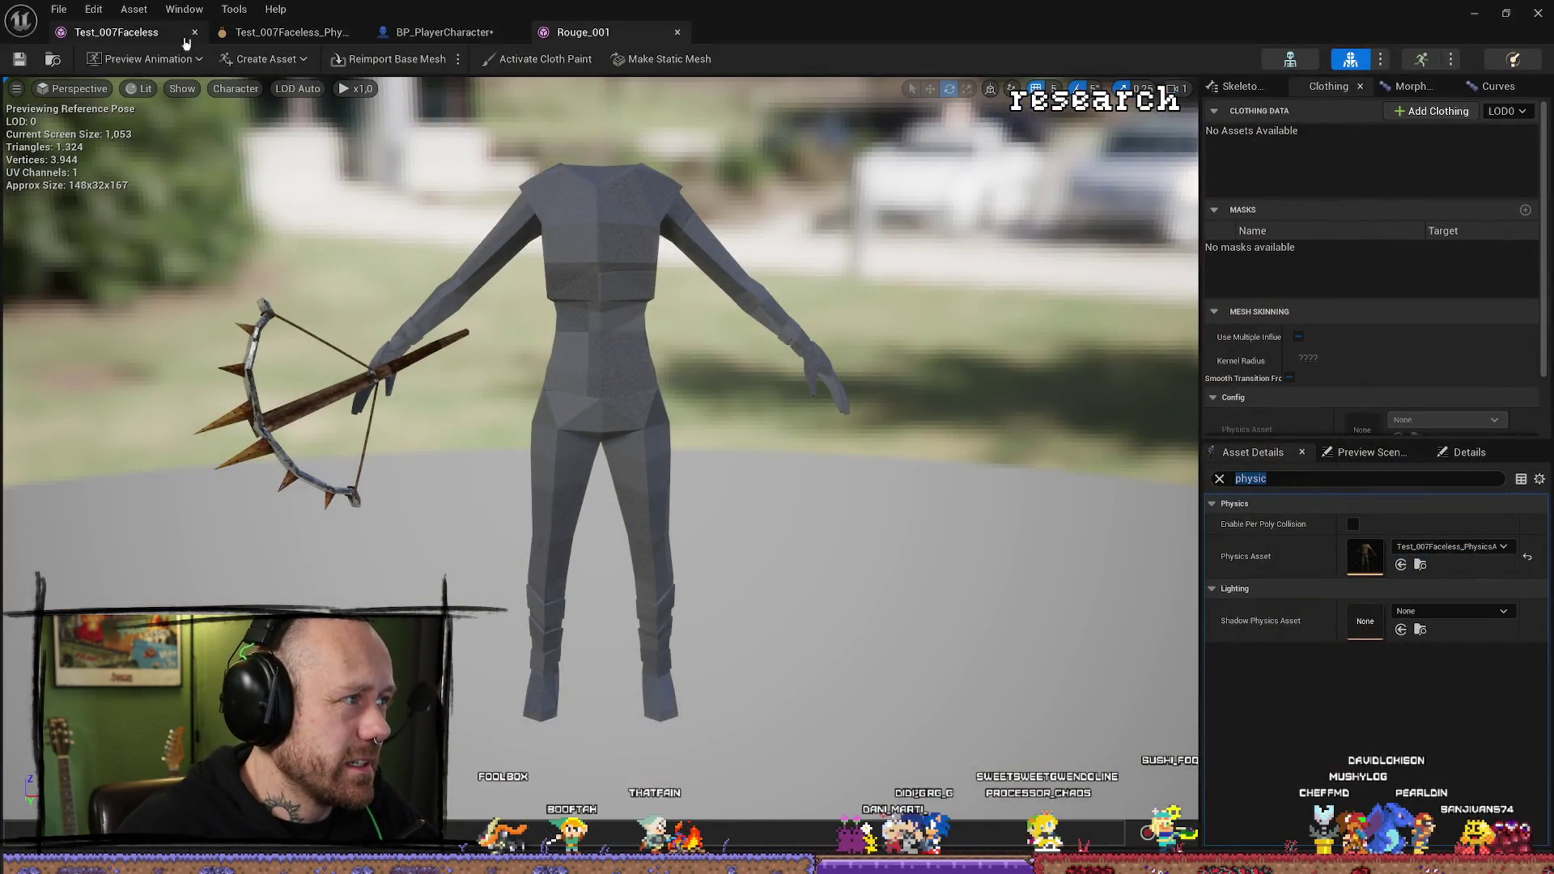
left_click(443, 31)
left_click(1471, 553)
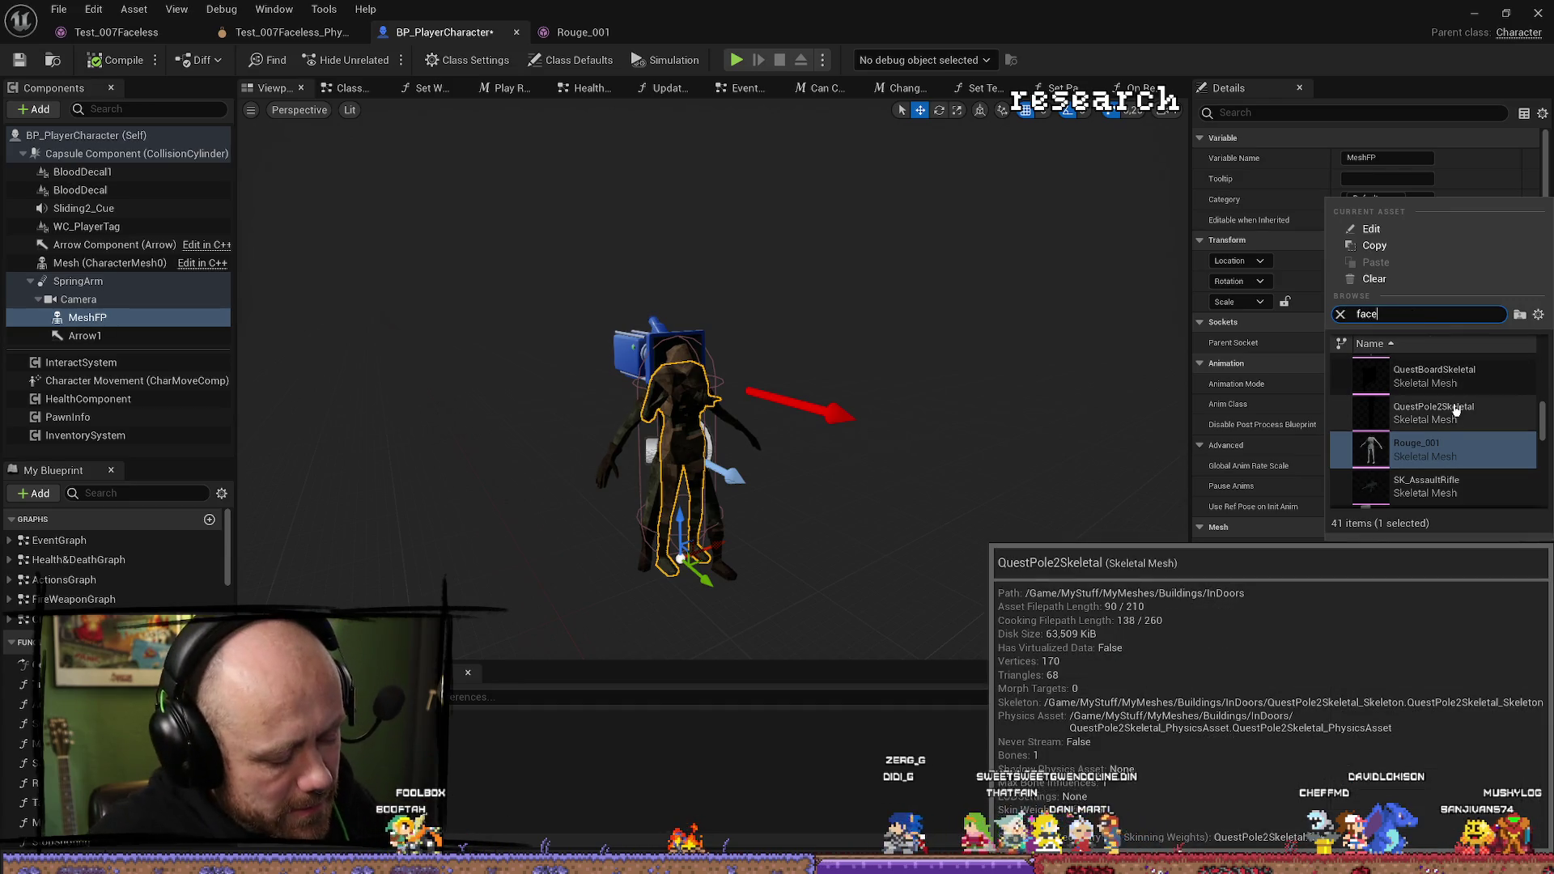
left_click(1432, 373)
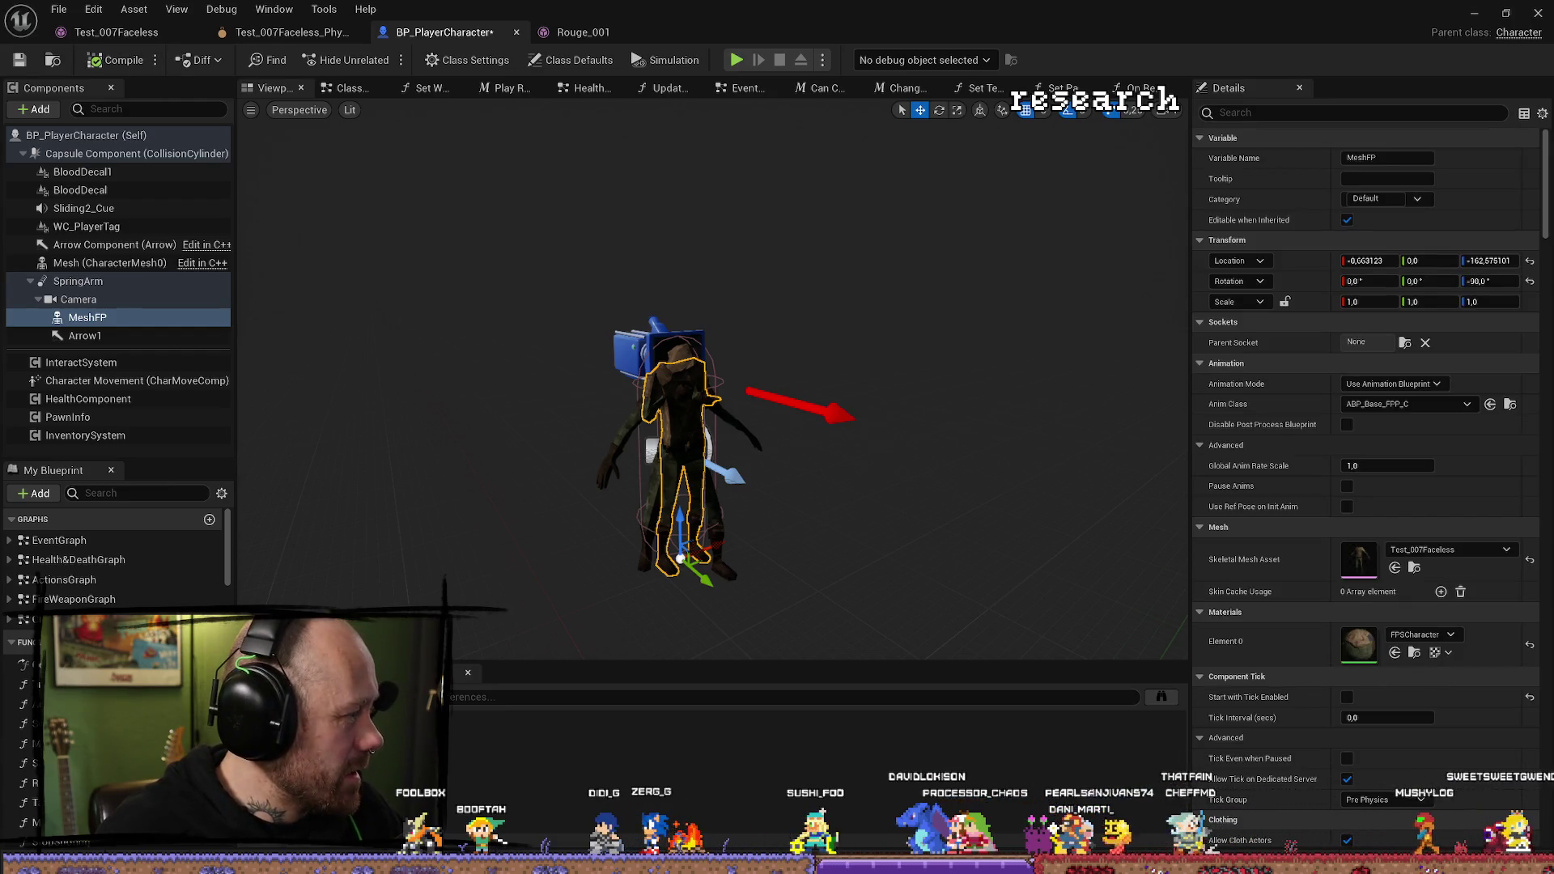
left_click(1475, 13)
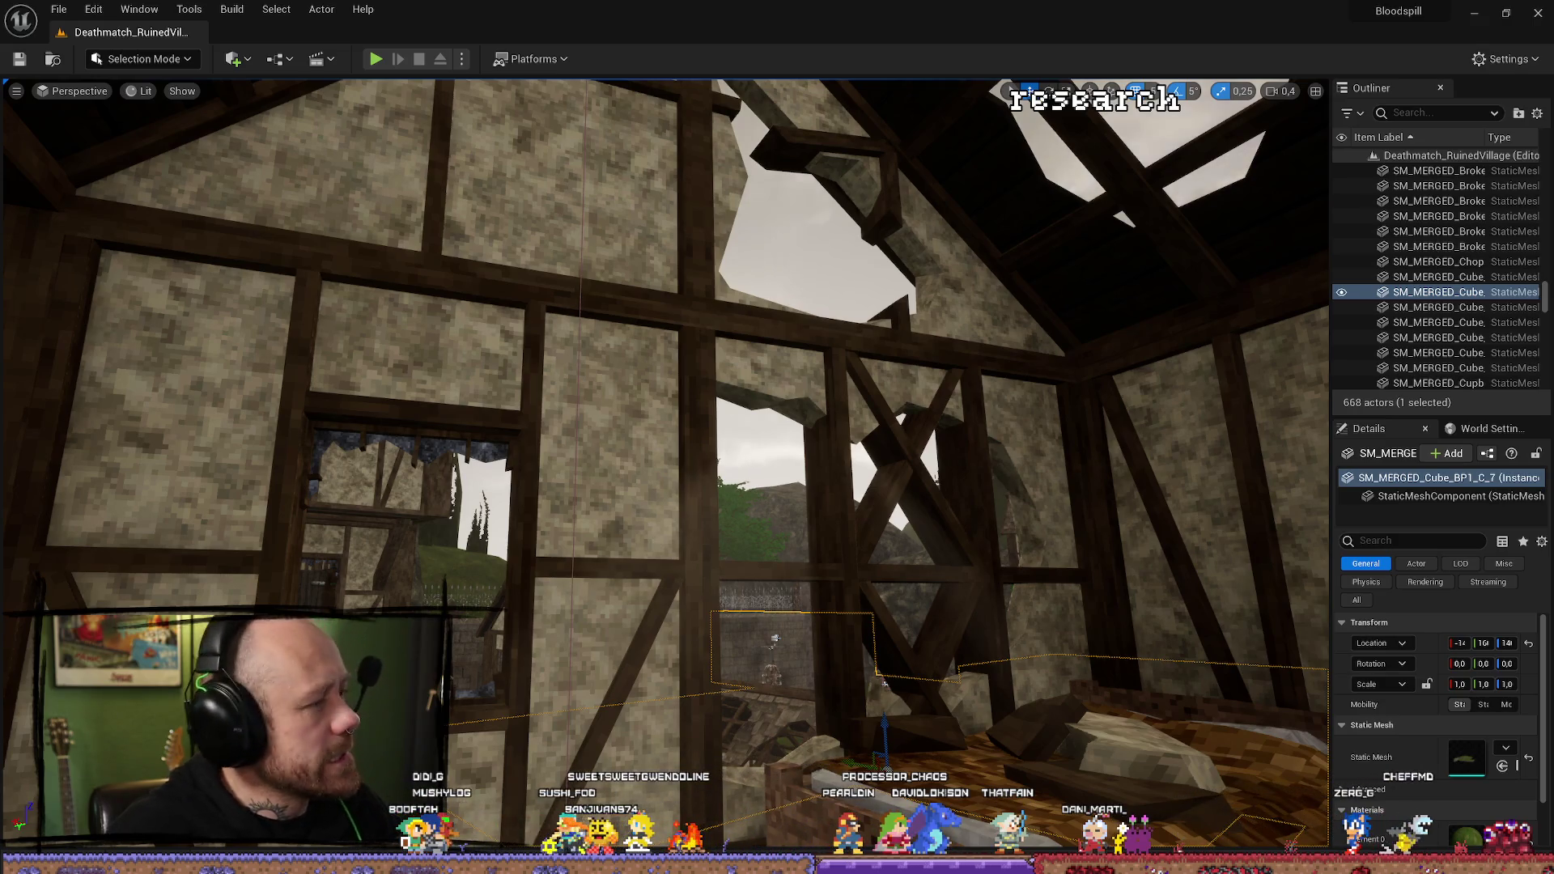
Launch Blender 4.3 from Steam's library page.
key("alt+Tab")
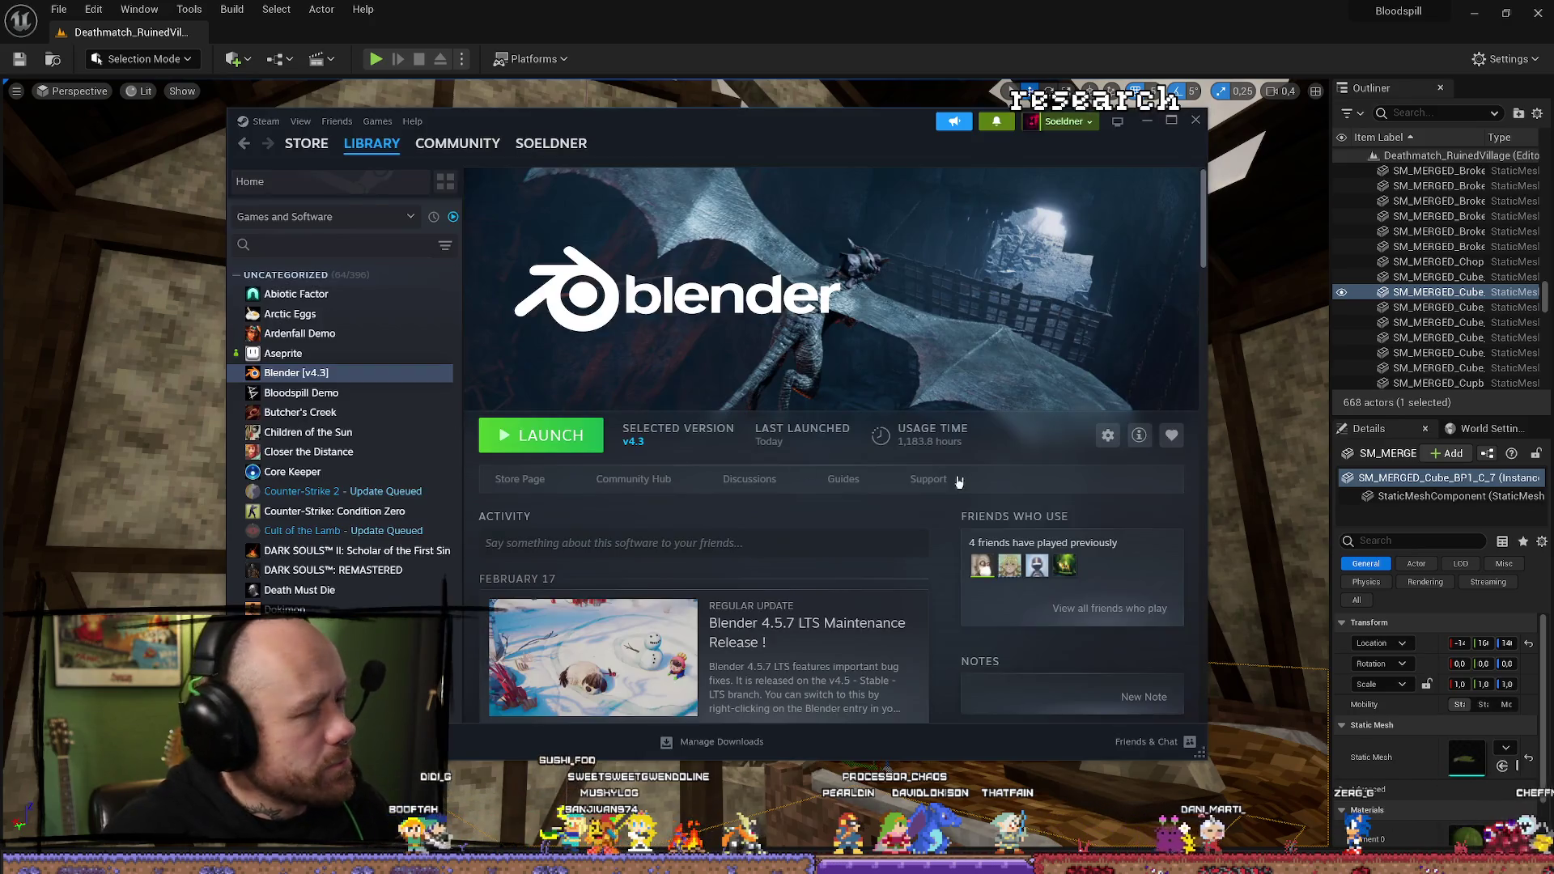
left_click(547, 446)
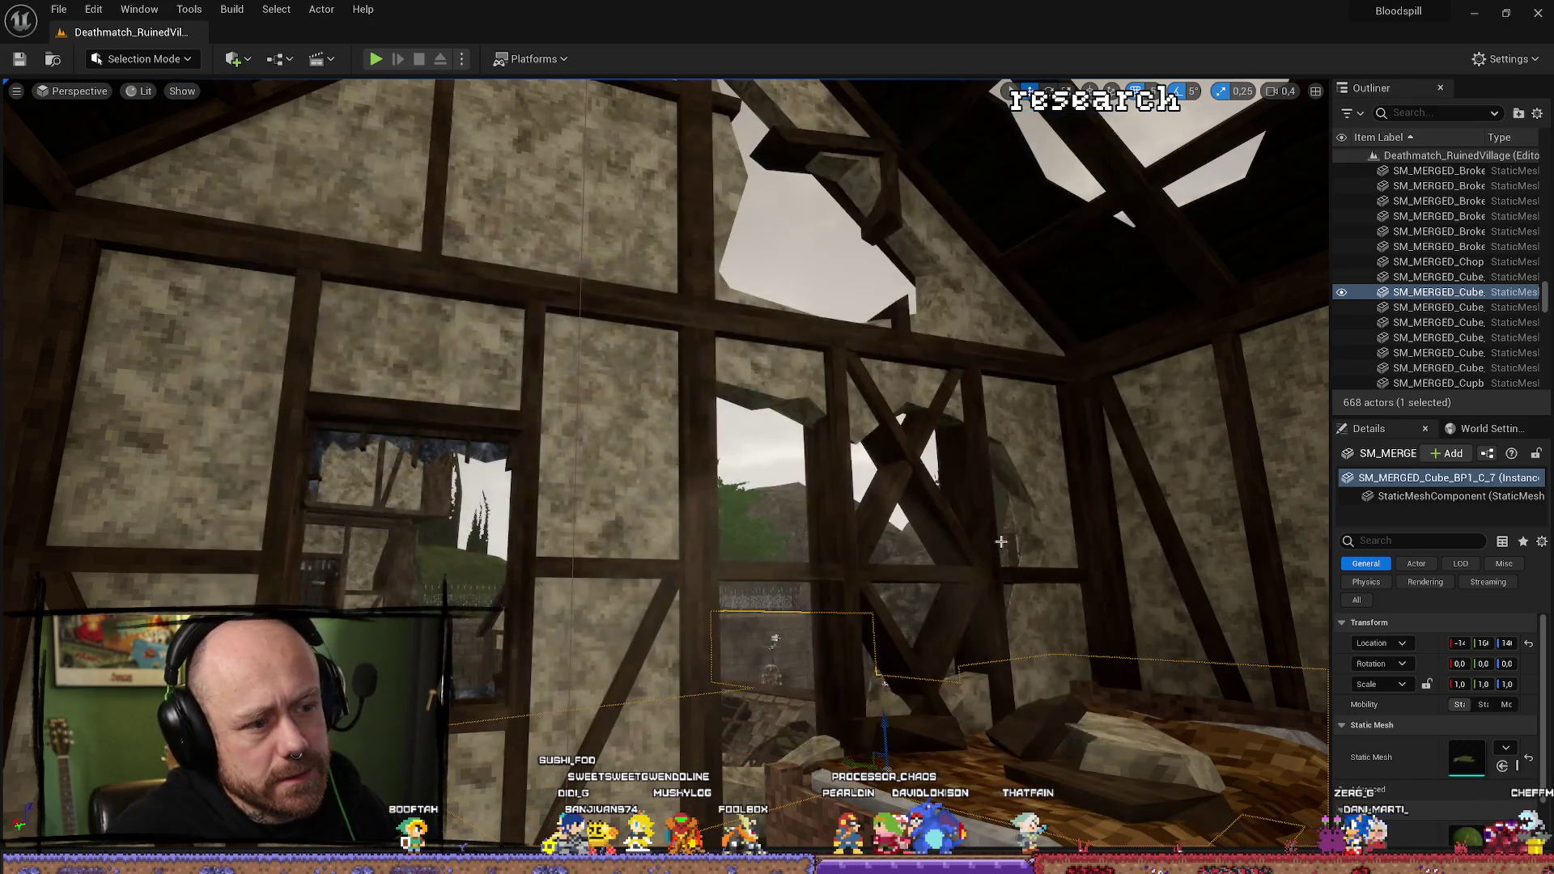
scroll(1019, 414, "down", 5)
Delete the Rouge_001 skeletal mesh asset from the Content Drawer and refocus the viewport.
key("ctrl+space")
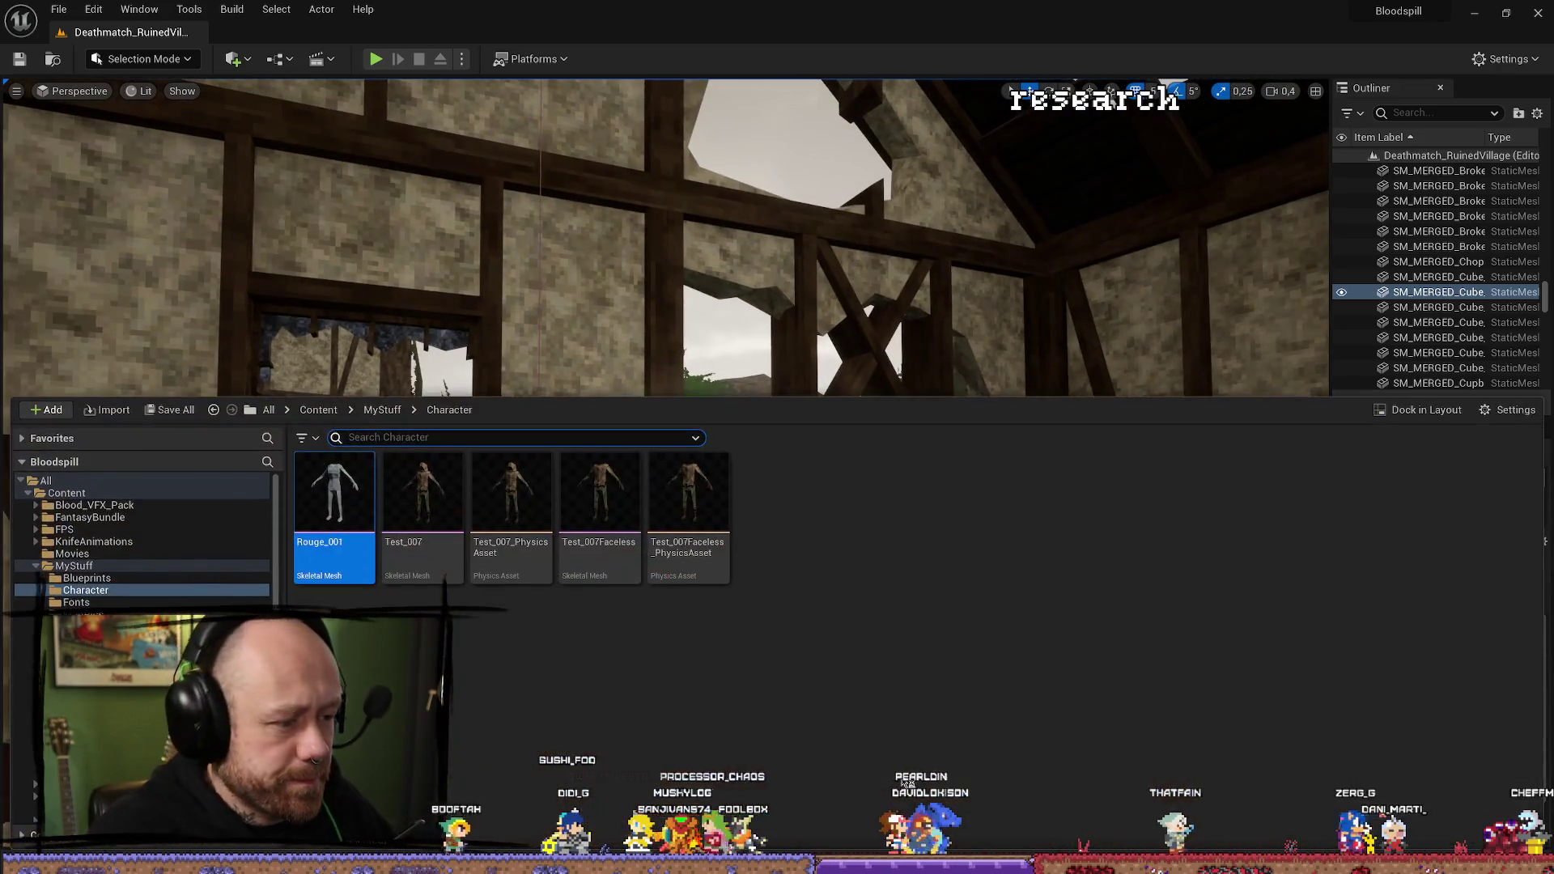
left_click(364, 501)
right_click(363, 501)
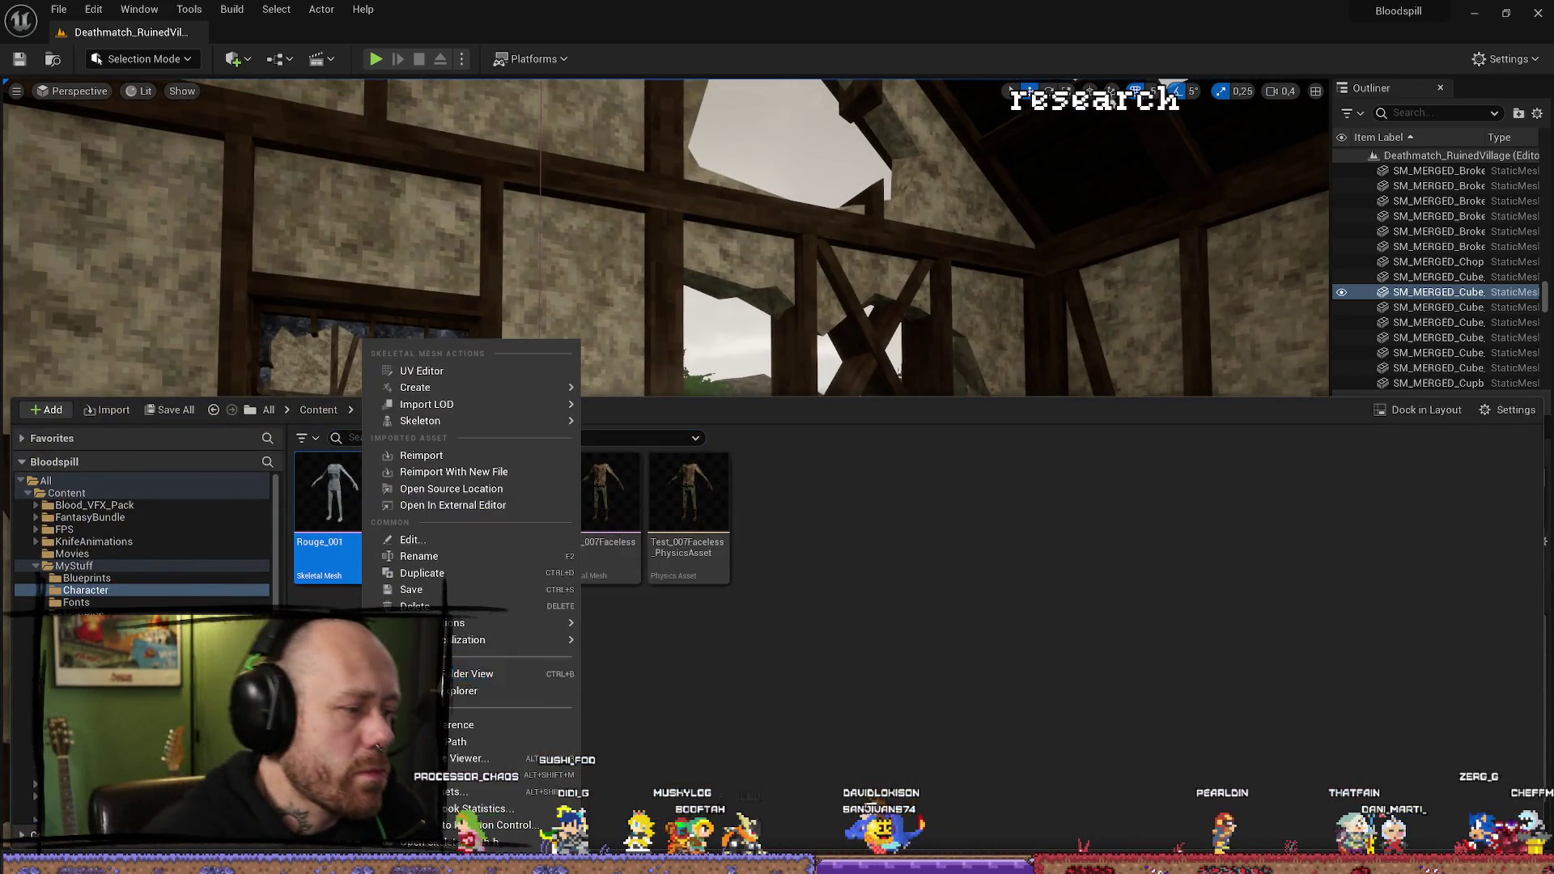
left_click(462, 692)
left_click(768, 714)
left_click(328, 516)
key("Delete")
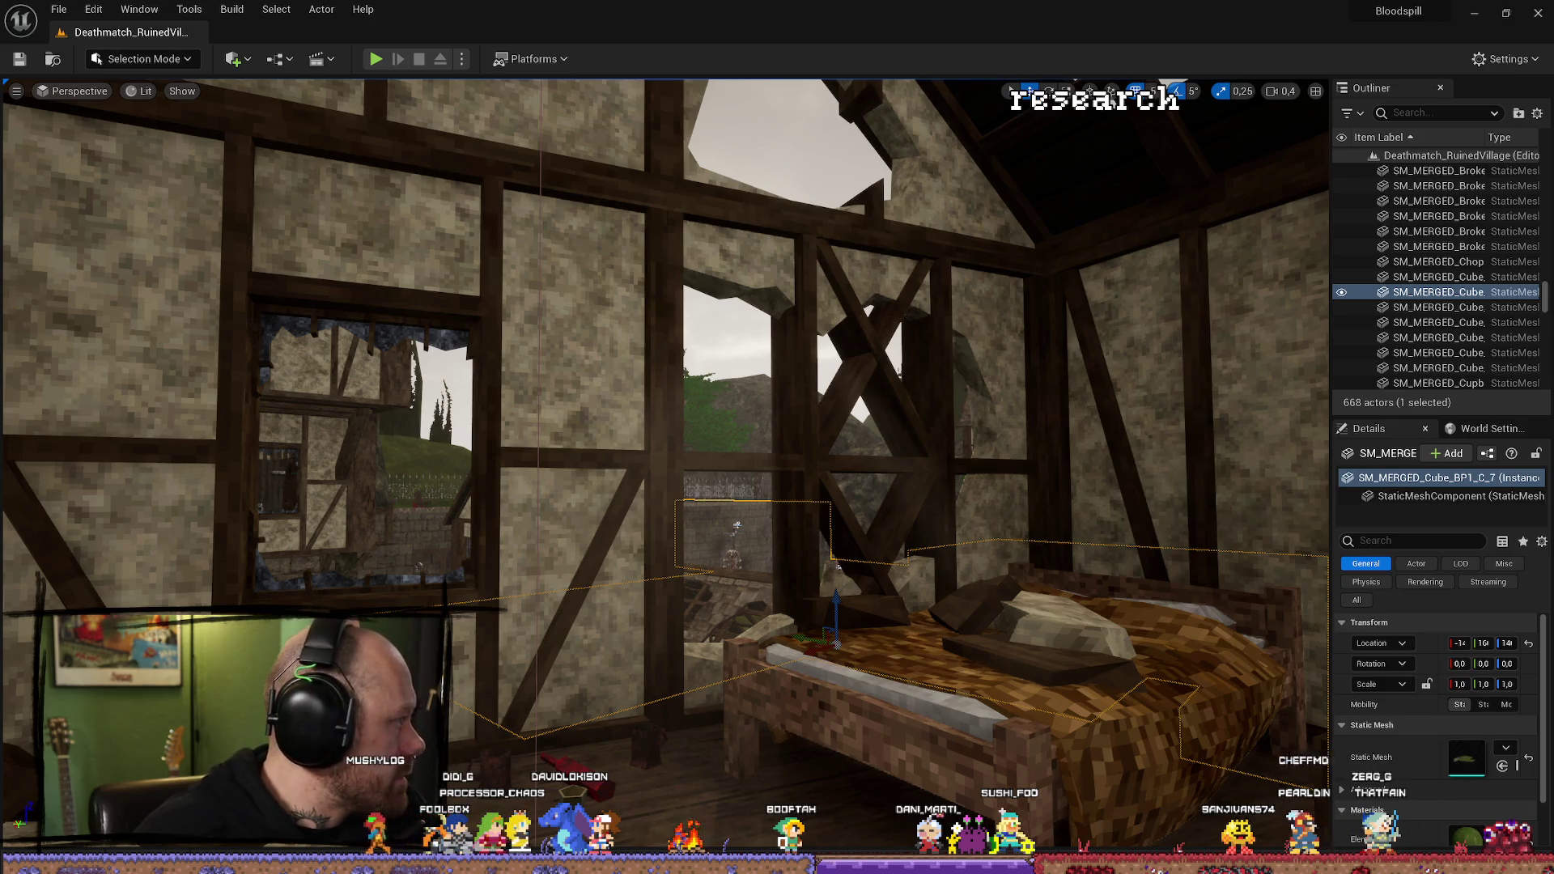
scroll(857, 570, "down", 3)
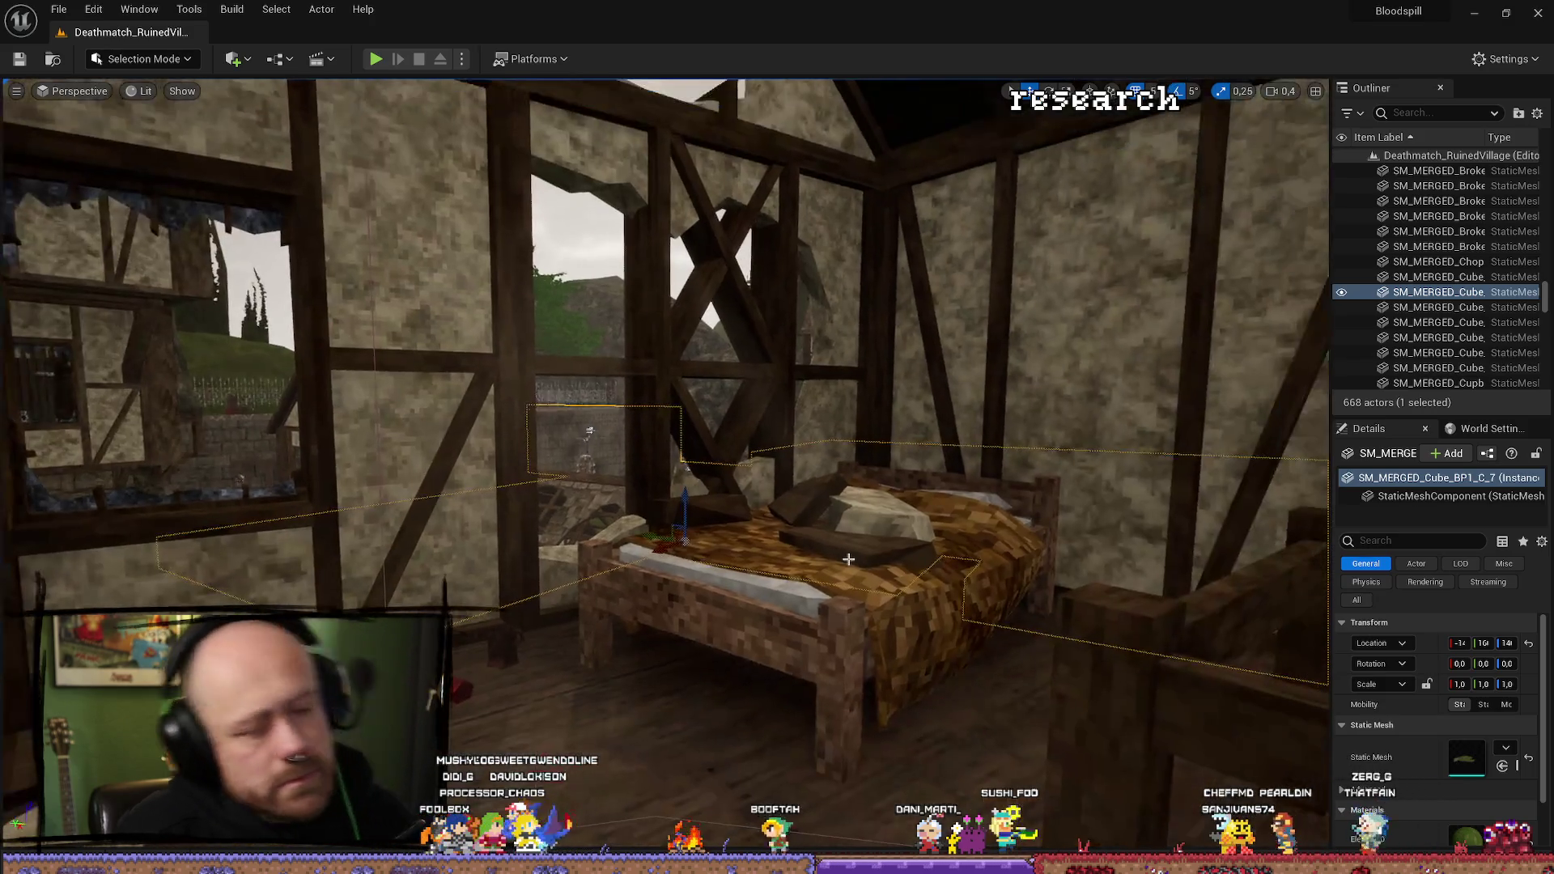
key("ctrl+space")
left_click(695, 289)
key("f")
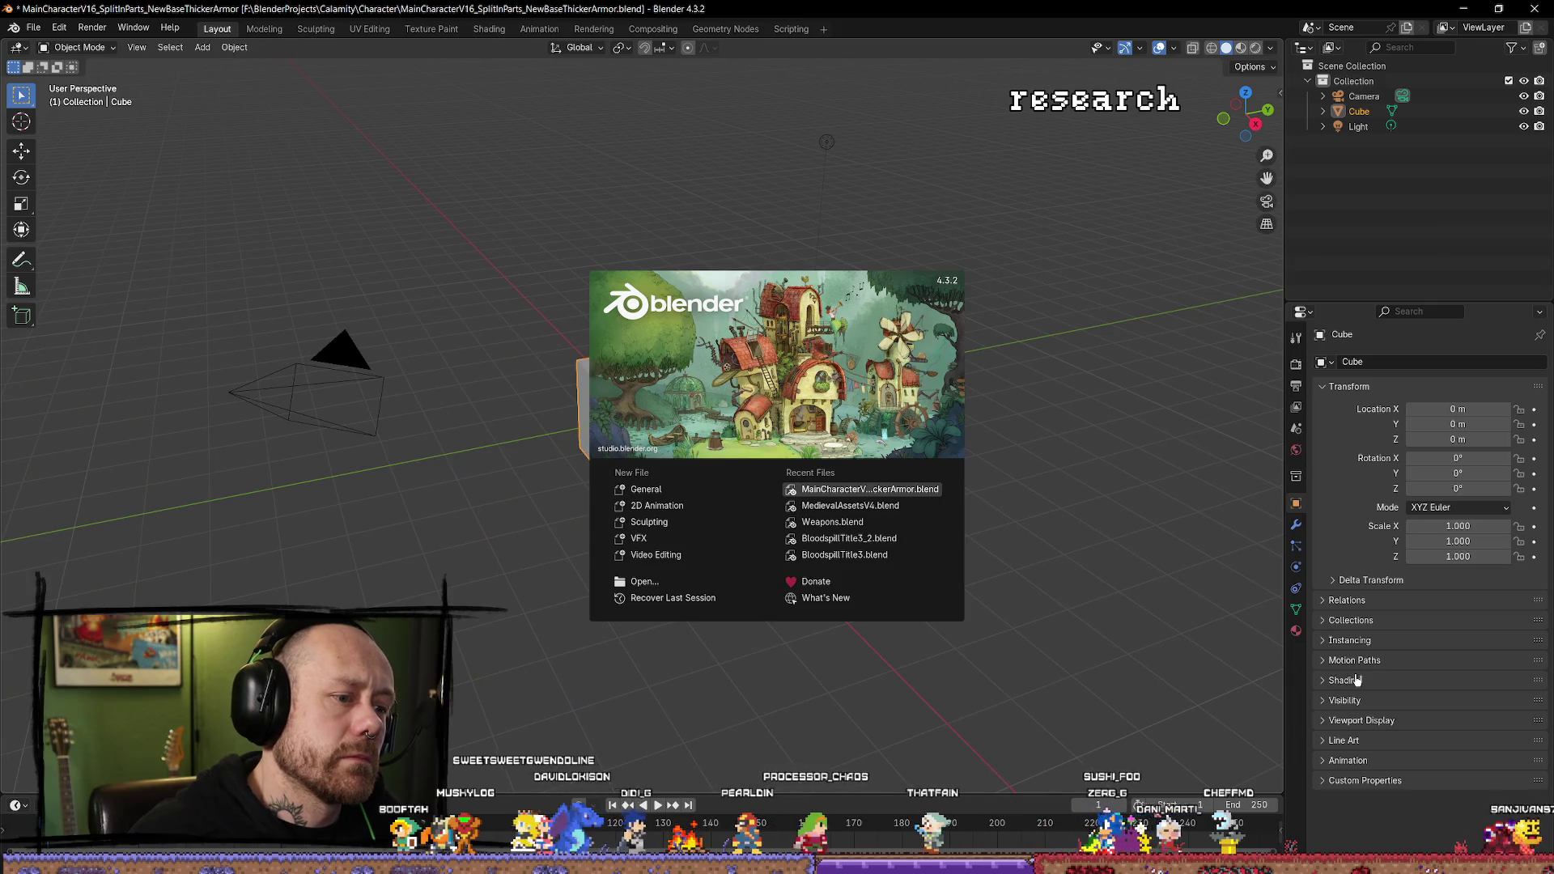
Select the central Rouge.001 character and hide it.
left_click_drag(930, 537, 888, 564)
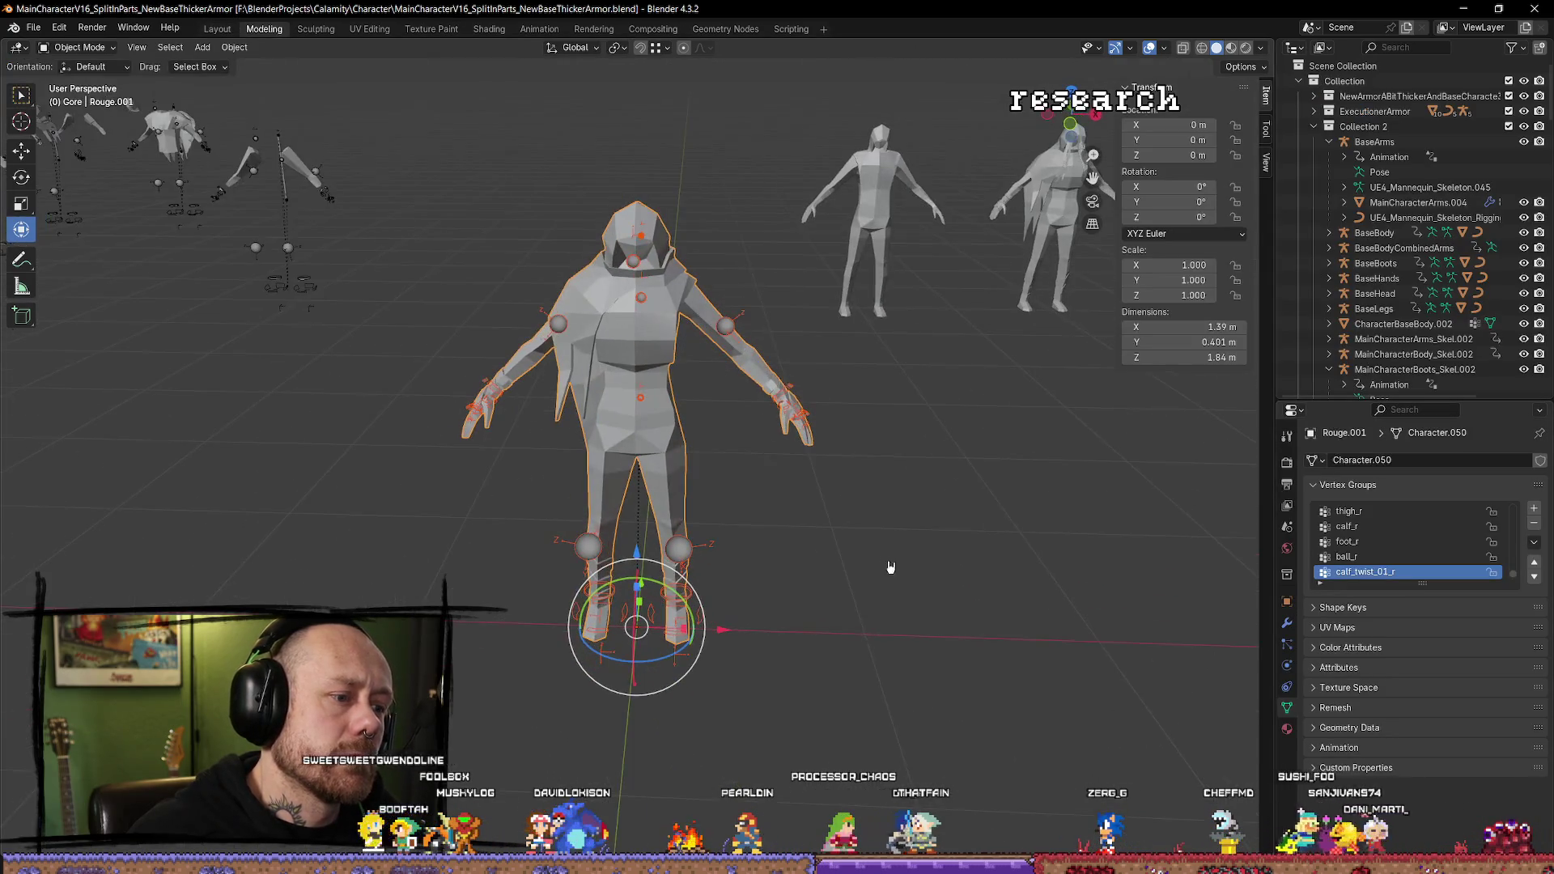
left_click(904, 576)
scroll(904, 576, "down", 3)
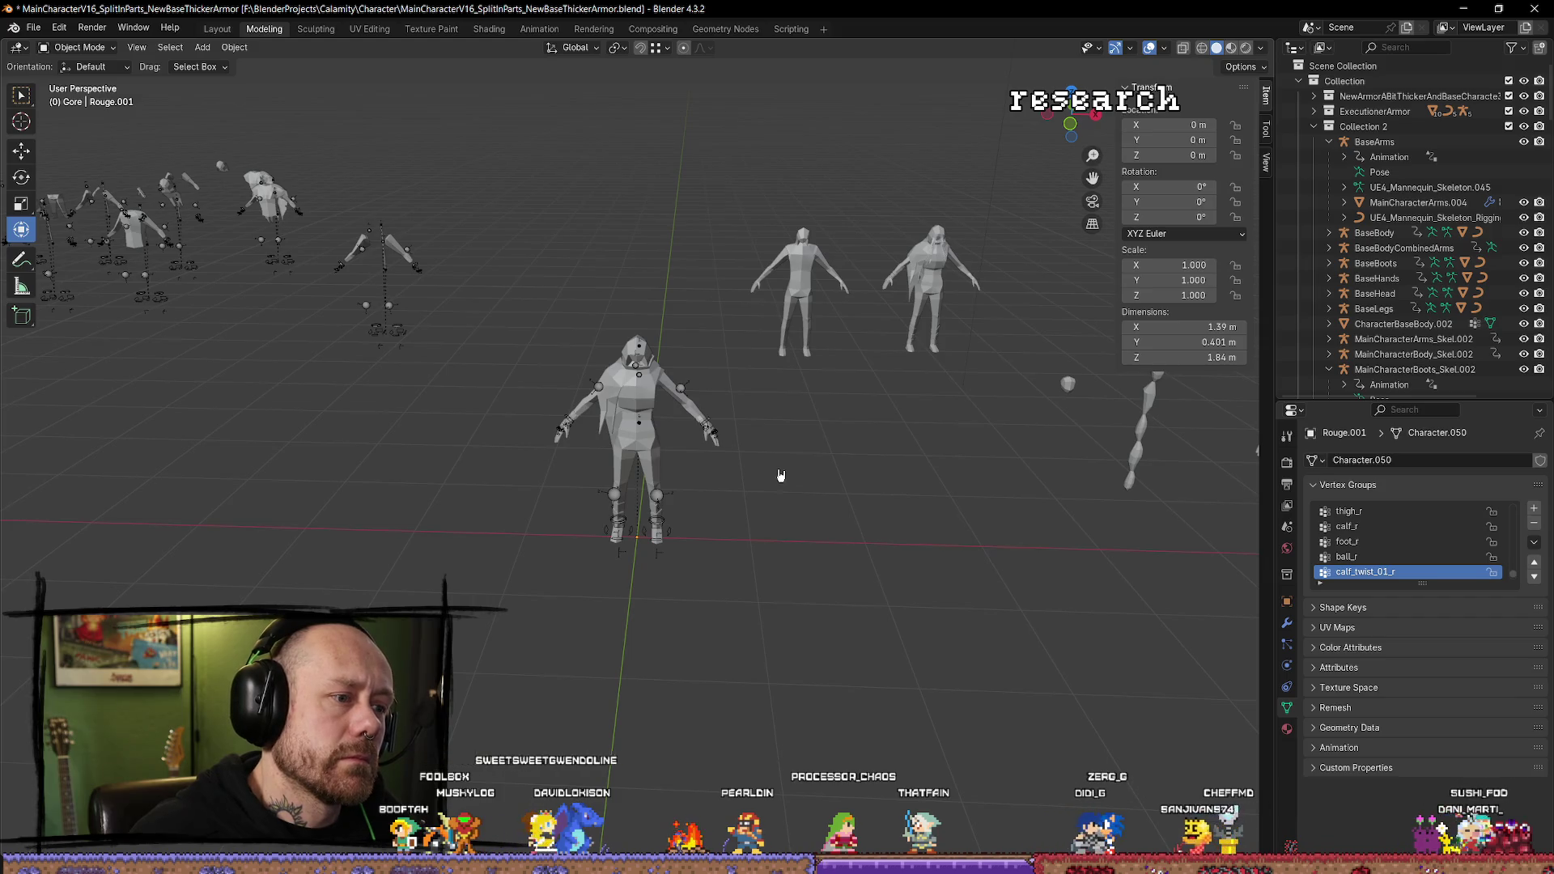
left_click_drag(733, 316, 548, 630)
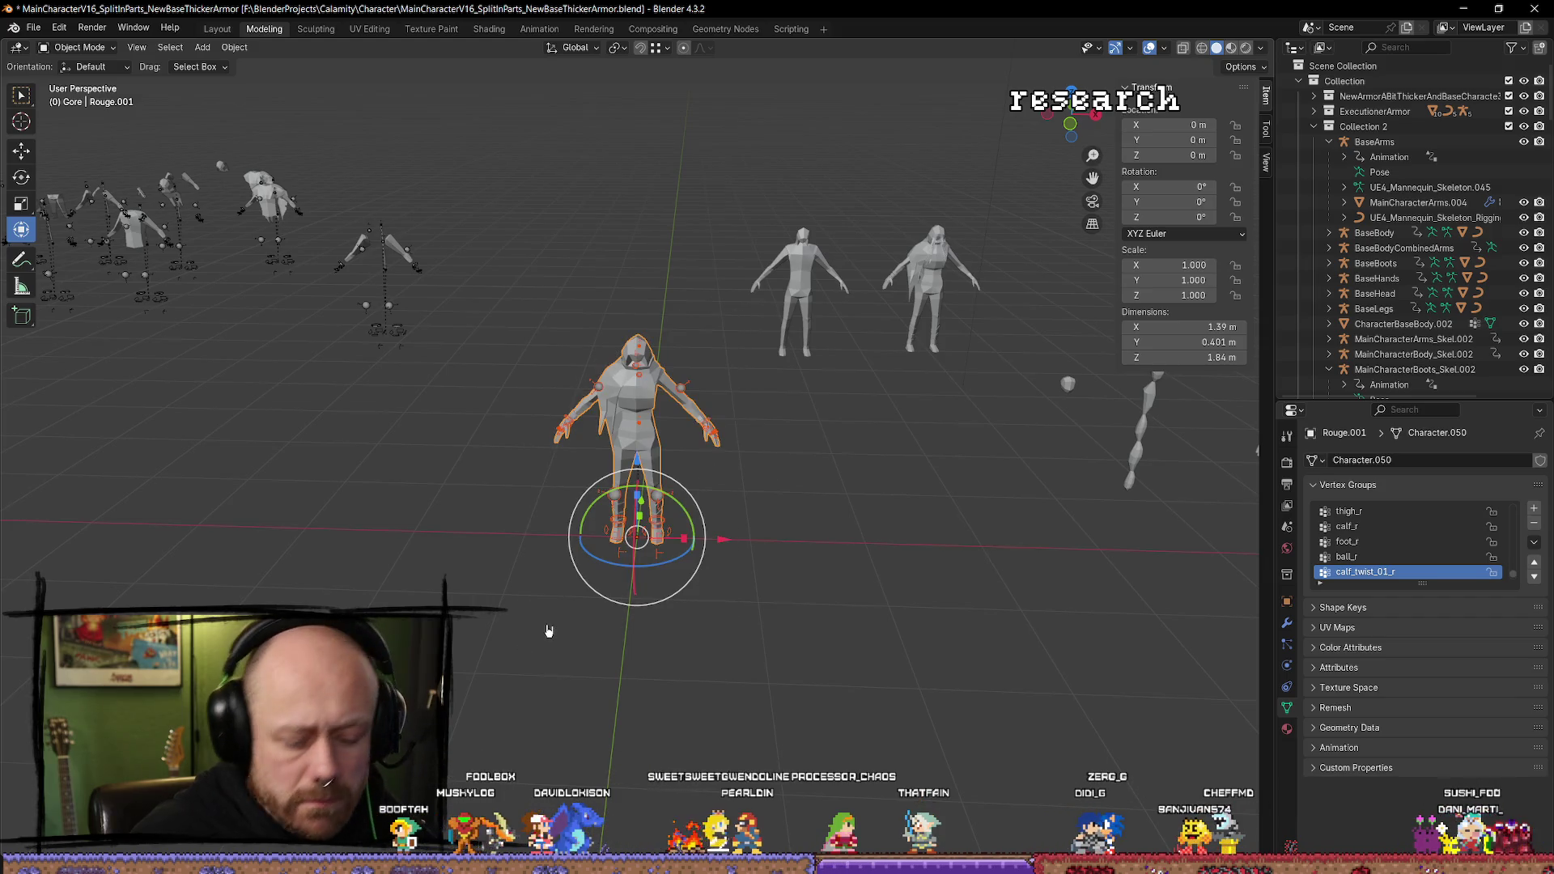
key("Delete")
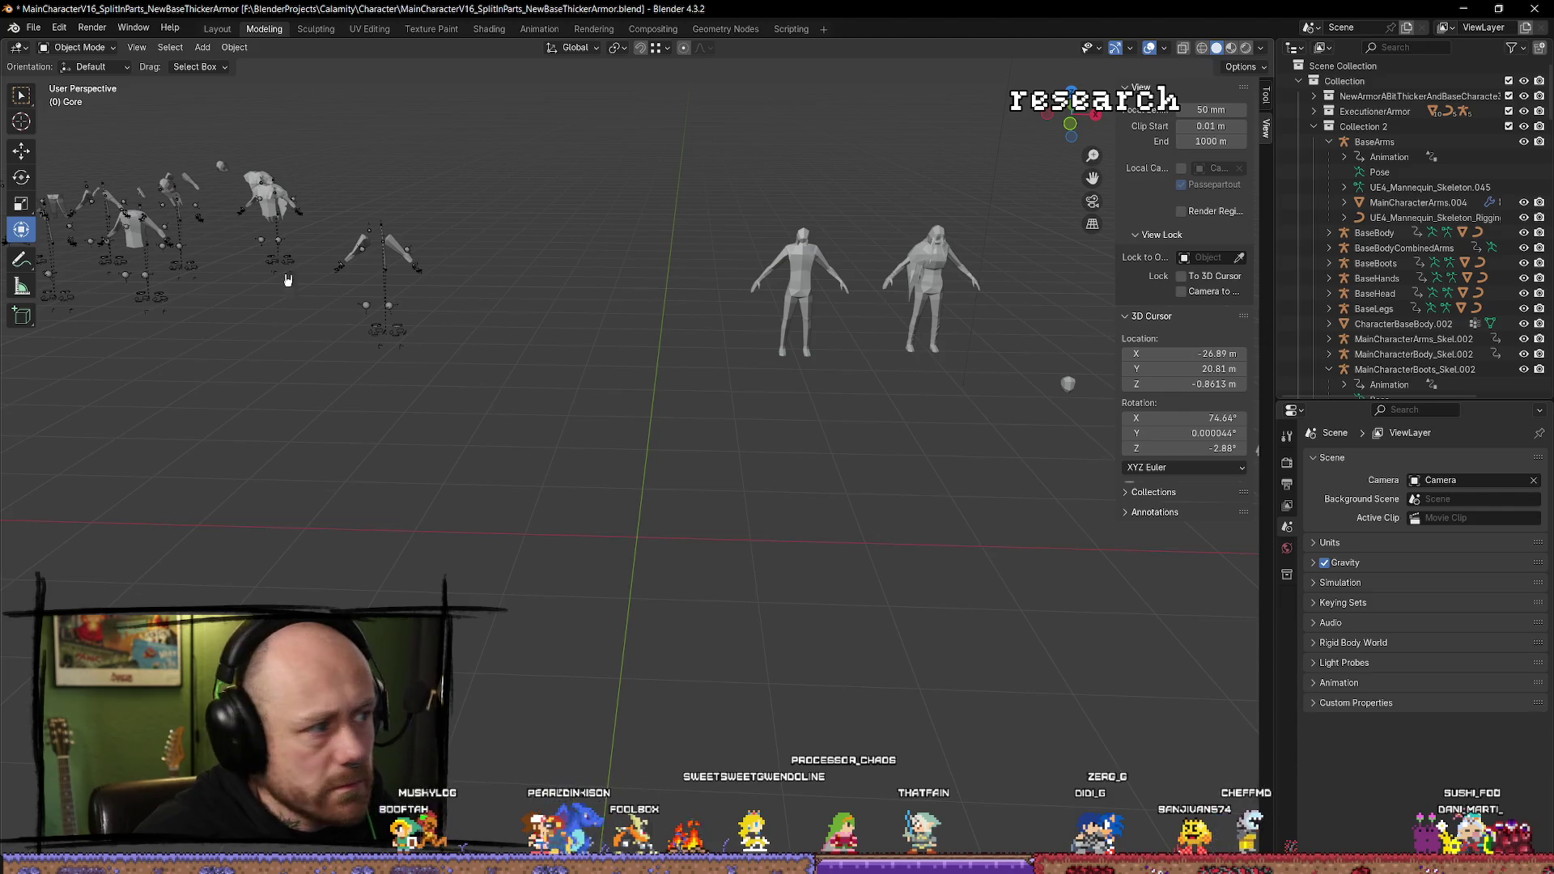
Select the Rouge chest skeleton rig and frame it from above.
left_click(145, 244)
scroll(219, 342, "down", 5)
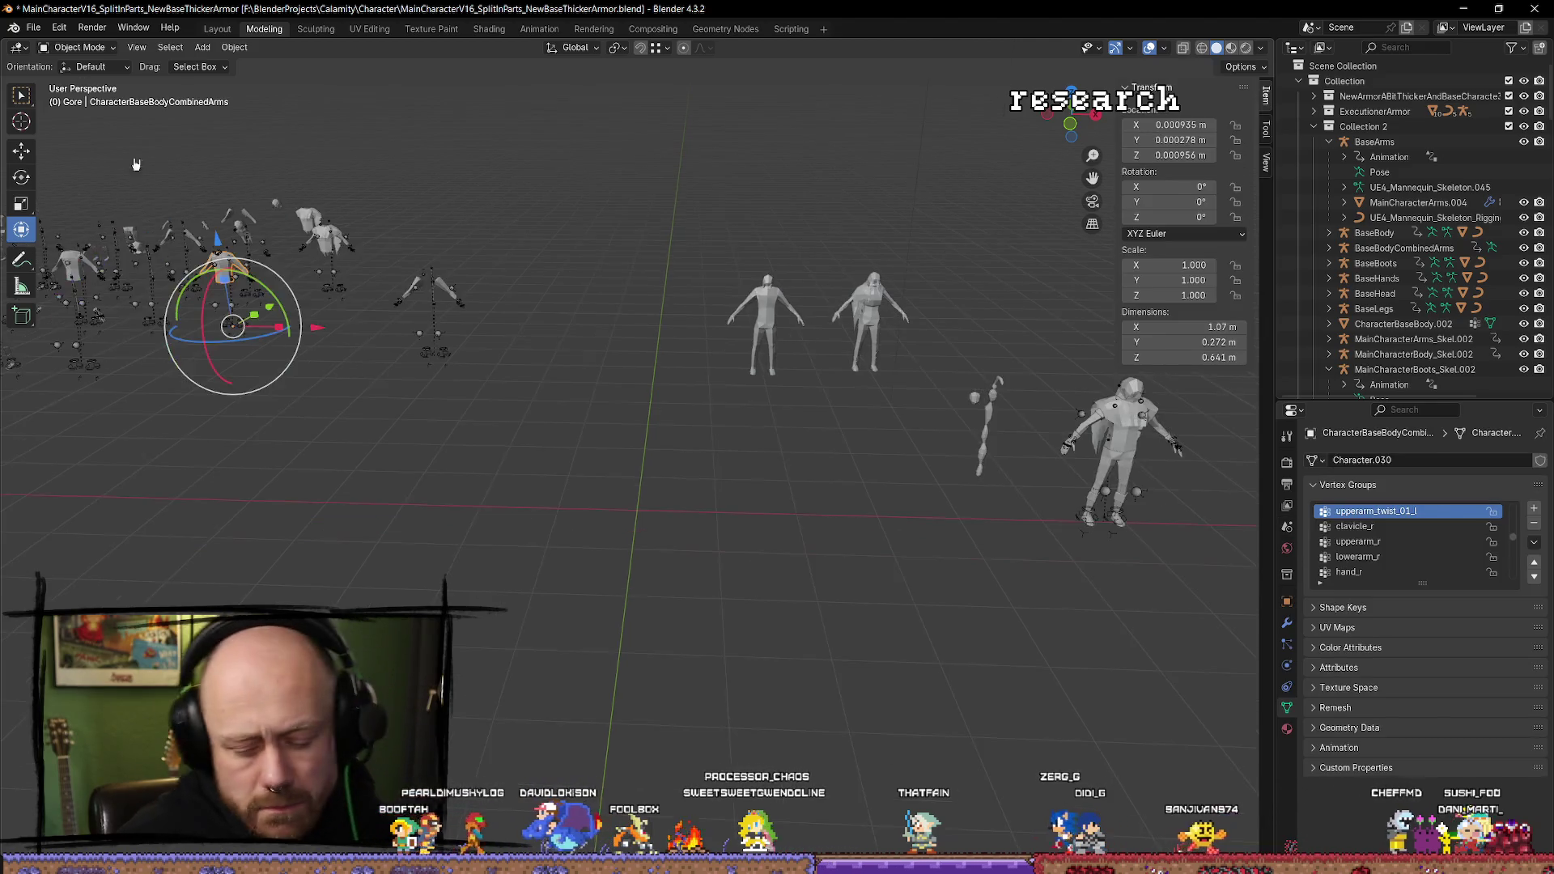
left_click(178, 273)
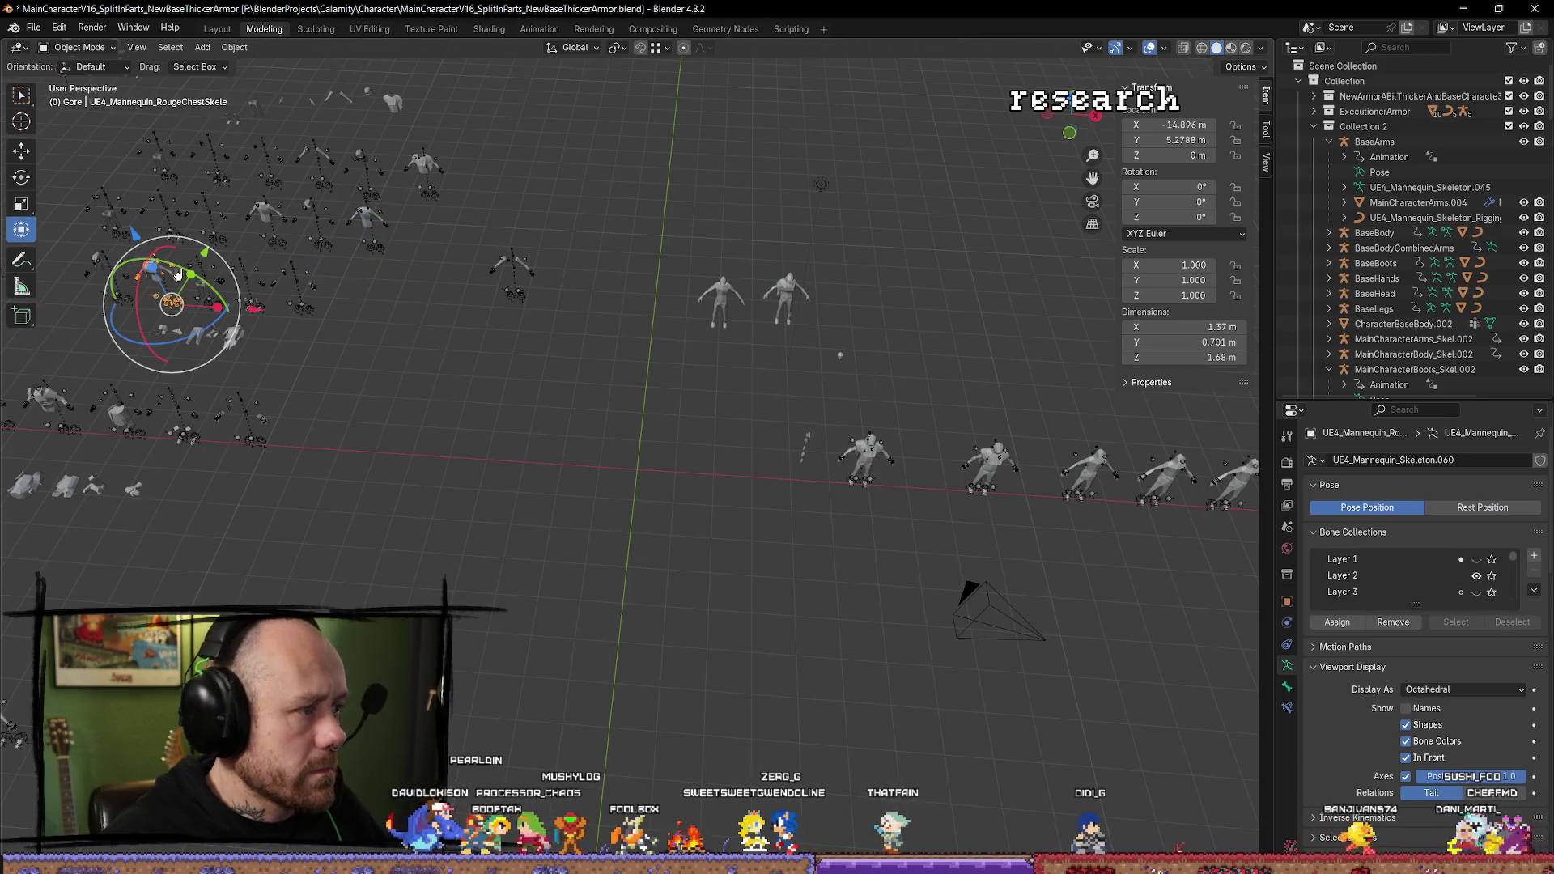
scroll(178, 273, "up", 4)
key("KP_Decimal")
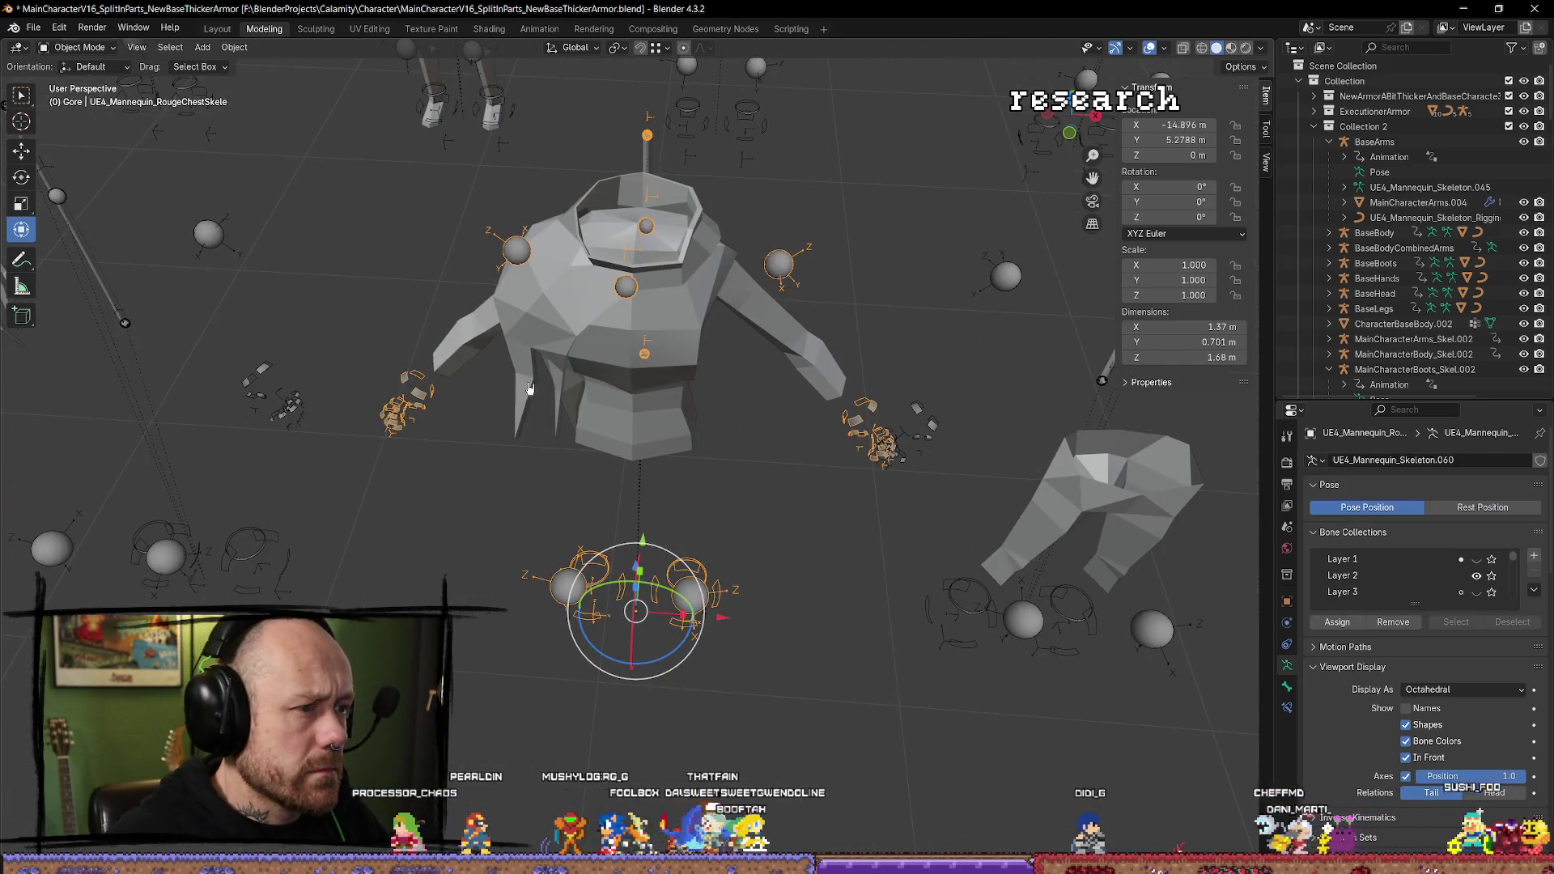
scroll(674, 353, "down", 4)
scroll(674, 354, "down", 4)
mouse_move(647, 381)
left_mouse_down()
mouse_move(507, 491)
mouse_move(429, 453)
mouse_move(392, 466)
mouse_move(191, 456)
mouse_move(756, 526)
left_mouse_up()
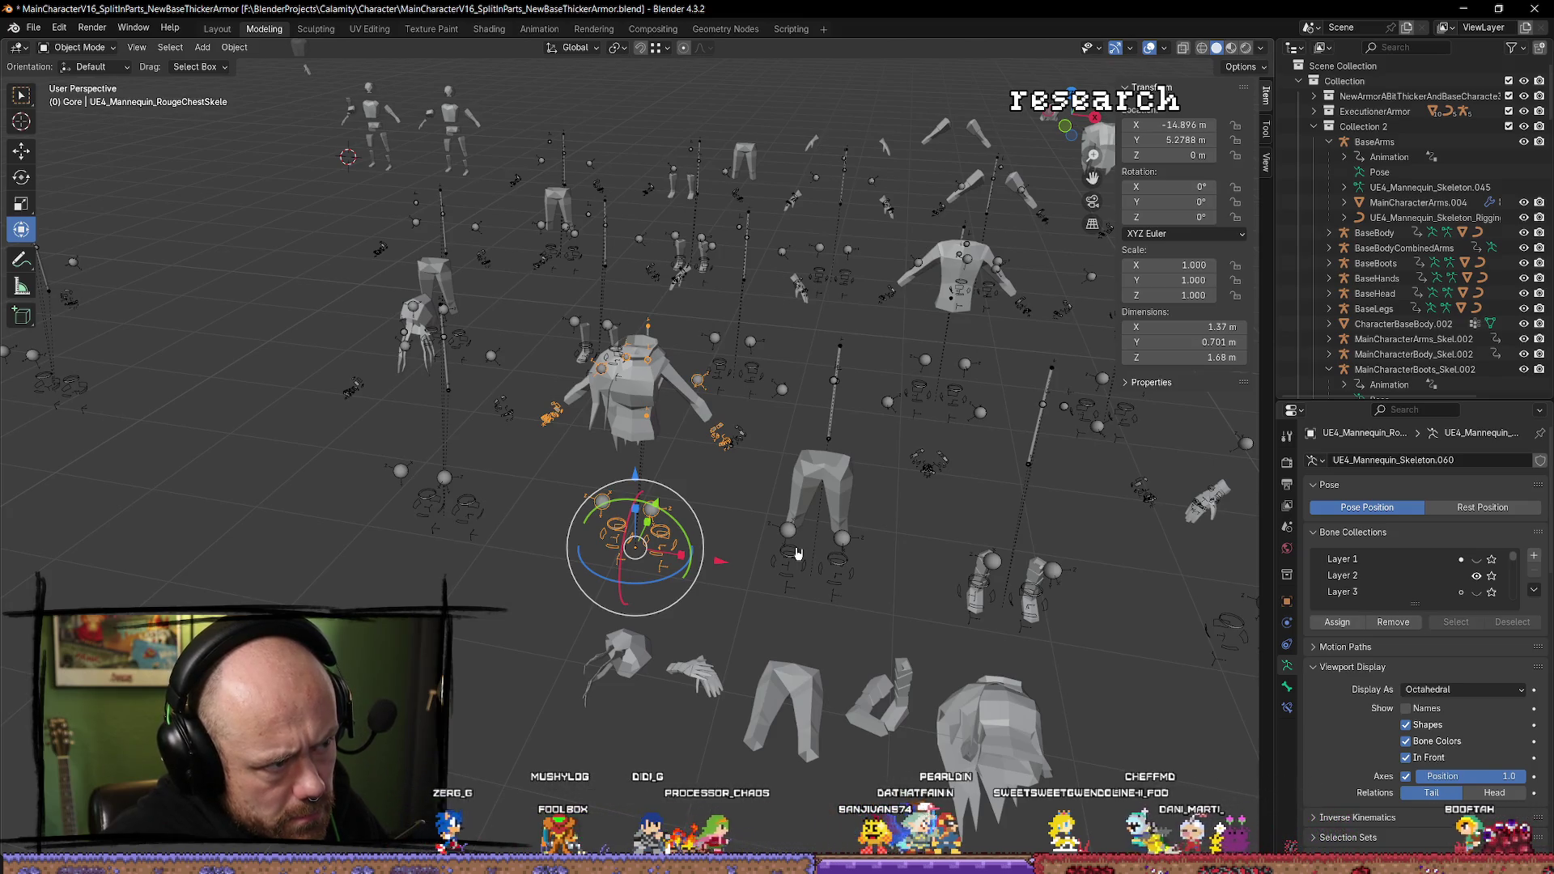
Try duplicating and moving the chest rig along X, undo it all, then quit Blender.
key("shift+d")
right_click(797, 554)
left_click_drag(717, 566, 798, 573)
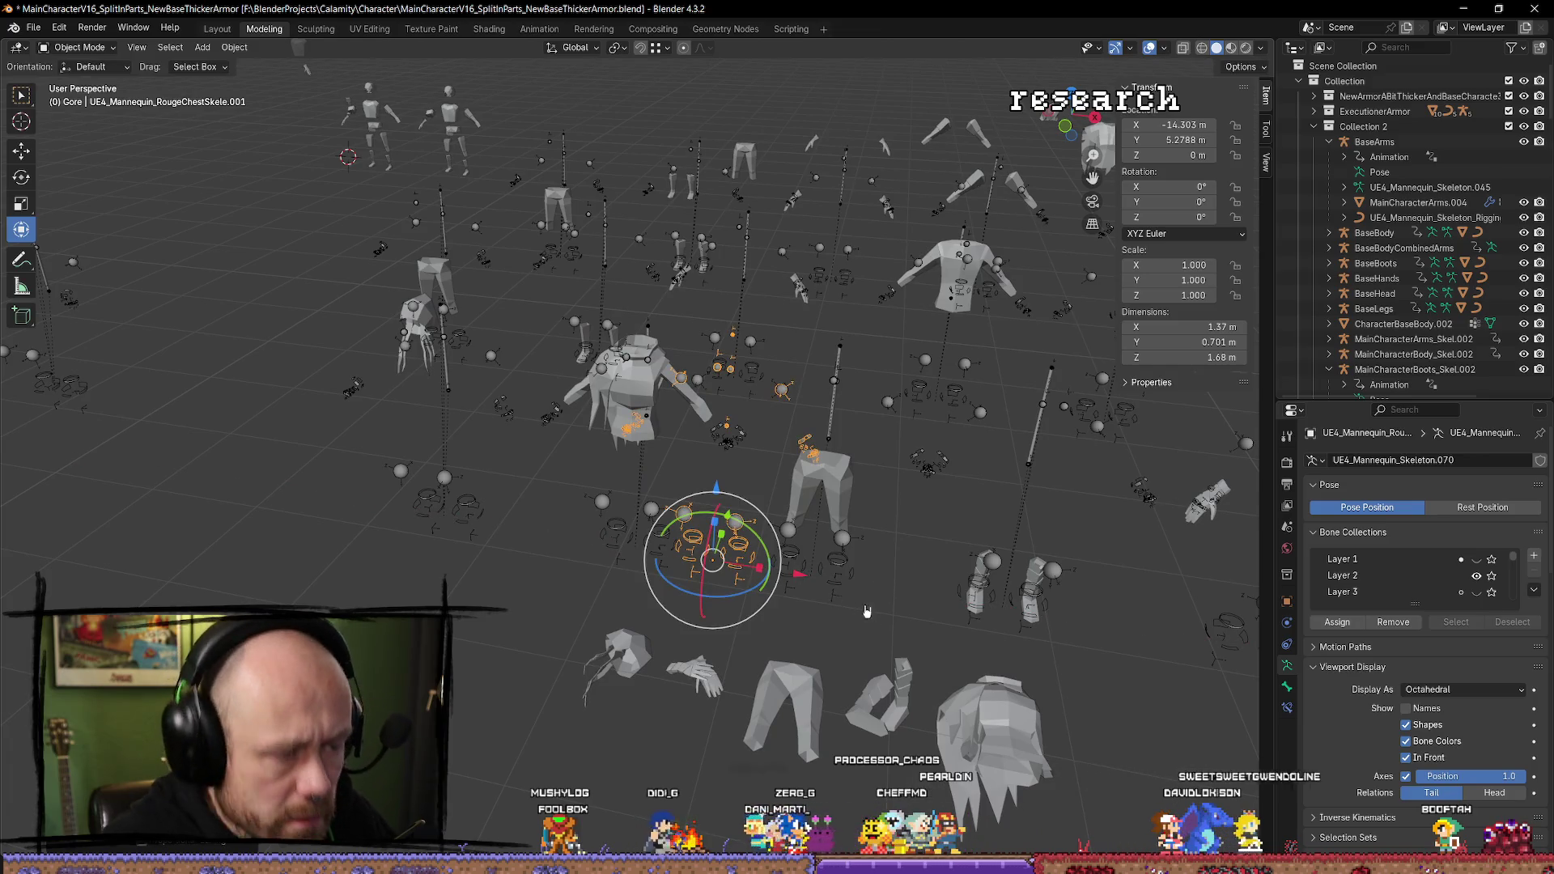
key("ctrl+z")
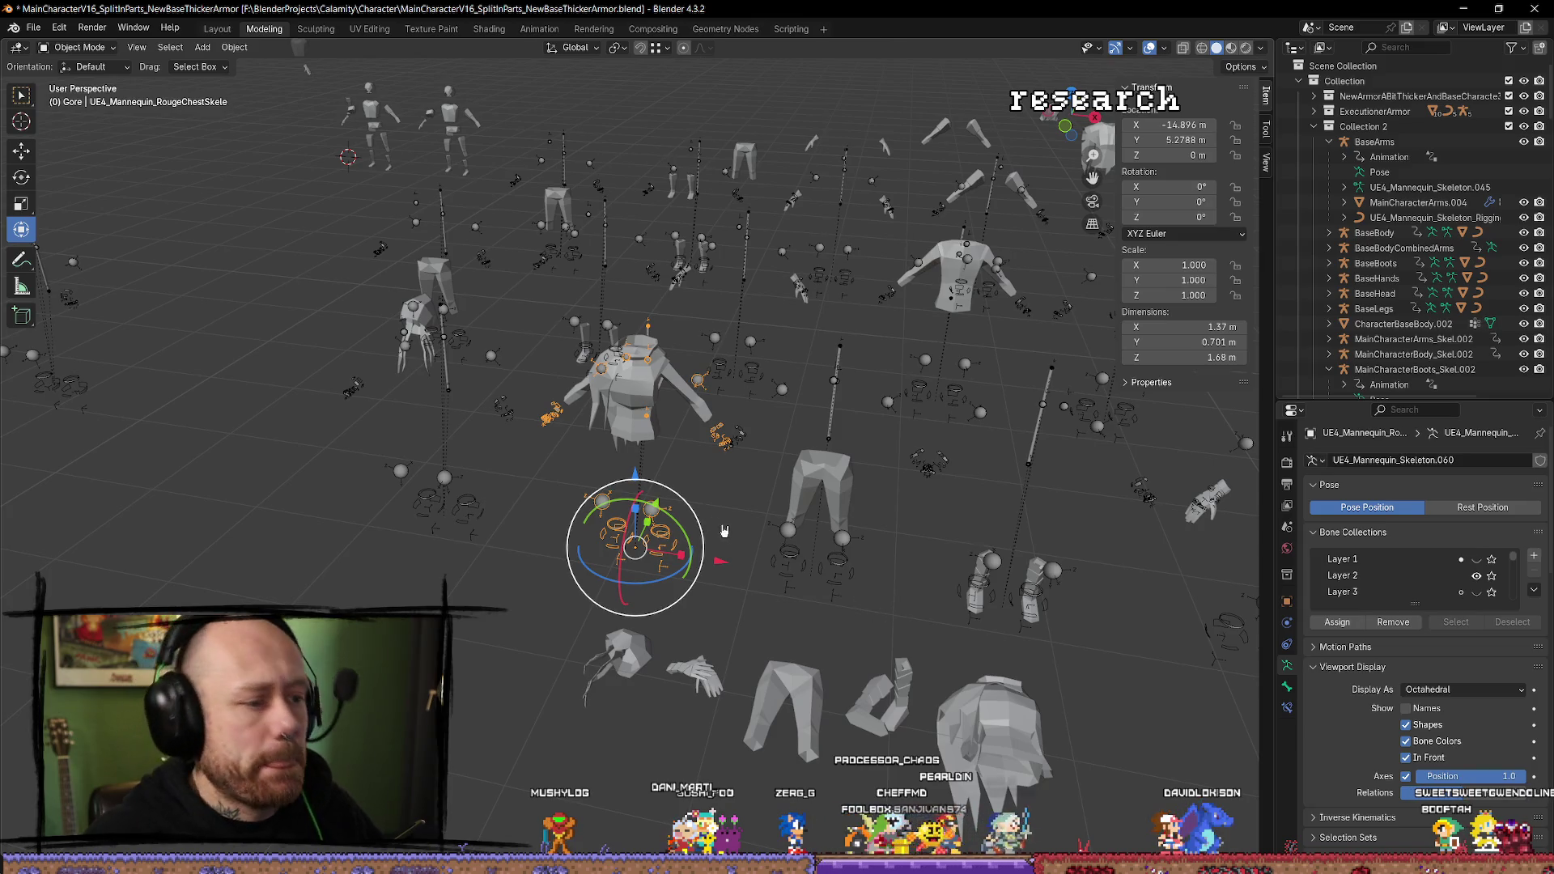
key("ctrl+z")
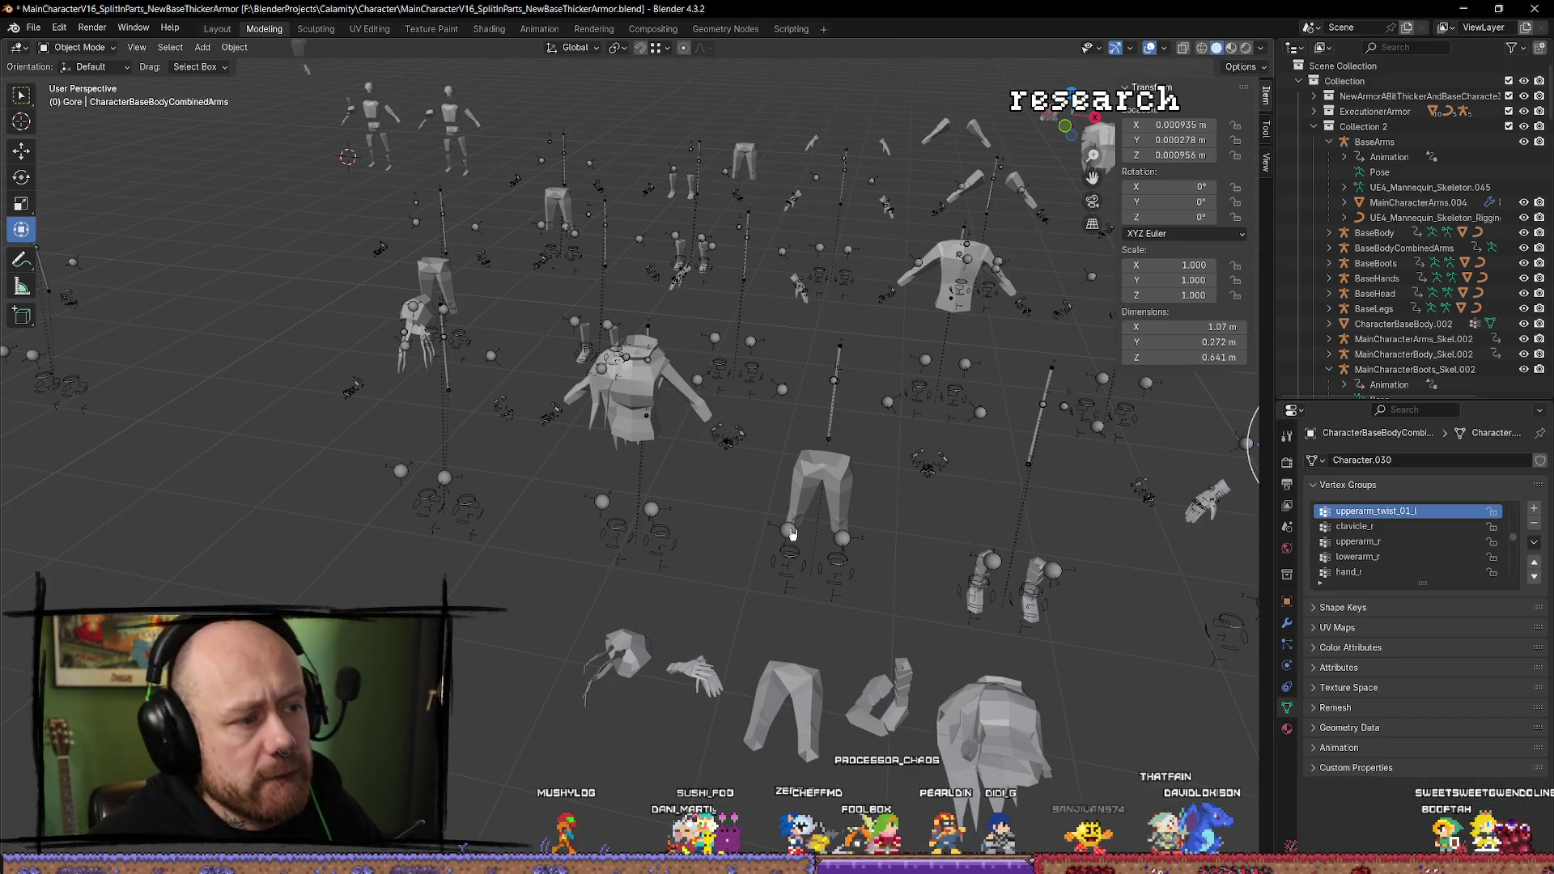
key("ctrl+z")
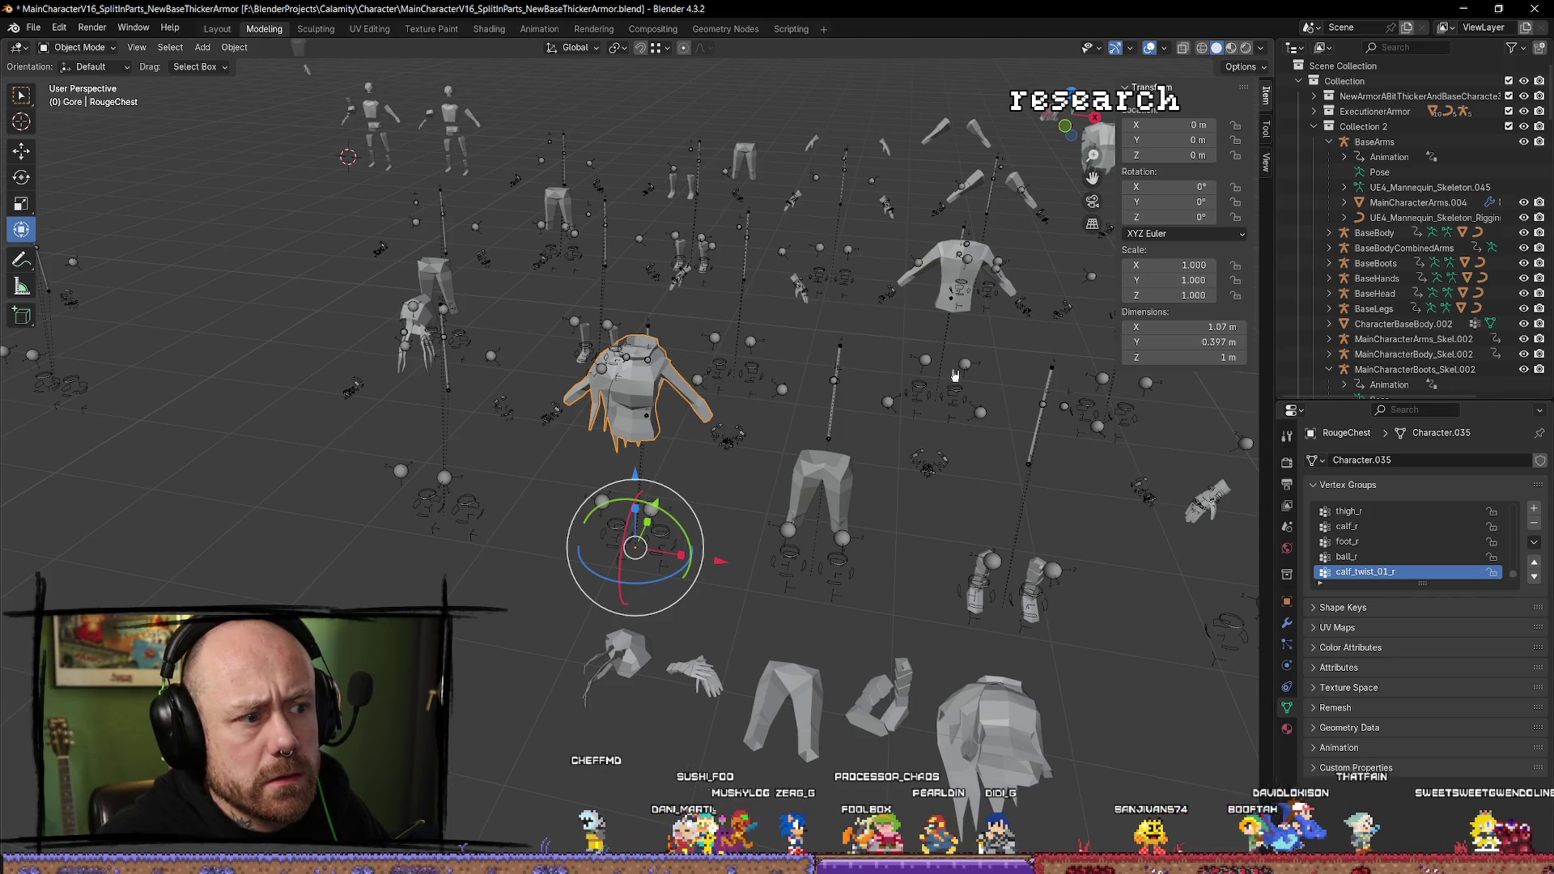
key("ctrl+q")
left_click(804, 470)
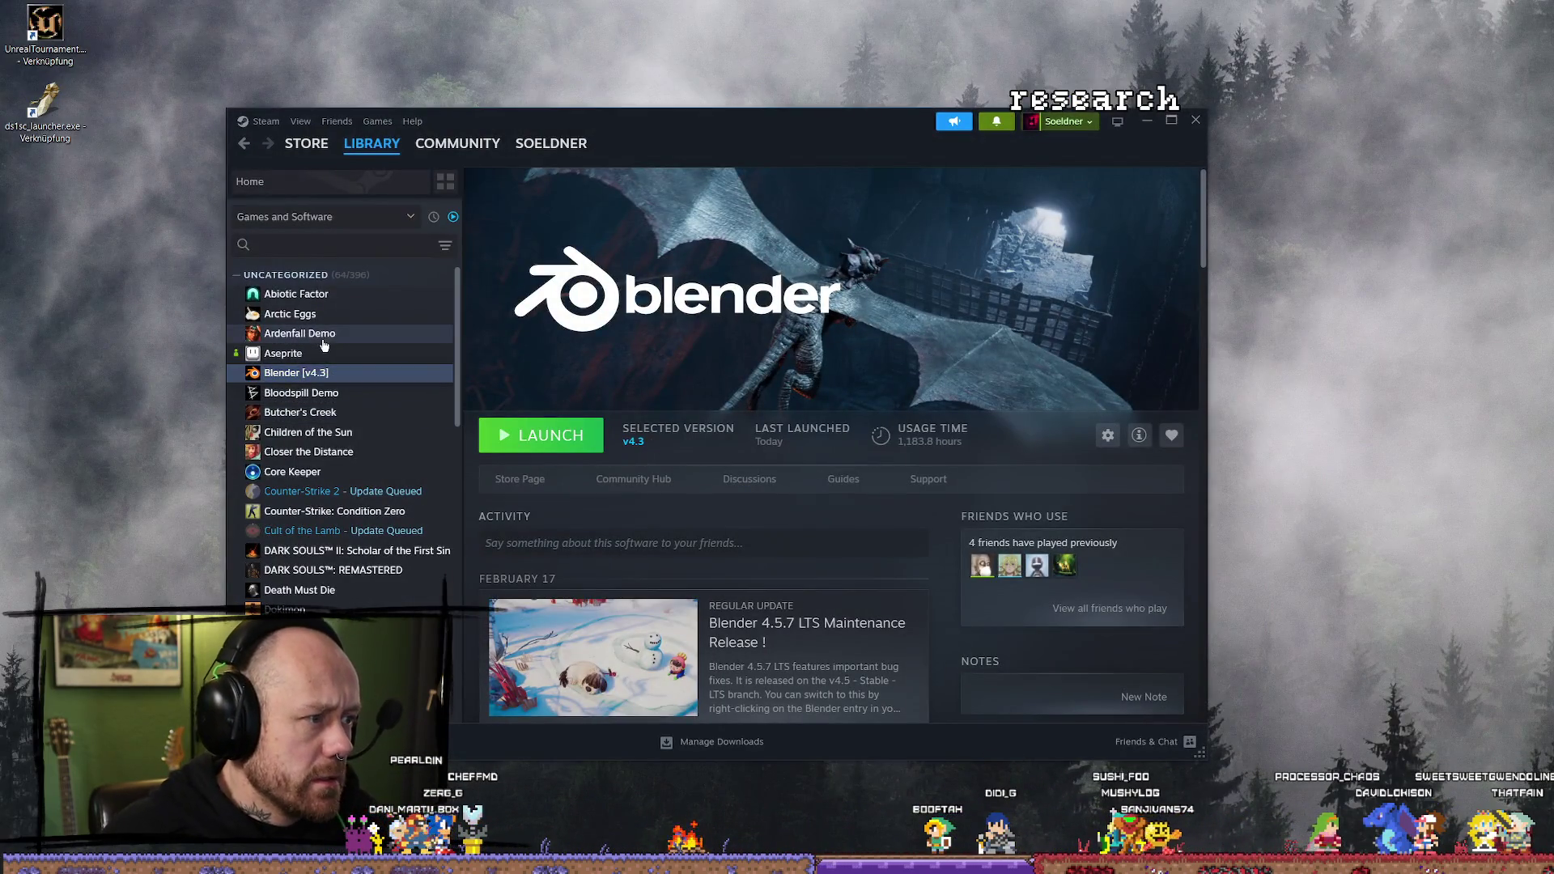
Relaunch Blender 4.3 from the Steam library.
left_click(328, 353)
left_click(330, 372)
left_click(558, 453)
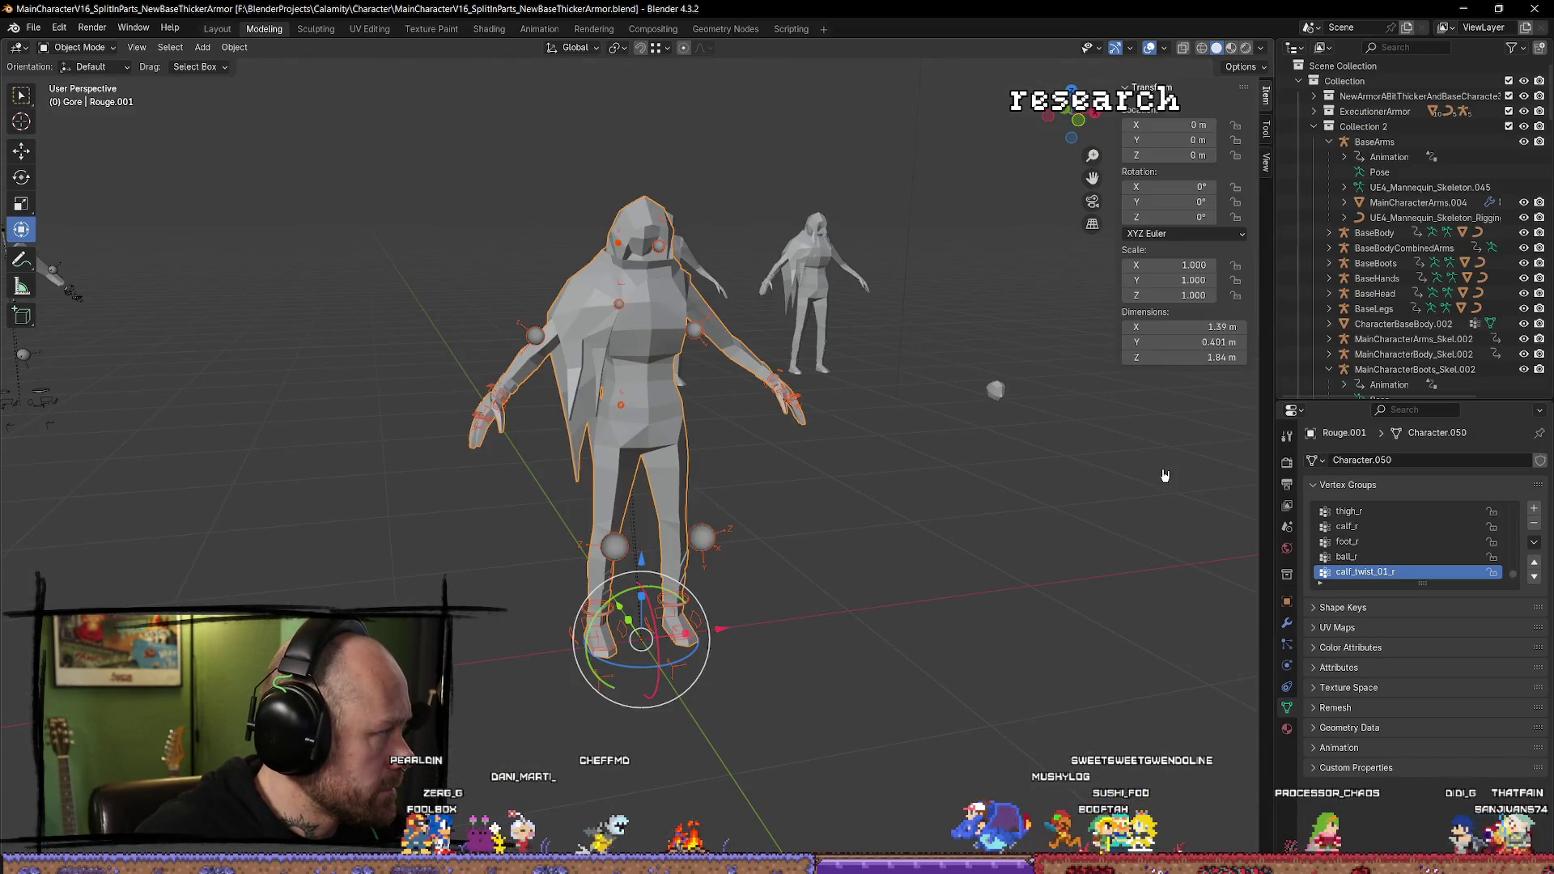
scroll(878, 523, "down", 3)
Select the central Rouge.001 character and hide it again.
left_click(782, 560)
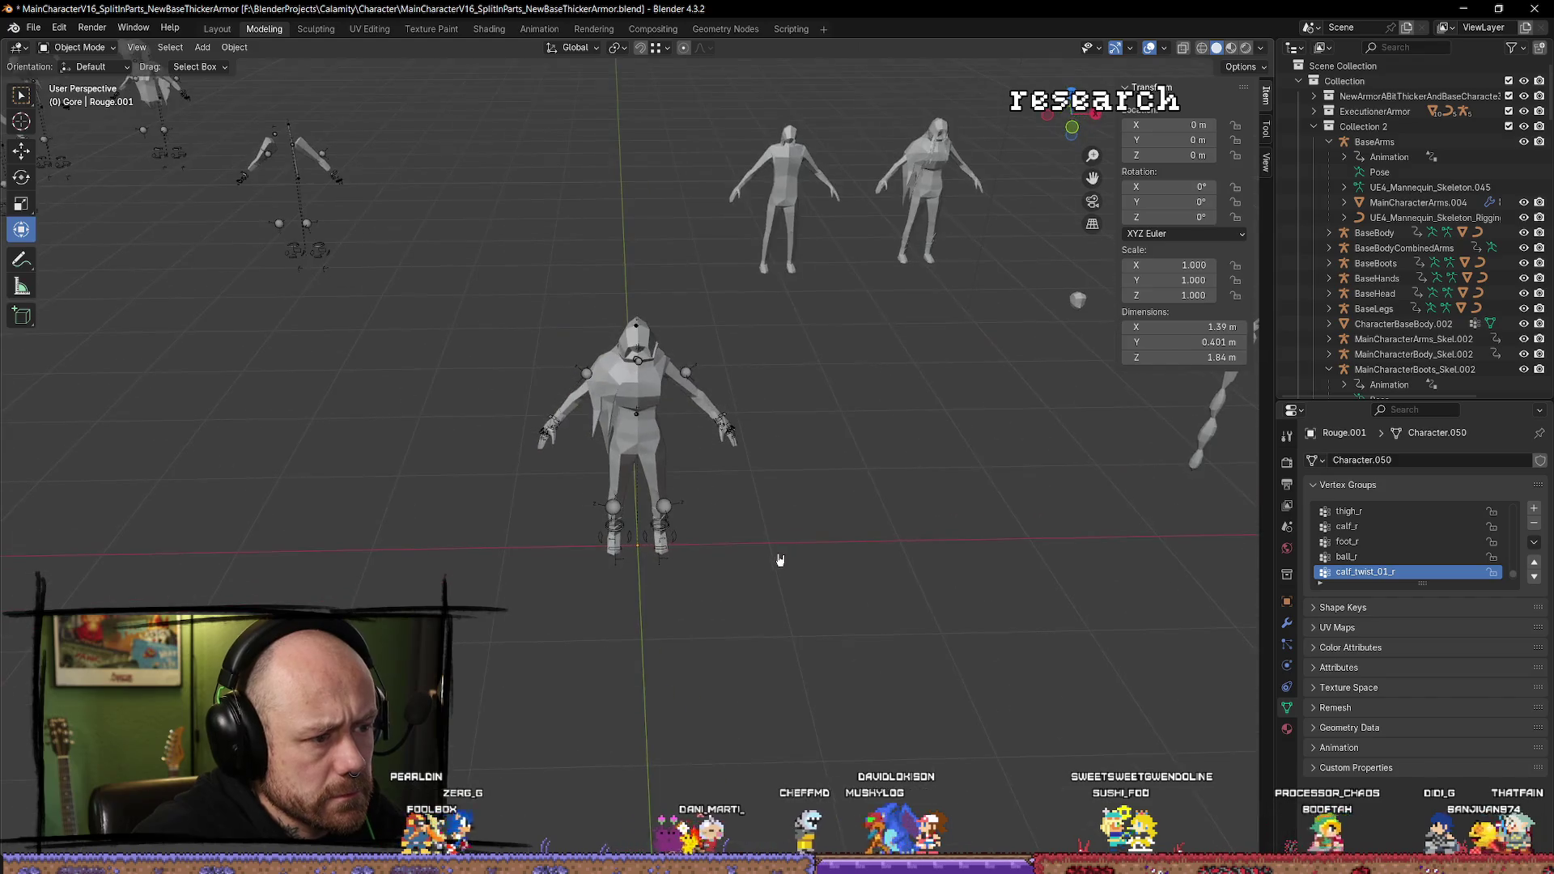
left_click(716, 425)
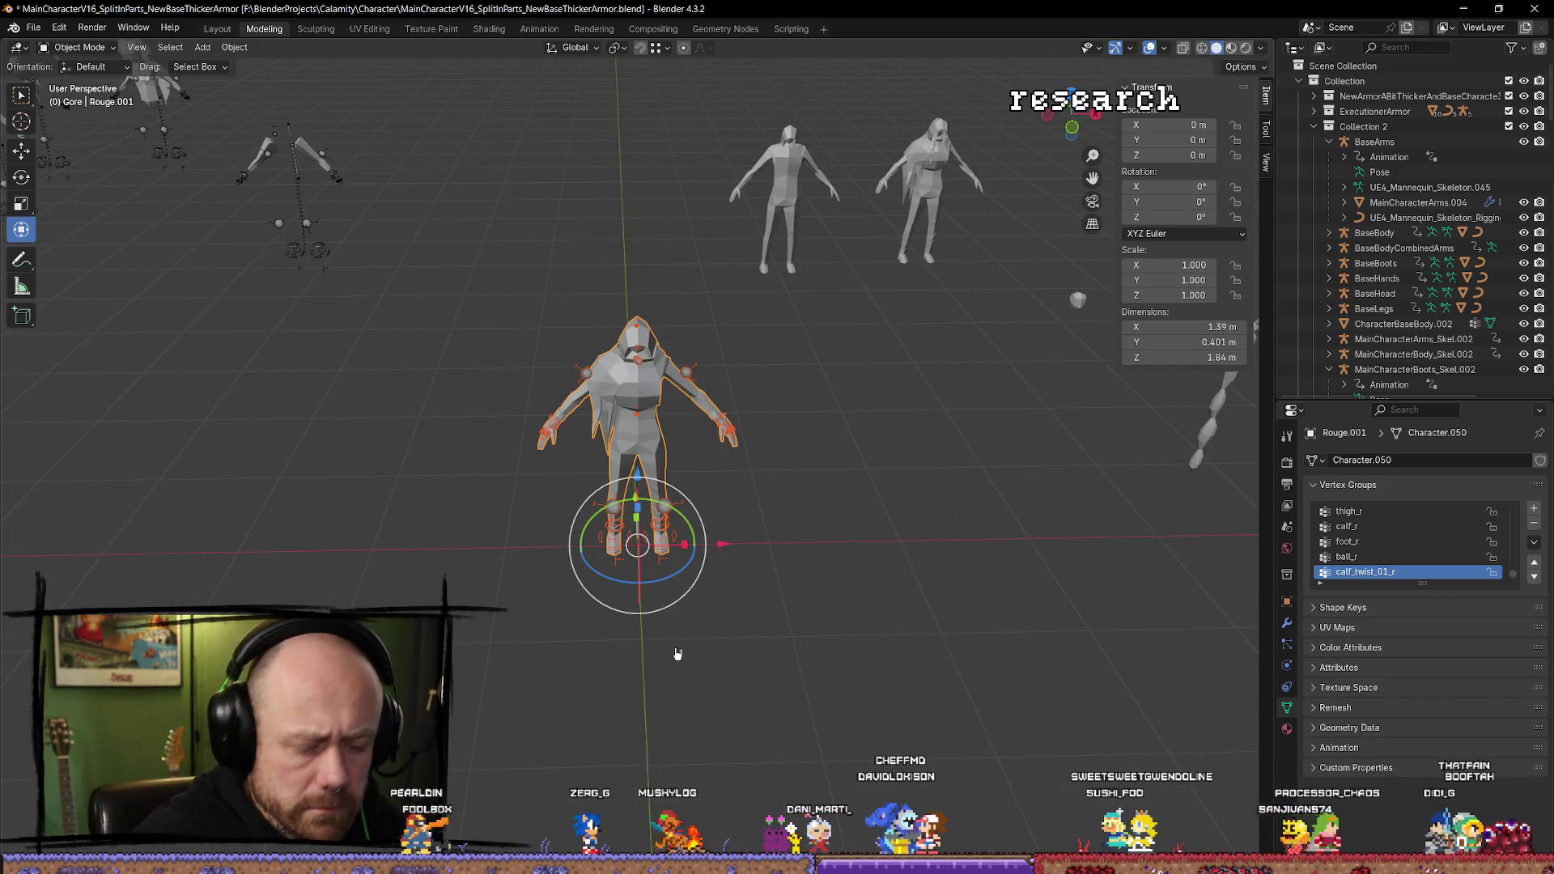
key("Delete")
scroll(598, 322, "down", 5)
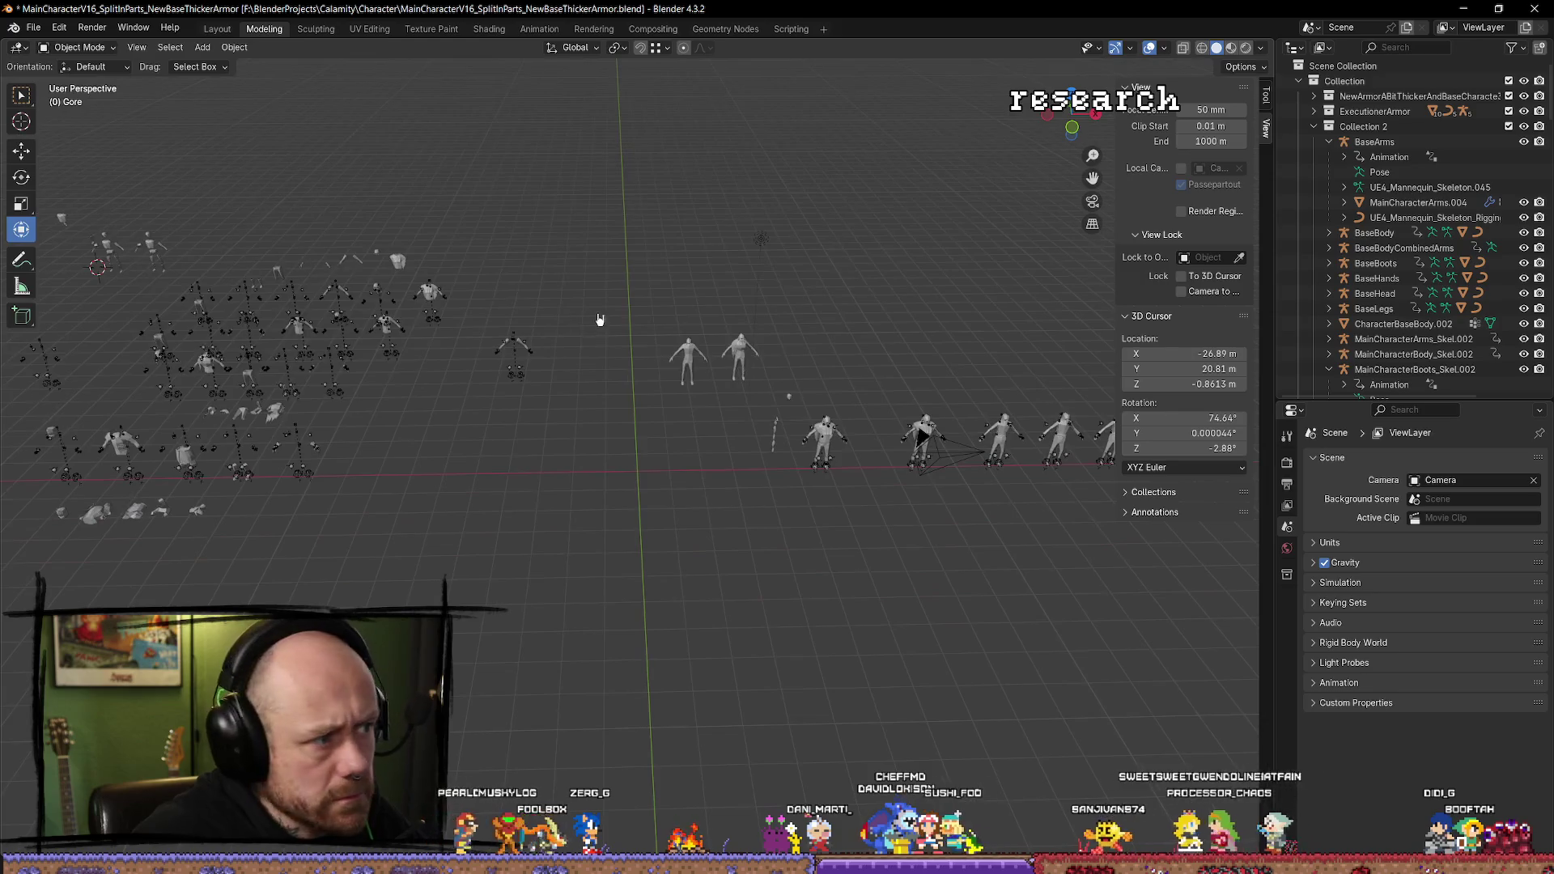
Frame the Rouge chest rig, view the armour from below and select the RougeChest mesh.
left_click(227, 373)
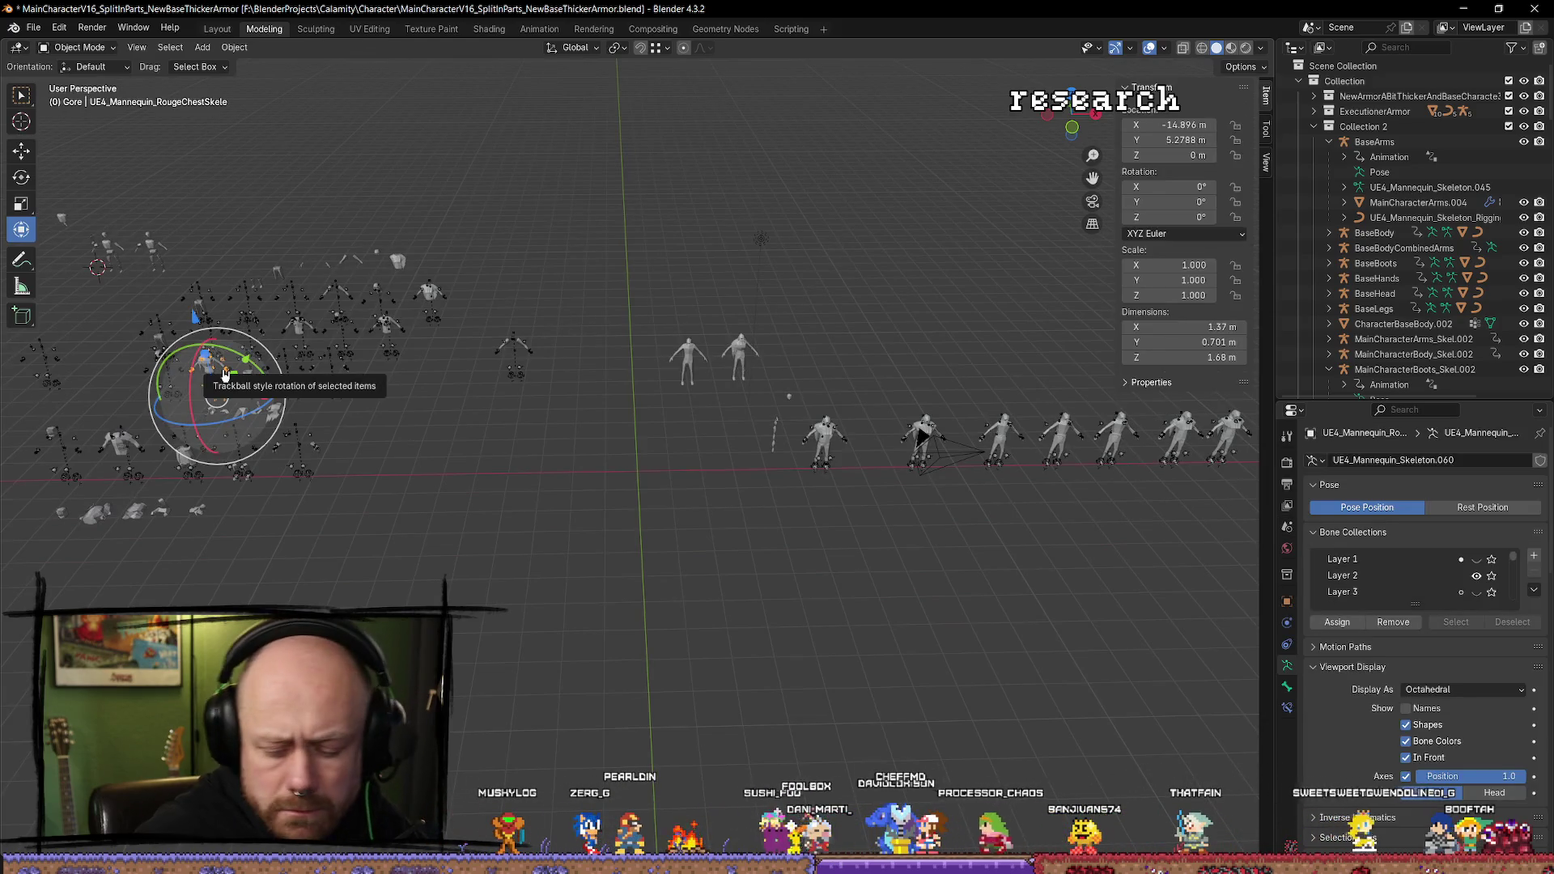
key("KP_Decimal")
left_click(648, 431)
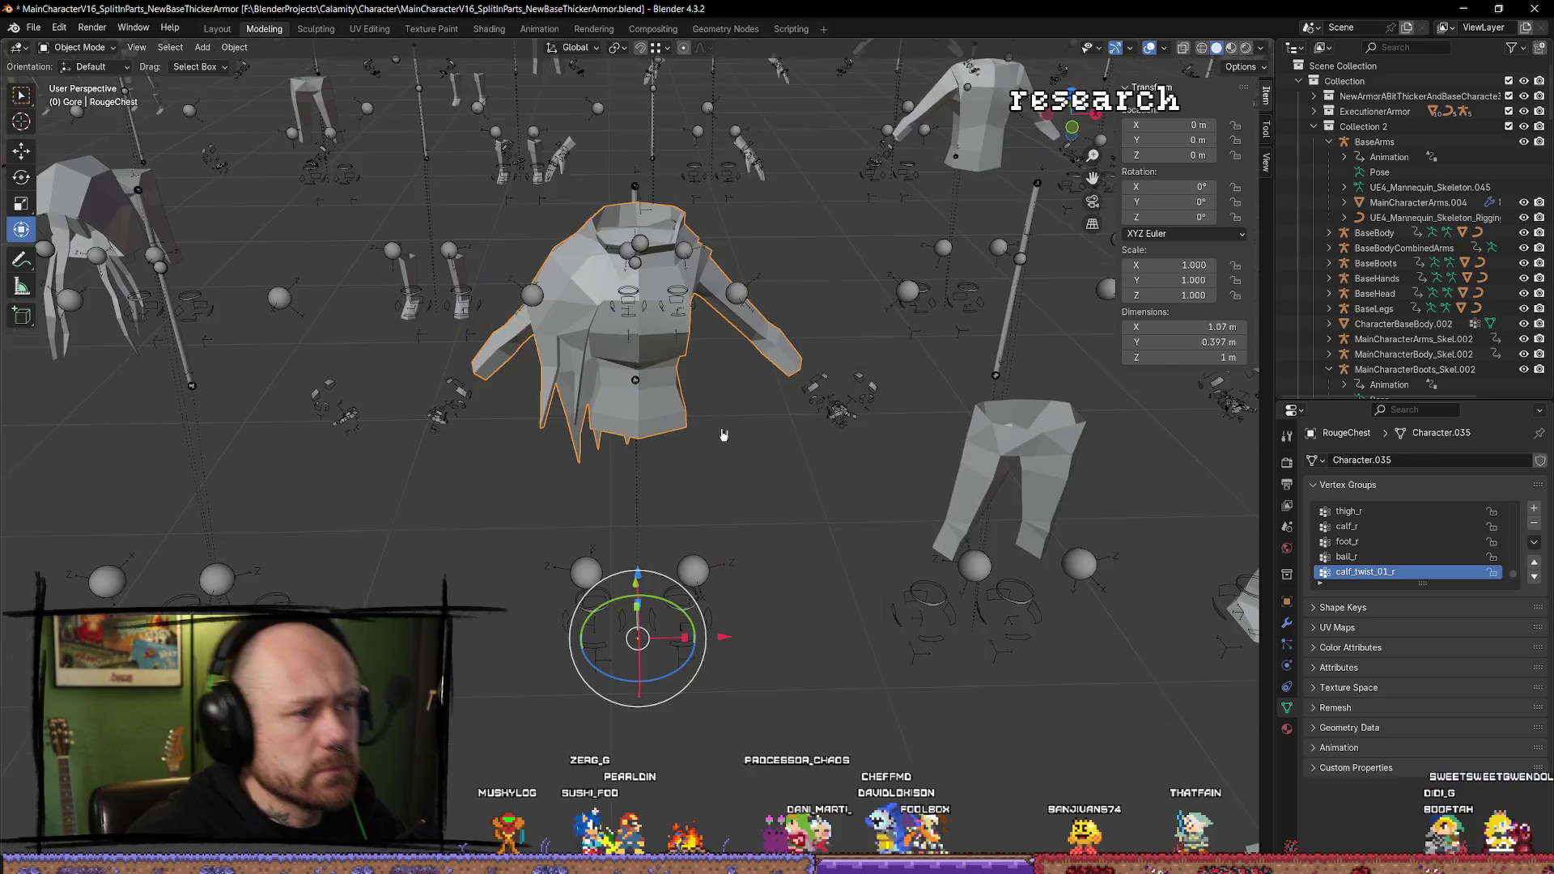
scroll(679, 523, "down", 8)
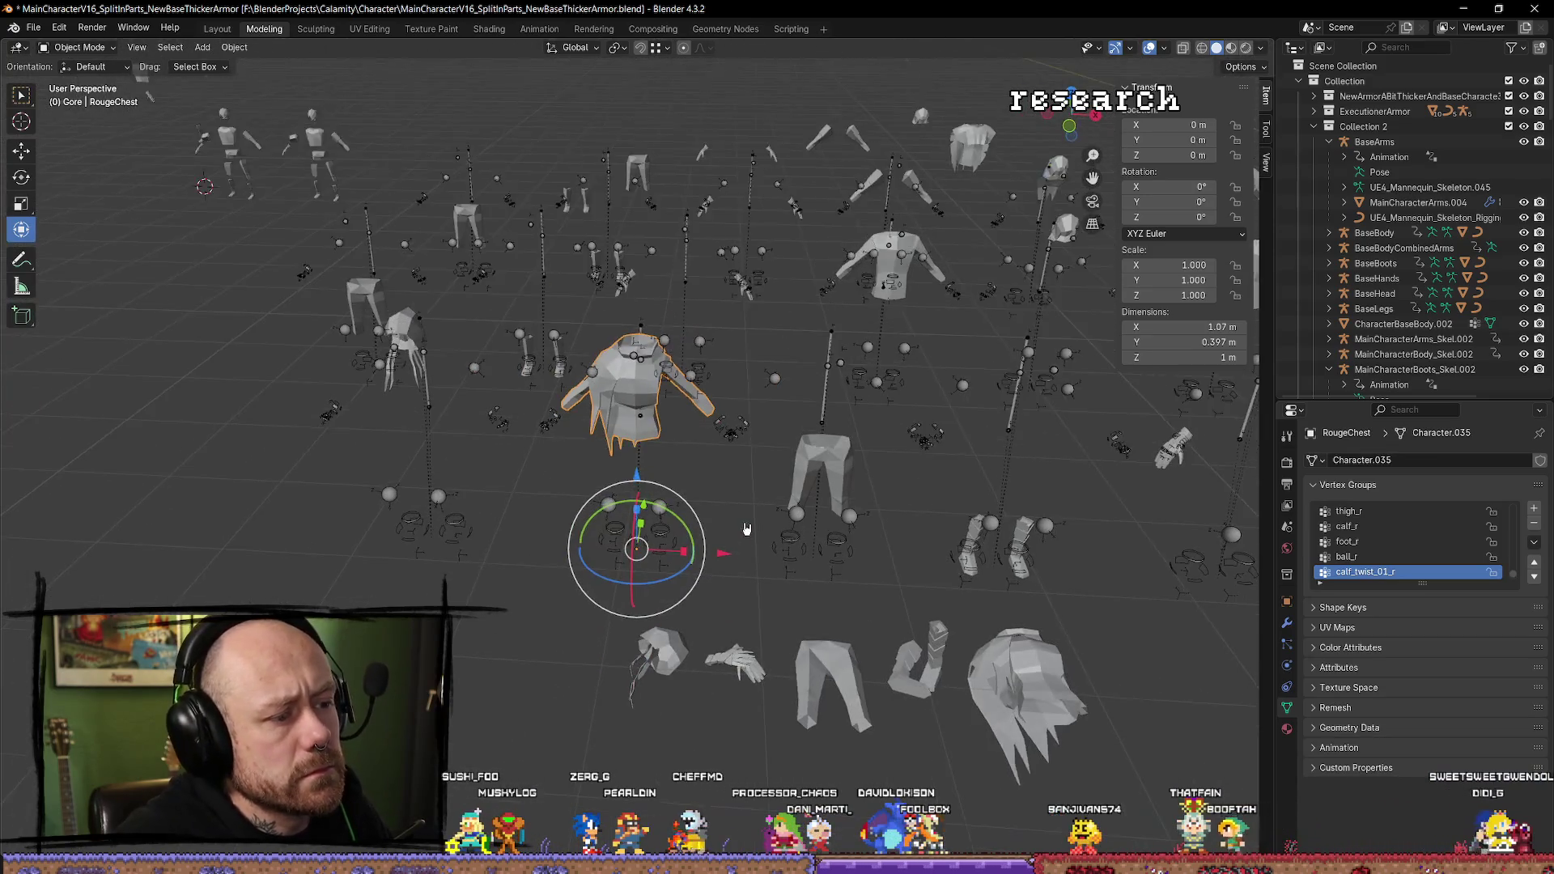
scroll(687, 491, "down", 3)
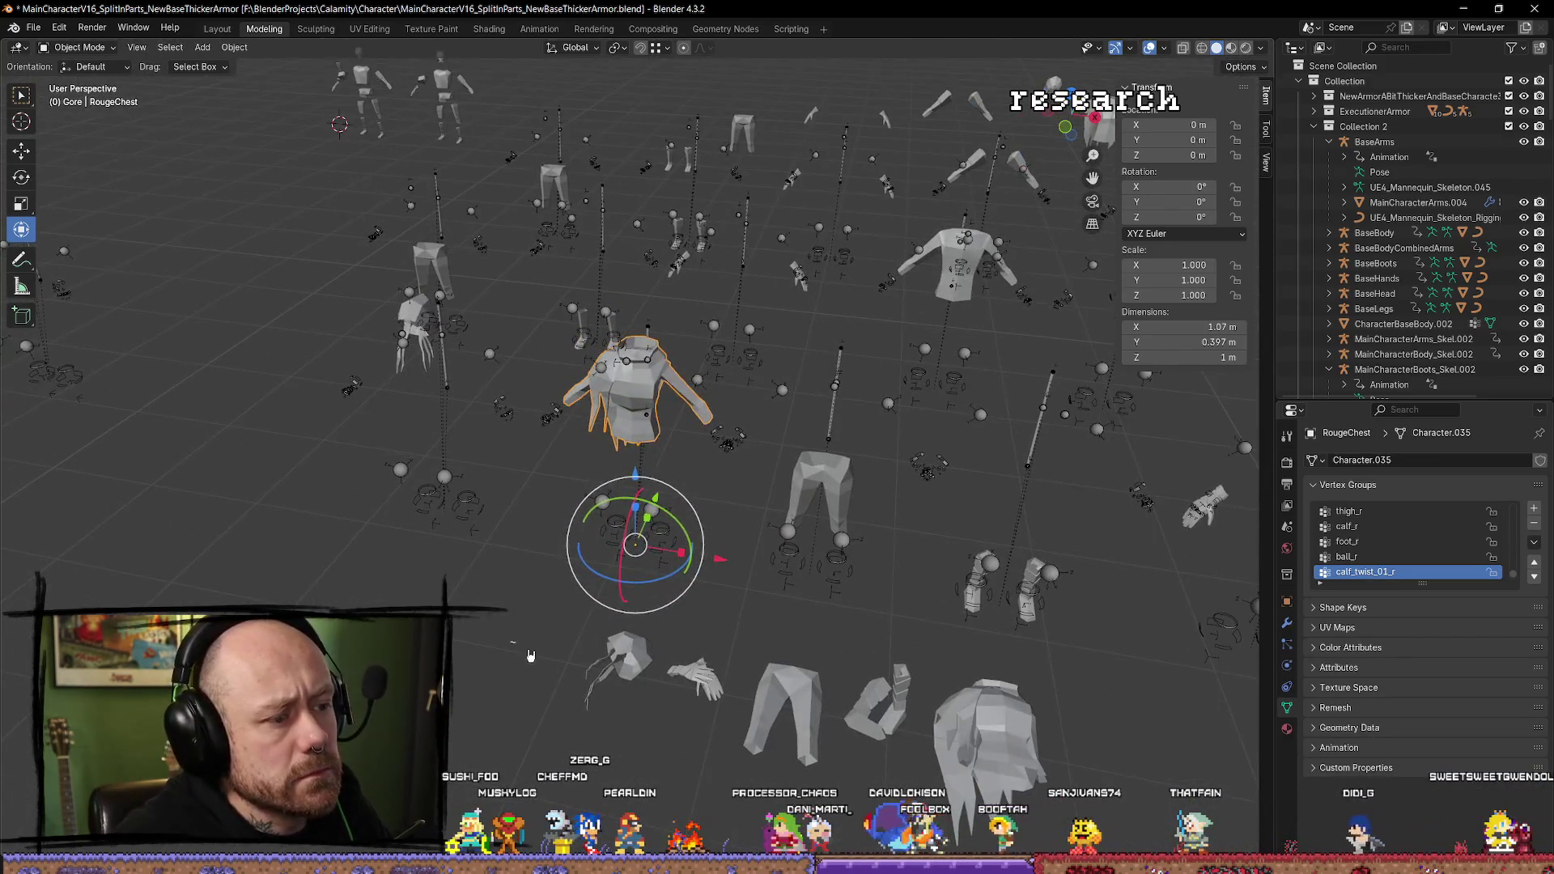
left_click_drag(687, 491, 633, 674)
left_click(651, 433)
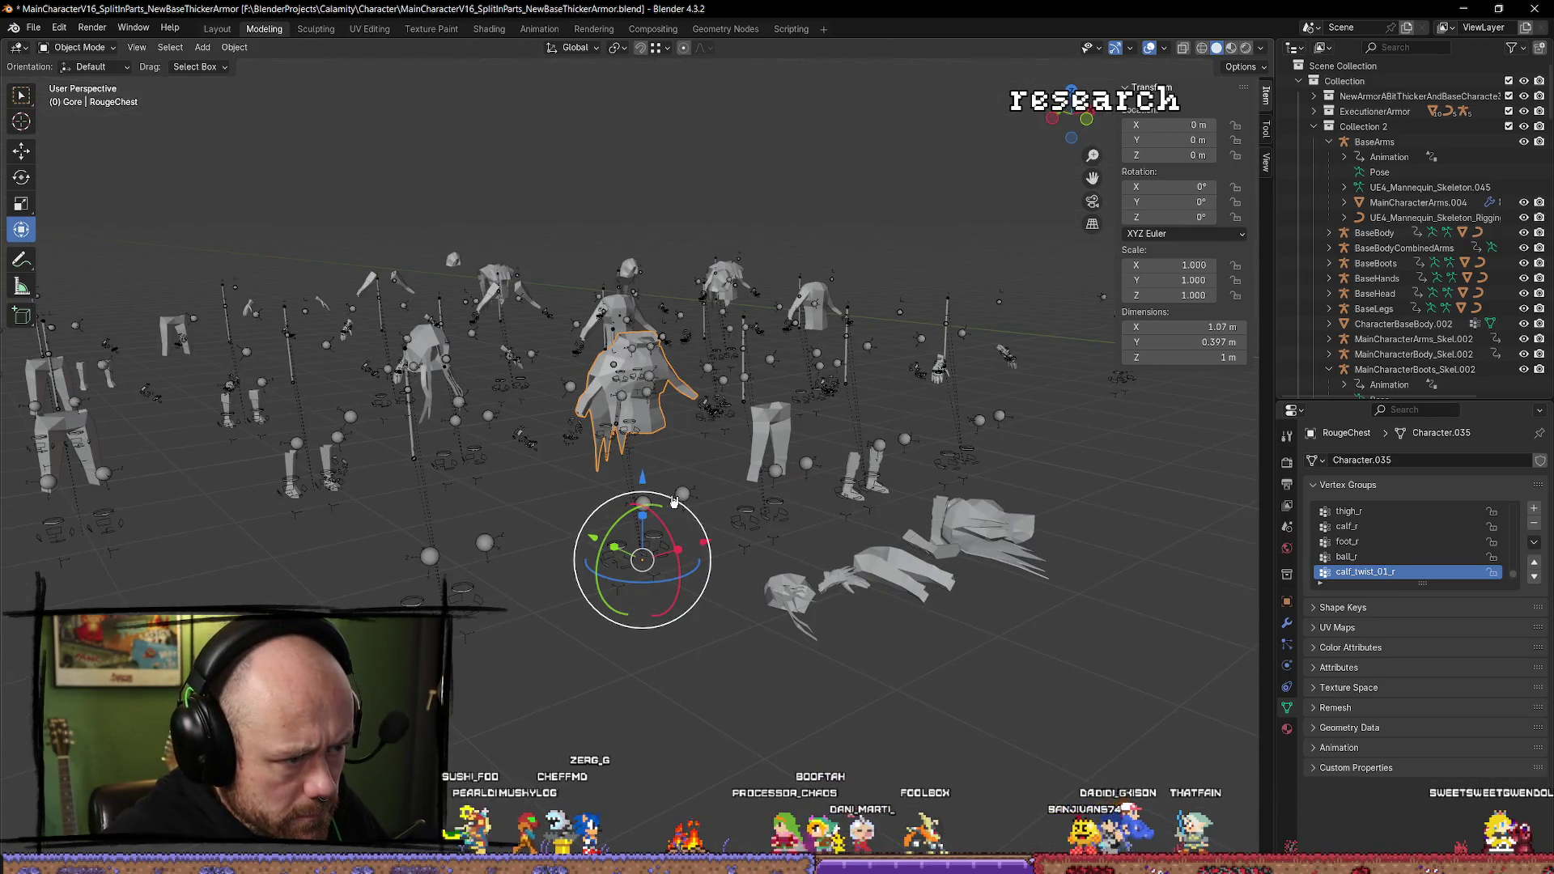
left_click(663, 414)
left_click(652, 421)
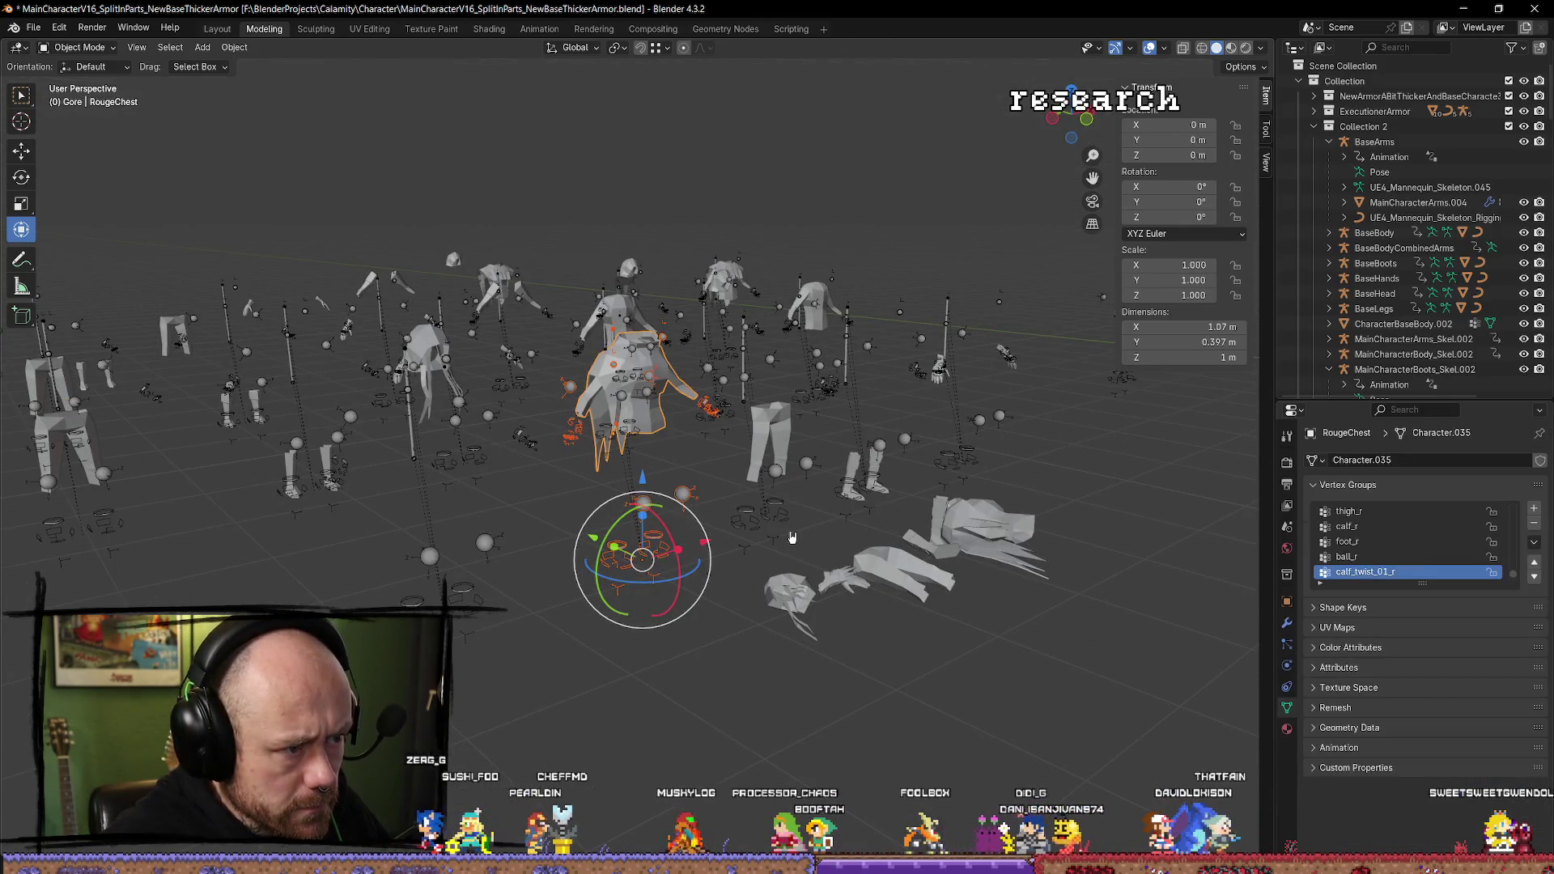
Export RougeChest via Mr Mannequins FBX with the mesh folder set to MyStuff\Character.
key("q")
left_click(775, 547)
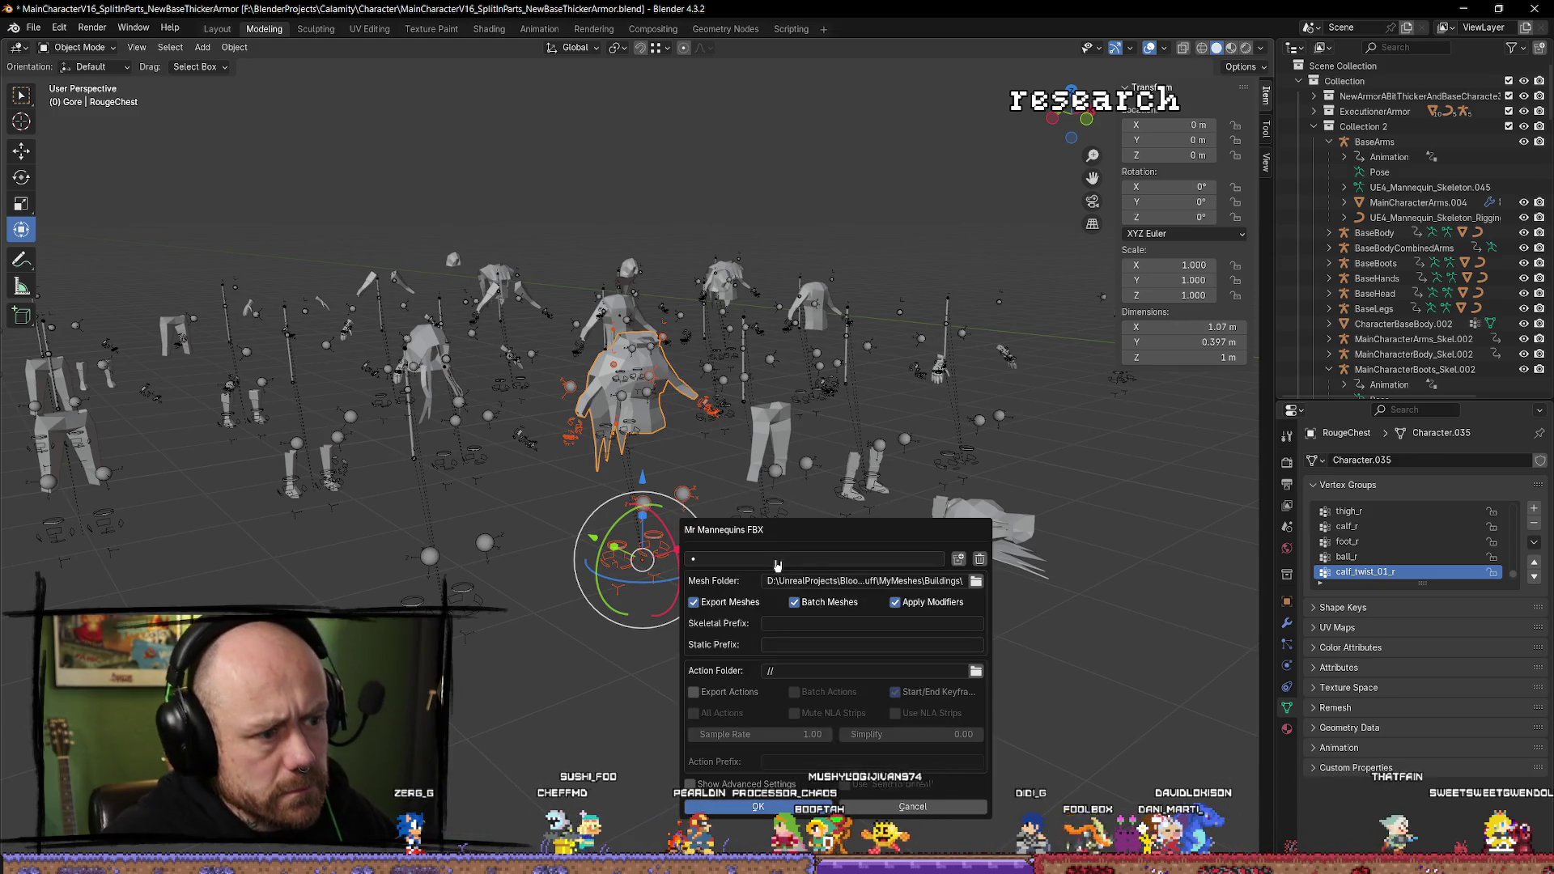
left_click(976, 581)
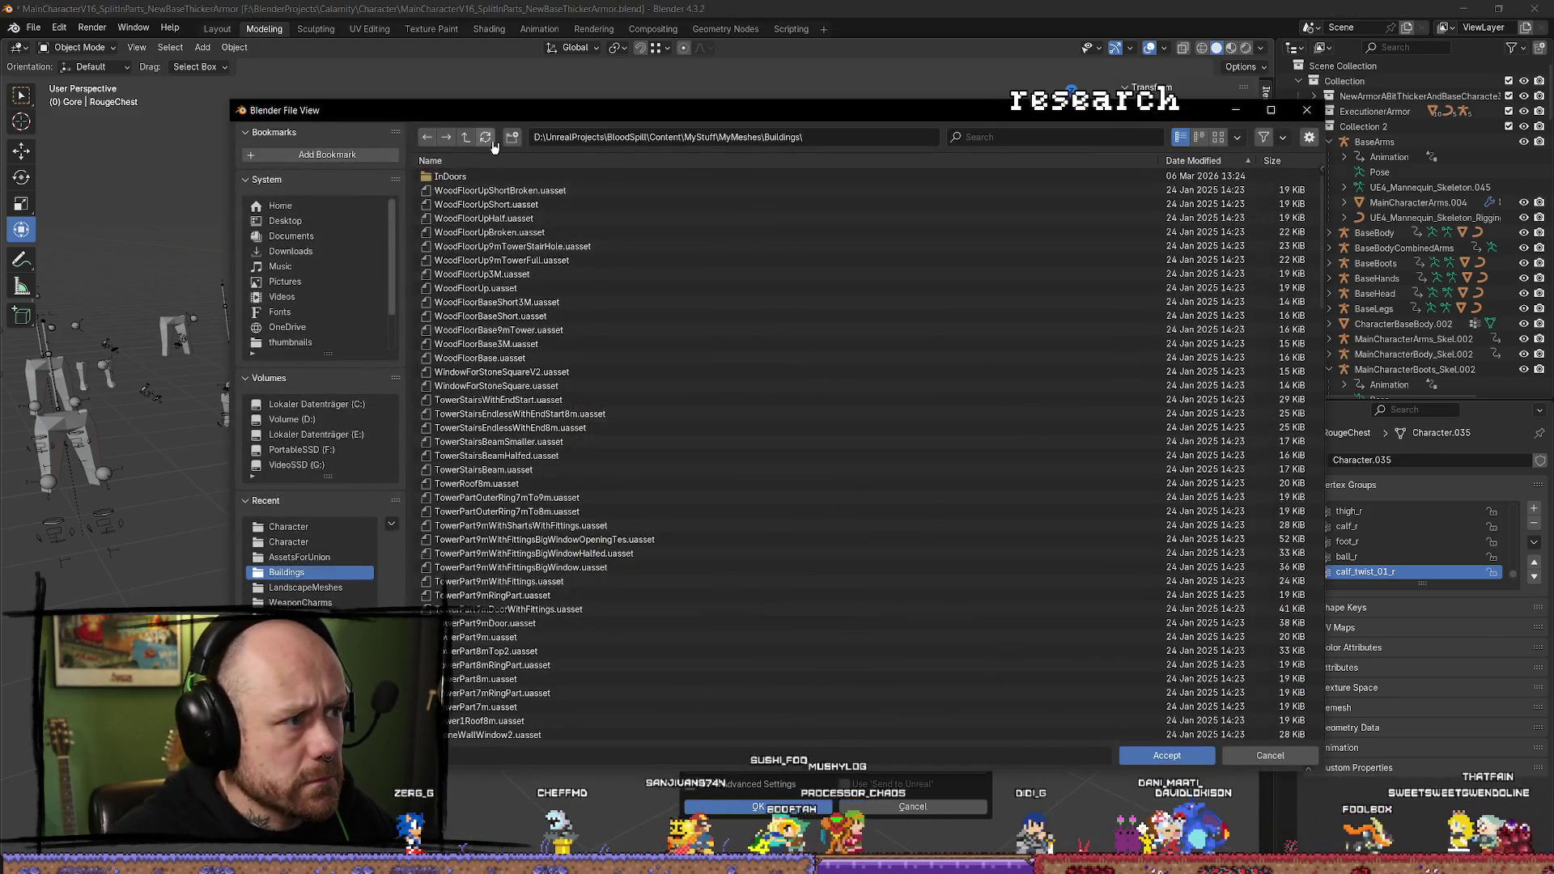
left_click(468, 137)
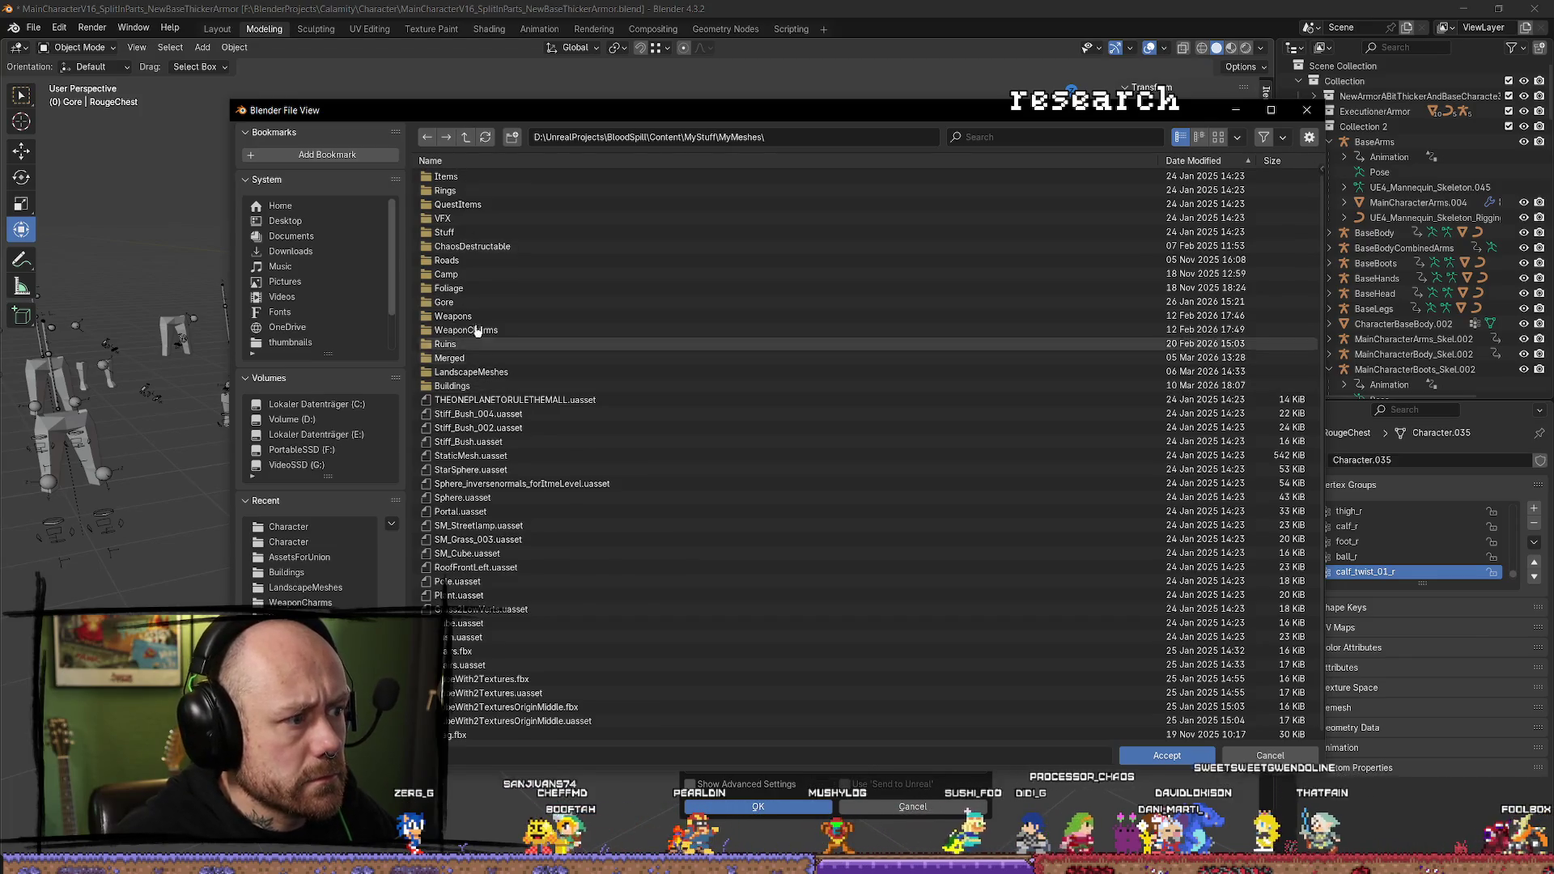
left_click(466, 137)
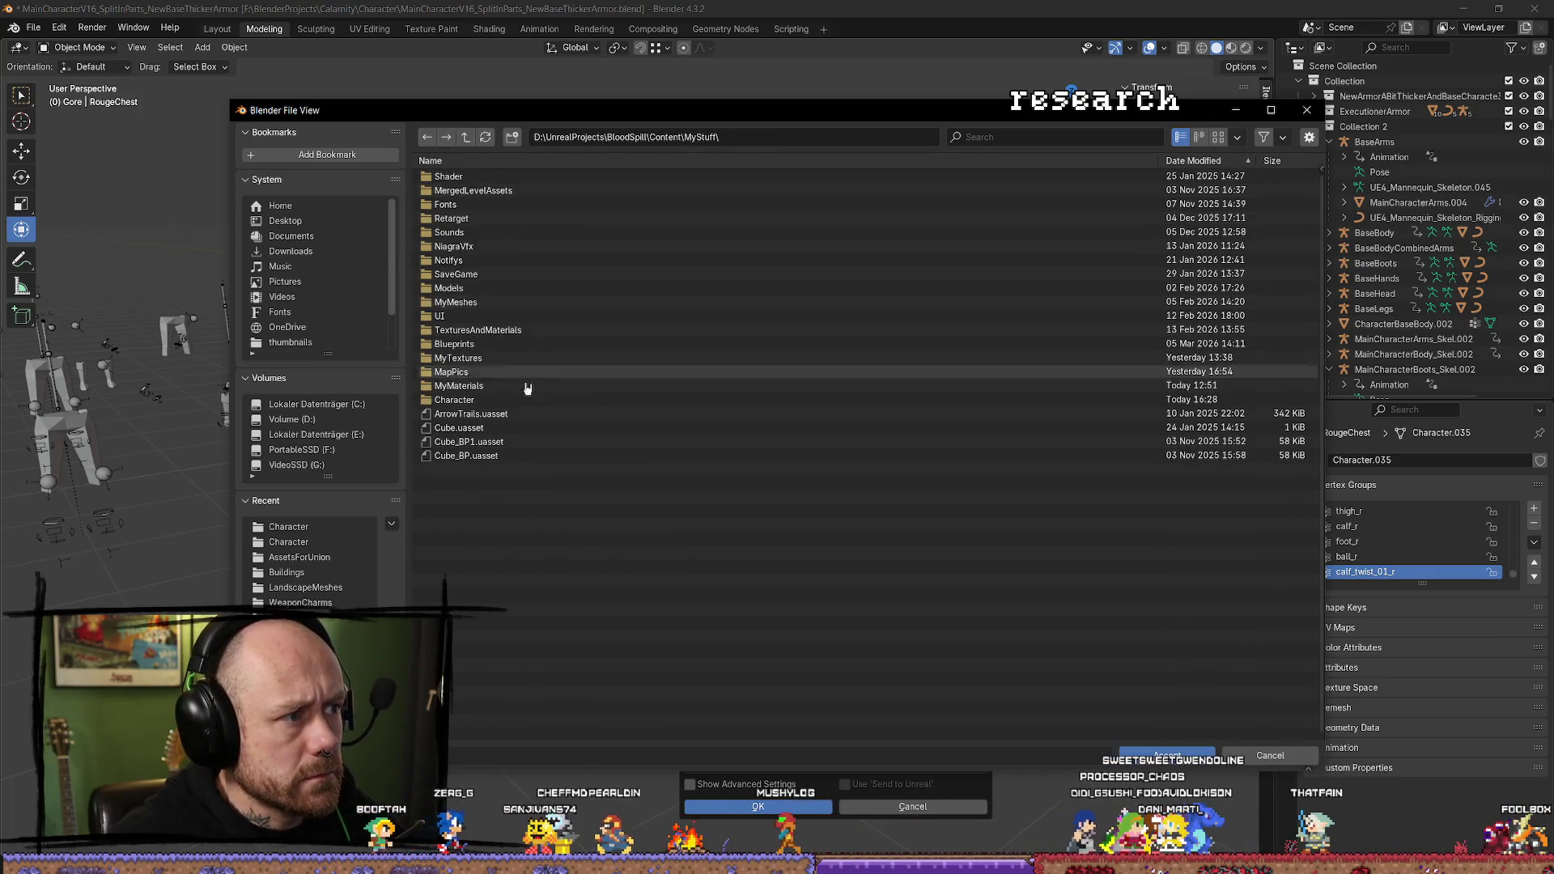
left_click(485, 400)
left_click(486, 400)
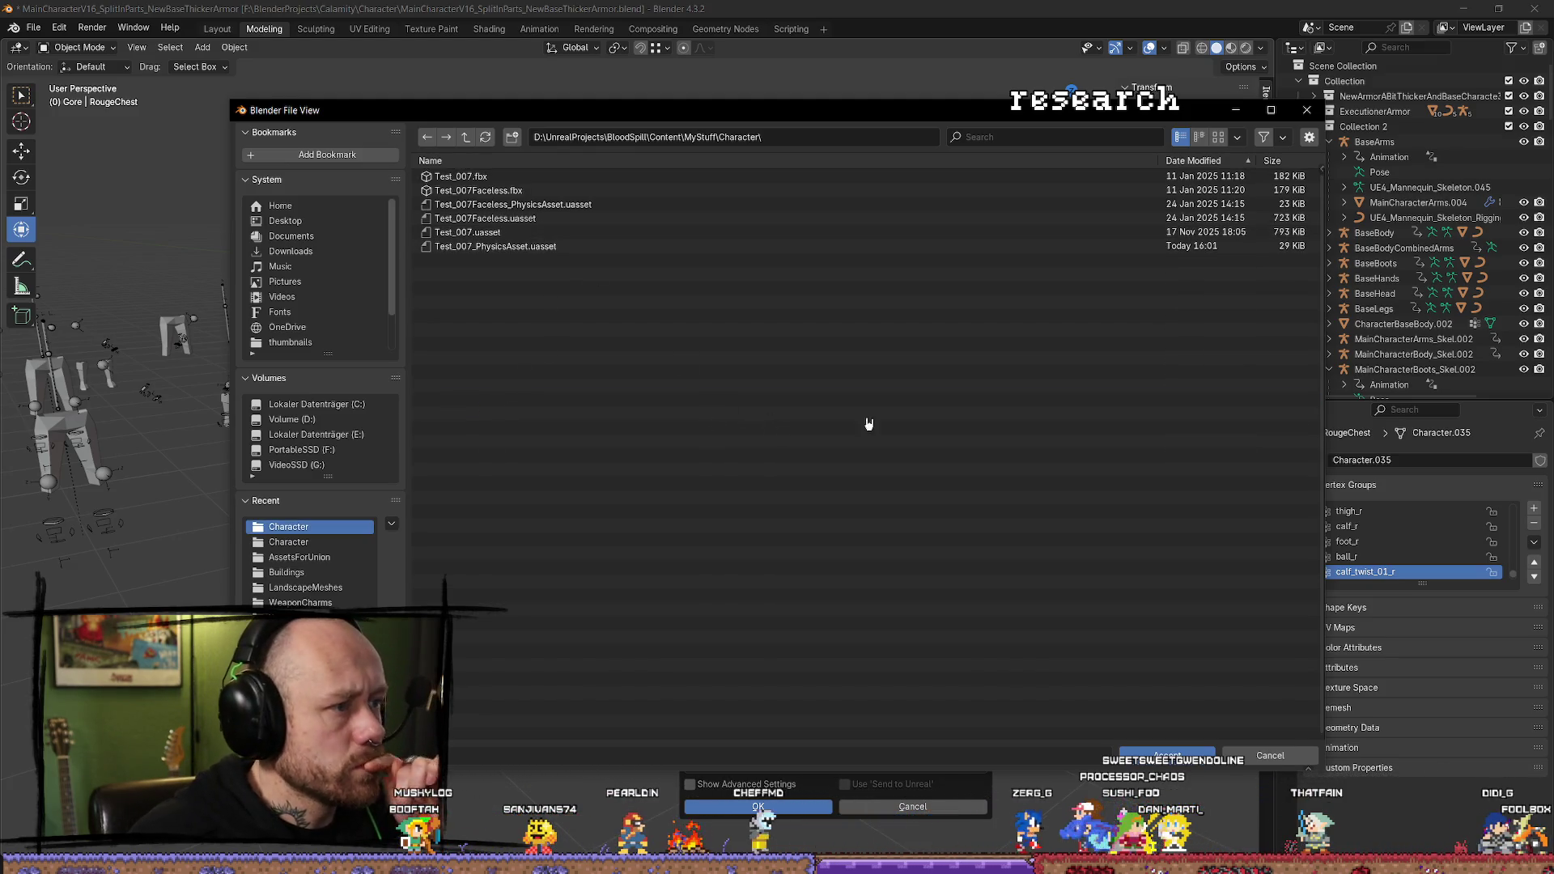
left_click(1153, 752)
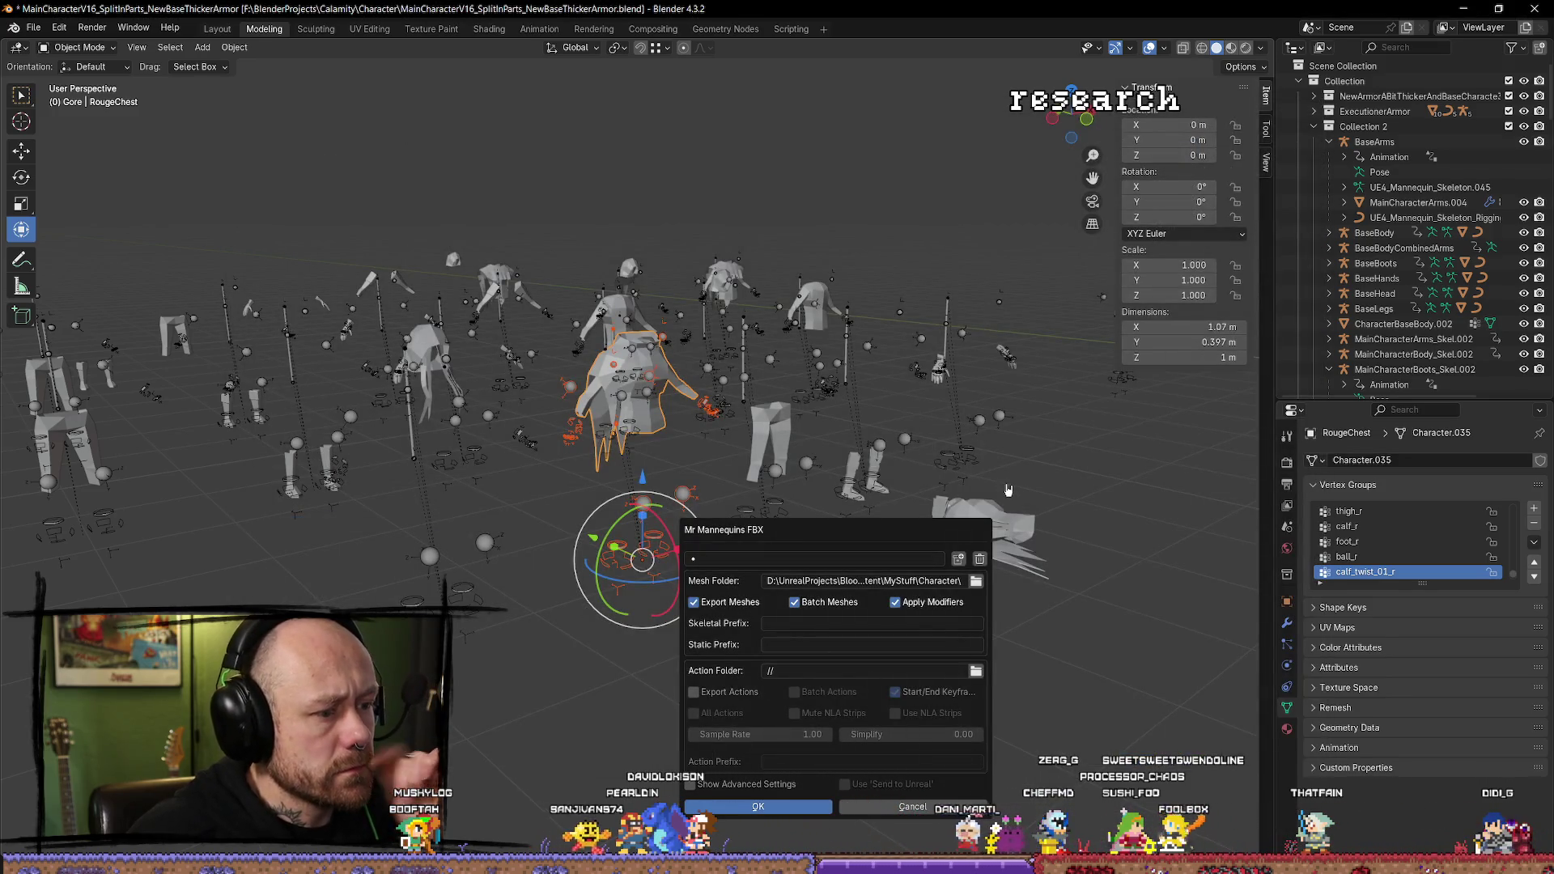
key("alt+Tab")
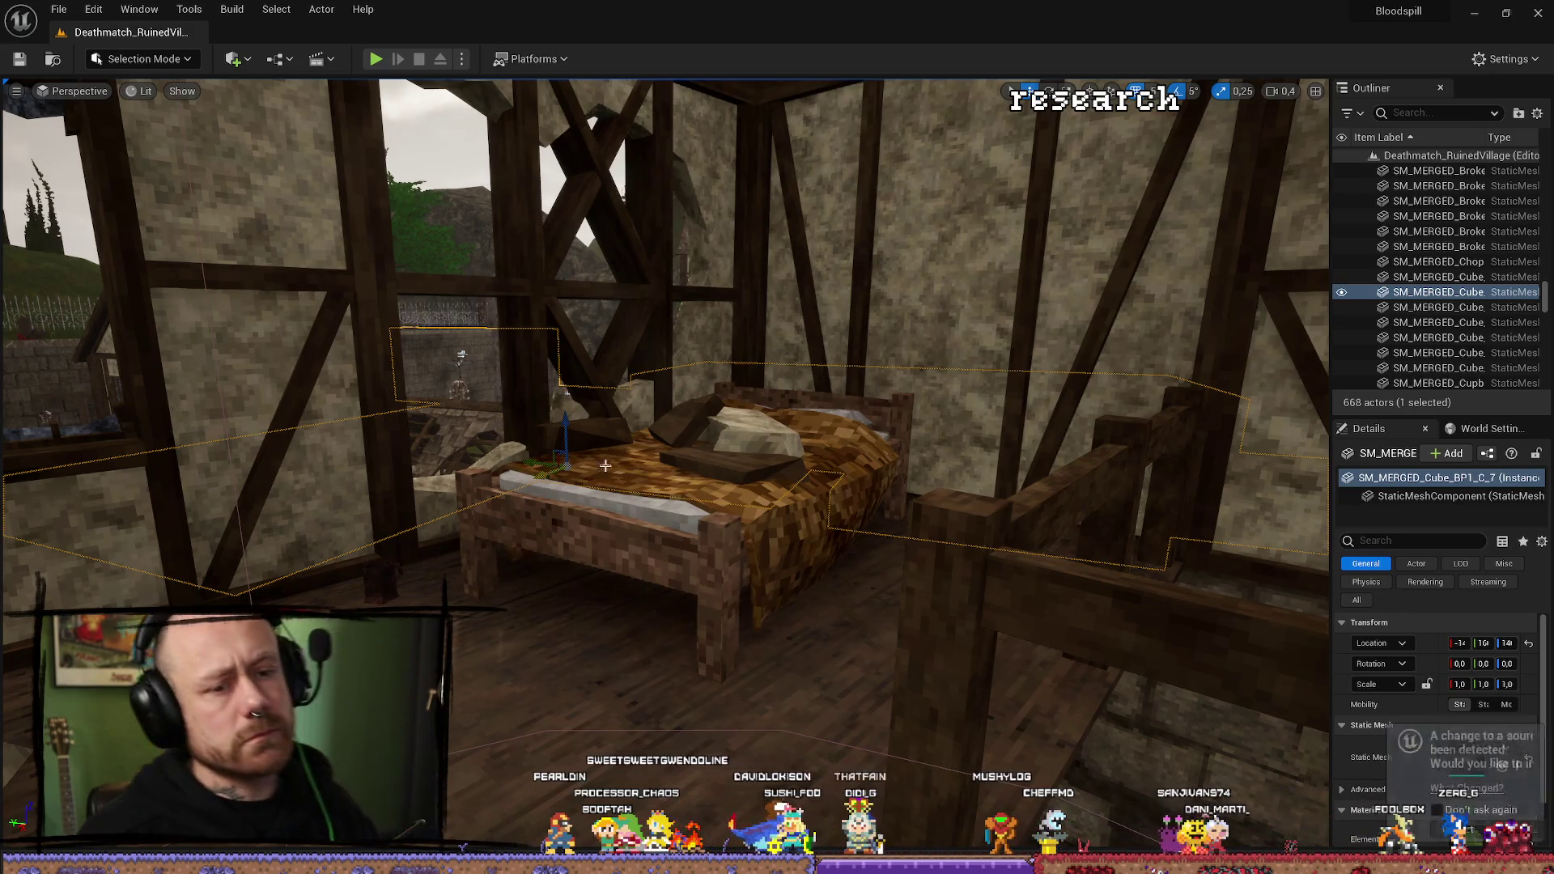
Reimport the changed RougeChest mesh using SK_Mannequin_Skeleton as its skeleton.
left_click(1412, 830)
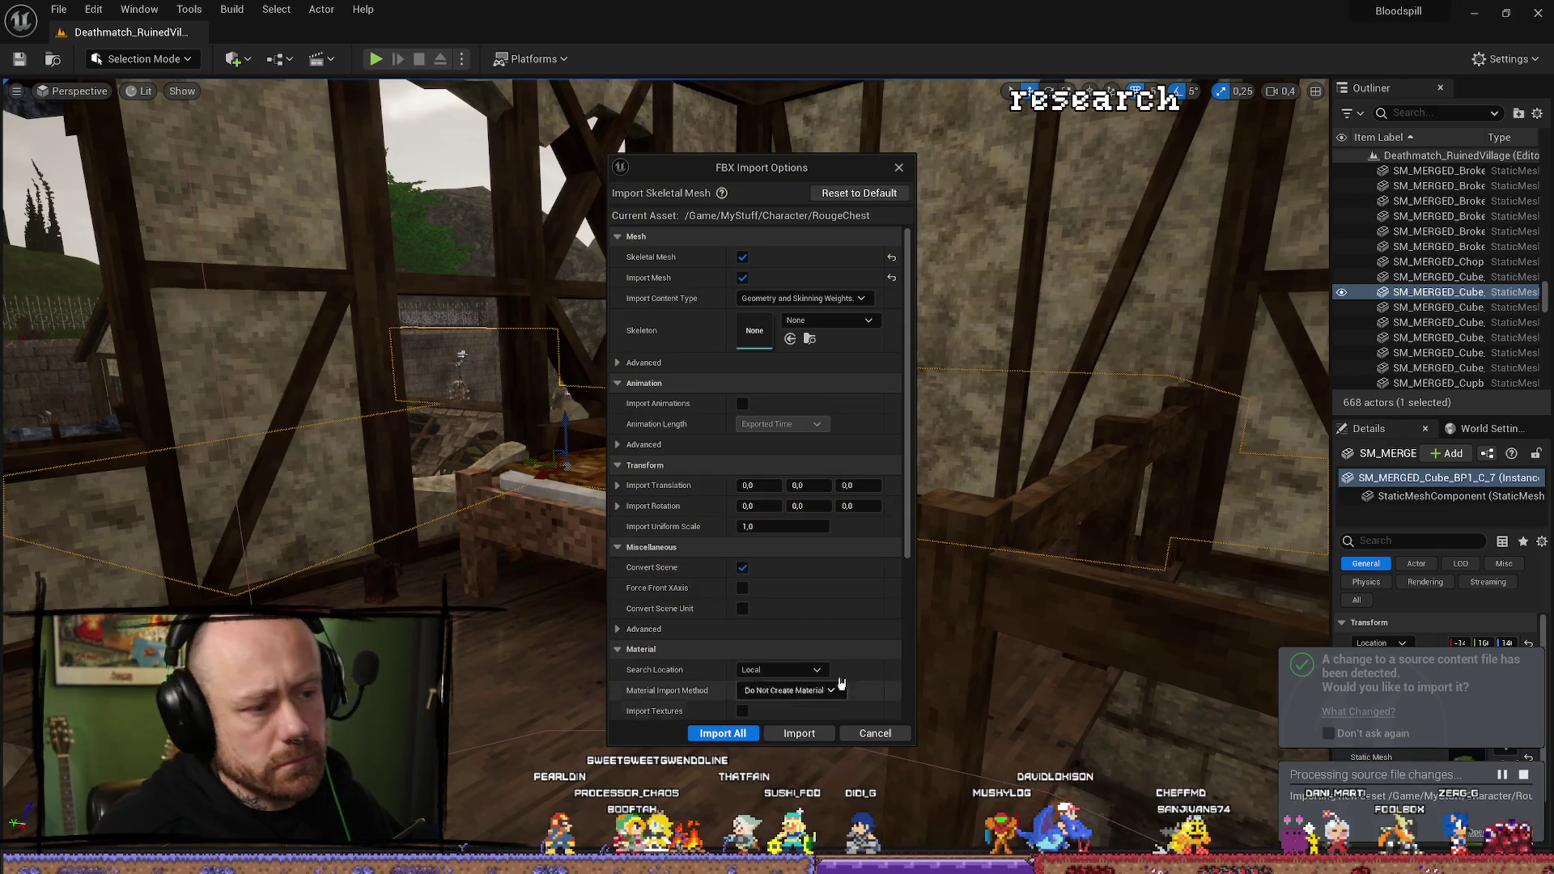
left_click(830, 321)
type("mann")
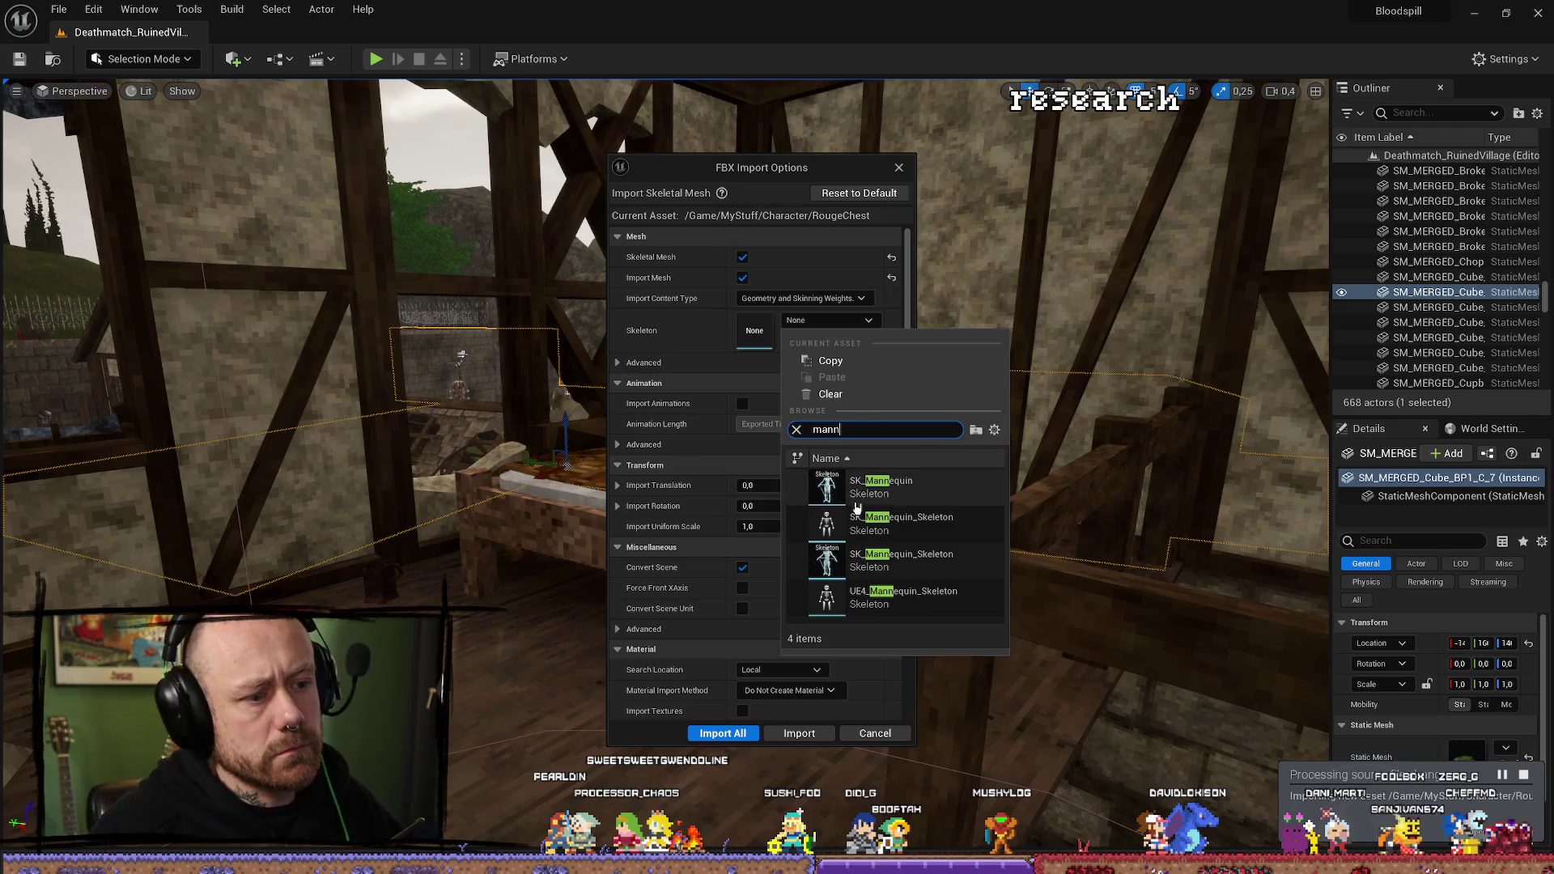
left_click(943, 565)
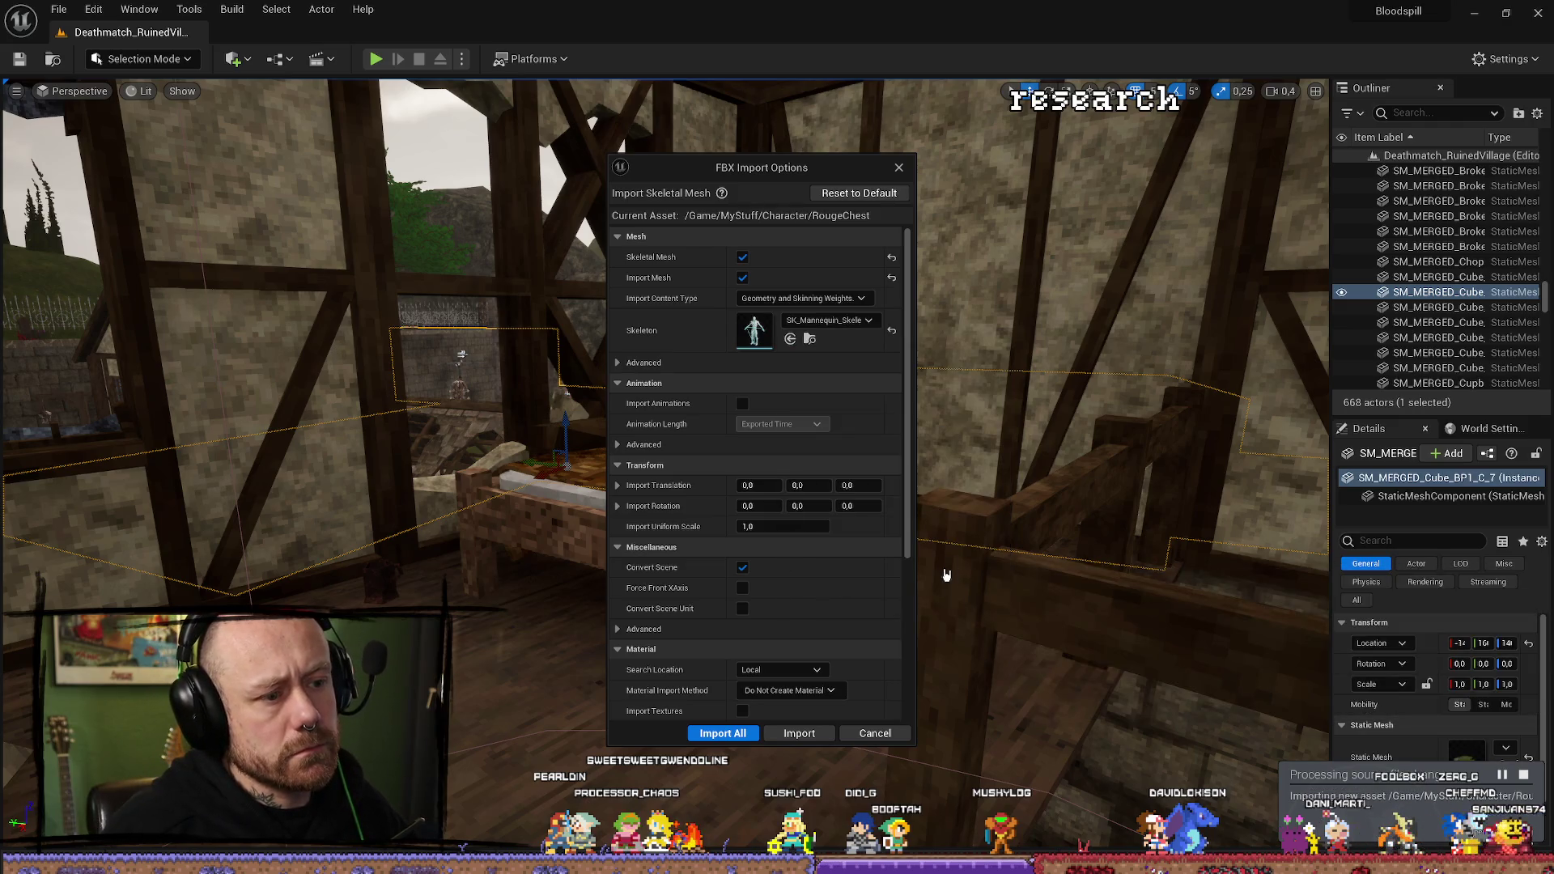
left_click(799, 734)
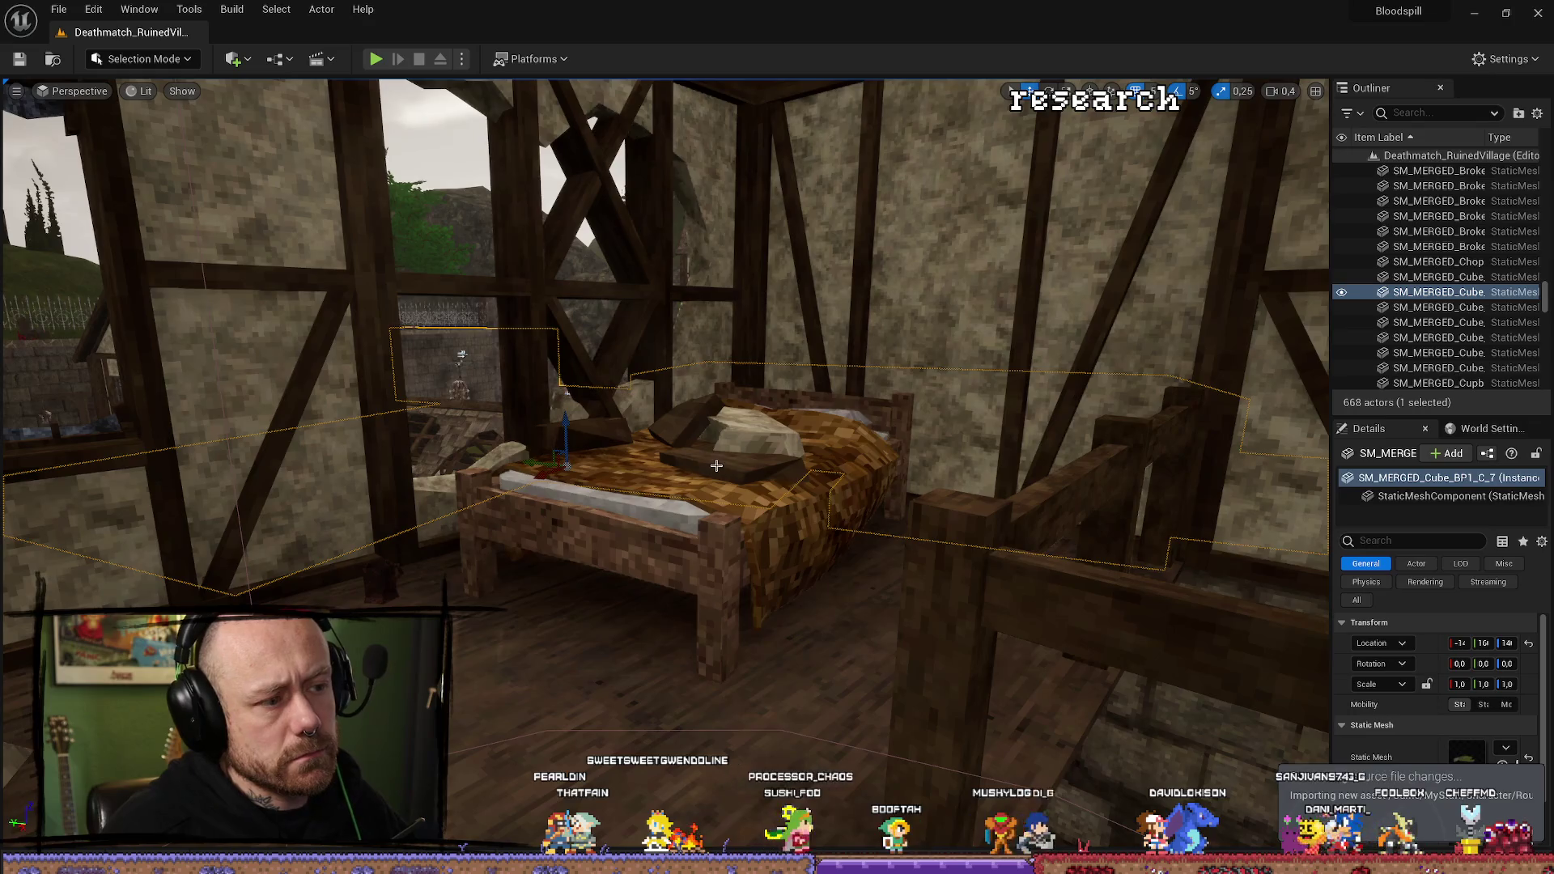
scroll(716, 466, "up", 1)
key("s")
scroll(732, 465, "up", 1)
key("w")
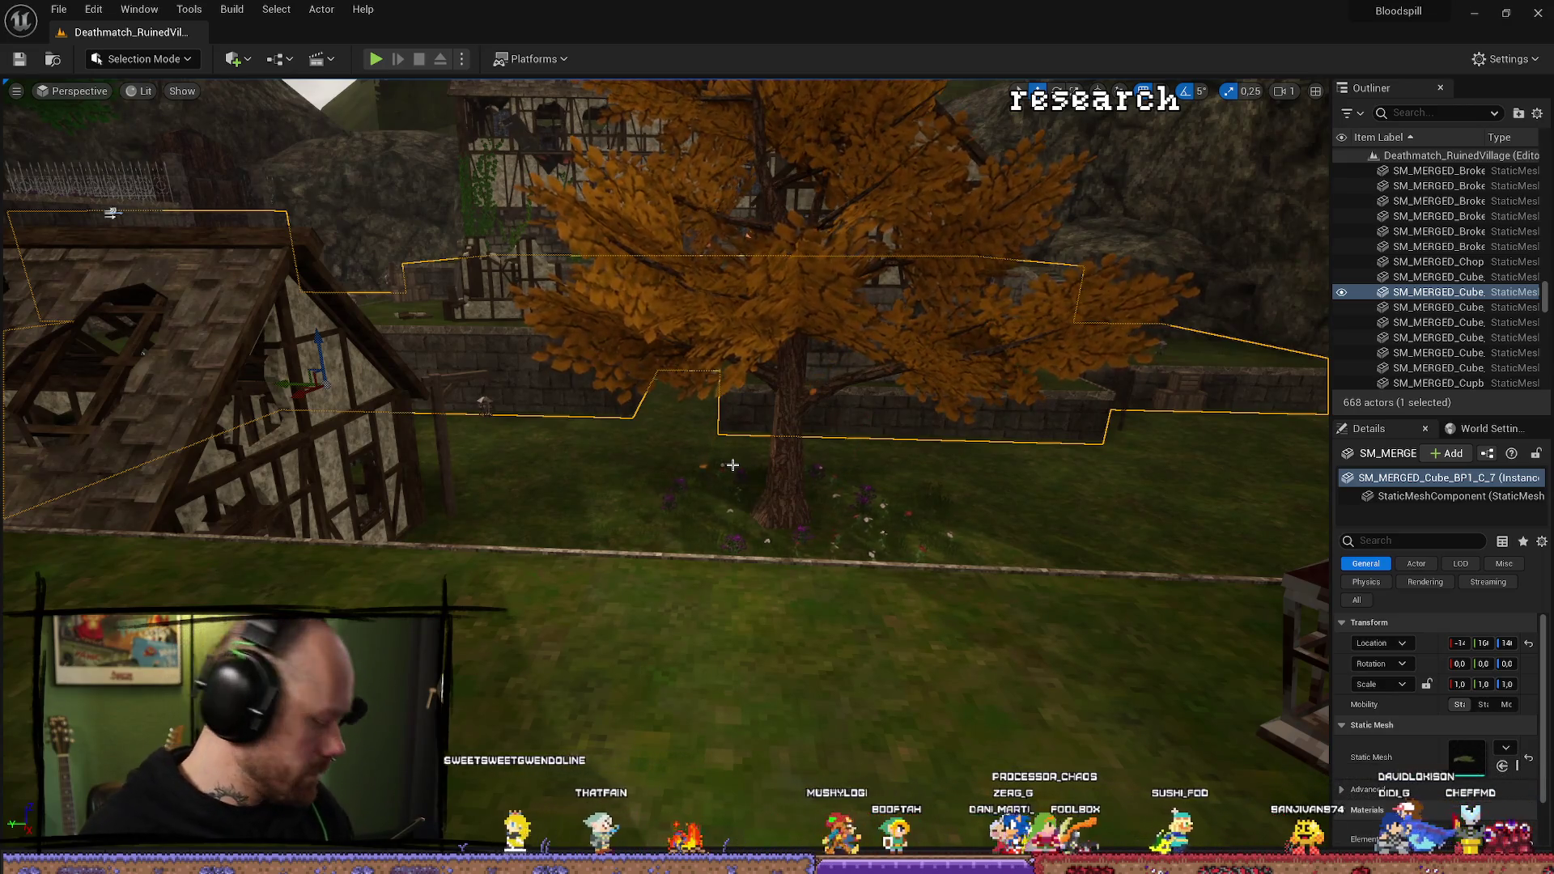
left_click_drag(733, 465, 495, 518)
Set the BP_PlayerCharacter MeshFP skeletal mesh to RougeChest.
key("ctrl+space")
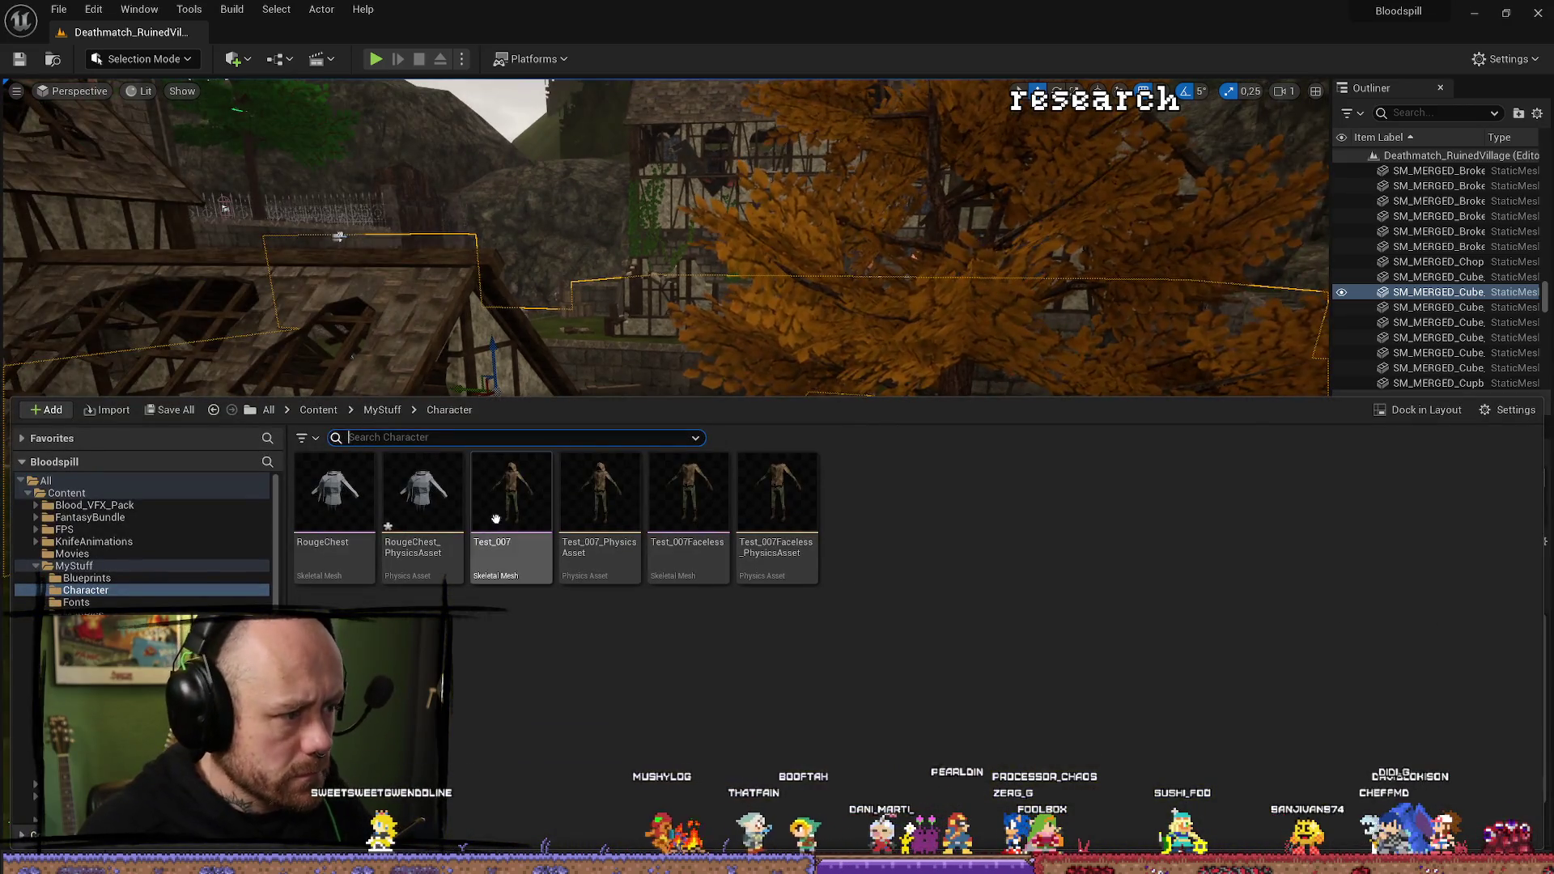
key("alt+Tab")
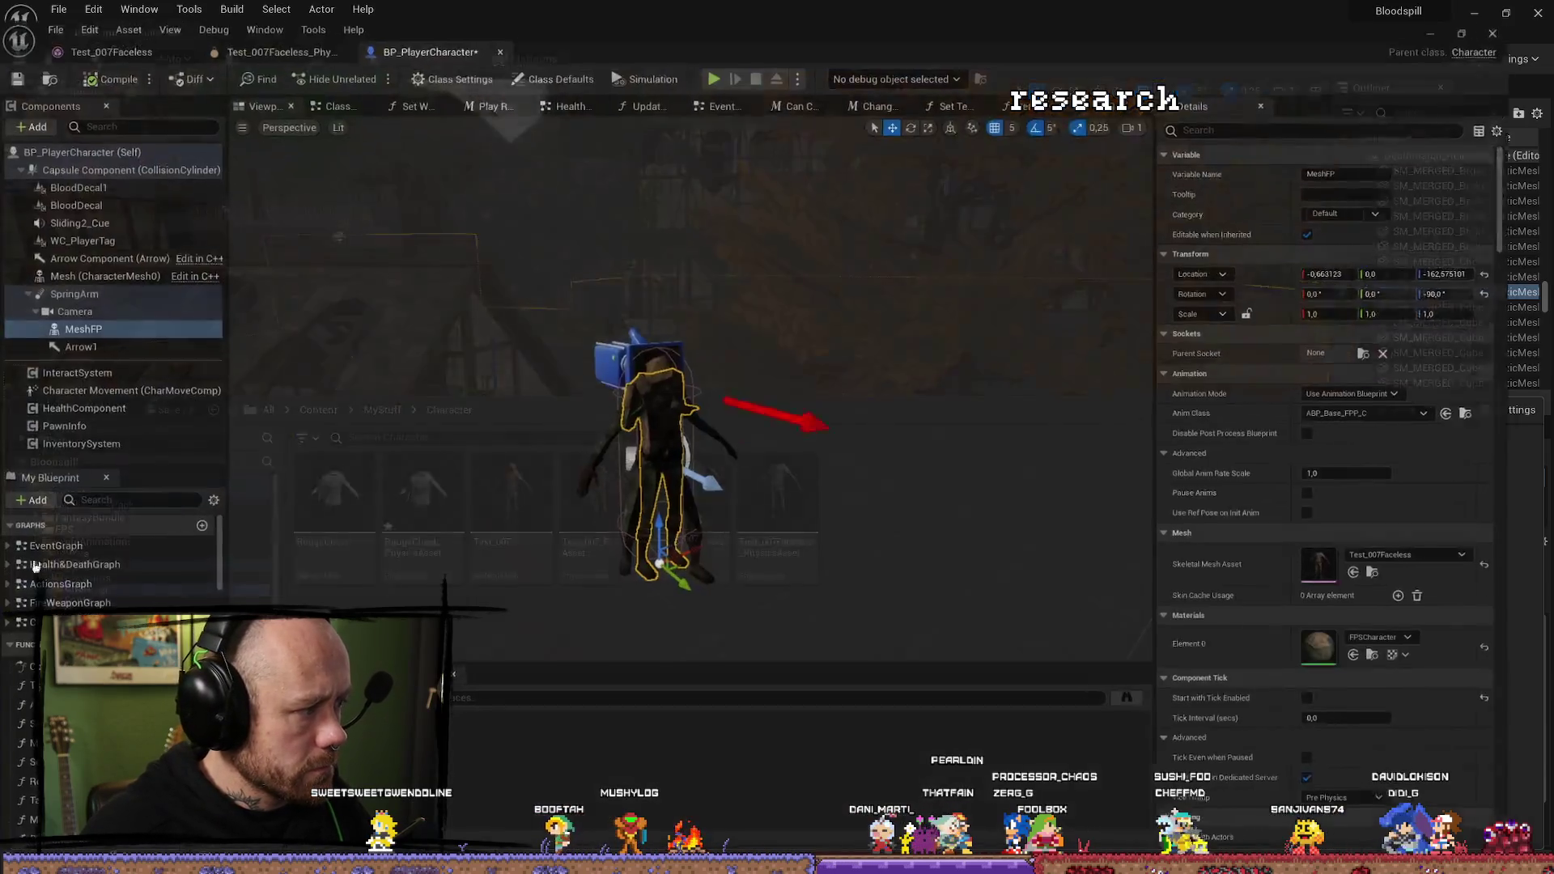
left_click(1485, 559)
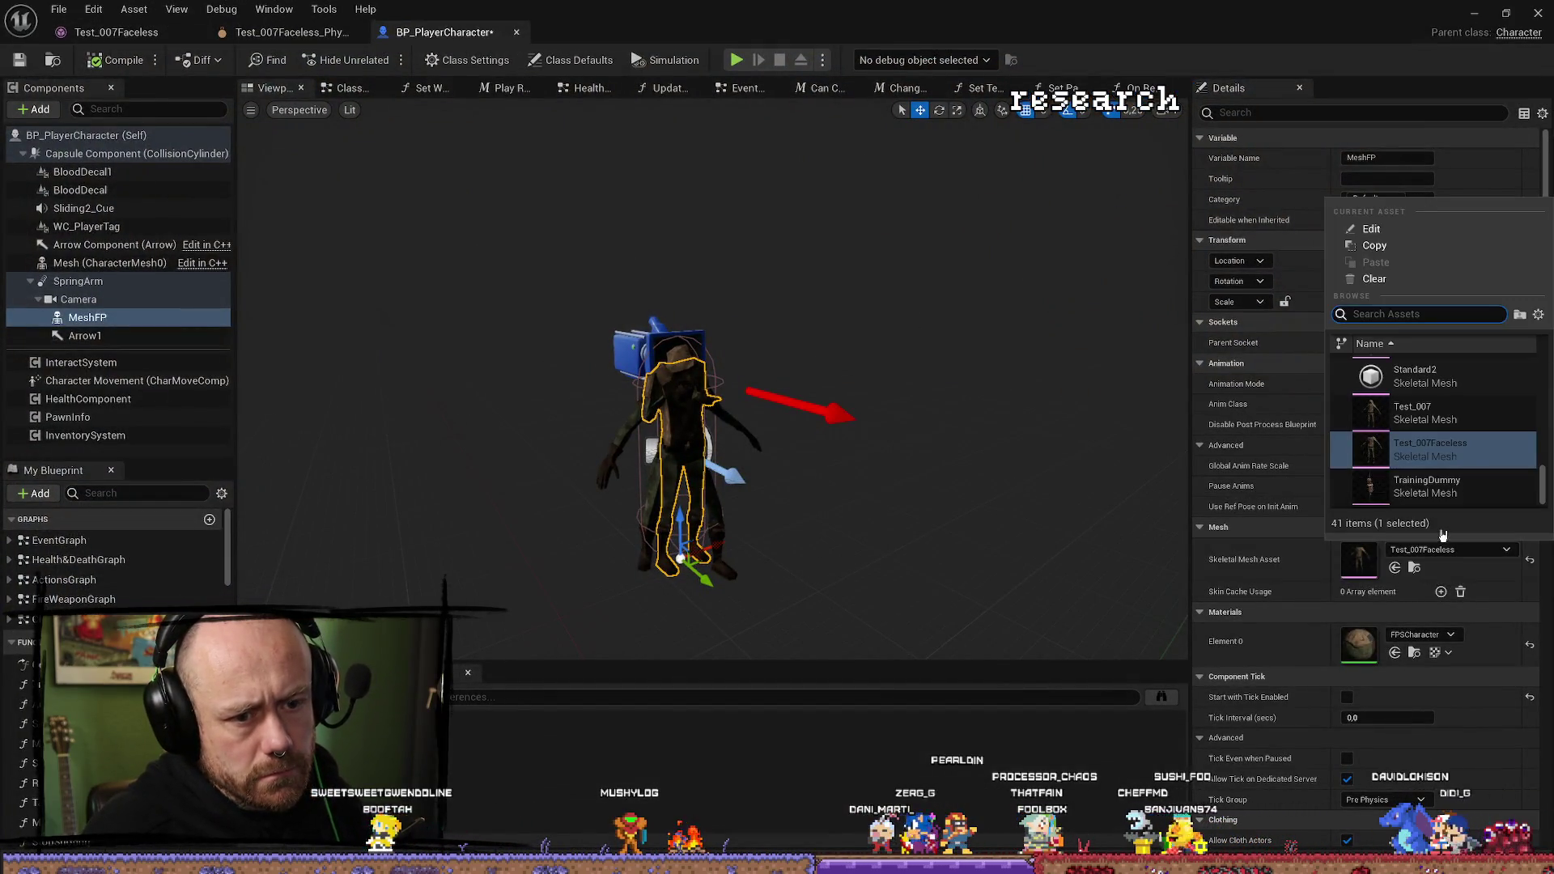
left_click(1414, 567)
left_click(849, 453)
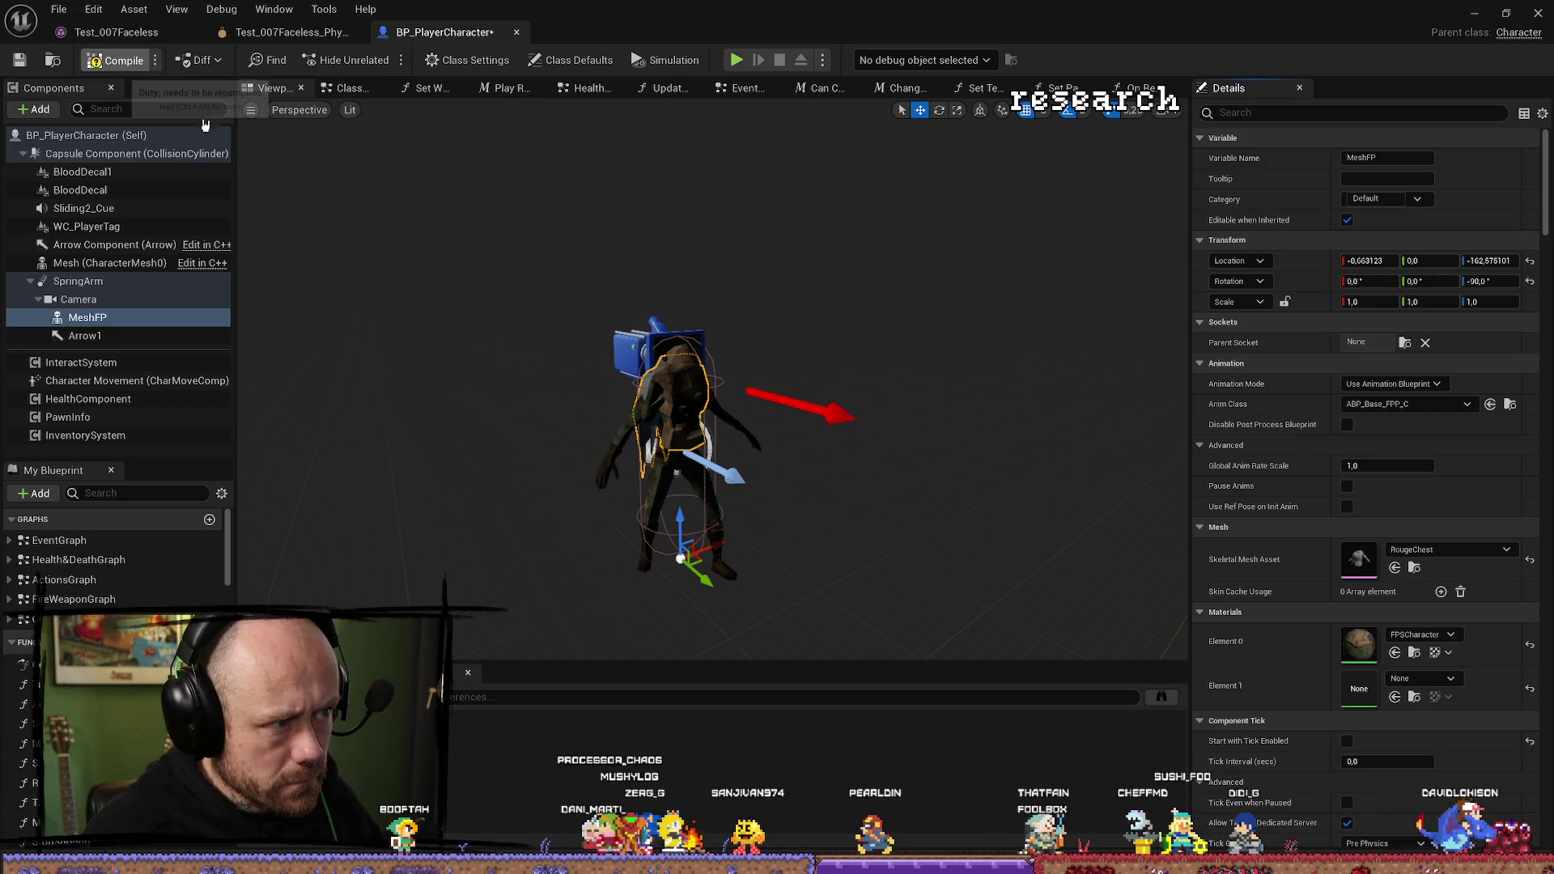
left_click_drag(684, 379, 744, 389)
Delete the outer draped shell faces of the RougeChest mesh.
key("alt+Tab")
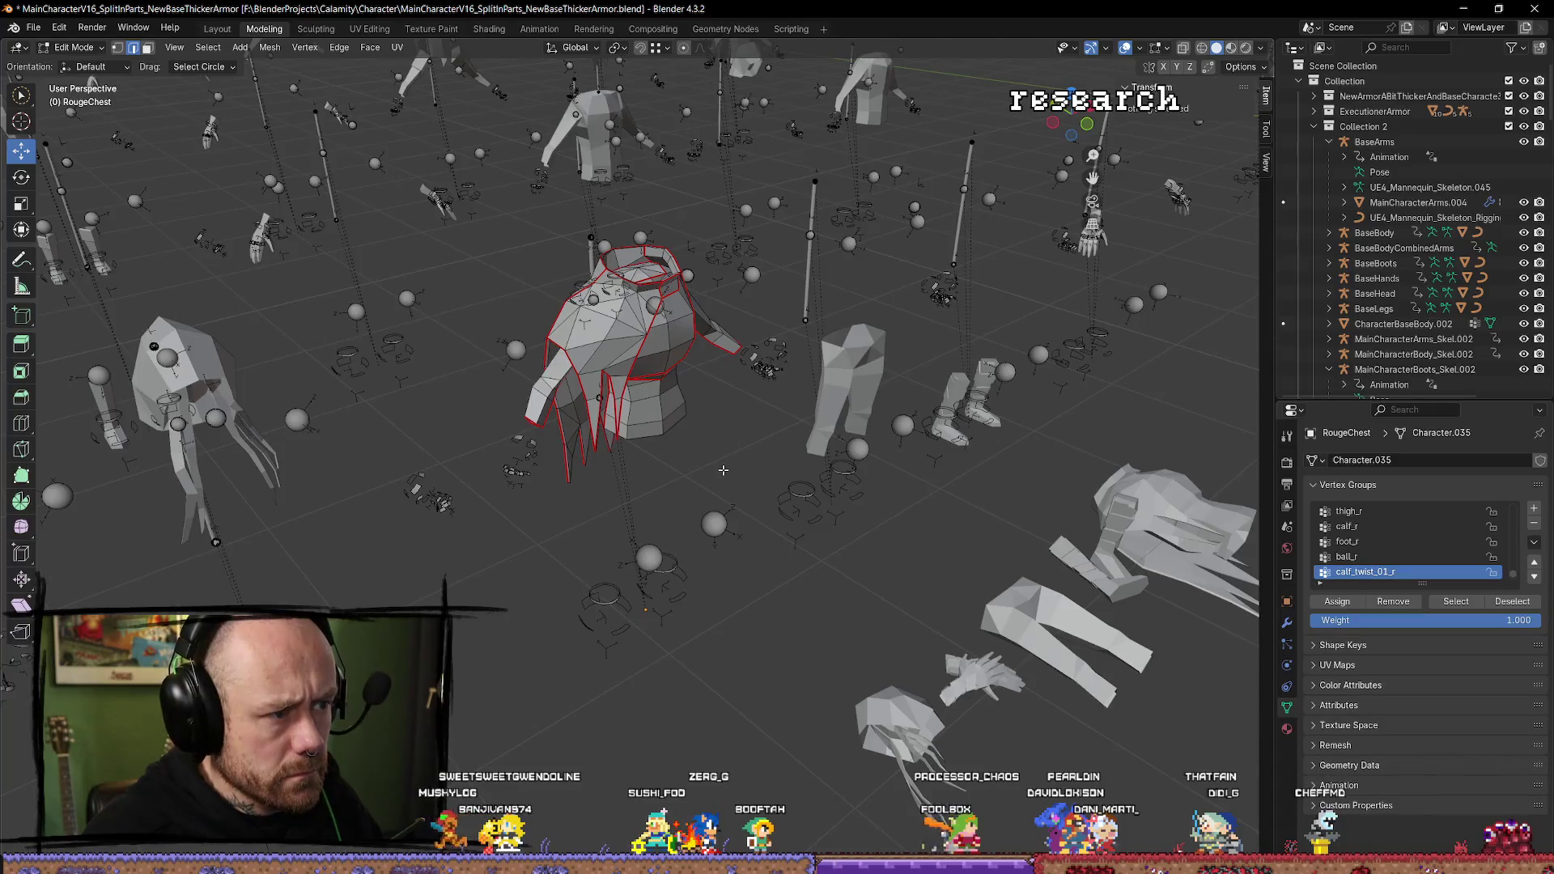
key("a")
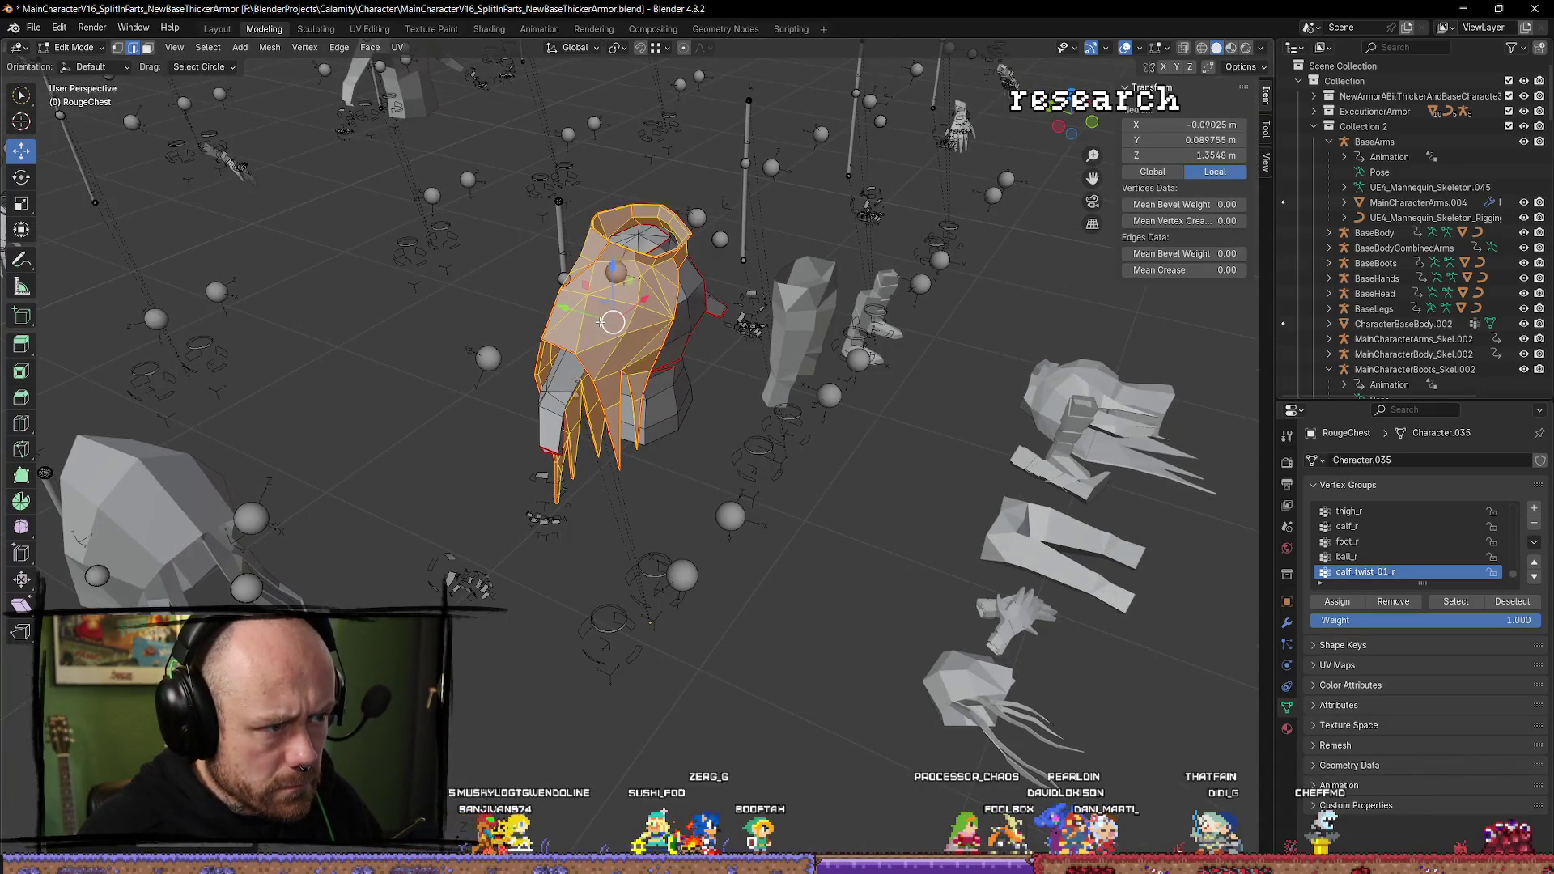
key("x")
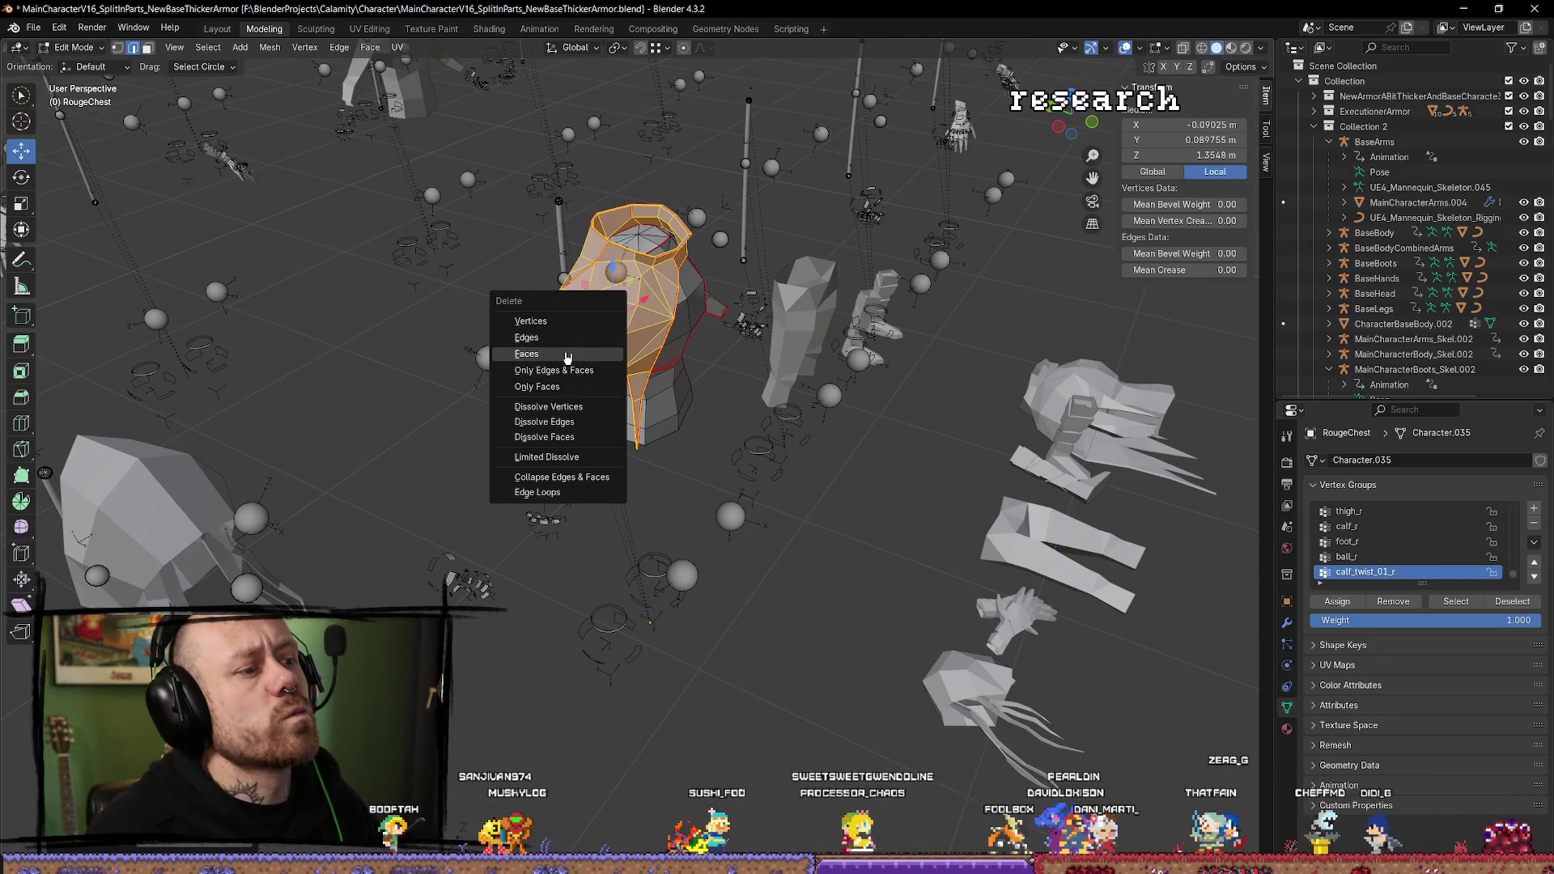
left_click(567, 337)
Delete the top cap faces of the chest to open the neck hole, then return to Object Mode.
scroll(664, 391, "up", 3)
mouse_move(664, 391)
left_mouse_down()
mouse_move(712, 340)
mouse_move(688, 316)
left_mouse_up()
scroll(730, 365, "down", 3)
scroll(648, 291, "up", 3)
left_click(637, 274)
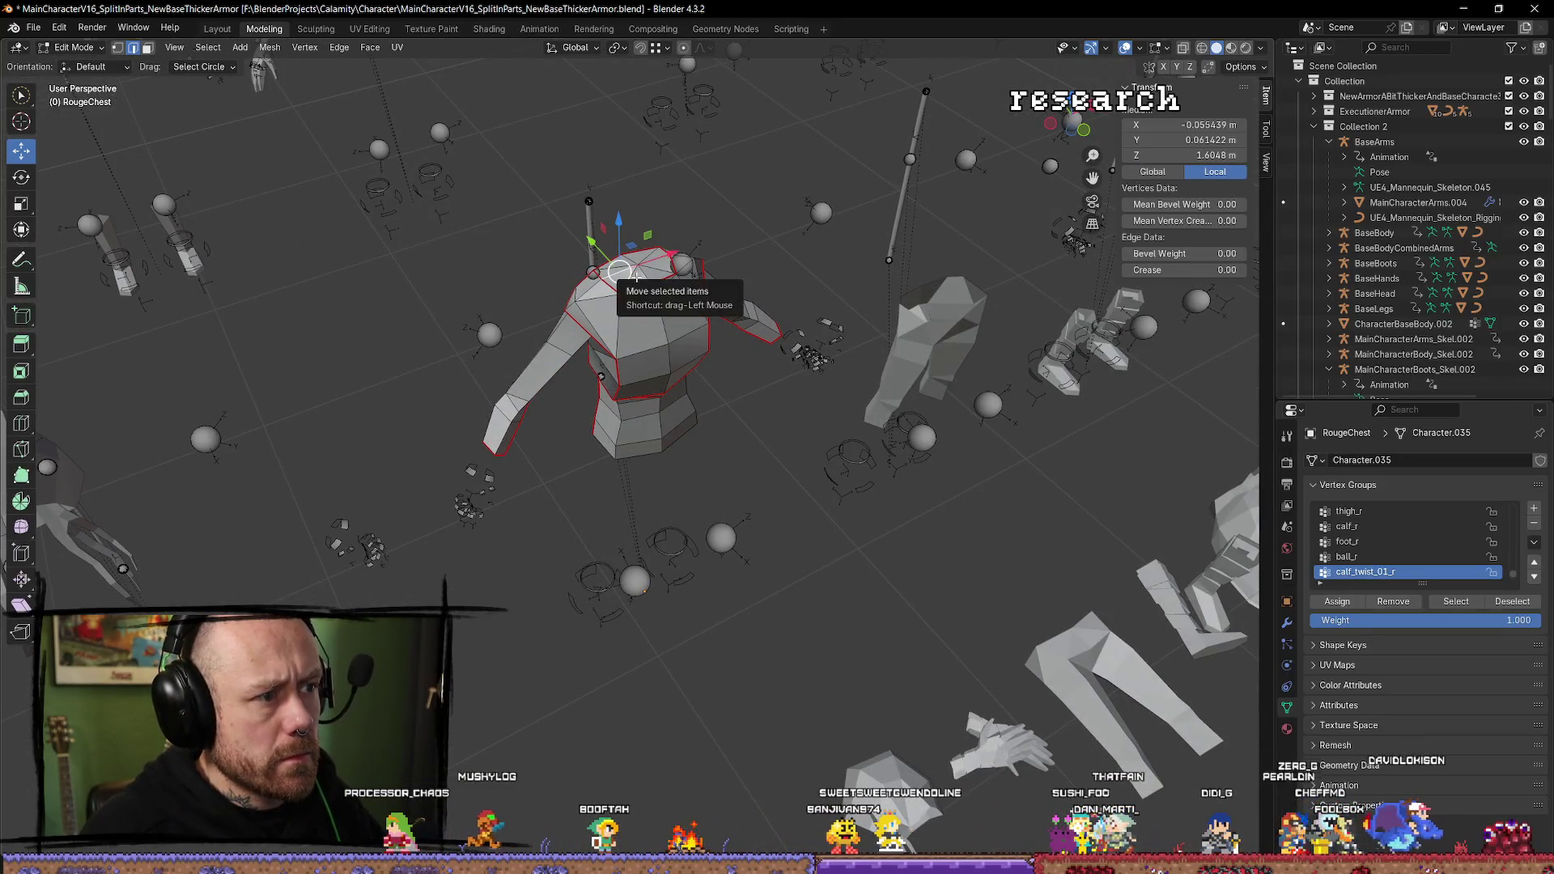
left_click(615, 277, "shift")
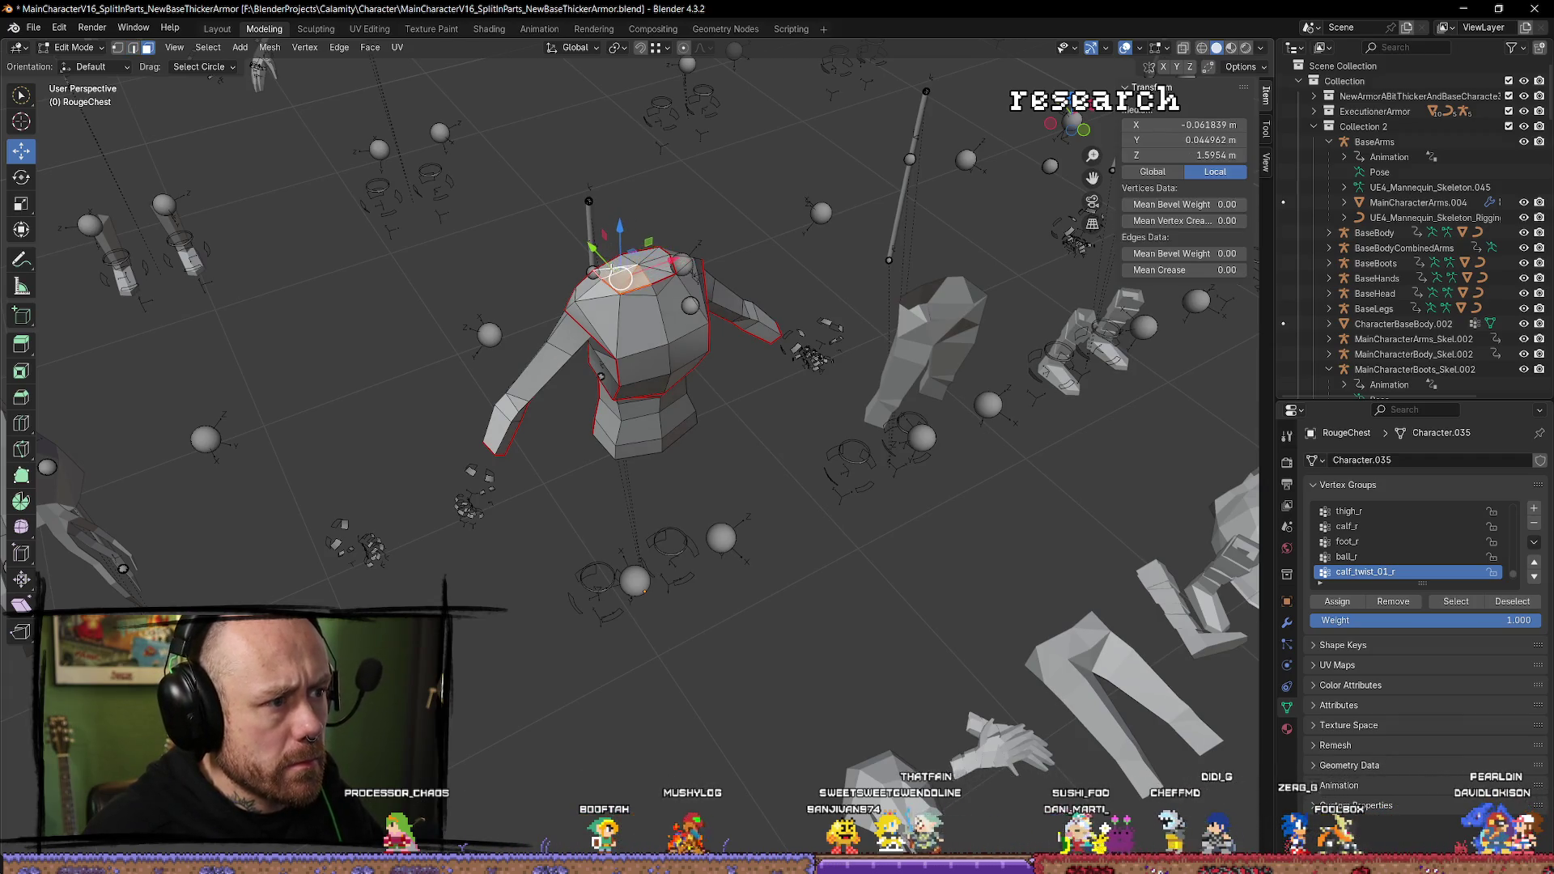
left_click_drag(615, 277, 721, 355)
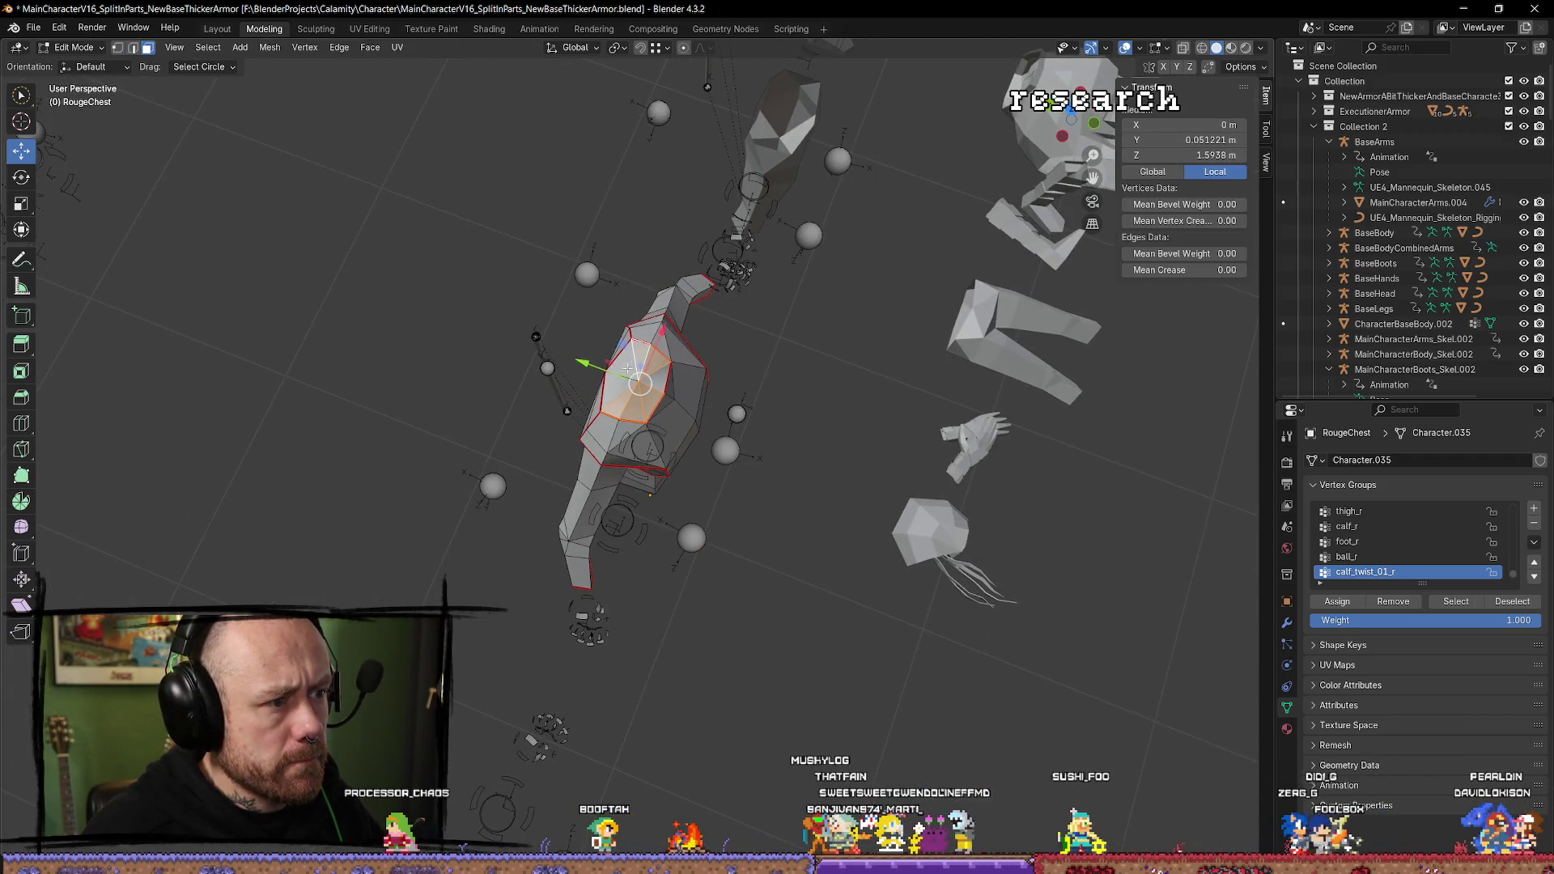
left_click_drag(725, 411, 679, 322)
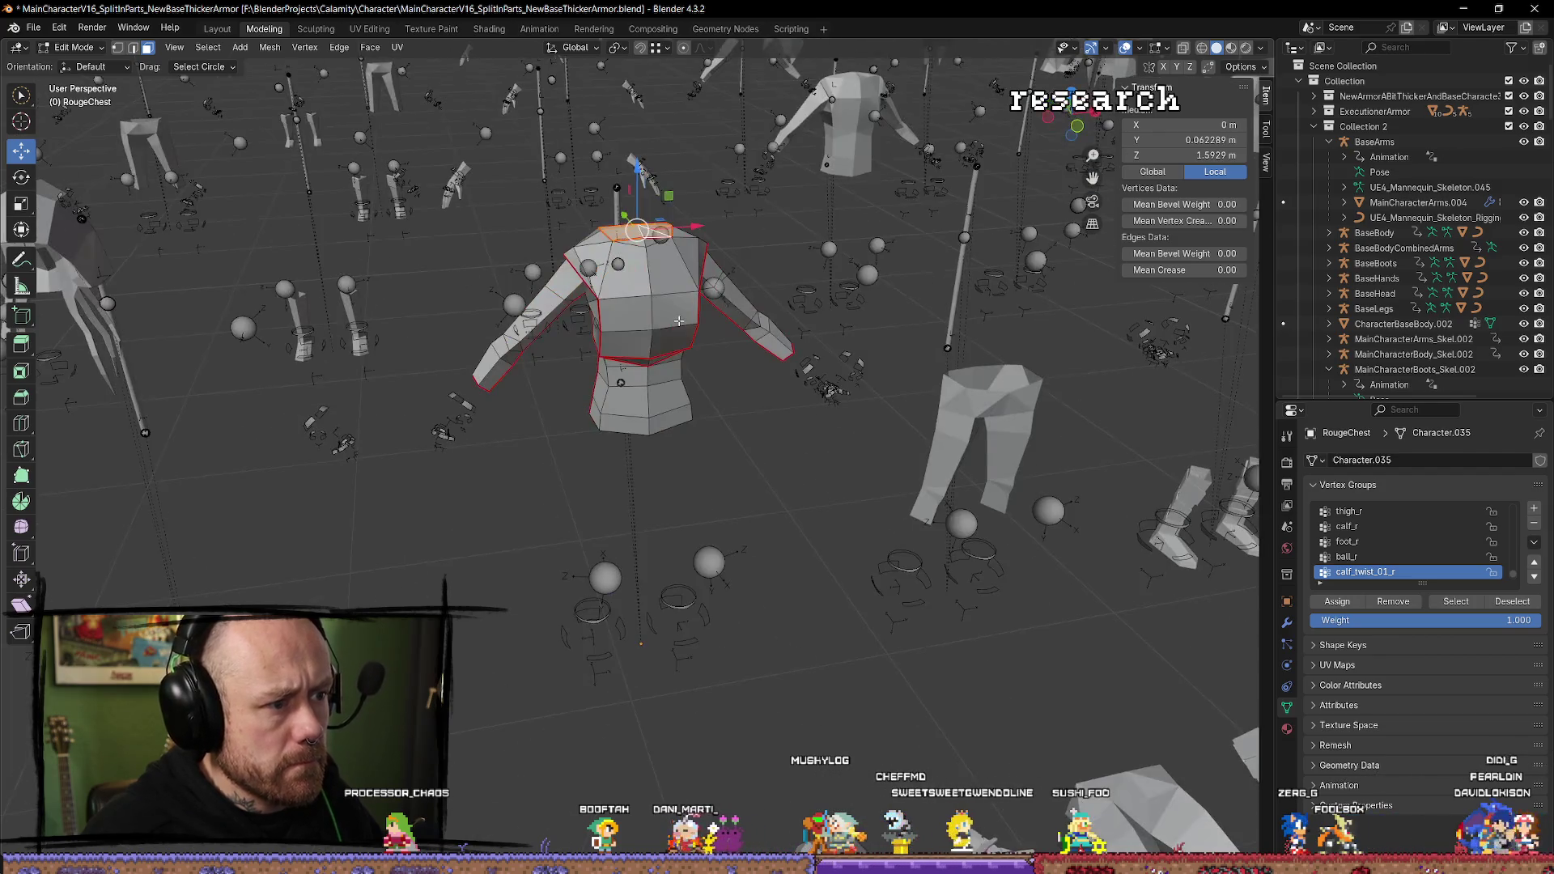
key("x")
left_click(679, 321)
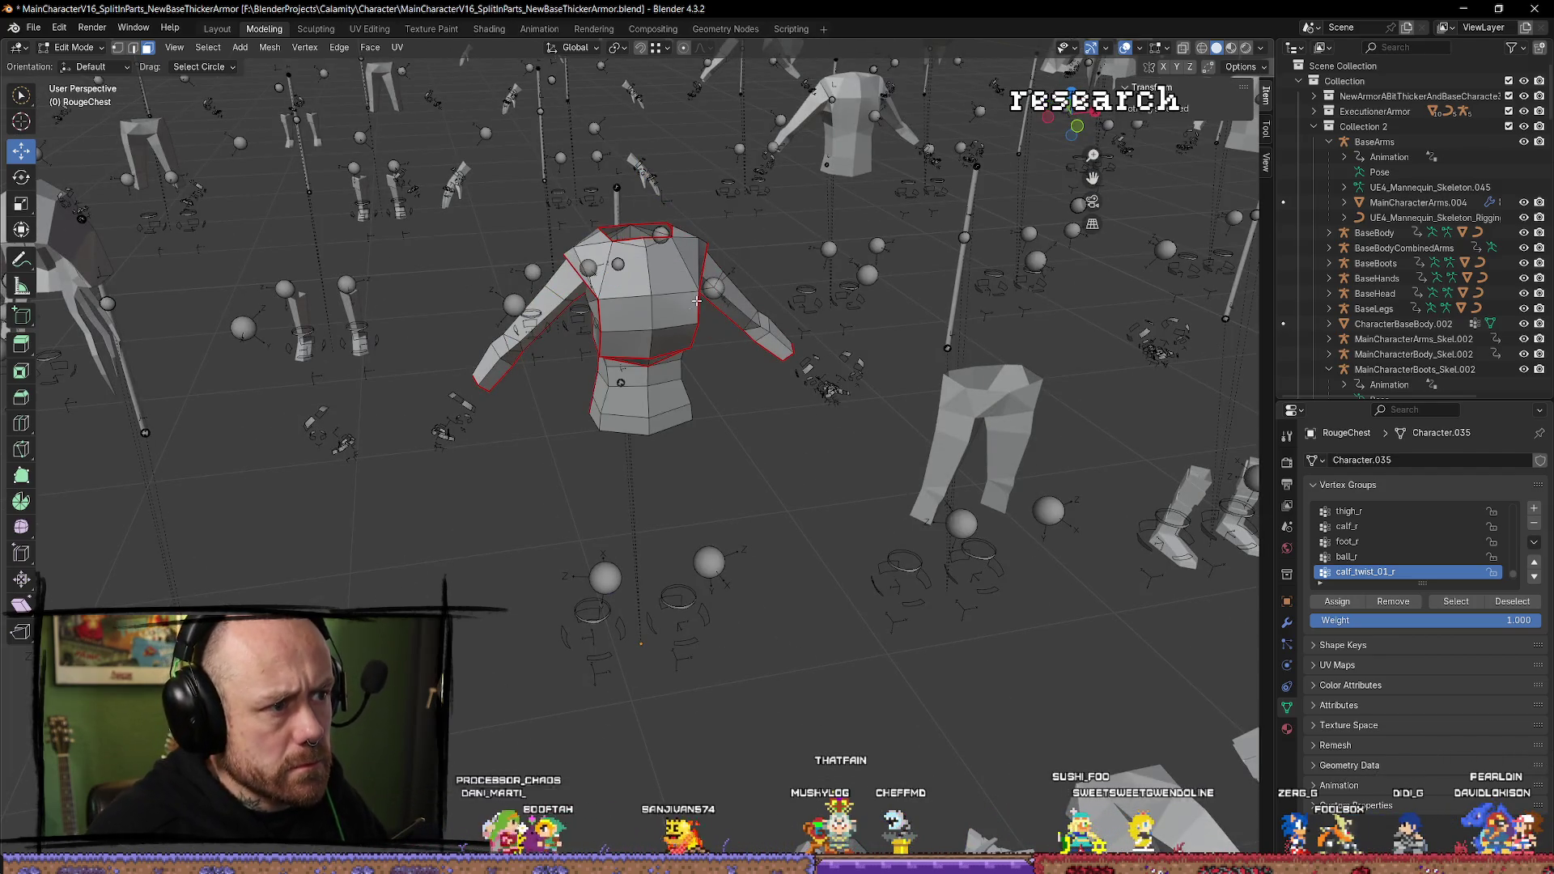
left_click_drag(696, 300, 636, 217)
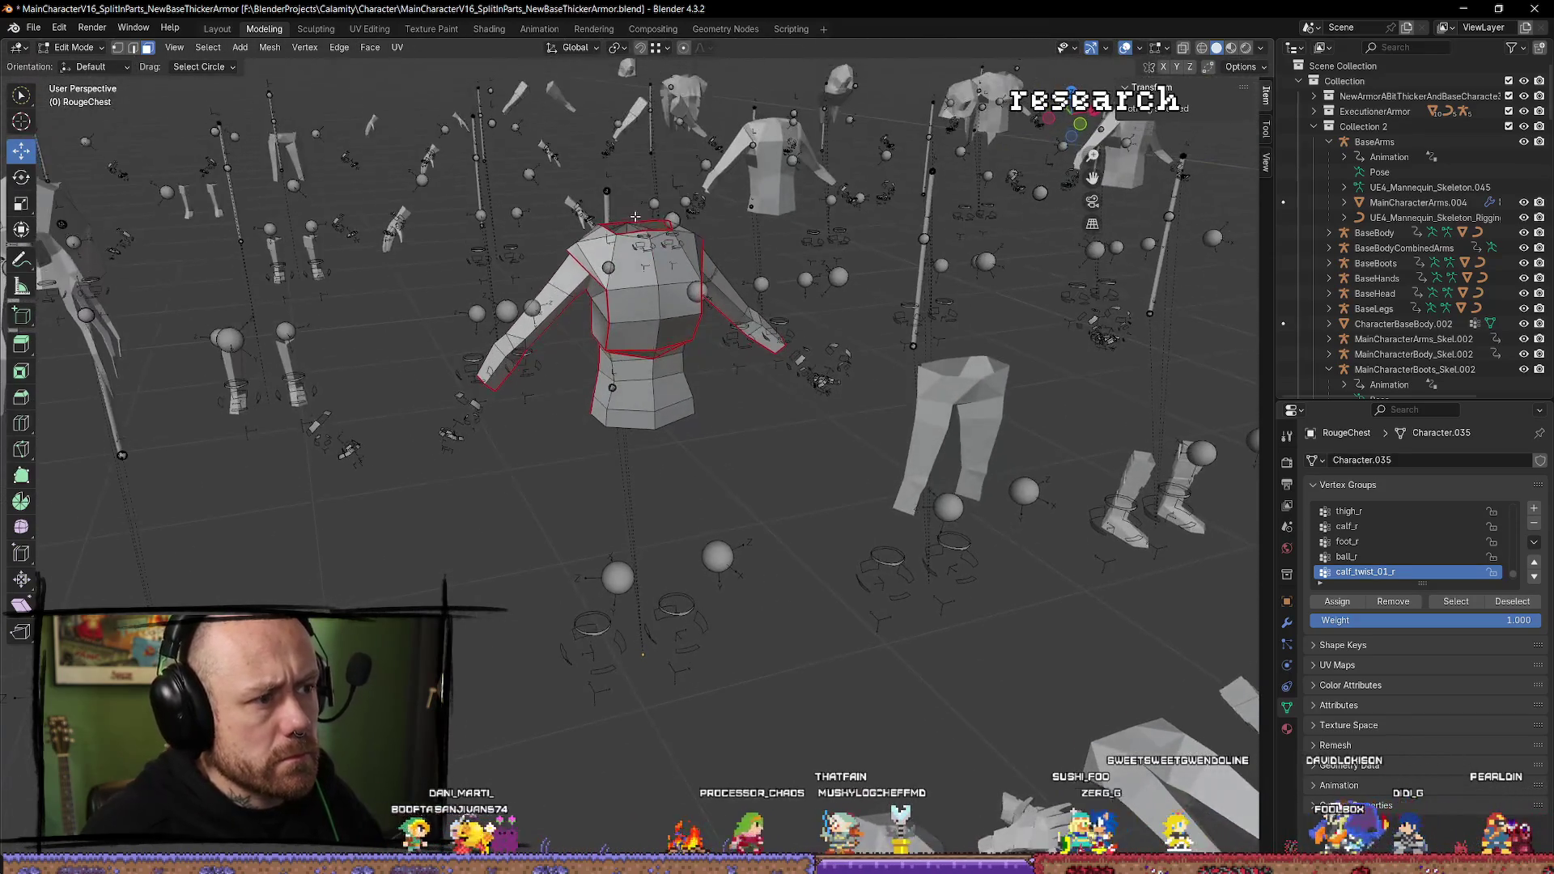
key("Tab")
left_click(741, 567)
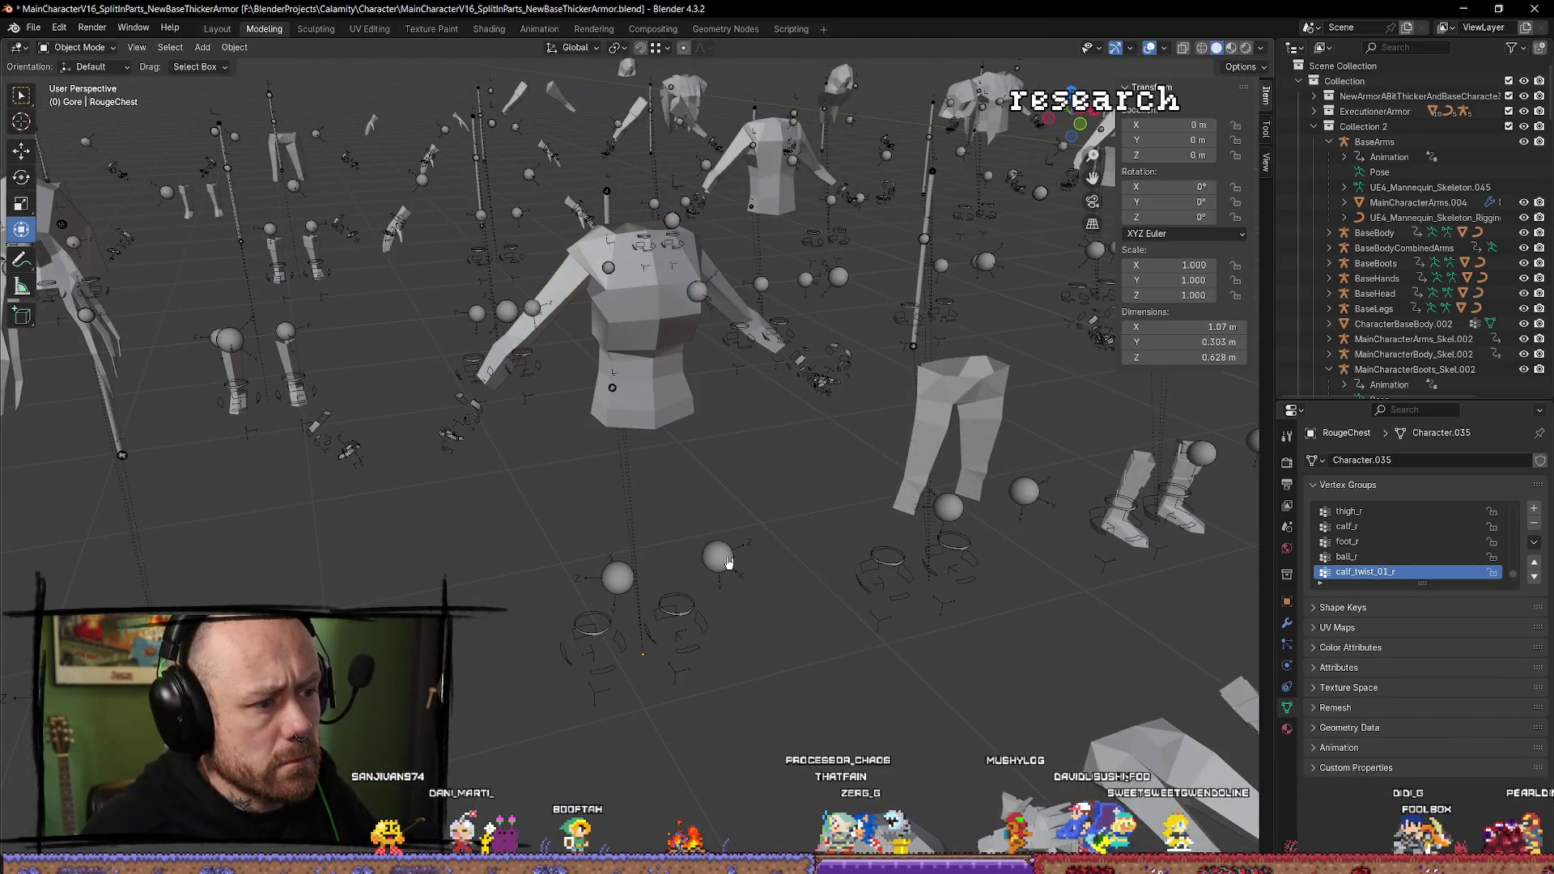
Select the RougeChest mesh and run the Mr Mannequins FBX export from quick favourites.
left_click(644, 340)
key("F3")
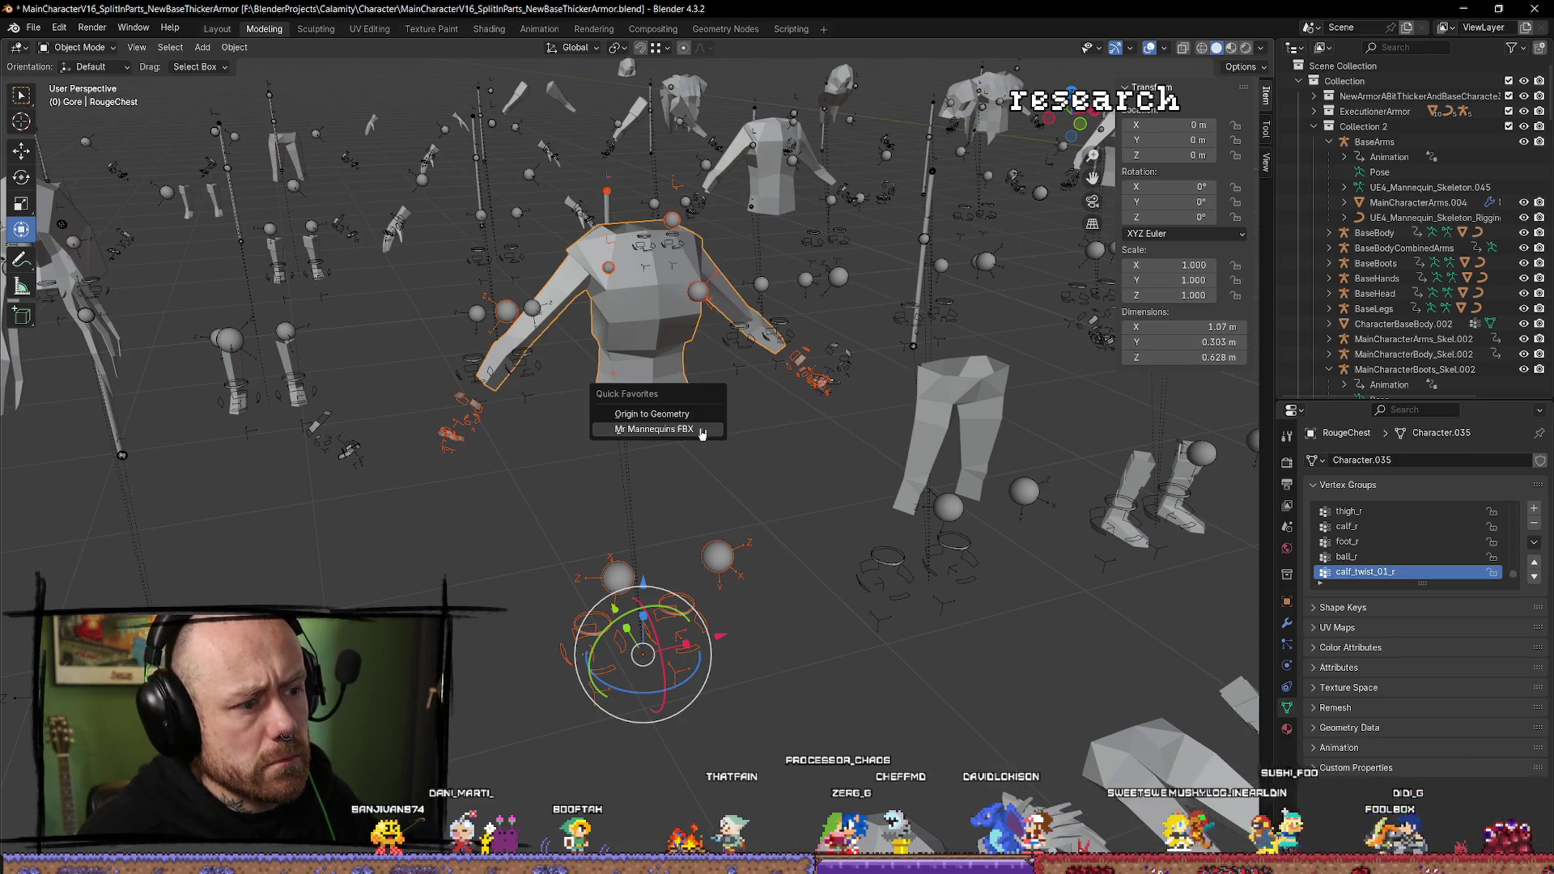
key("Return")
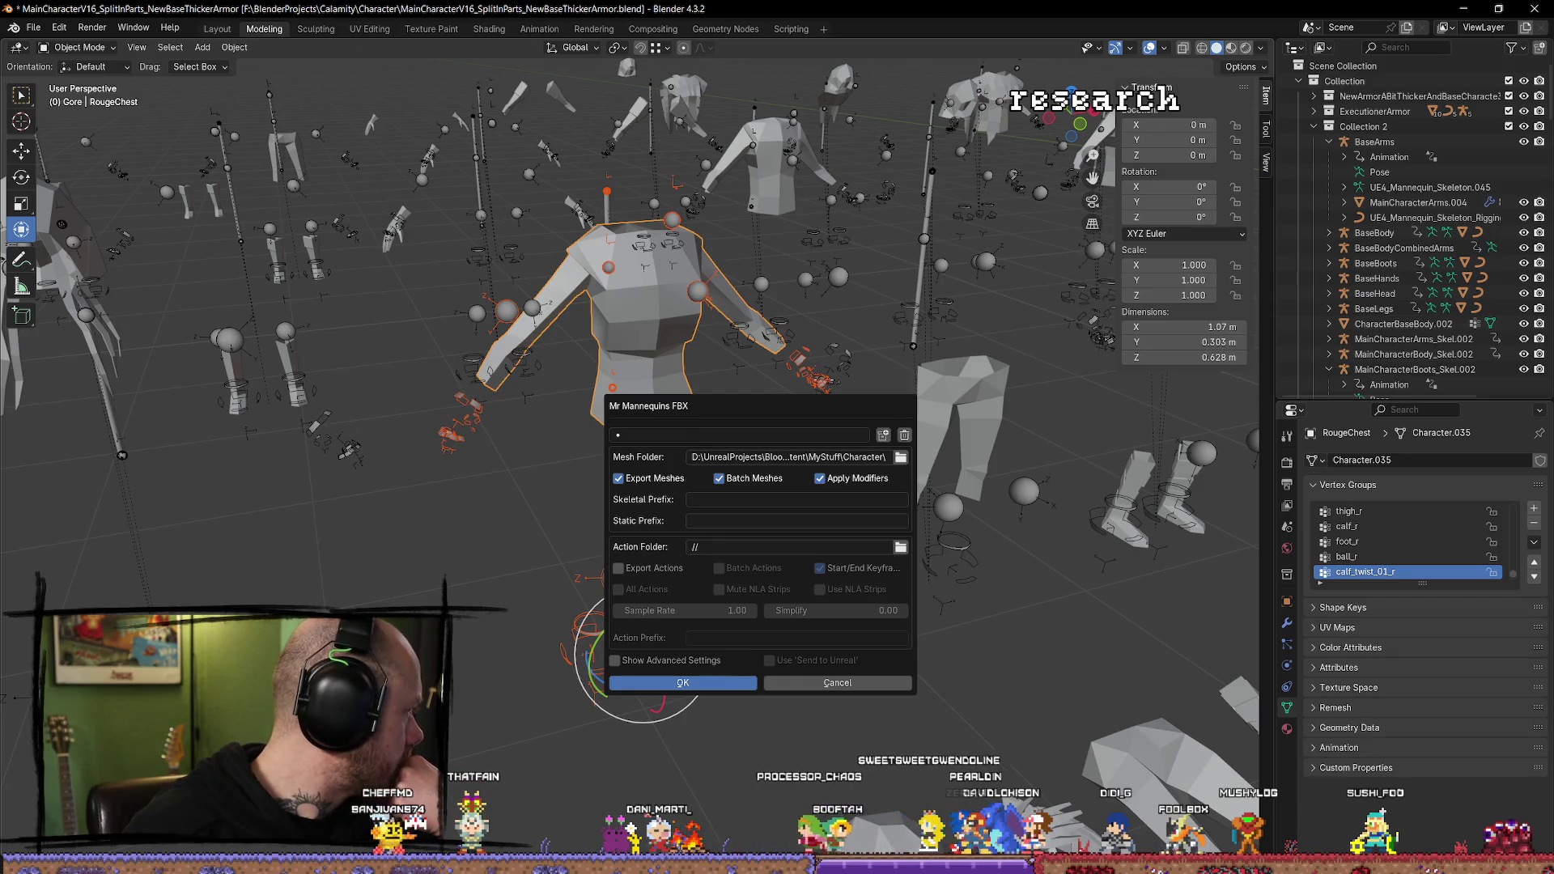
key("Return")
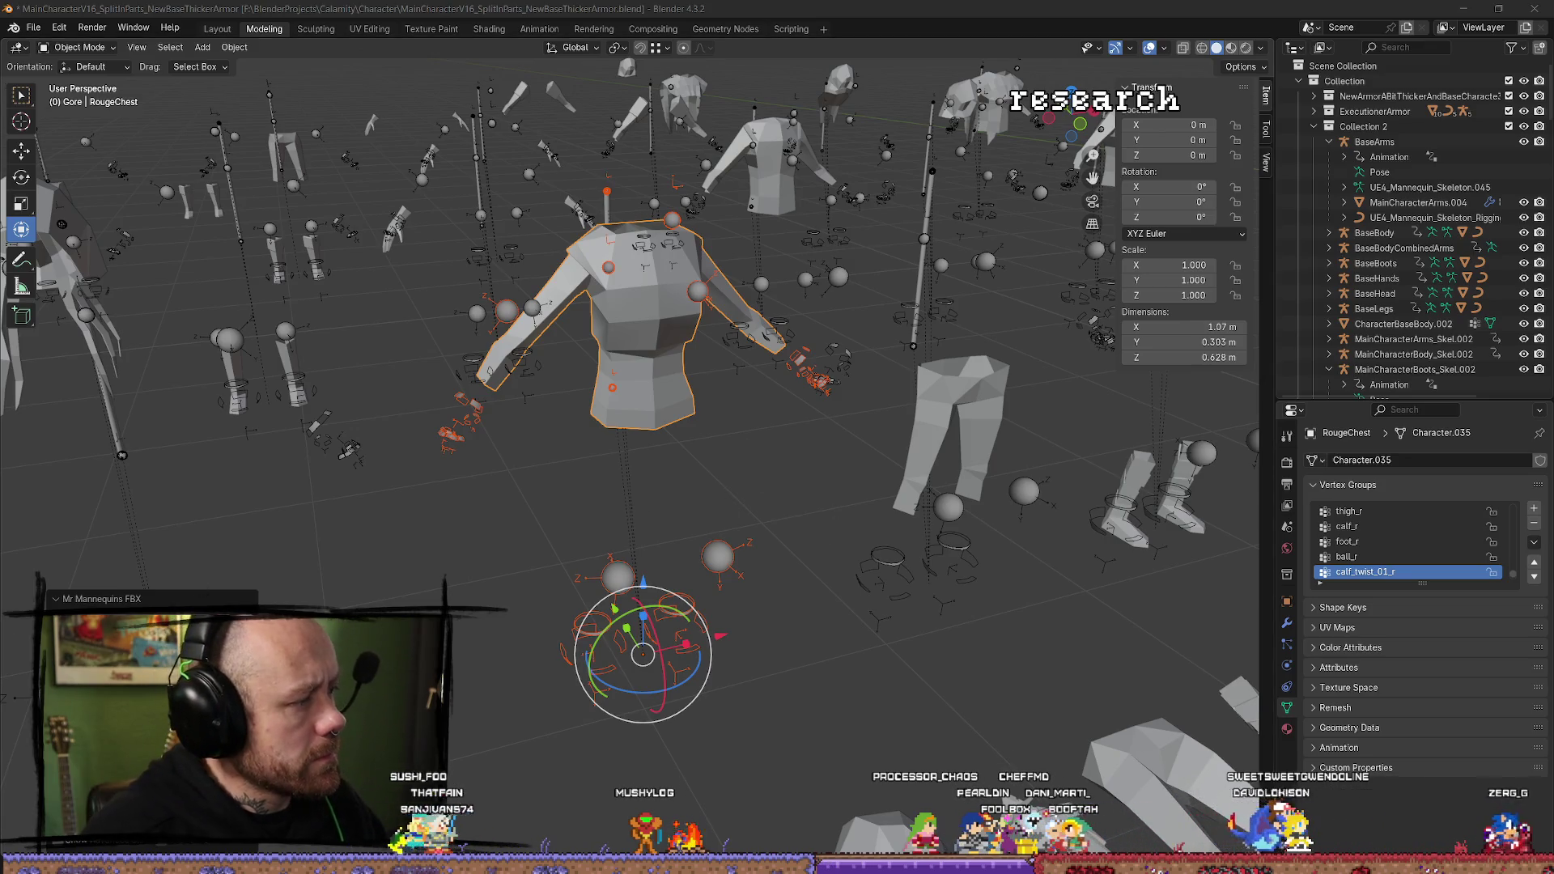
key("alt+Tab")
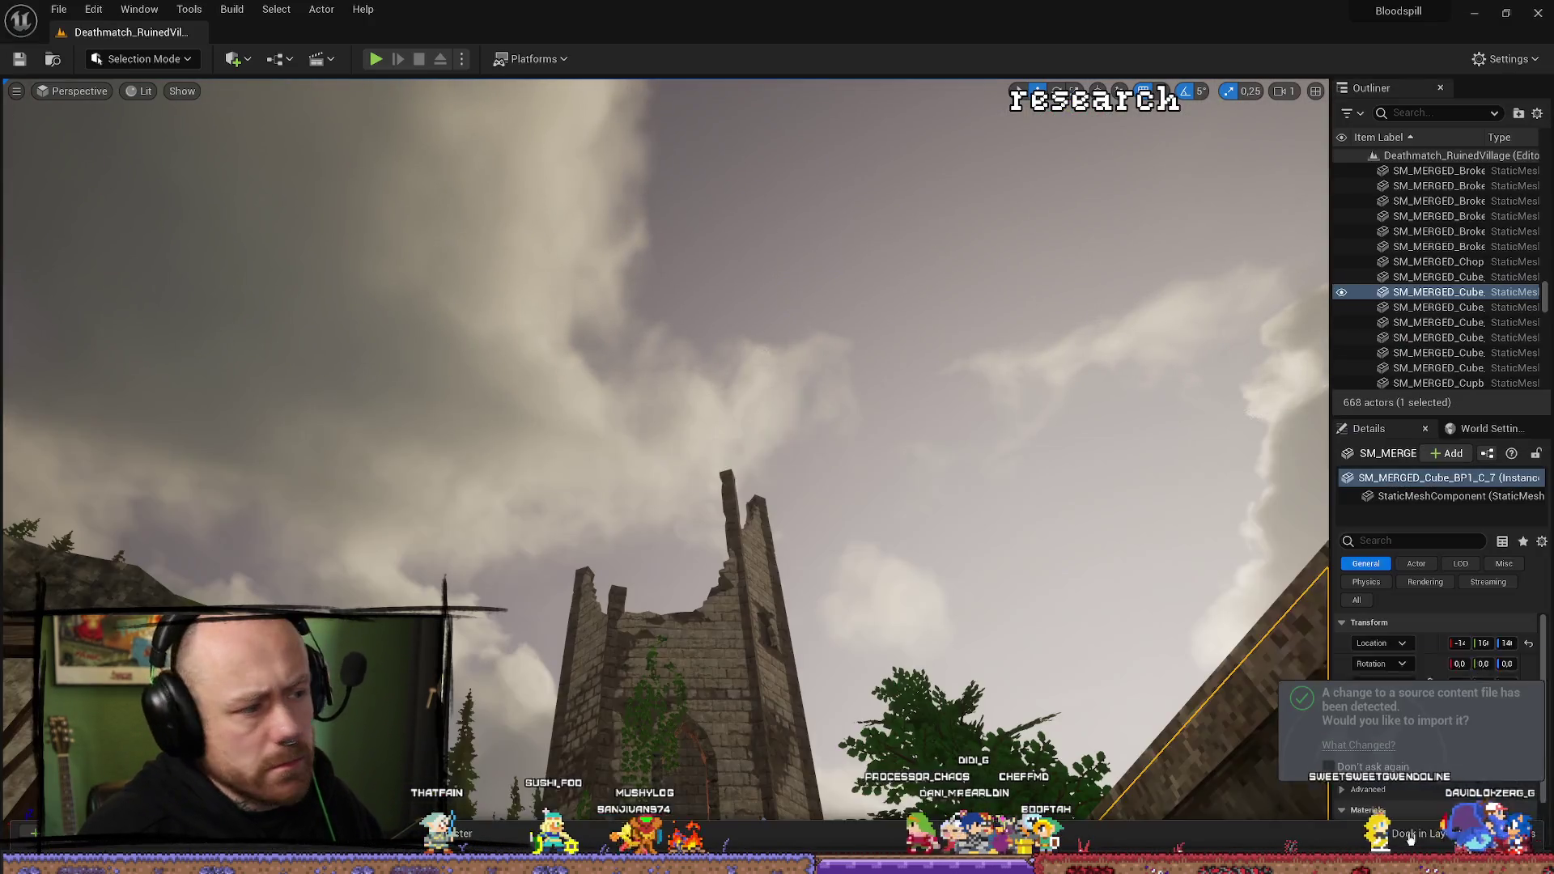
Start a Play-in-Editor session of the village level.
left_click_drag(762, 684, 712, 632)
key("ctrl+space")
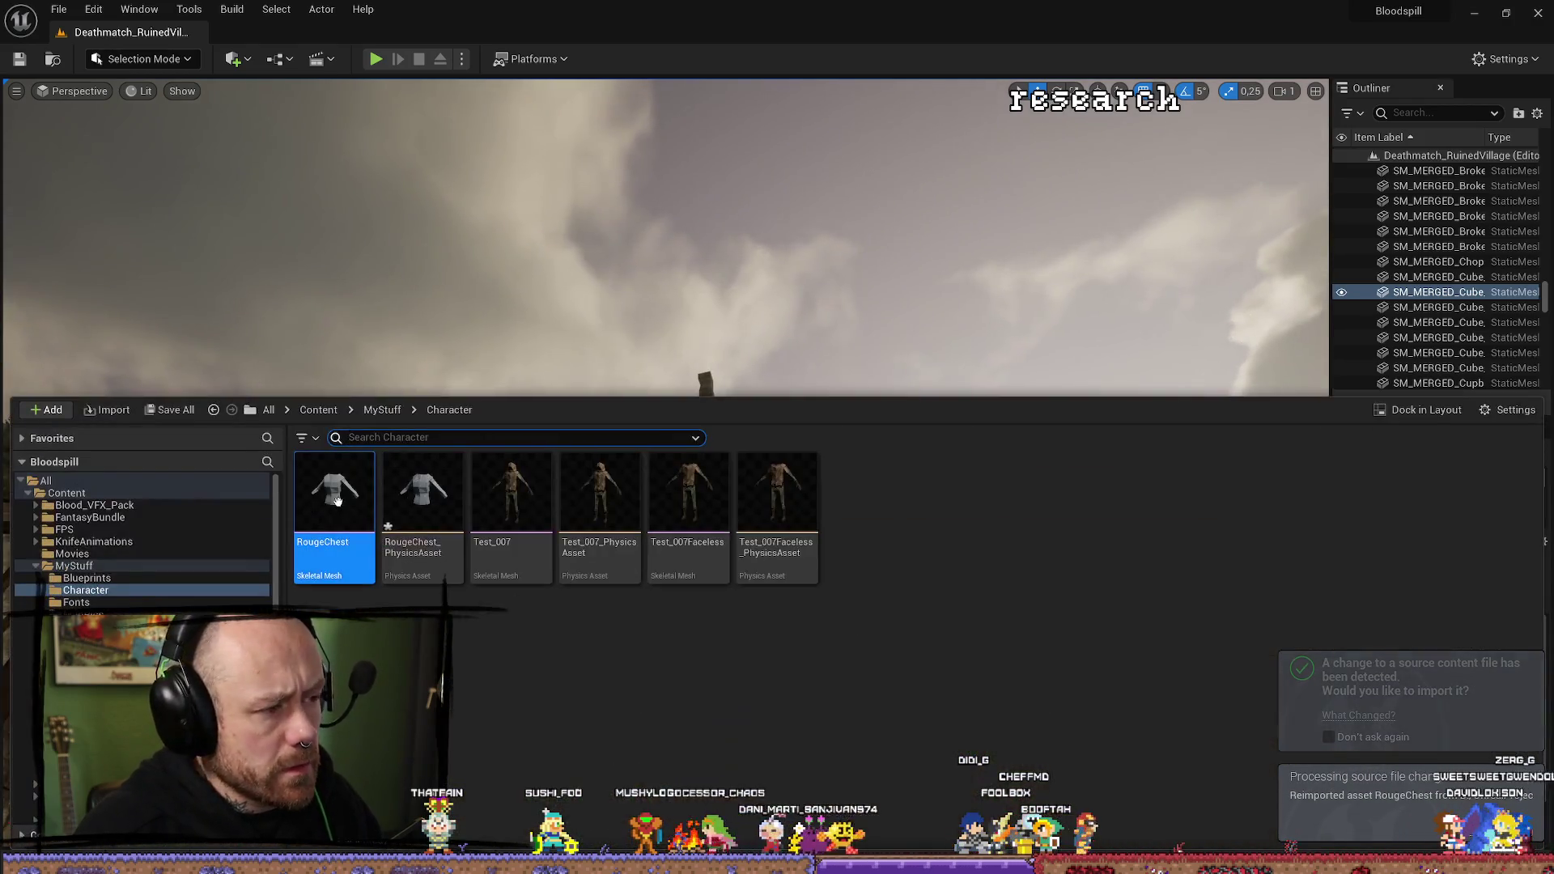
left_click(376, 58)
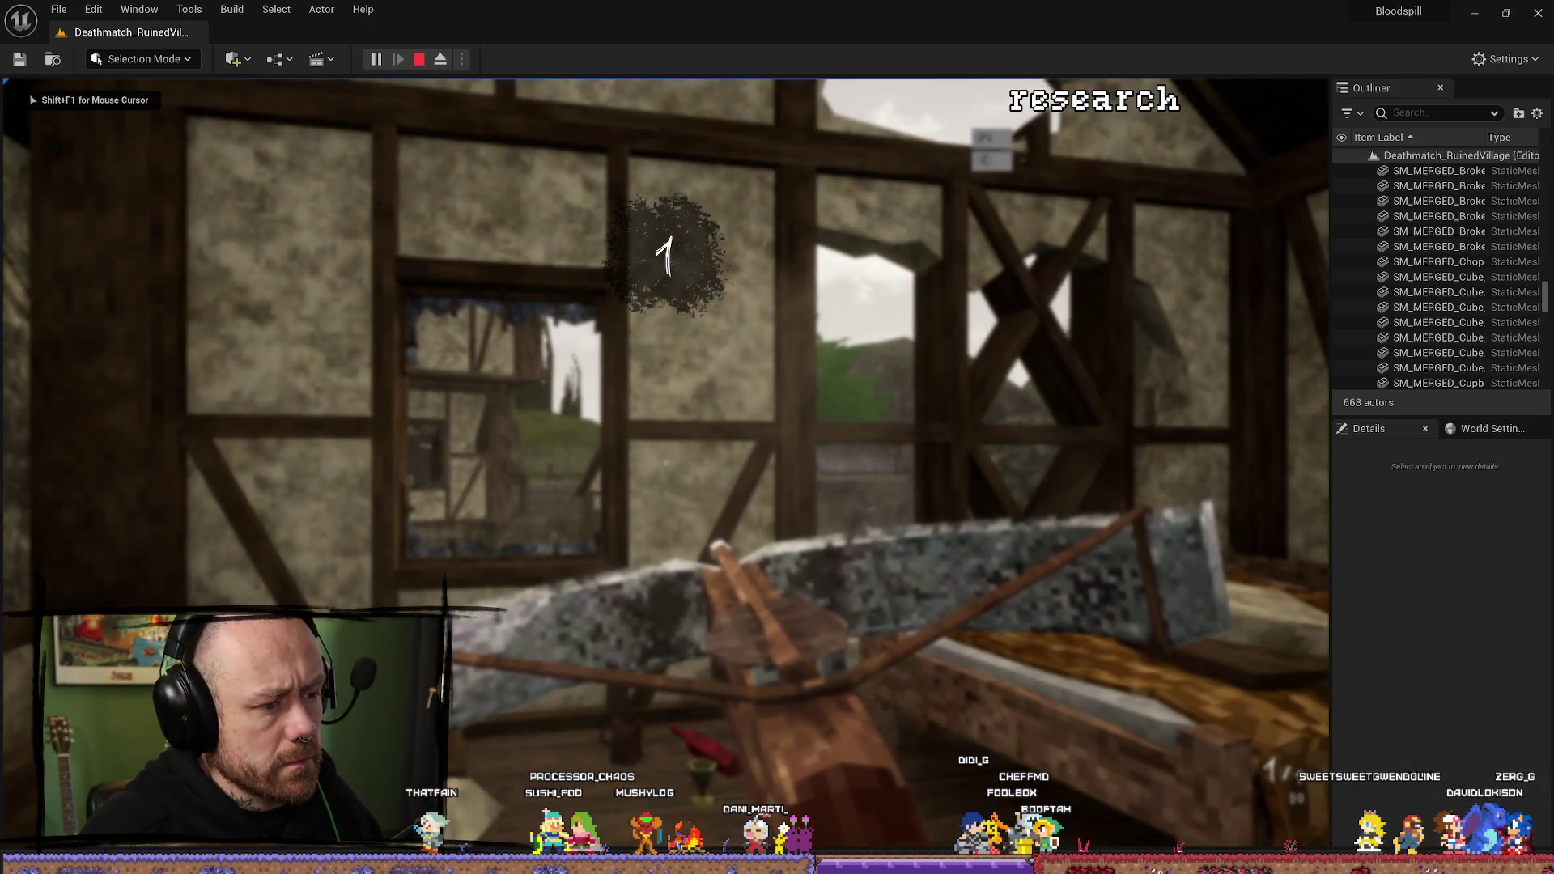
Walk to the window and jump repeatedly to test the first-person view, then stop playing.
key("w")
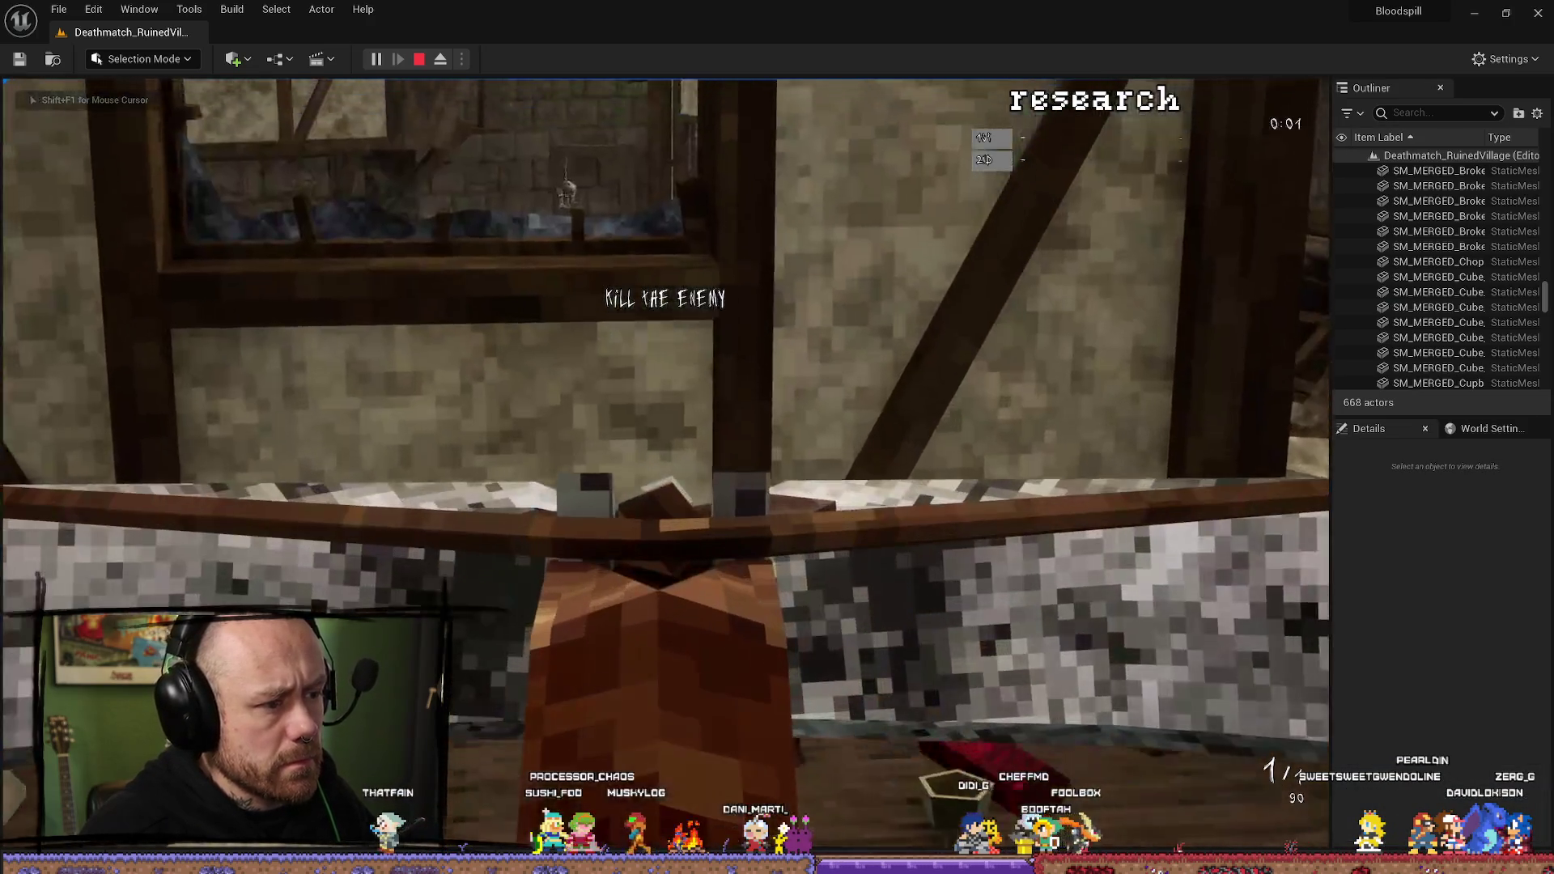
key("w")
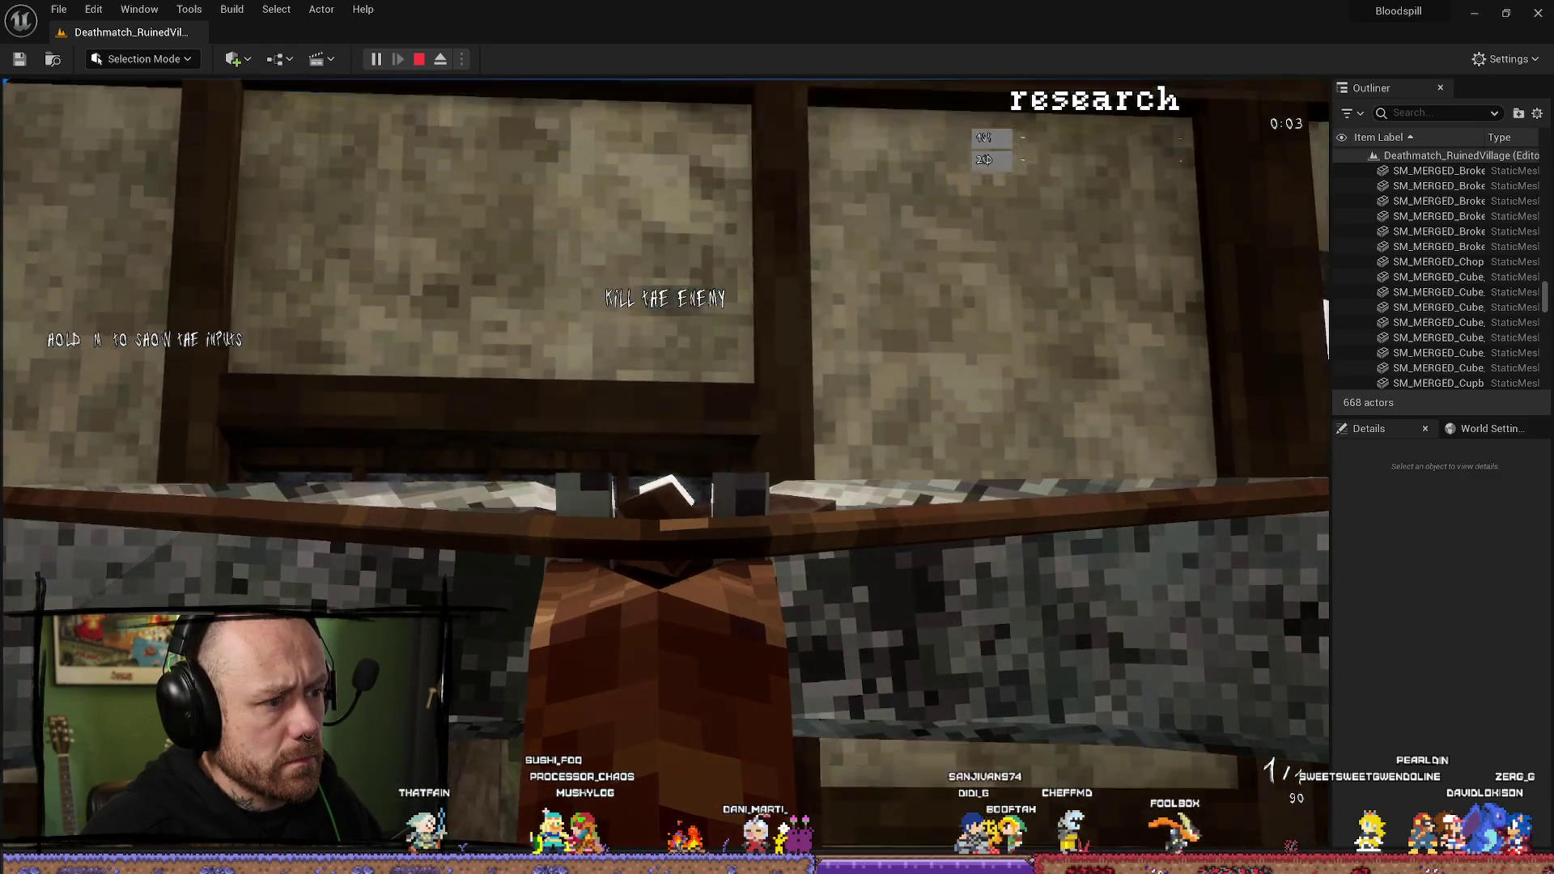
key("space")
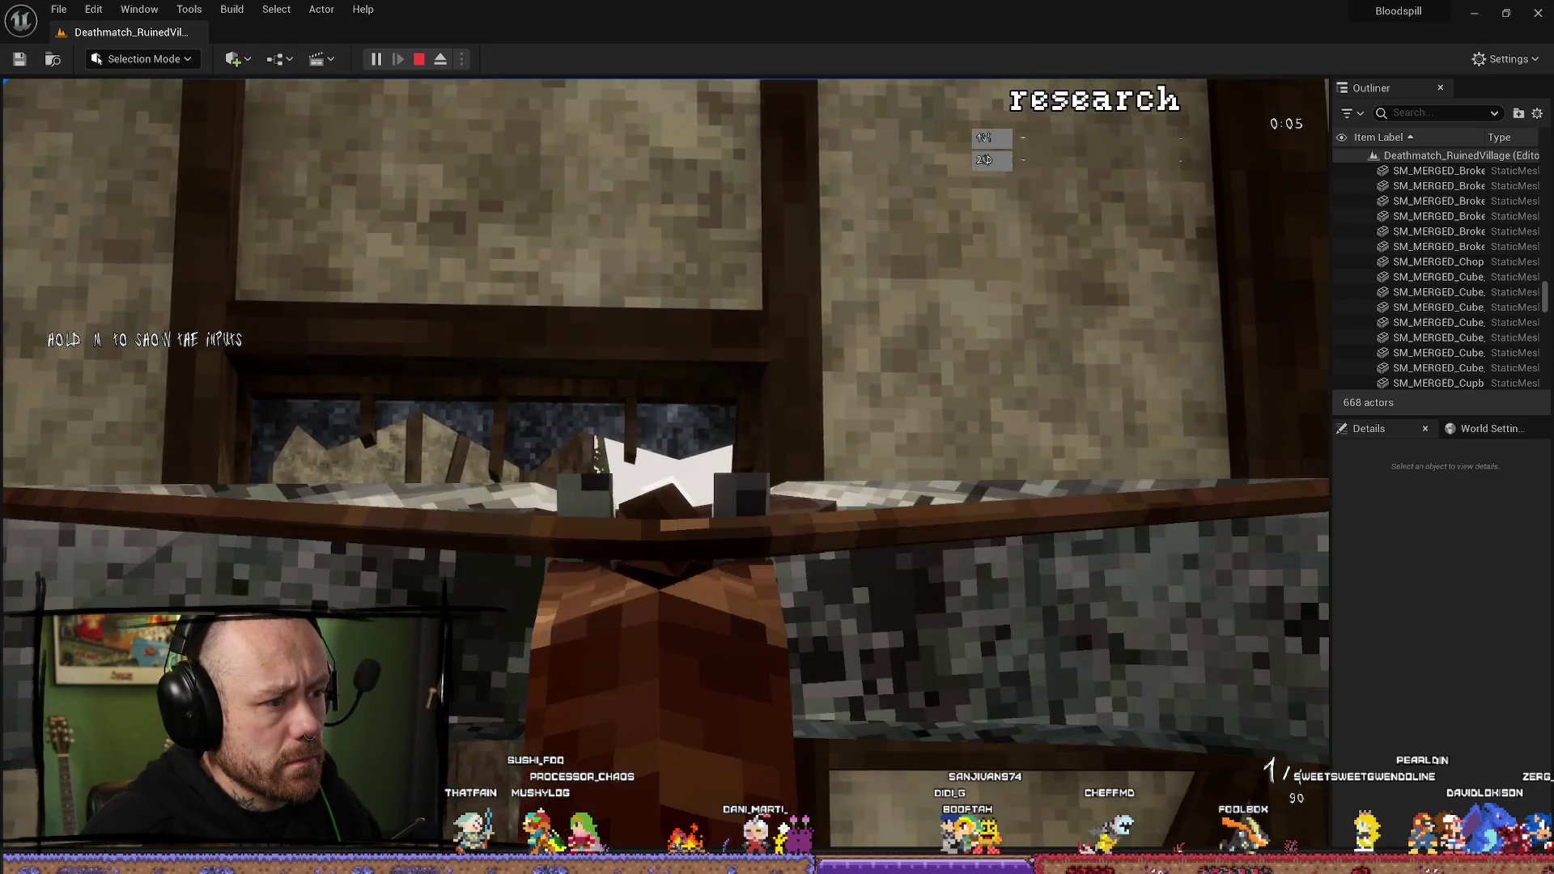
key("space")
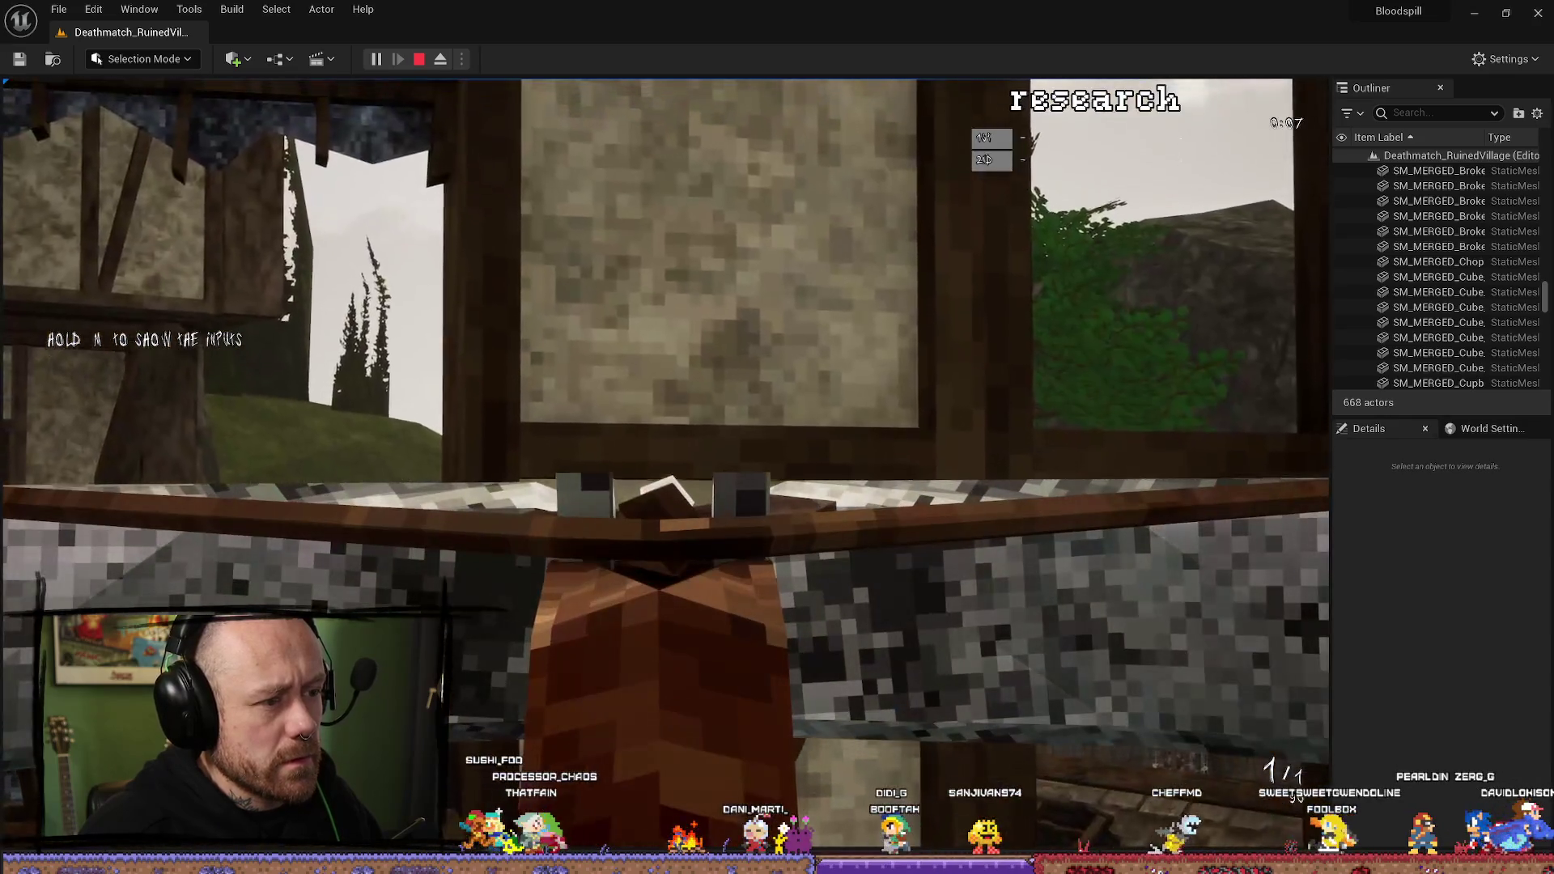
key("space")
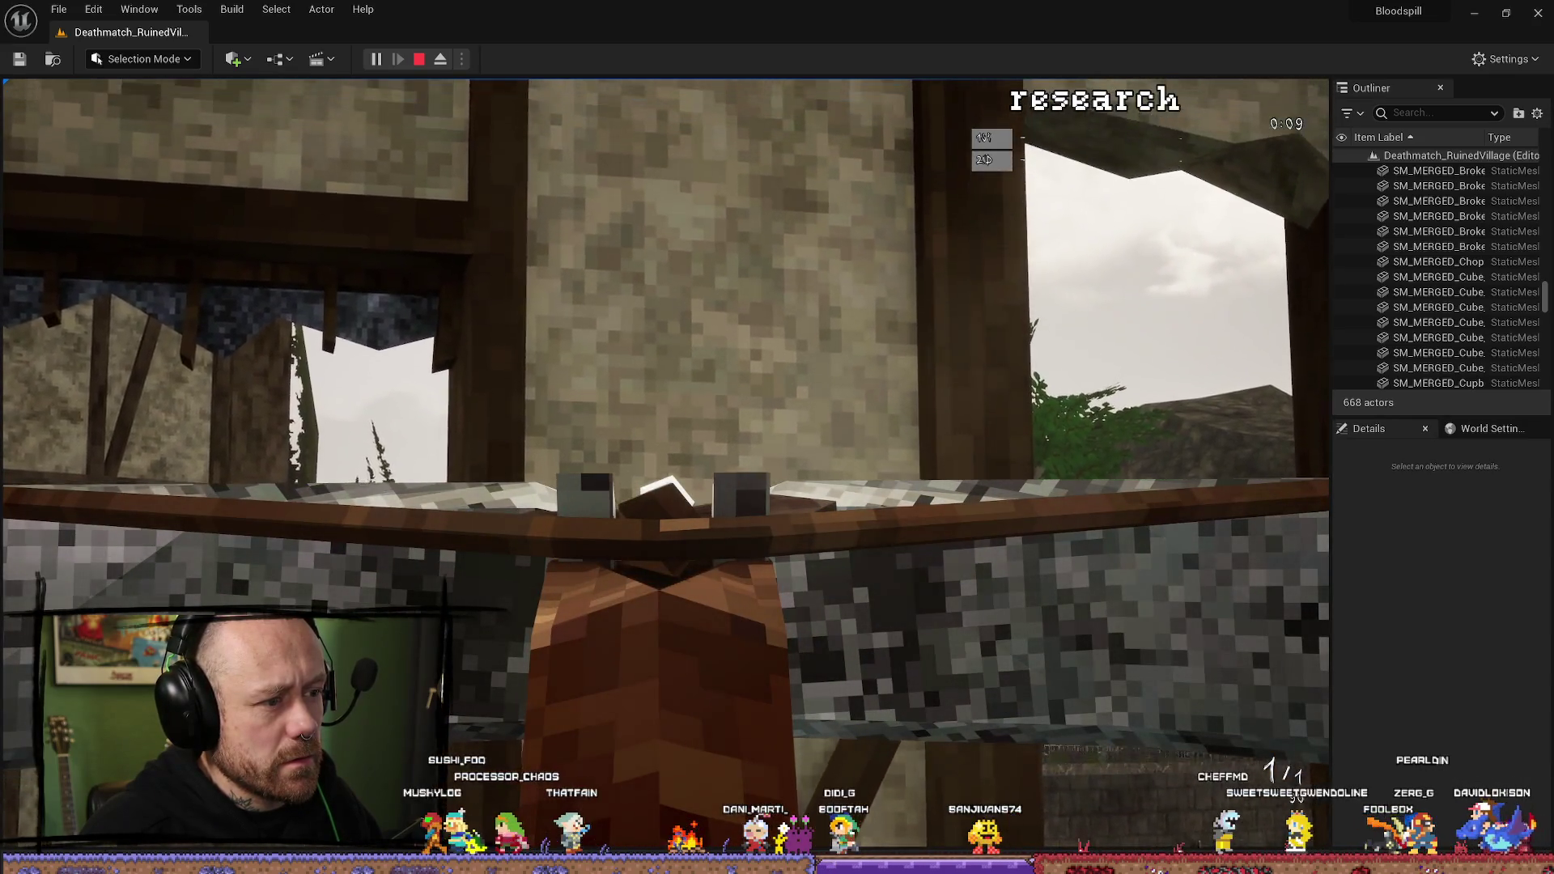
key("space")
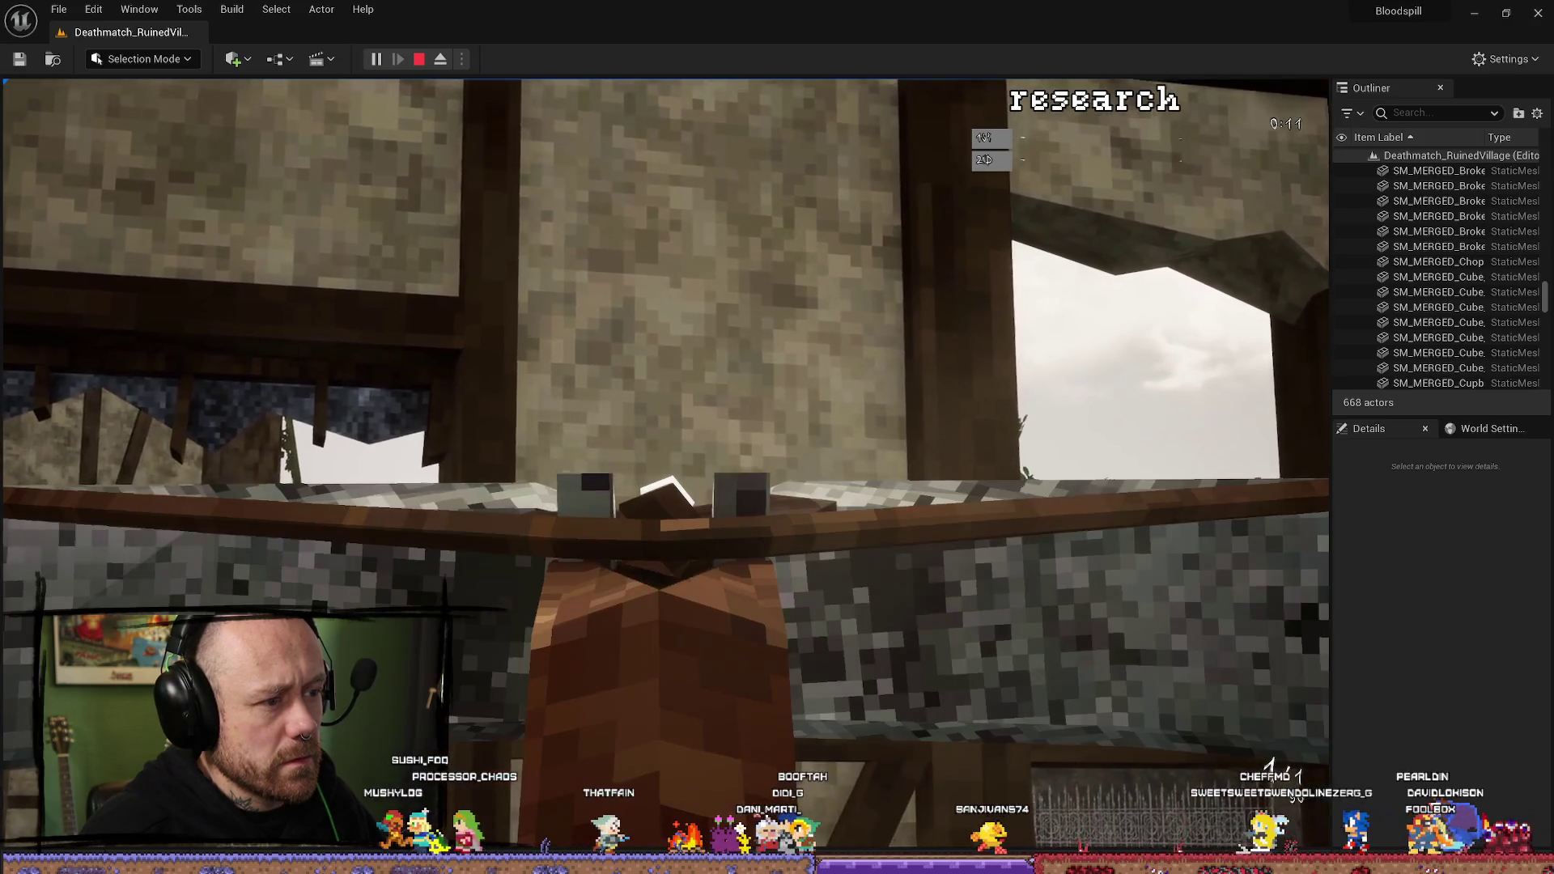
key("space")
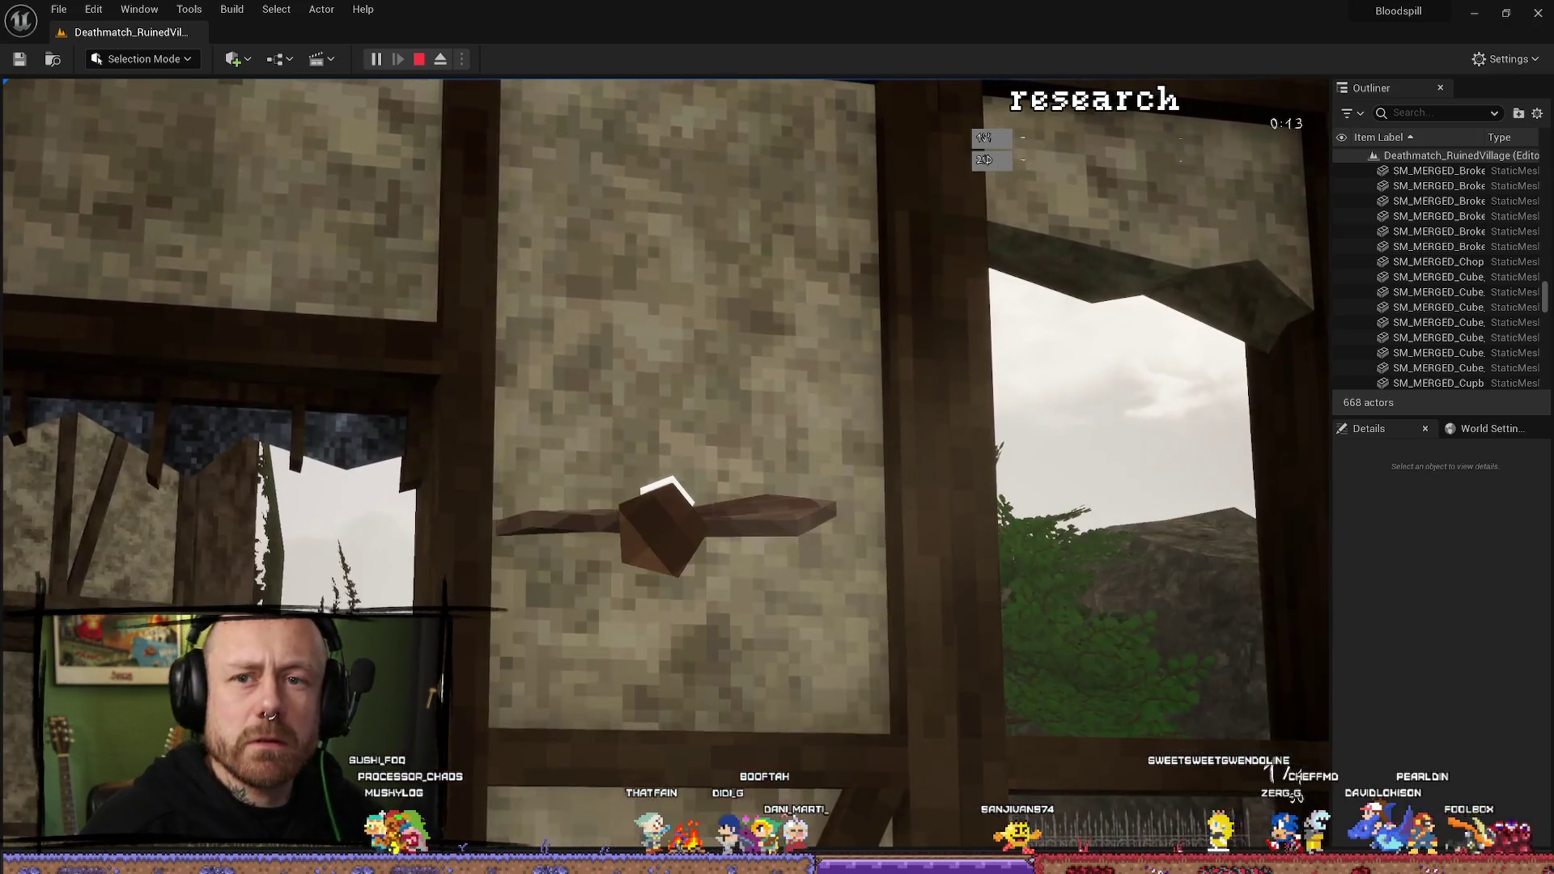
key("space")
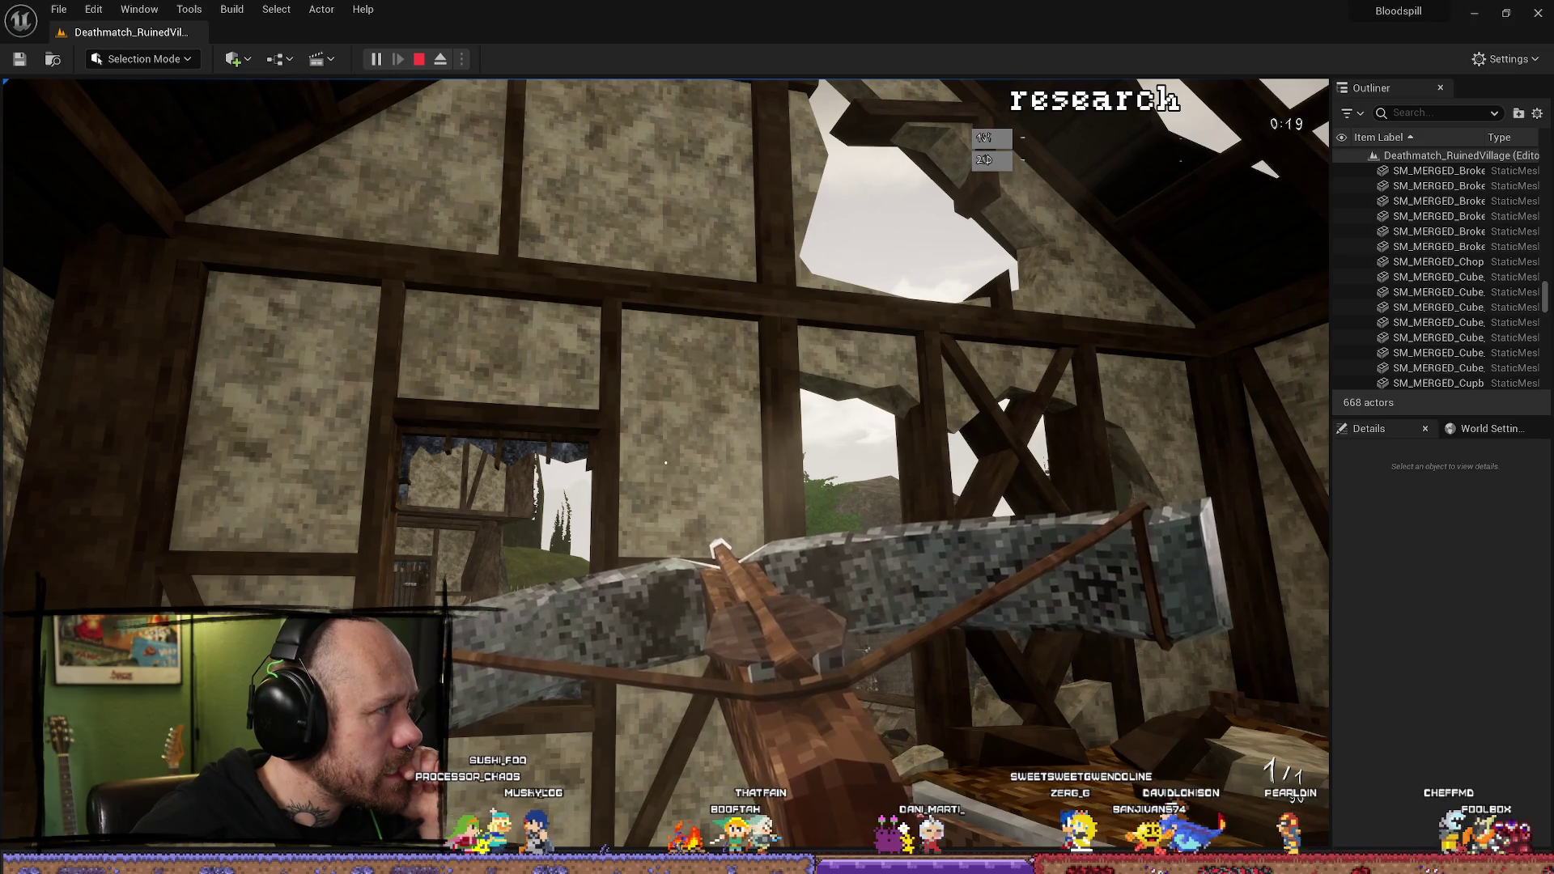
key("space")
key("space")
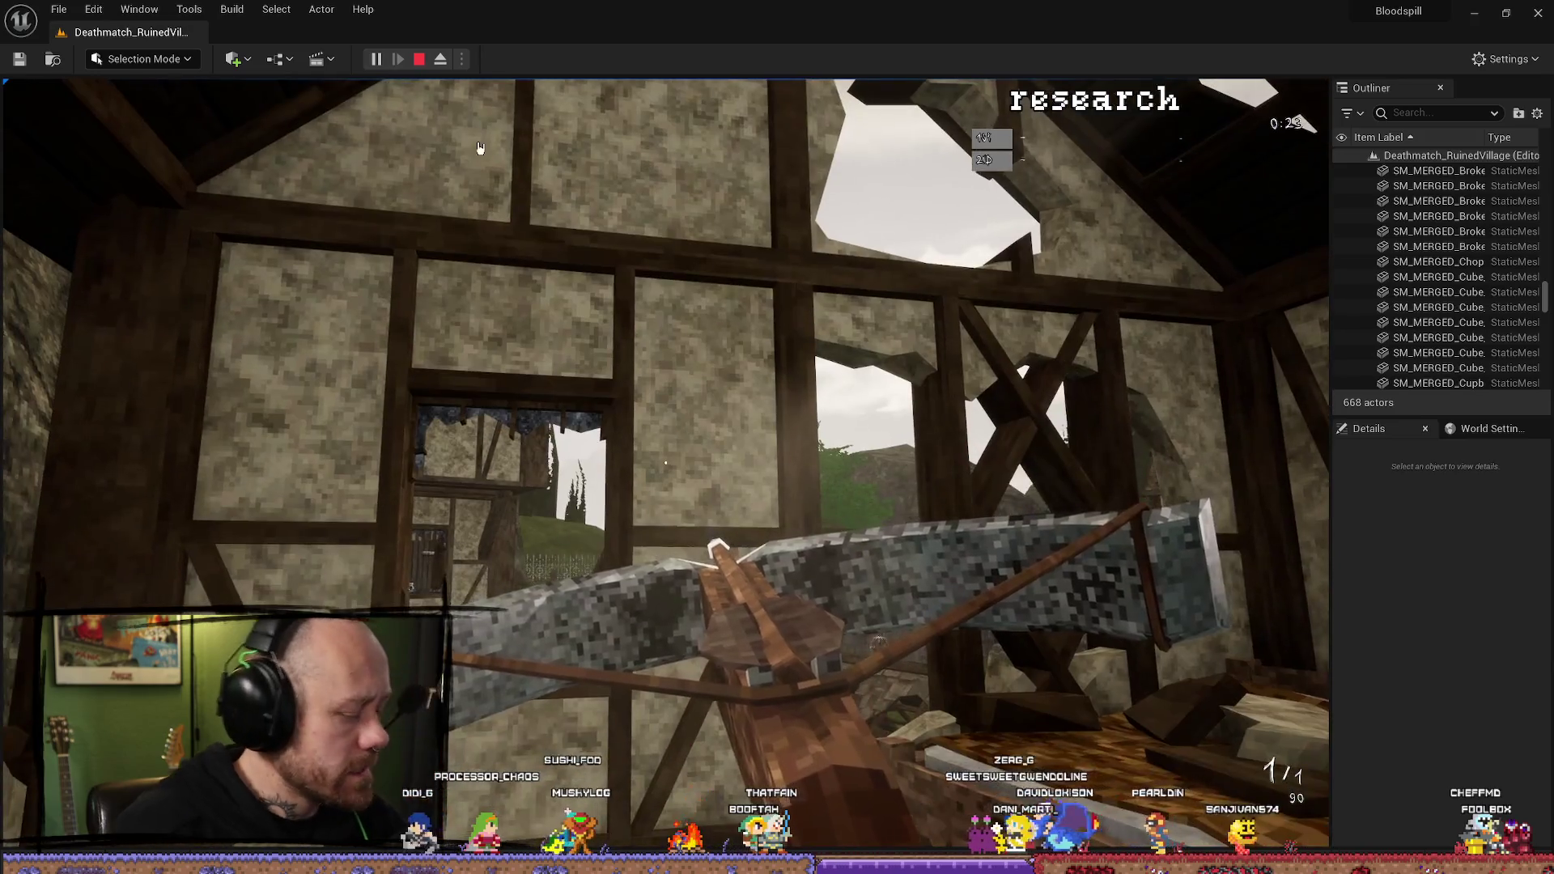
key("Escape")
key("alt+Tab")
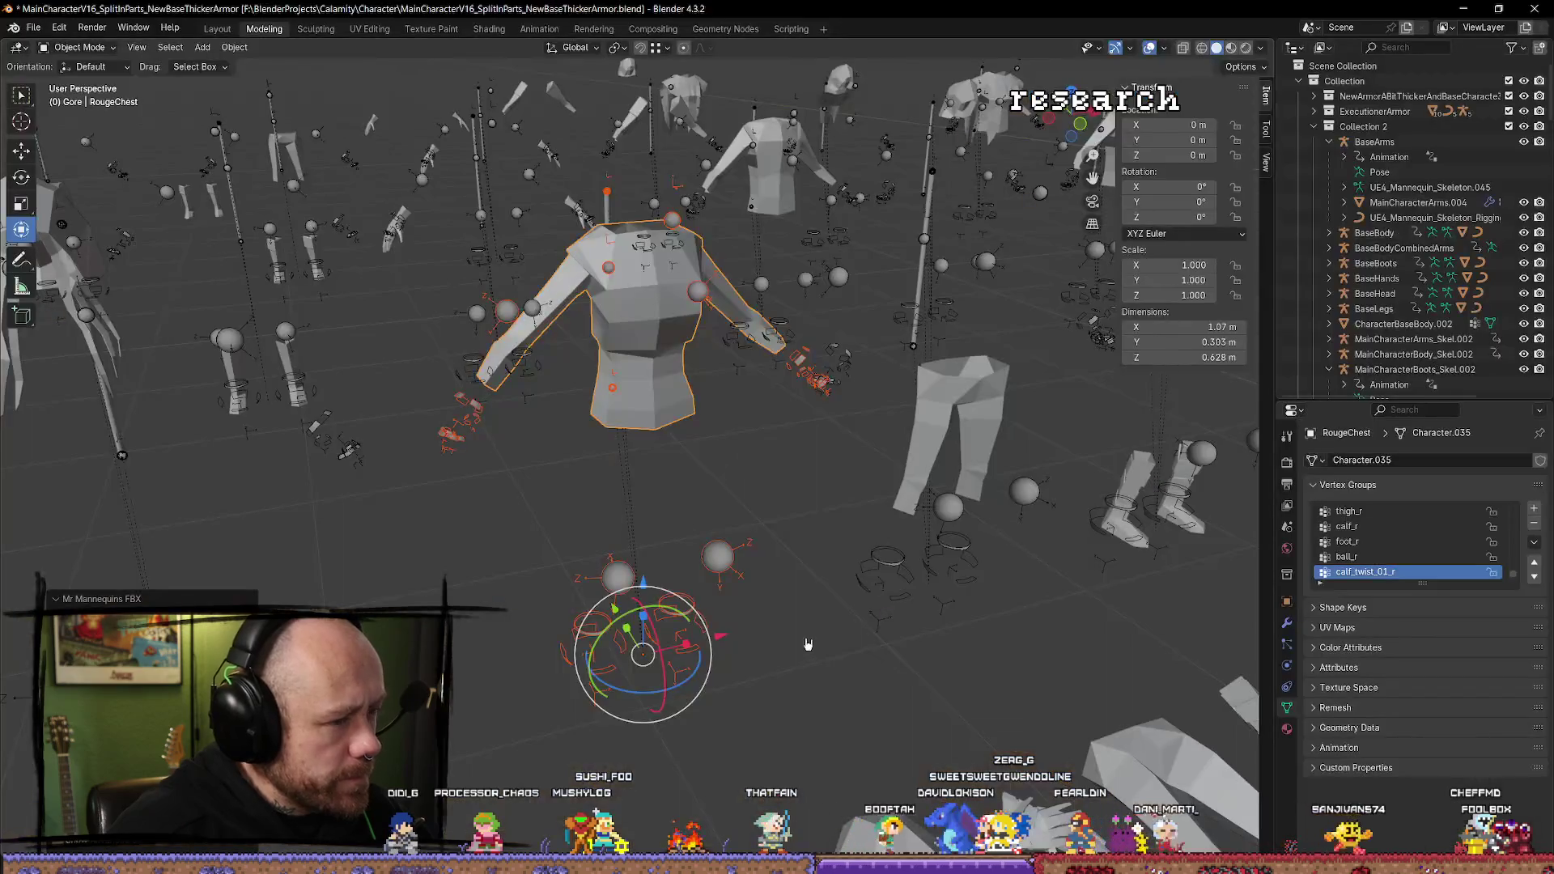
Clear the selection, undo recent selection changes, and toggle in and out of Edit Mode.
left_click(815, 541)
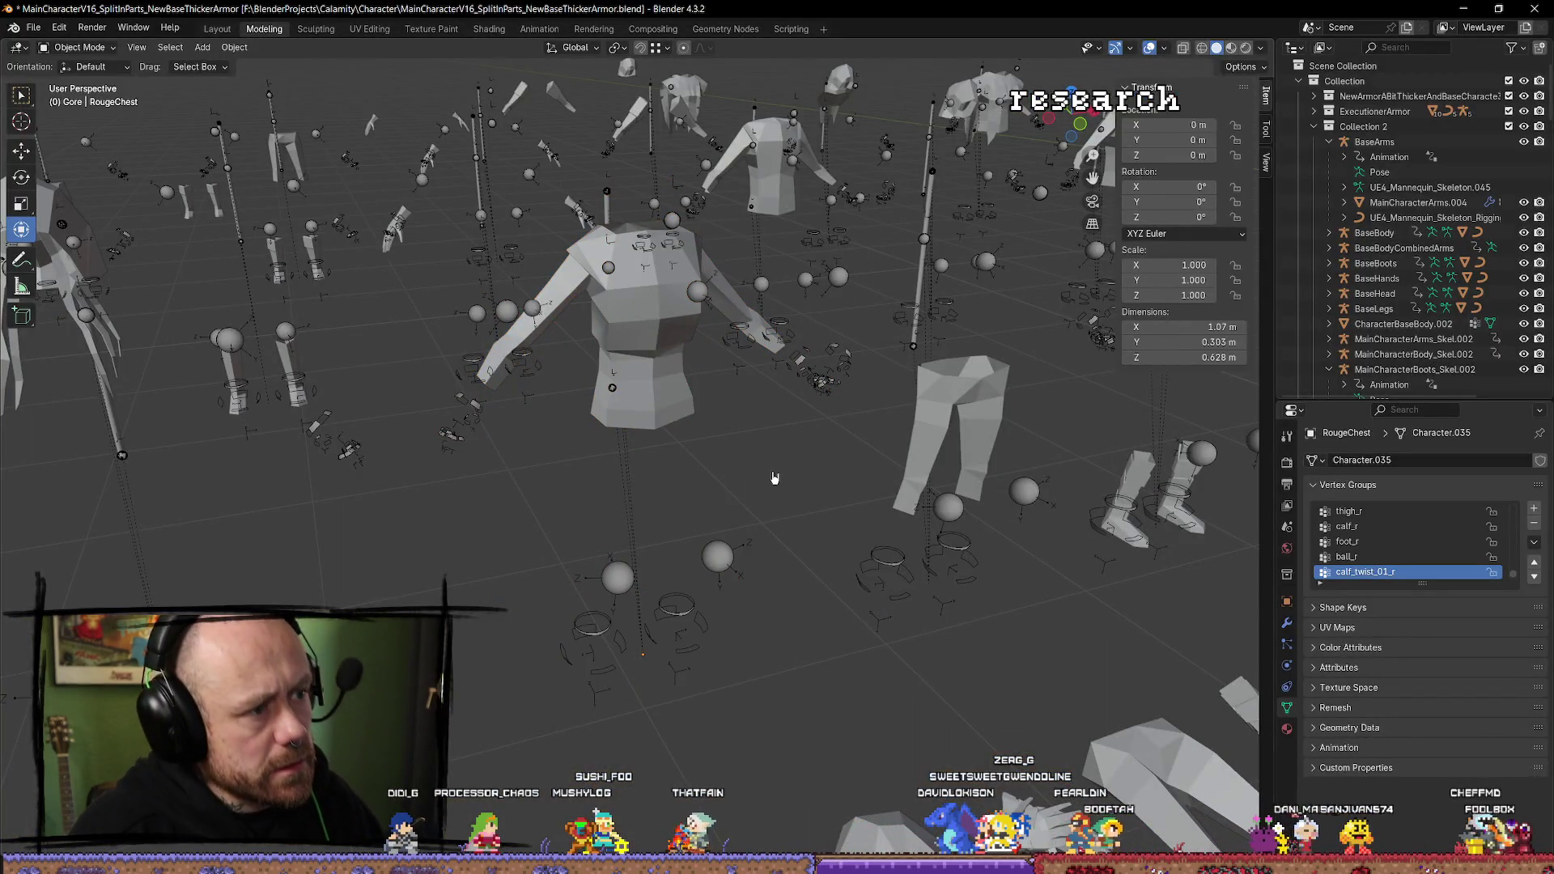
key("ctrl+z")
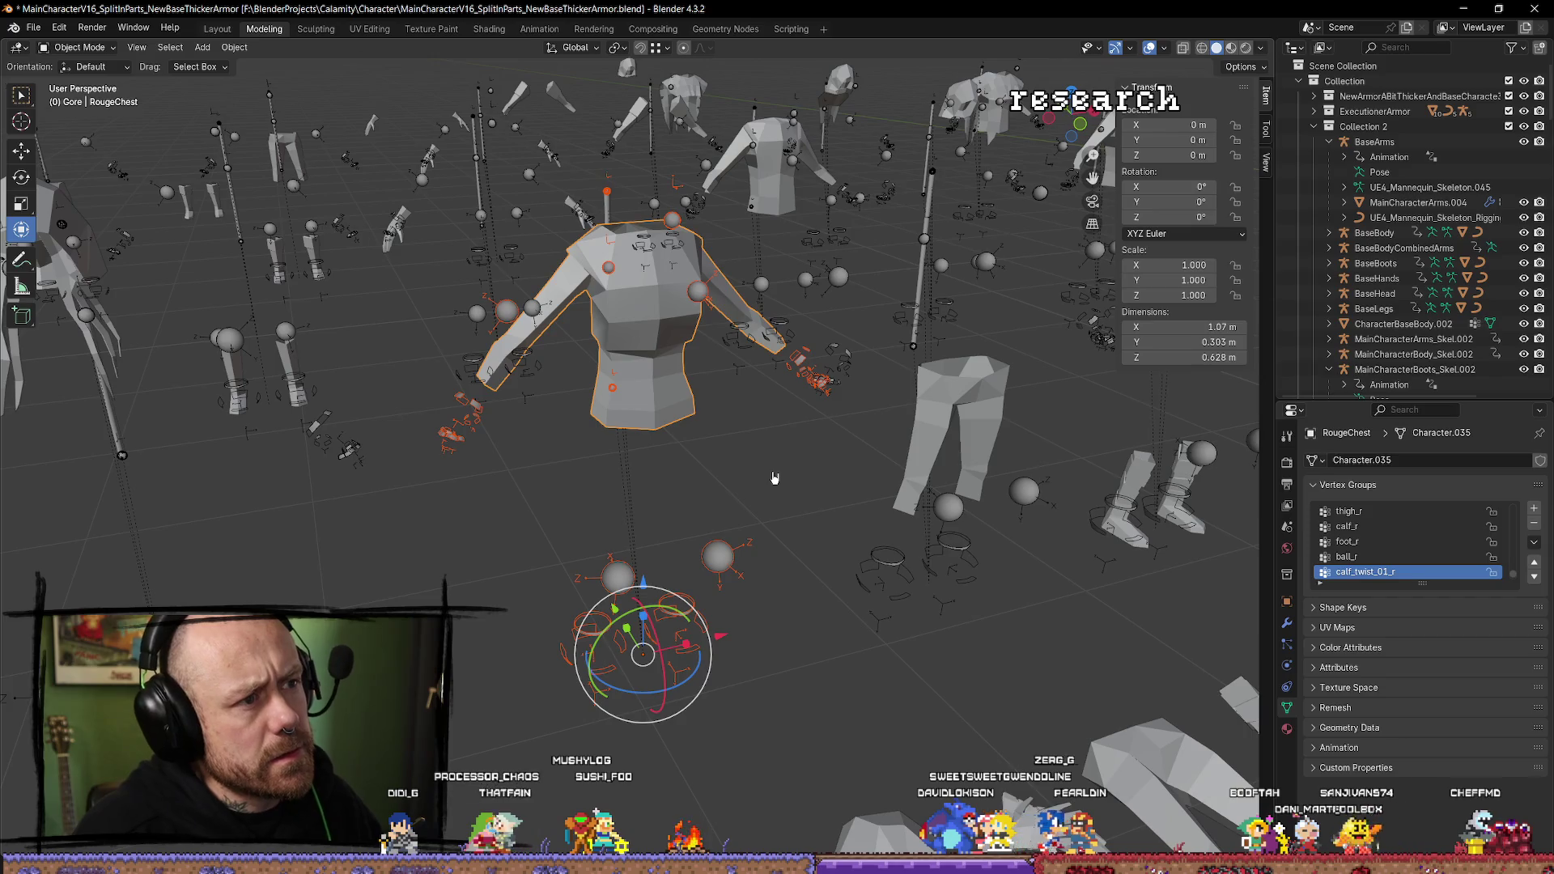
key("ctrl+z")
key("ctrl+z")
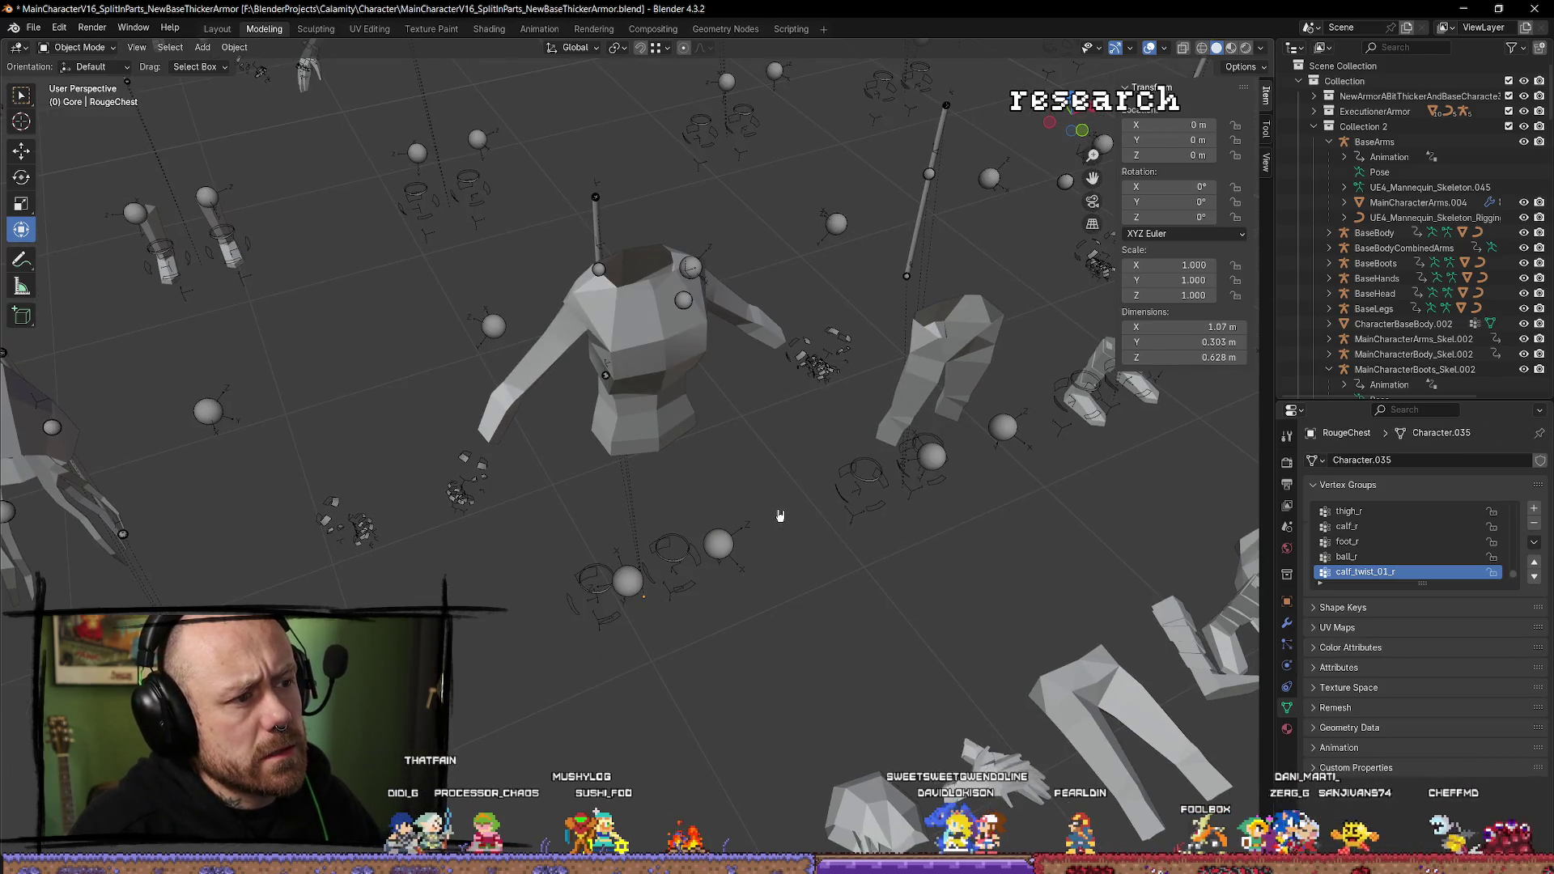
key("ctrl+z")
key("Tab")
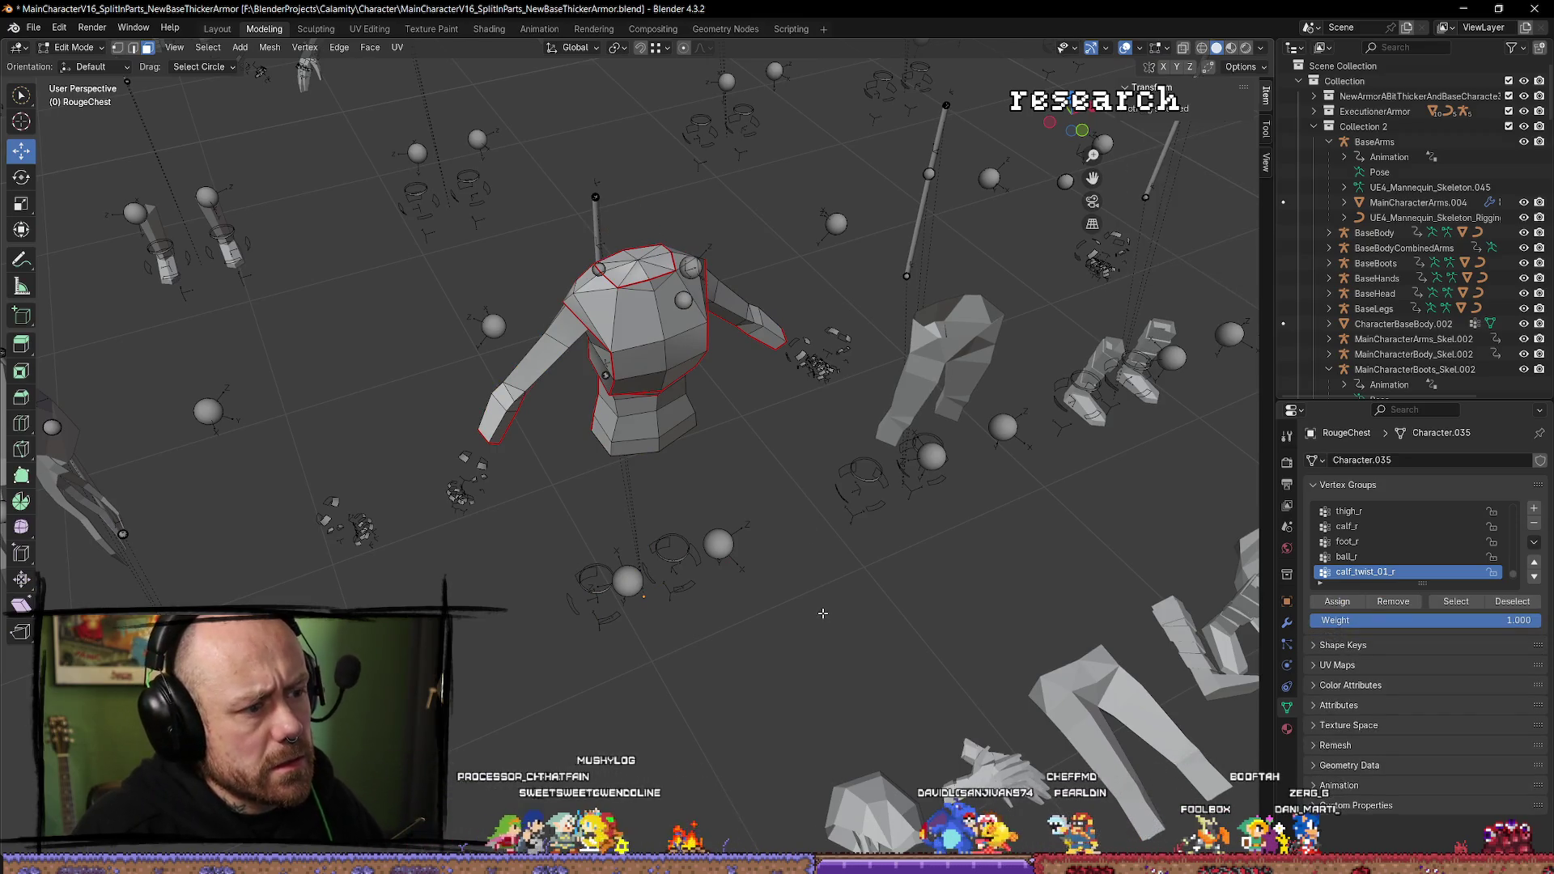
key("Tab")
Select the RougeChest armature plus the RougeChest mesh and bring up Quick Favorites.
left_click(718, 534)
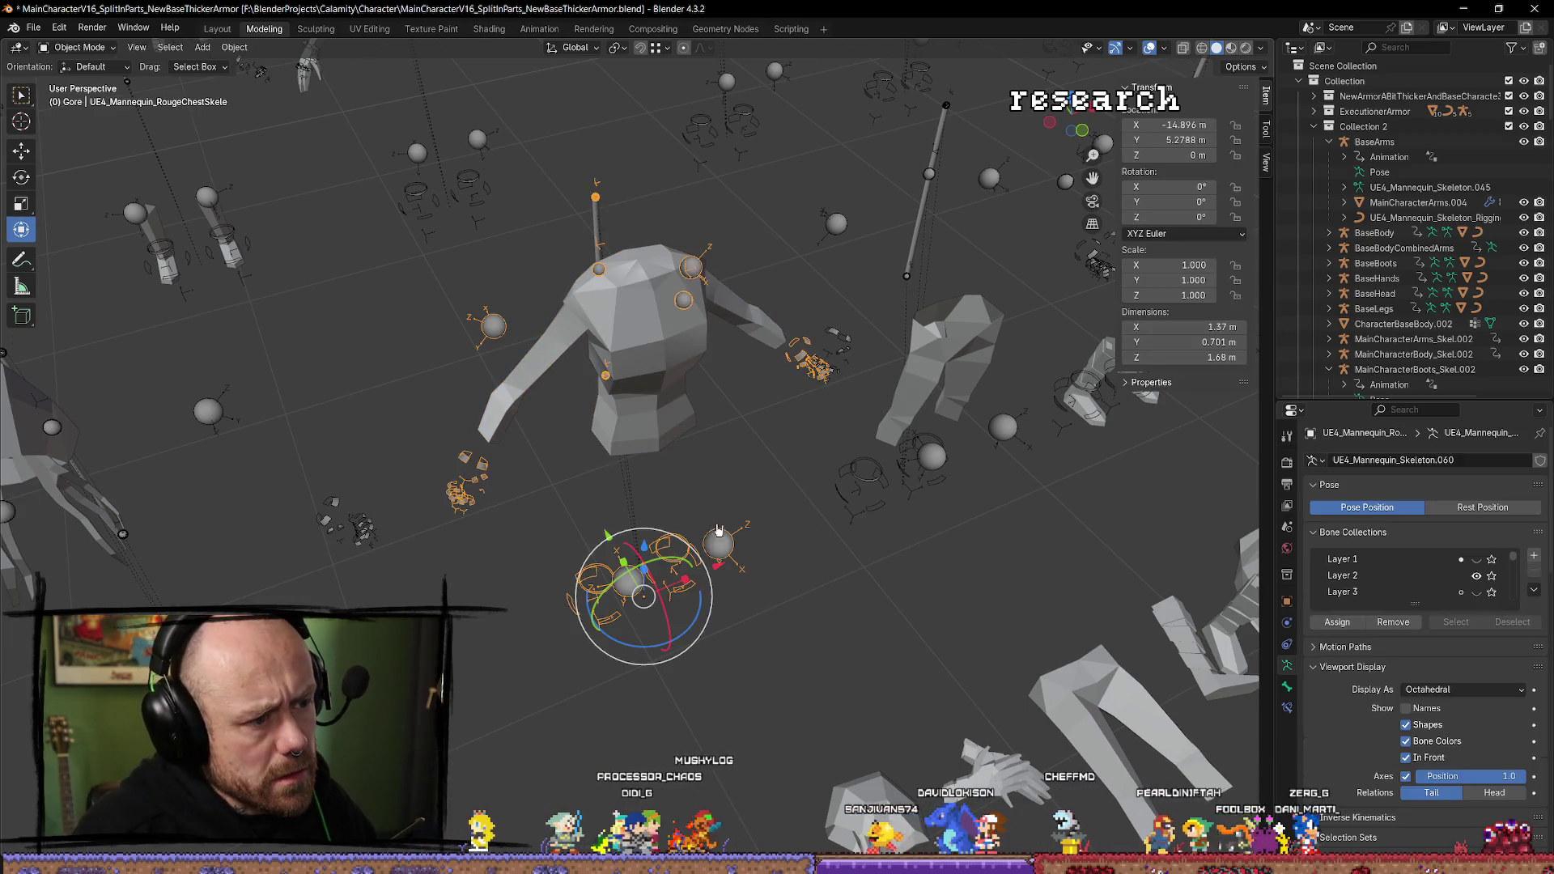
left_click(684, 425)
key("q")
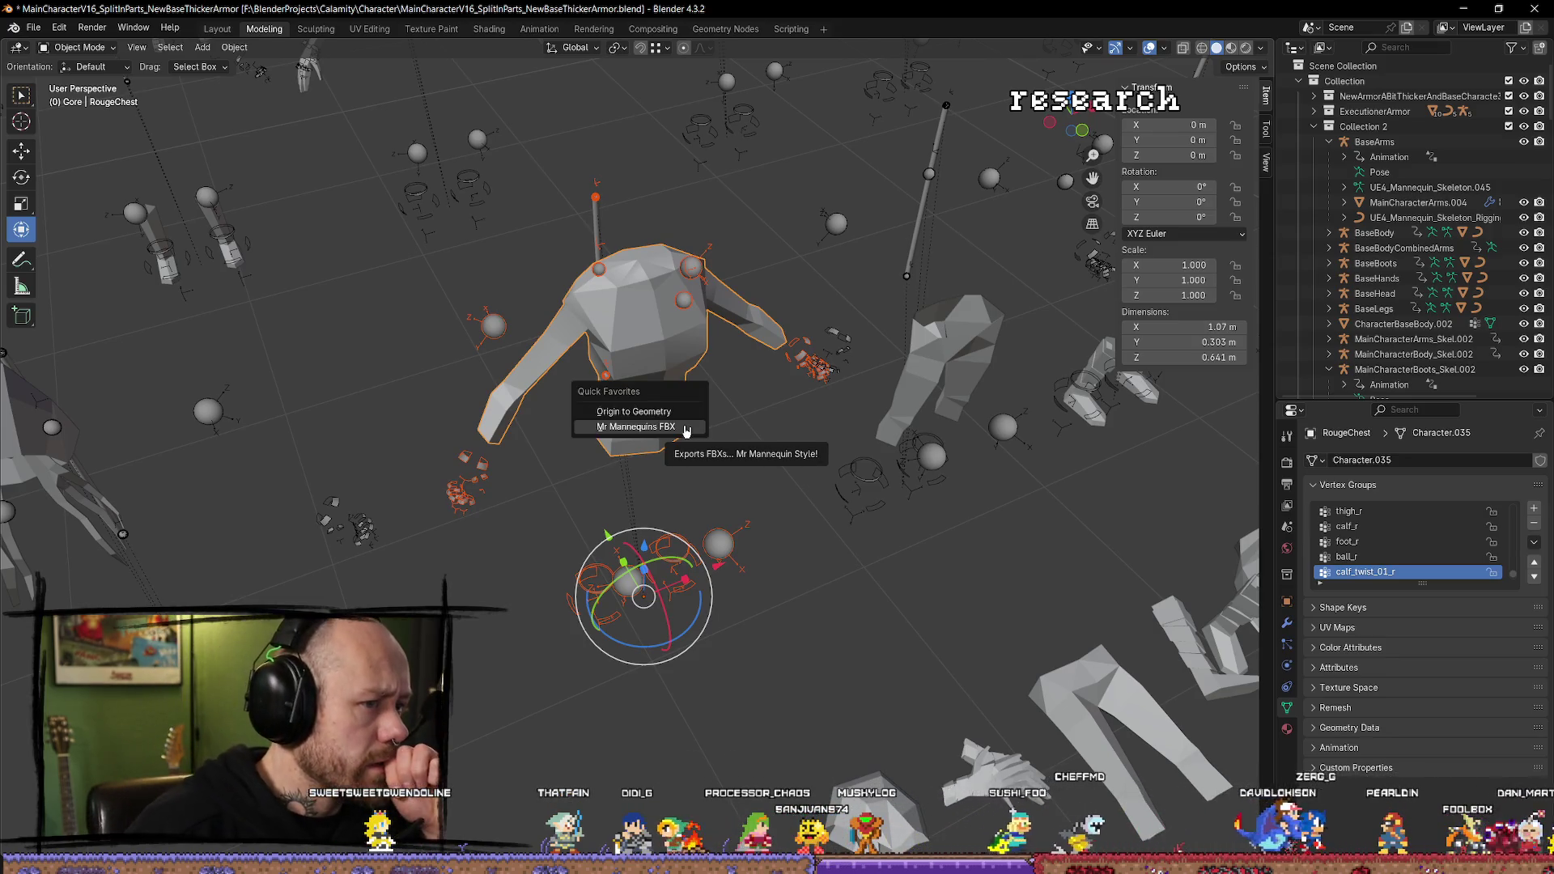
Export via Mr Mannequins FBX, then accept Unreal's reimport of the changed RougeChest file.
left_click(686, 429)
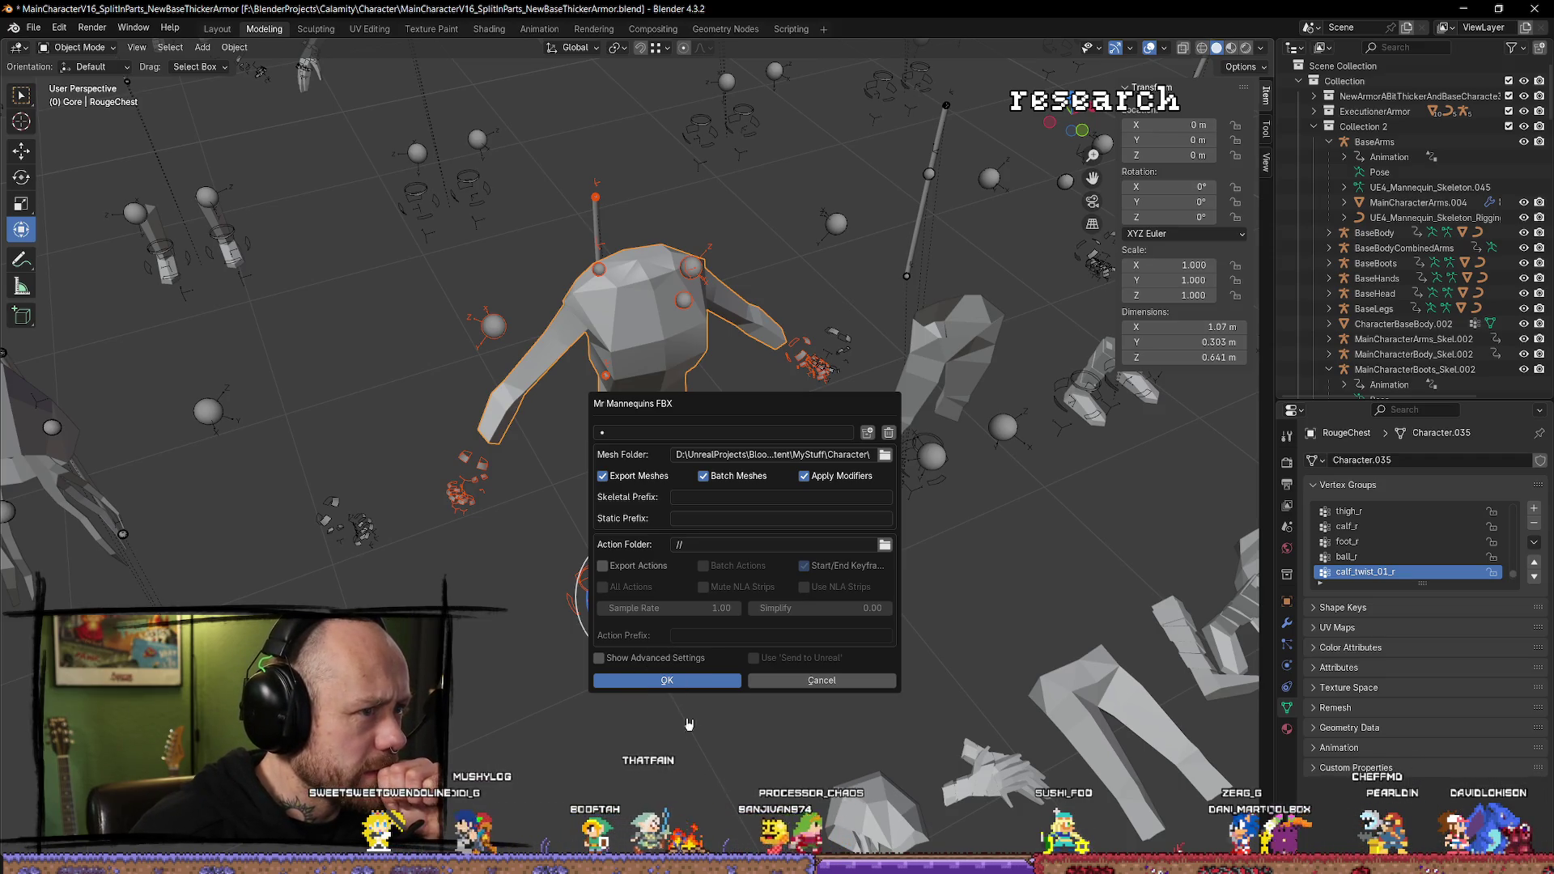
key("Return")
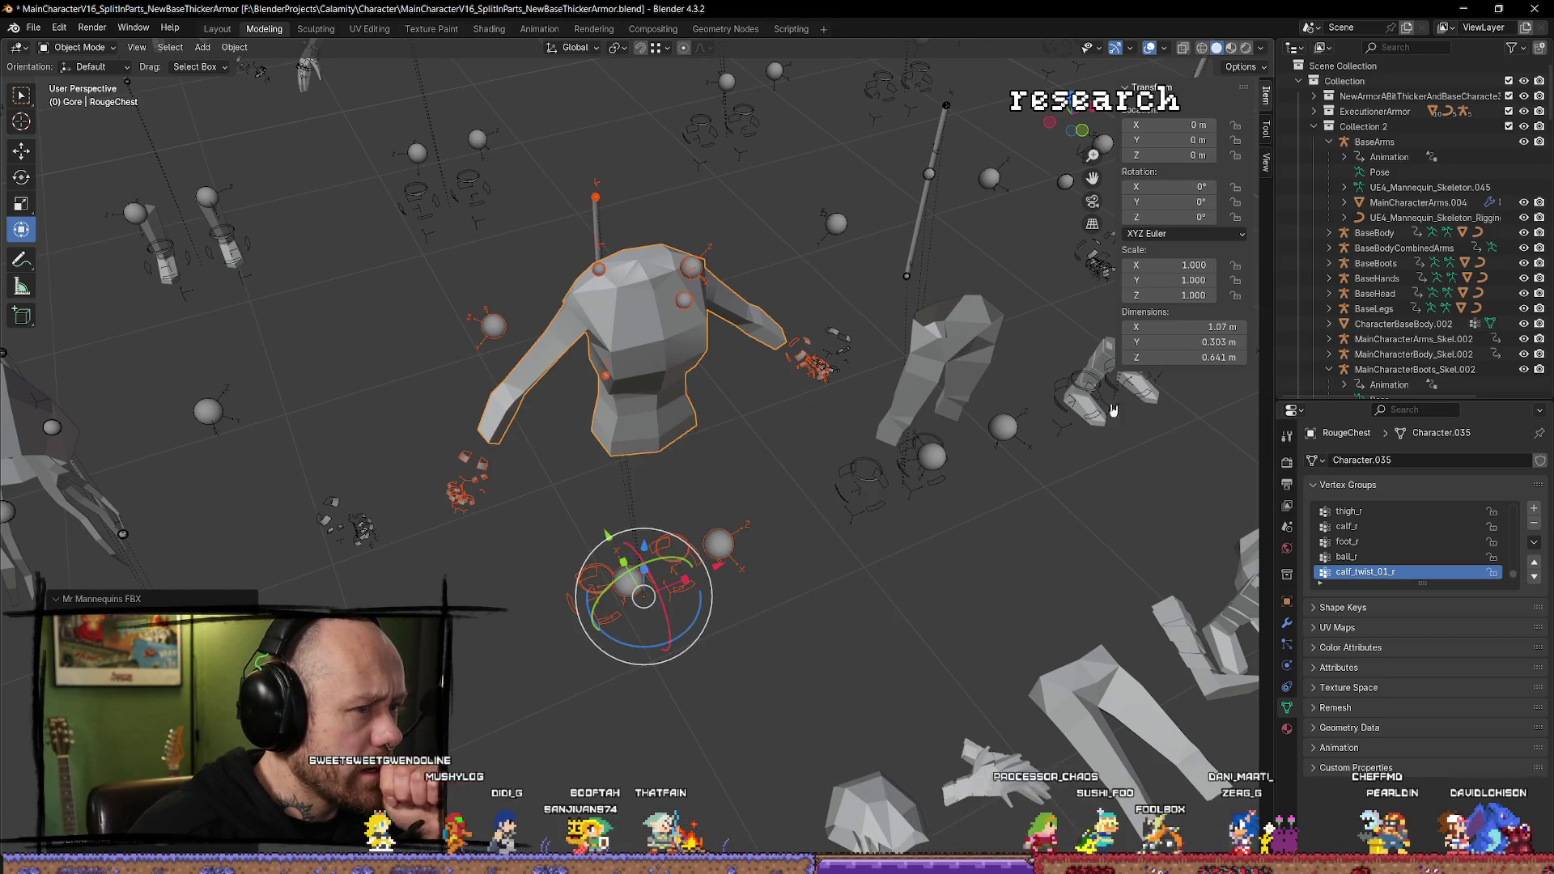
left_click(1468, 12)
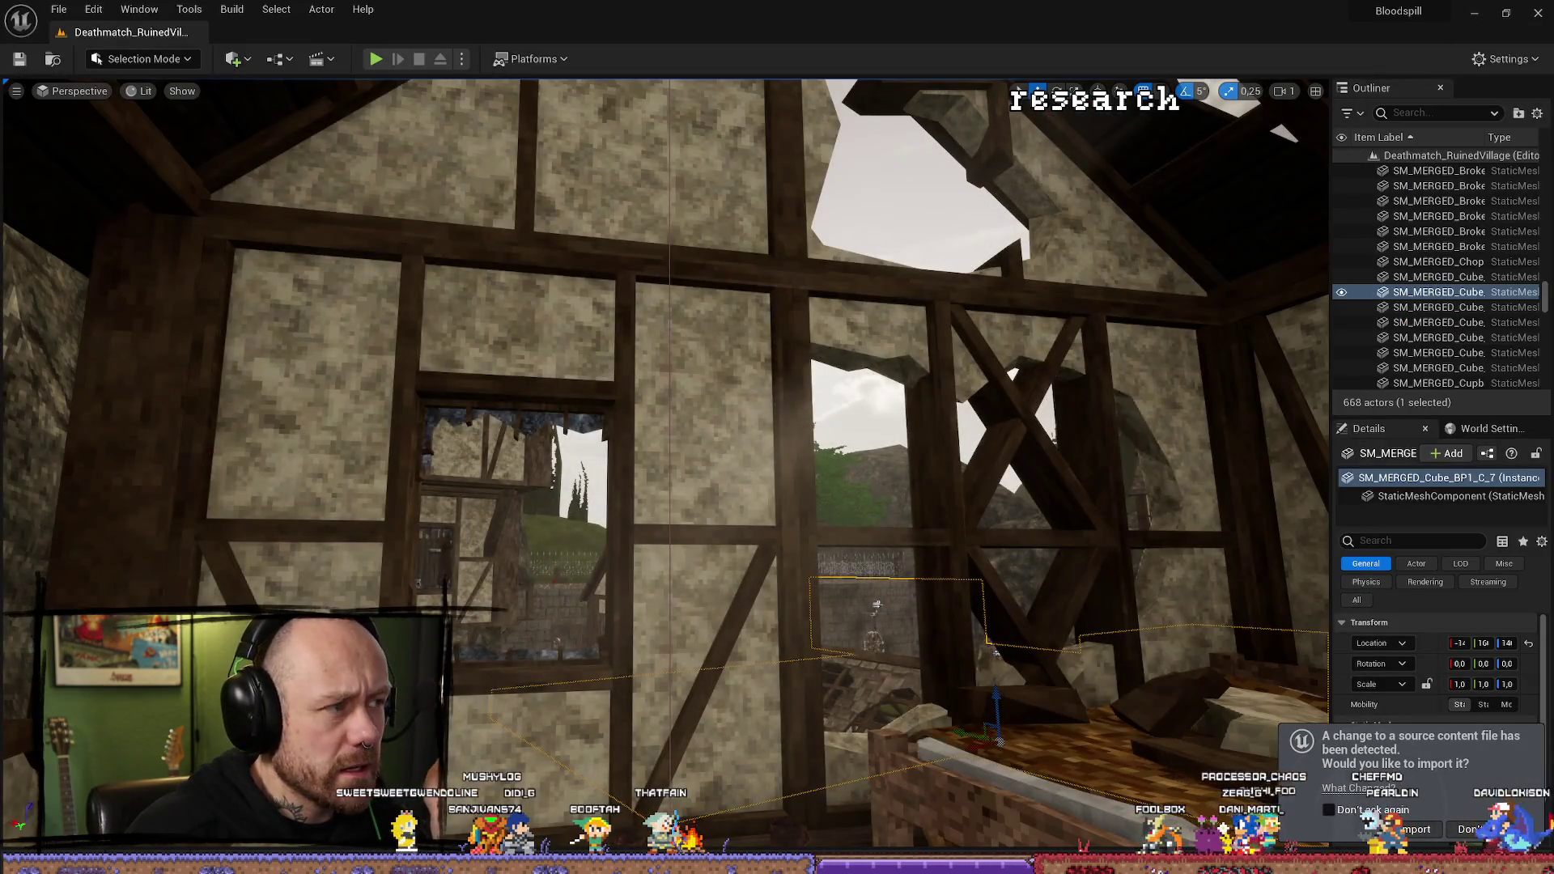
left_click(1418, 831)
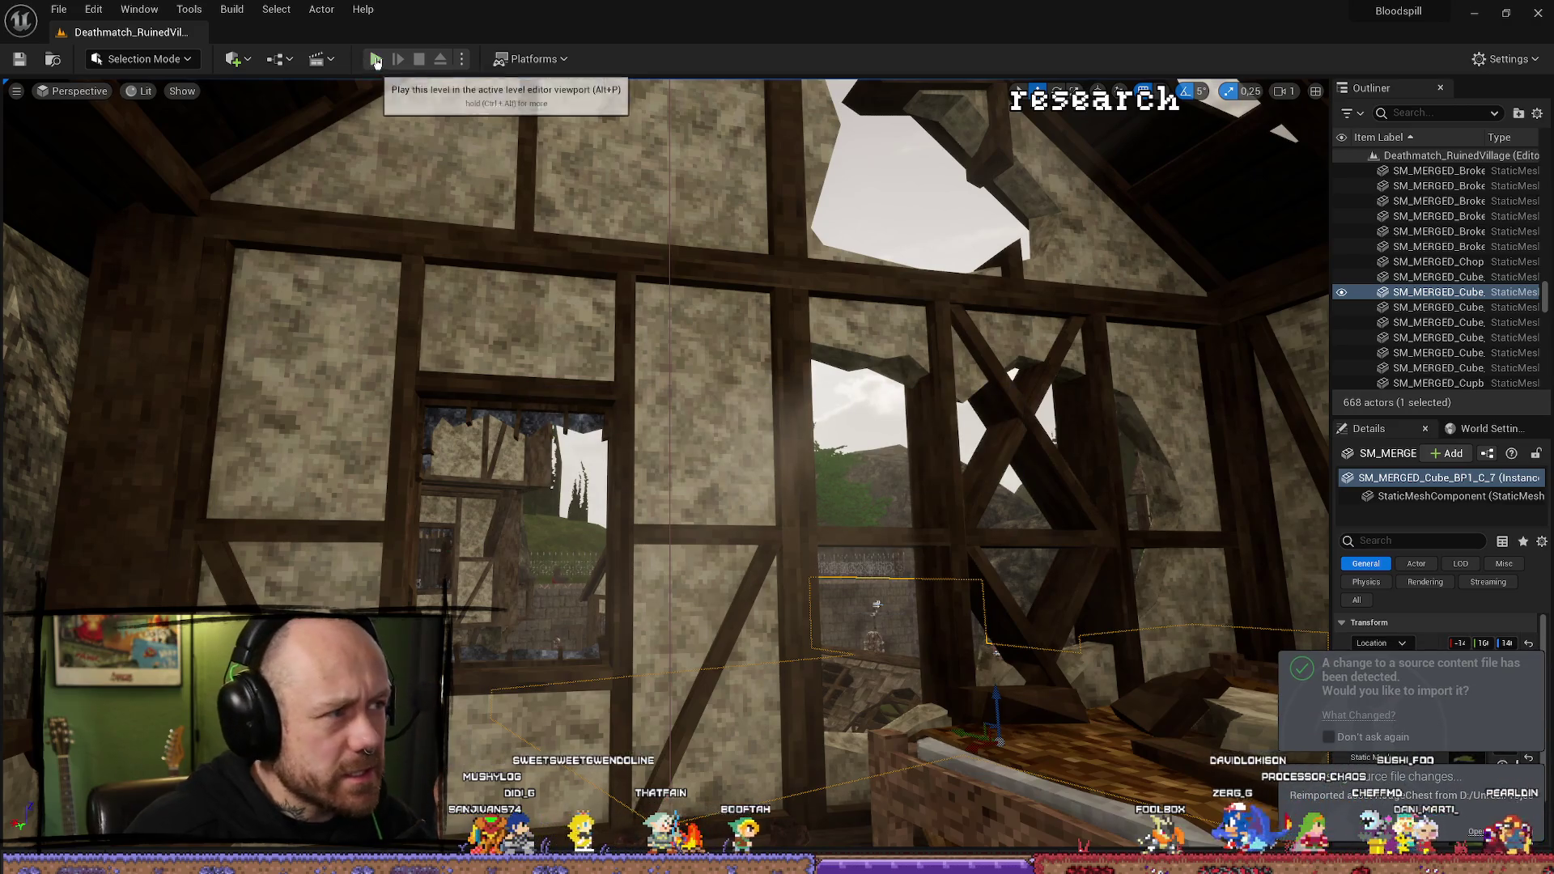
Play-test the level with Alt+P using the reimported chest, then stop and return to Blender.
key("alt+p")
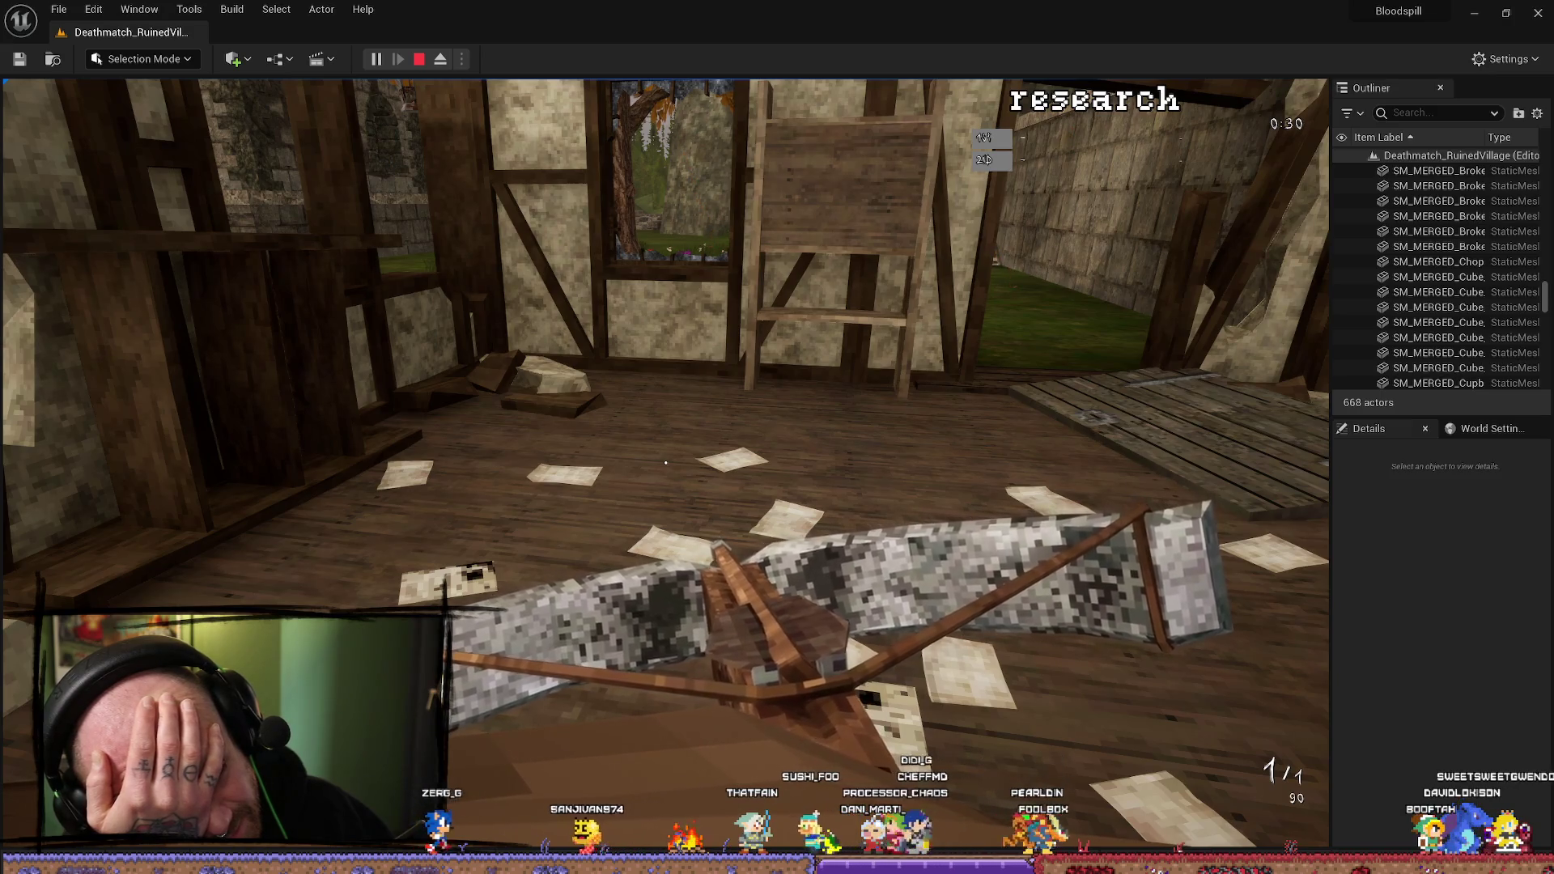
key("Escape")
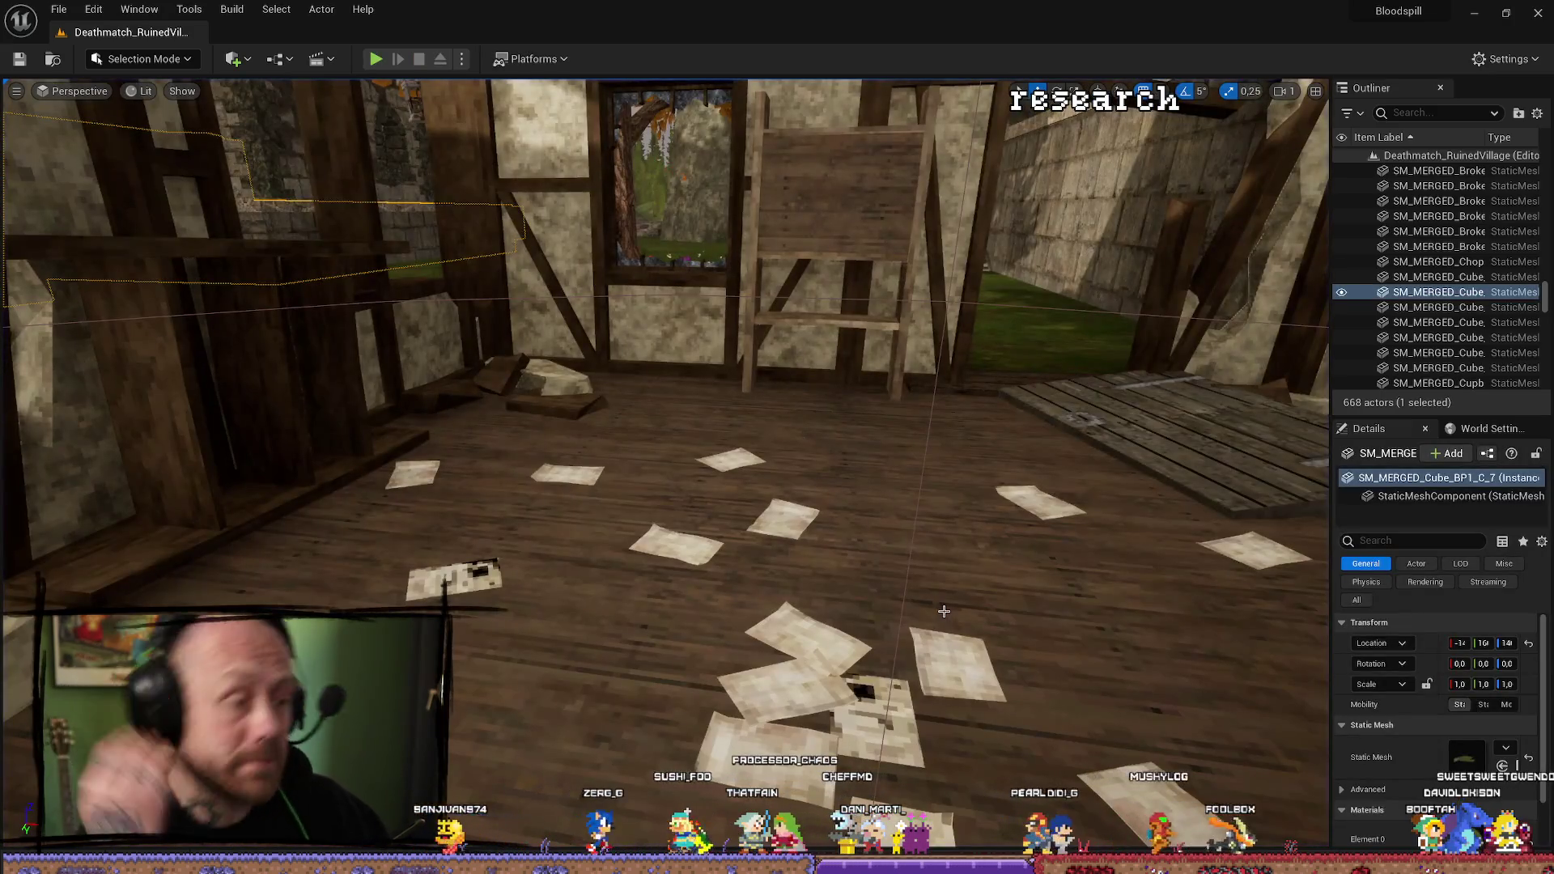
key("alt+Tab")
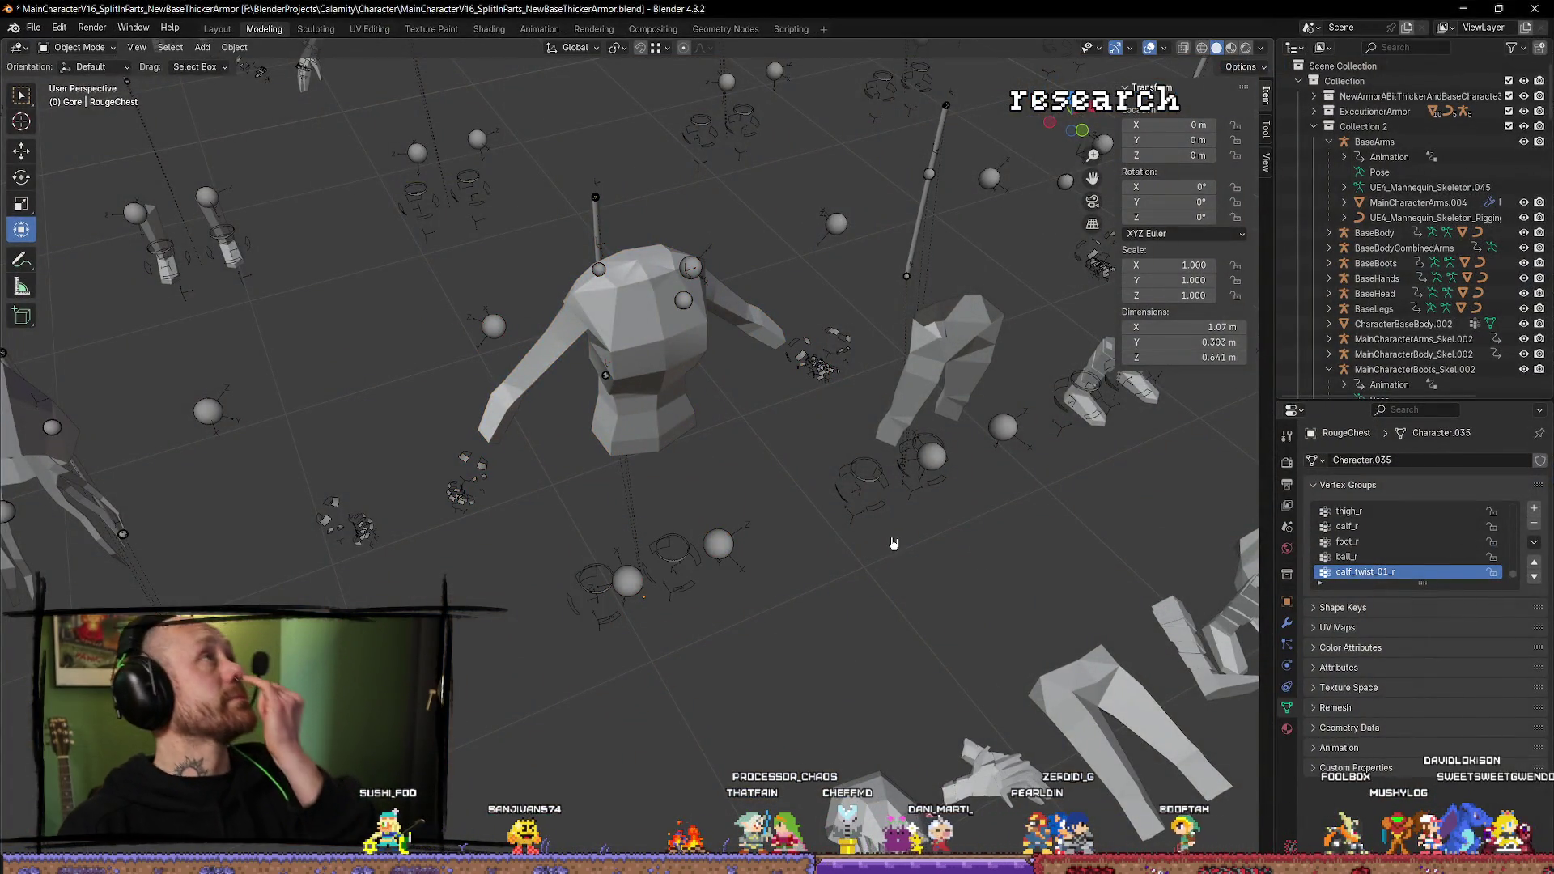
Inspect the vertex group weights of a top chest vertex in vertex select mode.
key("Tab")
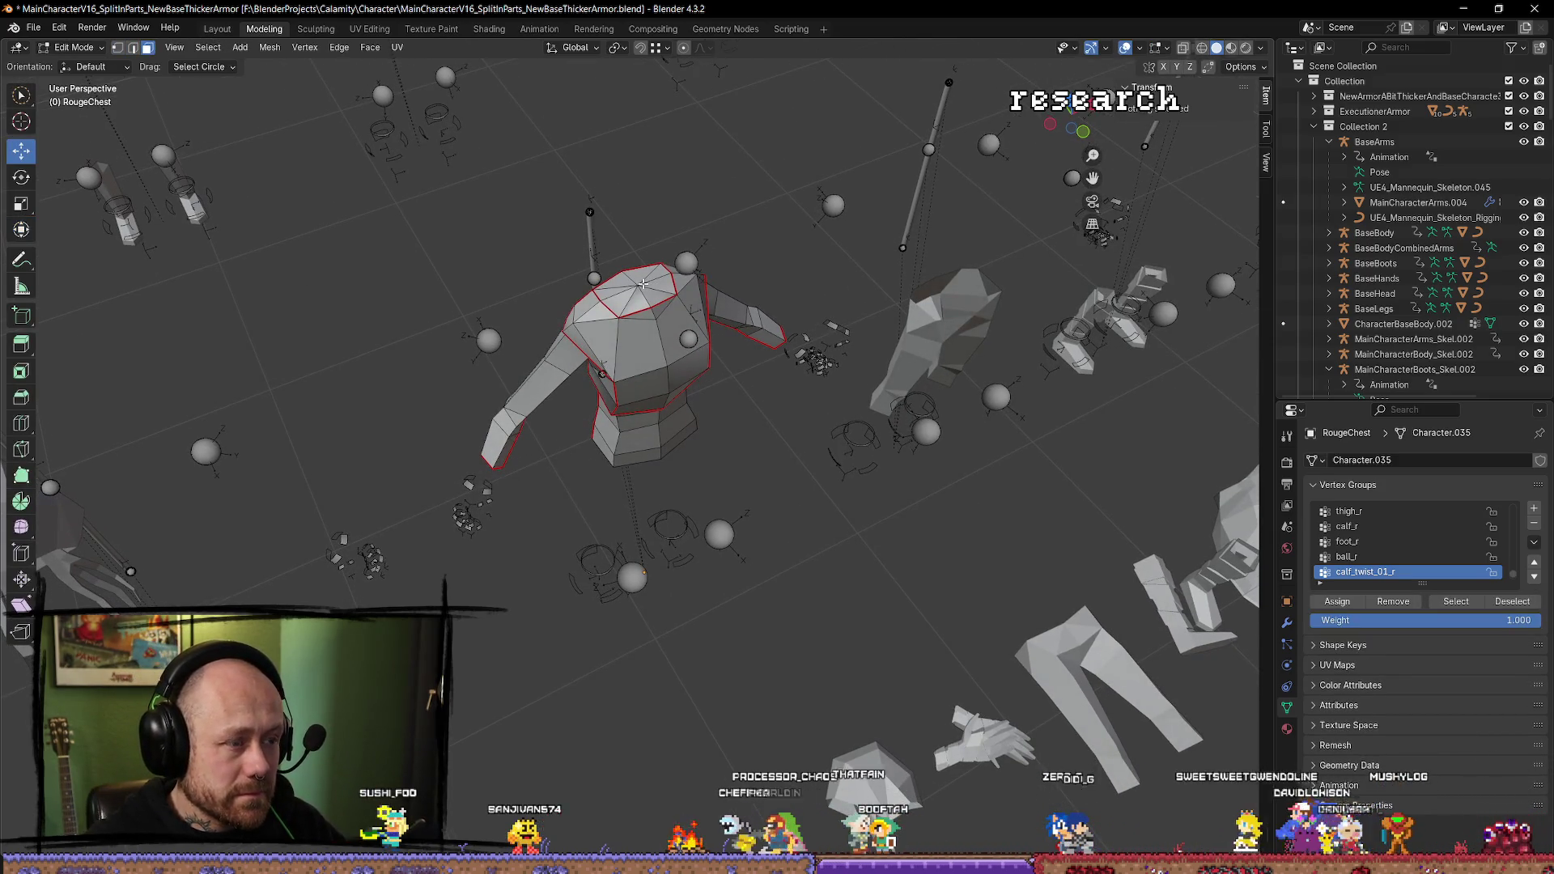
key("1")
left_click(638, 311)
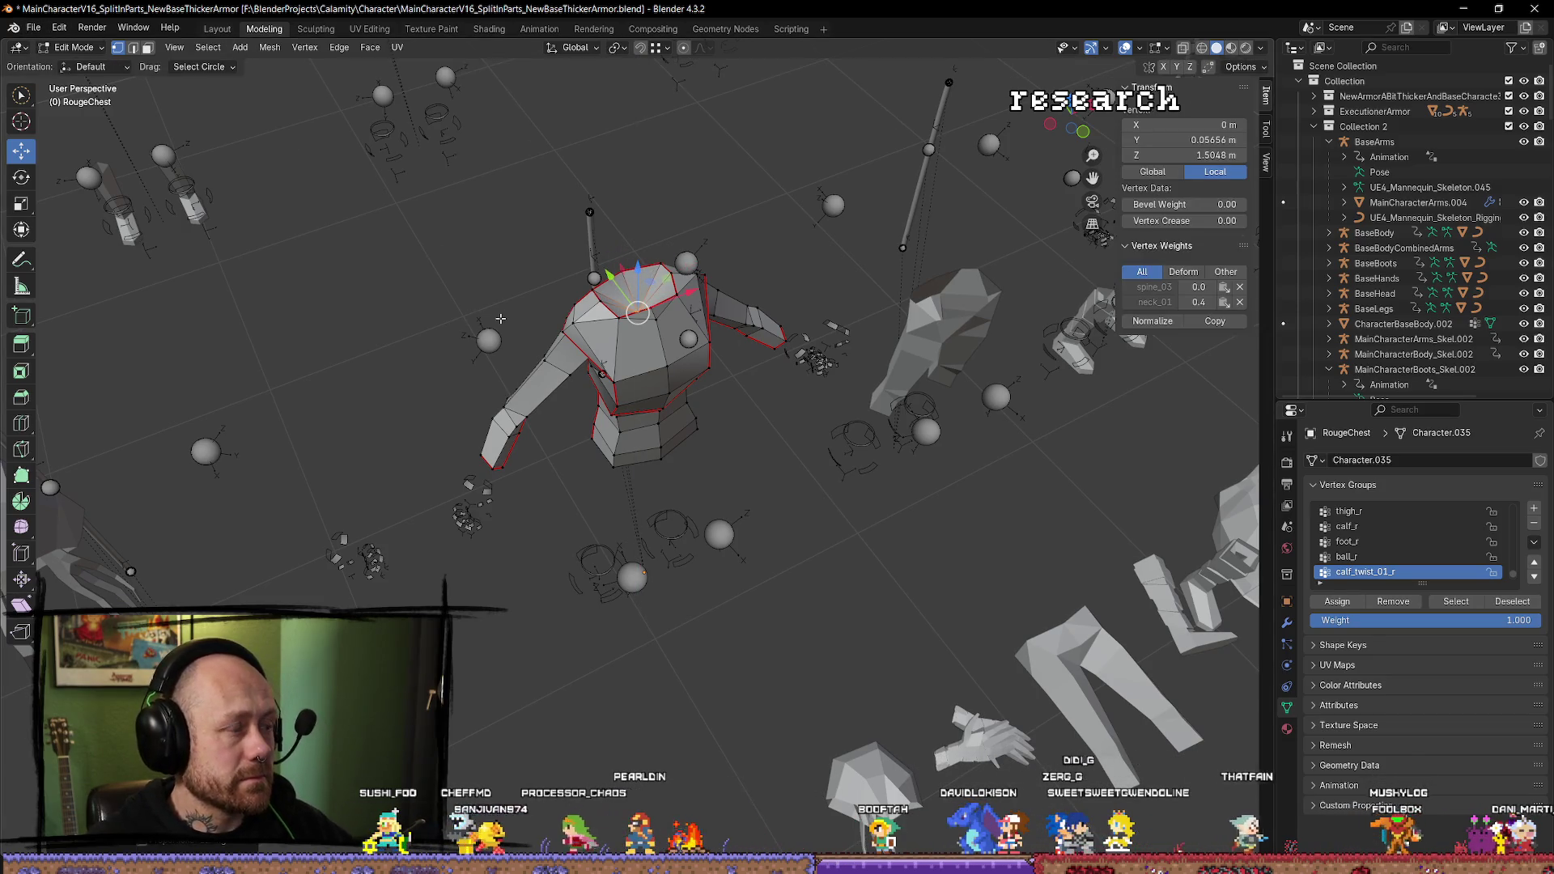
key("Tab")
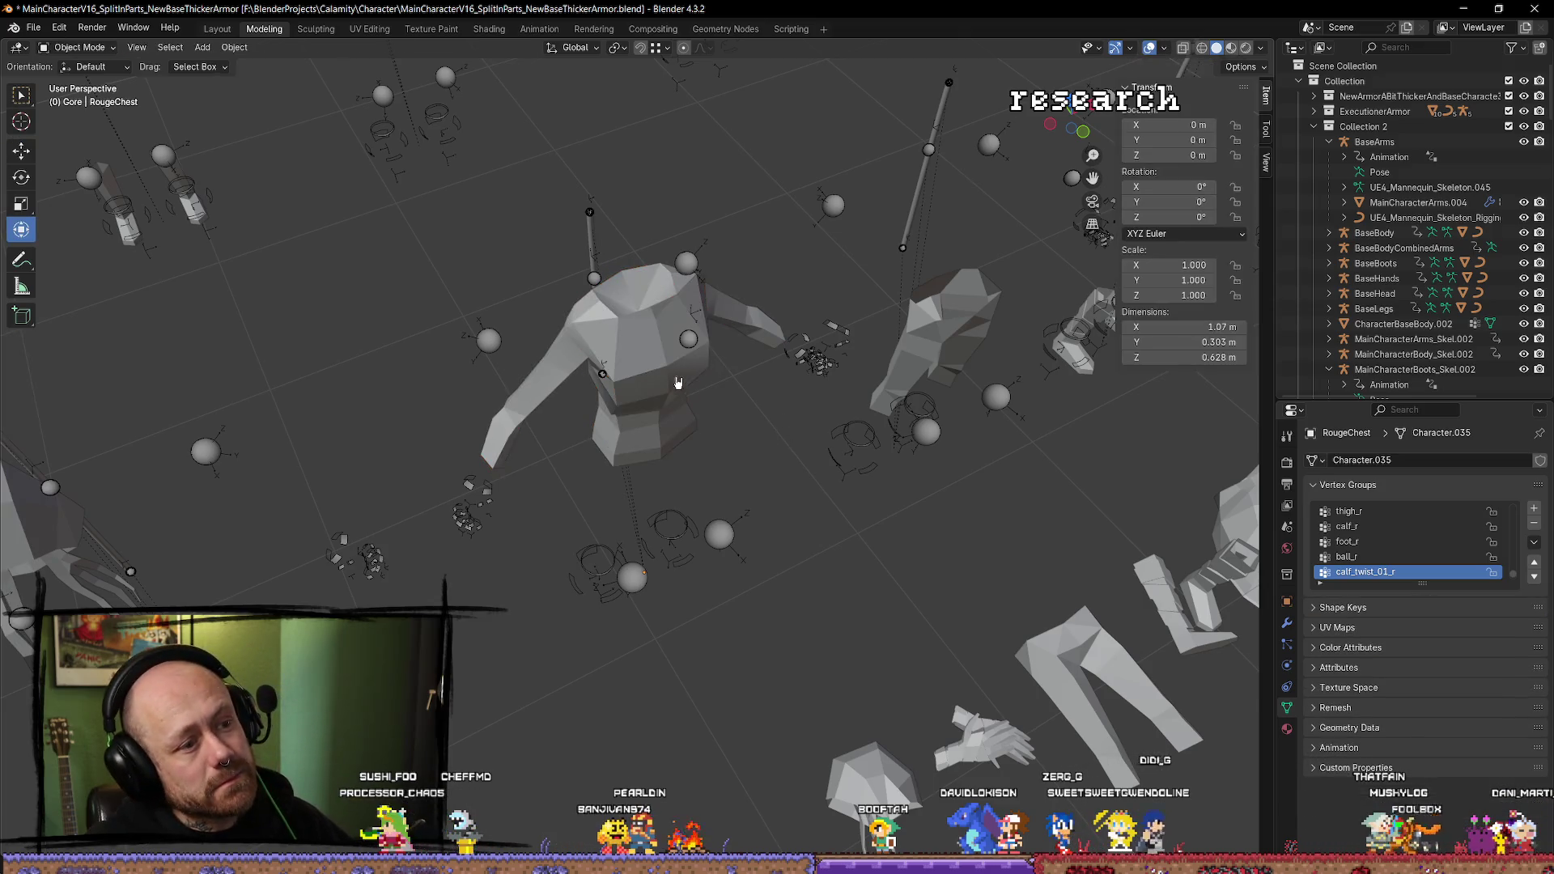
Select the RougeChest armature and mesh and export them via Mr Mannequins FBX.
left_click(672, 398)
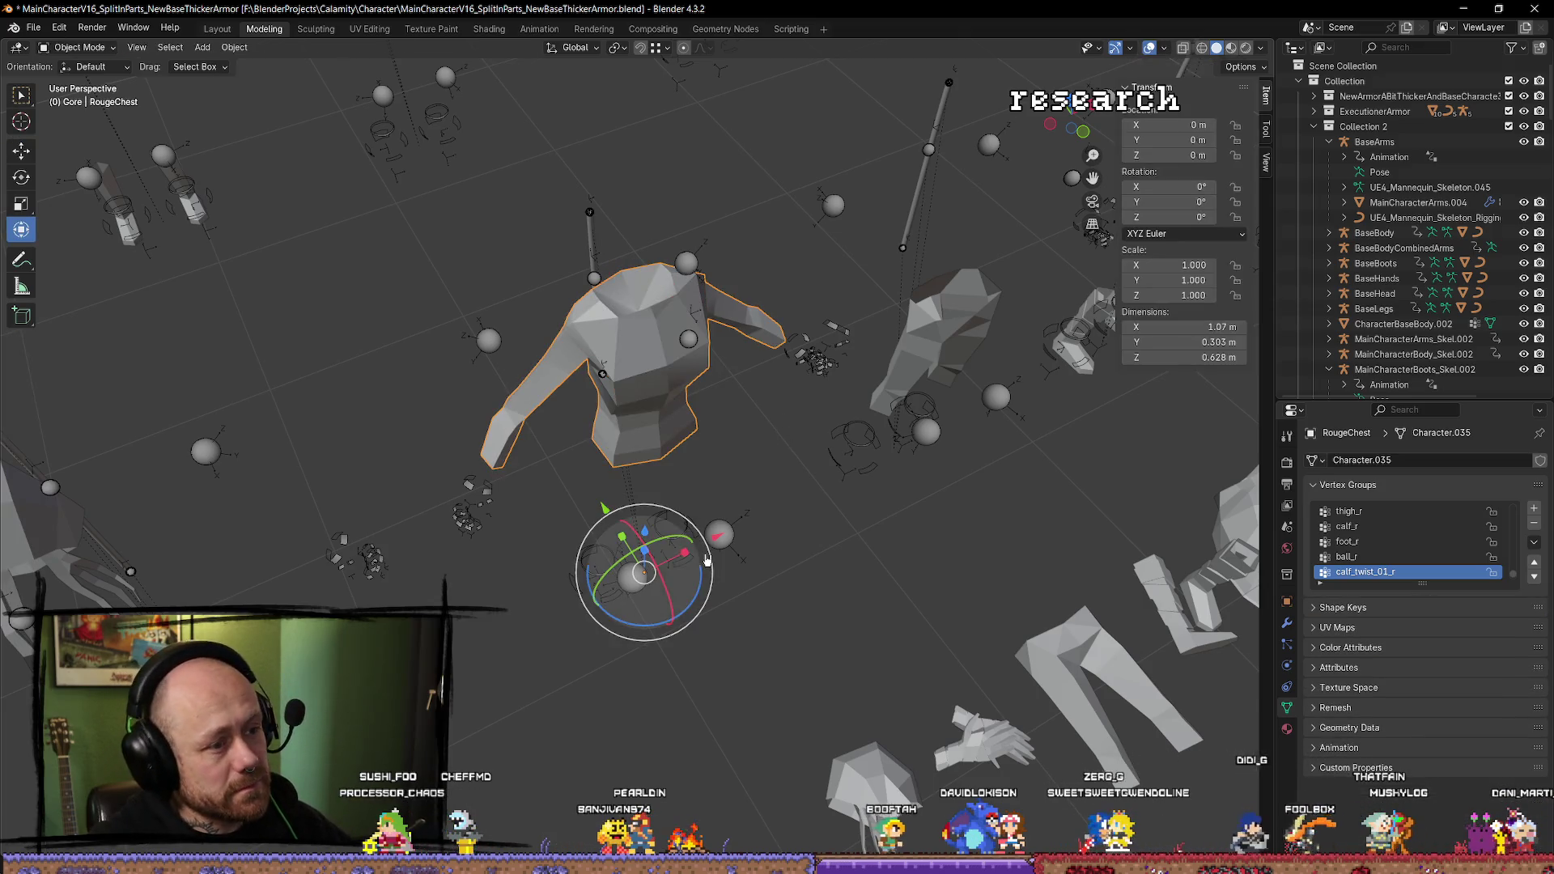
left_click(652, 391)
key("q")
left_click(631, 388)
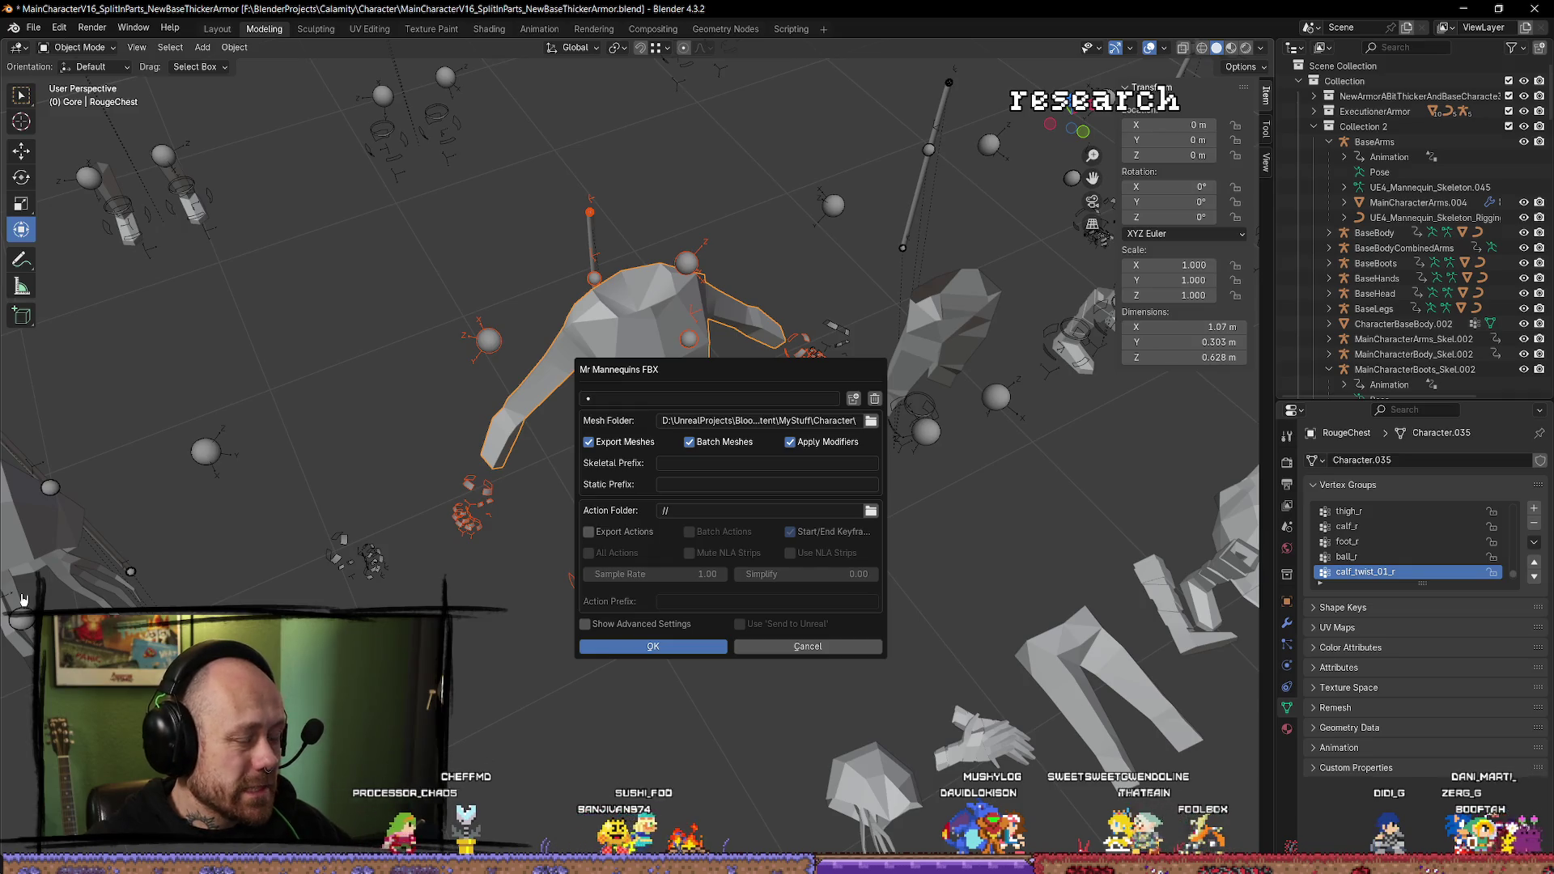
left_click(676, 648)
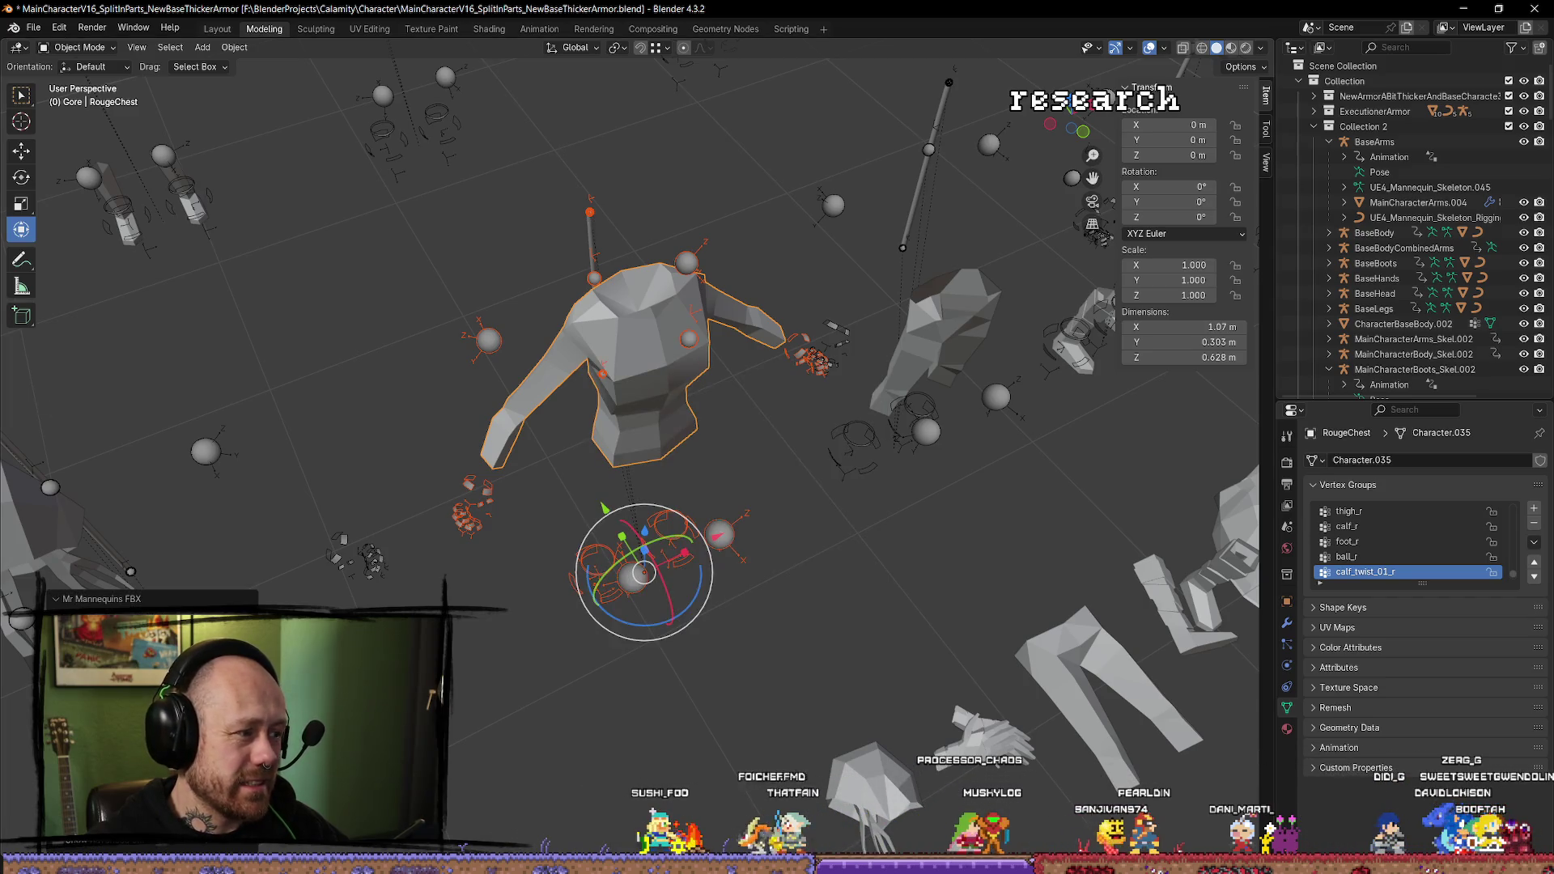
Accept the RougeChest reimport in Unreal and start a Play-in-Editor session.
key("alt+Tab")
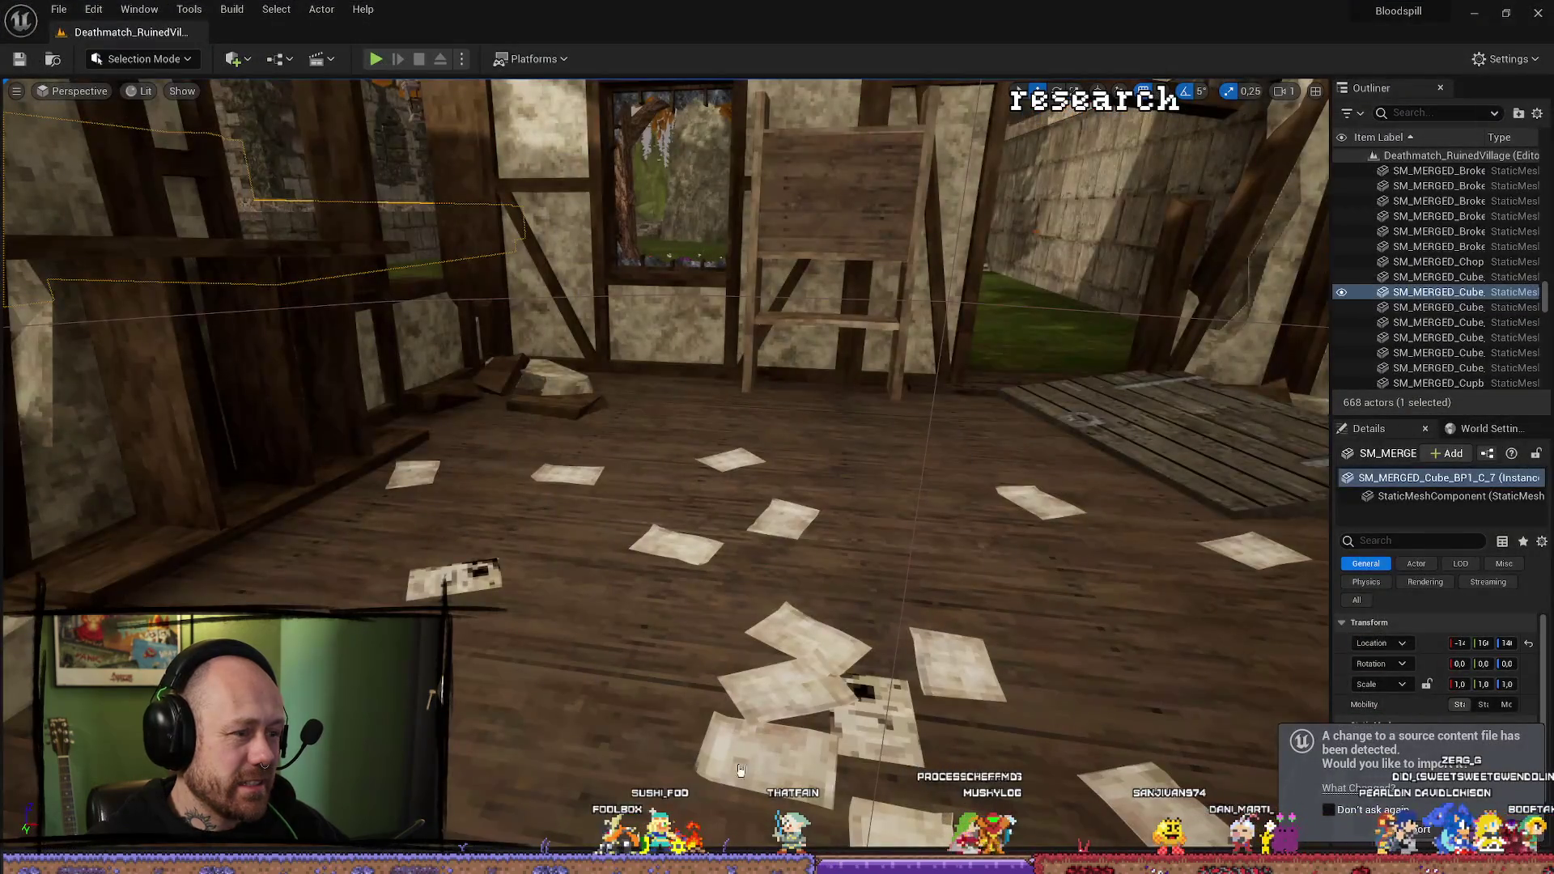
left_click(1416, 833)
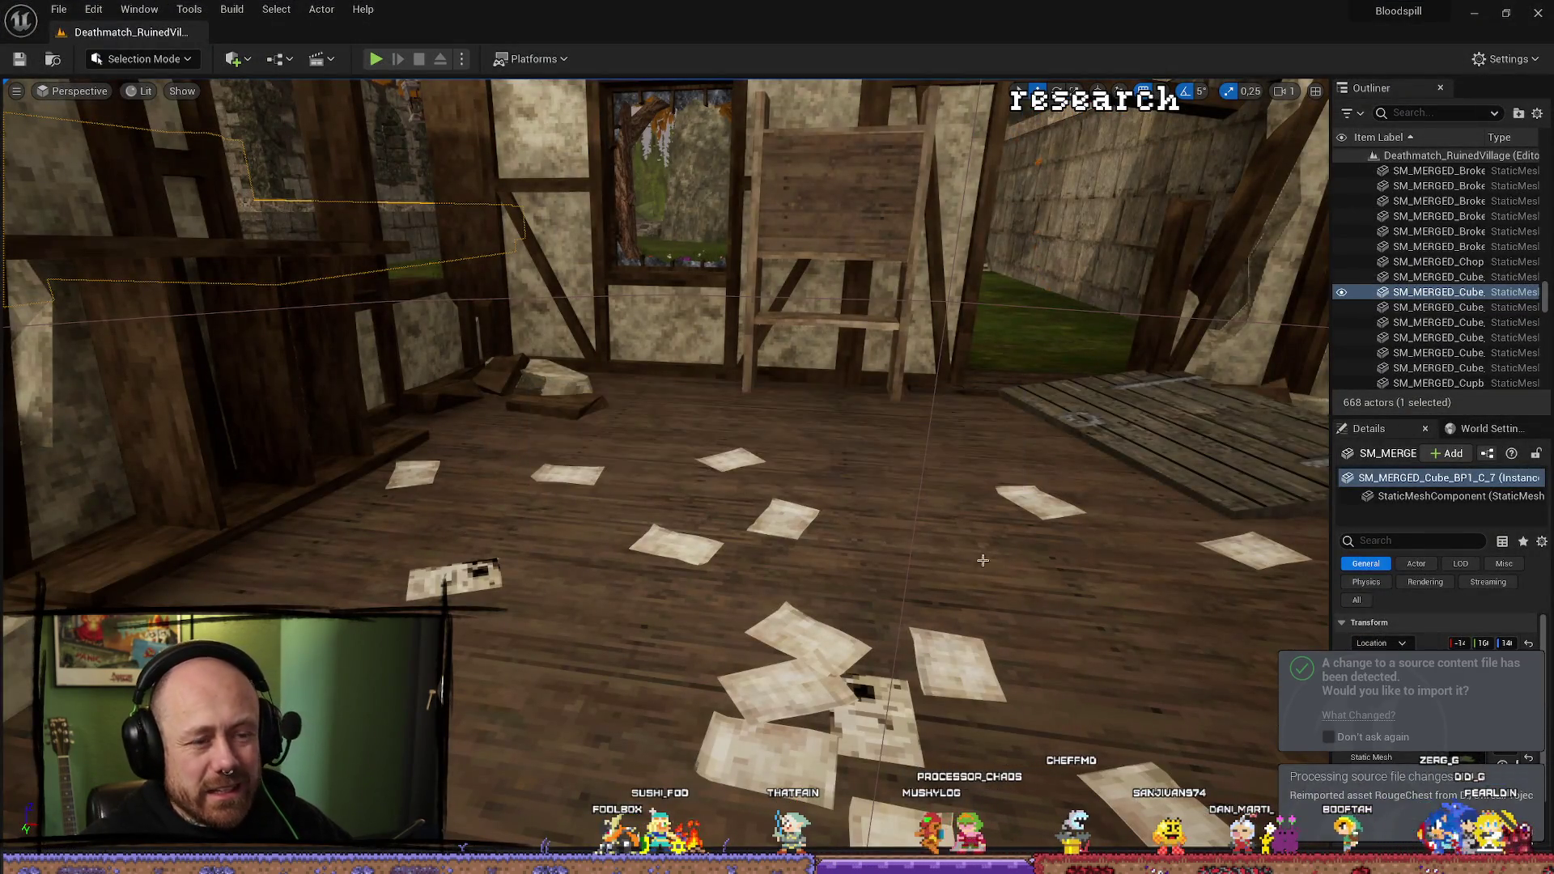
left_click(374, 60)
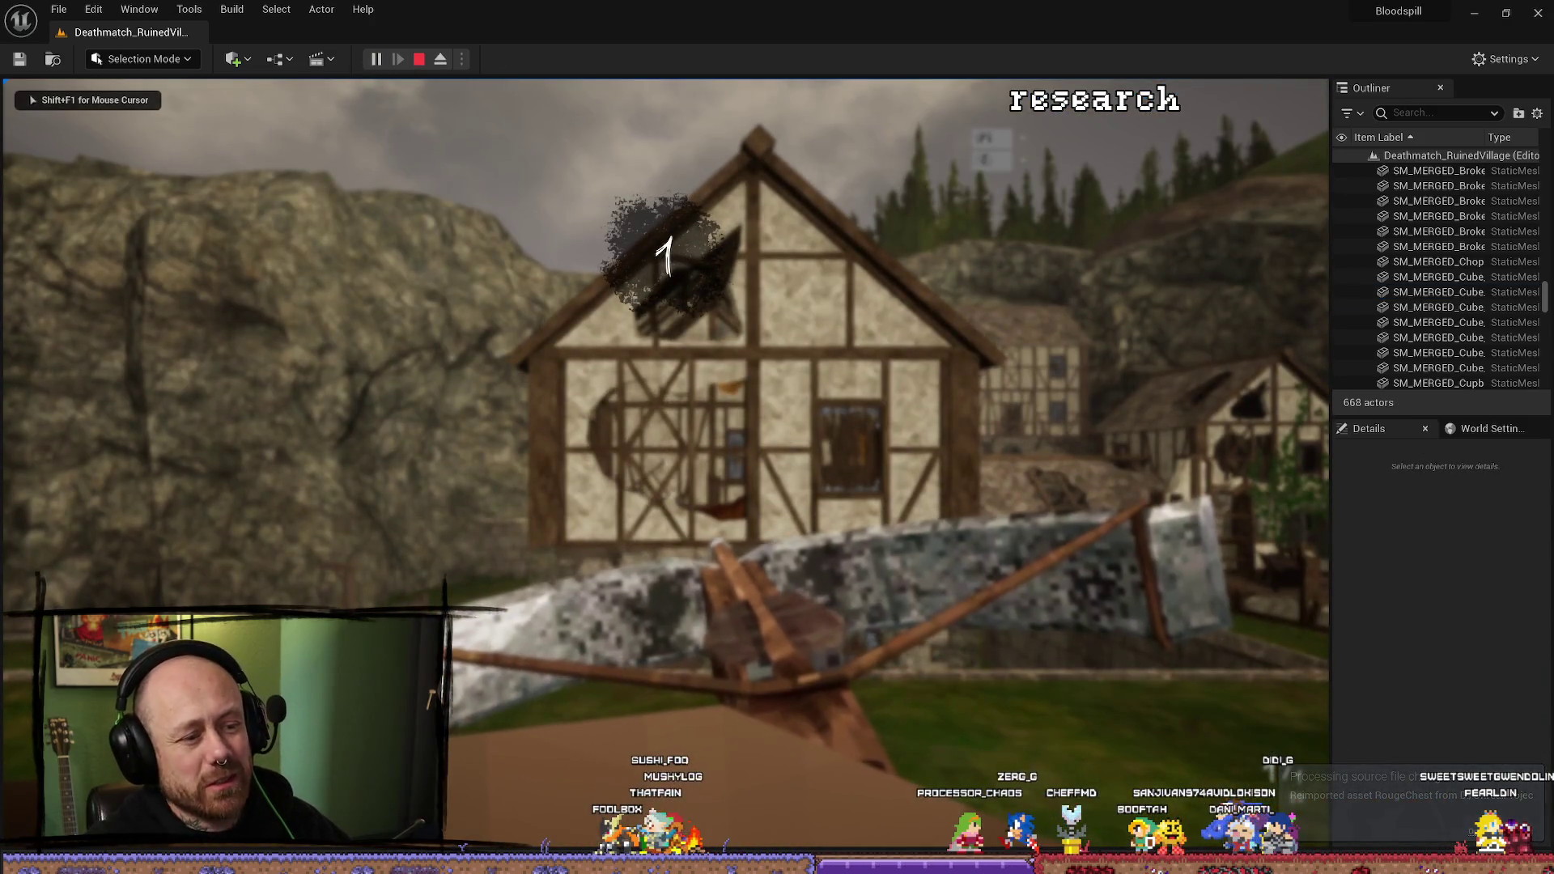
Walk up to and back away from the house to check the character, then stop playing.
key("w")
key("s")
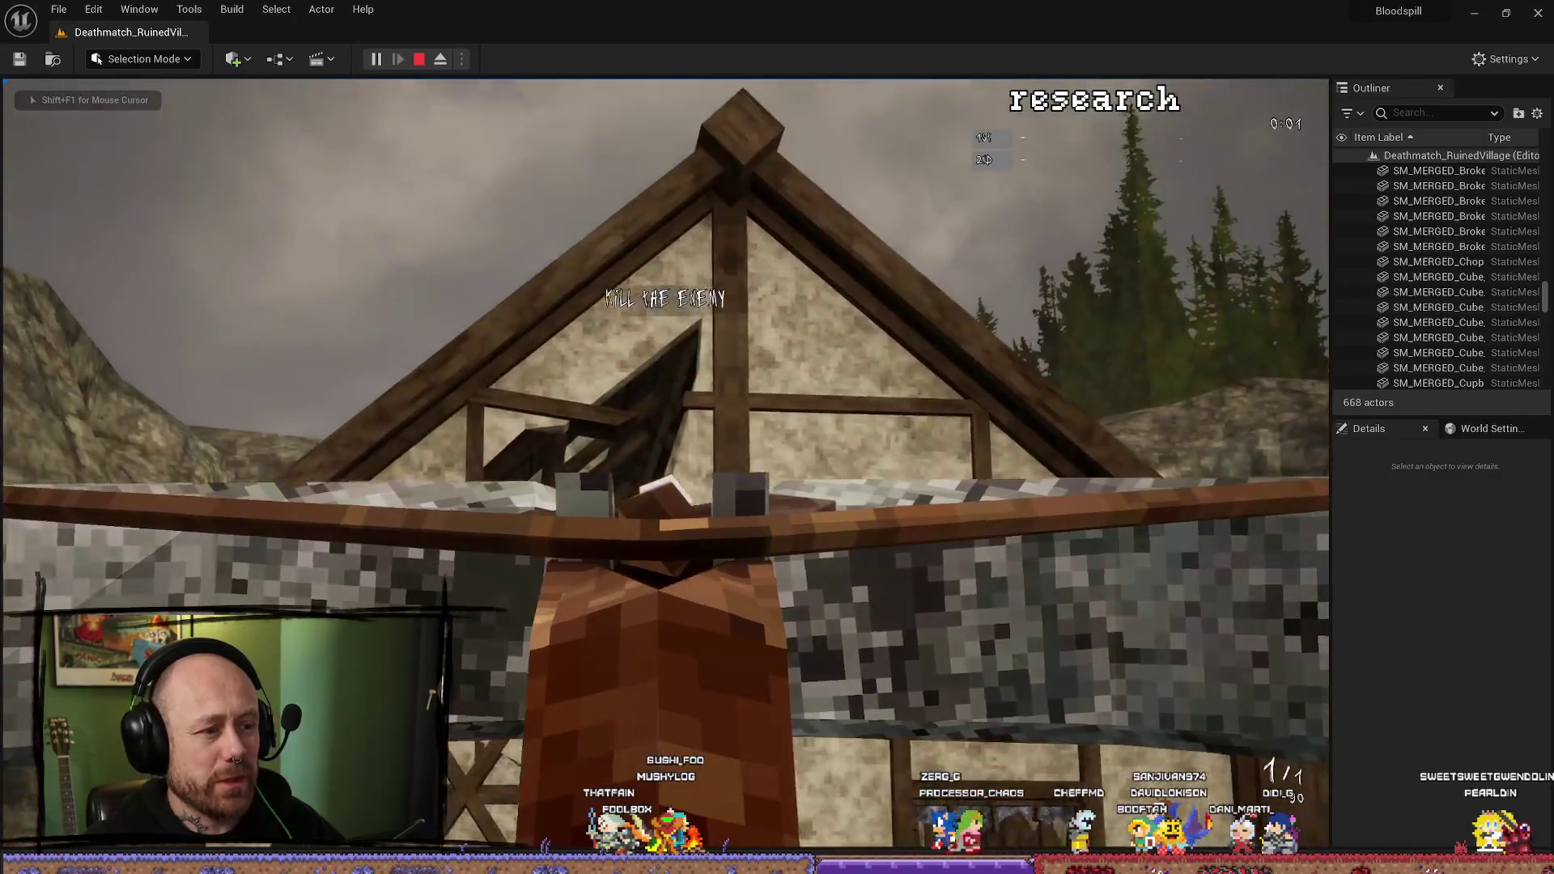
key("w")
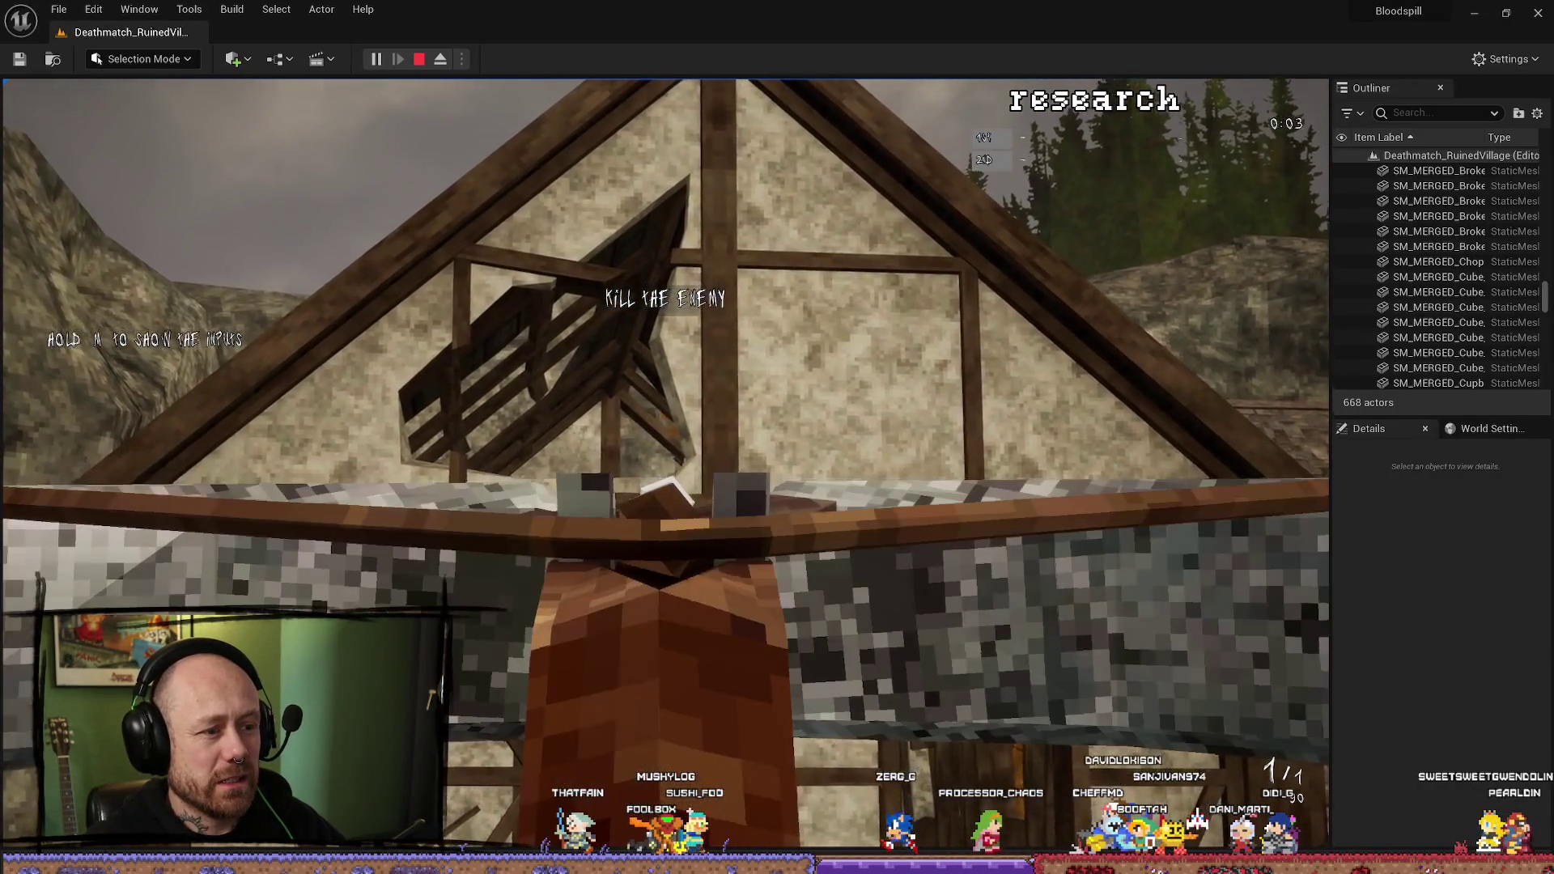
key("w")
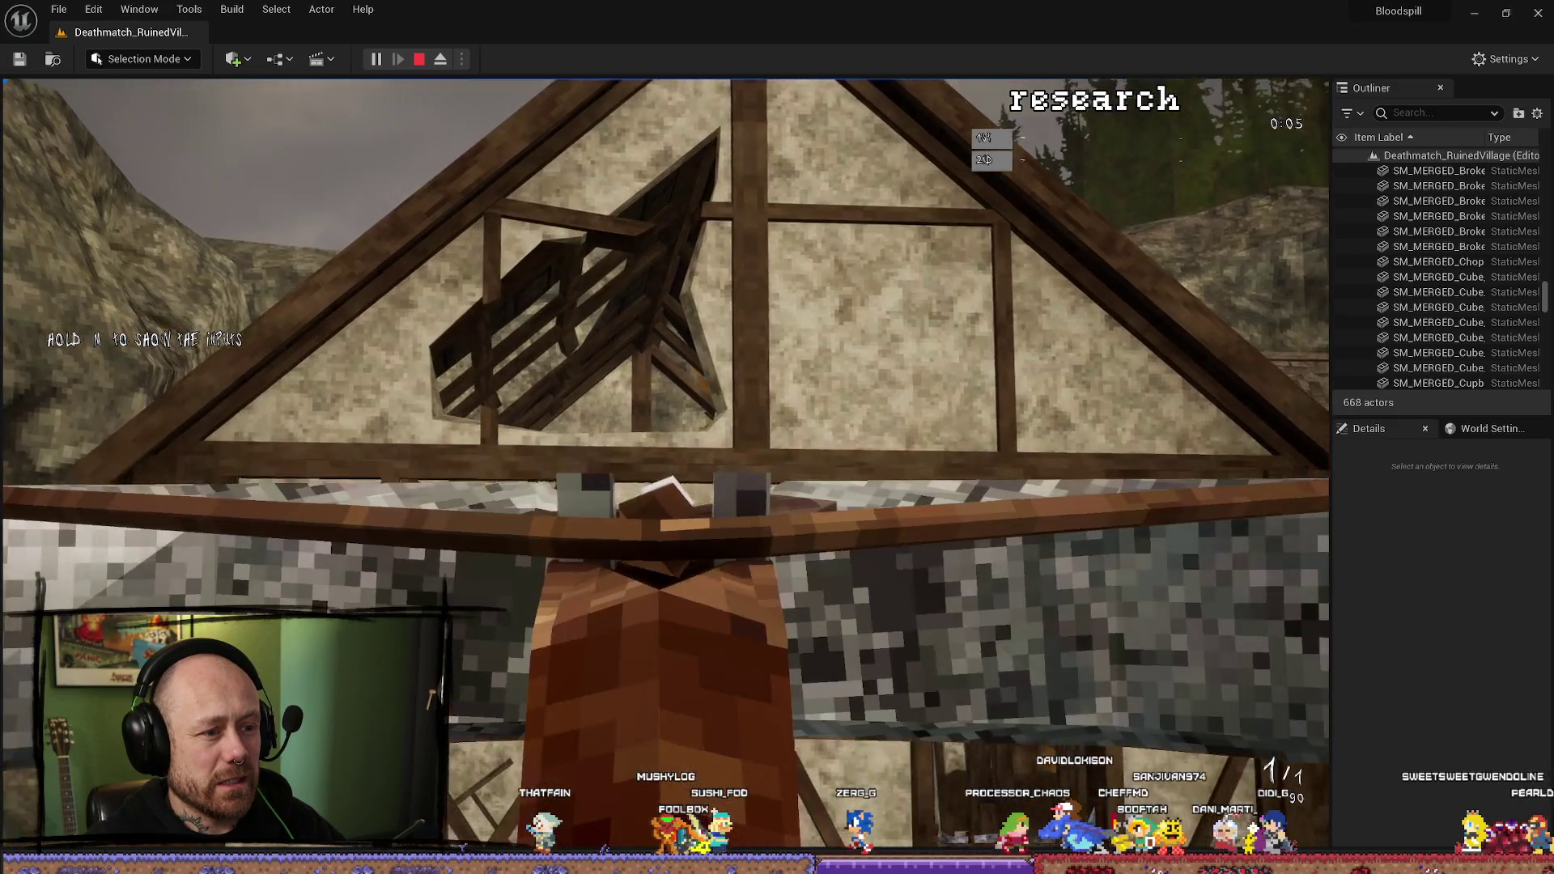
key("w")
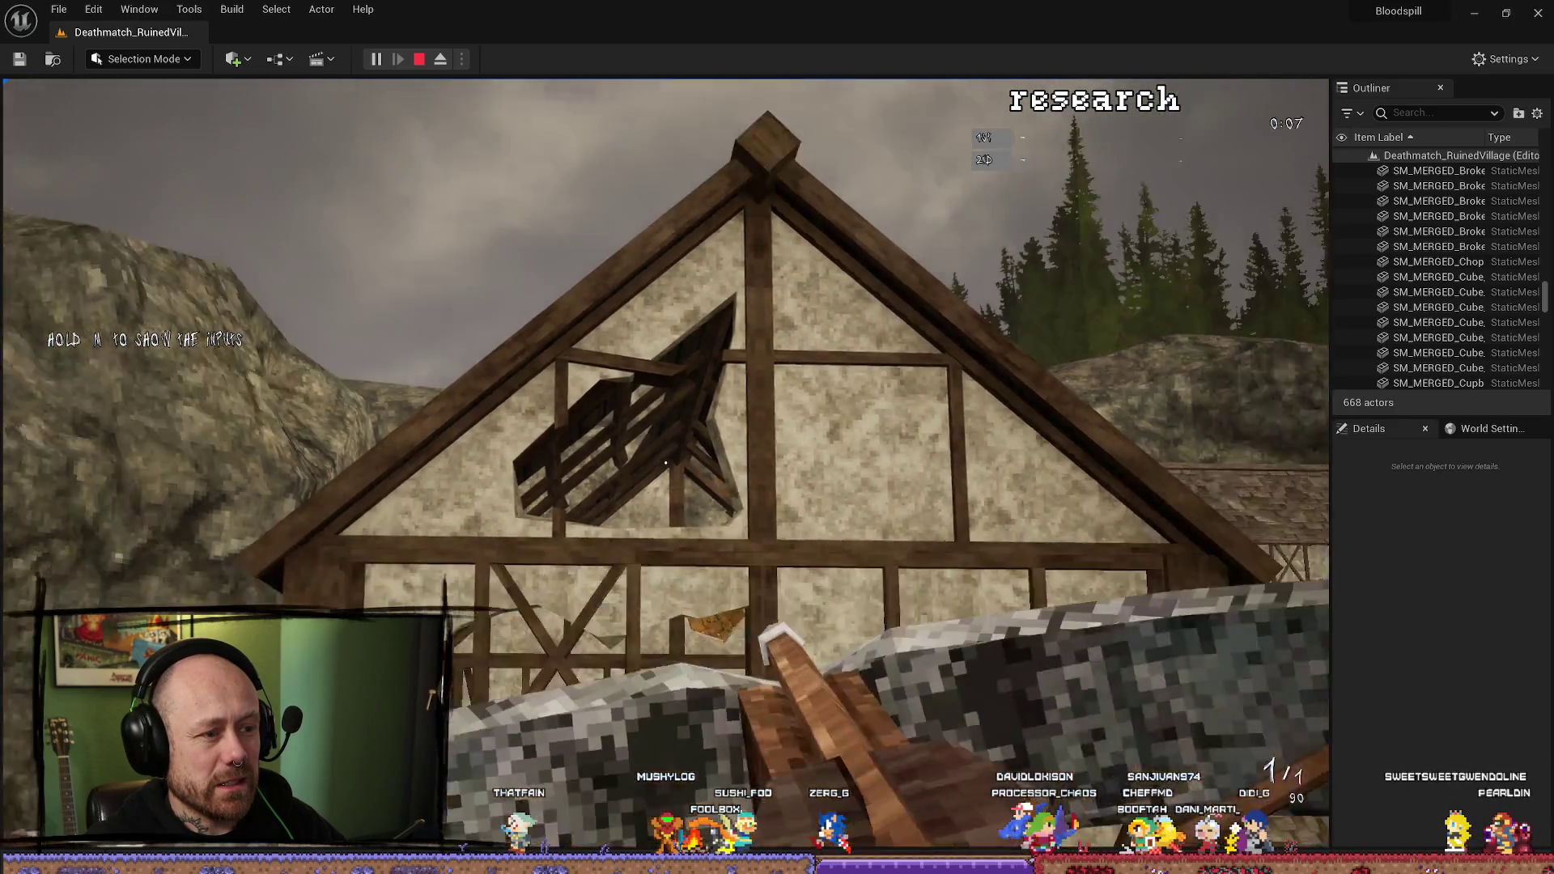
key("w")
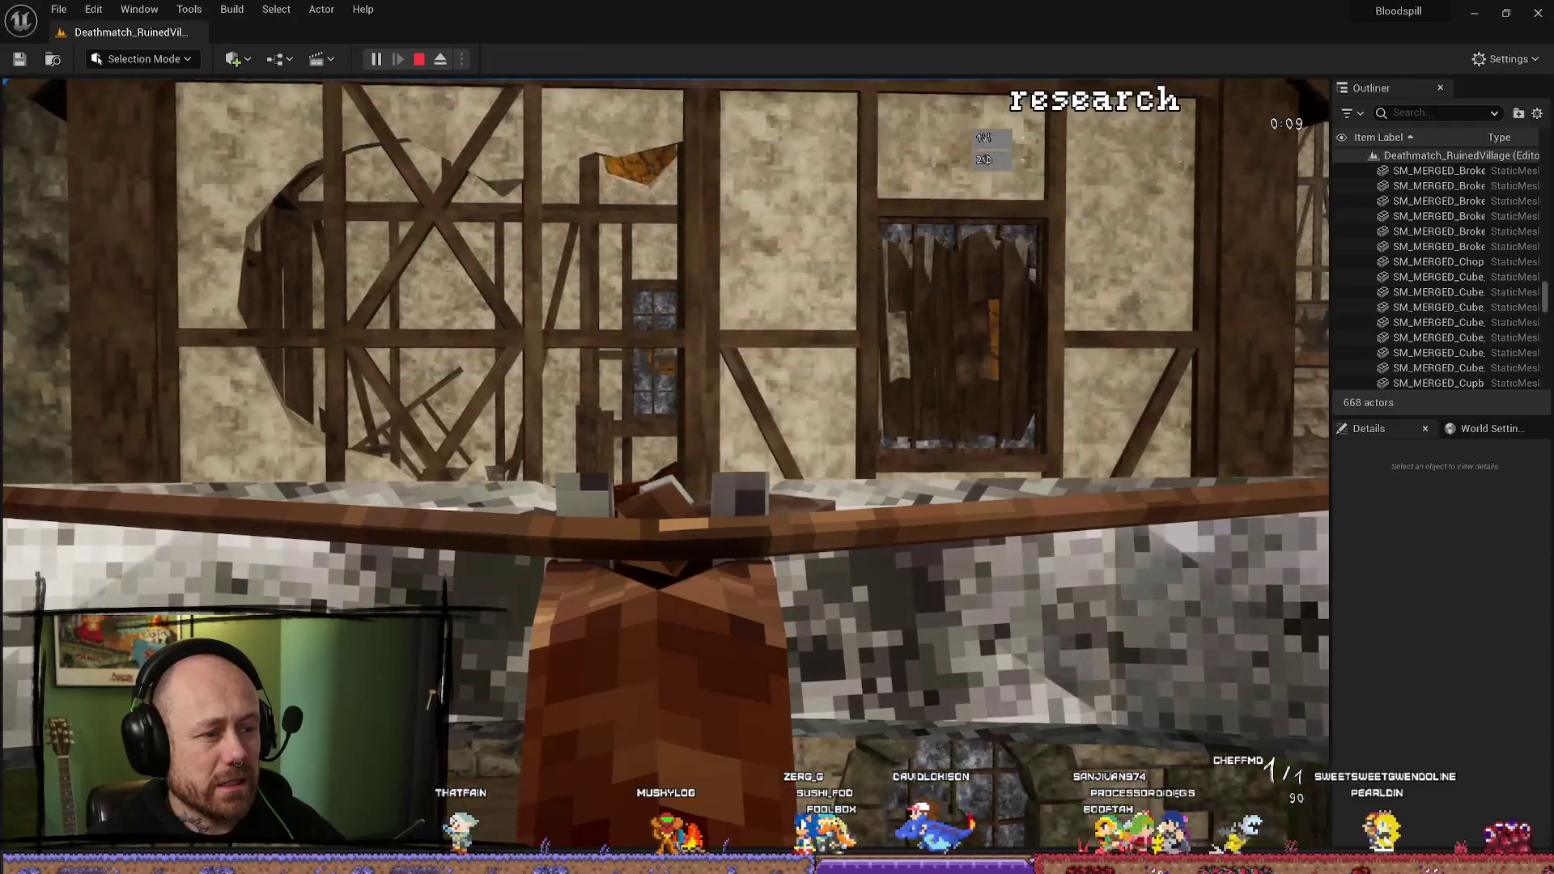
key("s")
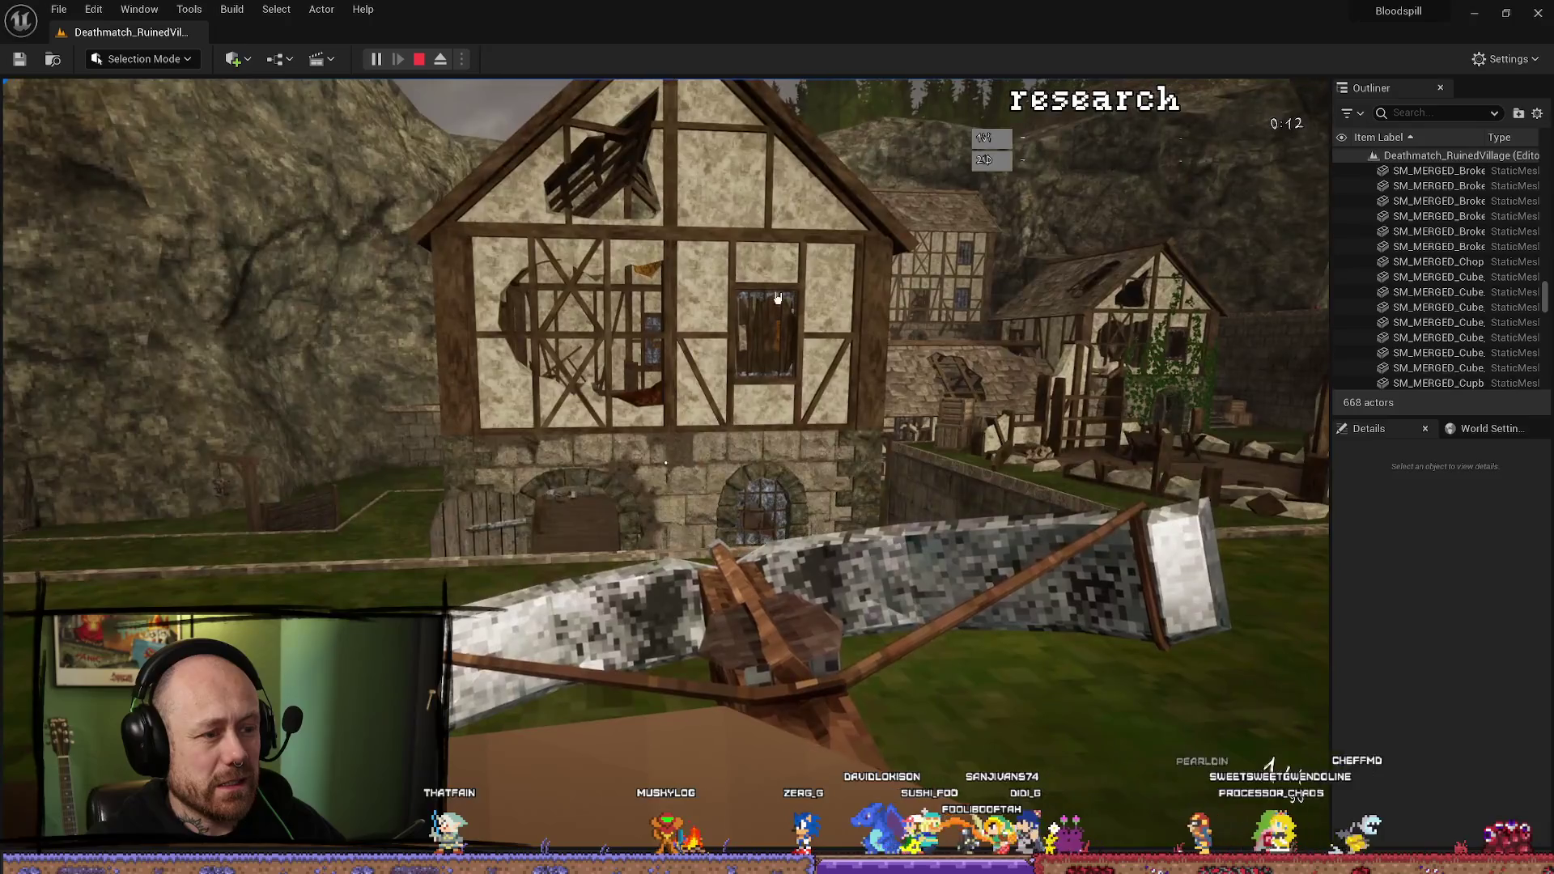
key("Escape")
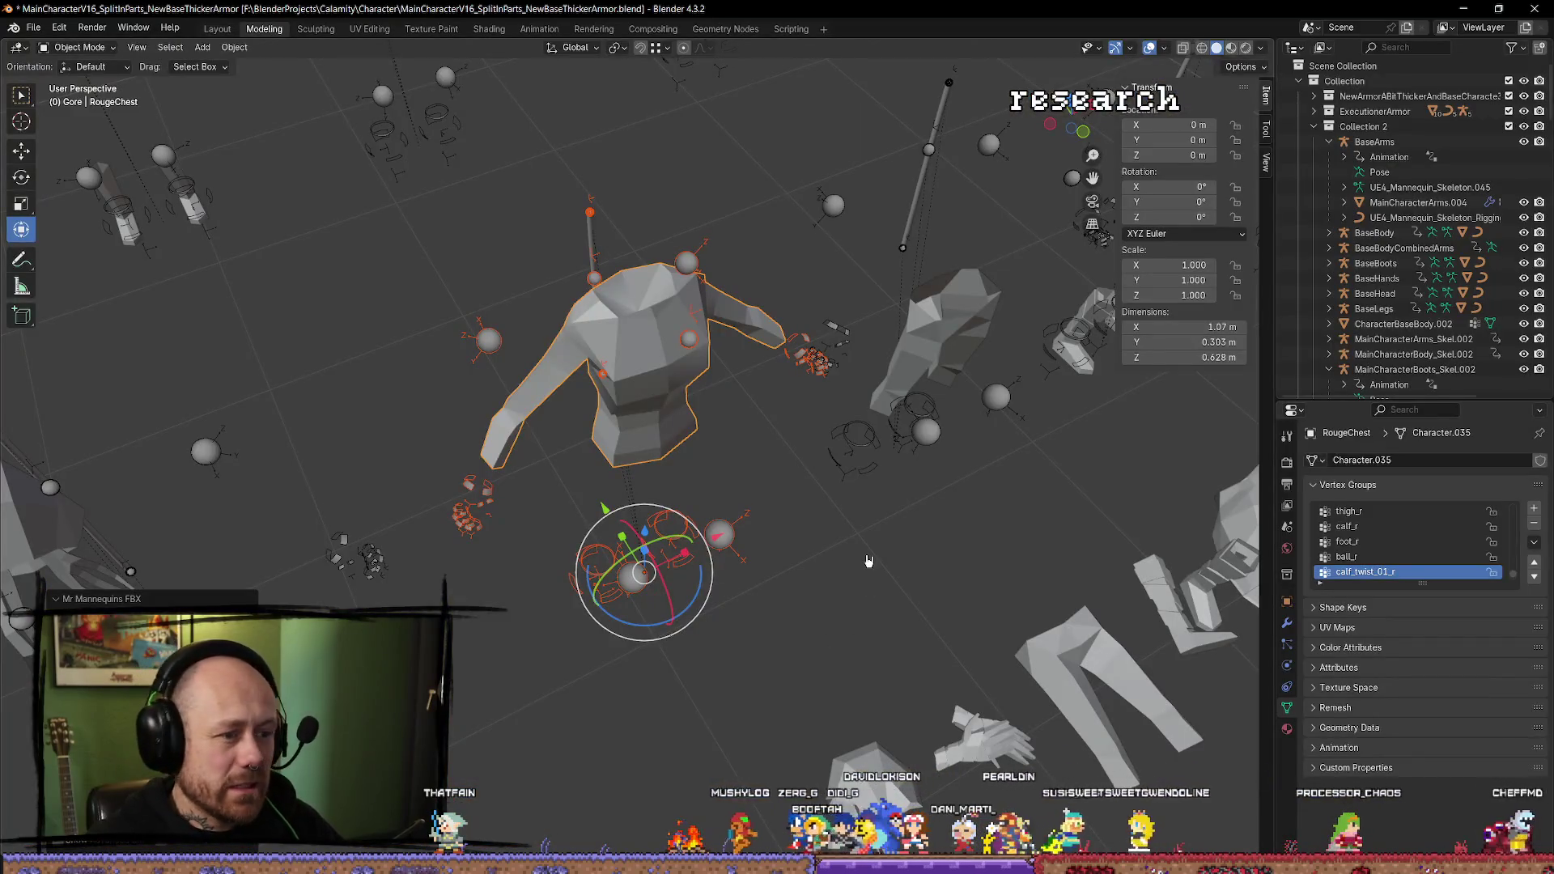
Select the RougeChest mesh and its skeleton armature, then clear the mesh selection.
left_click(869, 560)
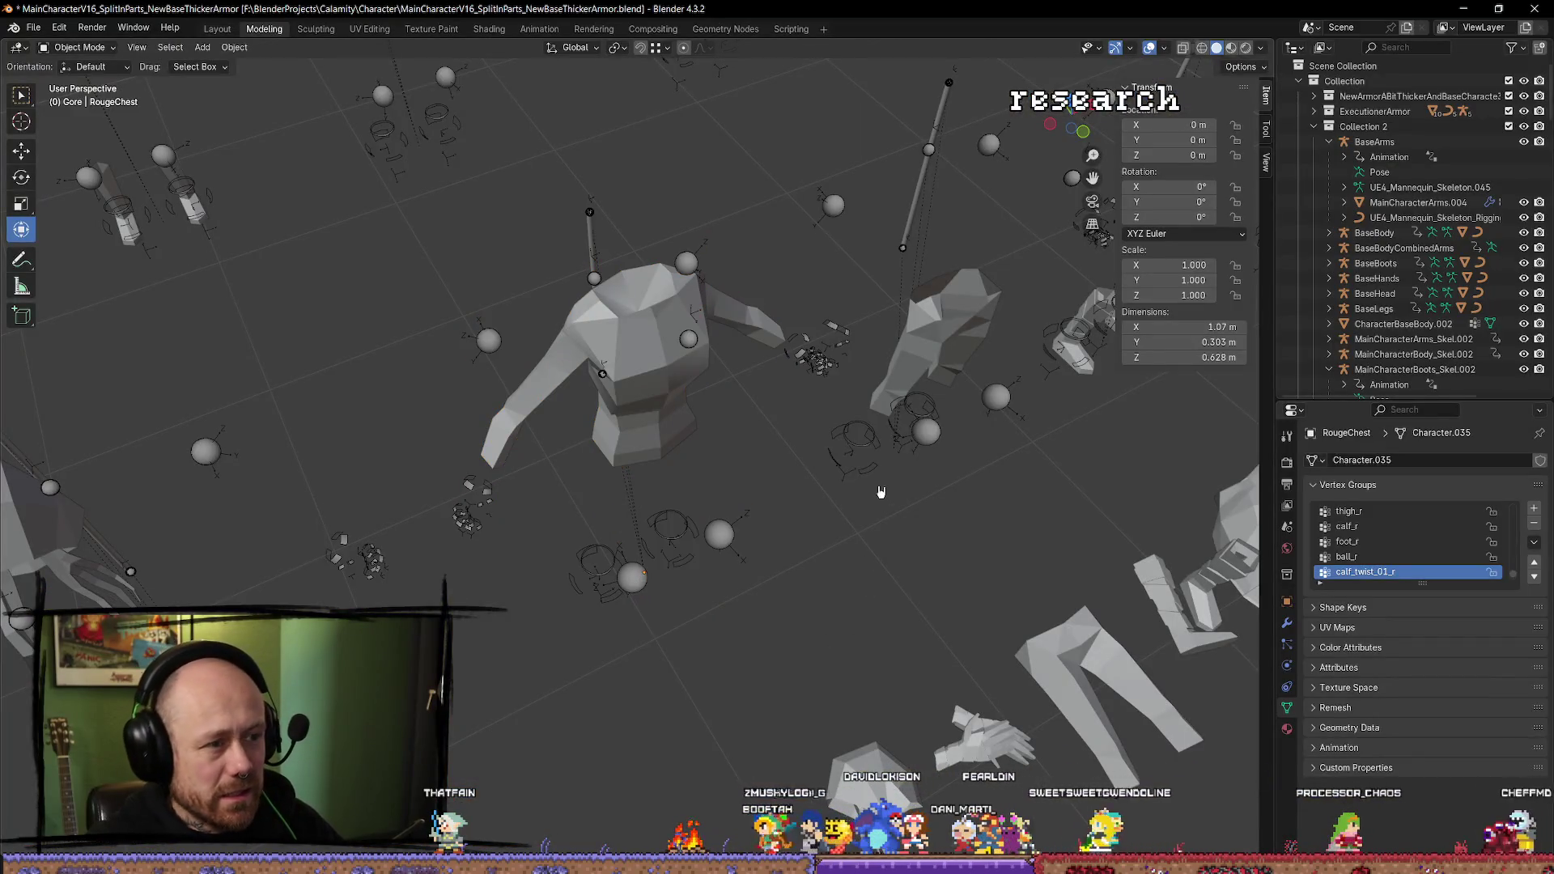
left_click(647, 324)
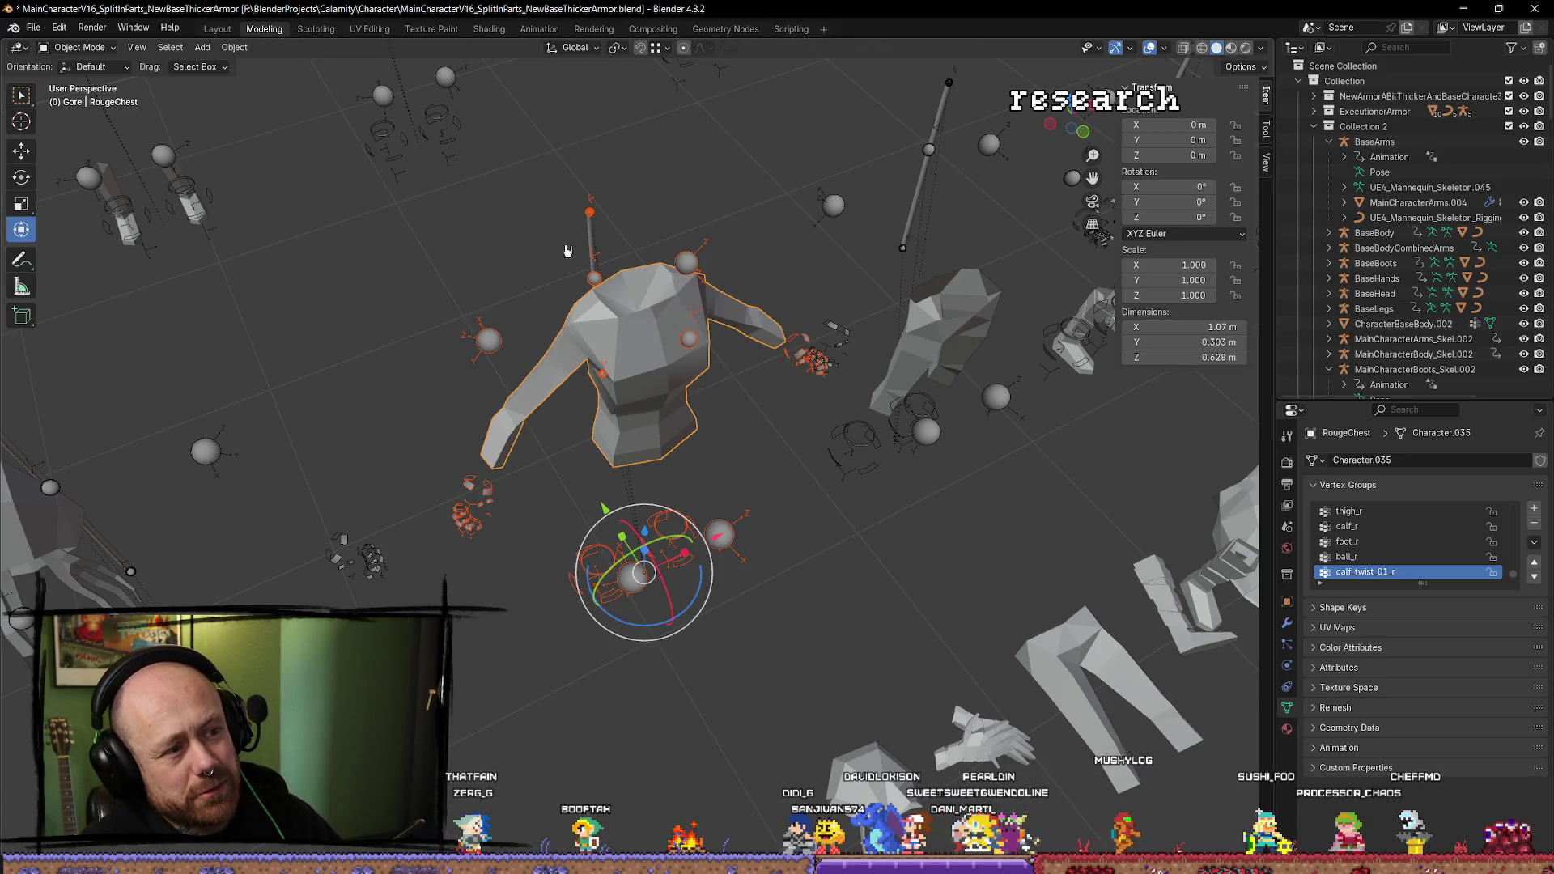
left_click(573, 206)
left_click(660, 273)
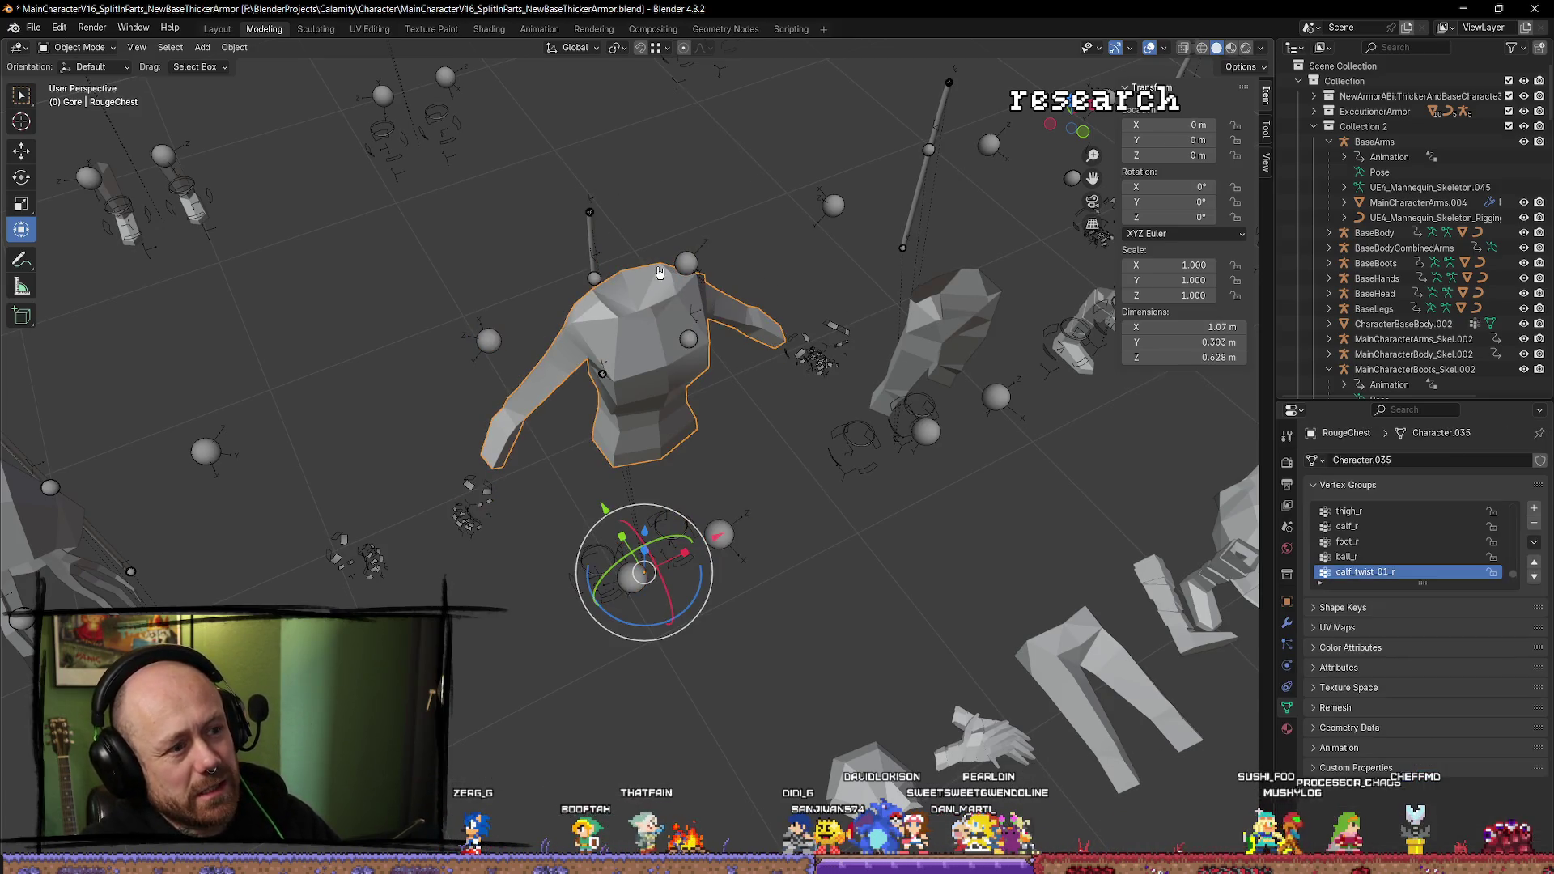
key("alt+a")
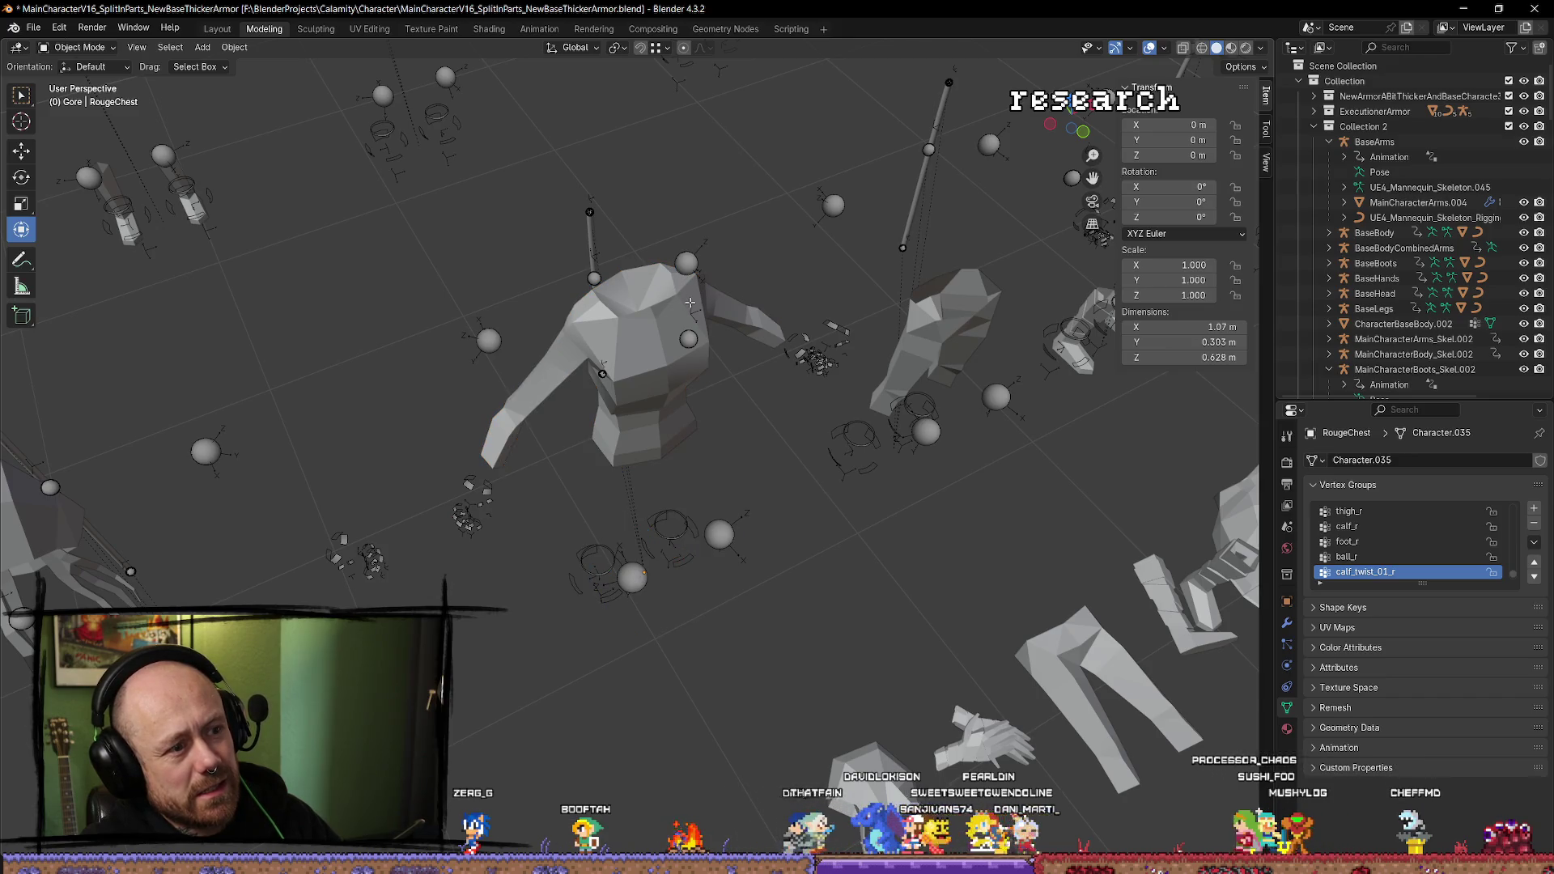
In Edit Mode, lower the RougeChest neck-opening edges about 0.16 m along Z, then exit.
key("Tab")
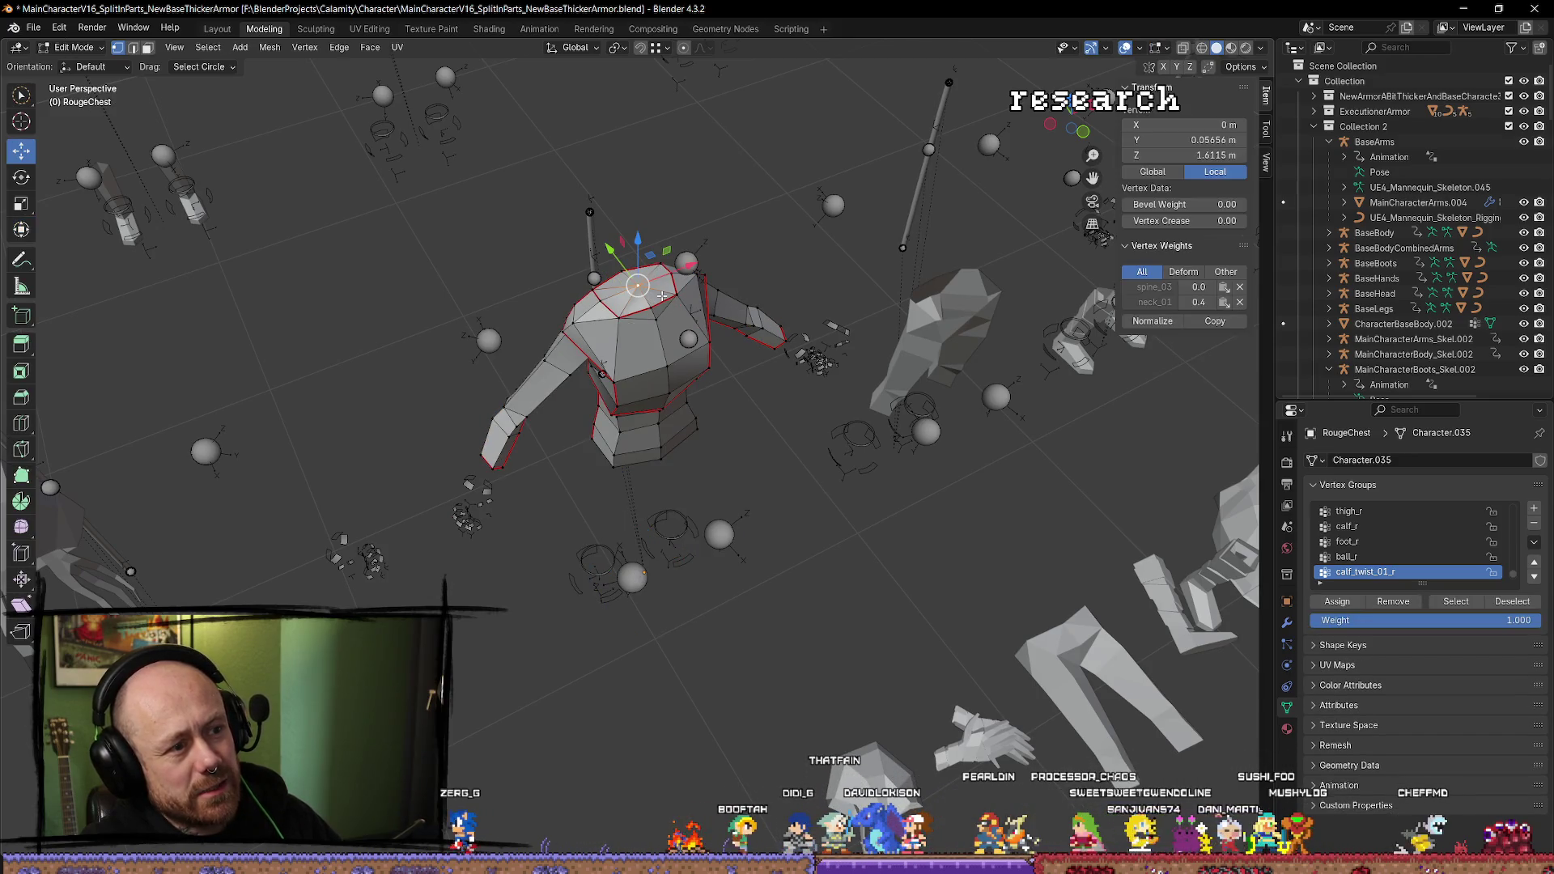
key("2")
left_click(648, 306)
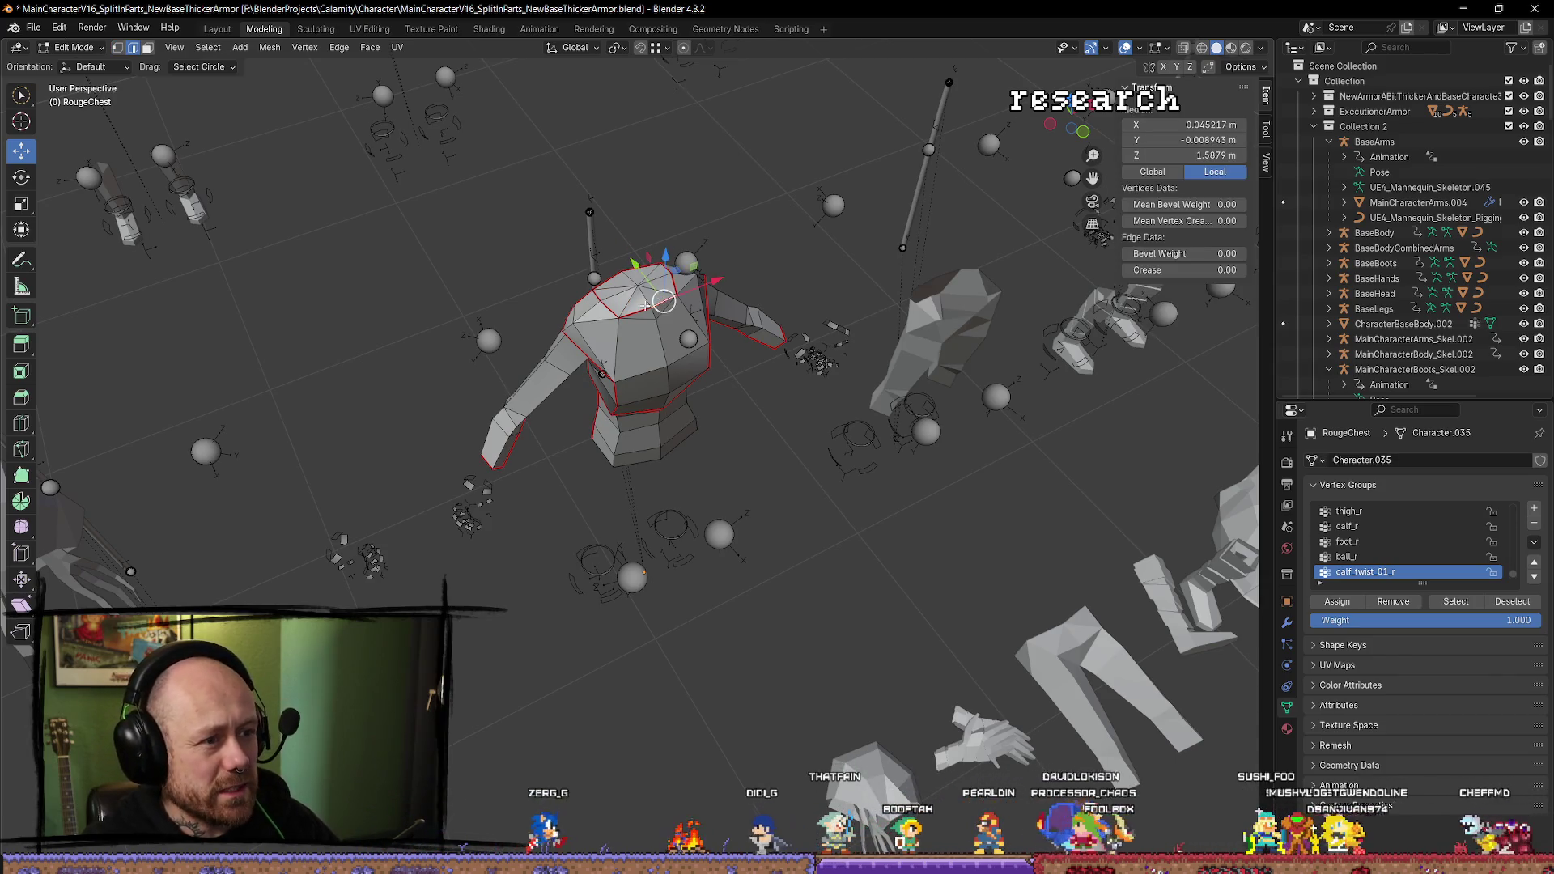
left_click(658, 315, "shift")
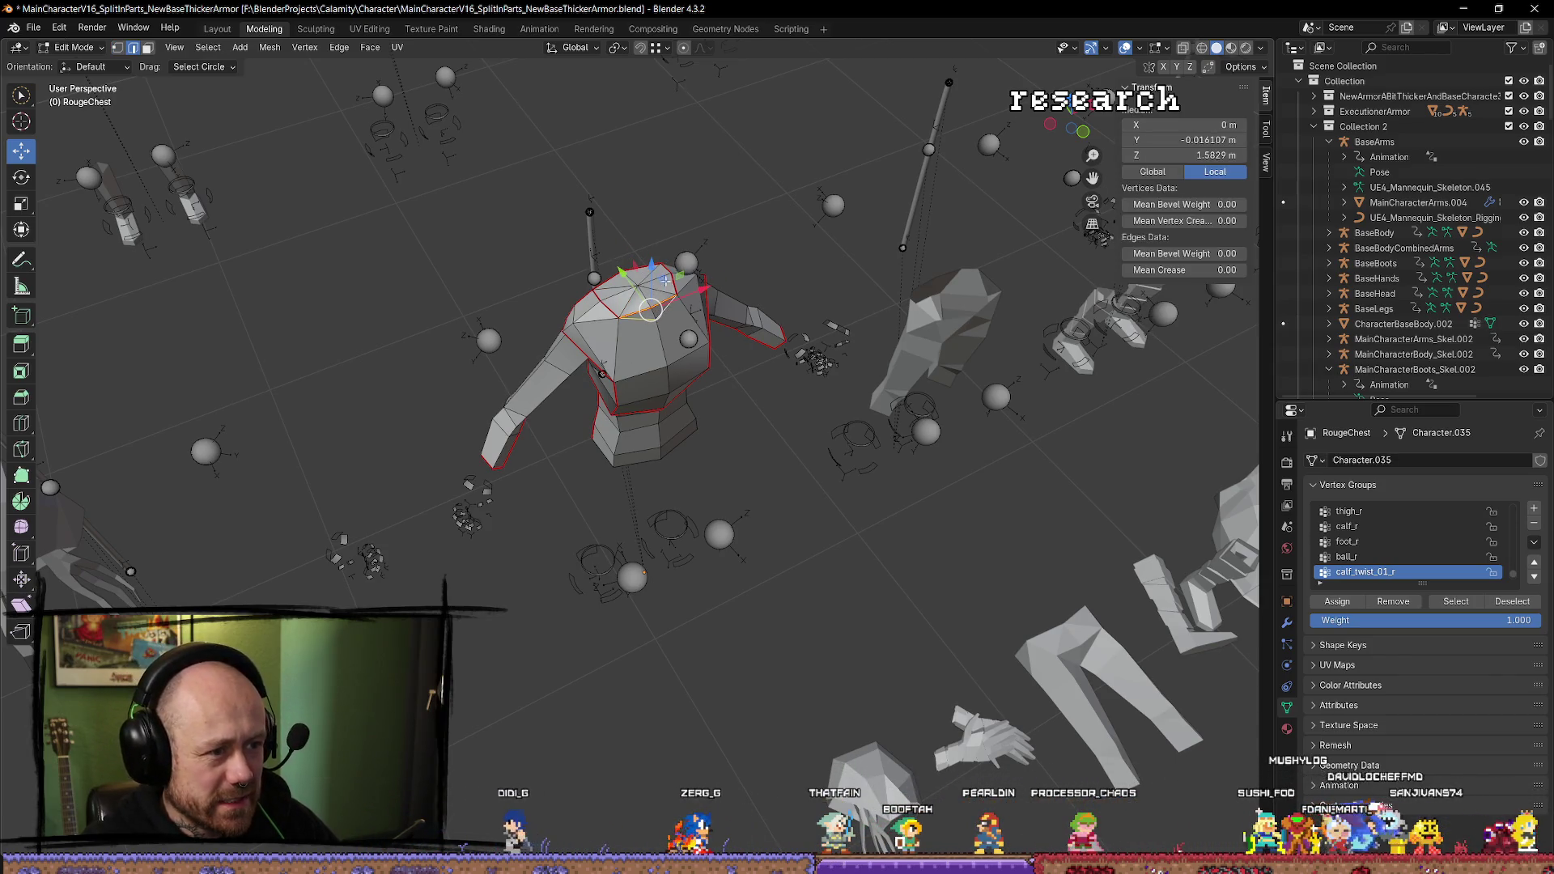
key("g")
key("z")
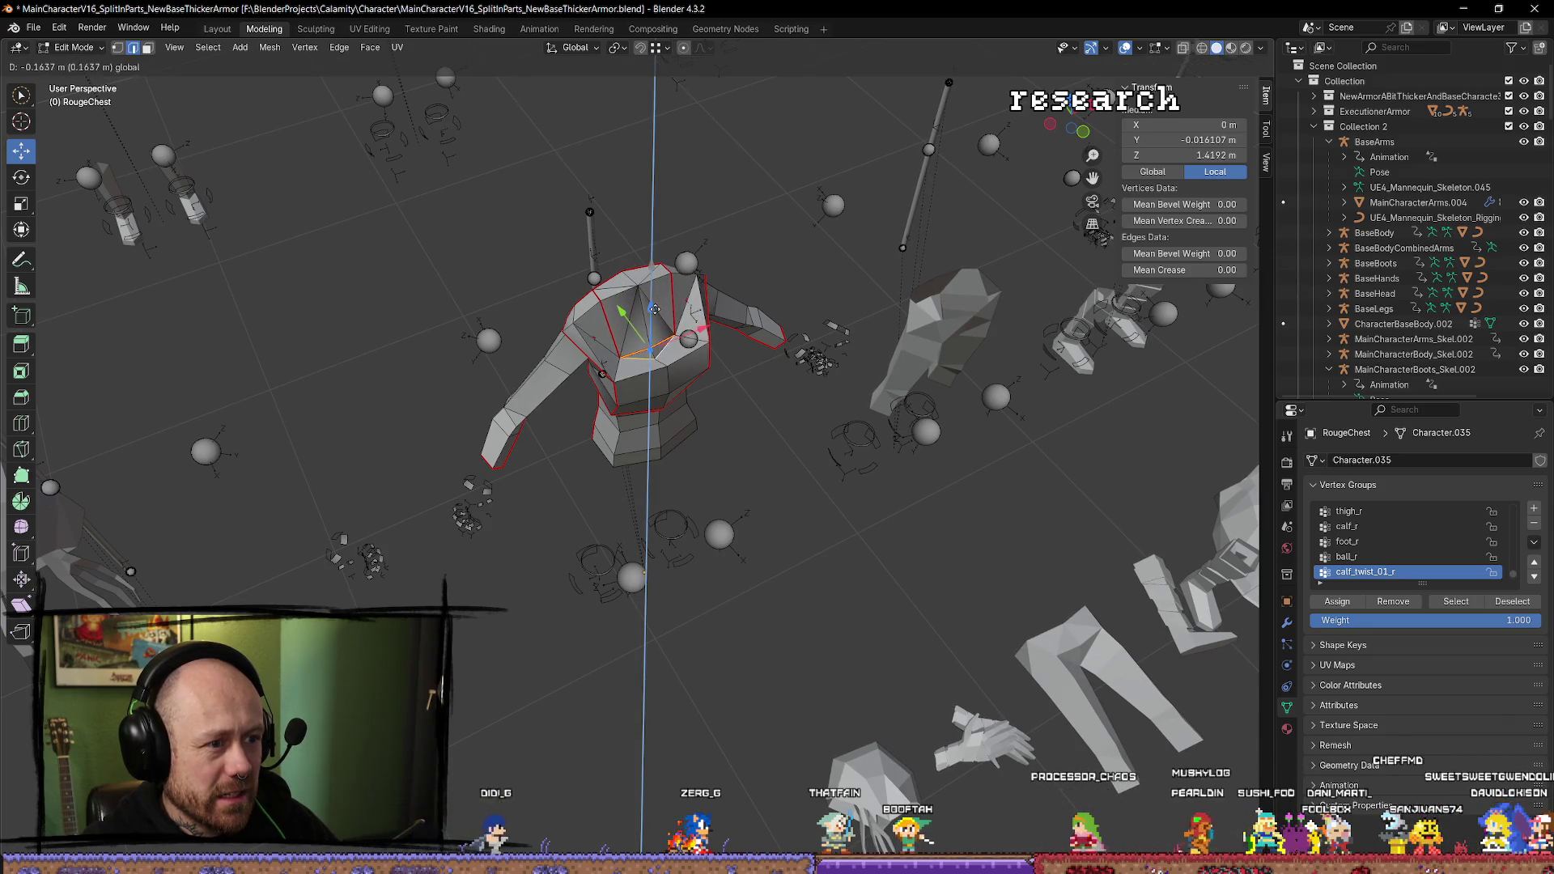
left_click(654, 308)
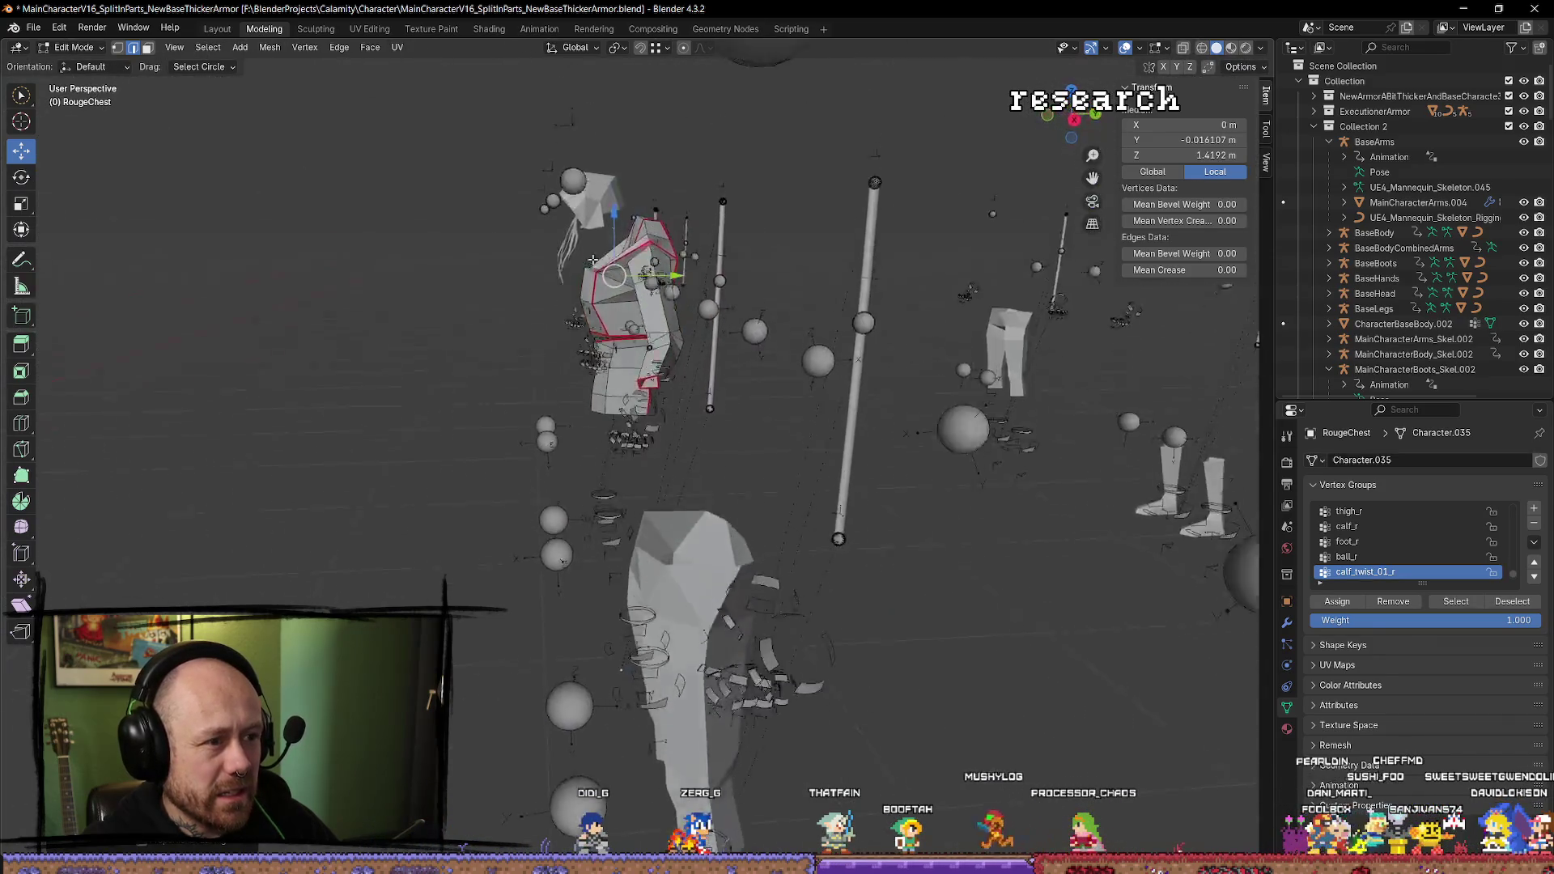
key("Tab")
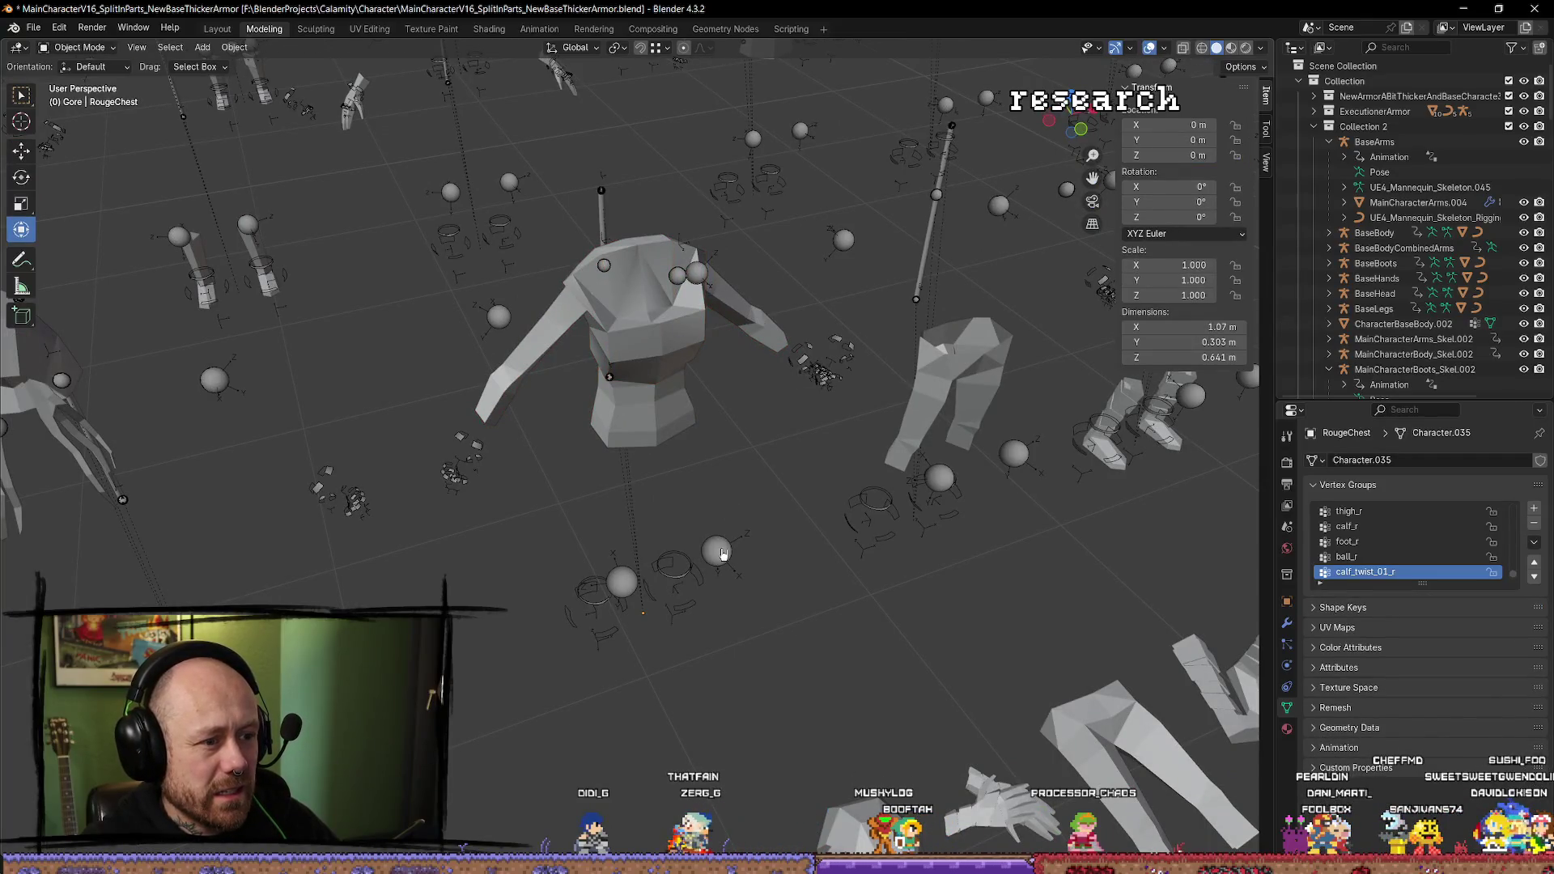
Select the armature and RougeChest mesh and open the Mr Mannequins FBX export.
left_click(636, 377)
left_click(695, 399)
left_click(663, 395)
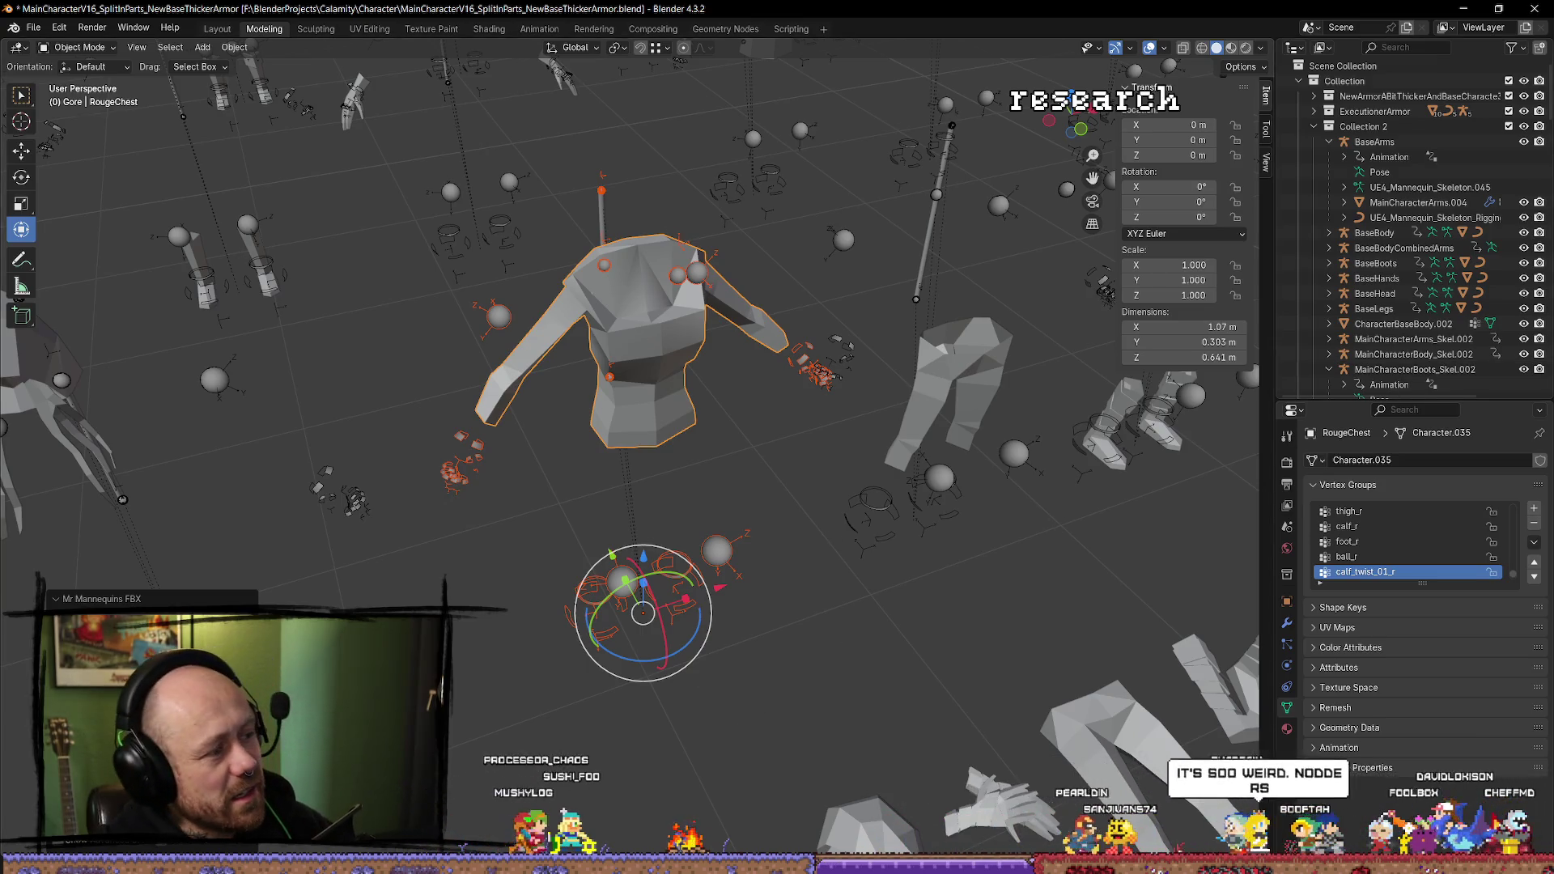
Switch from Blender to the Unreal Editor to see the chest reimport.
key("alt+Tab")
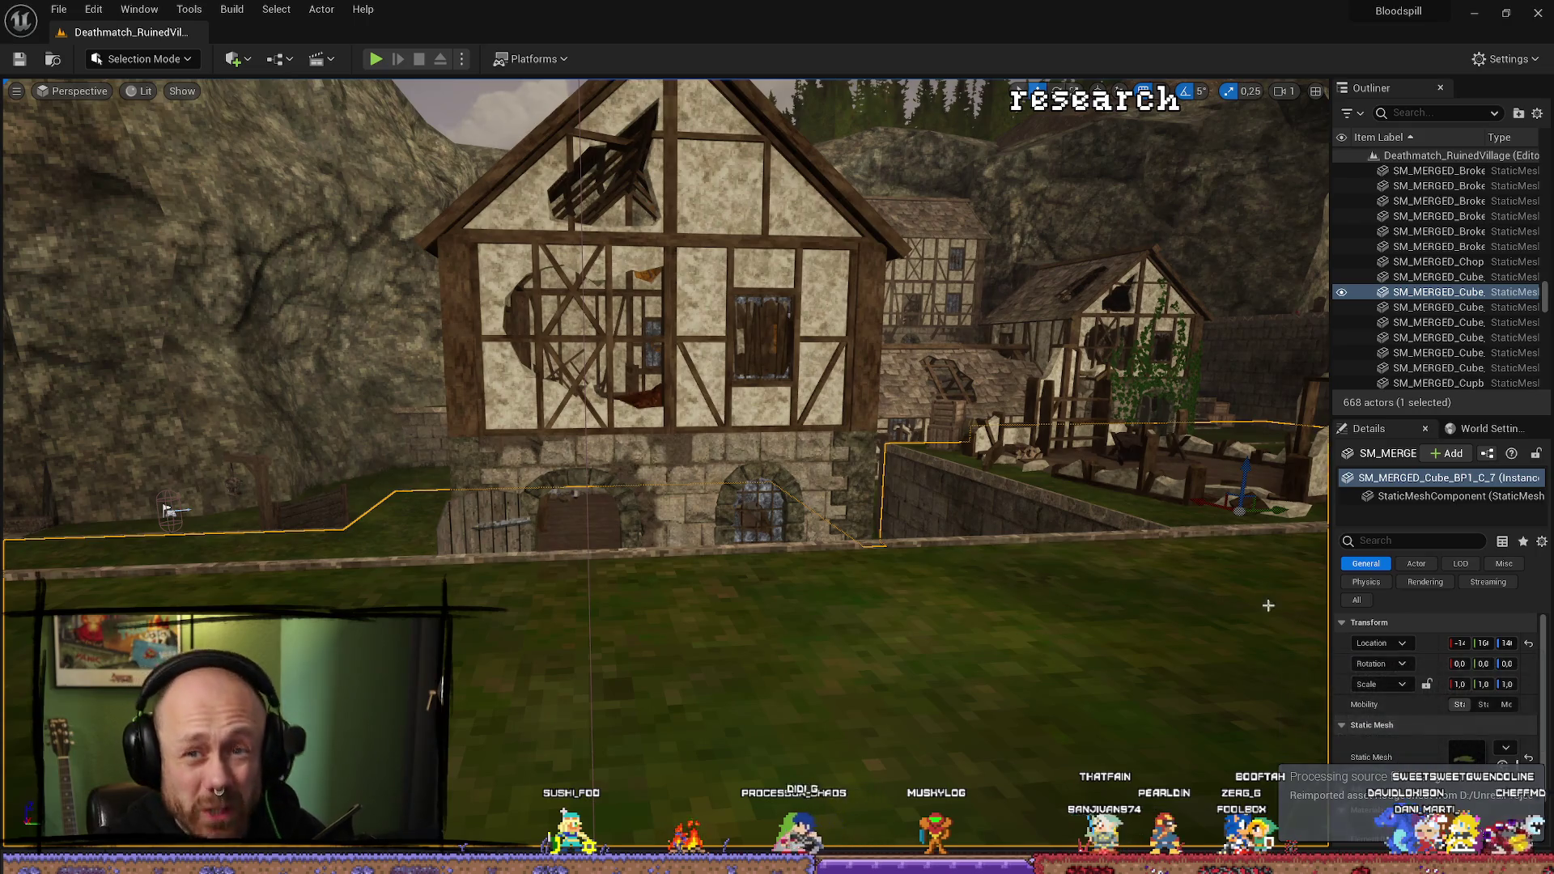
Play-test the level with the crossbow loadout, walk forward, stop the session, and return to Blender.
left_click(376, 59)
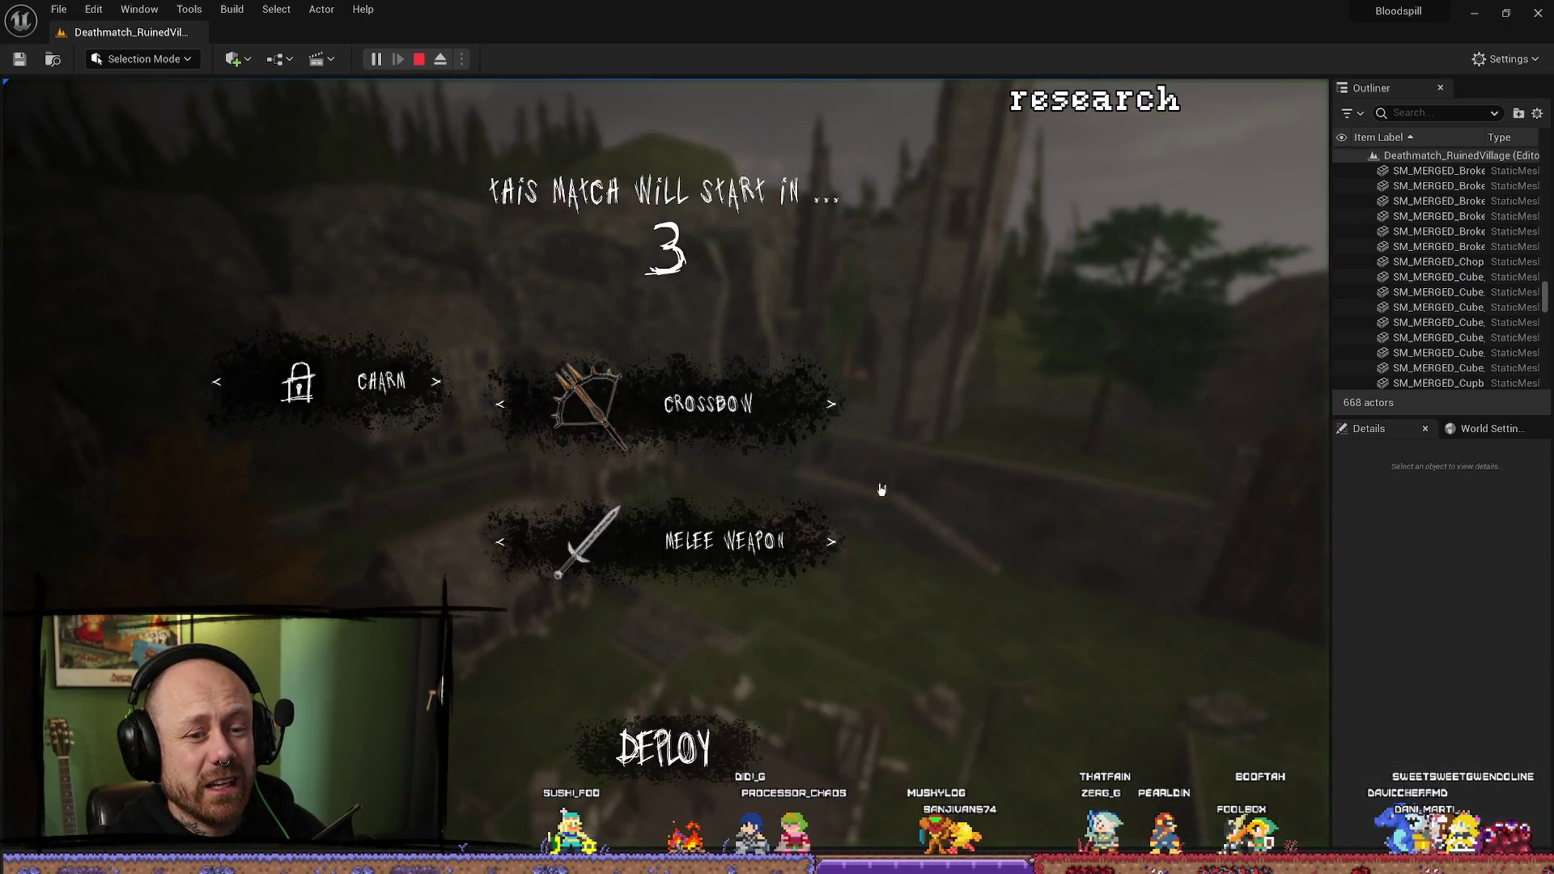
left_click(696, 782)
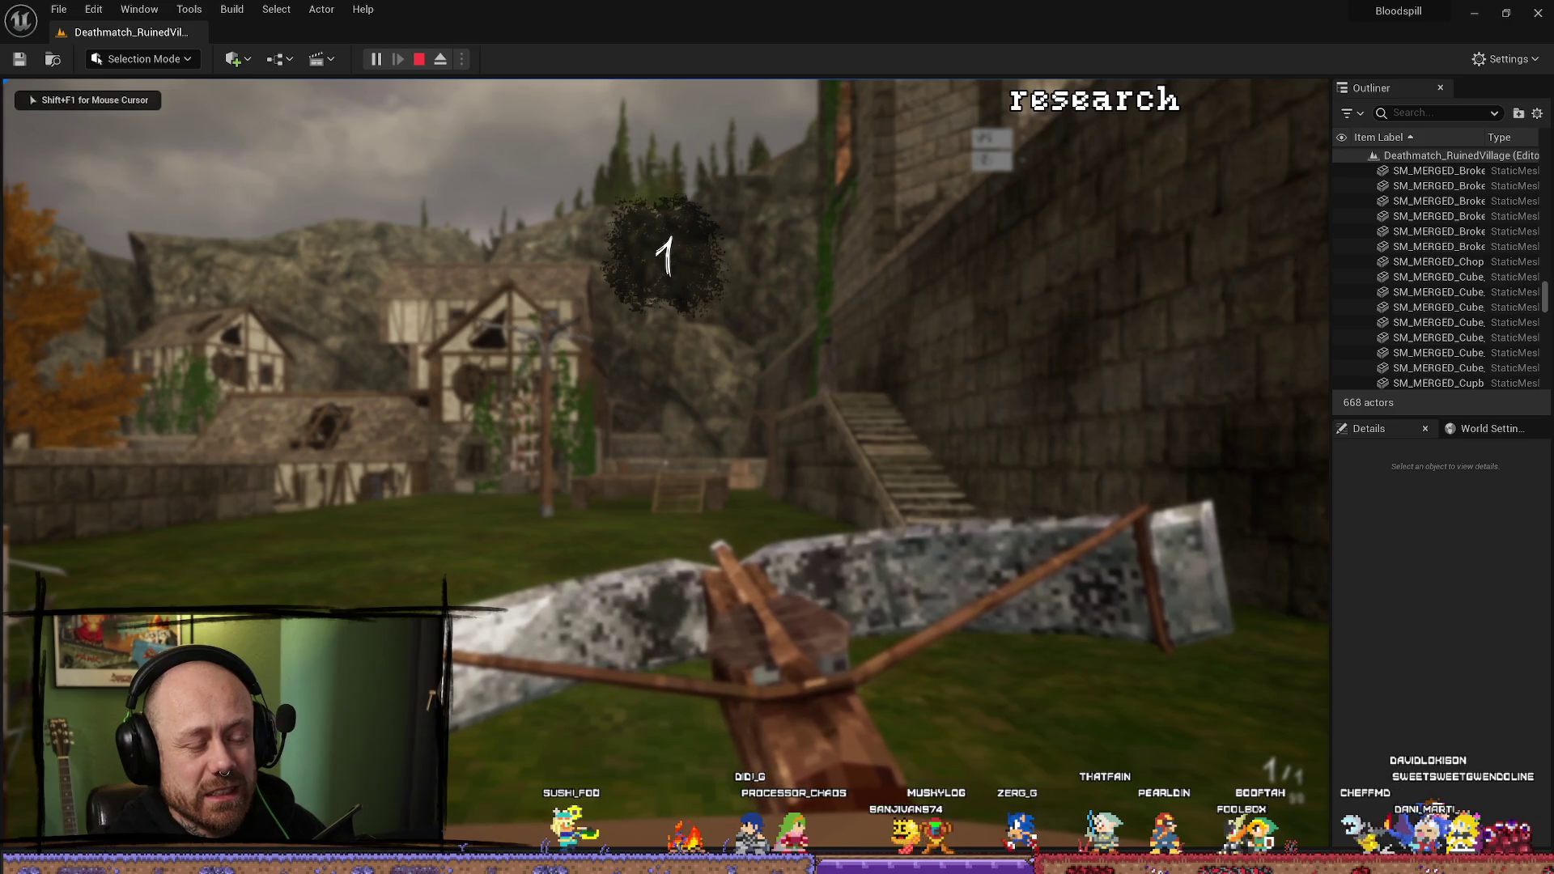
key("w")
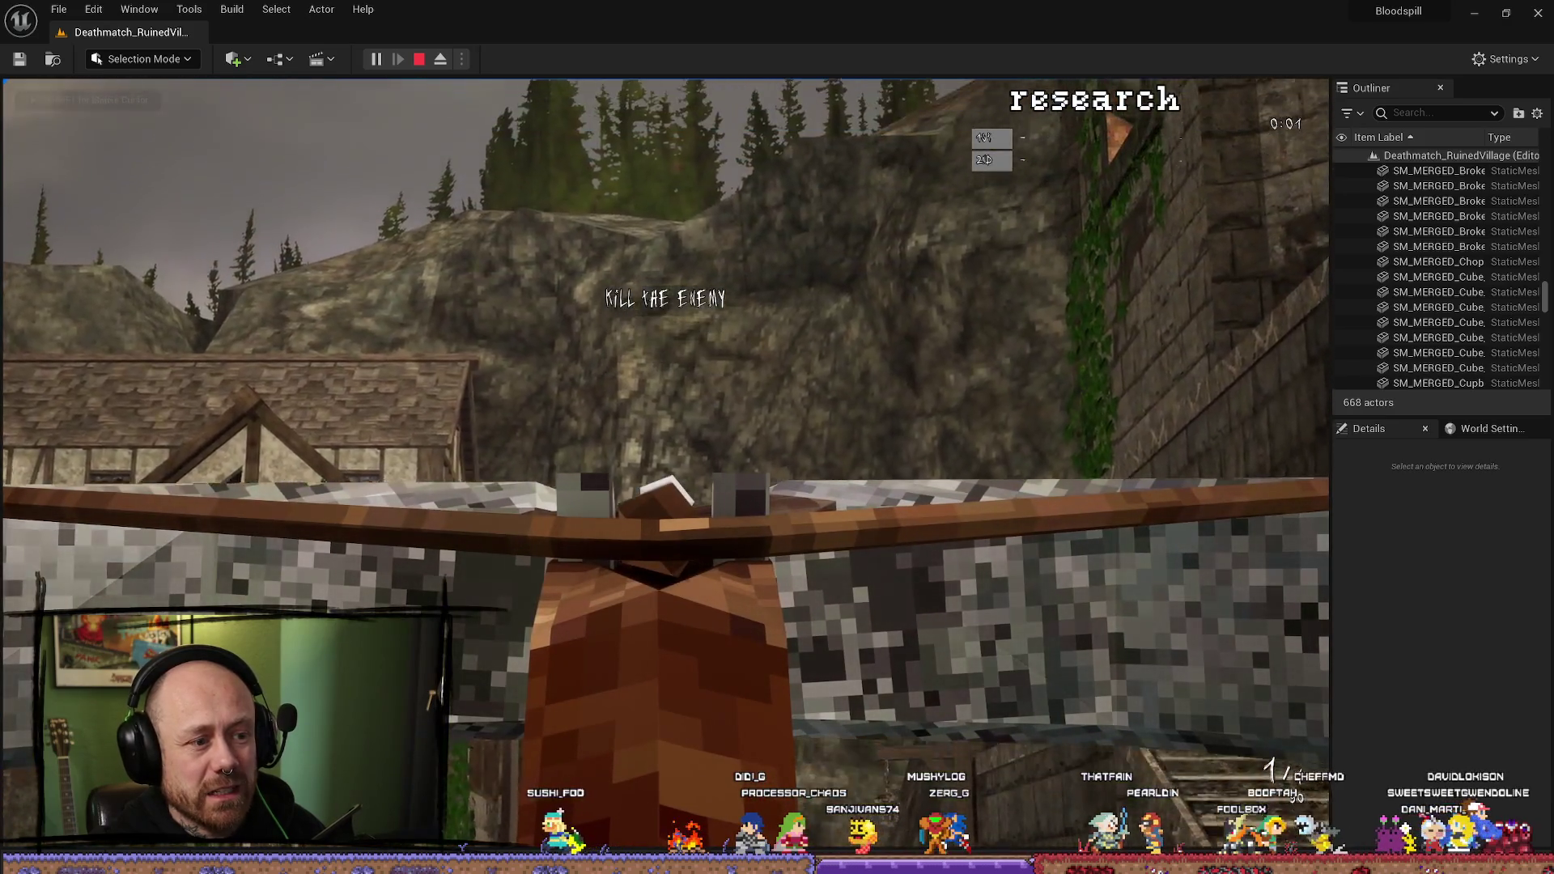
mouse_move(665, 437)
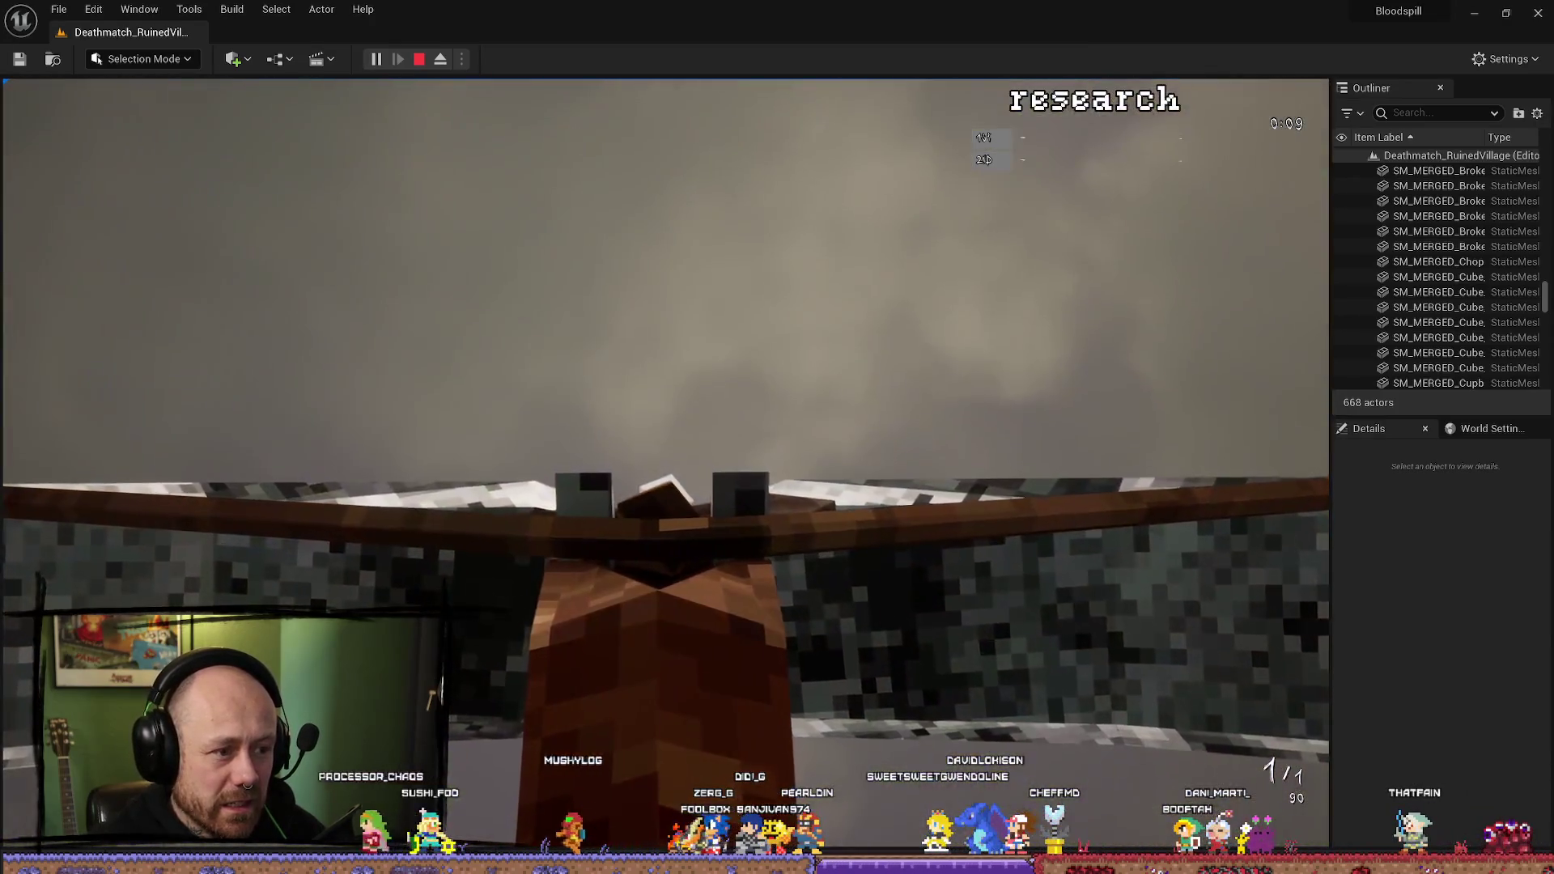
key("Escape")
left_click(405, 467)
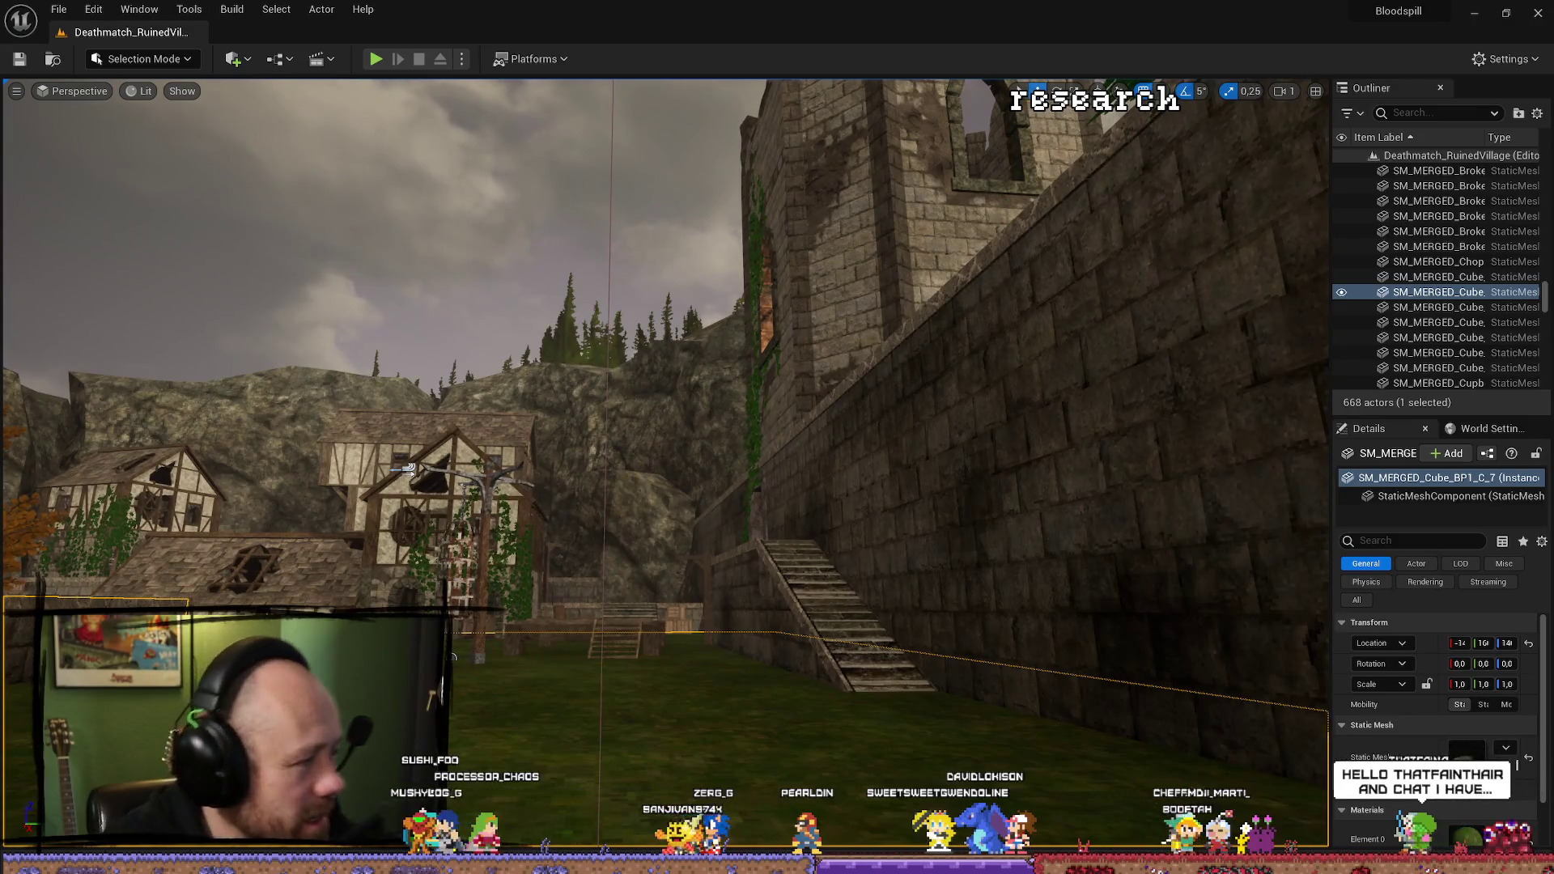
key("alt+Tab")
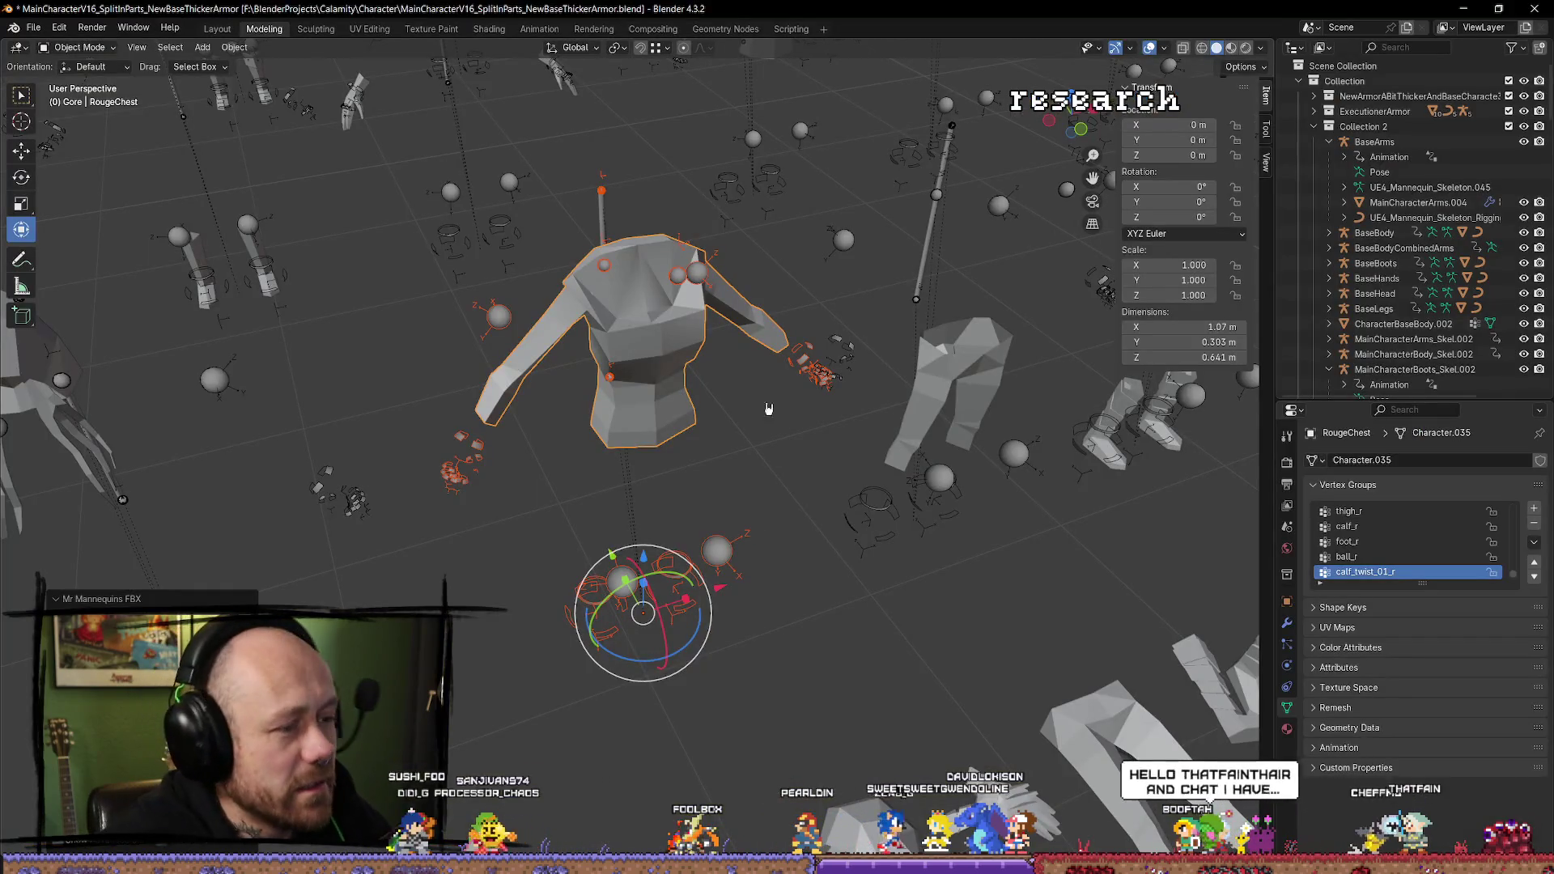
In Edit Mode, select the chest's neck edge loop and lower it about 0.15 m.
key("Tab")
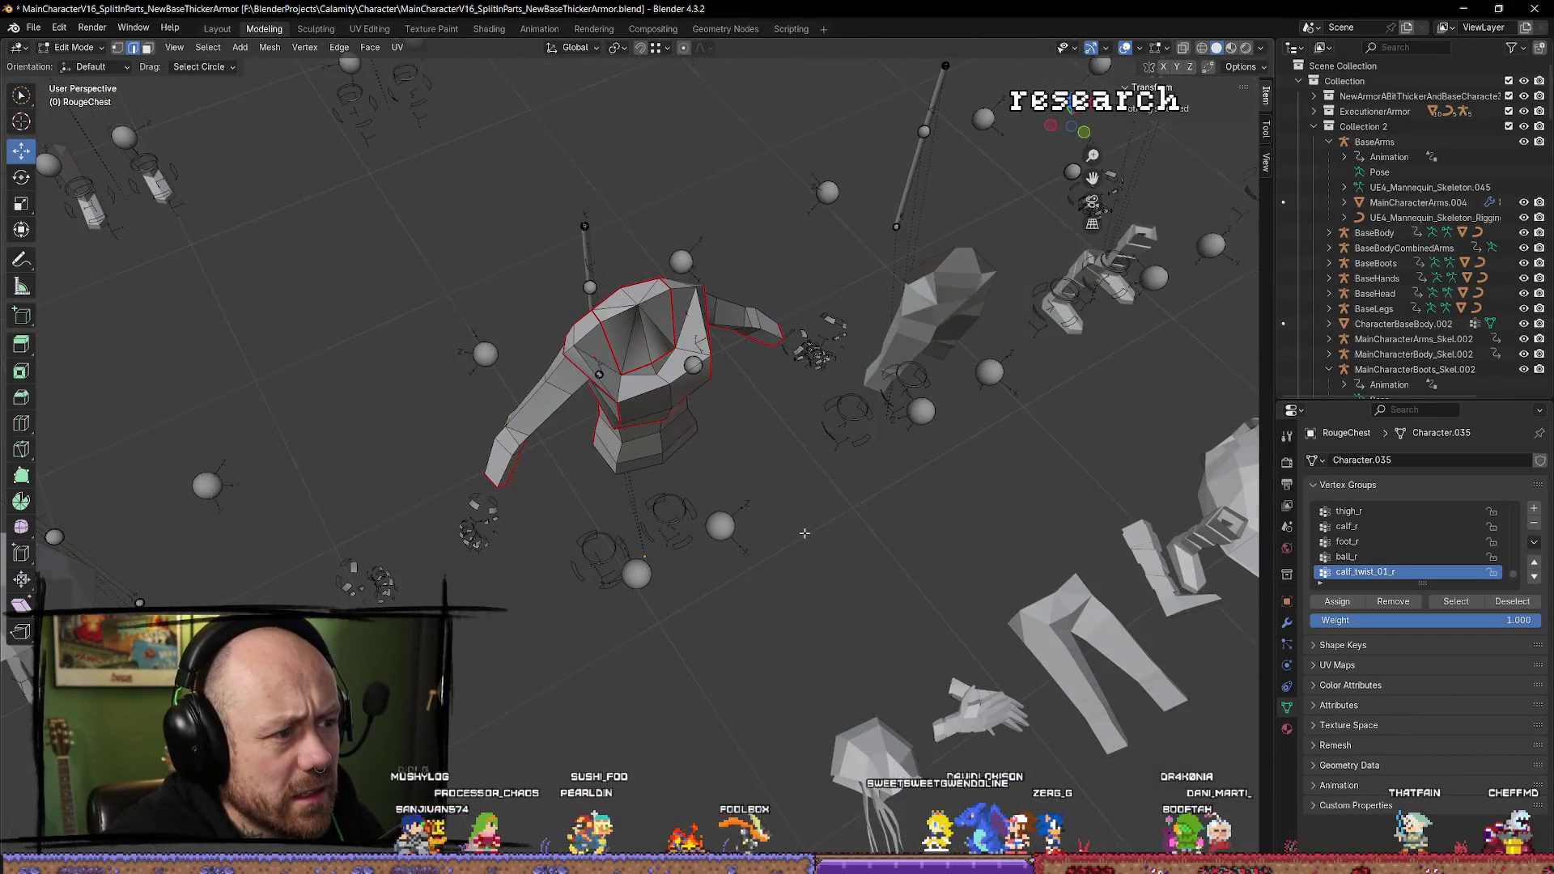
left_click(663, 226)
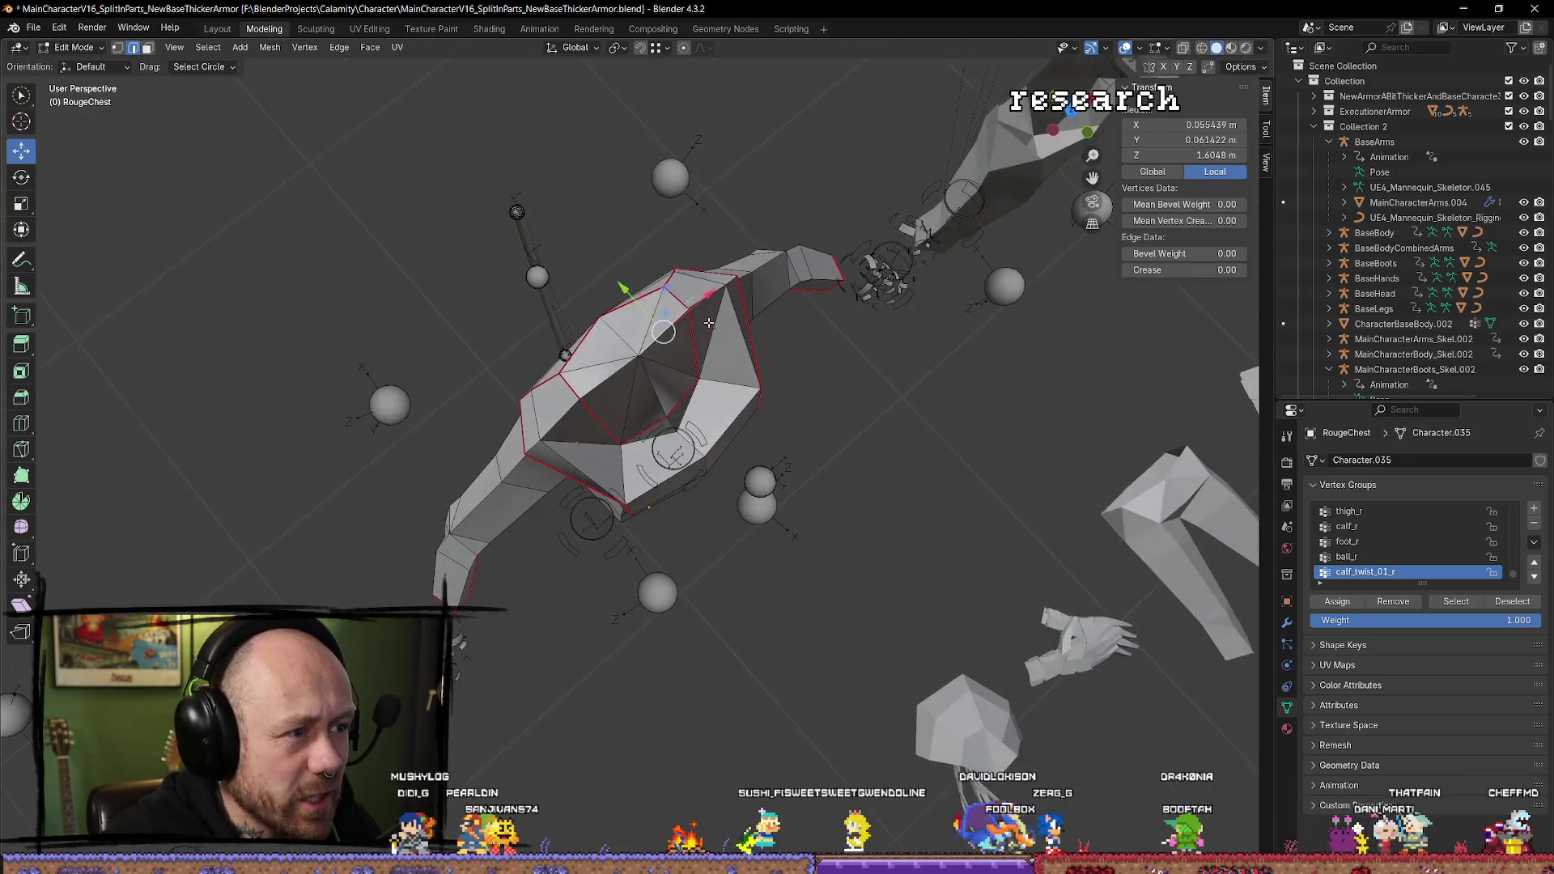
scroll(727, 356, "down", 4)
mouse_move(728, 356)
left_mouse_down()
mouse_move(643, 477)
mouse_move(681, 438)
left_mouse_up()
key("1")
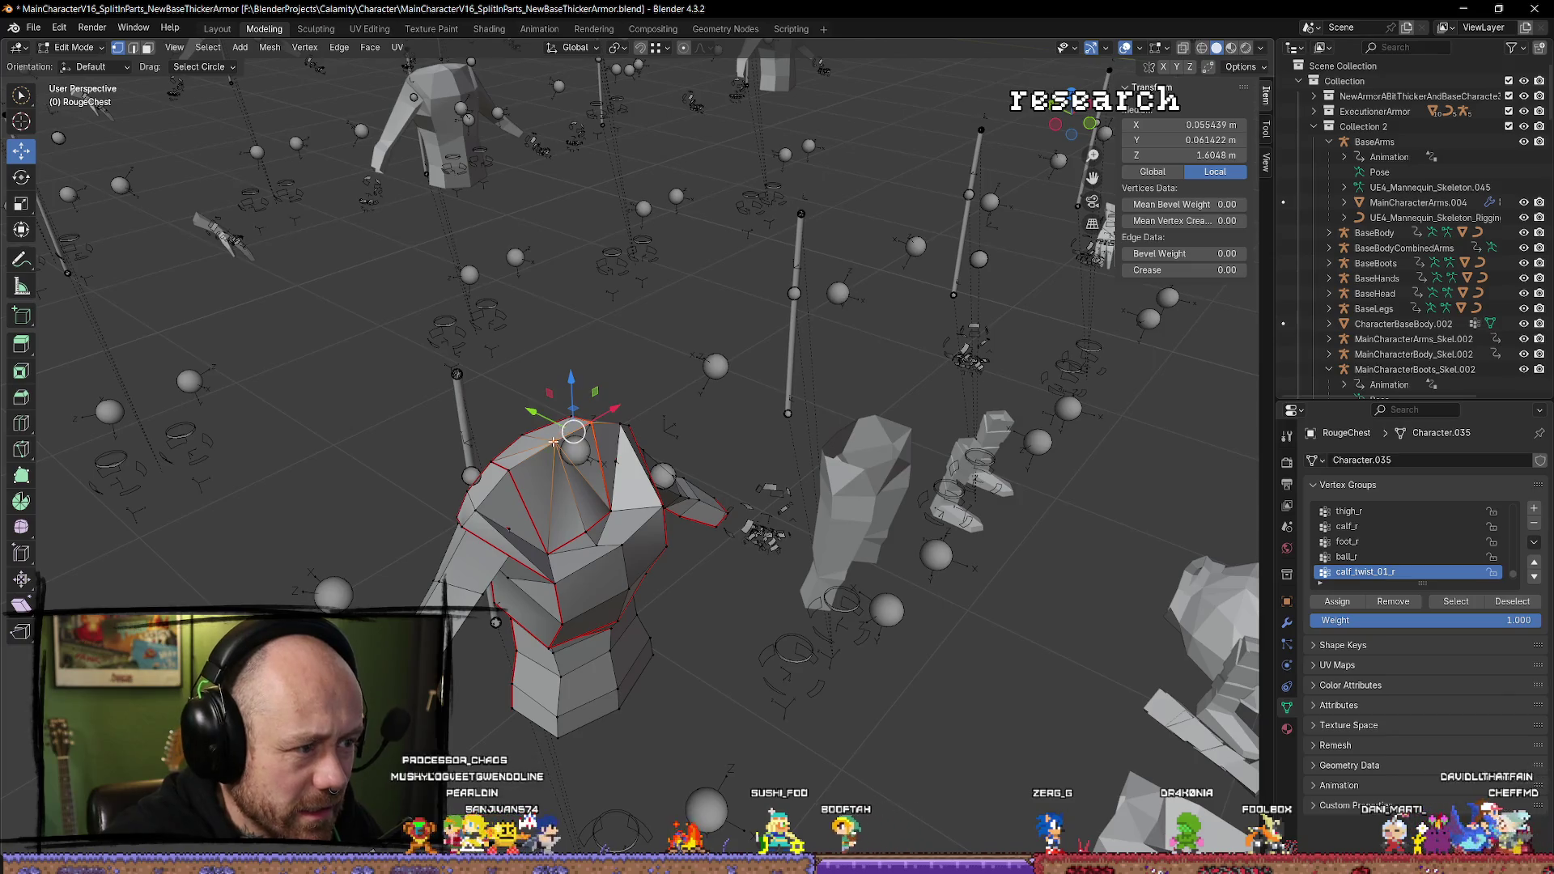
left_click(554, 441)
mouse_move(582, 471)
left_mouse_down()
mouse_move(675, 493)
mouse_move(529, 510)
left_mouse_up()
key("2")
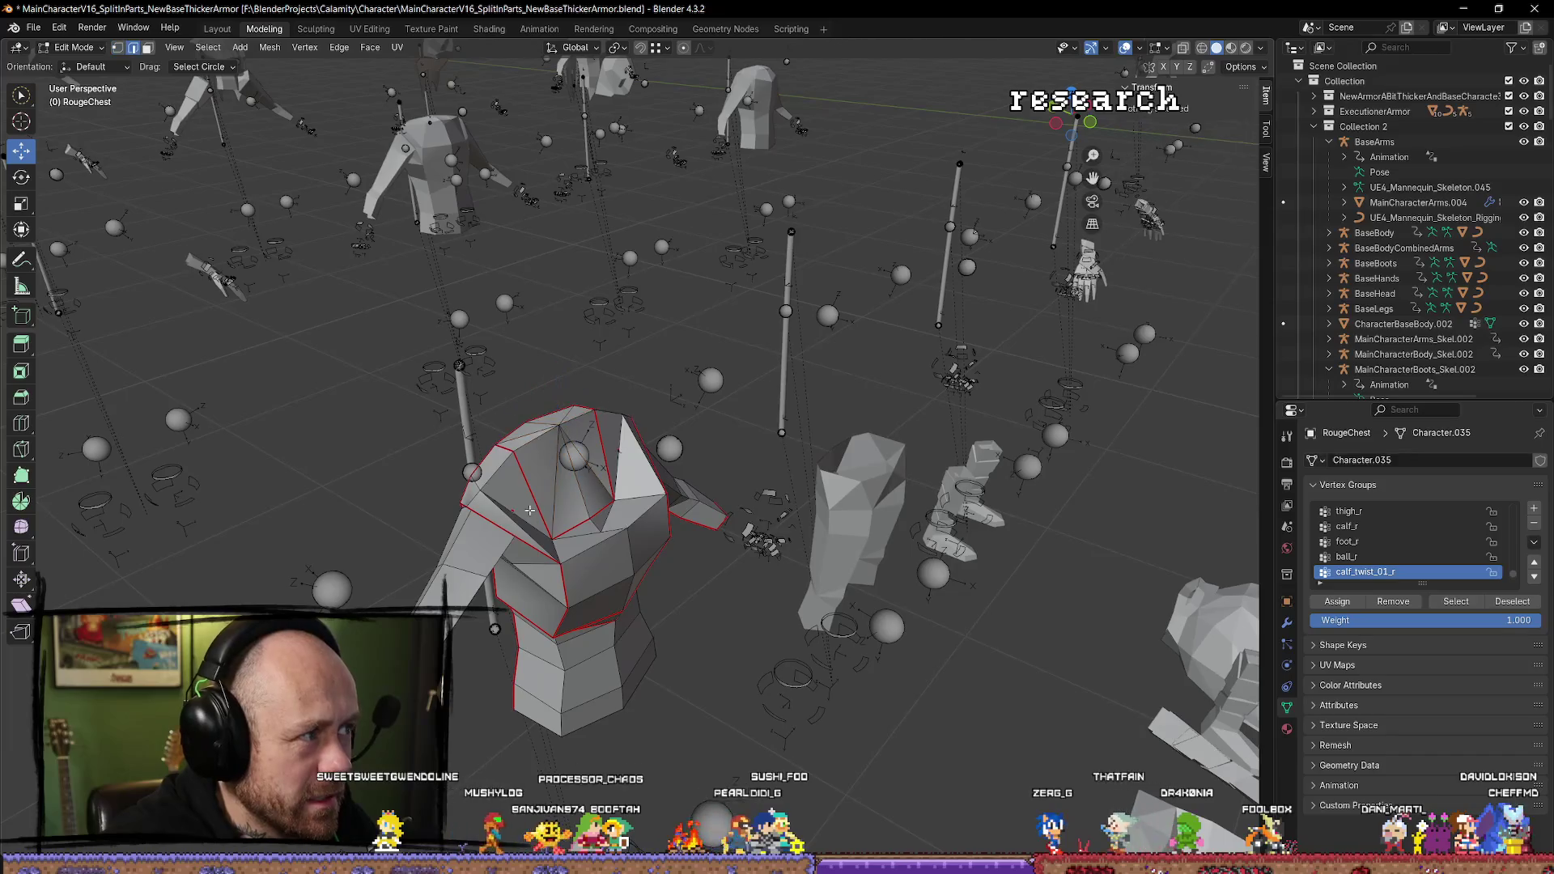
left_click(510, 455)
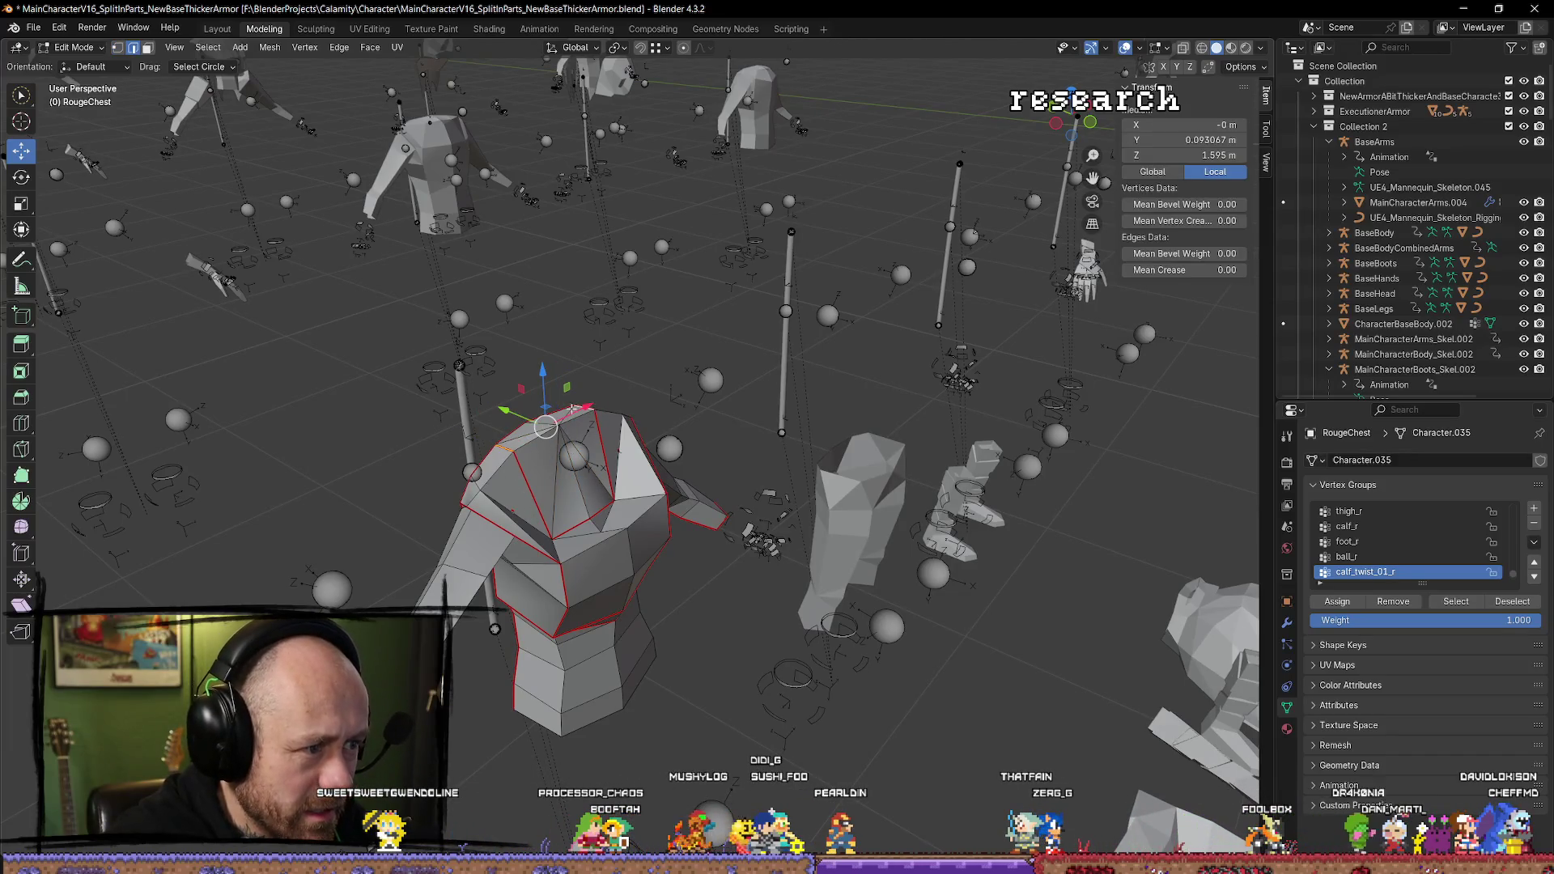
mouse_move(542, 381)
left_mouse_down()
mouse_move(544, 444)
mouse_move(399, 415)
left_mouse_up()
left_click(545, 439)
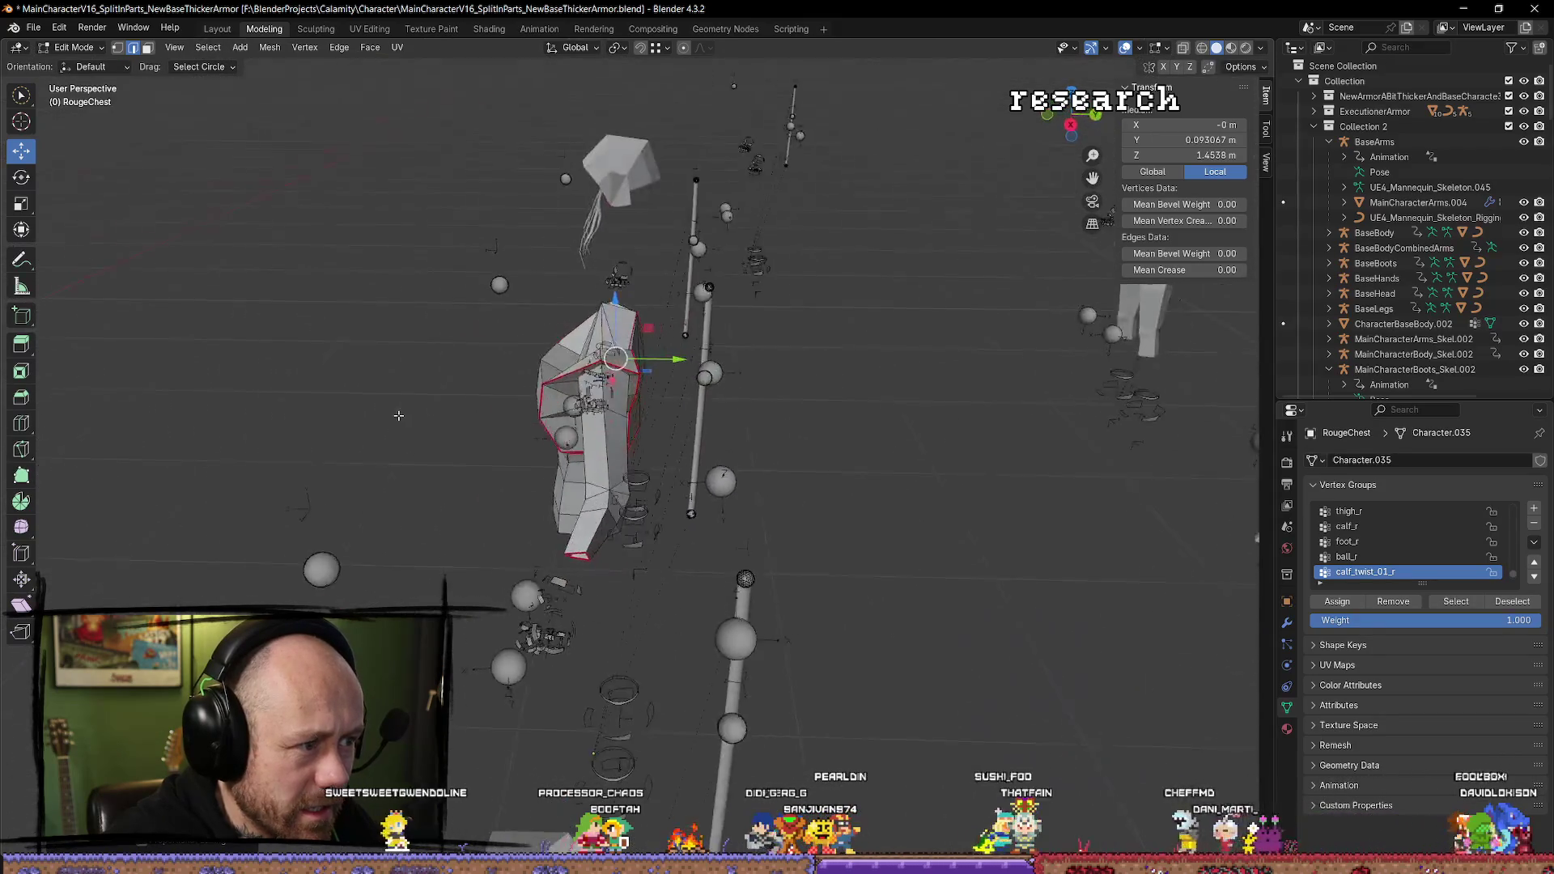
Back in Object Mode, select the chest and open Mr Mannequins FBX from Quick Favorites.
key("Tab")
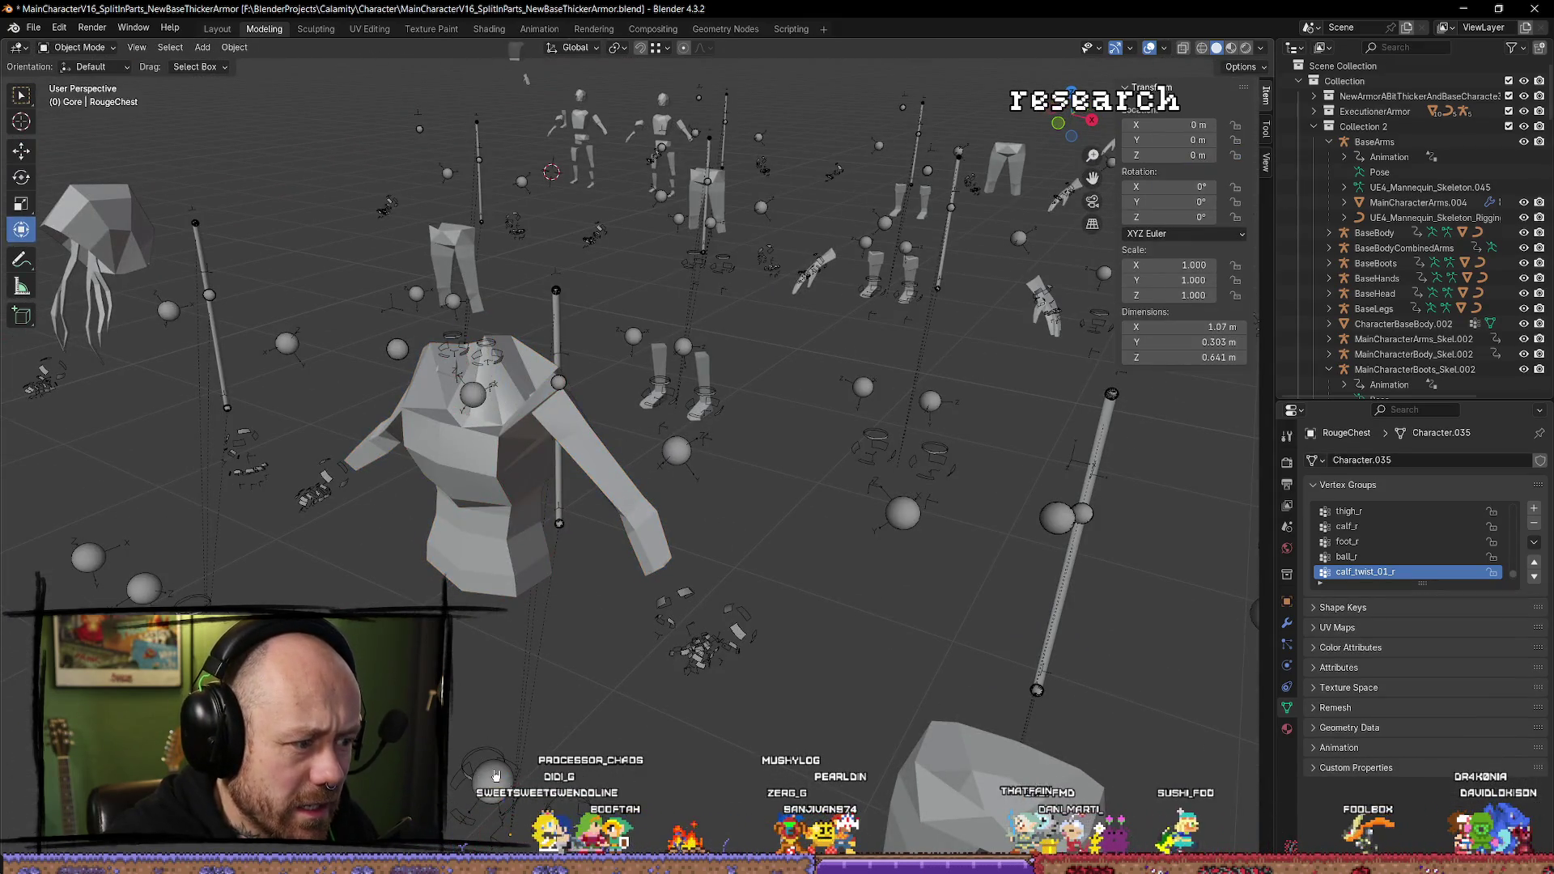
left_click(498, 548)
key("q")
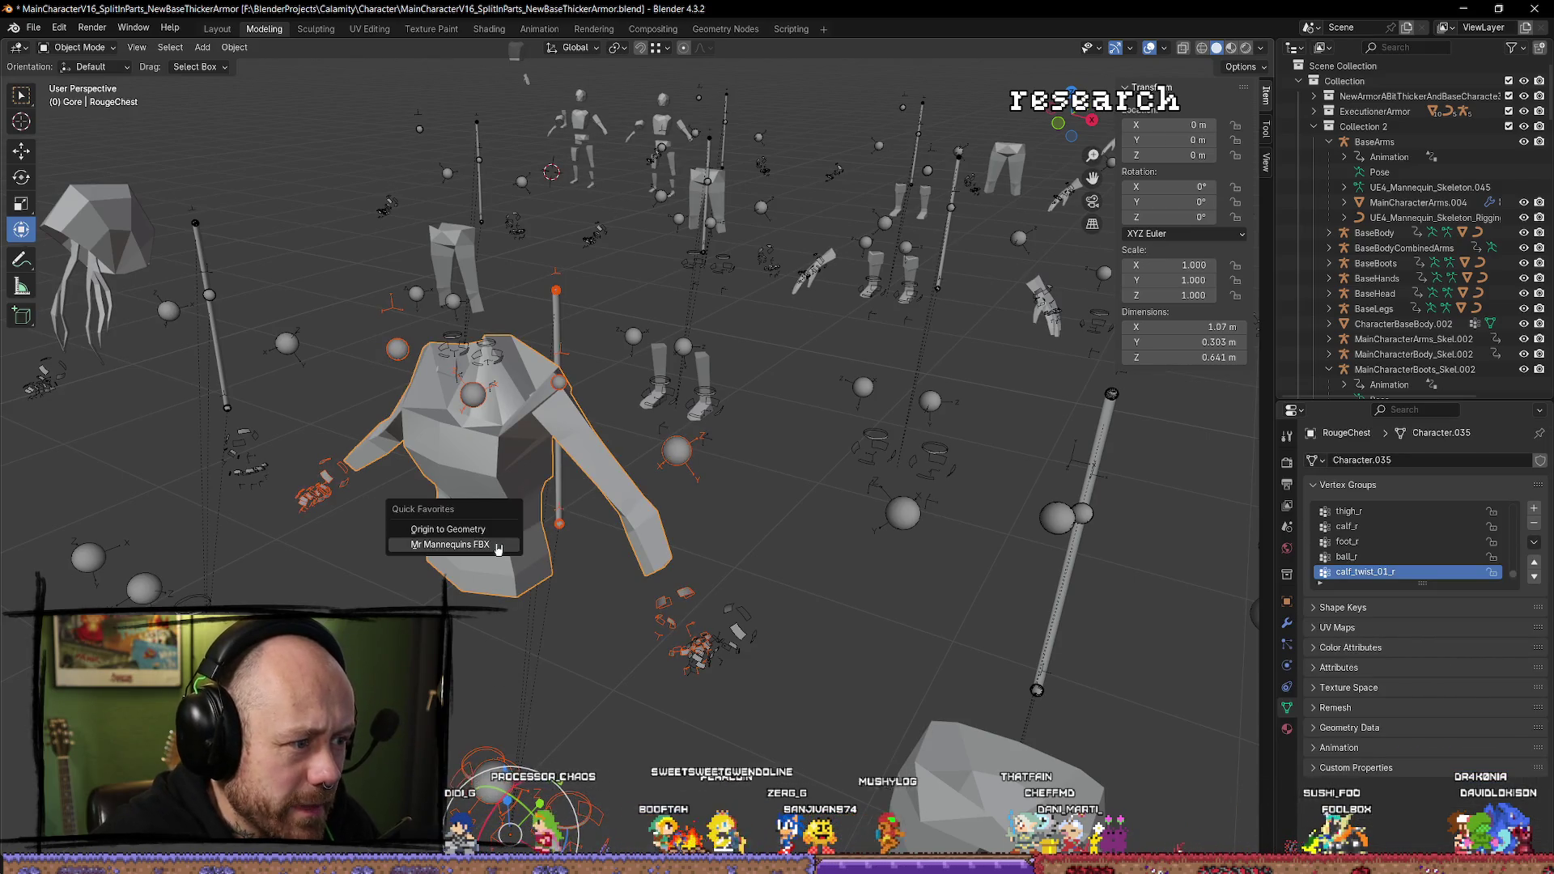
left_click(499, 549)
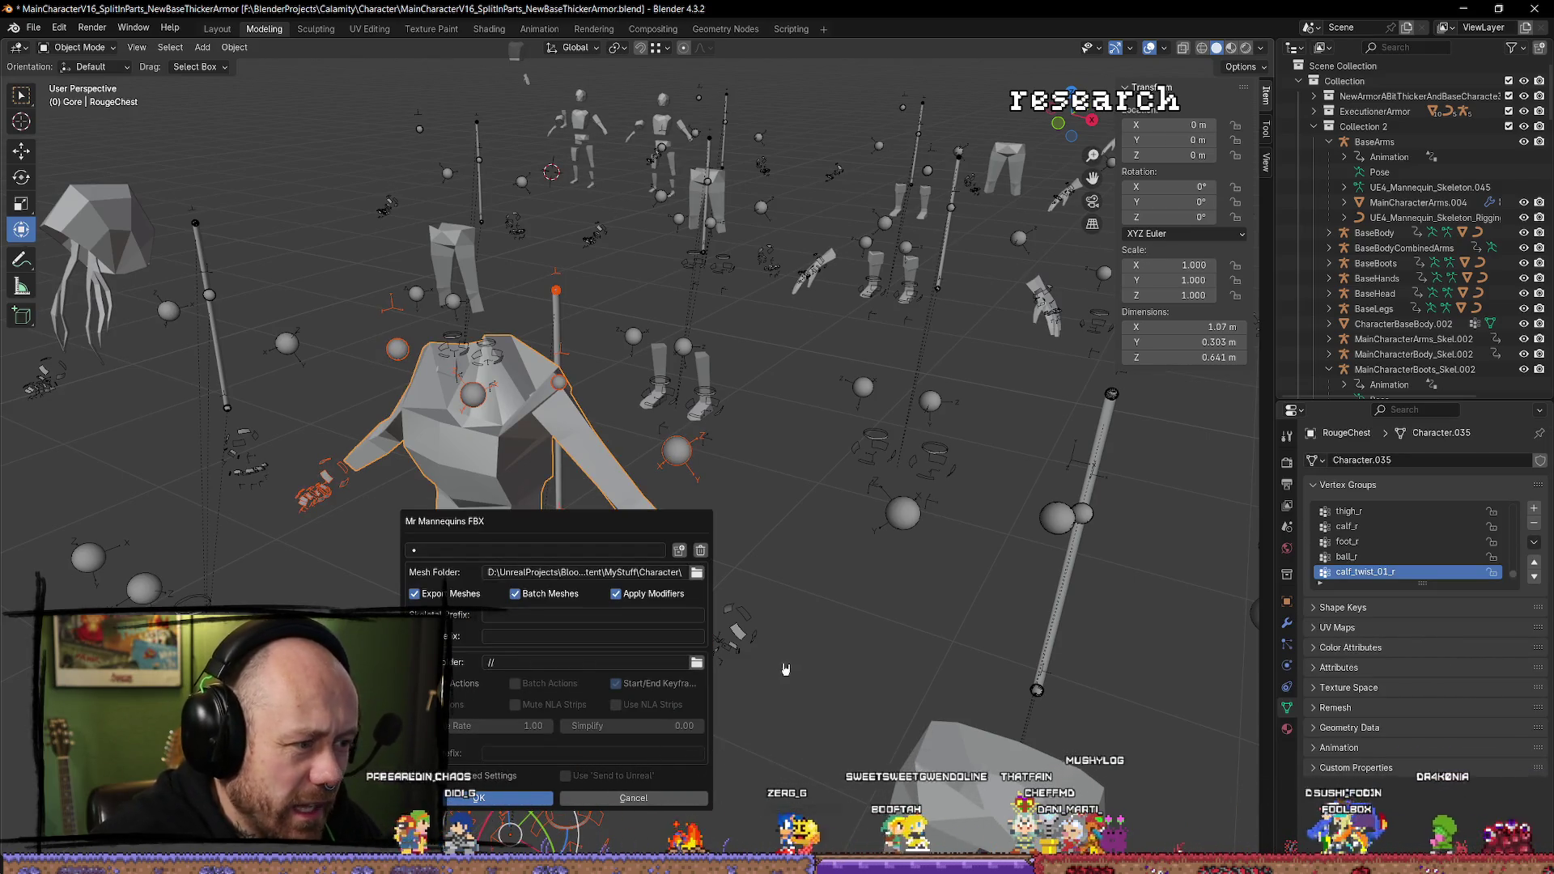
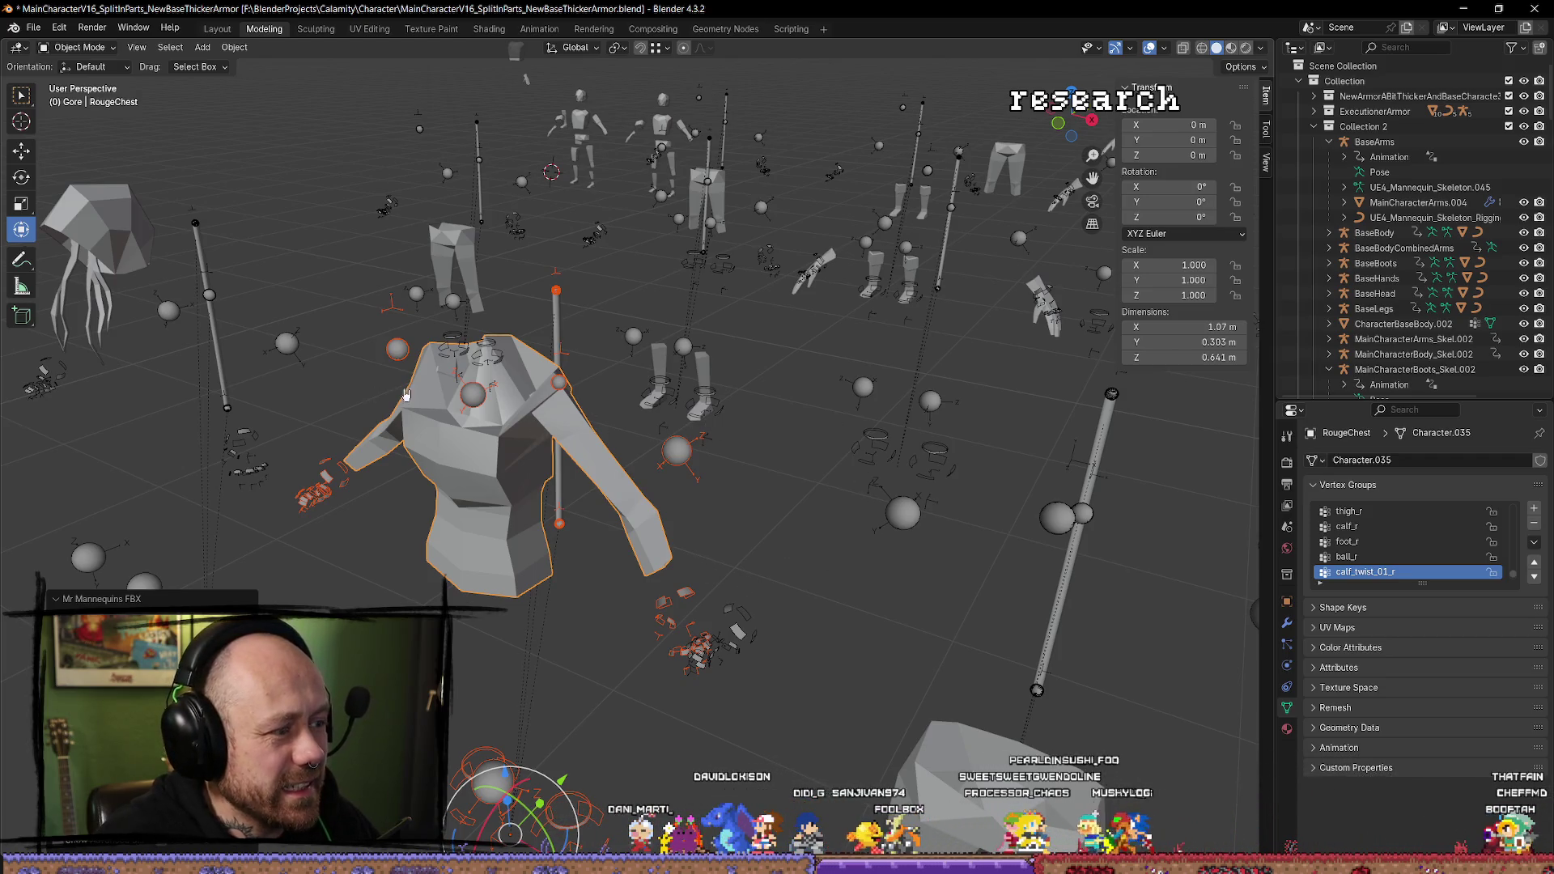
Orbit the view around RougeChest in Blender, then switch to Unreal Engine.
mouse_move(703, 510)
left_mouse_down()
mouse_move(752, 518)
mouse_move(936, 302)
mouse_move(772, 345)
left_mouse_up()
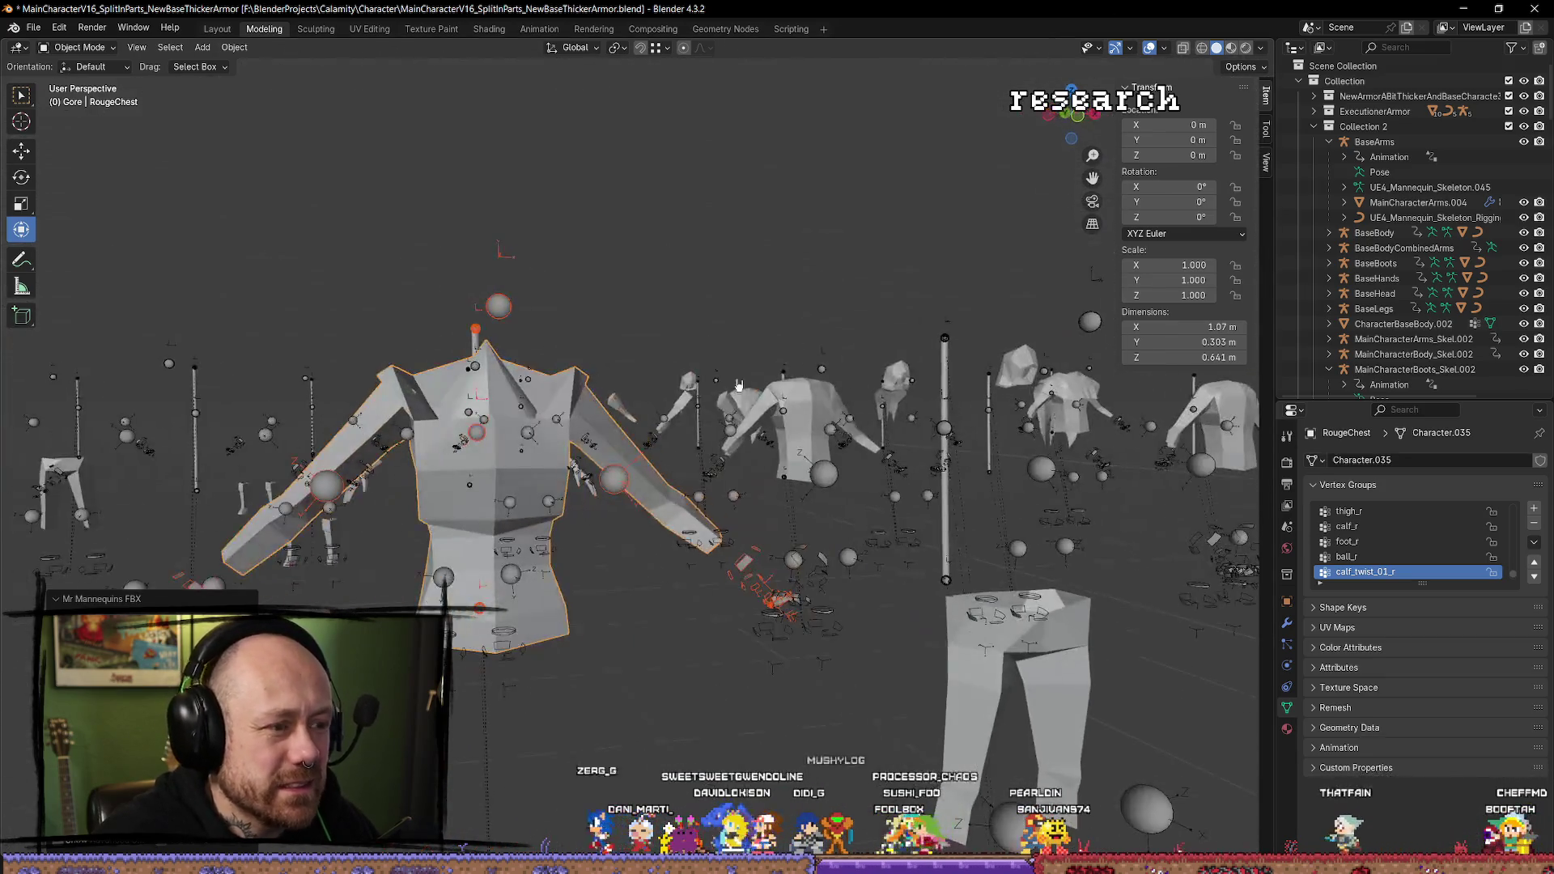
key("alt+Tab")
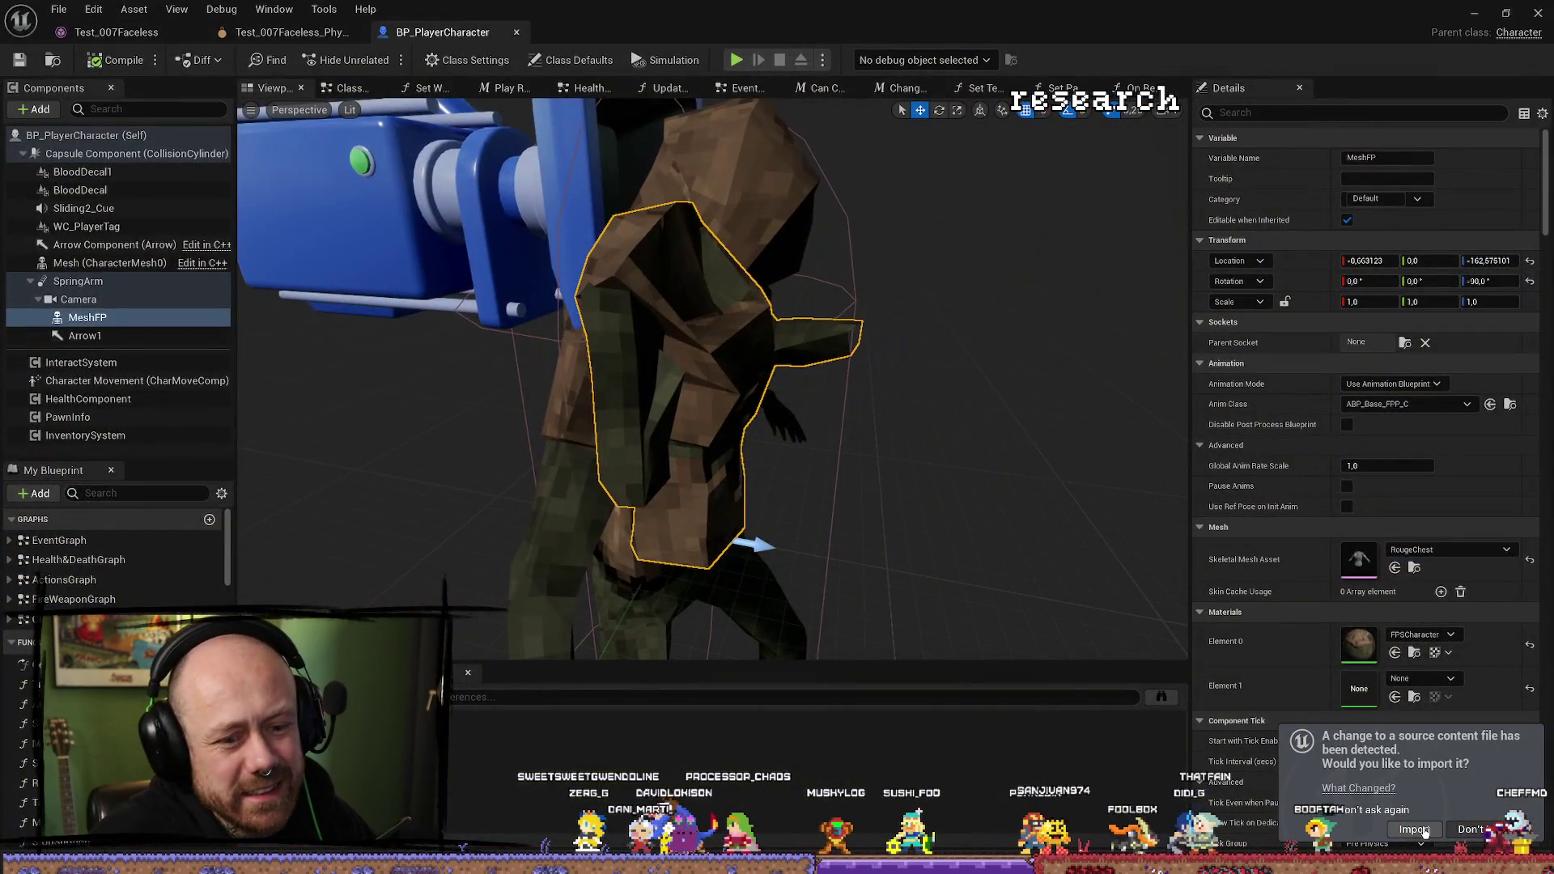
Reimport the changed RougeChest, play-test it full-screen in first person, then stop and return to Blender.
left_click(1425, 832)
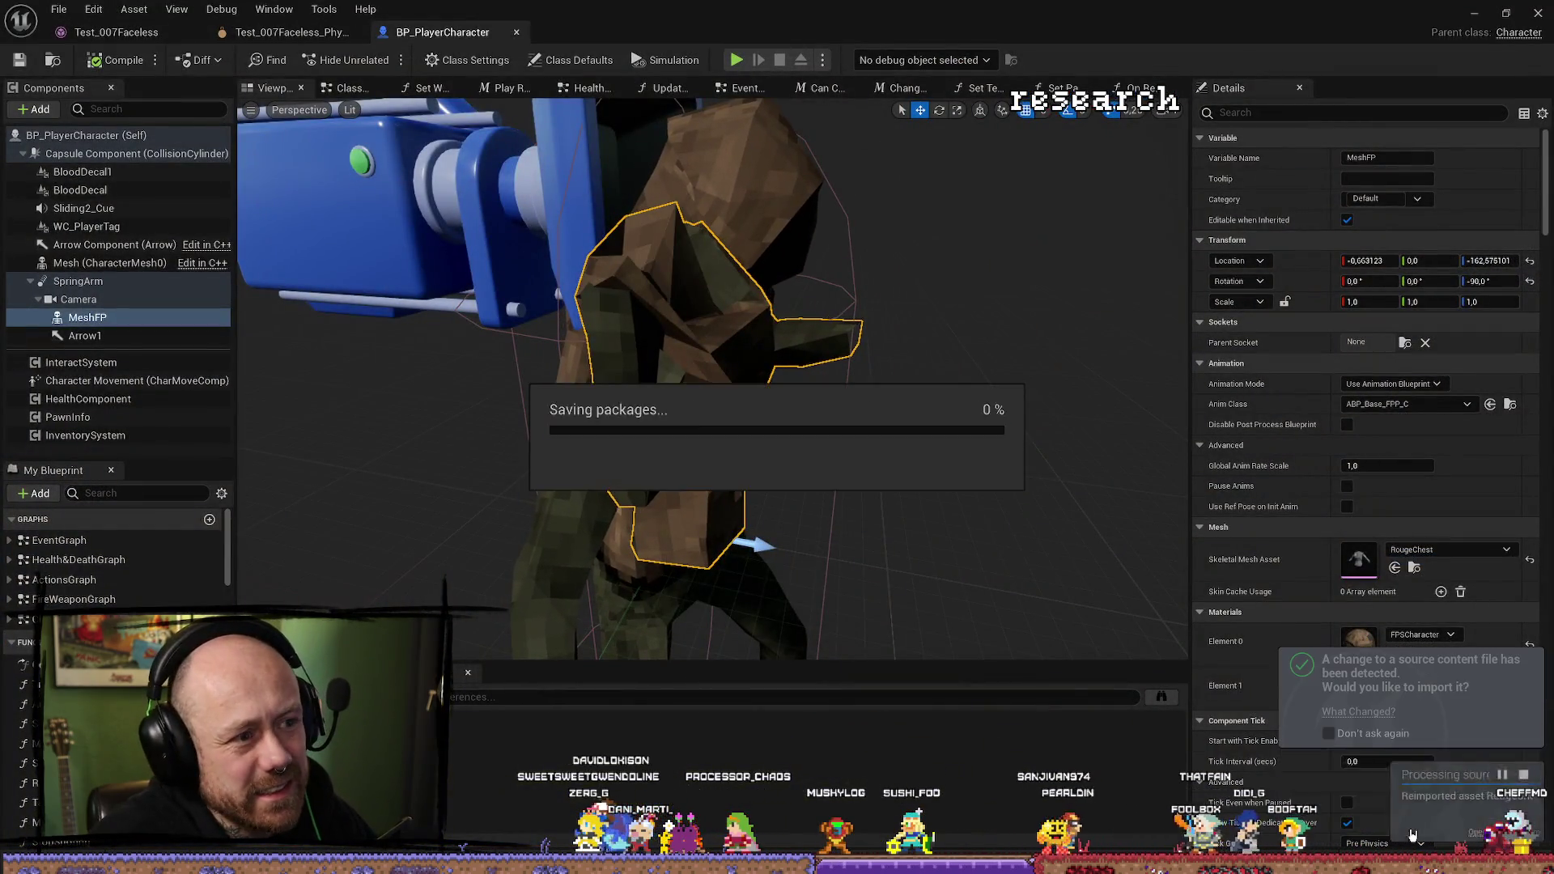
left_click(1473, 13)
key("alt+p")
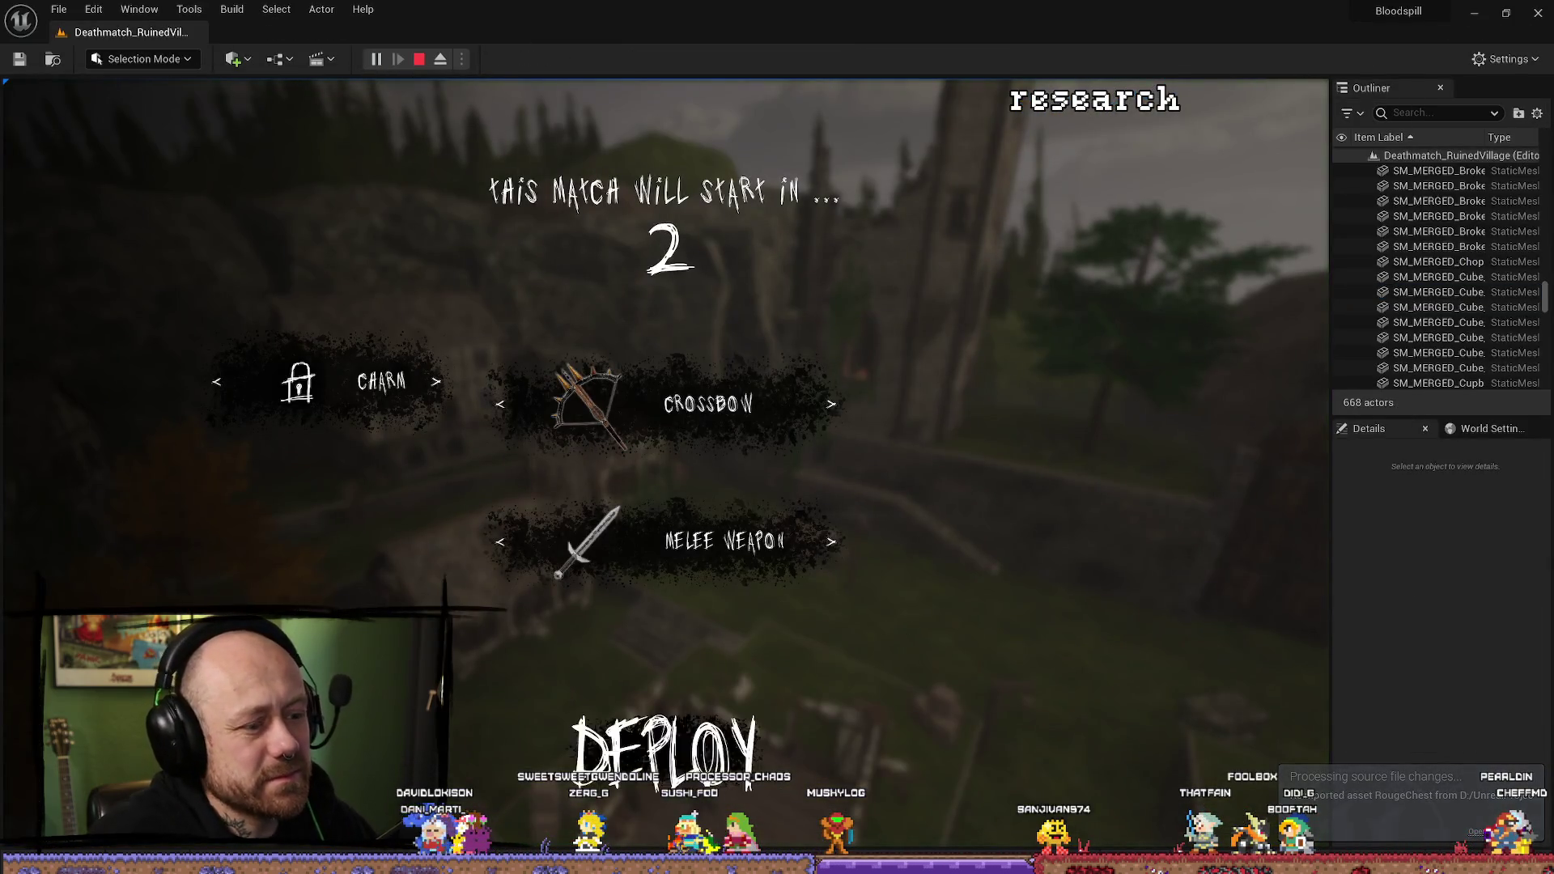
left_click(706, 781)
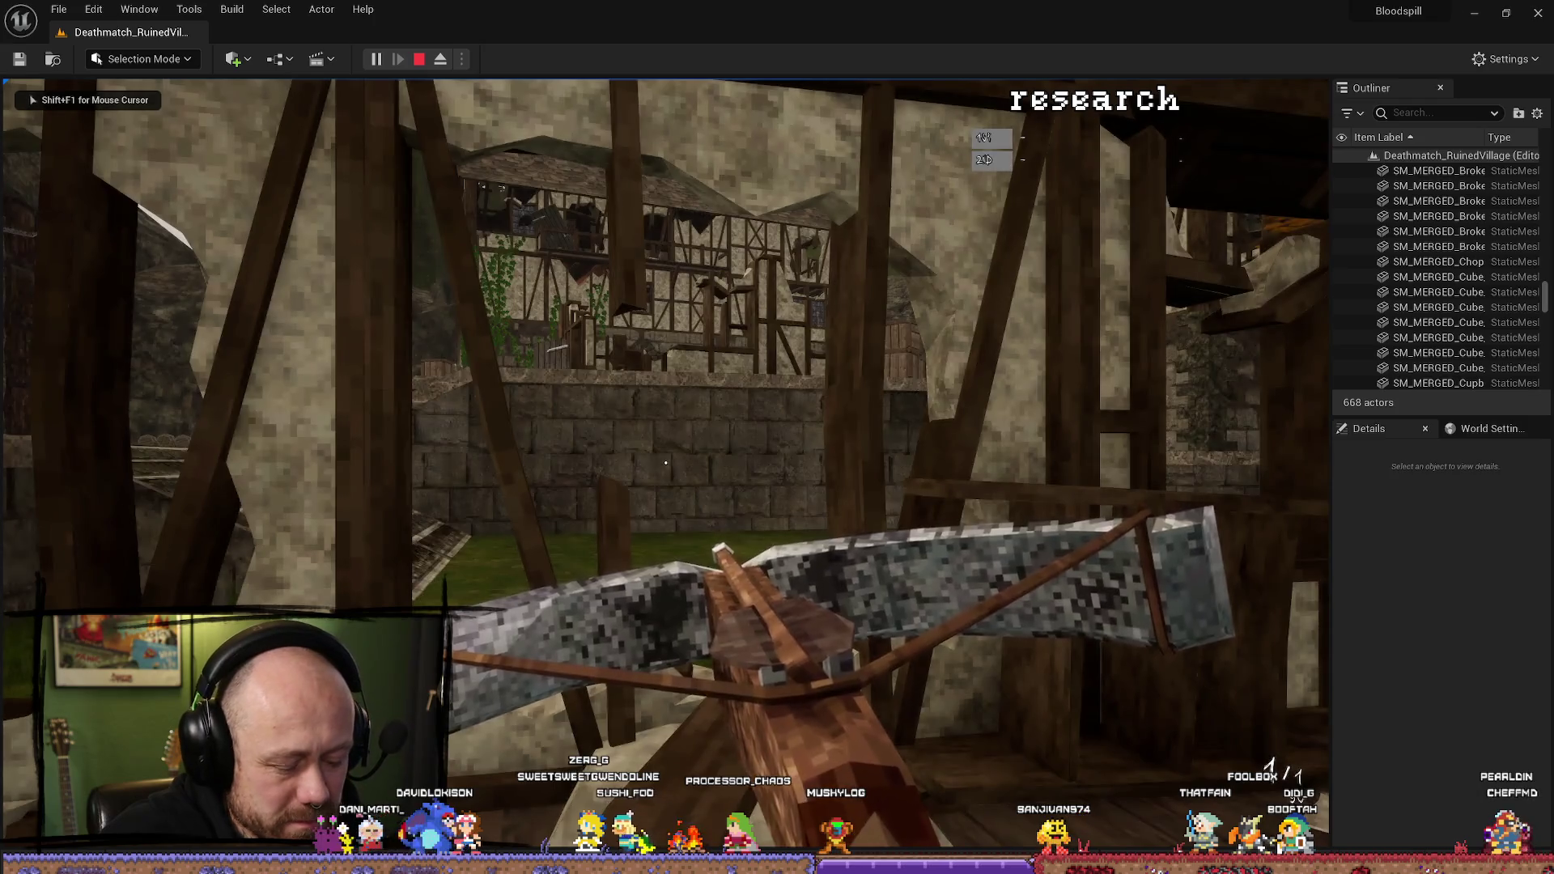
key("F11")
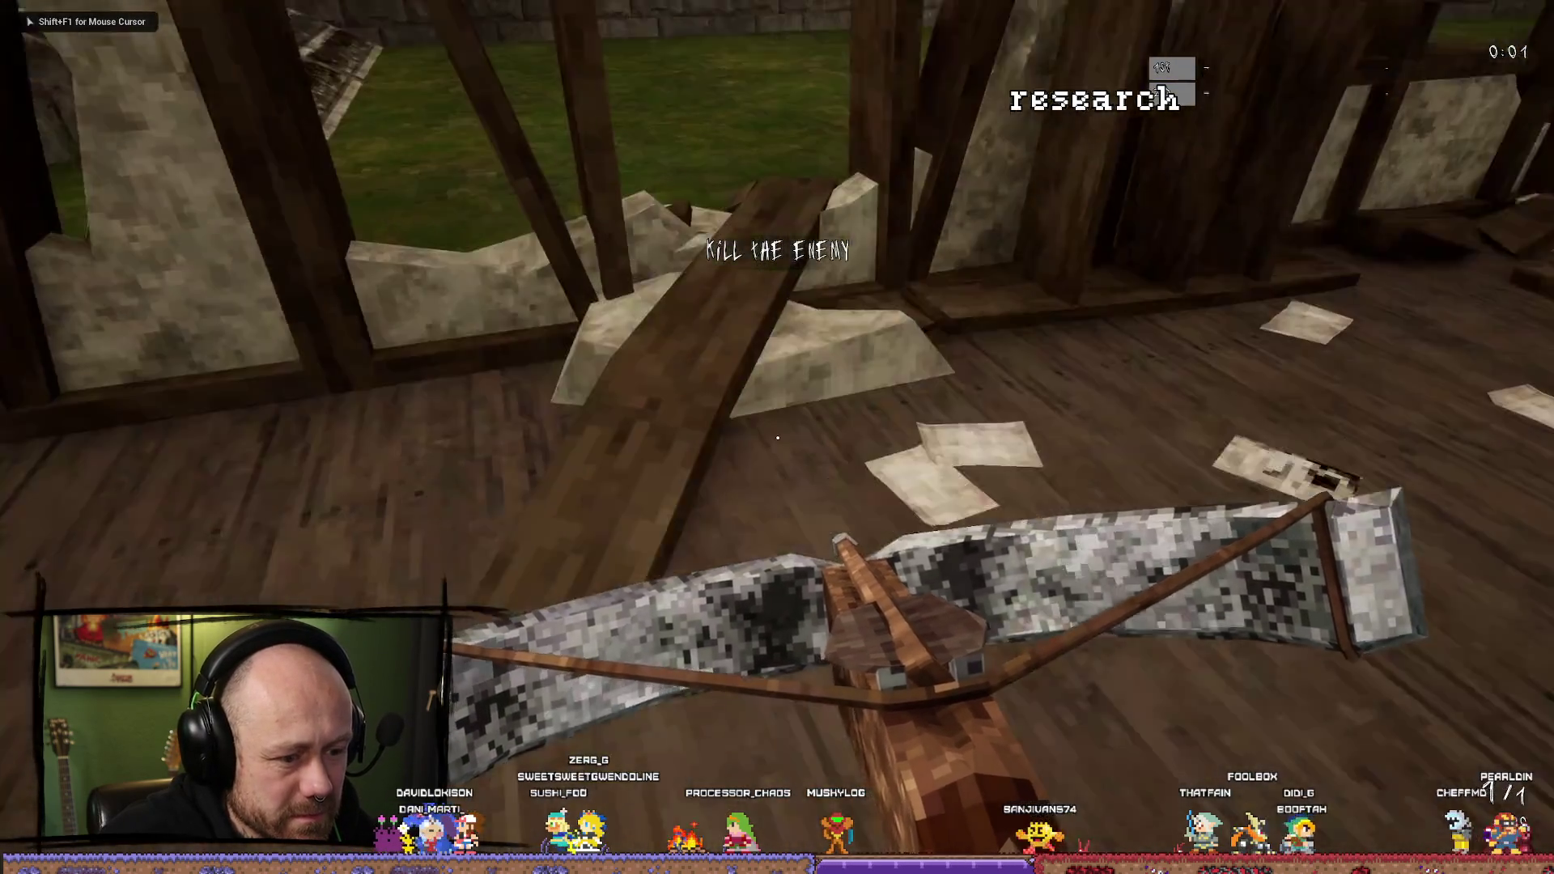
mouse_move(777, 438)
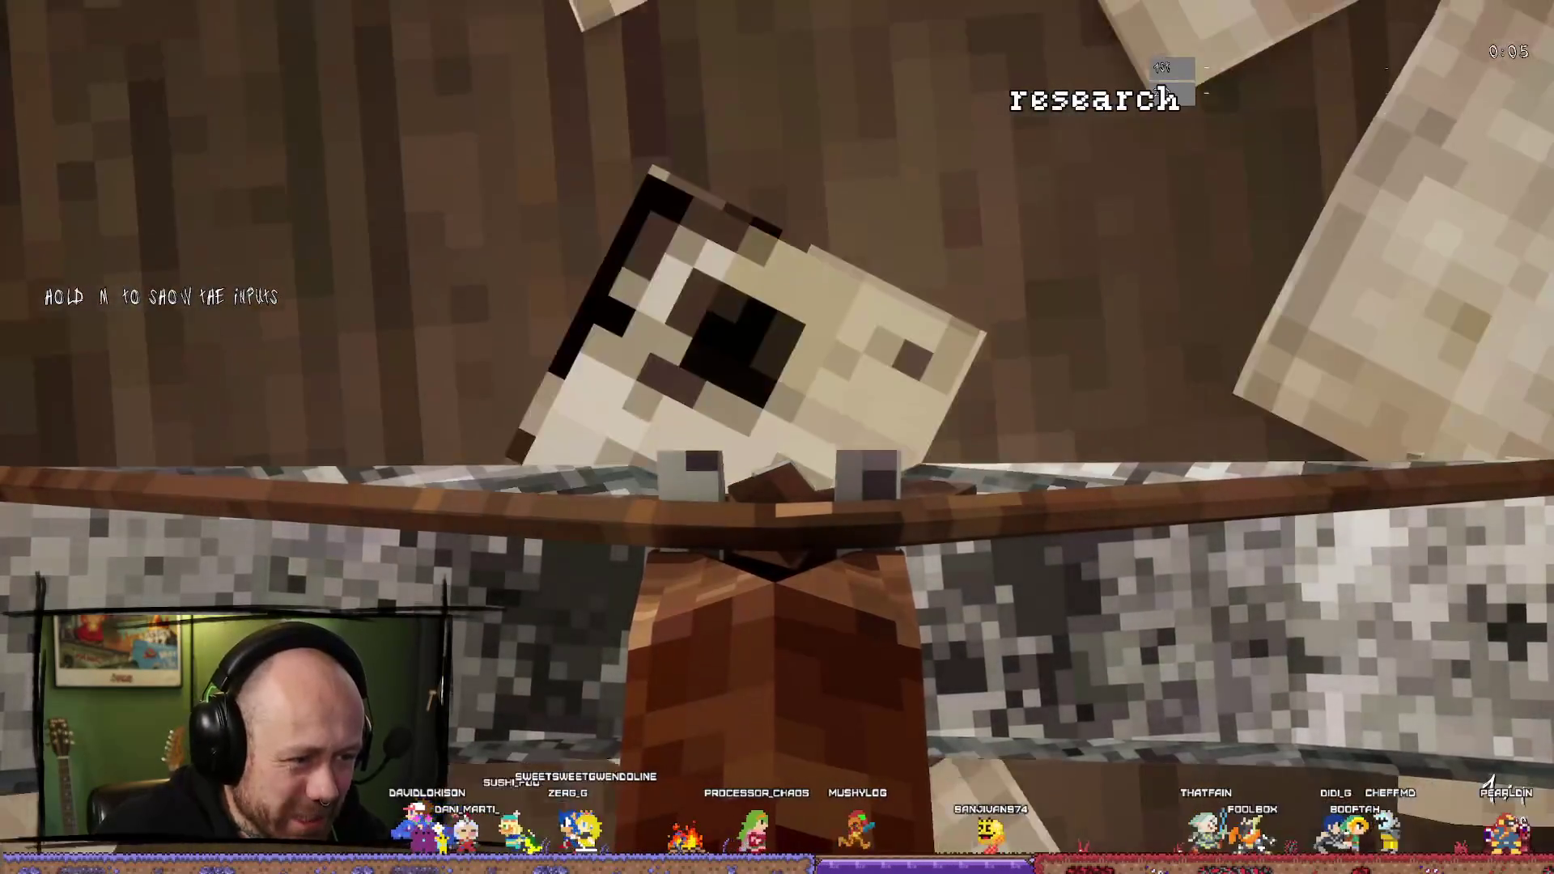
key("Escape")
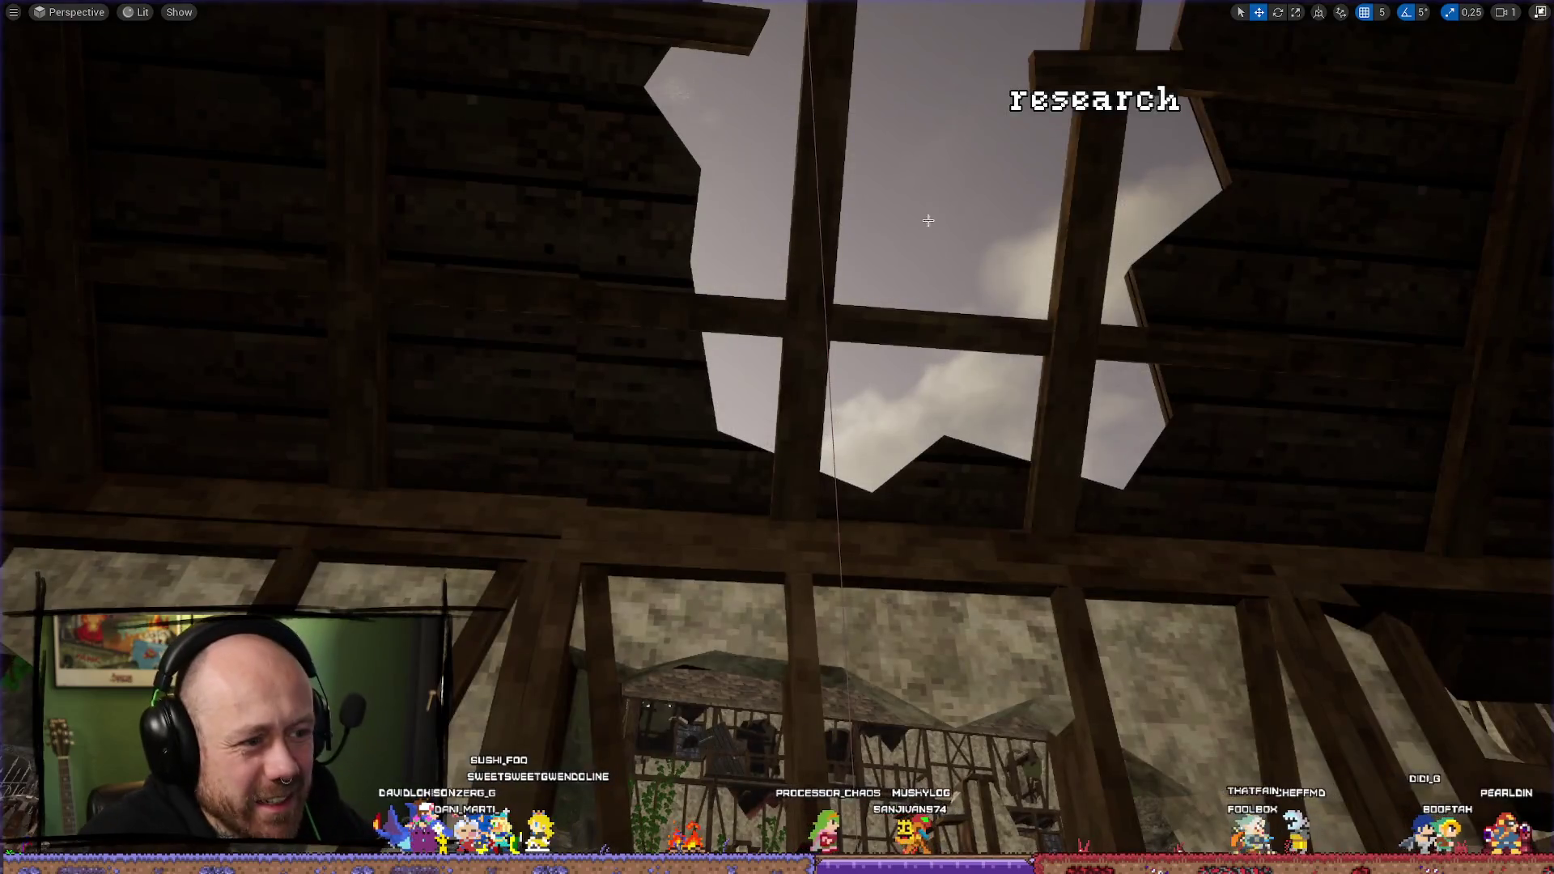
key("alt+Tab")
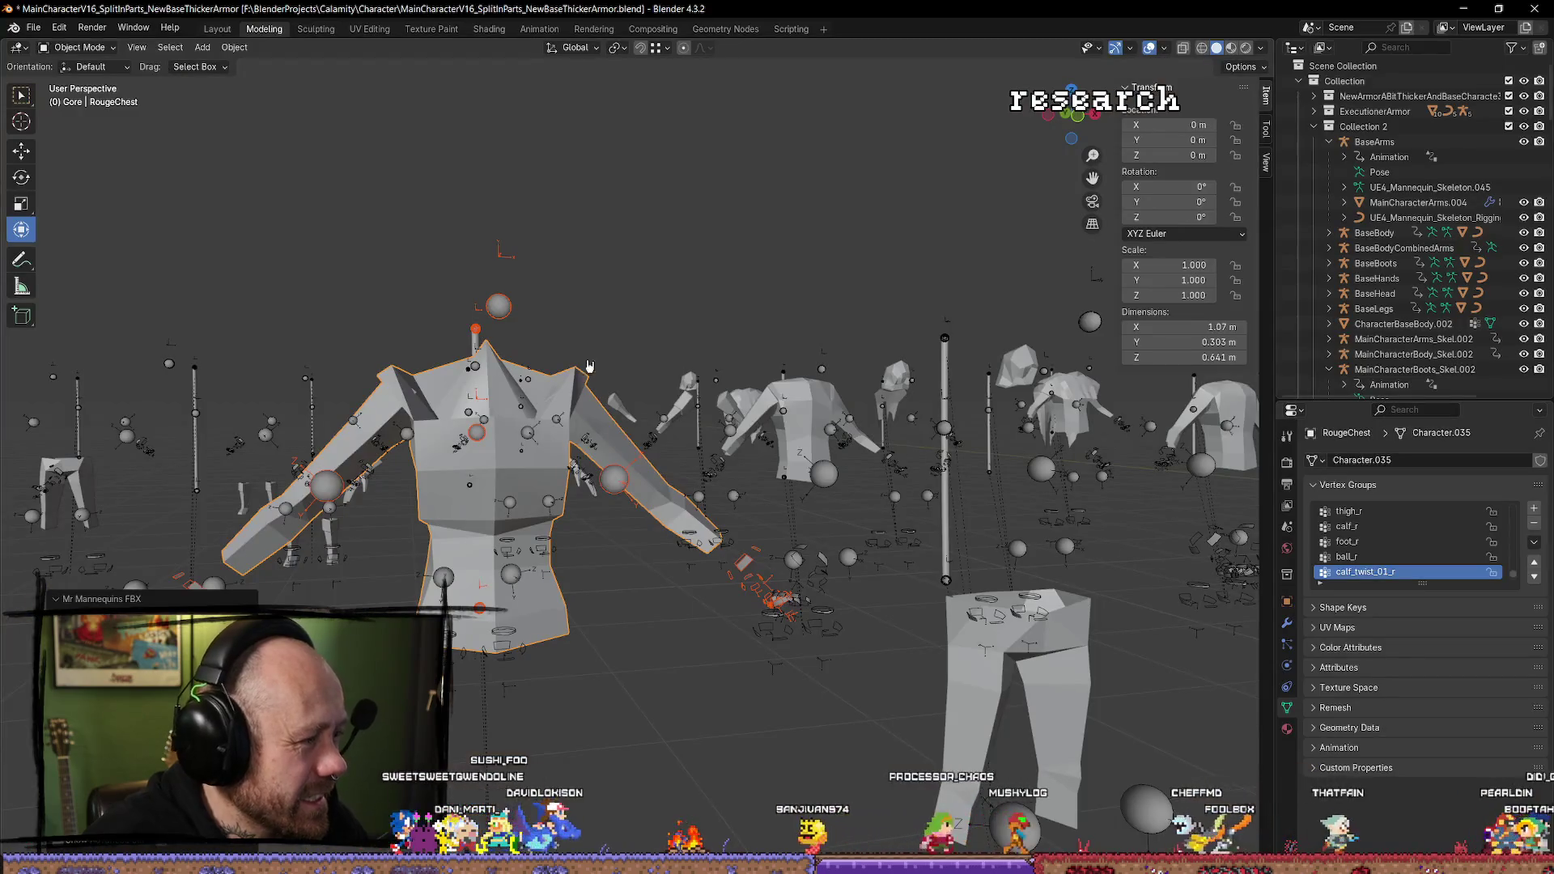
Select the vertex at the chest's neck in Edit Mode, then return to Object Mode.
key("Tab")
key("1")
left_click(642, 447)
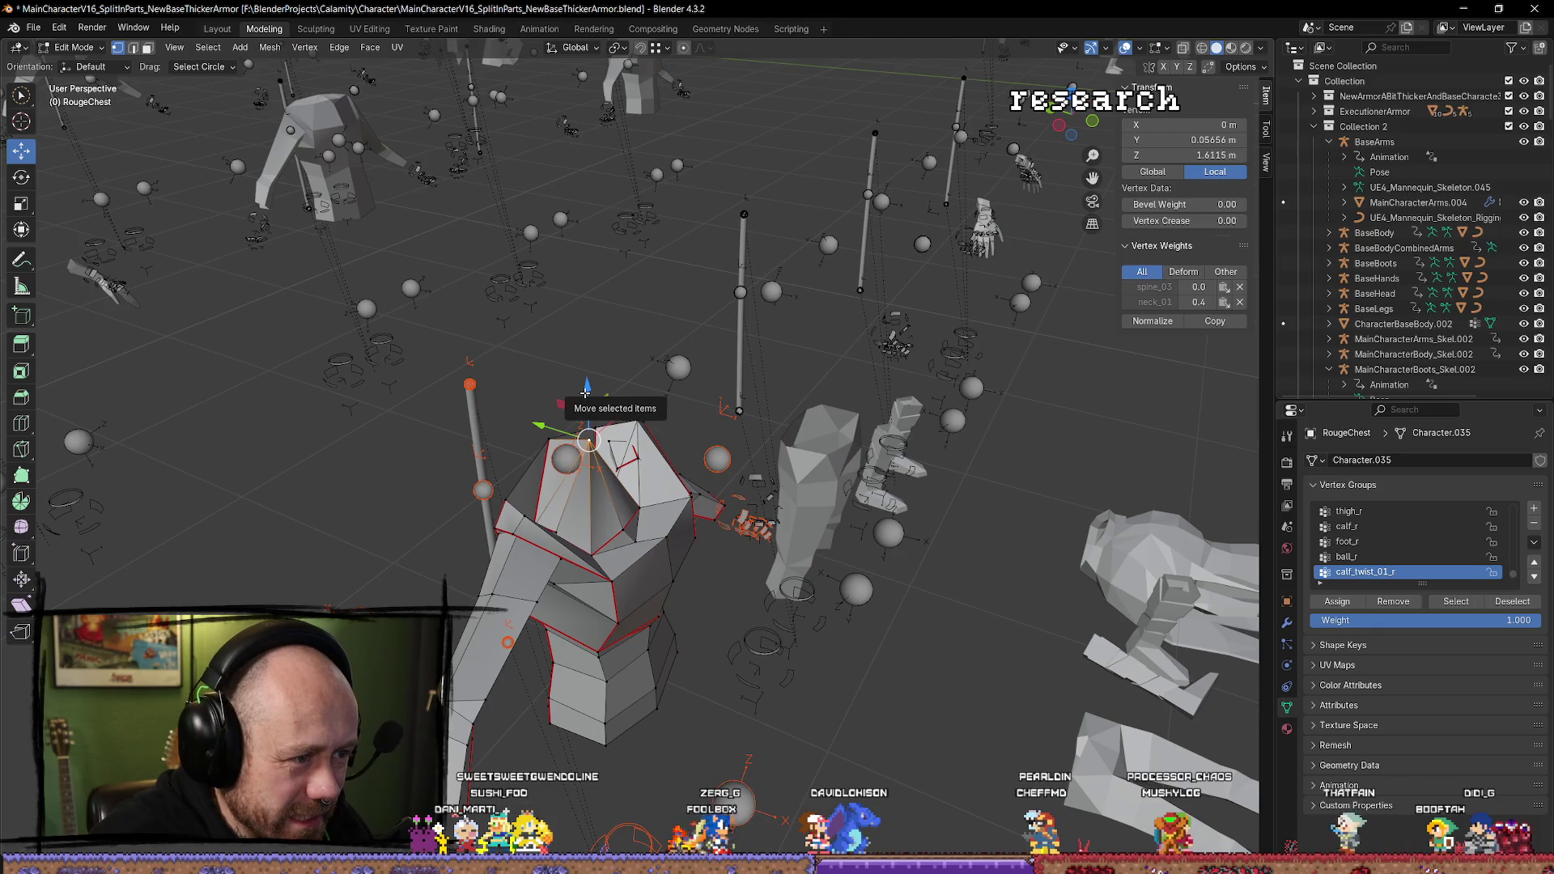
key("Tab")
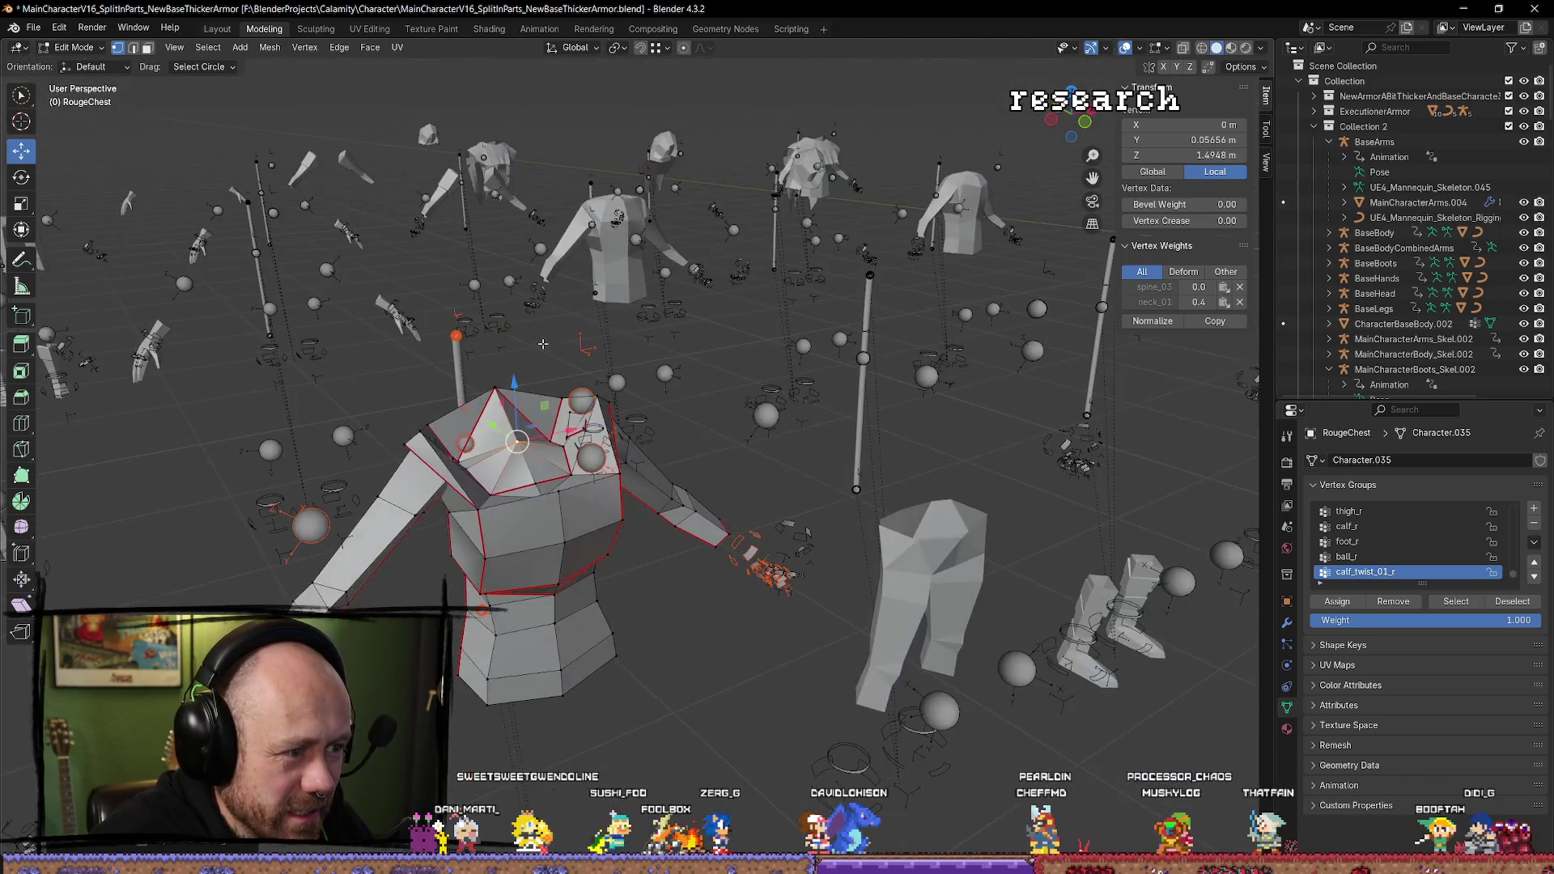
Select the chest armature and RougeChest mesh and export them with the Mr Mannequins FBX exporter.
left_click(32, 30)
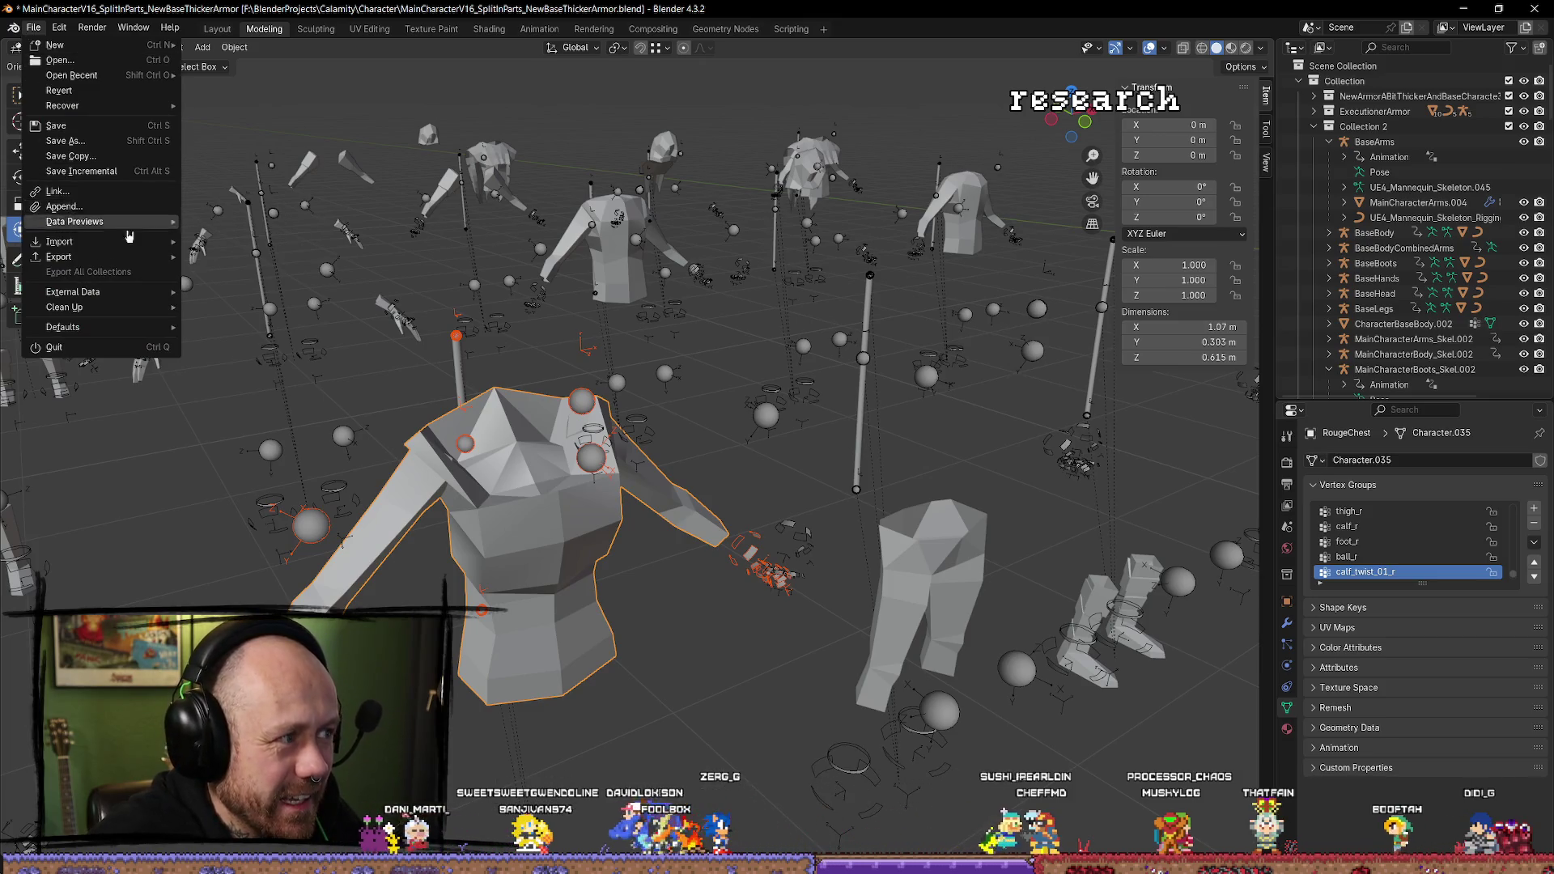
left_click(655, 652)
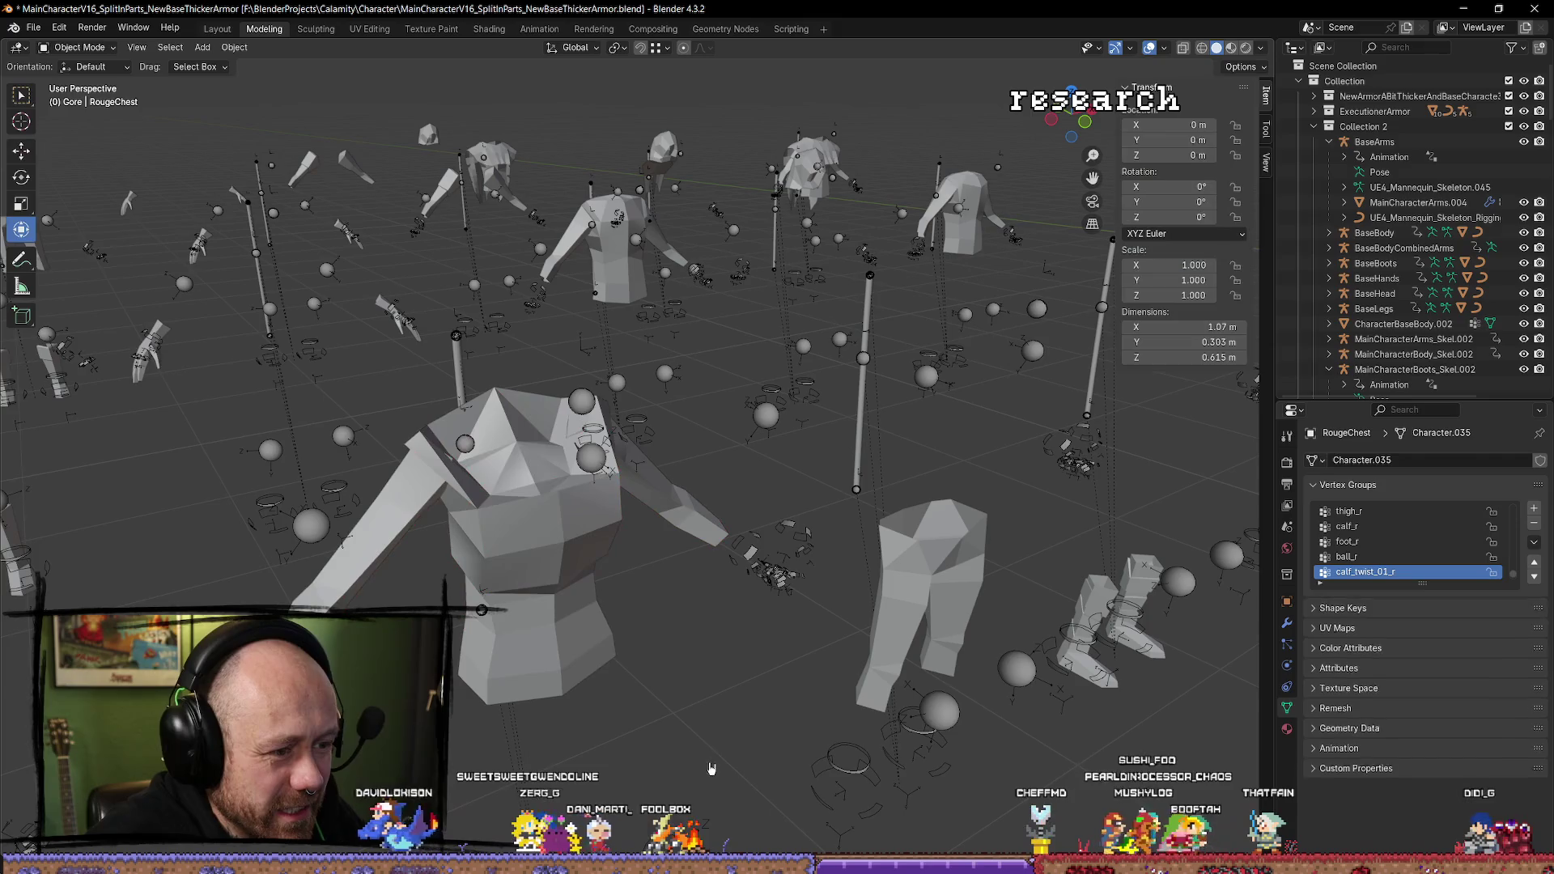
left_click(583, 607)
key("q")
left_click(583, 609)
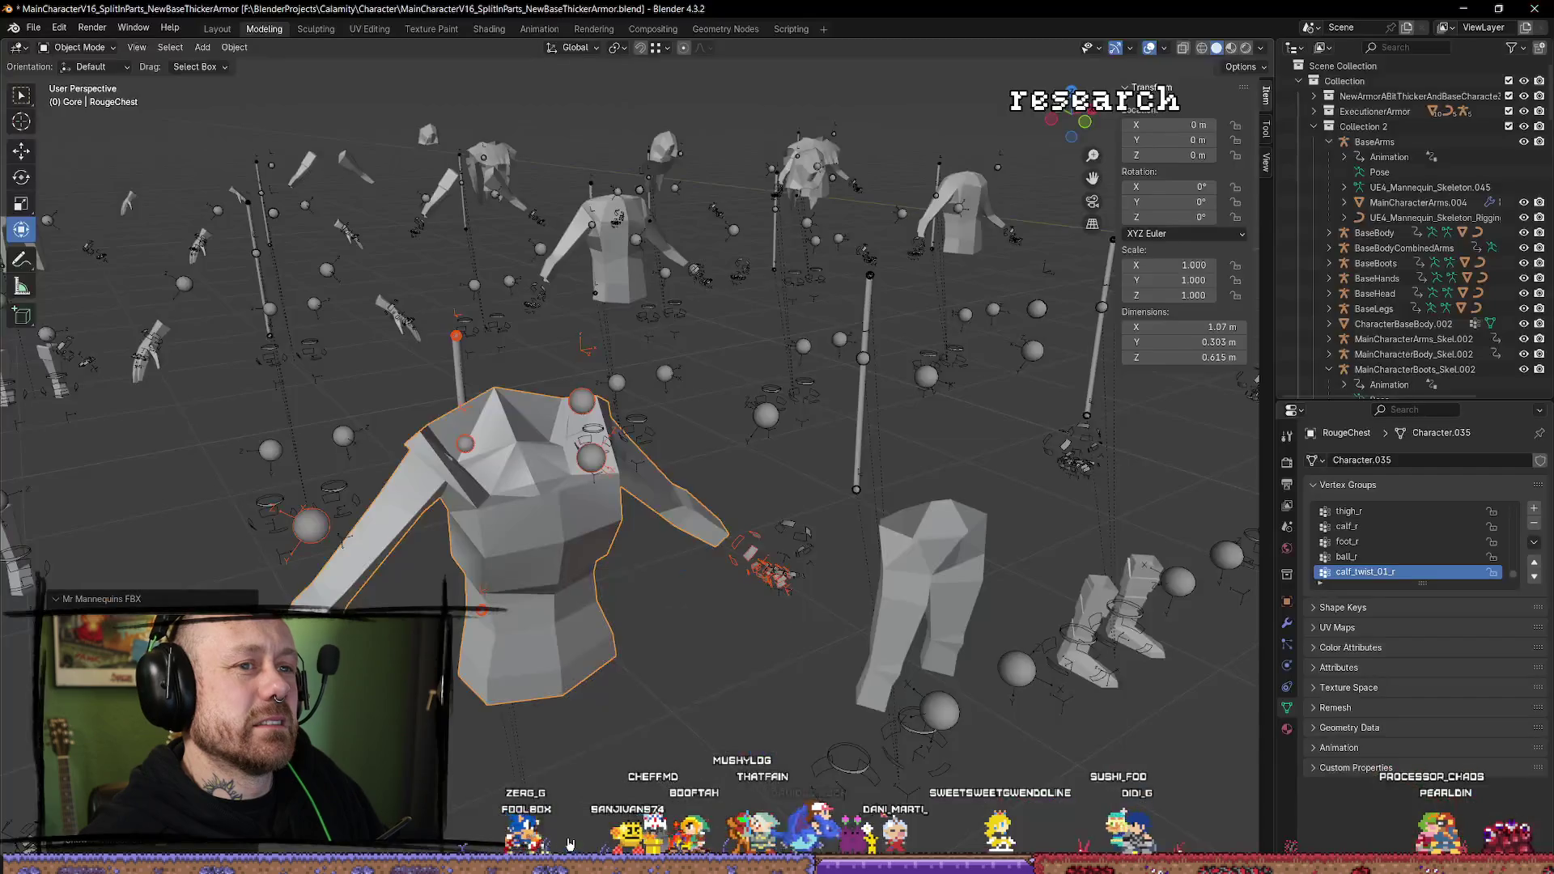
Reimport the re-exported RougeChest in Unreal, minimize the player blueprint, and play-test the level.
key("alt+Tab")
left_click(1412, 829)
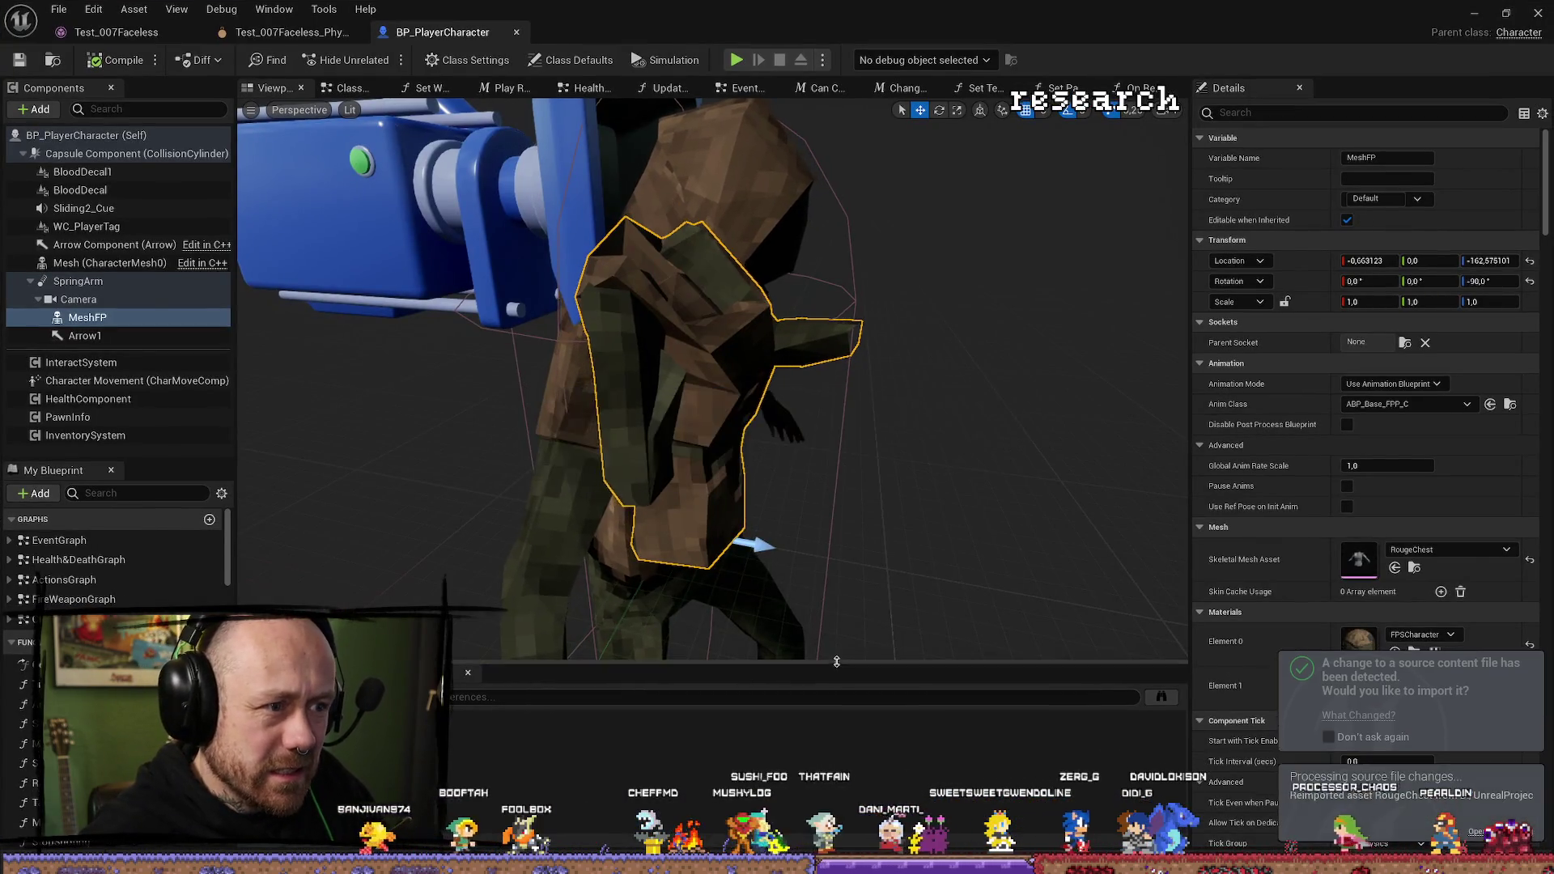
left_click(1474, 19)
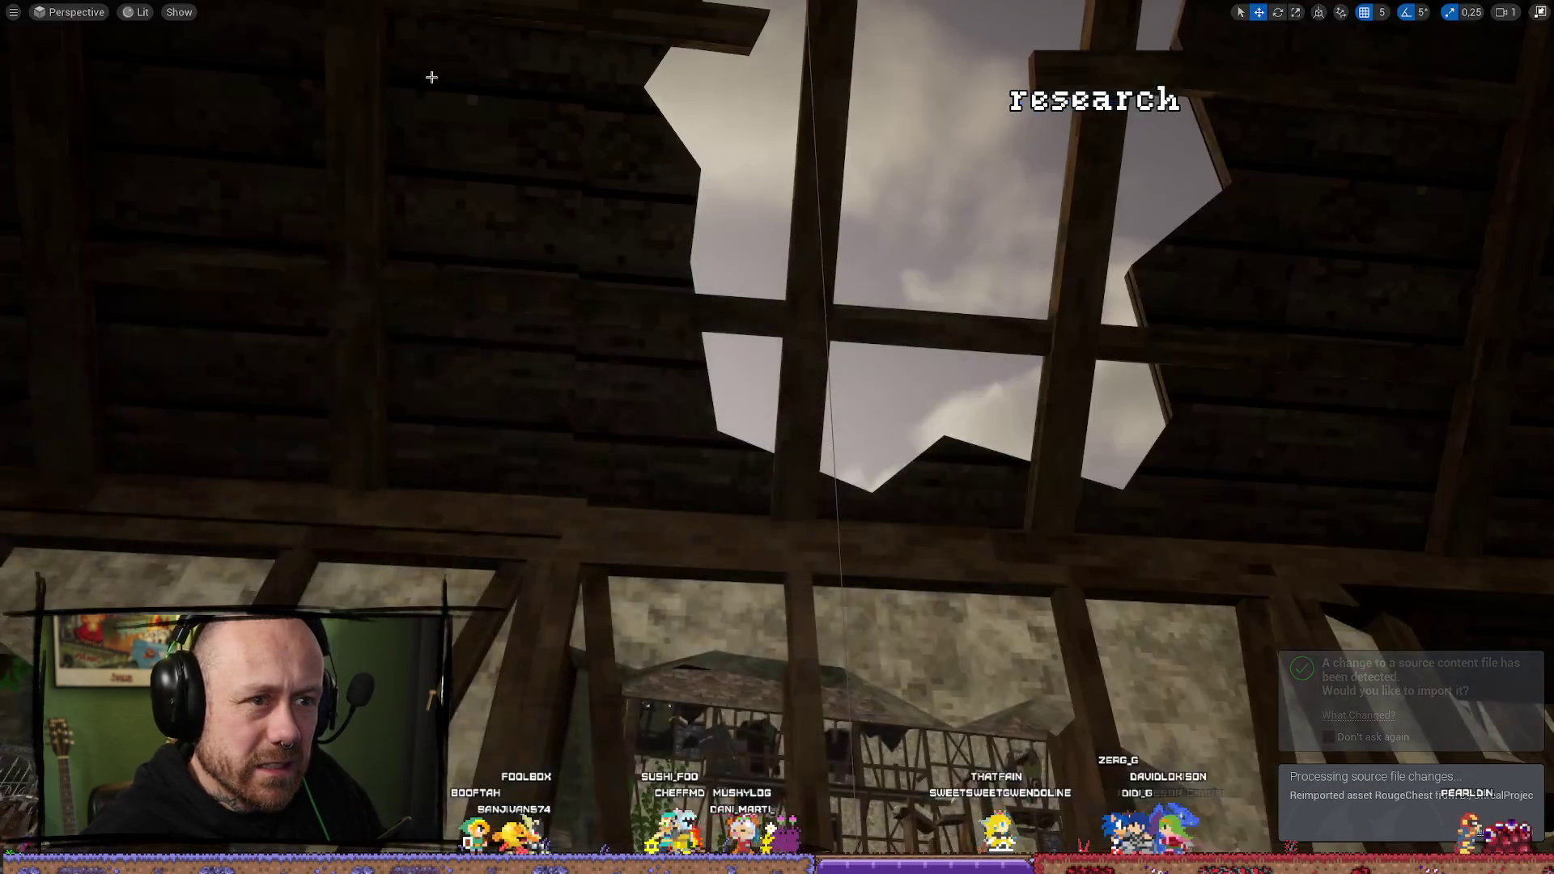
key("alt+p")
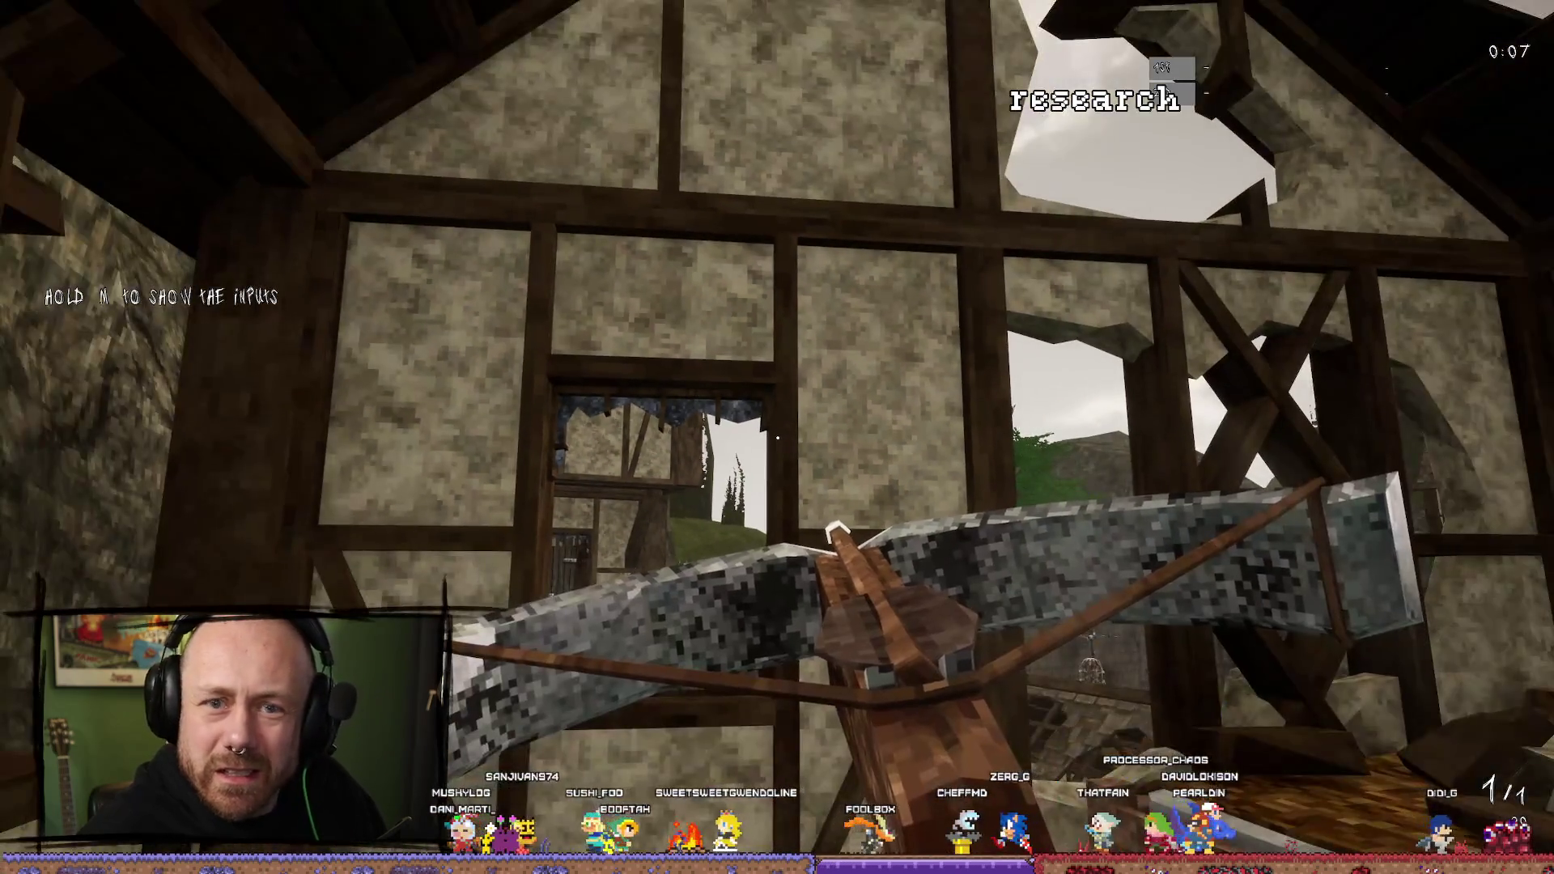
key("Escape")
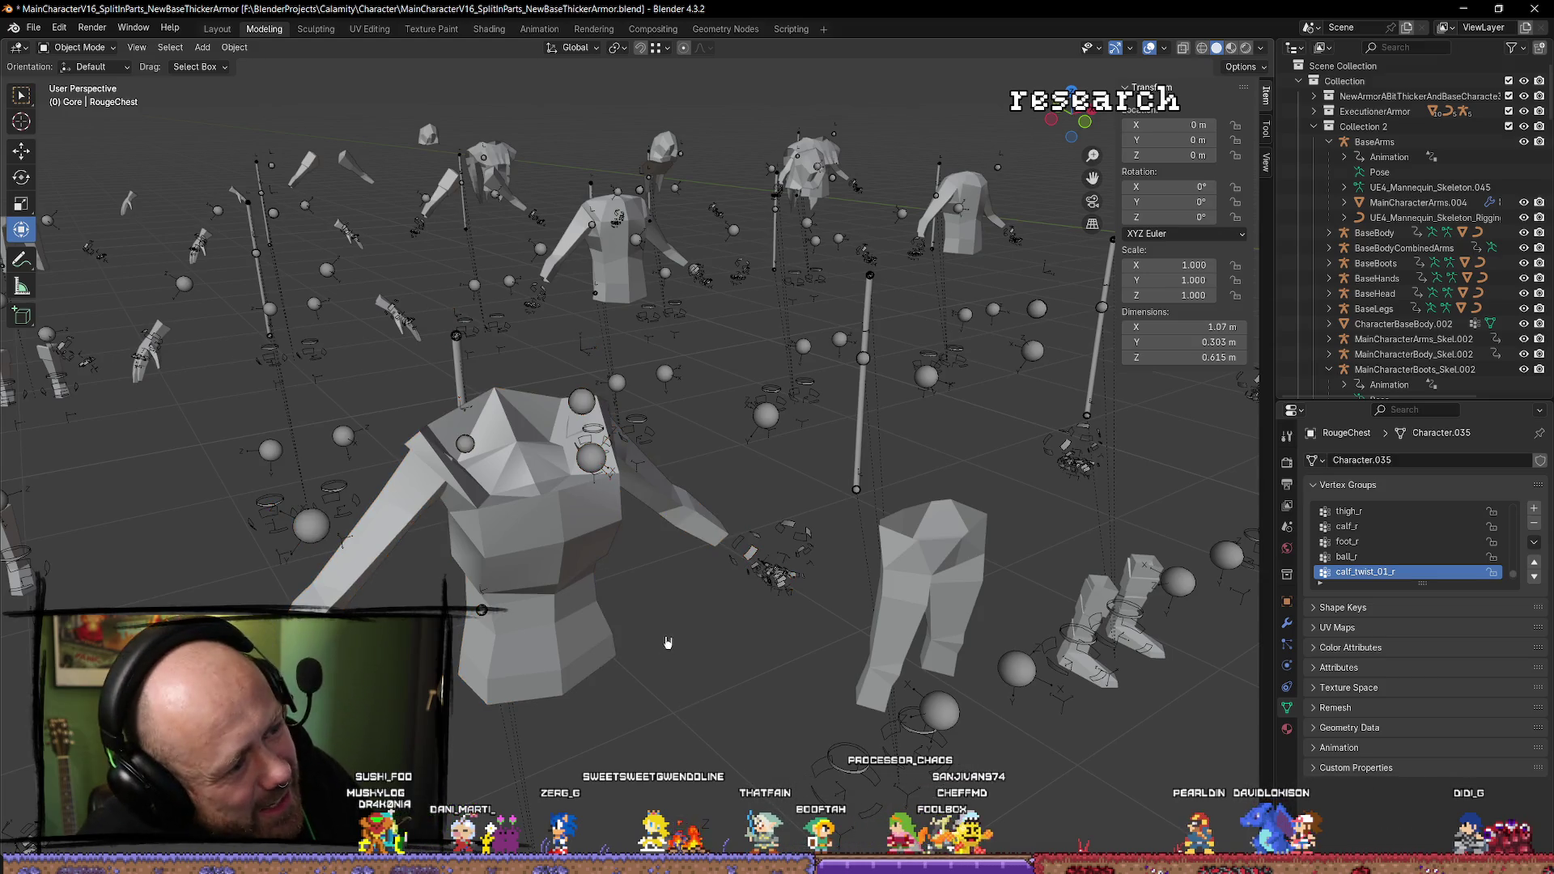
Select the neck-peak vertex of RougeChest in Edit Mode and view it from the front.
left_click(587, 522)
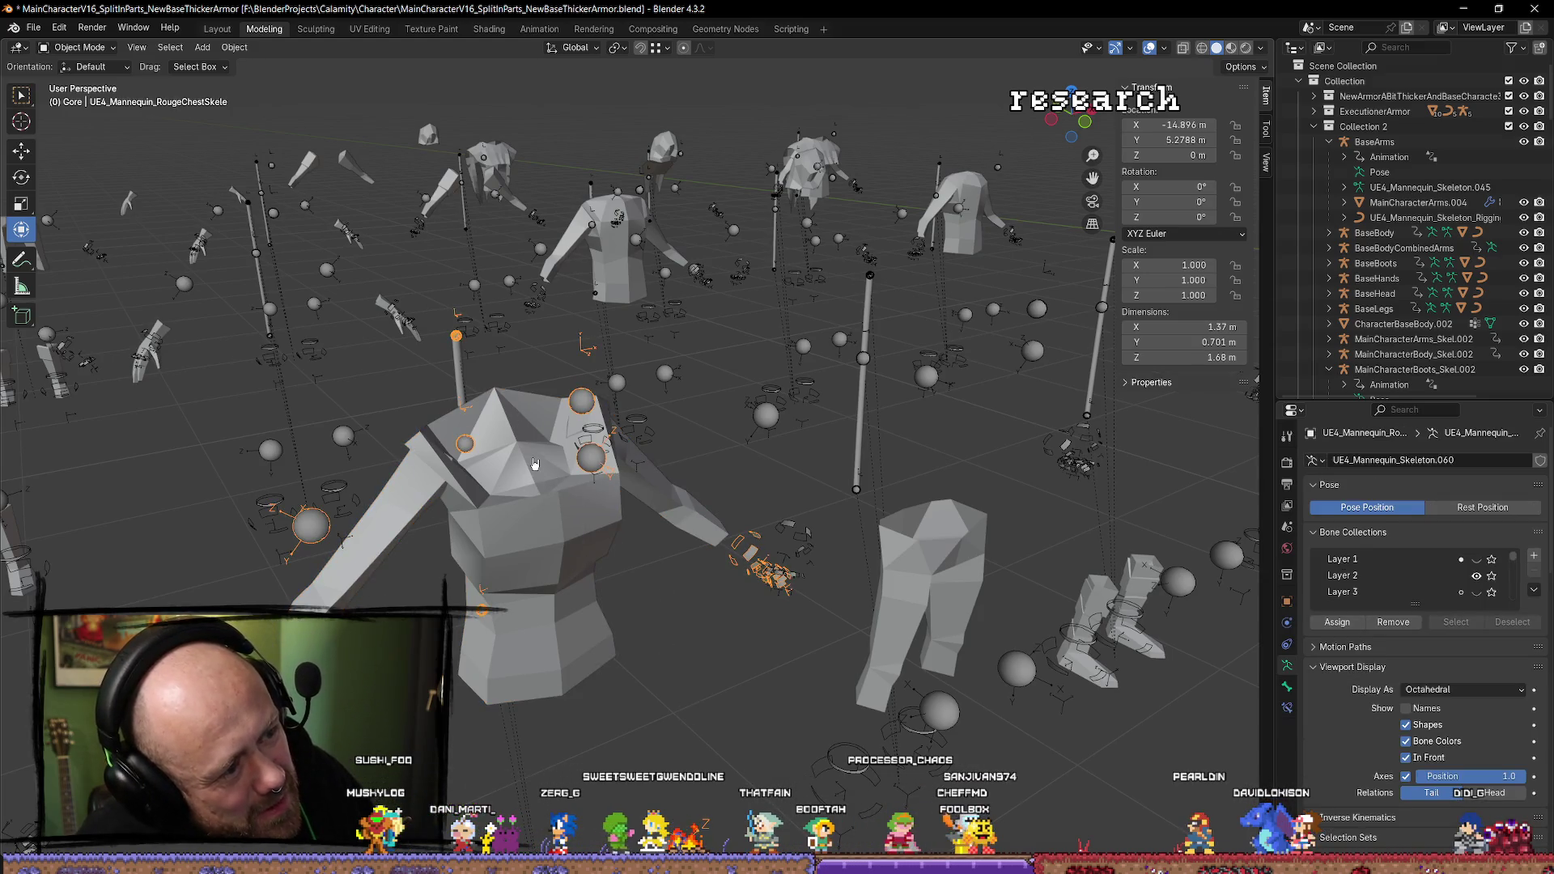
left_click(591, 478)
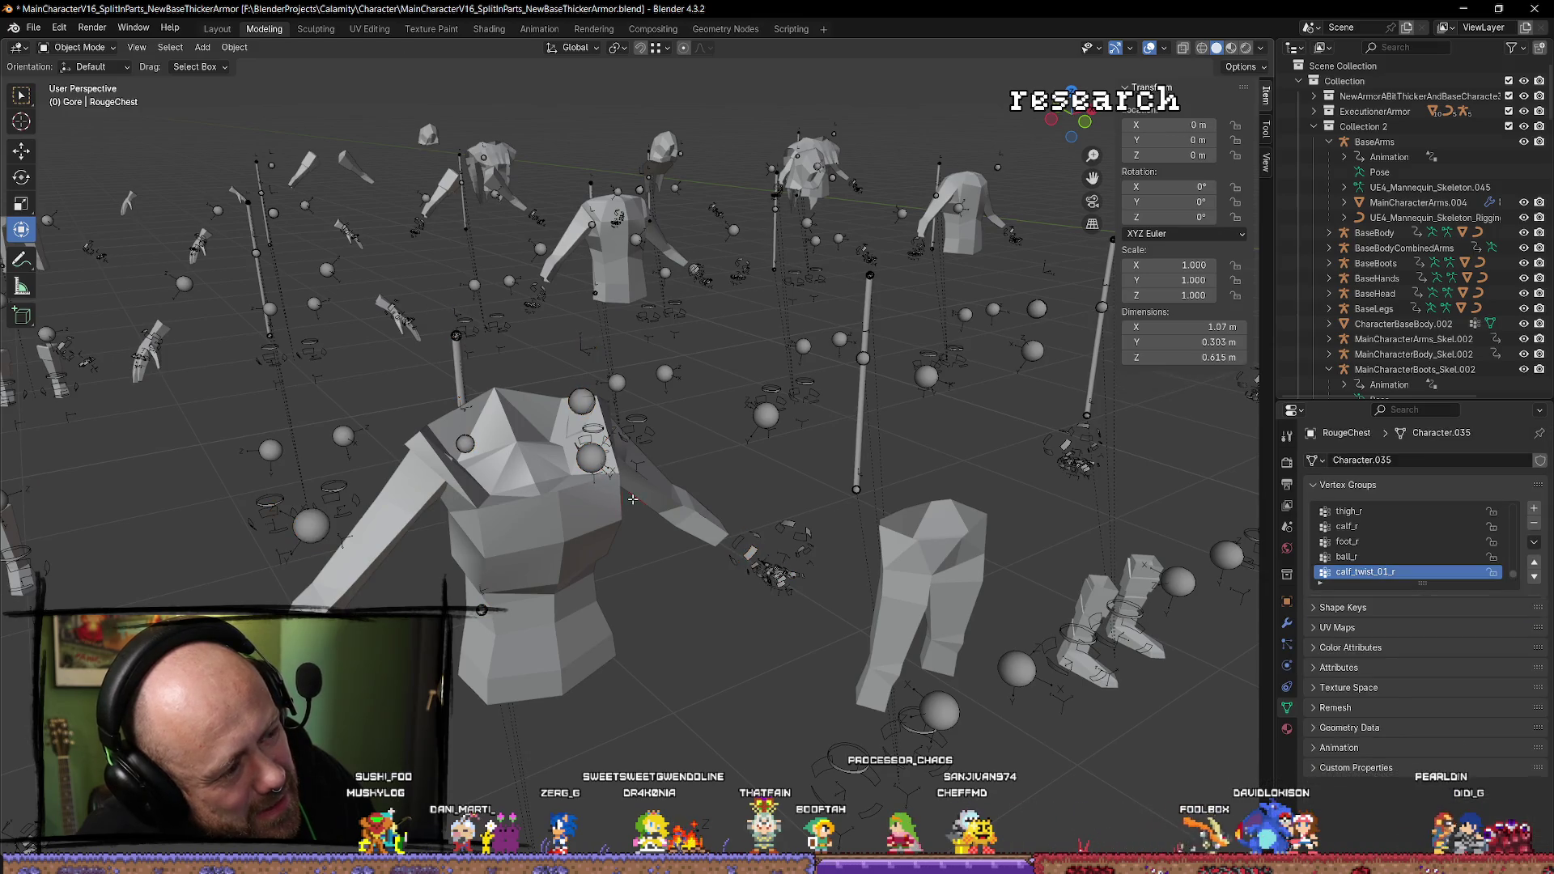
key("Tab")
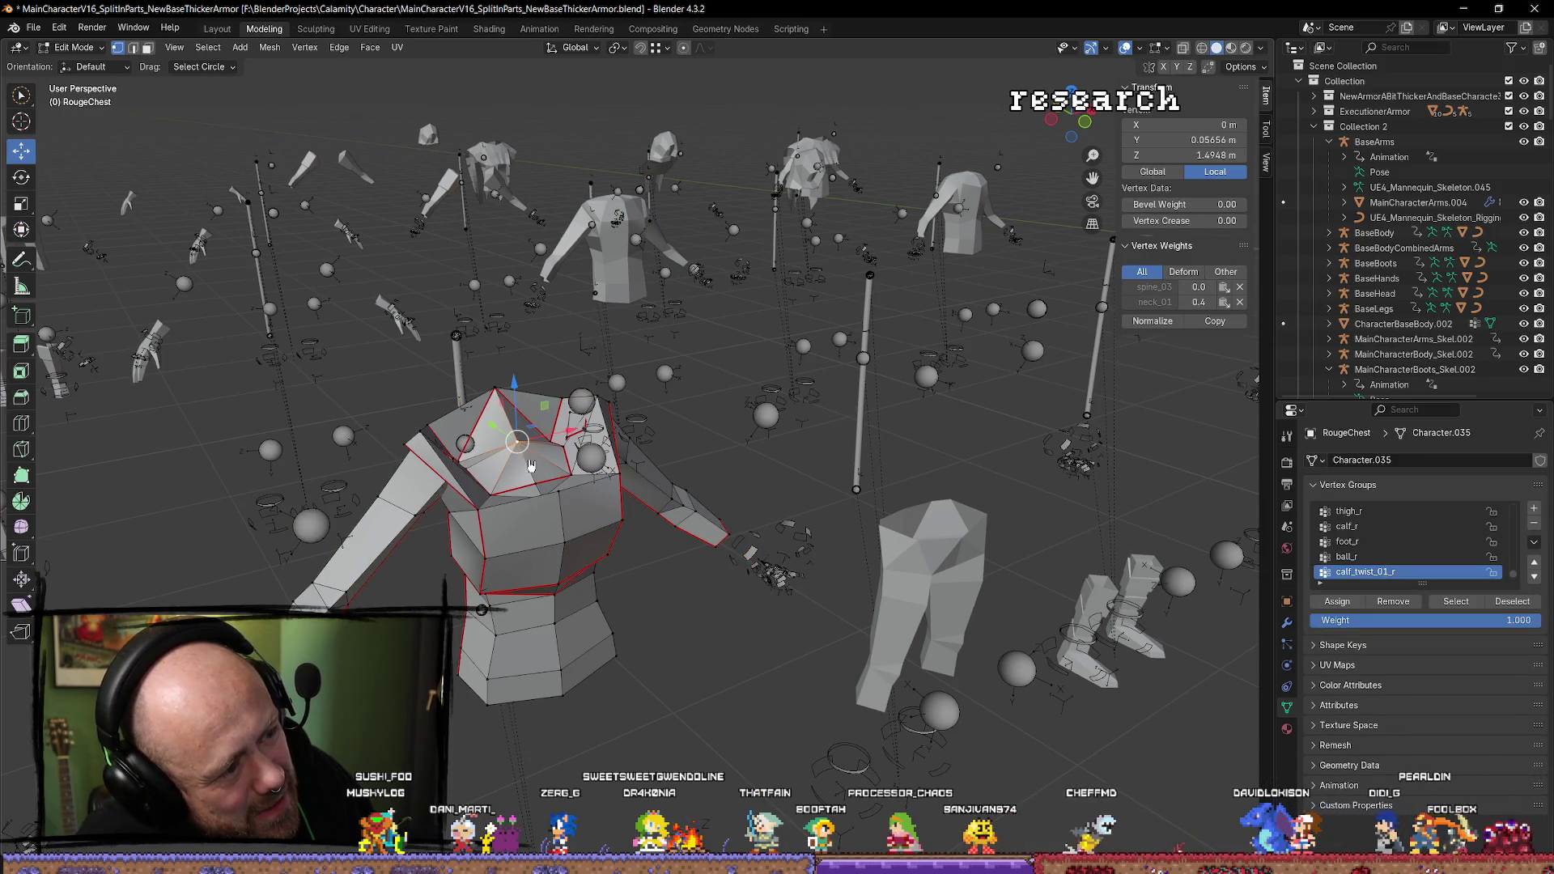
key("Tab")
left_click(536, 468)
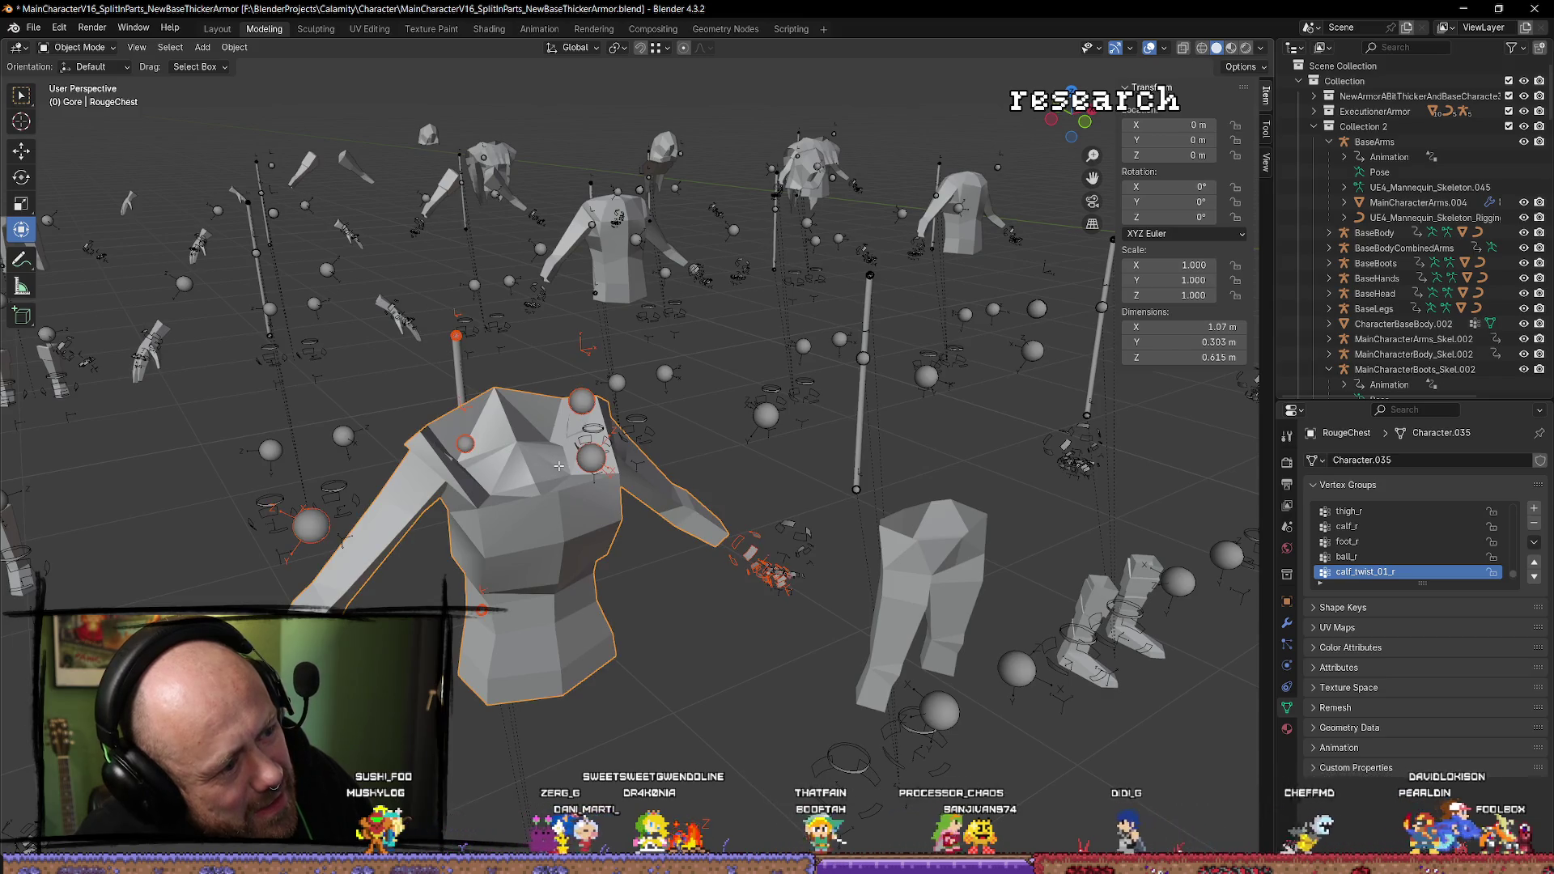
key("Tab")
left_click(489, 388)
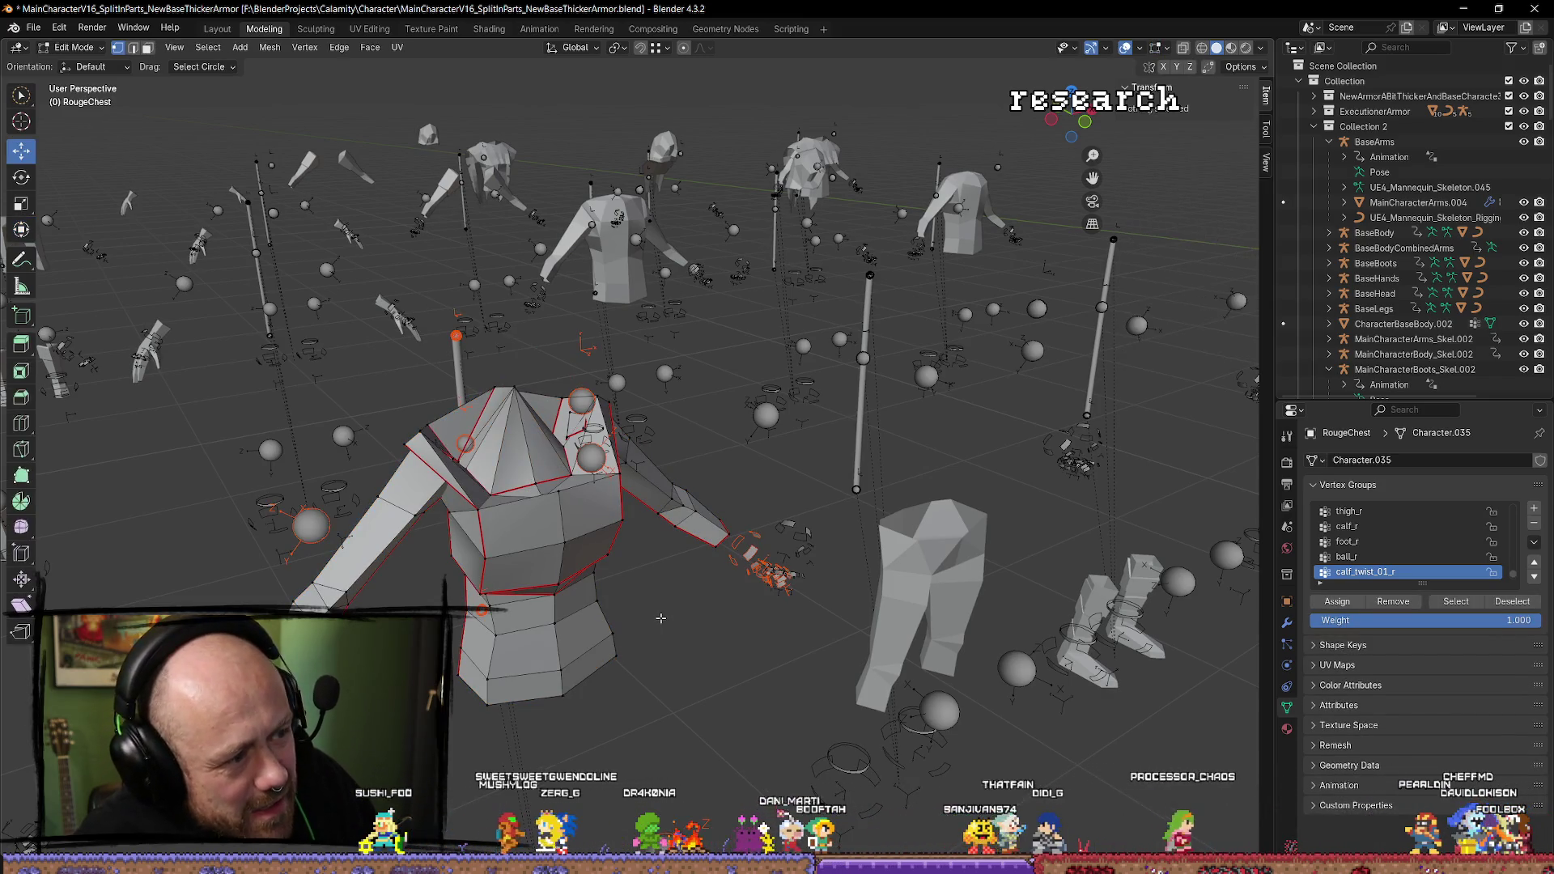
left_click(496, 435)
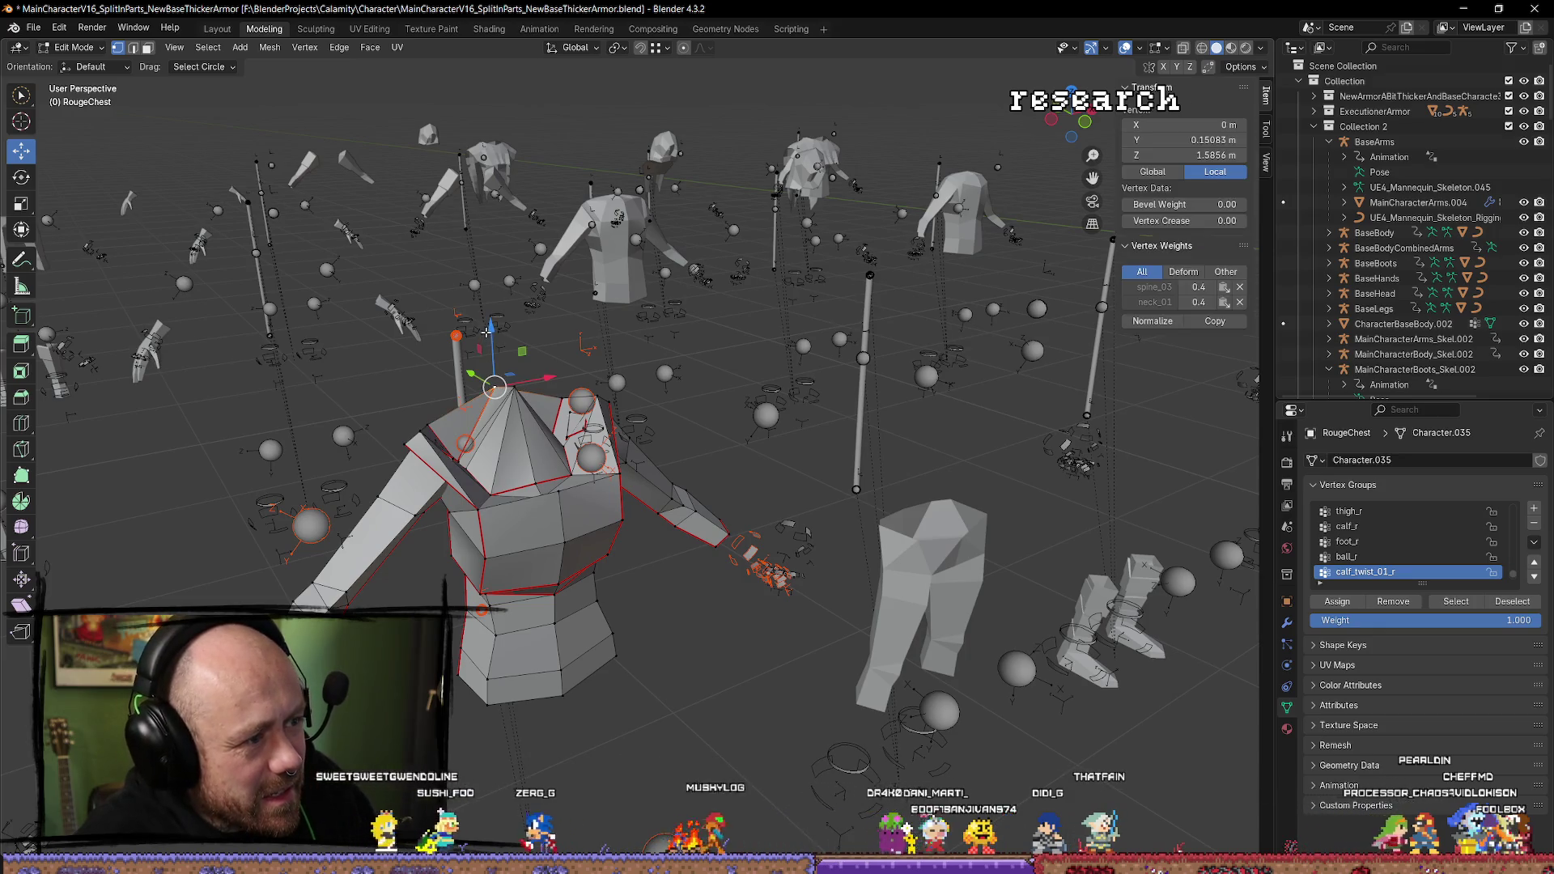
left_click_drag(463, 444, 533, 398)
key("KP_1")
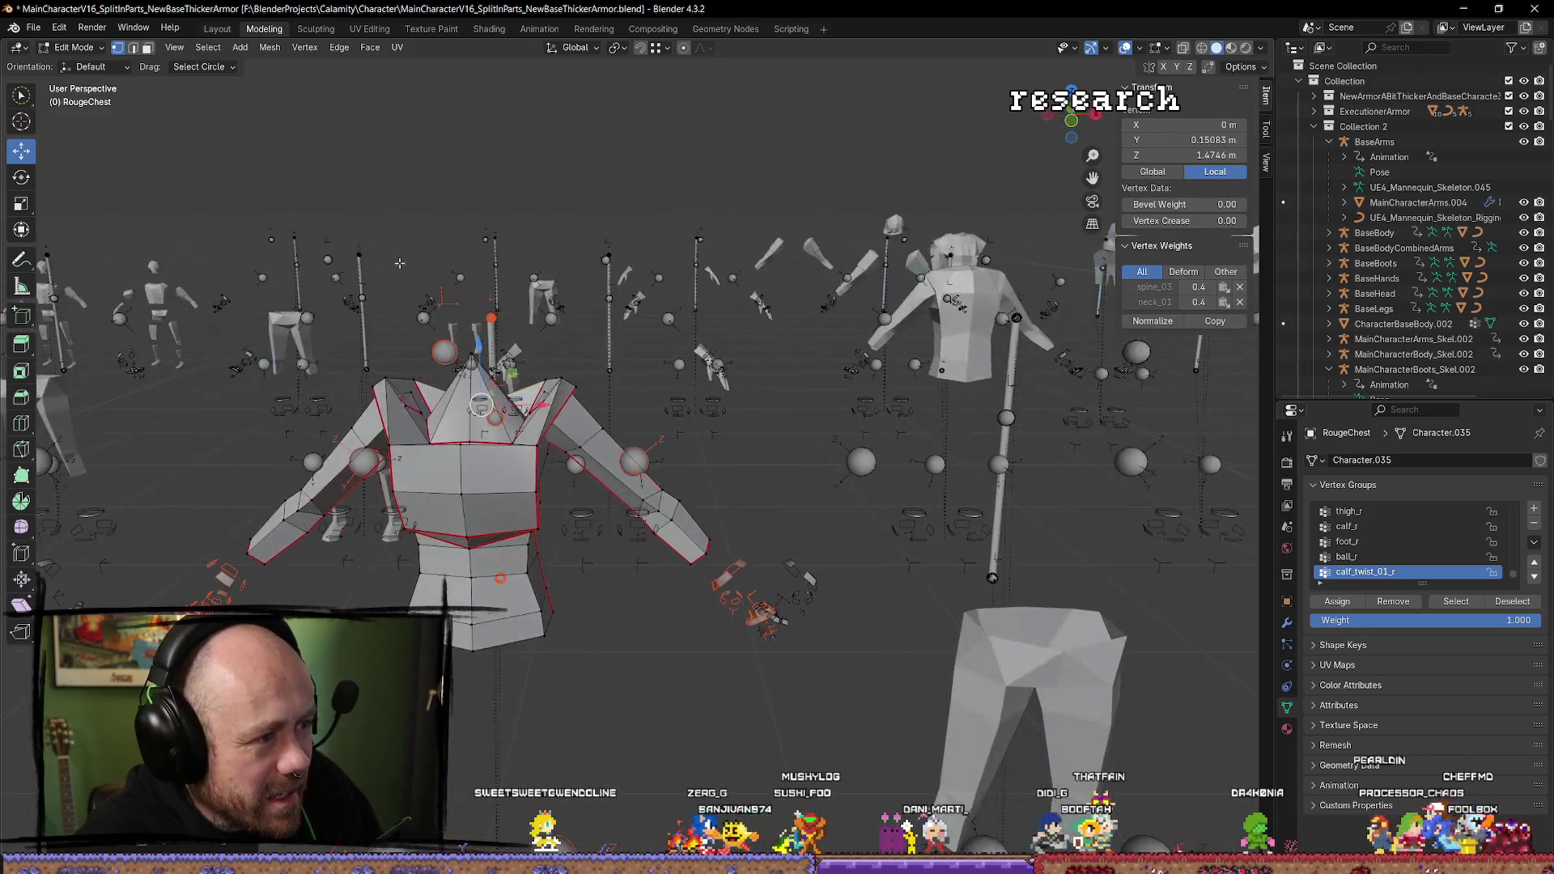
Undo the last change, then re-export the armature and mesh over the existing RougeChest FBX.
left_click(59, 27)
left_click(73, 45)
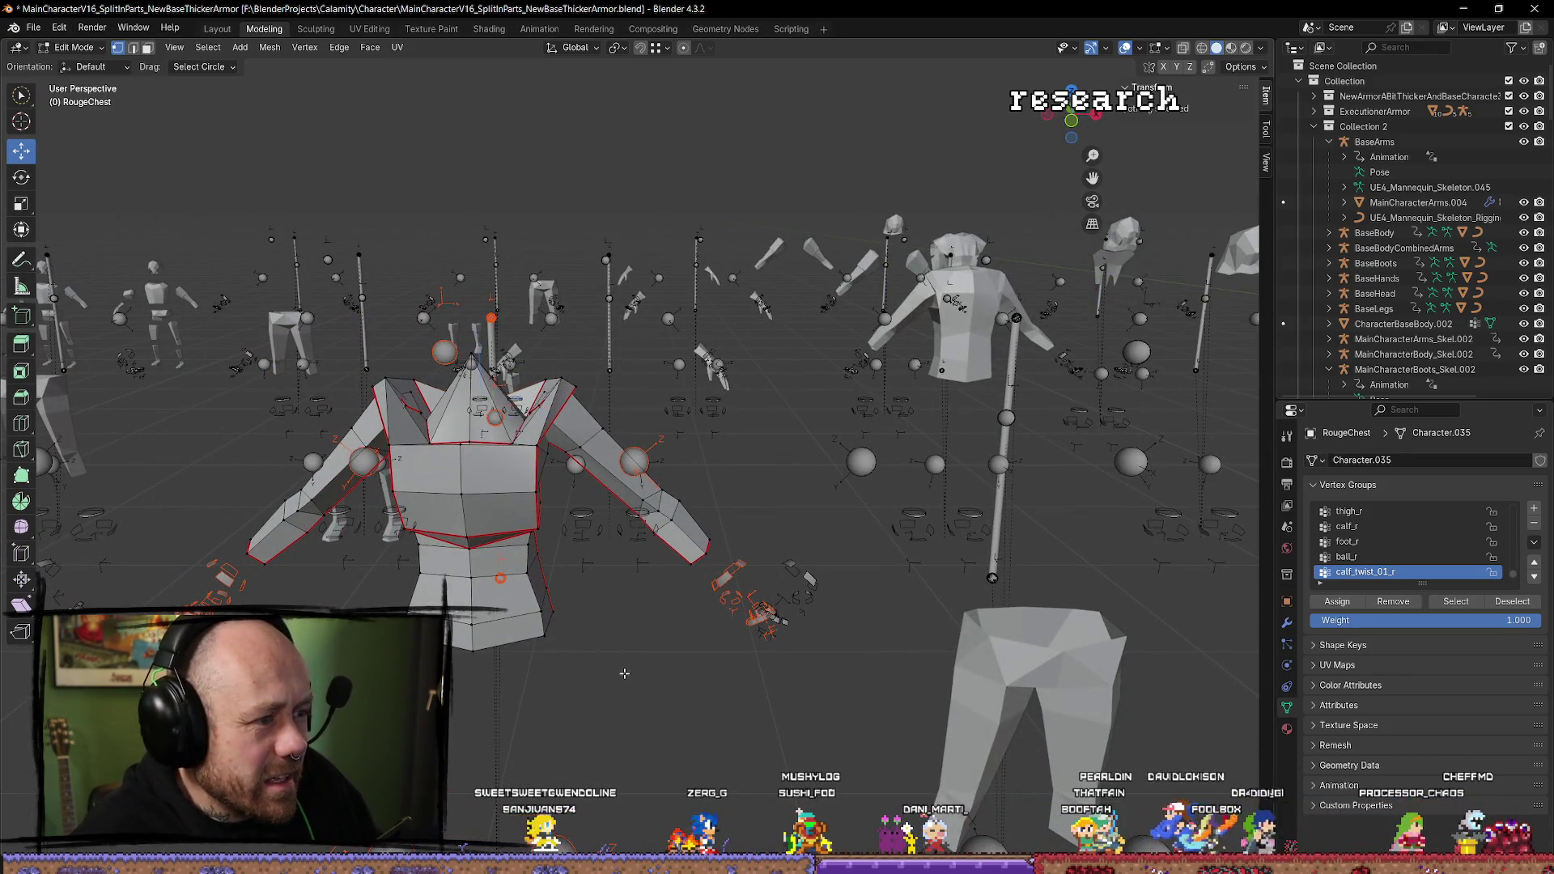
left_click(482, 579)
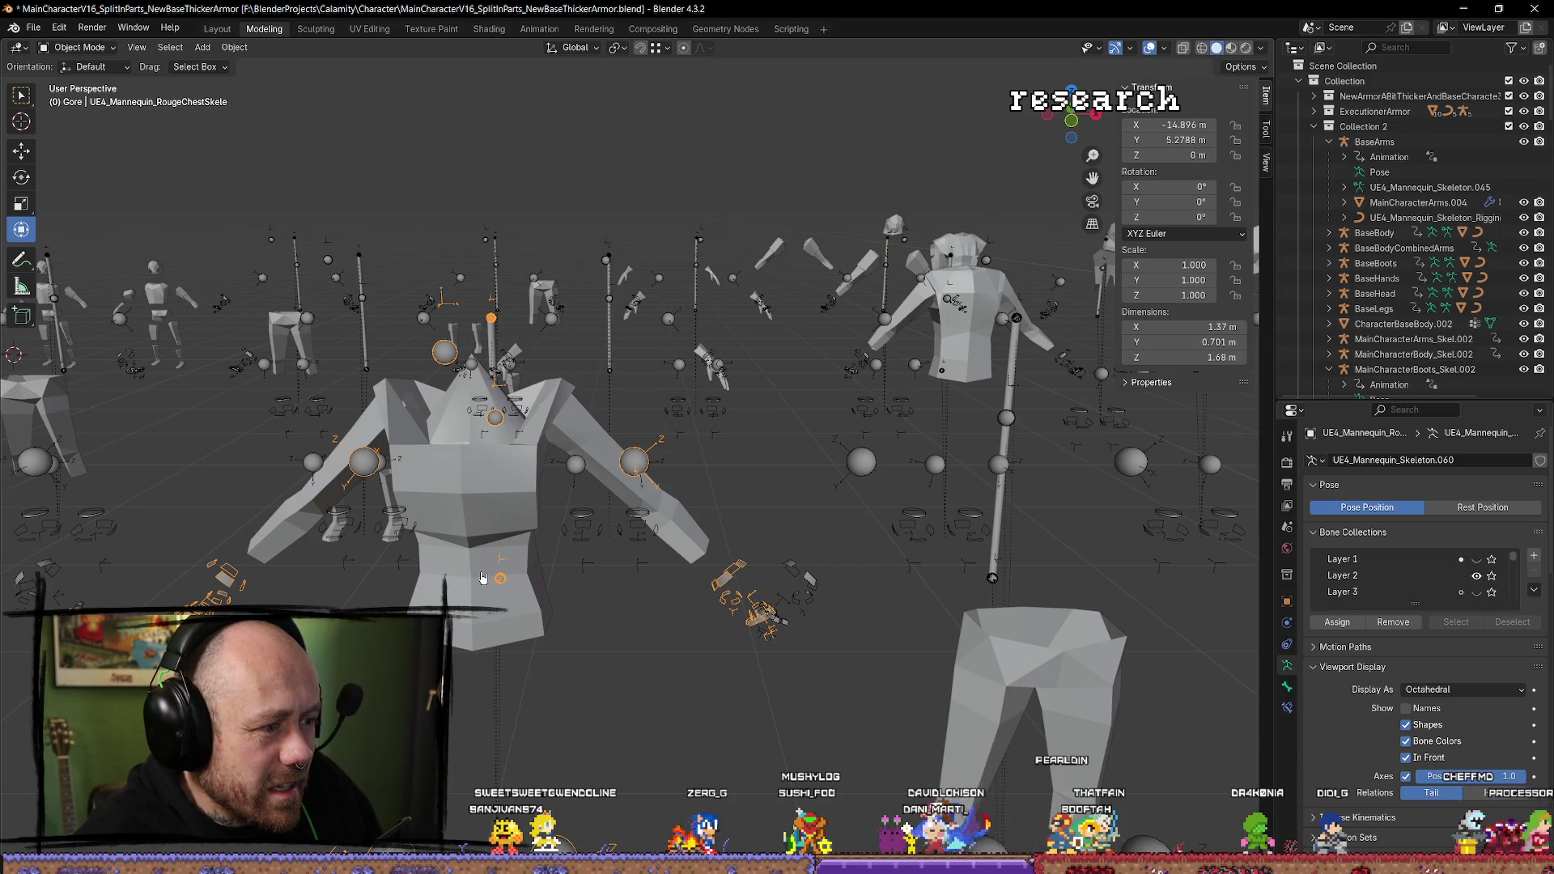
left_click(483, 578)
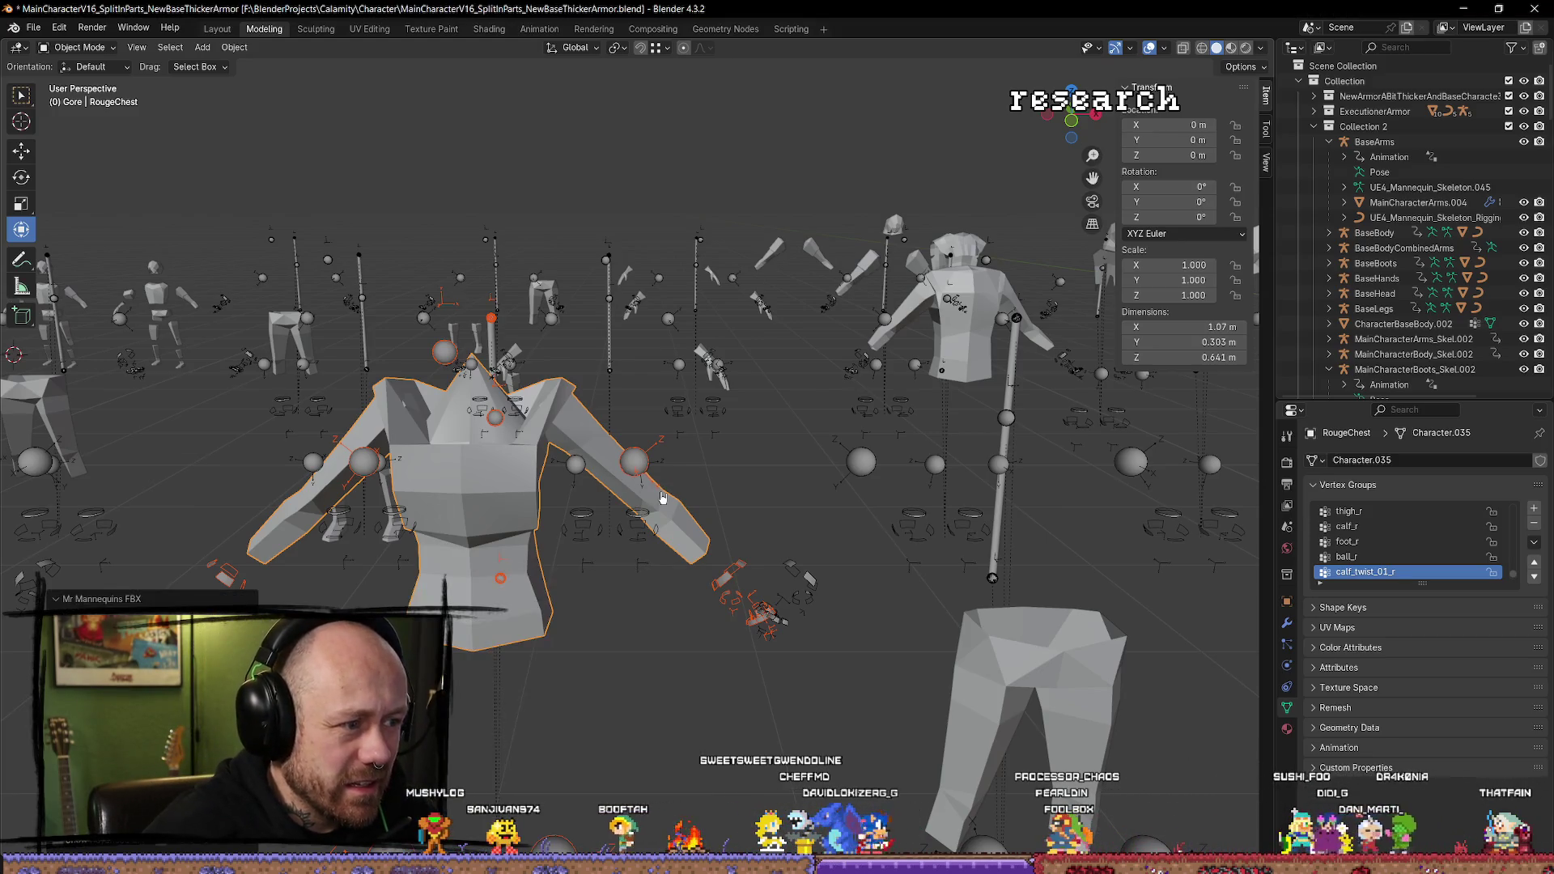
key("alt+Tab")
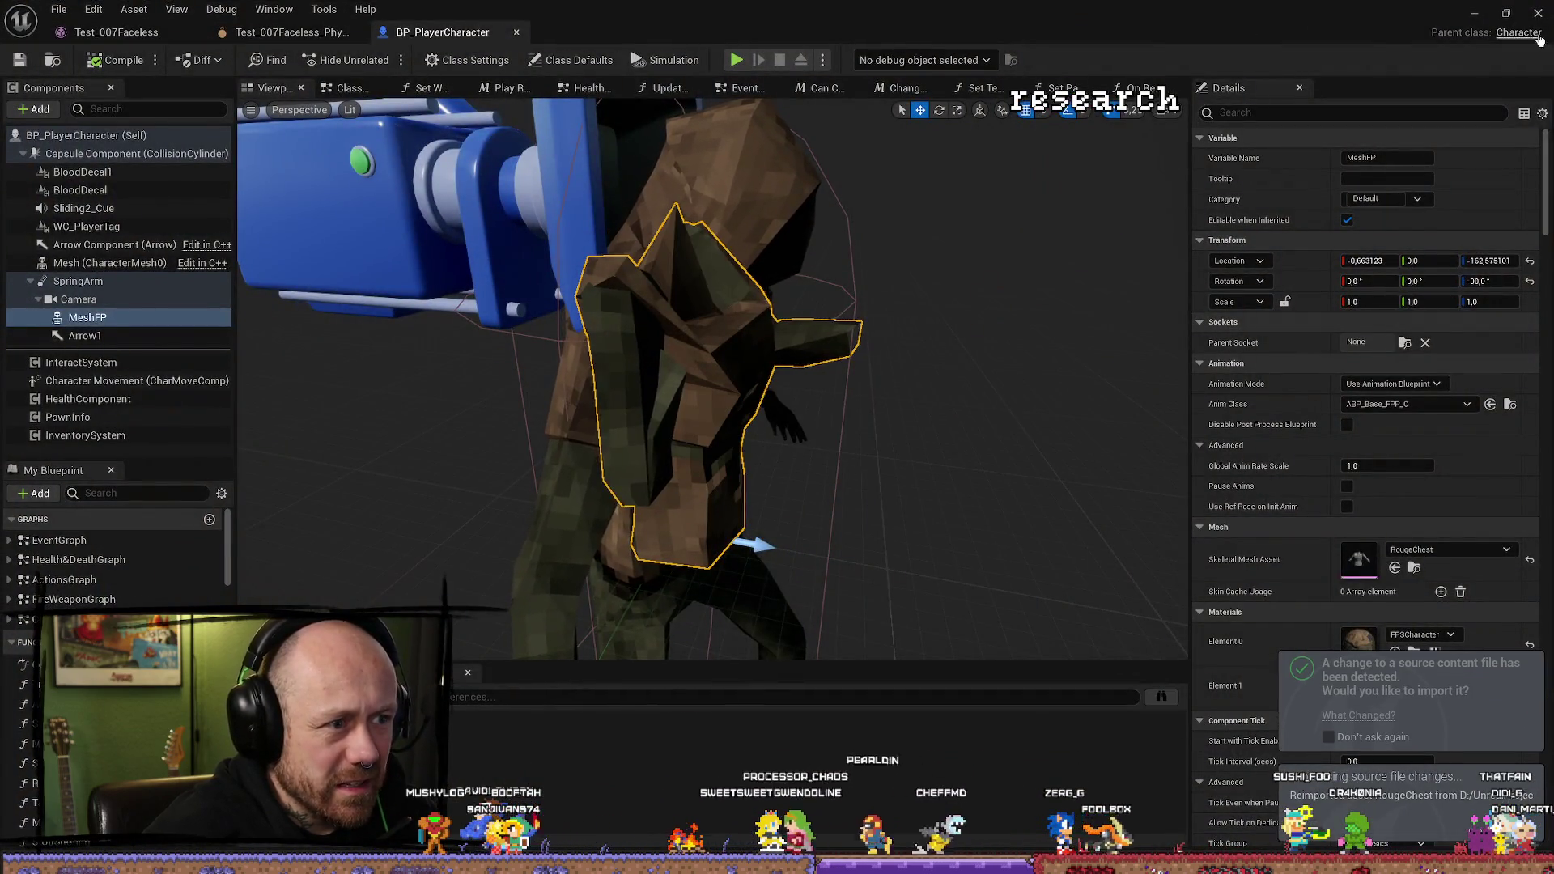
Minimize BP_PlayerCharacter, walk around the buildings in a first-person play test, then stop and return to Blender.
left_click(1469, 15)
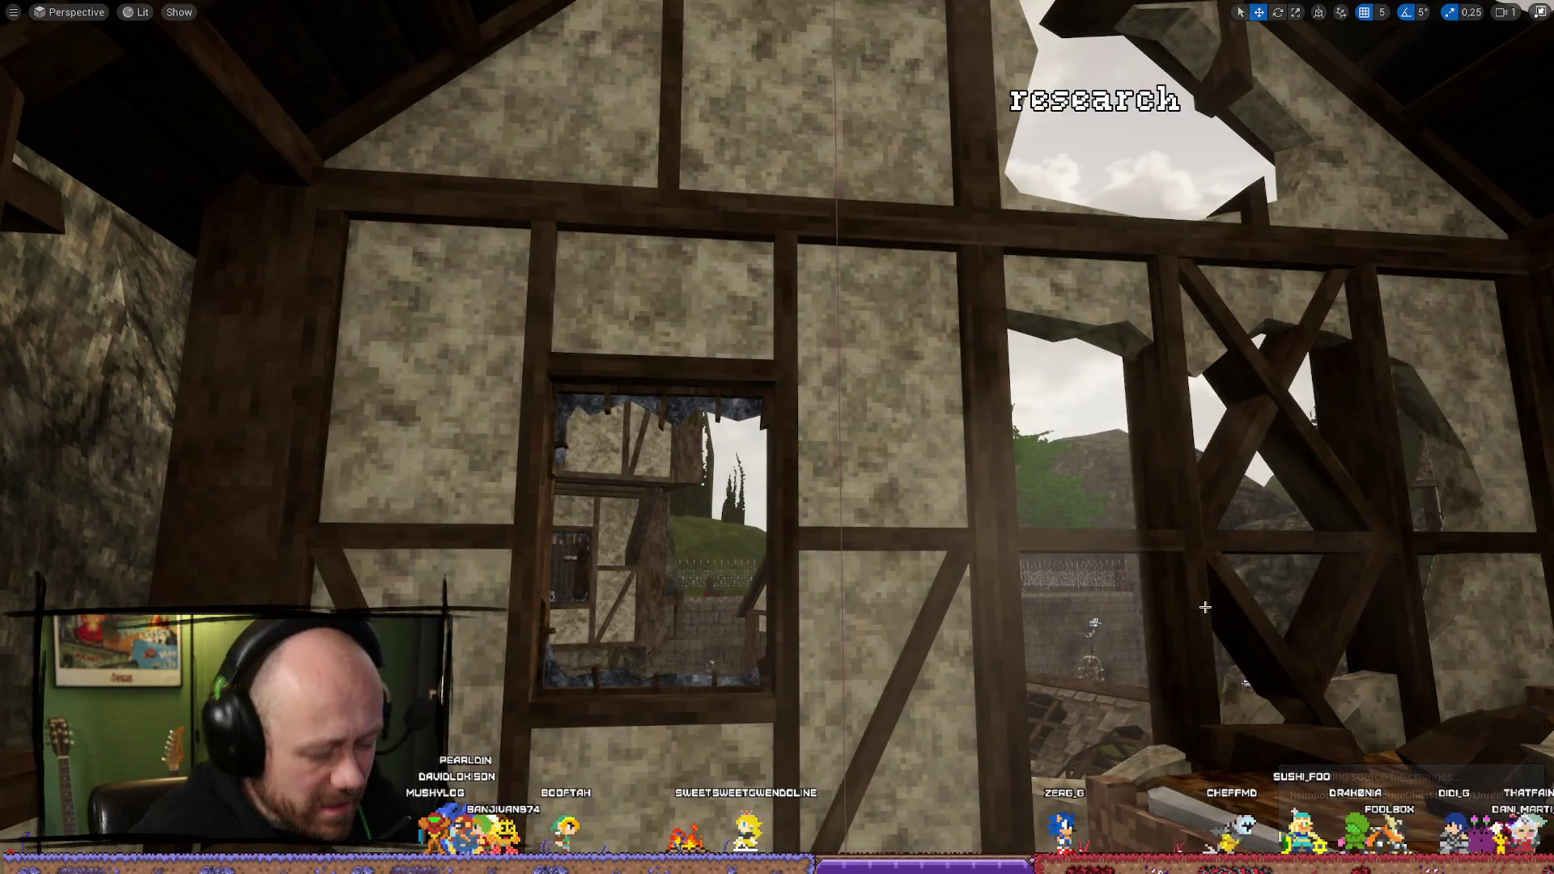
key("alt+p")
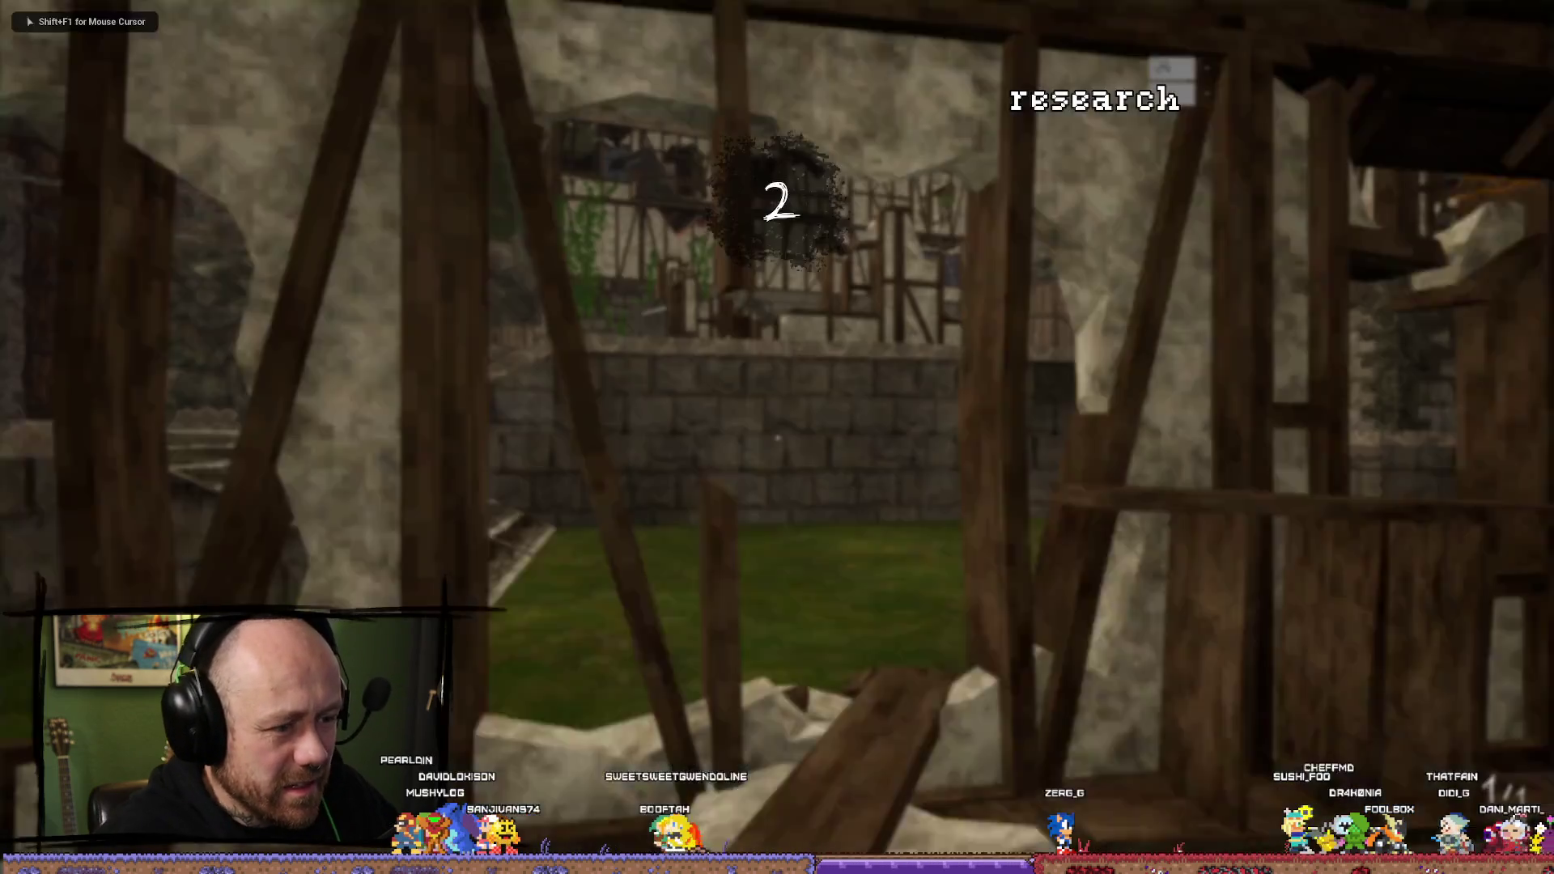
key("w")
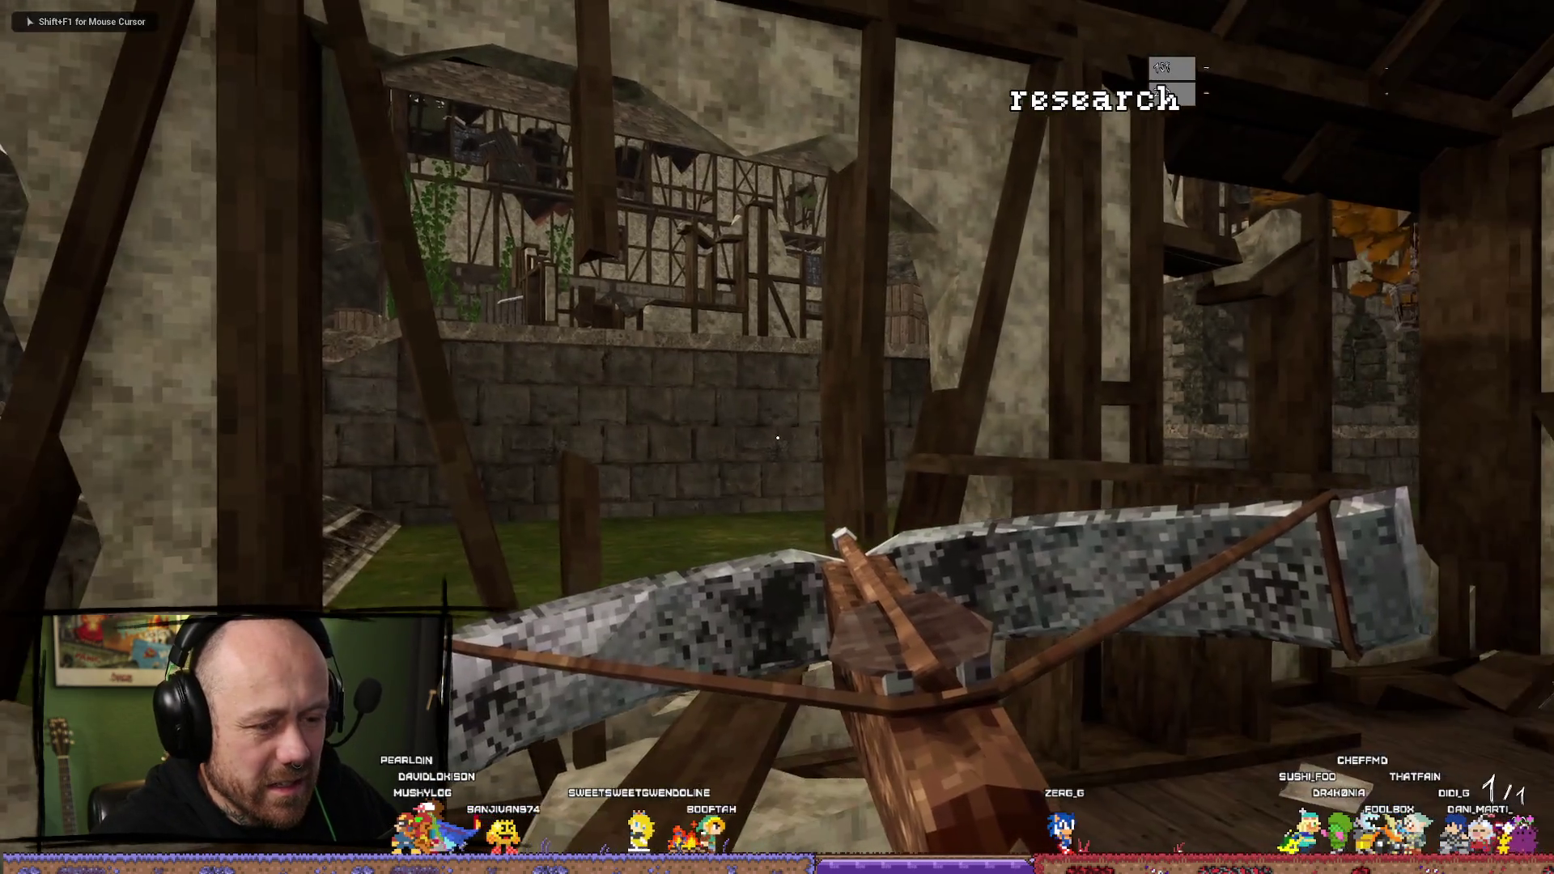
key("w")
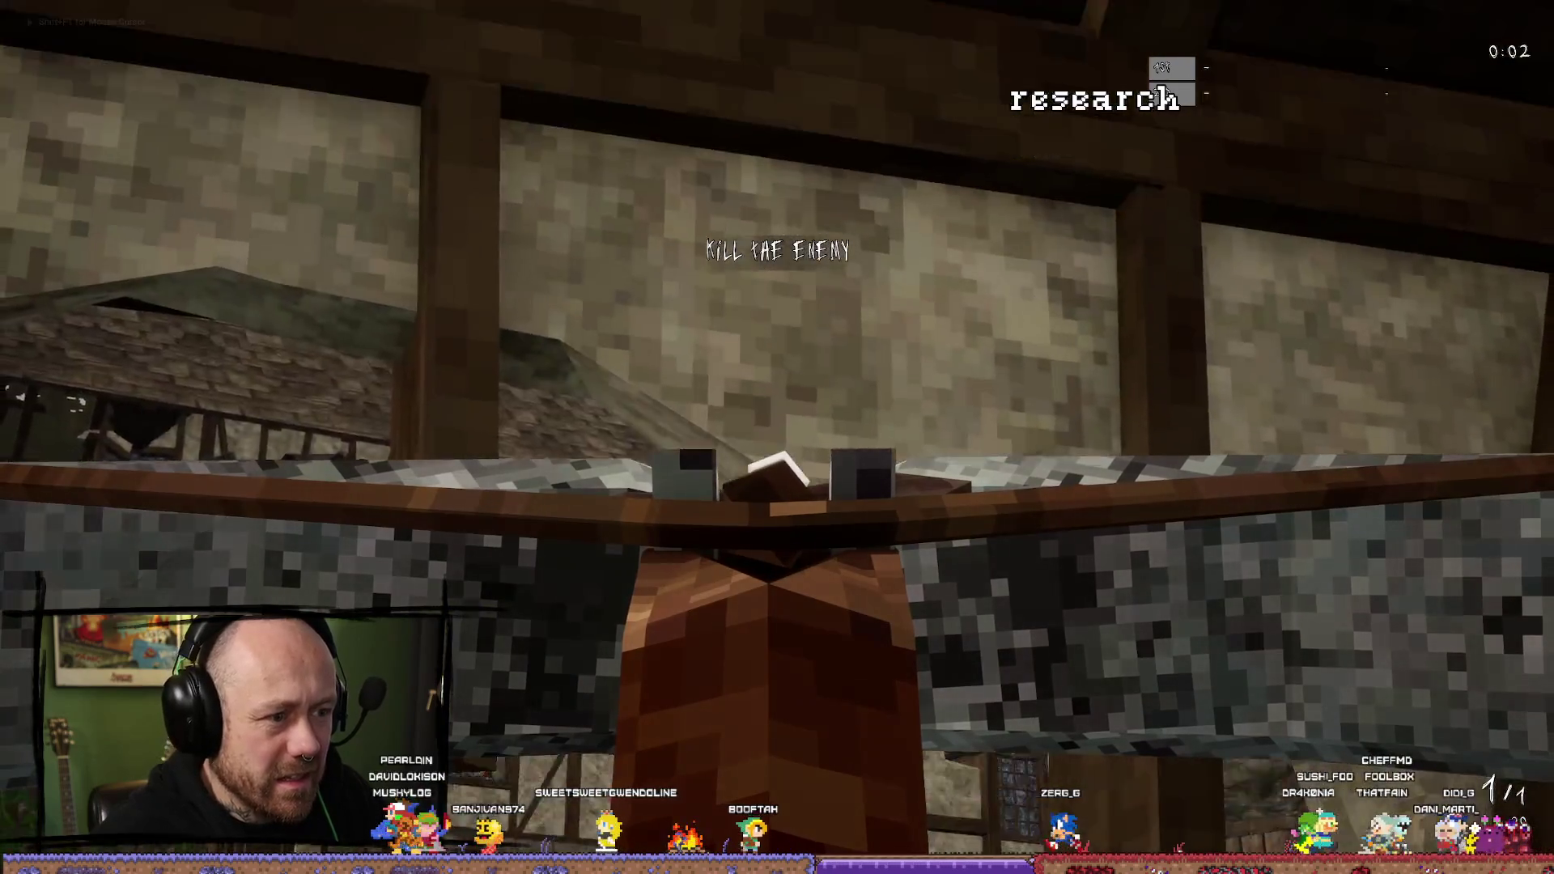
key("w")
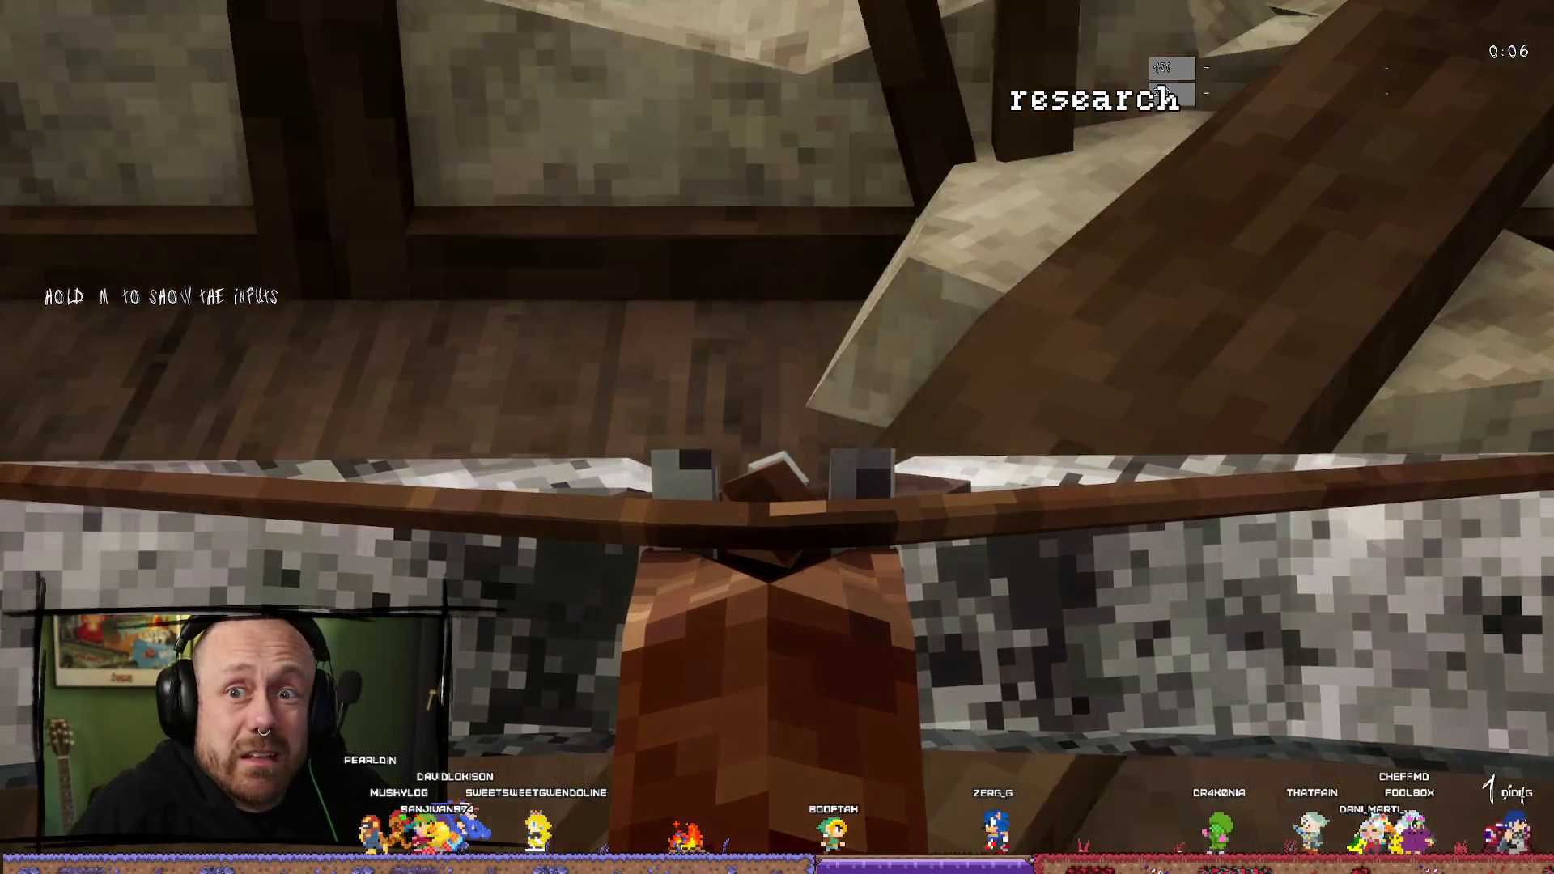
key("w")
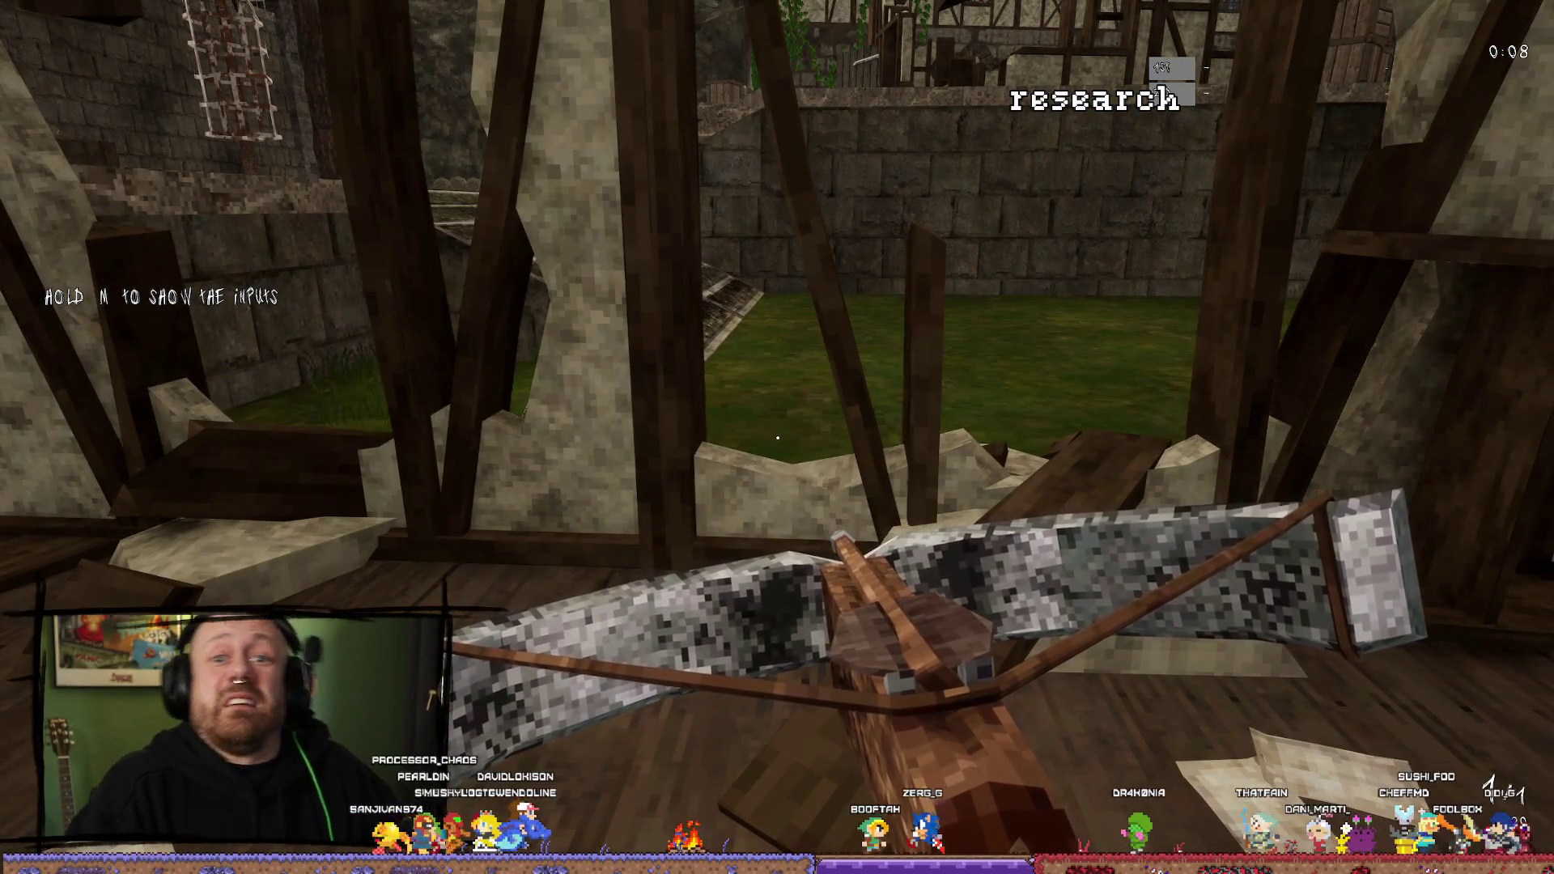
key("Escape")
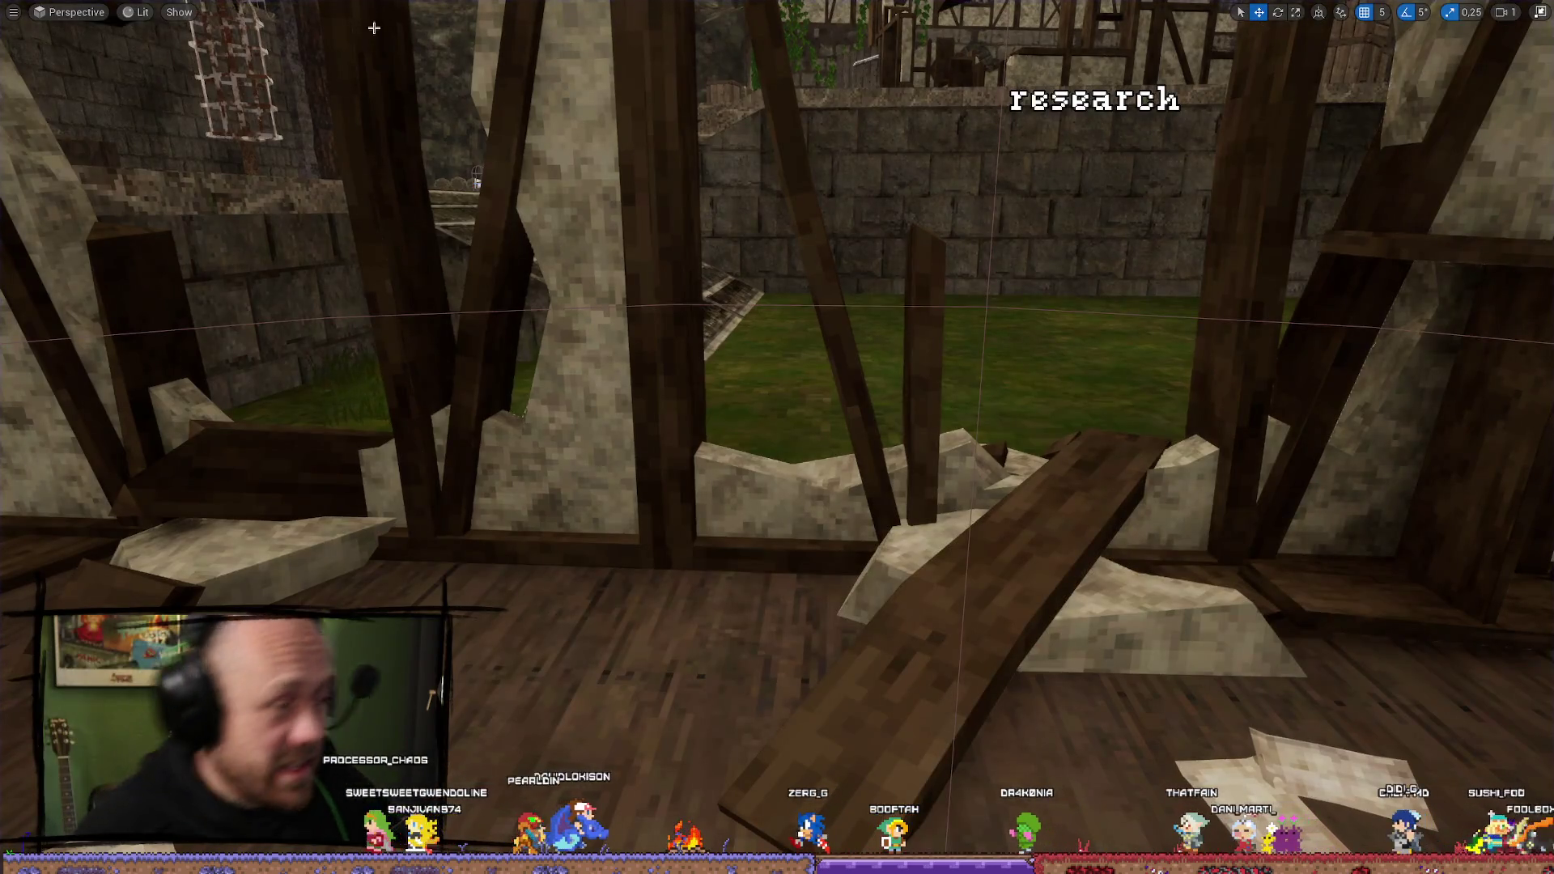
key("alt+Tab")
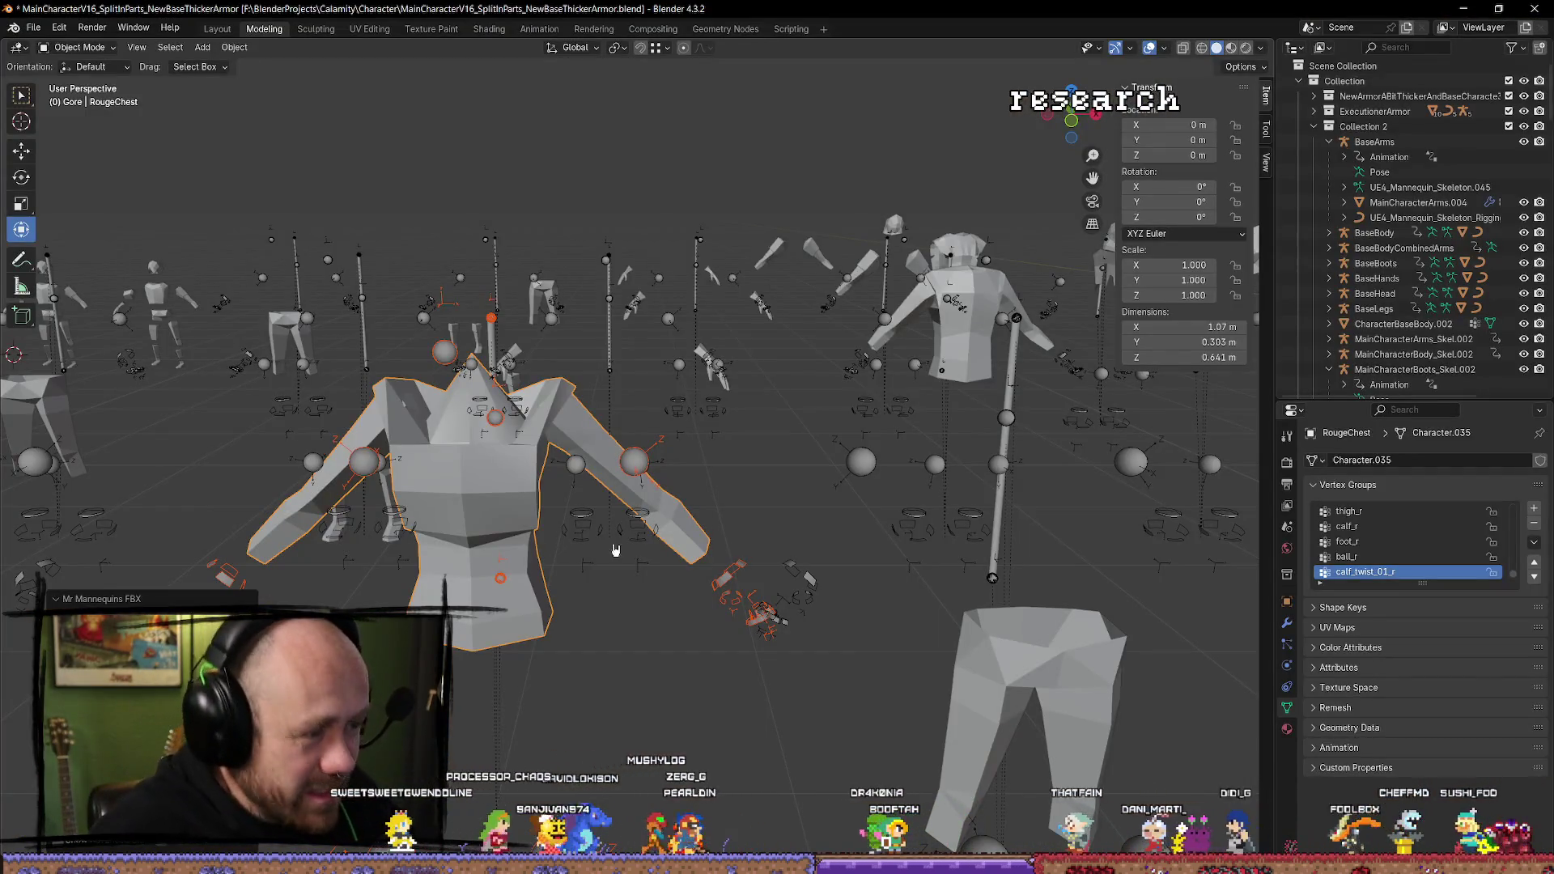
Toggle RougeChest in and out of Edit Mode, cycling the active object between armature and mesh.
mouse_move(607, 599)
left_mouse_down()
mouse_move(702, 653)
mouse_move(554, 518)
left_mouse_up()
key("Tab")
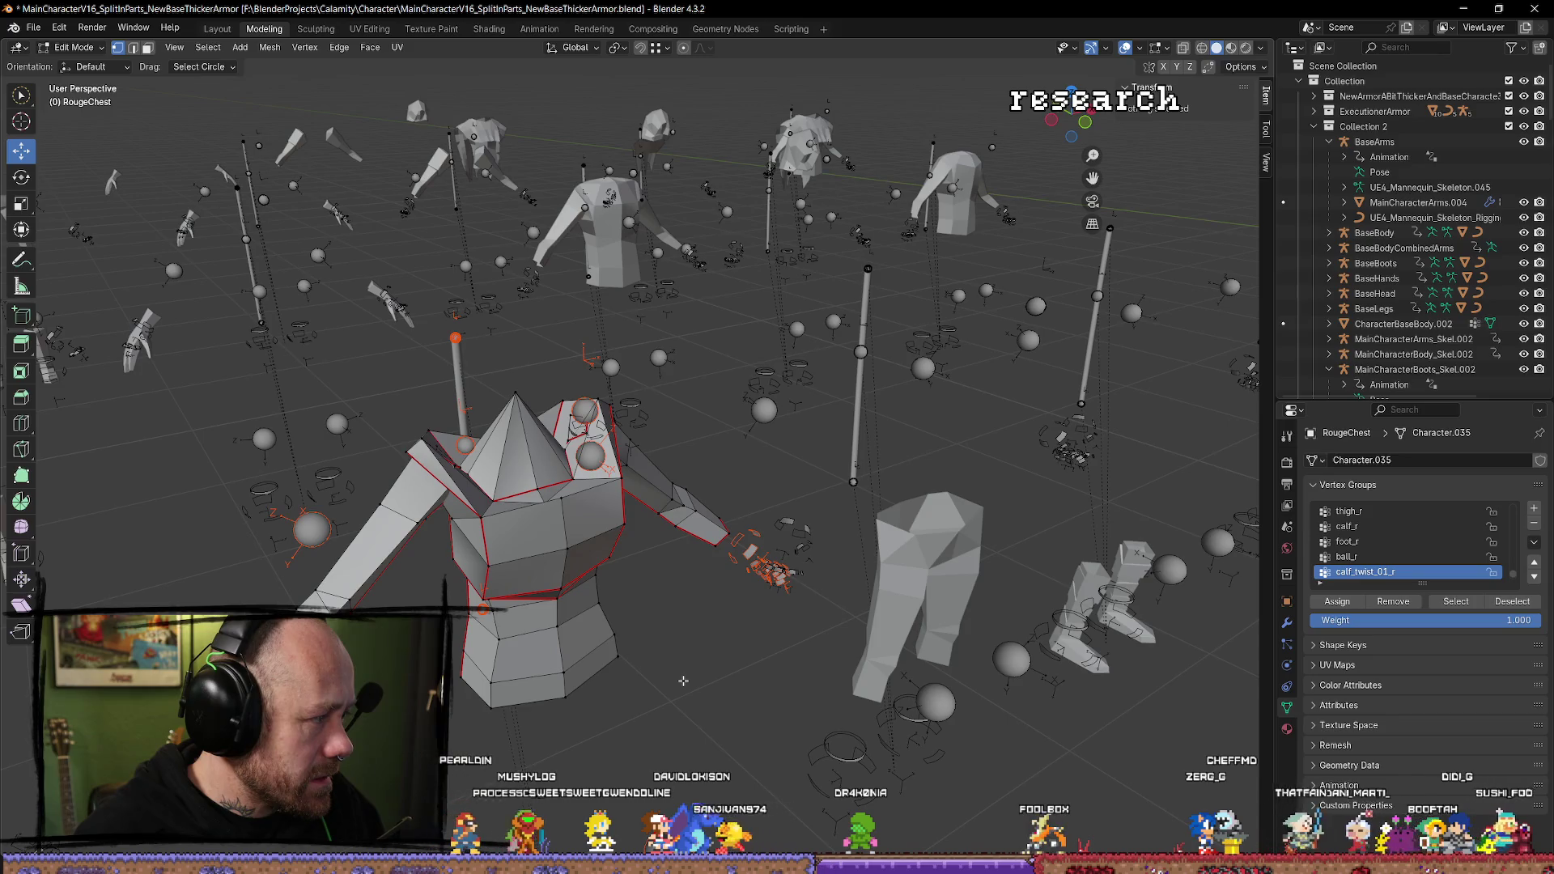
key("Tab")
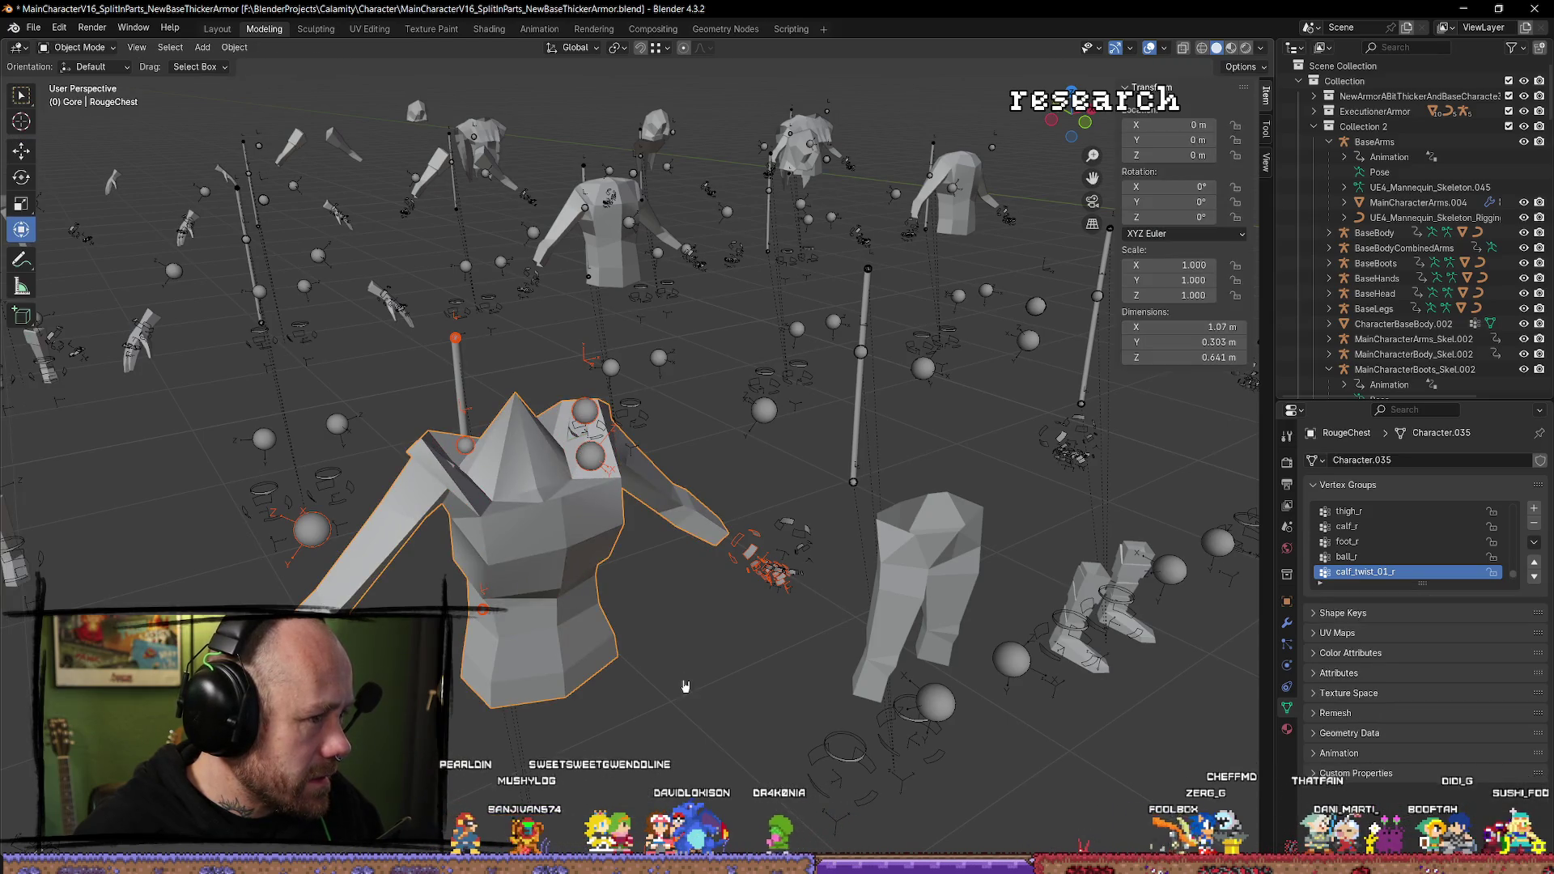
key("bracketleft")
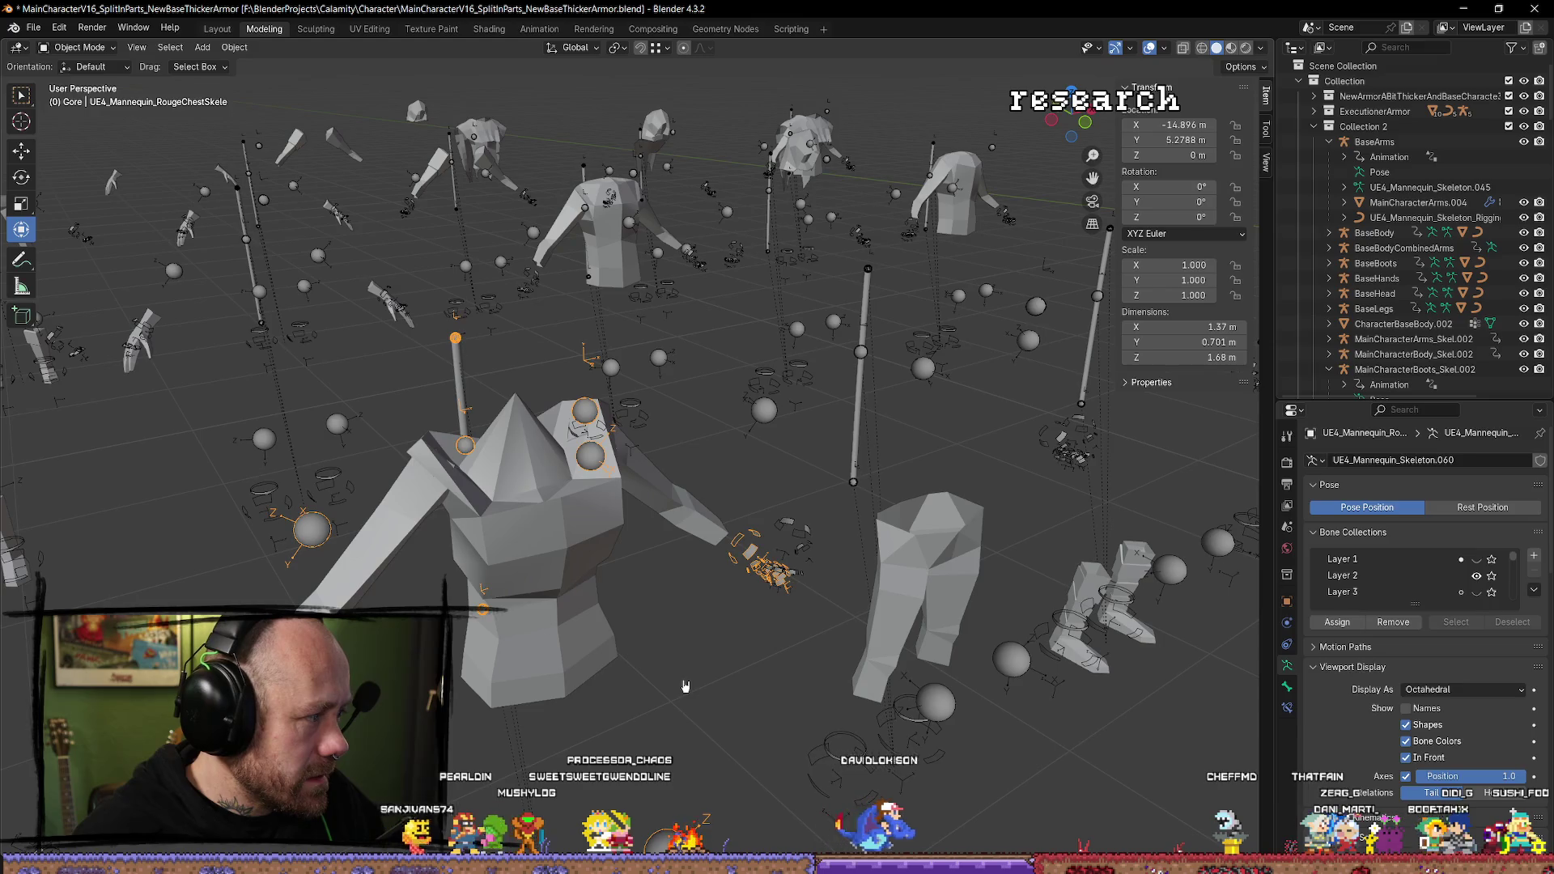
key("bracketright")
key("Tab")
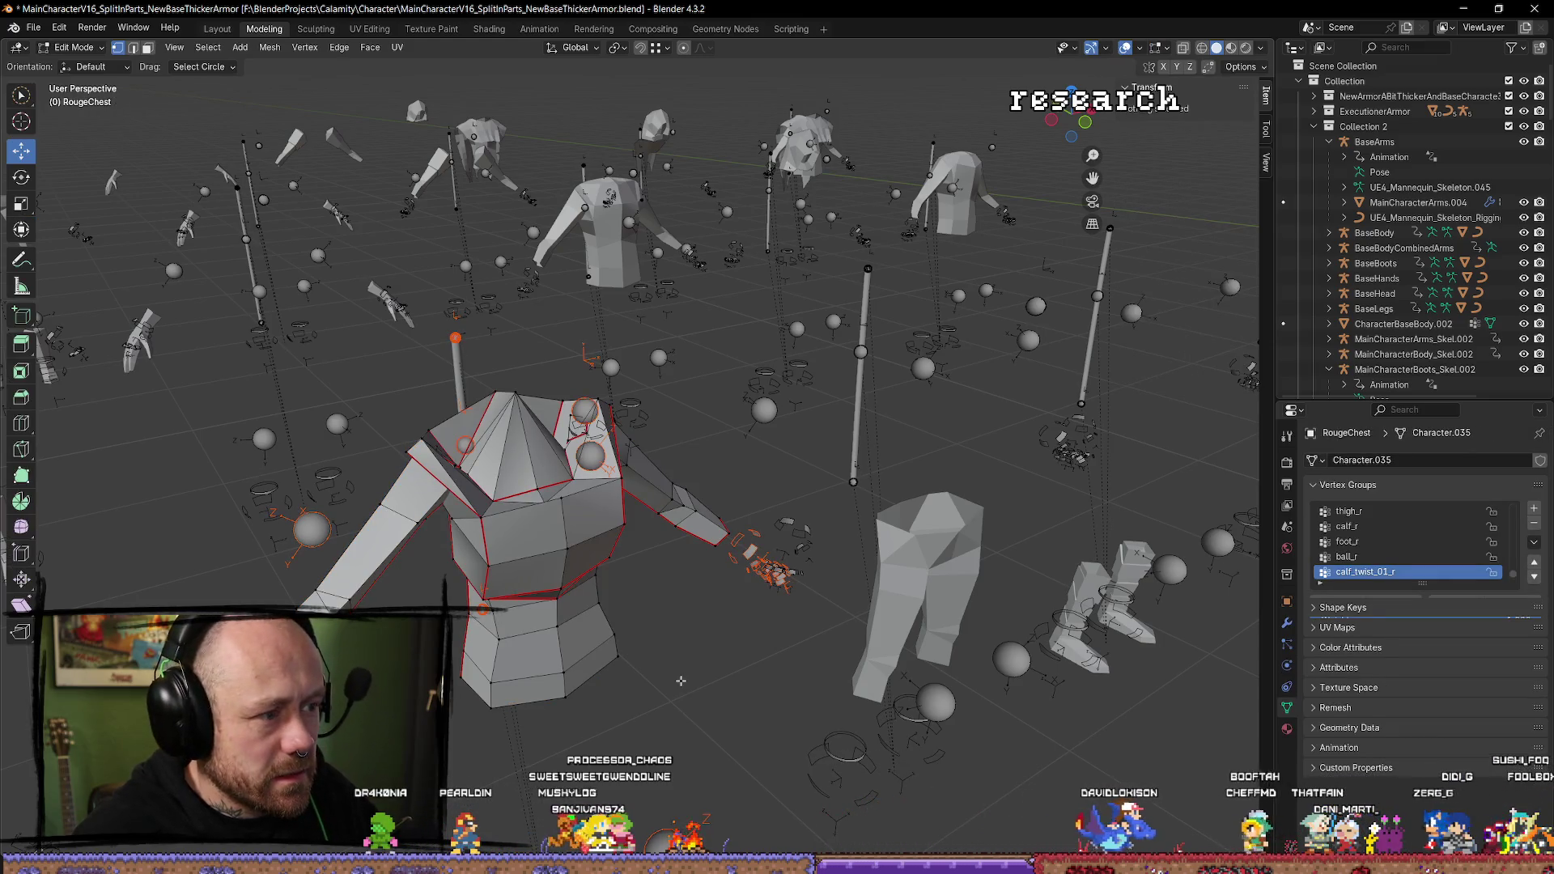
key("Tab")
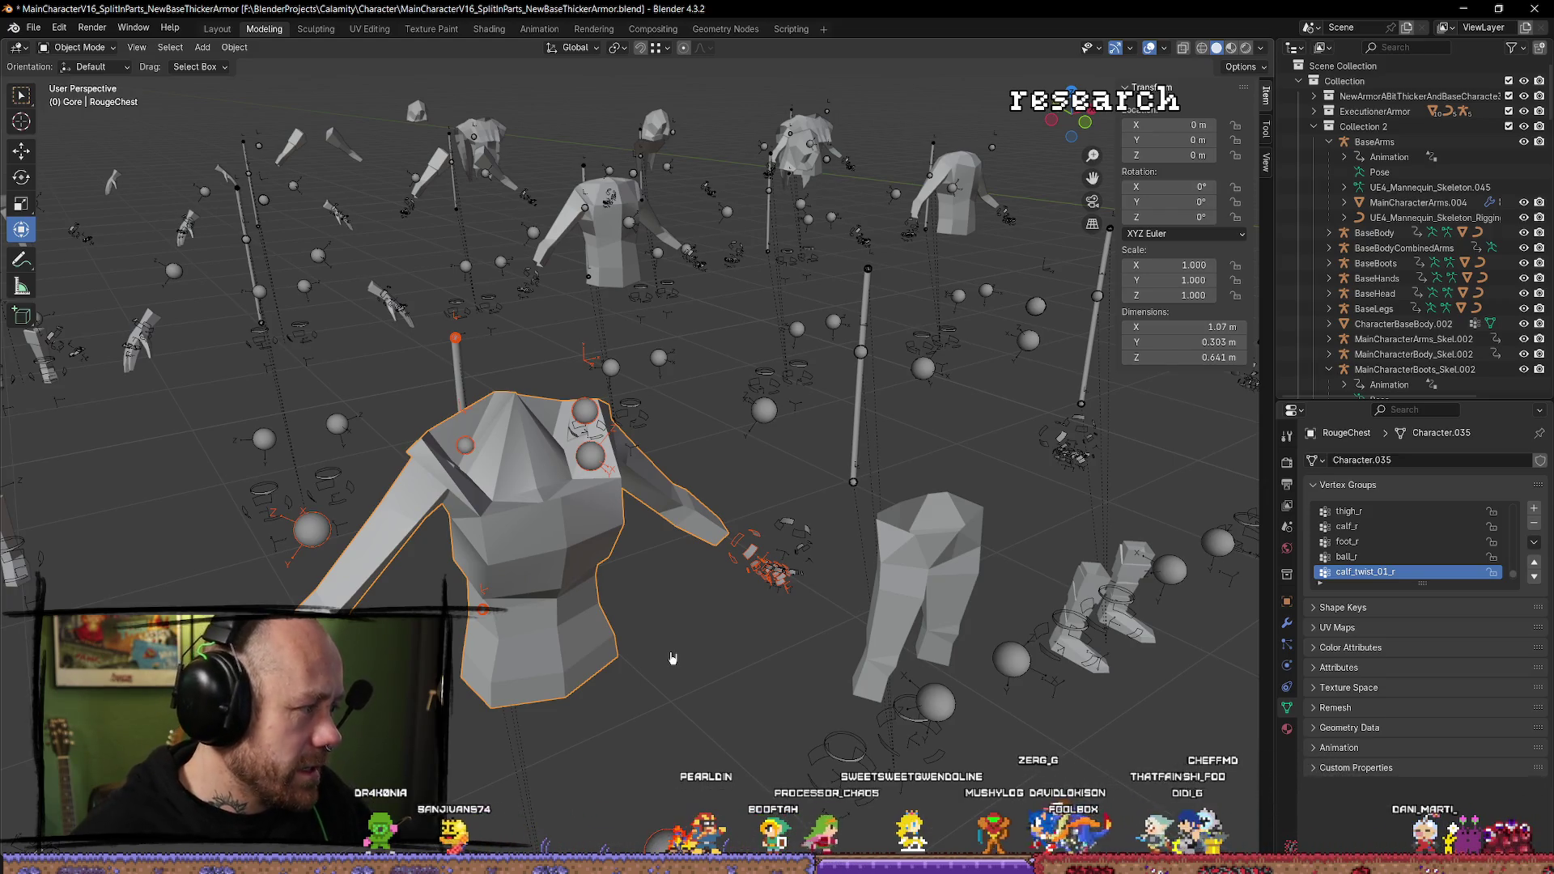
Deselect everything, then select the horizontal edge loop across the chest in Edit Mode.
left_click(696, 676)
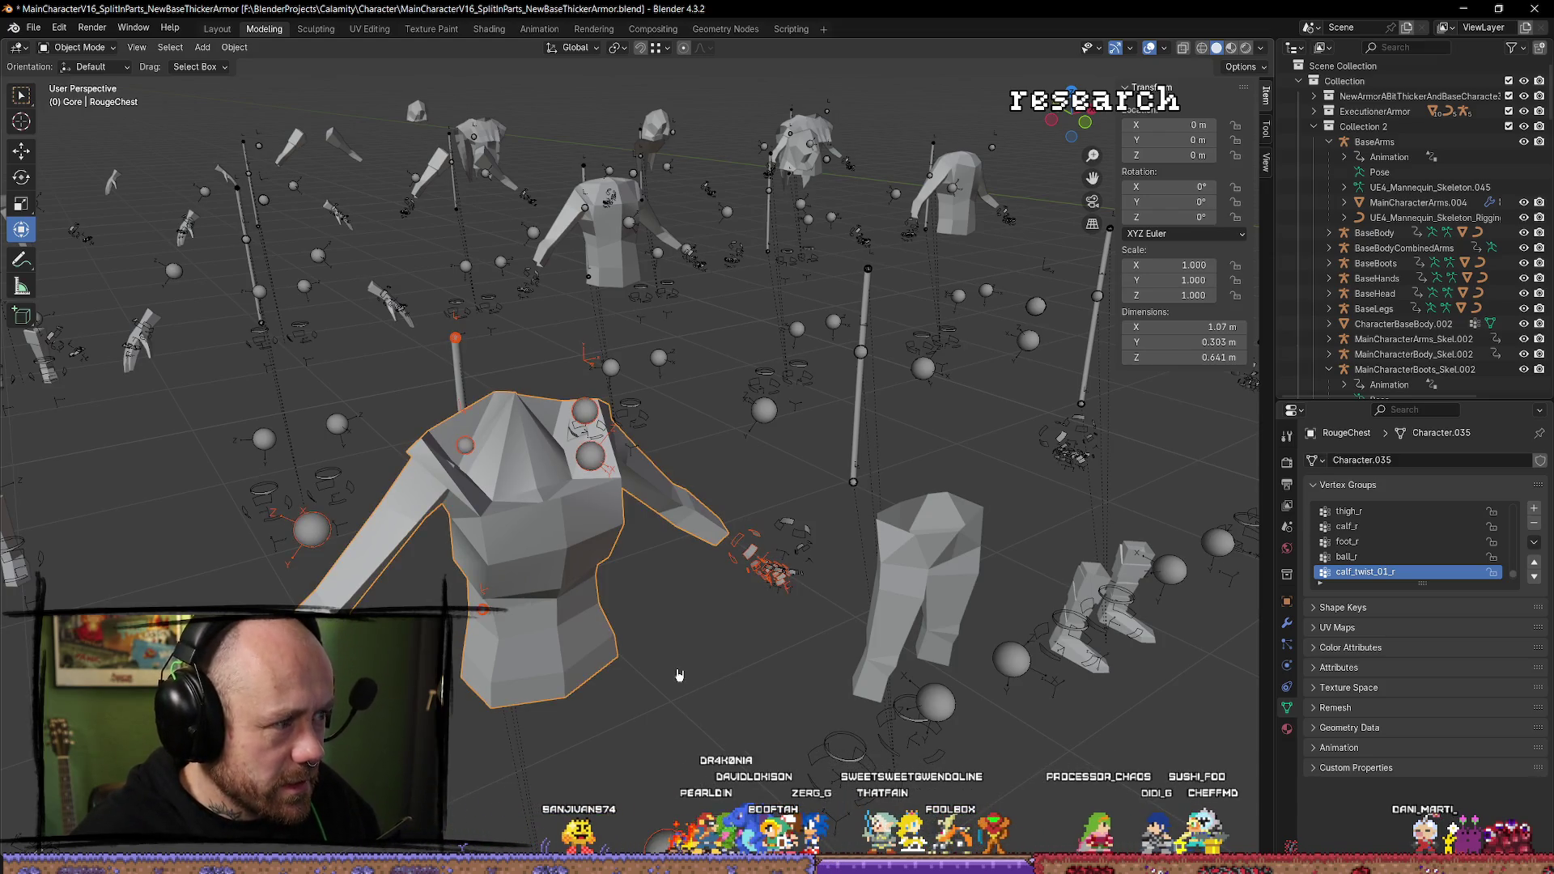
key("bracketleft")
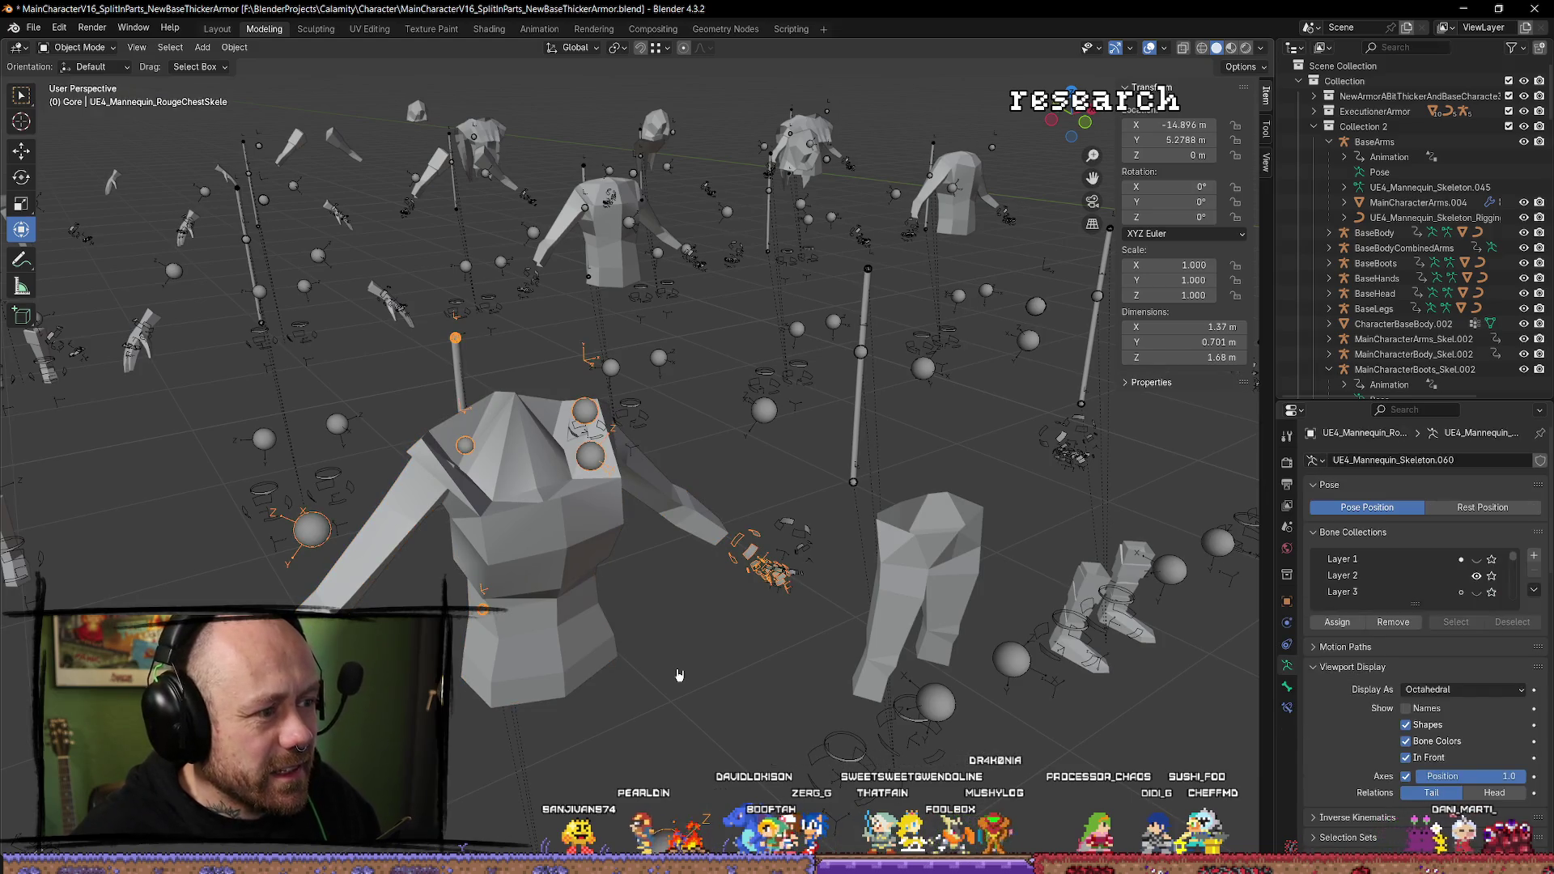
key("bracketright")
key("Tab")
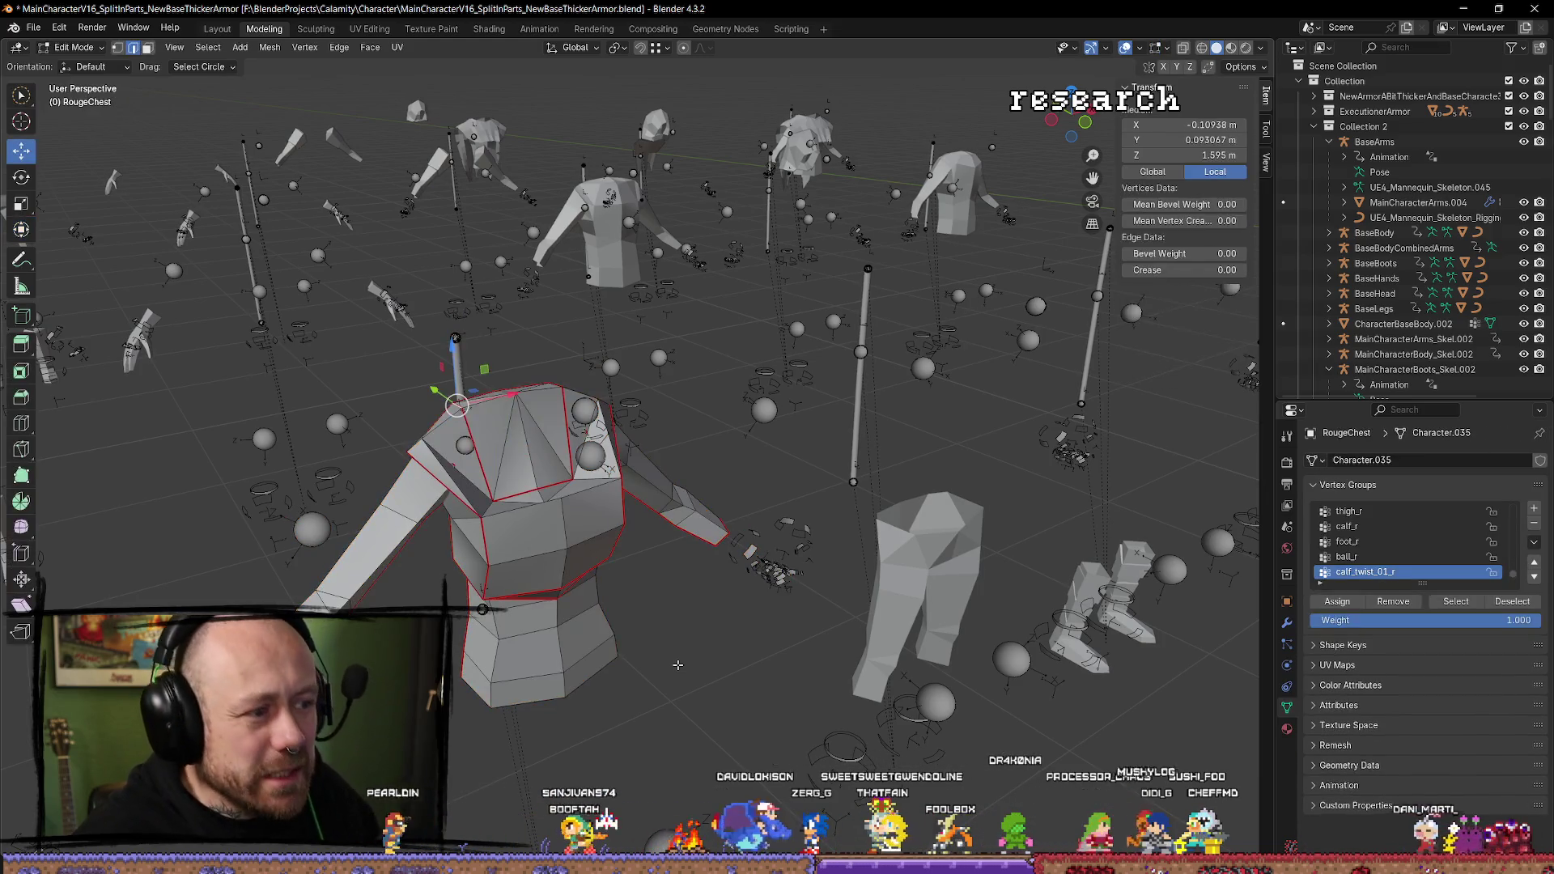
key("1")
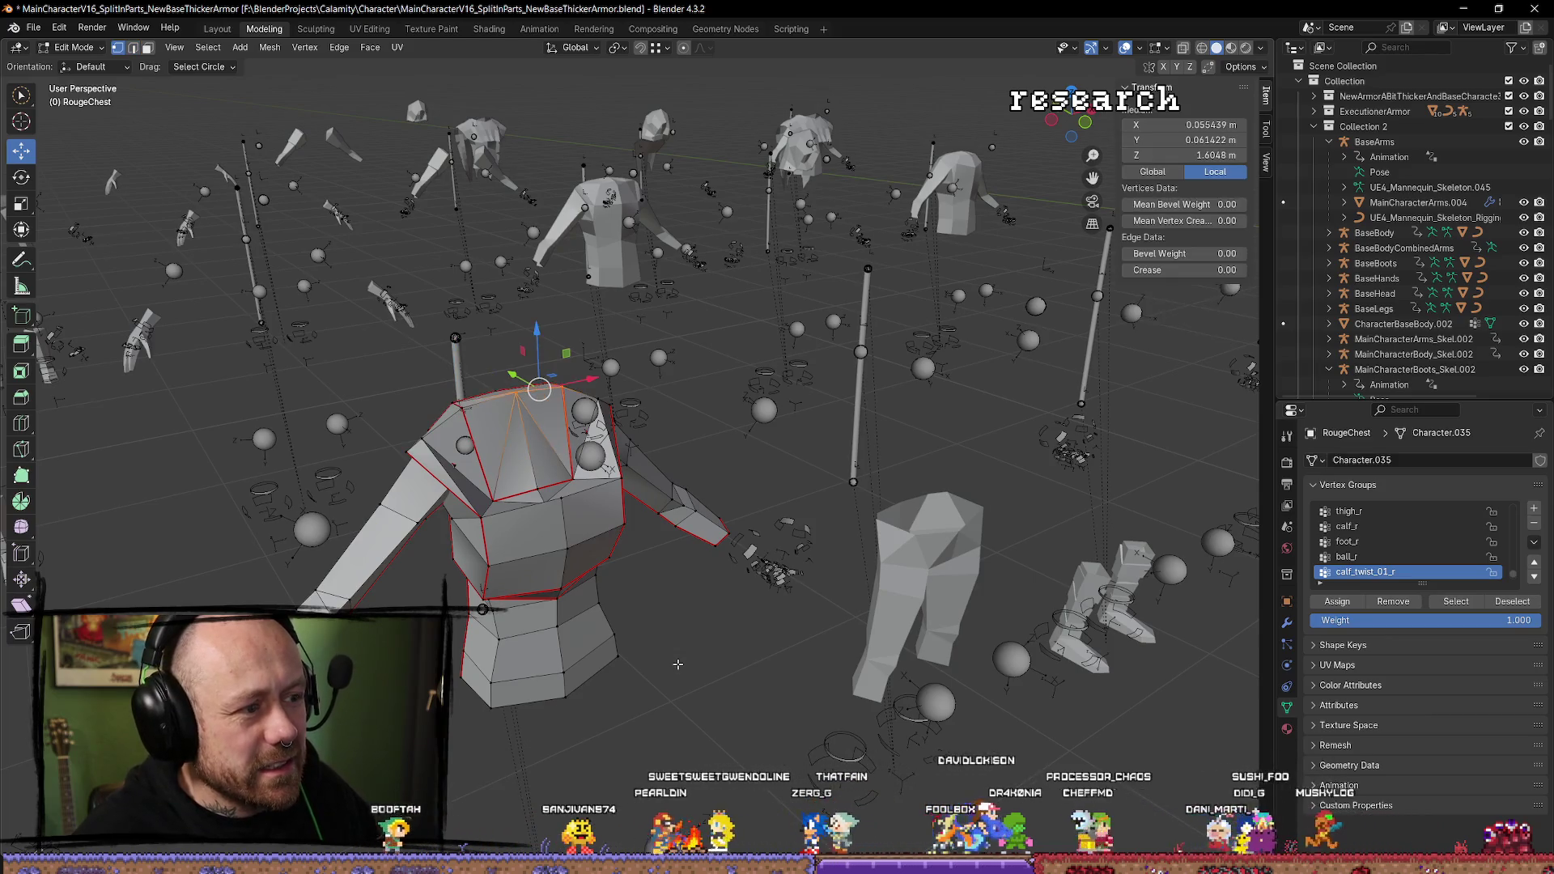
key("2")
left_click(654, 516, "alt")
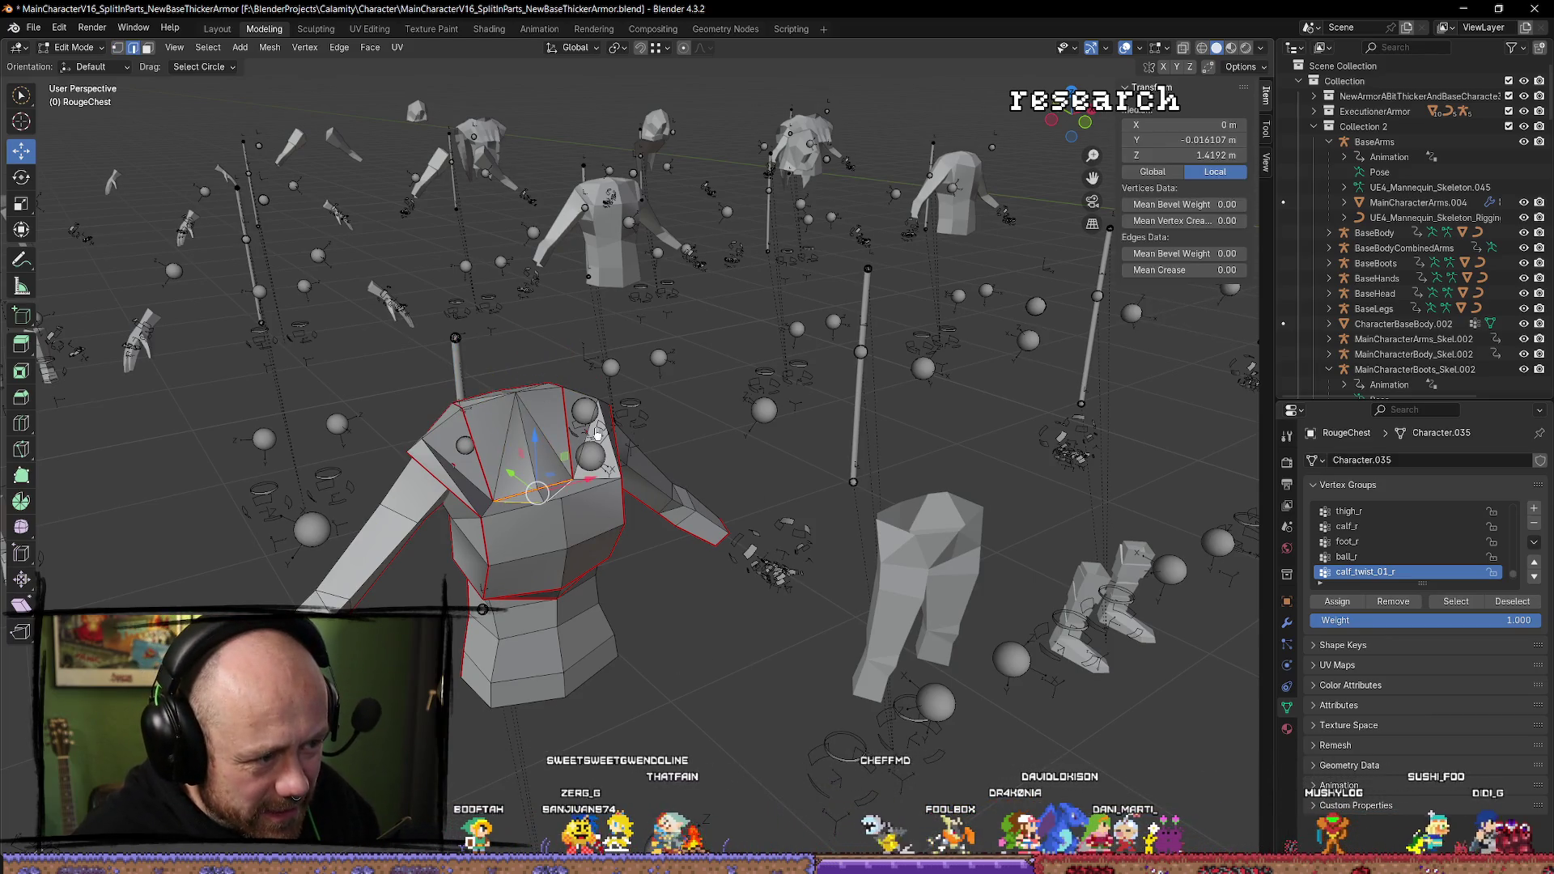
key("Tab")
Check the chest's top vertex weights (0.4 neck_01, 0.0 spine_03), deselect it, and open the mode list.
key("shift+bracketright")
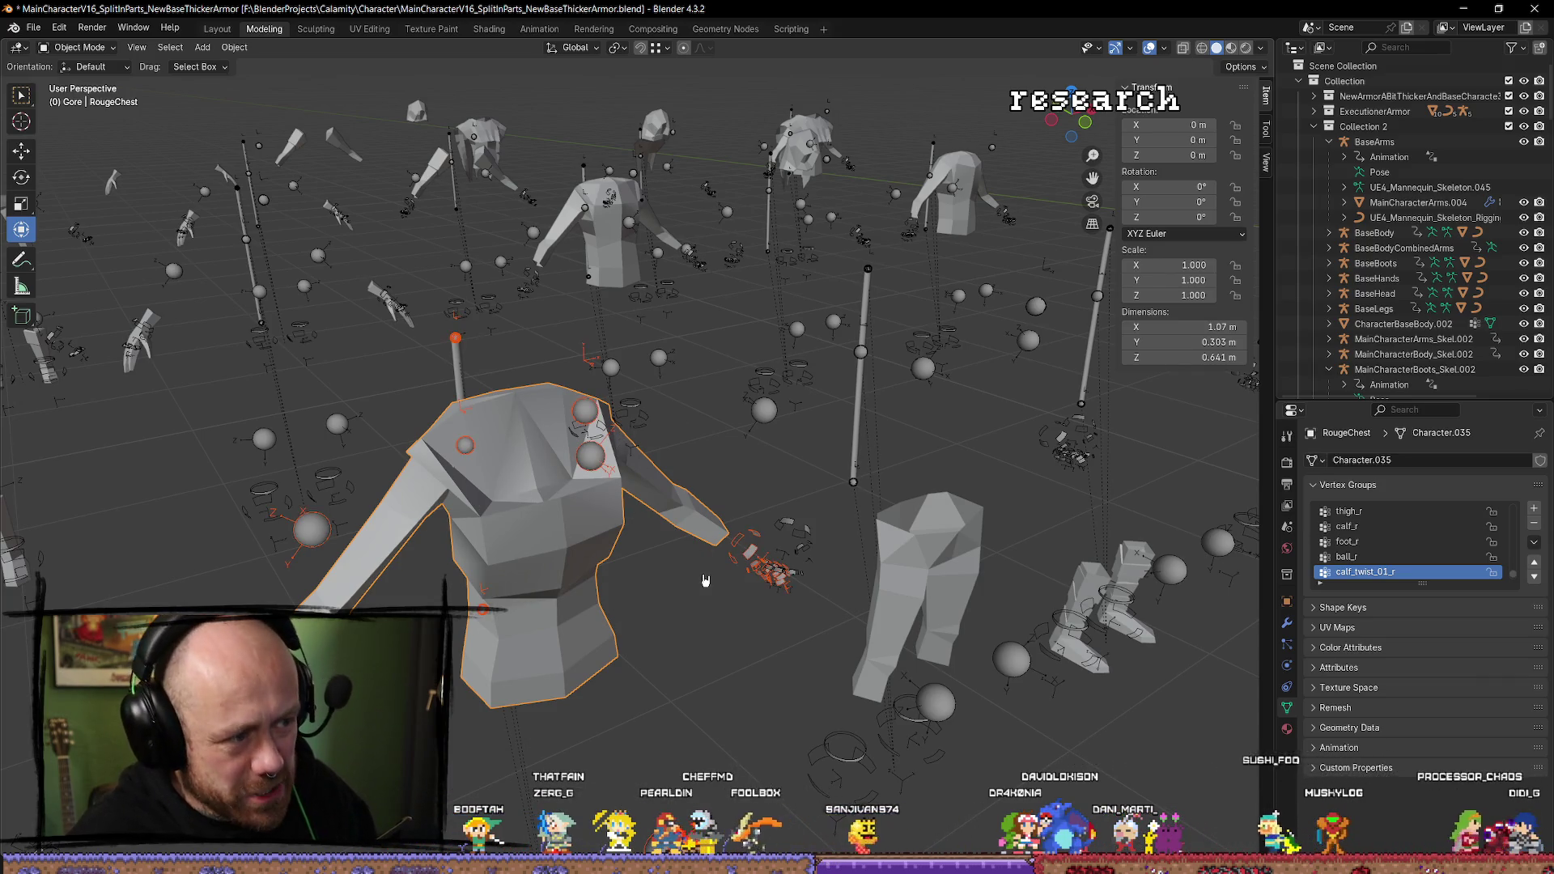
left_click(563, 398)
left_click(546, 439)
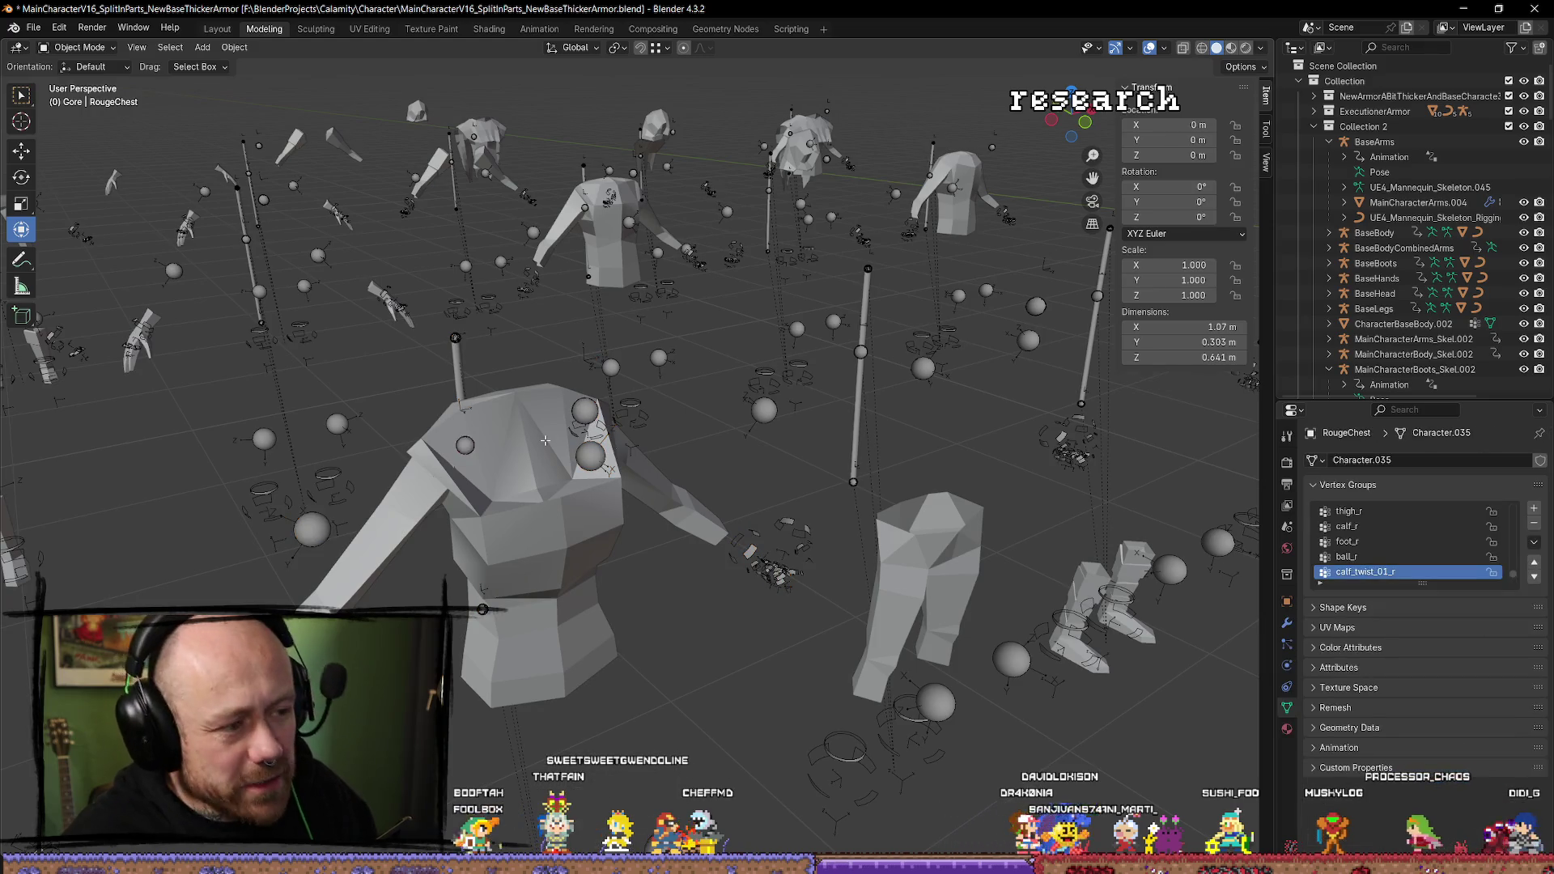
key("Tab")
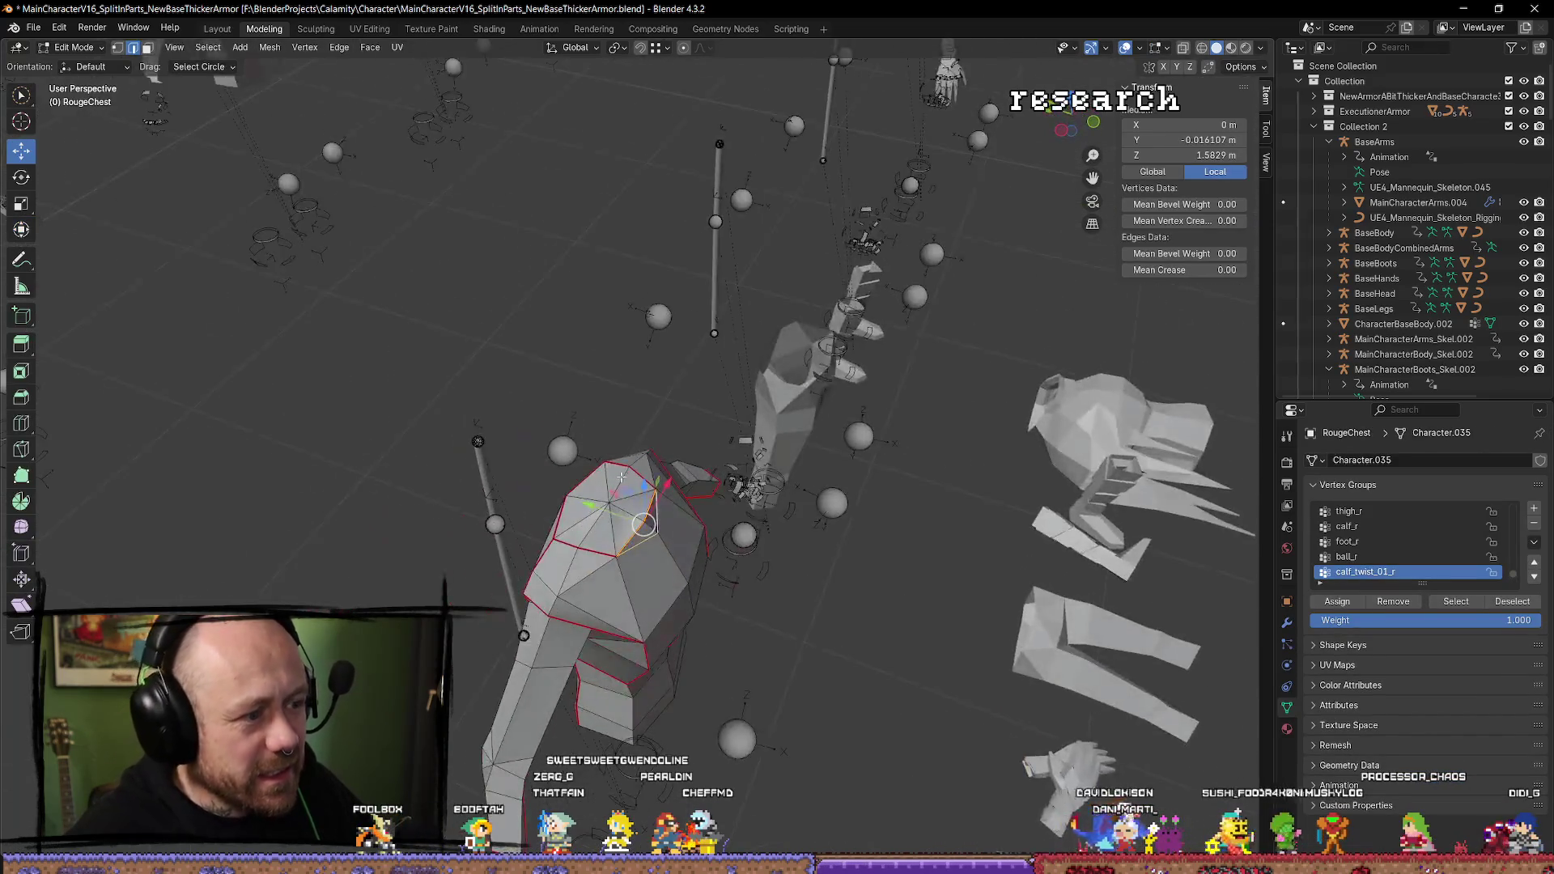
scroll(577, 575, "up", 4)
key("1")
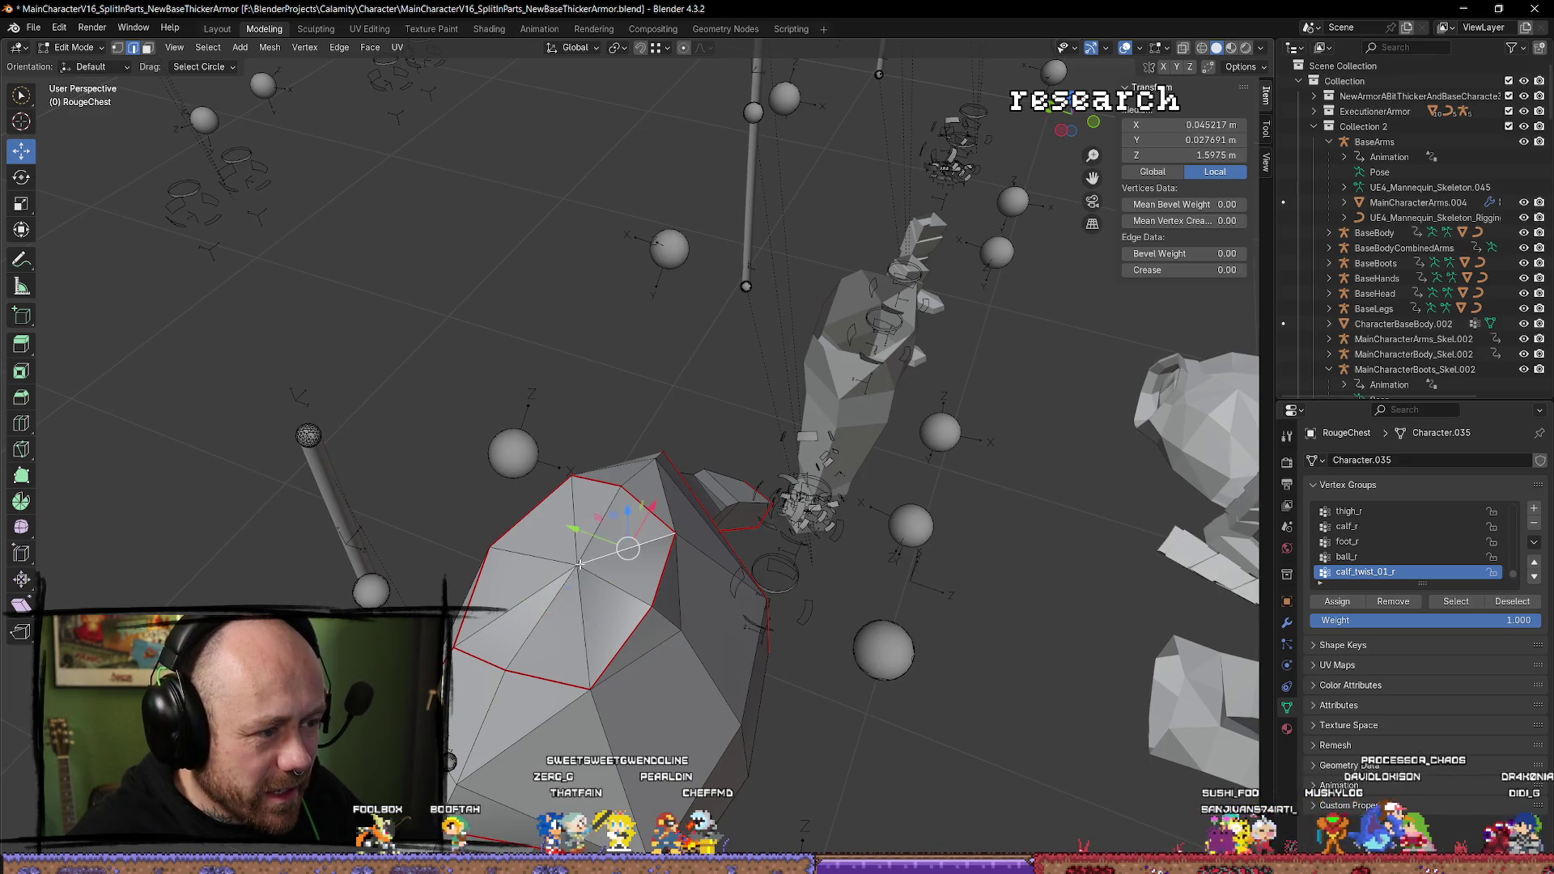
left_click(577, 564)
mouse_move(684, 583)
left_mouse_down()
mouse_move(708, 529)
mouse_move(865, 475)
left_mouse_up()
key("alt+a")
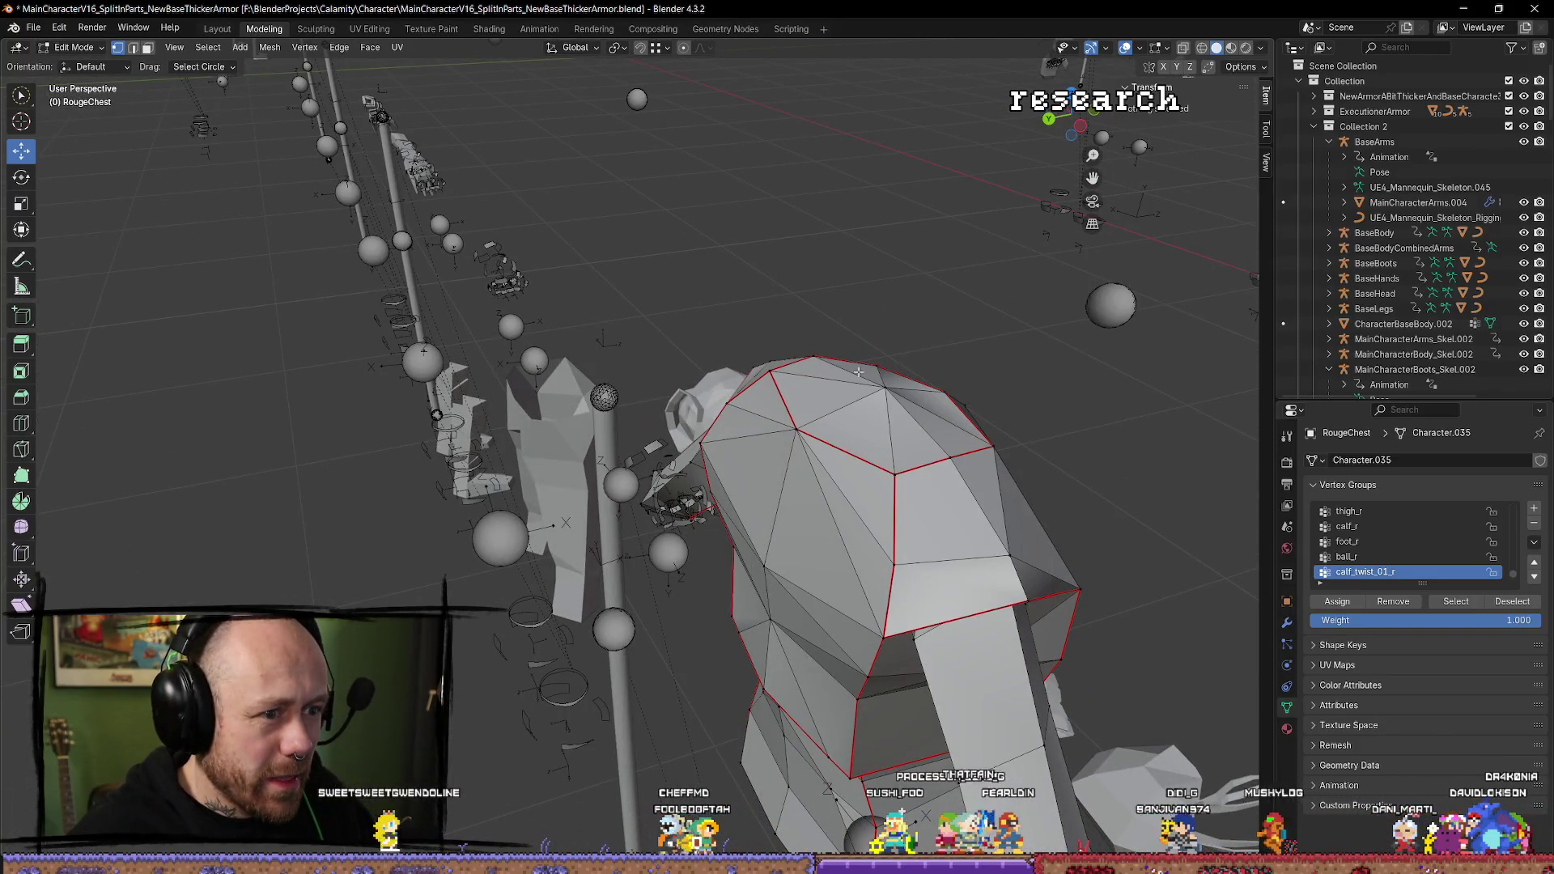
left_click(100, 50)
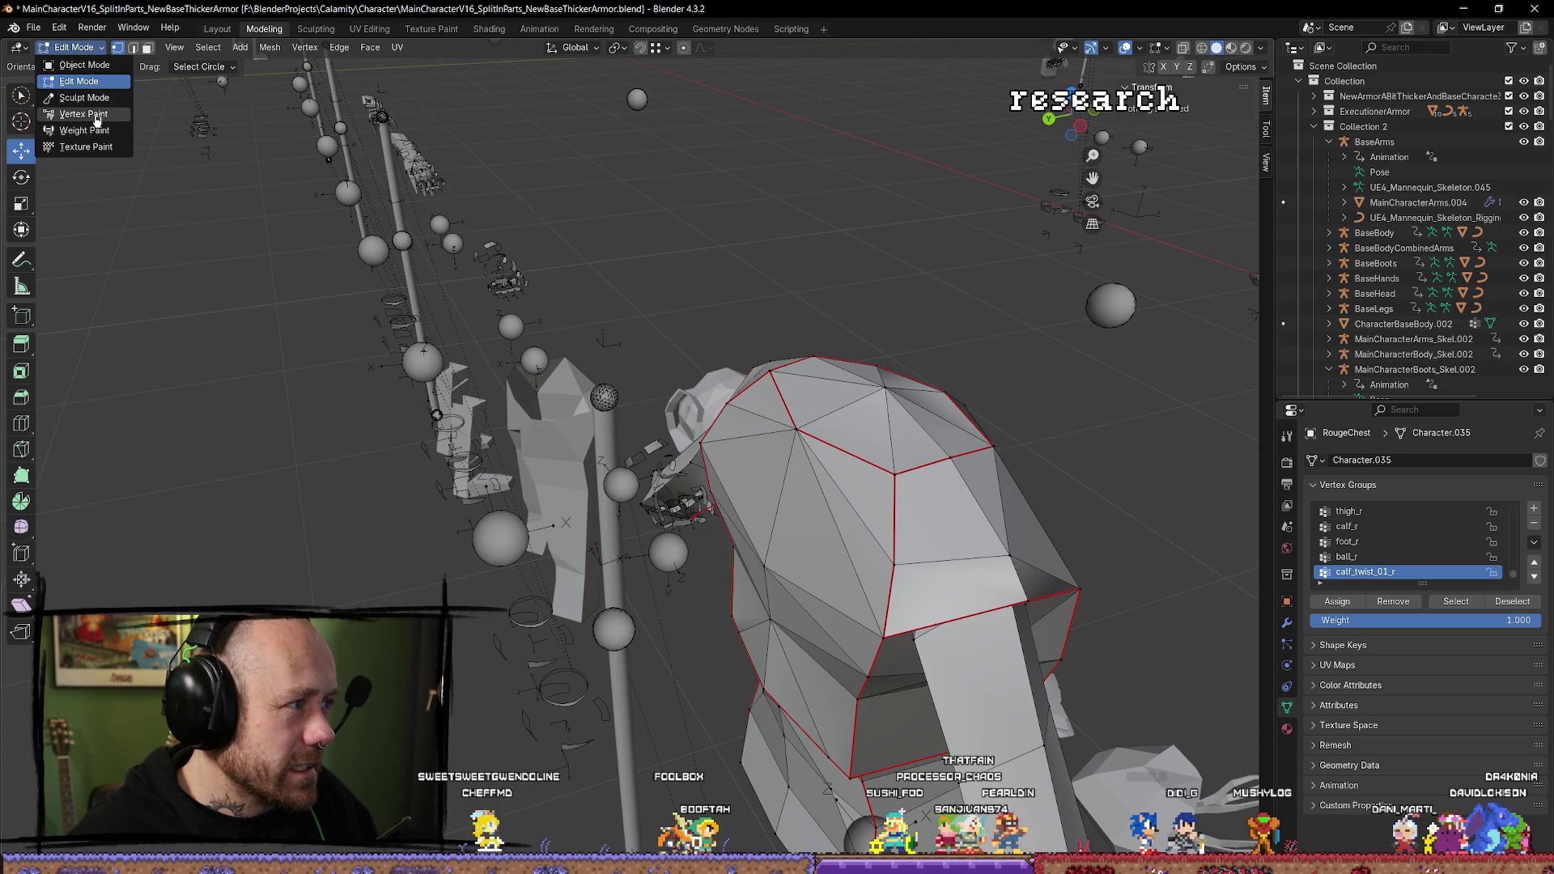
Switch RougeChest to Vertex Paint and make pelvis the active vertex group, stepping down to clavicle_l.
left_click(84, 114)
left_click_drag(925, 353, 829, 369)
scroll(1393, 542, "up", 2)
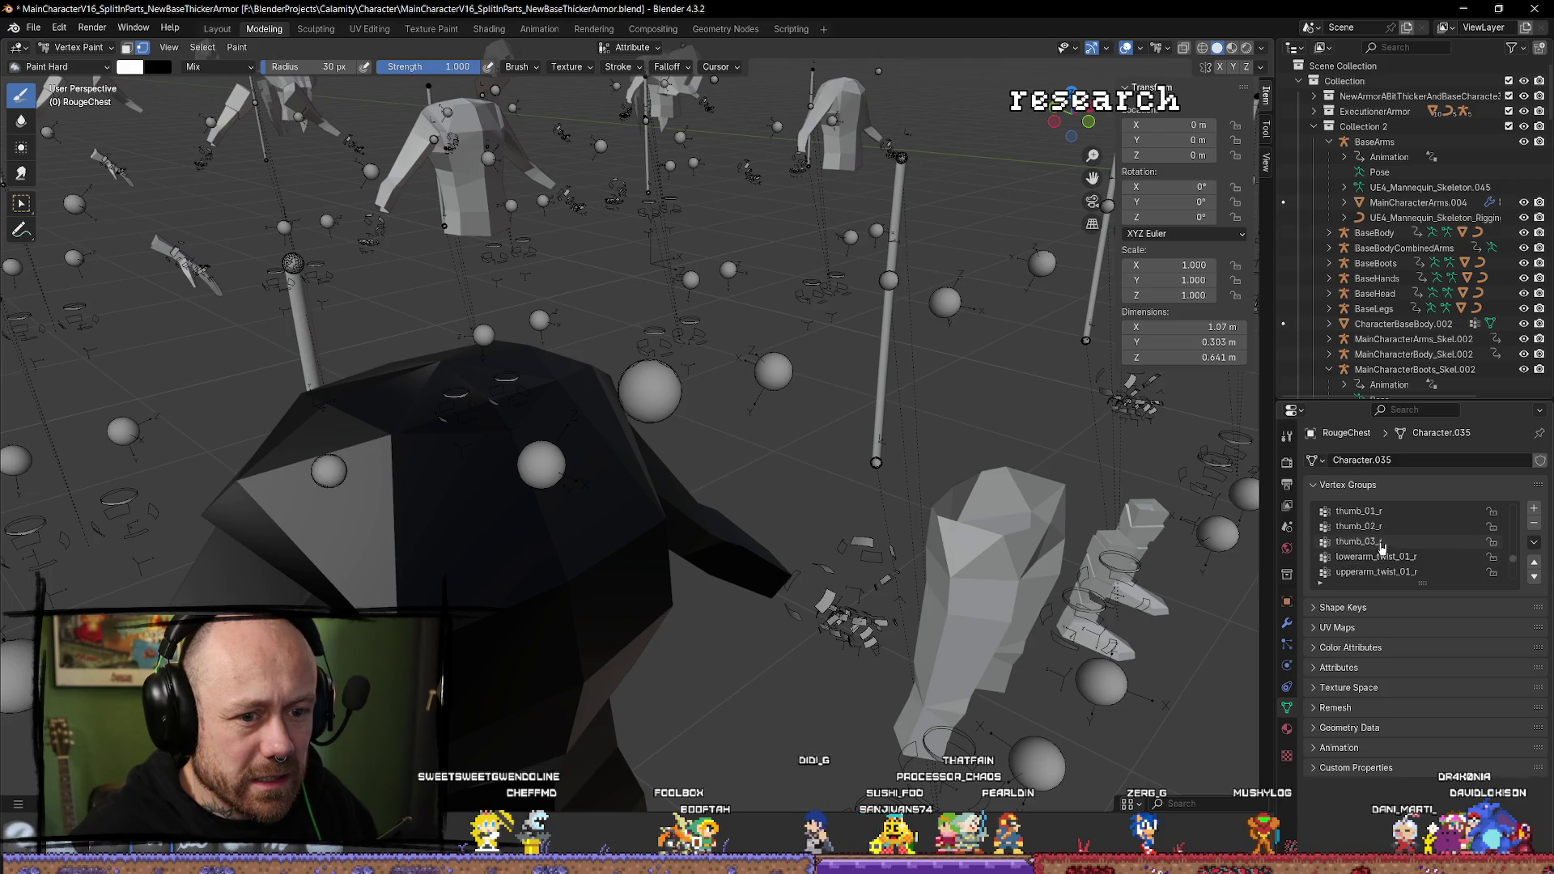
scroll(1392, 532, "up", 12)
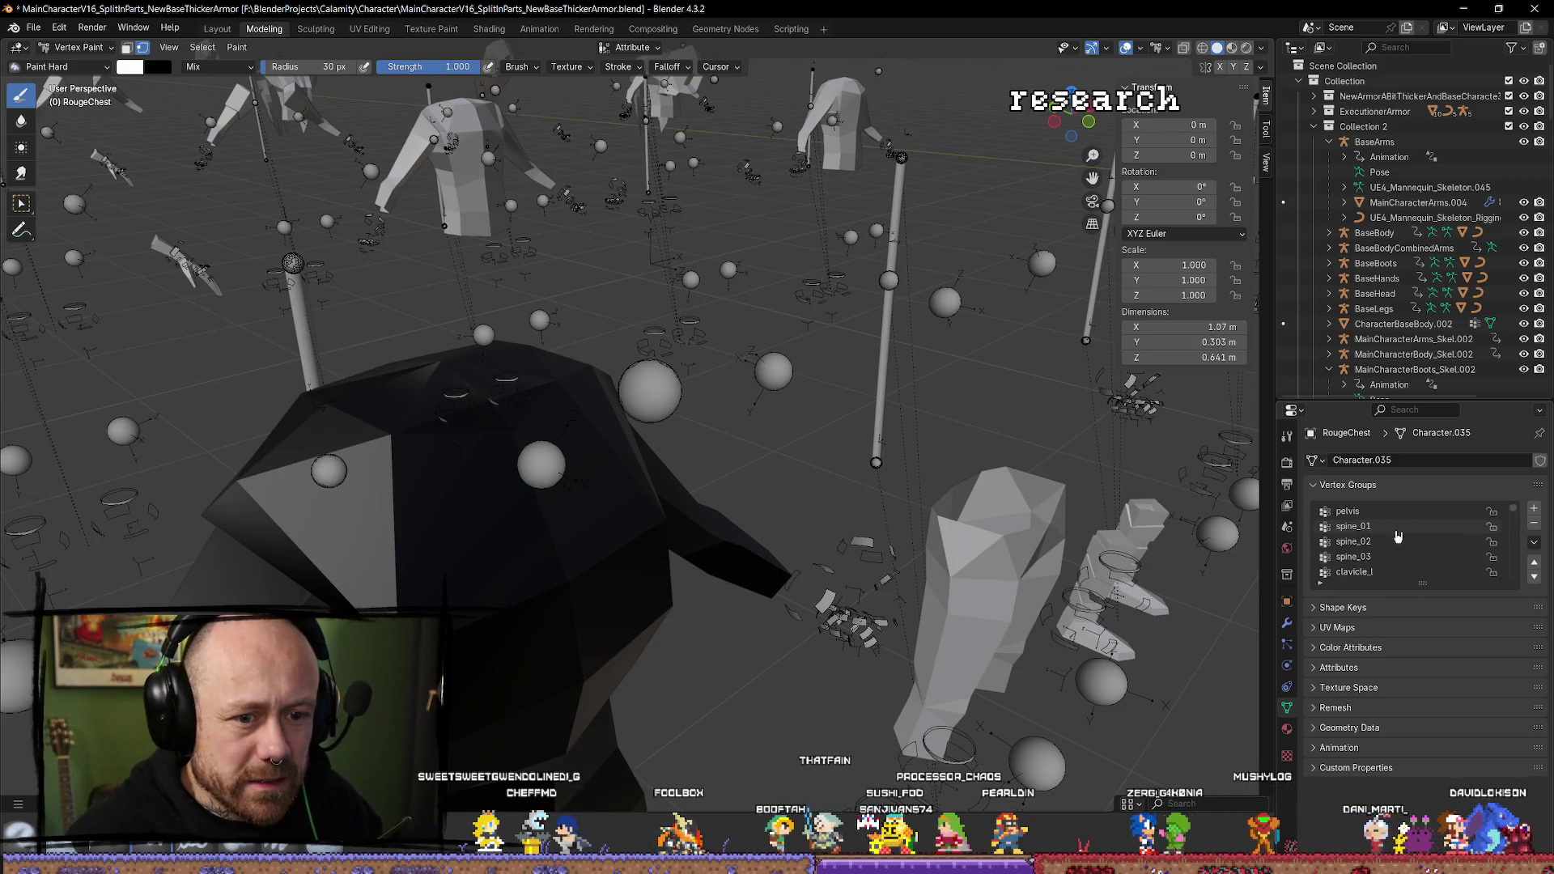
left_click(1399, 513)
key("Down")
key("Down")
key("Down")
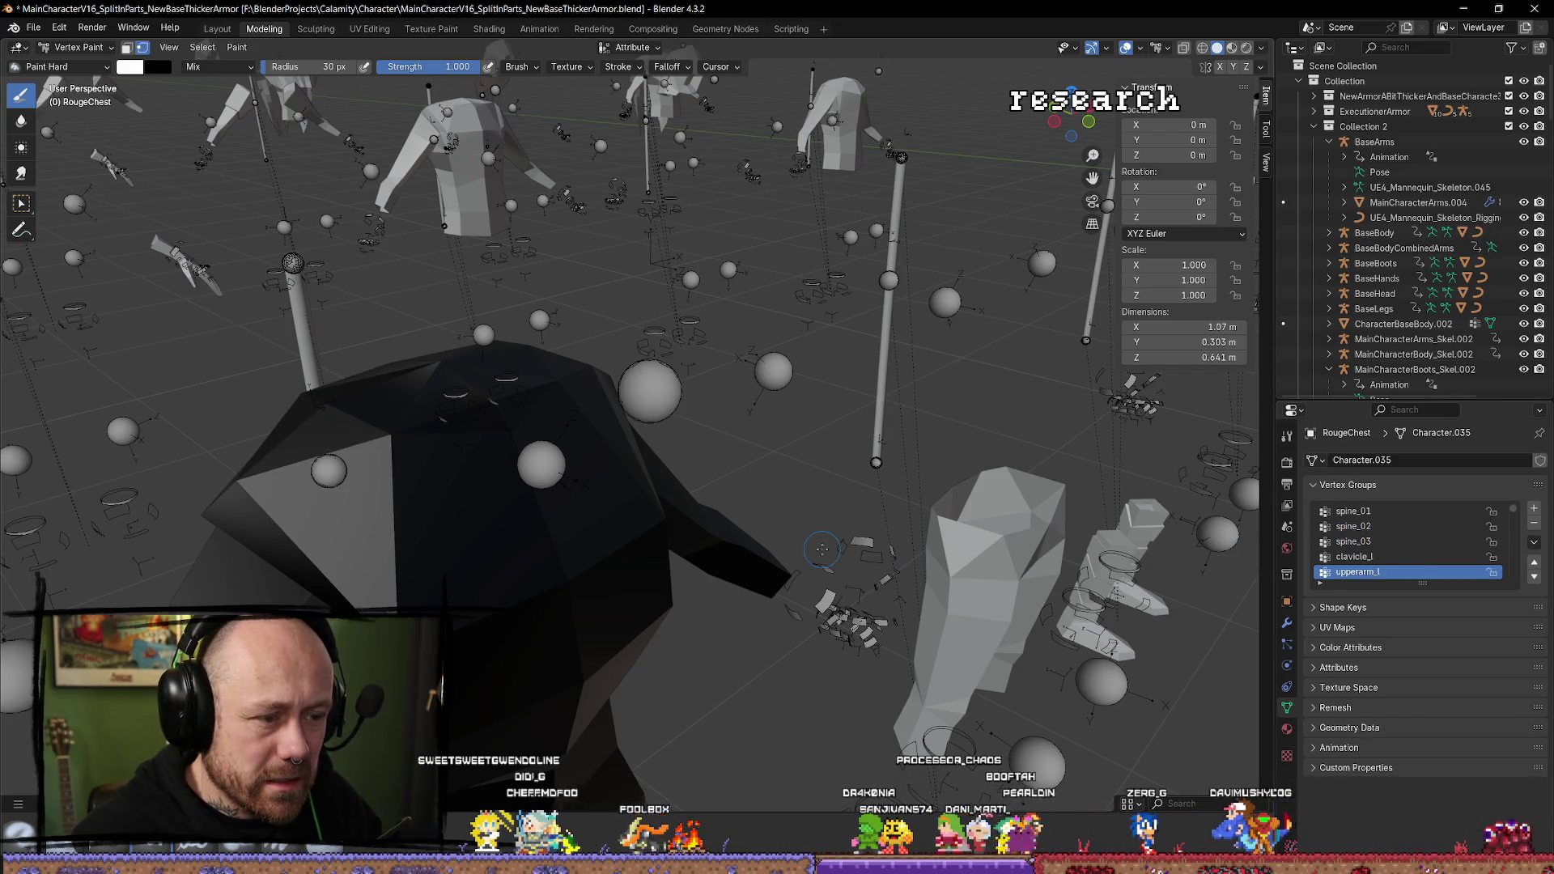
Switch to Weight Paint and compare the spine_02, spine_03, upperarm_l and clavicle_l group weights.
left_click(77, 46)
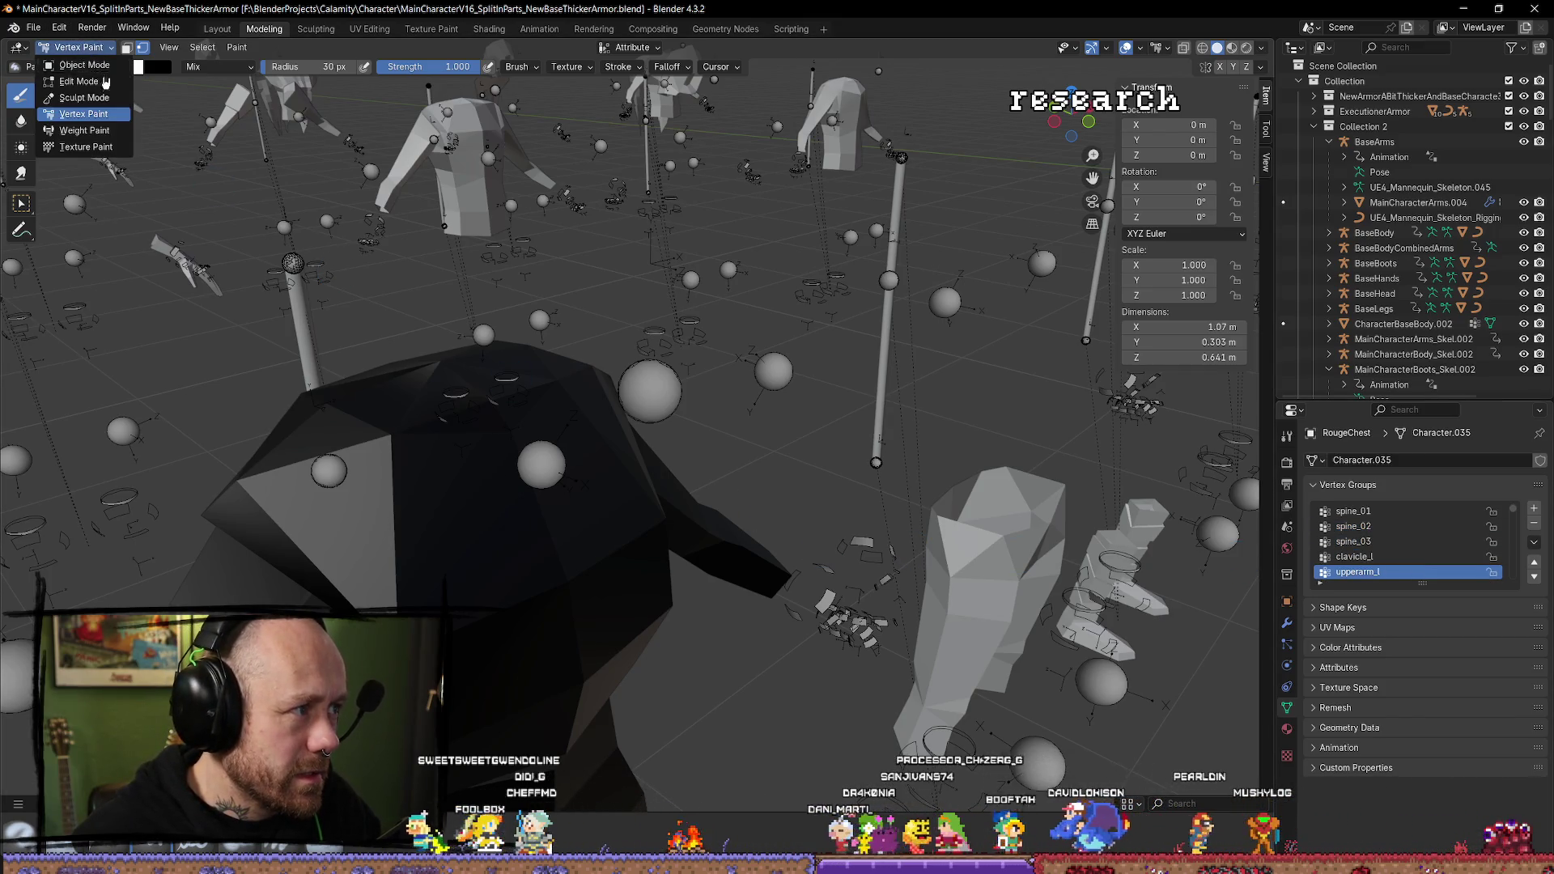
left_click(84, 130)
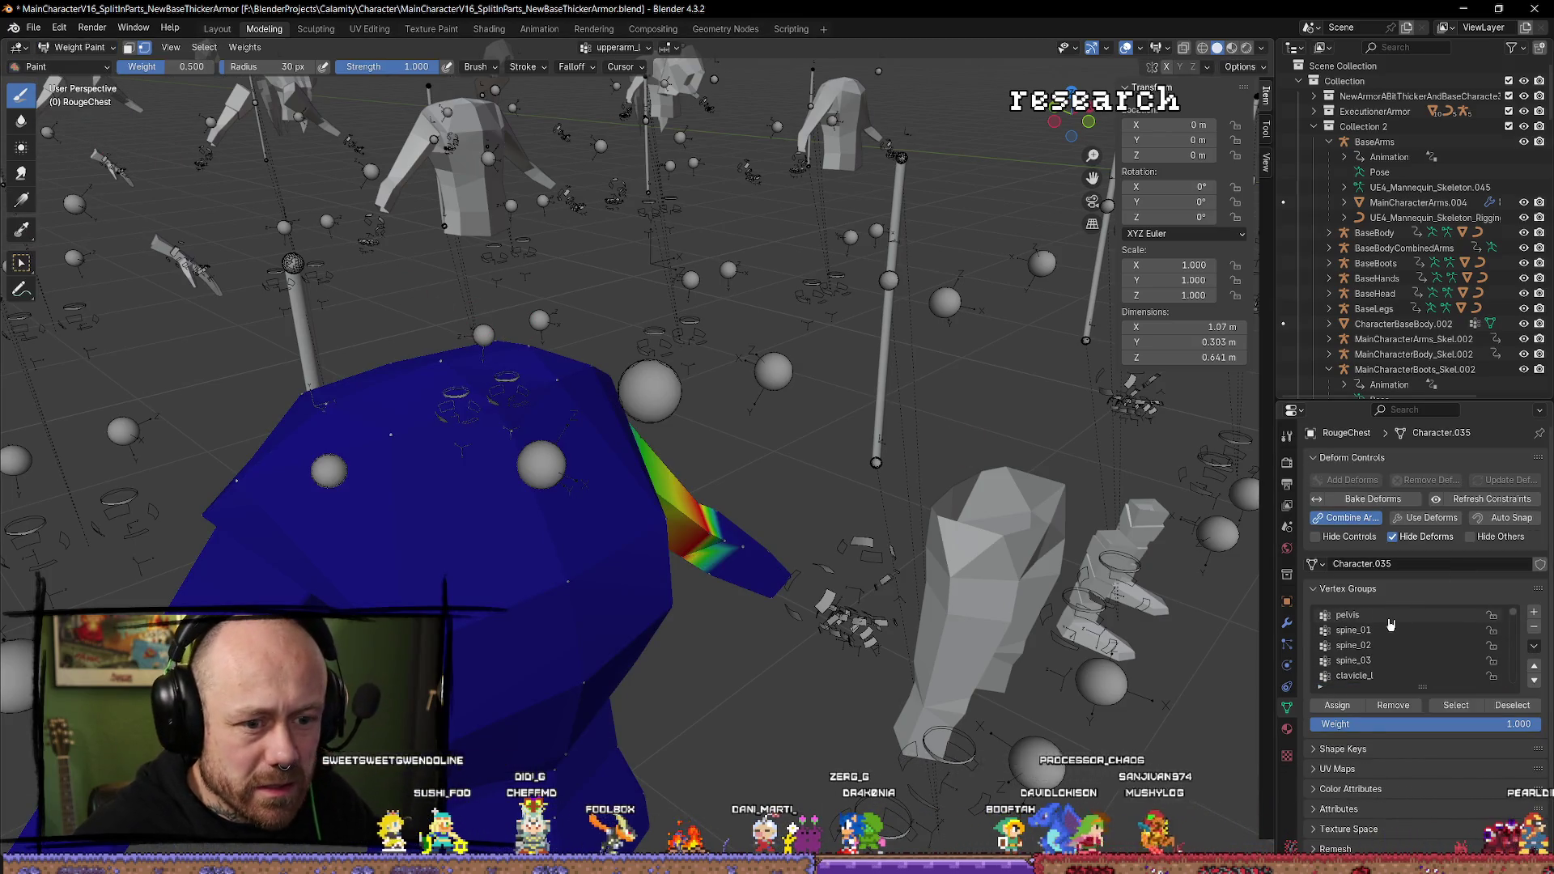
left_click(1391, 615)
key("Down")
key("Down")
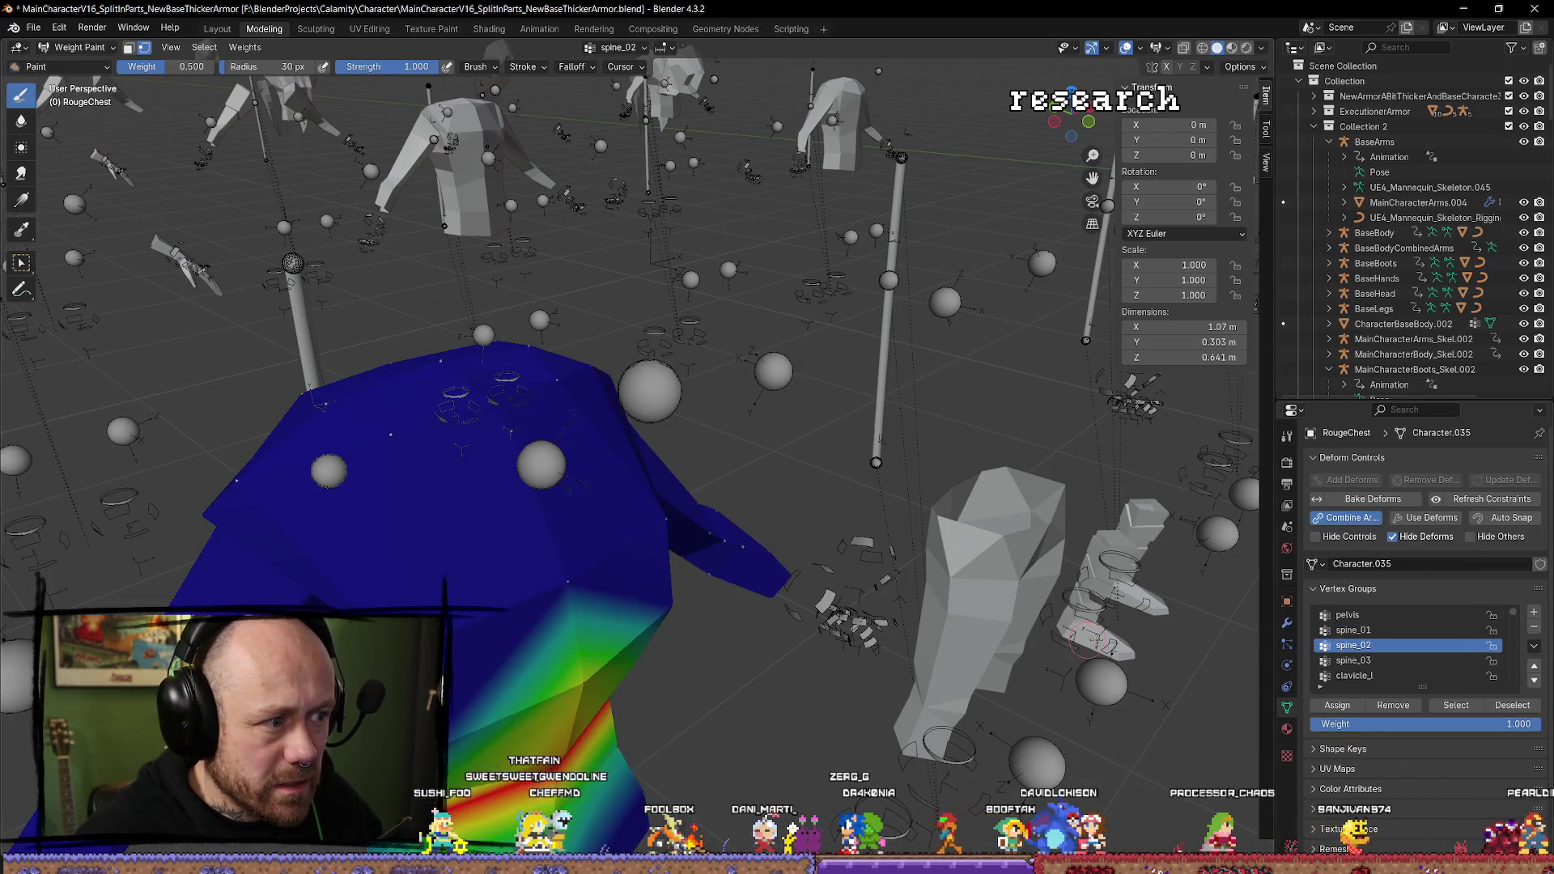
left_click(1372, 661)
key("Down")
key("Up")
key("Down")
key("Down")
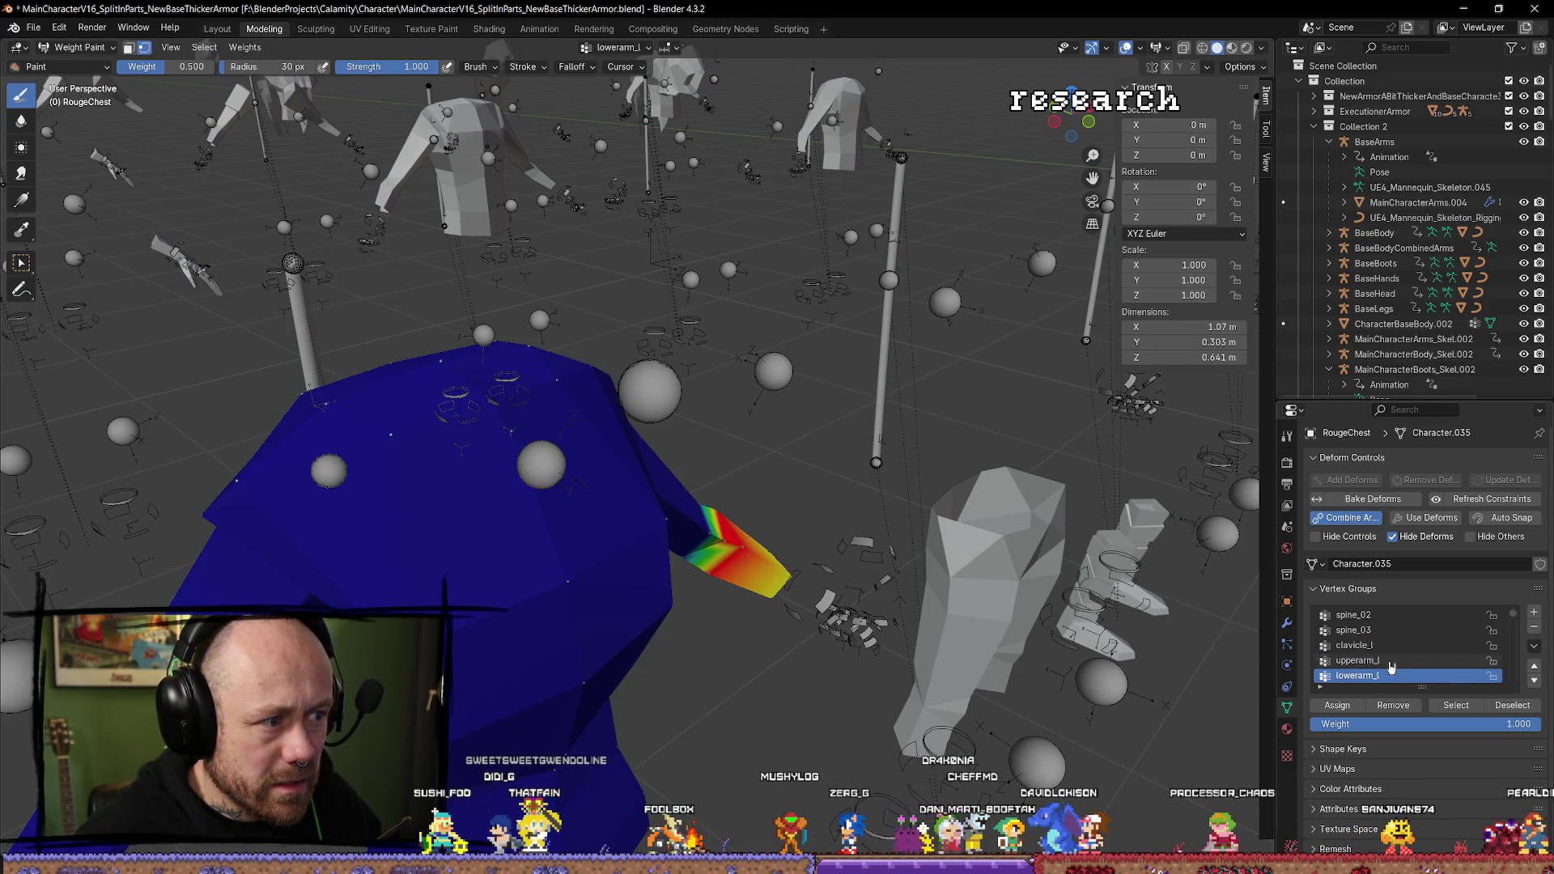
key("Down")
key("Up")
key("Up")
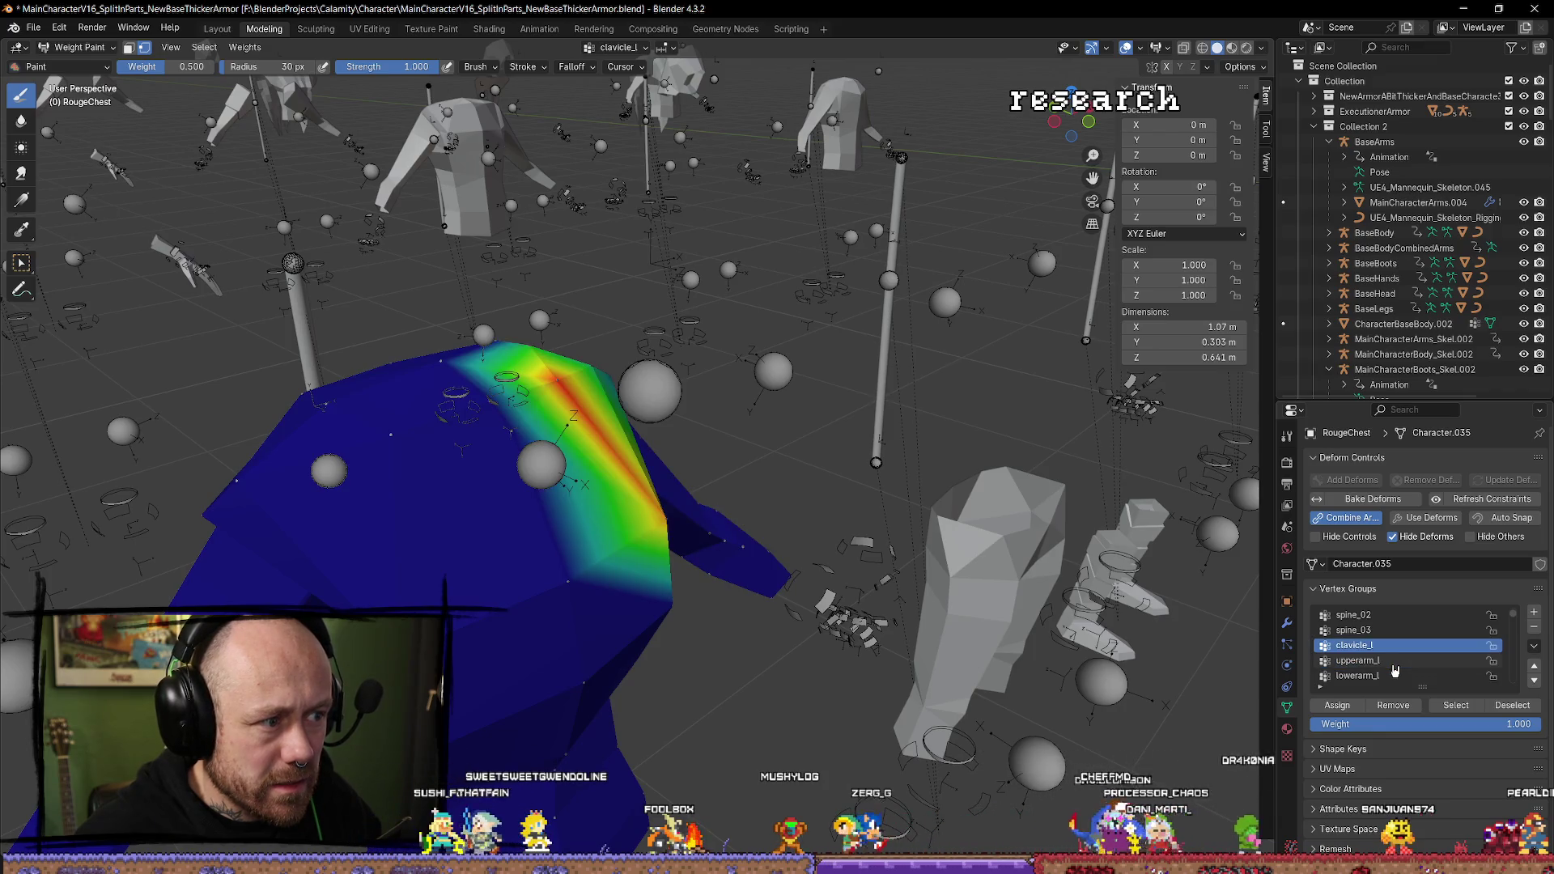
key("Up")
key("Down")
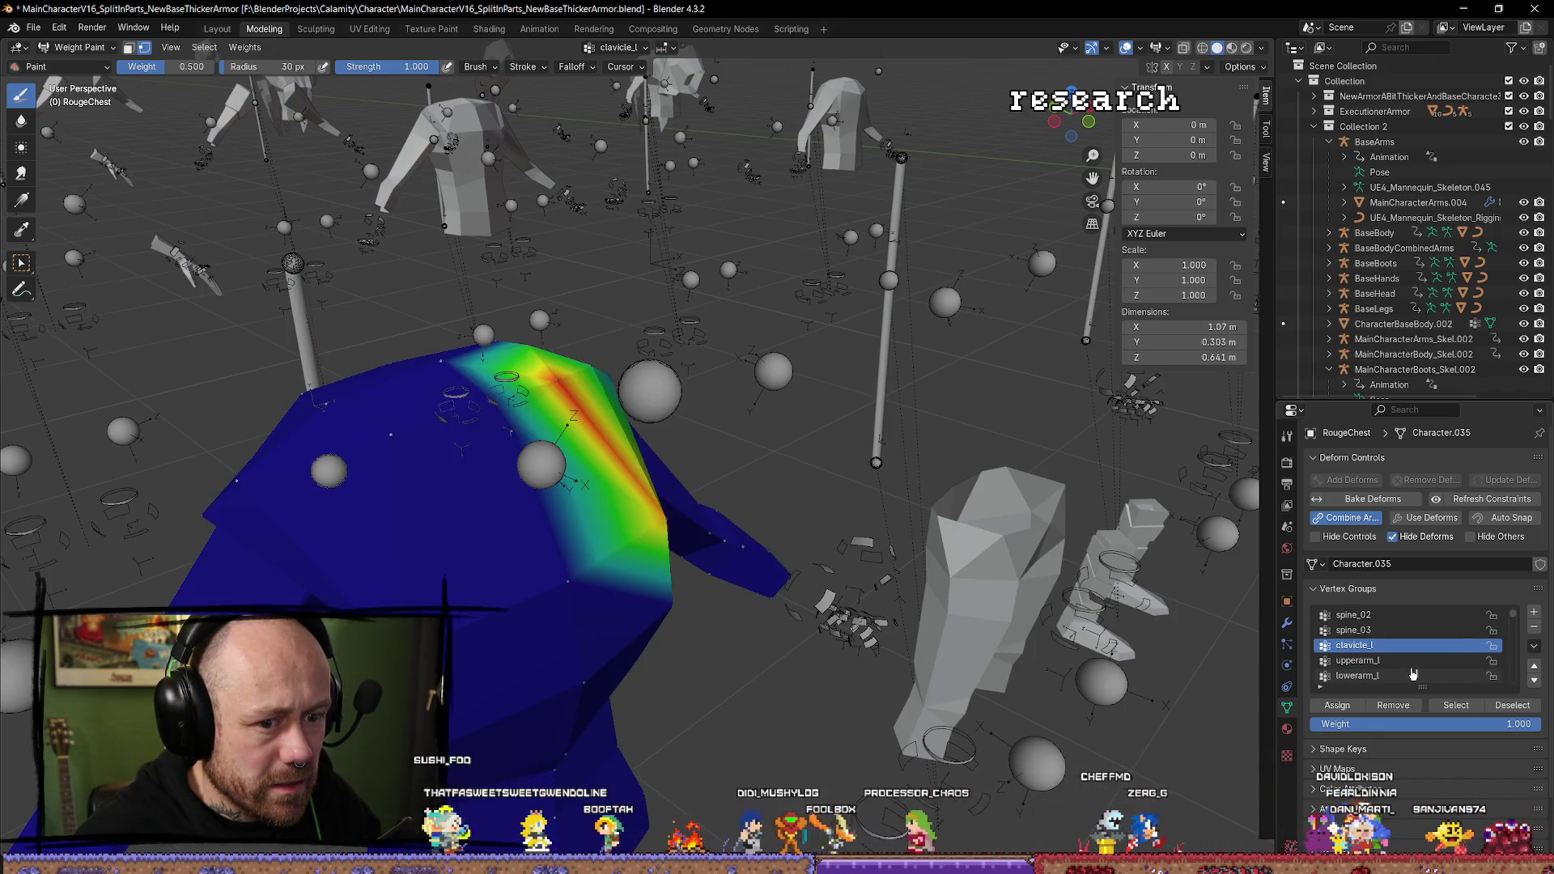
Step through lowerarm_l, the finger groups and clavicle_r down to the neck_01 chest weights.
left_click(1409, 675)
key("Down")
key("Down")
key("Down")
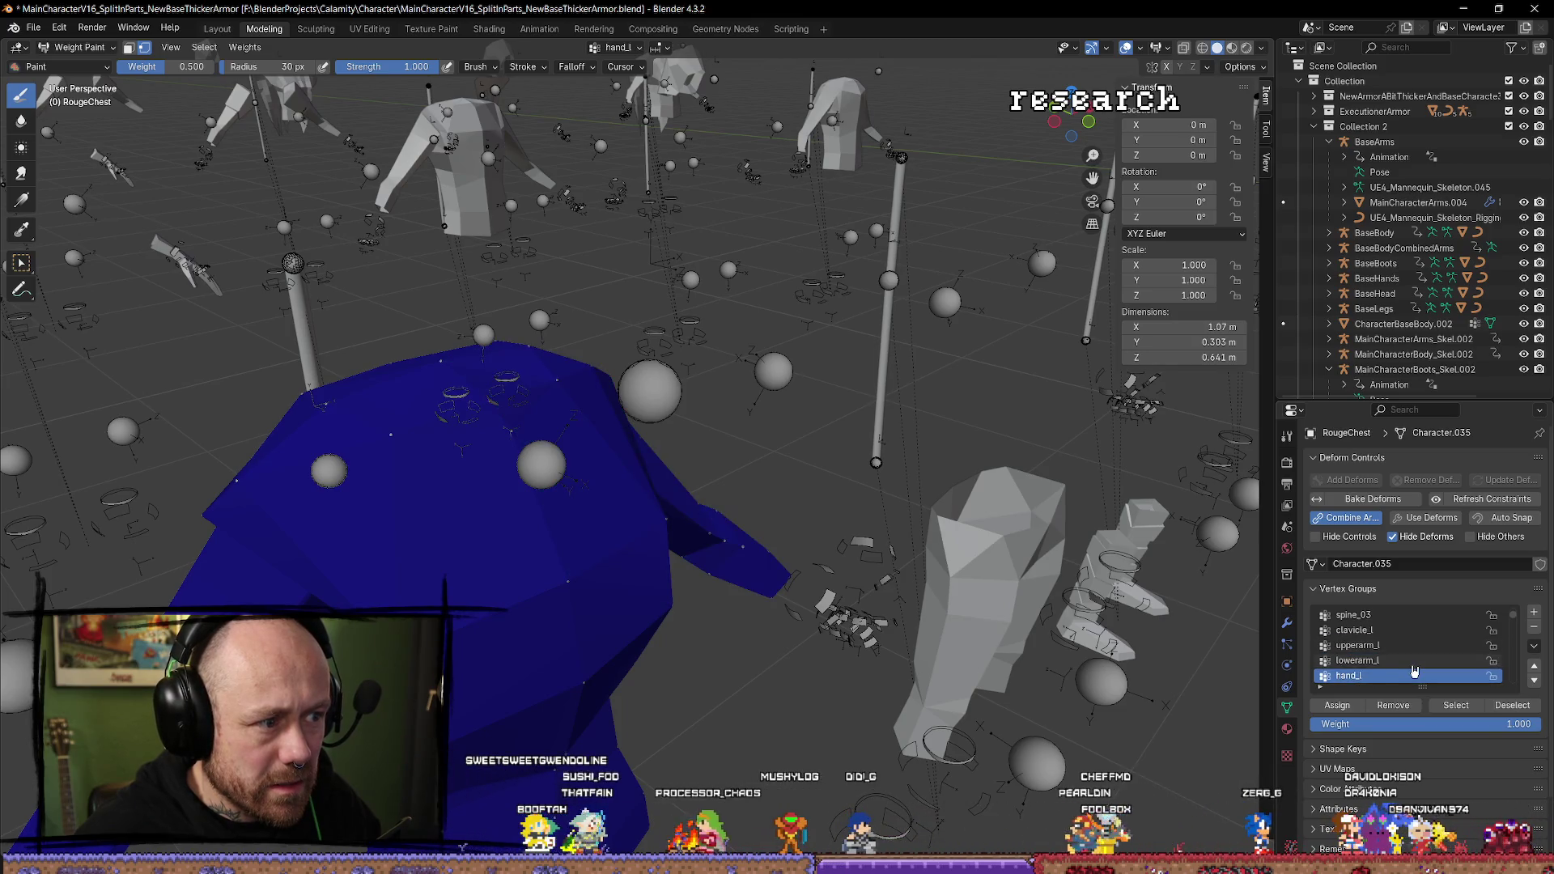
key("Down")
key("Down")
key("Down")
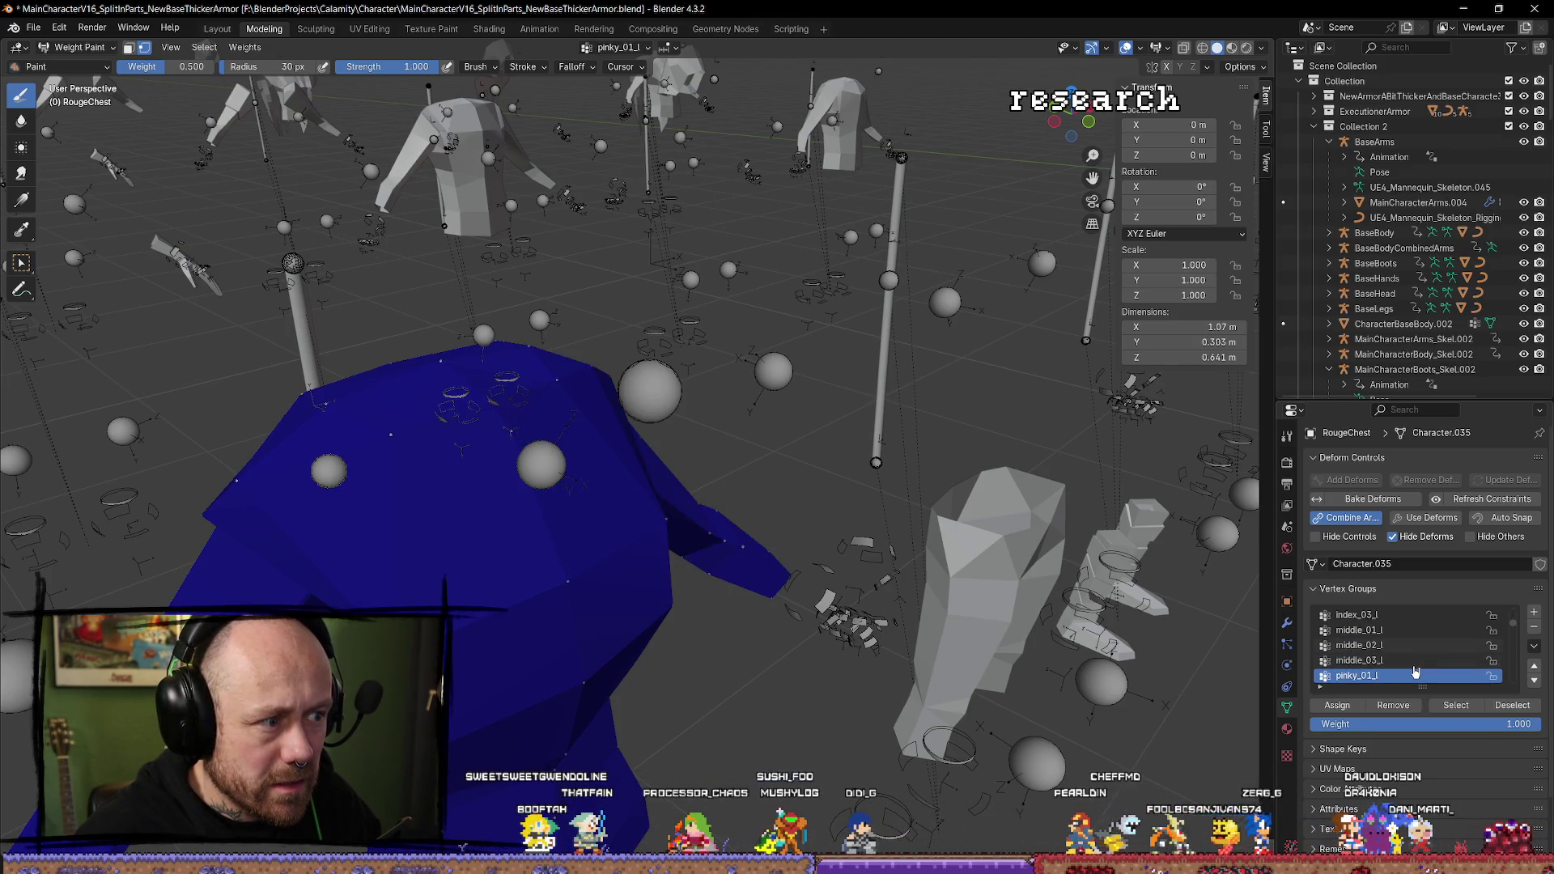
key("Down")
key("Down")
key("Down")
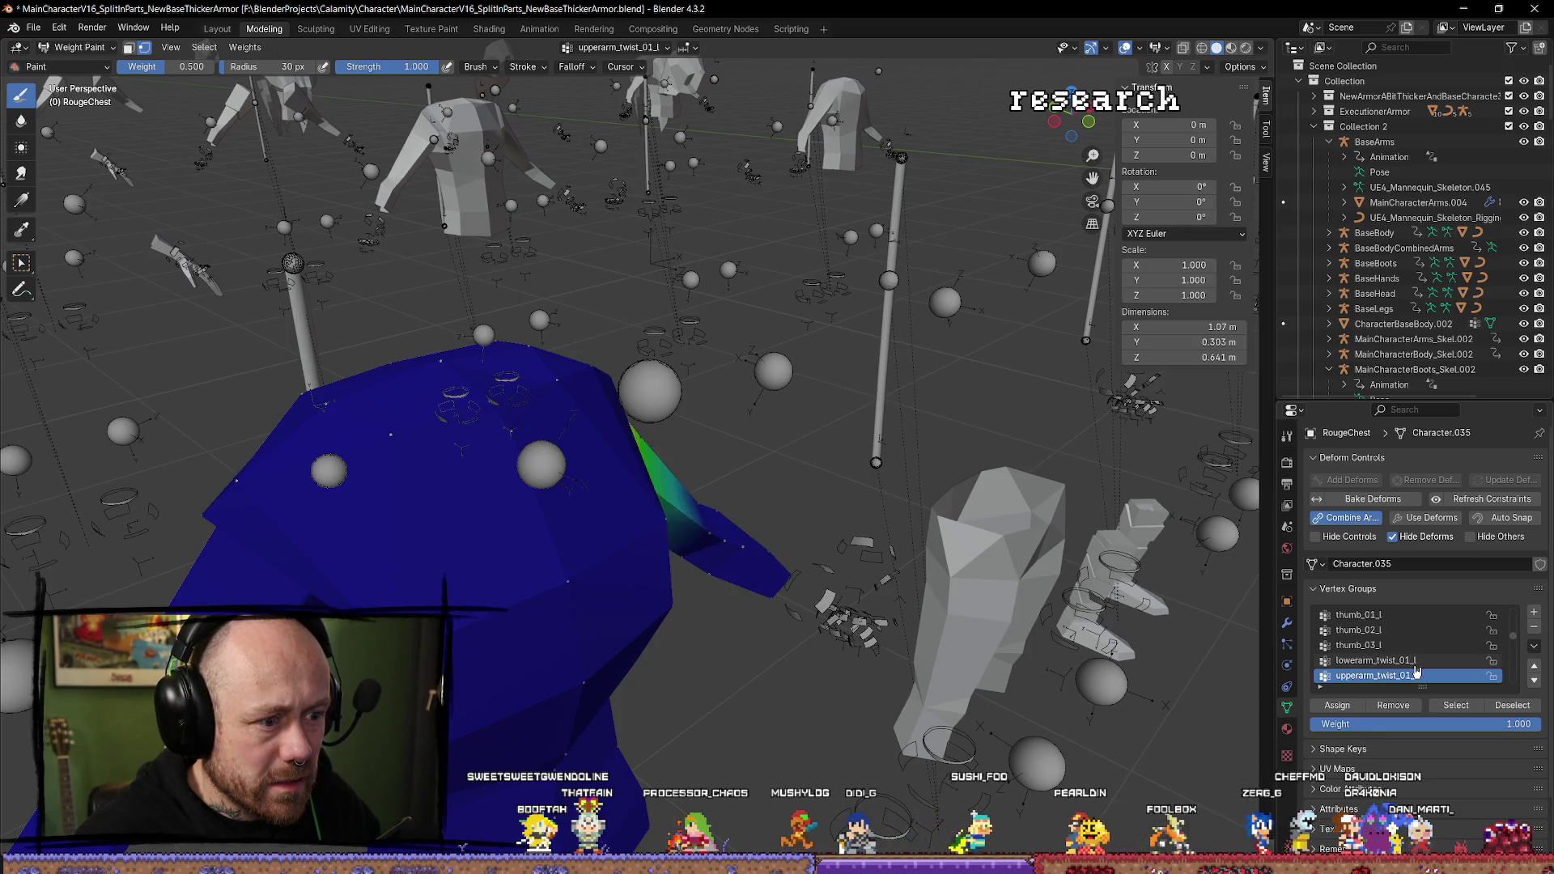
key("Down")
key("Down")
key("Down")
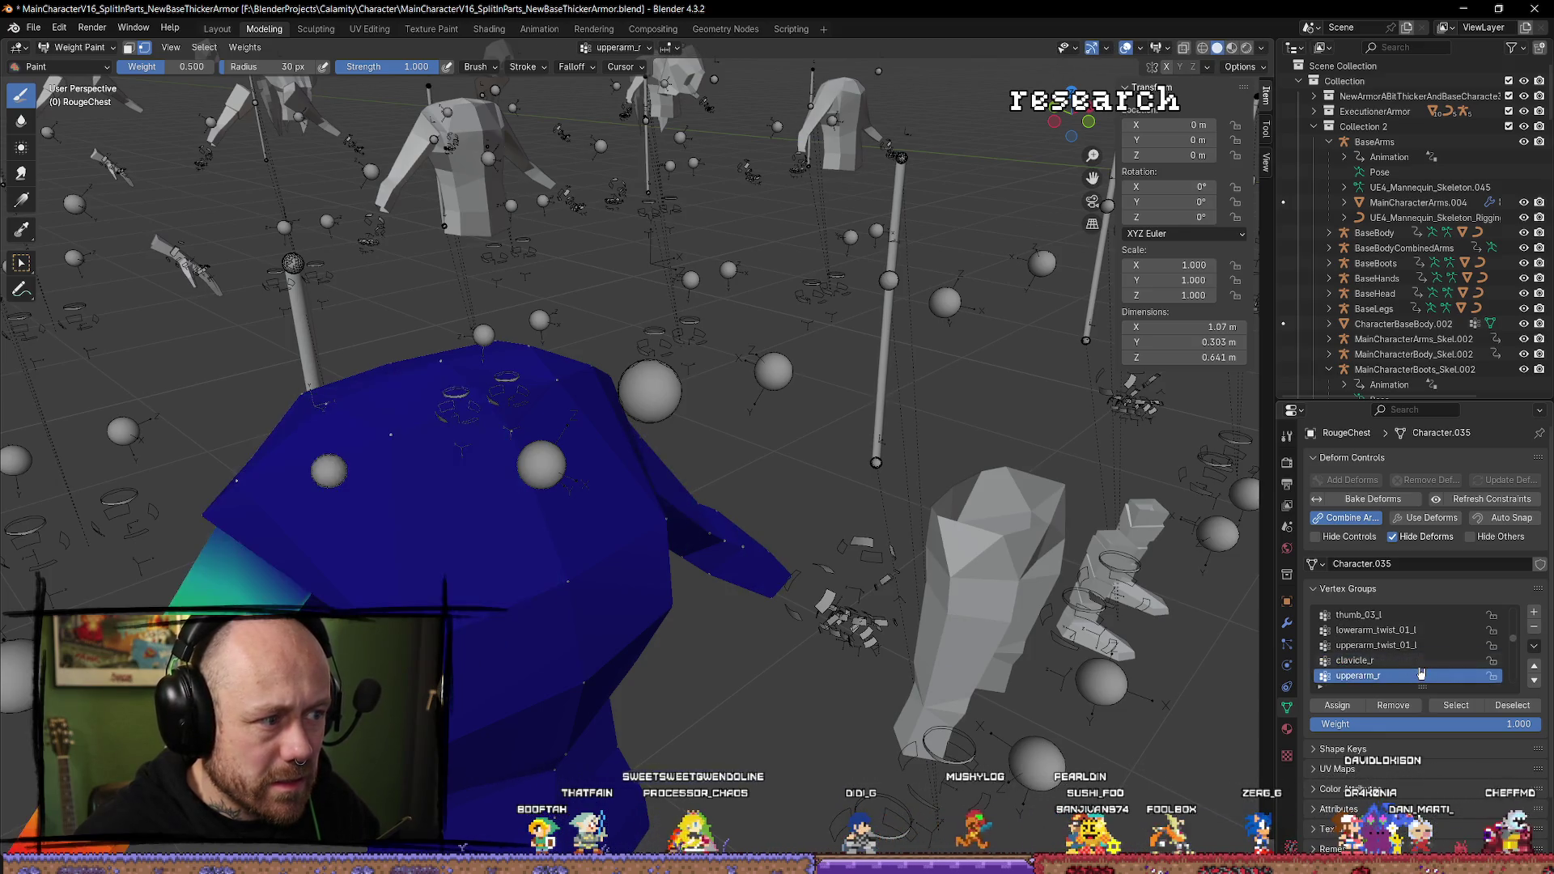
key("Down")
key("Down")
key("Down")
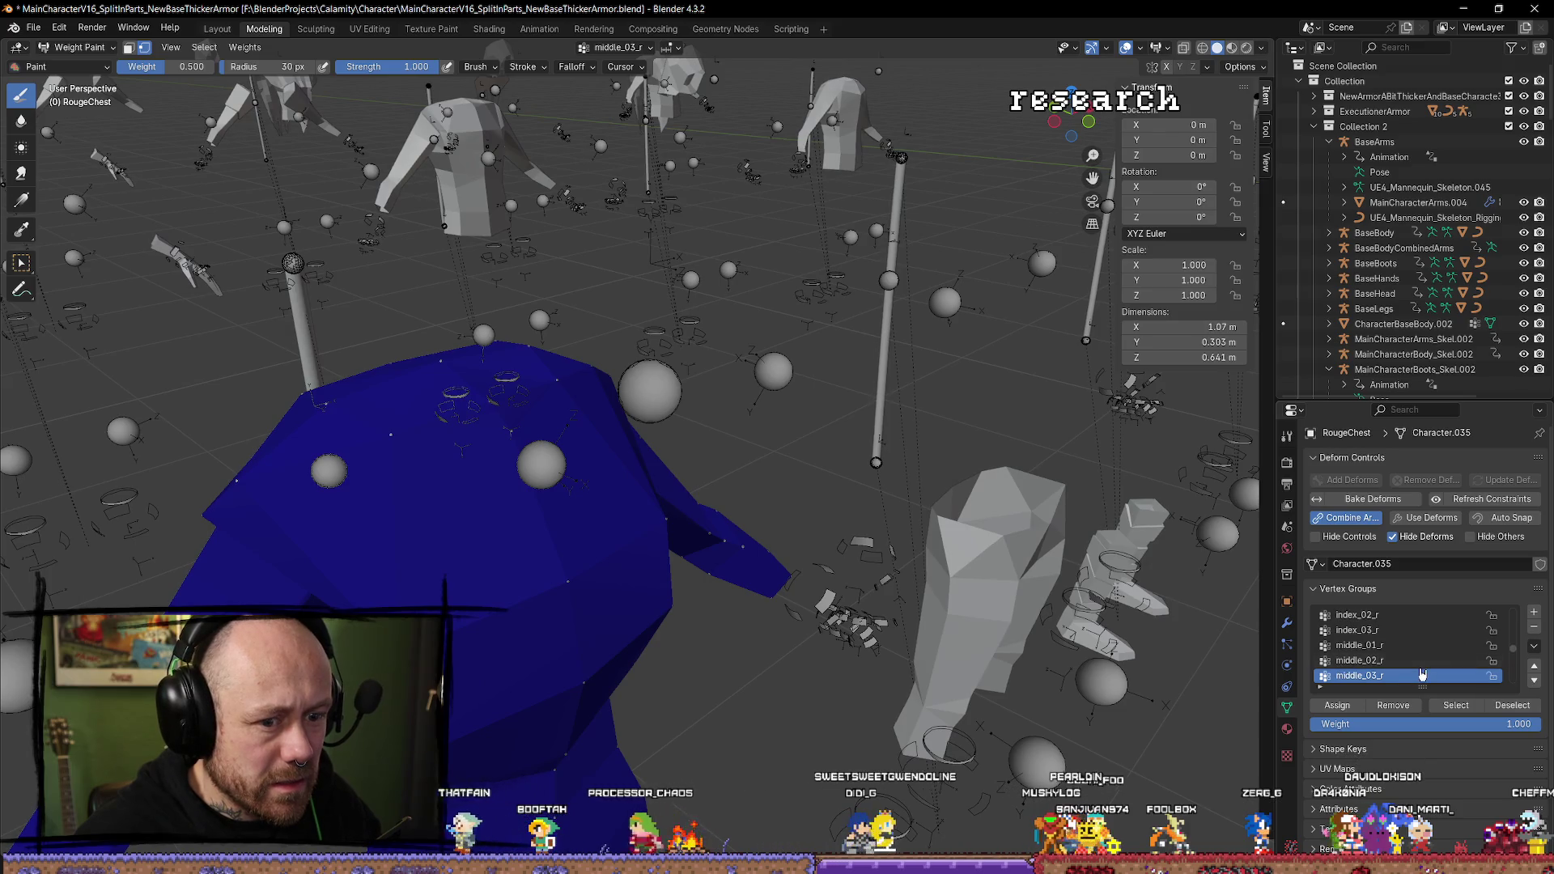
key("Down")
key("Down")
key("Down")
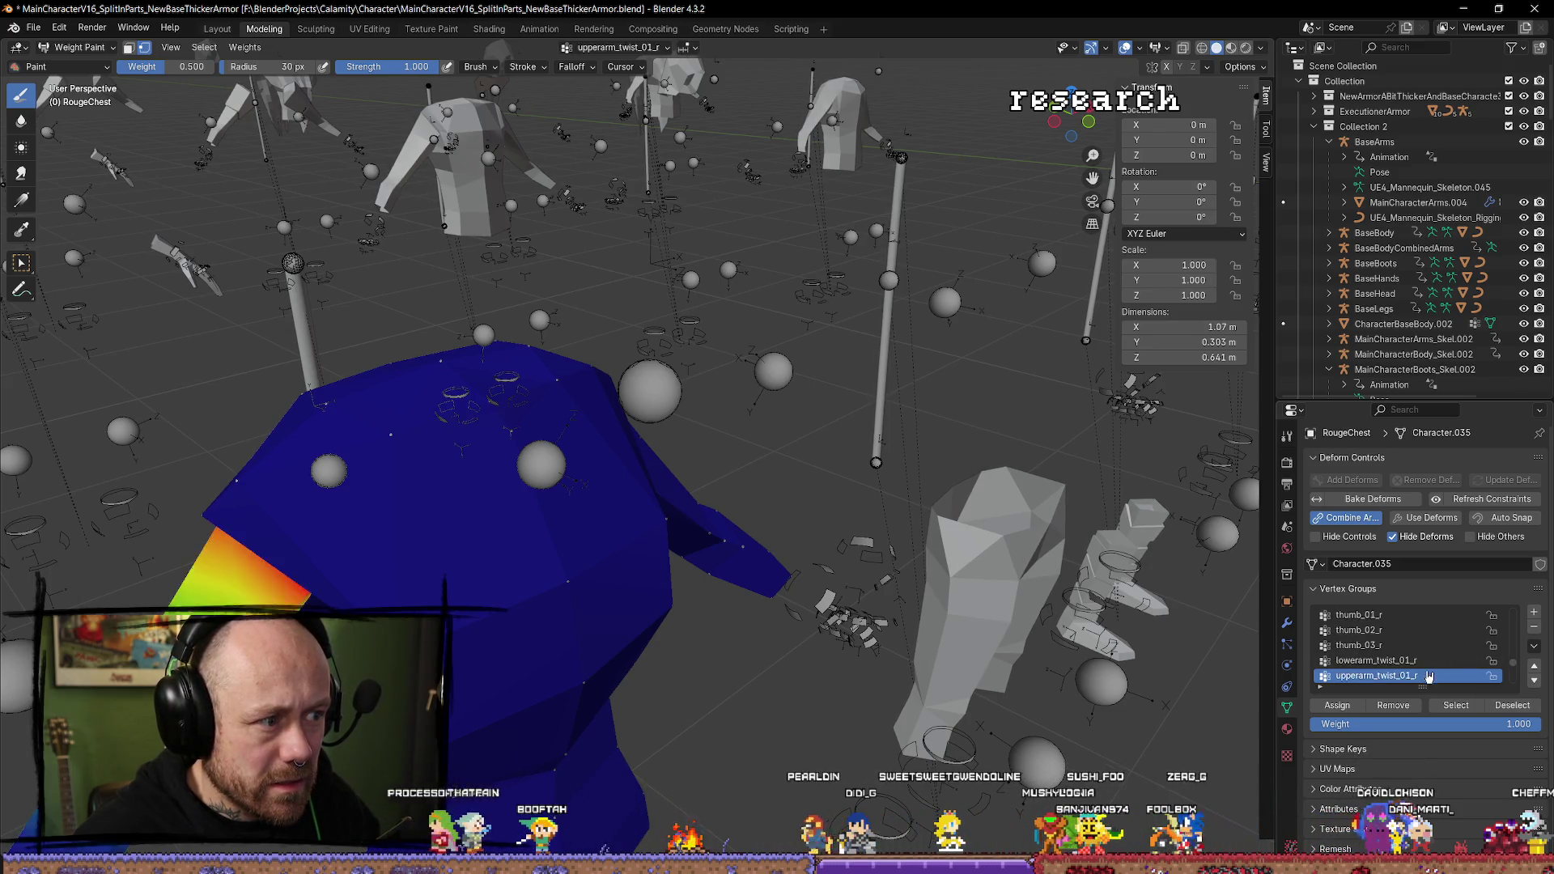
key("Down")
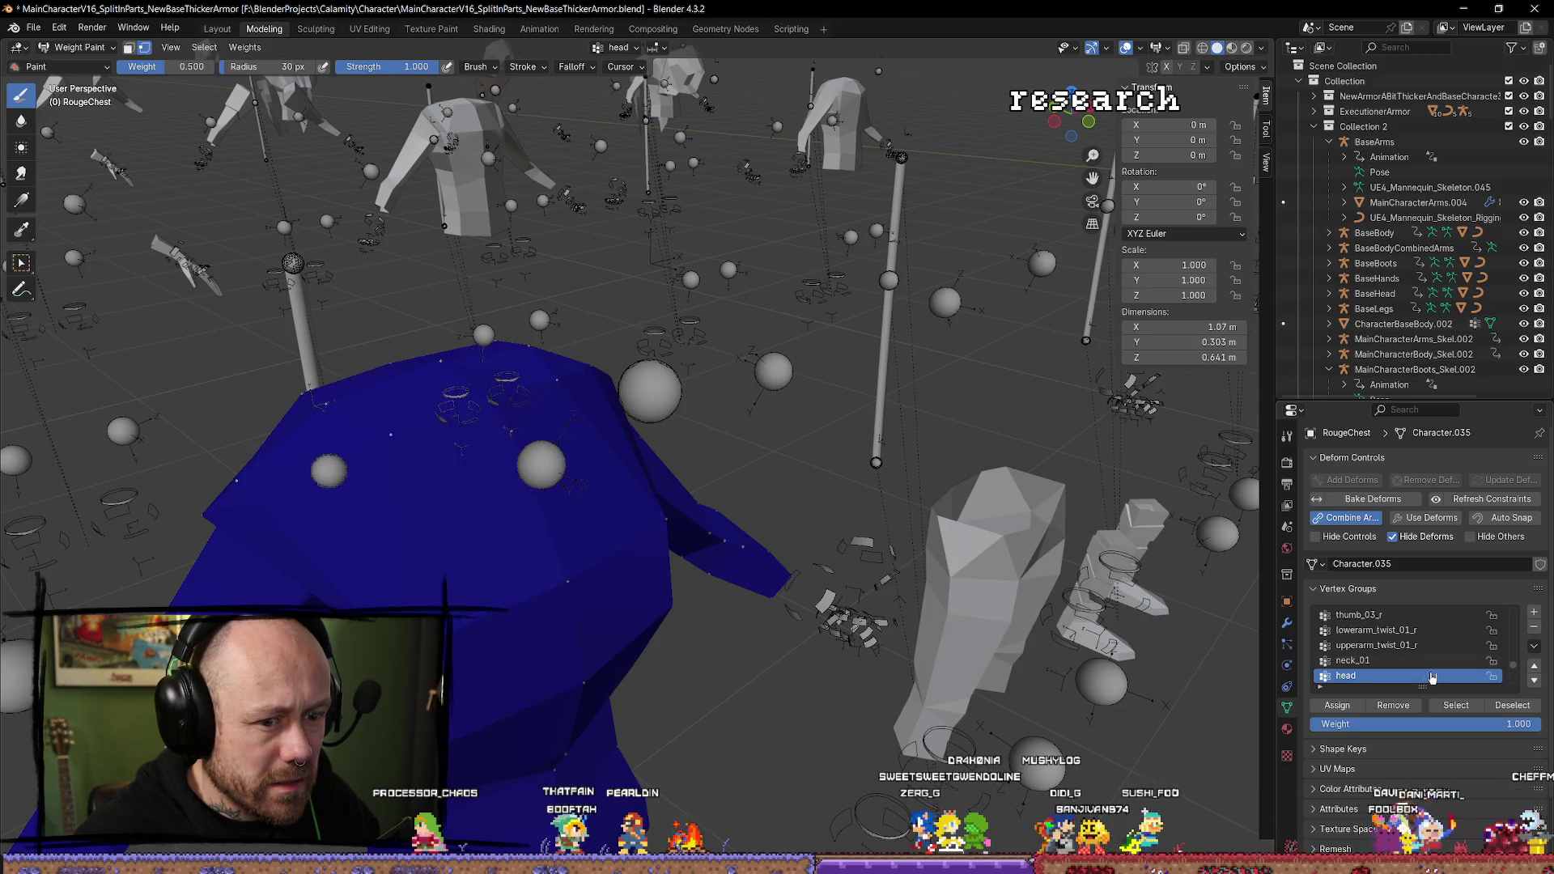
key("Up")
Check the leg groups (thigh_l, foot_r) and return to the neck_01 weights.
key("Down")
key("Up")
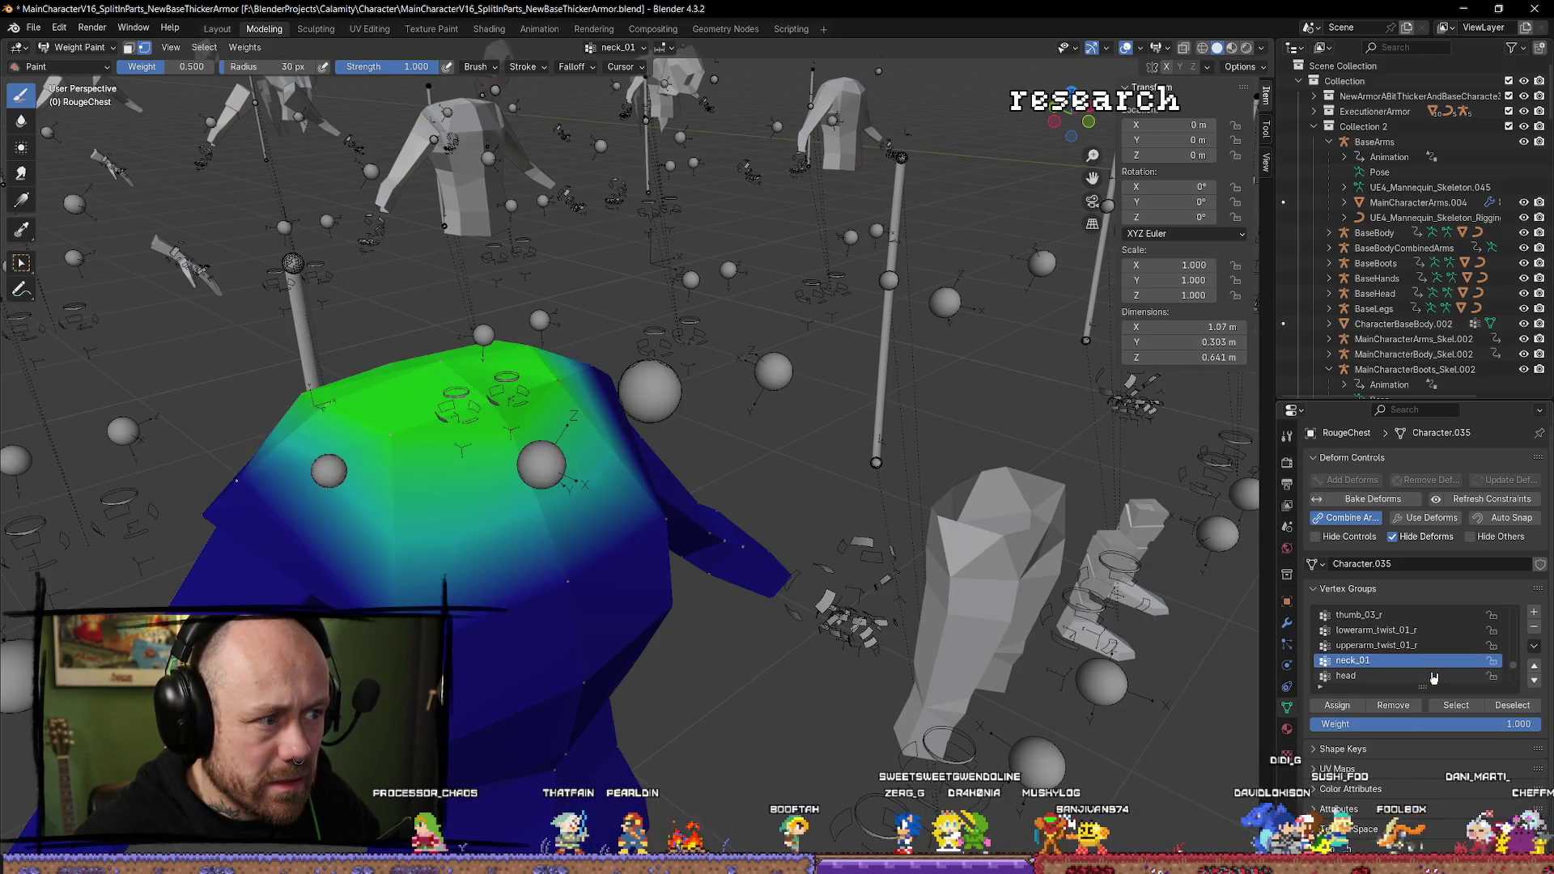
key("Down")
key("Down")
key("Down")
key("Down")
key("Down")
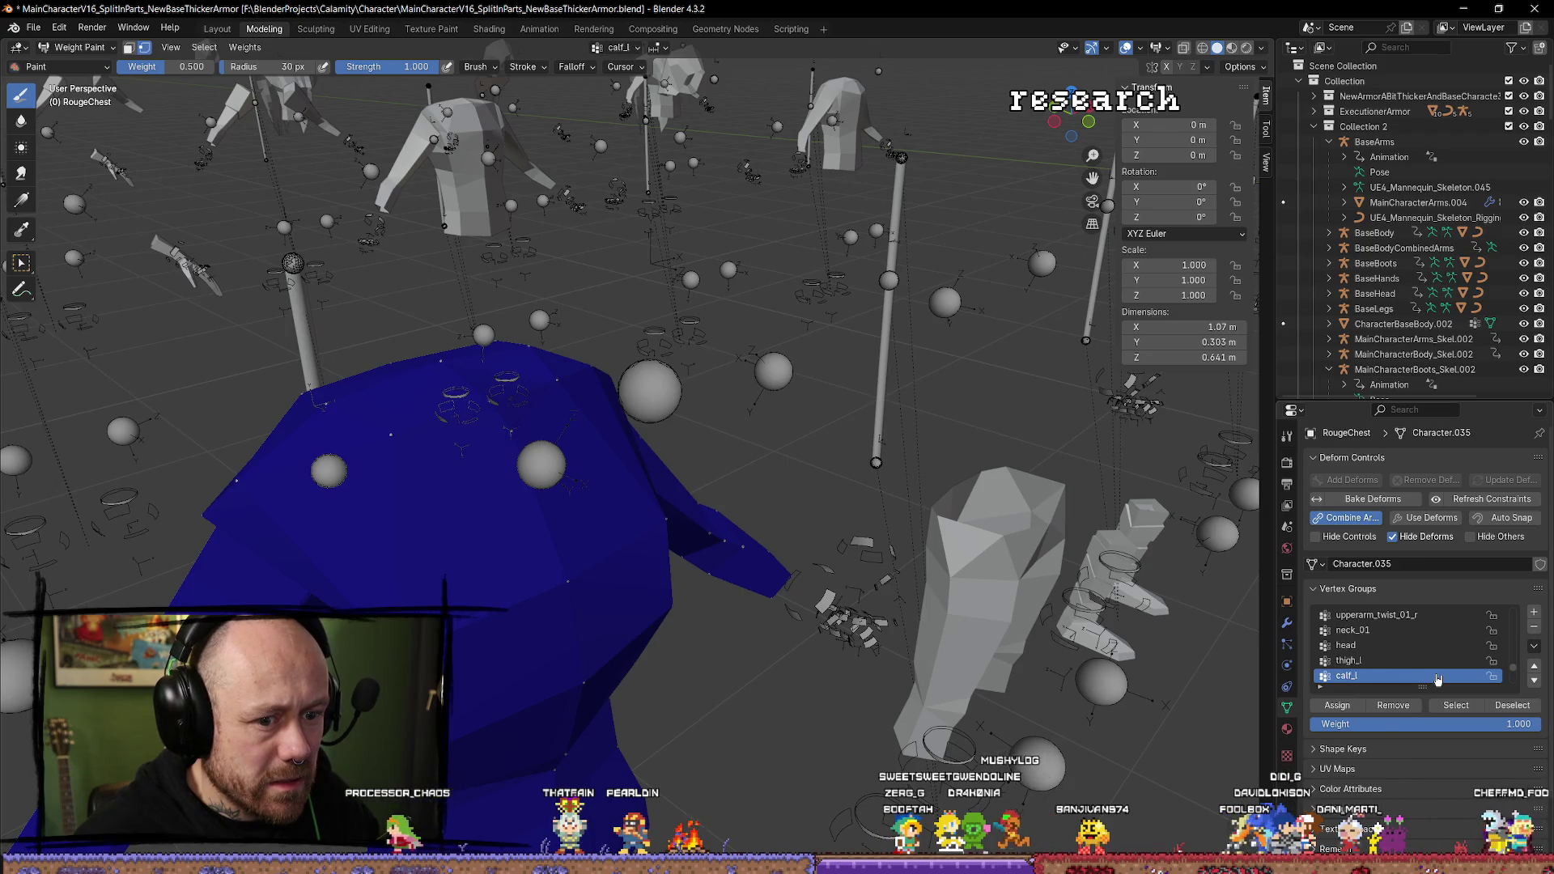
key("Down")
key("Down")
key("Down")
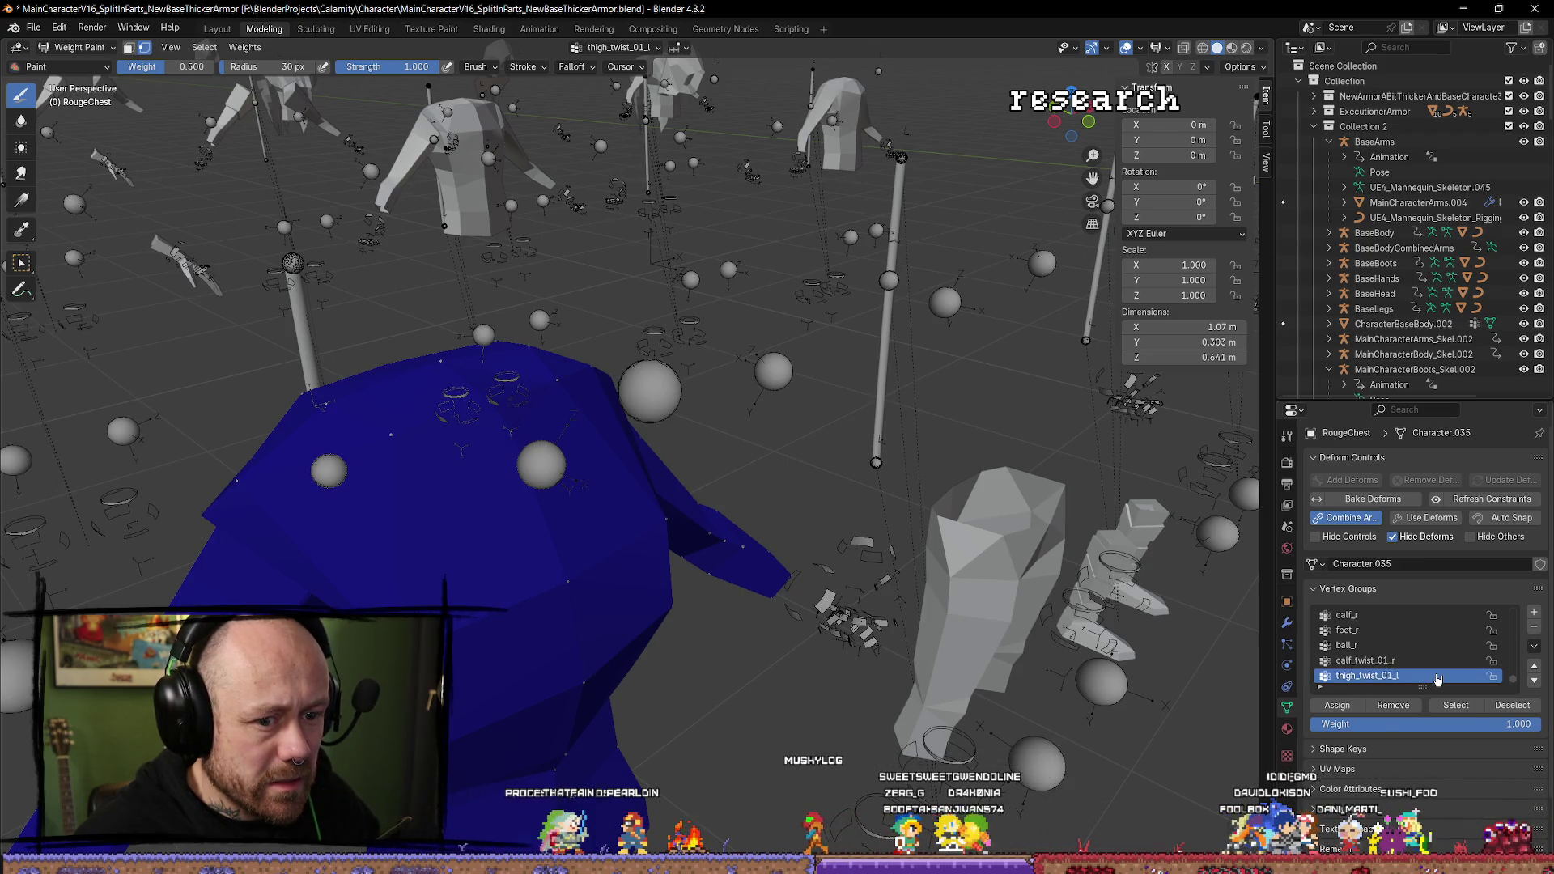
key("Up")
key("Up")
key("Up")
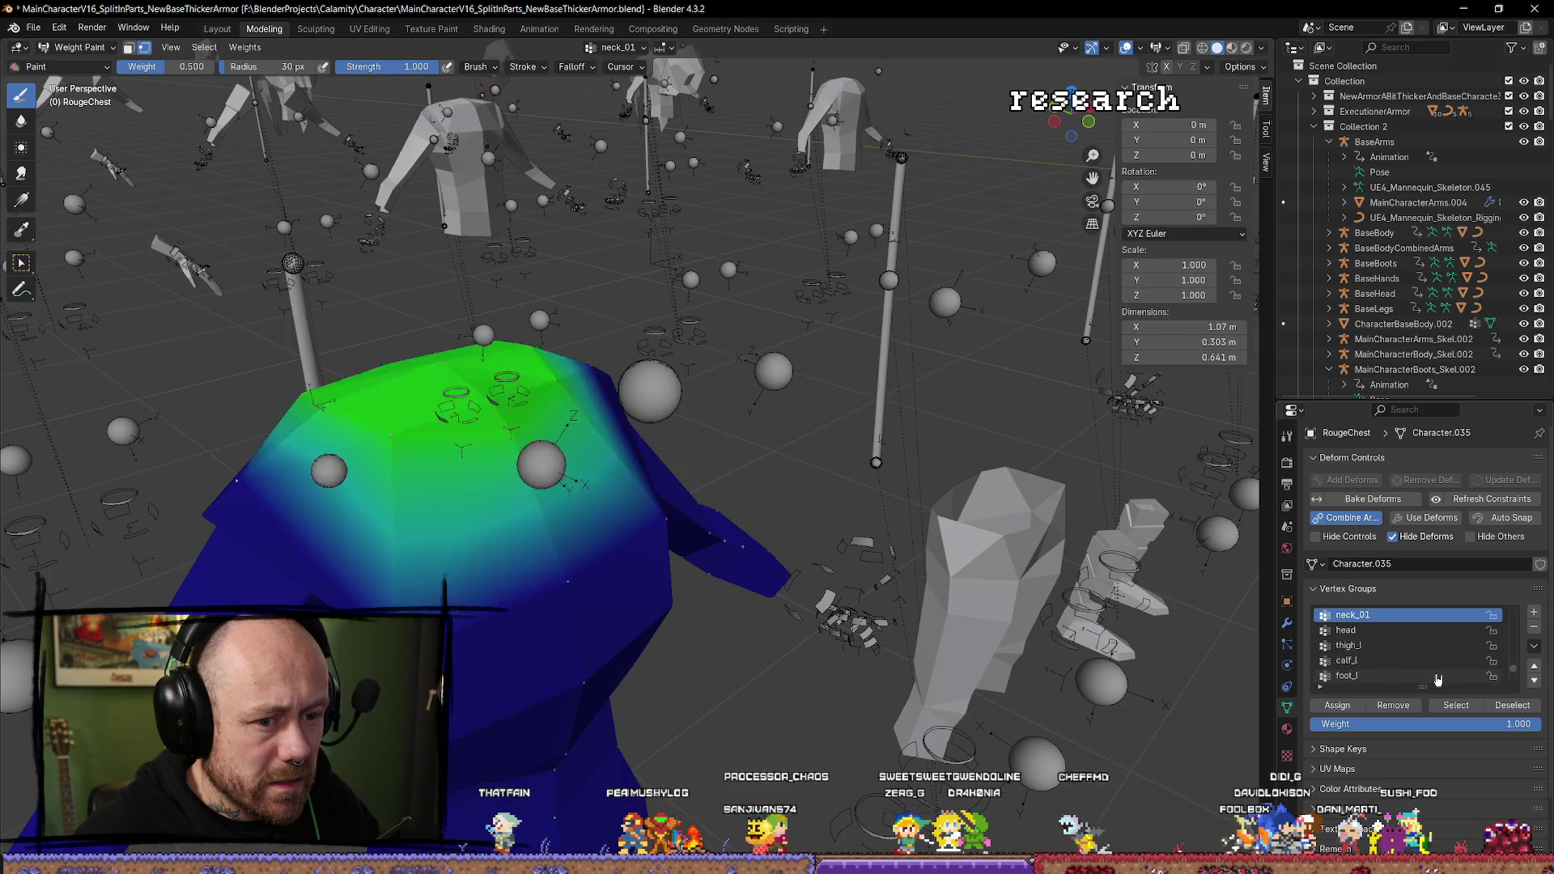
key("Down")
key("Down")
key("Down")
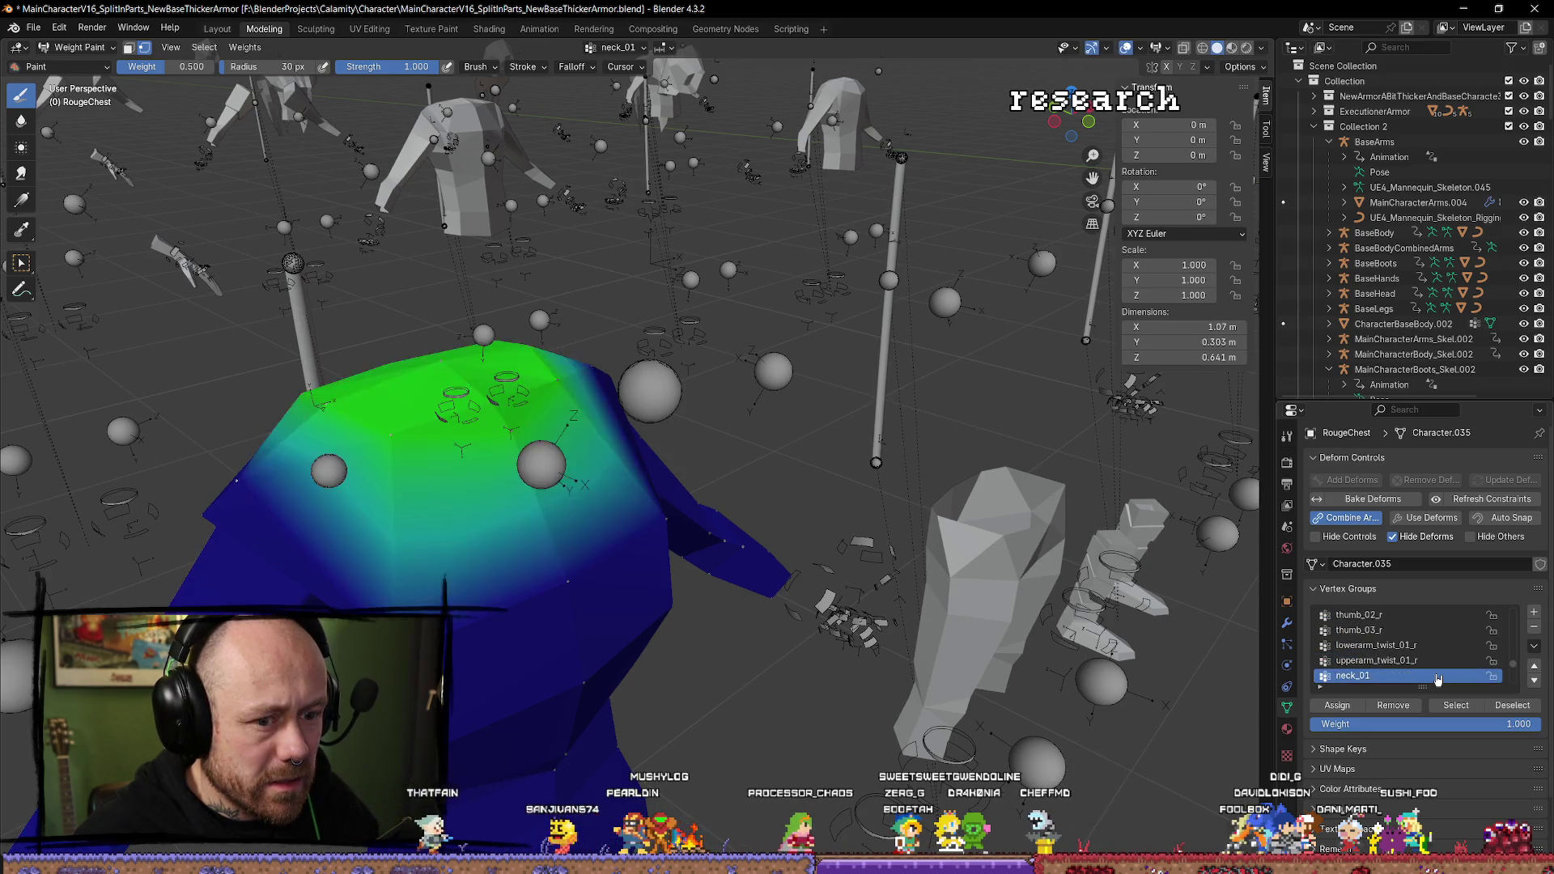
key("Up")
key("Up")
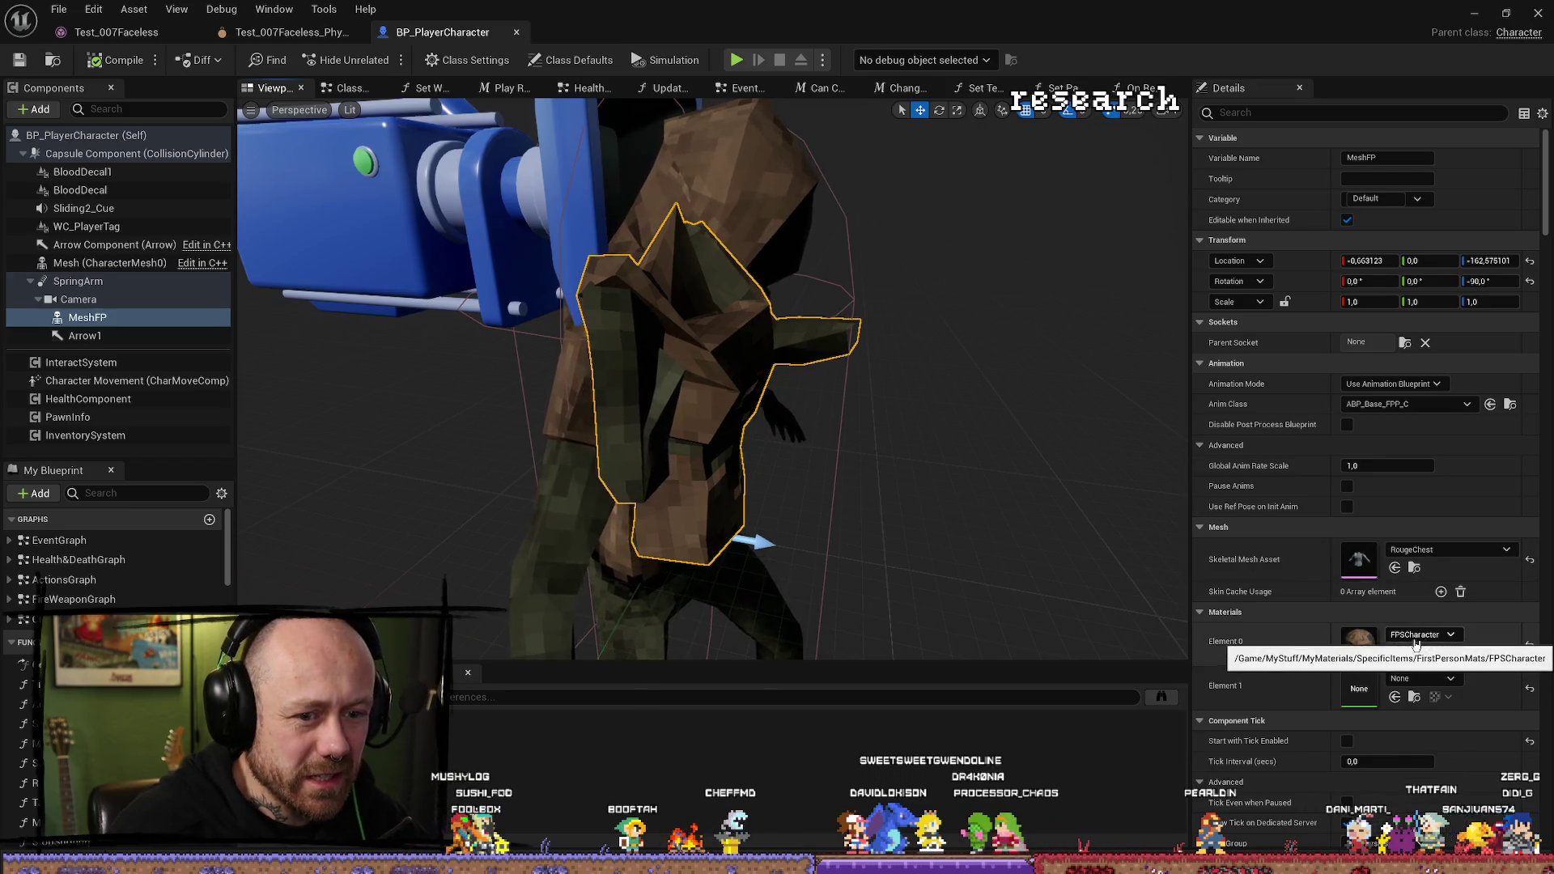
Browse to the RougeChest mesh in the MyStuff/Character folder of the Content Browser.
left_click(1414, 568)
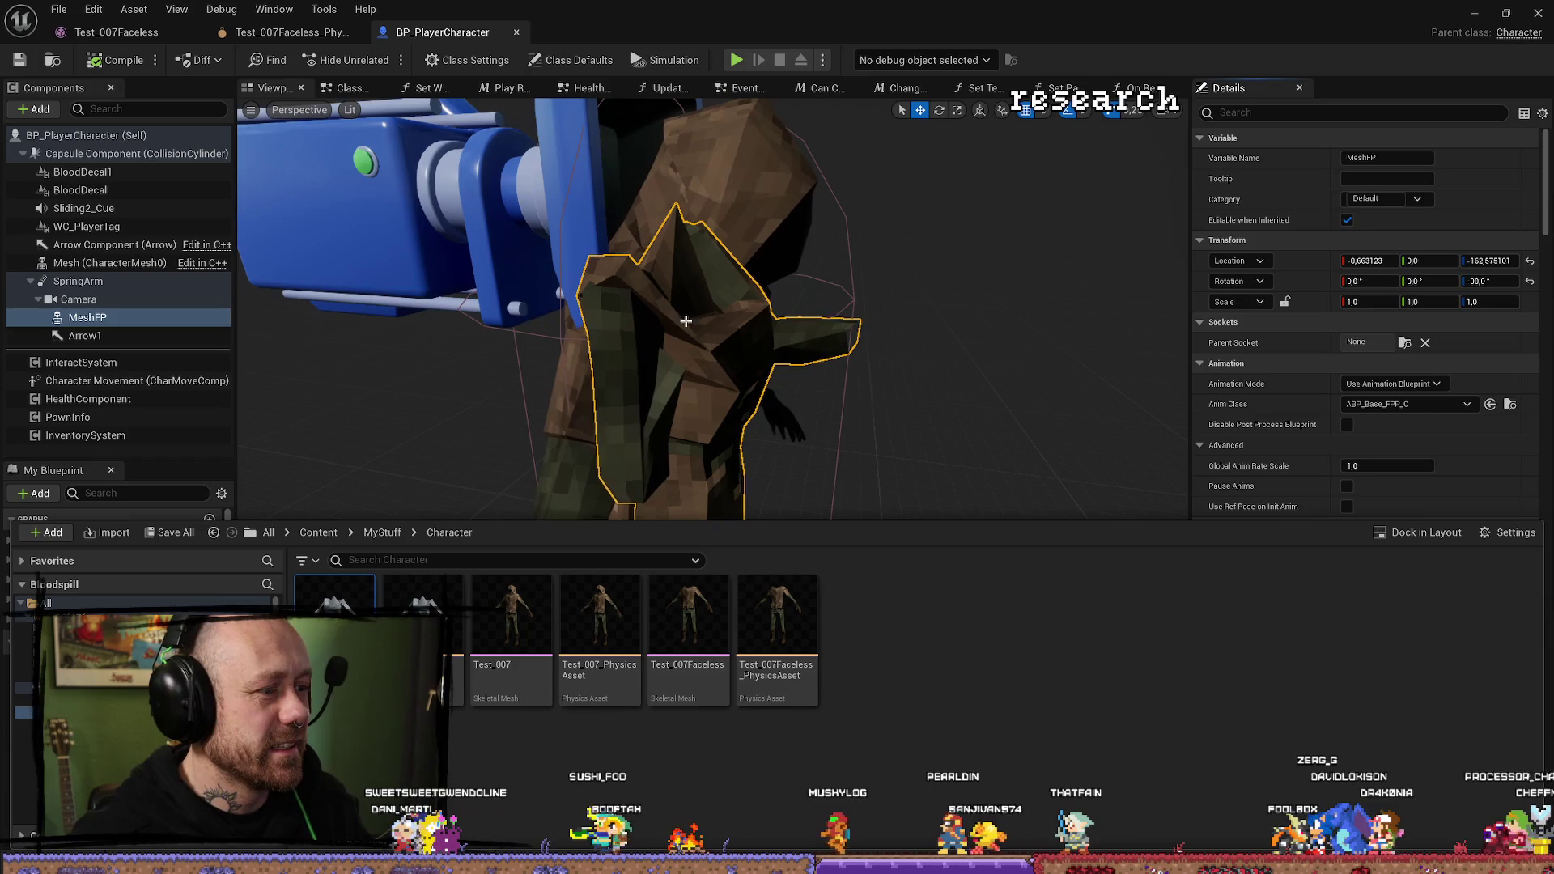
Back in Blender, orbit around the chest and select a top chest vertex in Edit Mode.
key("alt+Tab")
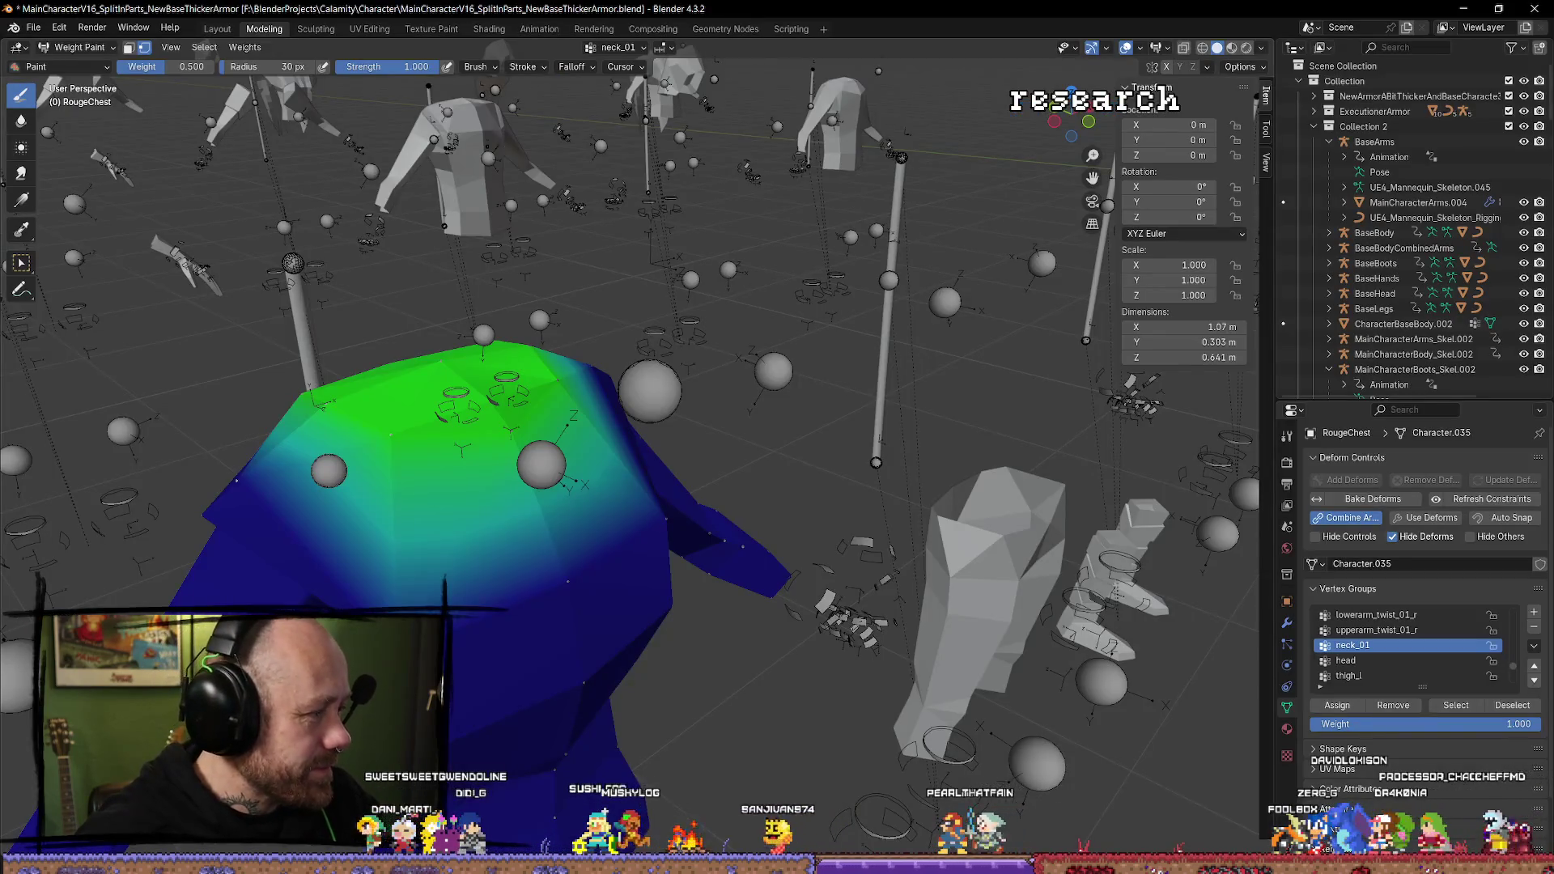
left_click_drag(550, 502, 583, 525)
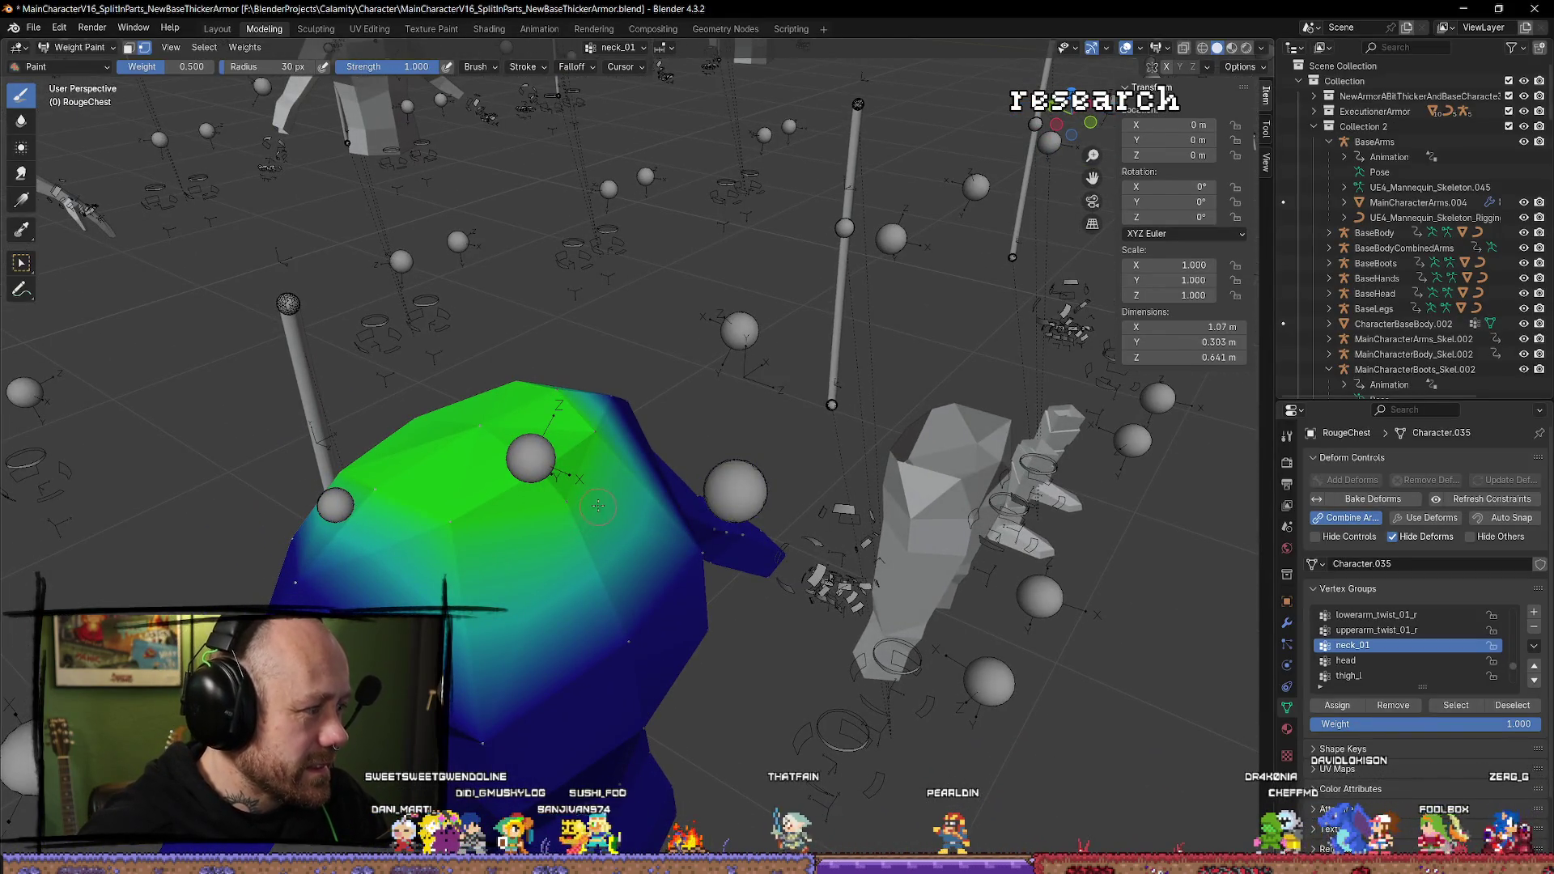
left_click_drag(620, 438, 591, 450)
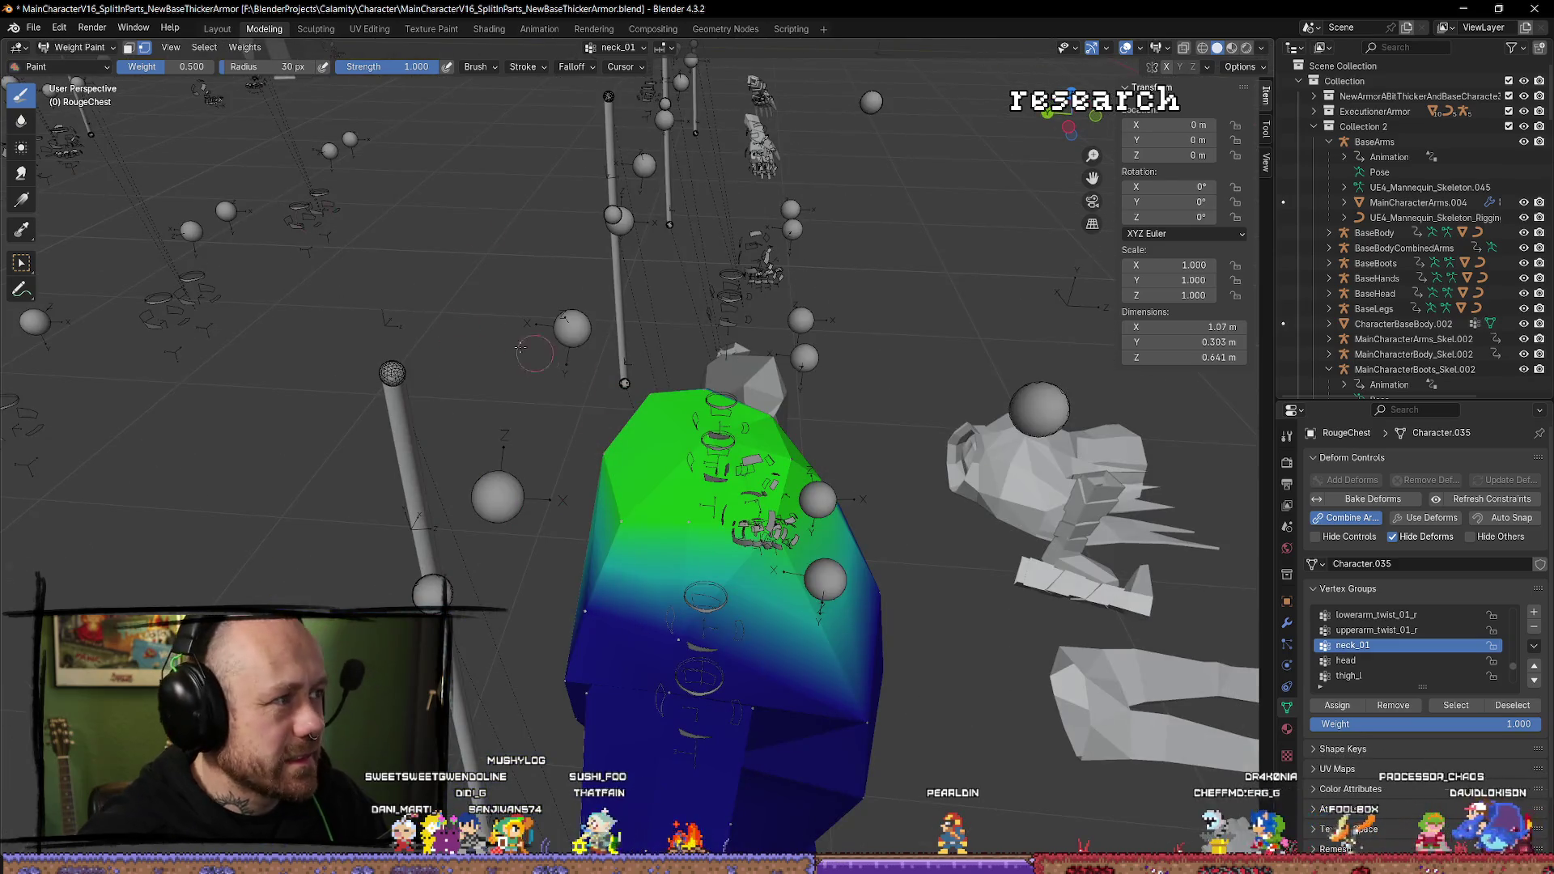
left_click_drag(536, 356, 453, 307)
left_click(92, 27)
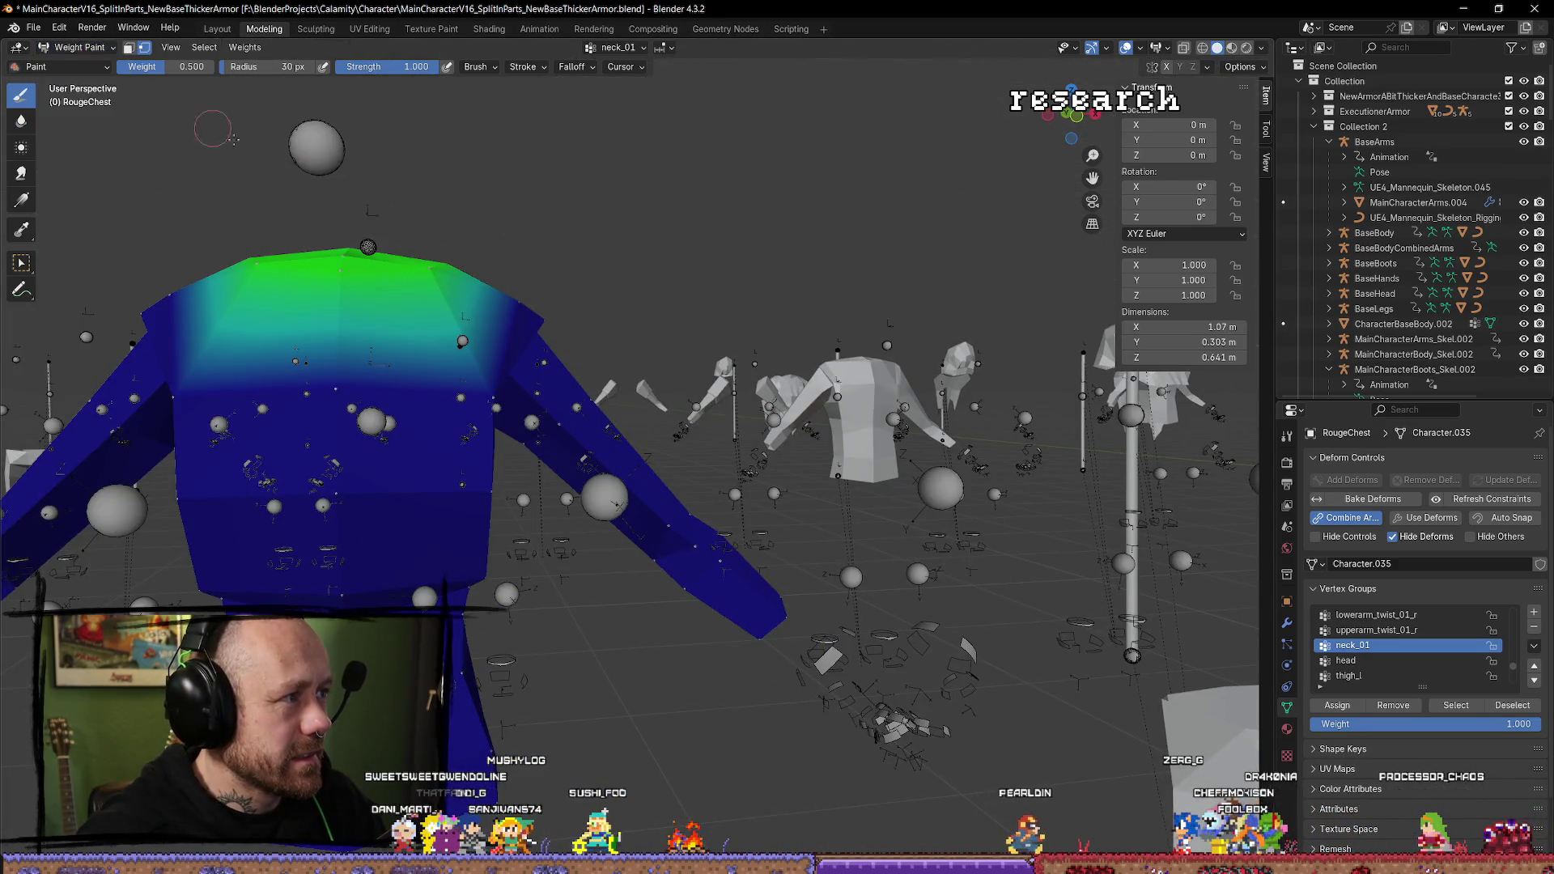
left_click_drag(204, 123, 443, 259)
left_click_drag(446, 413, 498, 374)
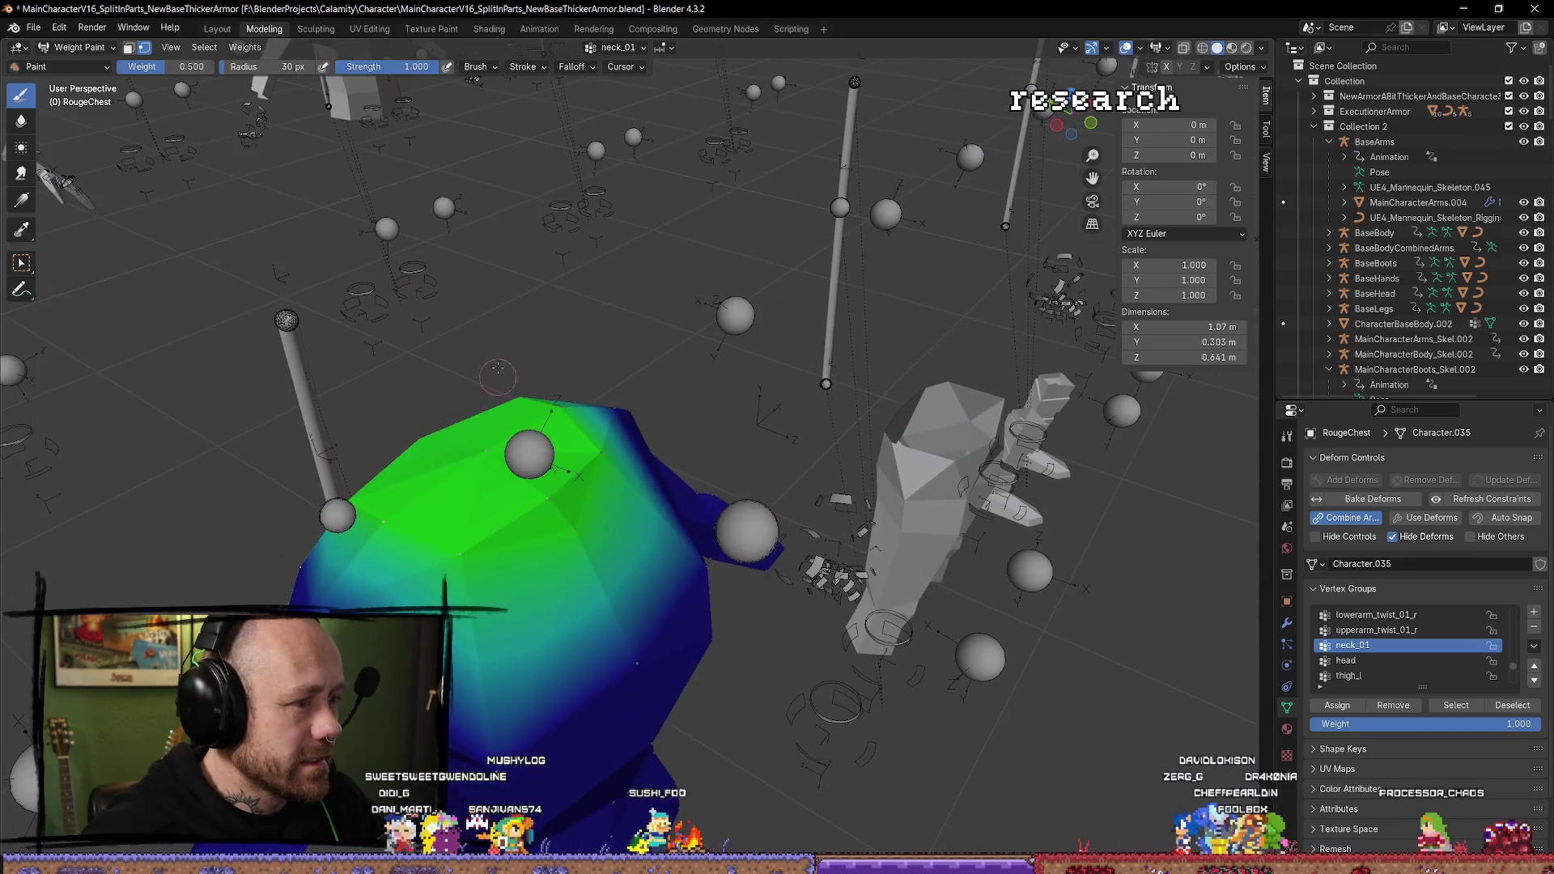
left_click(92, 49)
left_click(85, 65)
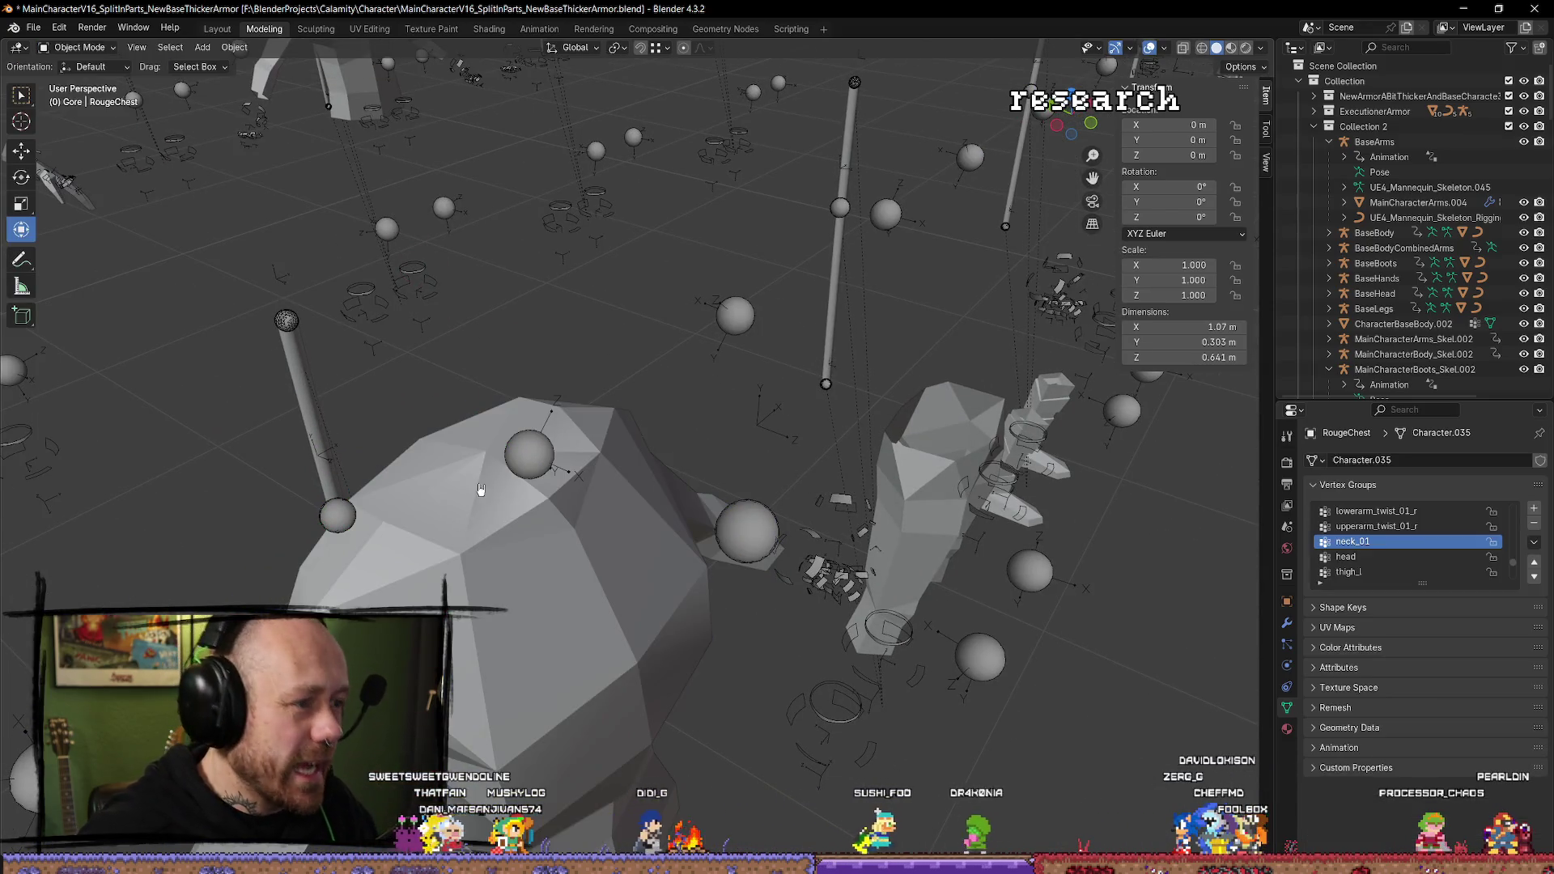
key("Tab")
left_click(488, 452)
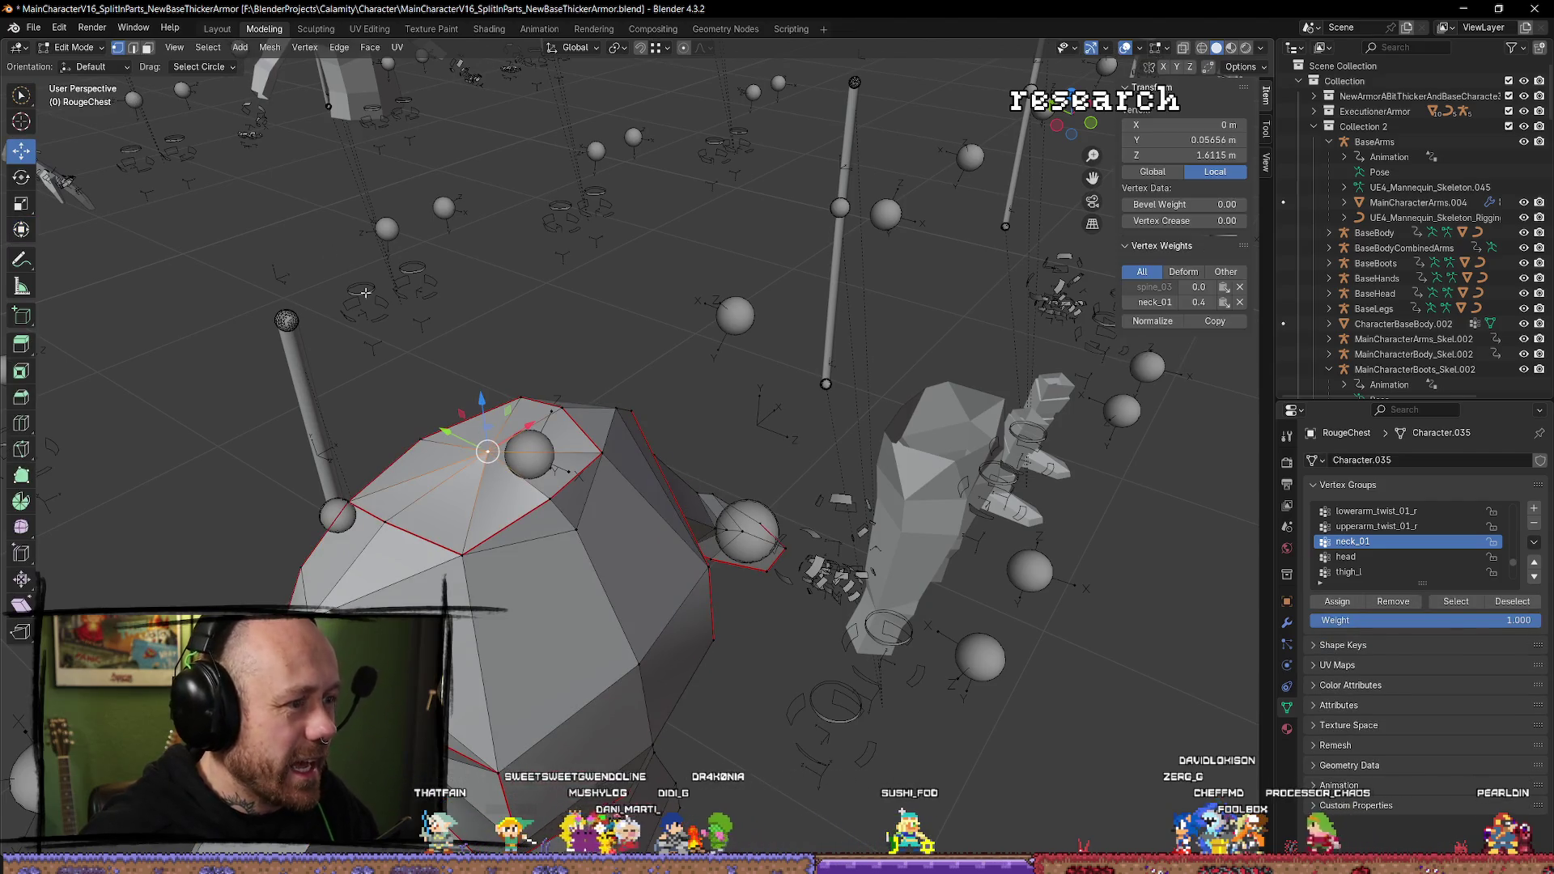
In Weight Paint, set the weight to 0 and paint neck_01 off the upper chest.
left_click(104, 48)
left_click(81, 133)
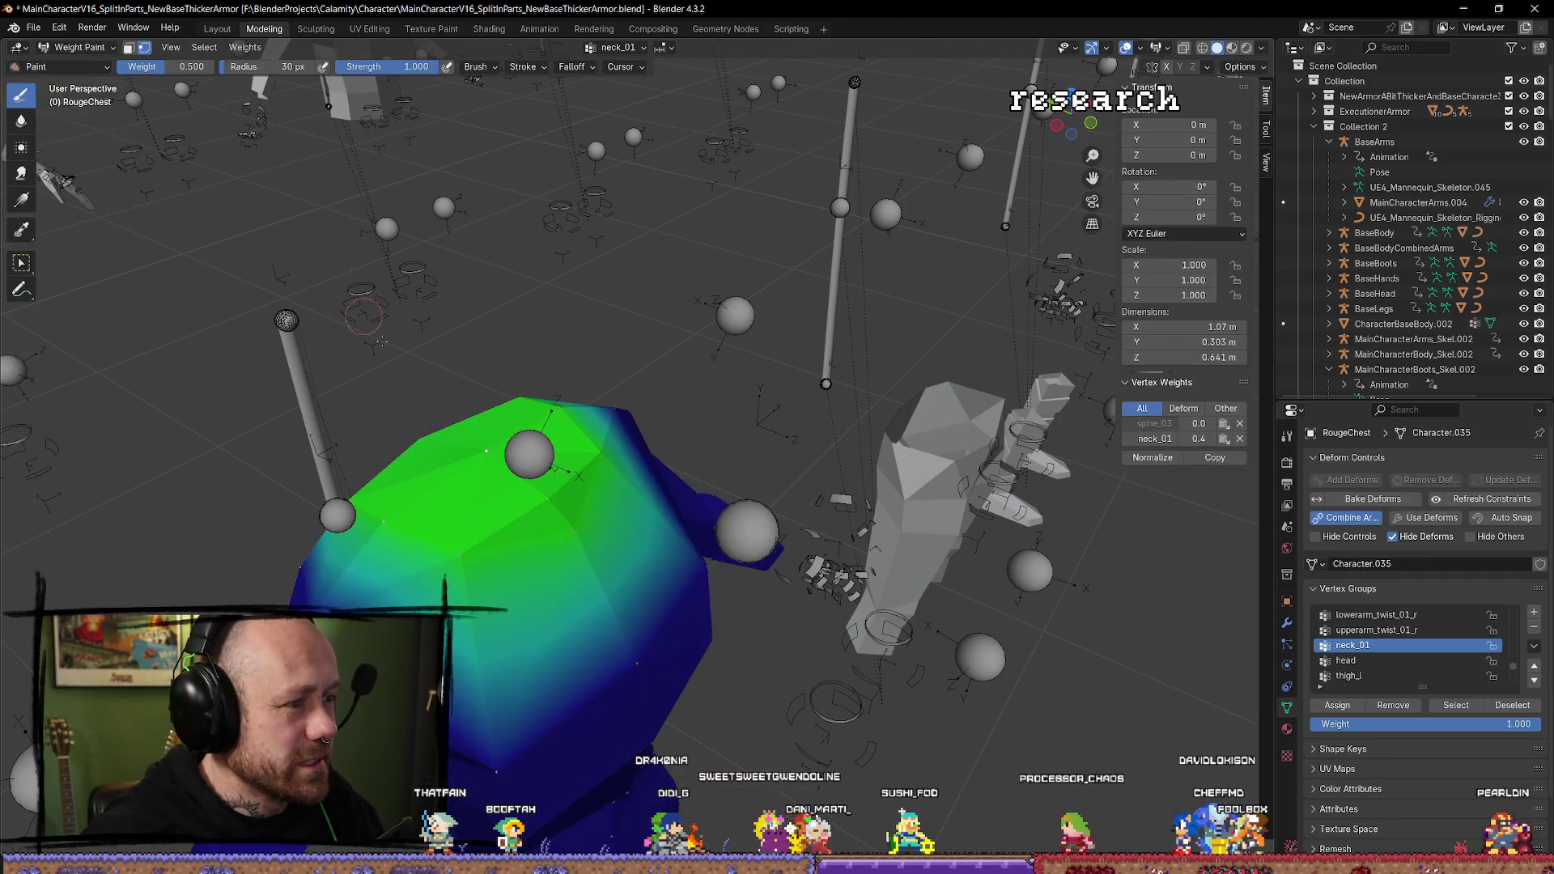
mouse_move(486, 471)
left_mouse_down()
mouse_move(1161, 532)
mouse_move(750, 414)
mouse_move(801, 437)
left_mouse_up()
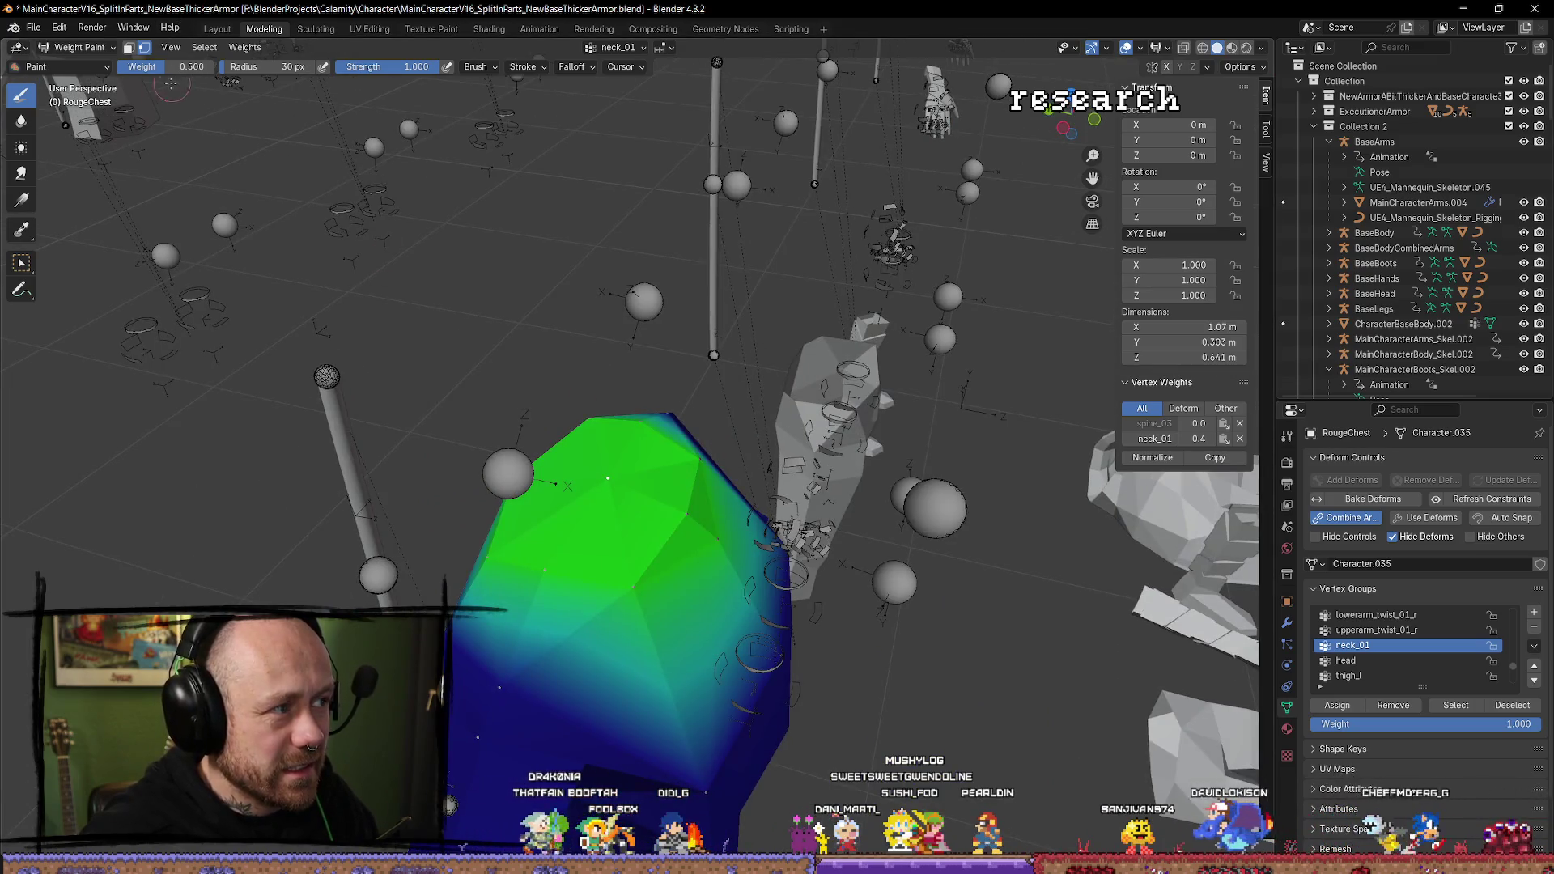
key("ctrl+f")
left_click_drag(607, 476, 630, 471)
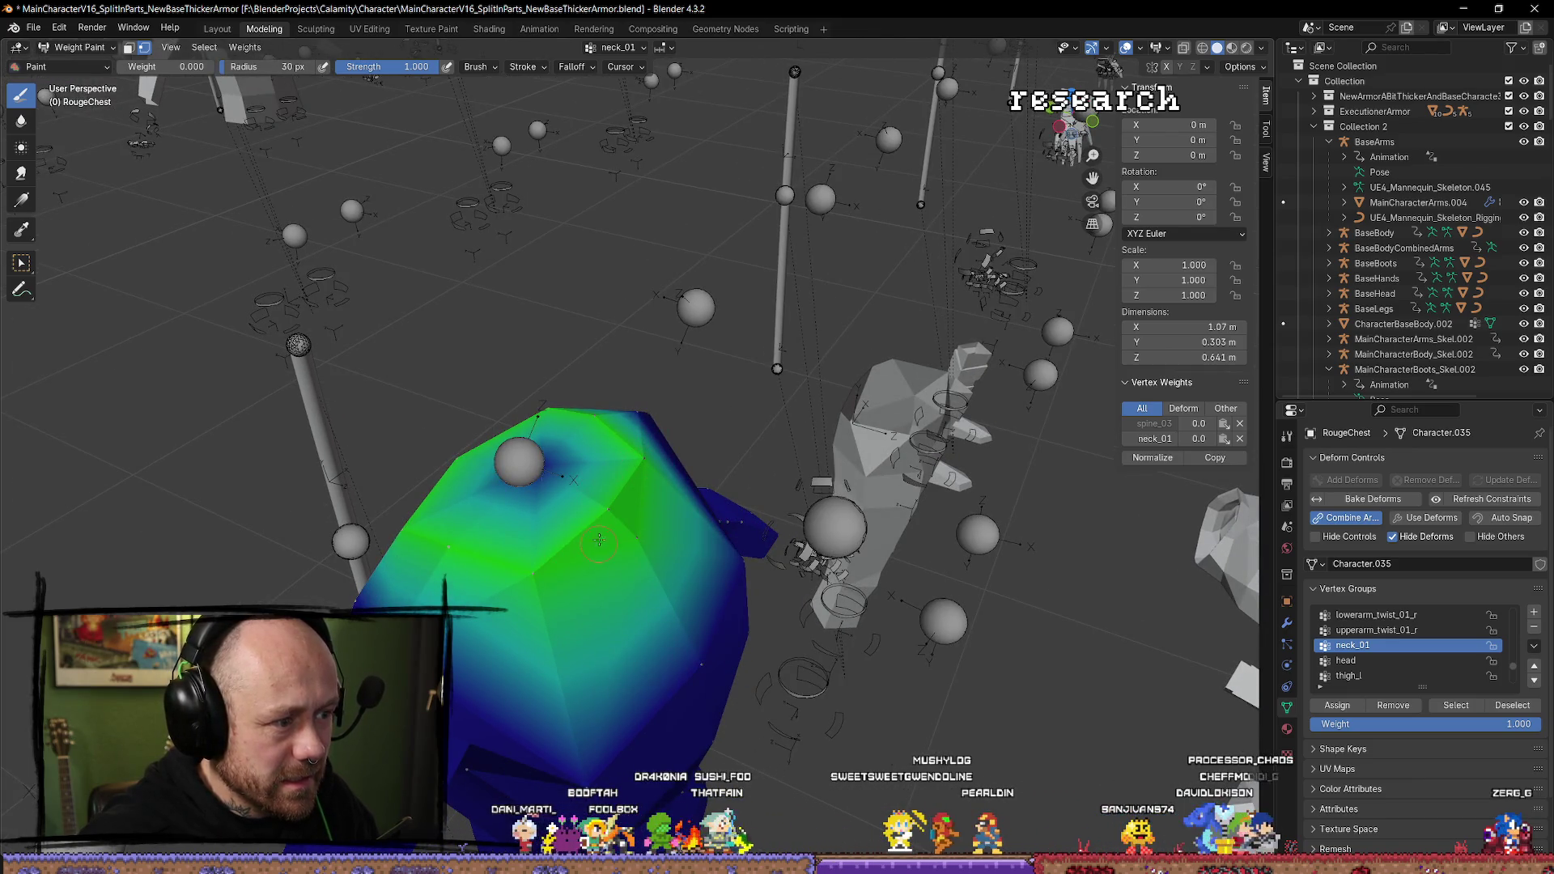
mouse_move(636, 486)
left_mouse_down()
mouse_move(591, 485)
mouse_move(696, 696)
left_mouse_up()
mouse_move(615, 437)
left_mouse_down()
mouse_move(556, 411)
mouse_move(615, 417)
mouse_move(462, 465)
mouse_move(418, 515)
mouse_move(496, 563)
mouse_move(137, 502)
mouse_move(530, 527)
mouse_move(492, 494)
left_mouse_up()
Make head the active vertex group, then leave Weight Paint mode.
left_click(1375, 662)
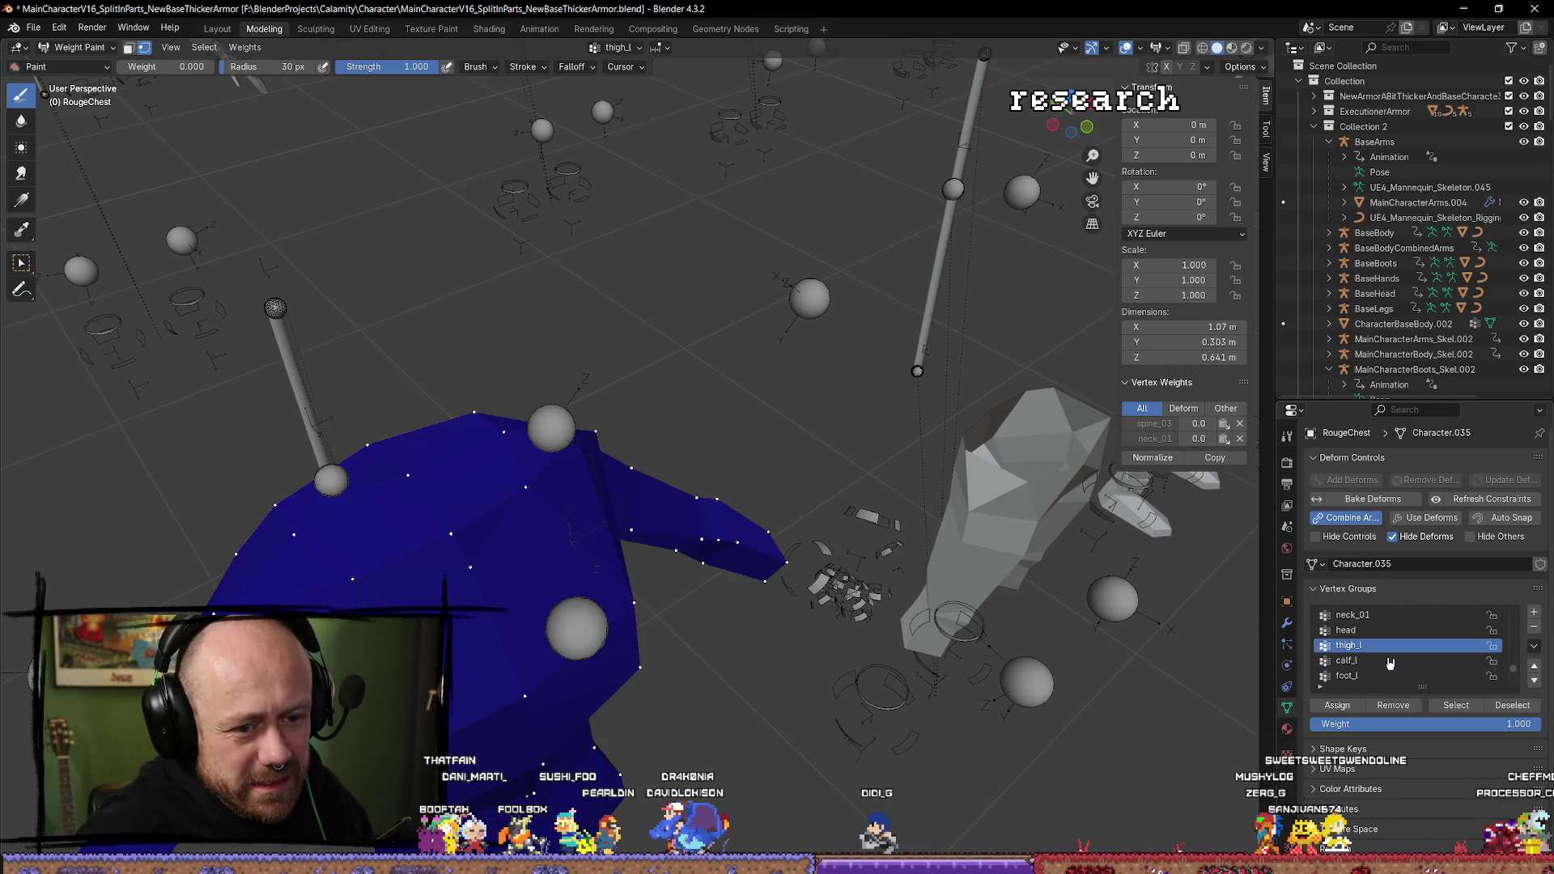
scroll(1380, 656, "down", 2)
scroll(585, 595, "up", 3)
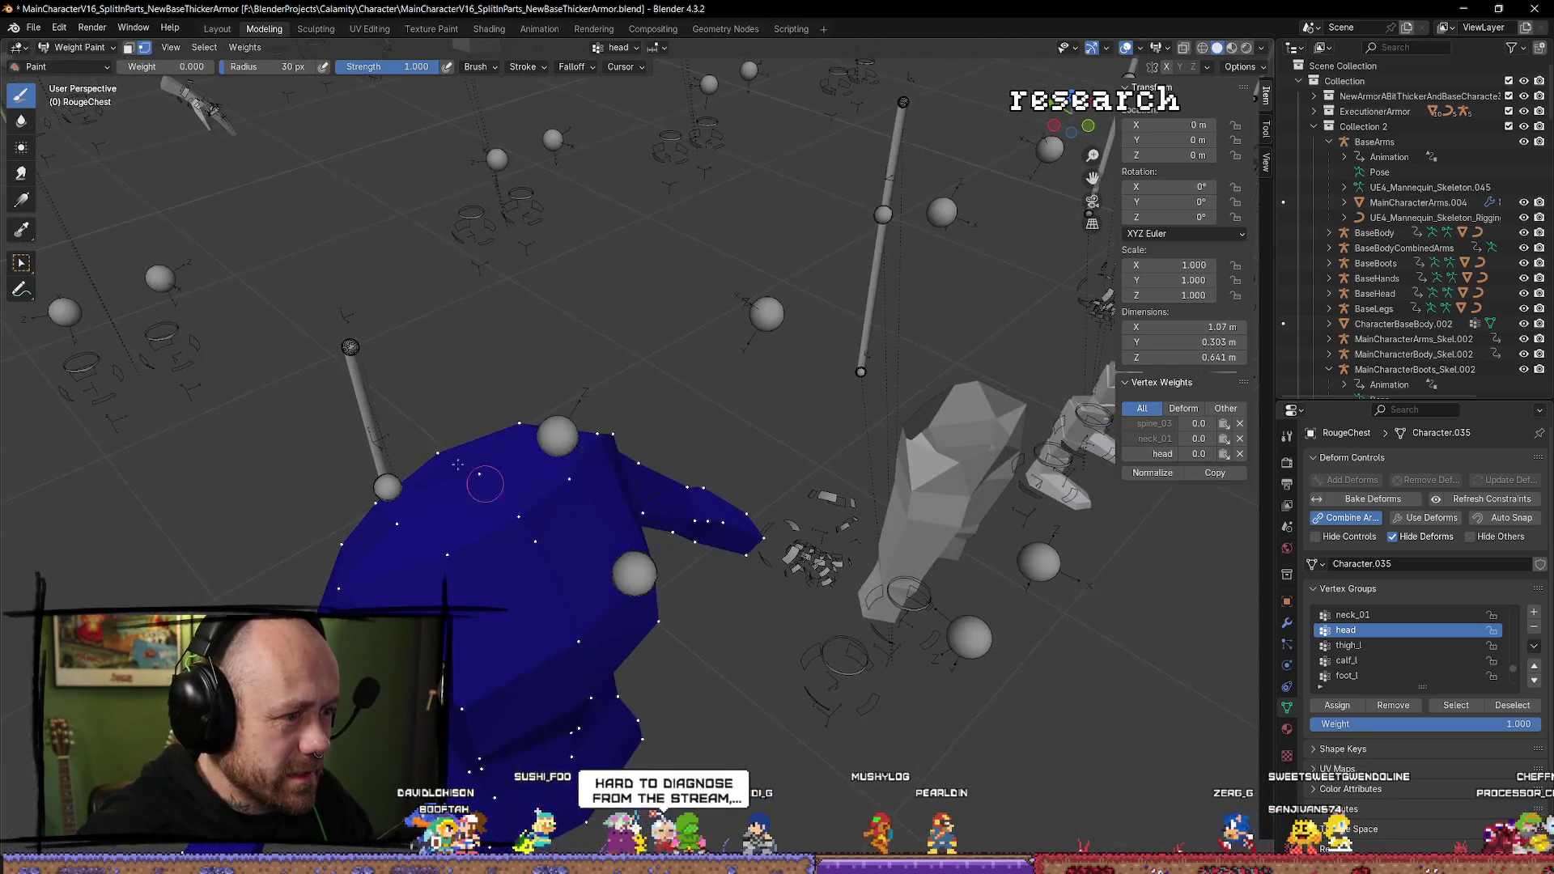
left_click(103, 47)
left_click(78, 81)
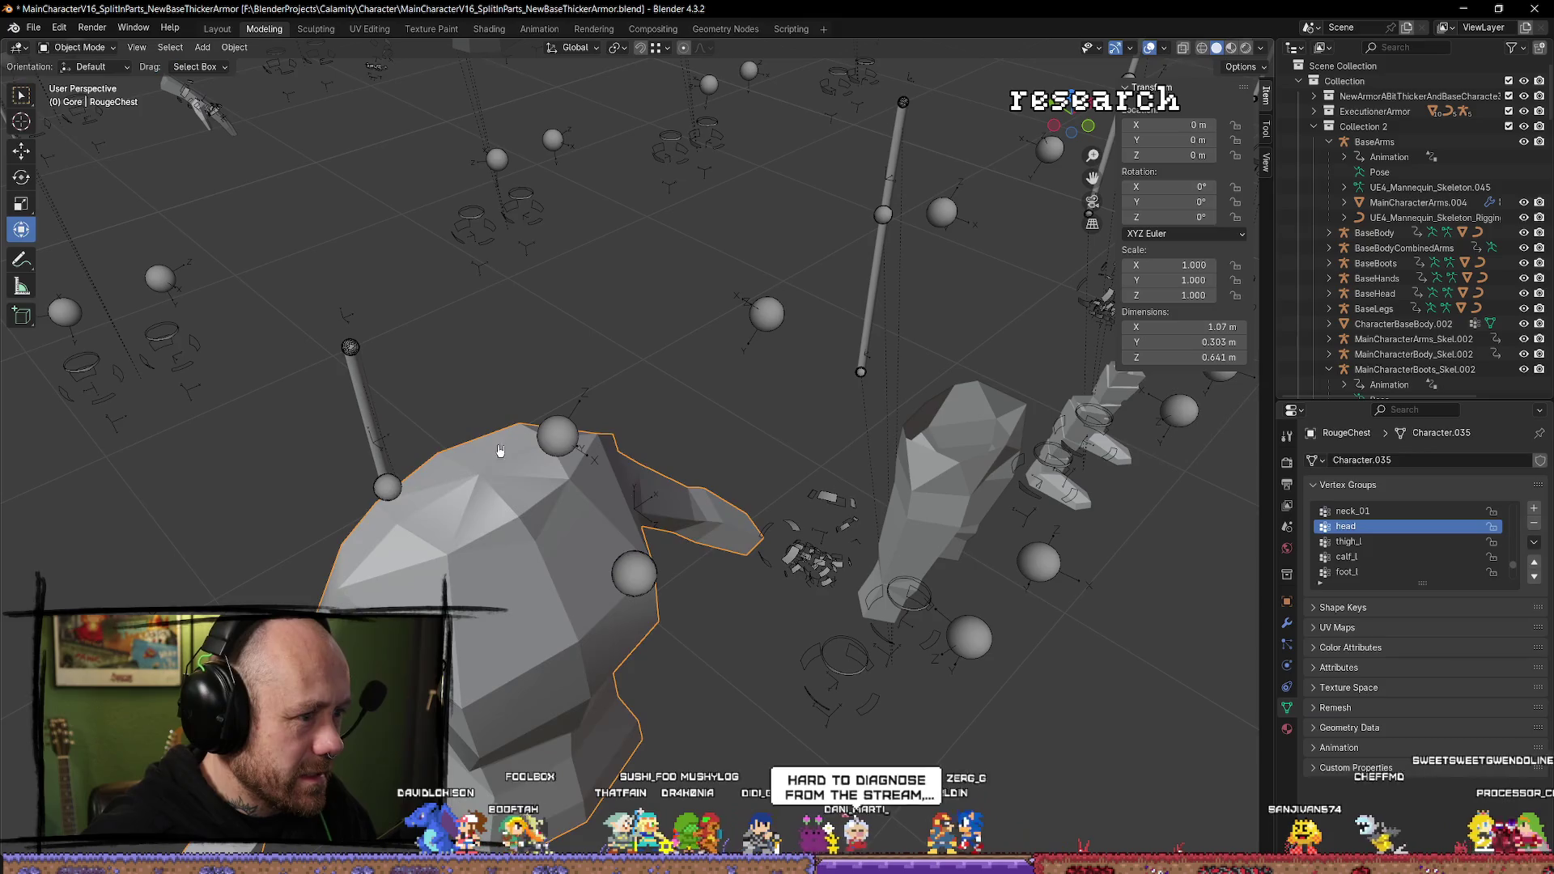
In Edit Mode, delete the three top neck faces of RougeChest to open a collar hole.
key("a")
key("alt+a")
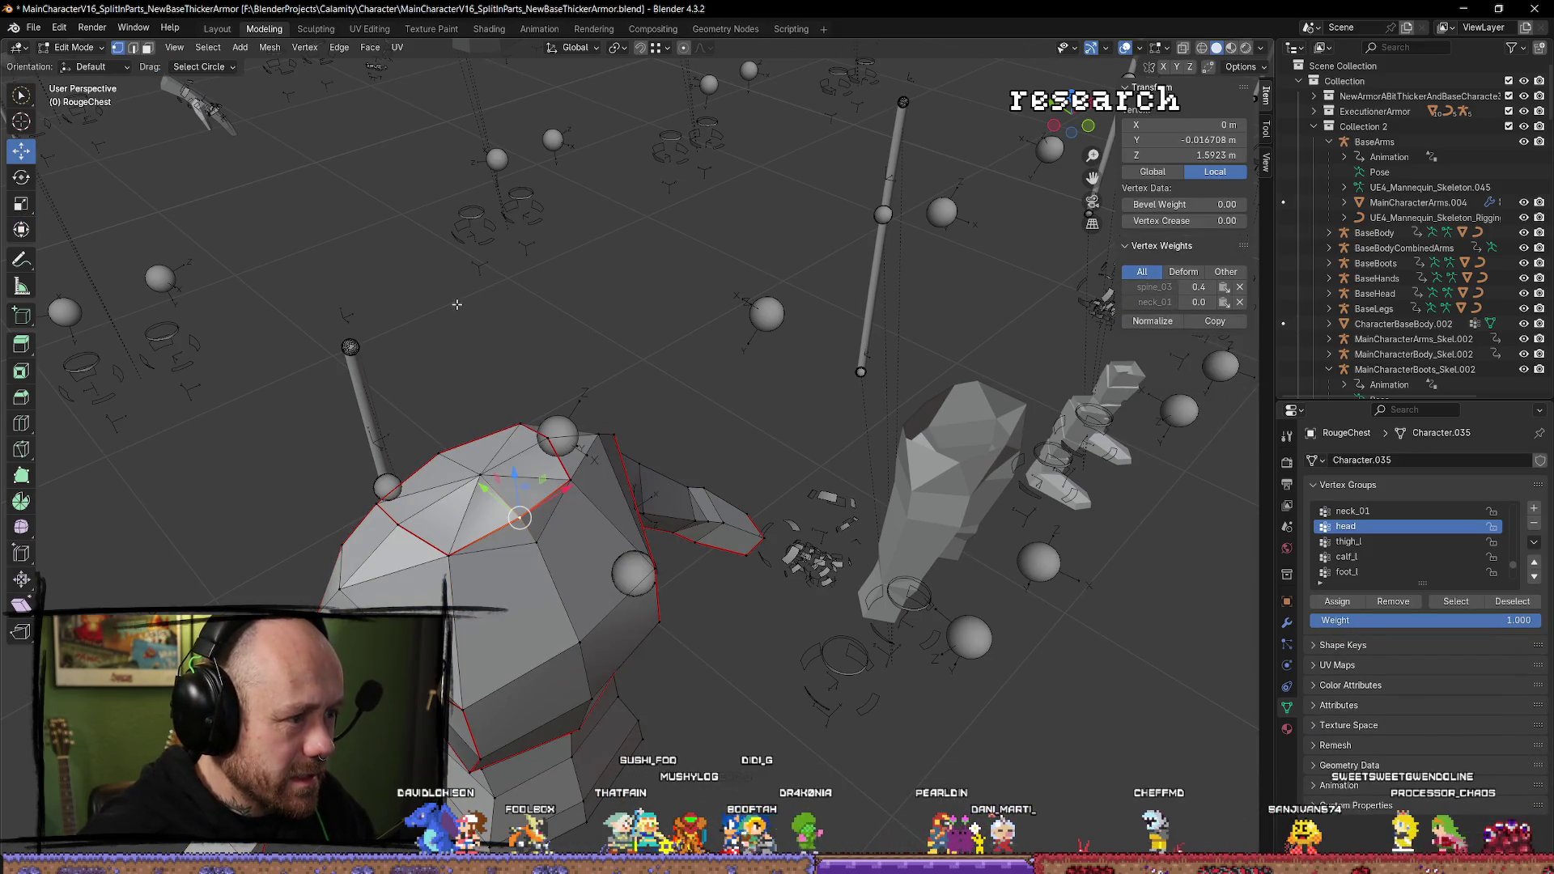
left_click(505, 501)
left_click(510, 447, "shift")
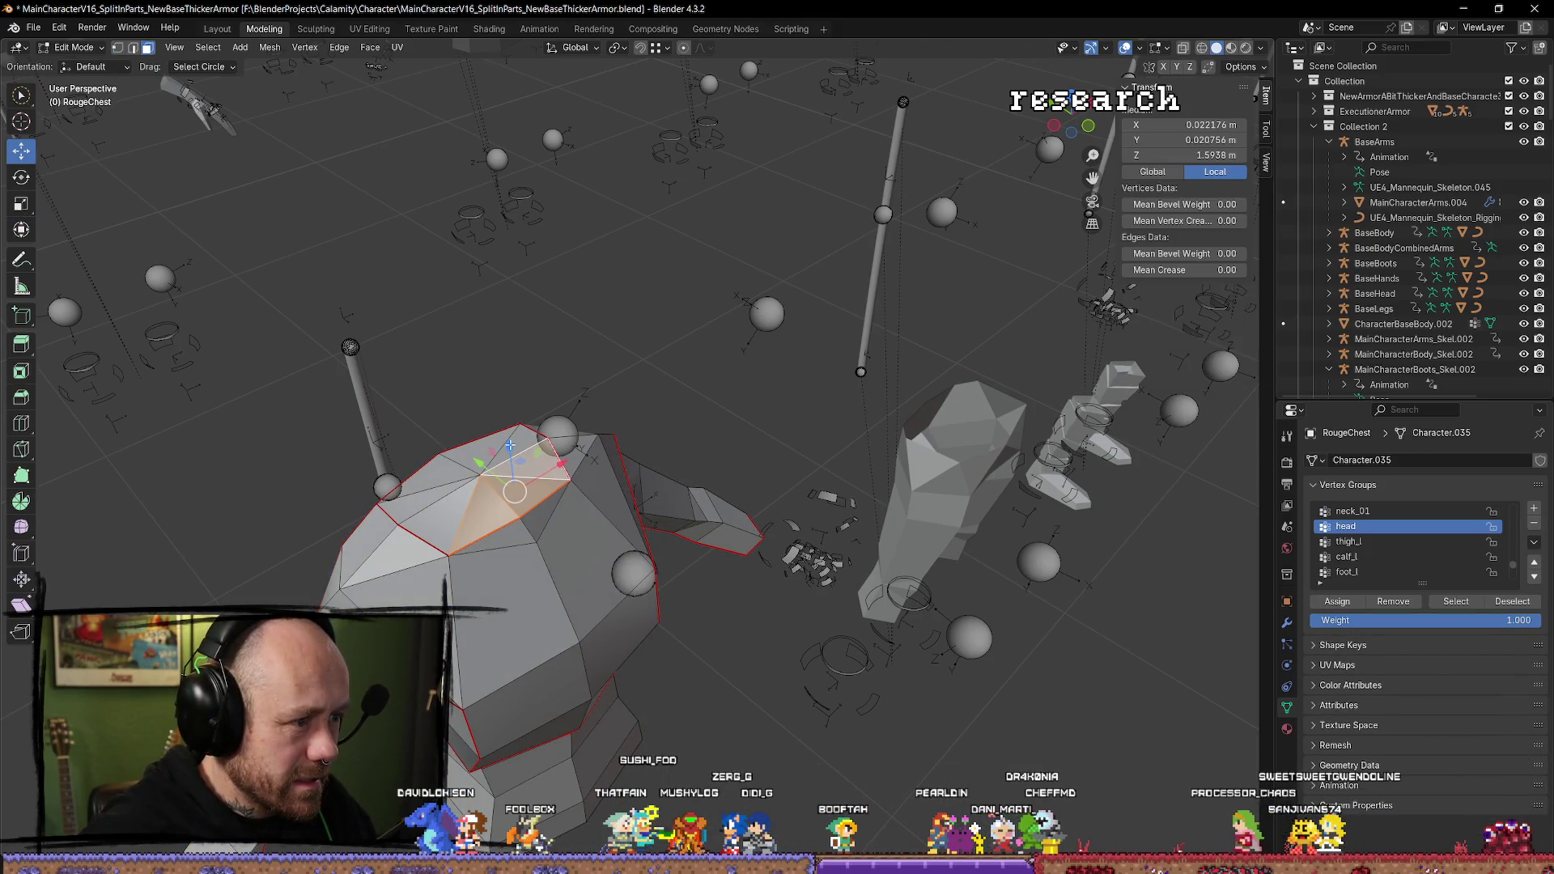
left_click(442, 519, "shift")
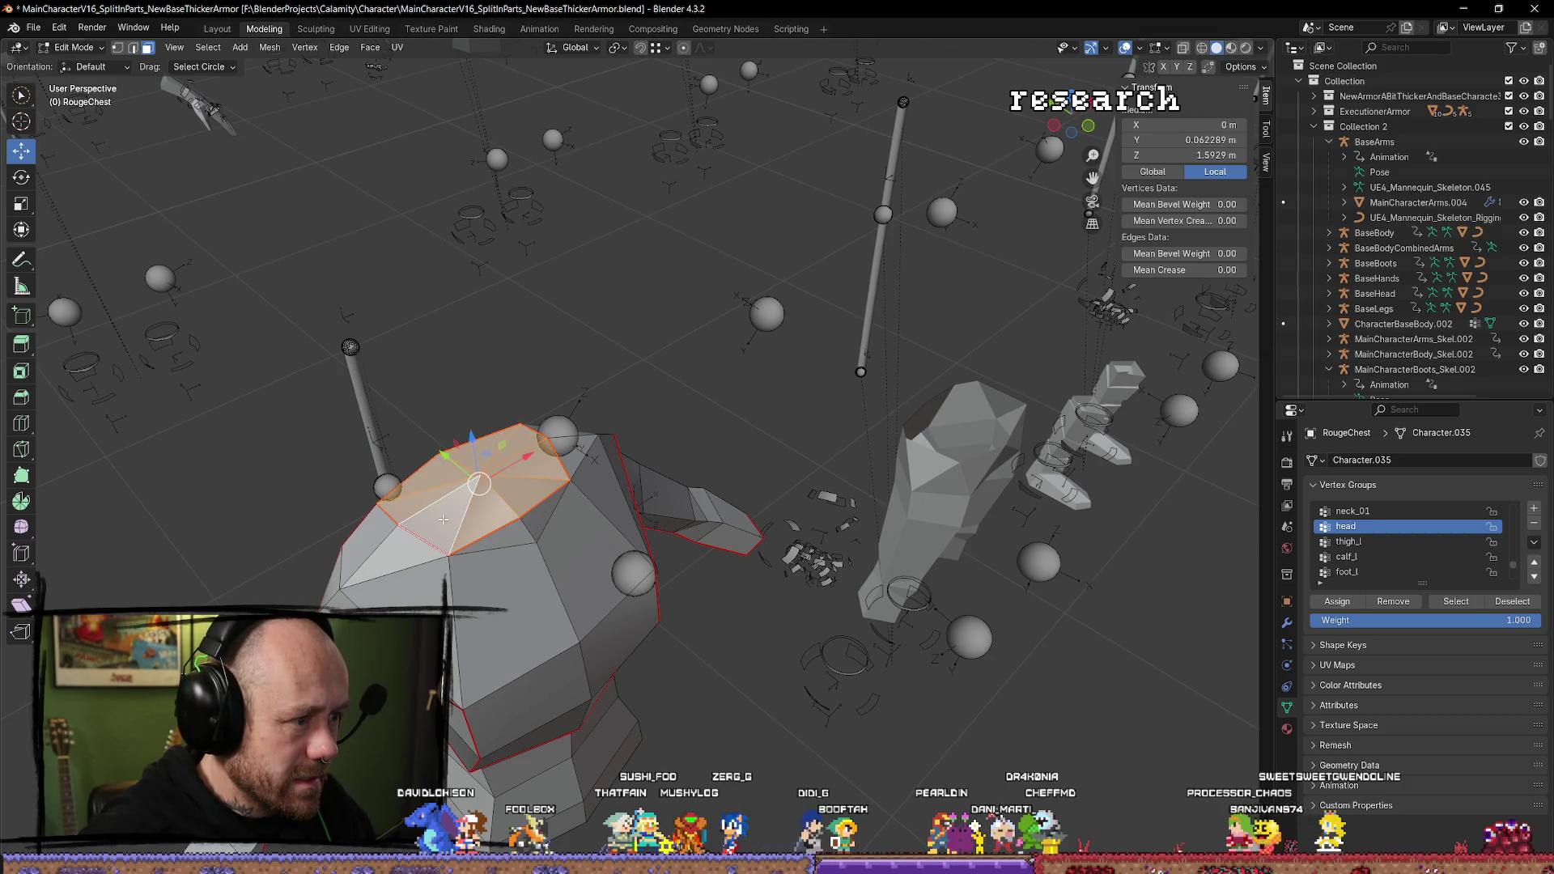
key("x")
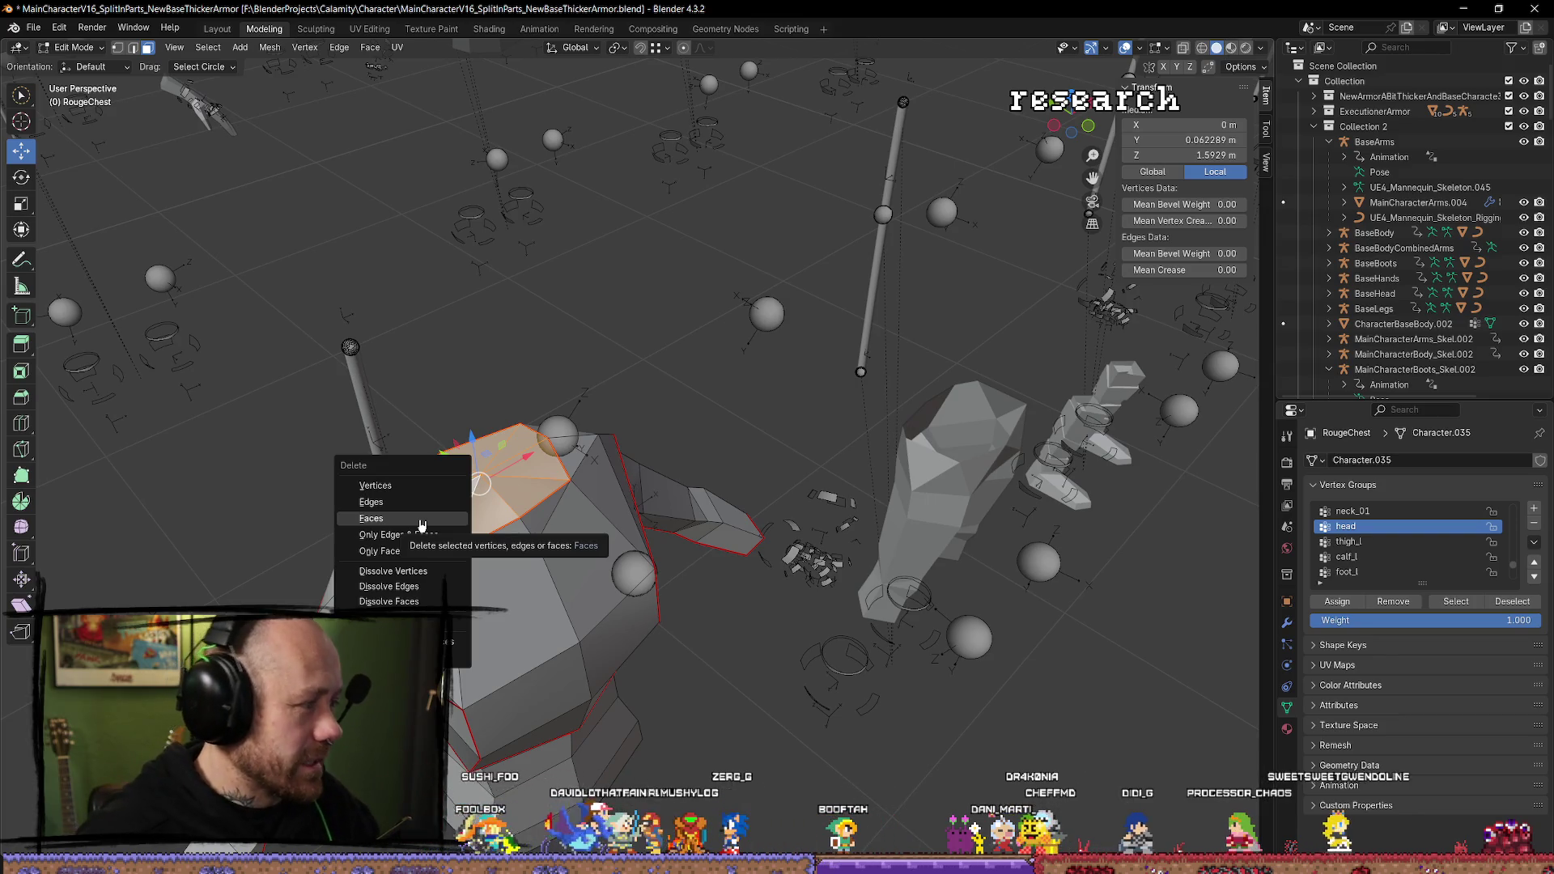
left_click(421, 519)
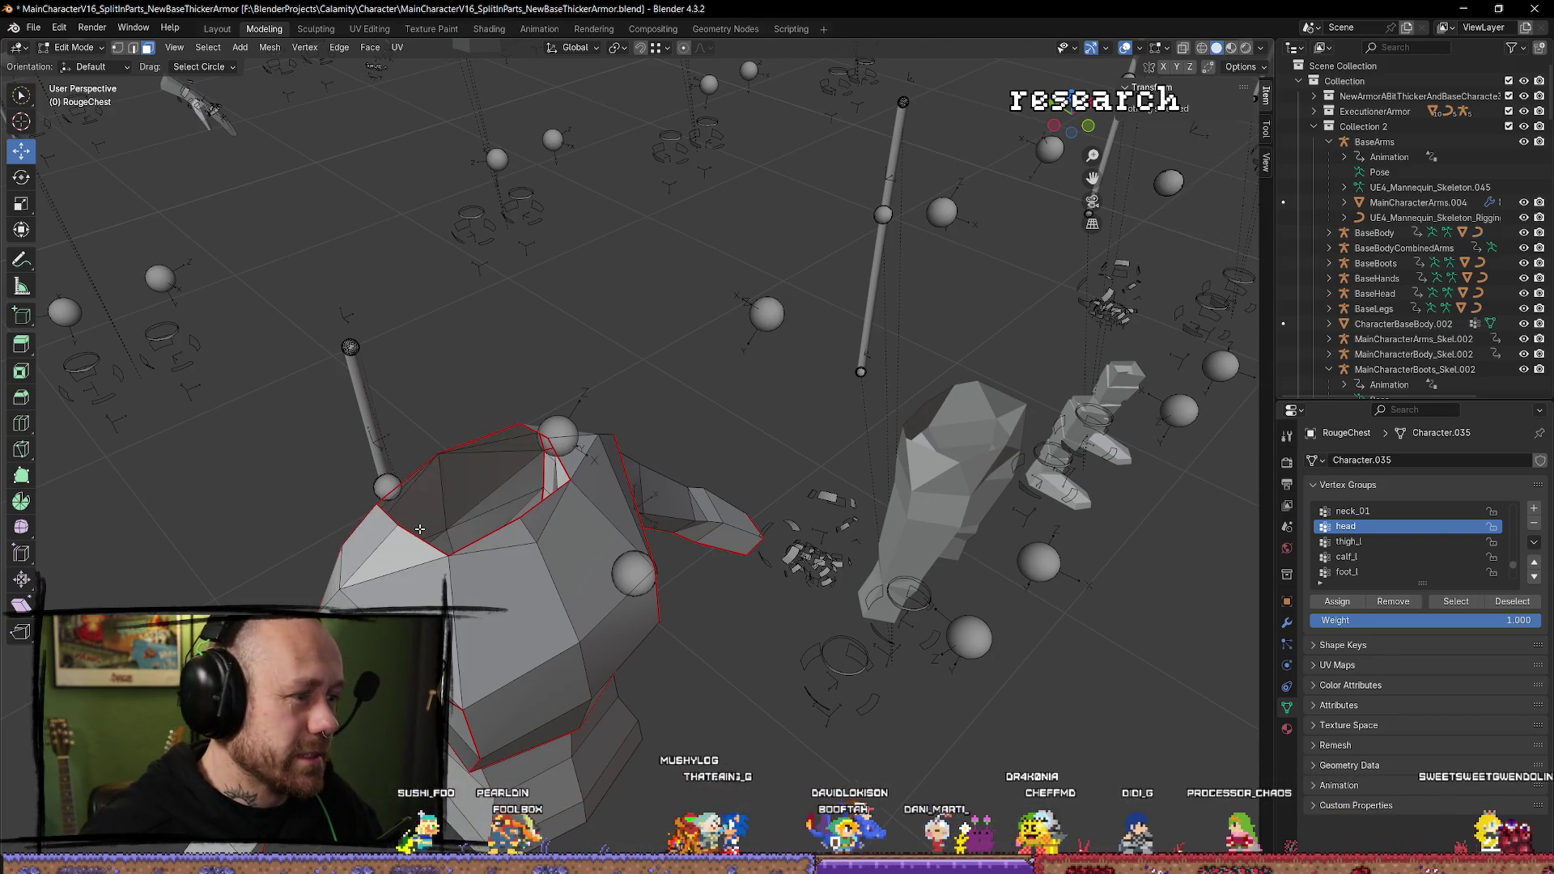
Back in Object Mode, select the armature and RougeChest mesh and bring up Quick Favorites.
key("Tab")
scroll(572, 628, "up", 2)
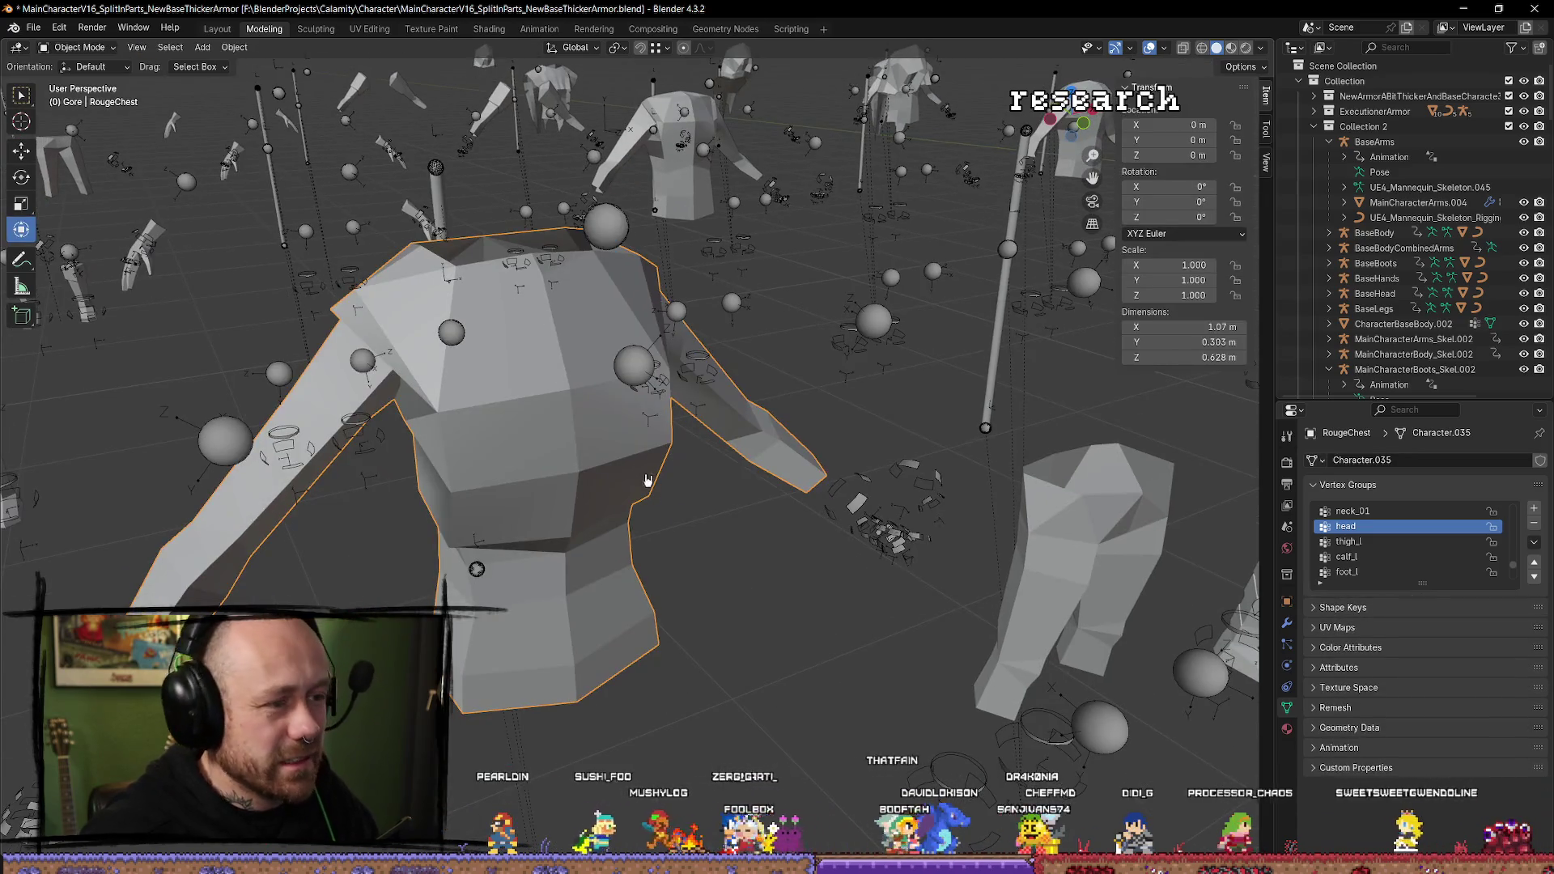
key("bracketleft")
scroll(717, 686, "down", 3)
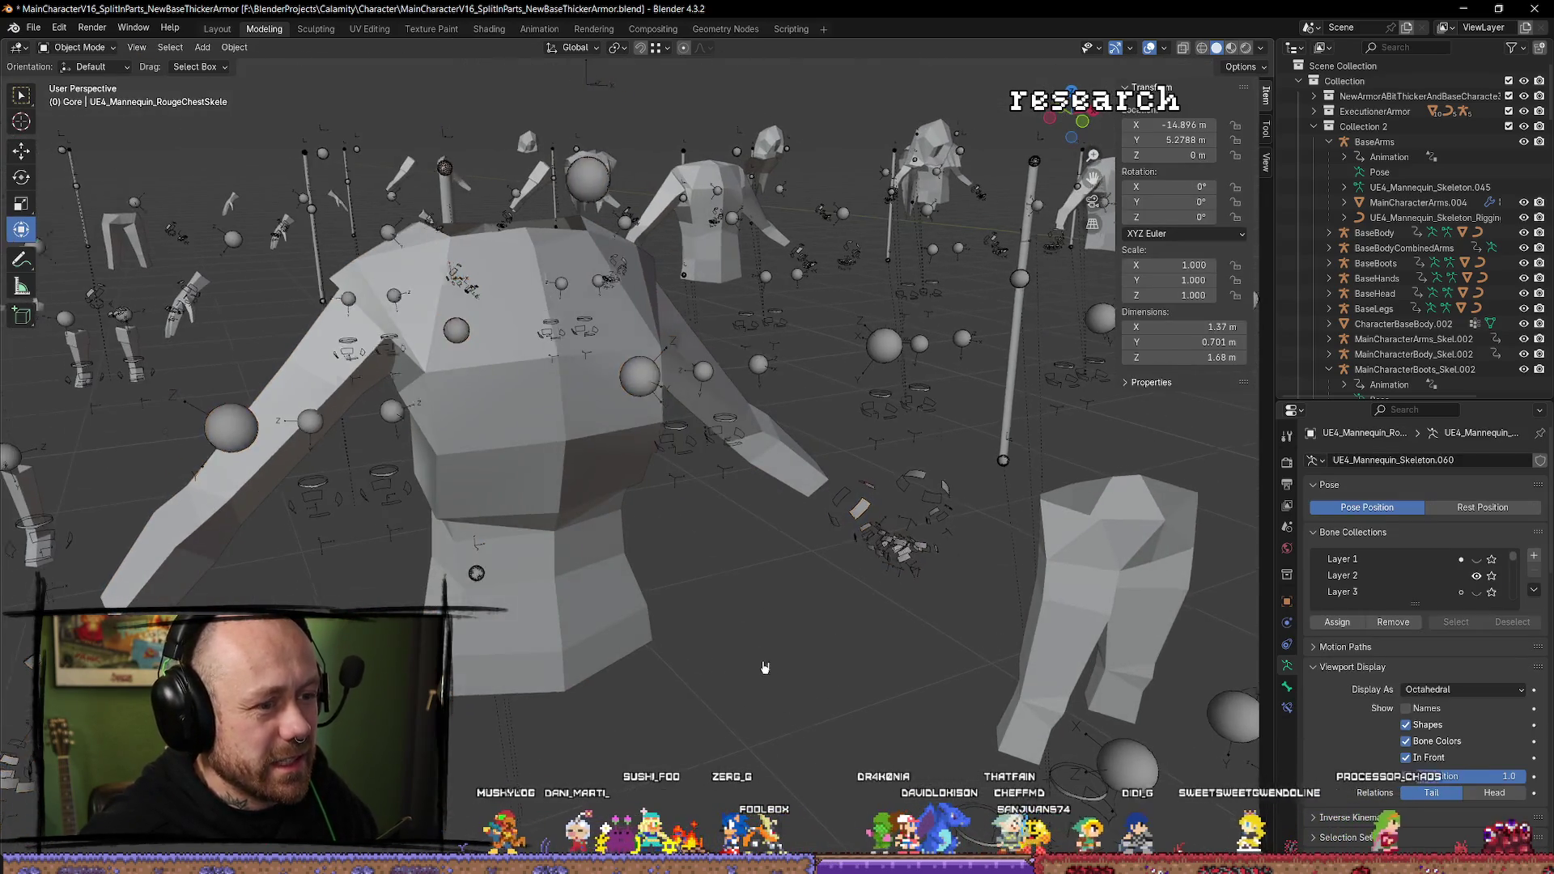
left_click_drag(369, 404, 692, 632)
left_click(622, 403)
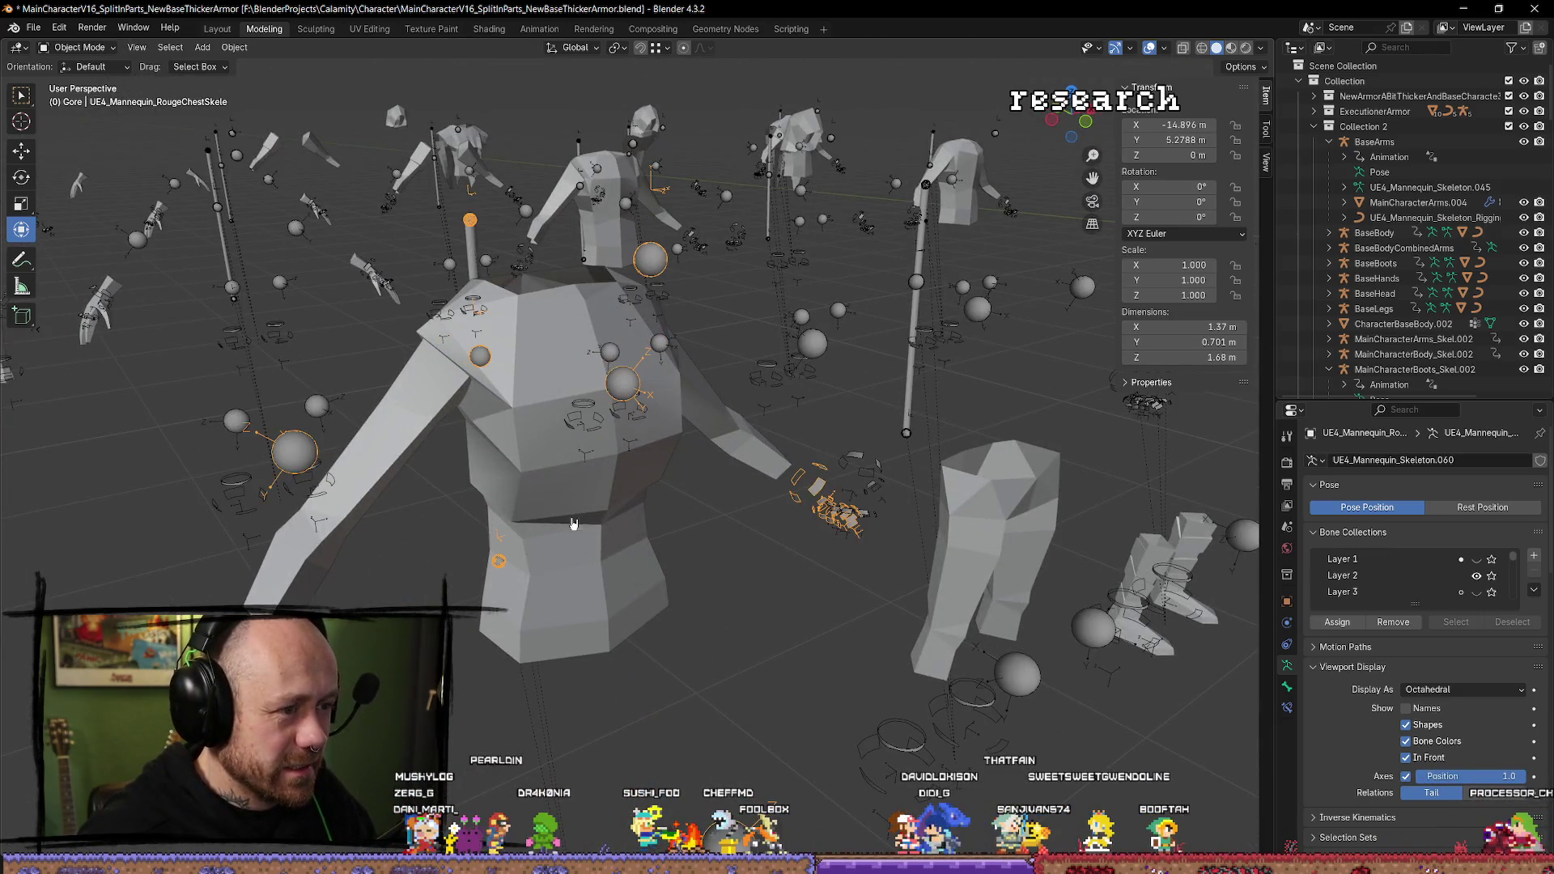
left_click(556, 458)
key("q")
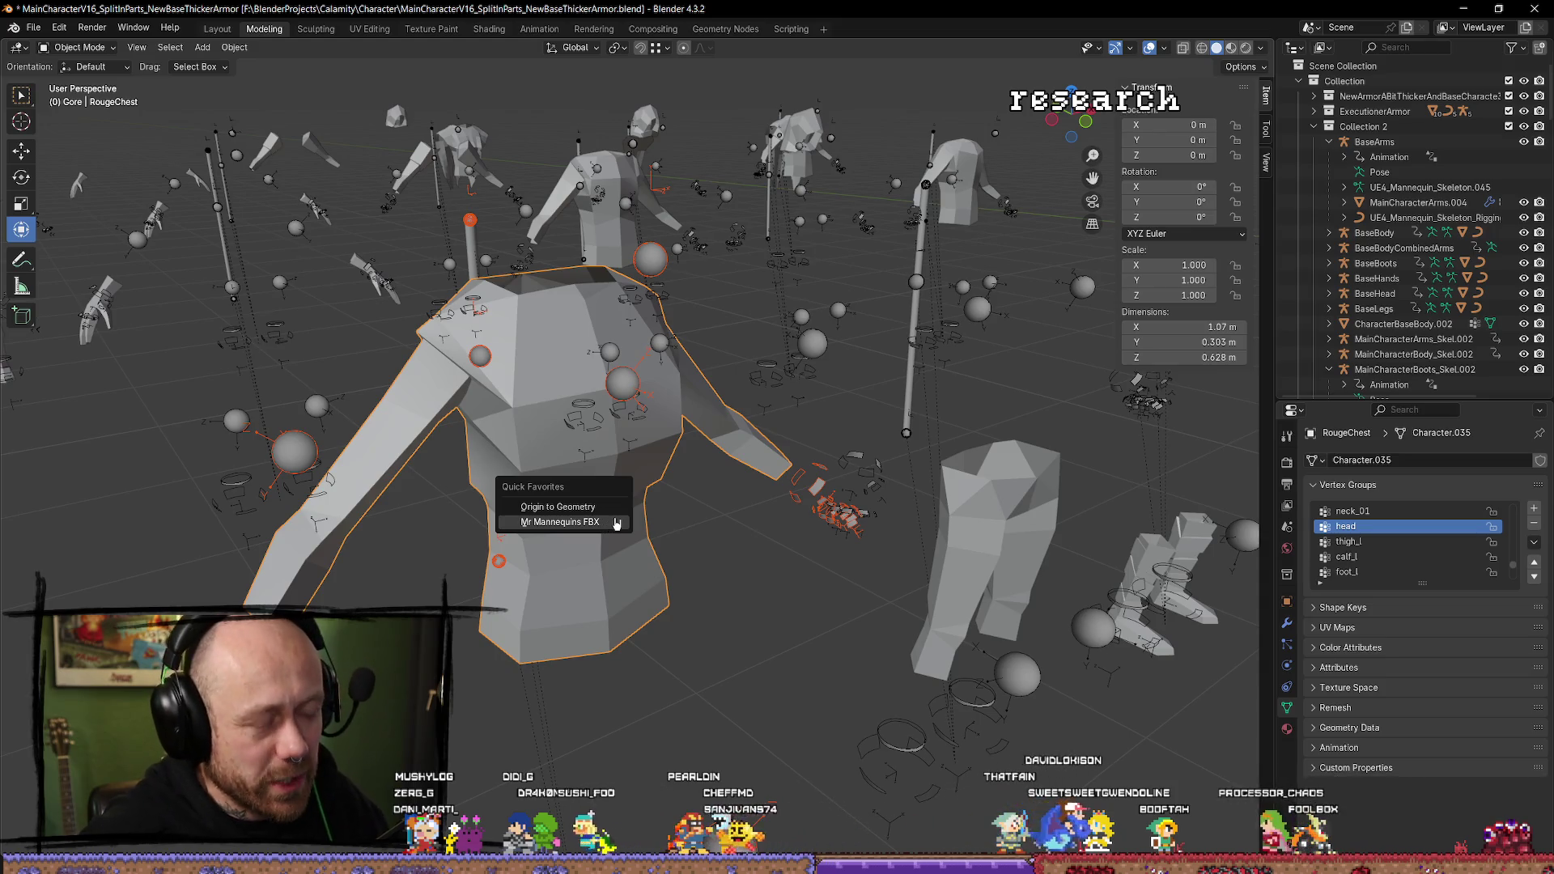
Export RougeChest with Mr Mannequins FBX and view the reimported chest in Unreal.
left_click(573, 522)
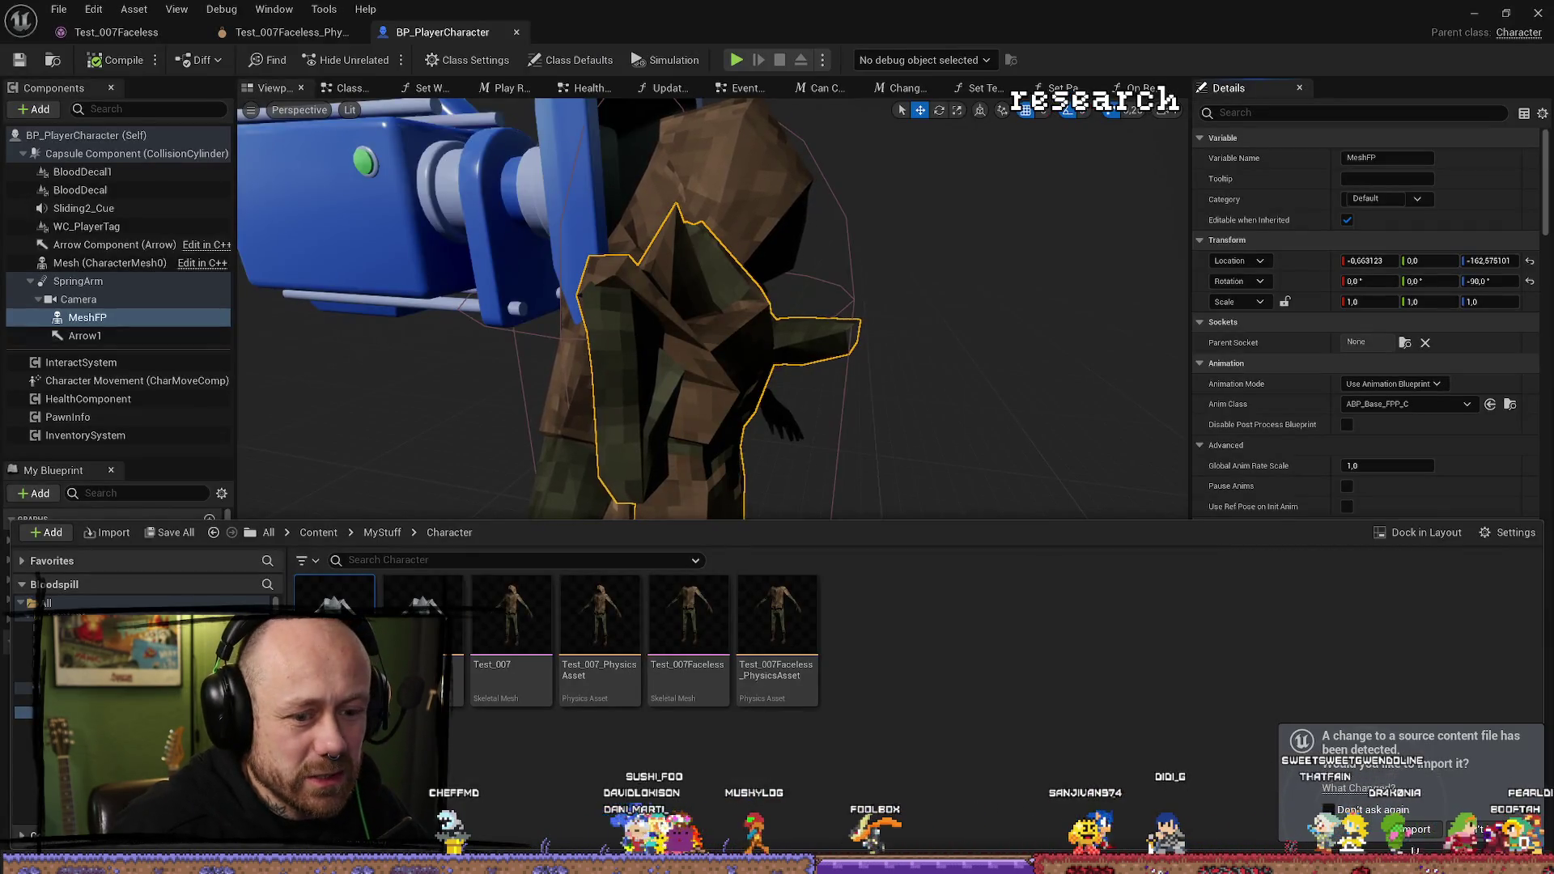
left_click(775, 466)
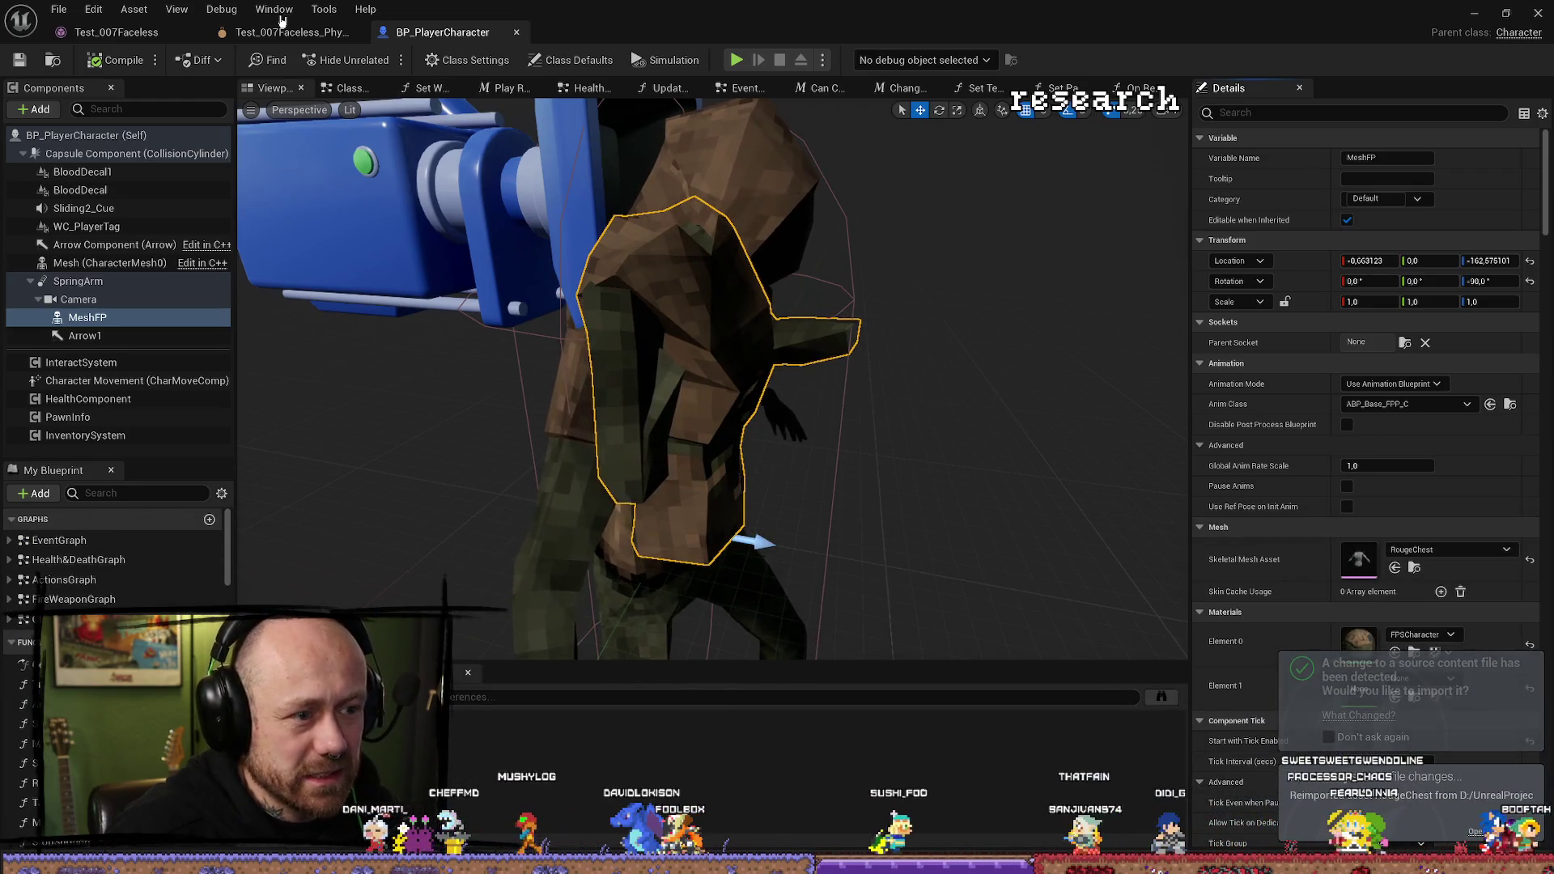
Save BP_PlayerCharacter and play-test the level, aiming and firing the crossbow before stopping.
left_click(20, 61)
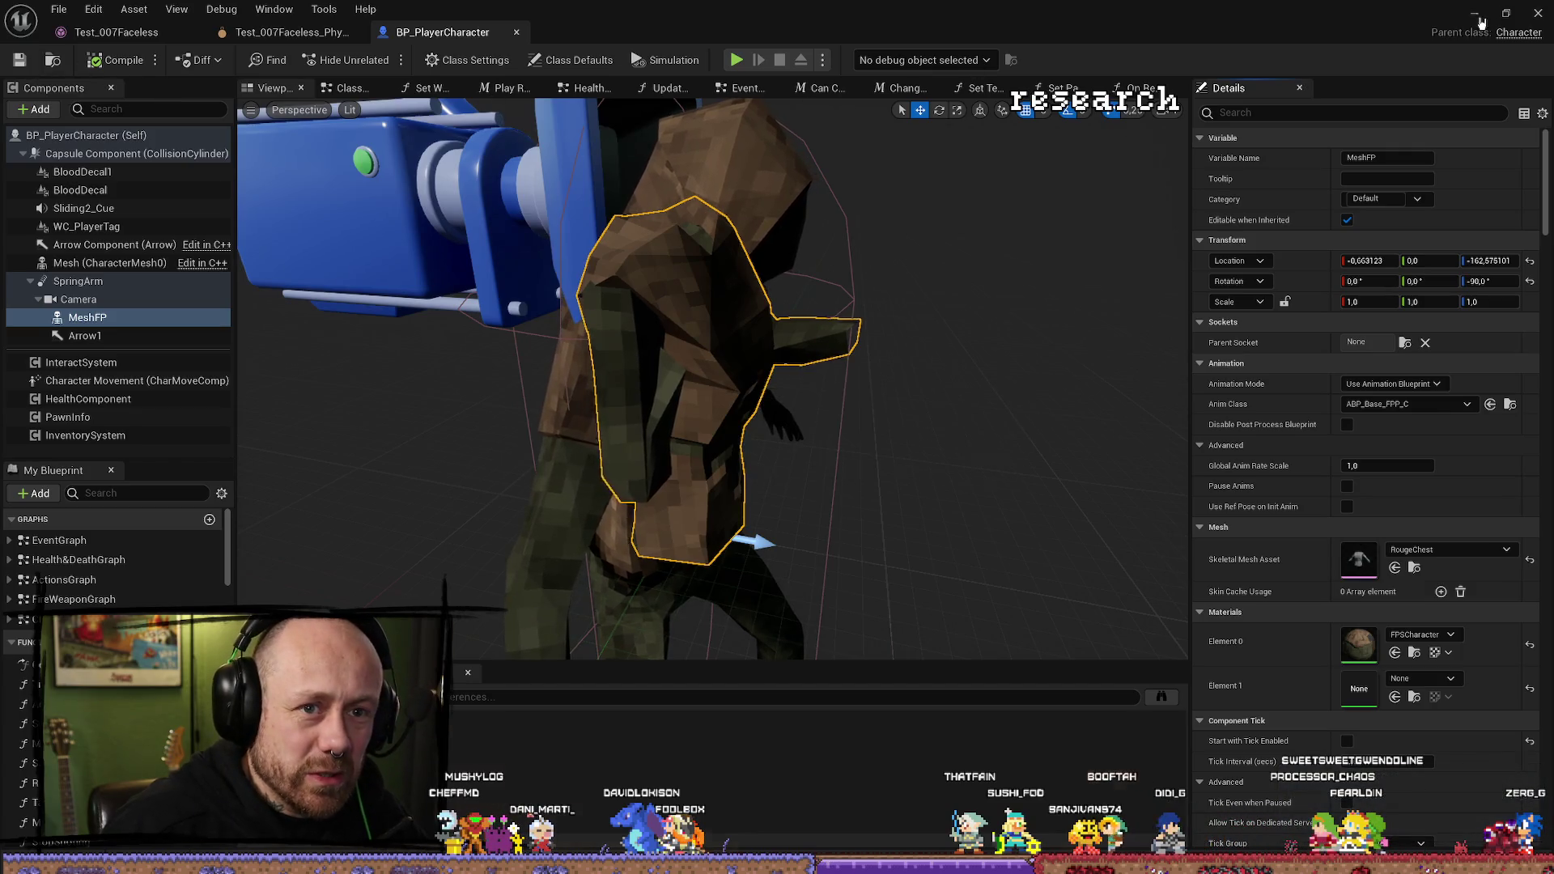
left_click(1478, 18)
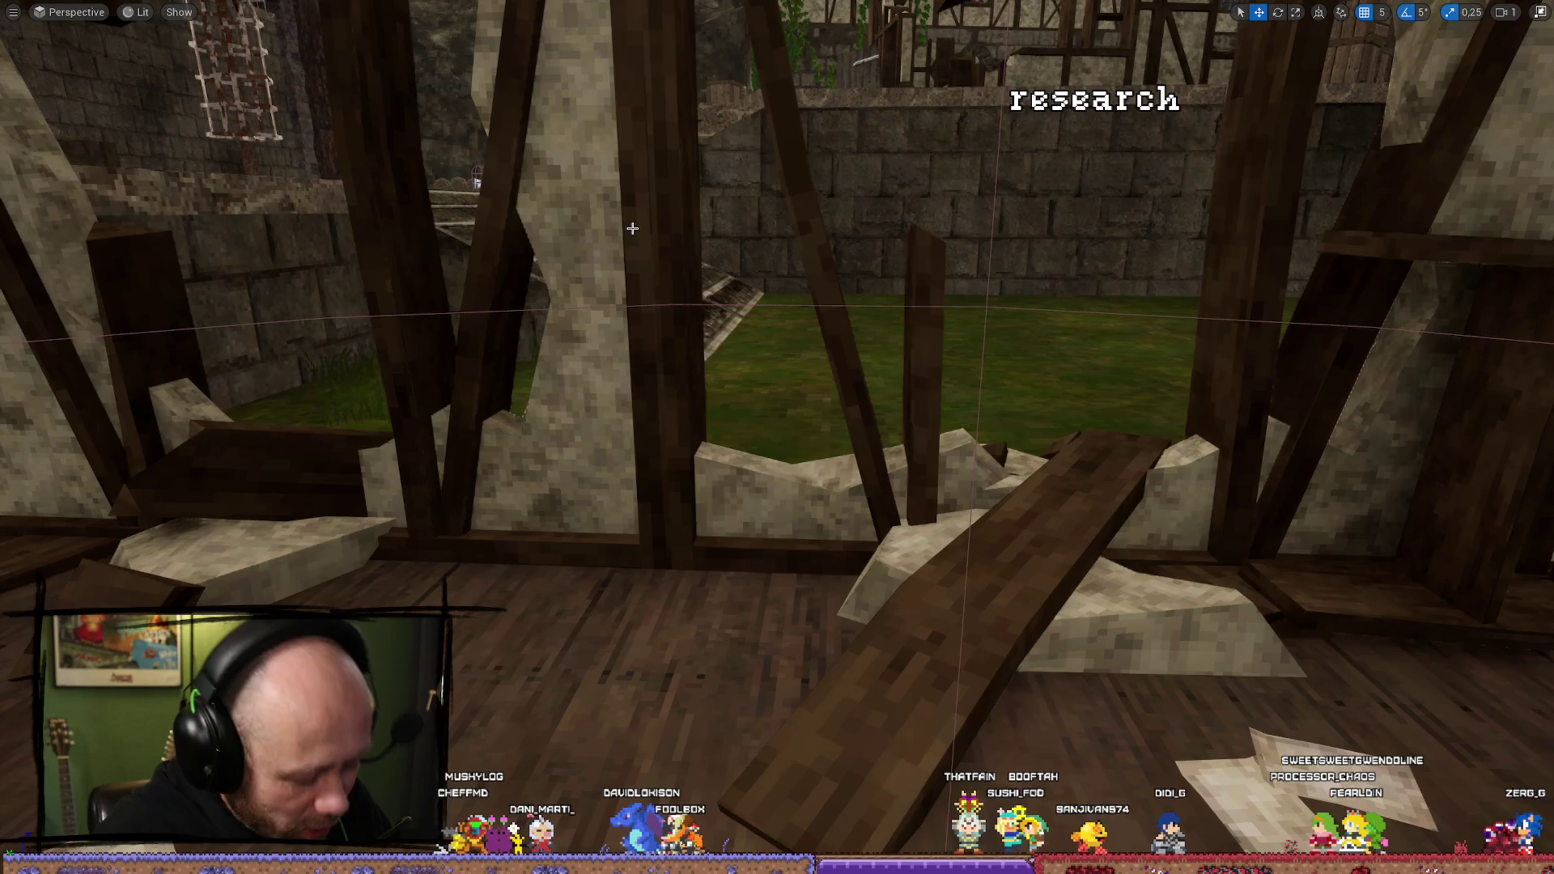
key("alt+p")
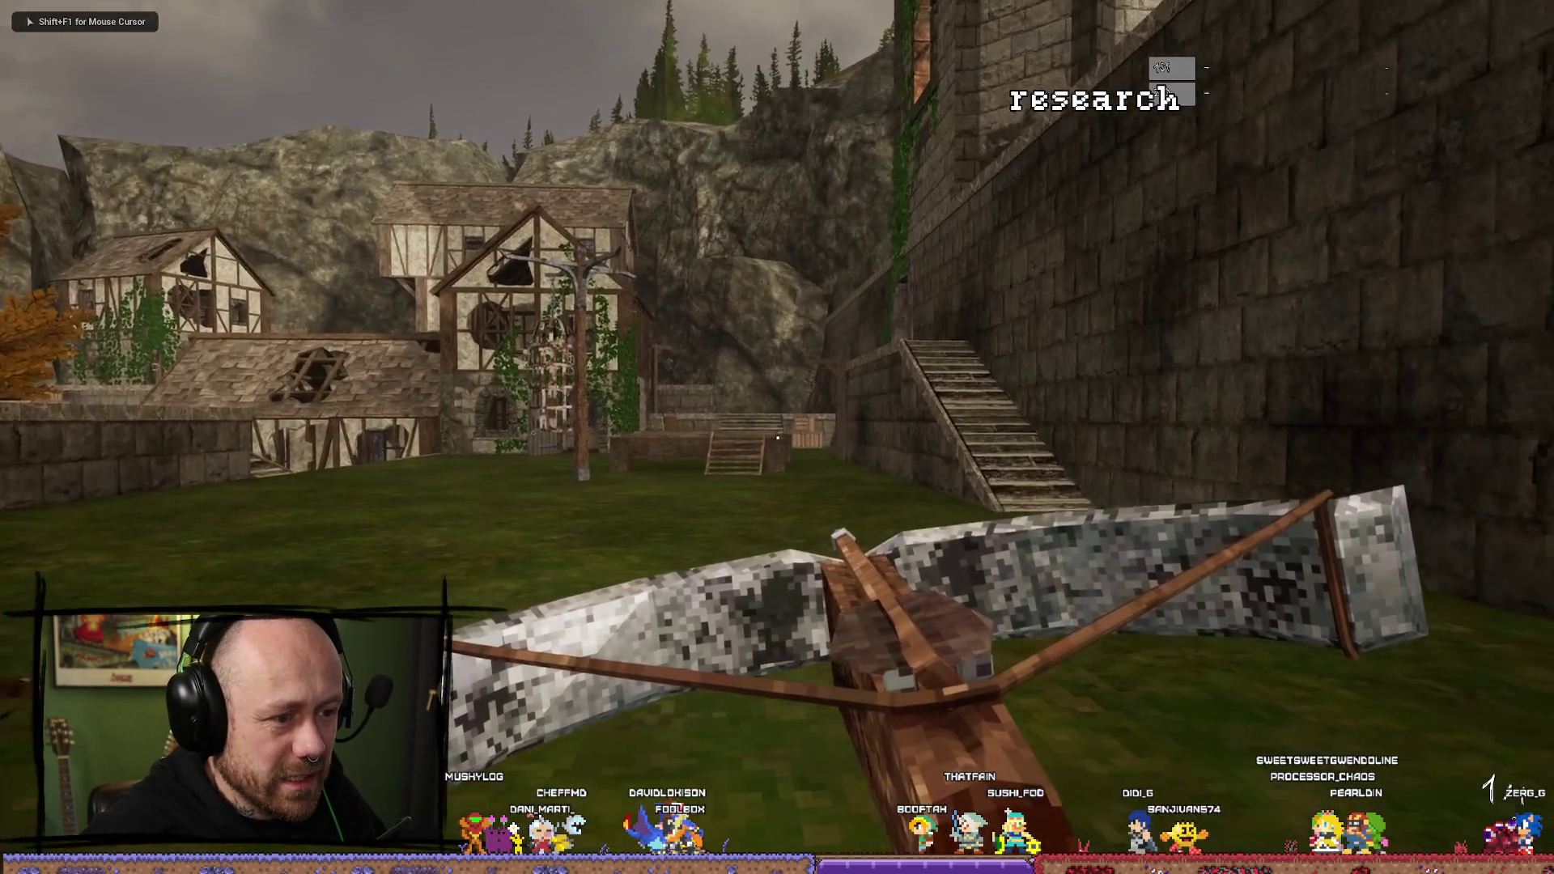
right_click(777, 438)
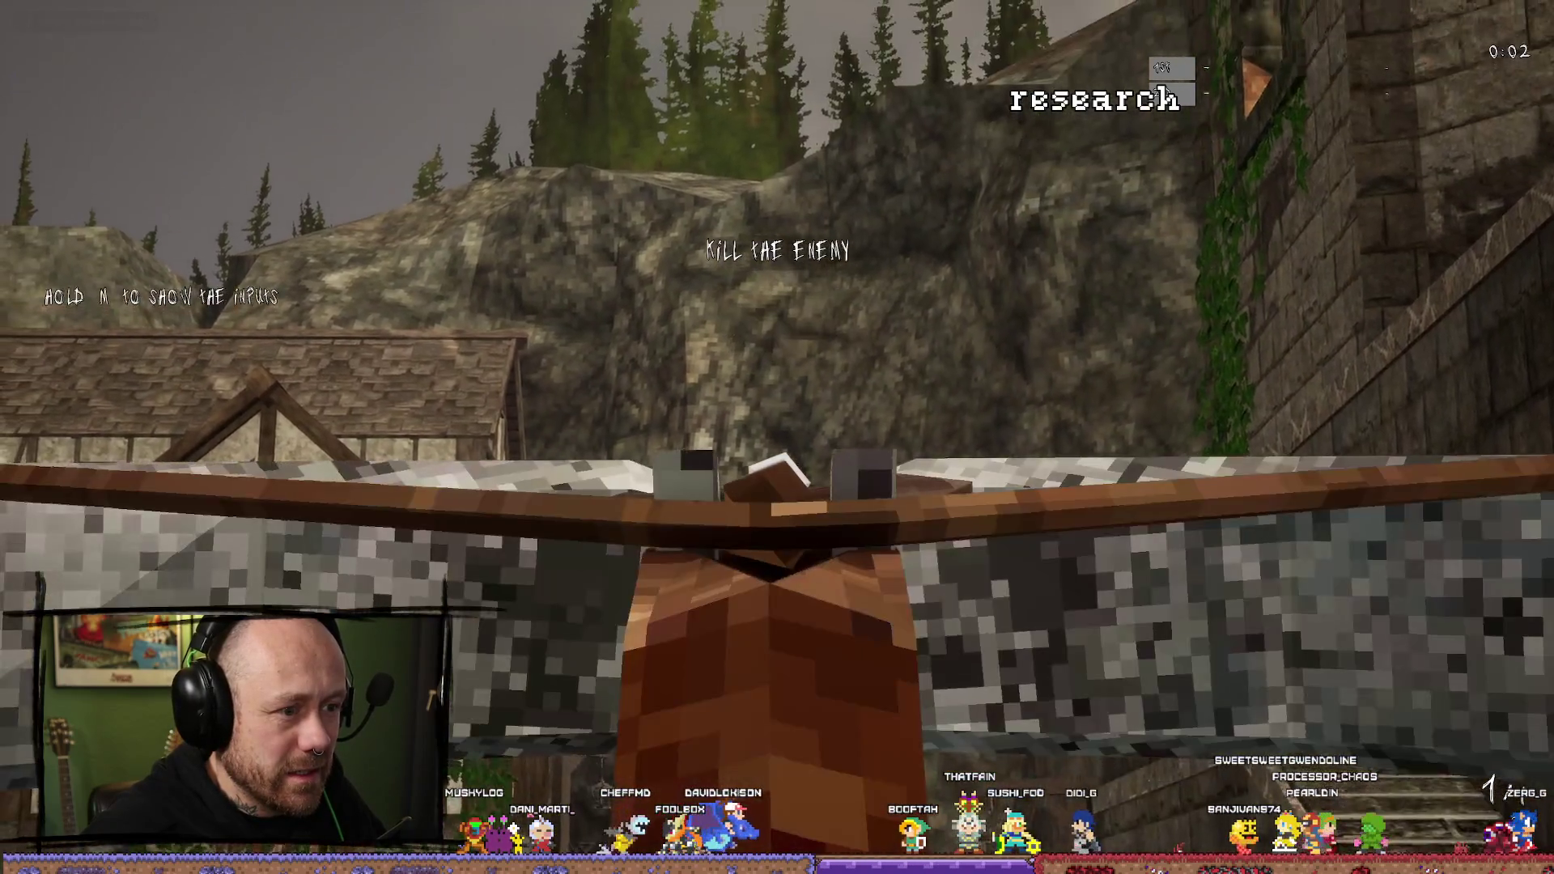
left_click(777, 437)
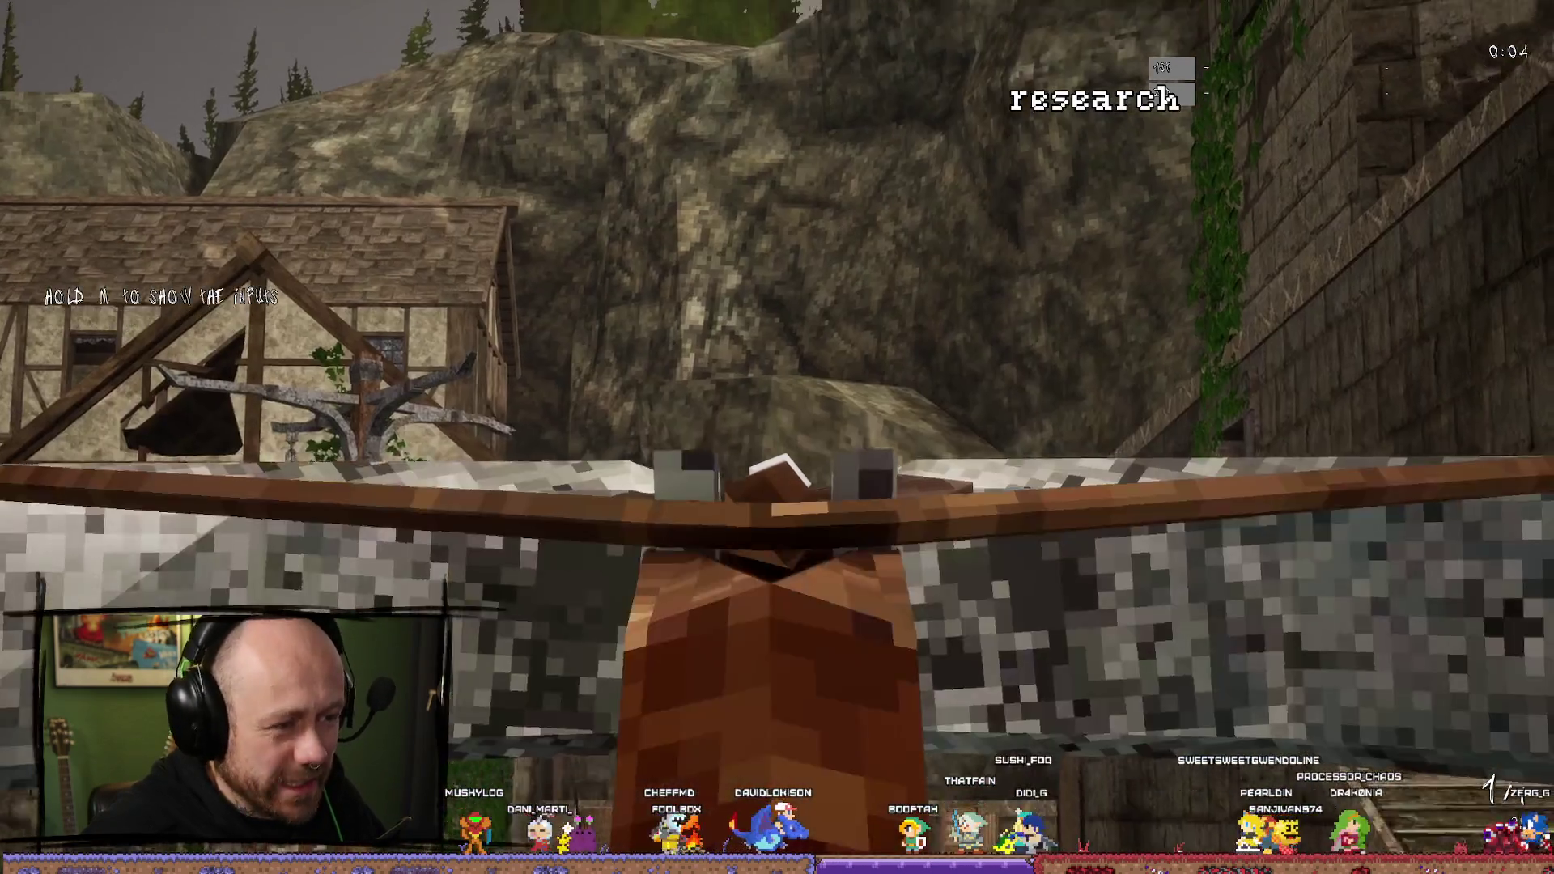
key("Escape")
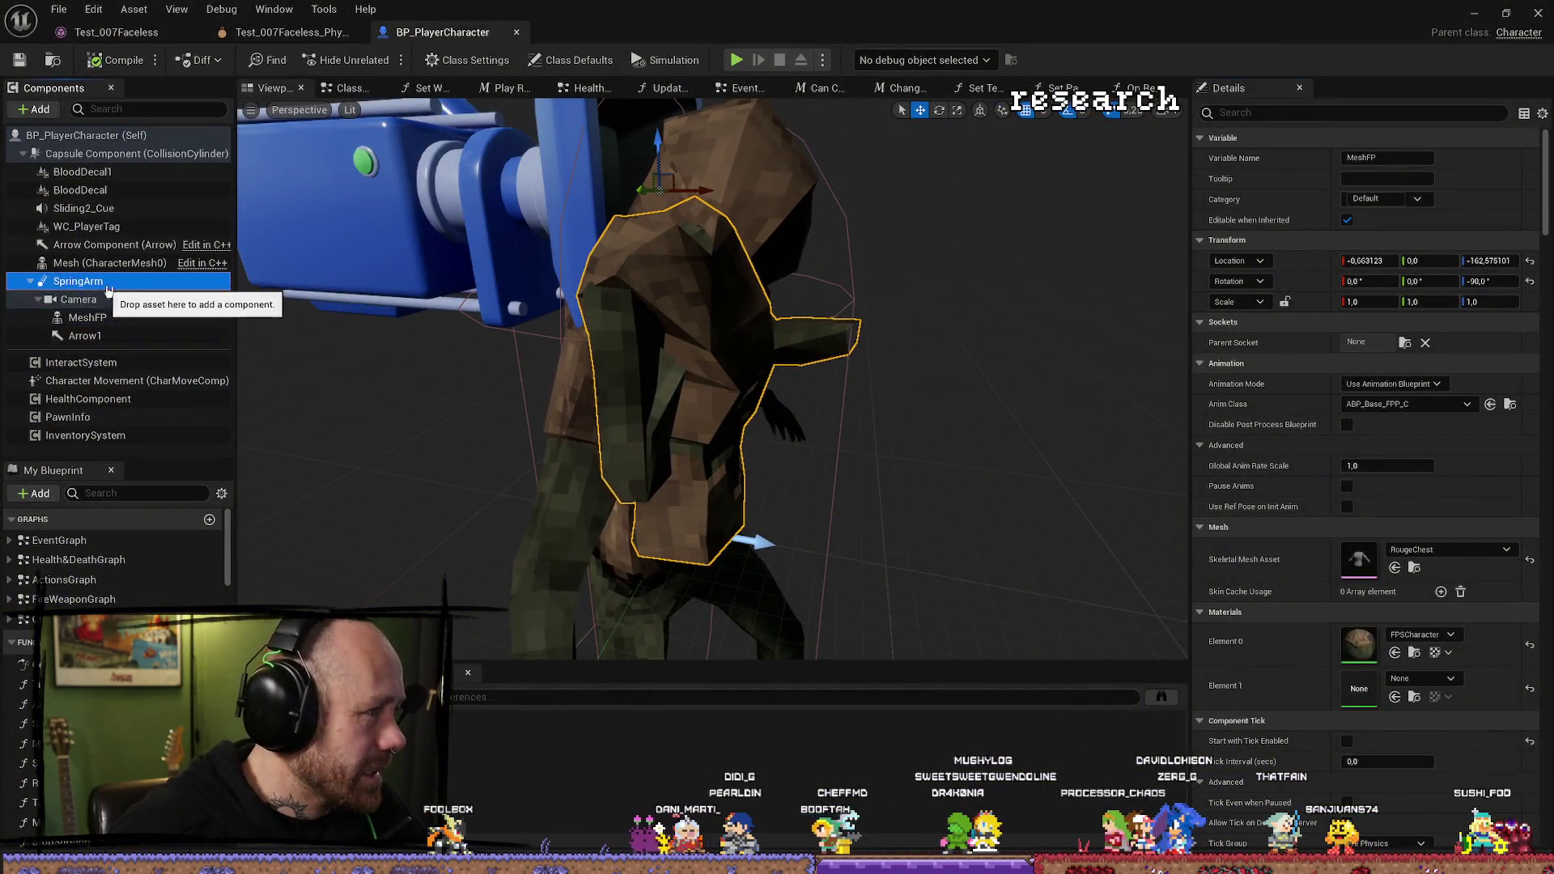
Uncheck SpringArm's Do Collision Test through a Details search and save BP_PlayerCharacter.
left_click(81, 280)
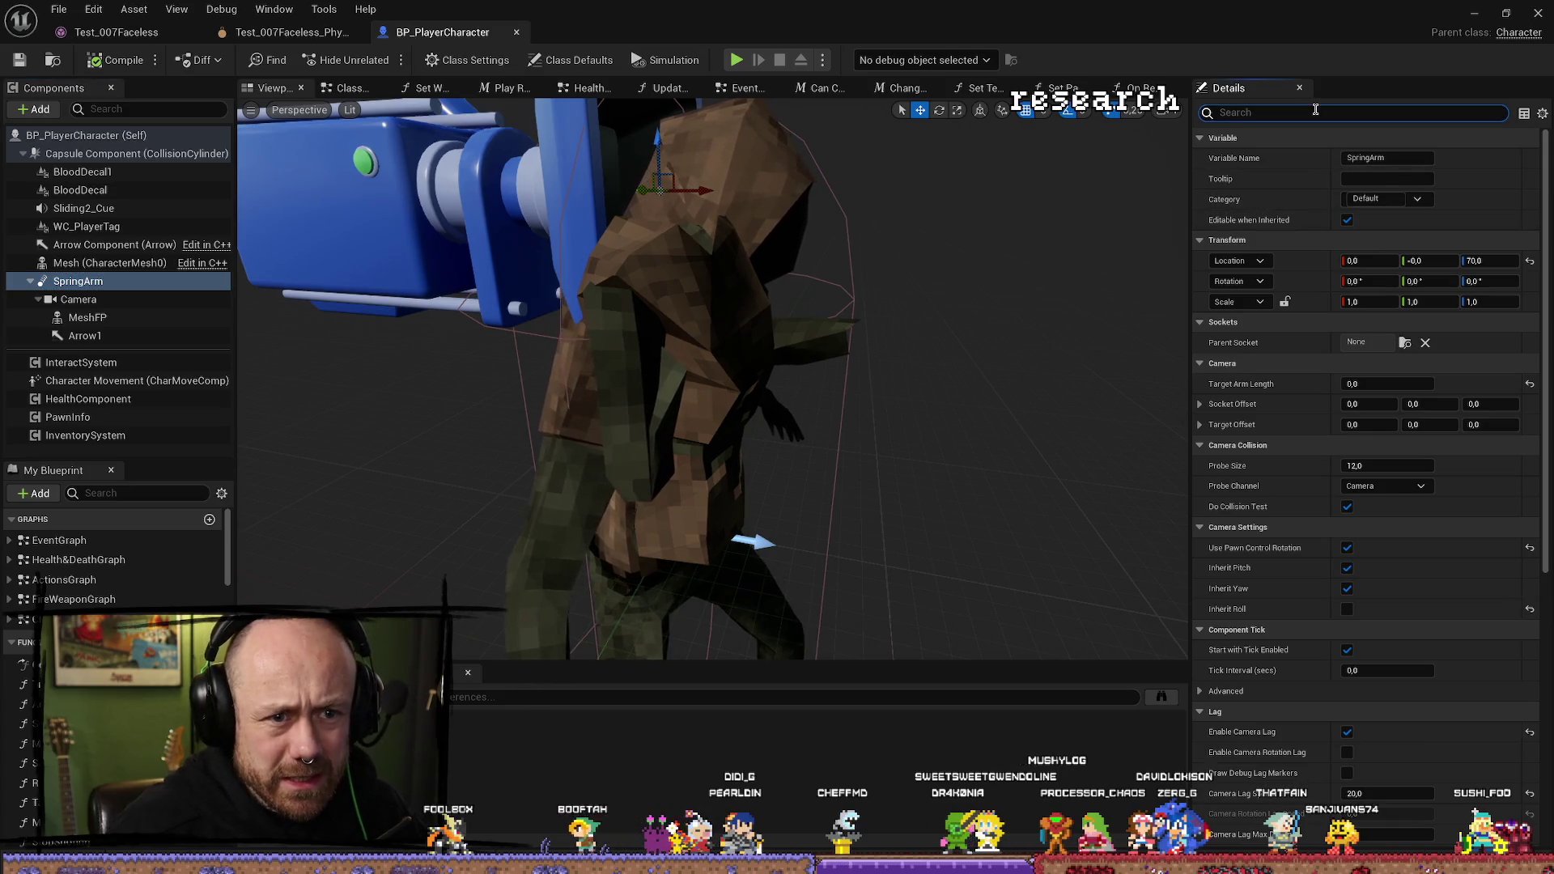
type("collis")
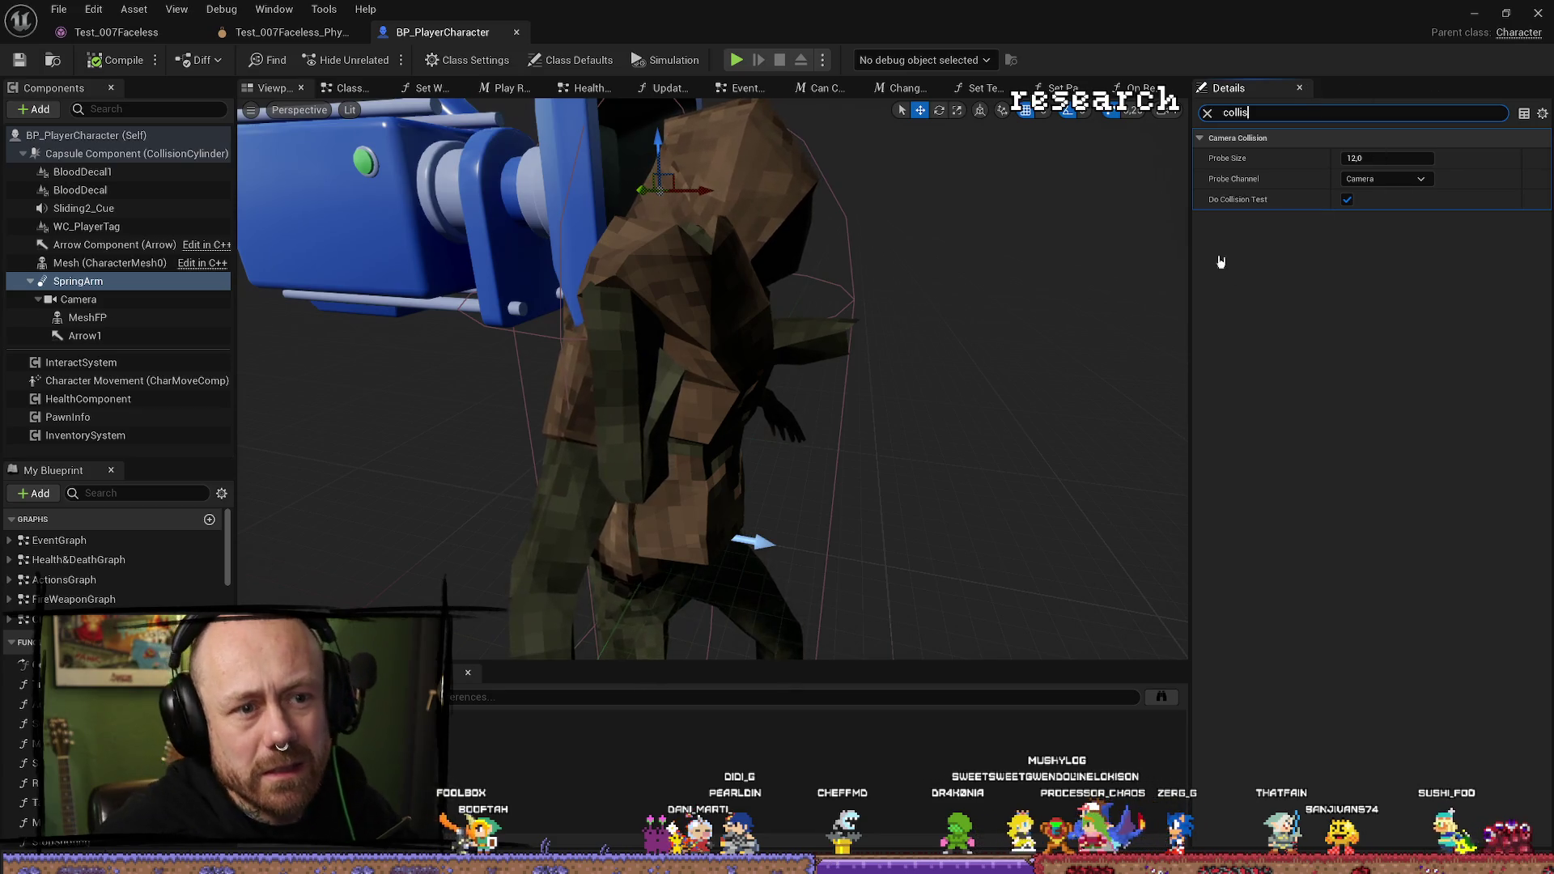
left_click(1347, 199)
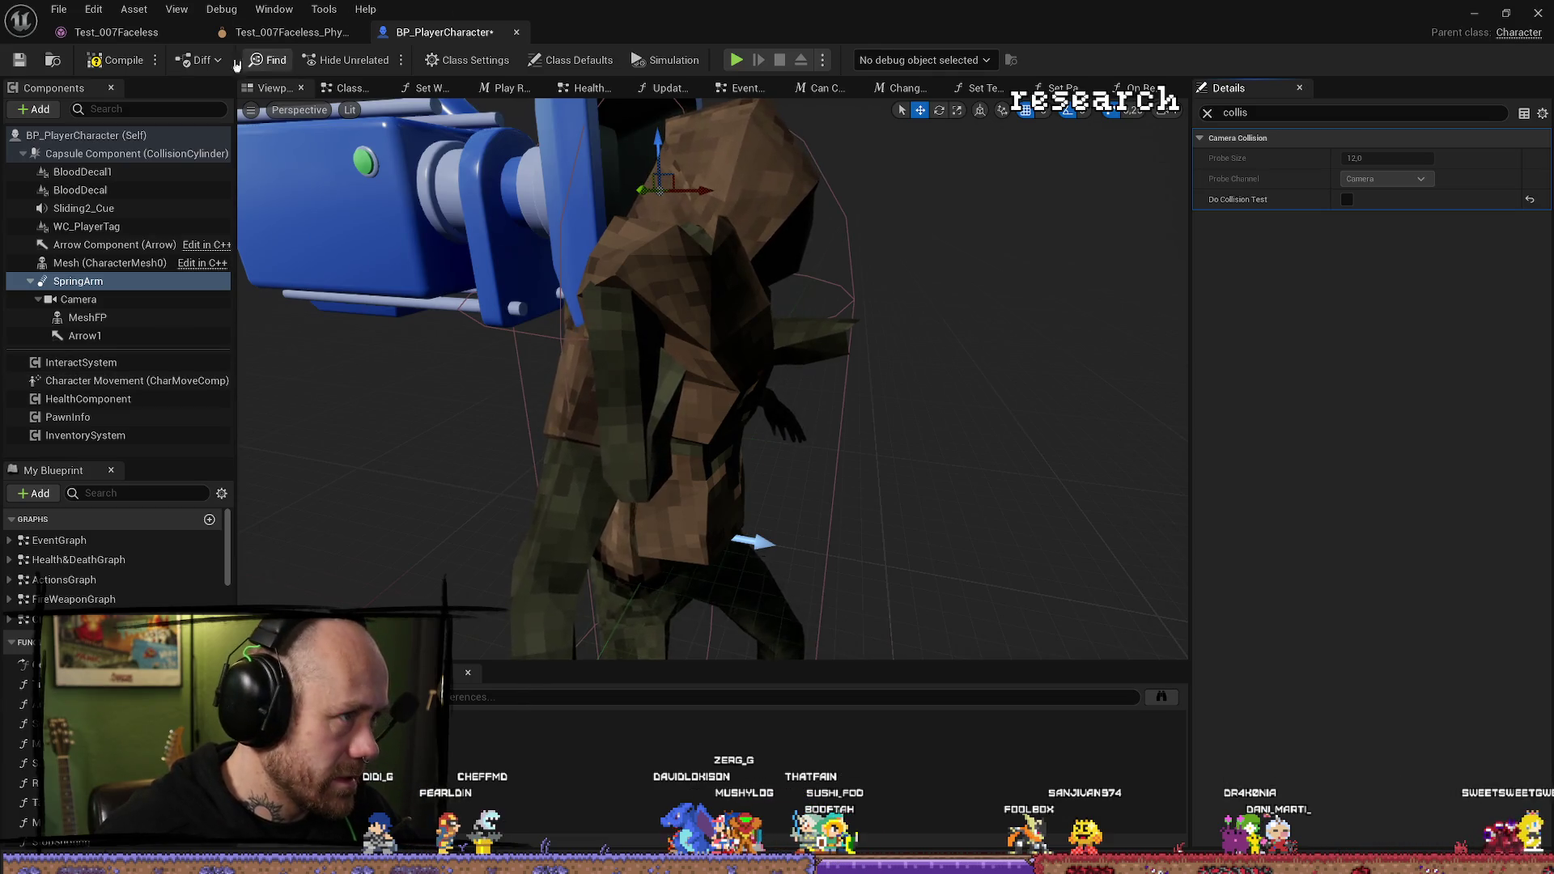
left_click(19, 60)
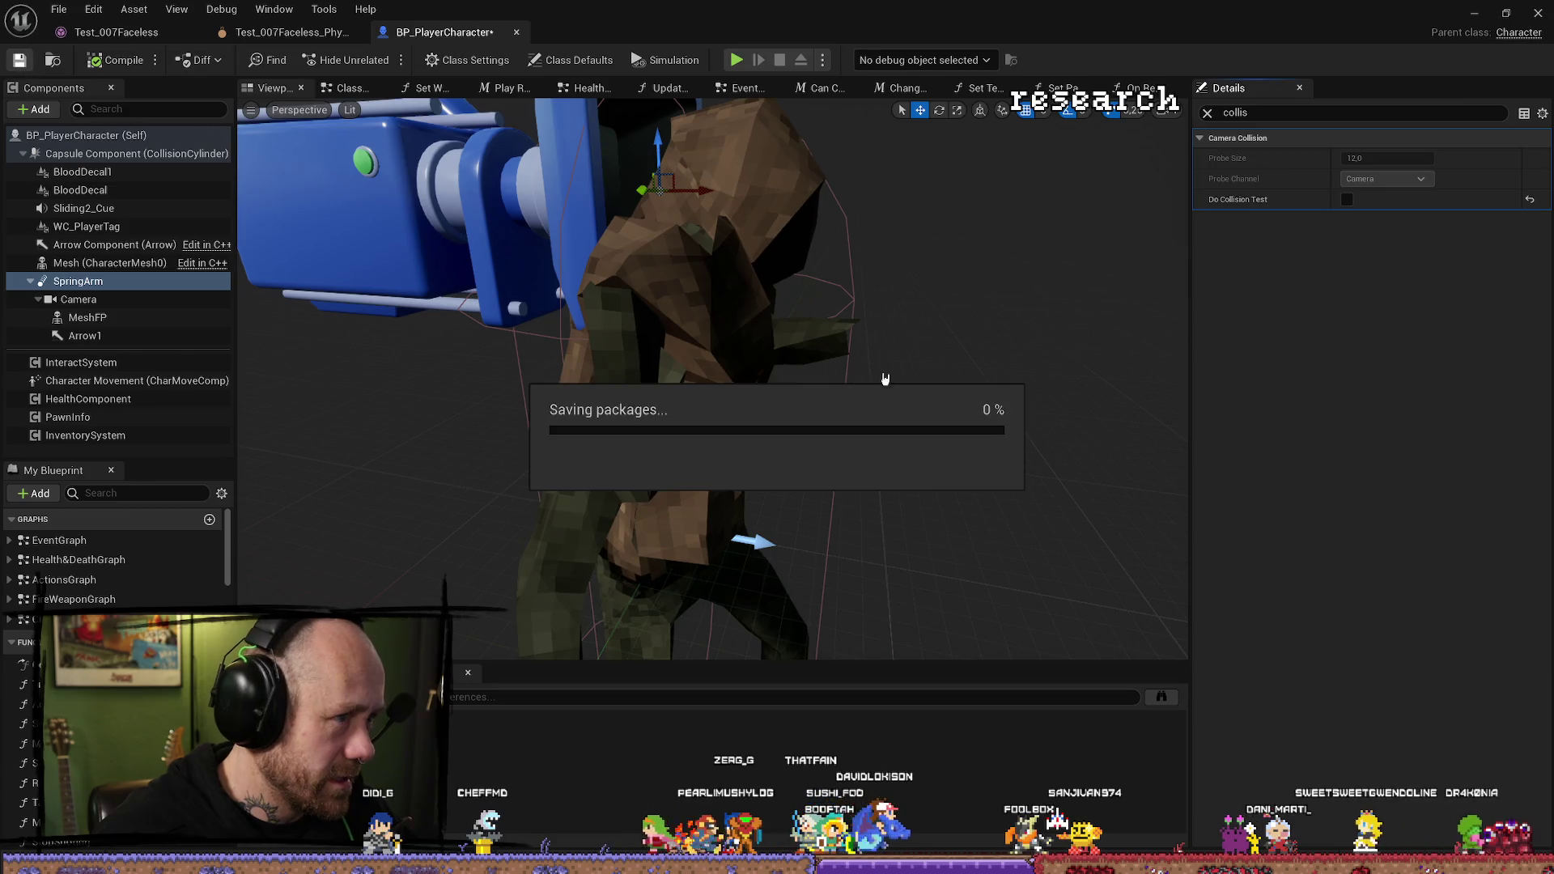
left_click(1474, 13)
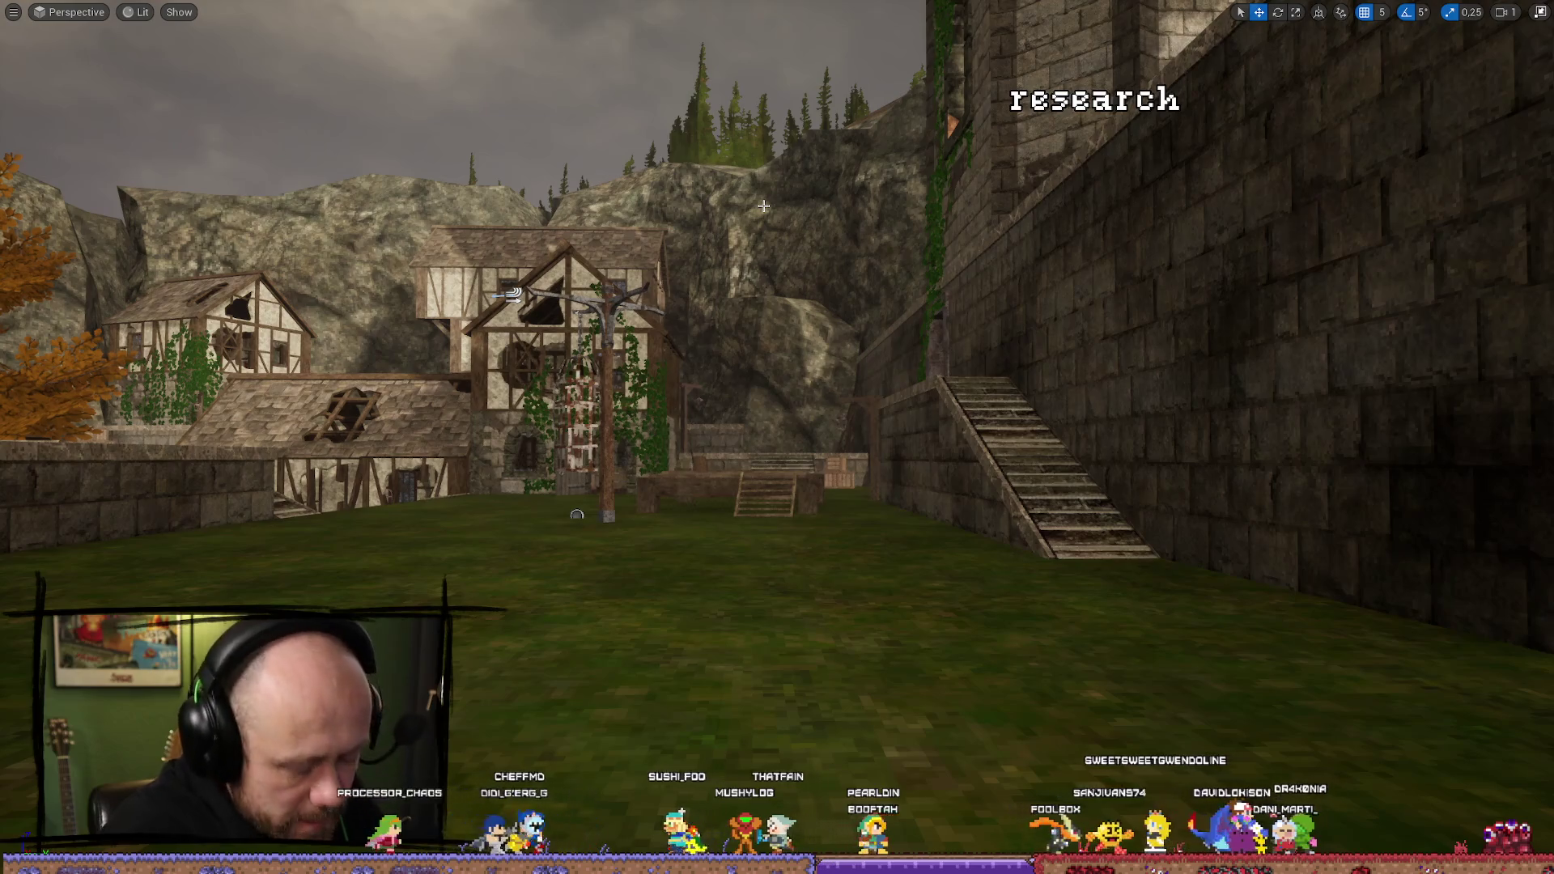
Play-test with the crossbow aimed and lowered, then show the MyStuff/Character assets.
key("alt+p")
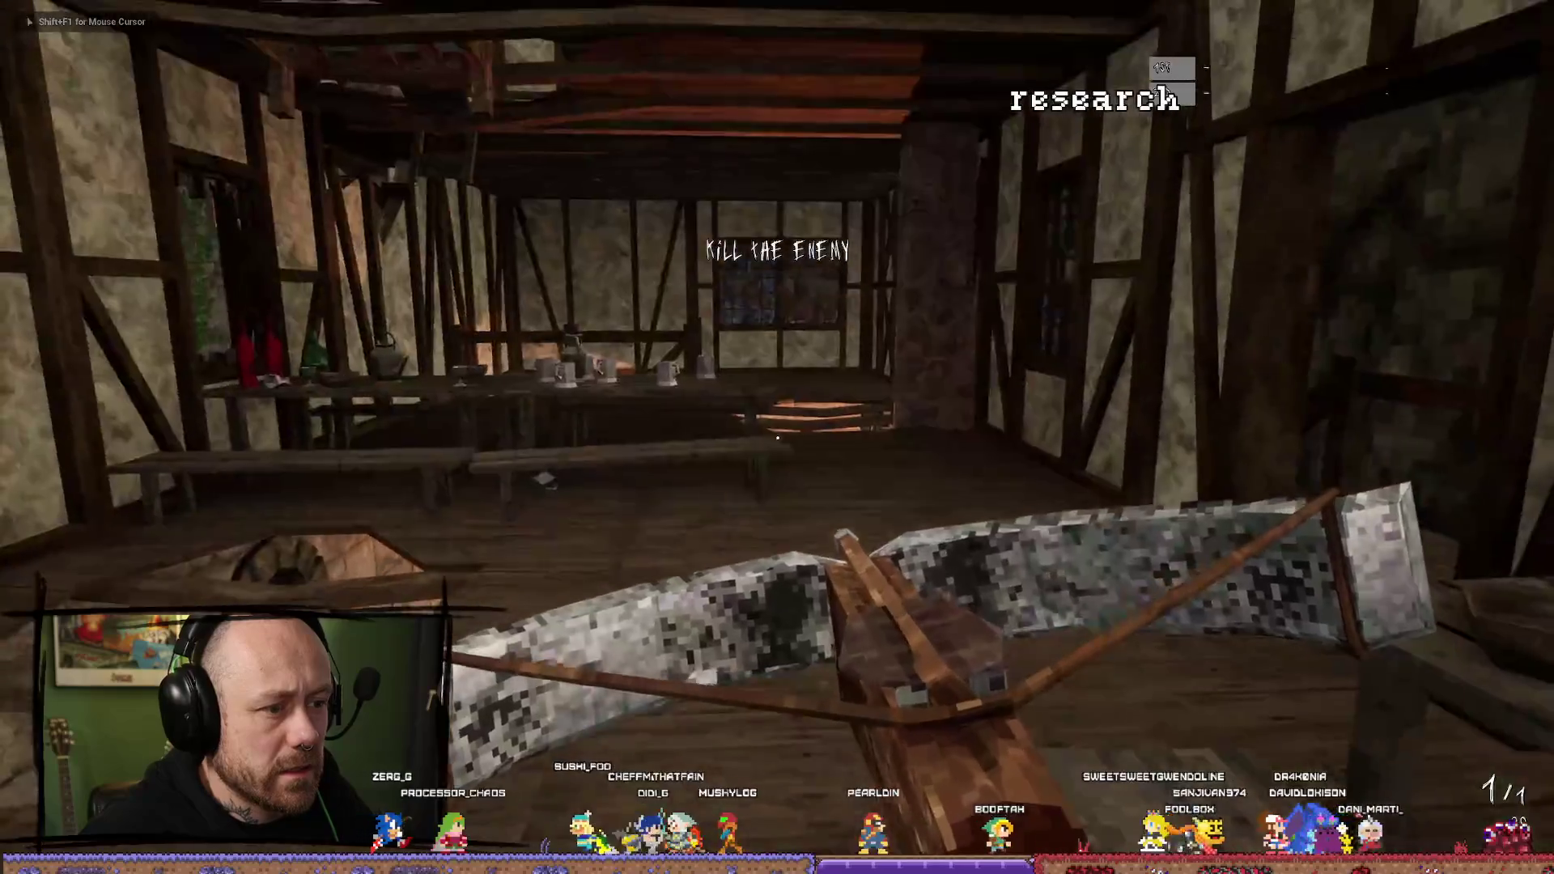
right_click(777, 437)
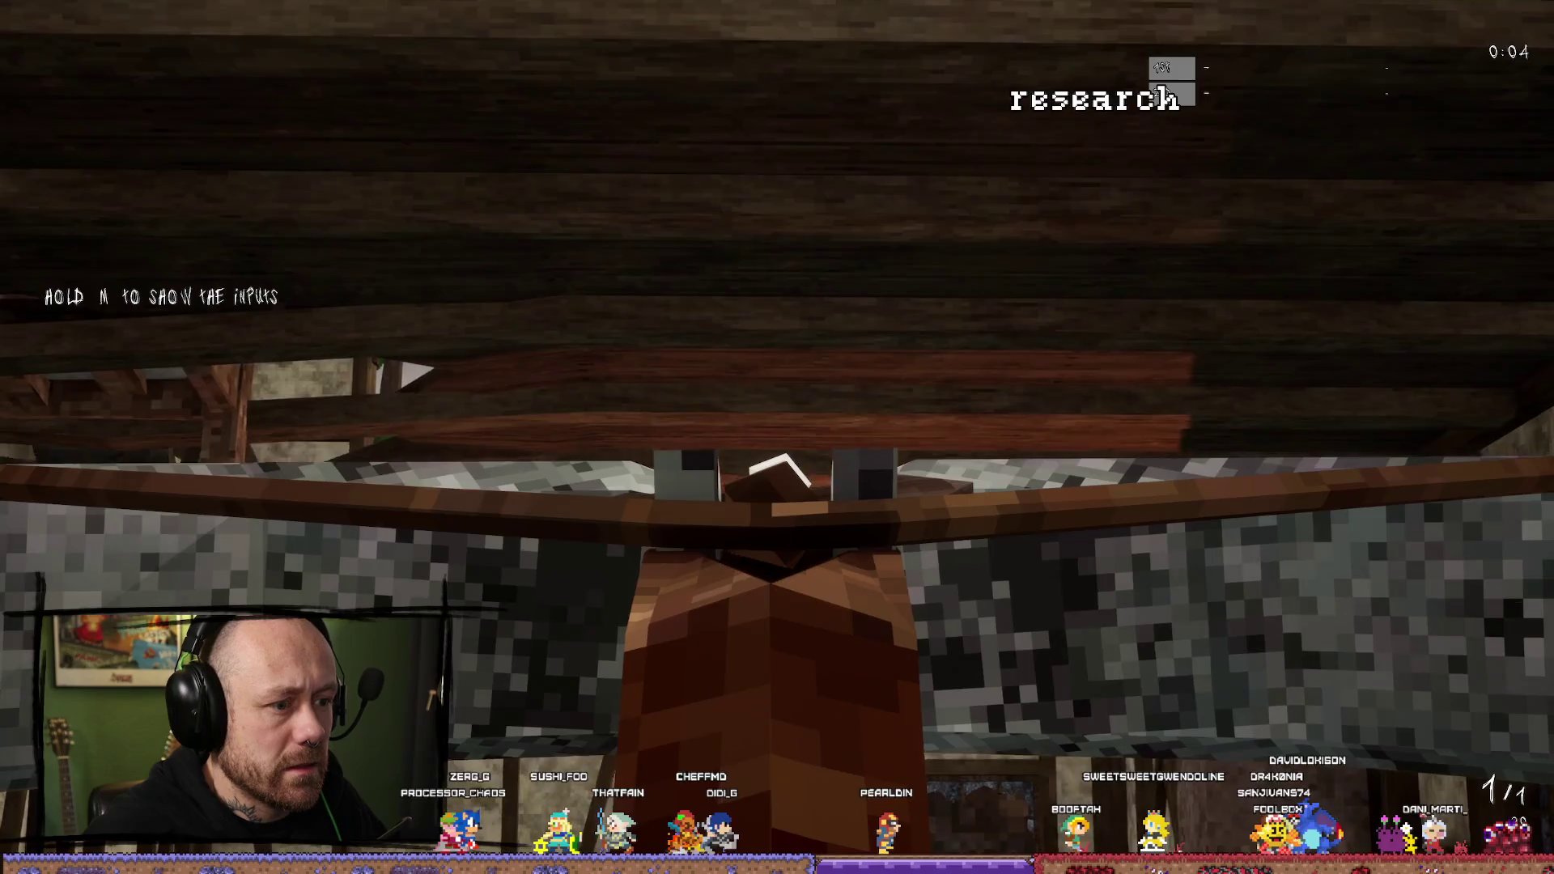
right_click(777, 437)
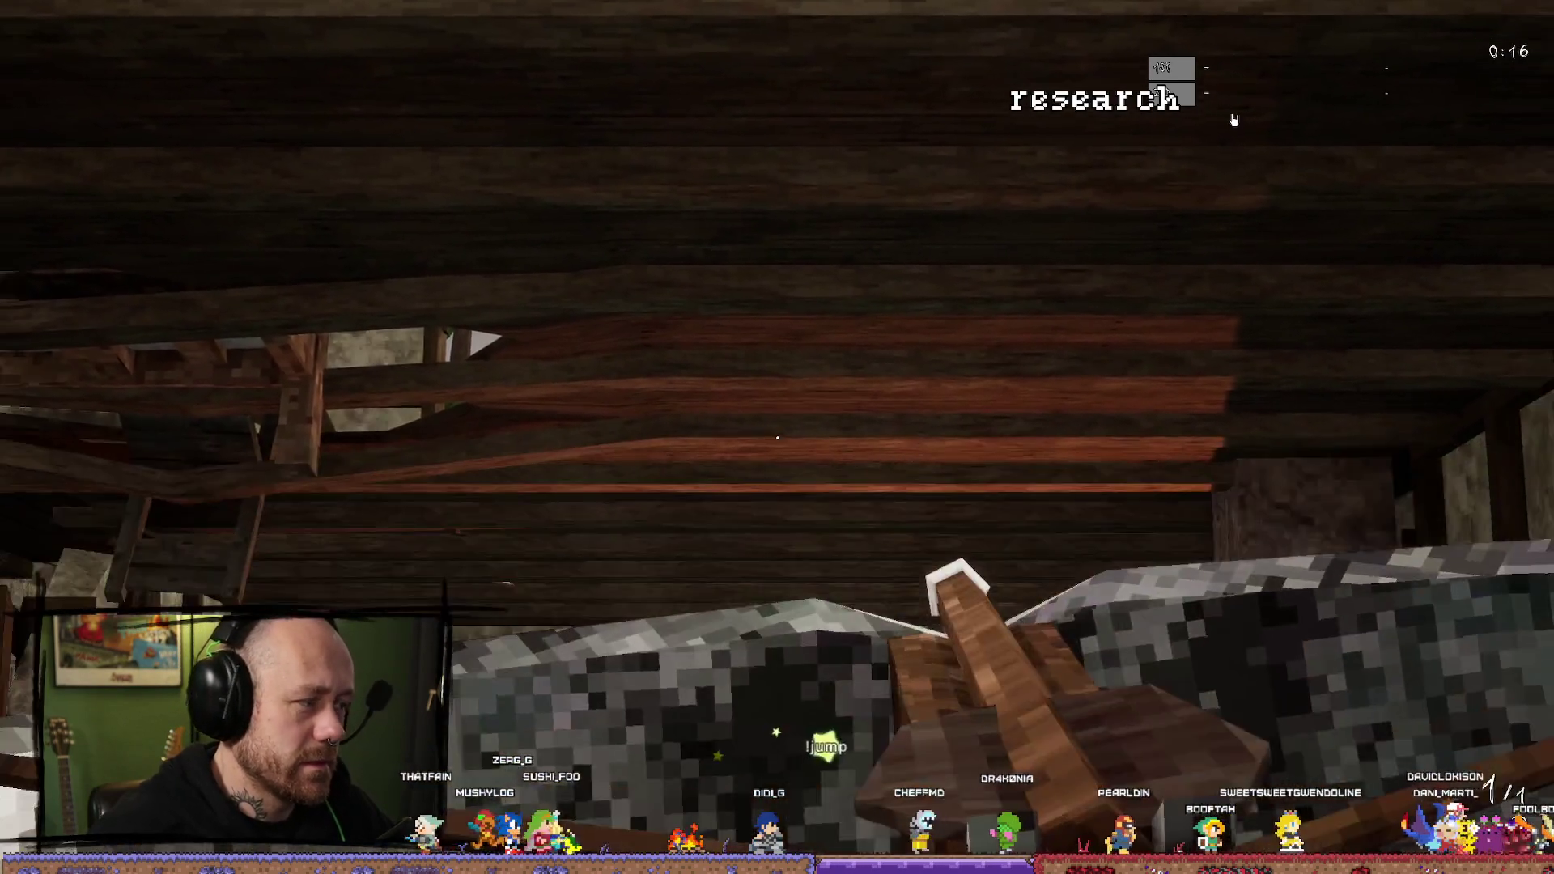
key("ctrl+space")
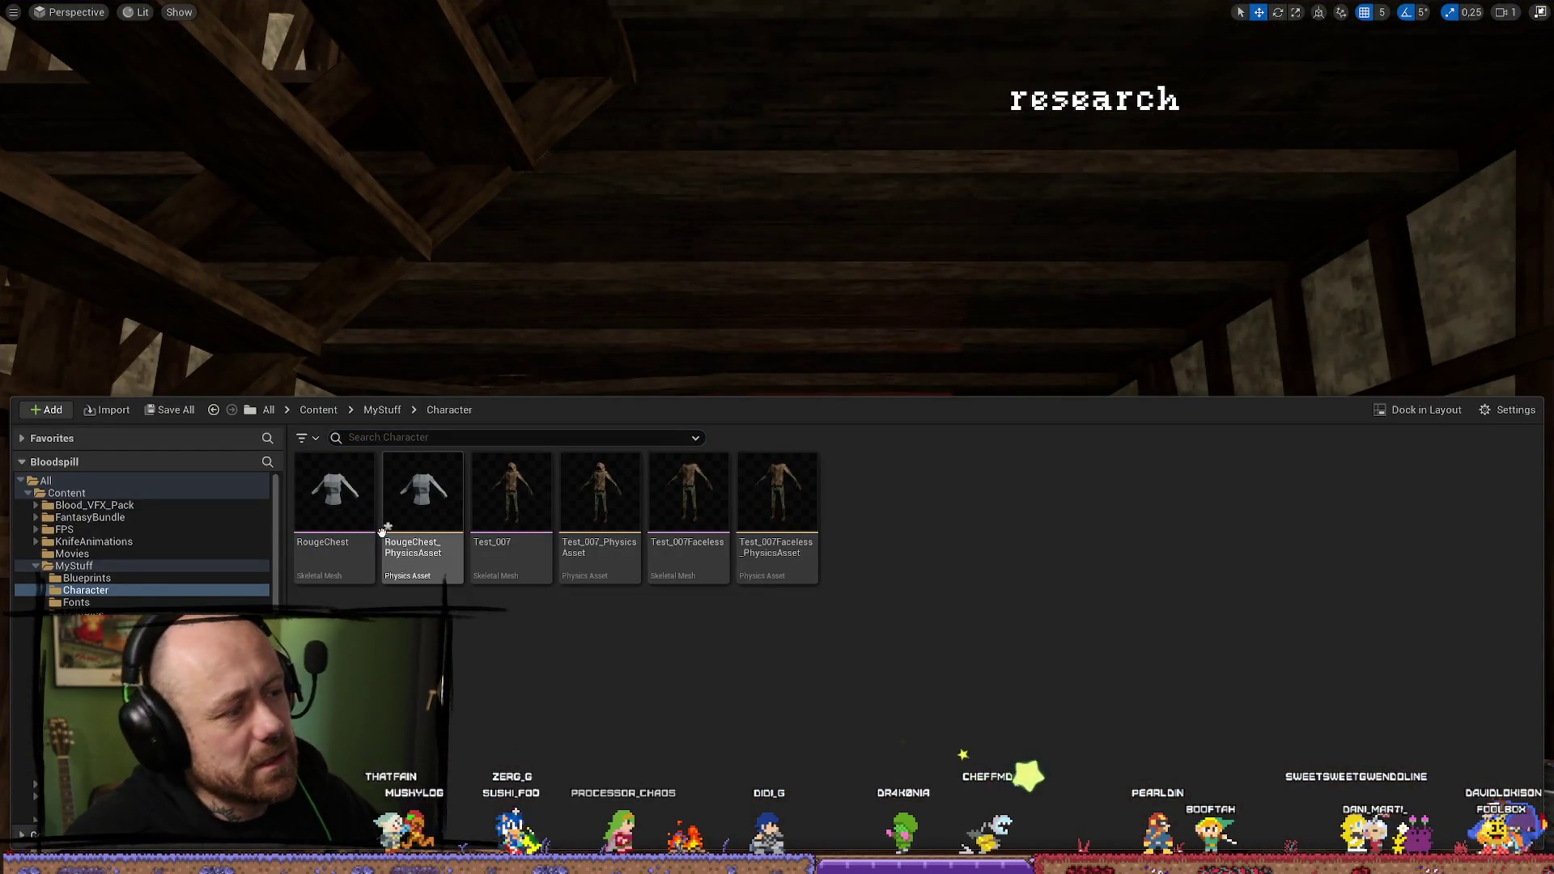
Open RougeChest, then re-enable SpringArm's Do Collision Test and save BP_PlayerCharacter.
double_click(334, 490)
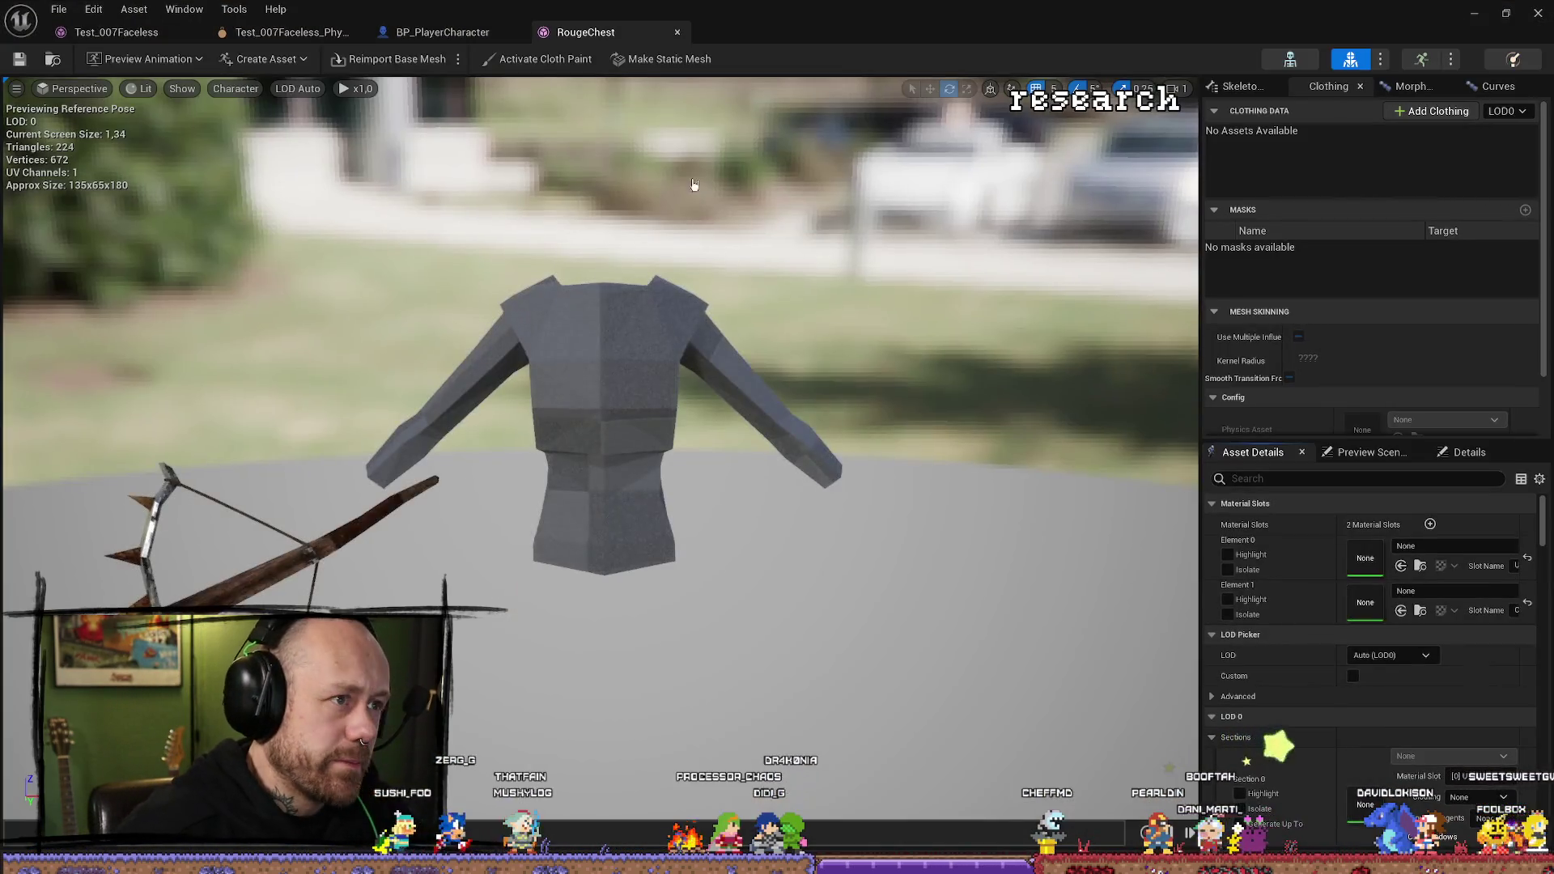
left_click(453, 33)
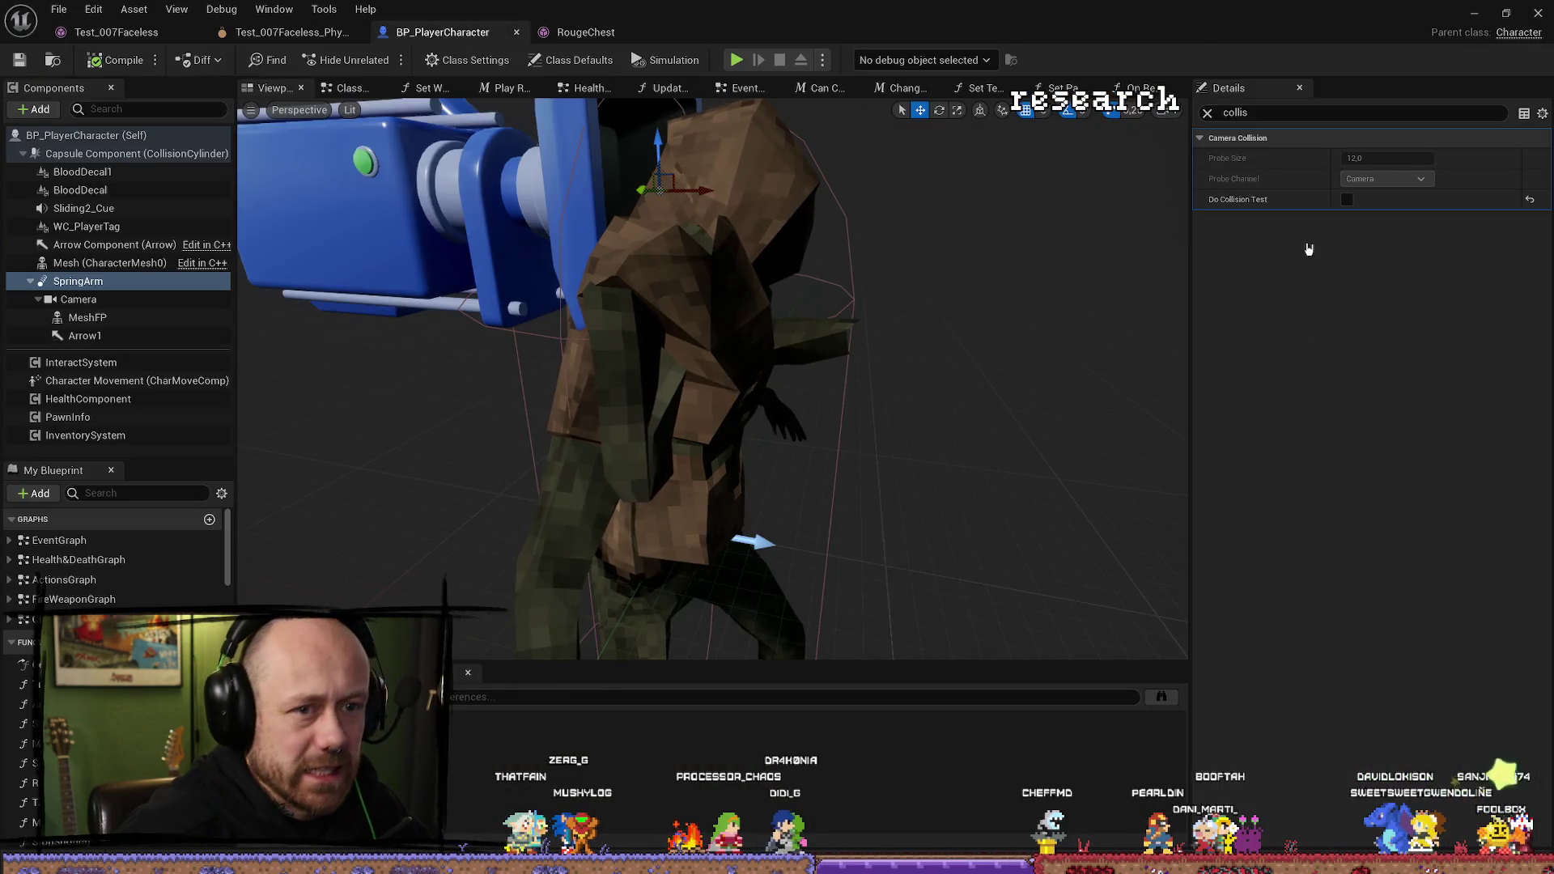
left_click(1345, 200)
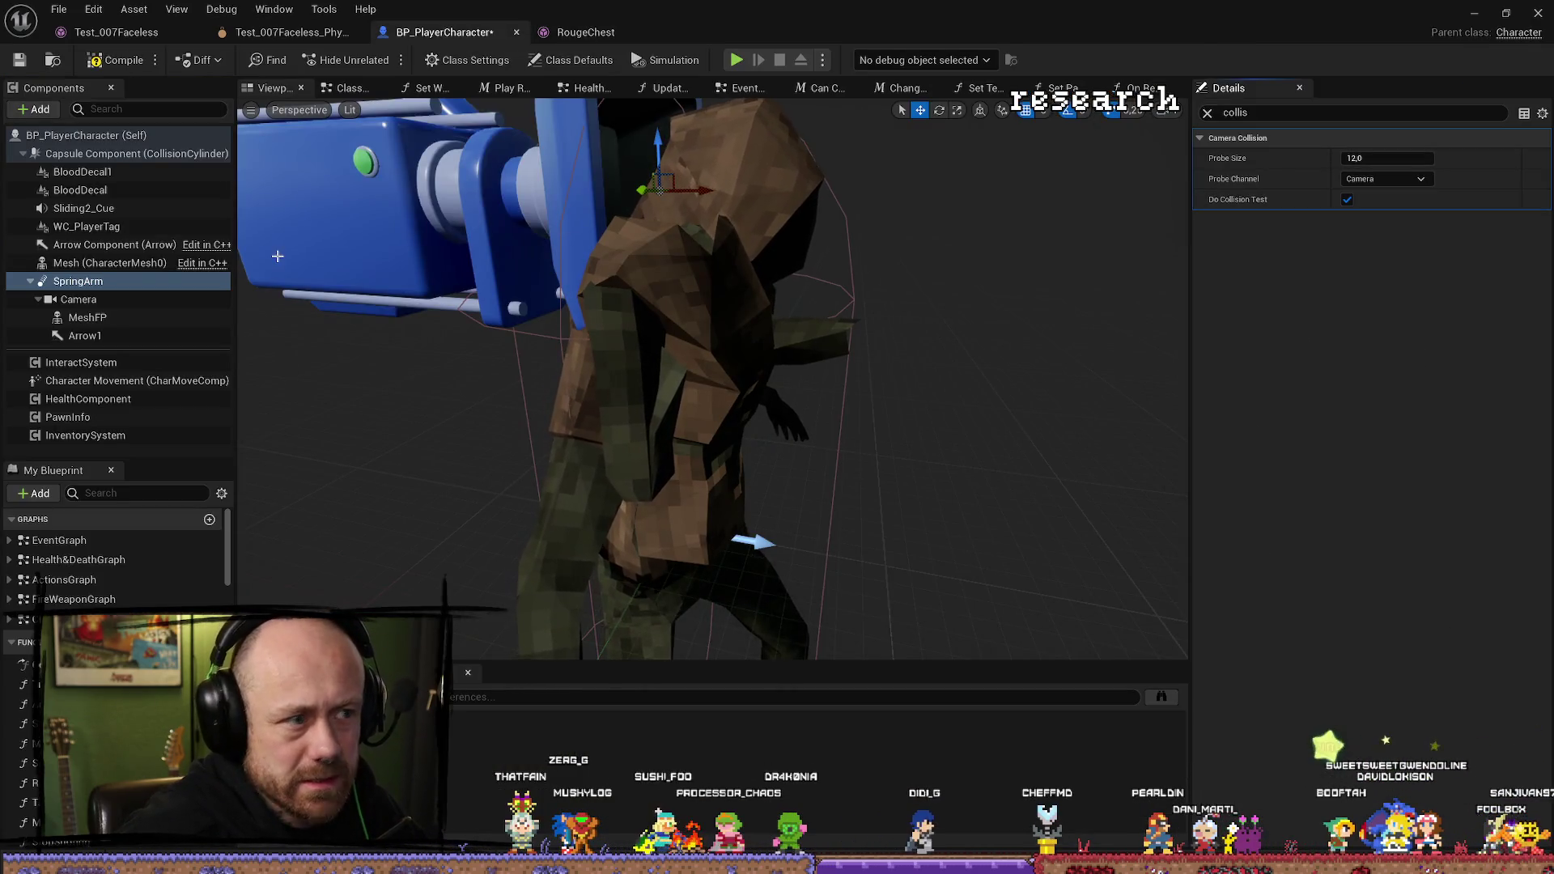
left_click(115, 32)
left_click(586, 33)
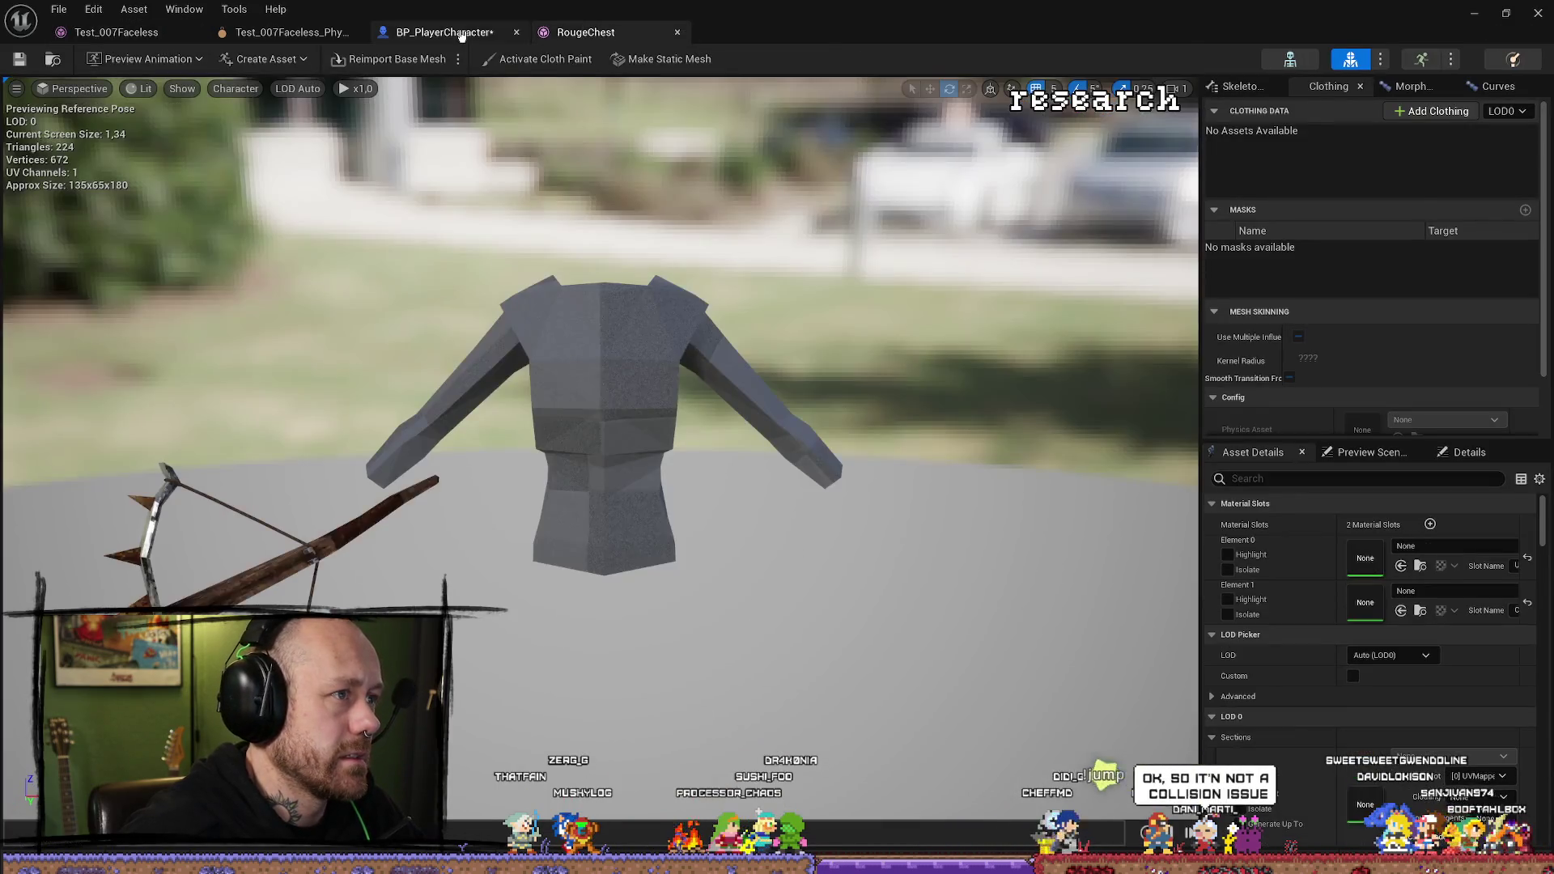
left_click(462, 34)
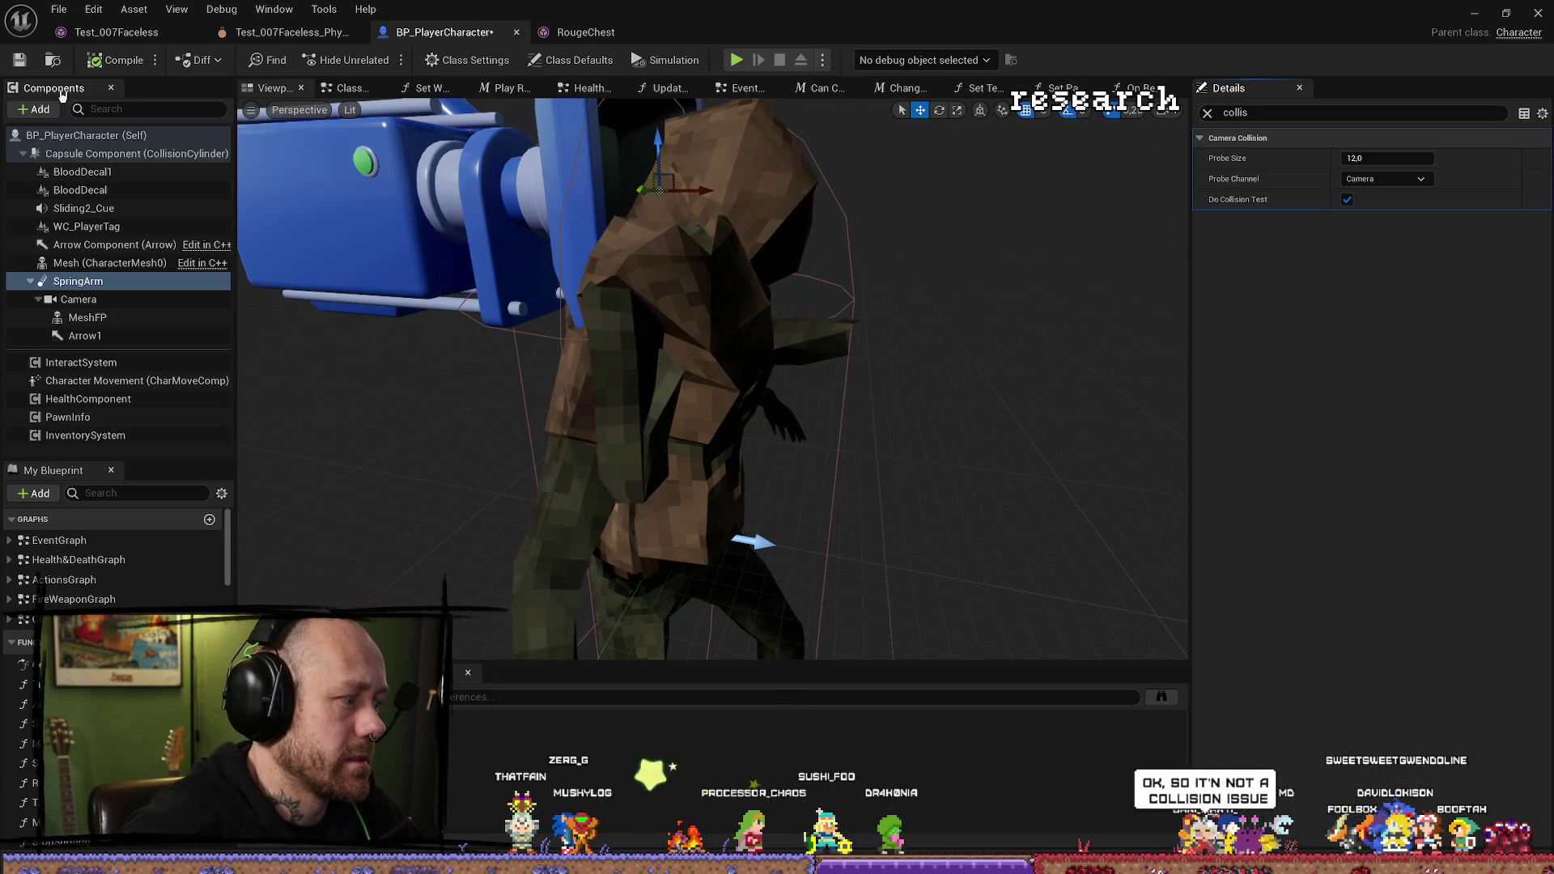
left_click(32, 60)
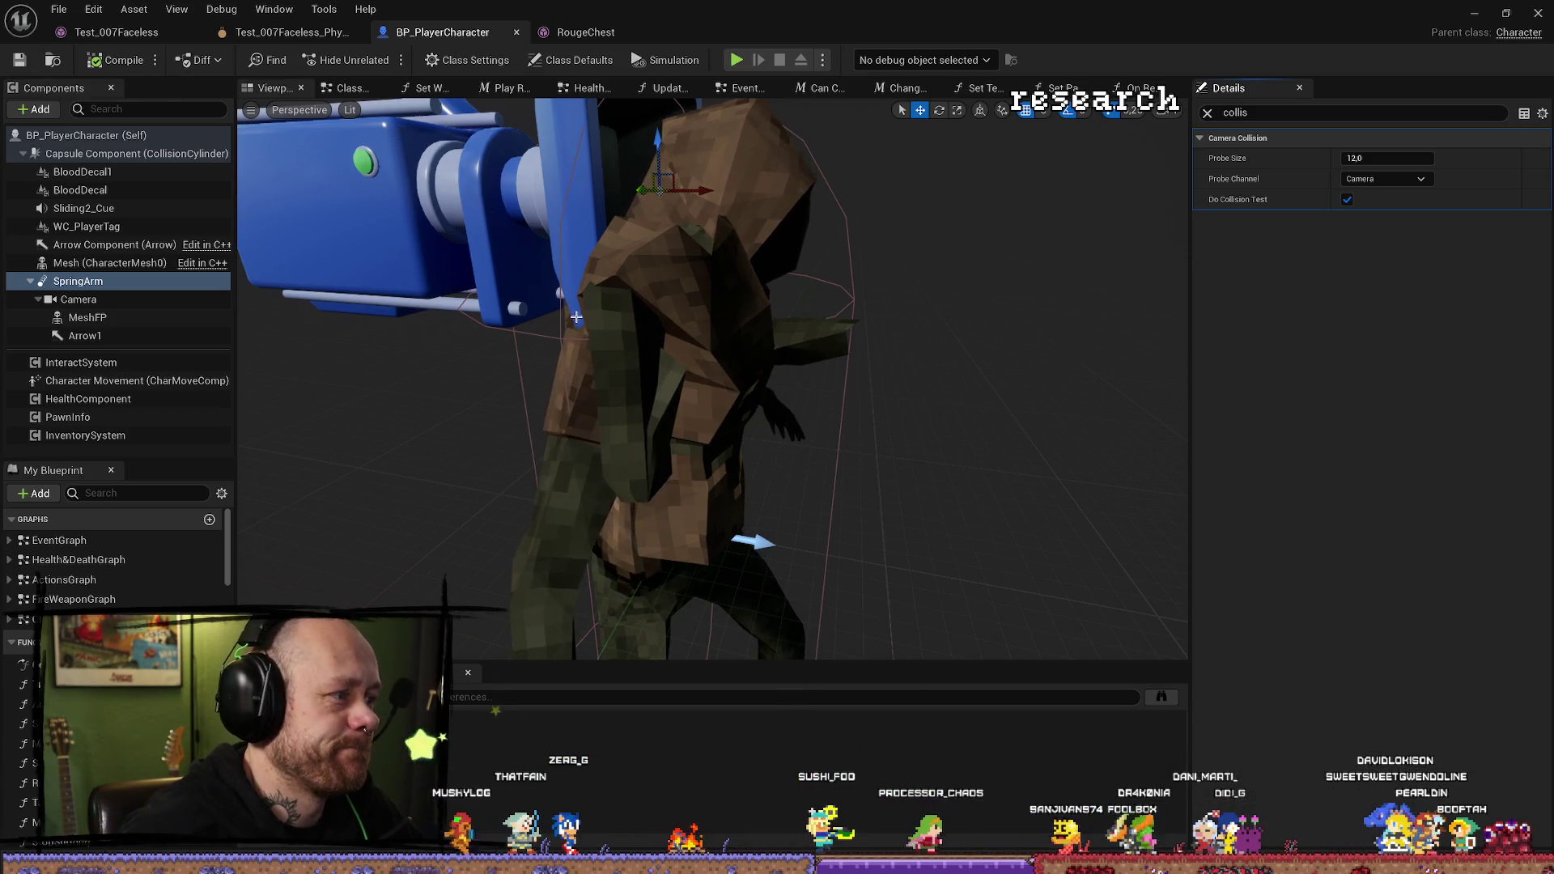
Select MeshFP, close Blender without saving, and clear the Details collision filter.
left_click(113, 318)
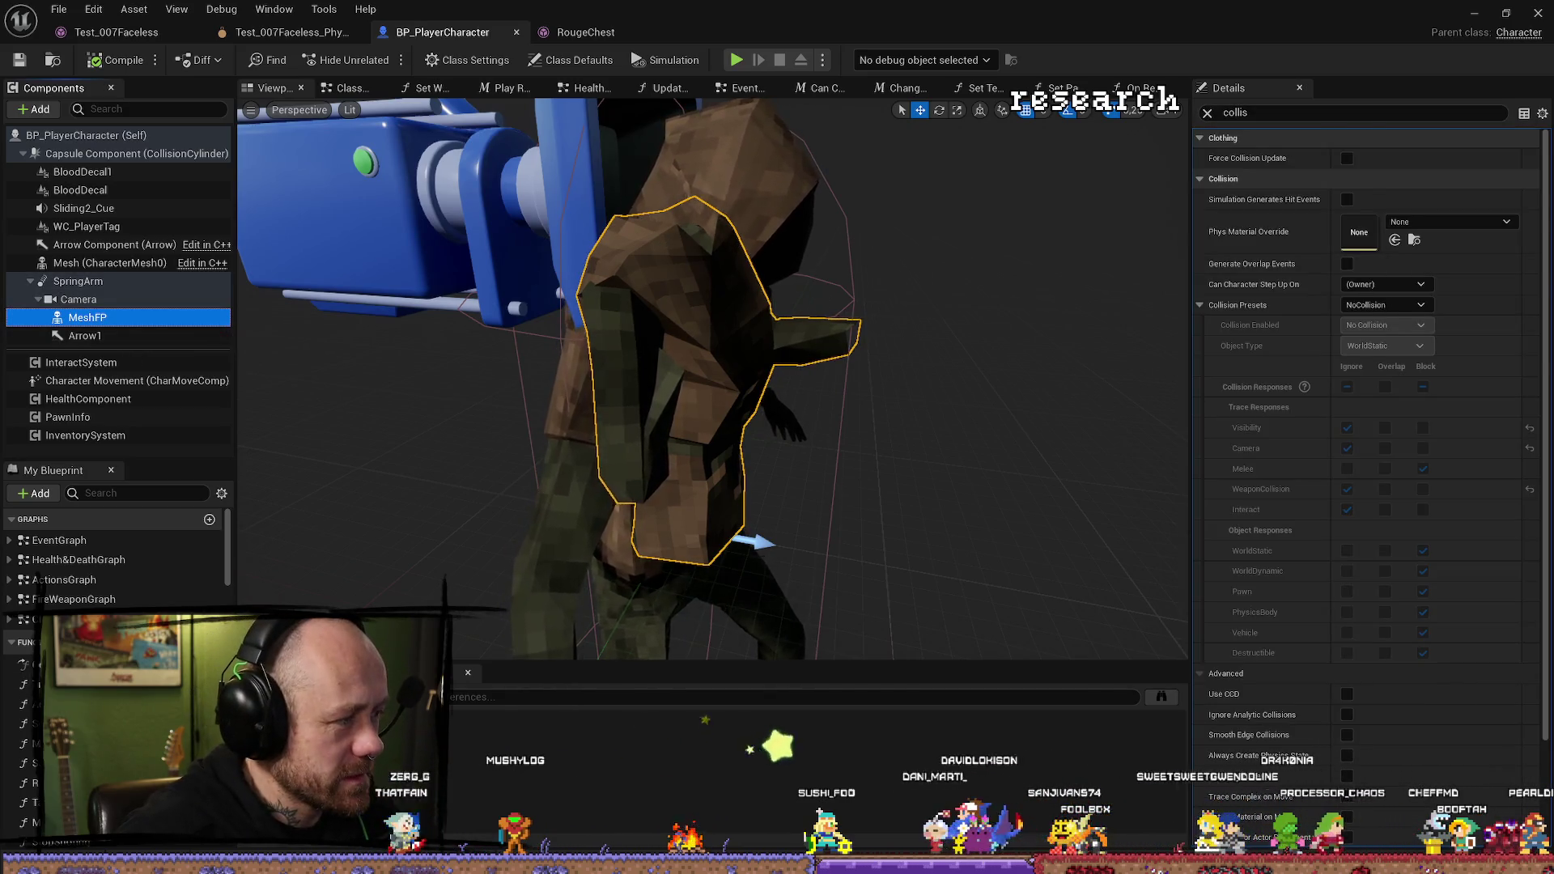
key("alt+Tab")
left_click(773, 516)
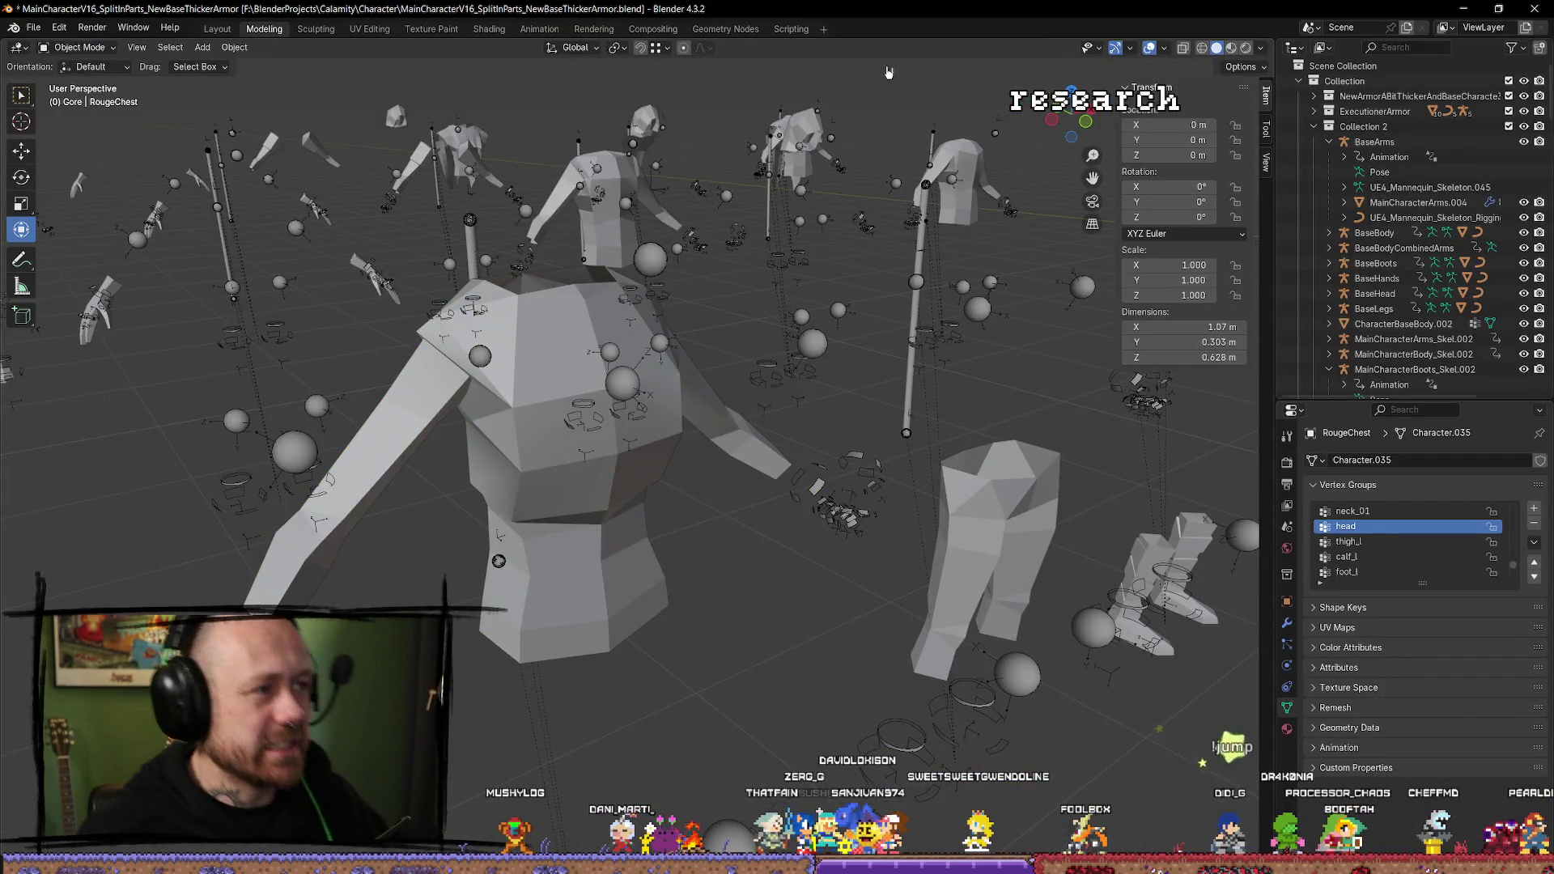
left_click(1529, 7)
left_click(806, 471)
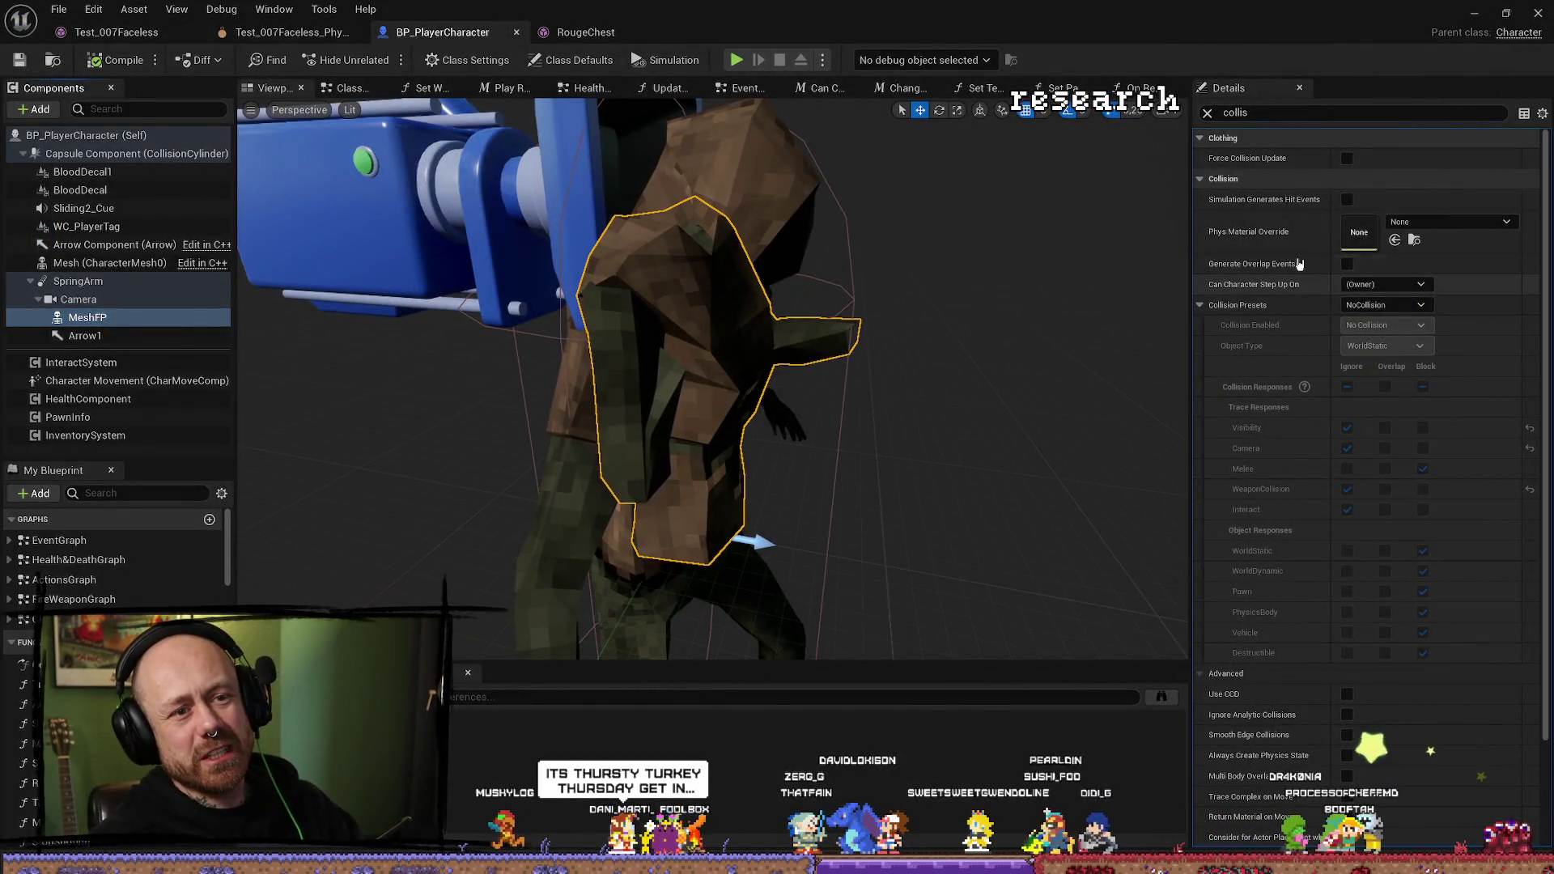
left_click(1207, 112)
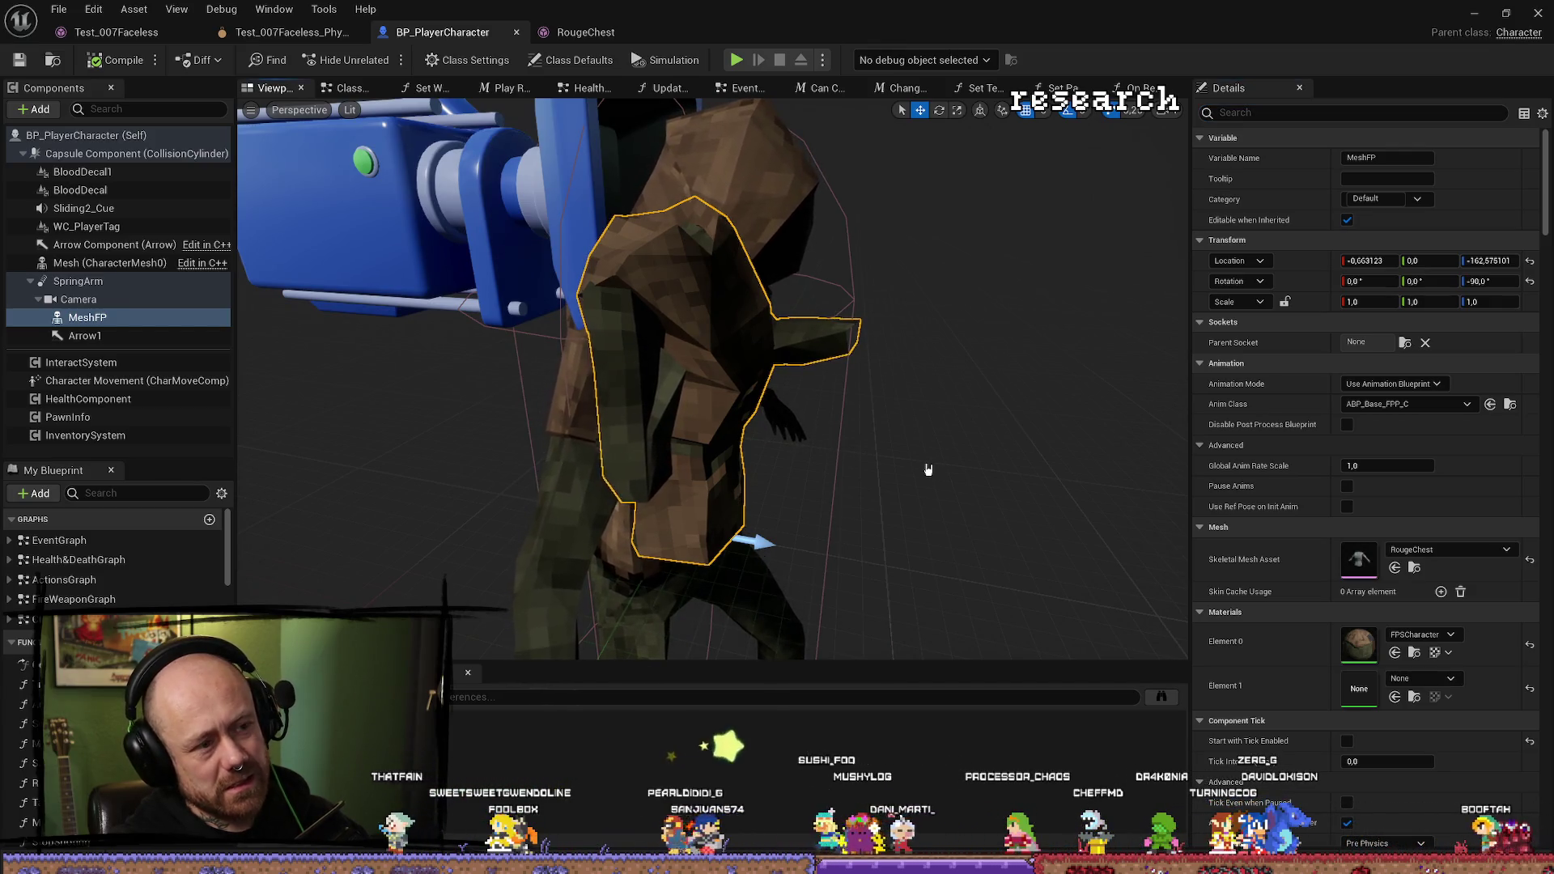
Inspect the chest on MeshFP in the Blueprint viewport, then show the MyStuff/Character assets.
mouse_move(712, 372)
left_mouse_down()
mouse_move(696, 380)
mouse_move(728, 364)
mouse_move(696, 381)
mouse_move(729, 368)
mouse_move(696, 380)
mouse_move(720, 368)
mouse_move(713, 413)
left_mouse_up()
scroll(713, 379, "down", 5)
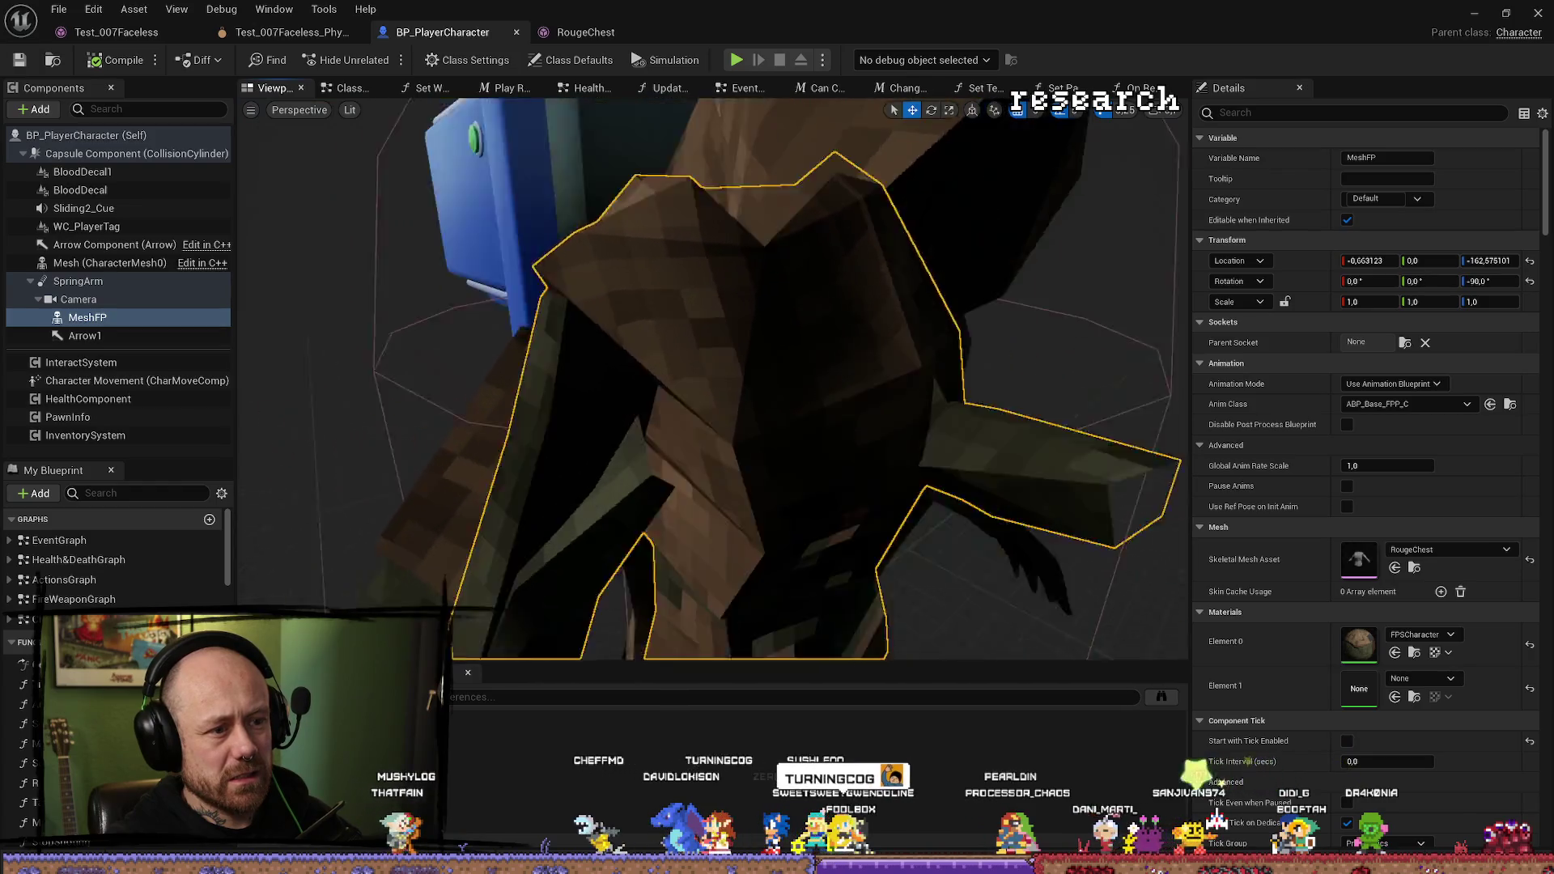
scroll(965, 478, "down", 2)
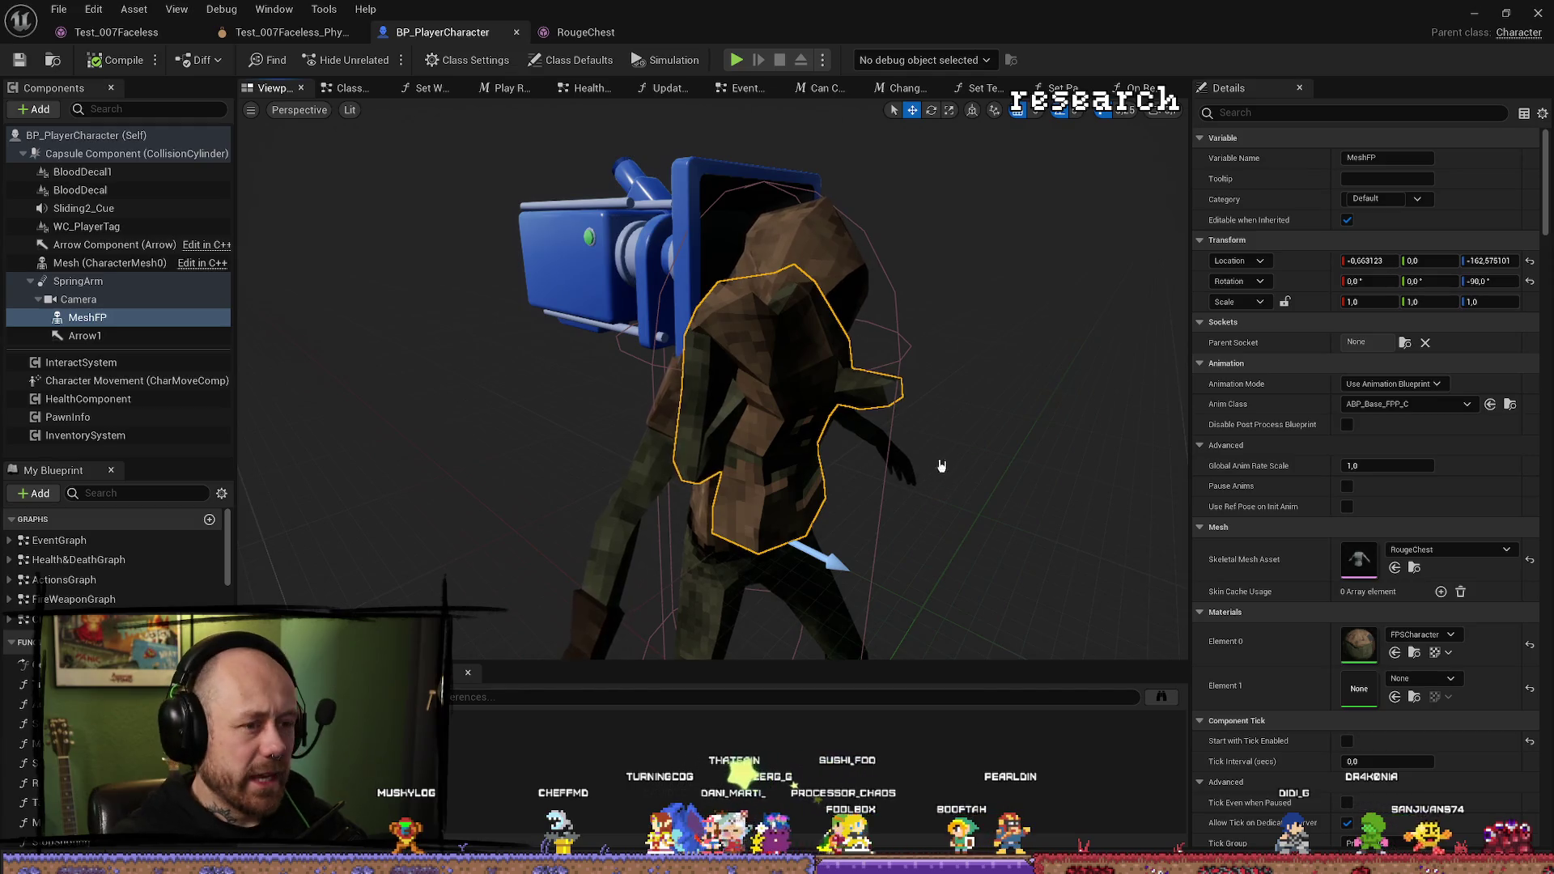
key("ctrl+space")
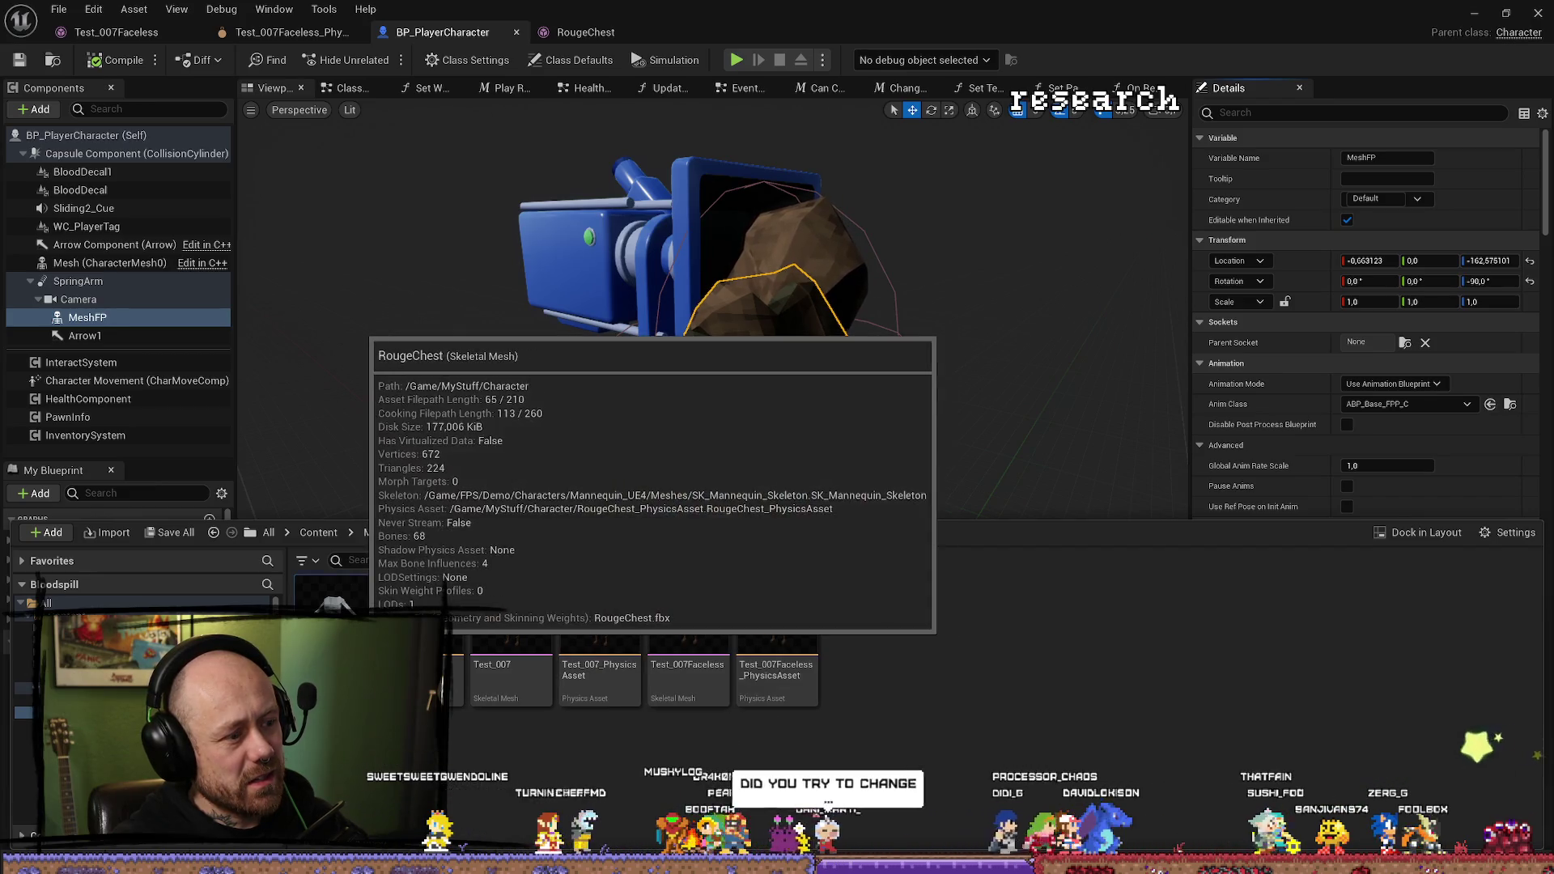
Frame MeshFP in the viewport and open the RougeChest mesh in its editor.
right_click(356, 620)
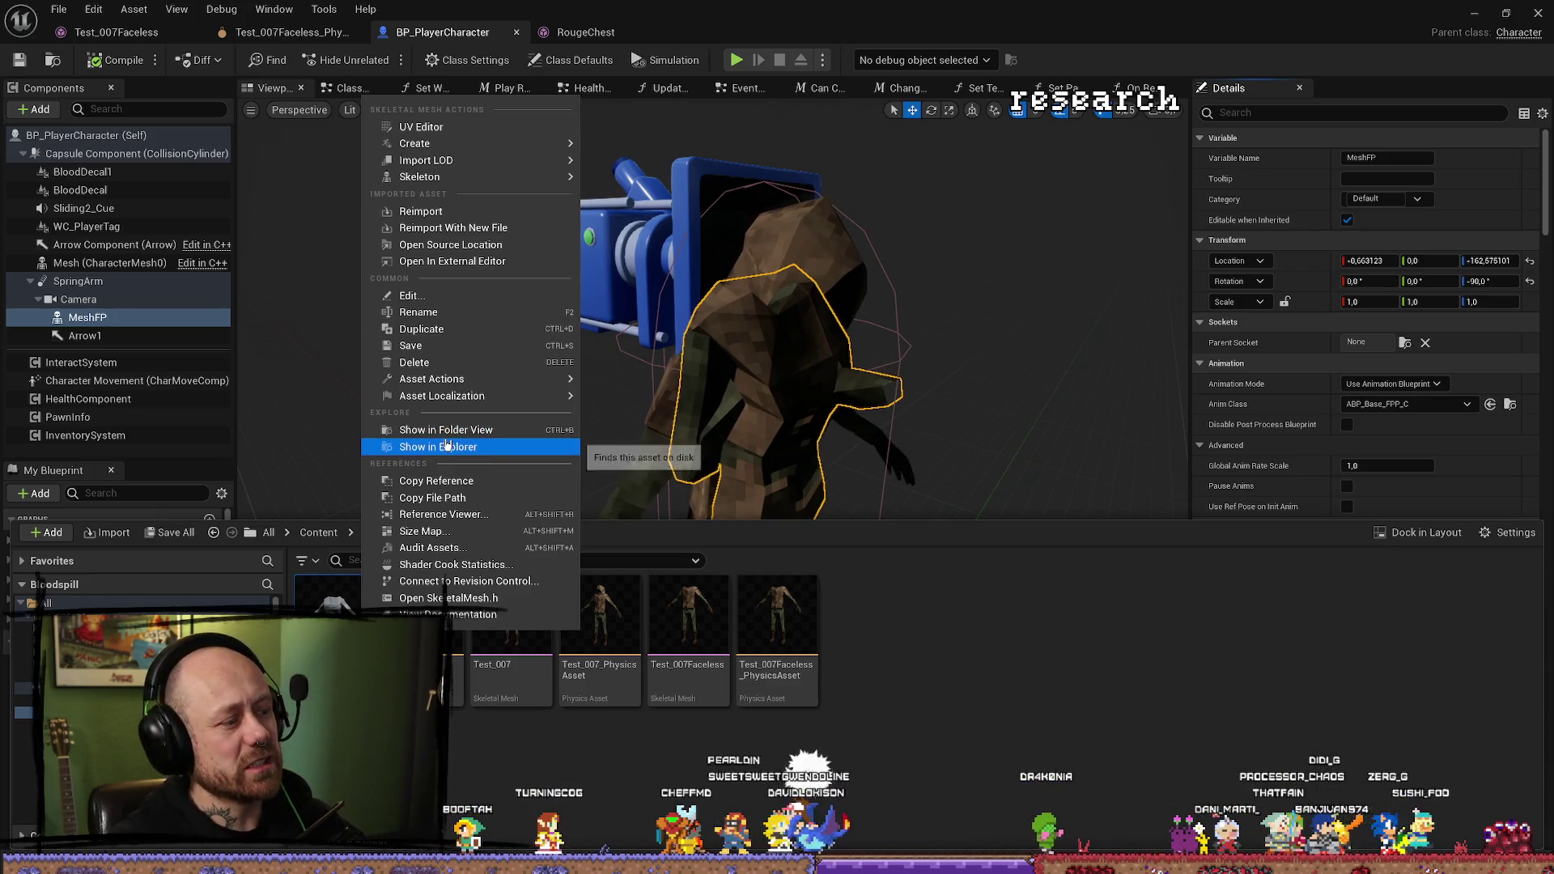
mouse_move(486, 396)
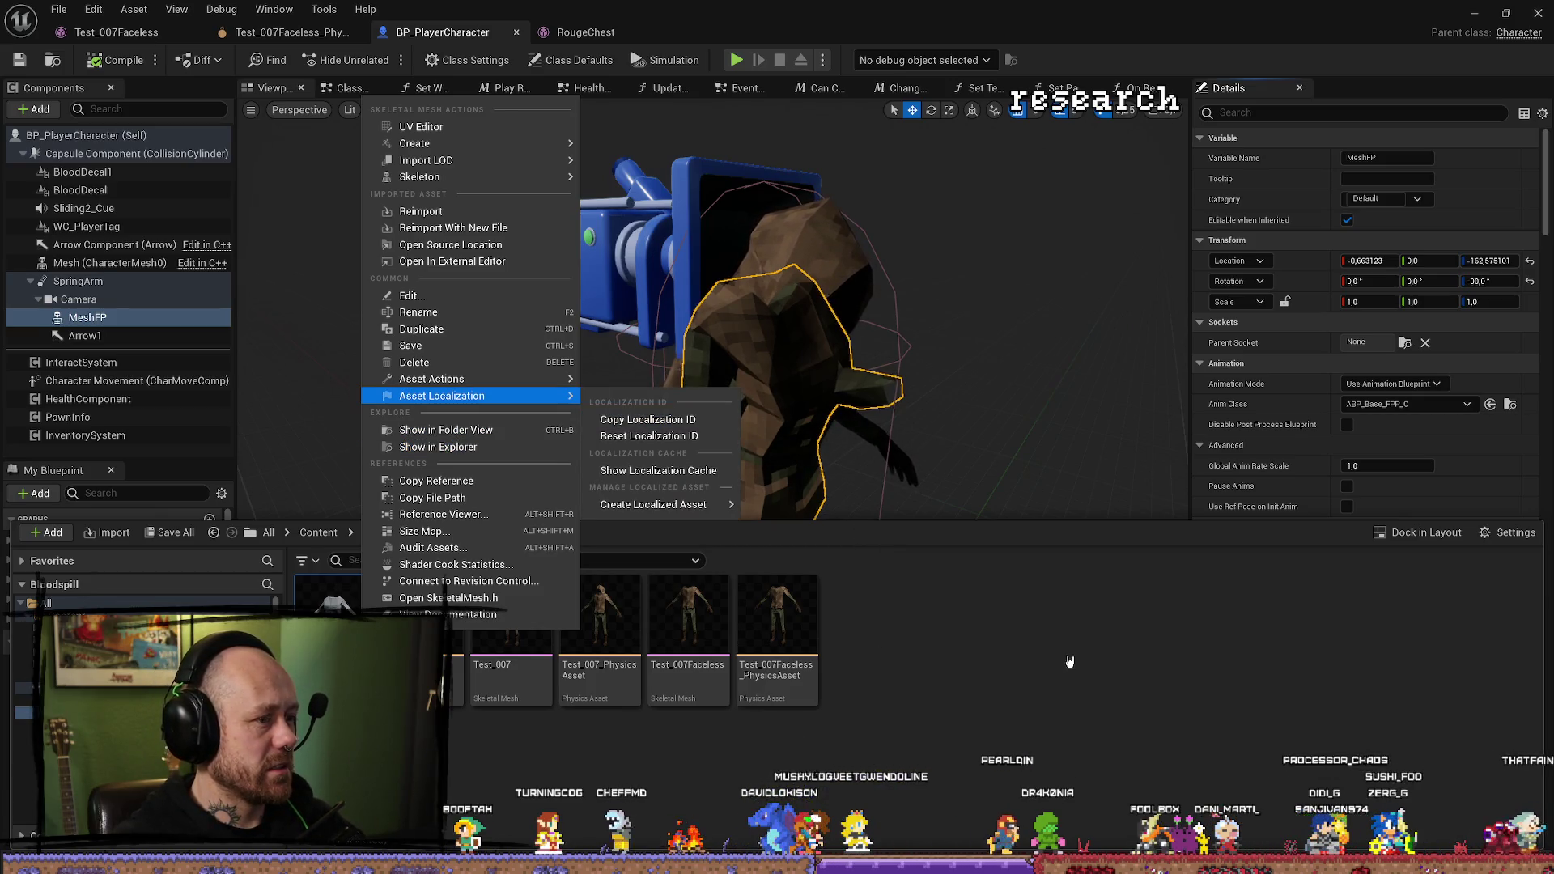
left_click(1105, 658)
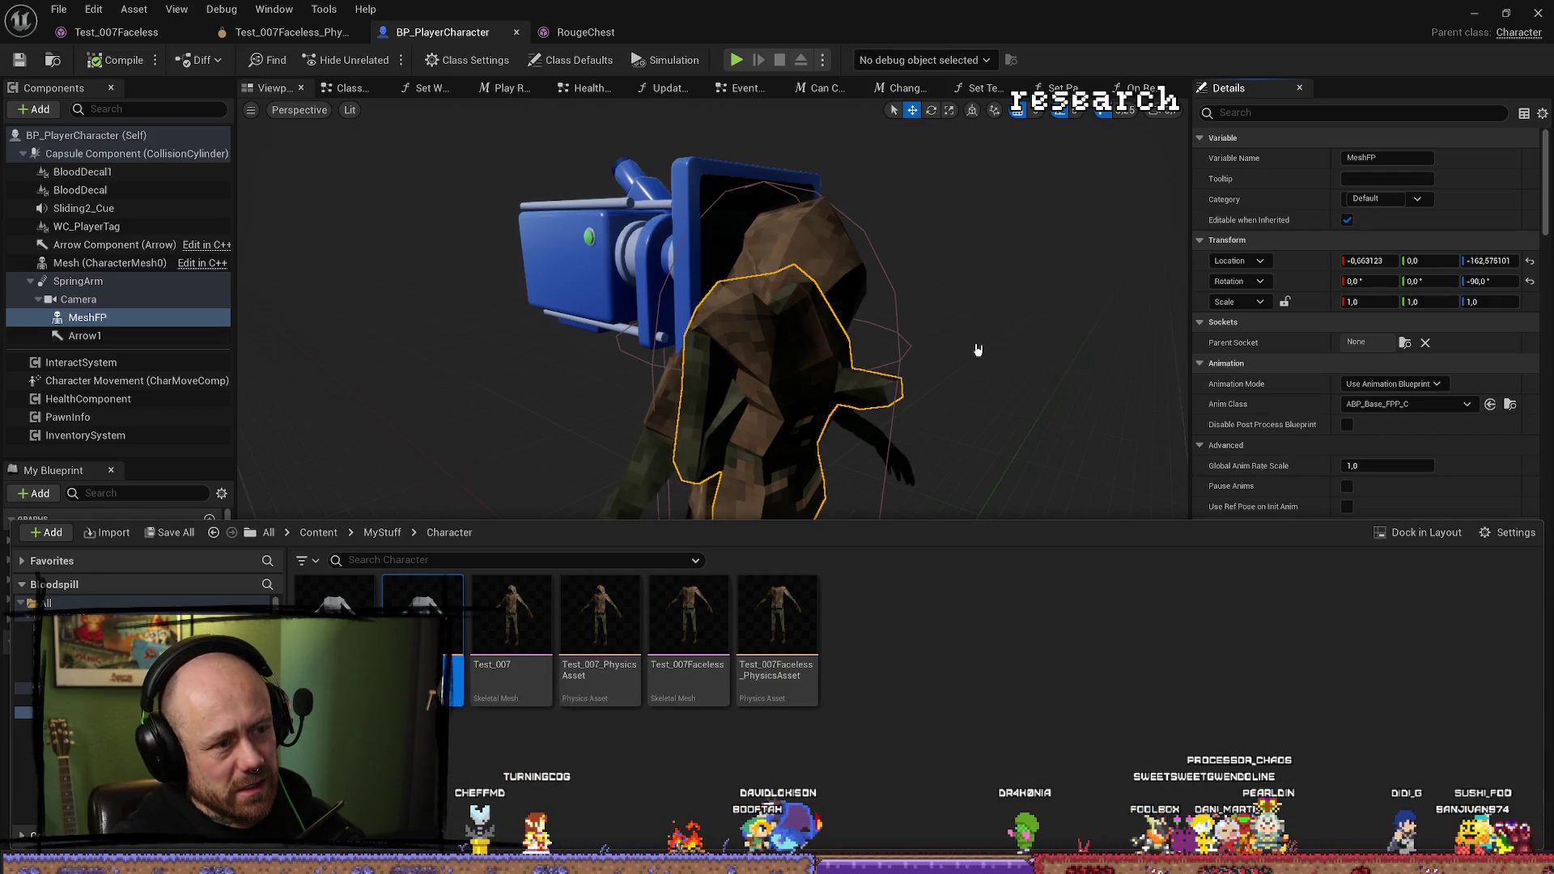
key("ctrl+space")
left_click_drag(712, 405, 858, 404)
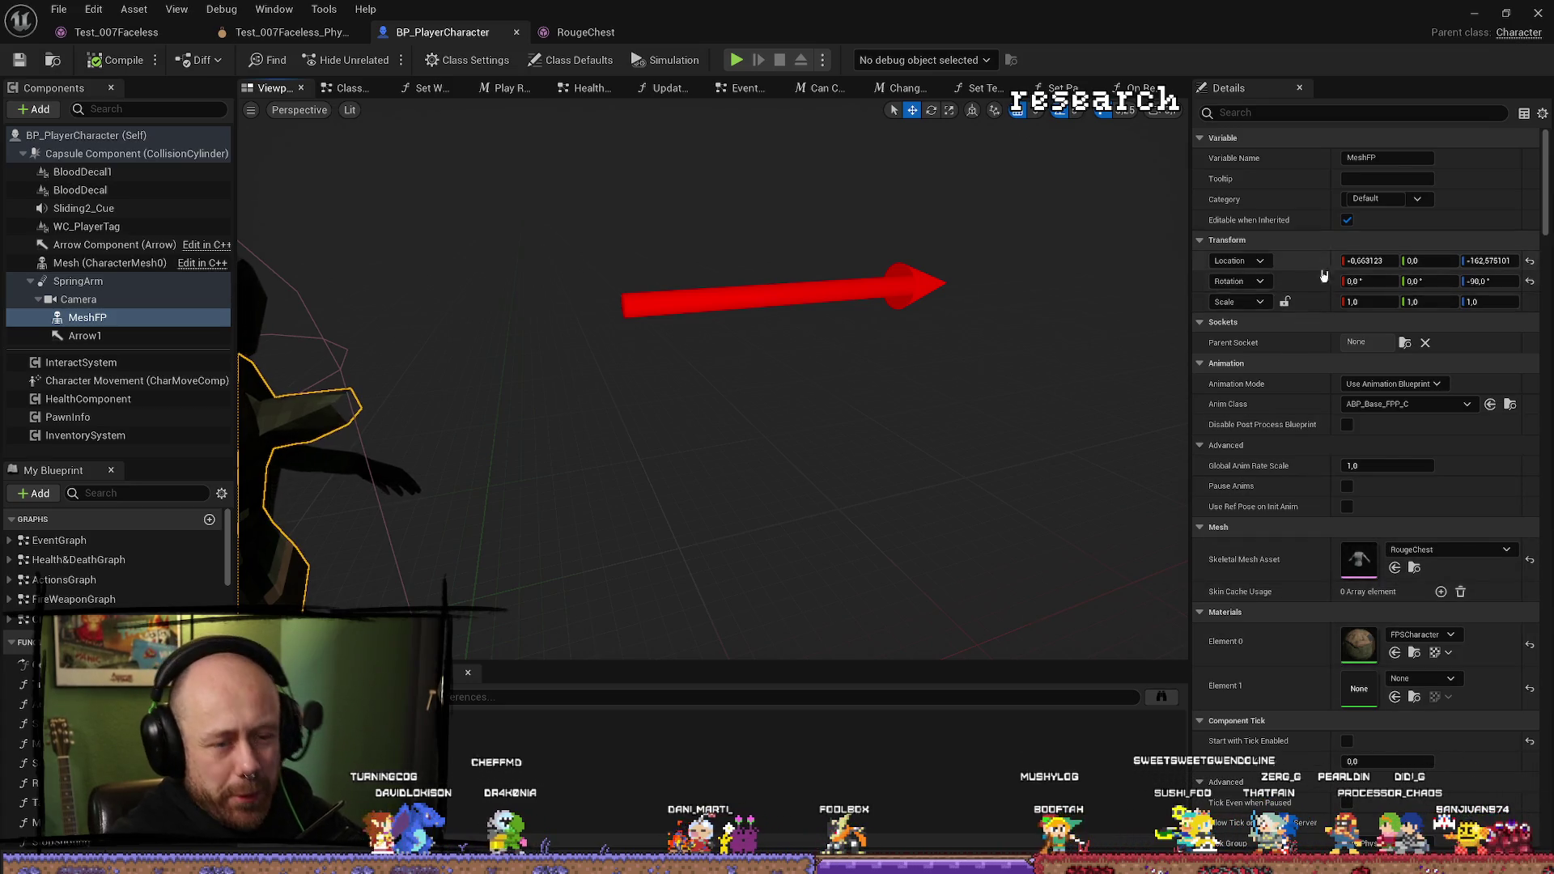
key("f")
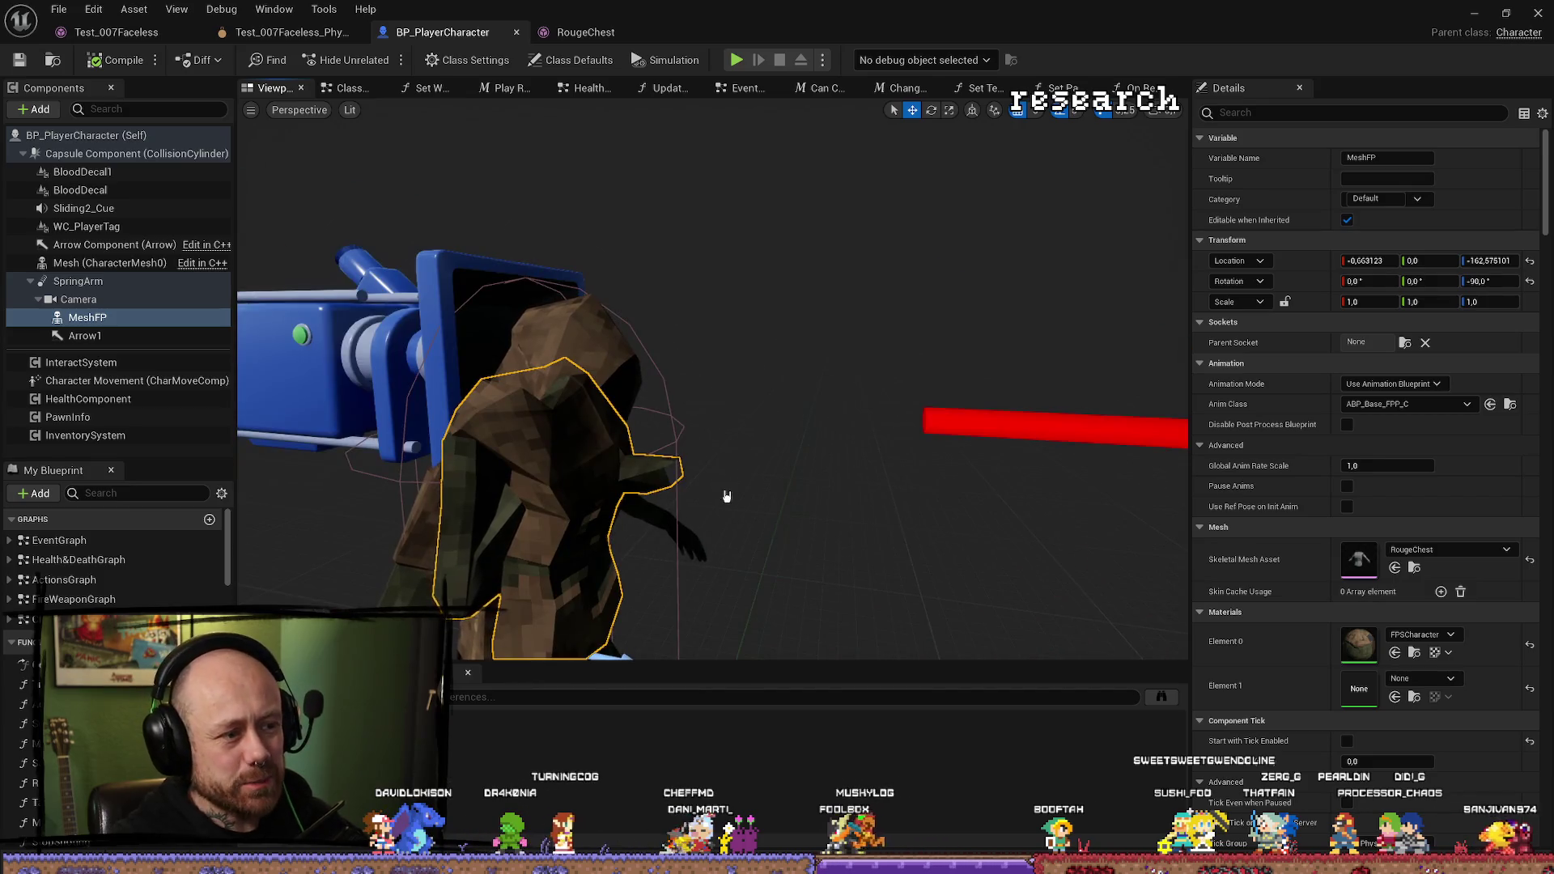
left_click_drag(566, 412, 649, 435)
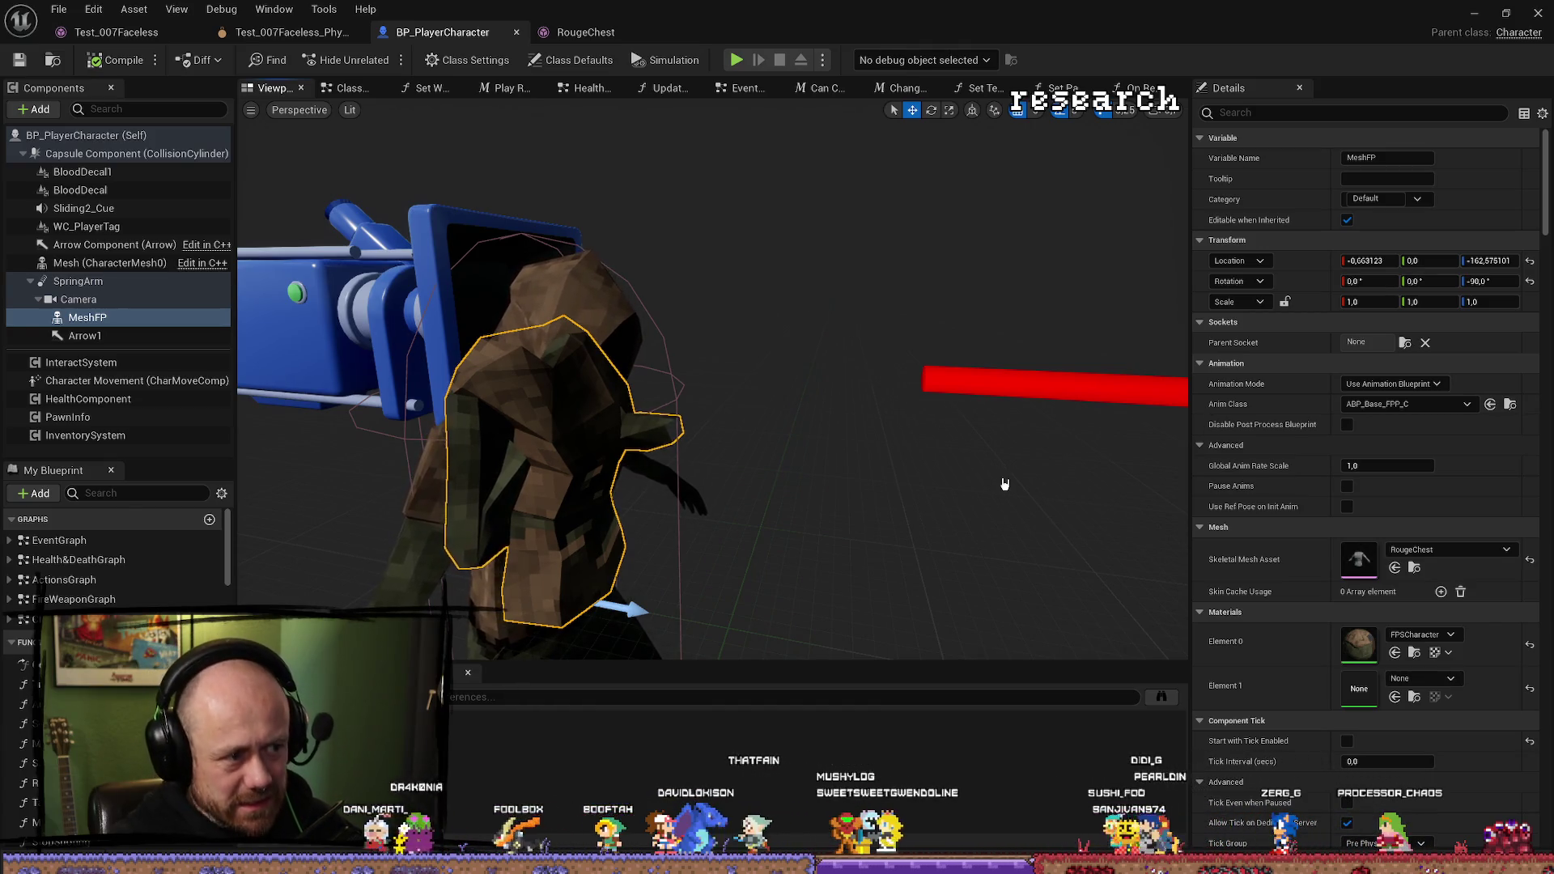
left_click(1416, 570)
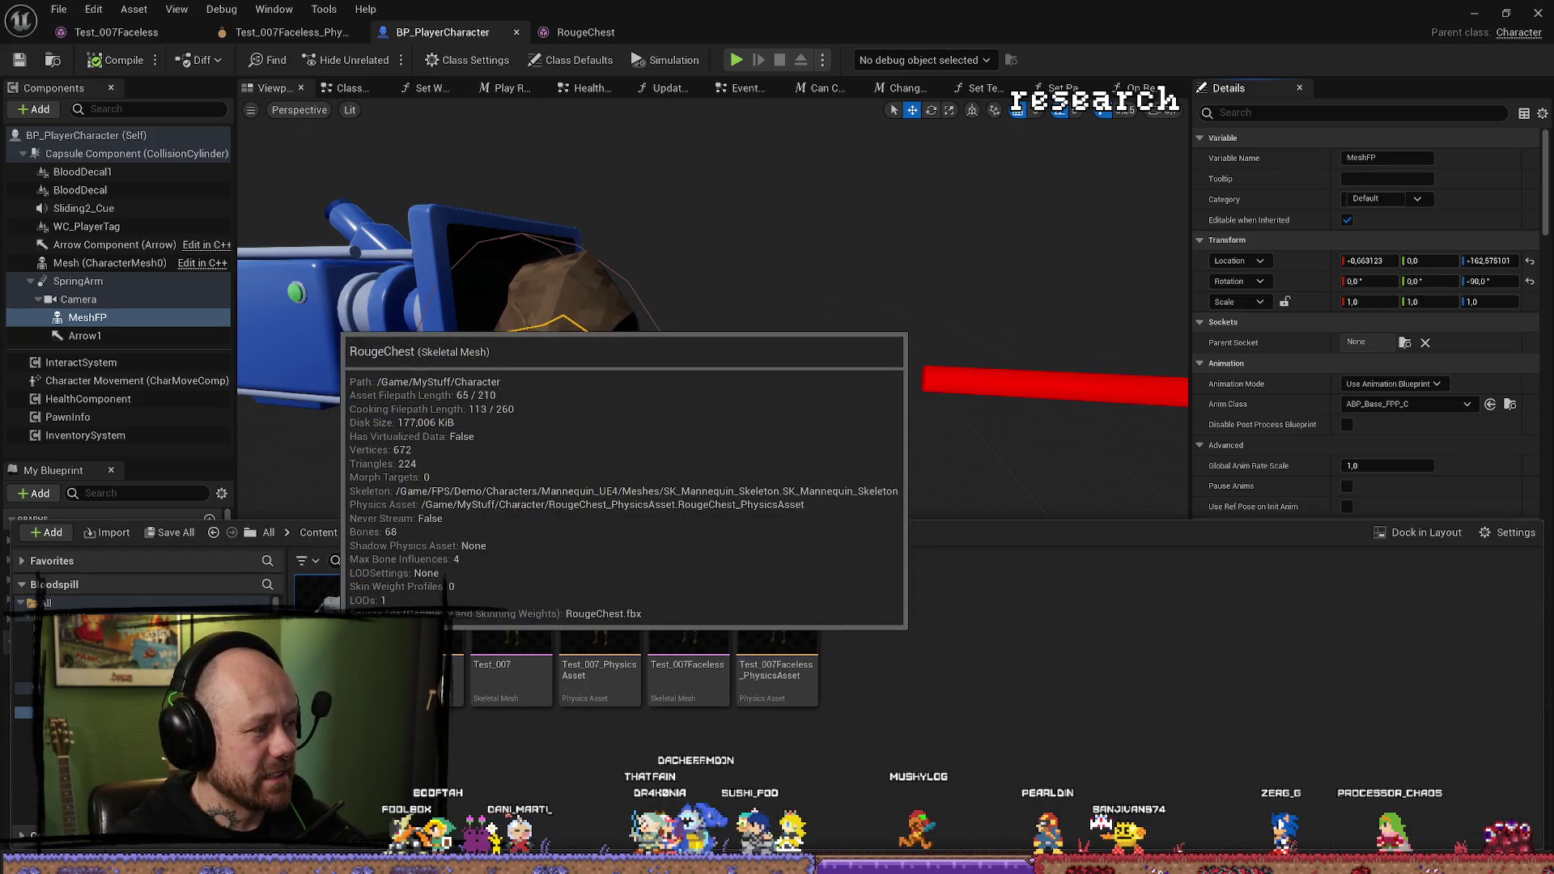
double_click(705, 719)
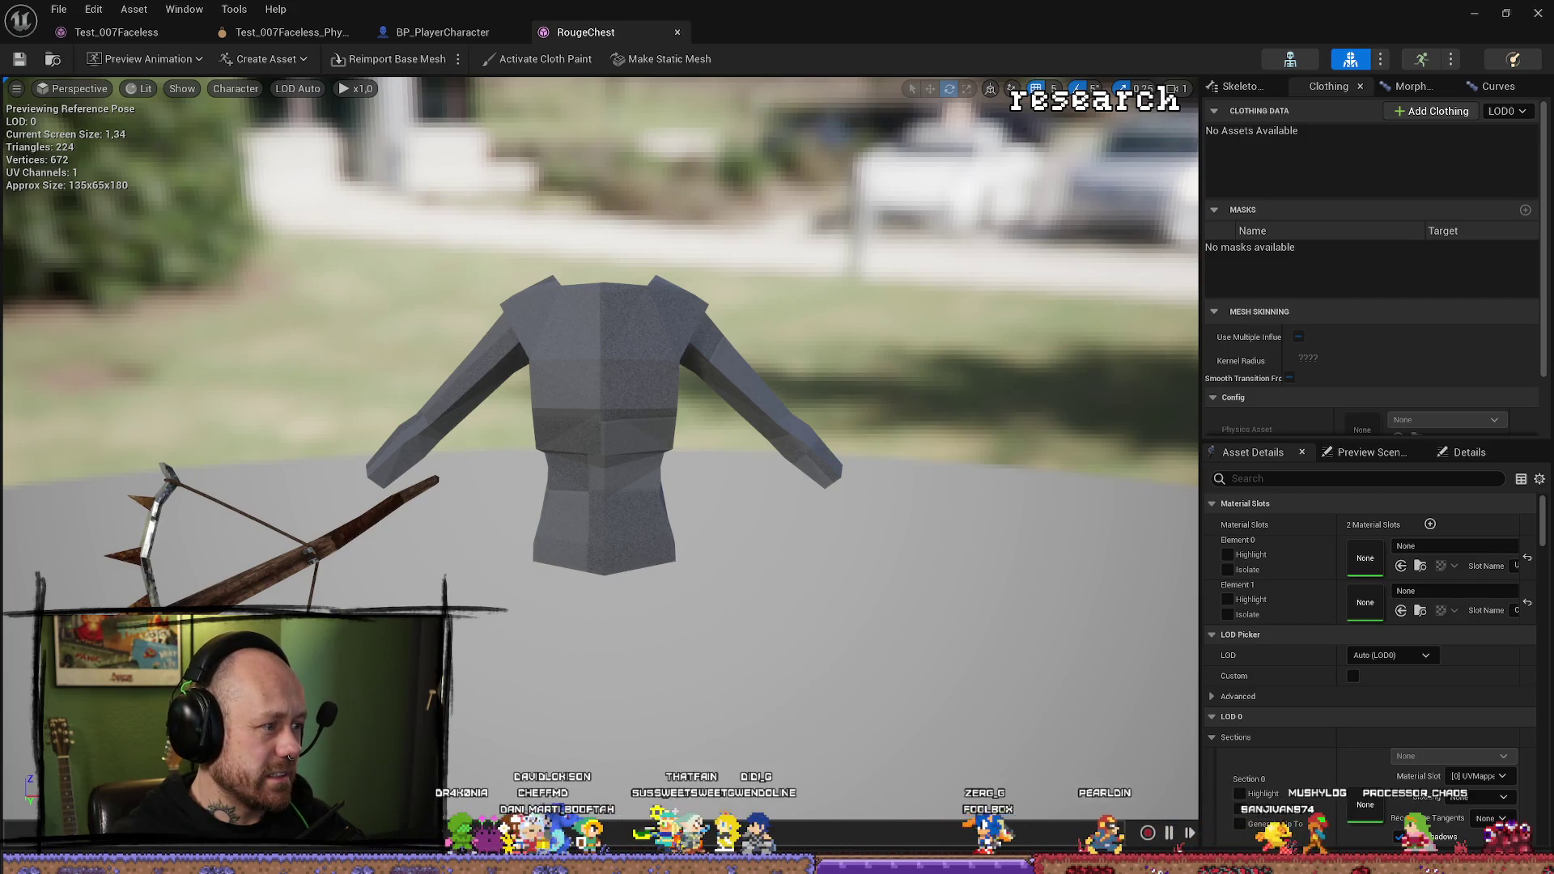
Launch a fresh Blender from the Steam library.
key("alt+Tab")
key("alt+Tab")
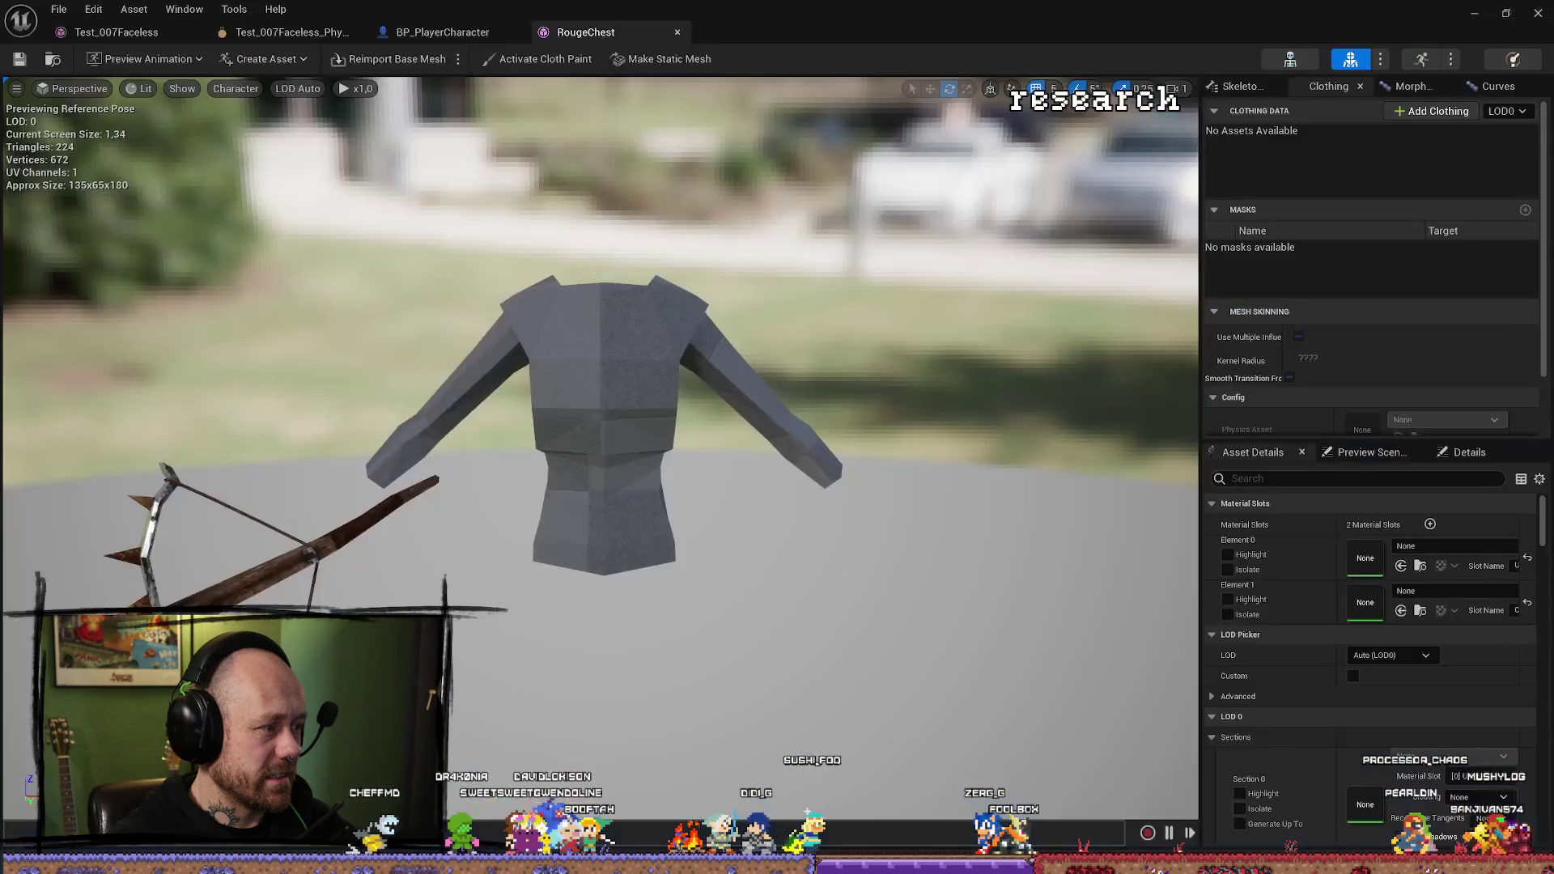
key("alt+Tab")
key("alt+Tab")
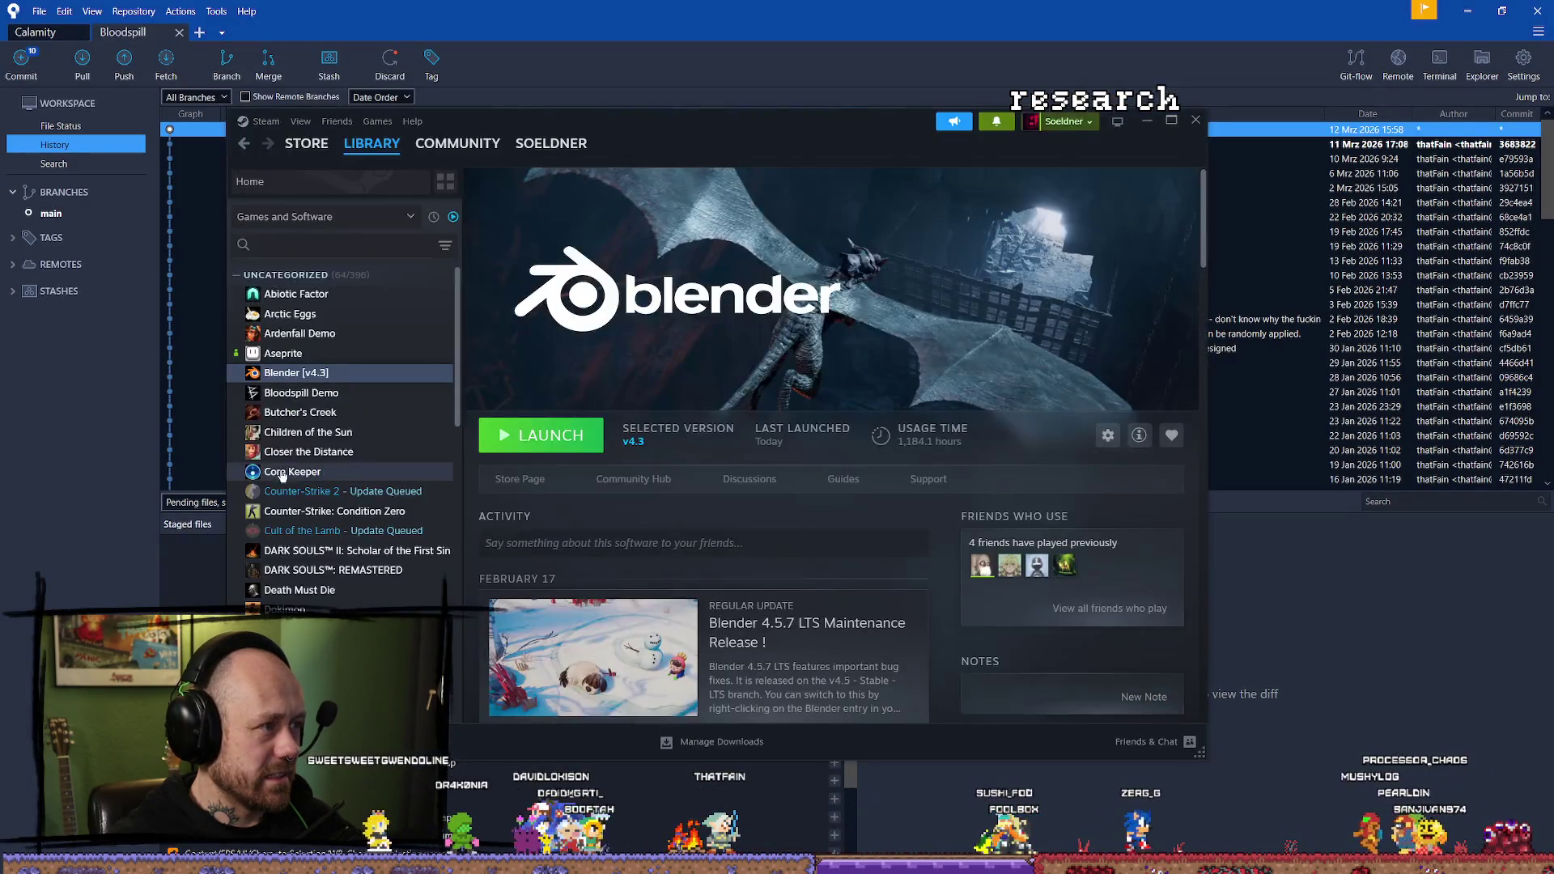
left_click(541, 435)
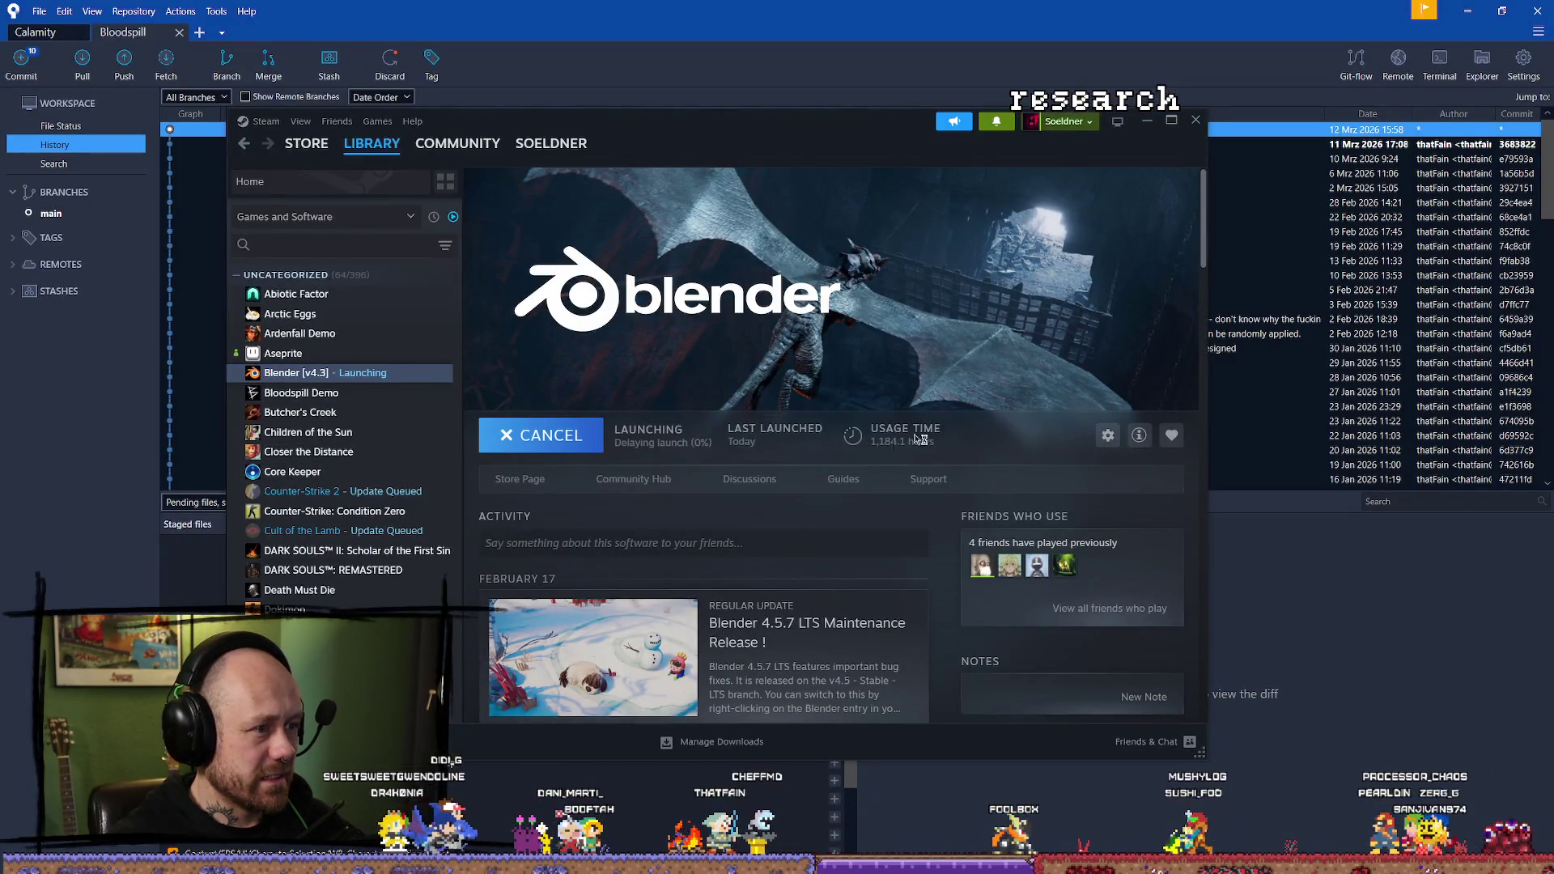